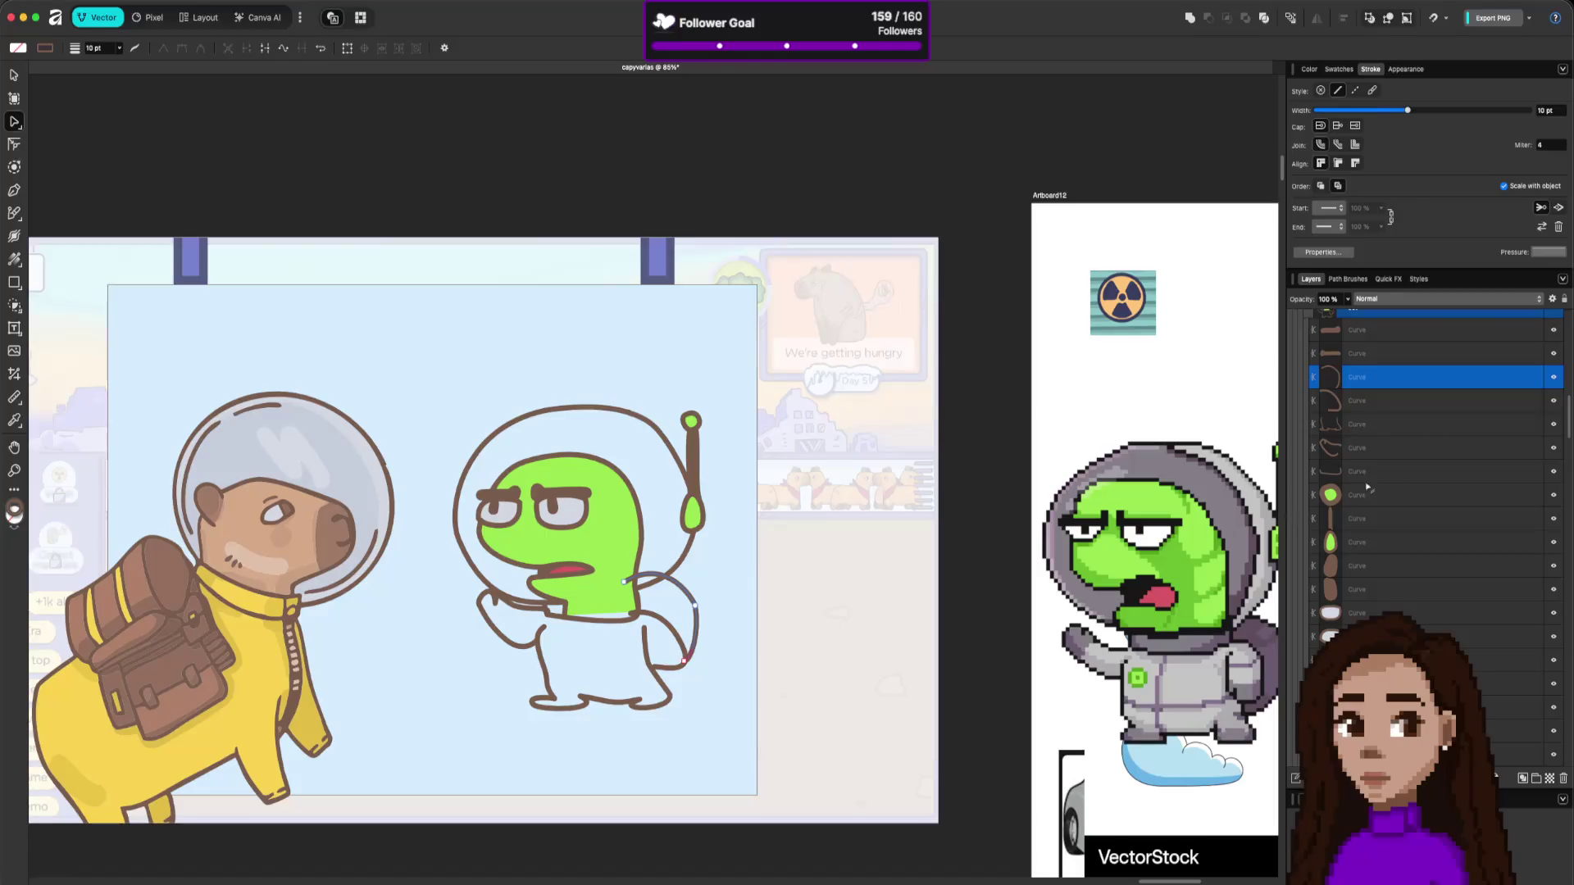
# Move the selected curve lower in the layers and fill the alien's helmet with the capybara helmet's light grey.
pyautogui.moveTo(1424, 367)
pyautogui.mouseDown()
pyautogui.moveTo(1410, 383)
pyautogui.moveTo(1475, 642)
pyautogui.moveTo(1500, 672)
pyautogui.mouseUp()
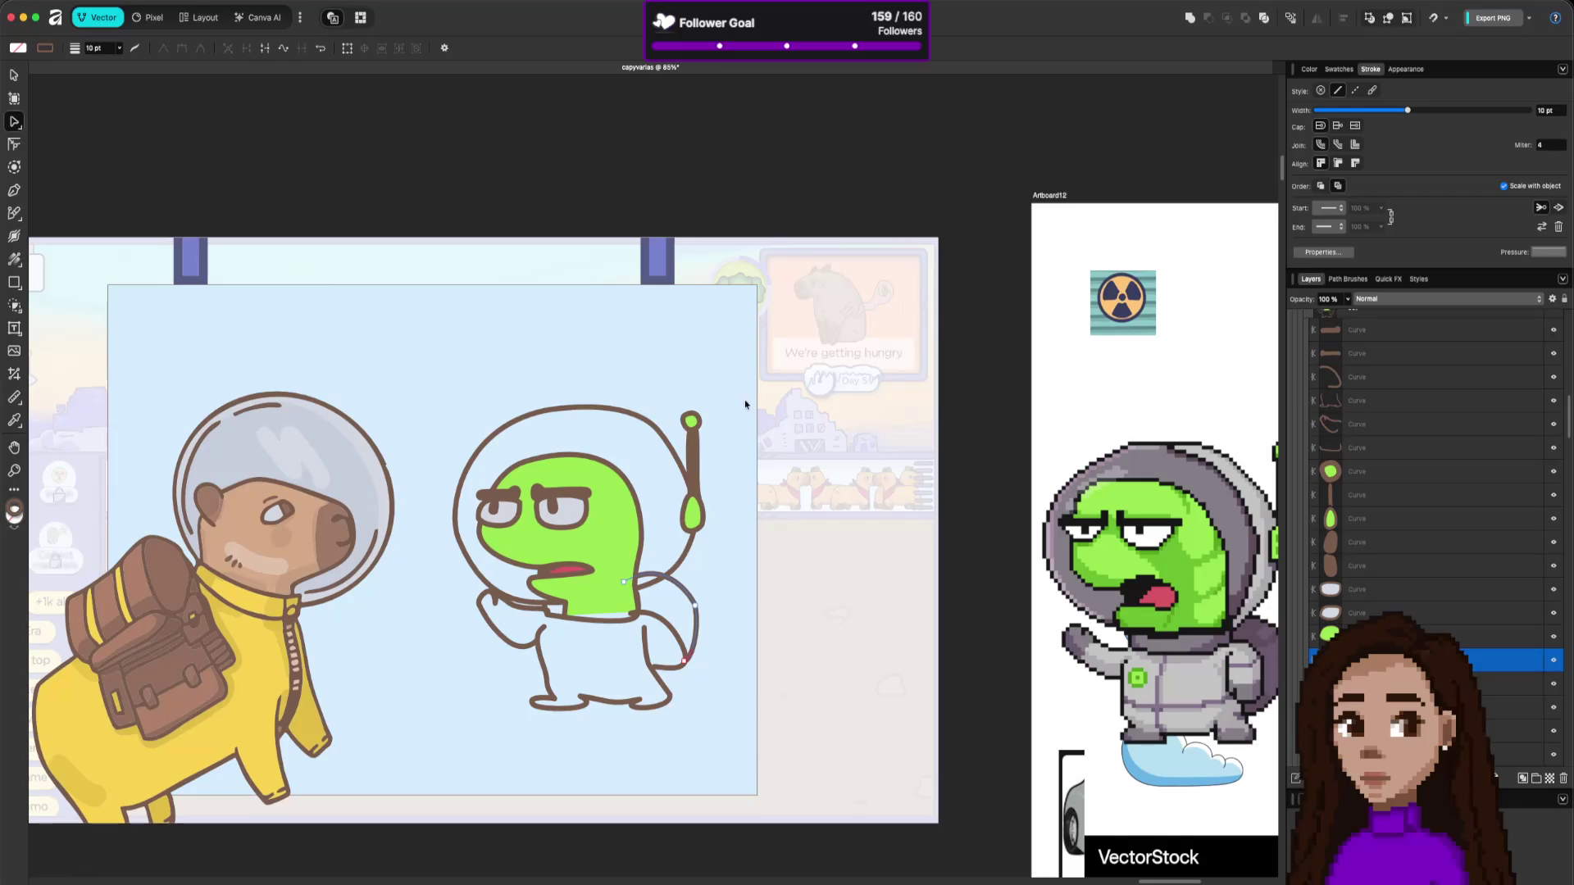
pyautogui.click(668, 429)
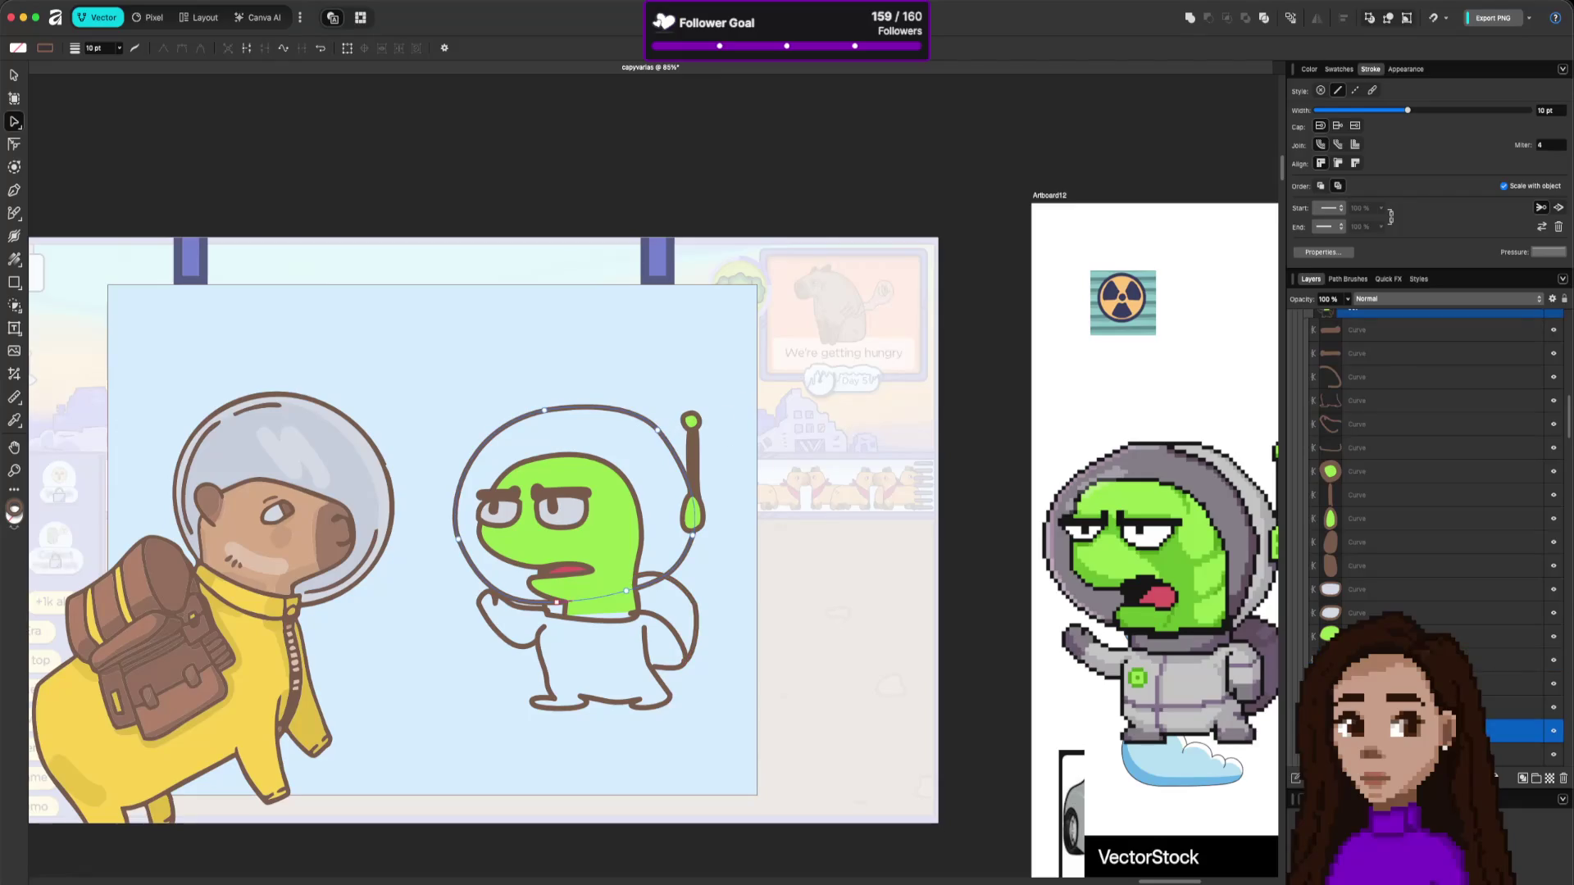
pyautogui.click(1307, 69)
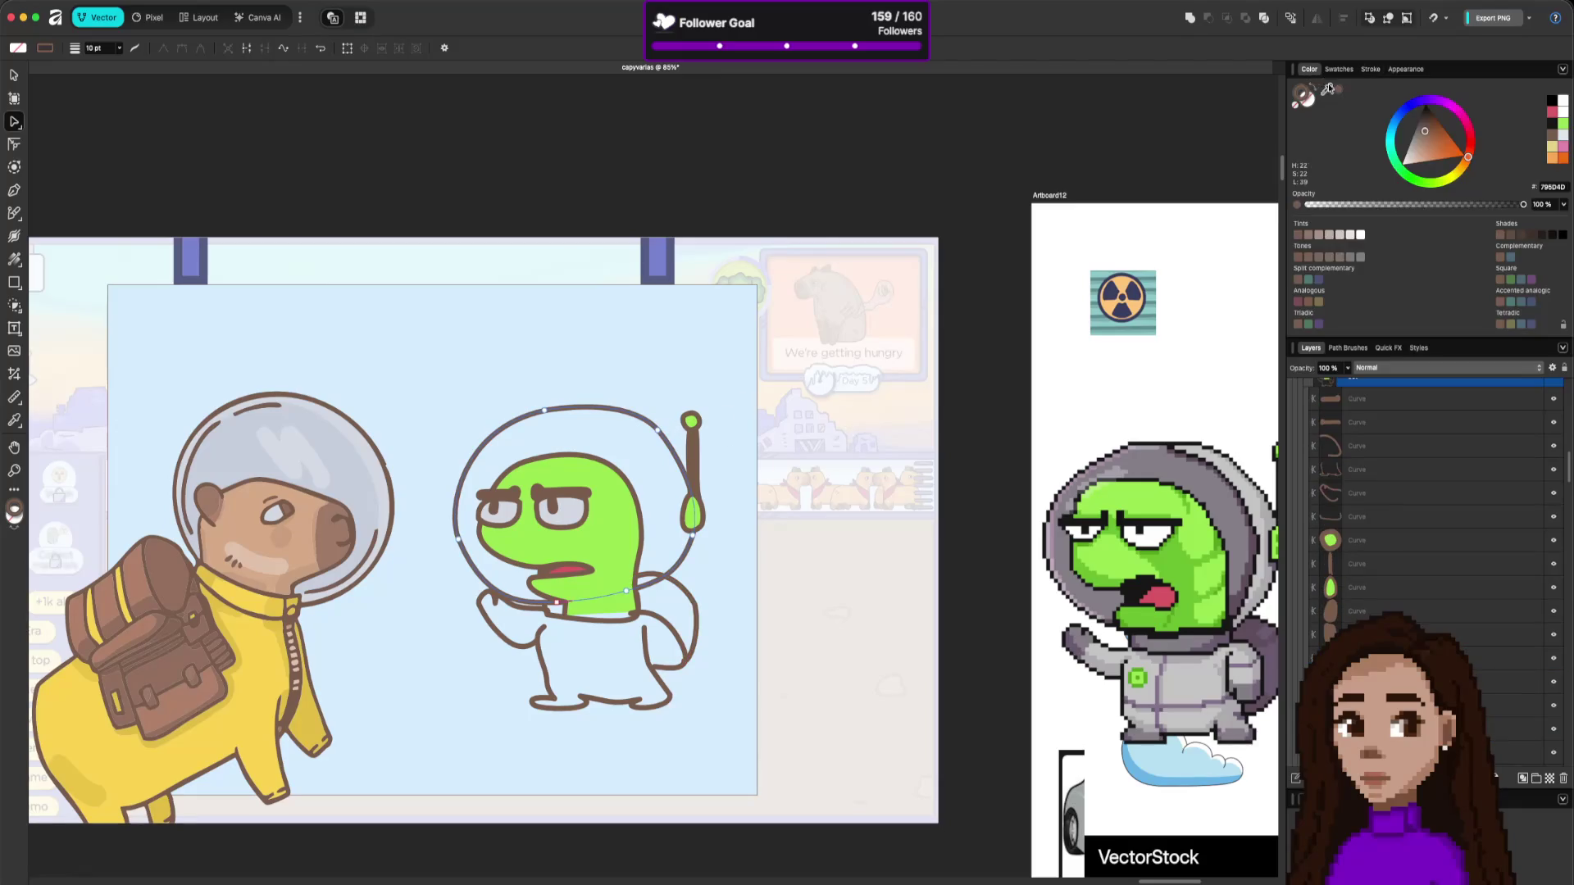
pyautogui.press('Escape')
pyautogui.moveTo(1326, 88)
pyautogui.mouseDown()
pyautogui.moveTo(332, 453)
pyautogui.moveTo(361, 457)
pyautogui.mouseUp()
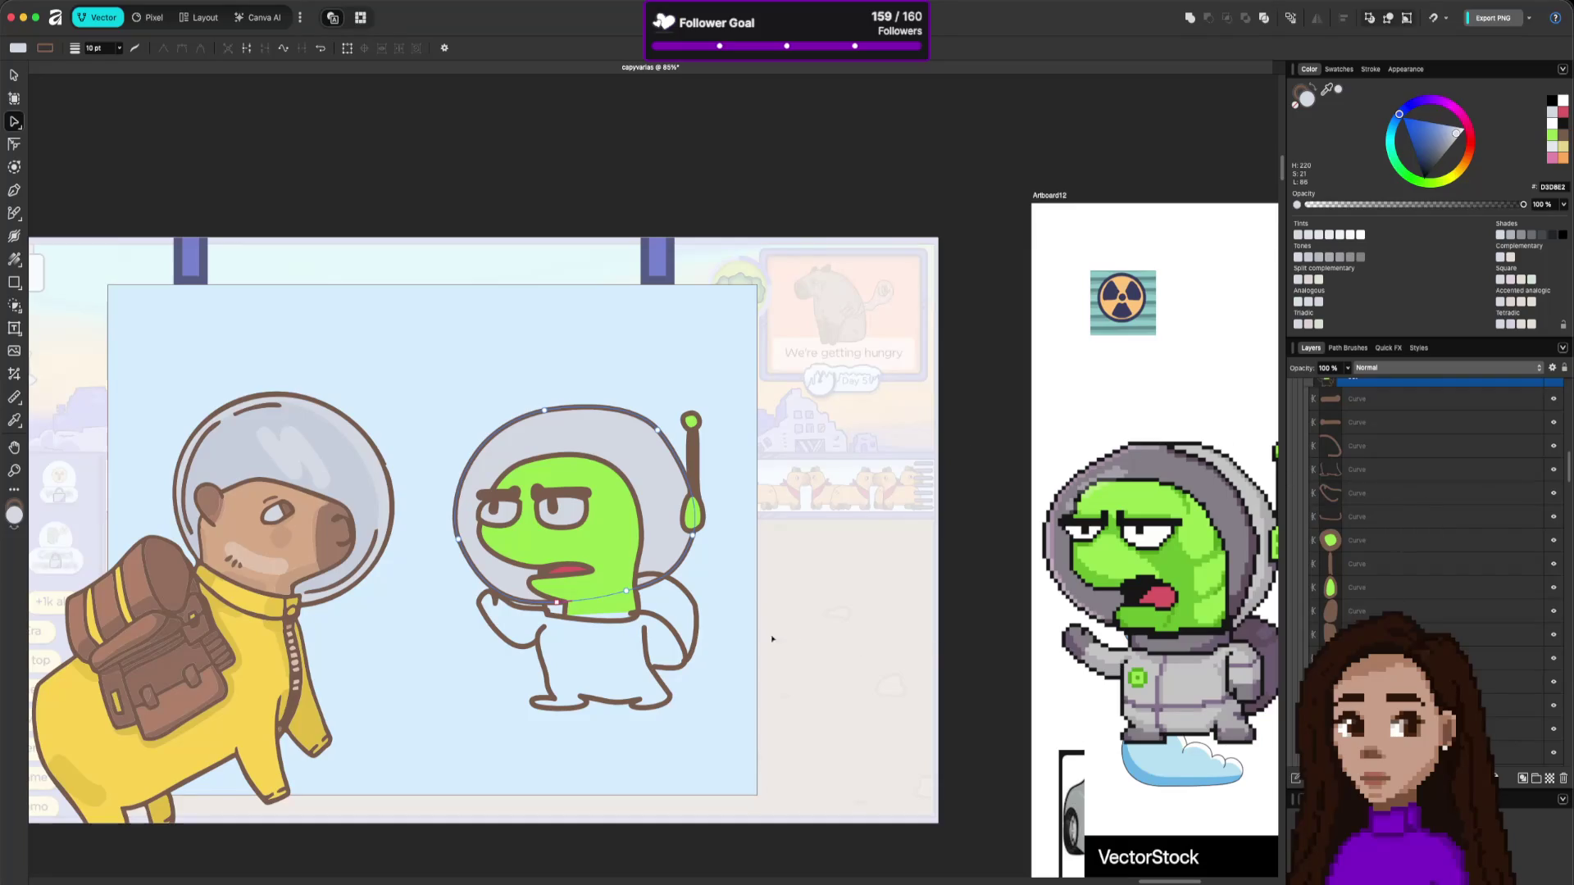
# Move the alien's body curve three layers lower and sample the pixel astronaut's dark purple.
pyautogui.click(696, 629)
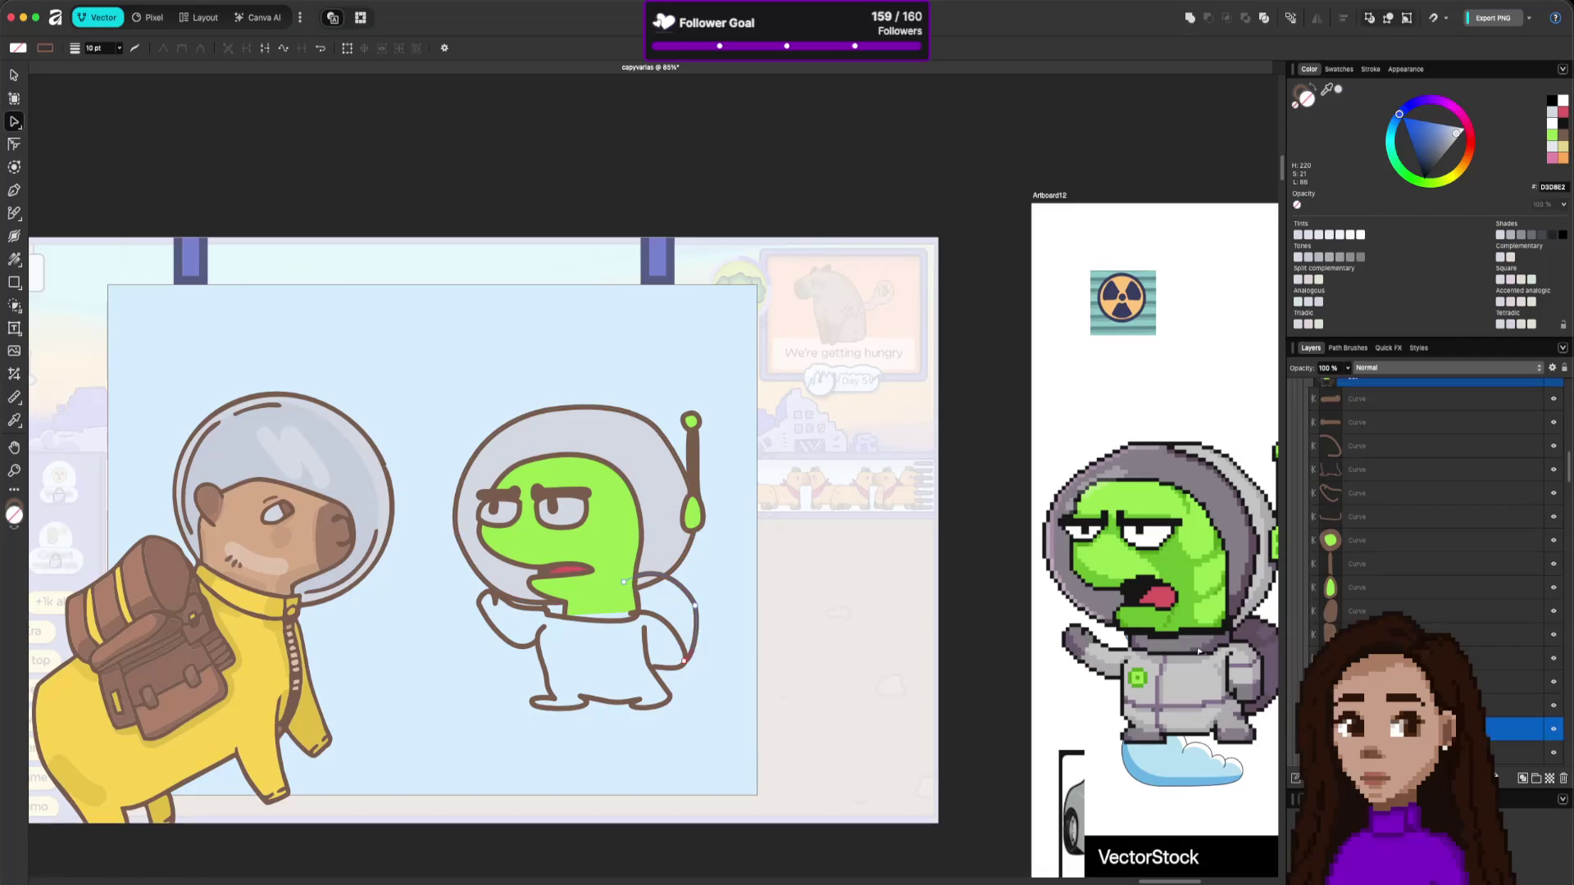
pyautogui.scroll(-3, 1494, 738)
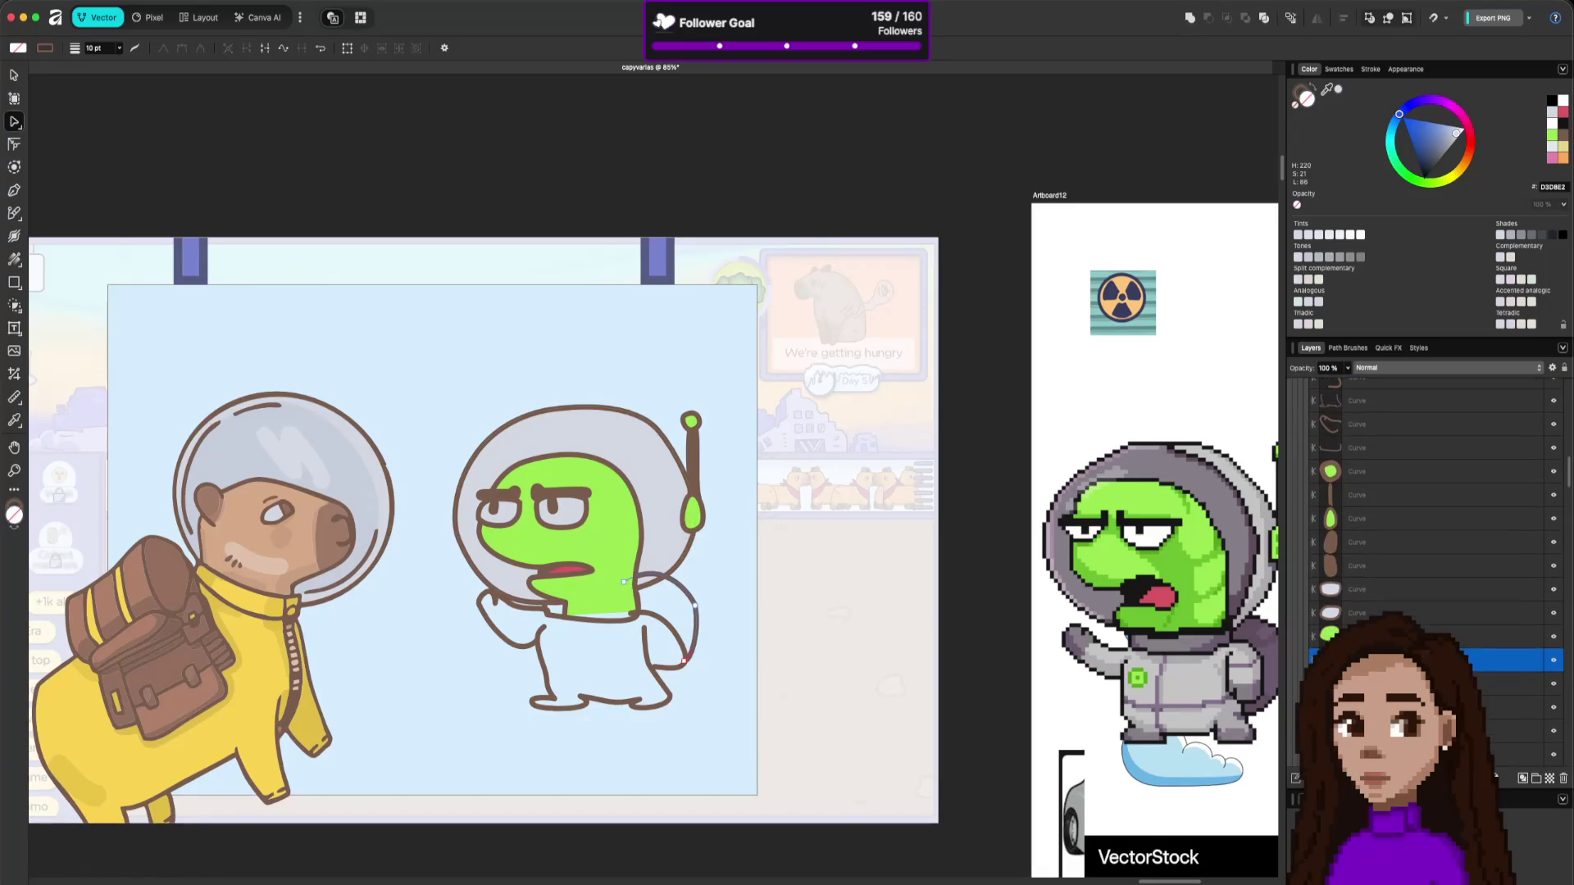
pyautogui.moveTo(1494, 660); pyautogui.dragTo(1494, 730)
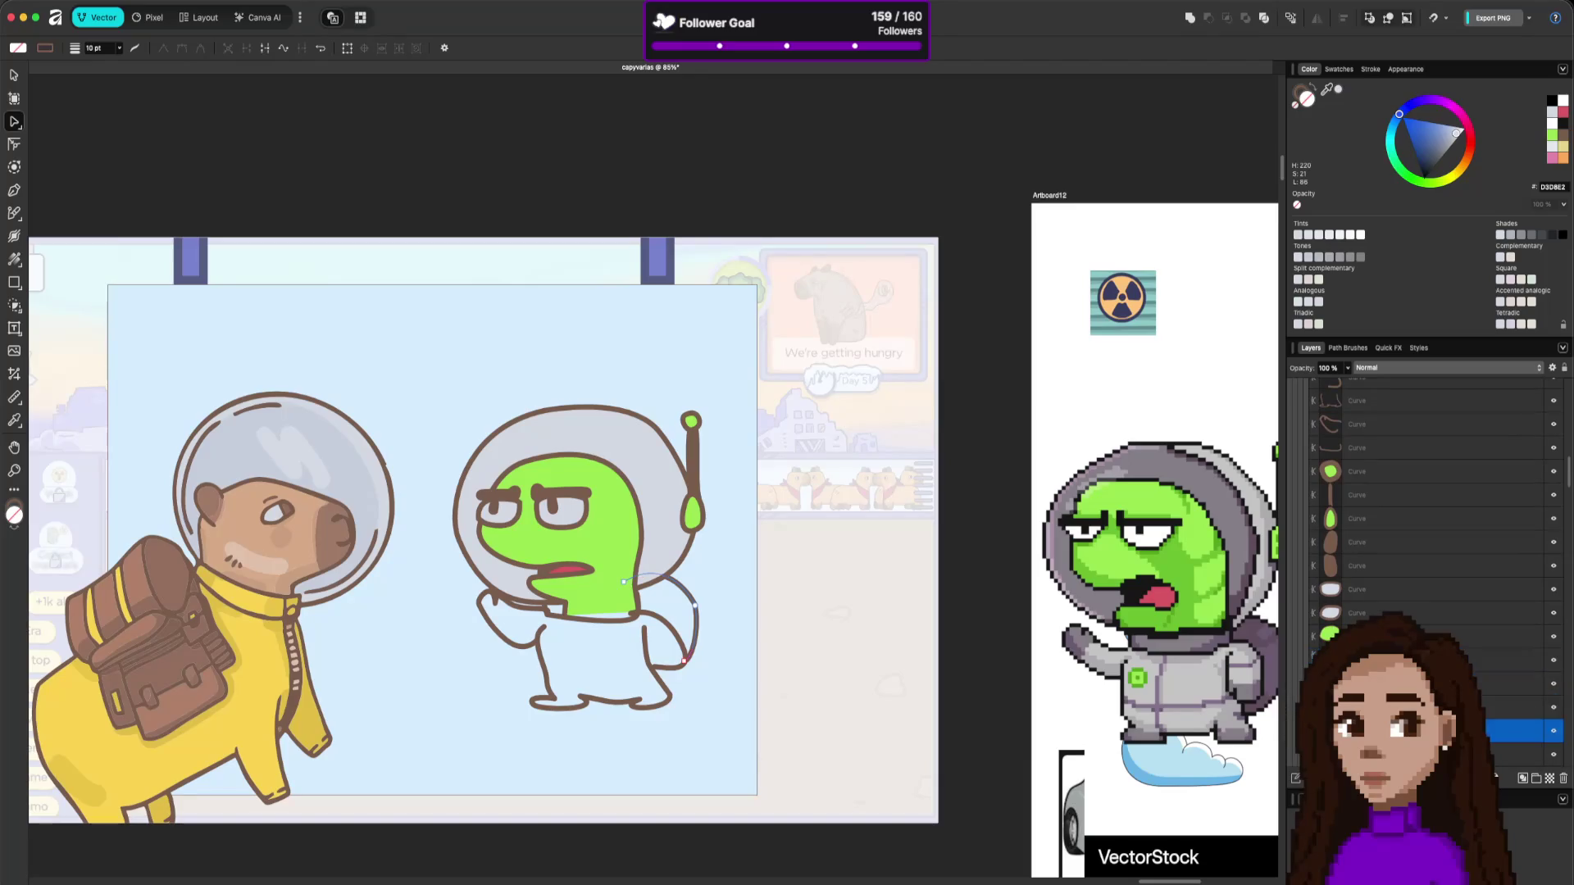
pyautogui.moveTo(1327, 89)
pyautogui.mouseDown()
pyautogui.moveTo(1254, 606)
pyautogui.moveTo(1270, 656)
pyautogui.mouseUp()
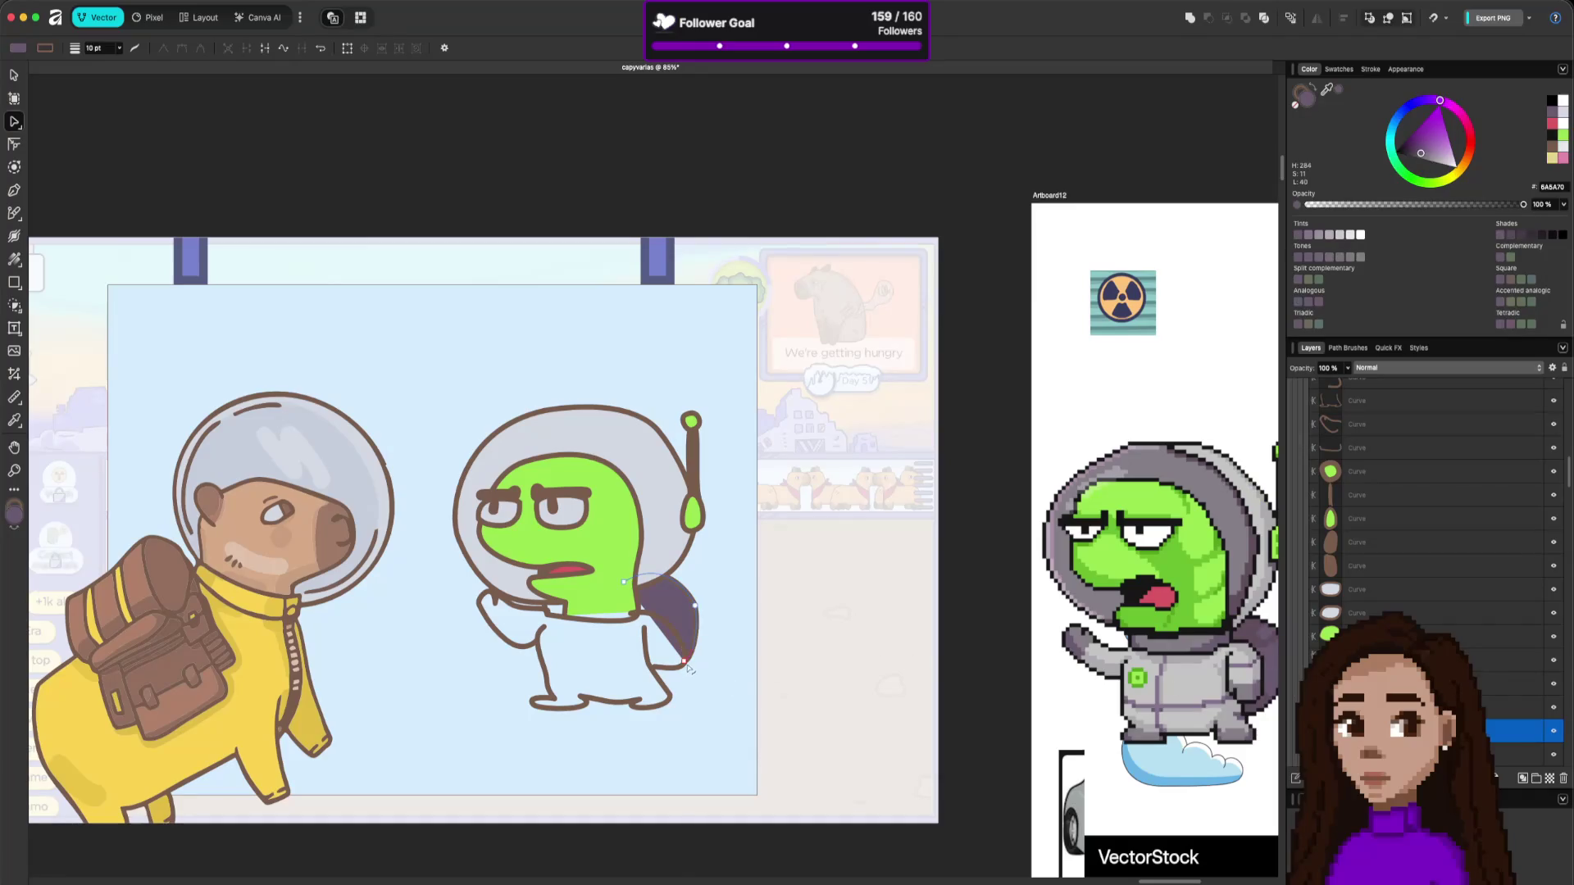
# Bend the purple backpack's outline outward into a larger, rounder bulge behind the alien's lower back.
pyautogui.moveTo(672, 654); pyautogui.dragTo(696, 678)
pyautogui.press('Escape')
pyautogui.click(624, 582)
pyautogui.moveTo(649, 617); pyautogui.dragTo(609, 656)
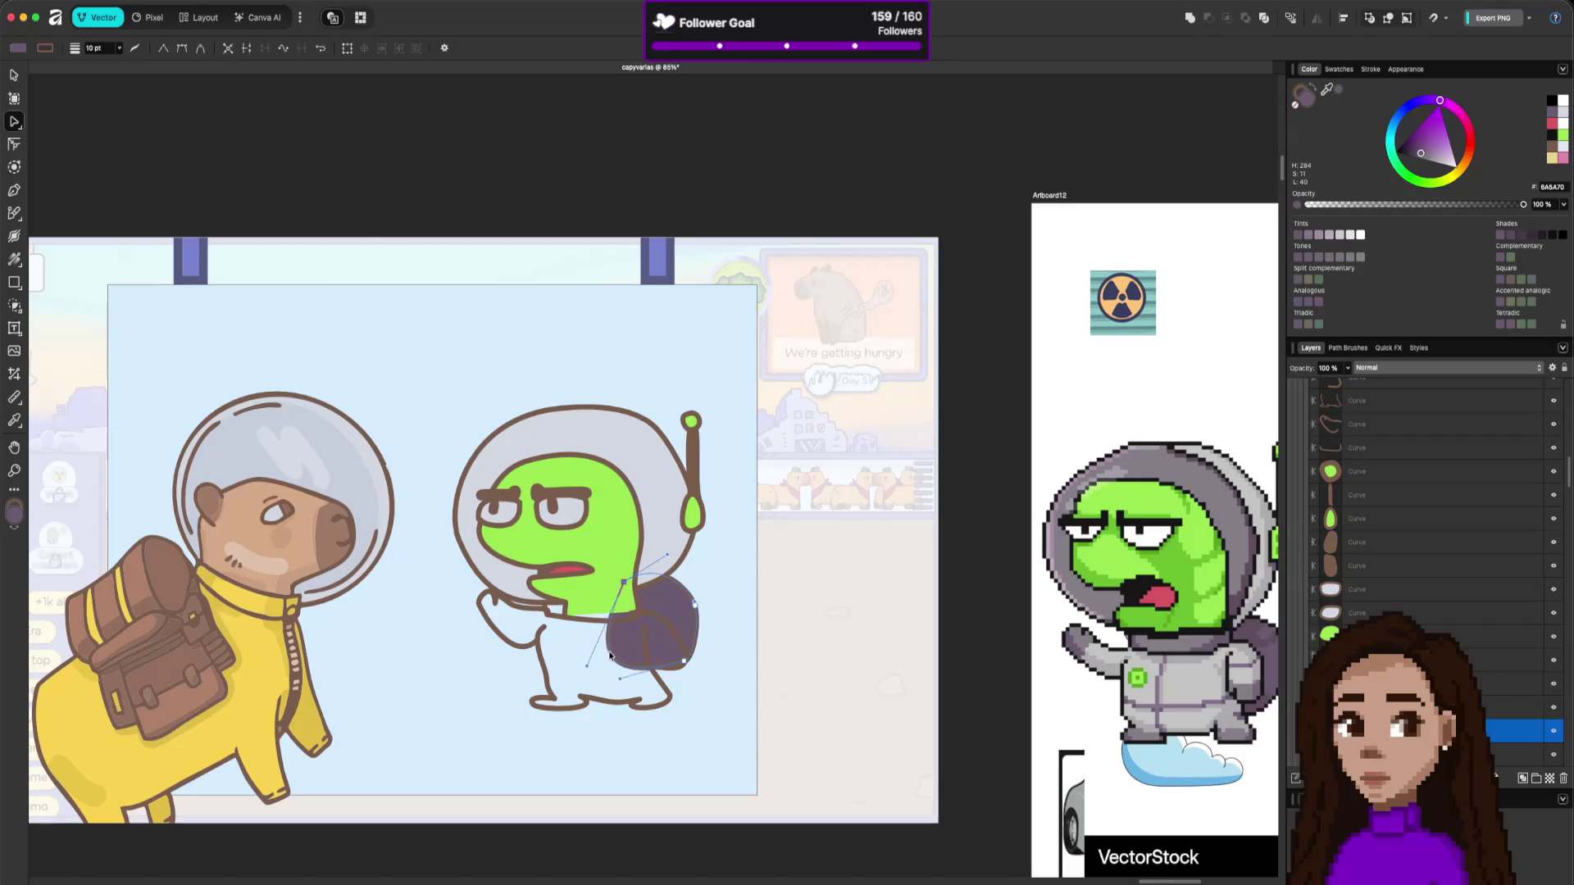
pyautogui.click(847, 646)
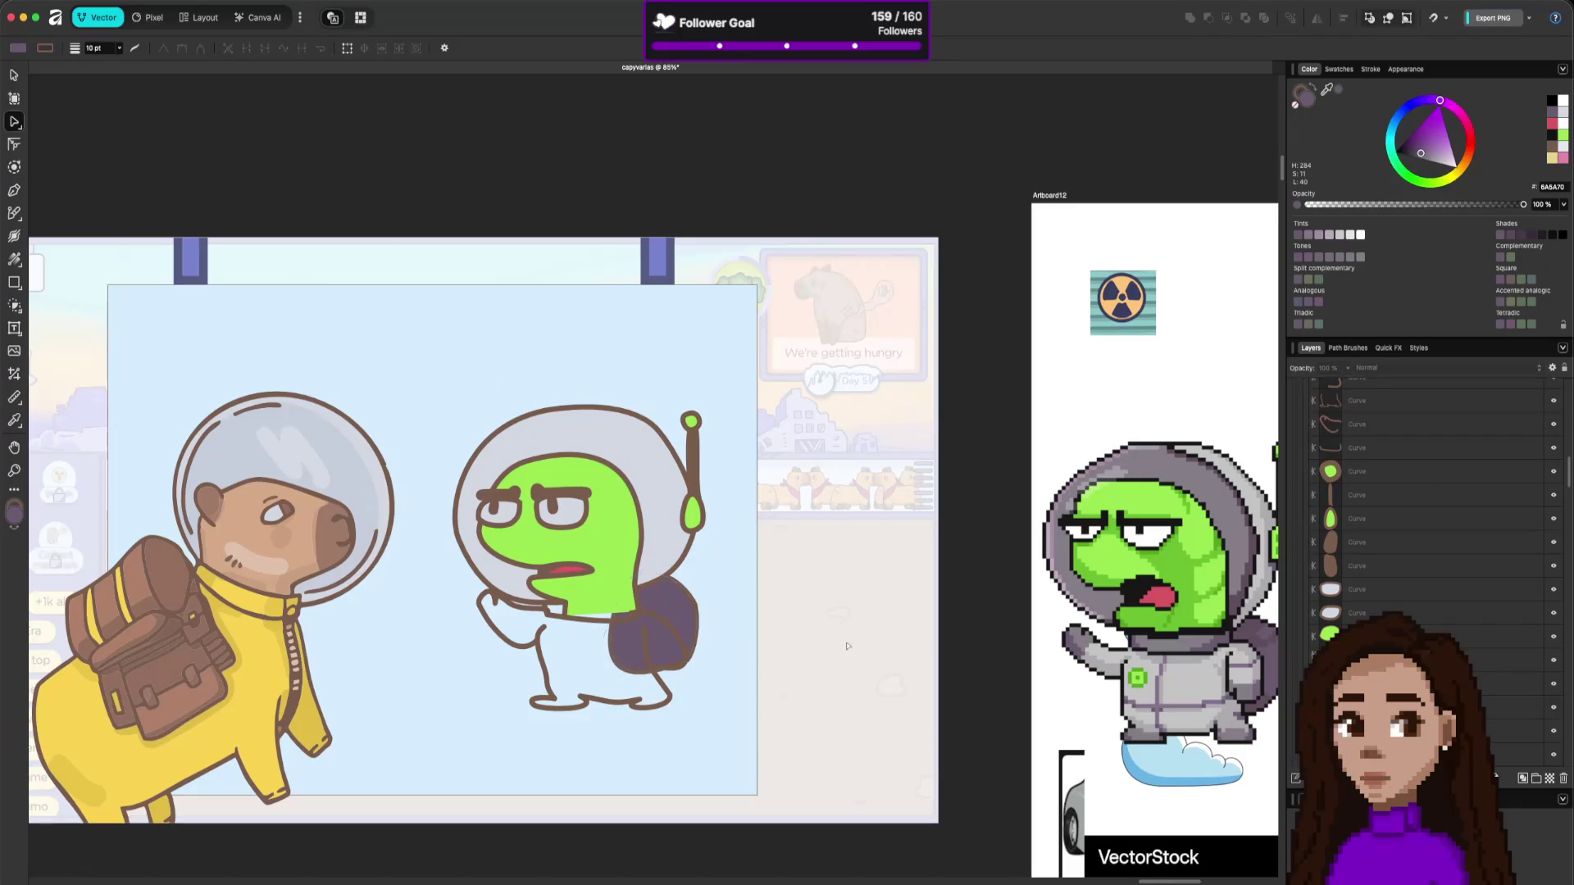
pyautogui.click(645, 630)
pyautogui.click(653, 617)
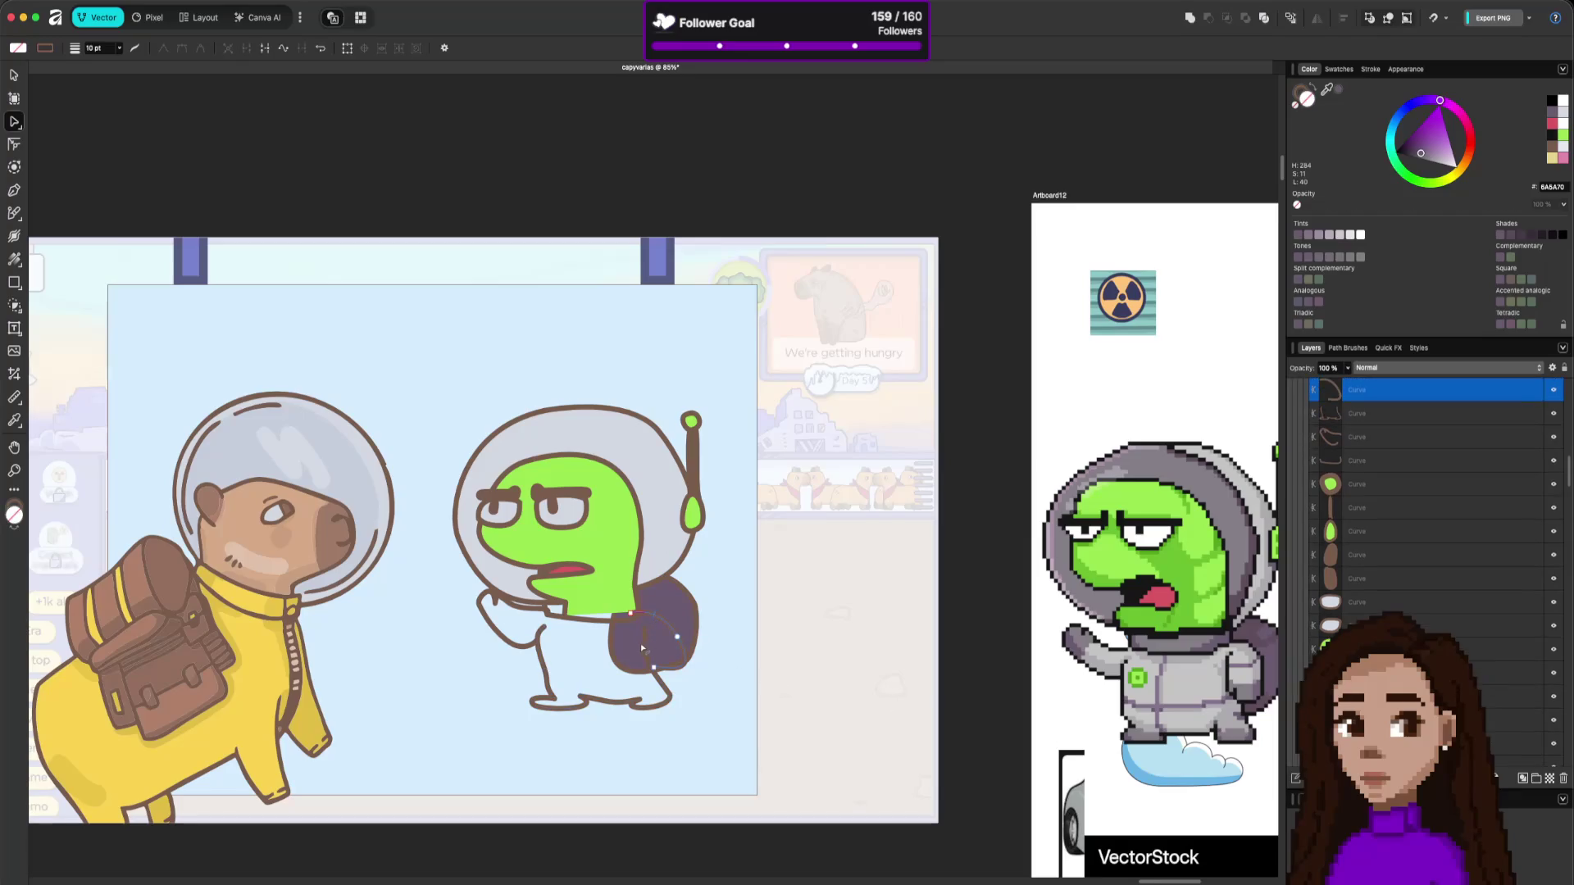
# Join the alien's arm, body/leg and back curves into one shape and fill it light grey.
pyautogui.click(533, 627)
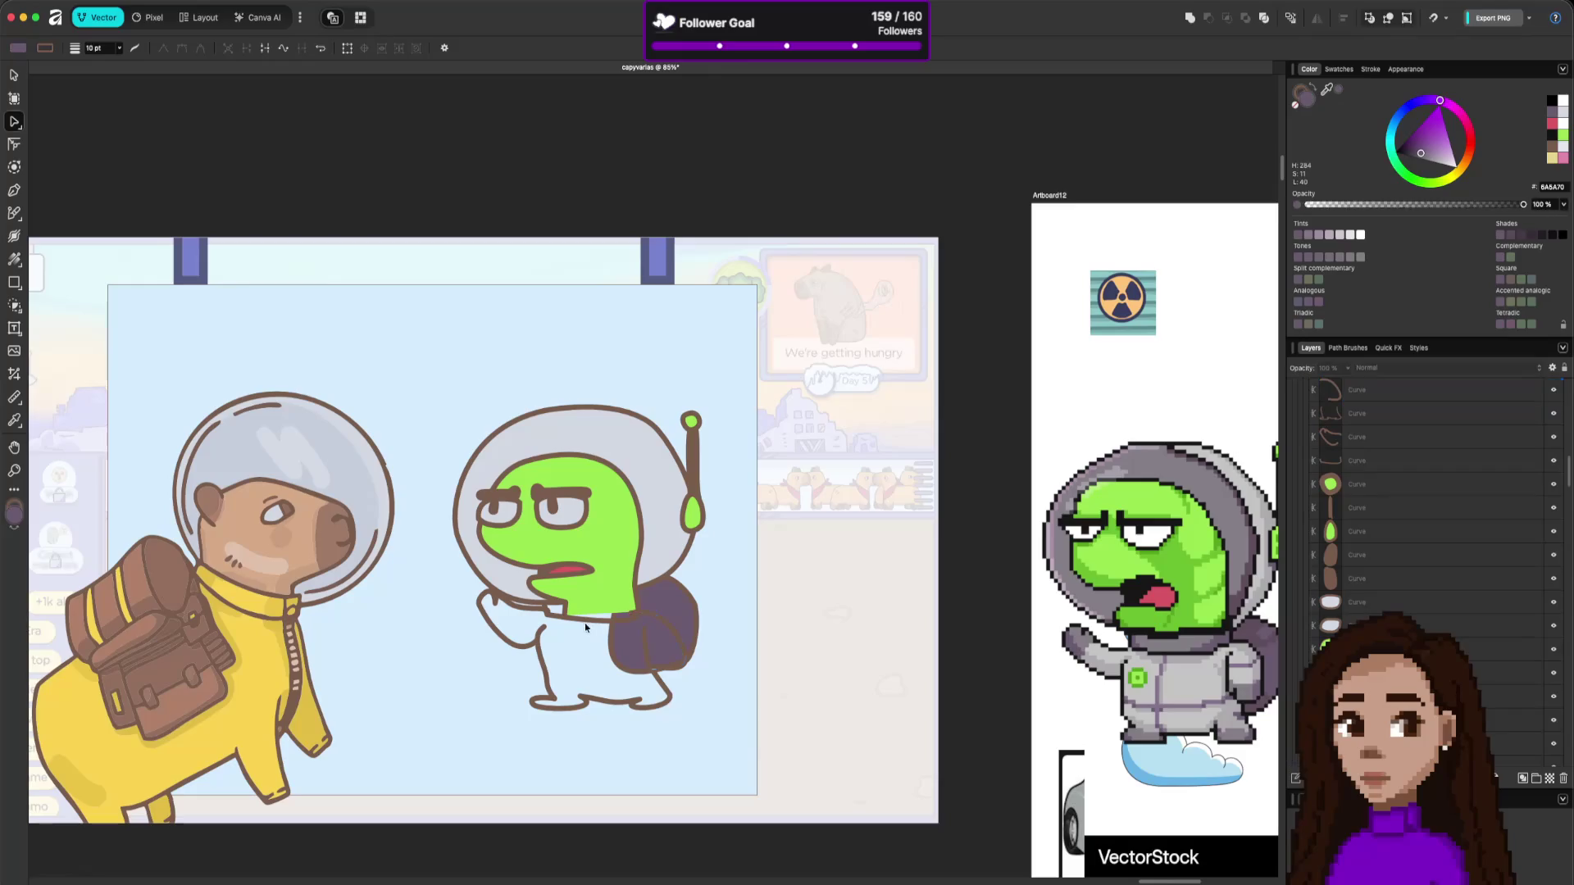
pyautogui.click(534, 641)
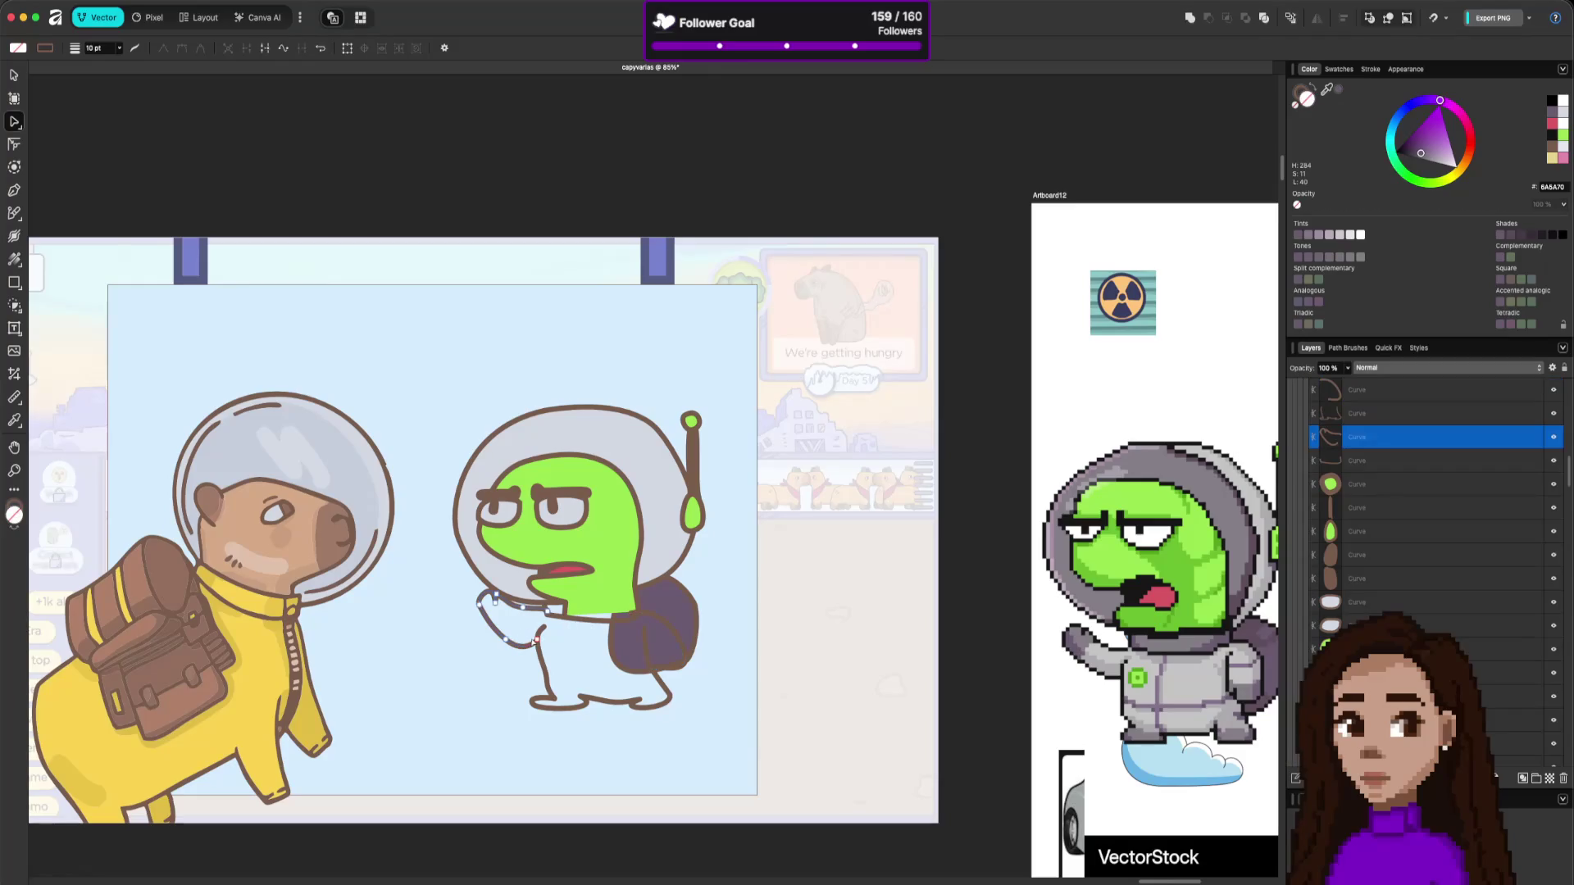
pyautogui.click(549, 682)
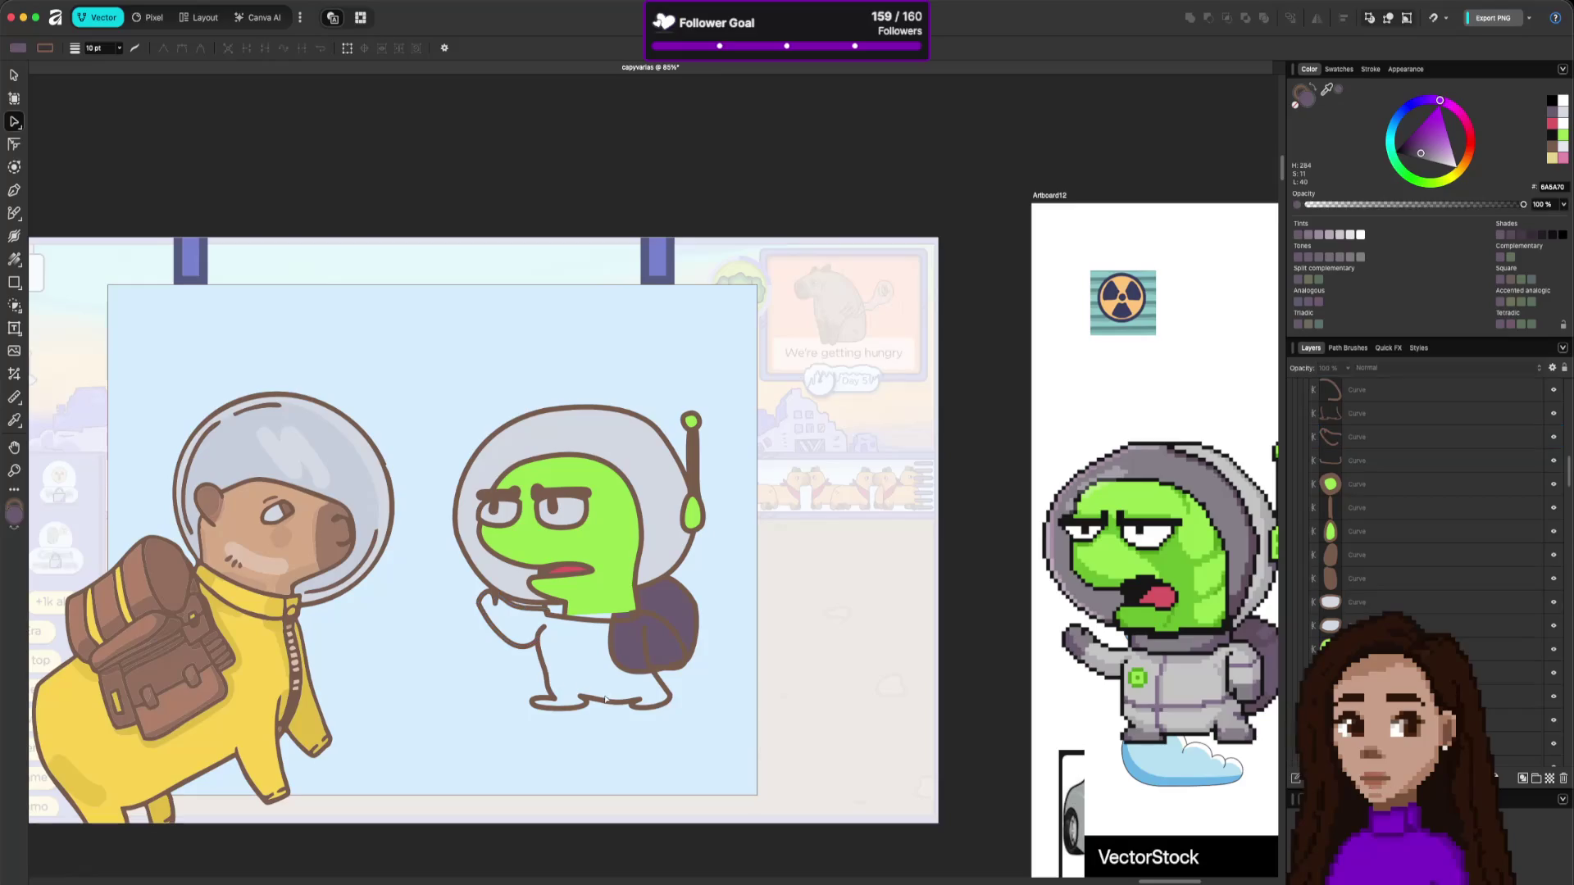
pyautogui.click(610, 702)
pyautogui.keyDown('shift'); pyautogui.click(529, 652); pyautogui.keyUp('shift')
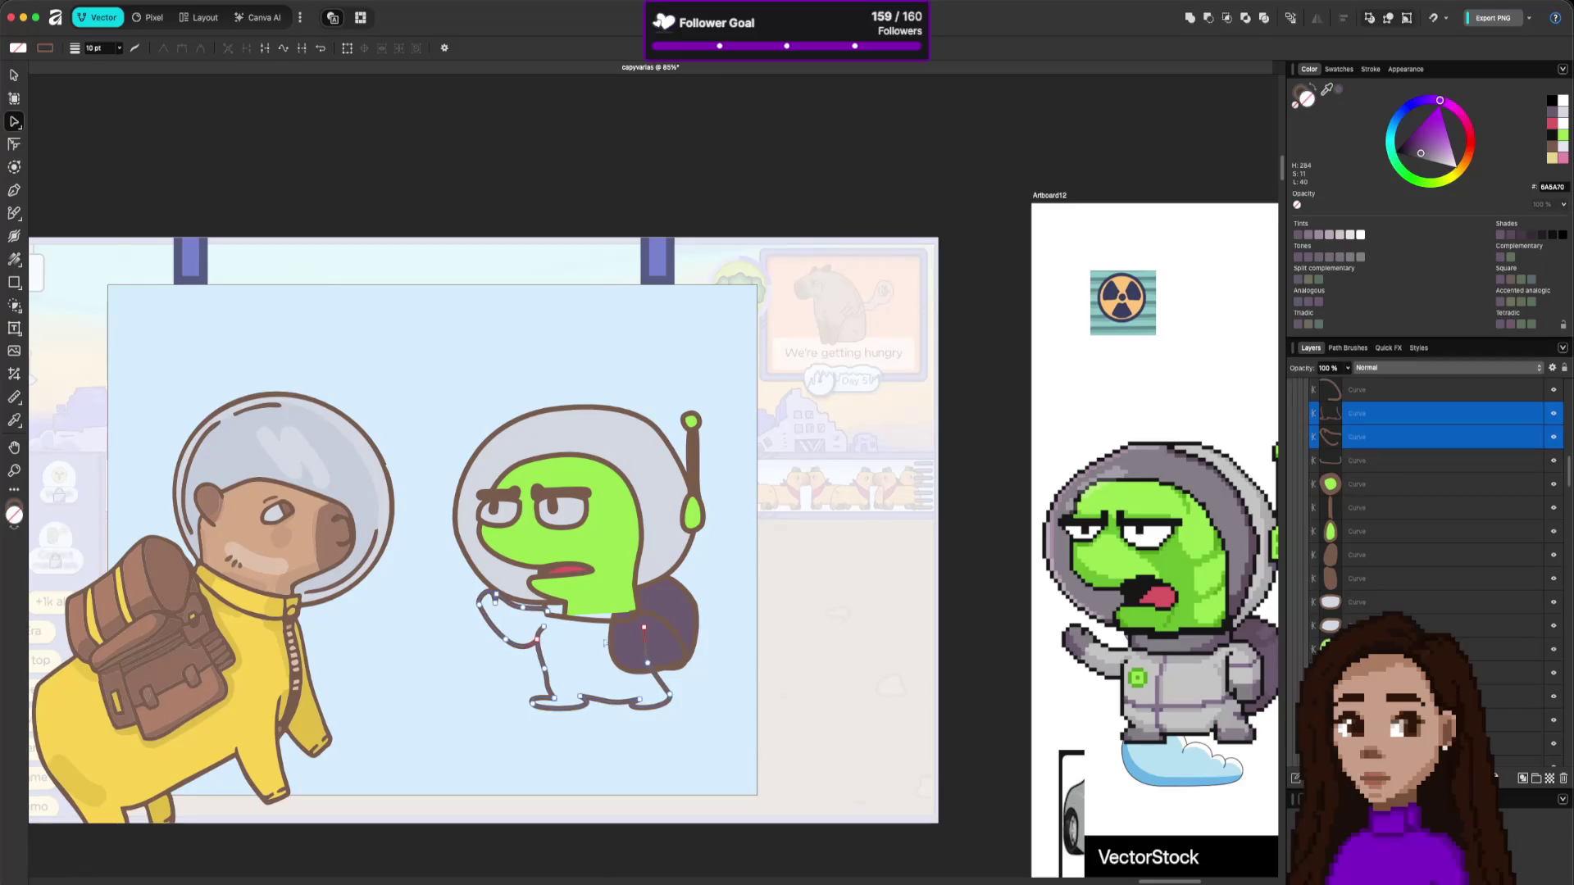
pyautogui.keyDown('shift'); pyautogui.click(637, 623); pyautogui.keyUp('shift')
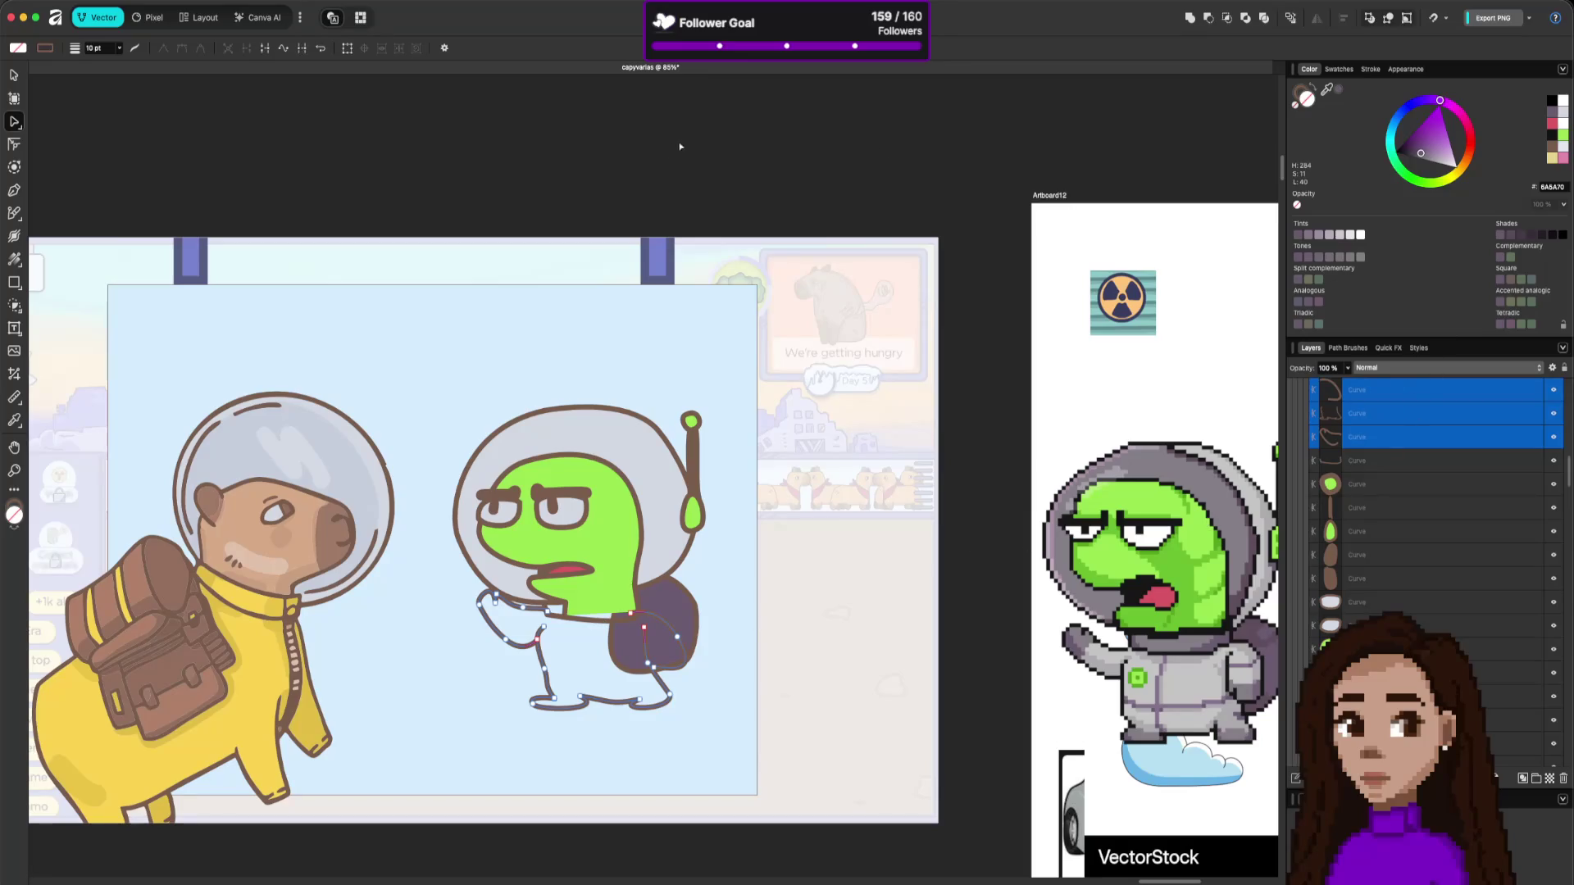
pyautogui.click(303, 49)
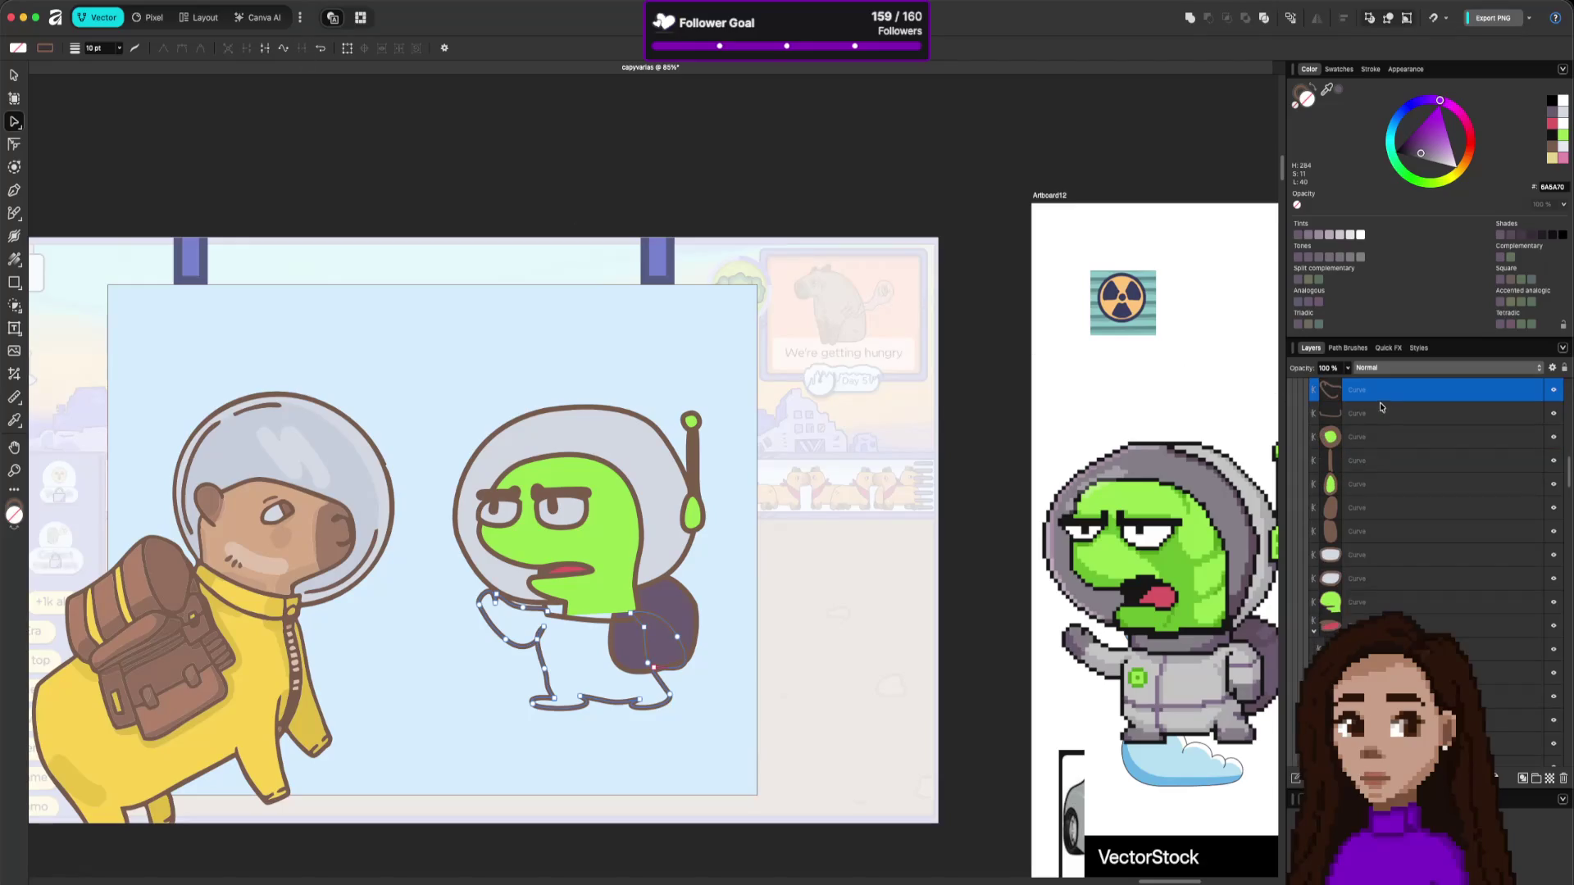
pyautogui.scroll(2, 1357, 516)
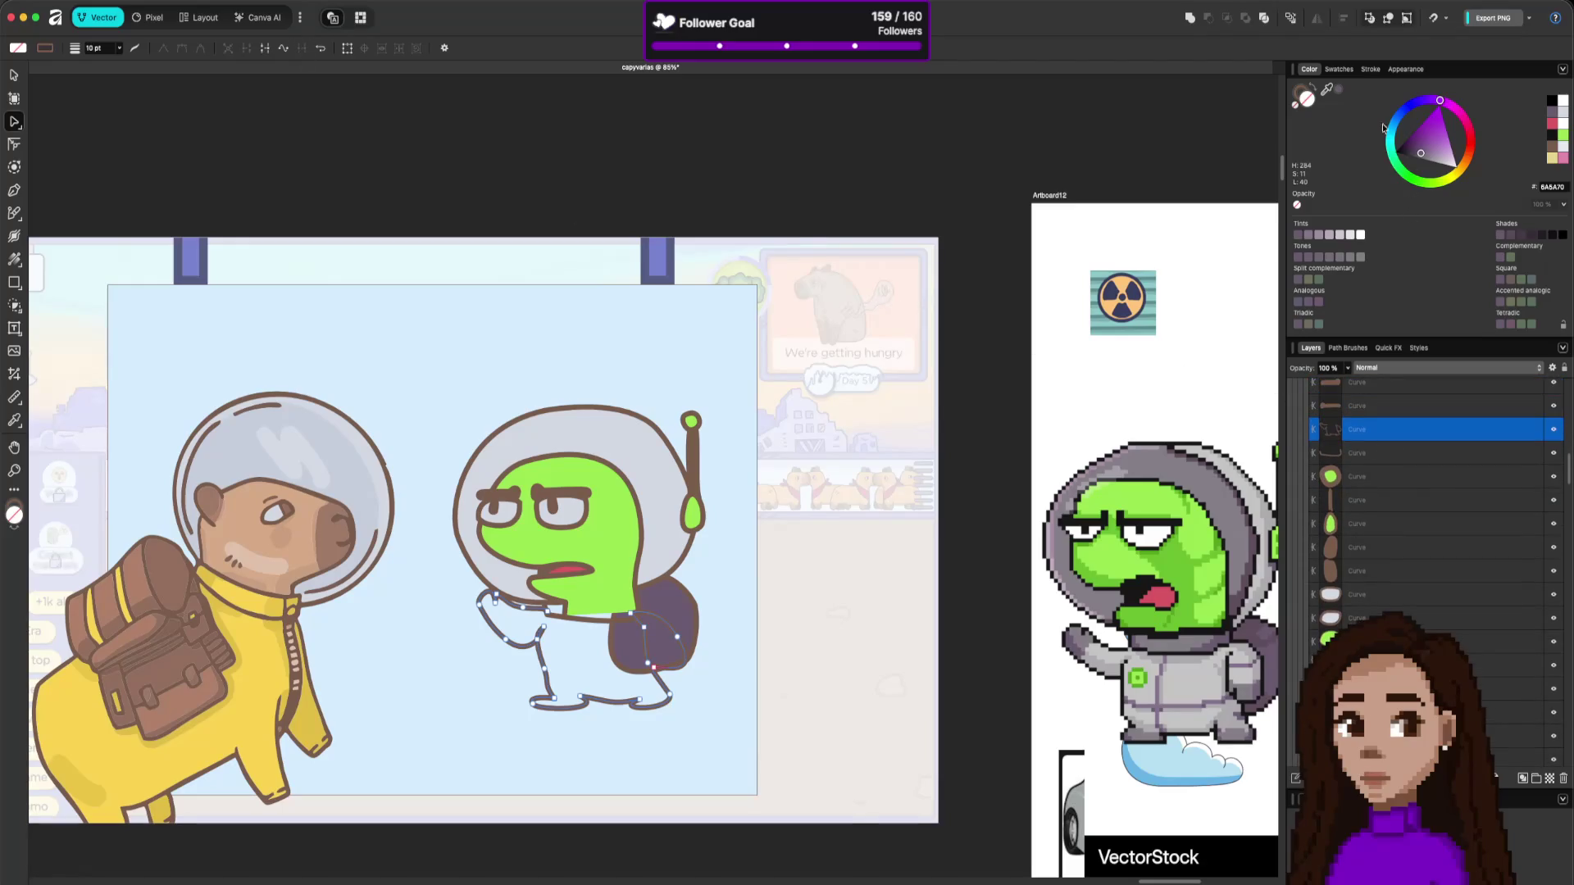
pyautogui.moveTo(1326, 91)
pyautogui.mouseDown()
pyautogui.moveTo(990, 423)
pyautogui.moveTo(987, 705)
pyautogui.moveTo(1183, 699)
pyautogui.moveTo(1094, 680)
pyautogui.mouseUp()
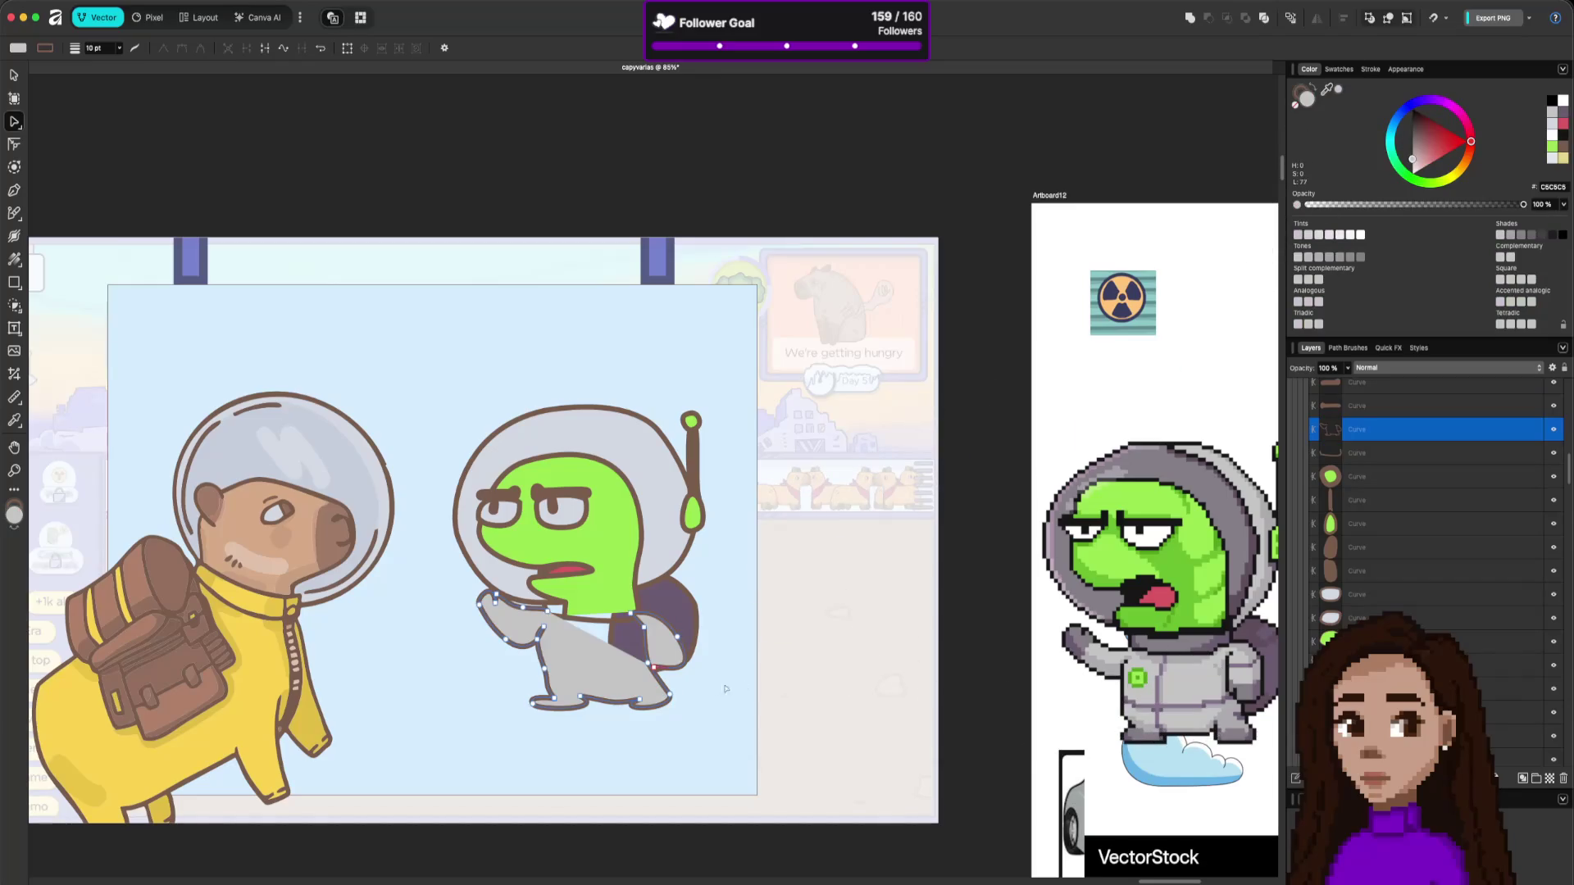
# Nudge the grey suit's right edge over the purple backpack.
pyautogui.scroll(2, 724, 661)
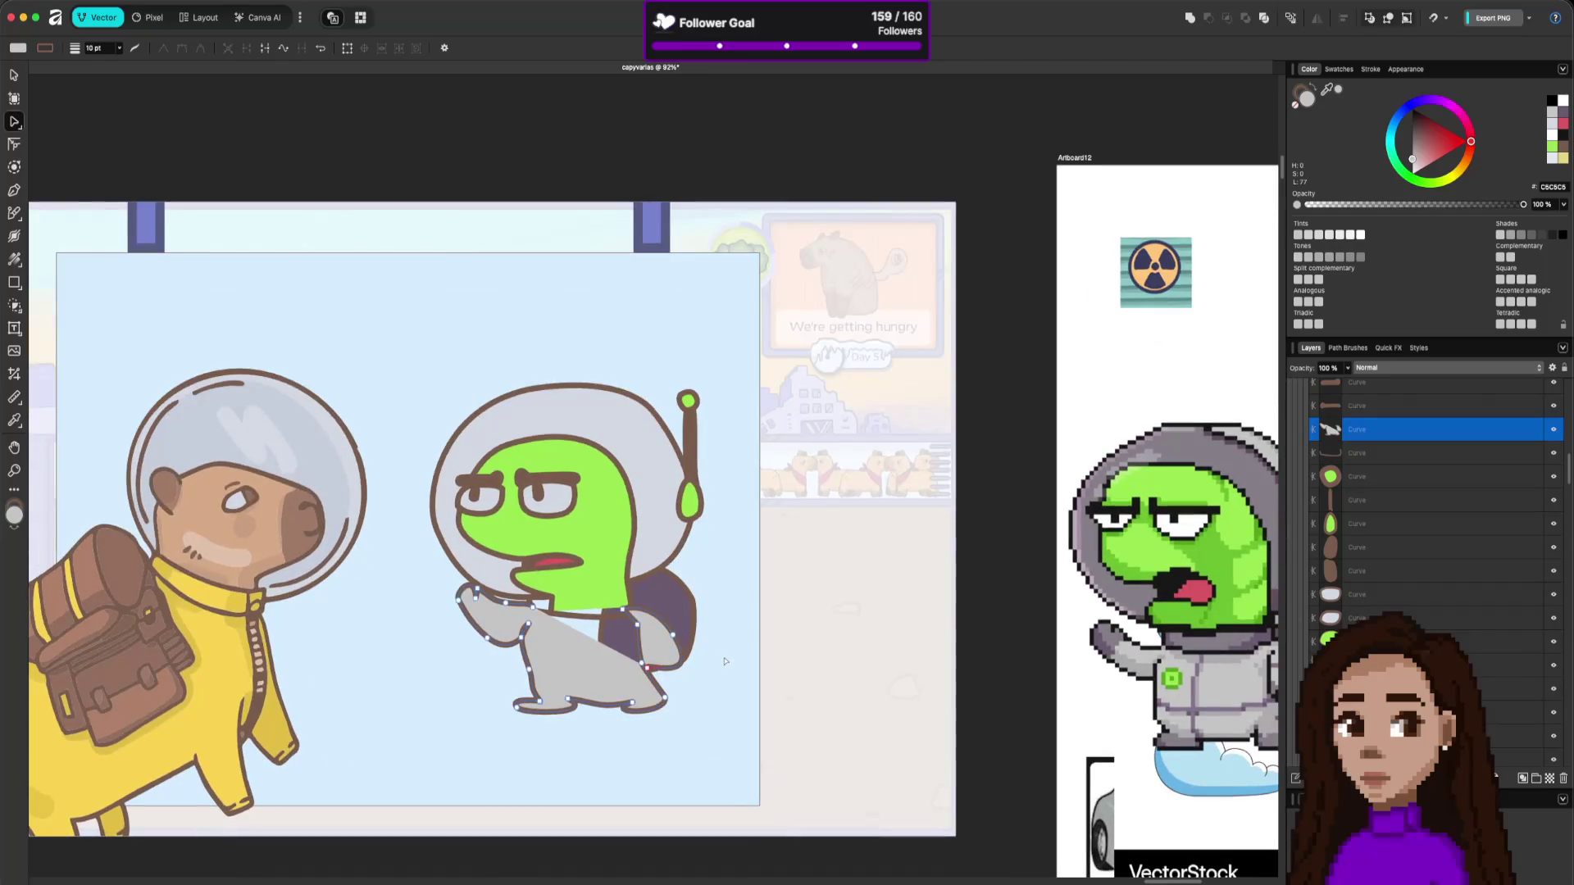
pyautogui.scroll(-3, 724, 661)
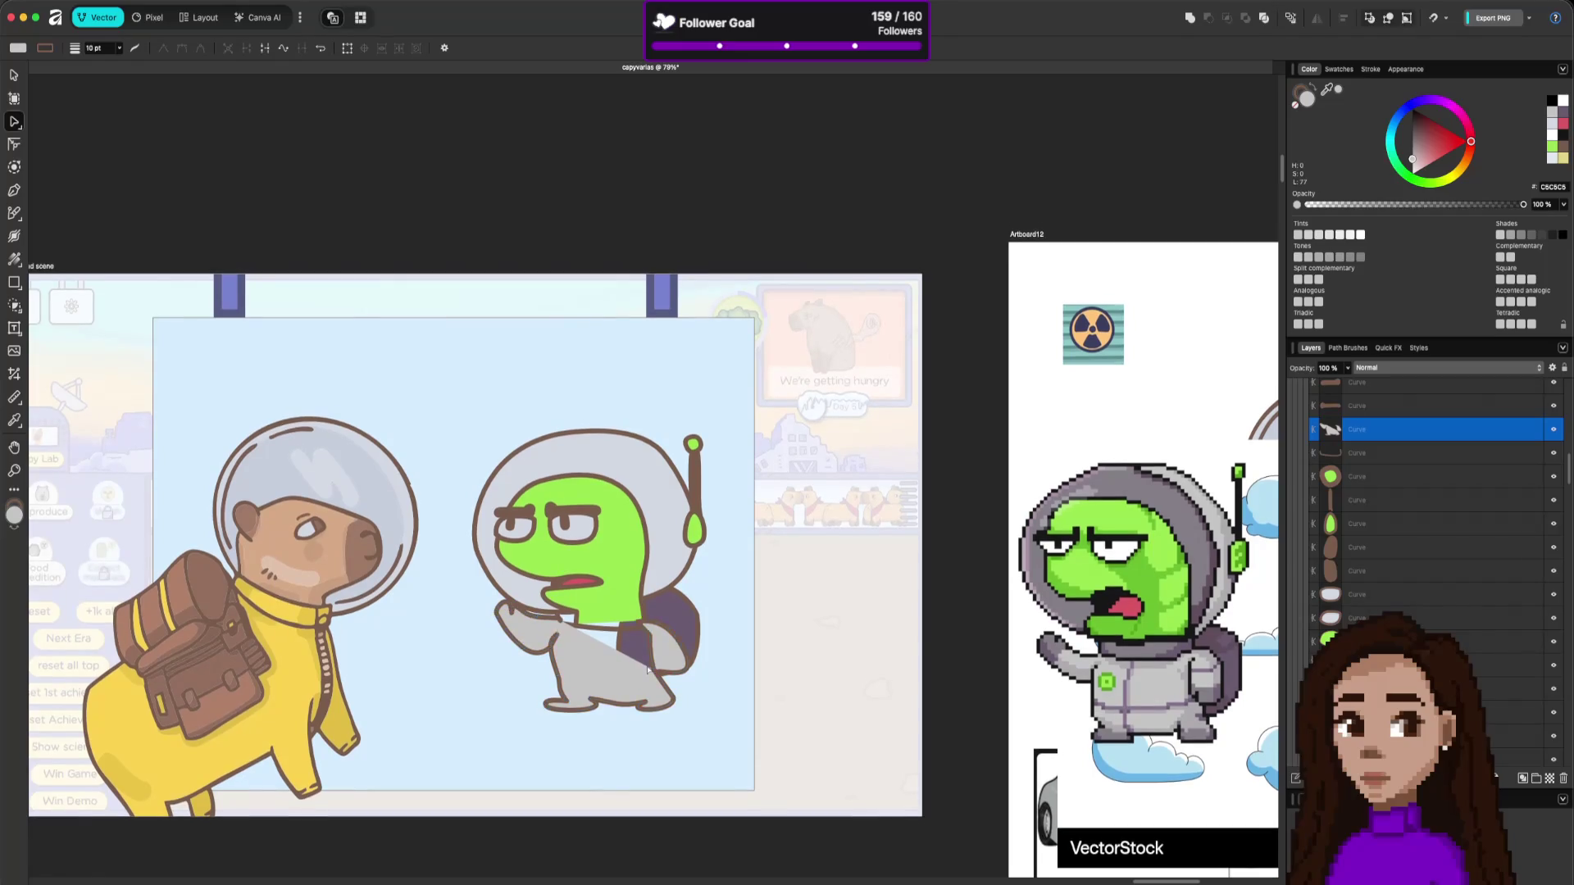
pyautogui.scroll(-2, 647, 671)
pyautogui.scroll(-2, 647, 671)
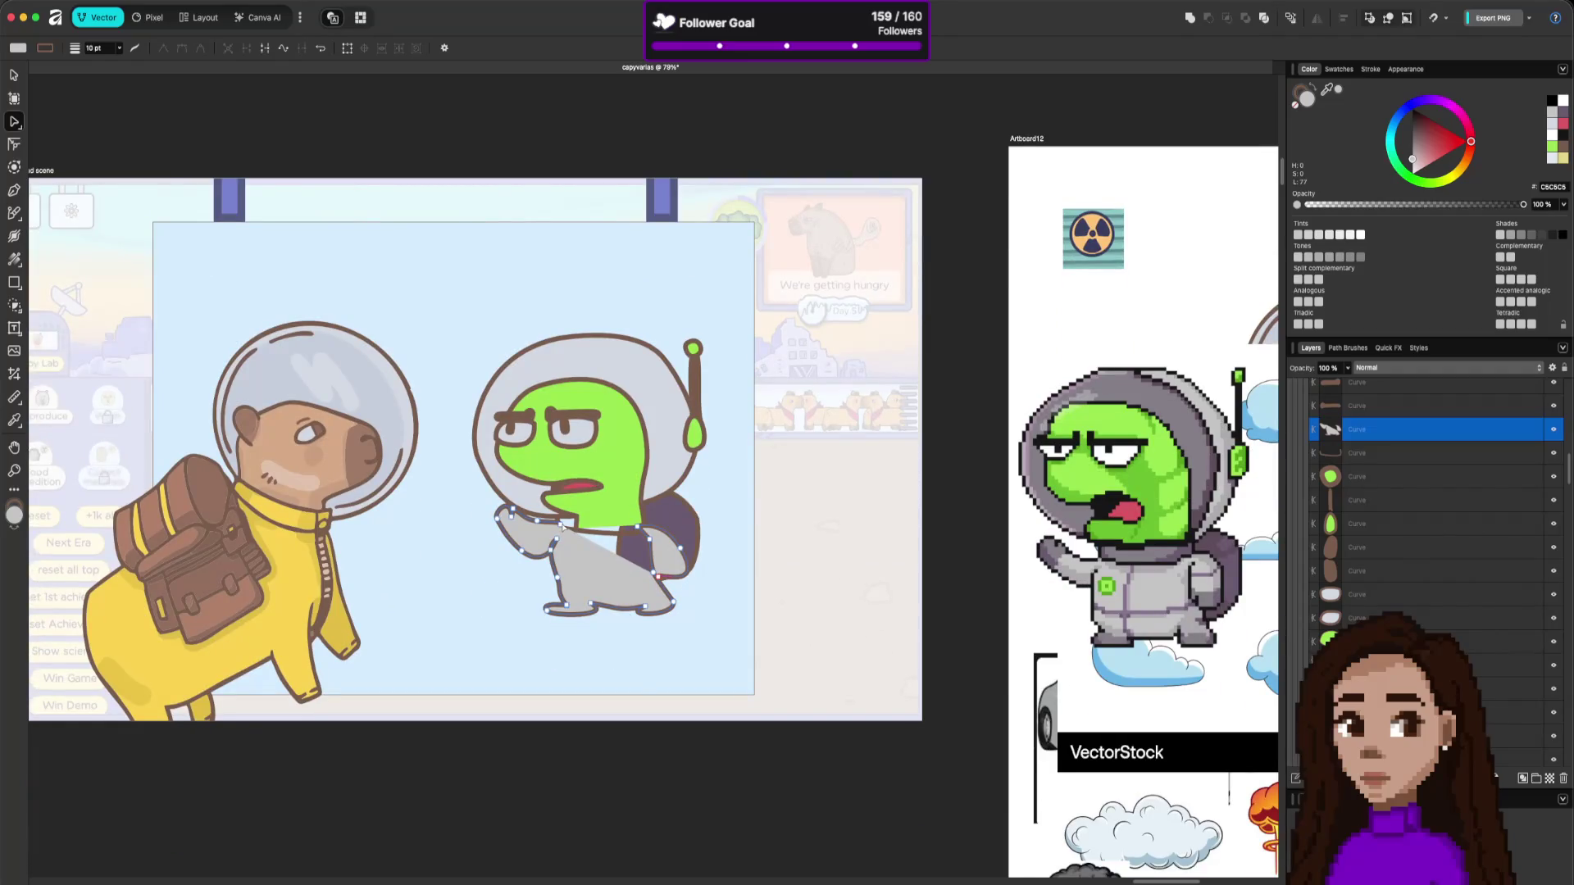
pyautogui.moveTo(660, 579)
pyautogui.mouseDown()
pyautogui.moveTo(659, 557)
pyautogui.moveTo(661, 583)
pyautogui.mouseUp()
# Drag the arm's top-edge node to straighten the suit's top edge toward the backpack.
pyautogui.click(560, 525)
pyautogui.click(555, 525)
pyautogui.click(562, 525)
pyautogui.moveTo(563, 529); pyautogui.dragTo(641, 531)
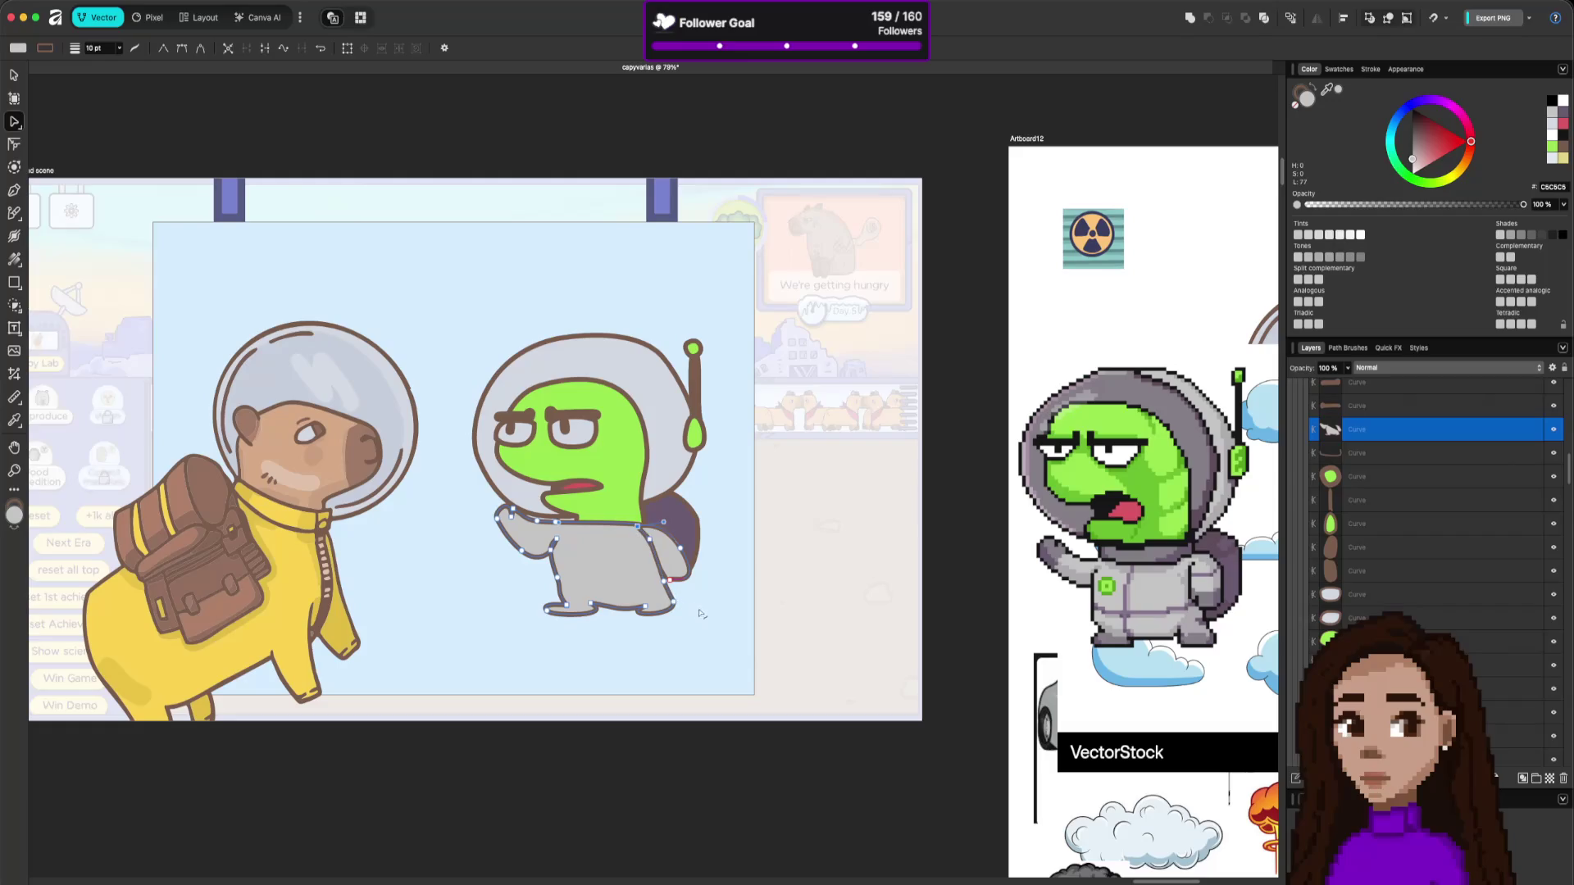
pyautogui.click(735, 647)
# Try moving the suit's top node near the backpack, undo it, and reselect the edge nodes.
pyautogui.click(670, 571)
pyautogui.click(639, 535)
pyautogui.moveTo(638, 535)
pyautogui.mouseDown()
pyautogui.moveTo(626, 541)
pyautogui.moveTo(637, 554)
pyautogui.mouseUp()
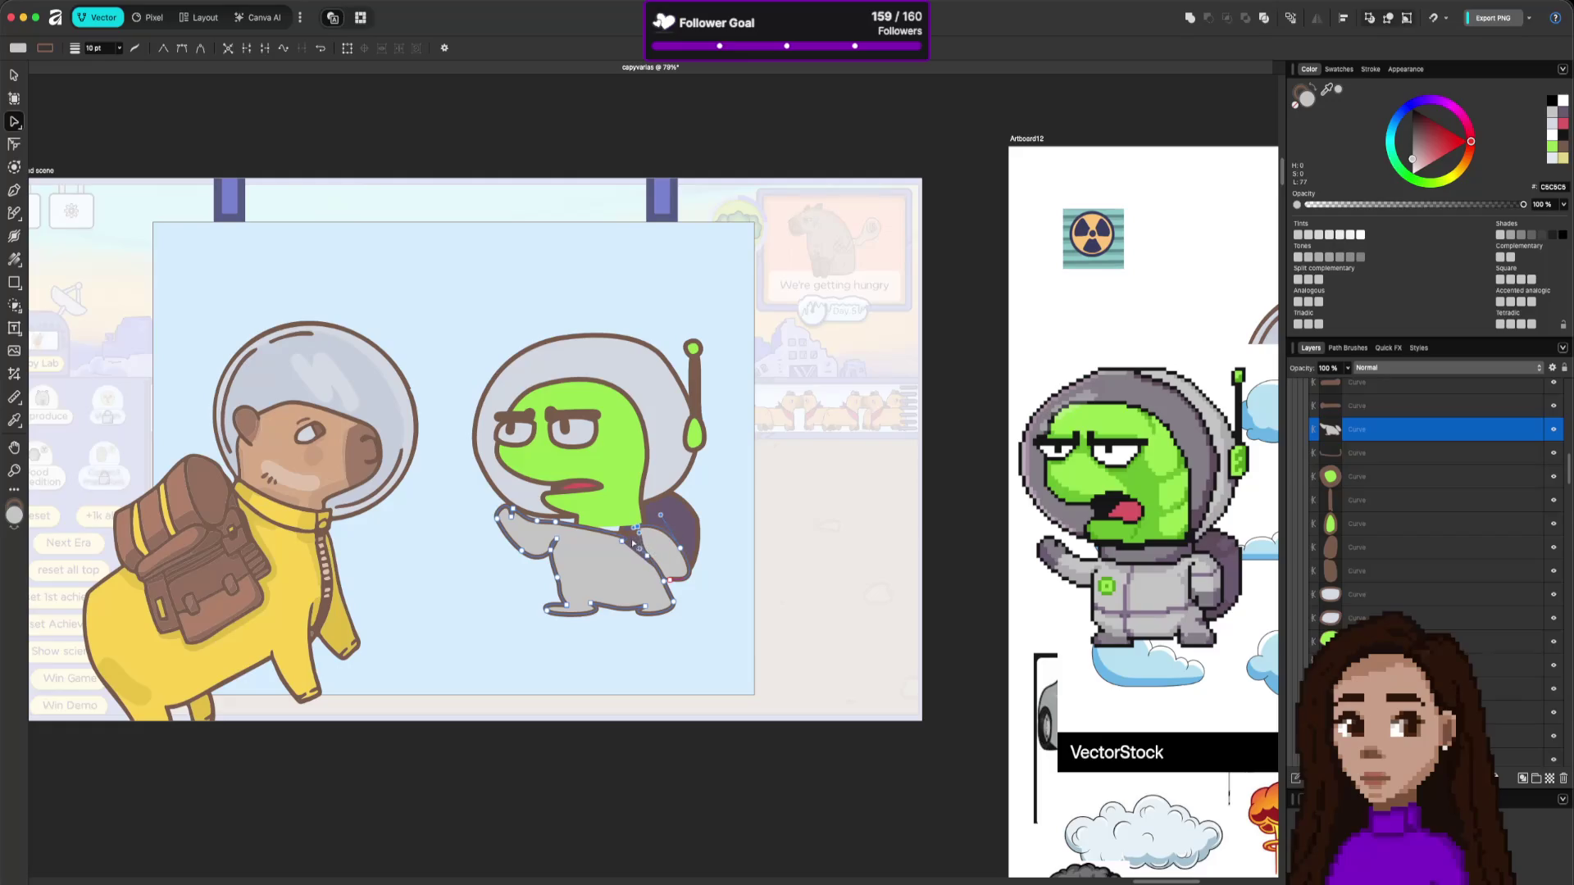
pyautogui.hotkey('ctrl', 'z')
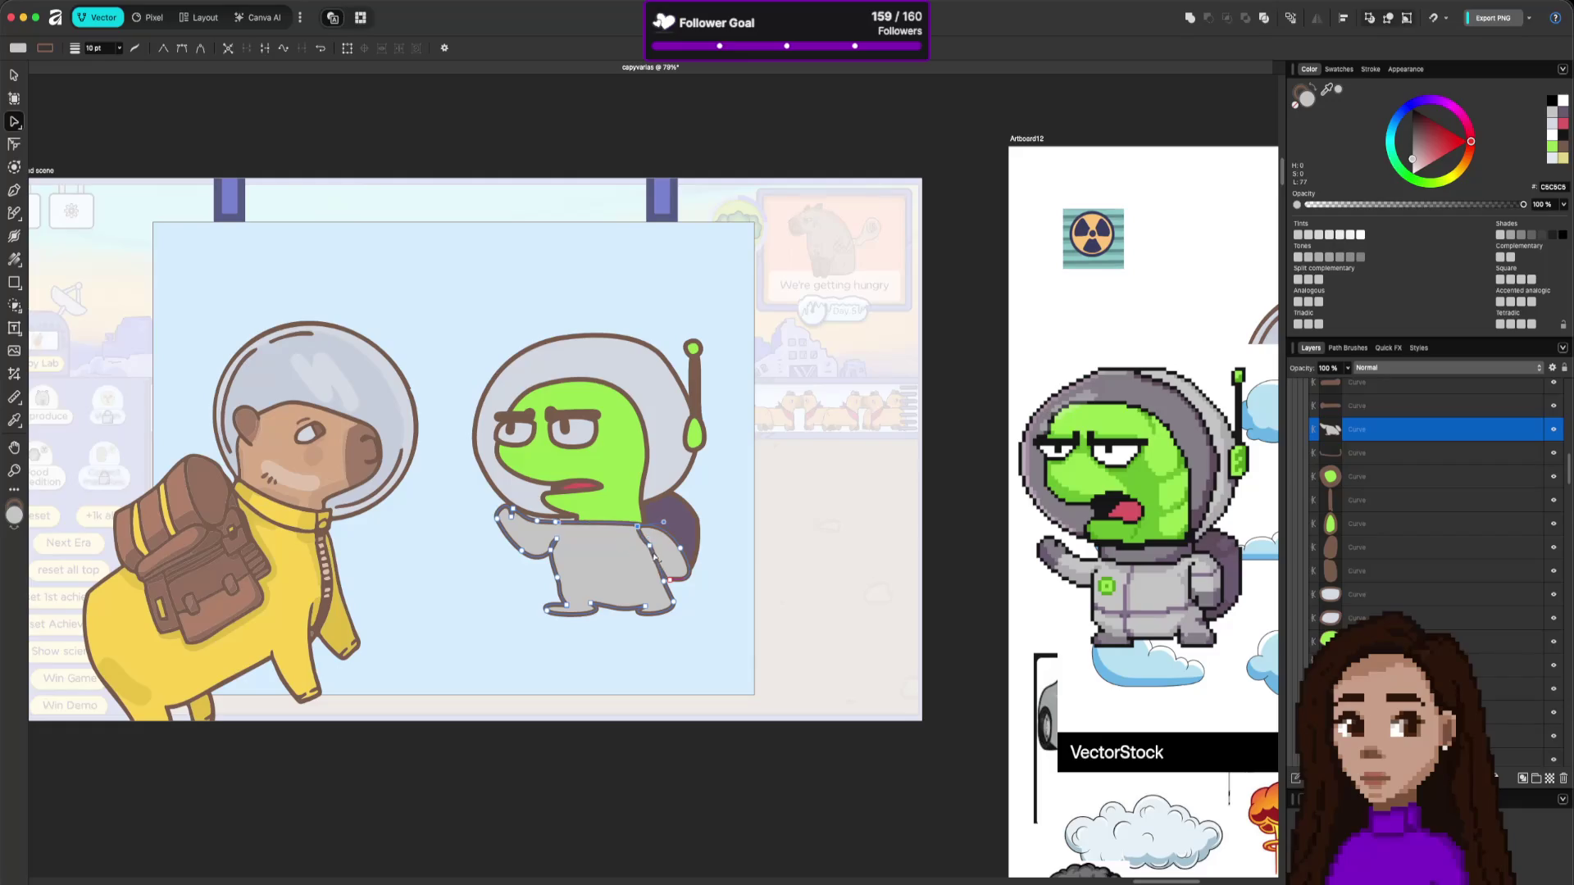
pyautogui.click(638, 528)
pyautogui.click(668, 580)
pyautogui.click(741, 612)
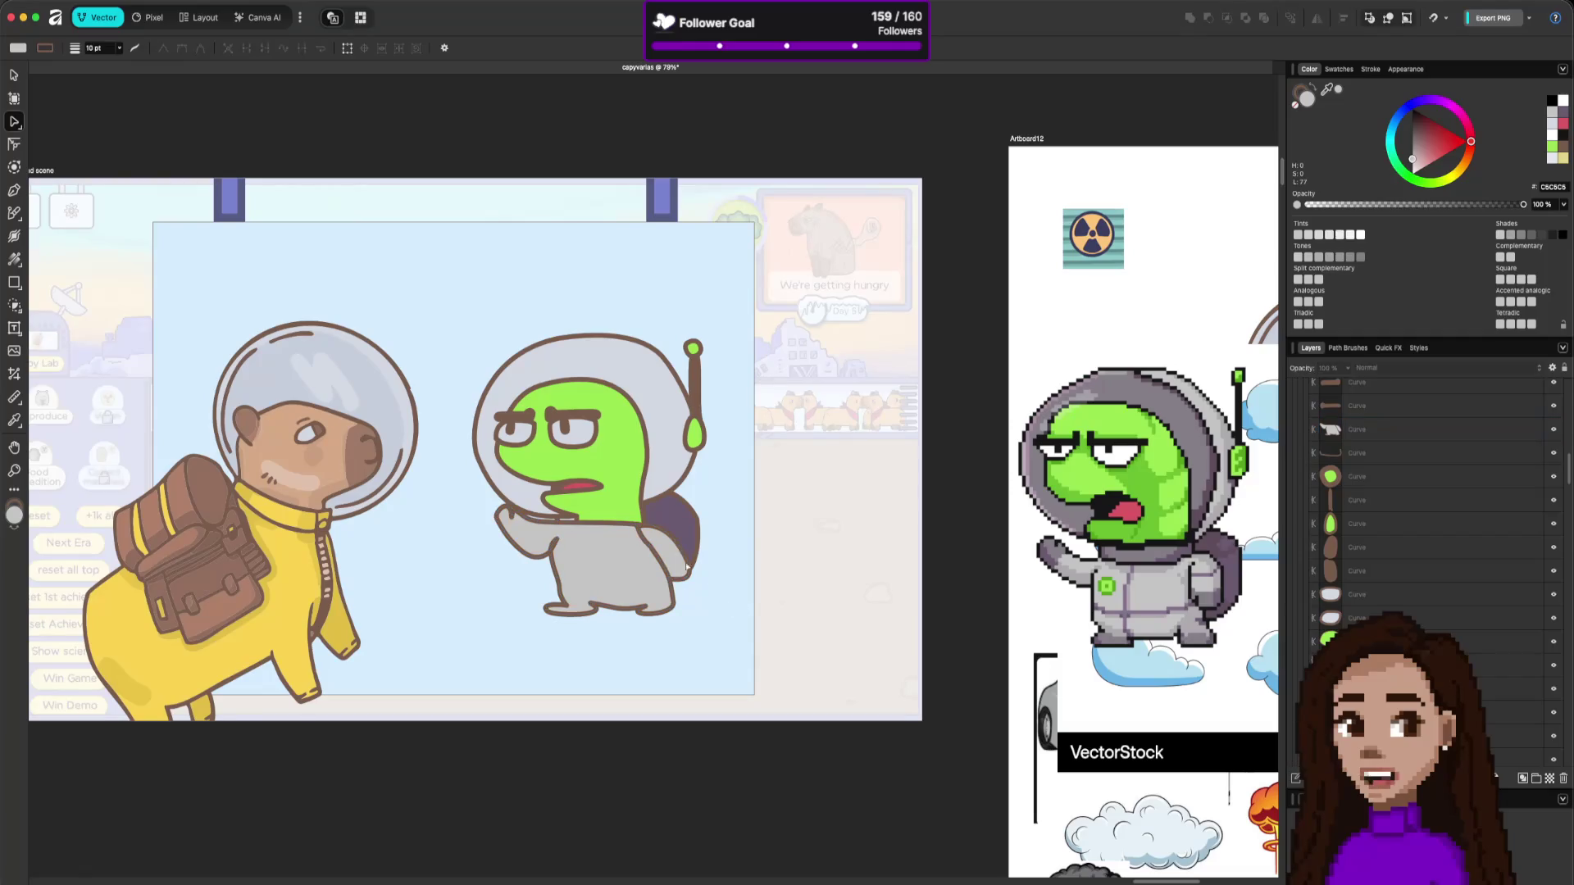
# Split the suit curve at a node and pull its nodes down along the backpack.
pyautogui.click(642, 538)
pyautogui.click(229, 49)
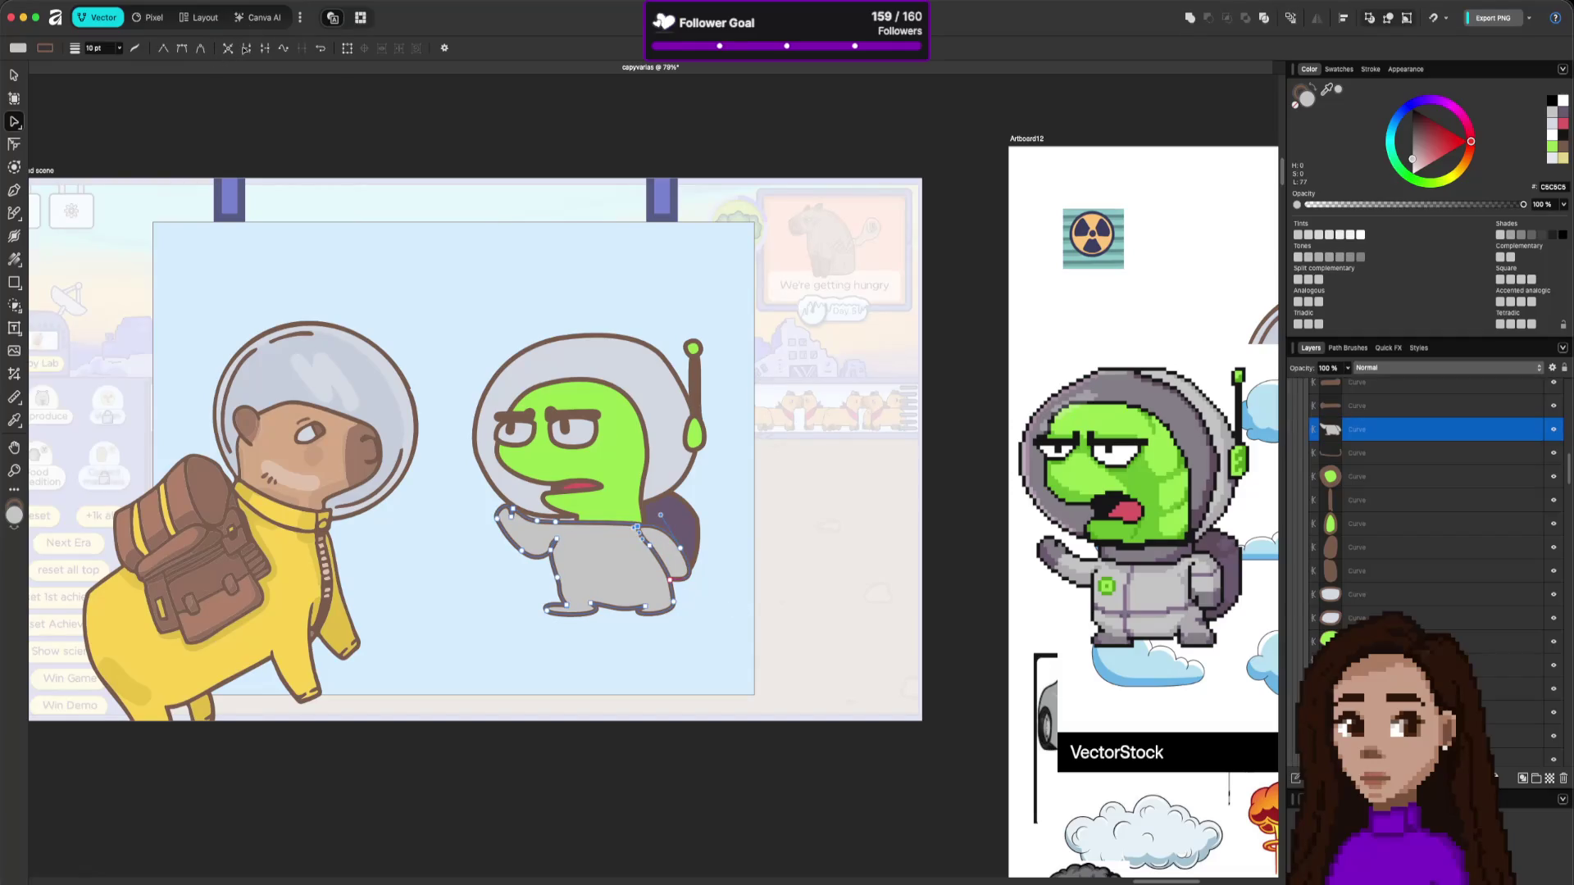
pyautogui.click(638, 527)
pyautogui.moveTo(637, 527); pyautogui.dragTo(650, 549)
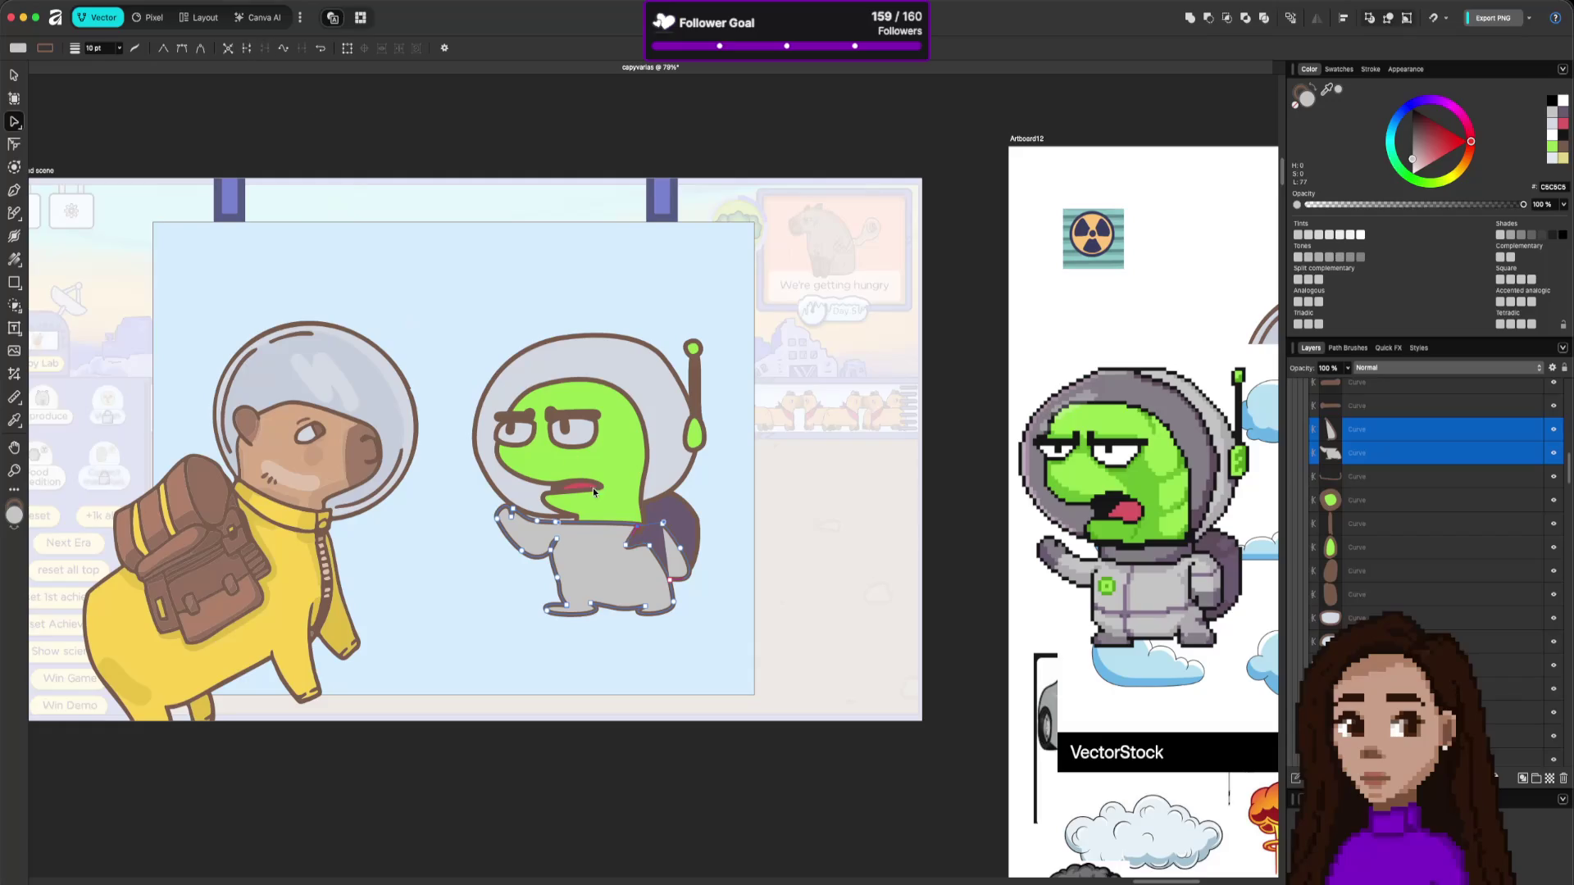
pyautogui.click(630, 543)
pyautogui.moveTo(641, 531); pyautogui.dragTo(638, 534)
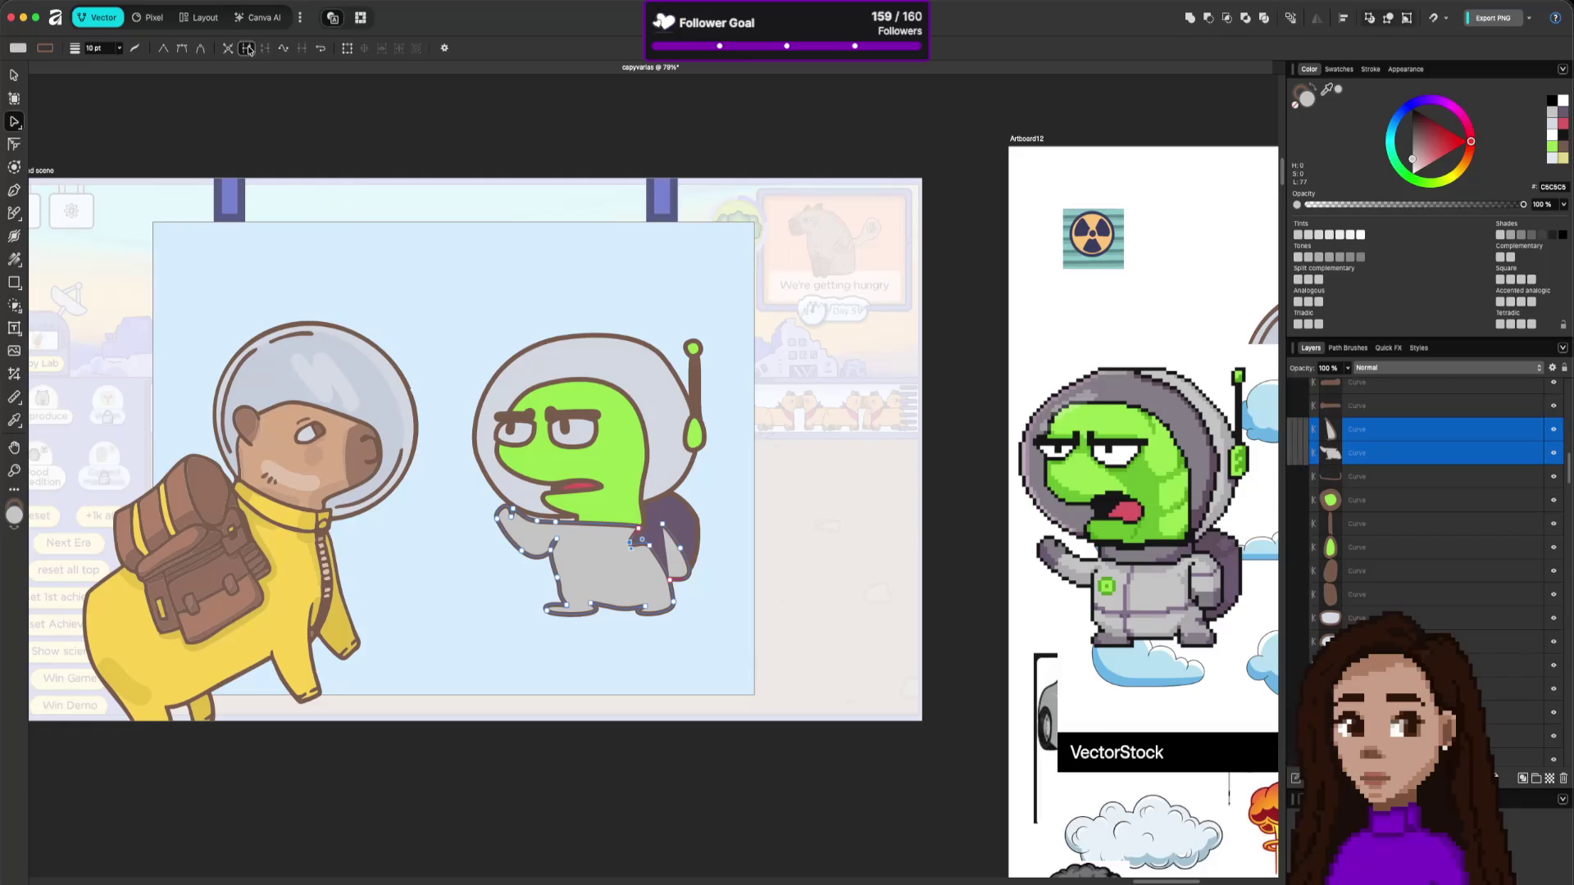
pyautogui.moveTo(630, 544)
pyautogui.mouseDown()
pyautogui.moveTo(633, 583)
pyautogui.moveTo(643, 548)
pyautogui.mouseUp()
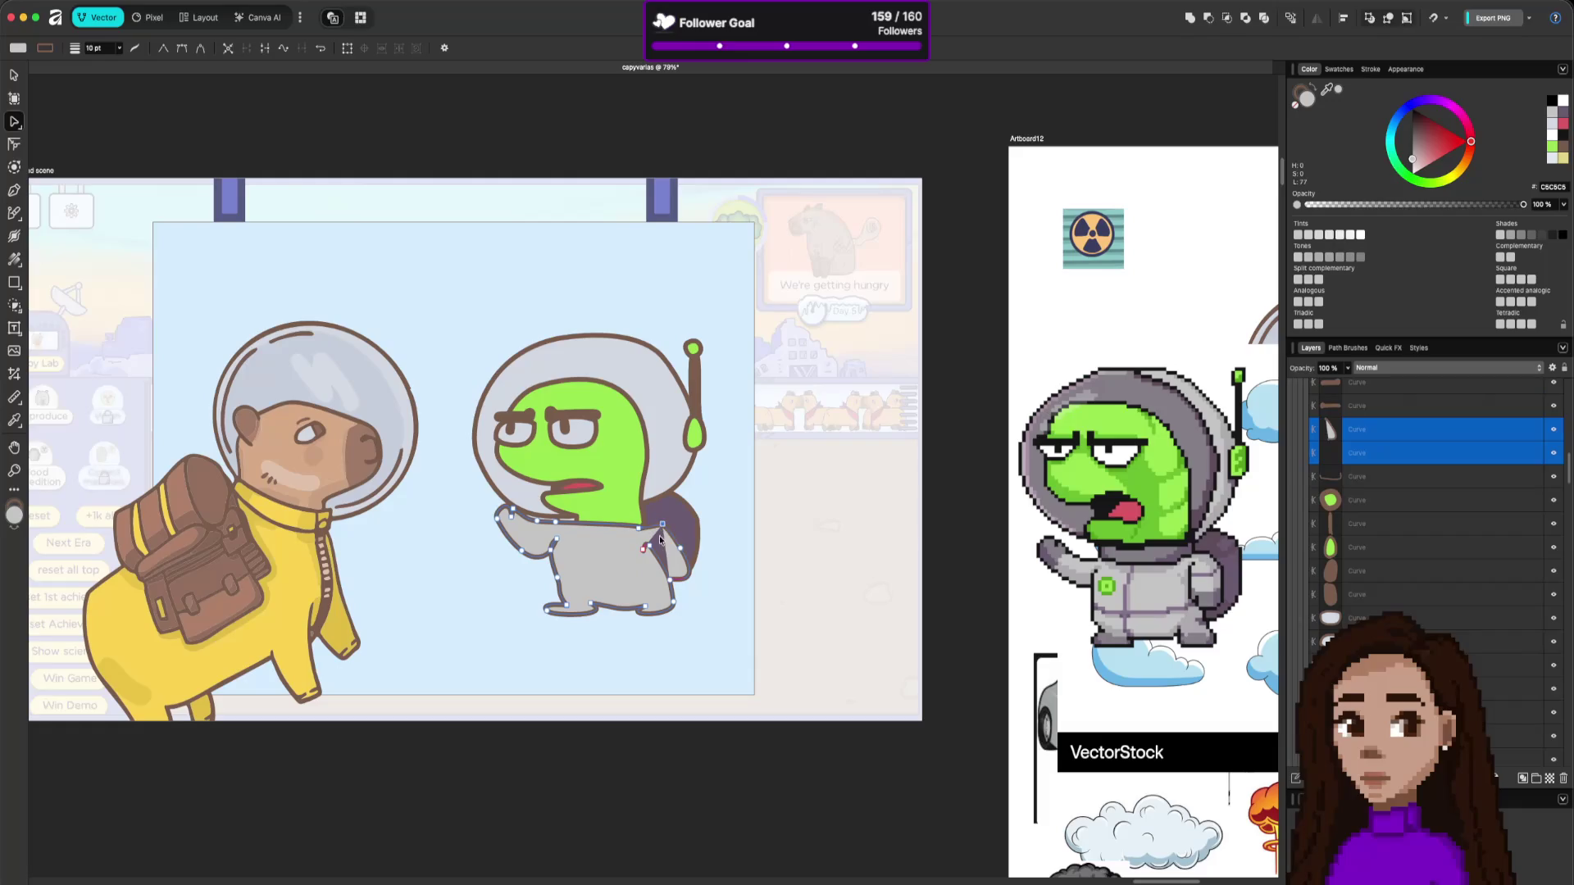
pyautogui.moveTo(661, 524); pyautogui.dragTo(657, 521)
# Join the two suit curves into one, then adjust the neck node and the suit's right side.
pyautogui.click(658, 521)
pyautogui.click(302, 48)
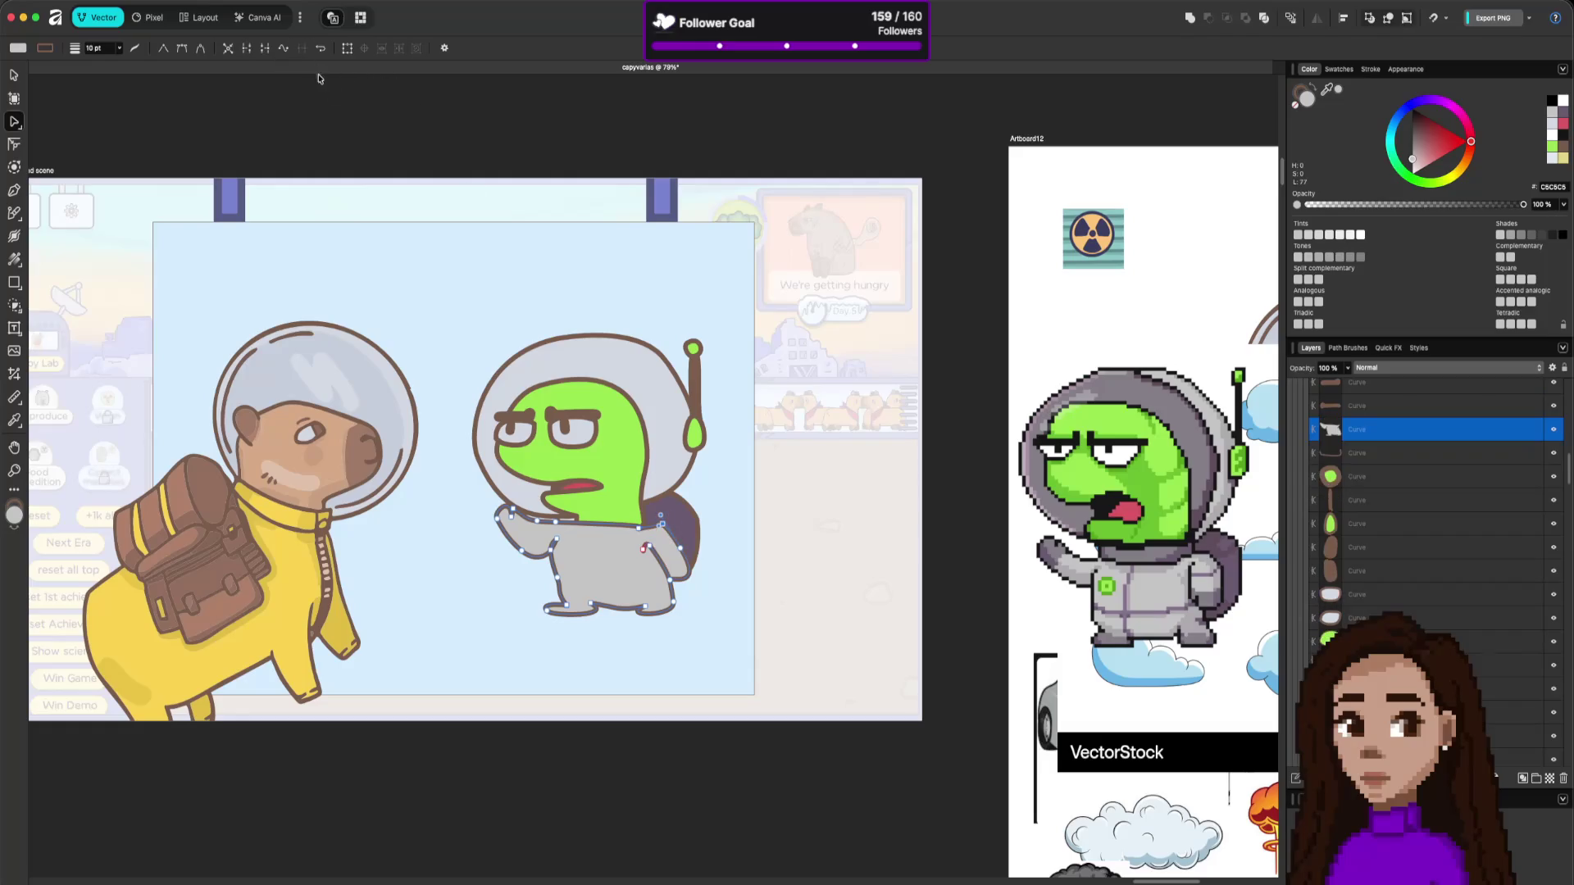
pyautogui.moveTo(644, 551); pyautogui.dragTo(647, 539)
pyautogui.click(637, 523)
pyautogui.moveTo(638, 522); pyautogui.dragTo(639, 519)
pyautogui.click(663, 523)
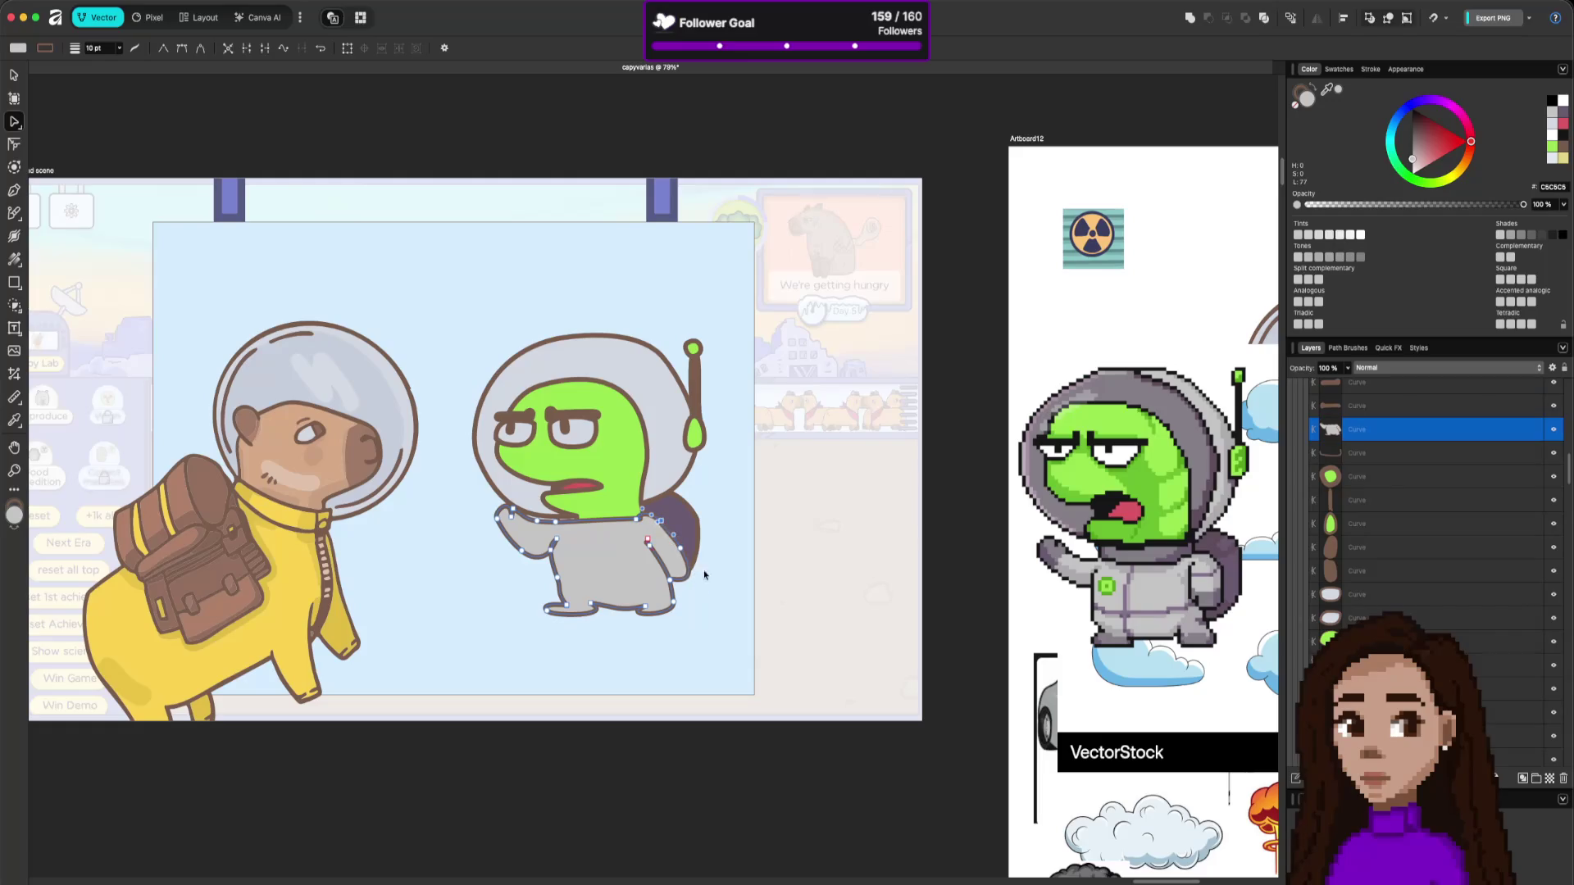
pyautogui.moveTo(674, 579); pyautogui.dragTo(661, 582)
# Delete the redundant long-handled node on the suit's right outline.
pyautogui.click(672, 581)
pyautogui.click(668, 582)
pyautogui.click(654, 580)
pyautogui.press('Escape')
pyautogui.click(657, 579)
pyautogui.click(660, 579)
pyautogui.press('Delete')
# Reshape the suit's inner arm outline by moving its nodes.
pyautogui.click(646, 535)
pyautogui.moveTo(641, 548); pyautogui.dragTo(648, 562)
pyautogui.moveTo(639, 518); pyautogui.dragTo(645, 513)
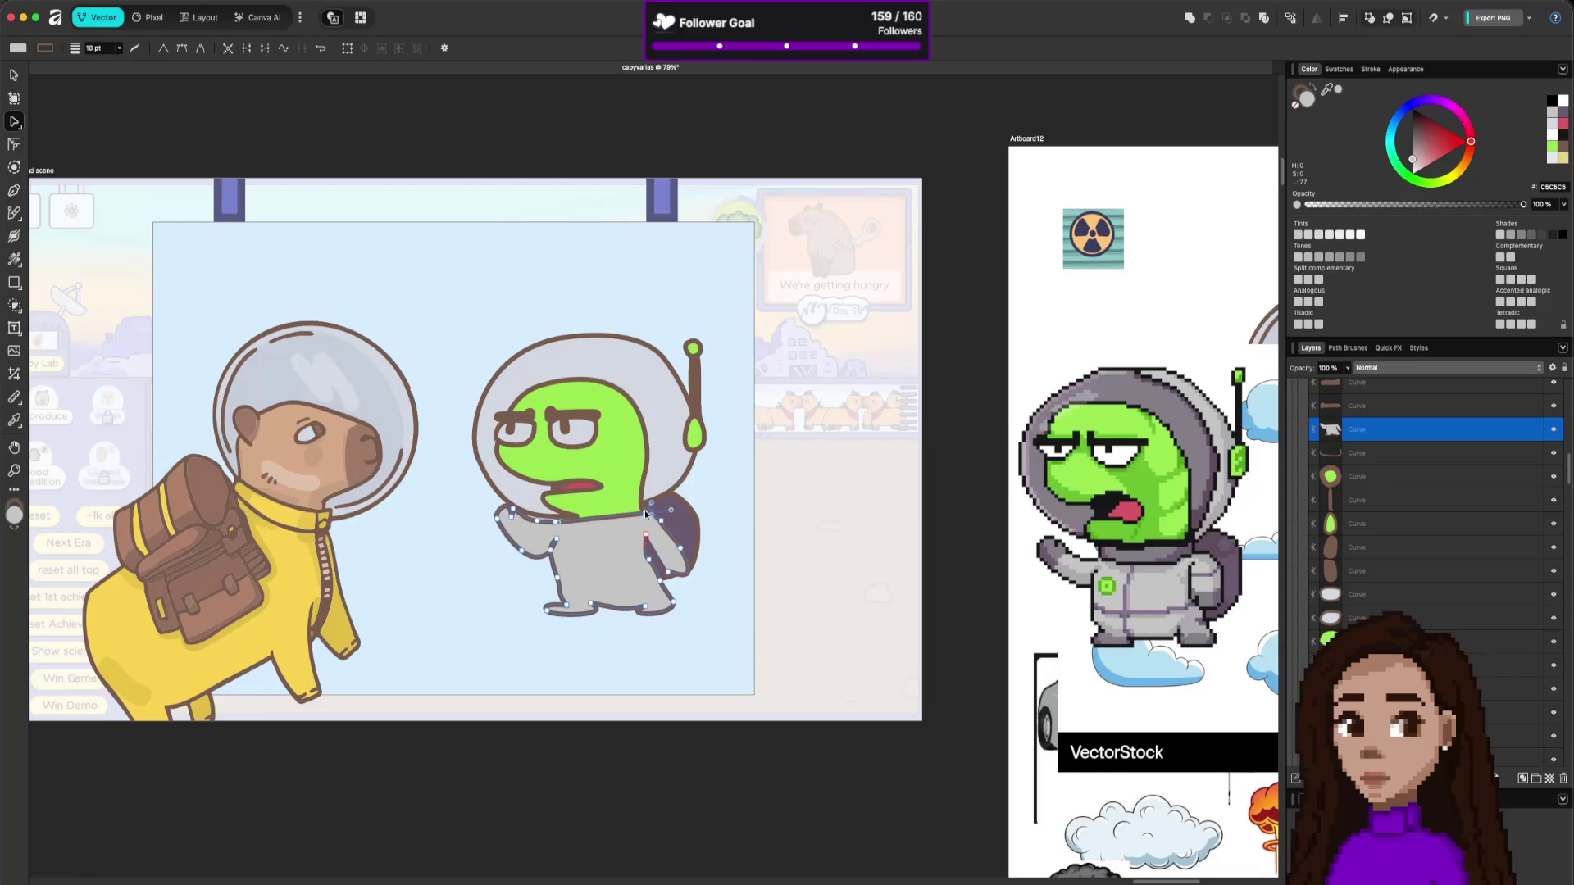
pyautogui.click(656, 560)
pyautogui.click(661, 571)
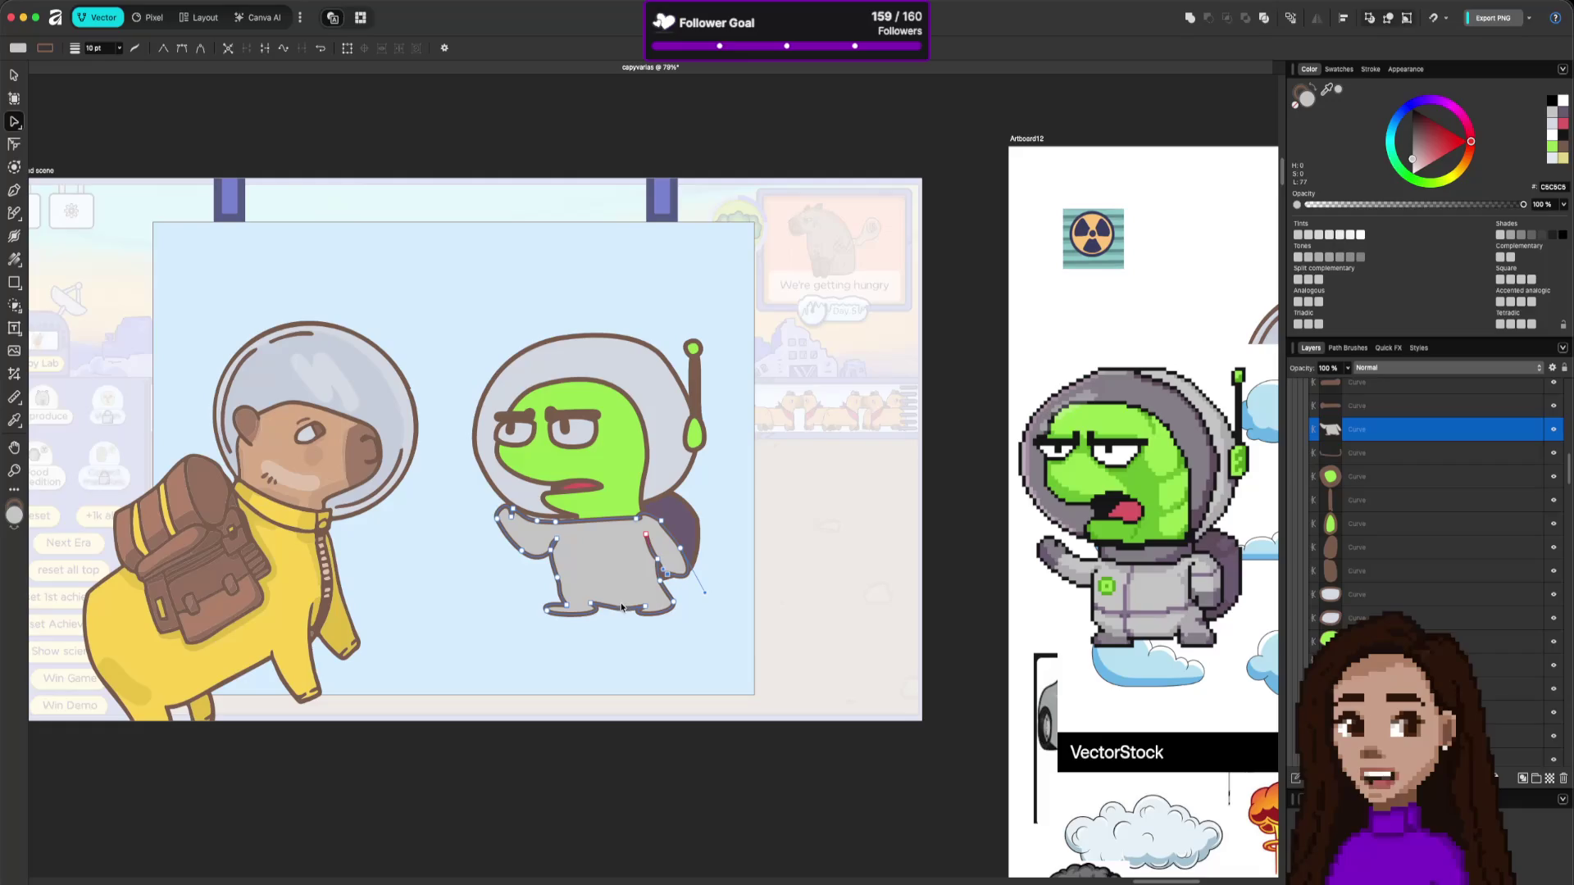
# Reshape the suit's bottom edge and tidy its lower-left and right-edge nodes.
pyautogui.moveTo(596, 607); pyautogui.dragTo(611, 608)
pyautogui.click(641, 607)
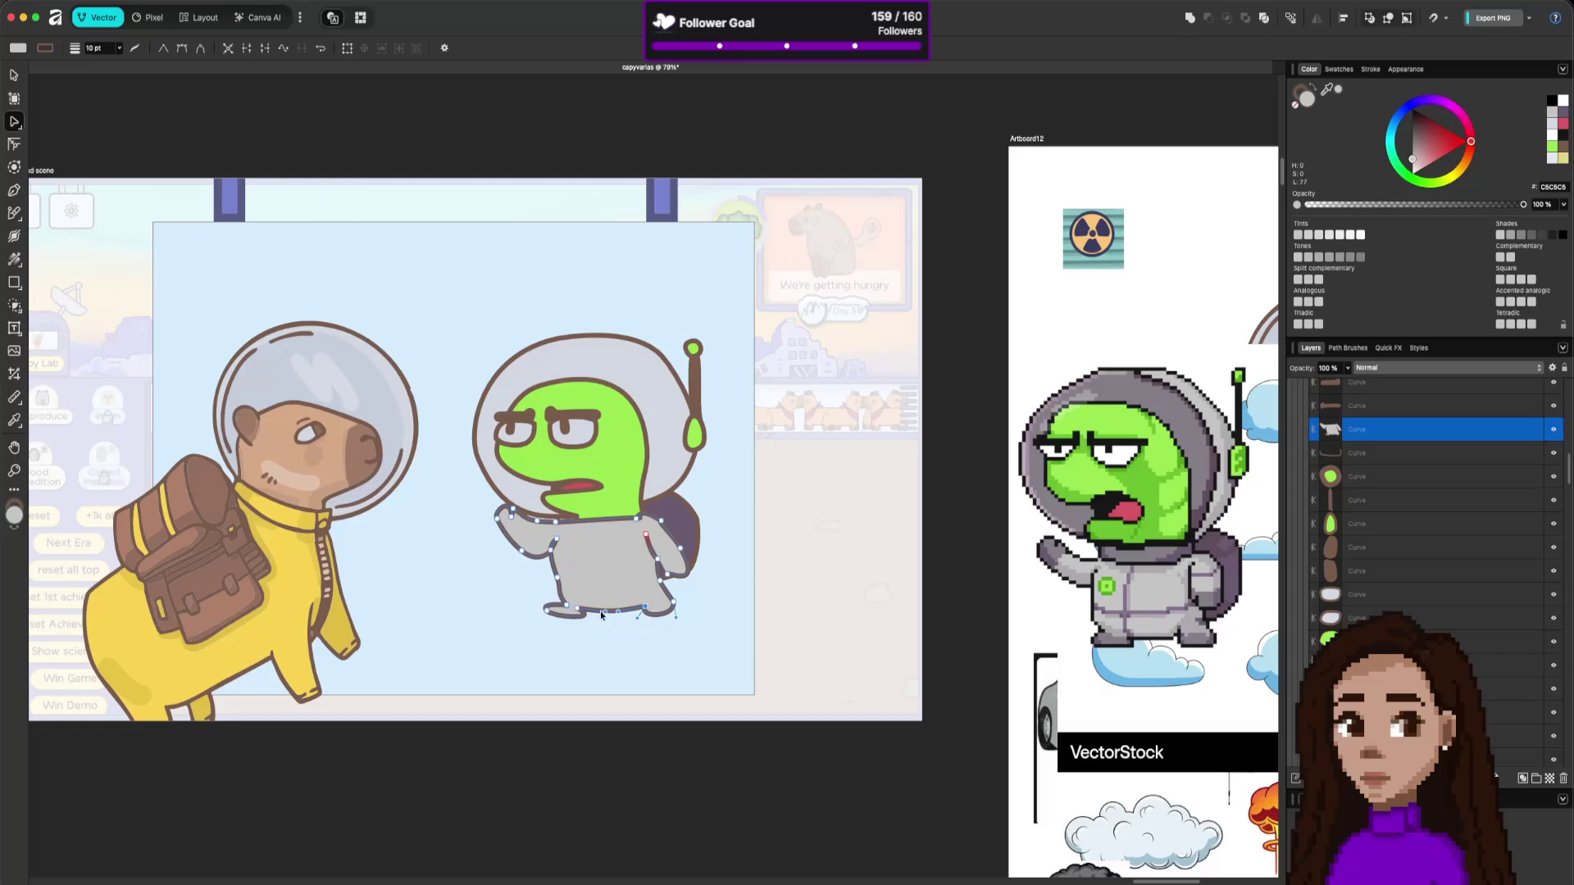
pyautogui.click(562, 606)
pyautogui.click(553, 603)
pyautogui.click(622, 675)
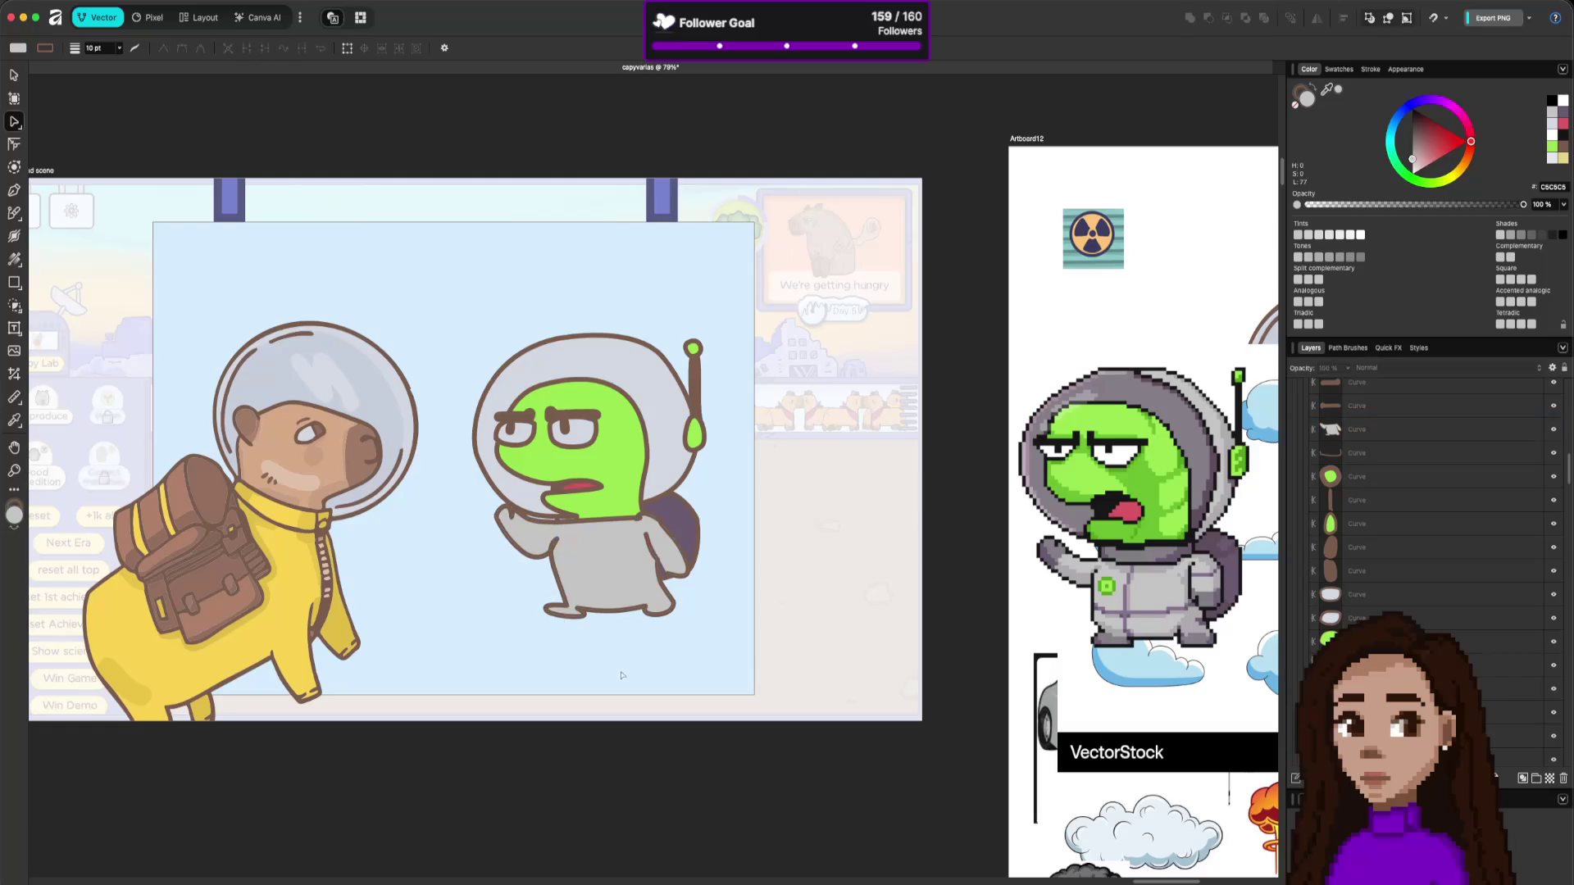
pyautogui.click(665, 568)
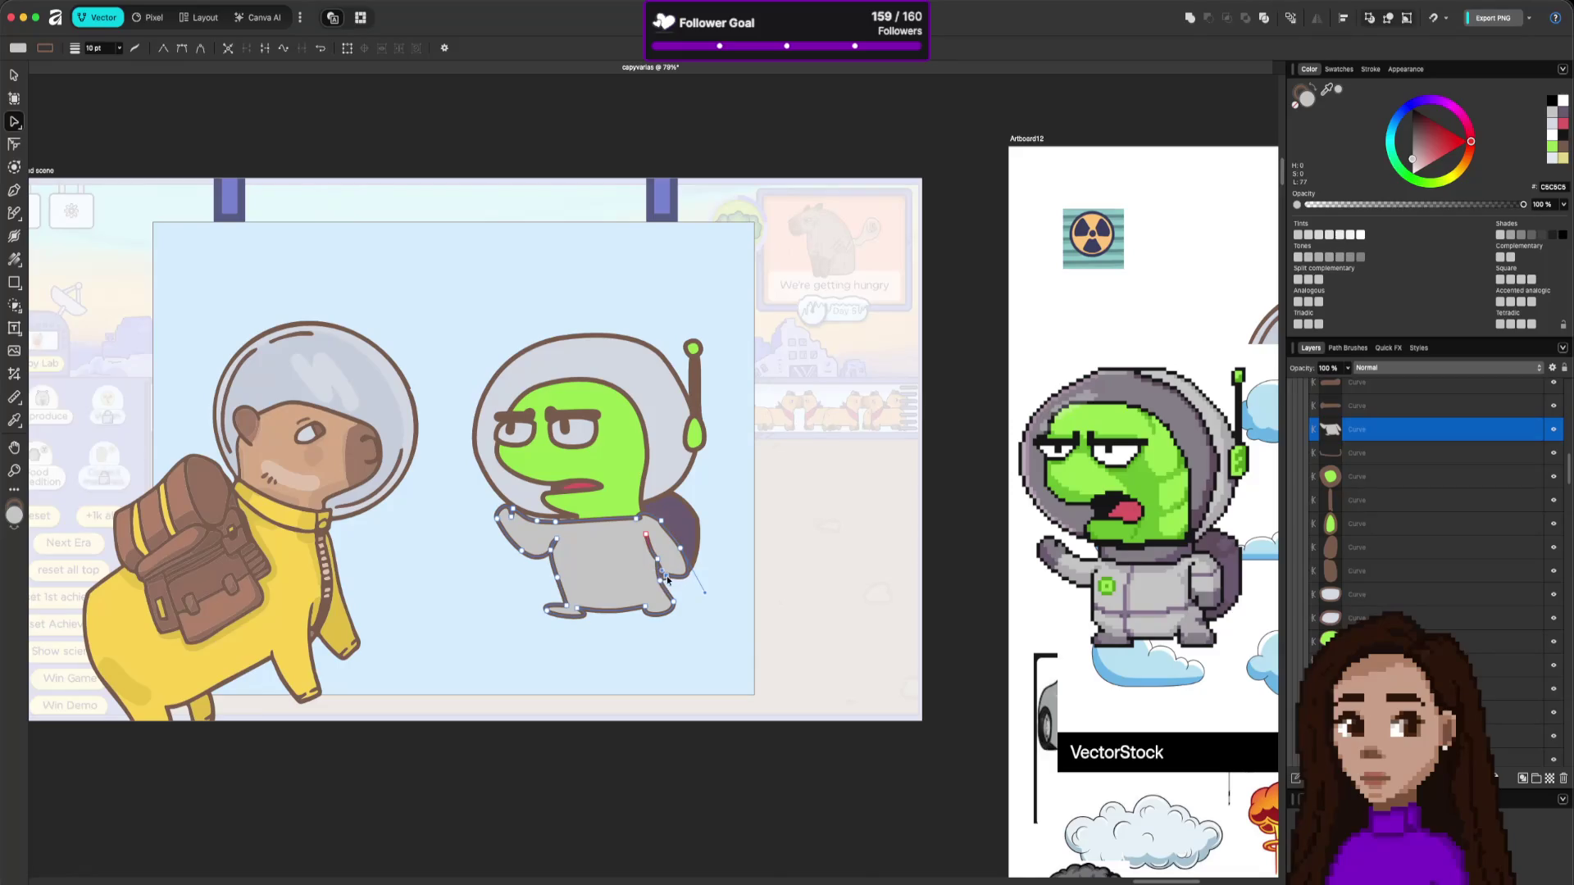
pyautogui.click(668, 582)
pyautogui.click(714, 553)
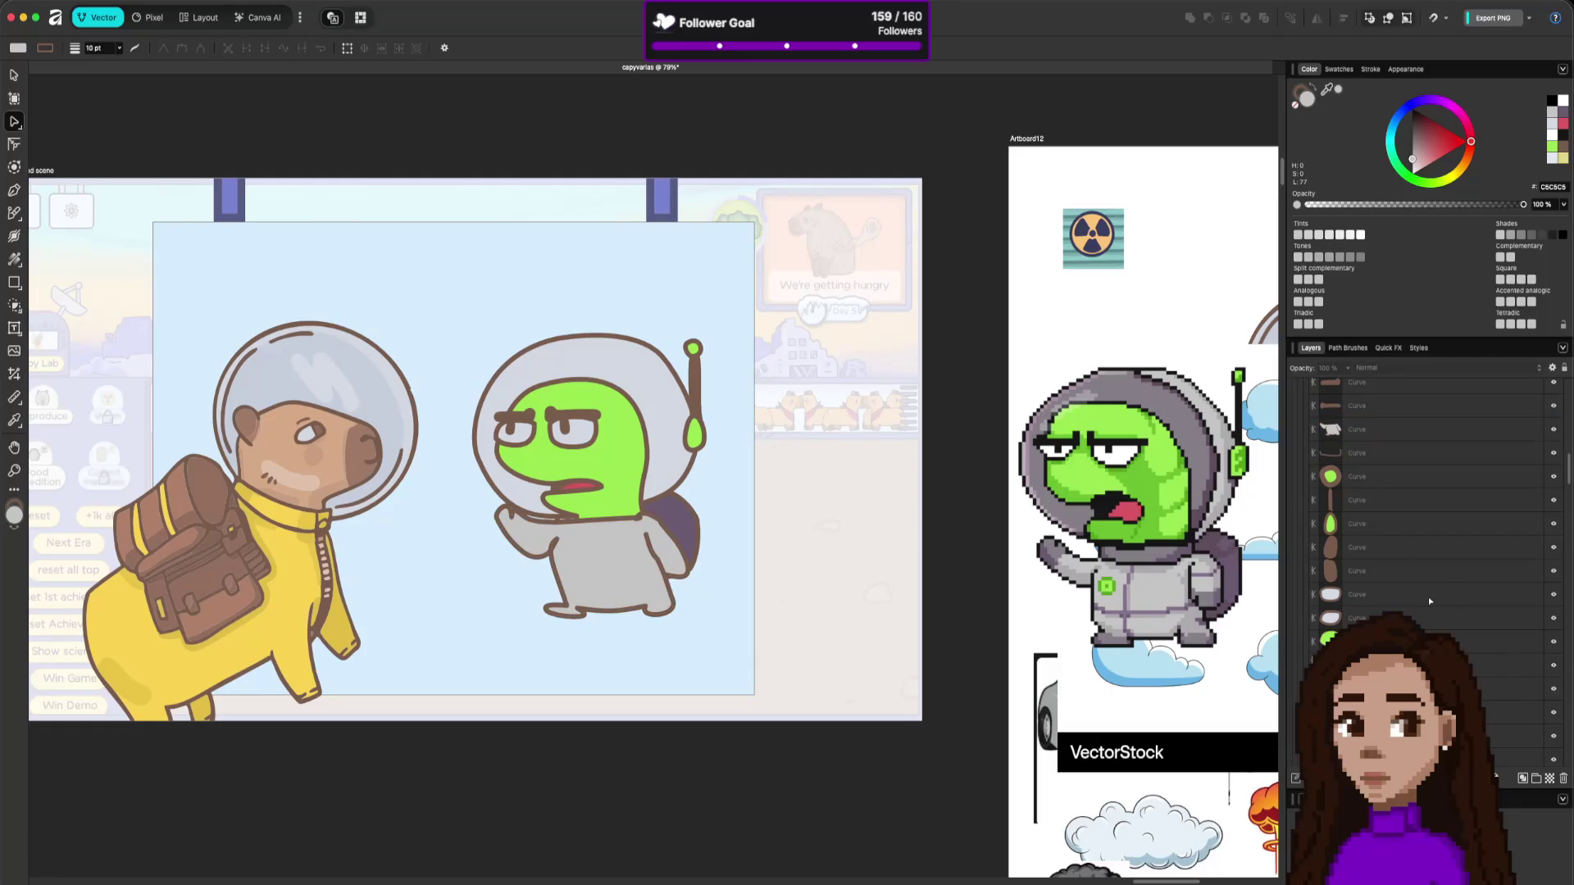
# Move the dark collar curve above the white shape in the loggy group.
pyautogui.scroll(1, 1430, 602)
pyautogui.click(1433, 491)
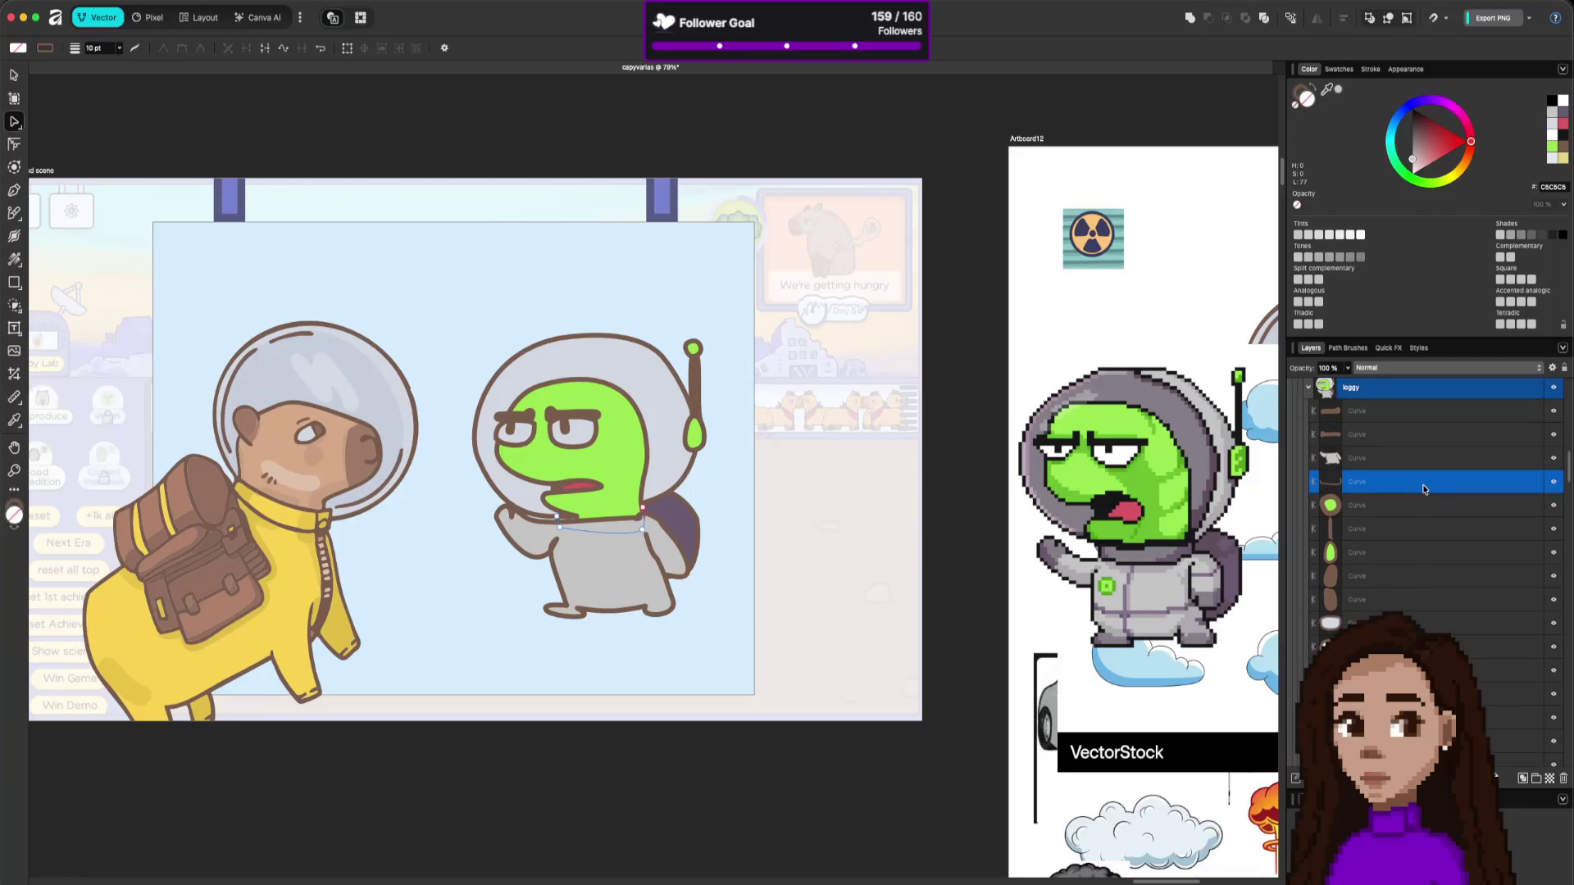
pyautogui.moveTo(1422, 490); pyautogui.dragTo(1421, 440)
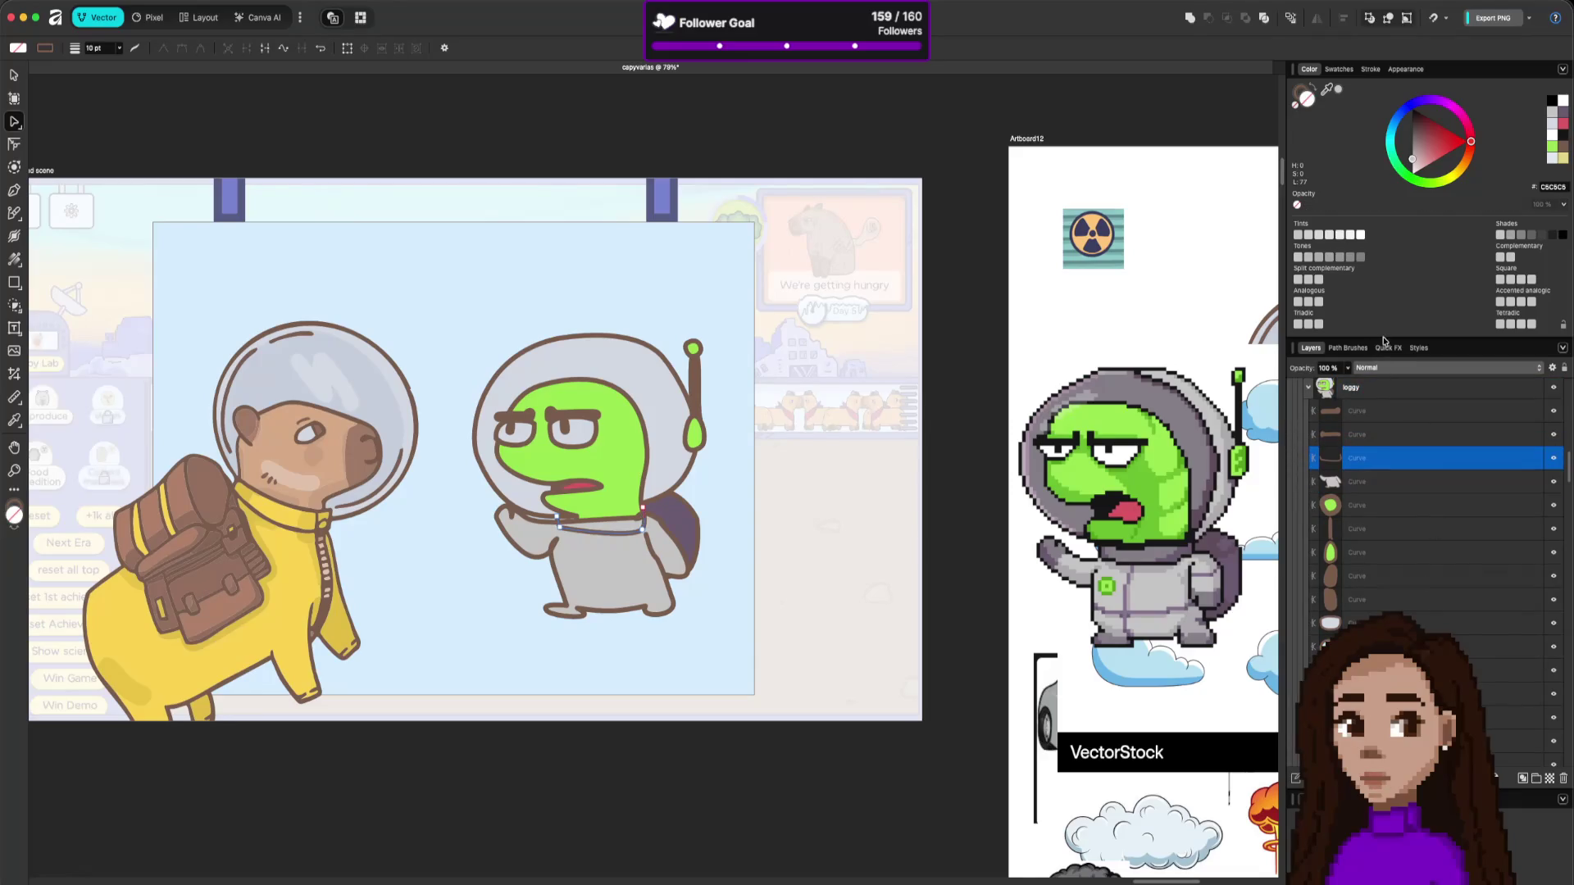
pyautogui.moveTo(1326, 92)
pyautogui.mouseDown()
pyautogui.moveTo(1250, 385)
pyautogui.moveTo(1166, 562)
pyautogui.moveTo(1124, 563)
pyautogui.mouseUp()
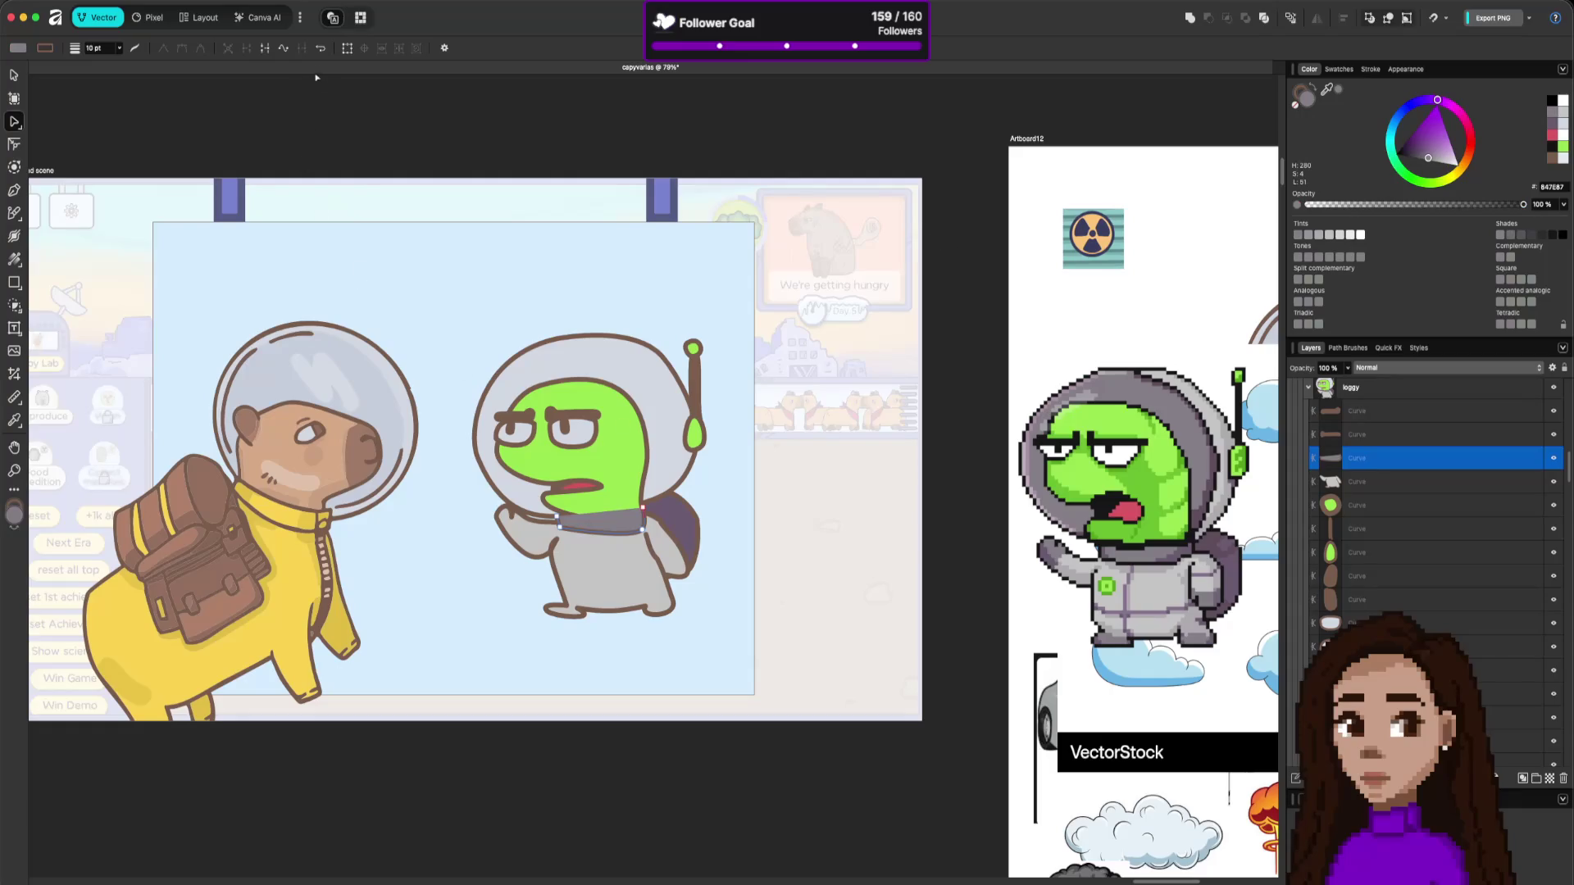
# Open the alien's mouth into a red oval.
pyautogui.click(598, 518)
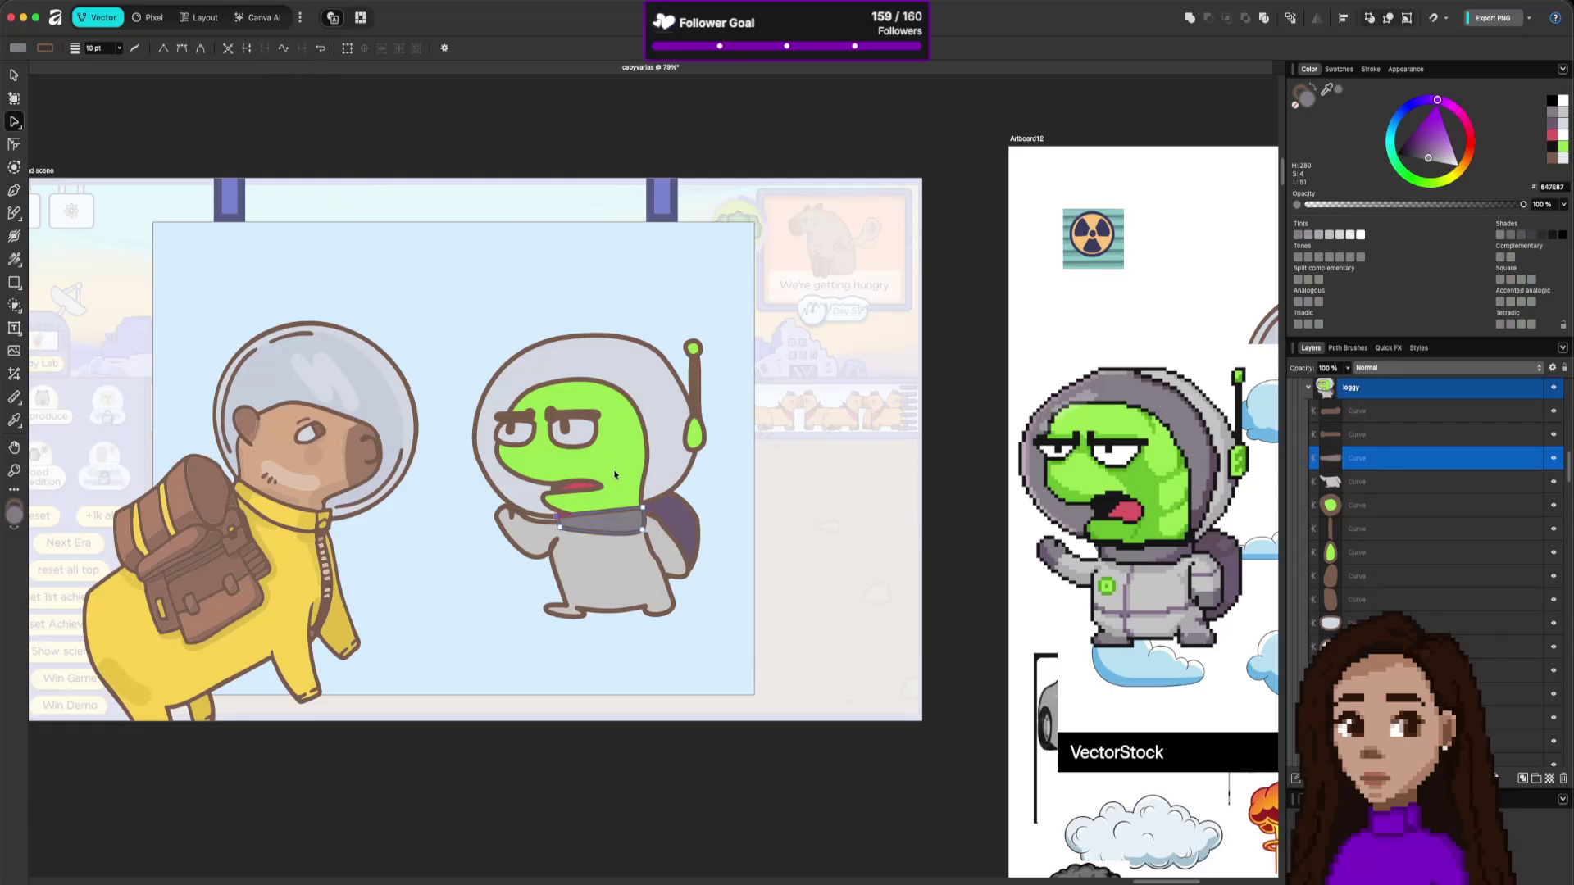
pyautogui.click(781, 623)
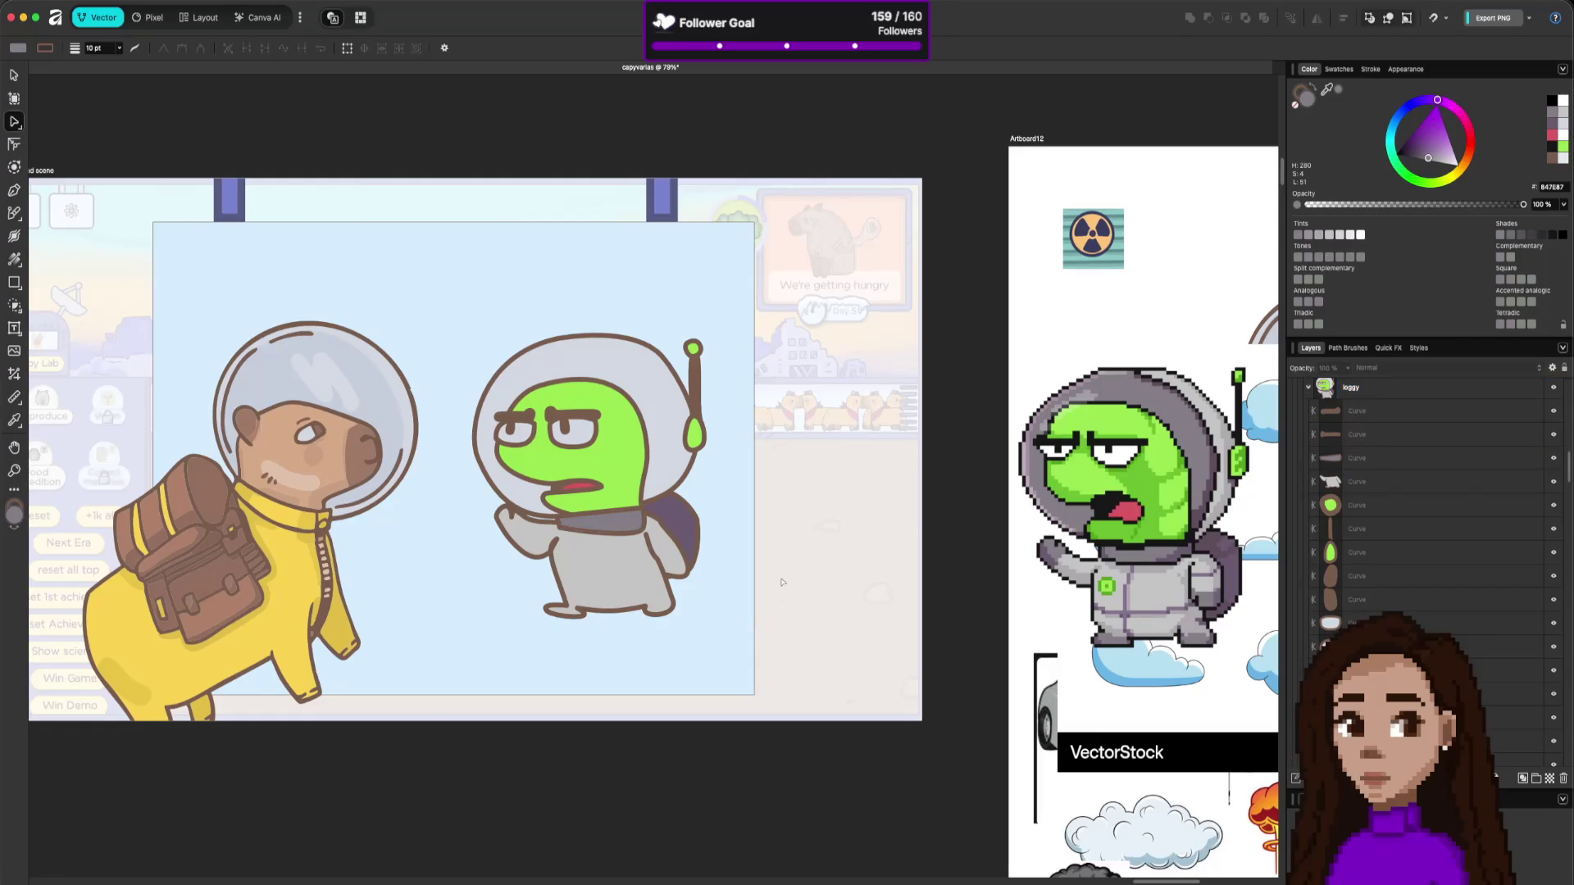
pyautogui.click(613, 530)
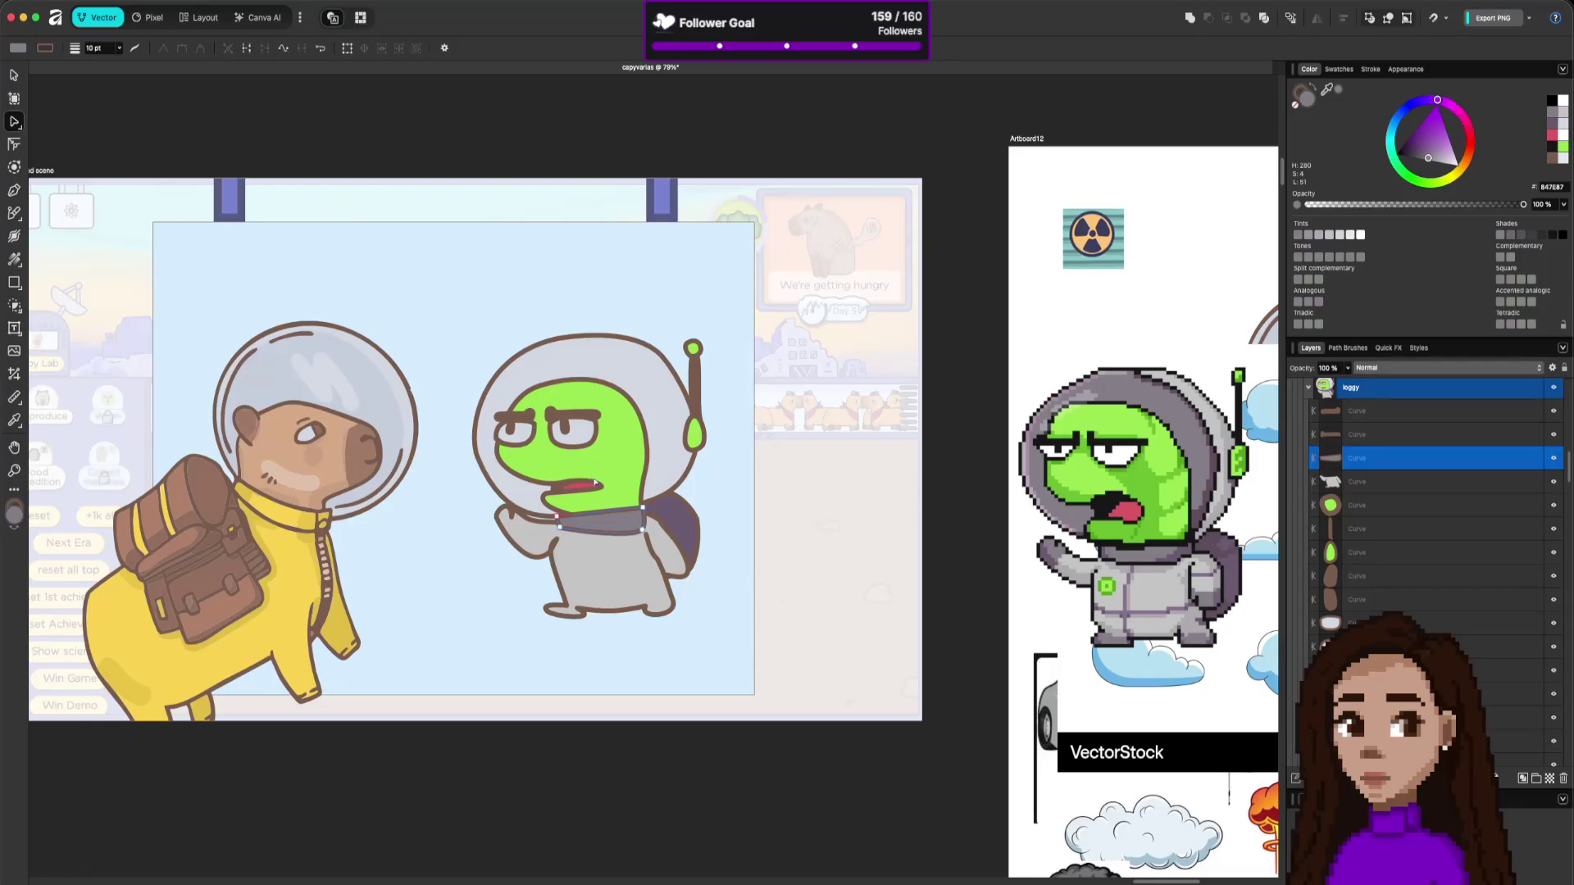
pyautogui.click(600, 483)
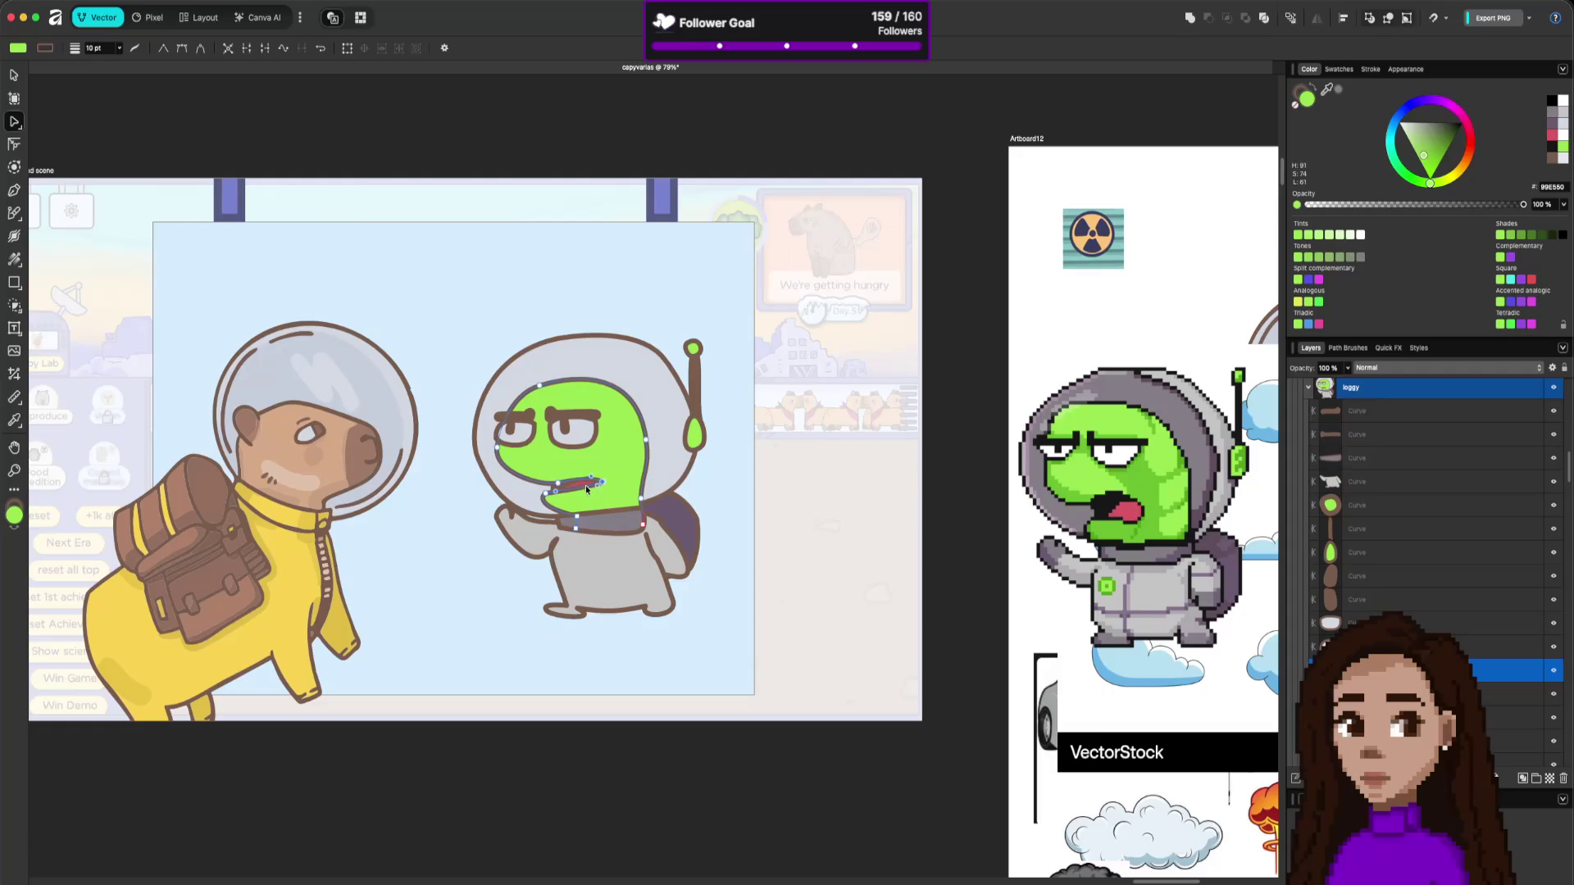
pyautogui.moveTo(580, 485); pyautogui.dragTo(579, 493)
# Widen the left end of the collar.
pyautogui.click(610, 557)
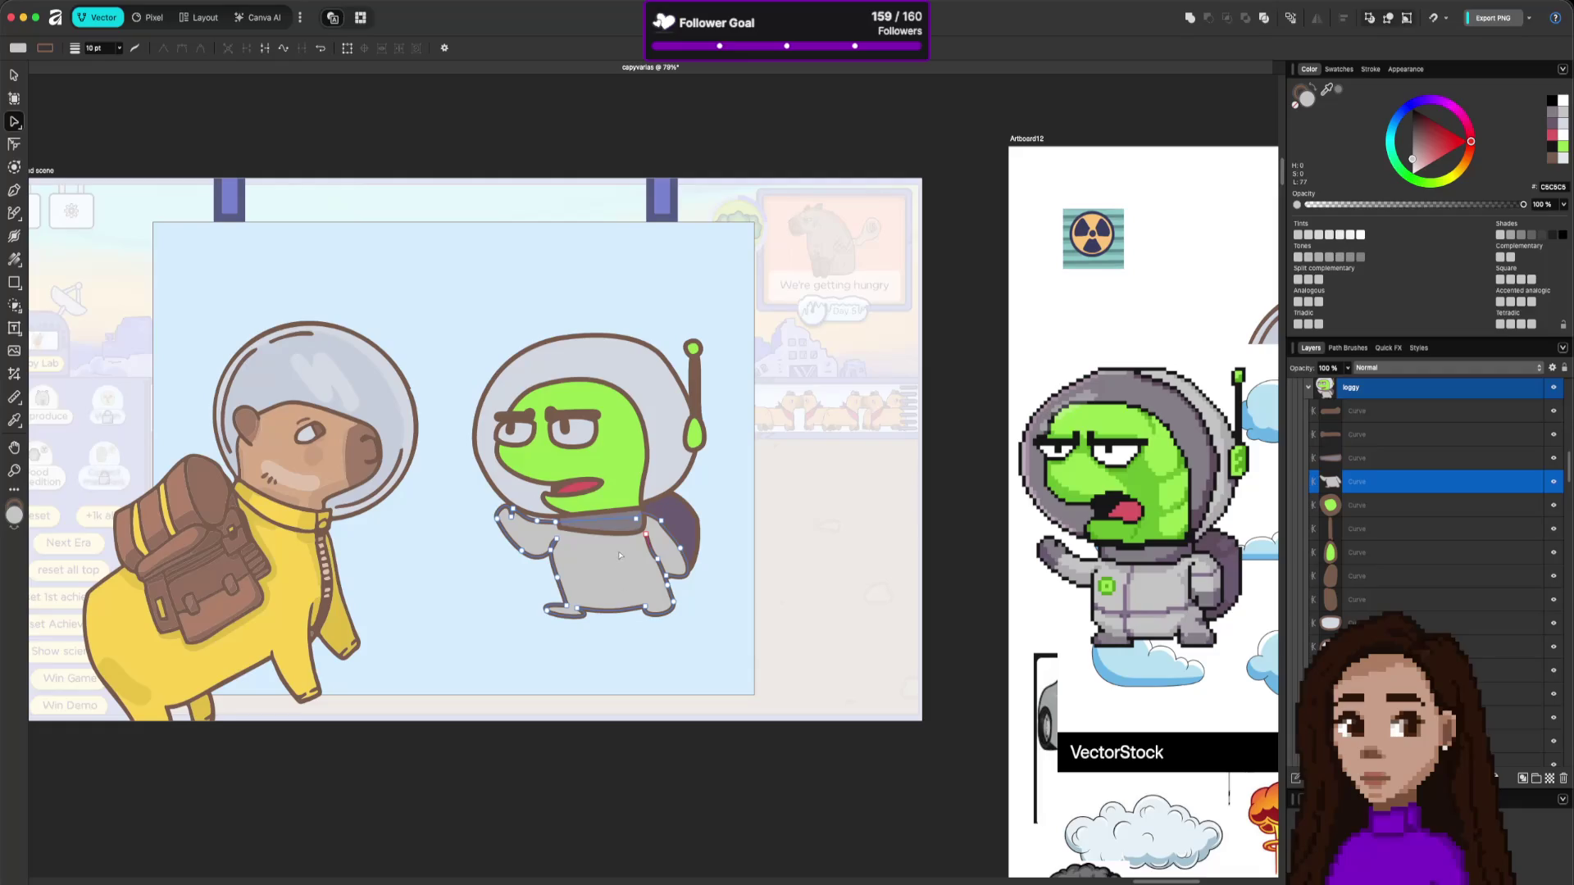
pyautogui.click(621, 540)
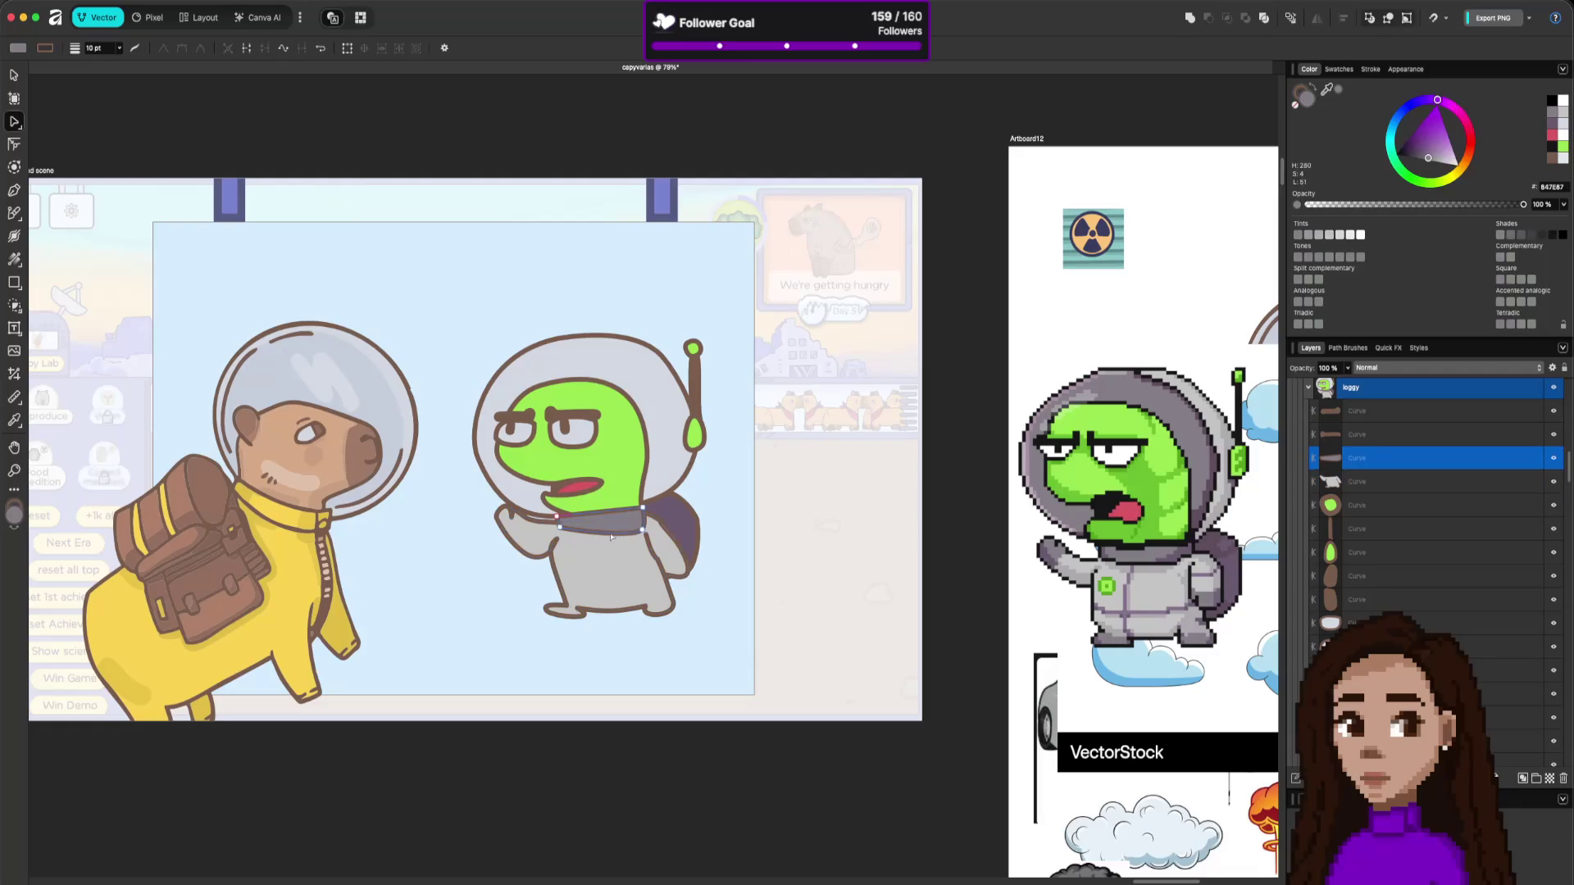
pyautogui.click(643, 527)
pyautogui.moveTo(561, 531); pyautogui.dragTo(559, 538)
pyautogui.click(609, 576)
pyautogui.click(723, 636)
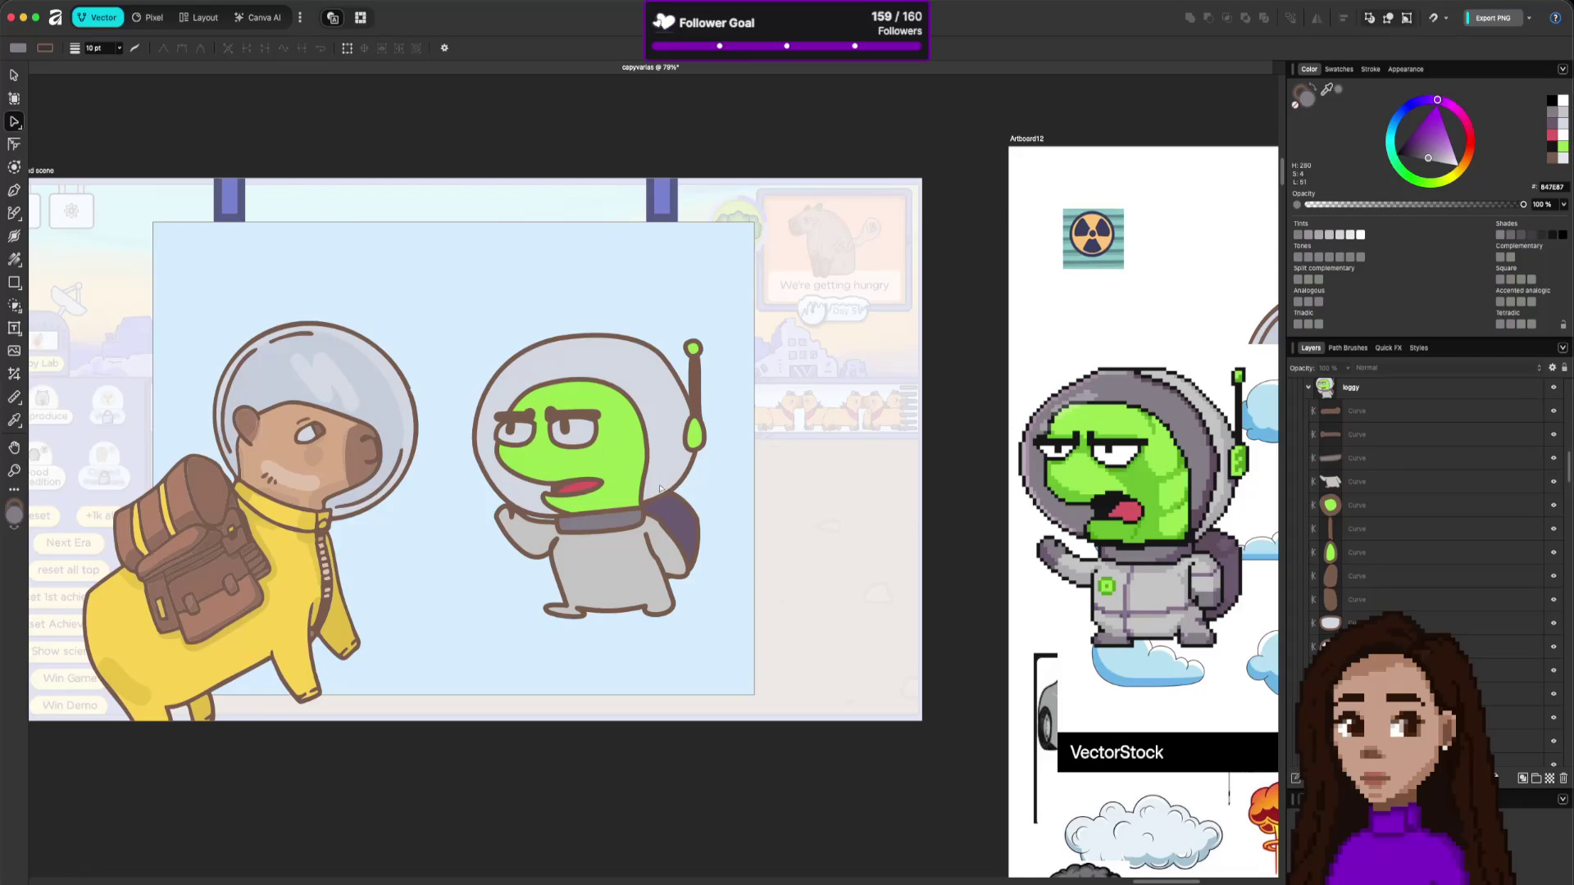
# Reshape the top of the alien's green head by dragging its top node.
pyautogui.click(586, 484)
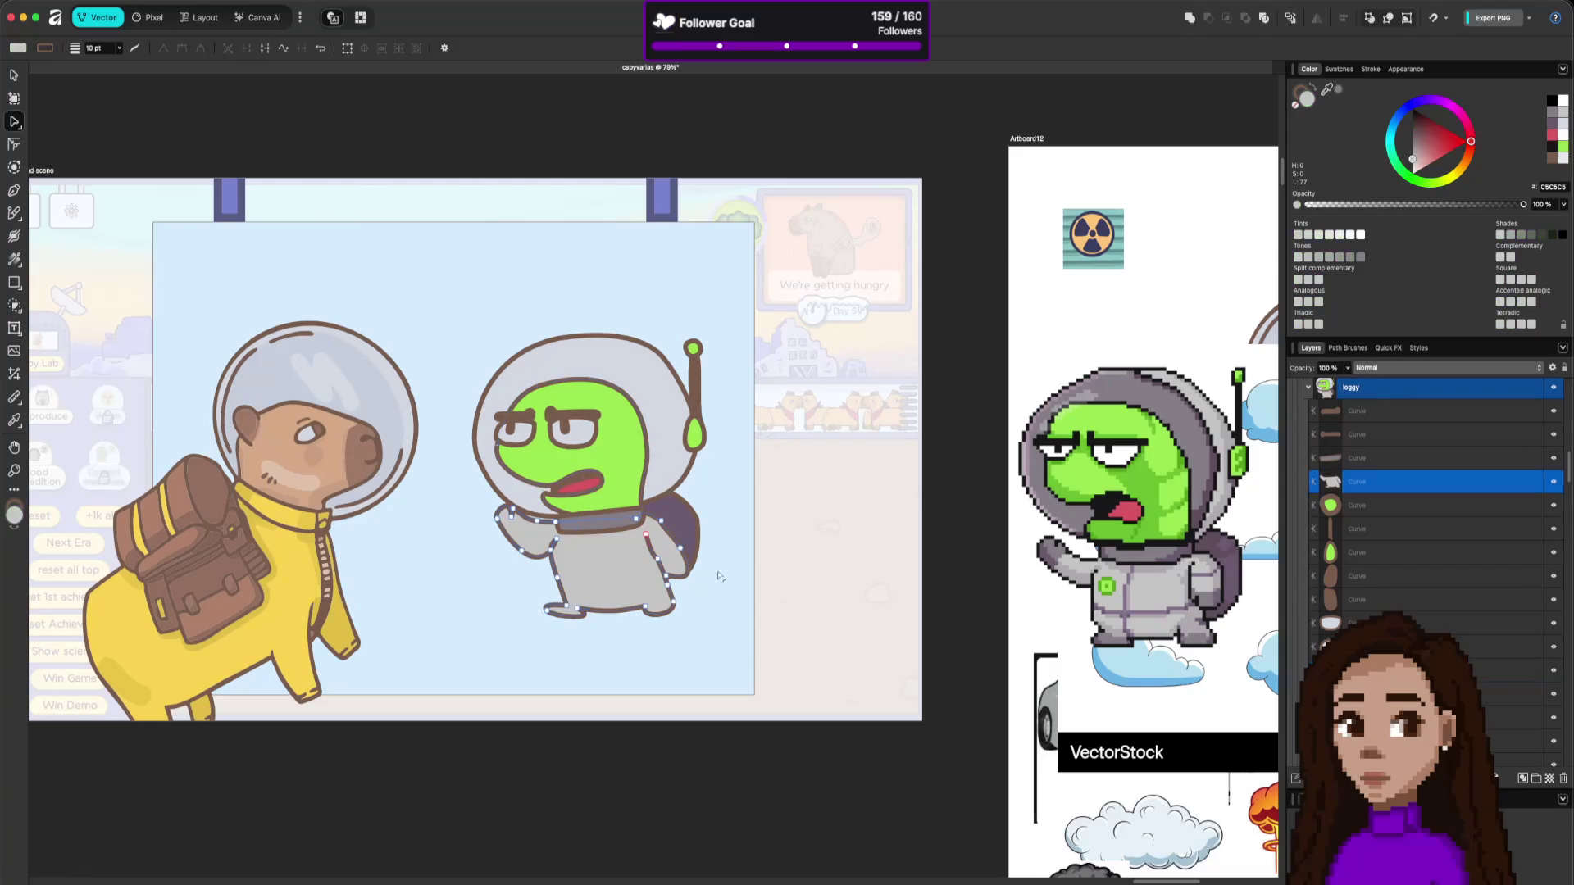
pyautogui.click(792, 617)
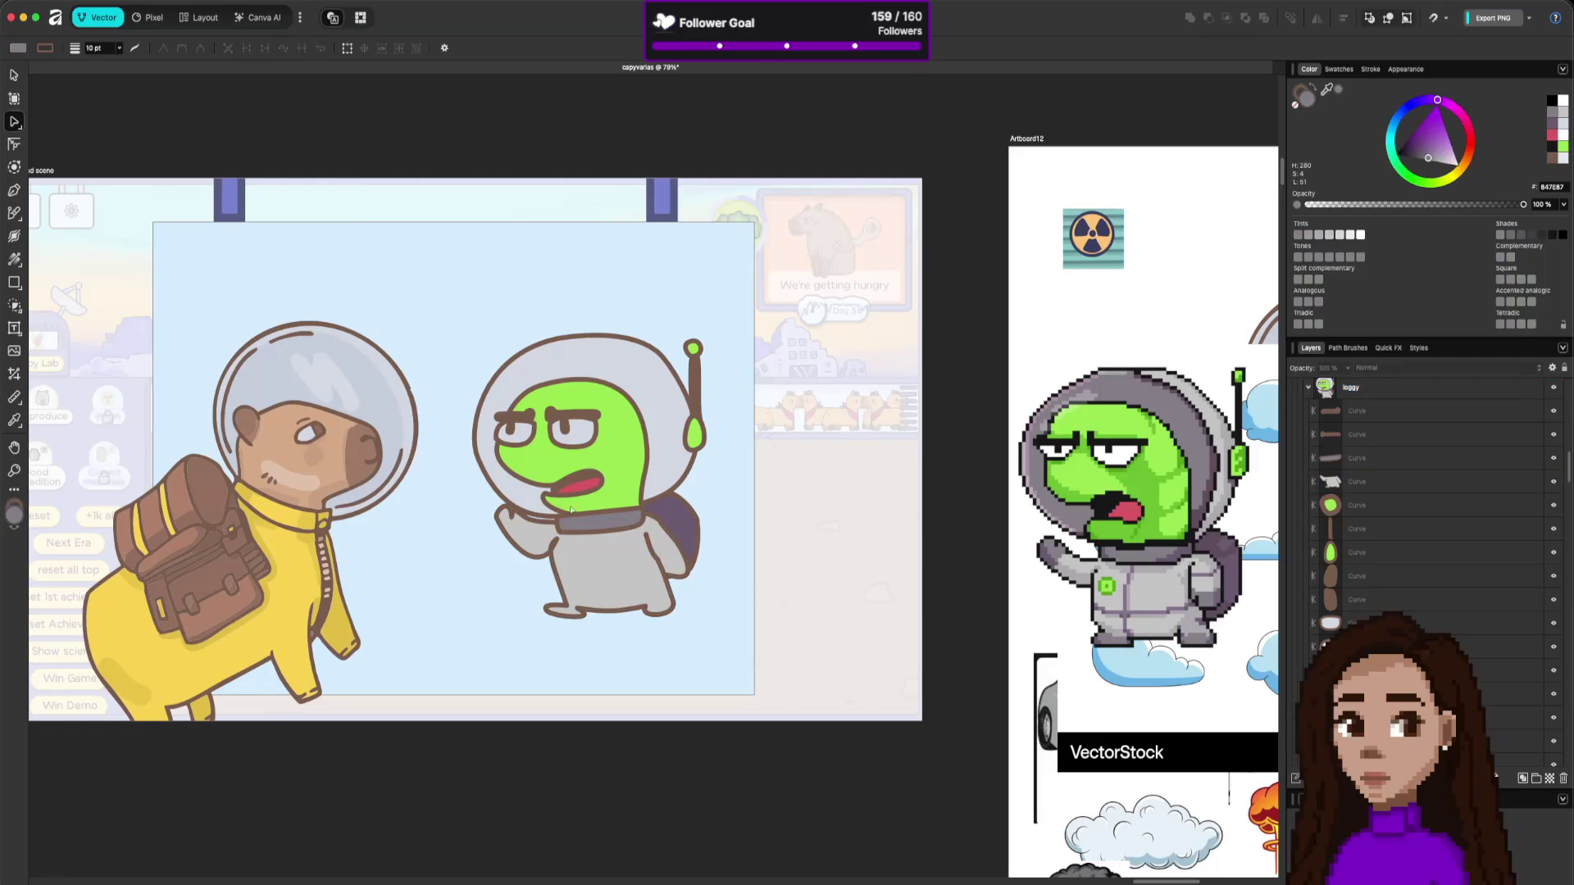
pyautogui.click(502, 460)
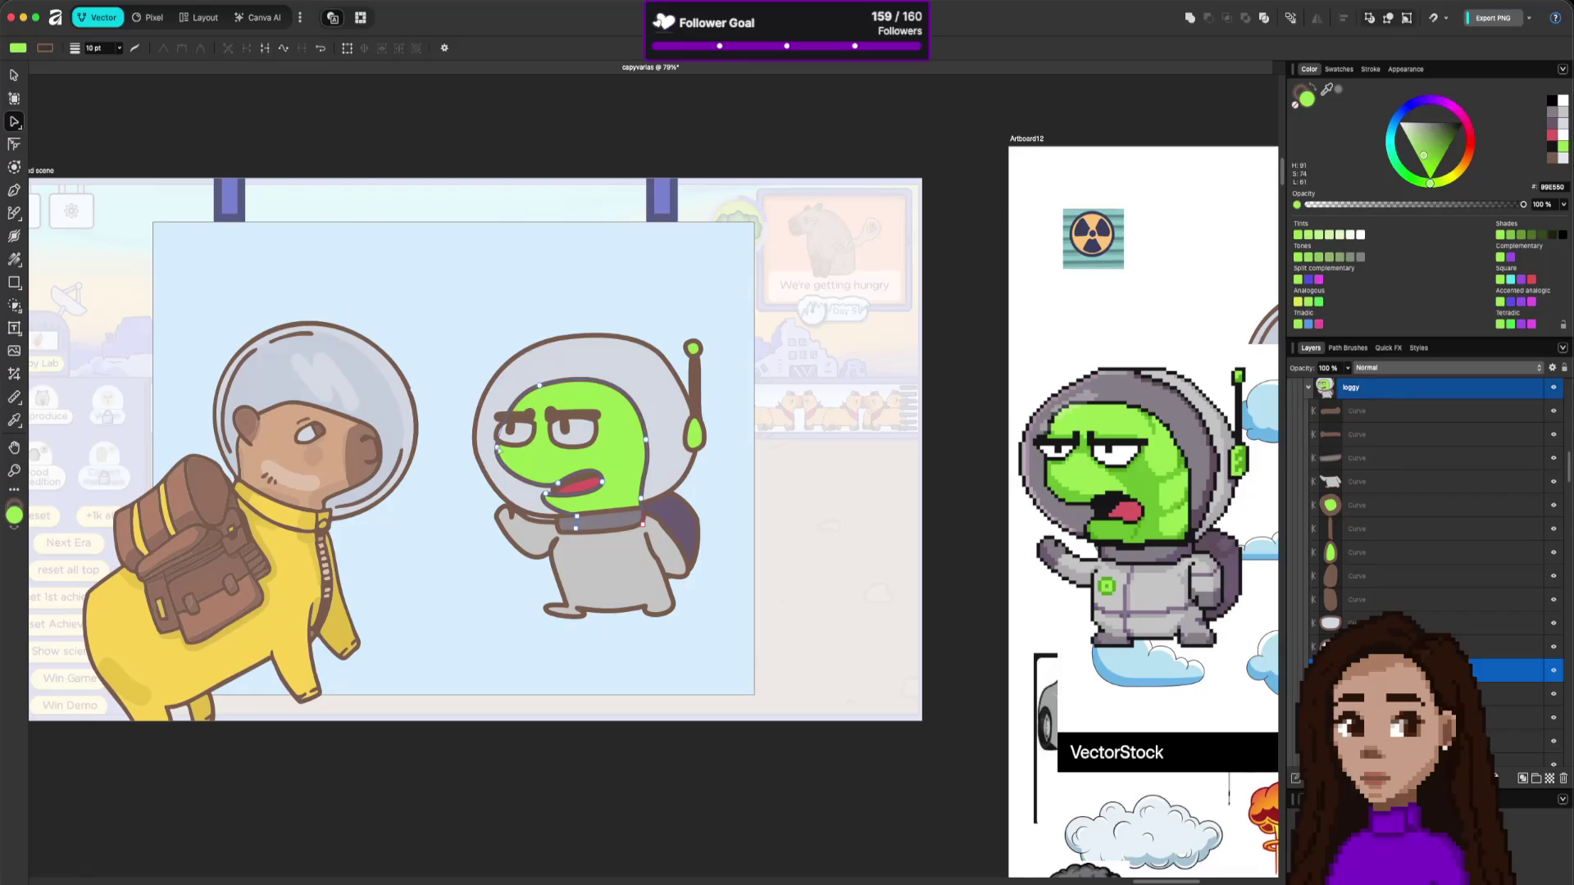
pyautogui.click(543, 531)
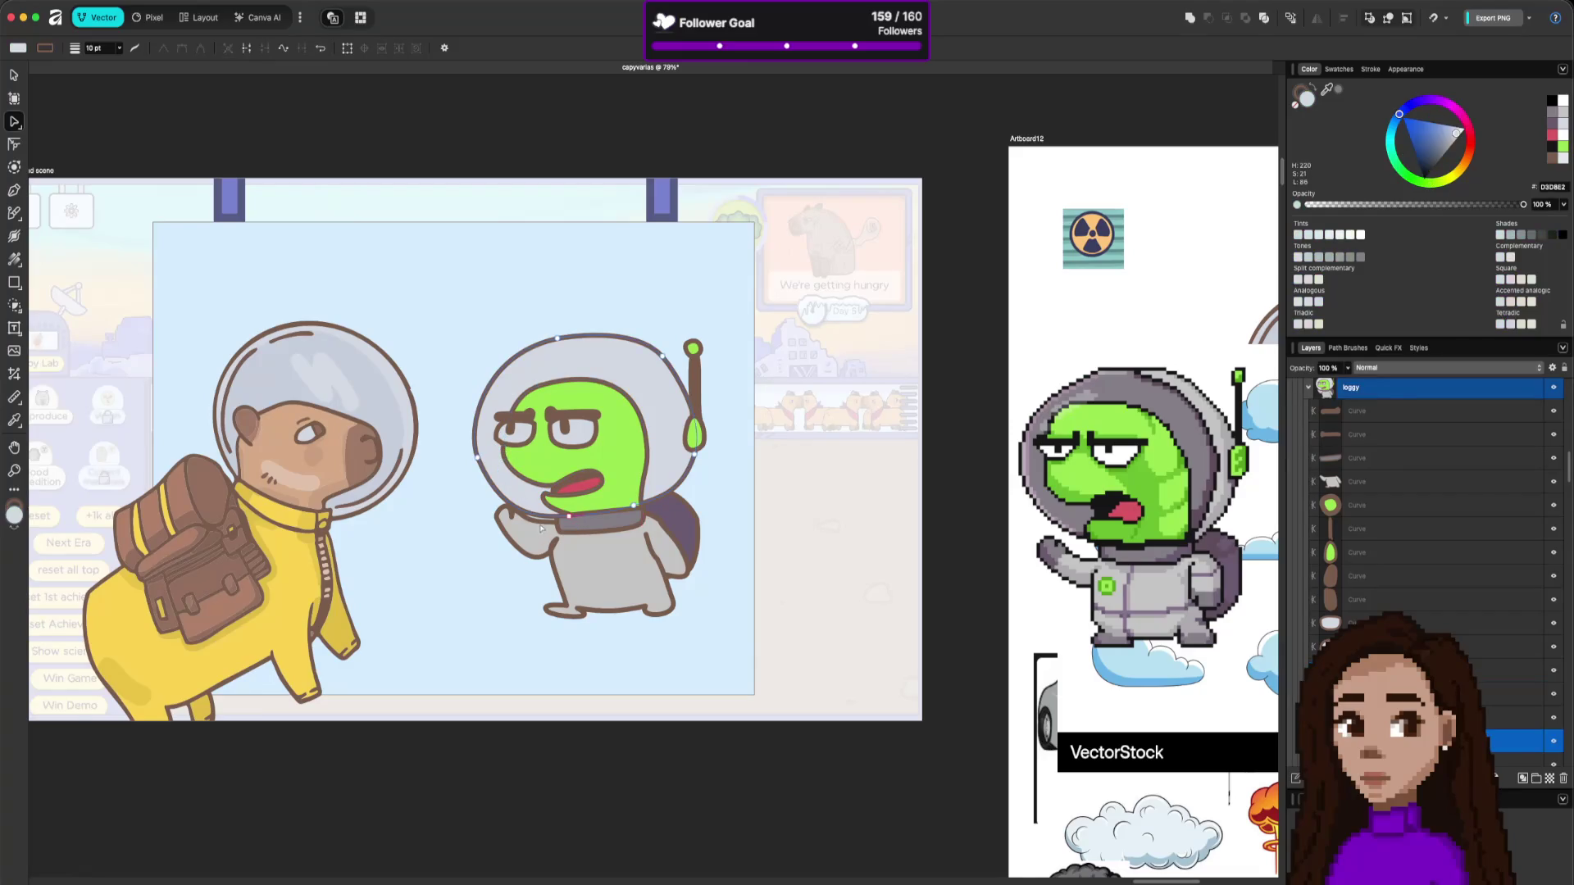
pyautogui.click(508, 473)
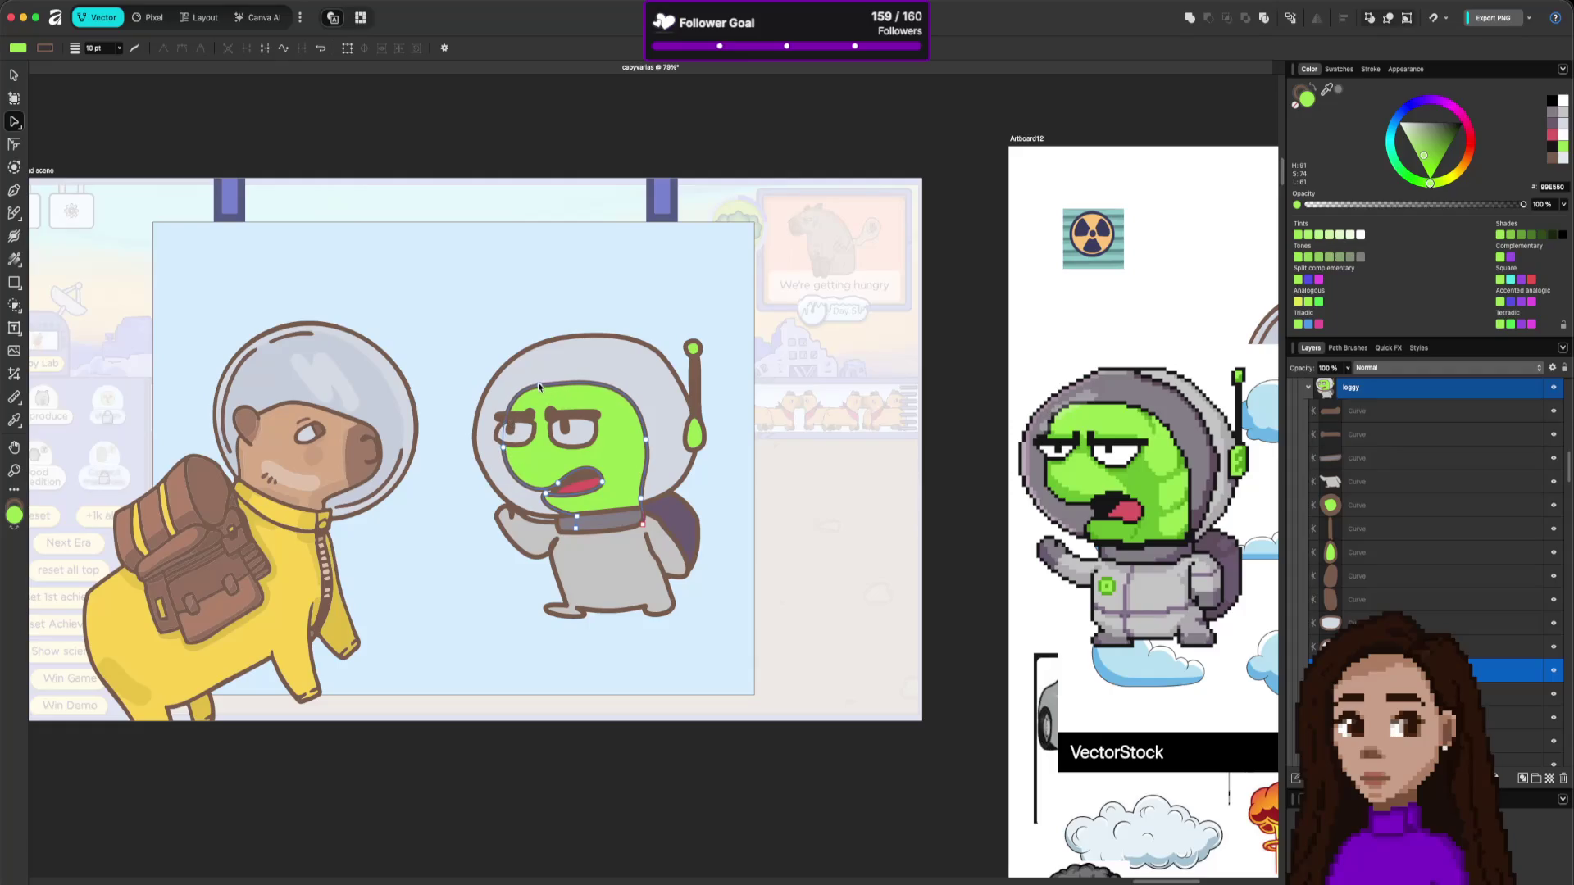
pyautogui.moveTo(538, 380); pyautogui.dragTo(541, 381)
# Narrow the red mouth opening by dragging its curve up.
pyautogui.click(599, 539)
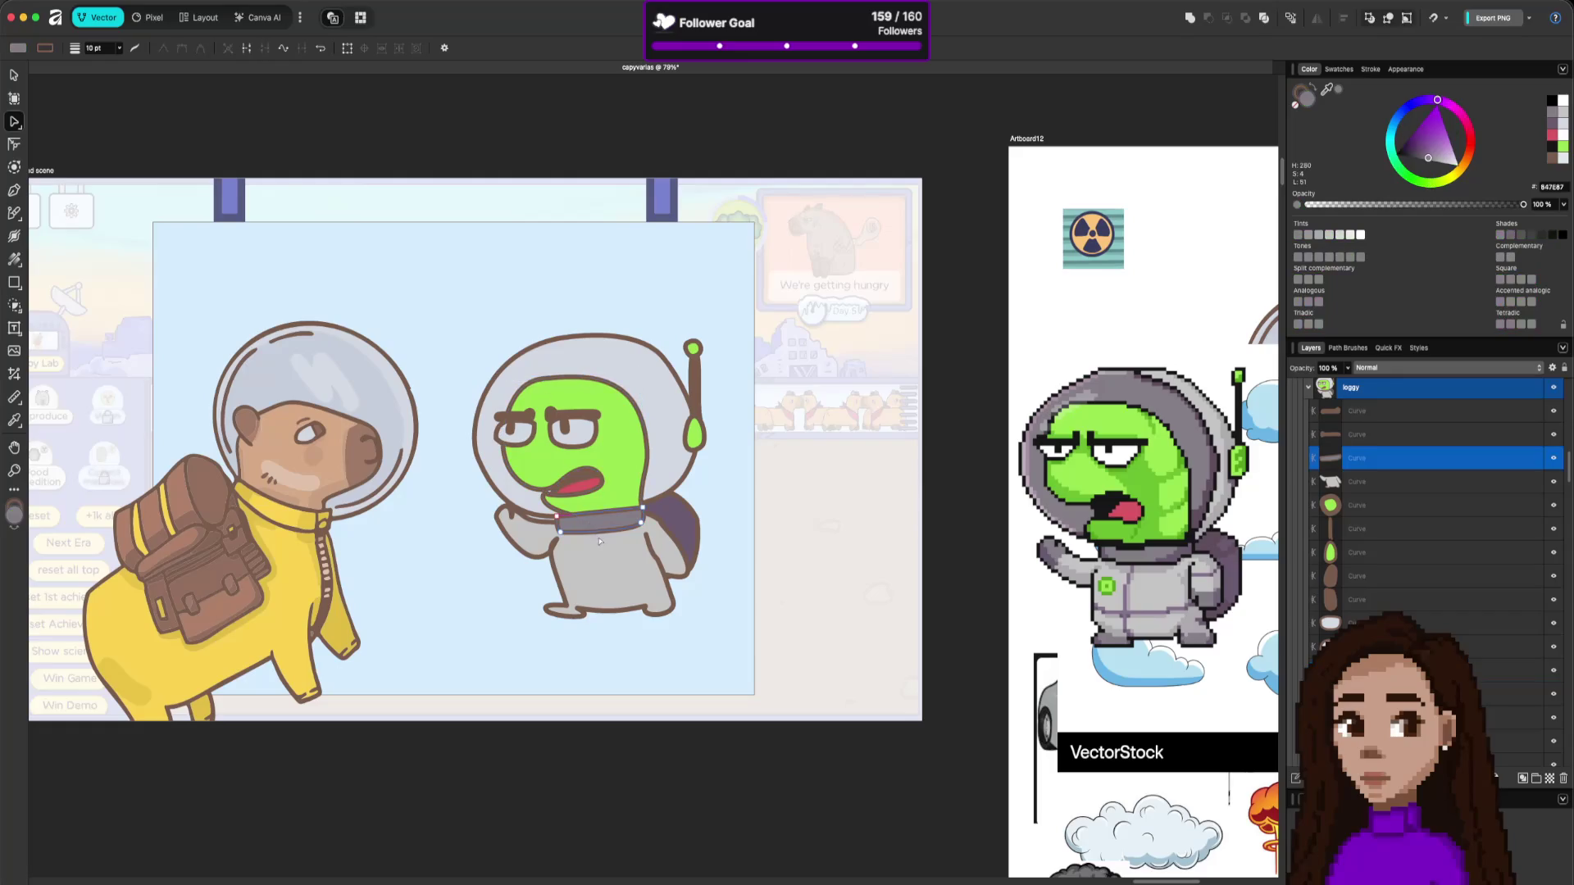
pyautogui.click(551, 493)
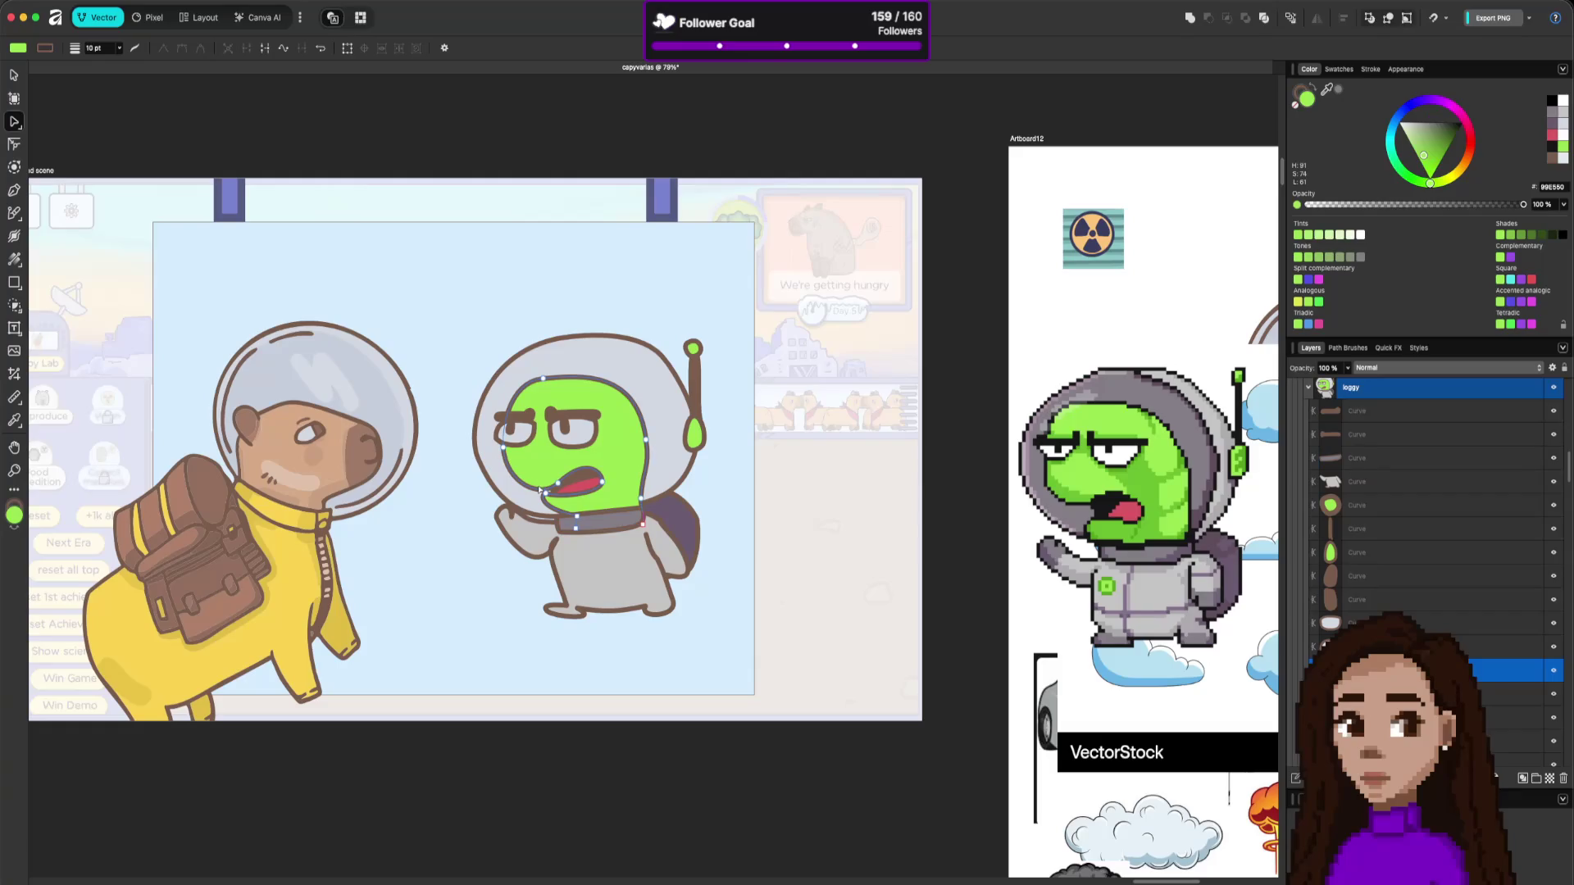
pyautogui.moveTo(539, 488); pyautogui.dragTo(537, 485)
pyautogui.click(664, 595)
pyautogui.click(813, 640)
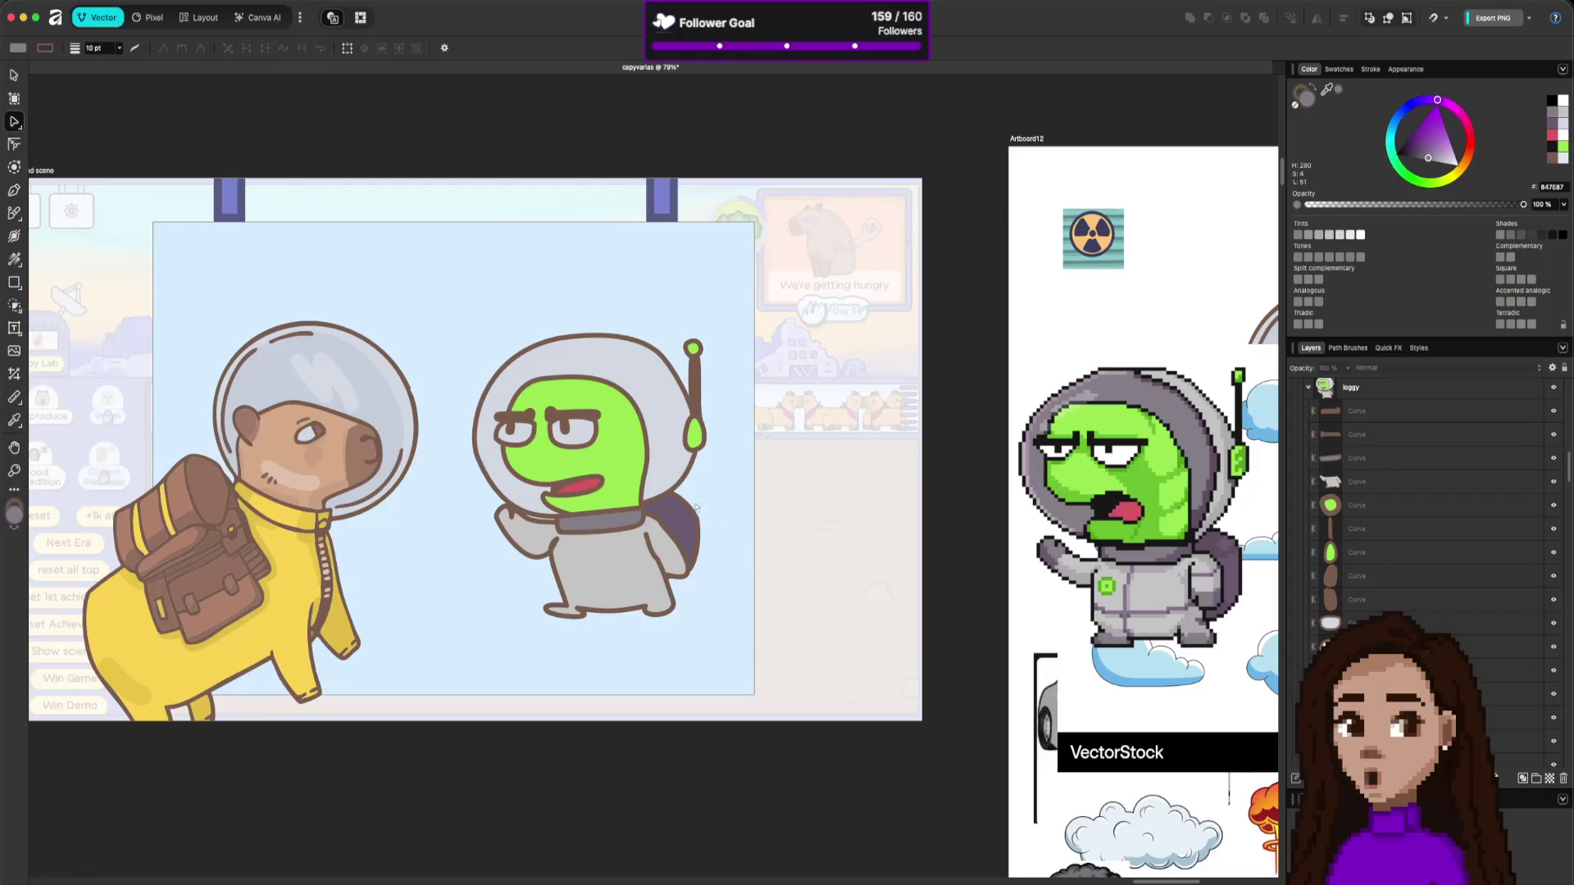
# Find the alien's eyebrow curve among the face shapes, restoring its selection with Ctrl+Z.
pyautogui.click(549, 417)
pyautogui.click(547, 417)
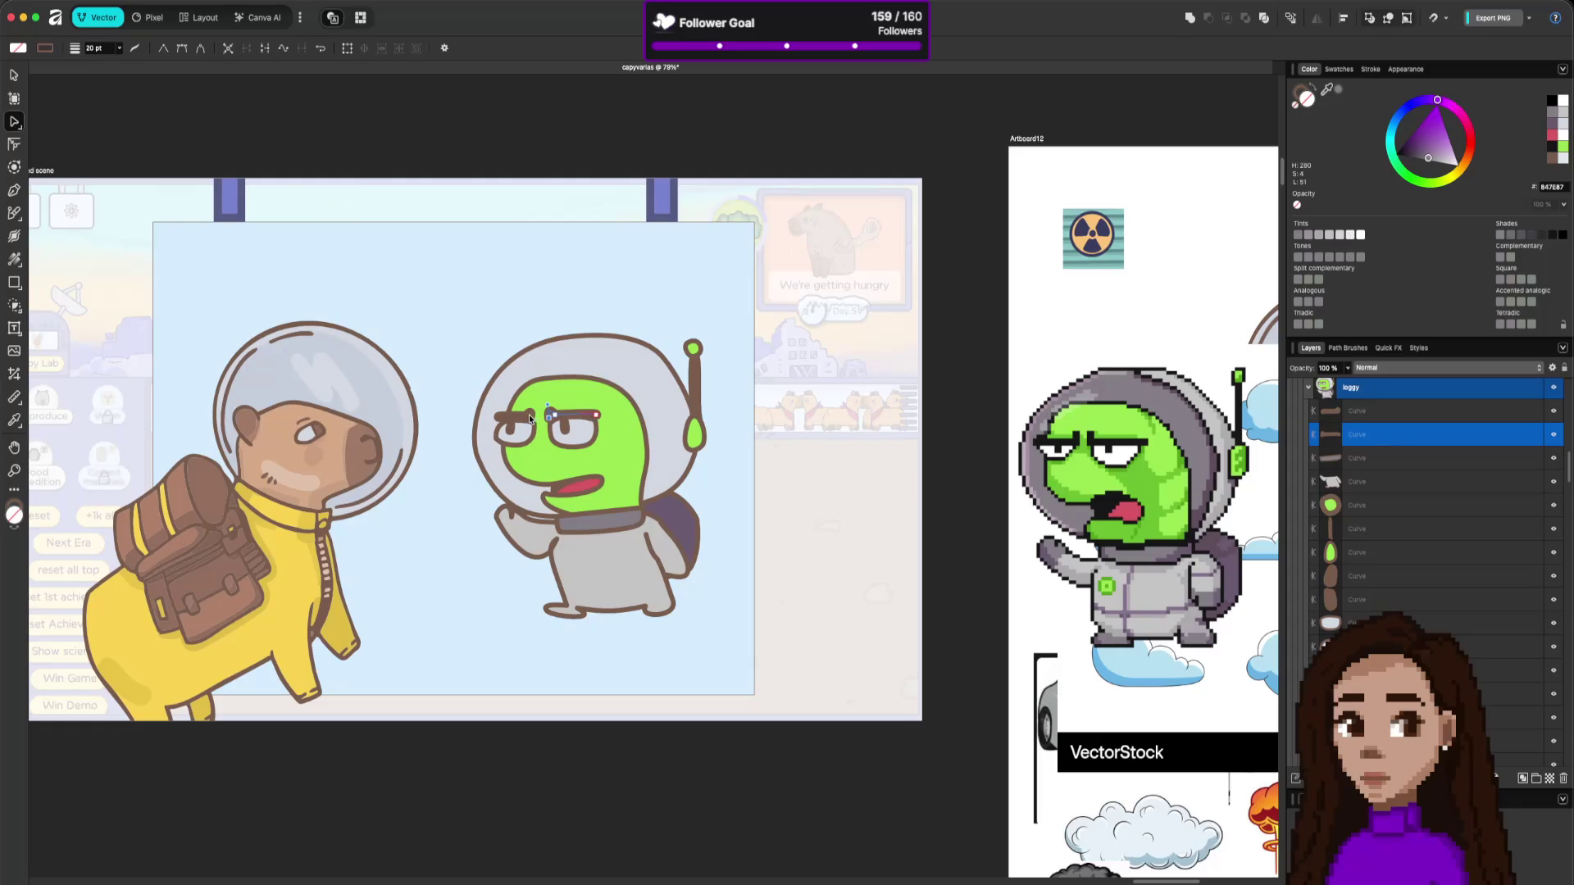
pyautogui.click(536, 413)
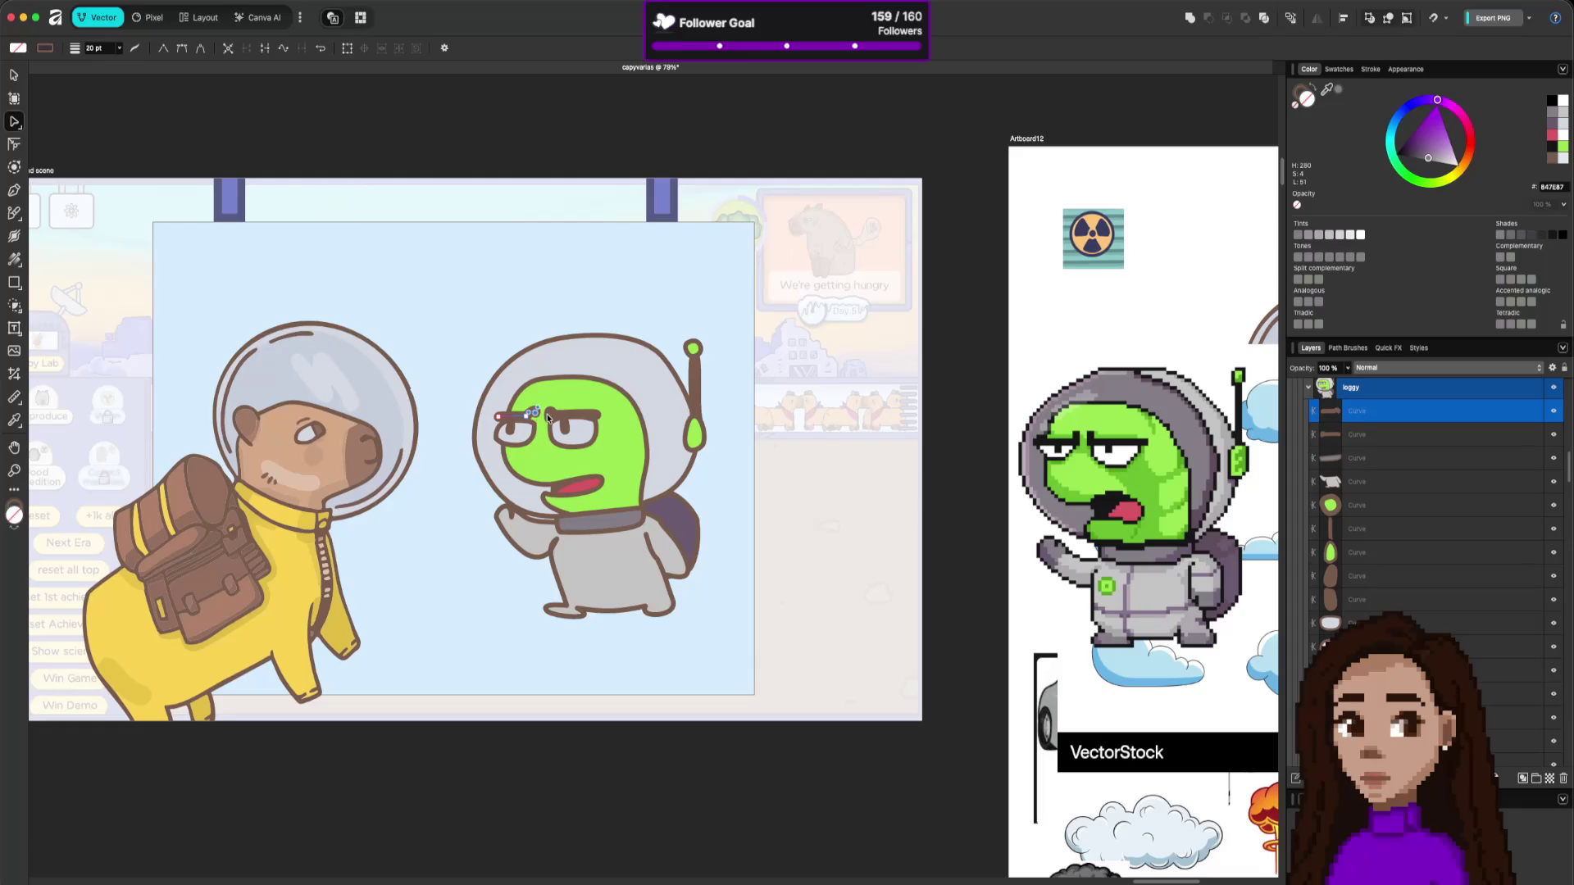
pyautogui.click(565, 434)
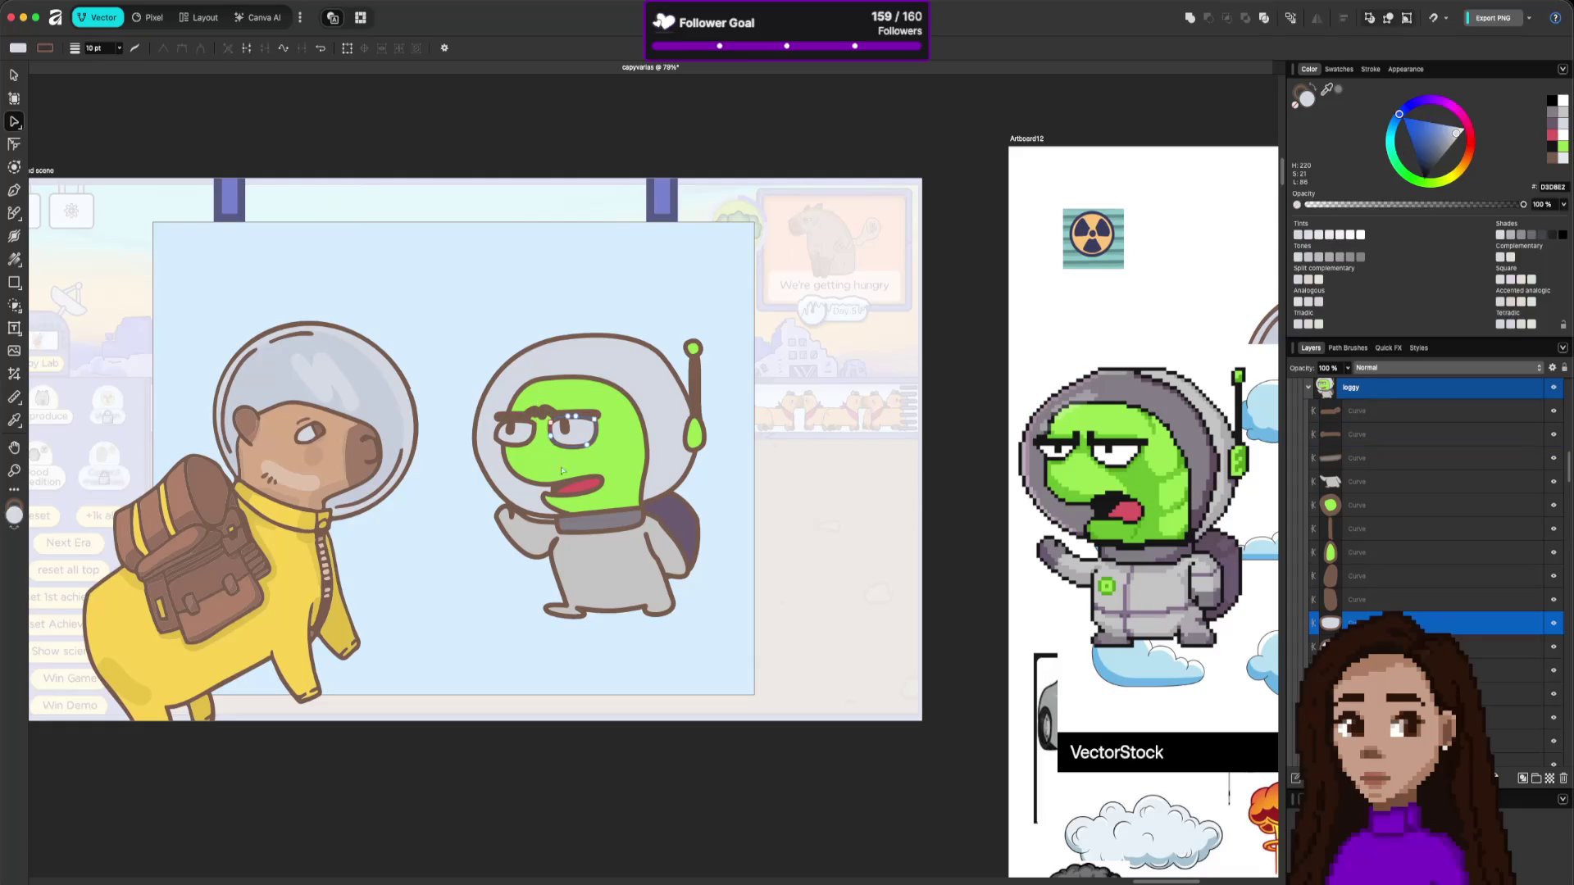
pyautogui.click(795, 536)
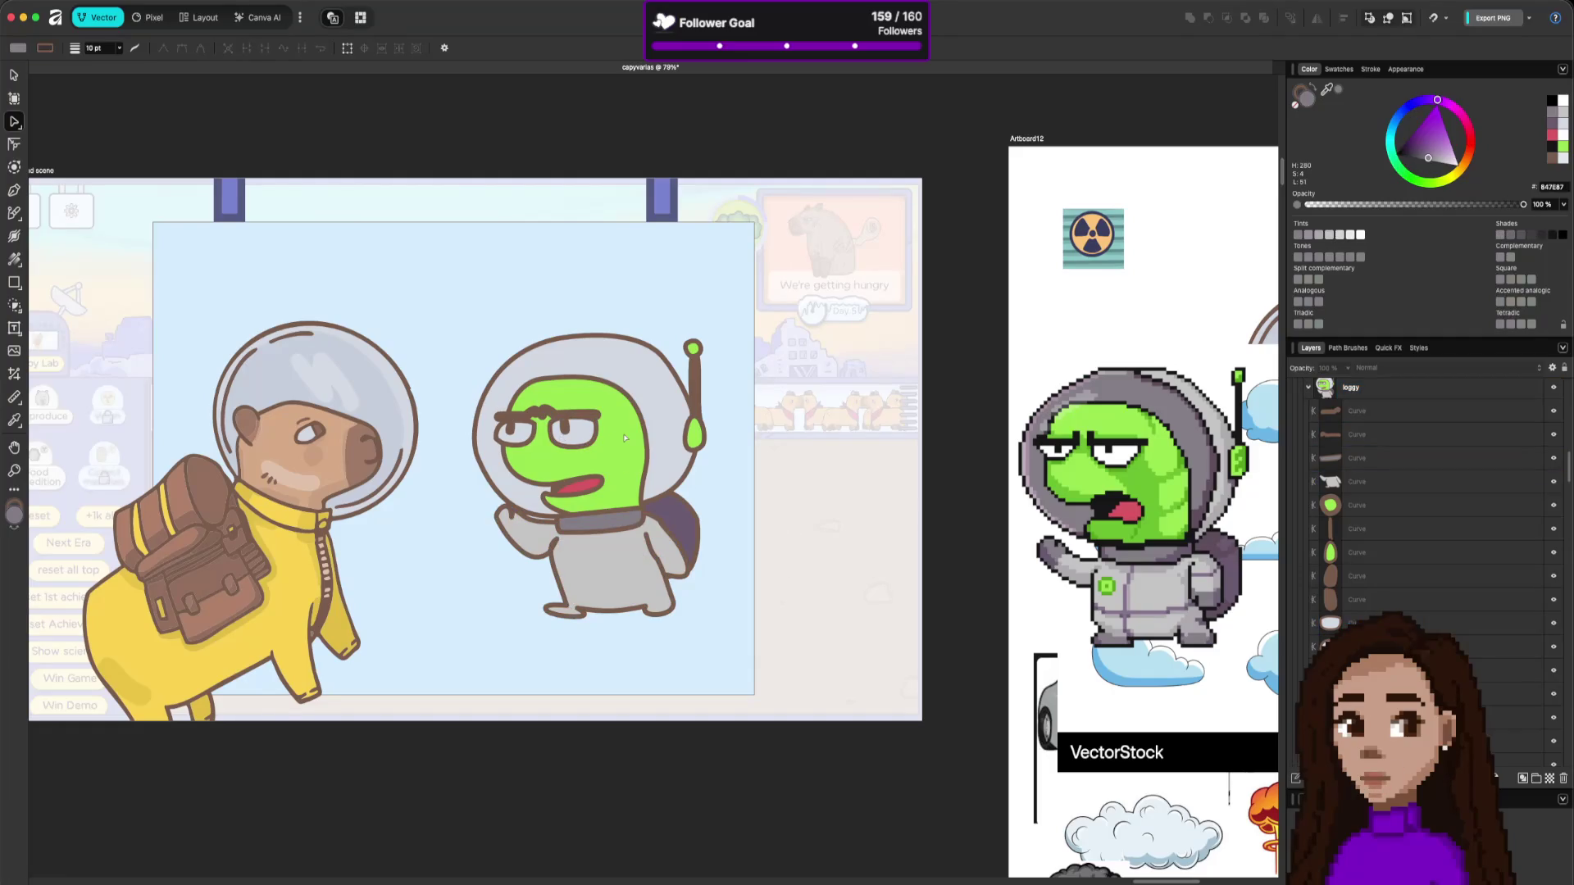
pyautogui.hotkey('ctrl', 'z')
pyautogui.hotkey('ctrl', 'z')
pyautogui.hotkey('ctrl', 'z')
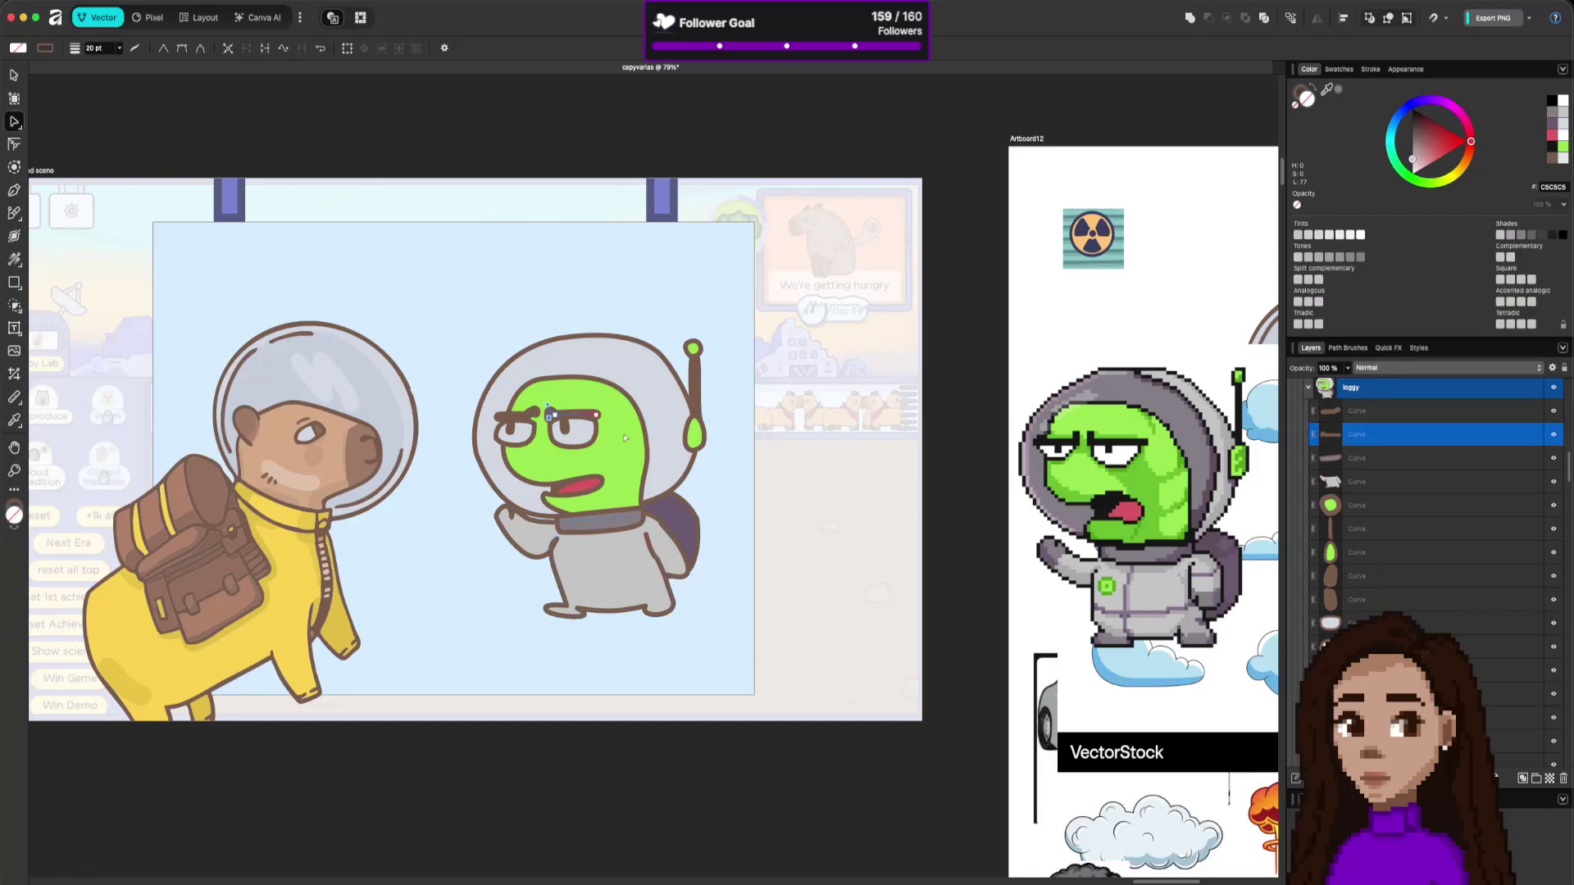
pyautogui.click(699, 470)
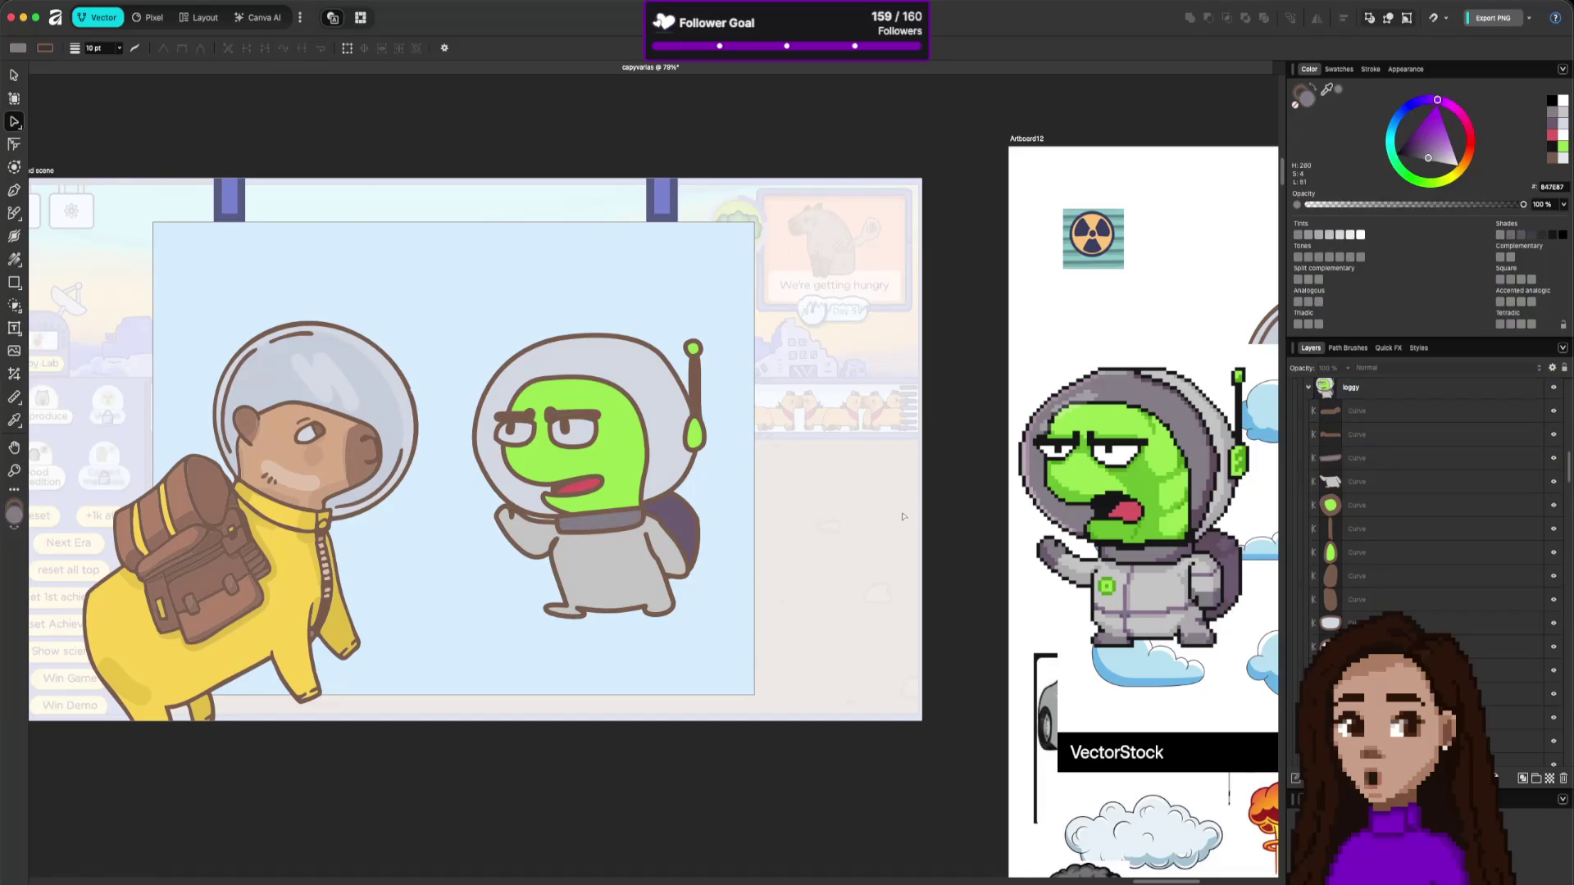
# Duplicate the right eyebrow curve and isolate it inside the alien group for node editing.
pyautogui.click(554, 418)
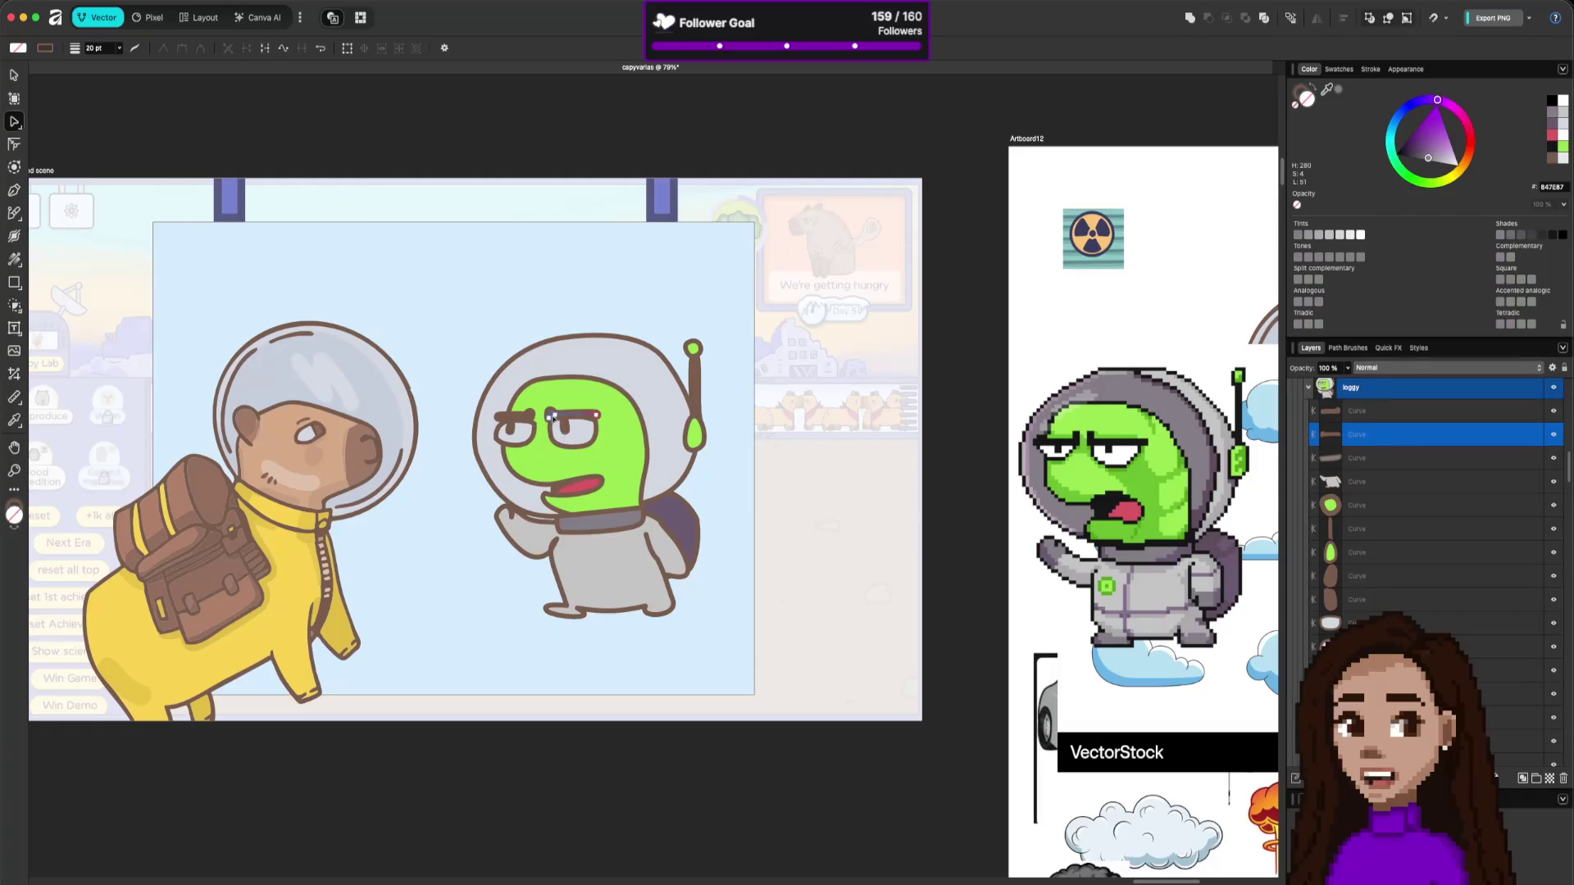
pyautogui.press('super+j')
pyautogui.press('v')
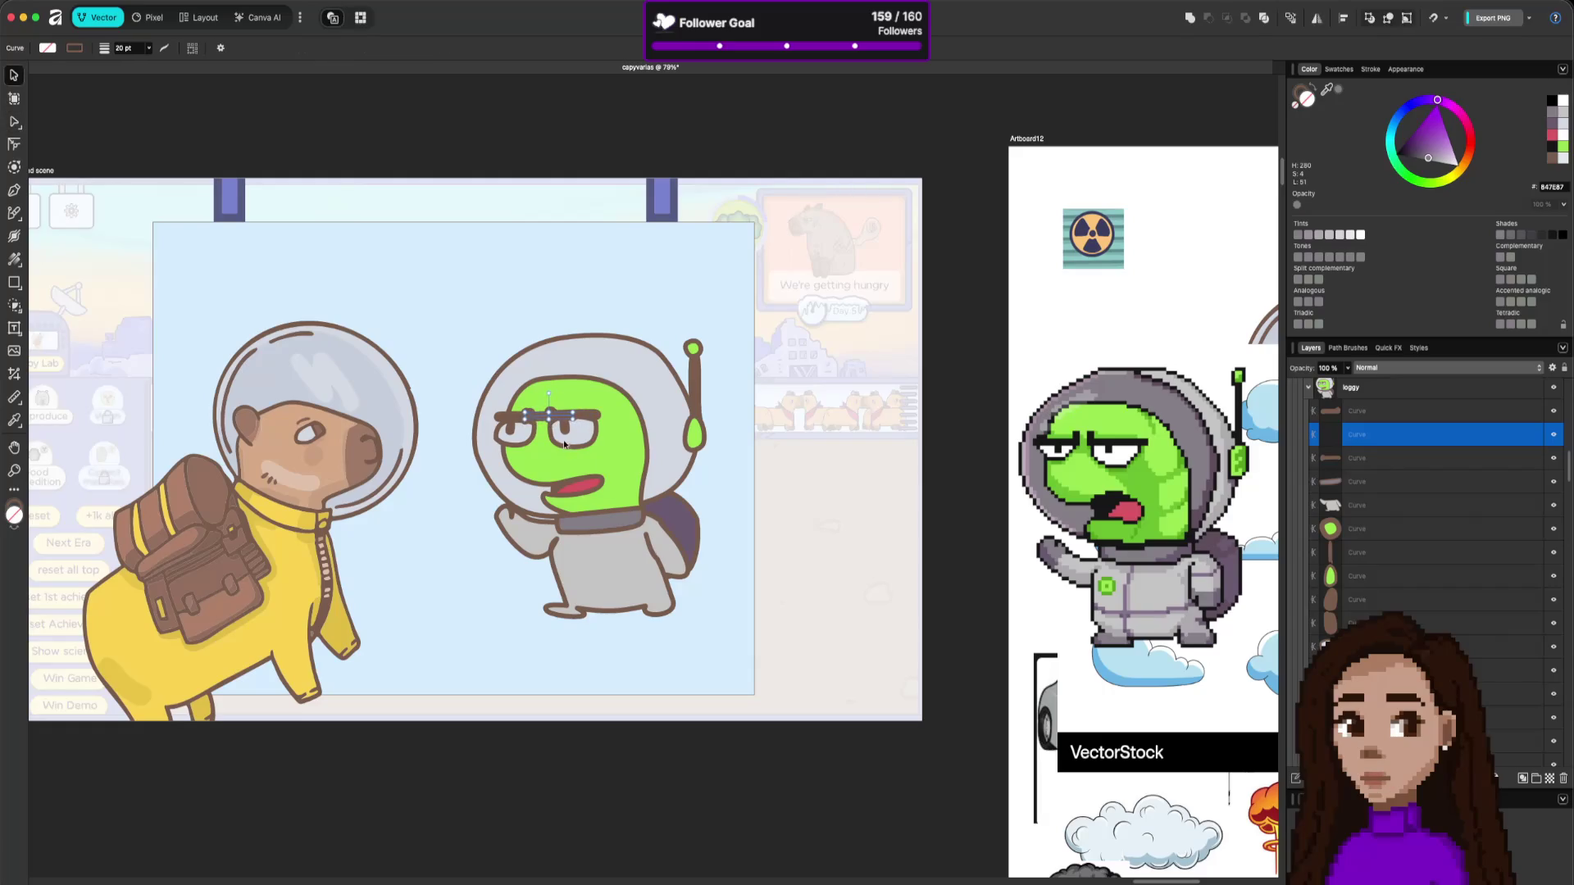
pyautogui.press('super+d')
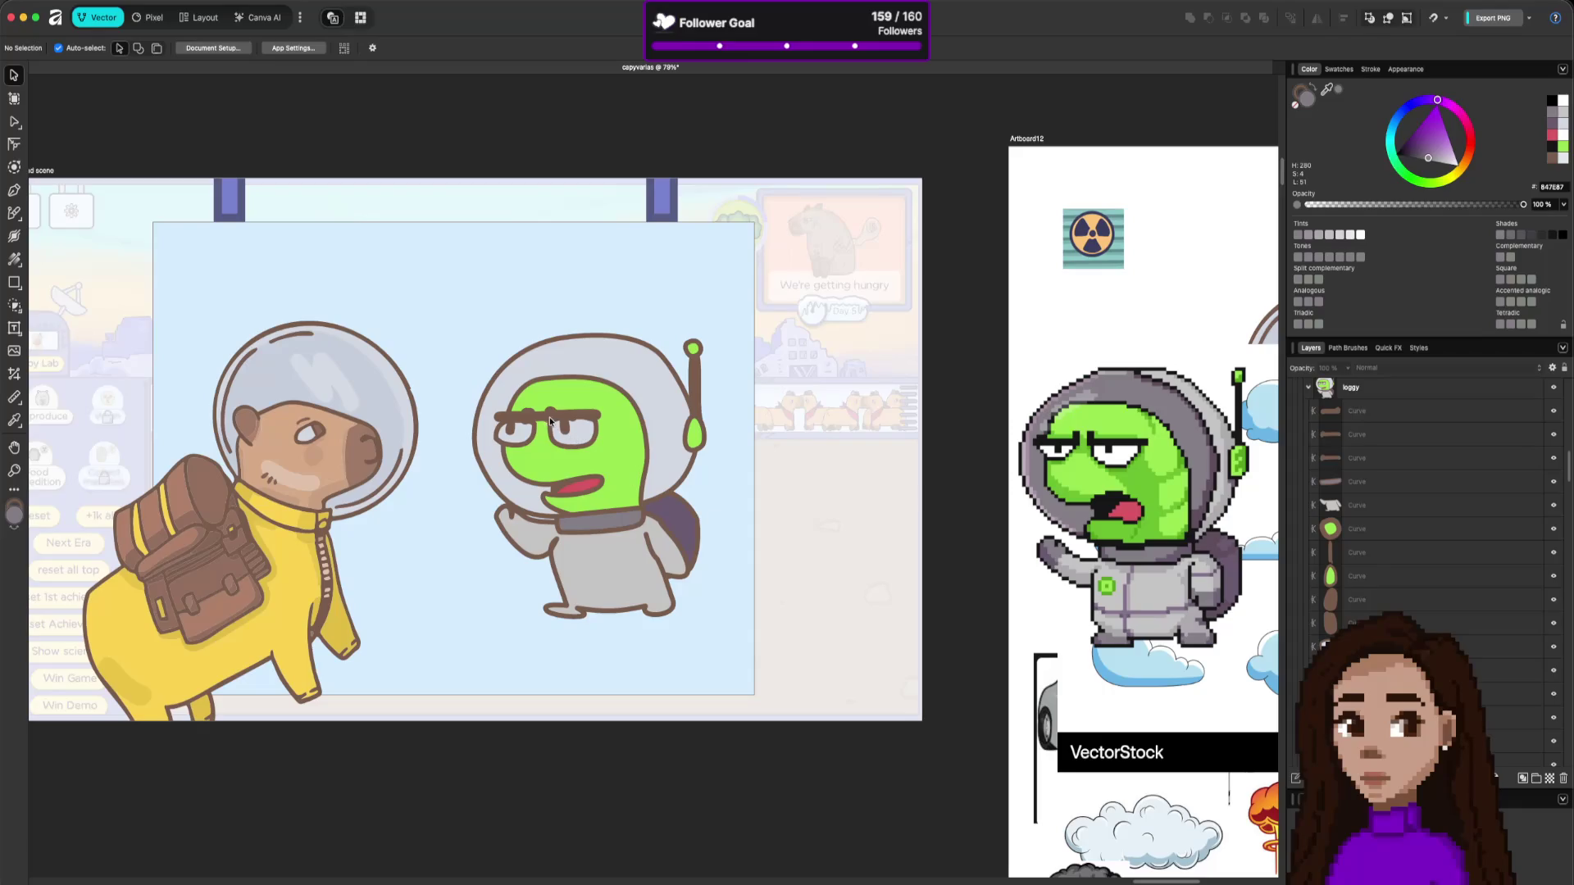
pyautogui.click(549, 421)
pyautogui.press('a')
pyautogui.click(541, 419)
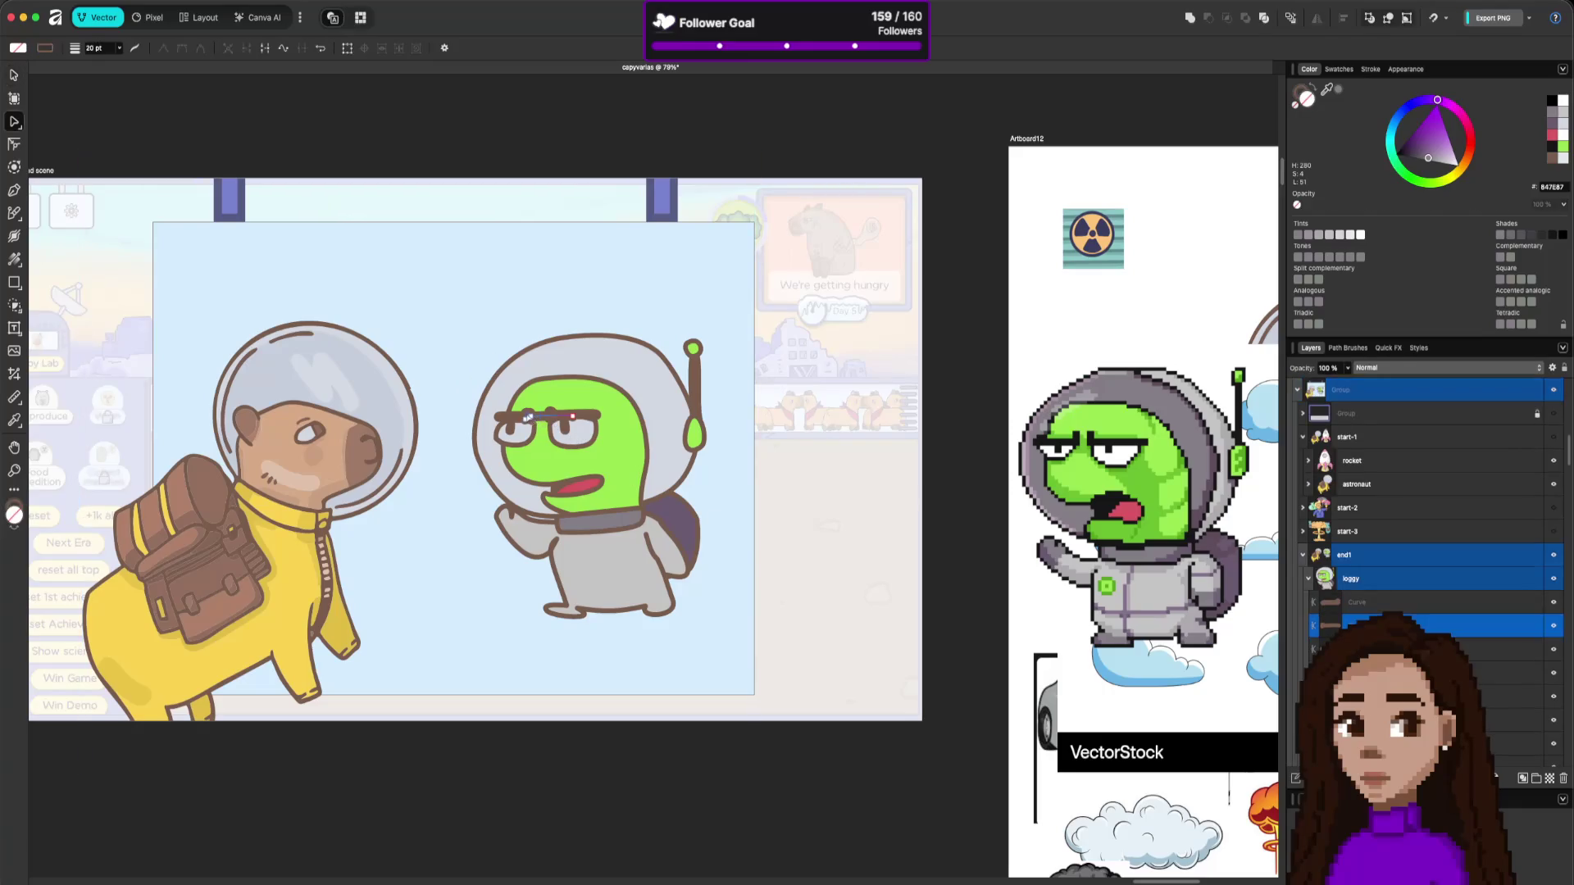
pyautogui.click(528, 419)
# Shorten the eyebrow by pulling its end node left toward the face.
pyautogui.press('v')
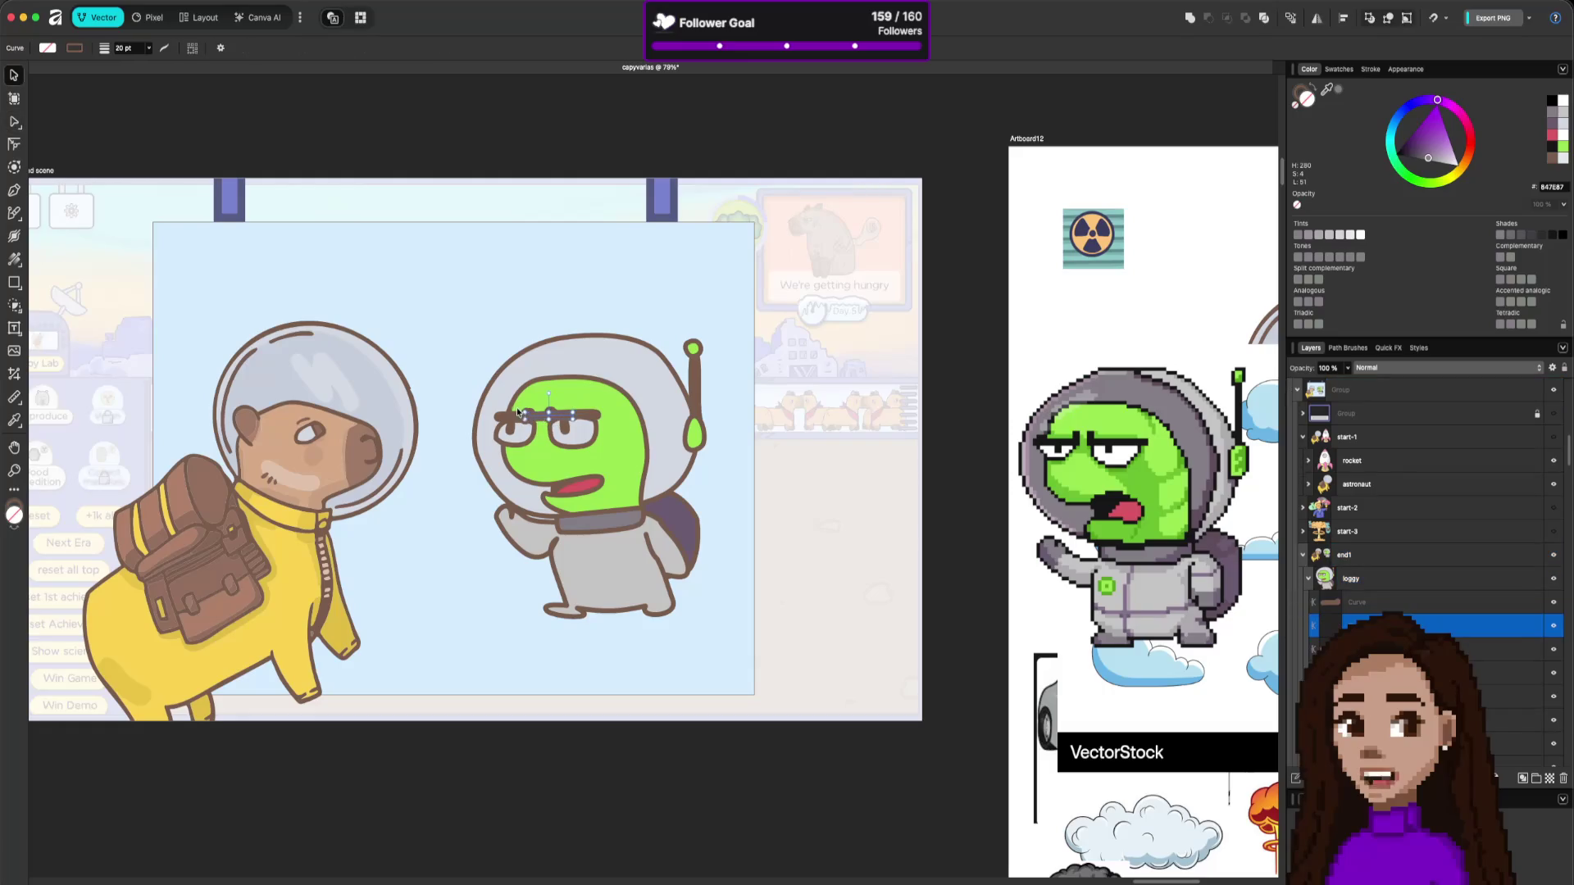
pyautogui.press('a')
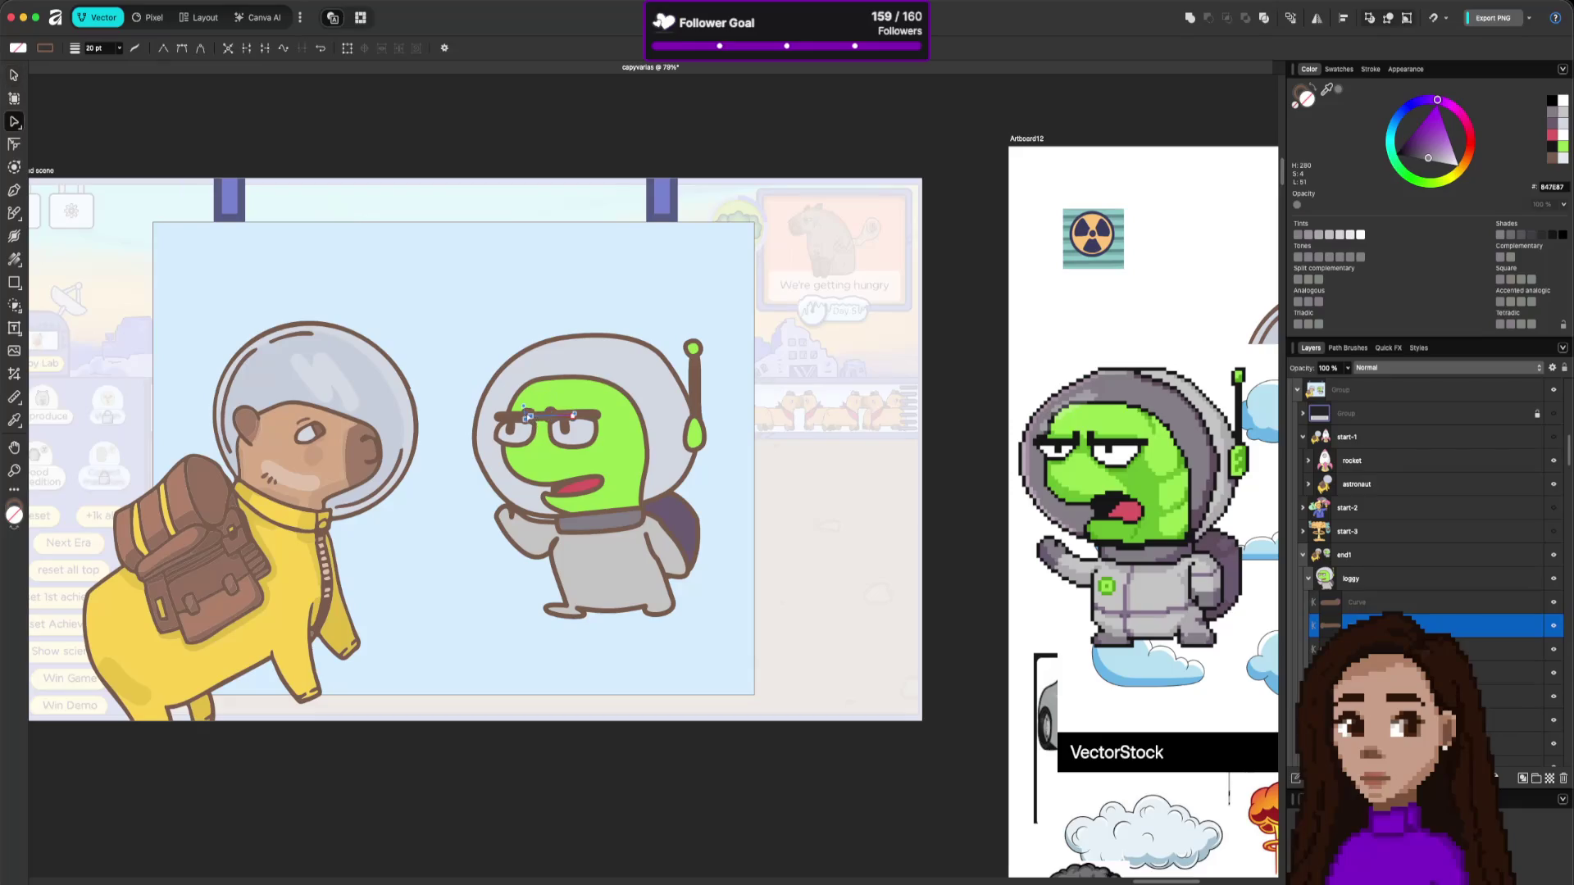
pyautogui.click(529, 418)
pyautogui.moveTo(574, 418); pyautogui.dragTo(549, 421)
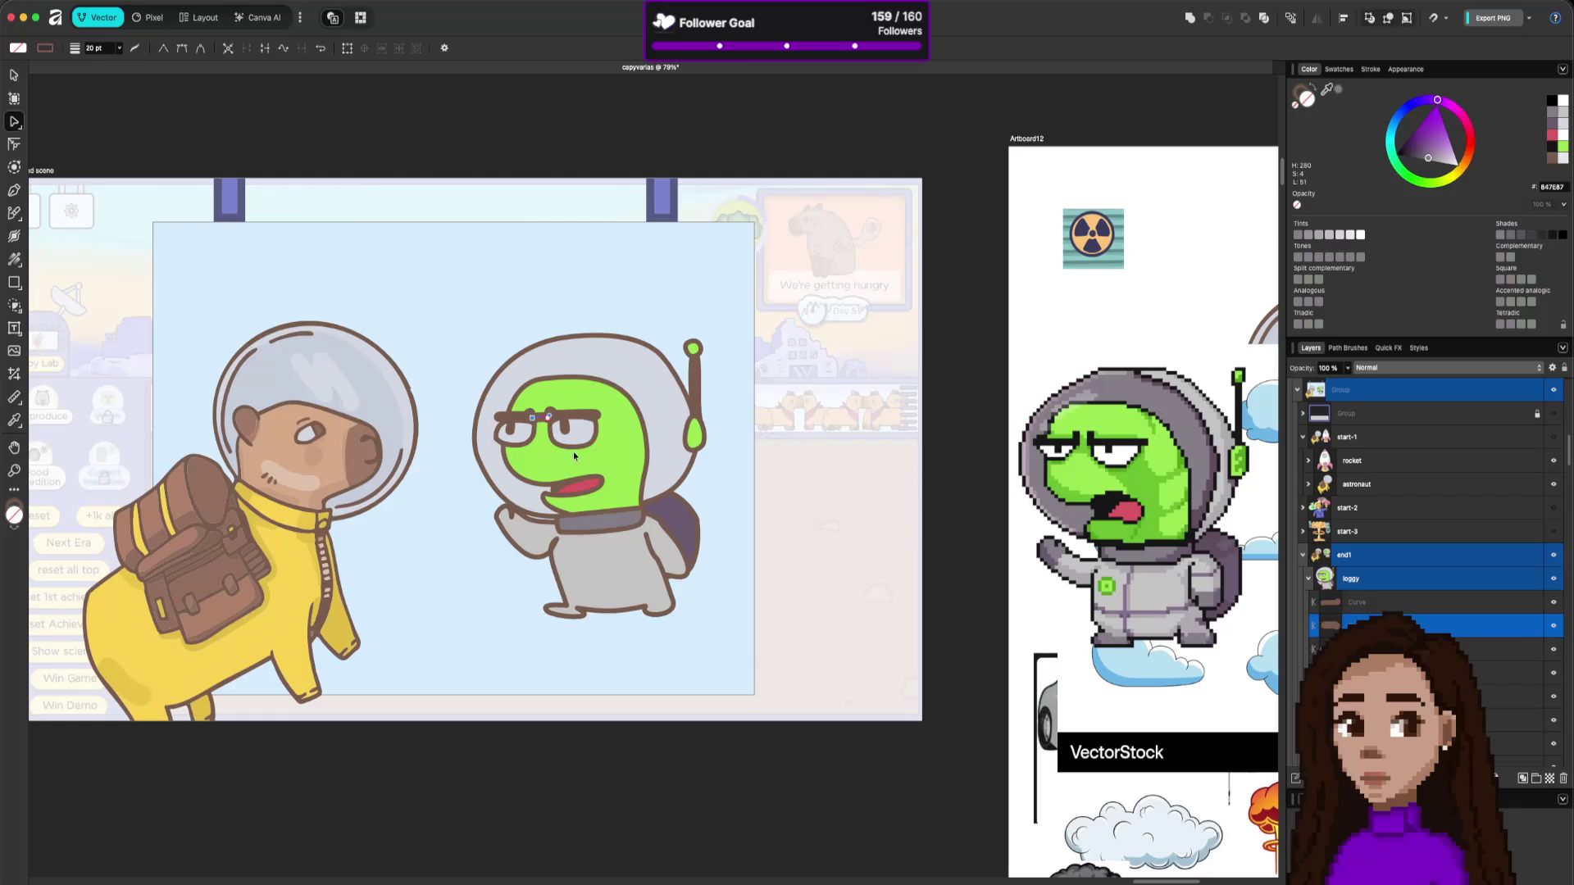
pyautogui.click(859, 559)
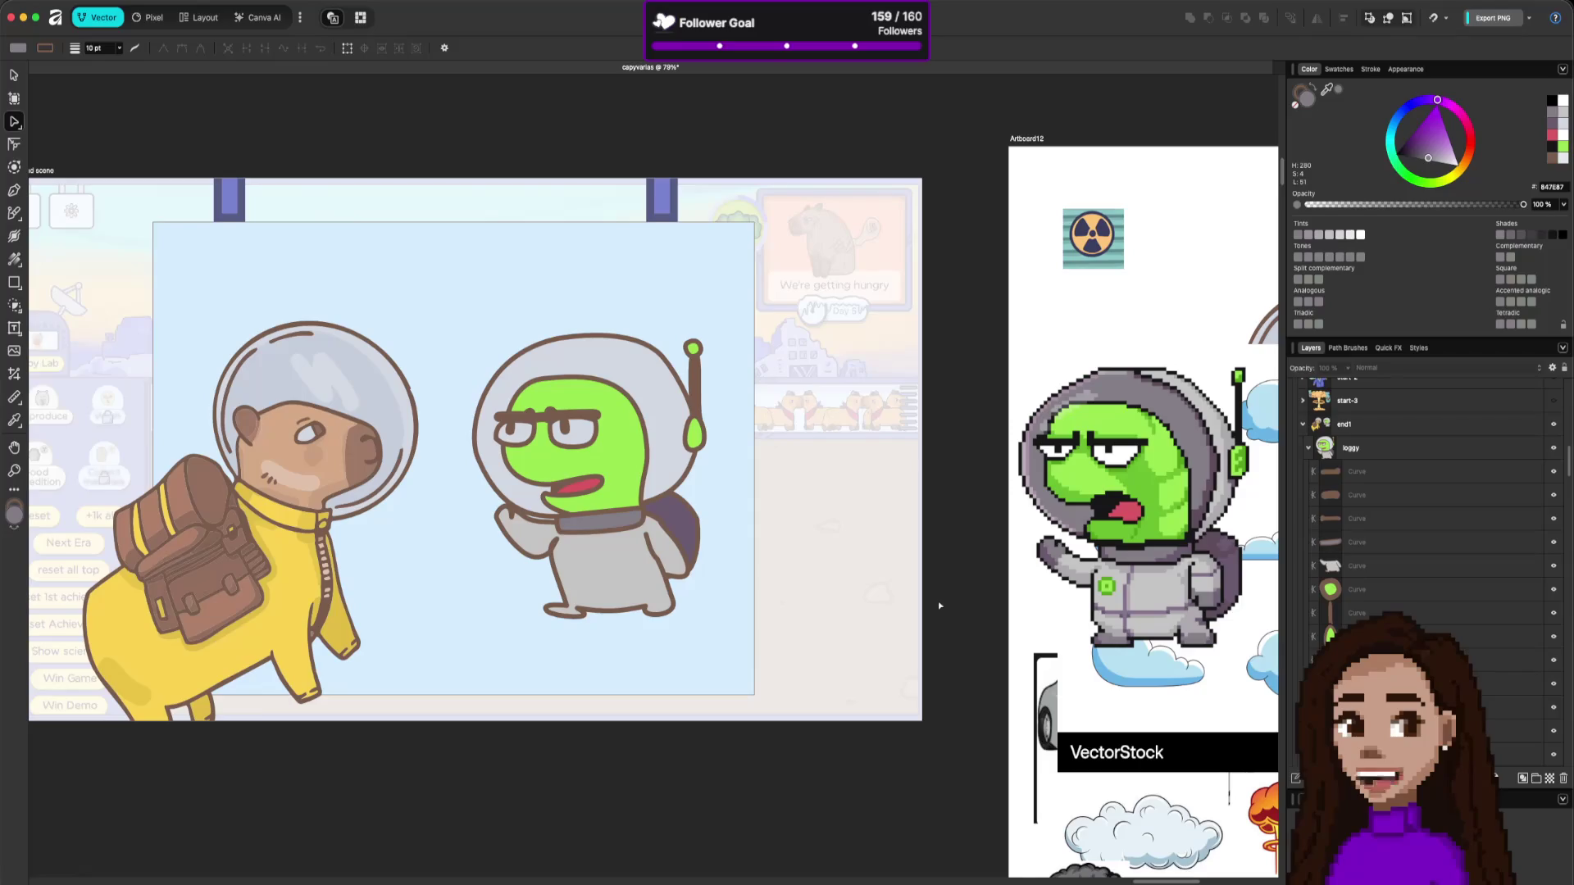
pyautogui.click(666, 537)
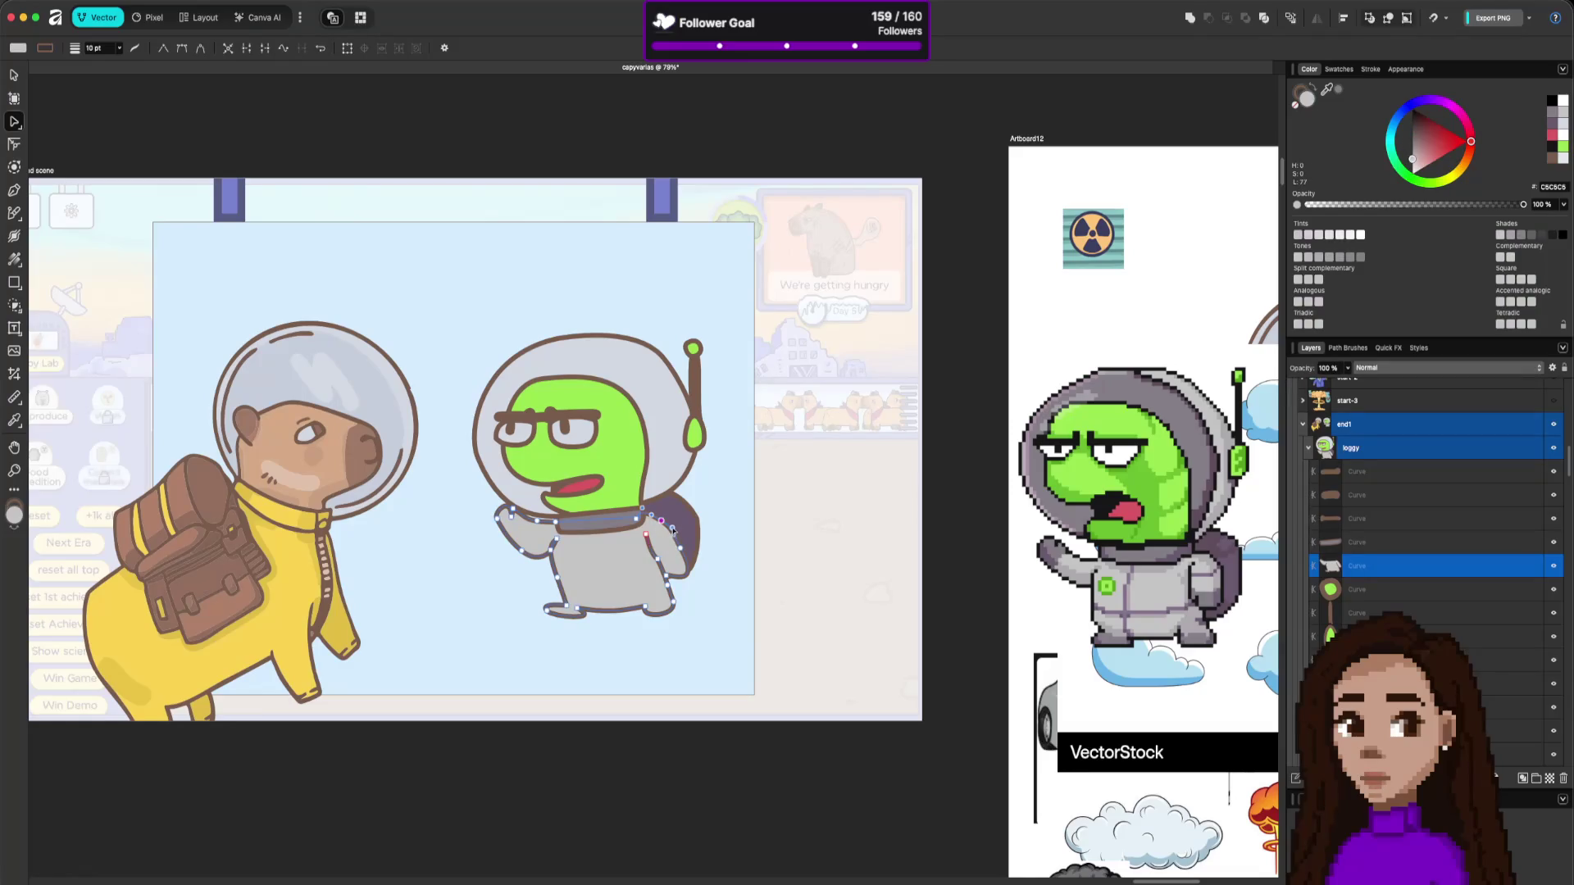
pyautogui.click(729, 604)
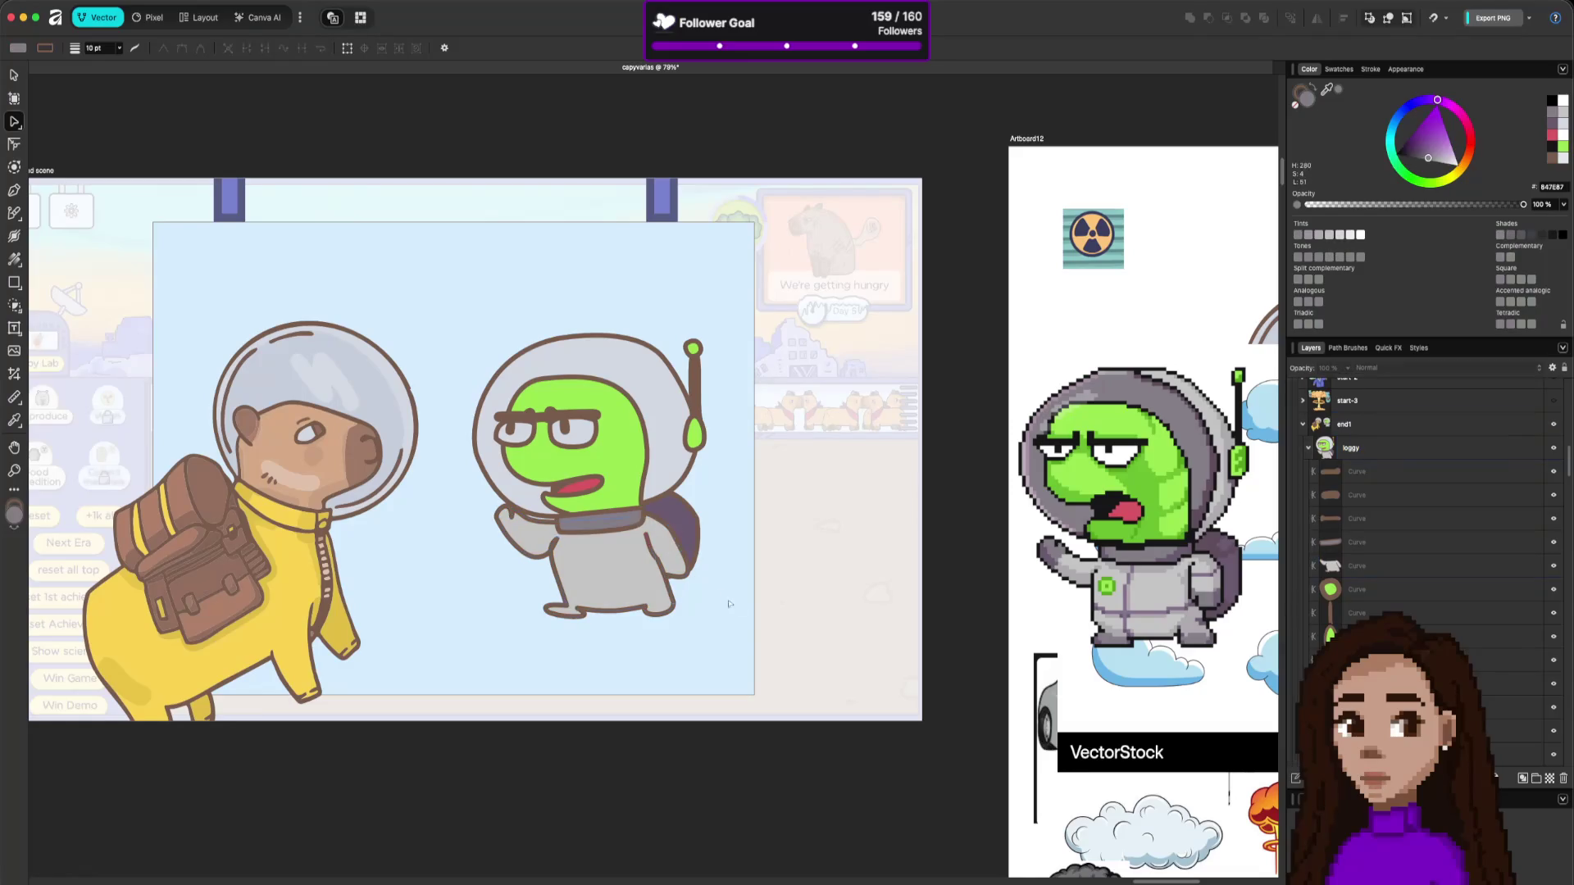
pyautogui.click(524, 524)
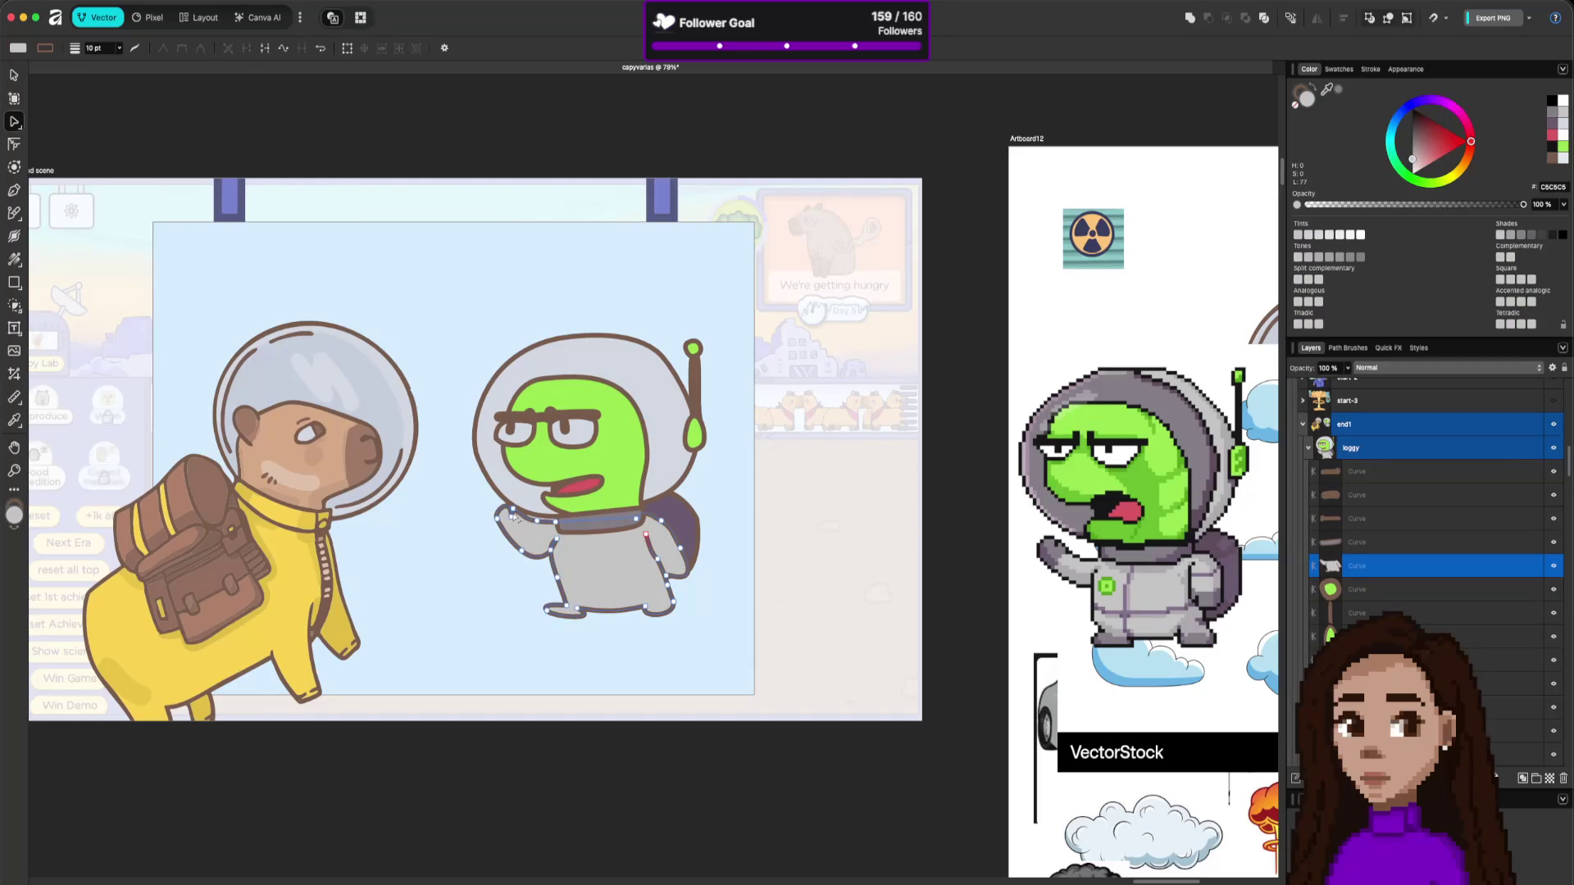
pyautogui.click(495, 513)
pyautogui.click(515, 554)
pyautogui.click(526, 557)
pyautogui.click(522, 551)
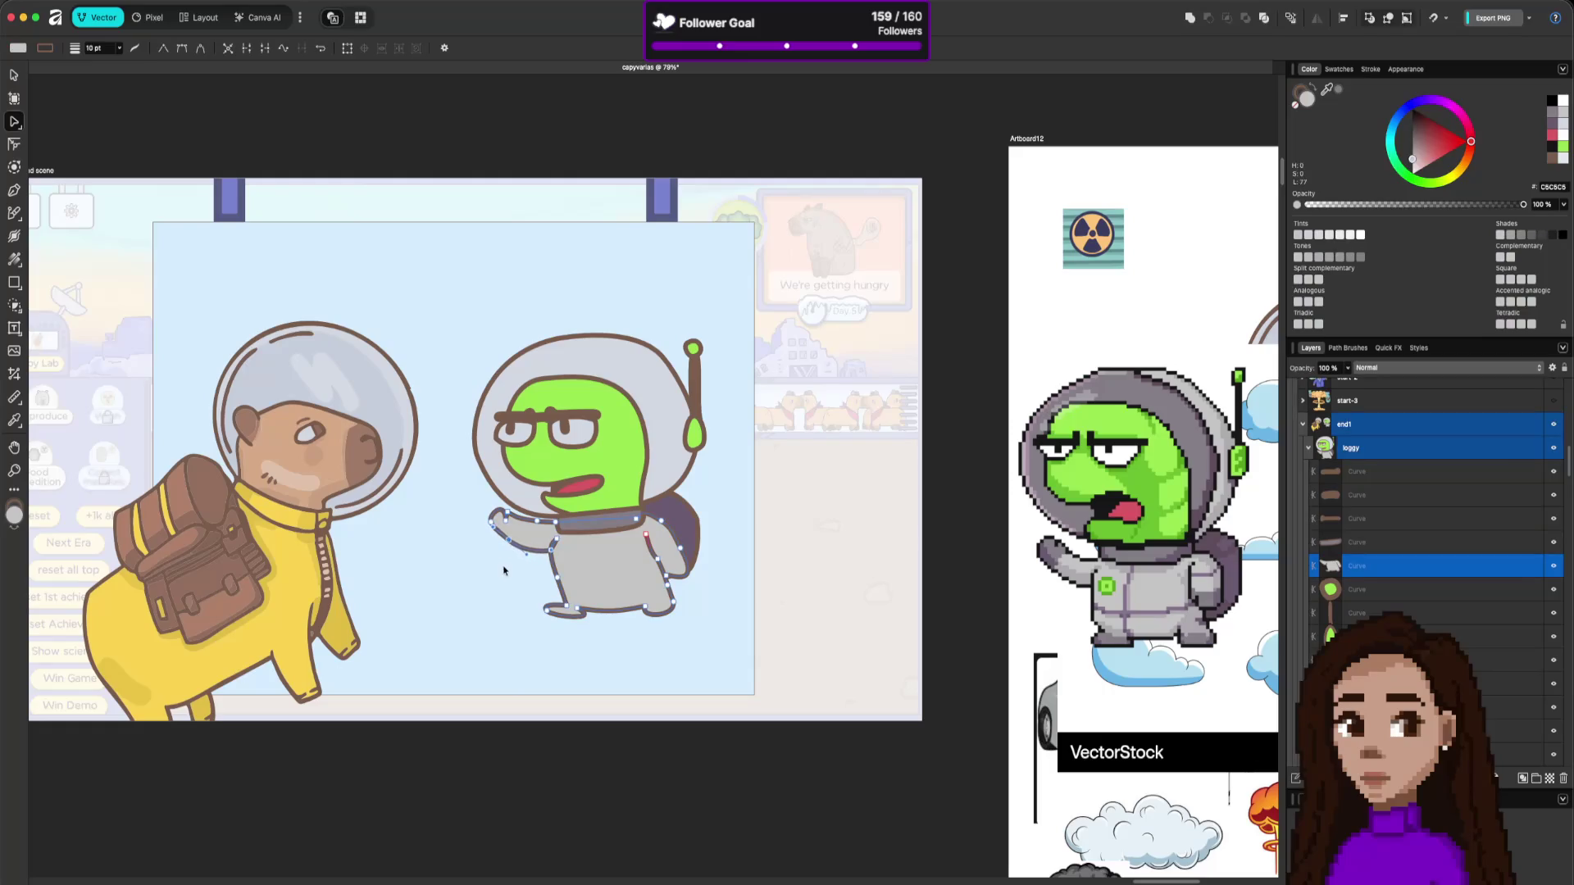
pyautogui.click(534, 598)
pyautogui.click(553, 554)
pyautogui.click(553, 544)
pyautogui.click(557, 575)
pyautogui.click(623, 658)
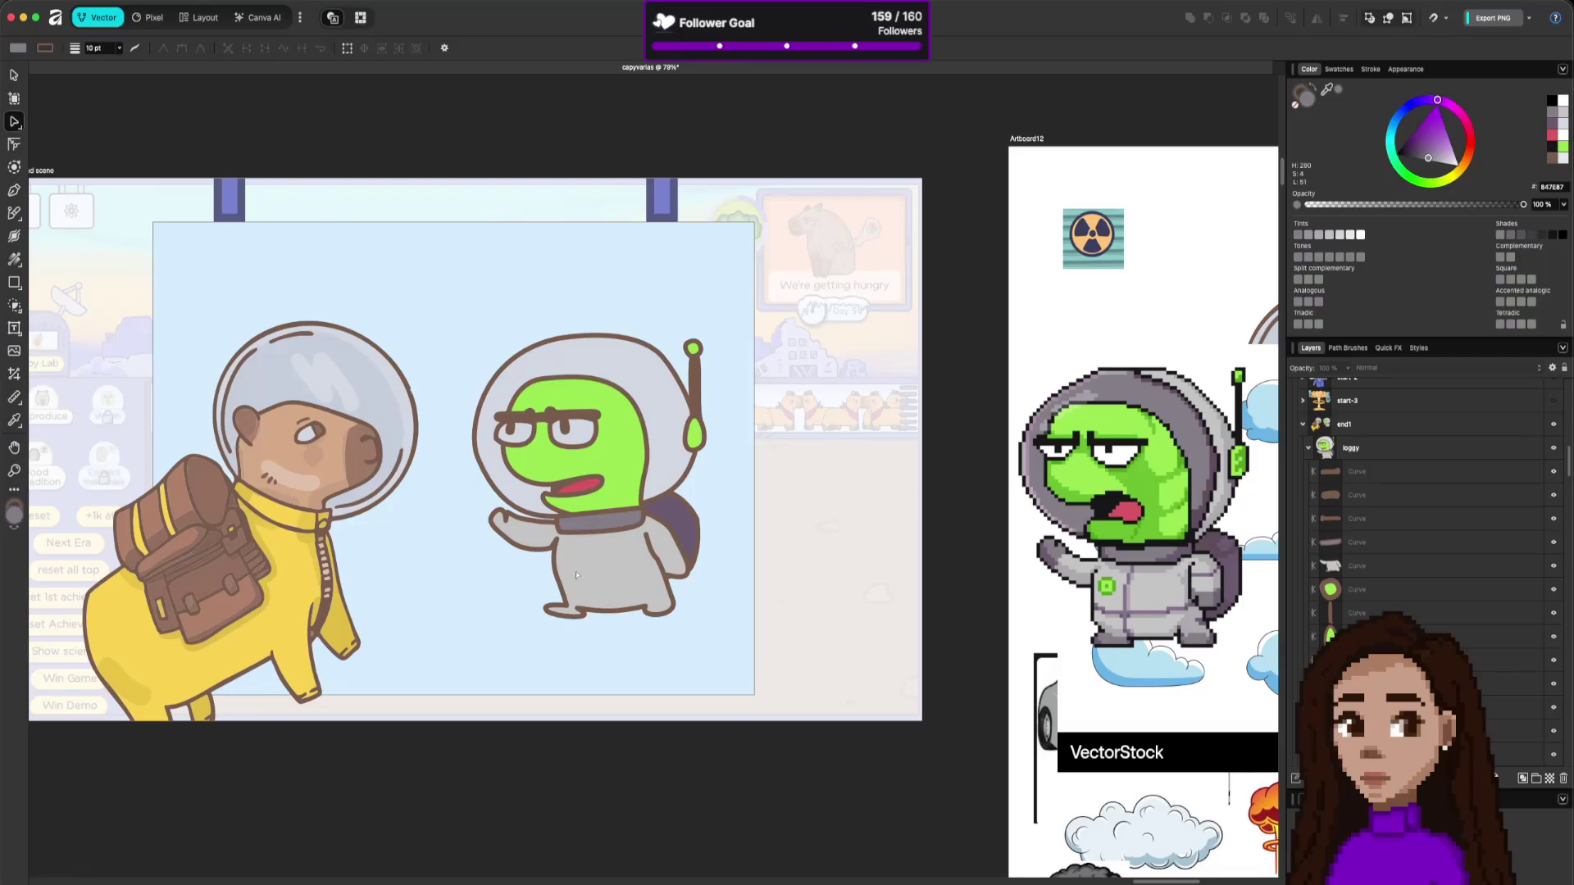
# Reshape the alien's feet, nudging the right foot outward and shifting foot nodes up-left.
pyautogui.click(568, 607)
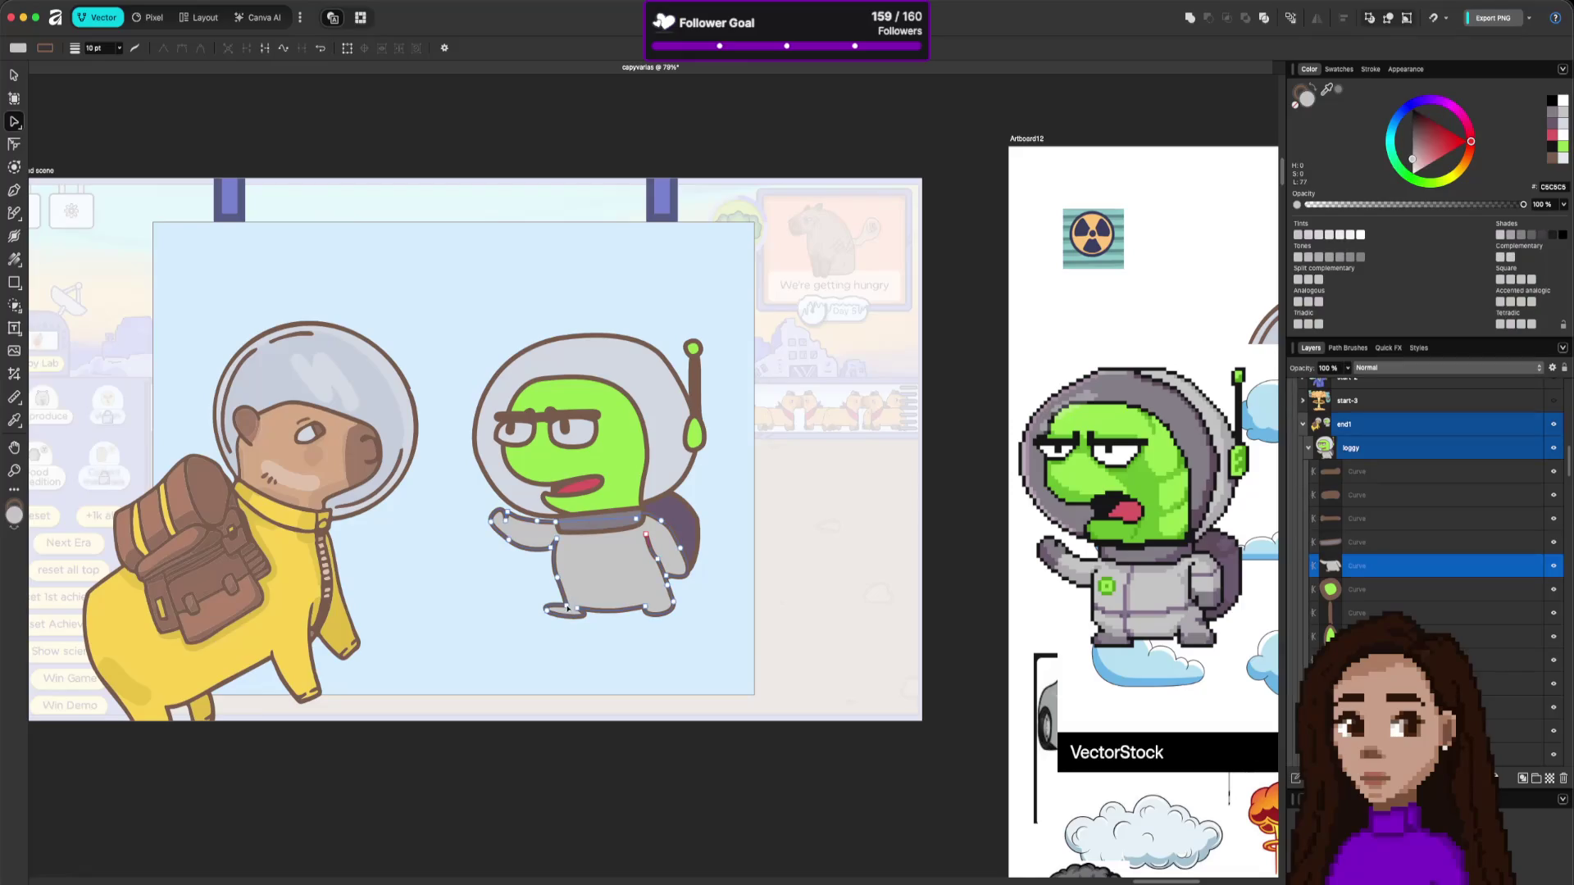
pyautogui.click(549, 610)
pyautogui.click(616, 656)
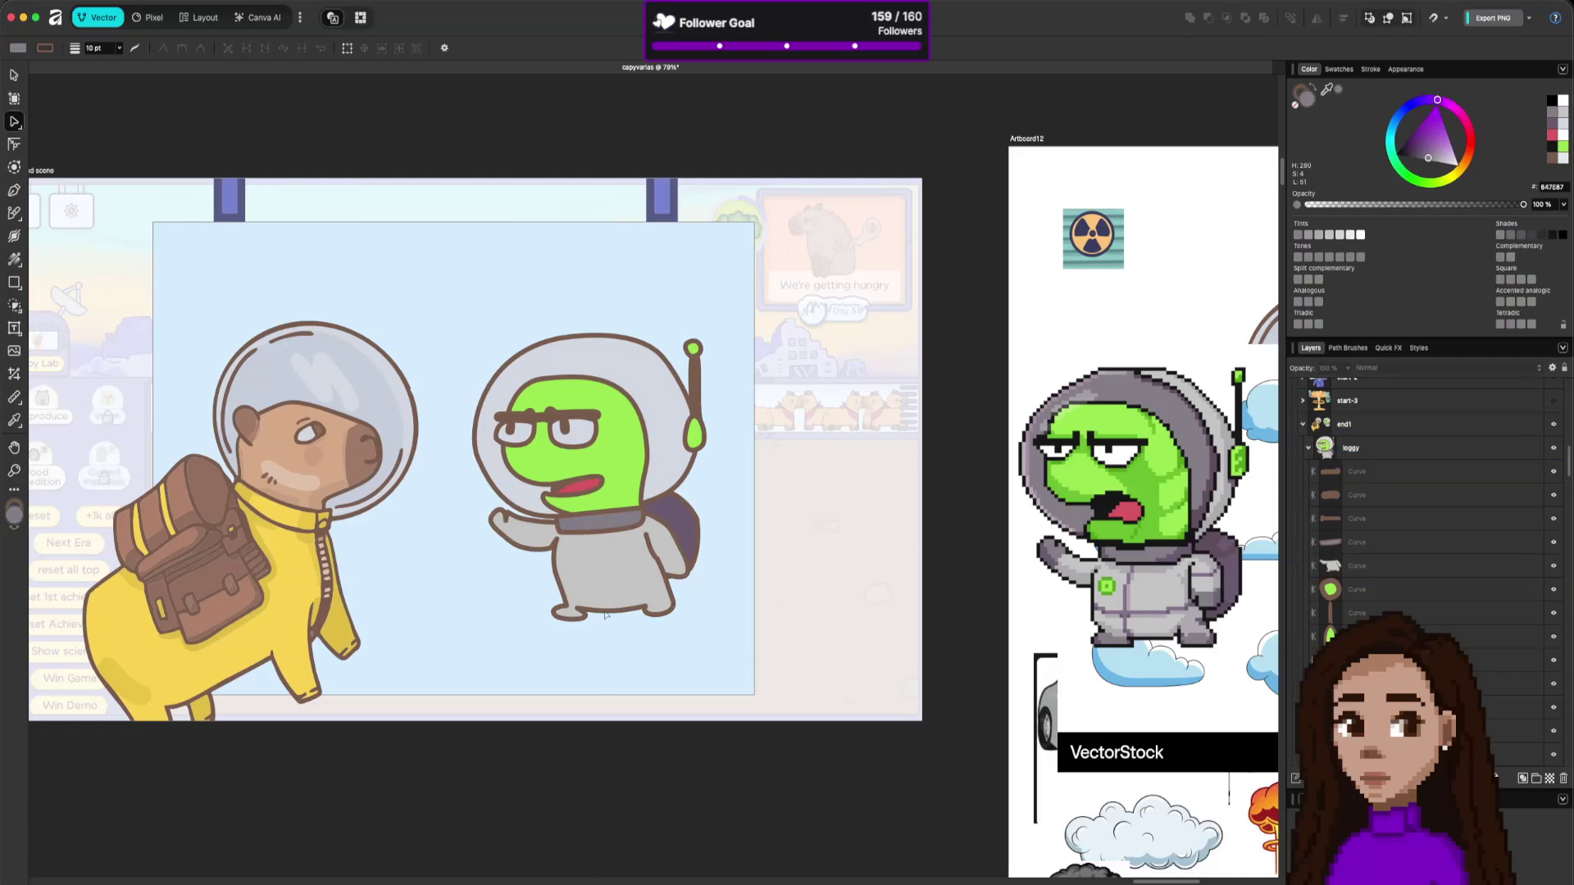
pyautogui.click(605, 614)
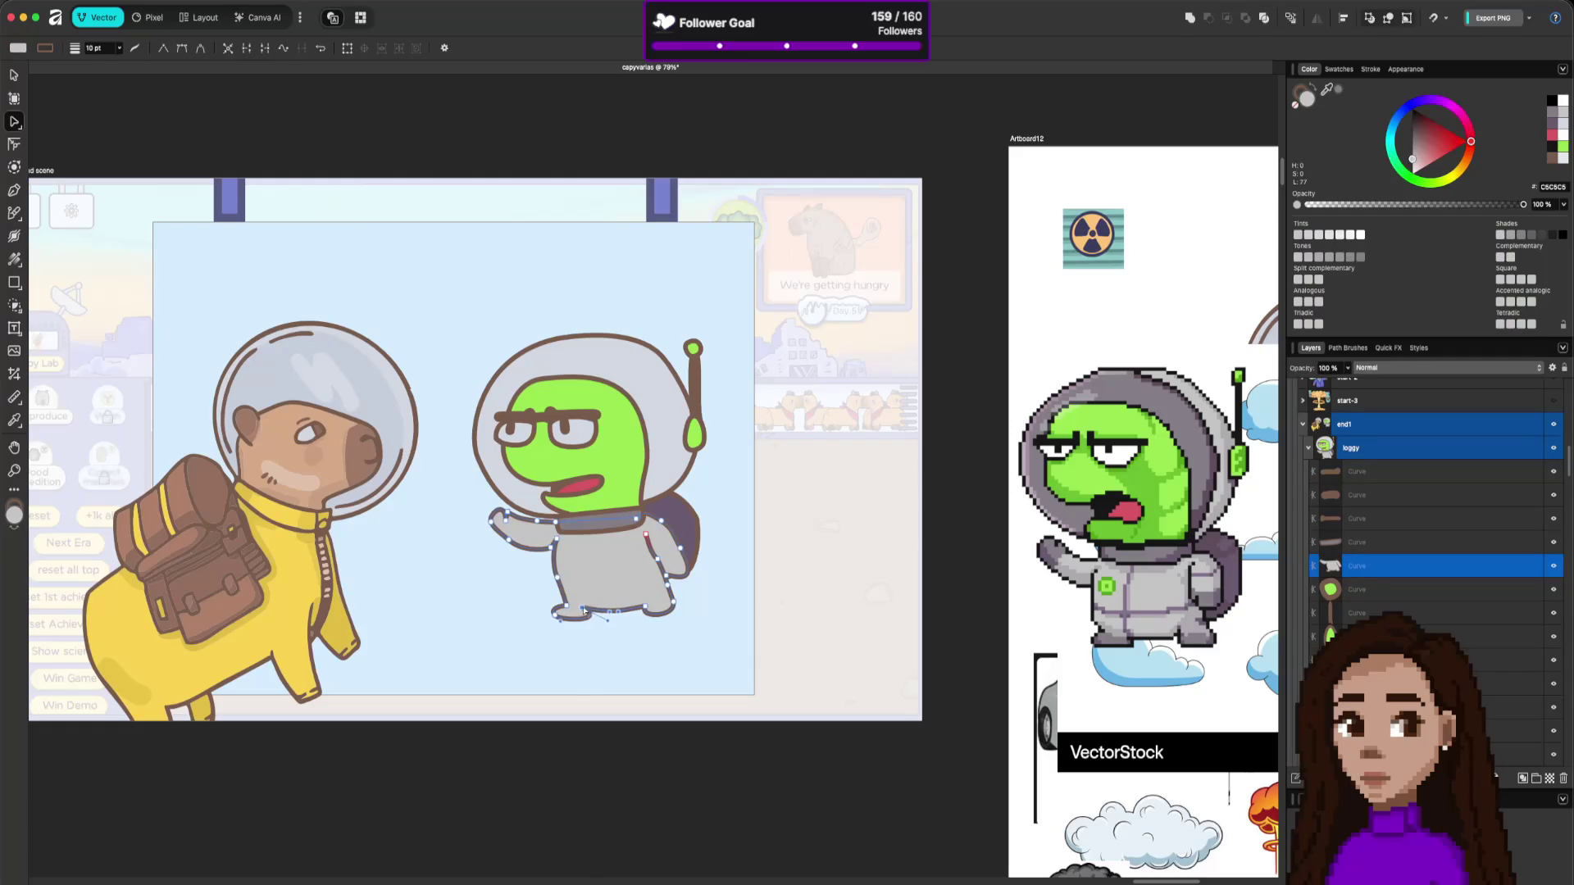
pyautogui.click(651, 639)
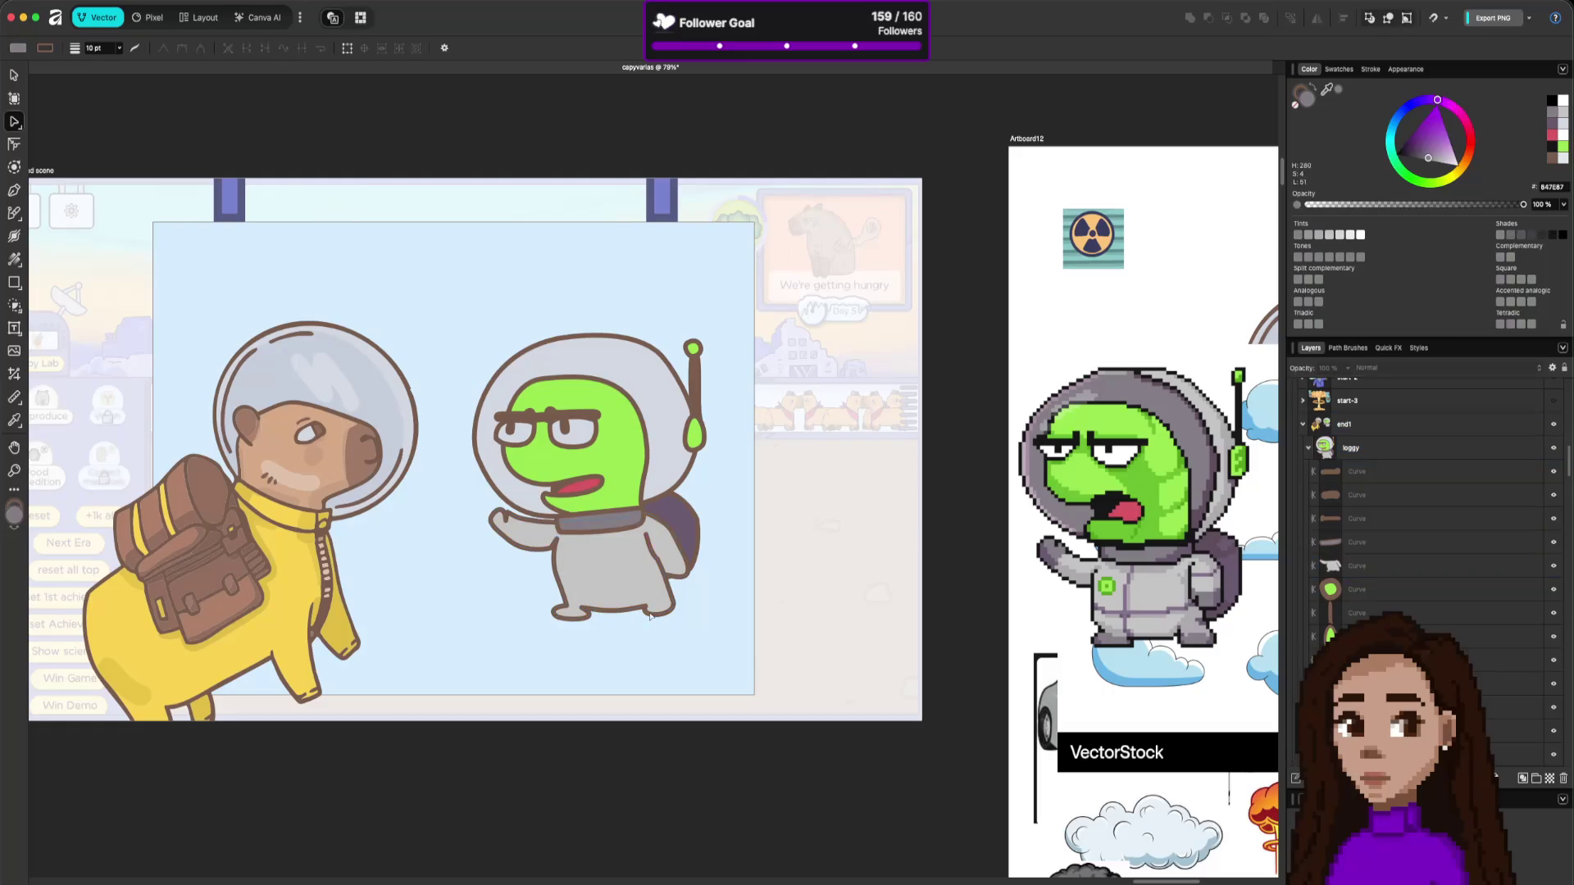
pyautogui.click(650, 616)
pyautogui.moveTo(665, 617); pyautogui.dragTo(677, 613)
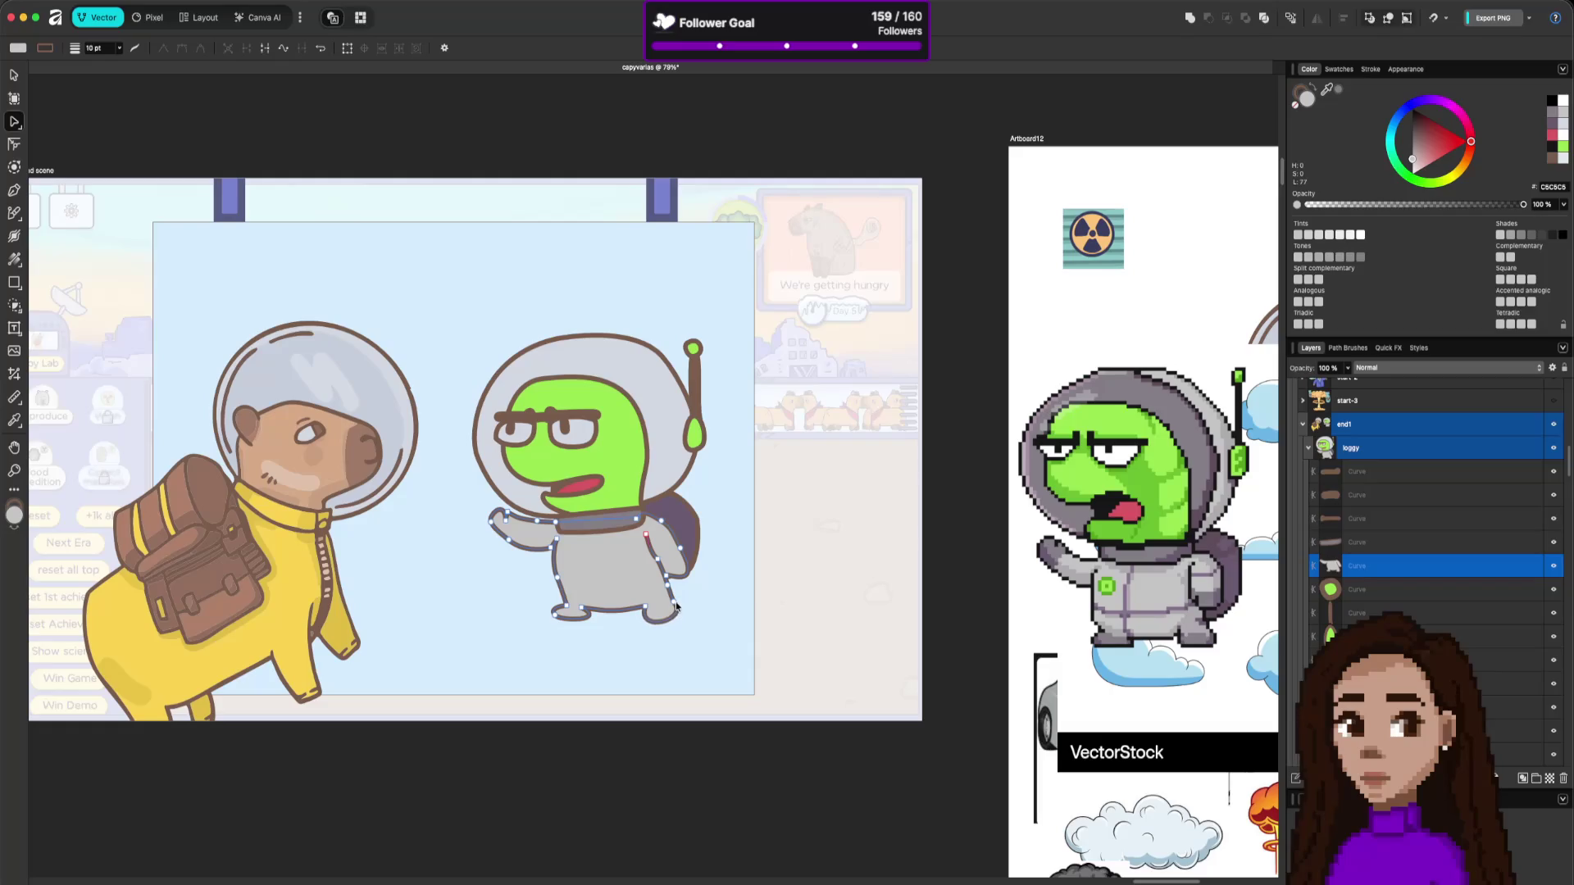
pyautogui.click(690, 604)
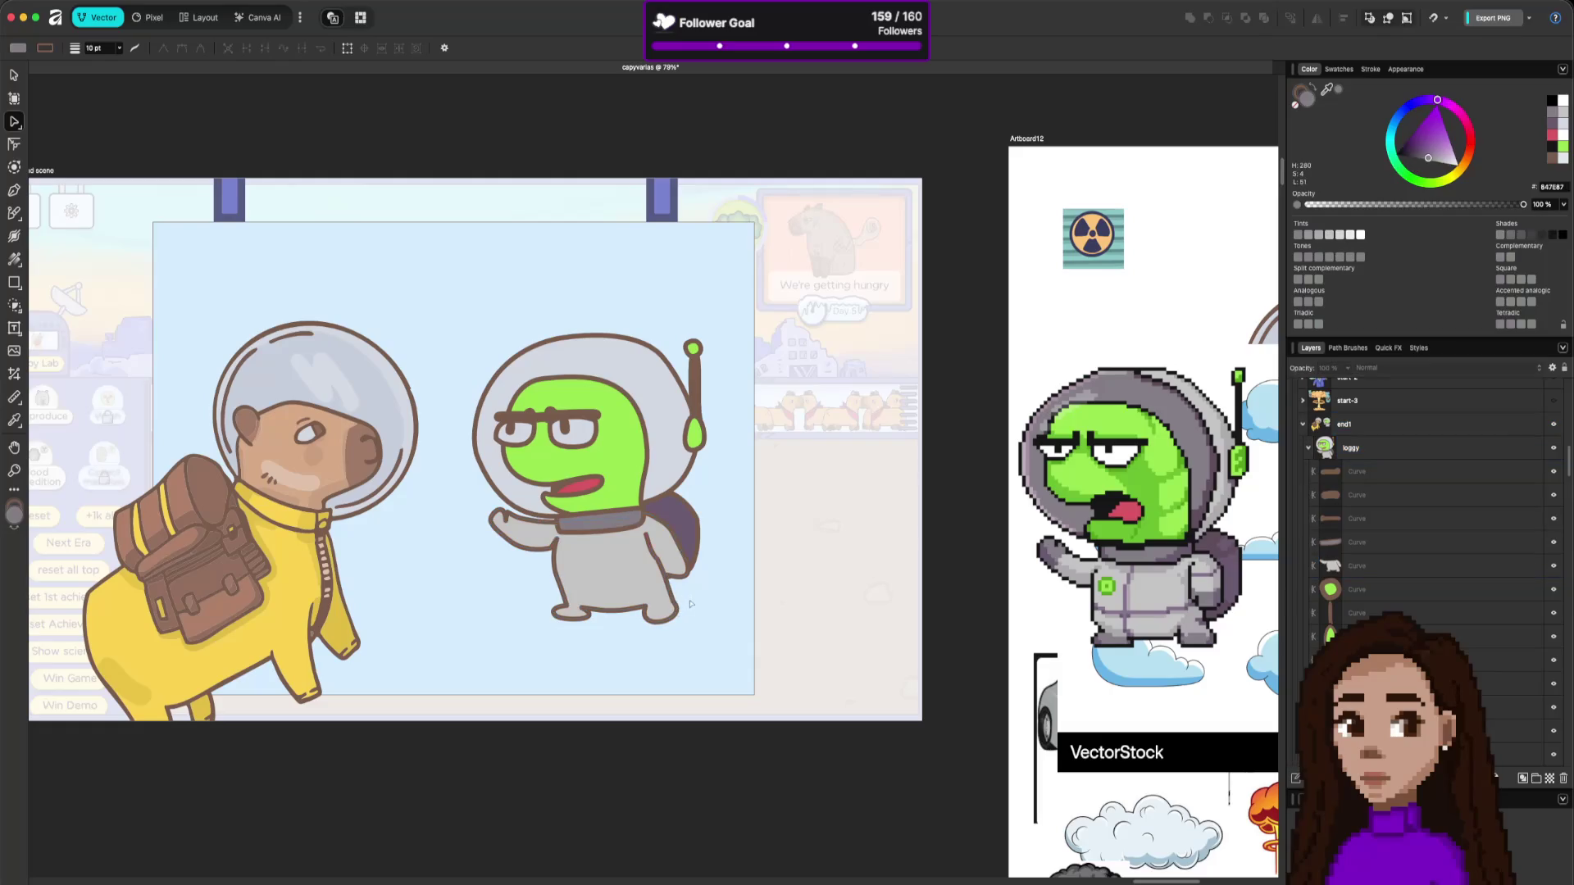
pyautogui.moveTo(526, 589)
pyautogui.mouseDown()
pyautogui.moveTo(733, 645)
pyautogui.moveTo(523, 579)
pyautogui.mouseUp()
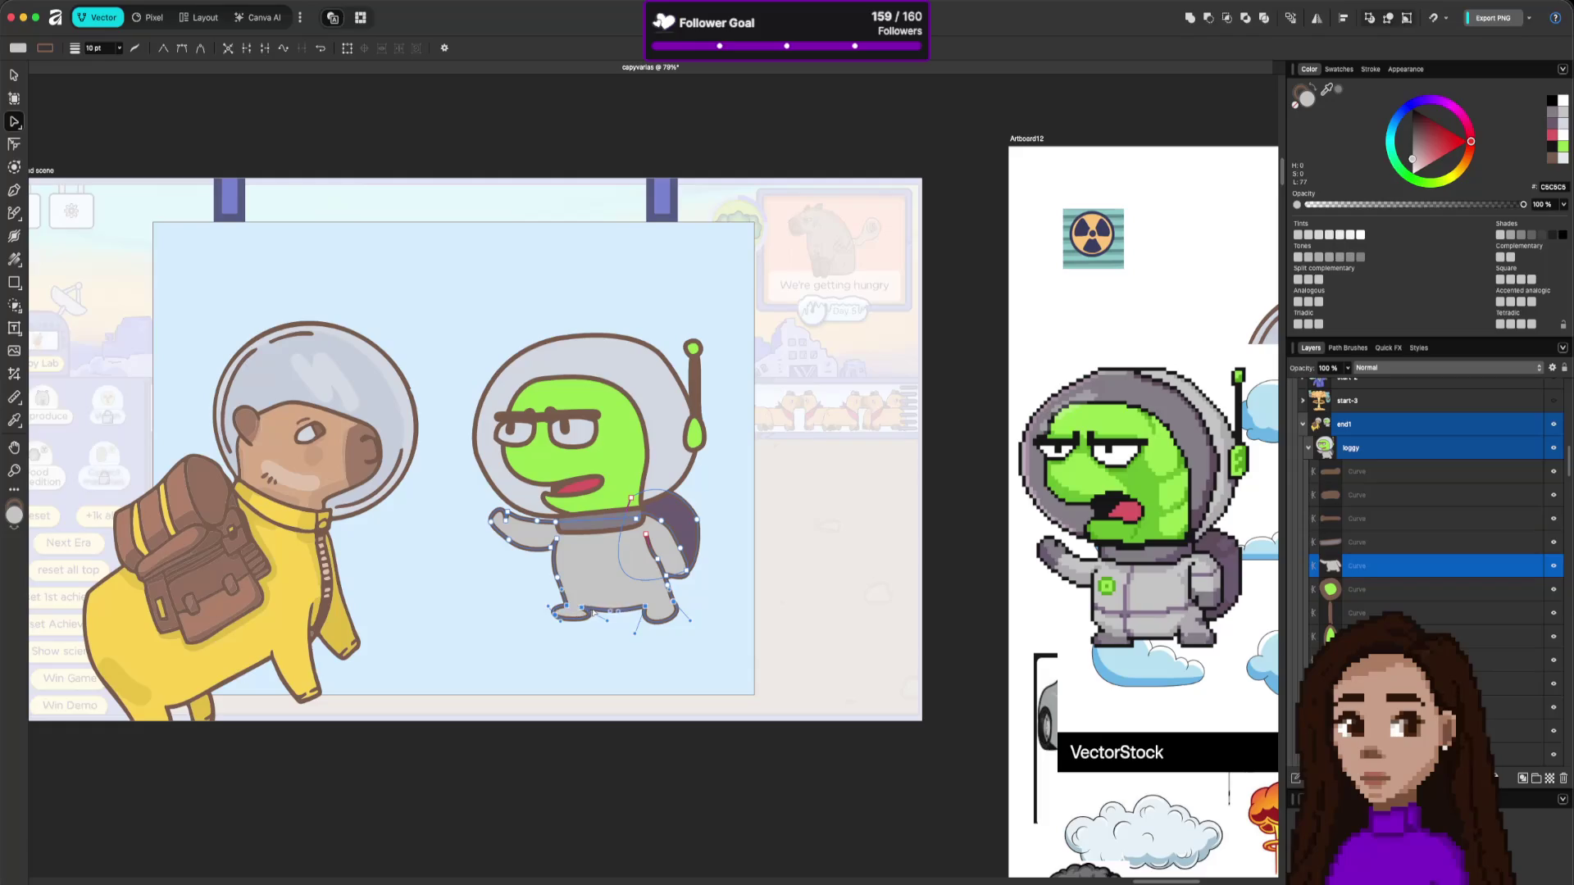
pyautogui.moveTo(582, 613); pyautogui.dragTo(550, 587)
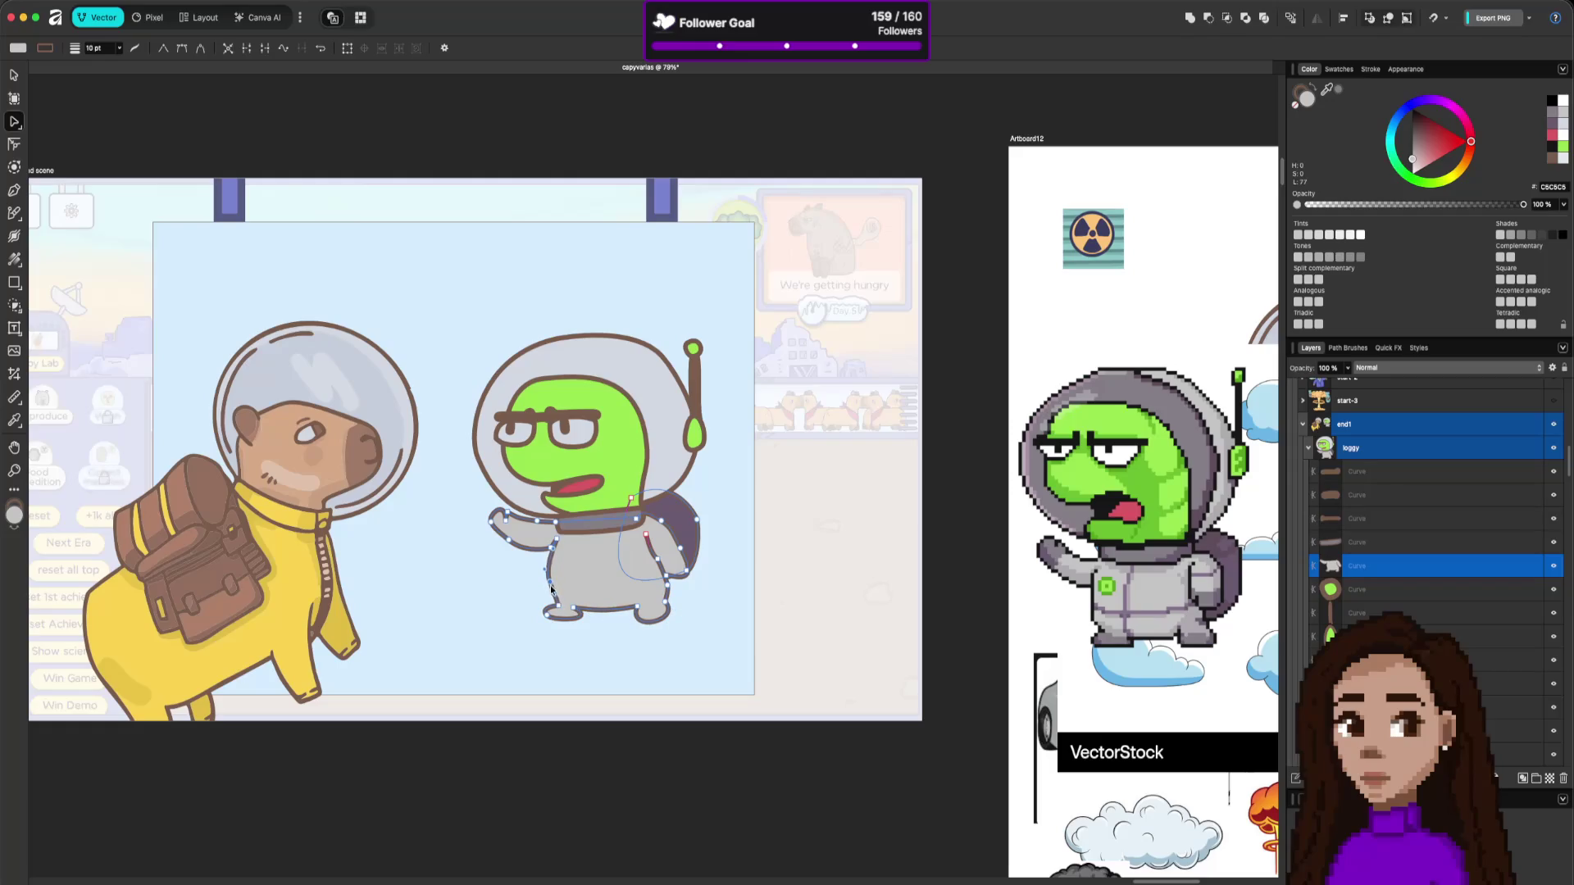
pyautogui.click(594, 628)
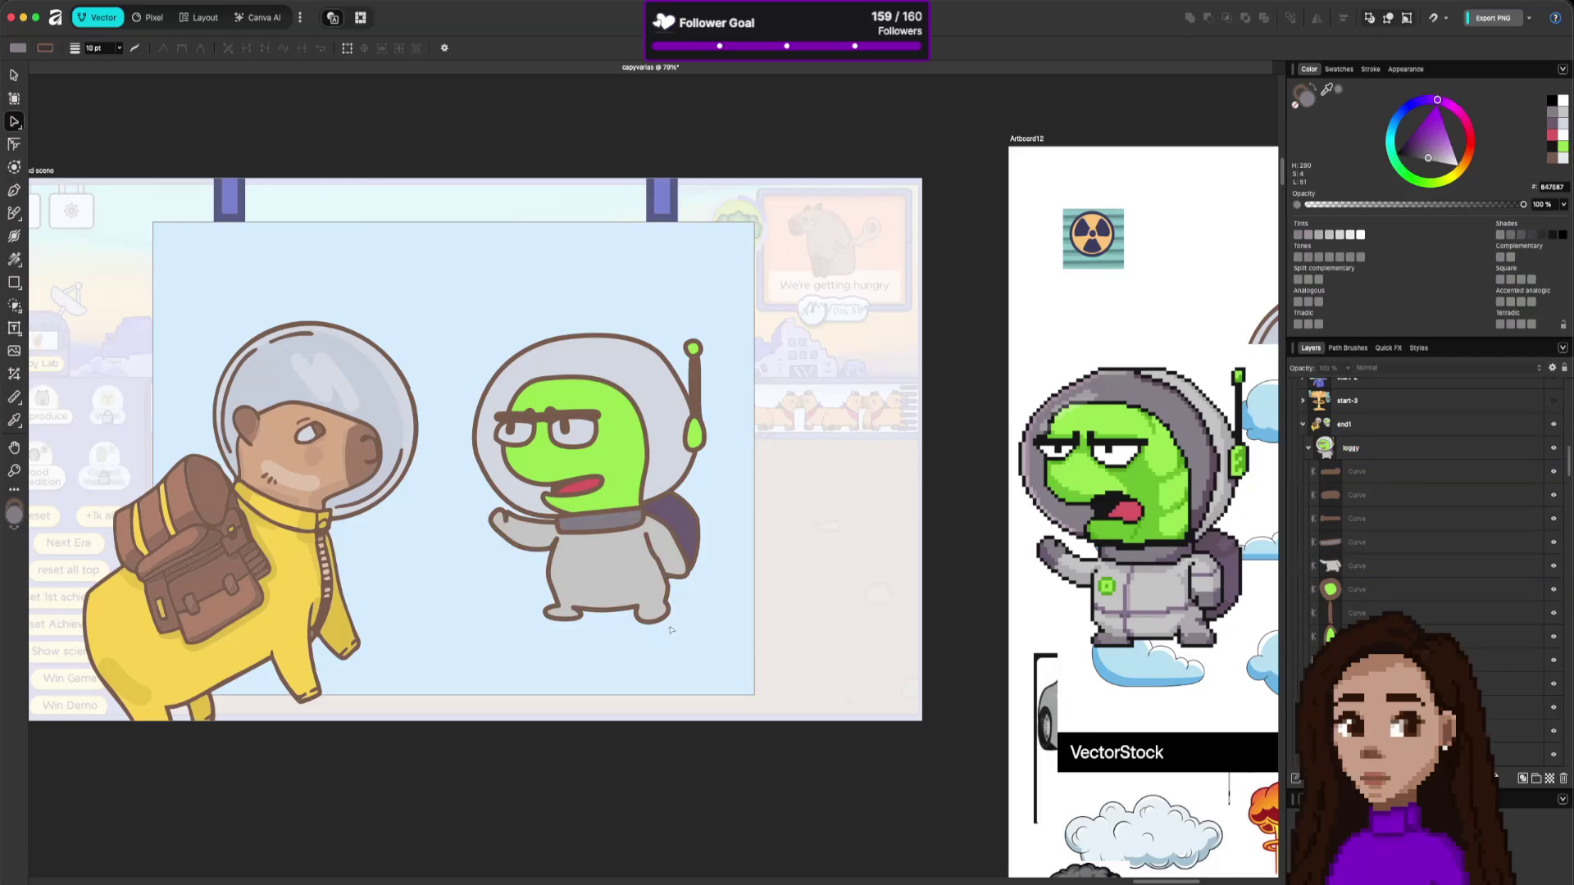
# Pull a body-outline node right and lower the leg's foot node to reshape it.
pyautogui.click(554, 595)
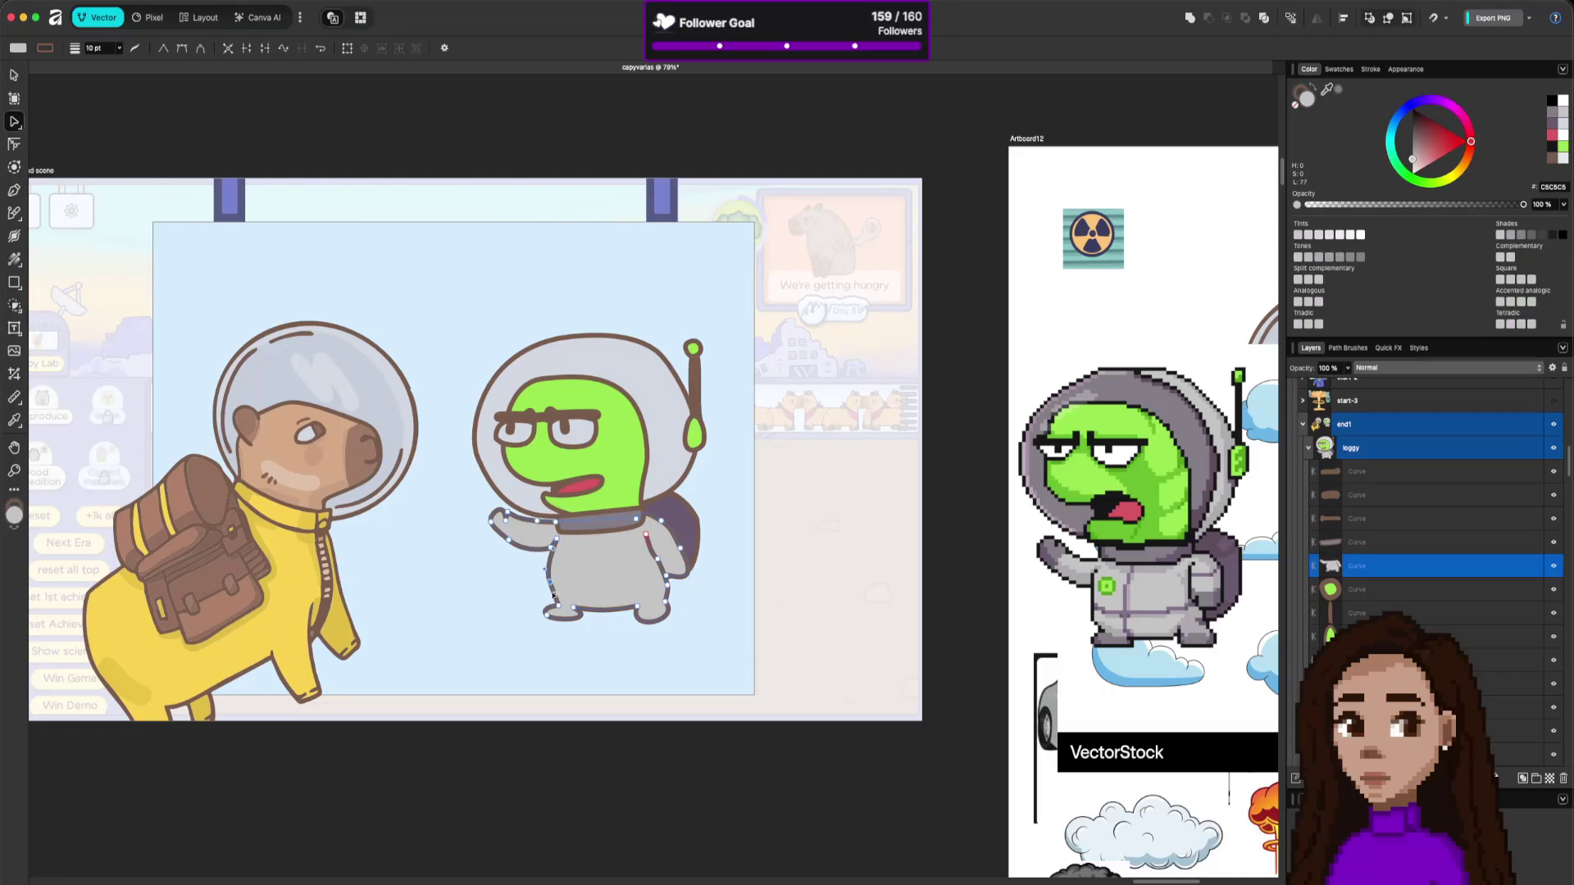
pyautogui.click(618, 666)
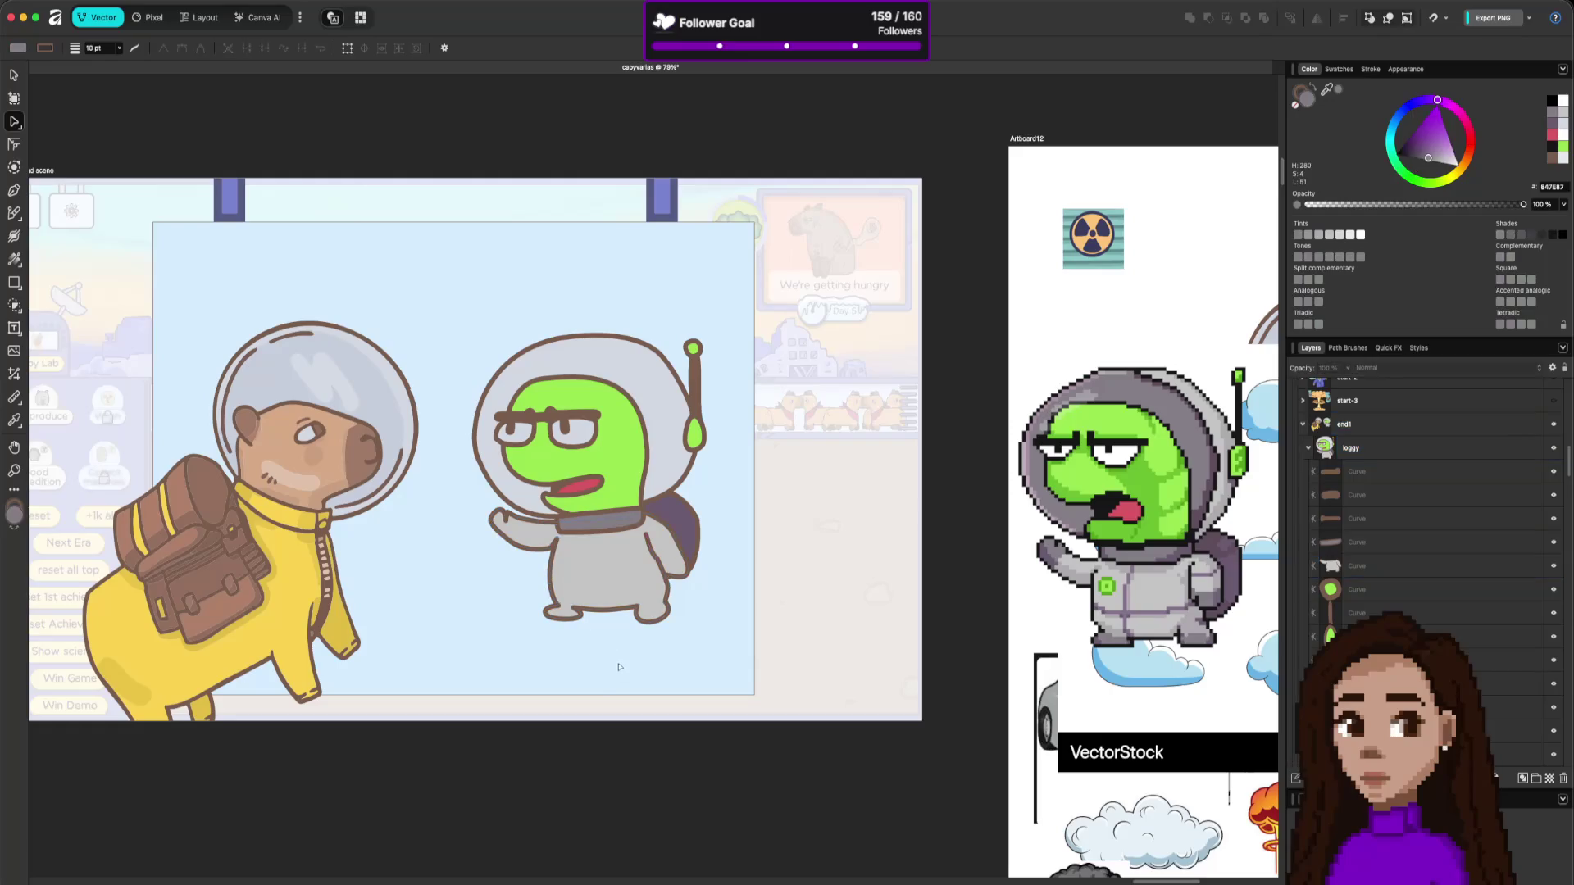
pyautogui.click(666, 578)
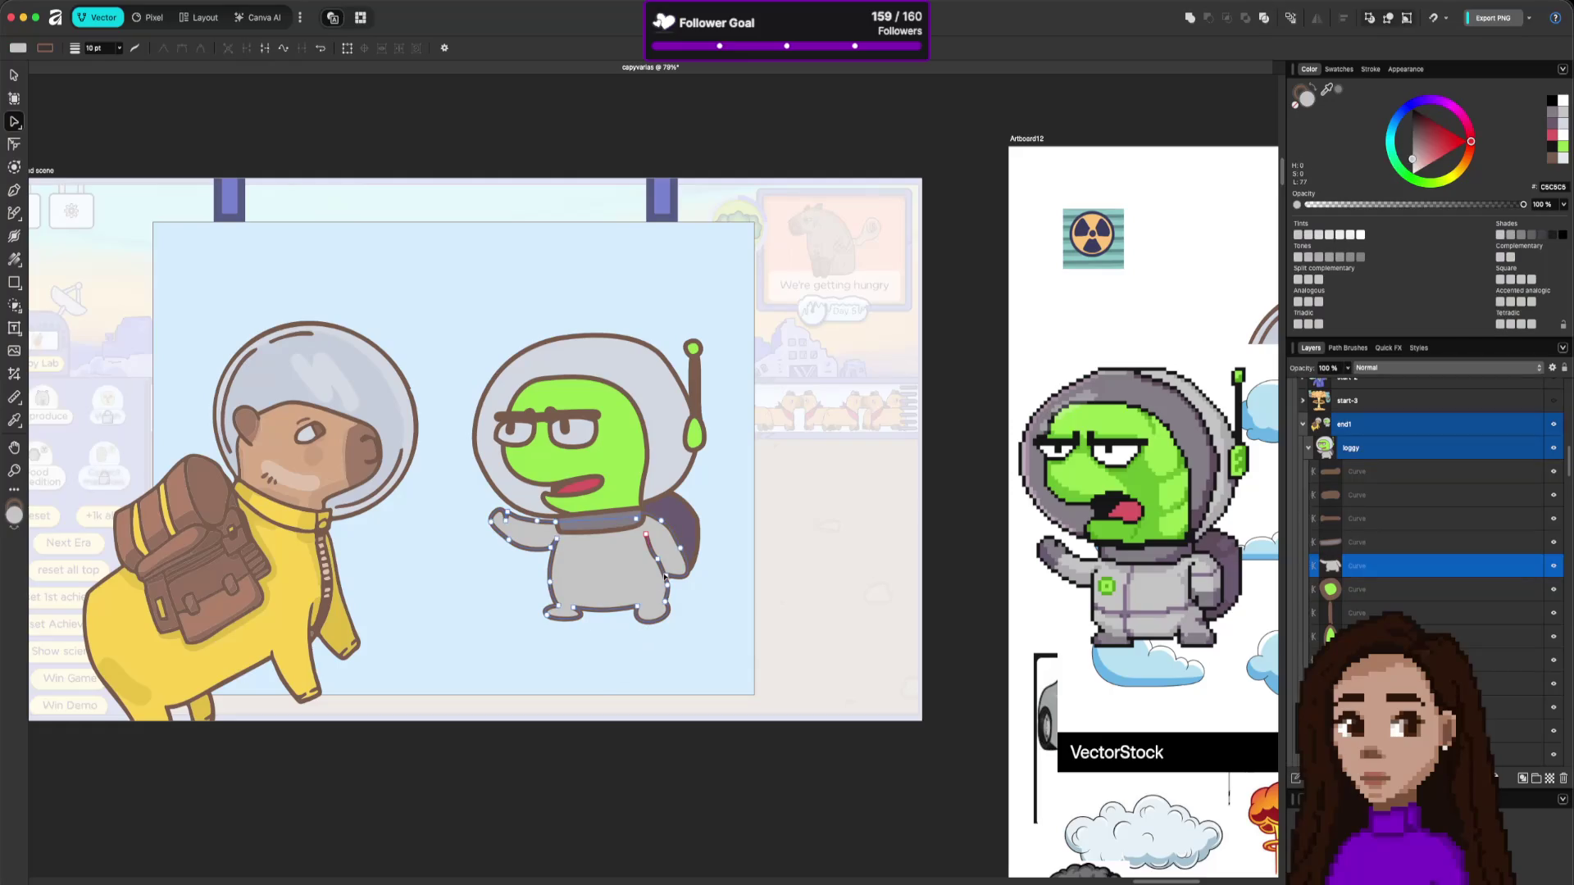
pyautogui.click(640, 564)
pyautogui.moveTo(646, 568)
pyautogui.mouseDown()
pyautogui.moveTo(663, 558)
pyautogui.moveTo(660, 572)
pyautogui.mouseUp()
pyautogui.click(633, 608)
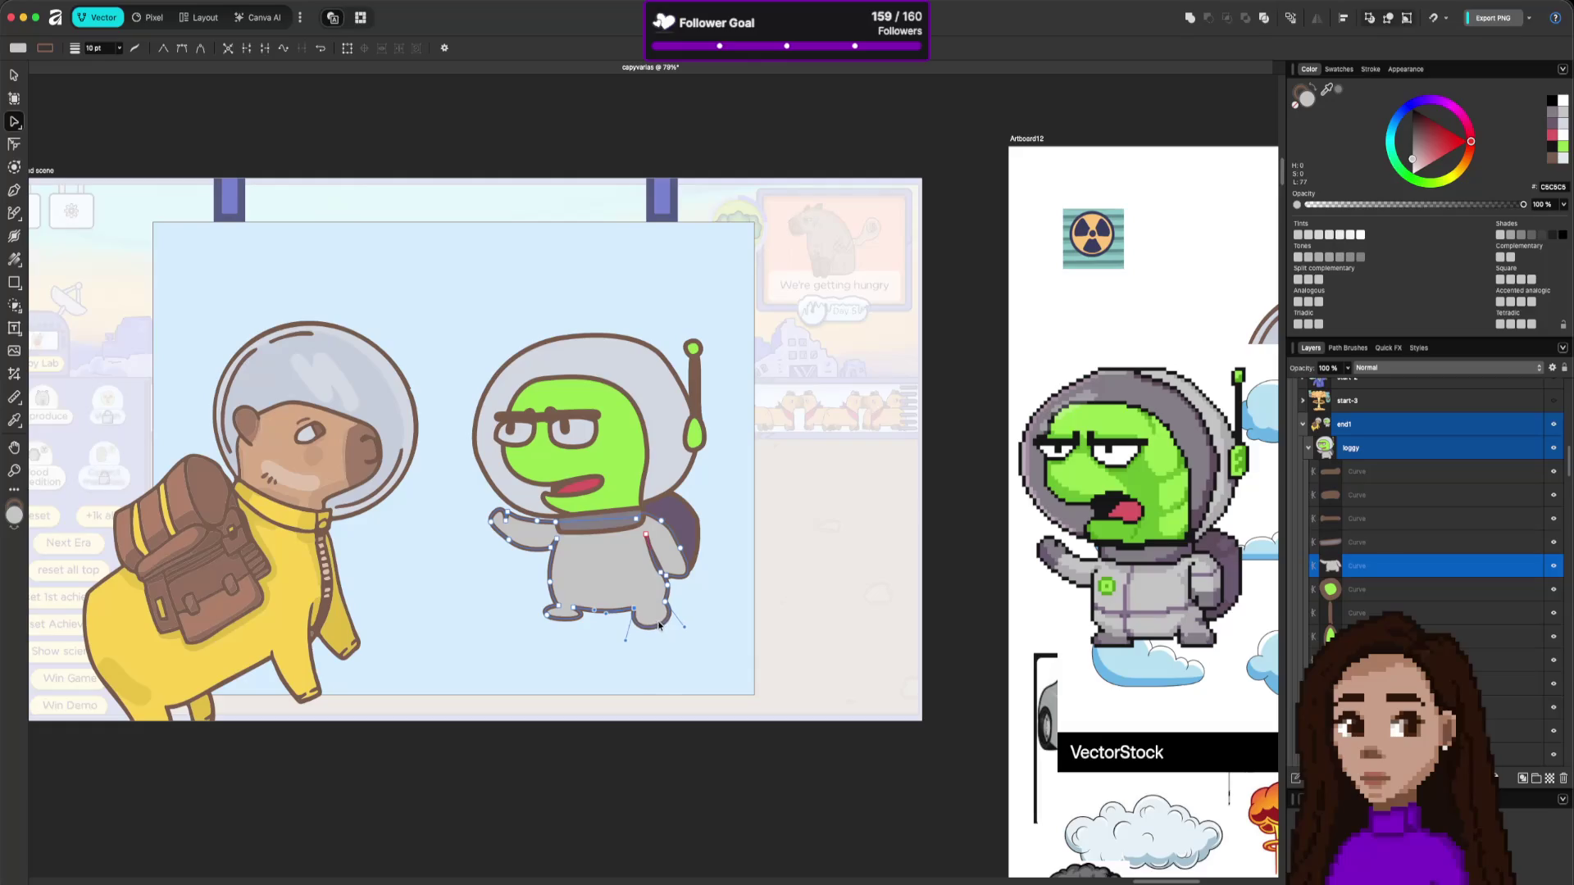
pyautogui.moveTo(665, 603); pyautogui.dragTo(689, 624)
pyautogui.press('Escape')
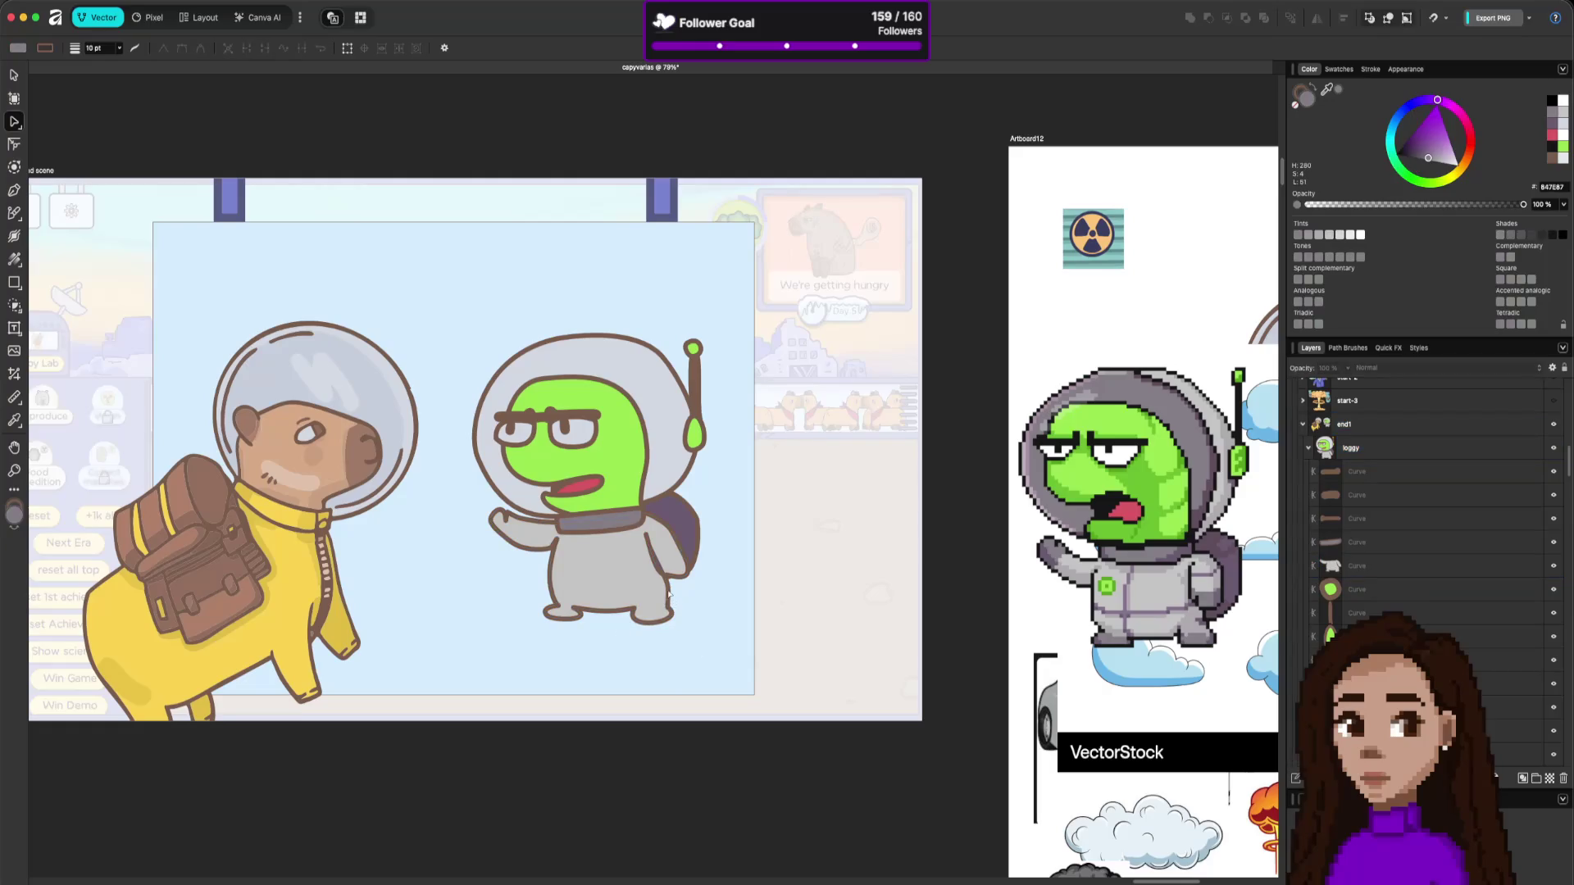
# Add a node near the backpack on the body's right contour and delete a neighbouring node.
pyautogui.click(669, 595)
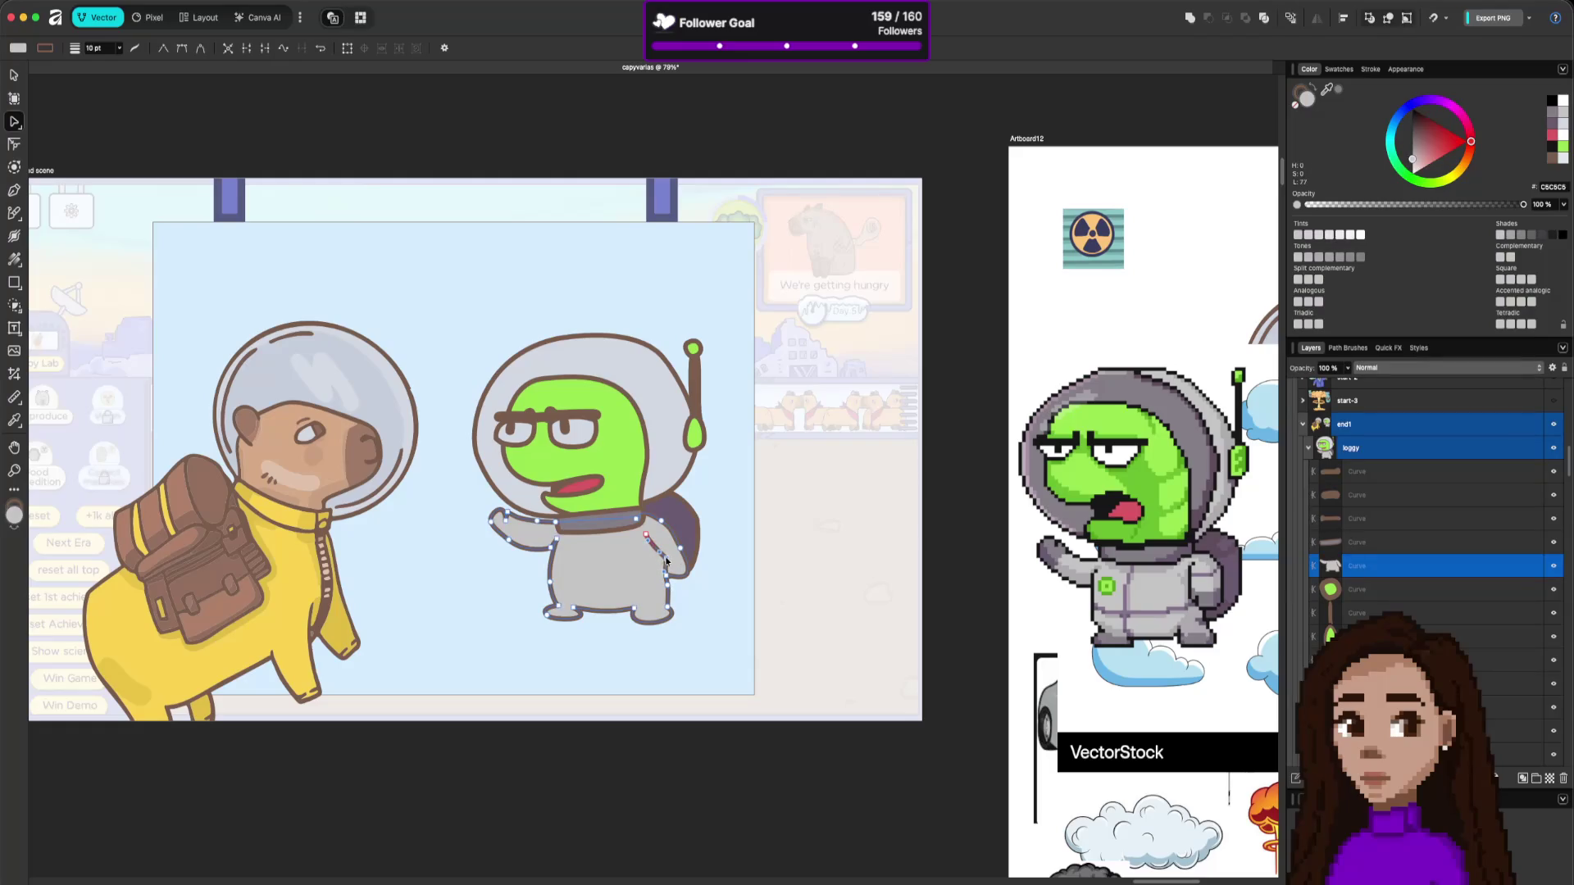
pyautogui.click(668, 561)
pyautogui.click(666, 571)
pyautogui.click(668, 584)
pyautogui.press('Delete')
pyautogui.hotkey('ctrl', 'z')
pyautogui.press('Delete')
pyautogui.hotkey('ctrl', 'z')
pyautogui.press('Delete')
pyautogui.click(786, 614)
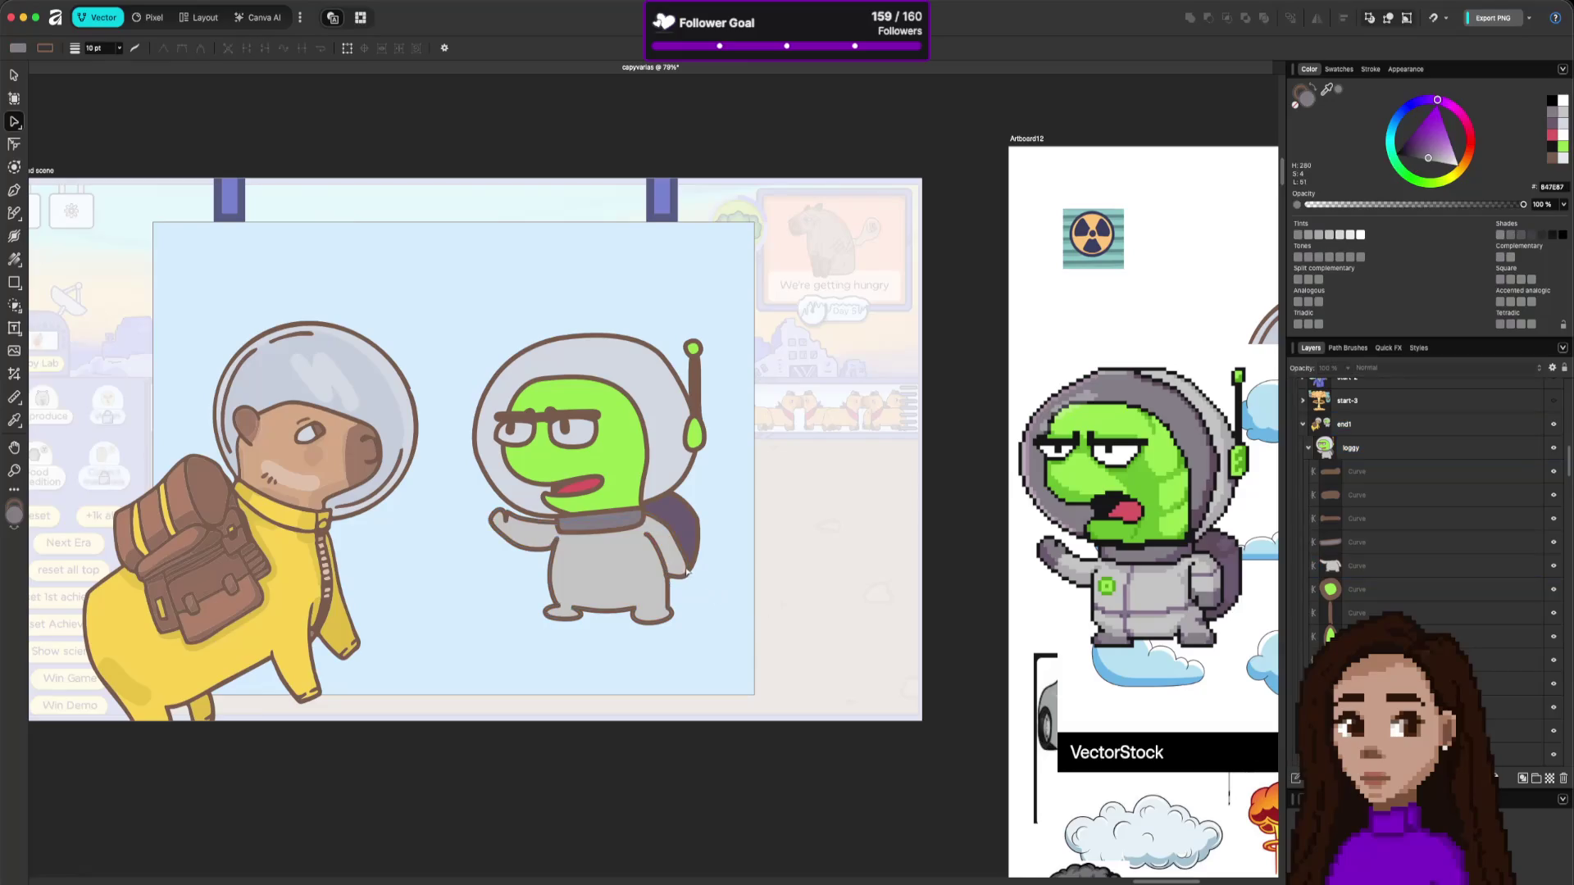
pyautogui.click(688, 575)
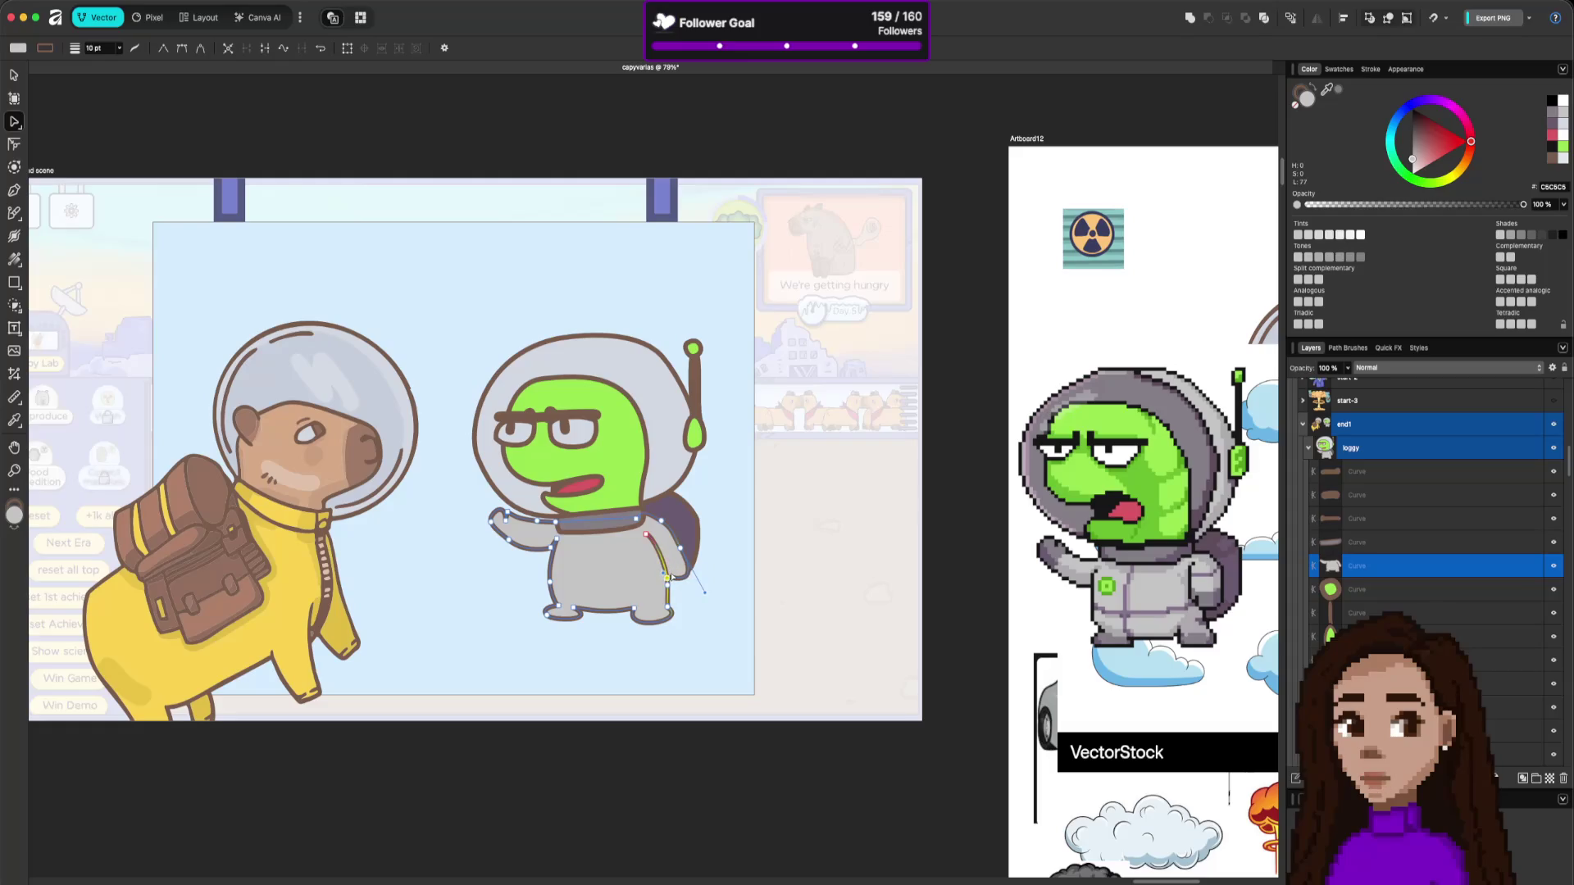
pyautogui.click(770, 602)
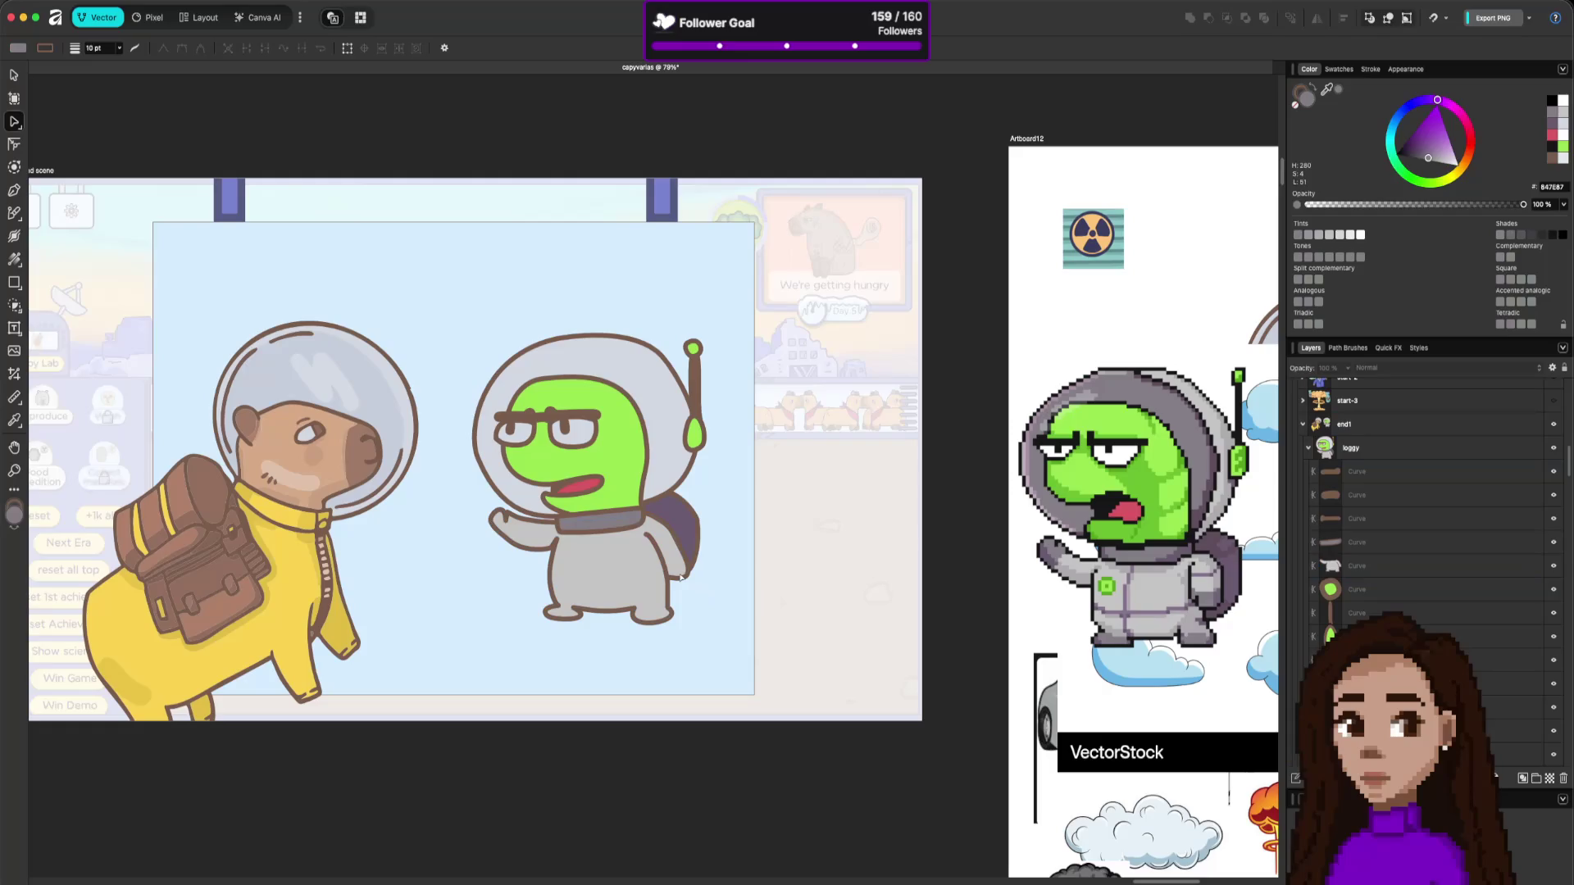
# Delete the lower strap nodes to shorten the strap, then extend it further down the body.
pyautogui.click(683, 578)
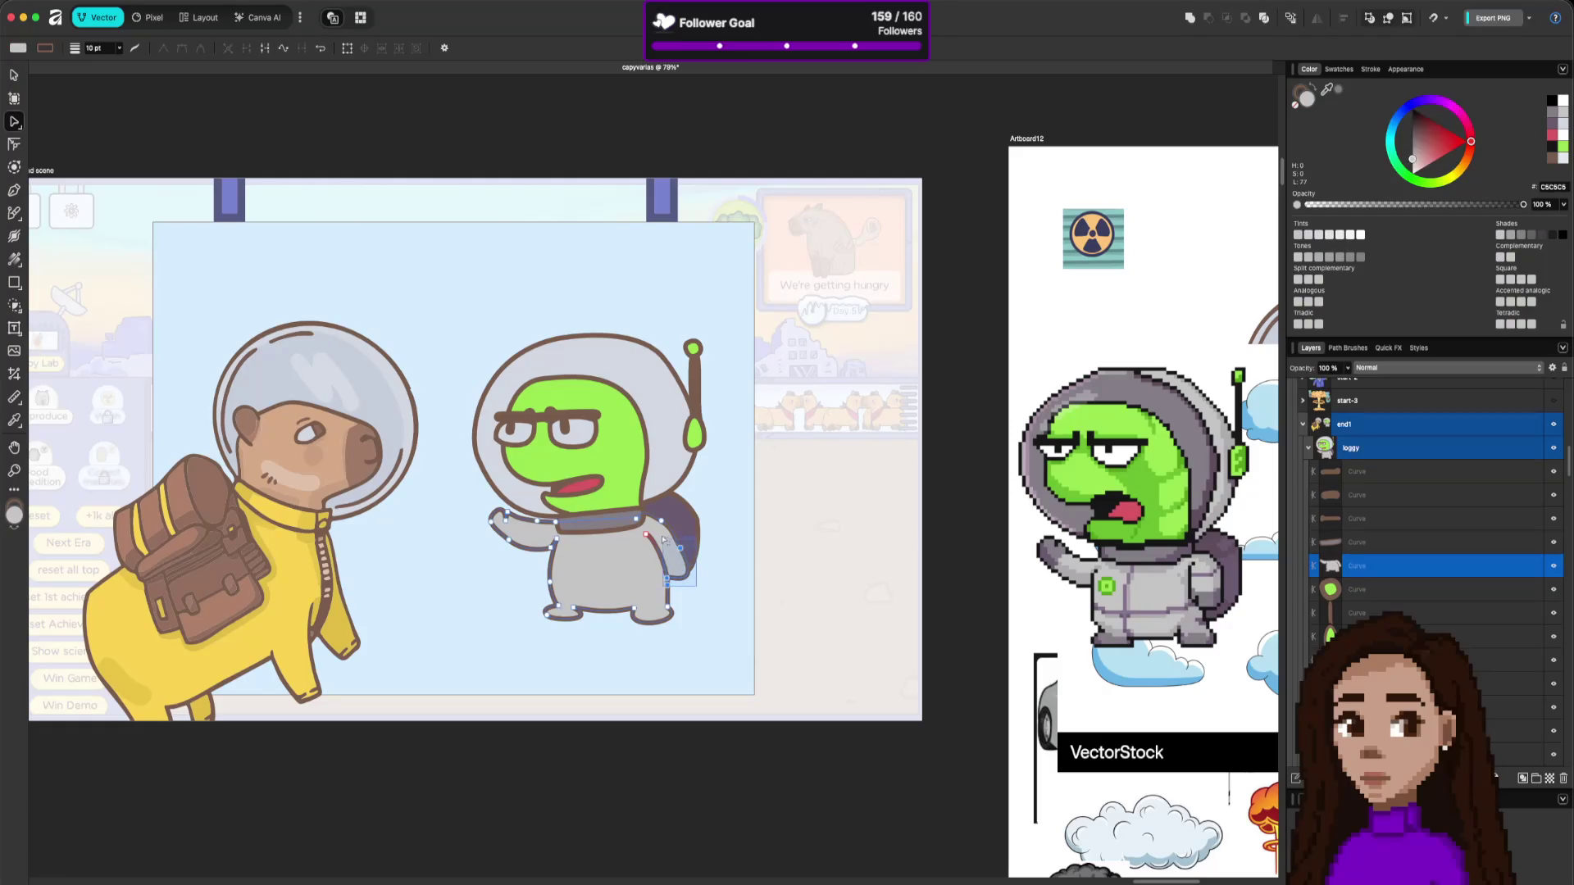
pyautogui.click(701, 575)
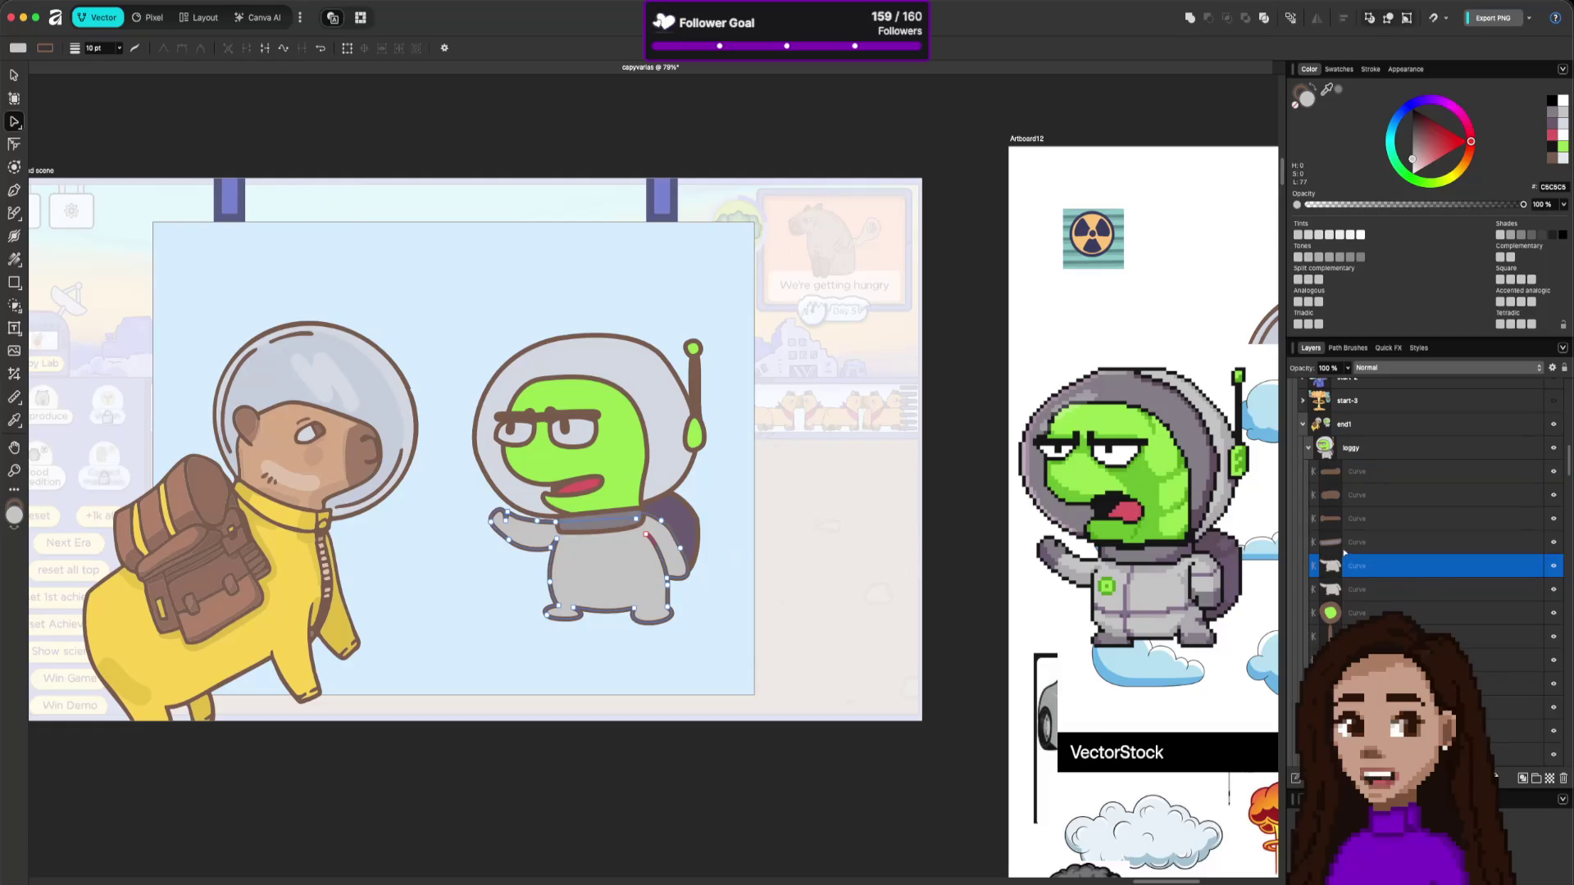
pyautogui.moveTo(465, 507)
pyautogui.mouseDown()
pyautogui.moveTo(586, 623)
pyautogui.moveTo(643, 635)
pyautogui.moveTo(639, 583)
pyautogui.mouseUp()
pyautogui.click(643, 636)
pyautogui.press('Delete')
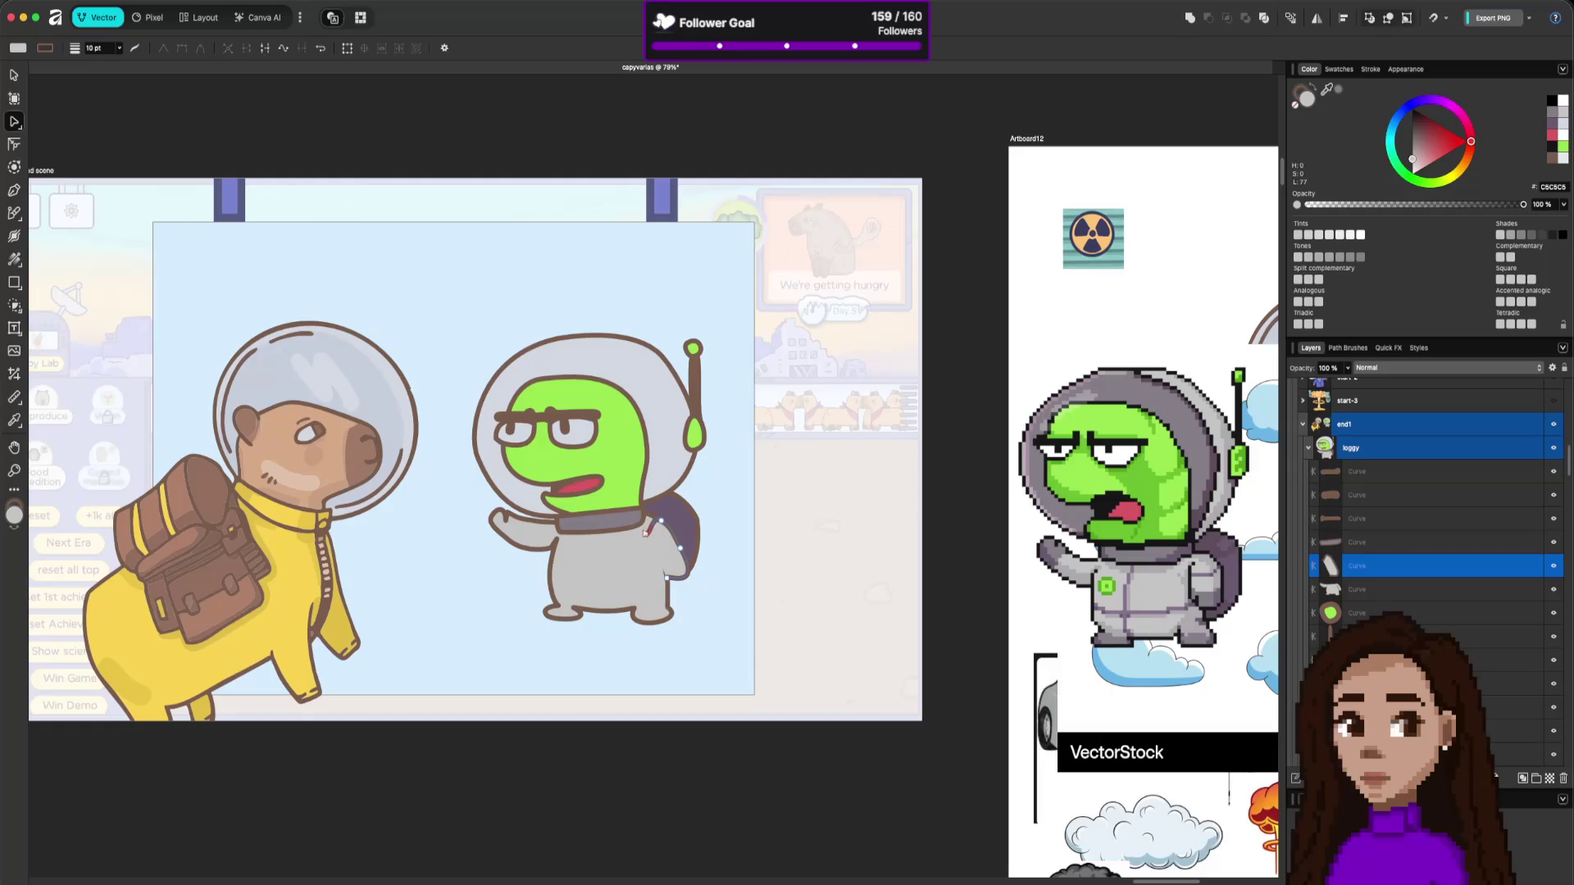
pyautogui.click(647, 534)
pyautogui.moveTo(664, 578); pyautogui.dragTo(666, 584)
pyautogui.click(652, 524)
# Reshape the backpack strap curve by dragging its segment and pulling a strap node.
pyautogui.click(779, 569)
pyautogui.press('v')
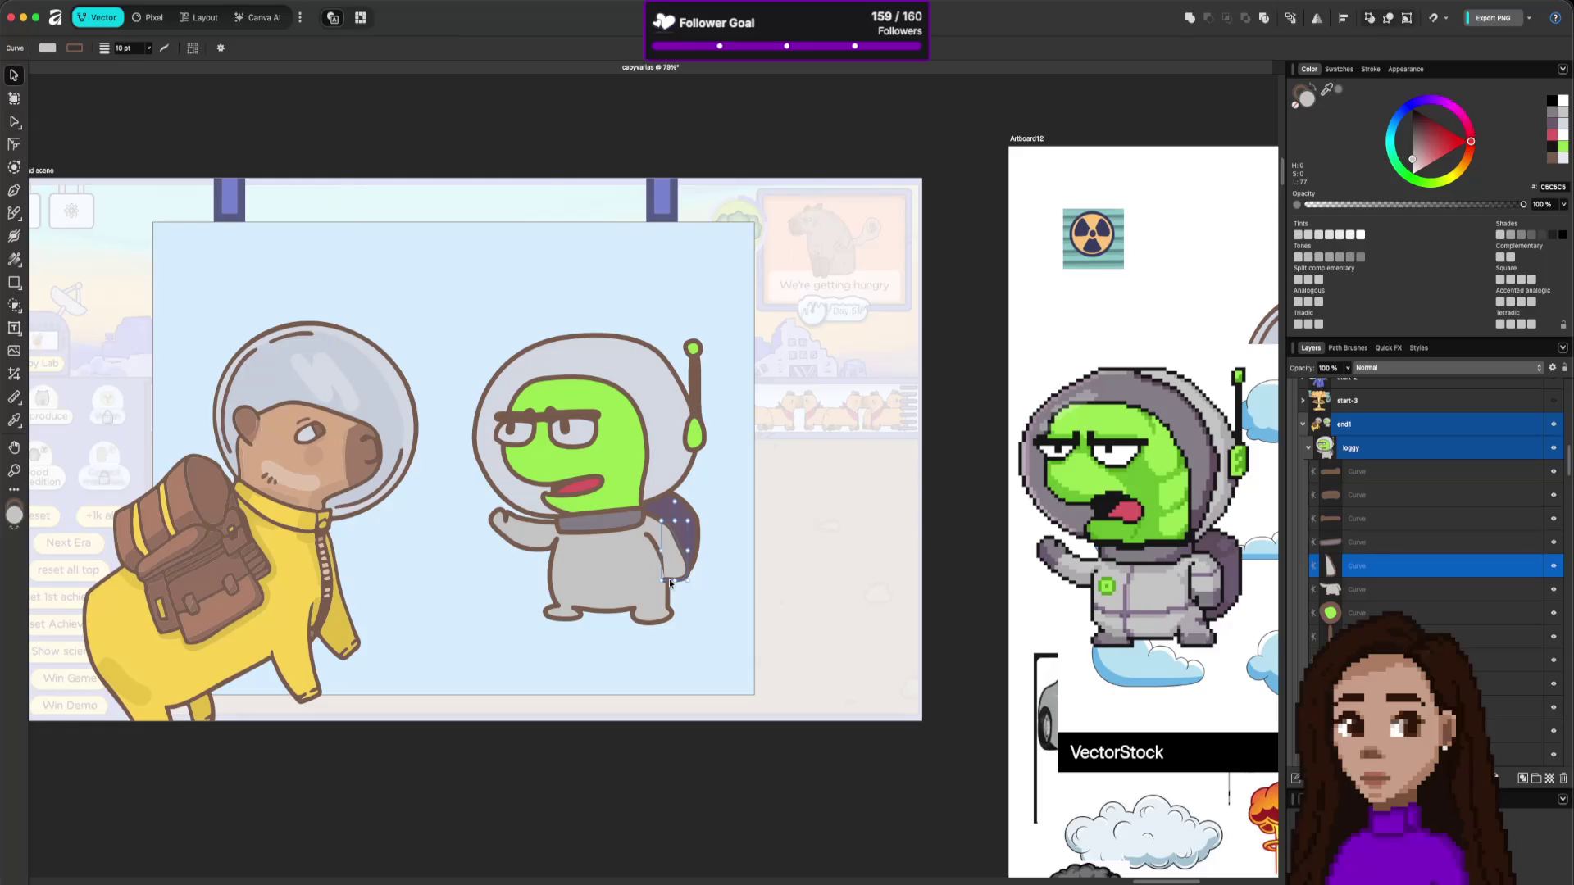
pyautogui.press('a')
pyautogui.moveTo(669, 579)
pyautogui.mouseDown()
pyautogui.moveTo(643, 539)
pyautogui.moveTo(652, 578)
pyautogui.mouseUp()
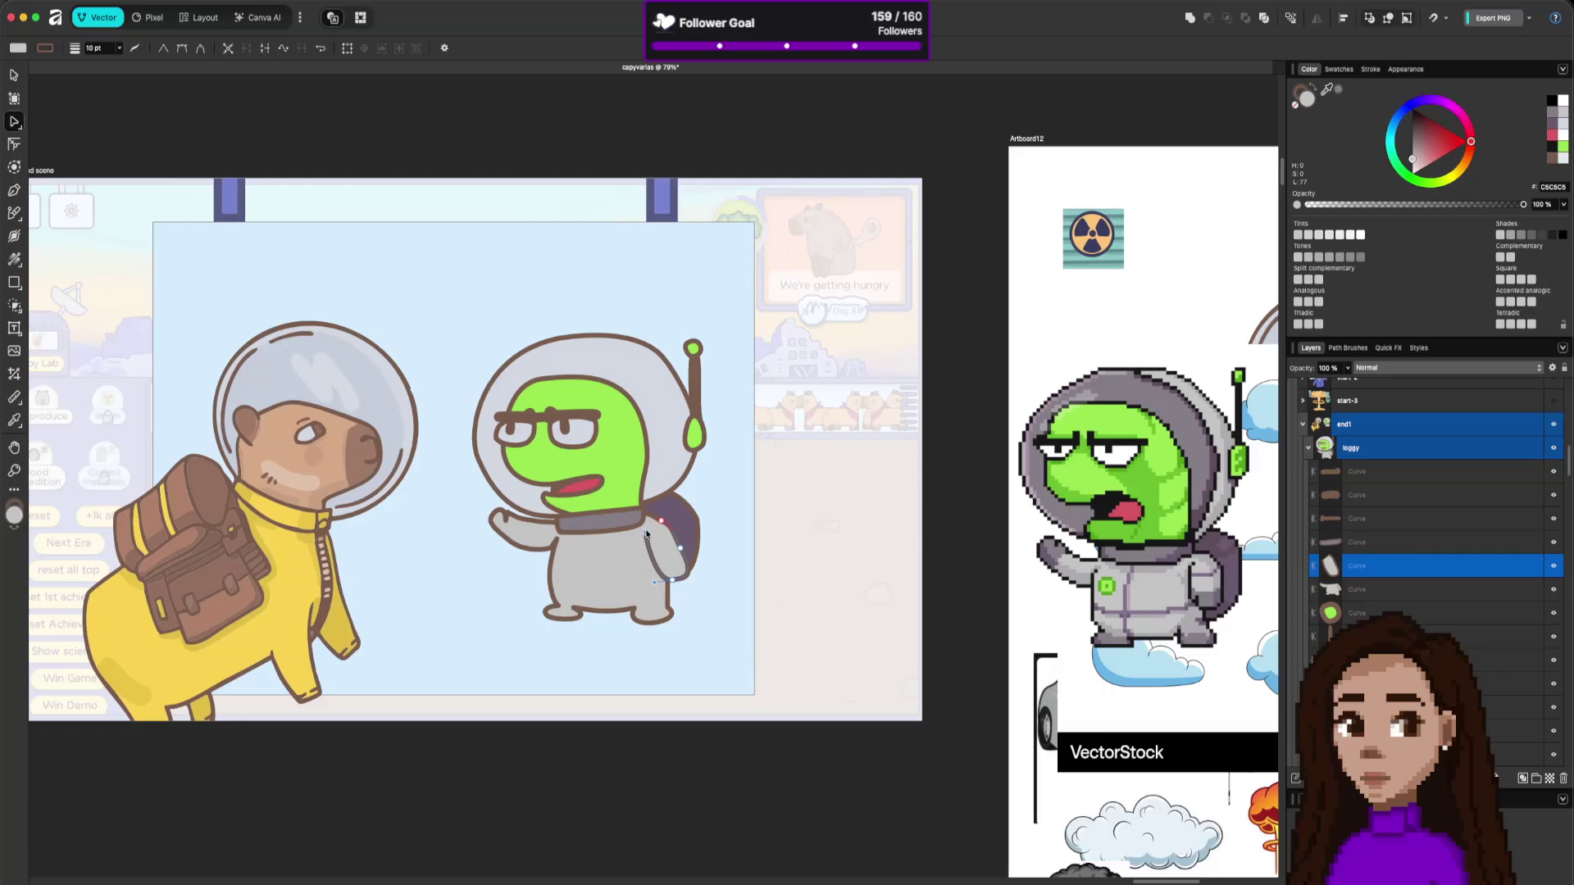
pyautogui.click(665, 581)
pyautogui.moveTo(681, 553)
pyautogui.mouseDown()
pyautogui.moveTo(677, 582)
pyautogui.moveTo(670, 531)
pyautogui.mouseUp()
# Remove a node from the backpack curve so its edge runs straight.
pyautogui.click(681, 560)
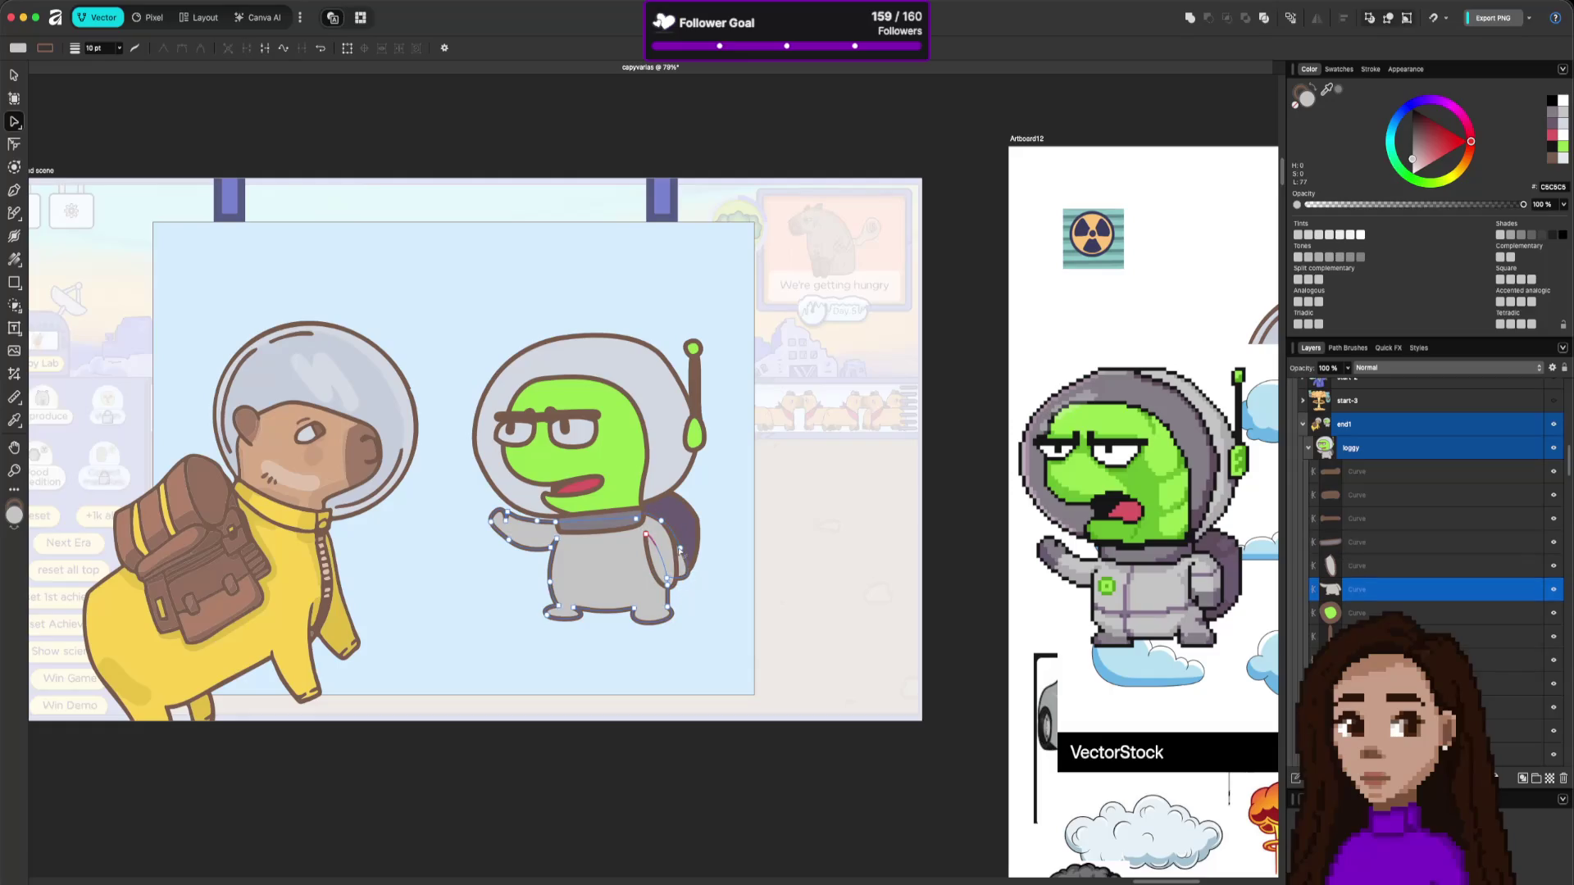
pyautogui.click(680, 549)
pyautogui.press('Delete')
pyautogui.click(746, 627)
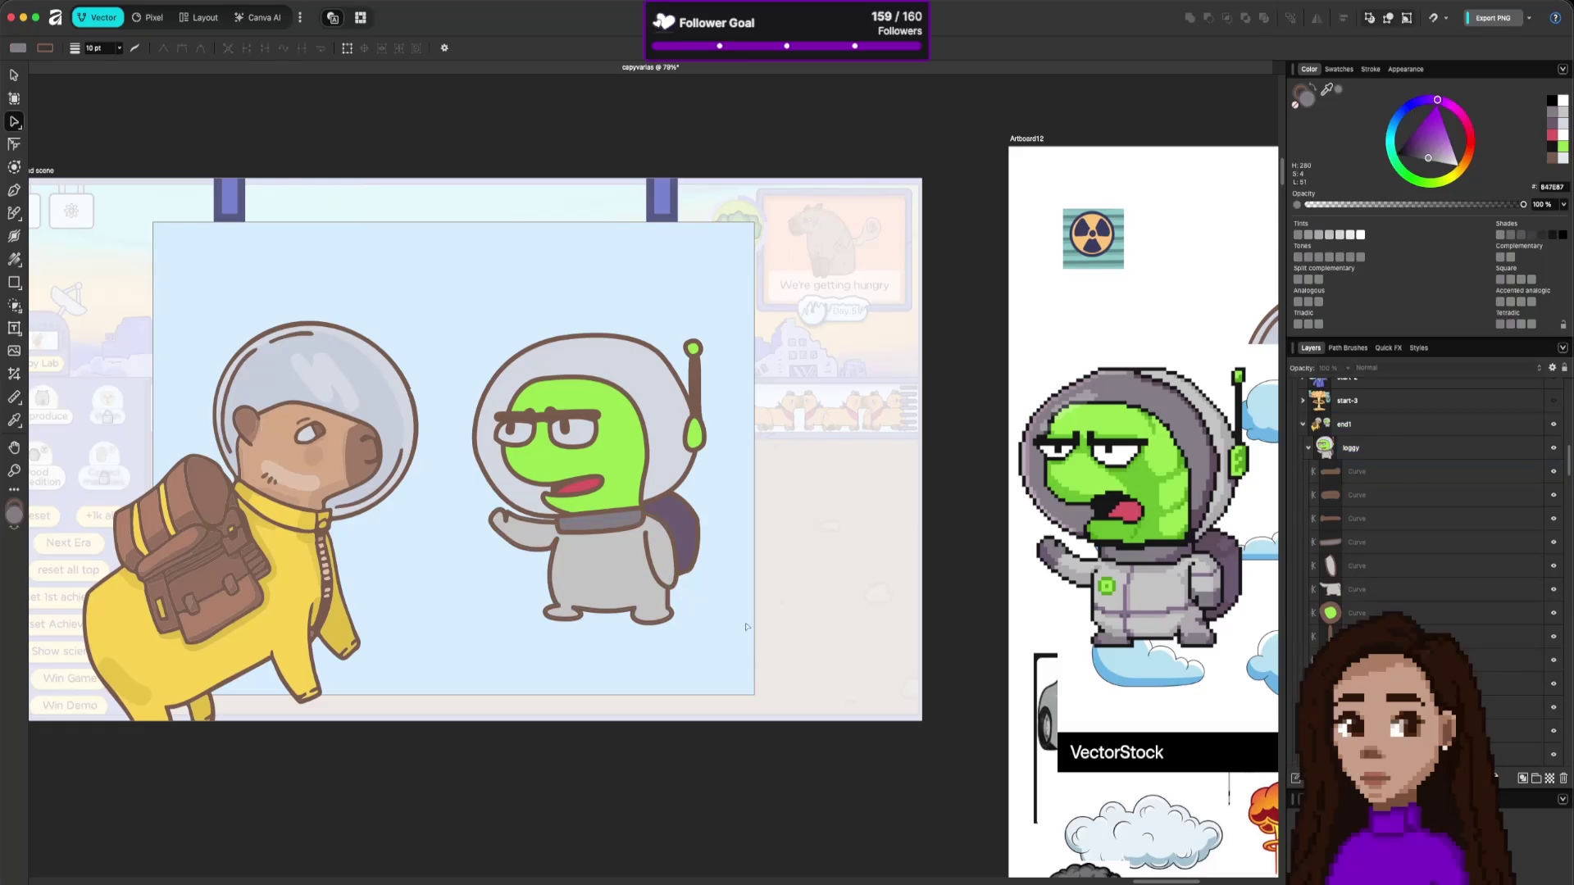
pyautogui.click(677, 580)
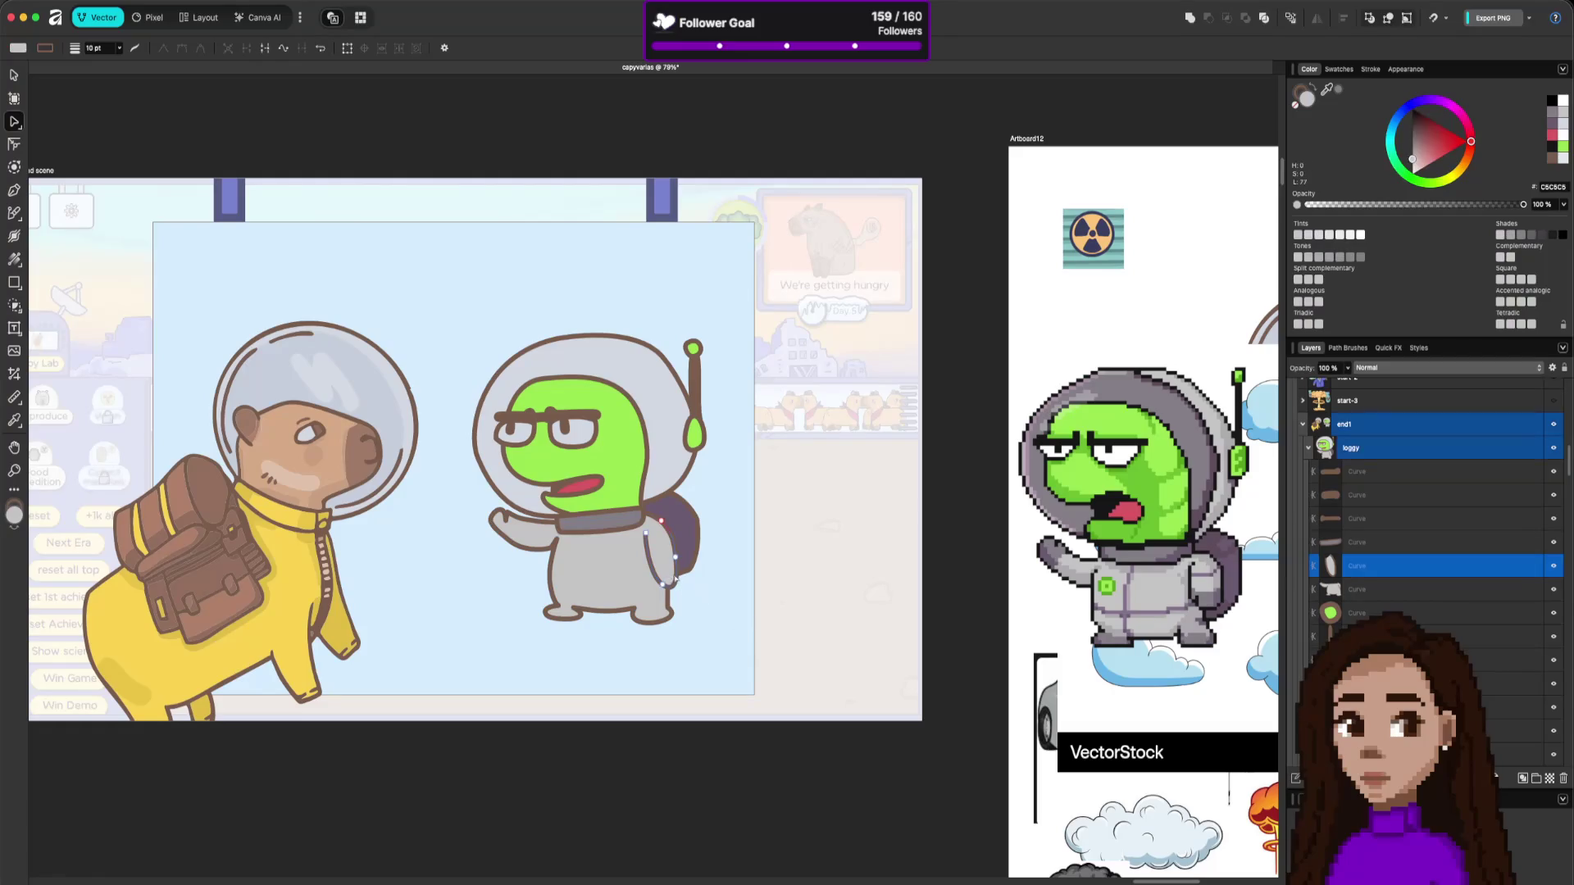
pyautogui.click(657, 582)
pyautogui.click(686, 601)
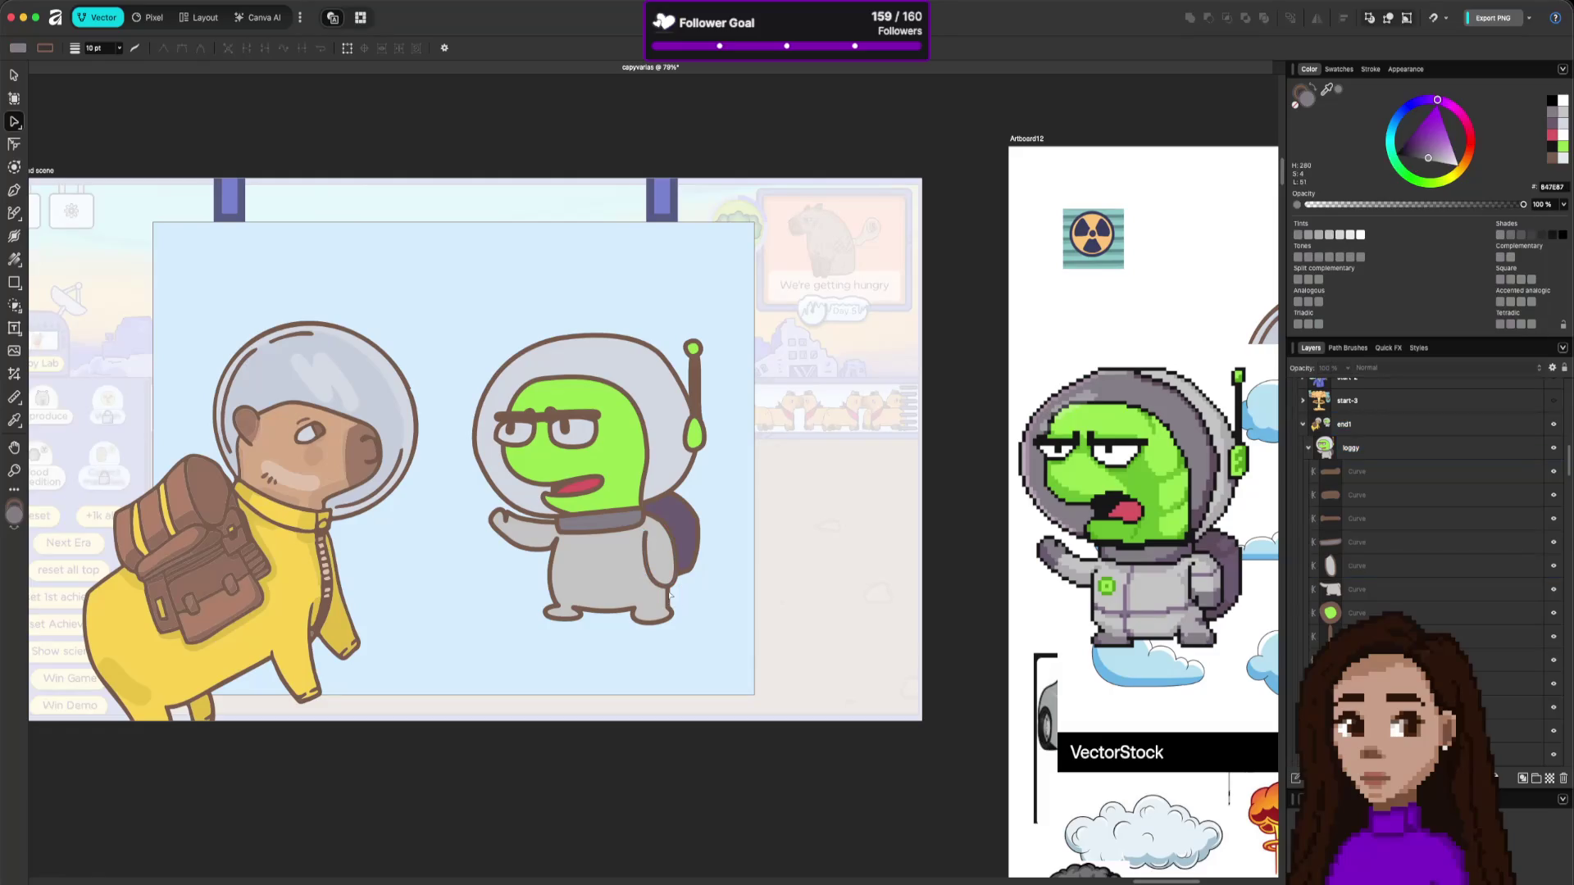
# Drag the backpack's bottom node down-left and bulge its right segment outward.
pyautogui.click(696, 531)
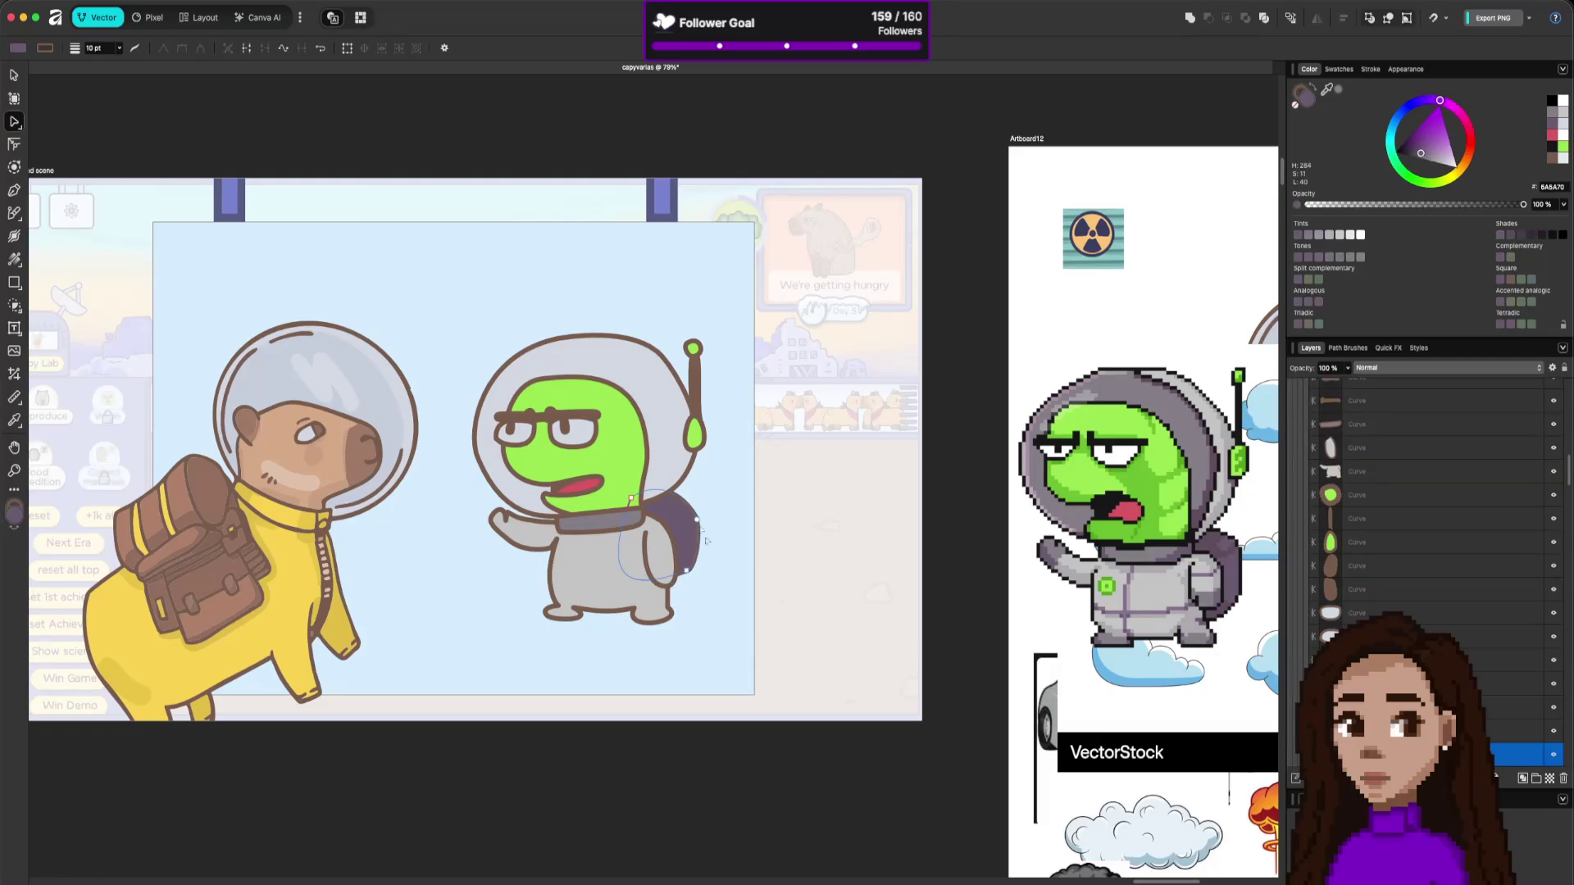
pyautogui.click(707, 542)
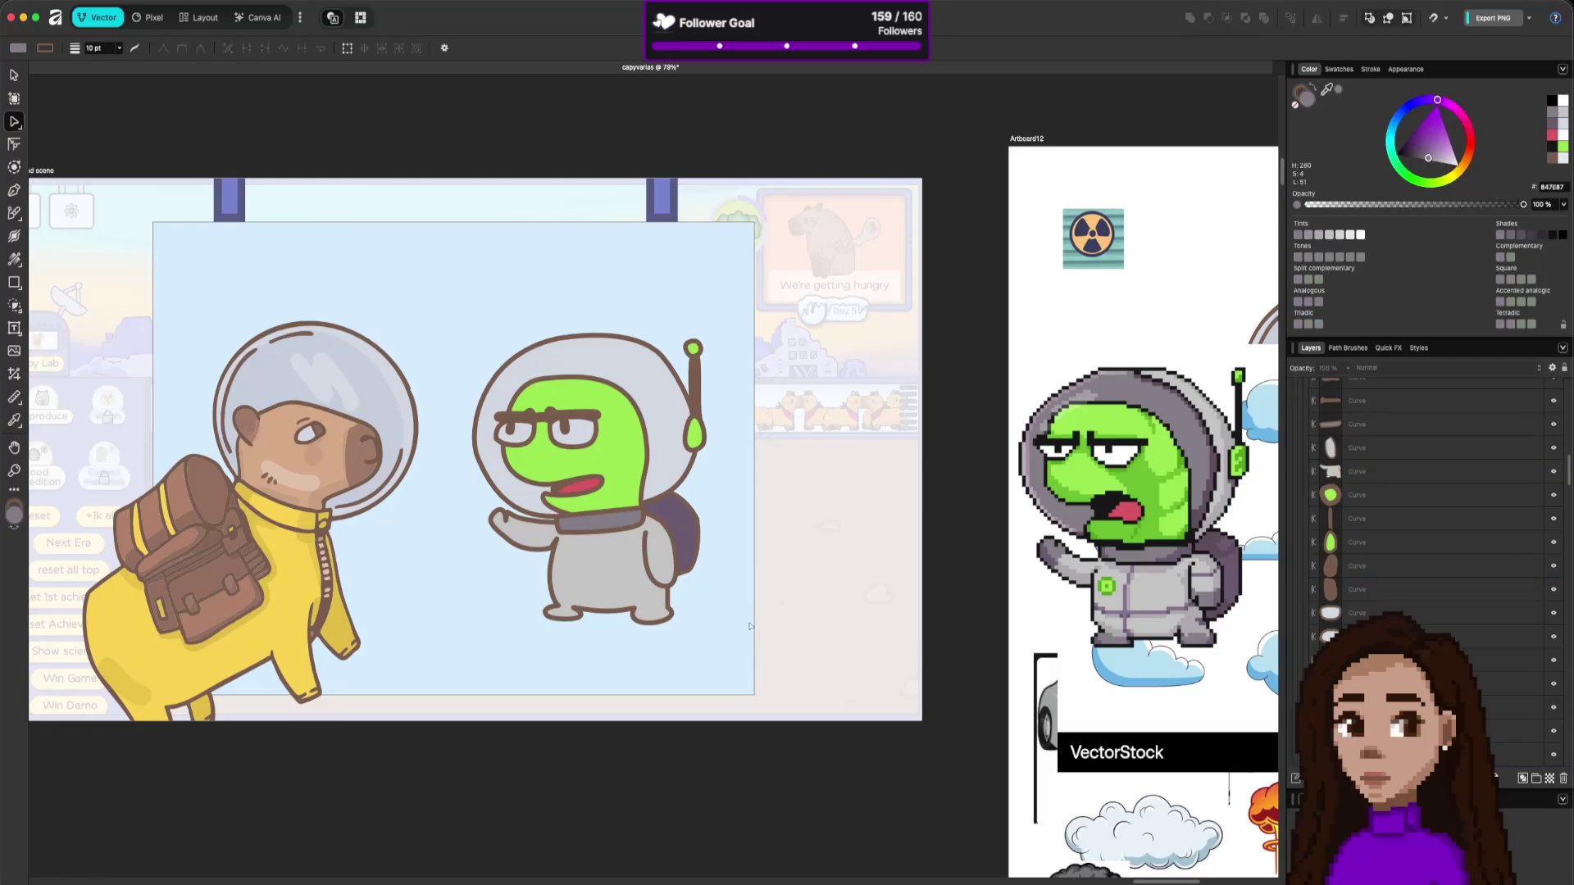
pyautogui.click(685, 572)
pyautogui.moveTo(685, 572); pyautogui.dragTo(677, 600)
pyautogui.moveTo(695, 536); pyautogui.dragTo(708, 534)
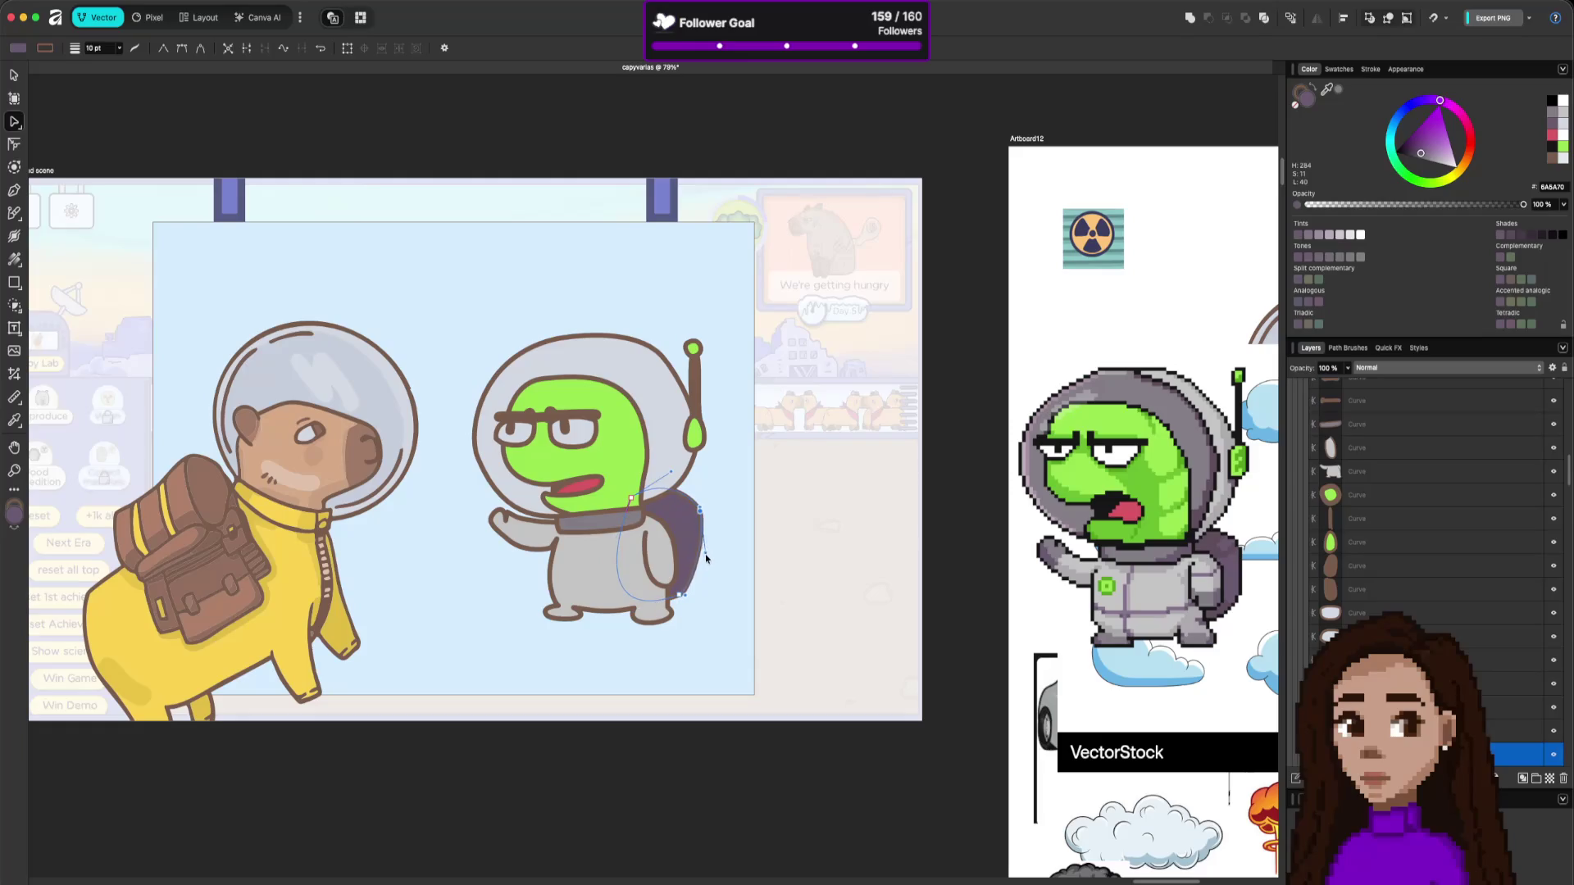
pyautogui.click(888, 655)
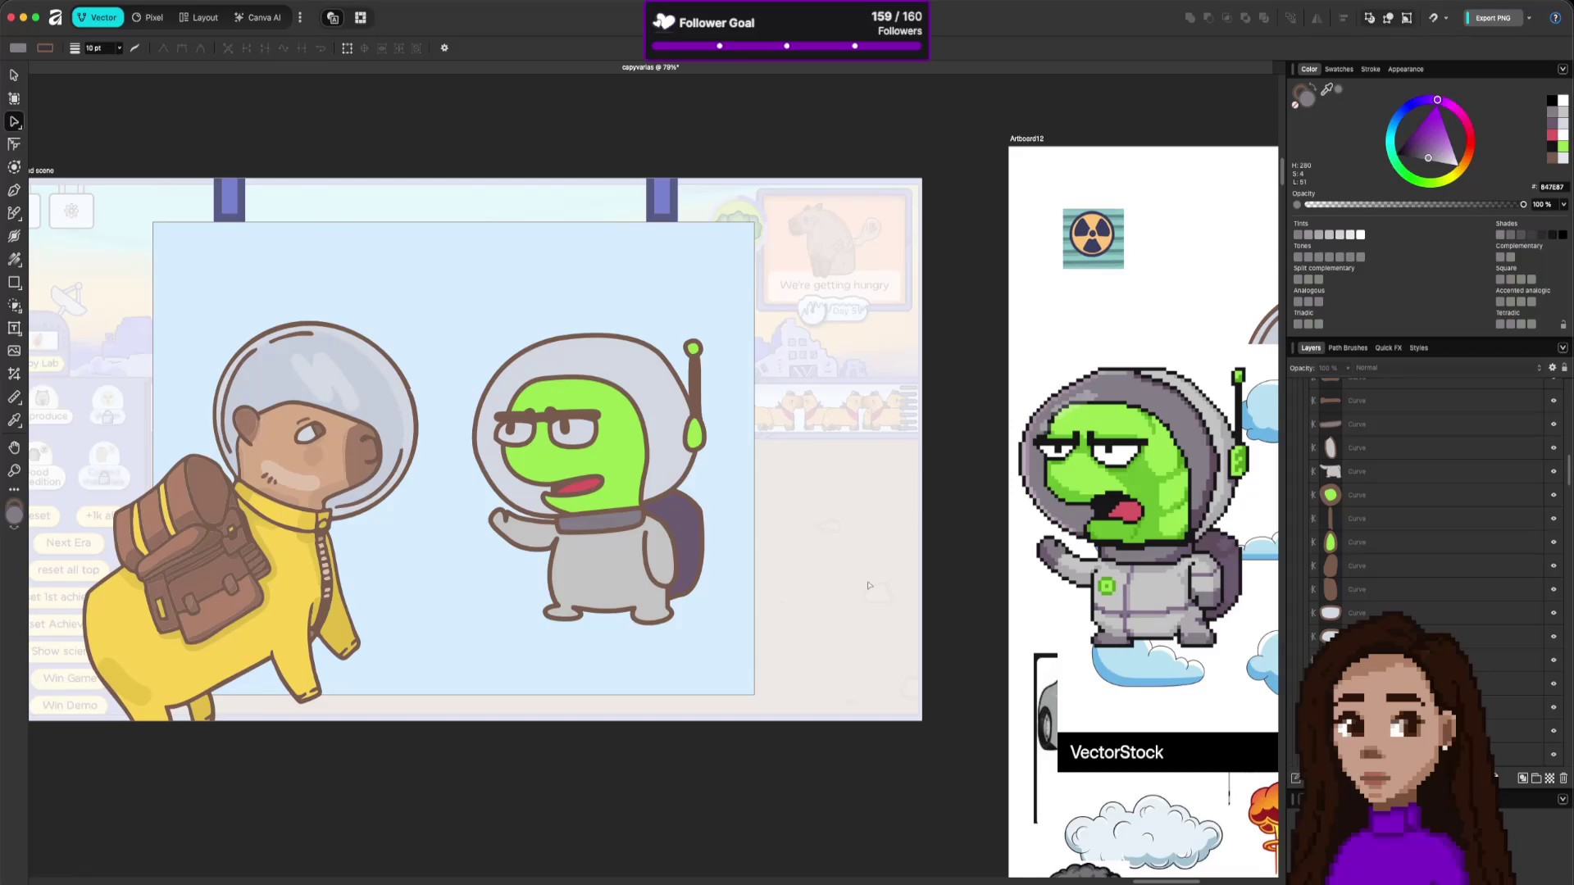
pyautogui.click(574, 609)
pyautogui.click(578, 610)
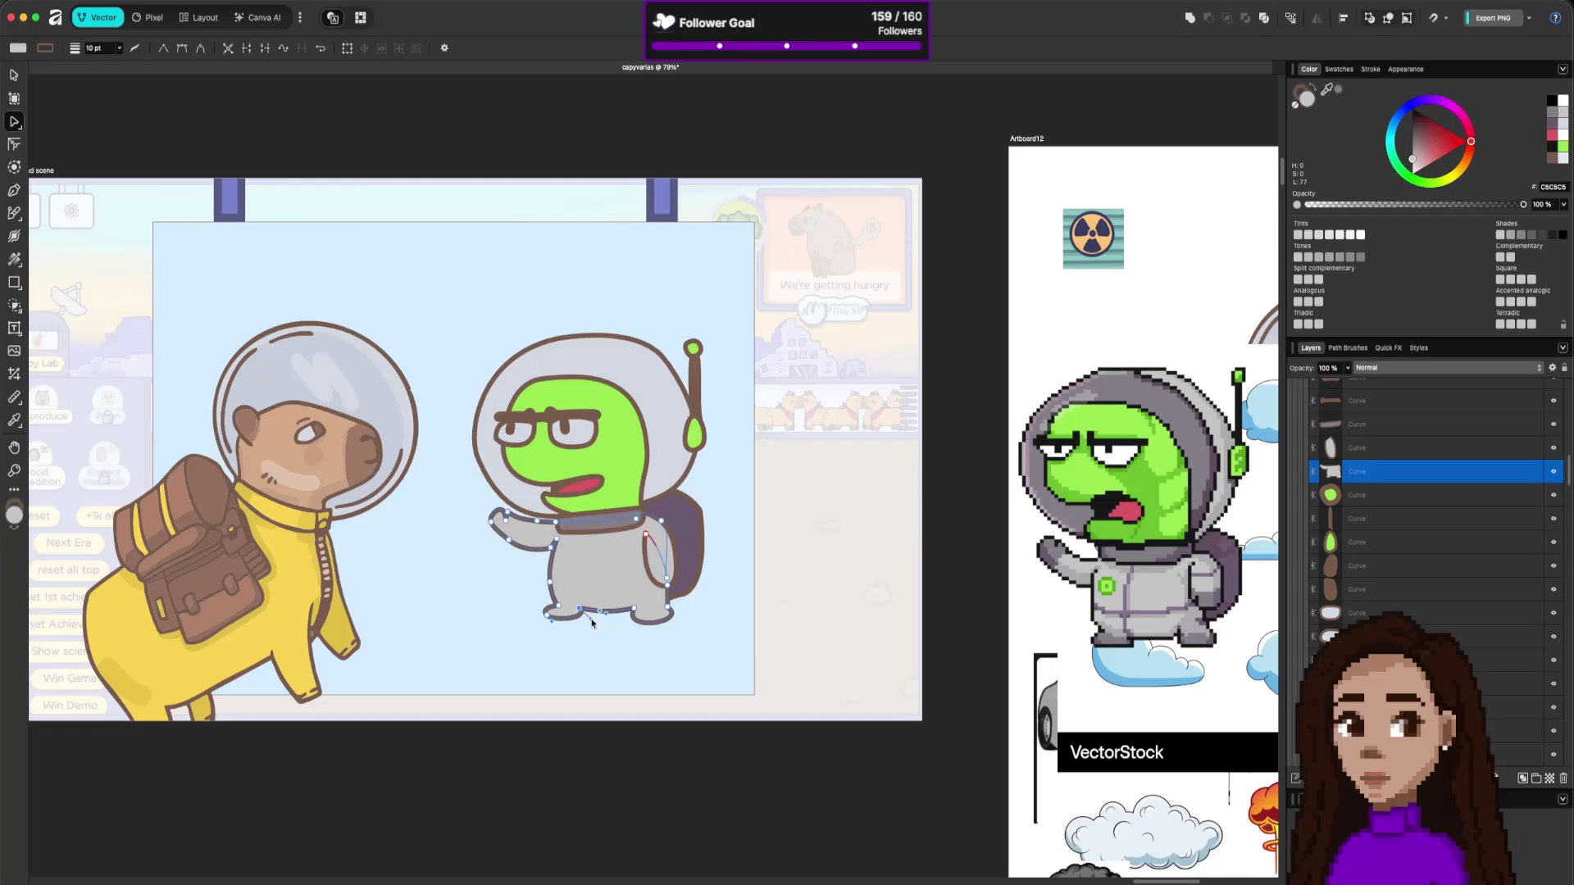
pyautogui.click(637, 658)
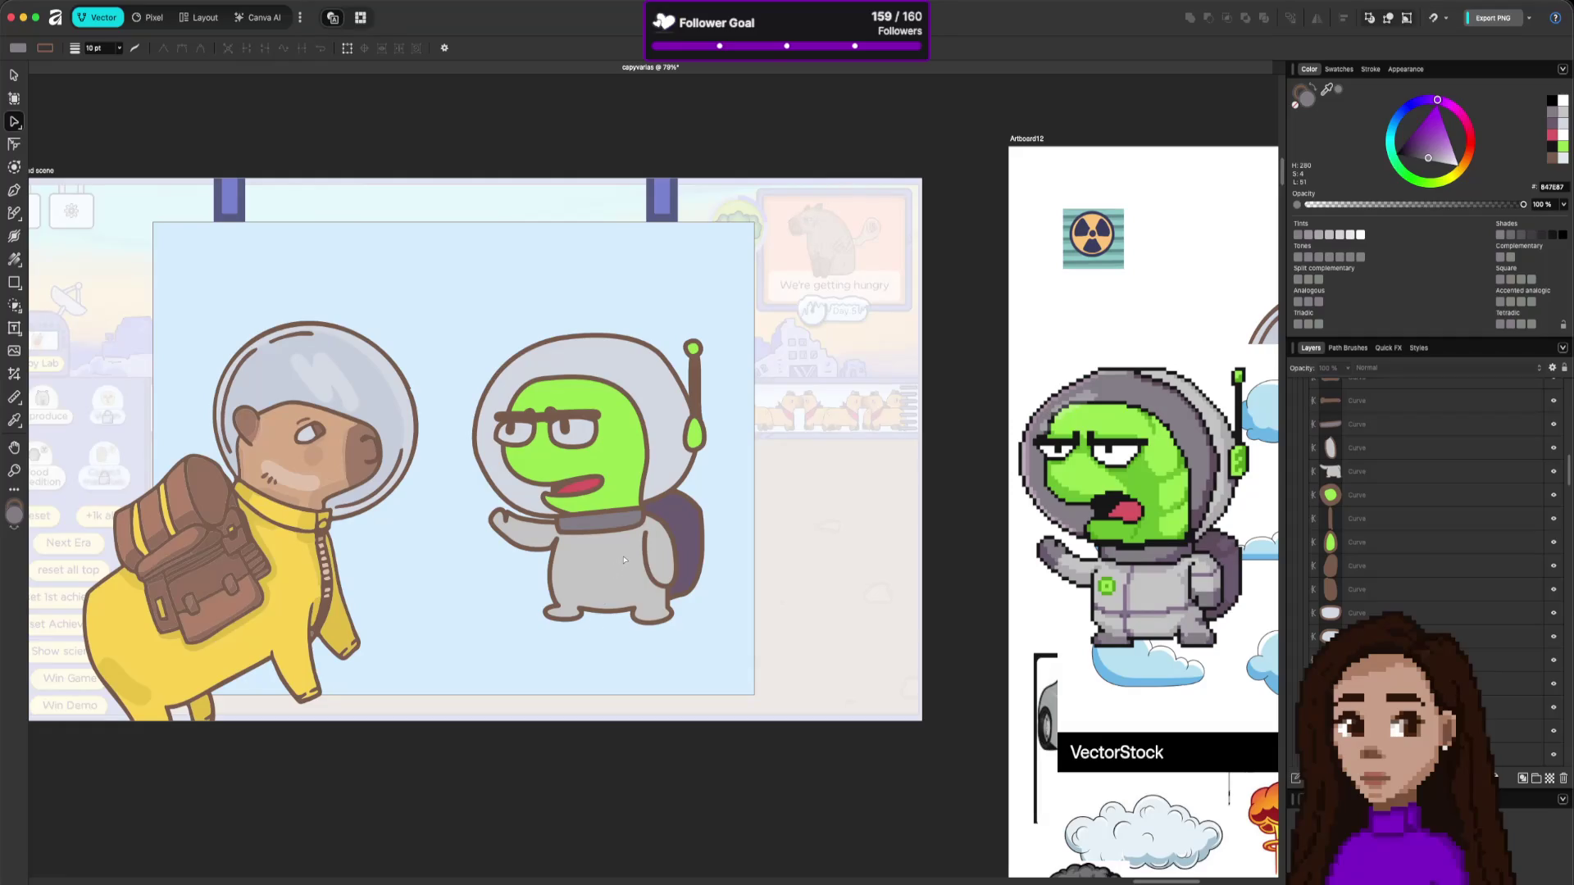
pyautogui.click(660, 492)
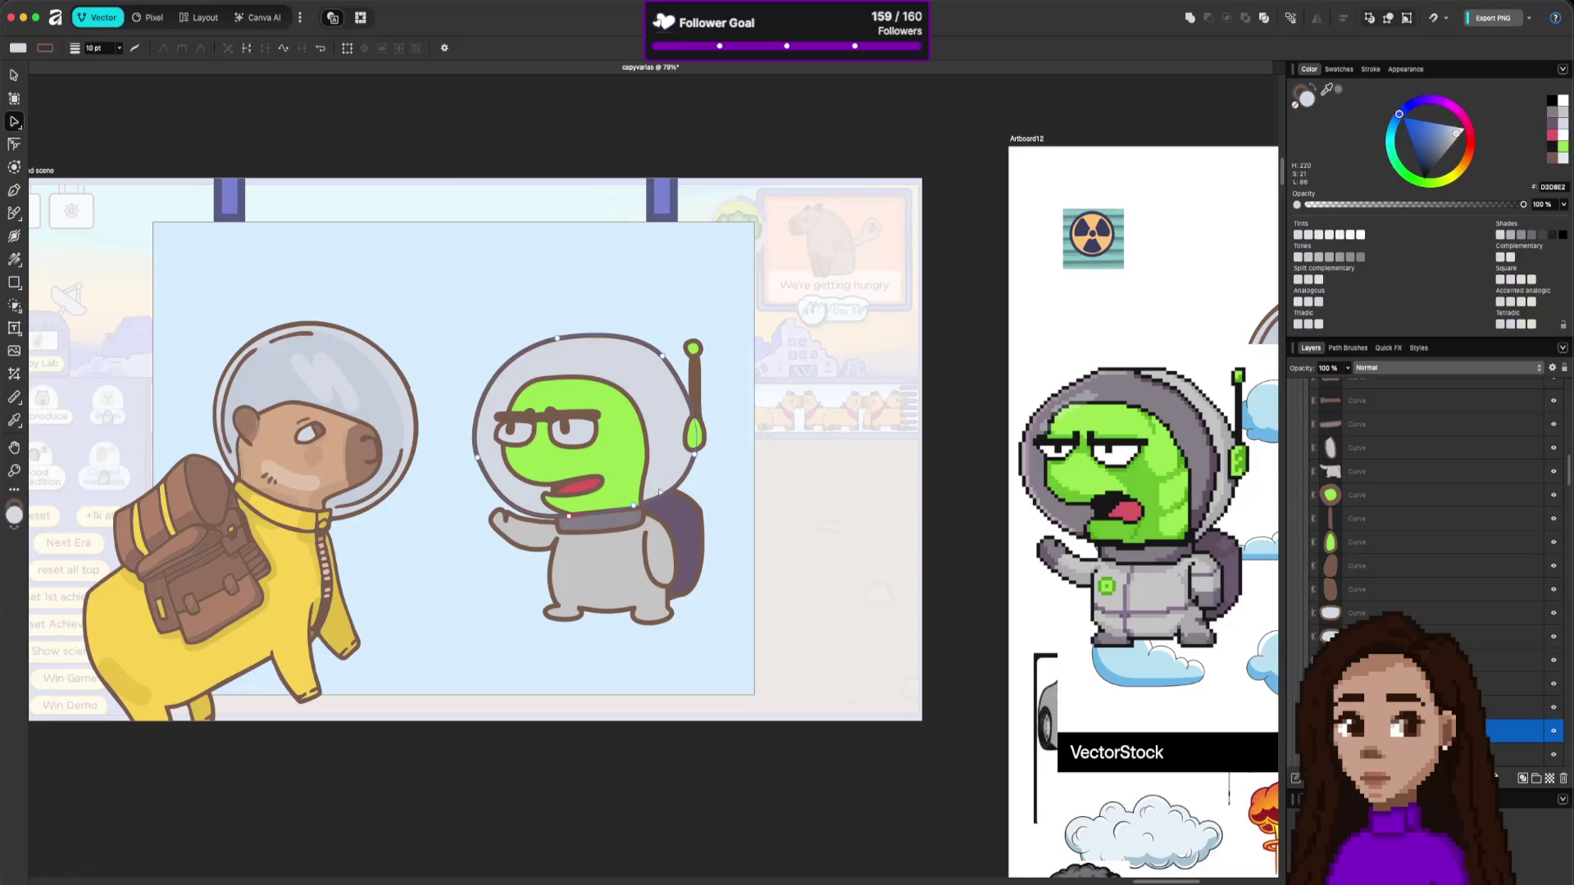
# Brush two dark grey strokes across the helmet and set the stroke width to 10 pt.
pyautogui.press('b')
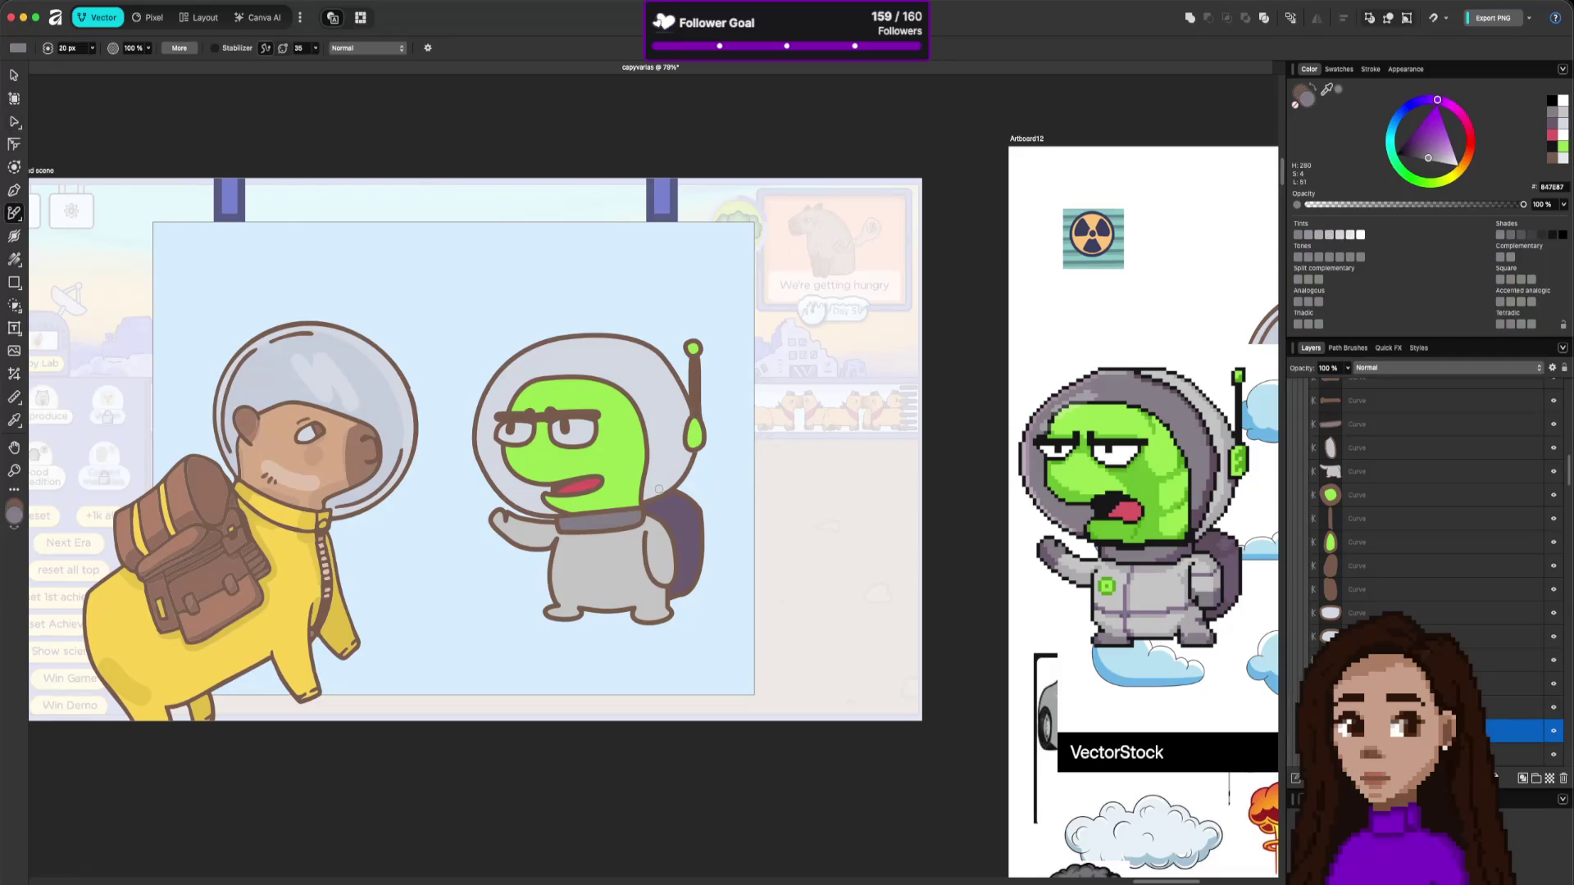
pyautogui.moveTo(628, 339)
pyautogui.mouseDown()
pyautogui.moveTo(653, 366)
pyautogui.moveTo(652, 502)
pyautogui.mouseUp()
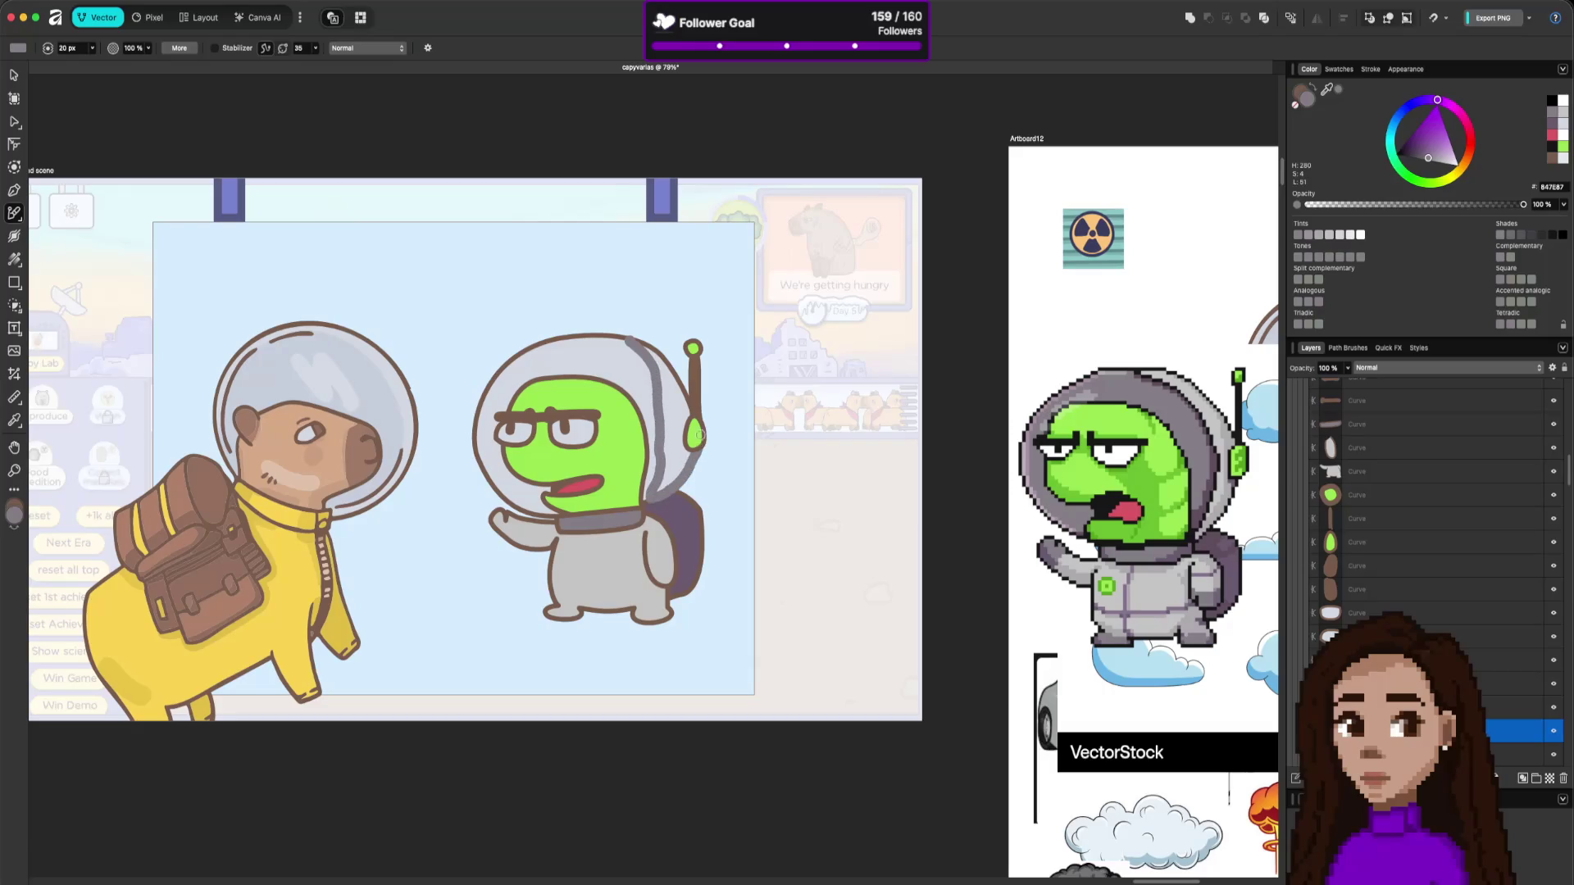
pyautogui.moveTo(635, 350); pyautogui.dragTo(603, 345)
pyautogui.click(1370, 70)
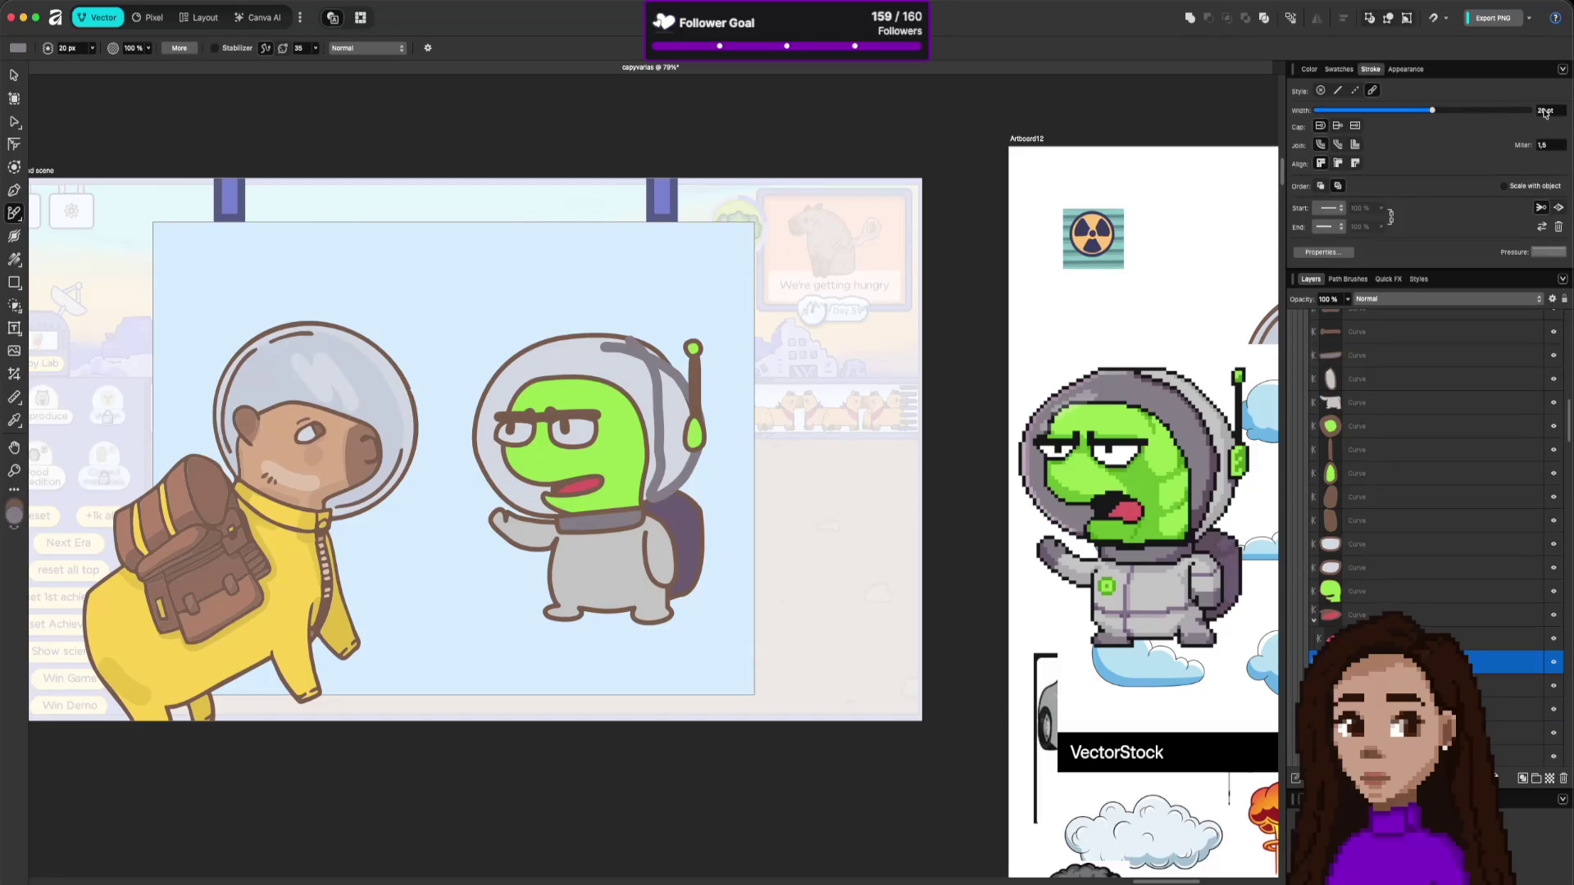
pyautogui.press('v')
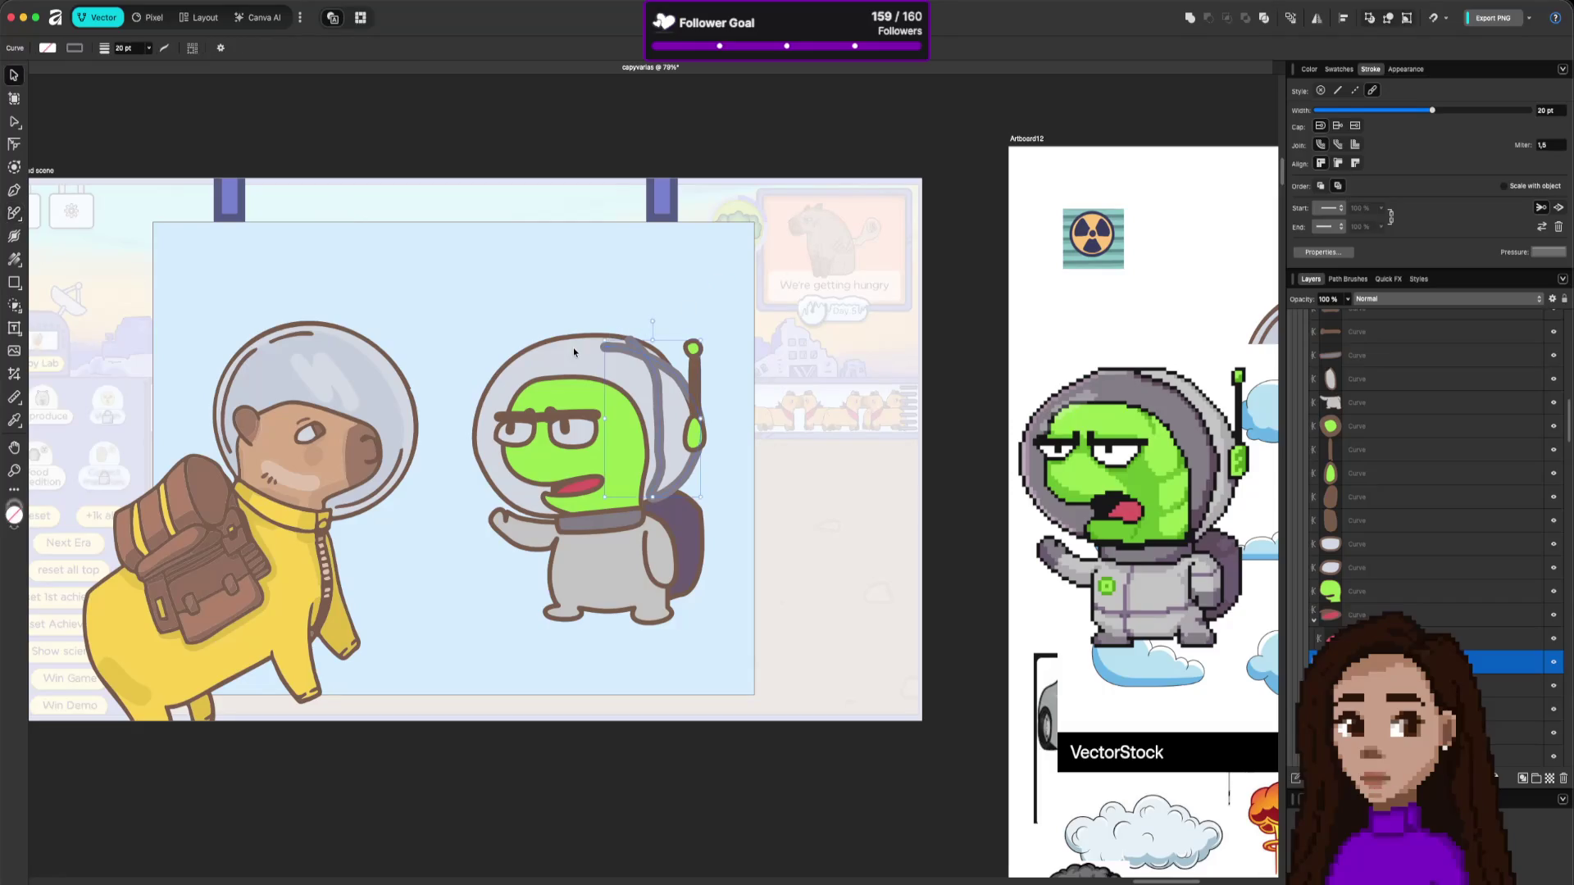
pyautogui.click(635, 338)
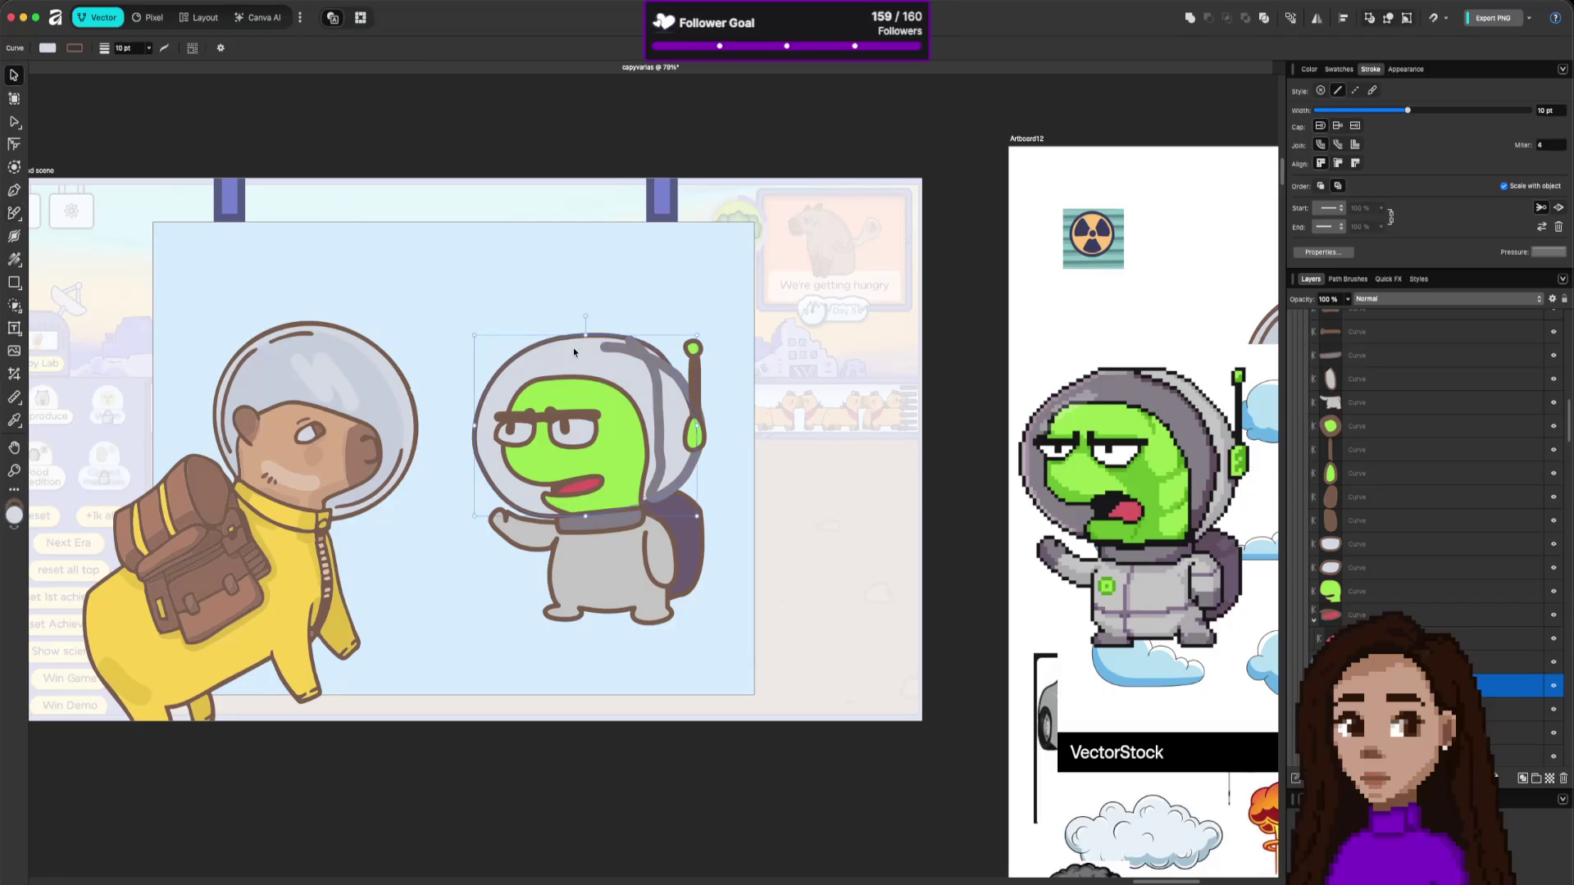
pyautogui.click(654, 377)
pyautogui.doubleClick(1544, 111)
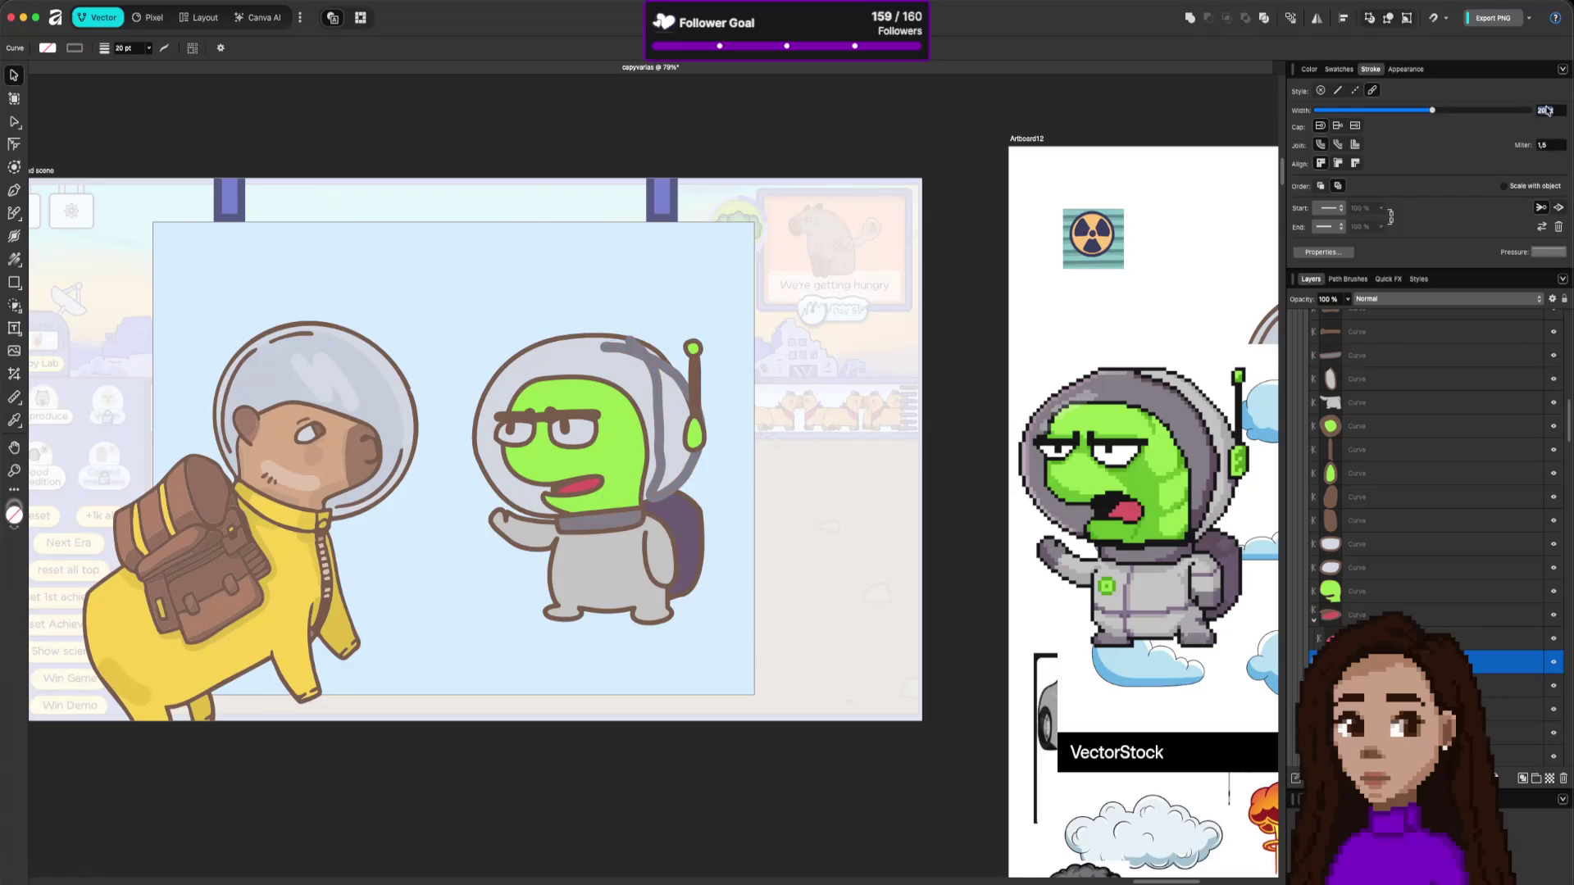
pyautogui.write('10')
pyautogui.press('Return')
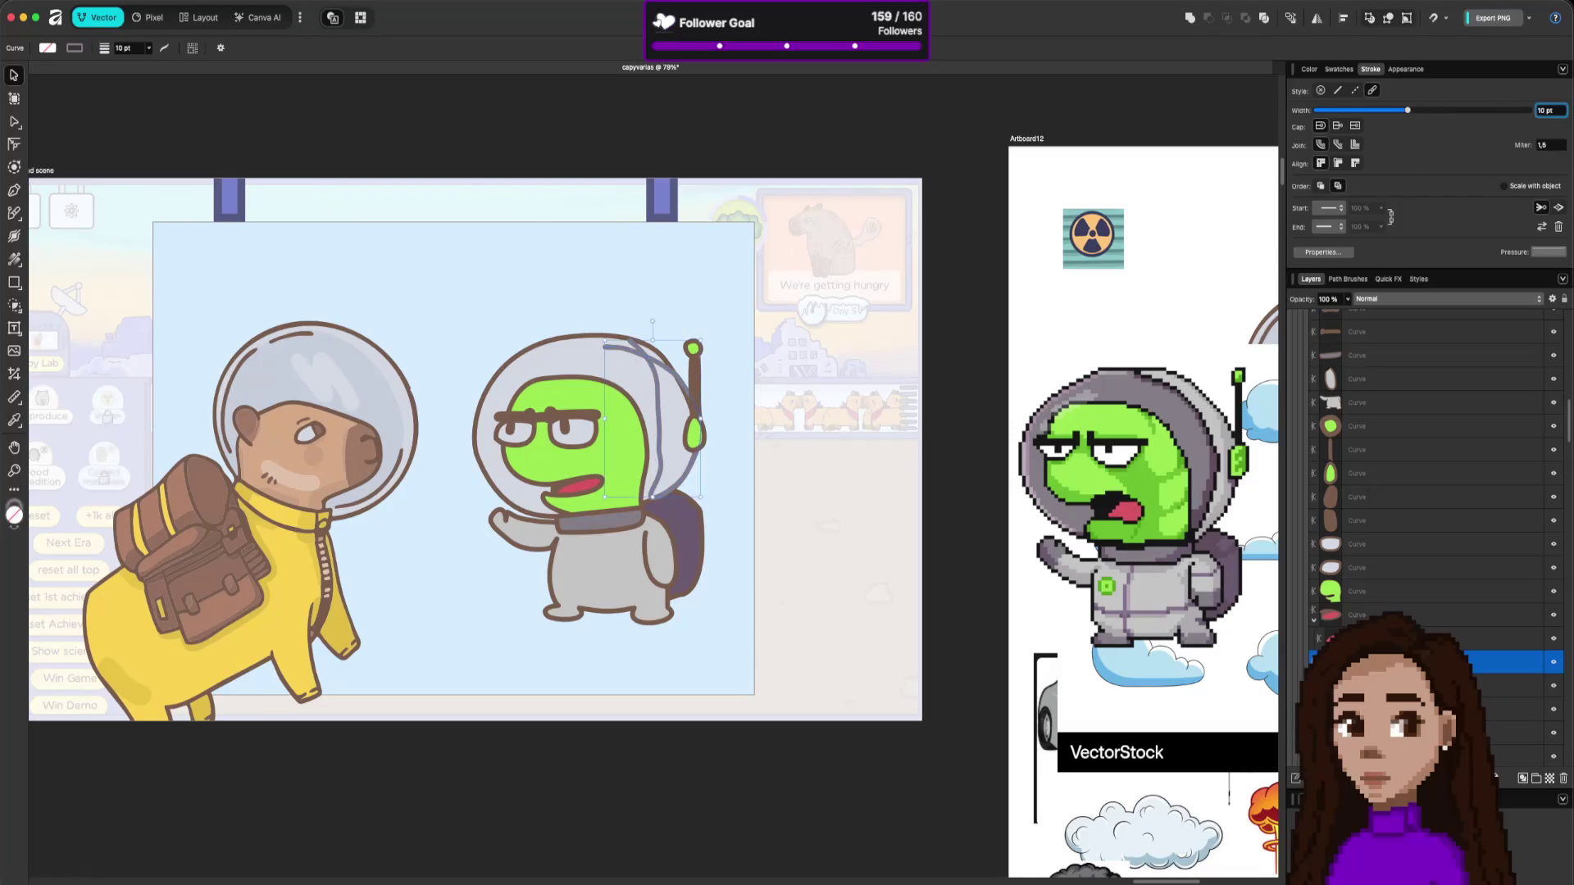
# Eyedrop colours from the canvas, ending on the capybara helmet's pale grey-blue.
pyautogui.click(1309, 69)
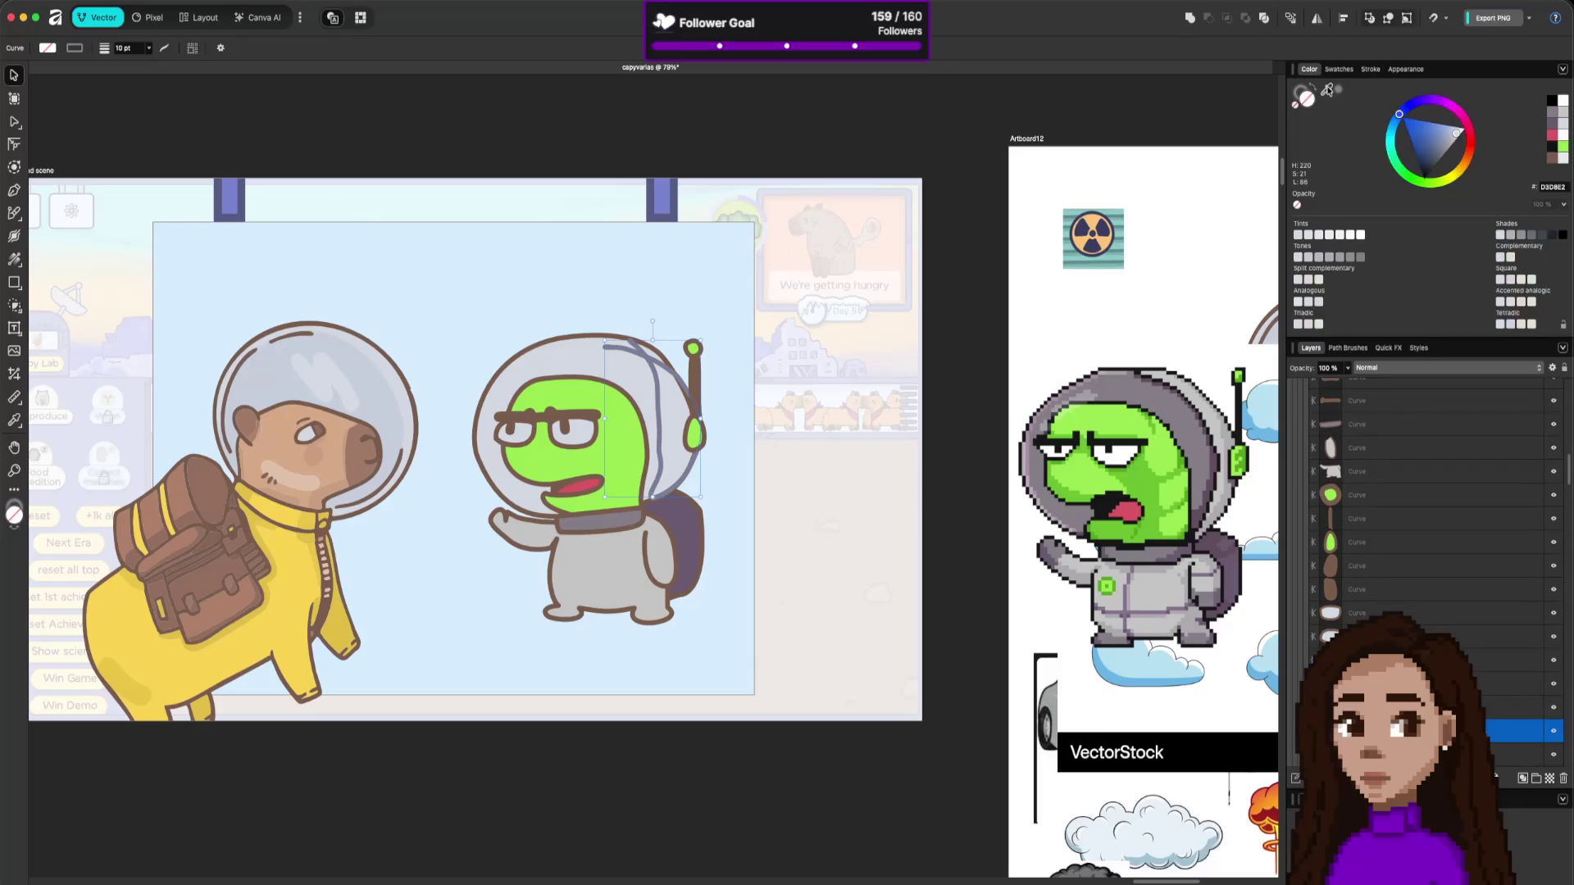
pyautogui.moveTo(1301, 90)
pyautogui.mouseDown()
pyautogui.moveTo(1328, 93)
pyautogui.moveTo(710, 291)
pyautogui.moveTo(679, 359)
pyautogui.moveTo(695, 379)
pyautogui.mouseUp()
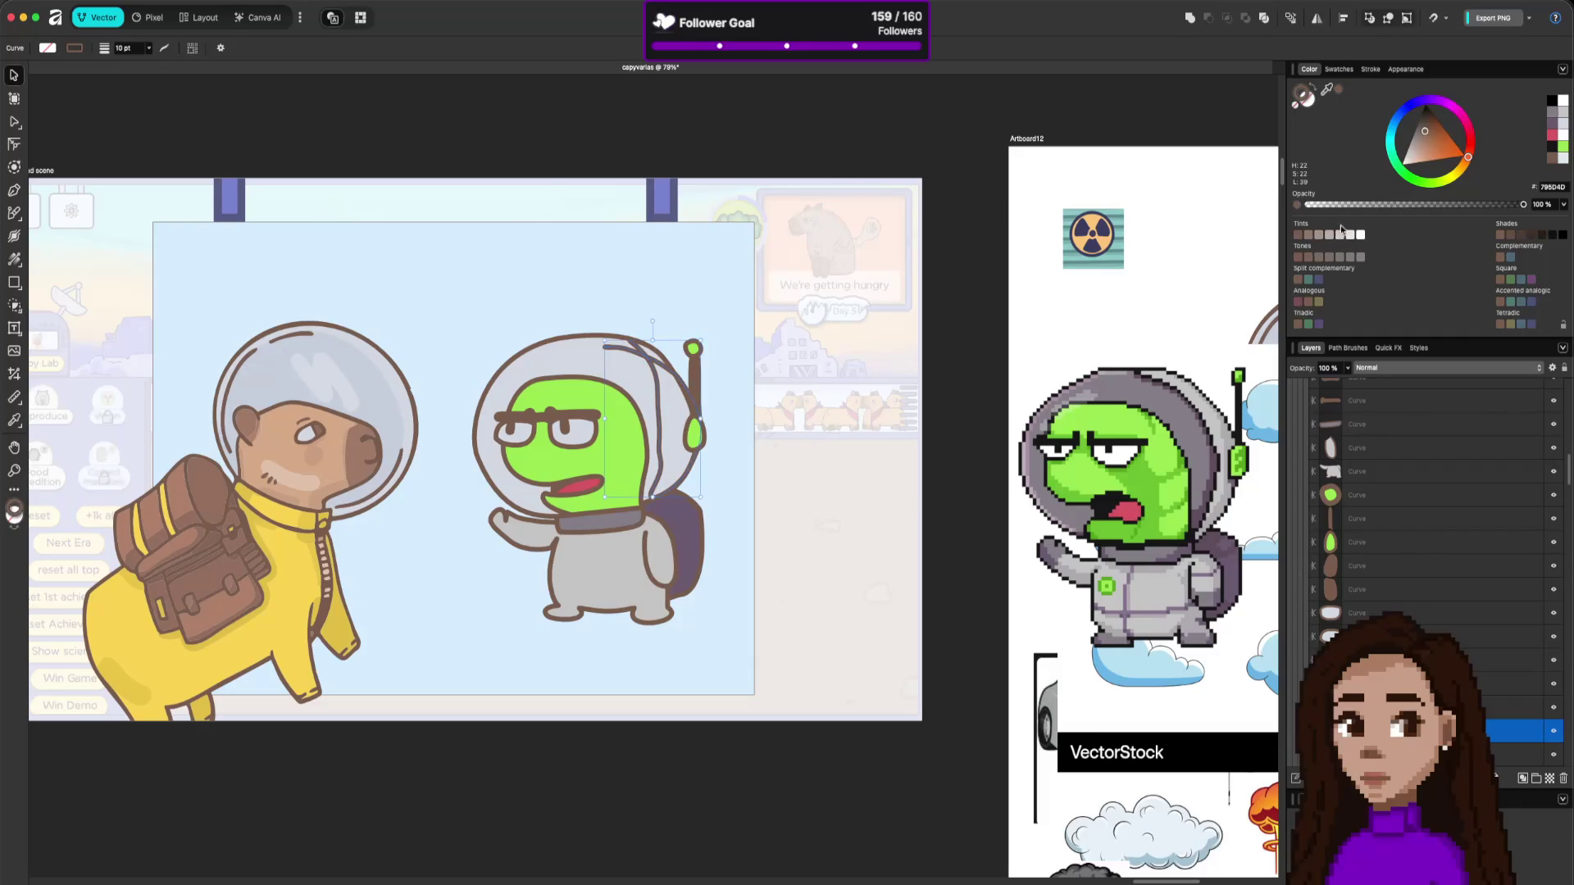
pyautogui.moveTo(1327, 92)
pyautogui.mouseDown()
pyautogui.moveTo(692, 440)
pyautogui.moveTo(1065, 457)
pyautogui.moveTo(1202, 398)
pyautogui.moveTo(389, 380)
pyautogui.mouseUp()
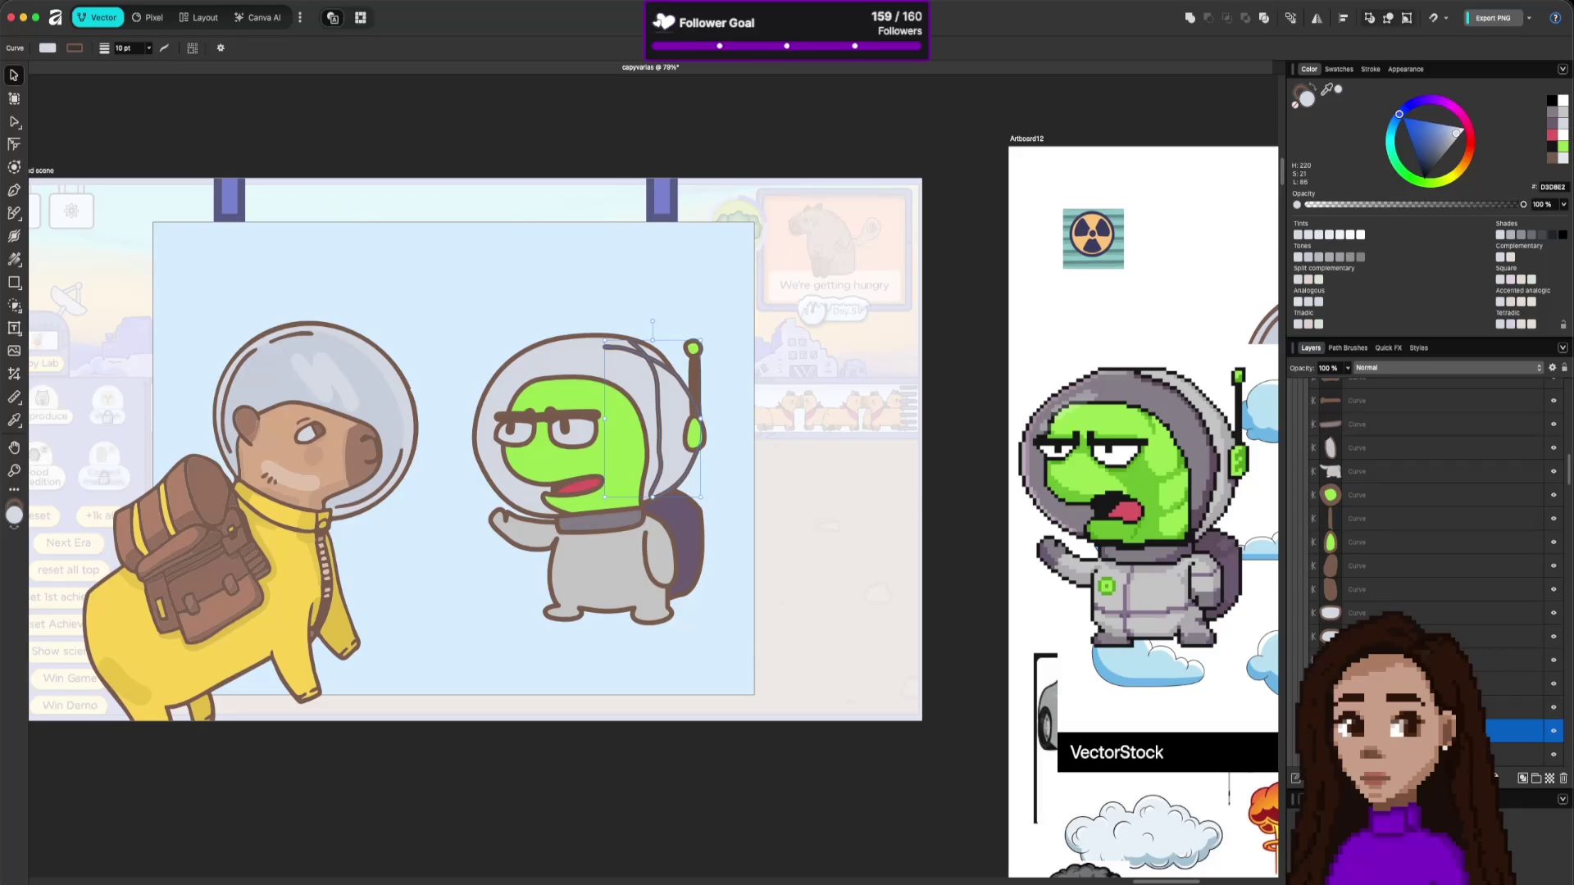
pyautogui.click(1496, 754)
pyautogui.moveTo(1327, 89)
pyautogui.mouseDown()
pyautogui.moveTo(1176, 164)
pyautogui.moveTo(390, 380)
pyautogui.mouseUp()
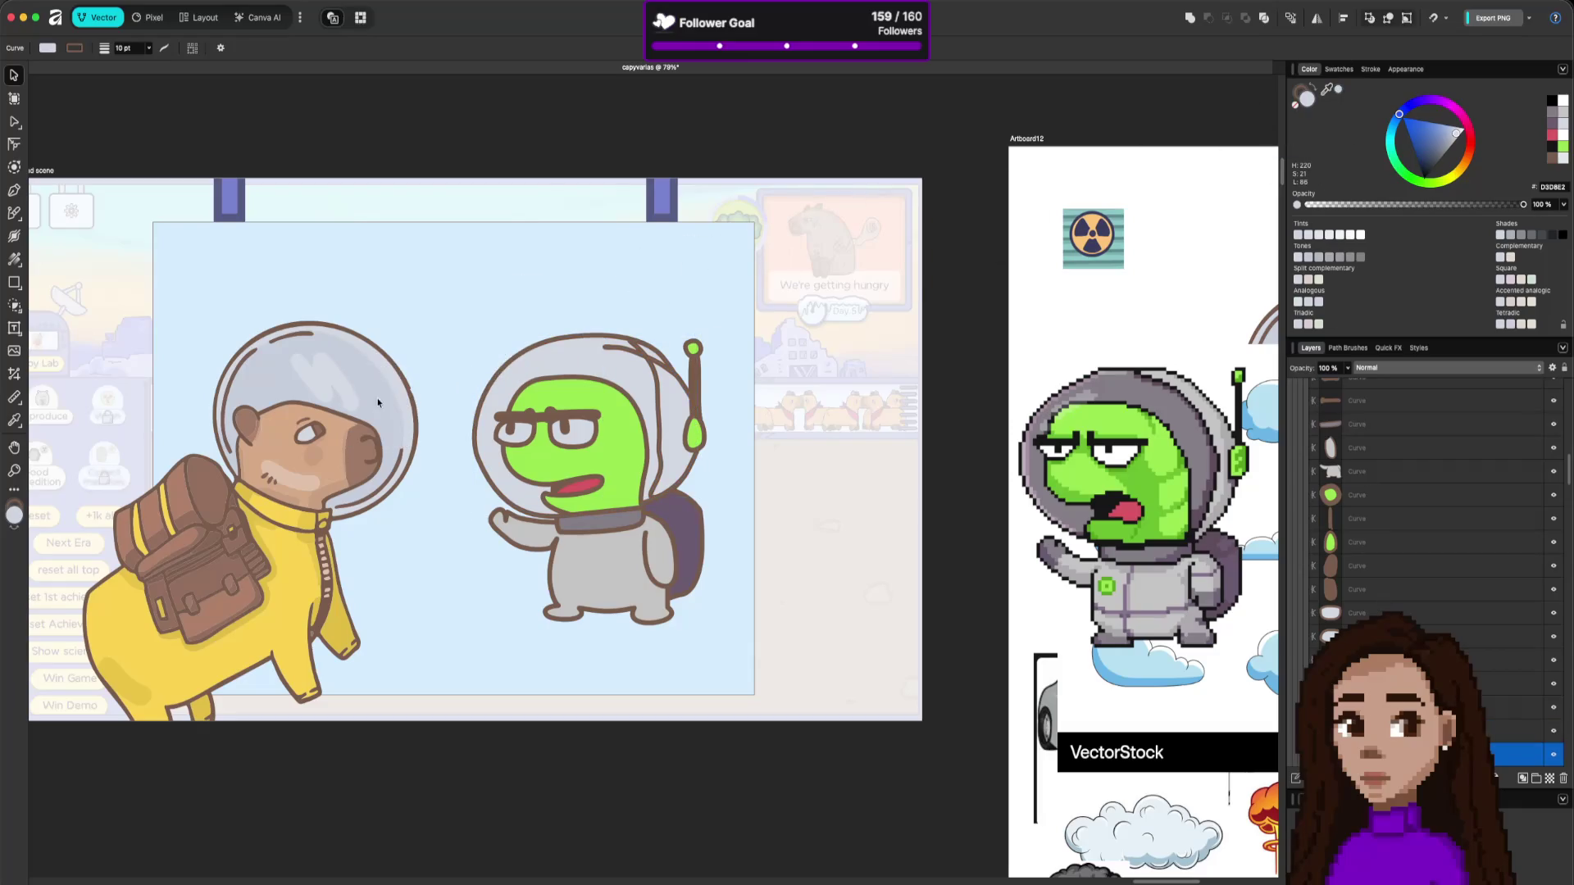
# Reshape the helmet edge curve around the antenna, moving its lower-right node down-left.
pyautogui.click(834, 587)
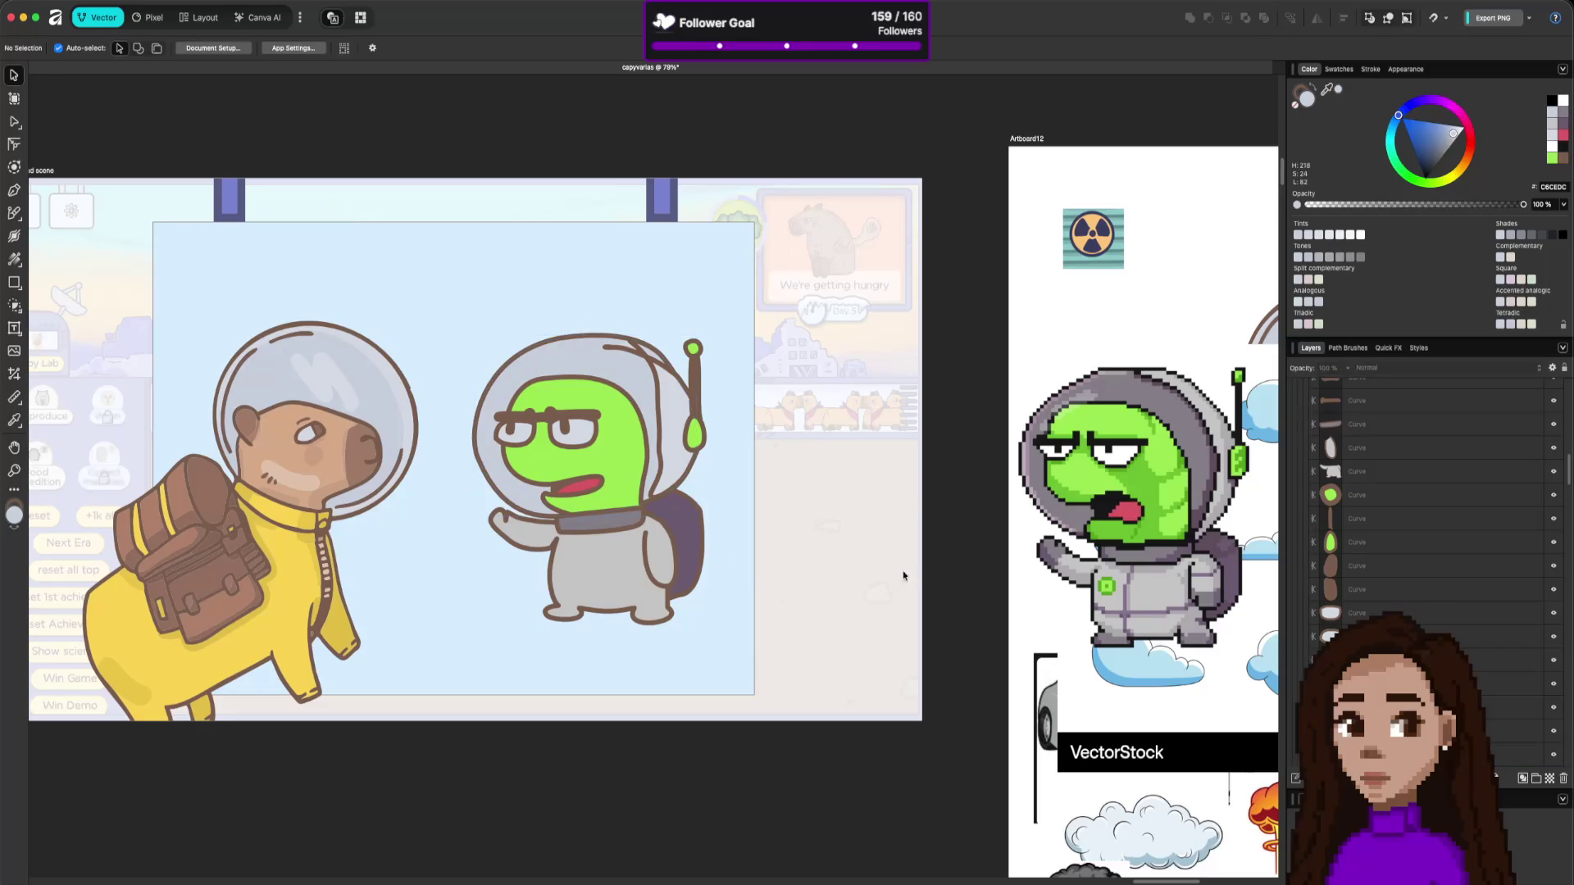
pyautogui.click(658, 421)
pyautogui.doubleClick(659, 423)
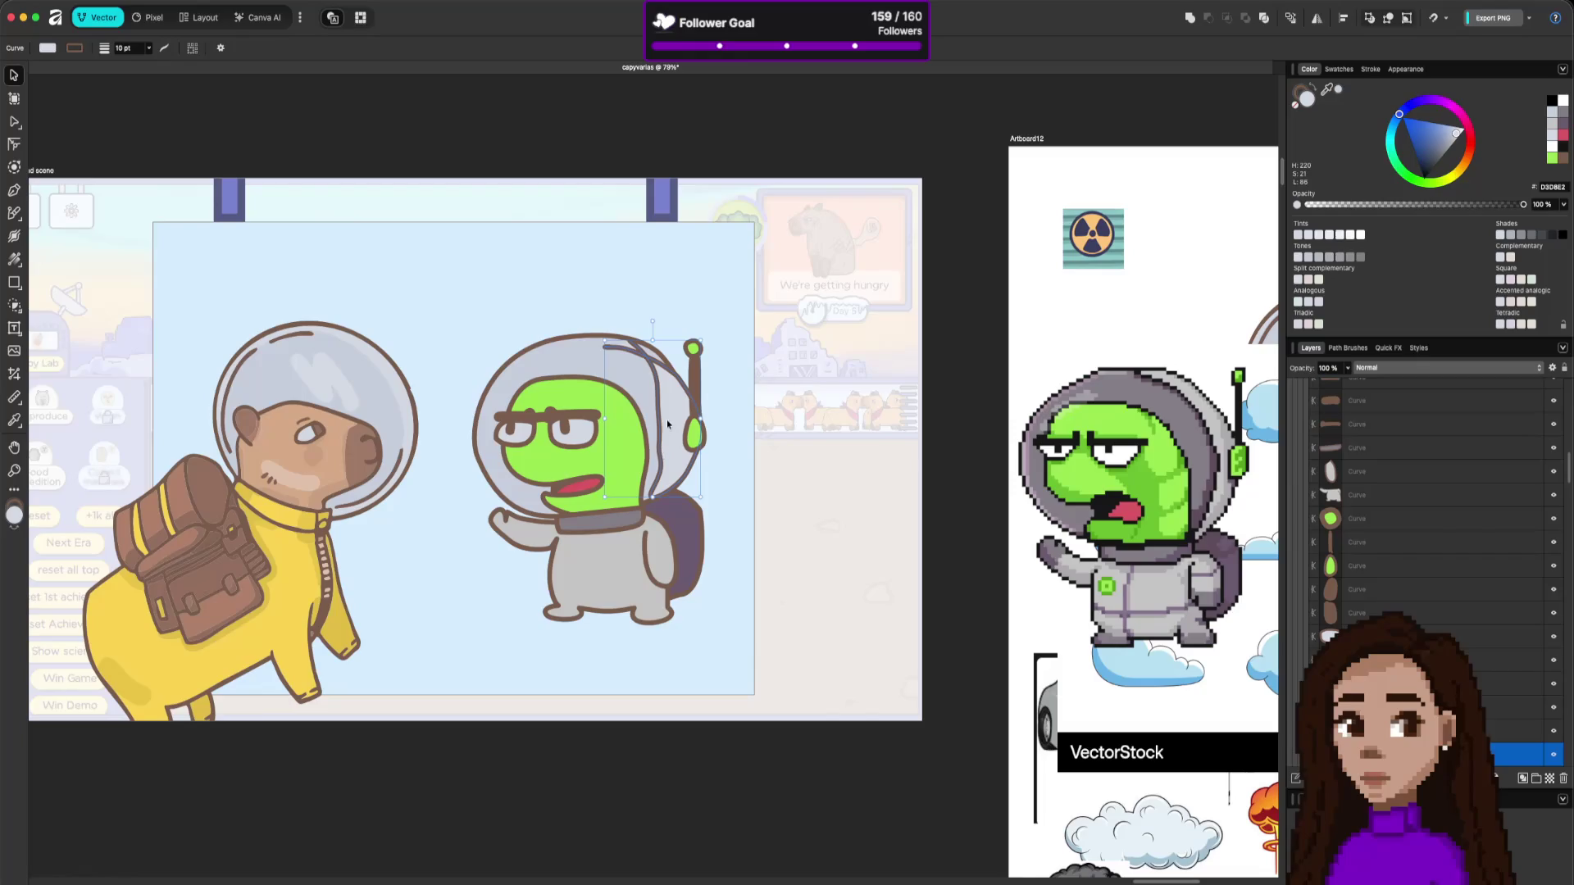
pyautogui.click(652, 368)
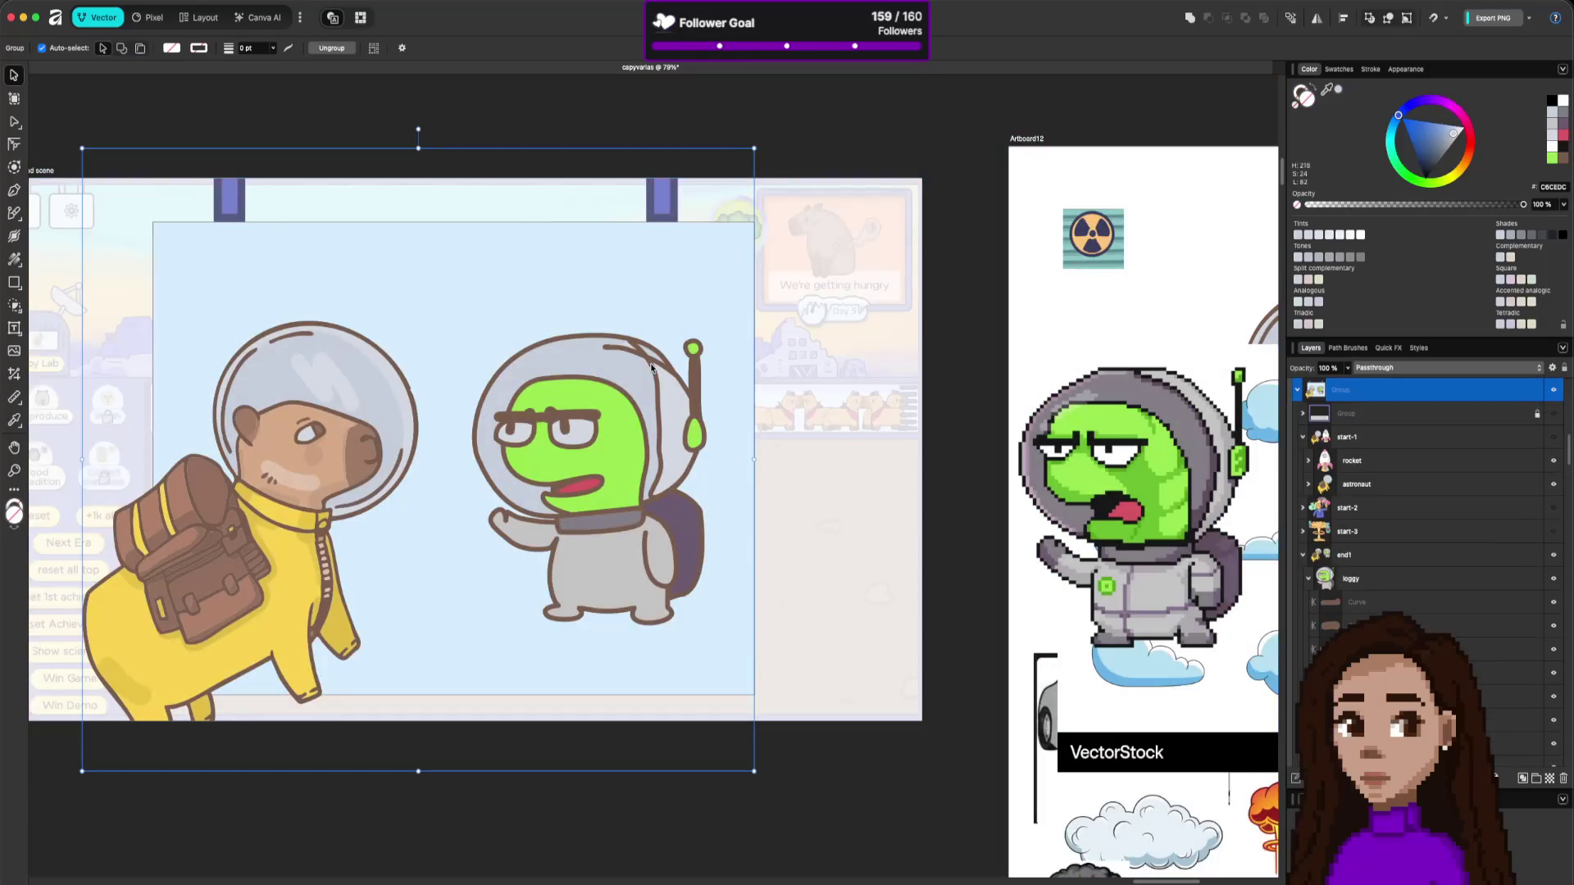
pyautogui.doubleClick(650, 368)
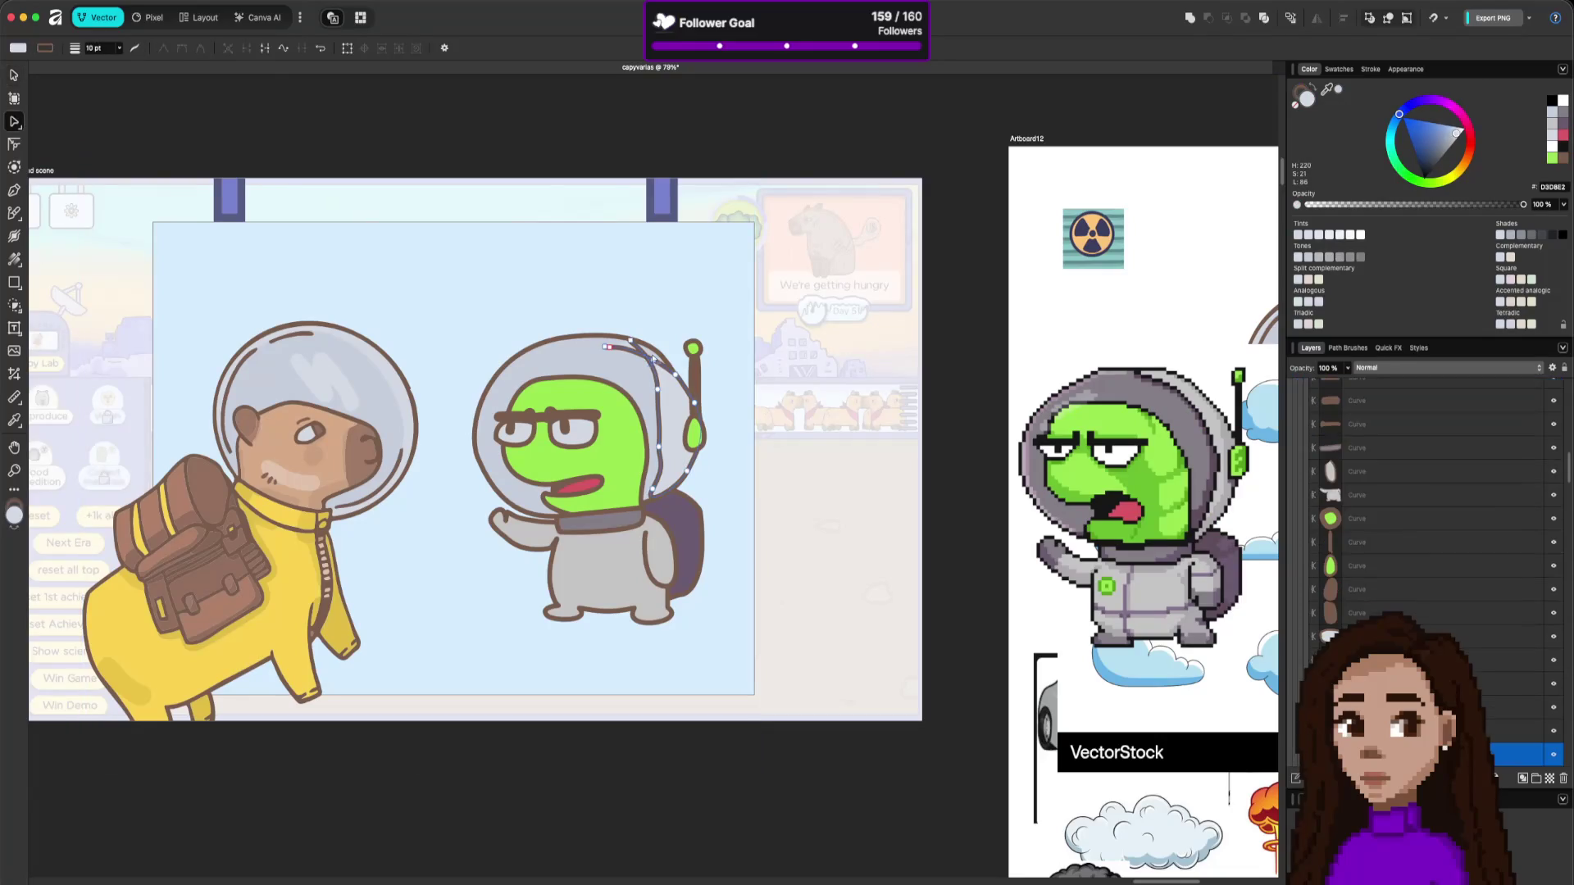
pyautogui.moveTo(604, 345); pyautogui.dragTo(638, 346)
pyautogui.click(631, 340)
pyautogui.moveTo(673, 377)
pyautogui.mouseDown()
pyautogui.moveTo(668, 361)
pyautogui.moveTo(696, 415)
pyautogui.moveTo(687, 481)
pyautogui.mouseUp()
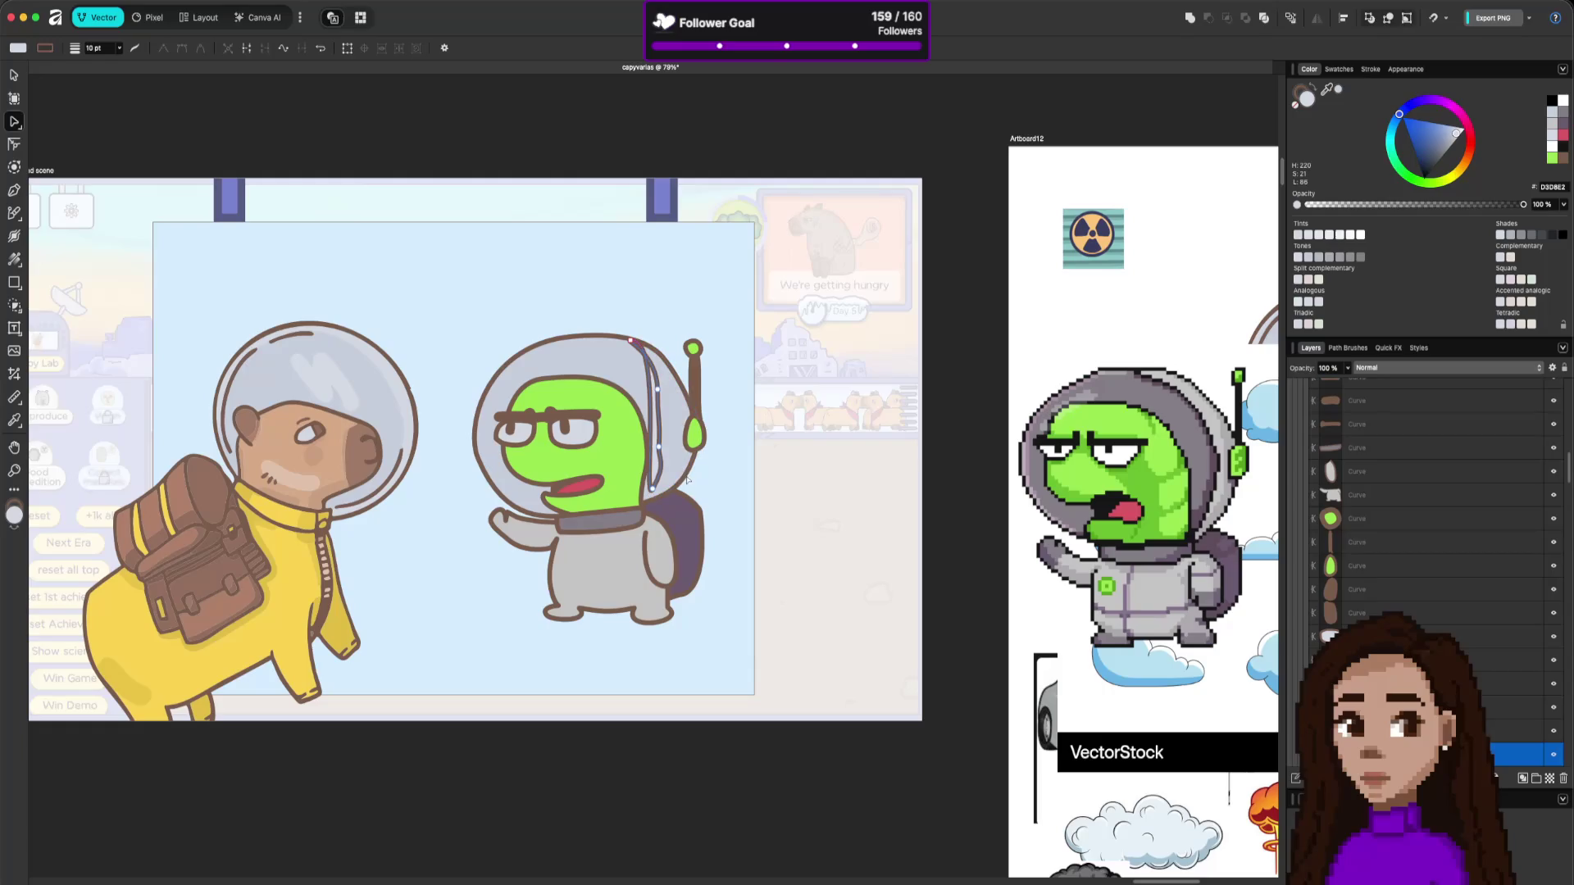
pyautogui.moveTo(653, 425); pyautogui.dragTo(657, 484)
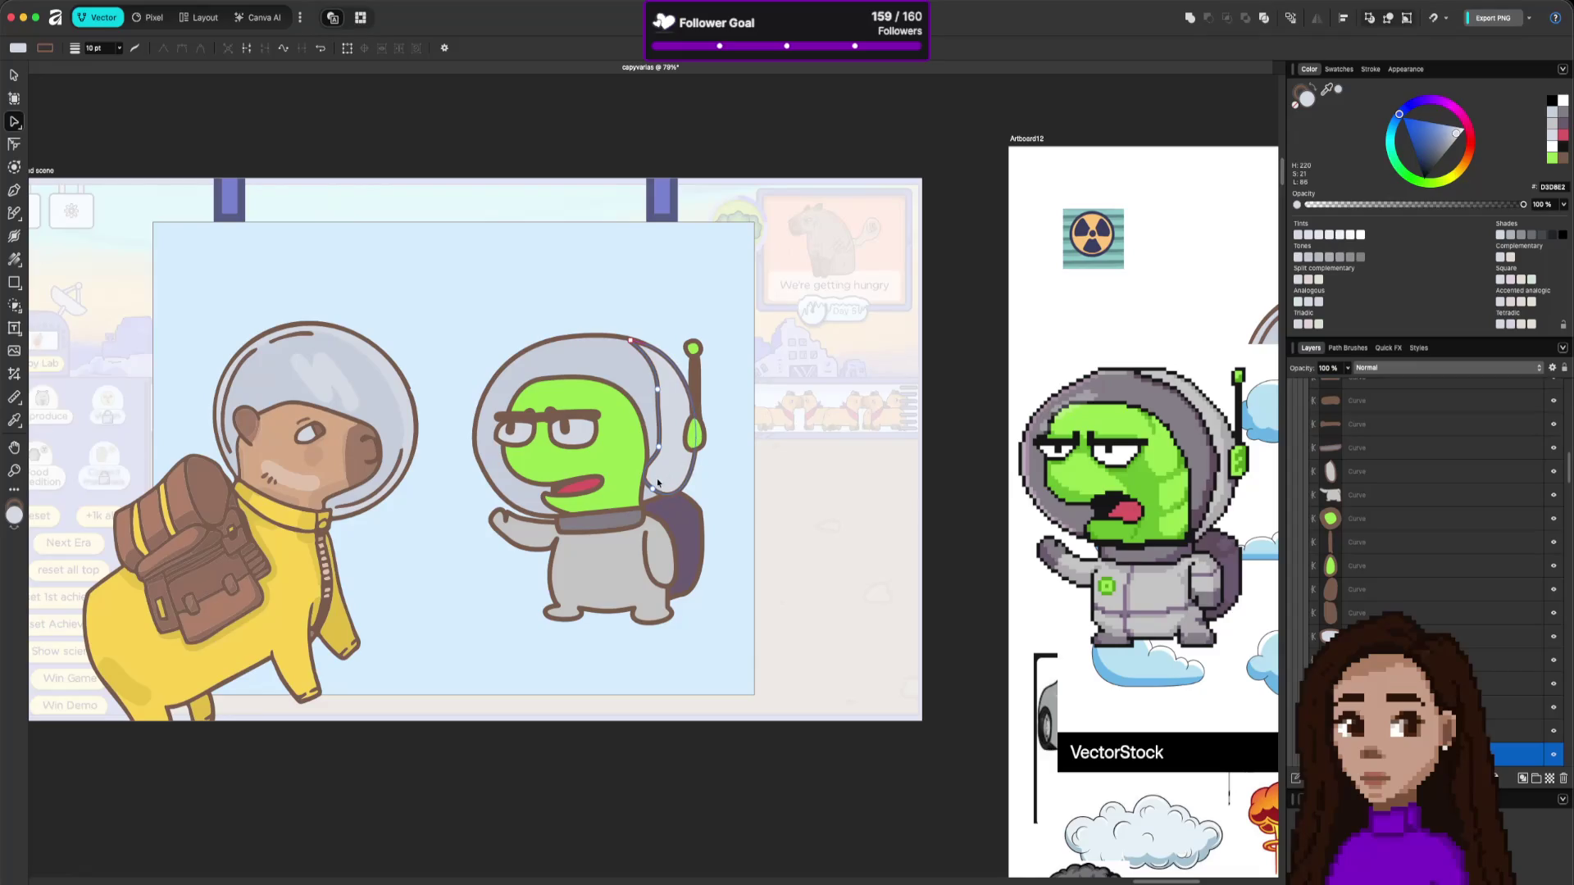
pyautogui.click(655, 491)
pyautogui.moveTo(658, 495); pyautogui.dragTo(643, 501)
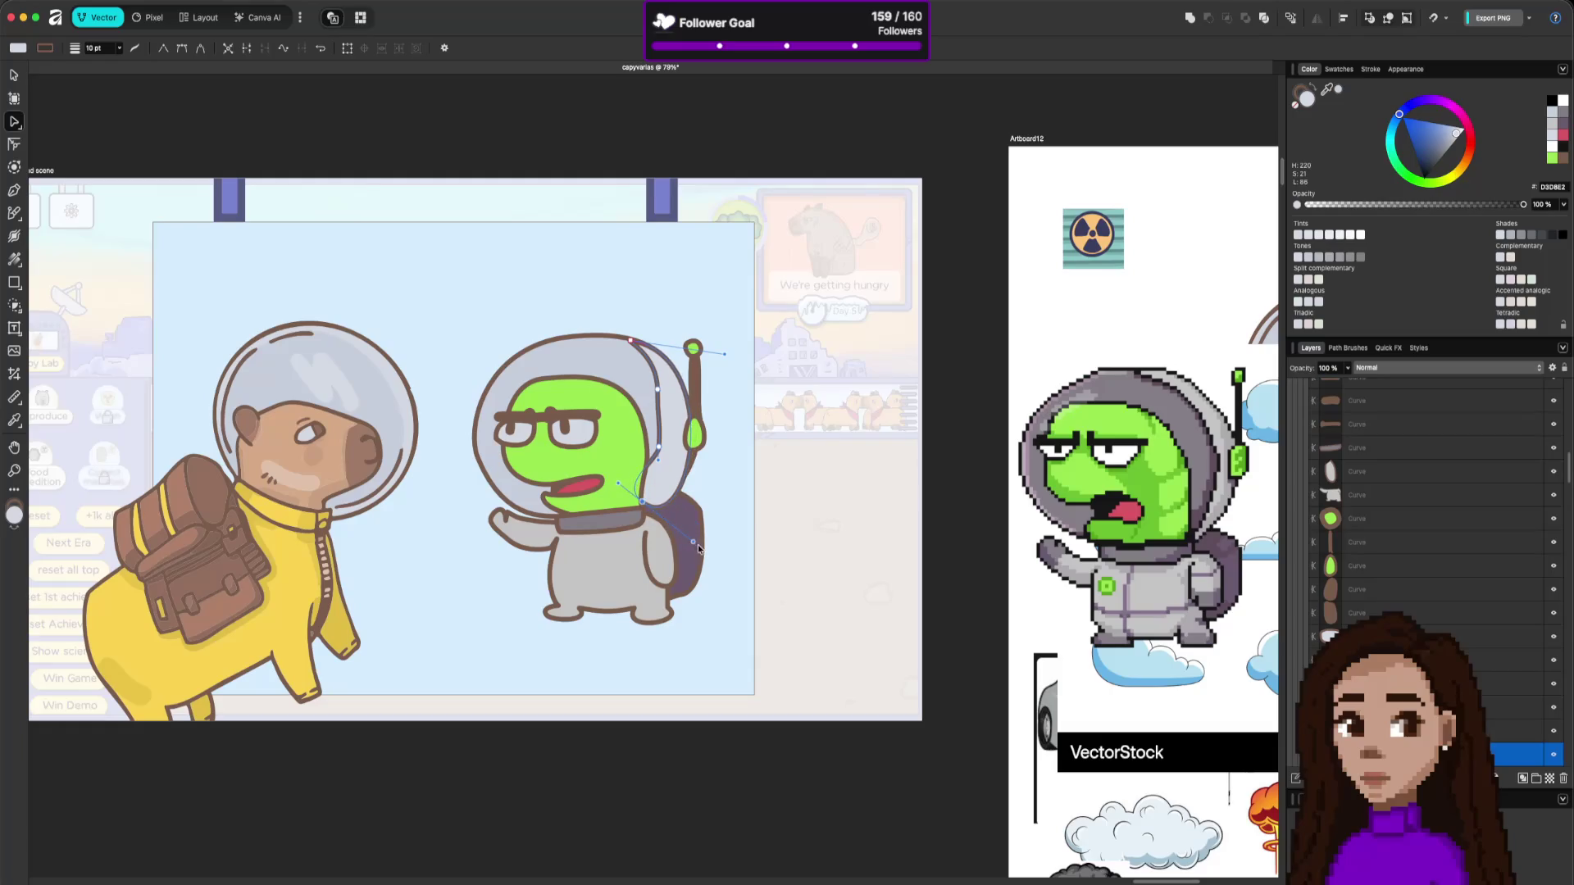
# Adjust the neck curve's handles and bulge its upper segment toward the antenna.
pyautogui.press('Escape')
pyautogui.hotkey('ctrl', 'a')
pyautogui.press('Escape')
pyautogui.hotkey('ctrl', 'a')
pyautogui.moveTo(694, 543); pyautogui.dragTo(709, 514)
pyautogui.moveTo(618, 485); pyautogui.dragTo(685, 467)
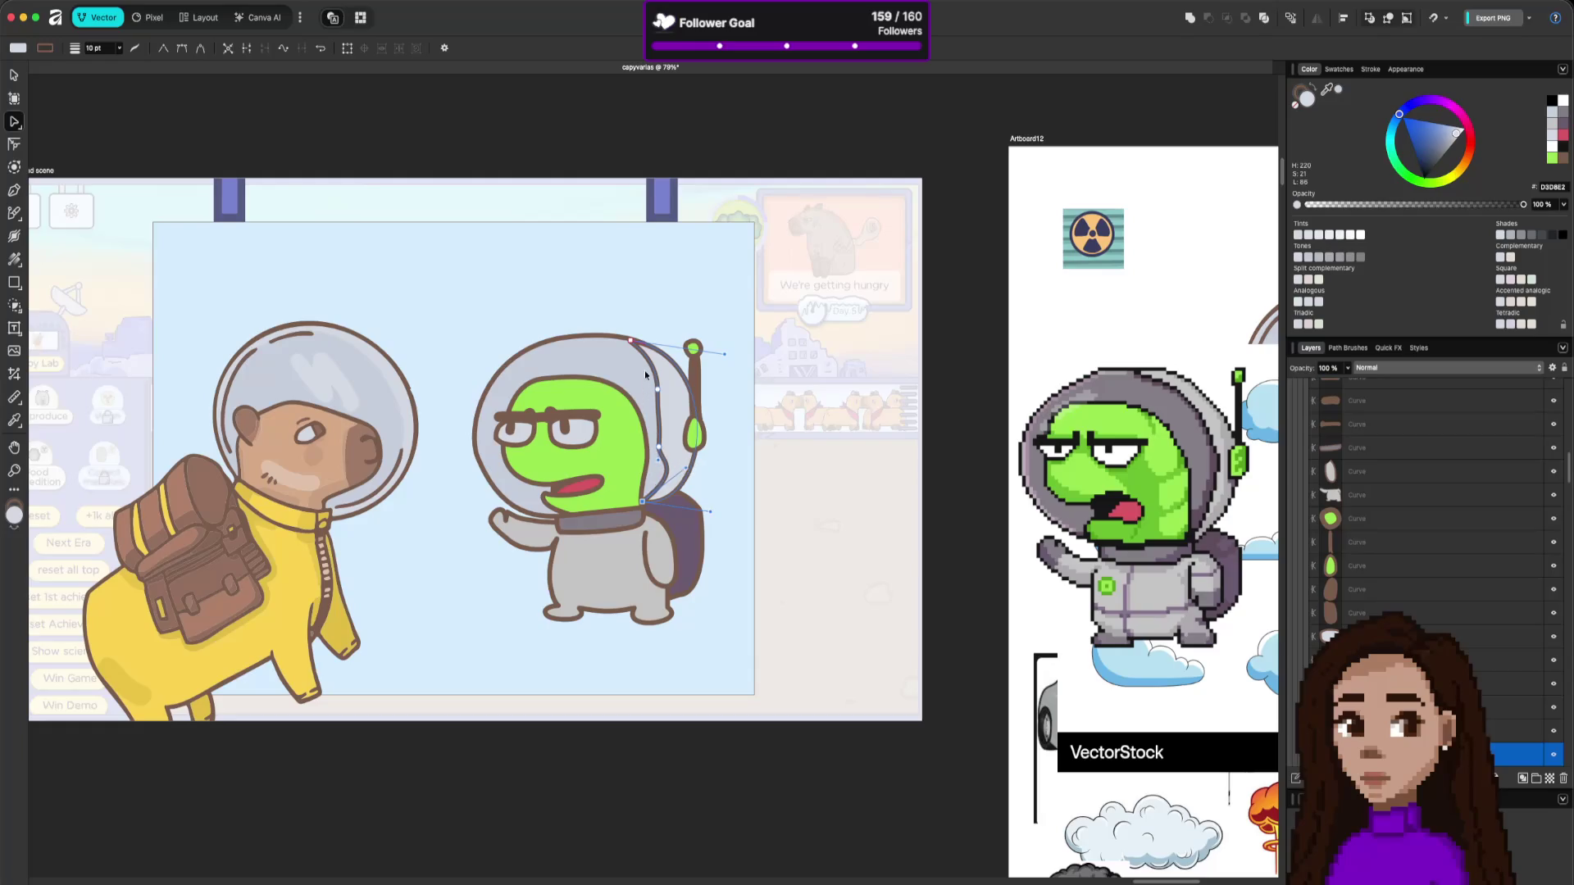
pyautogui.click(628, 351)
pyautogui.click(630, 342)
pyautogui.moveTo(623, 340)
pyautogui.mouseDown()
pyautogui.moveTo(668, 373)
pyautogui.moveTo(677, 363)
pyautogui.mouseUp()
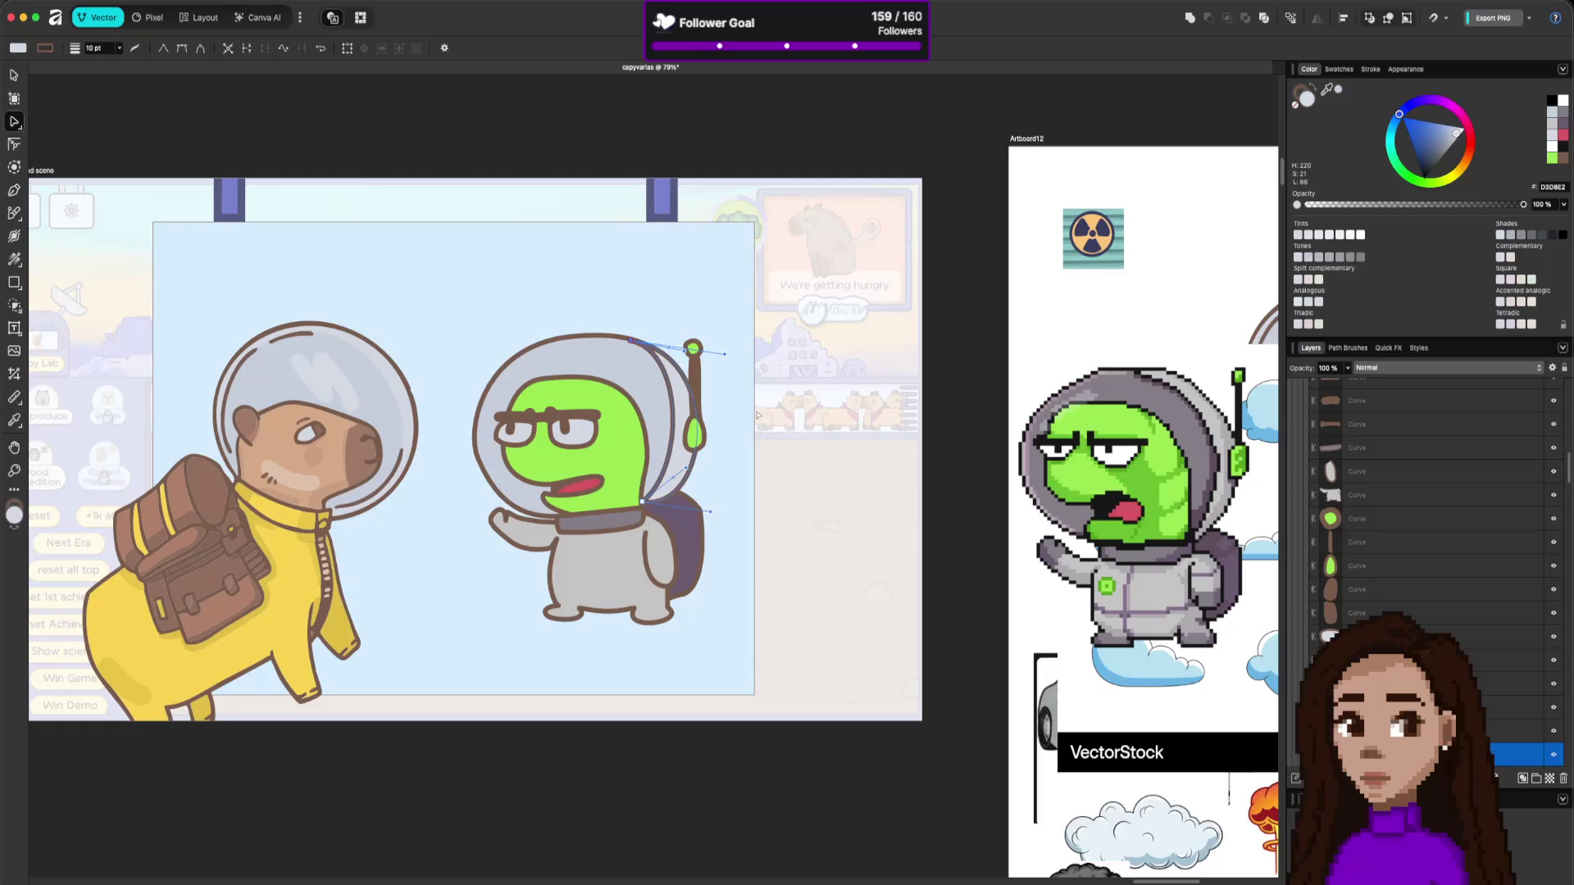
# Move the helmet outline's top node outward and stretch its handle near the backpack.
pyautogui.click(818, 496)
pyautogui.click(632, 340)
pyautogui.click(789, 429)
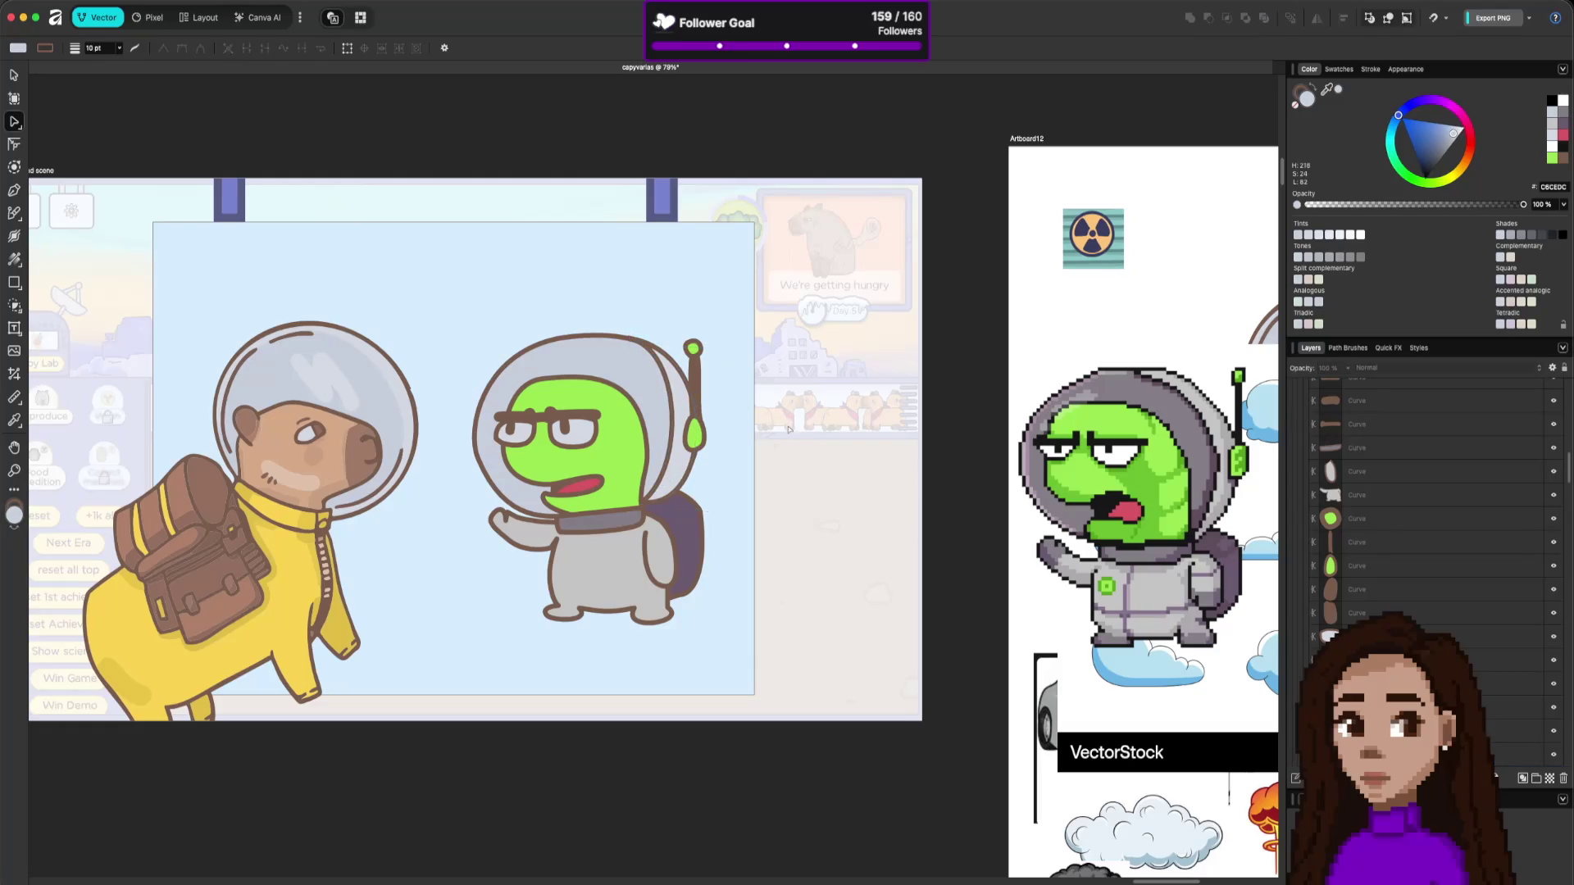
pyautogui.click(677, 400)
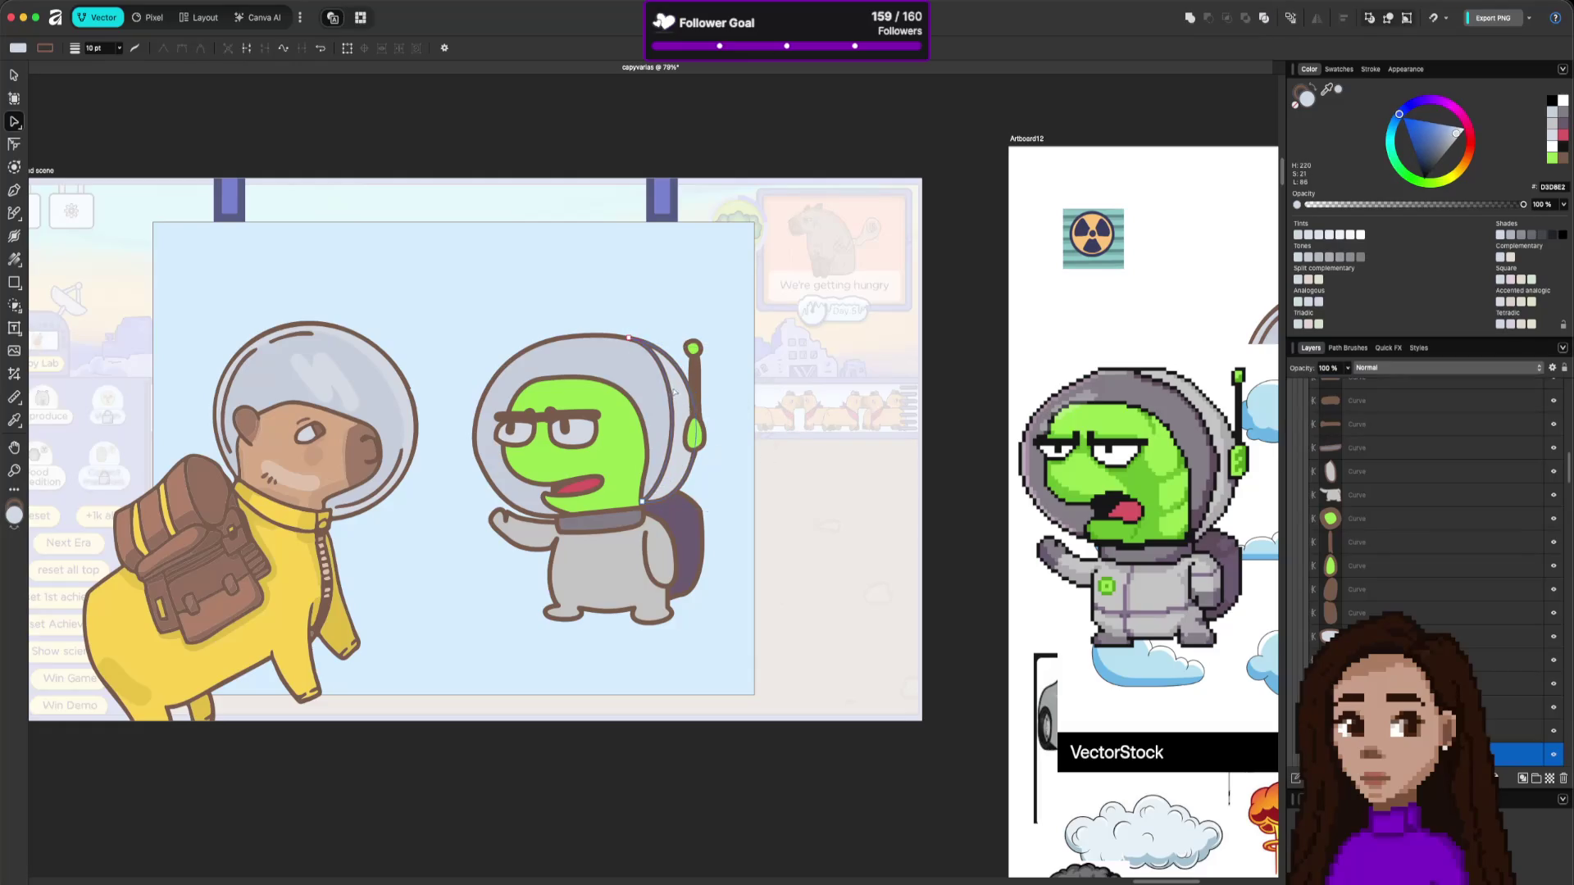
pyautogui.moveTo(633, 341)
pyautogui.mouseDown()
pyautogui.moveTo(589, 334)
pyautogui.moveTo(692, 350)
pyautogui.moveTo(730, 327)
pyautogui.mouseUp()
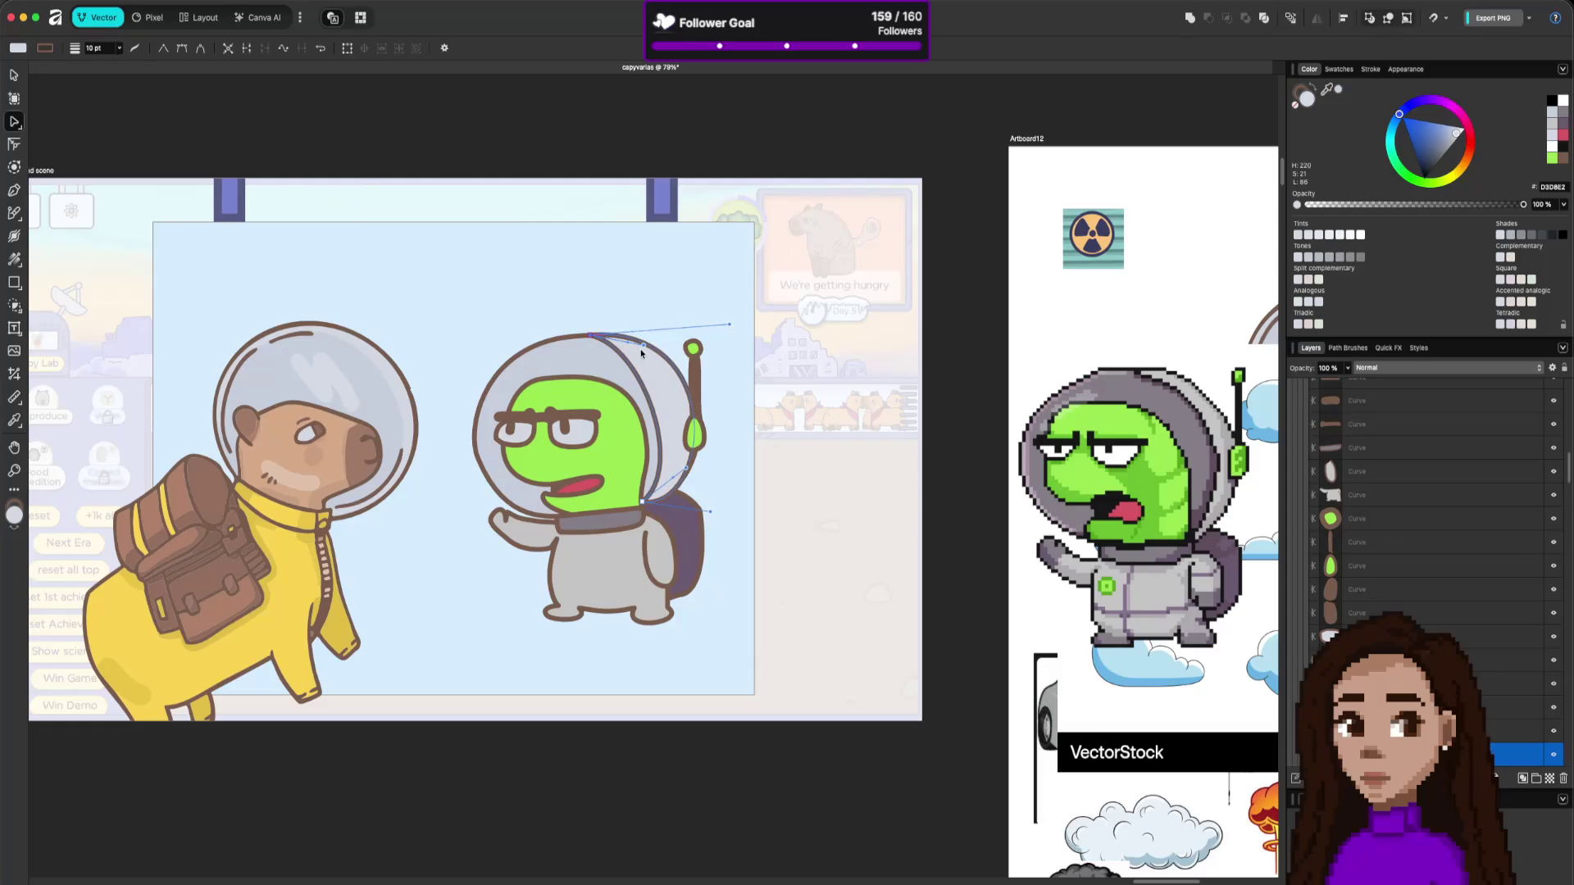
pyautogui.moveTo(643, 348); pyautogui.dragTo(696, 340)
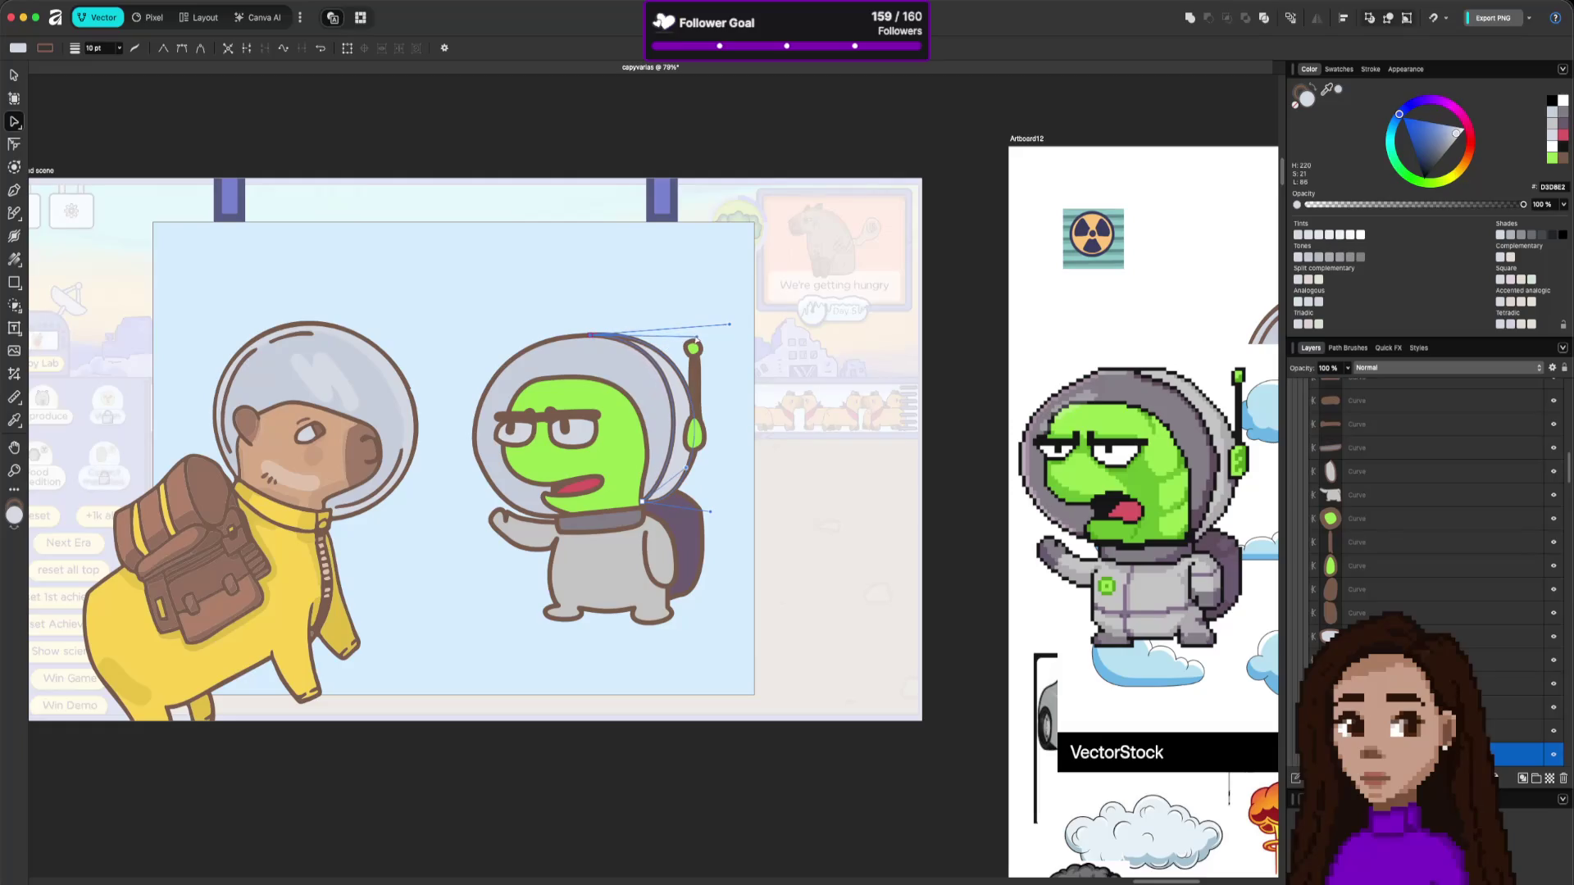
pyautogui.moveTo(705, 510); pyautogui.dragTo(722, 513)
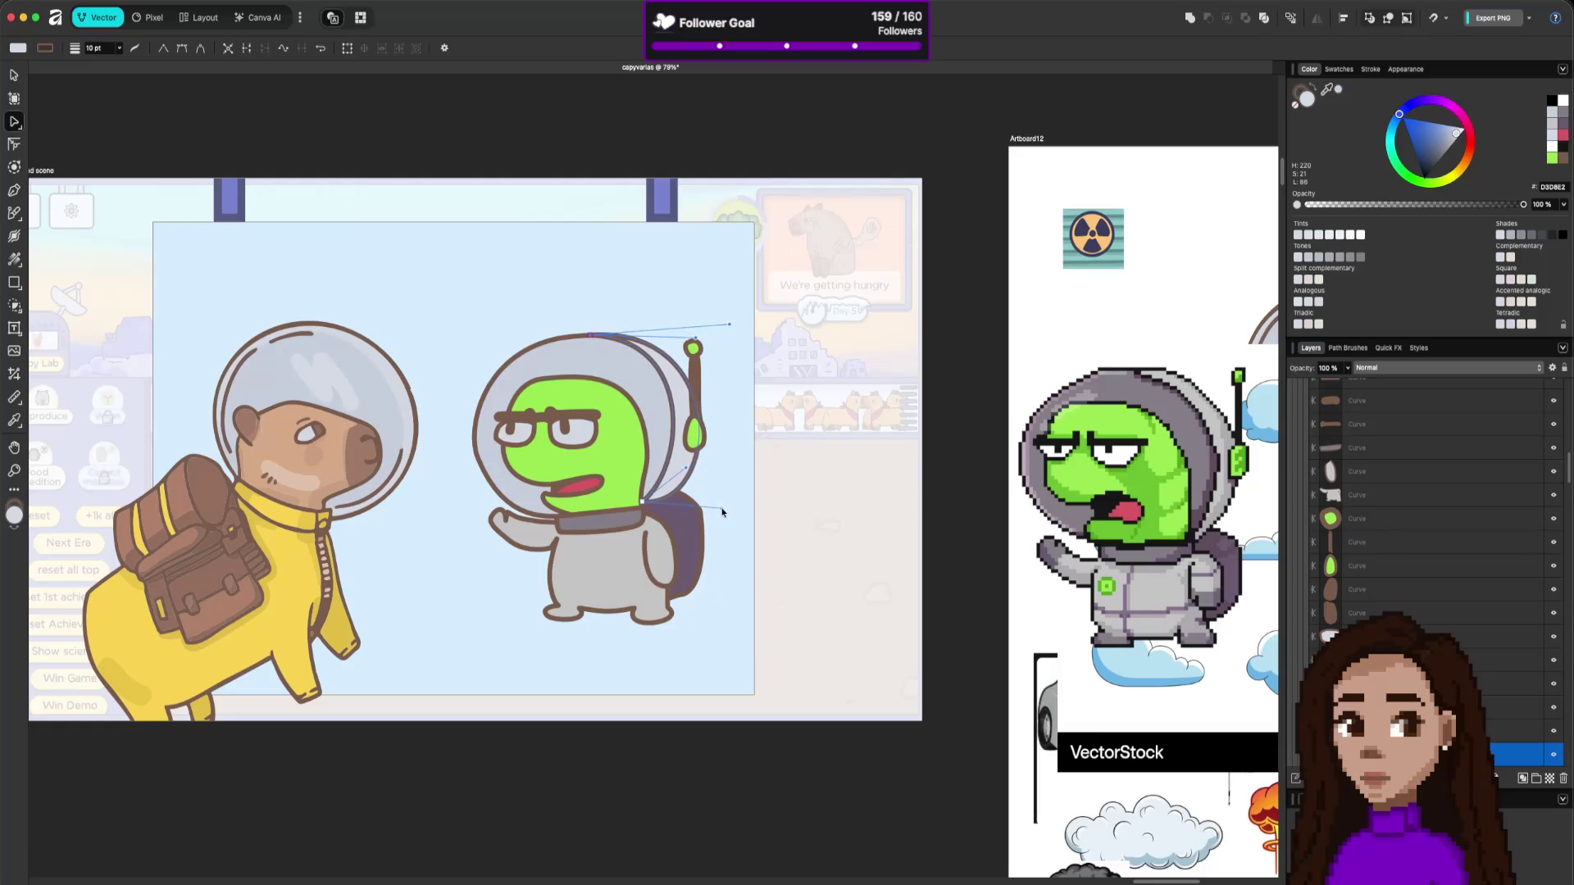
pyautogui.click(812, 559)
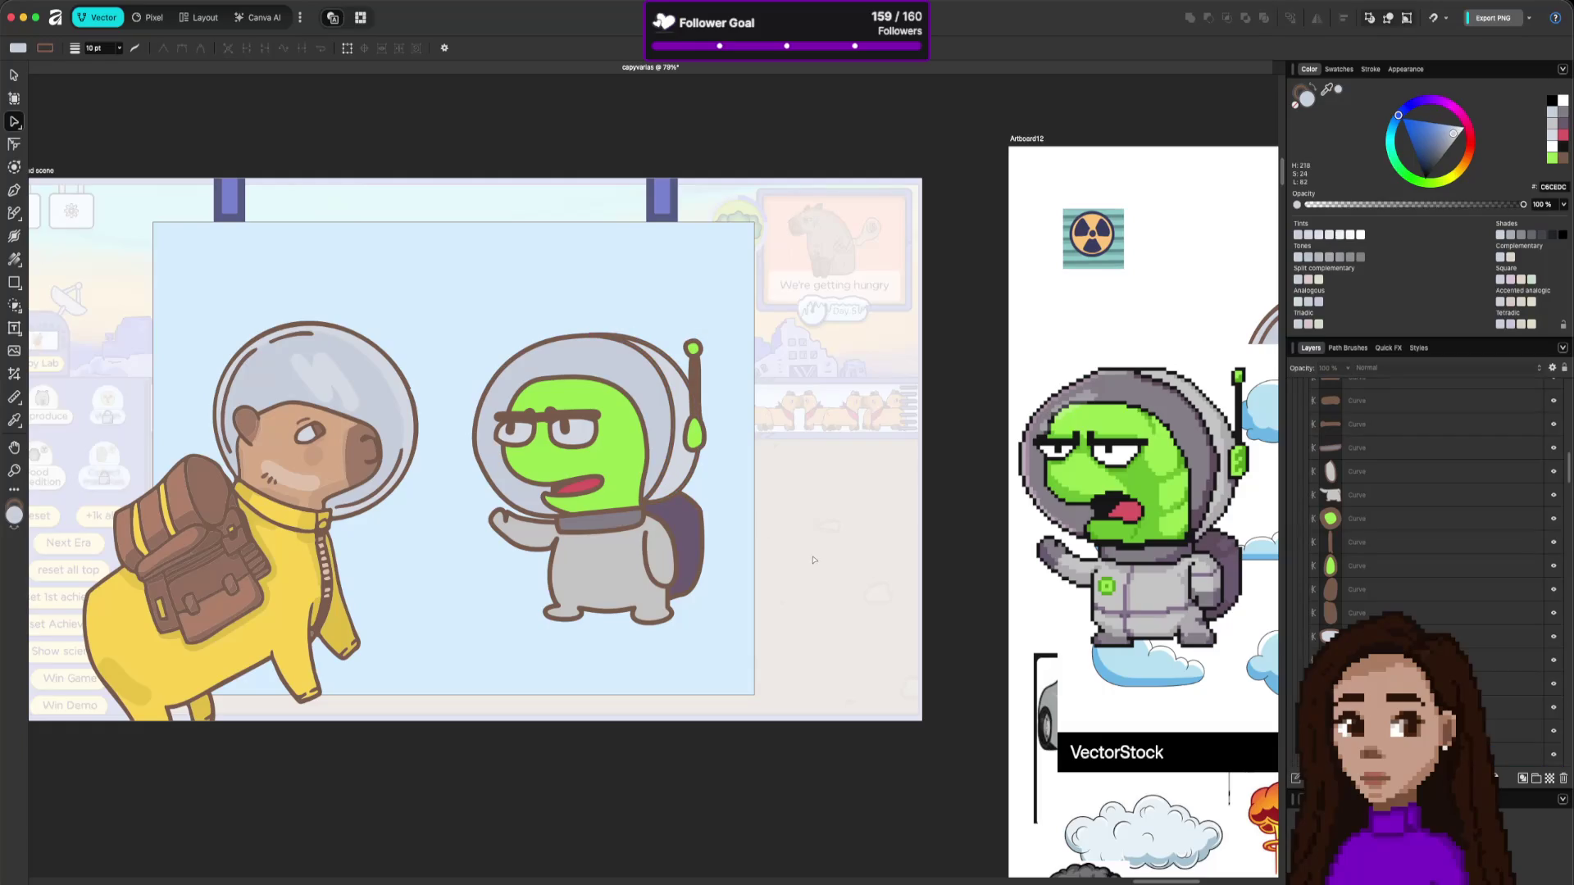
pyautogui.click(697, 439)
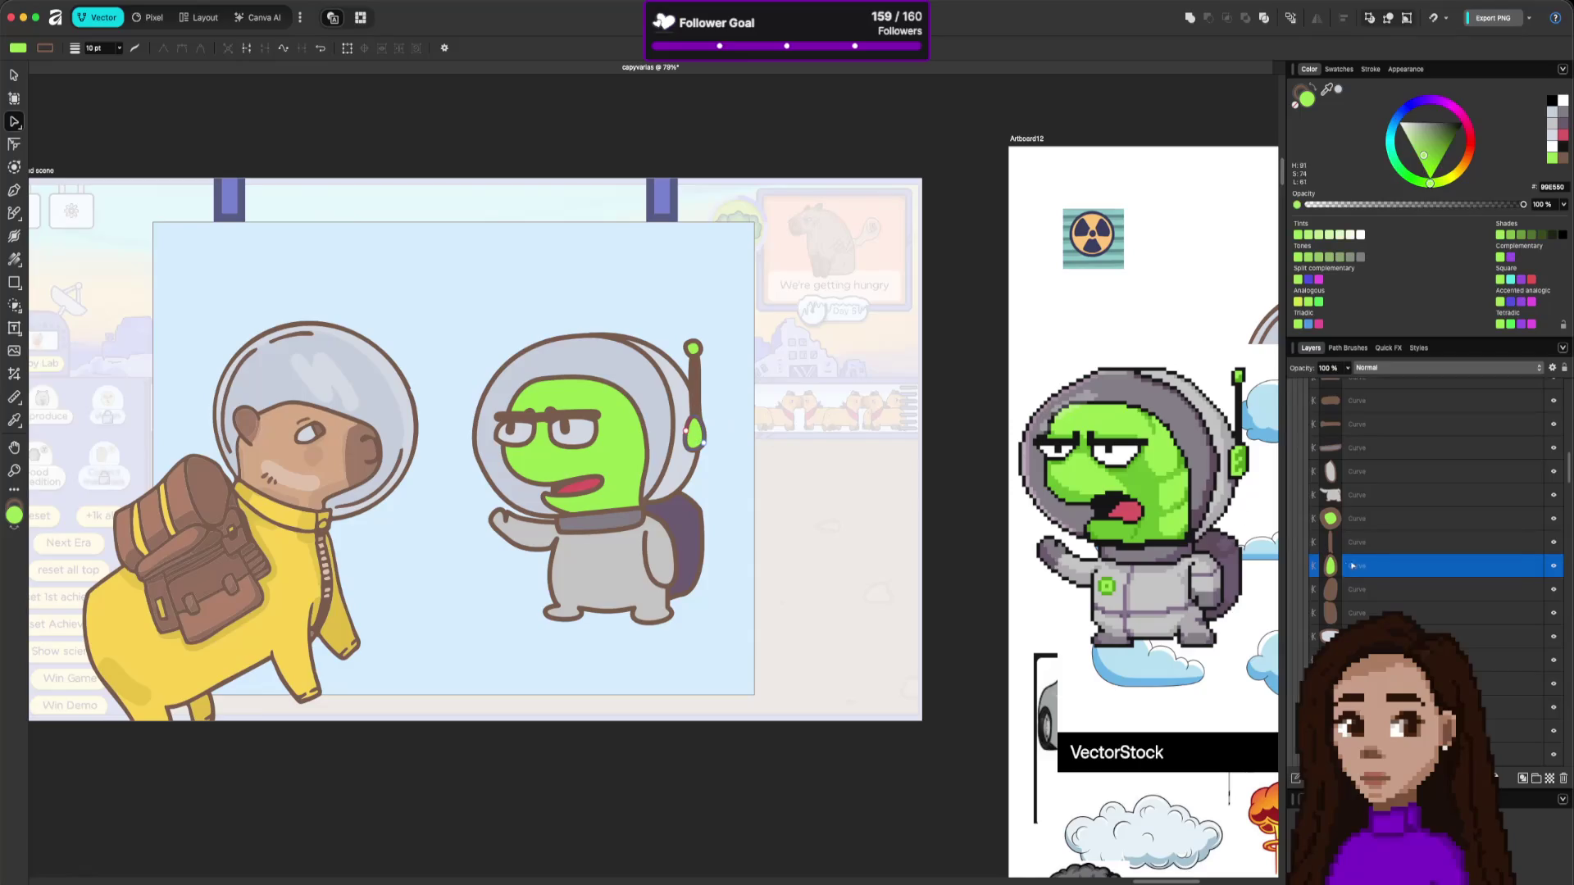
# Group the antenna bulb, stick and ball with Cmd+G and raise the group slightly.
pyautogui.keyDown('shift'); pyautogui.click(1357, 518); pyautogui.keyUp('shift')
pyautogui.press('super+g')
pyautogui.press('v')
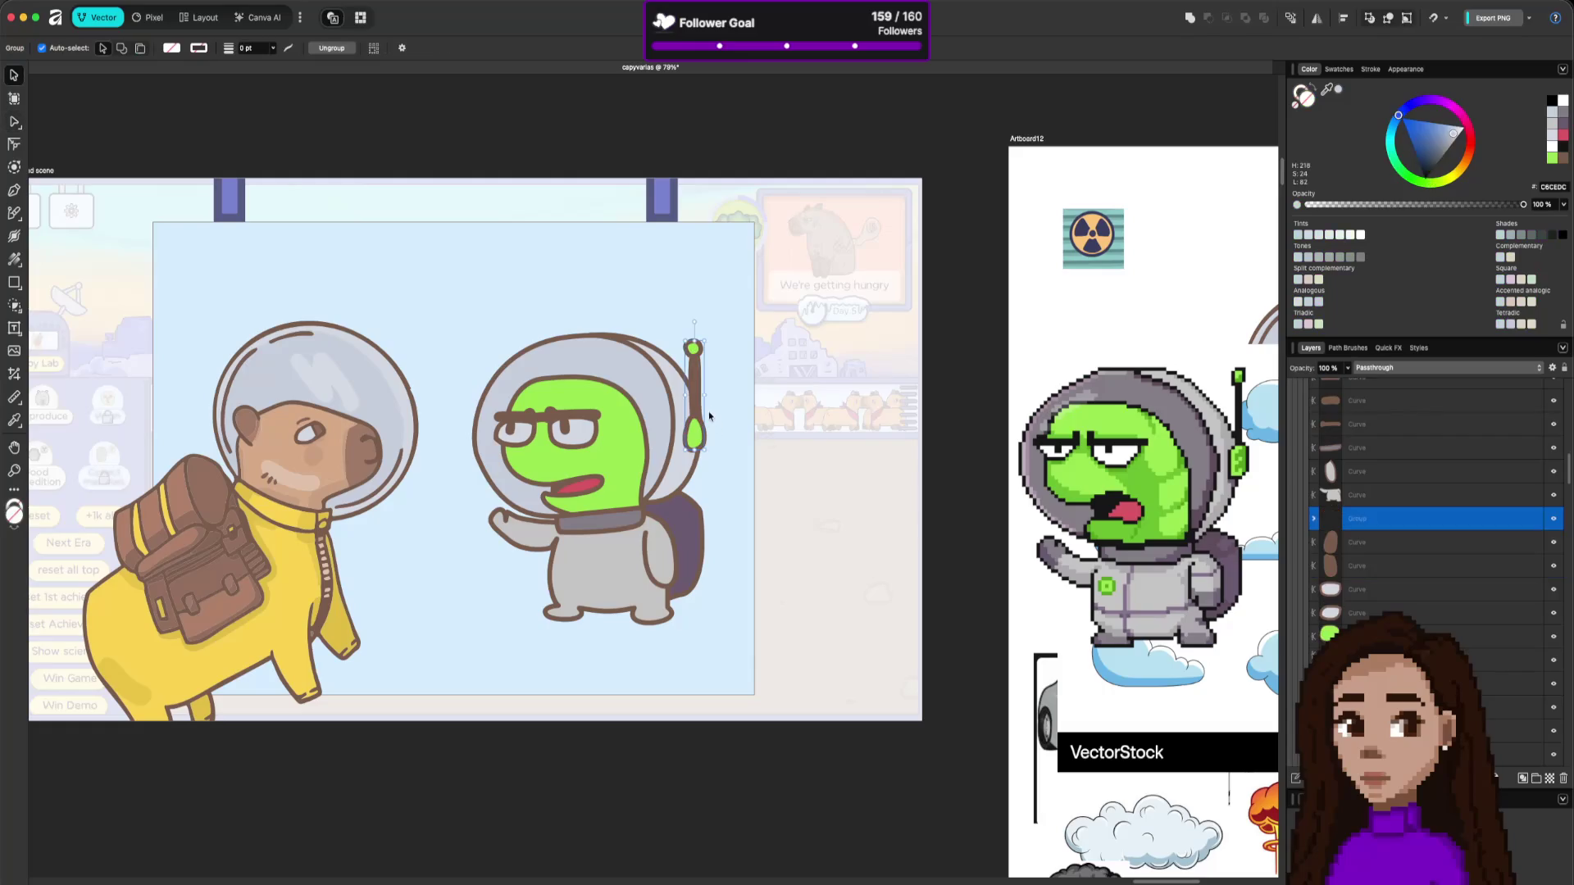
pyautogui.moveTo(694, 399); pyautogui.dragTo(689, 384)
pyautogui.click(941, 598)
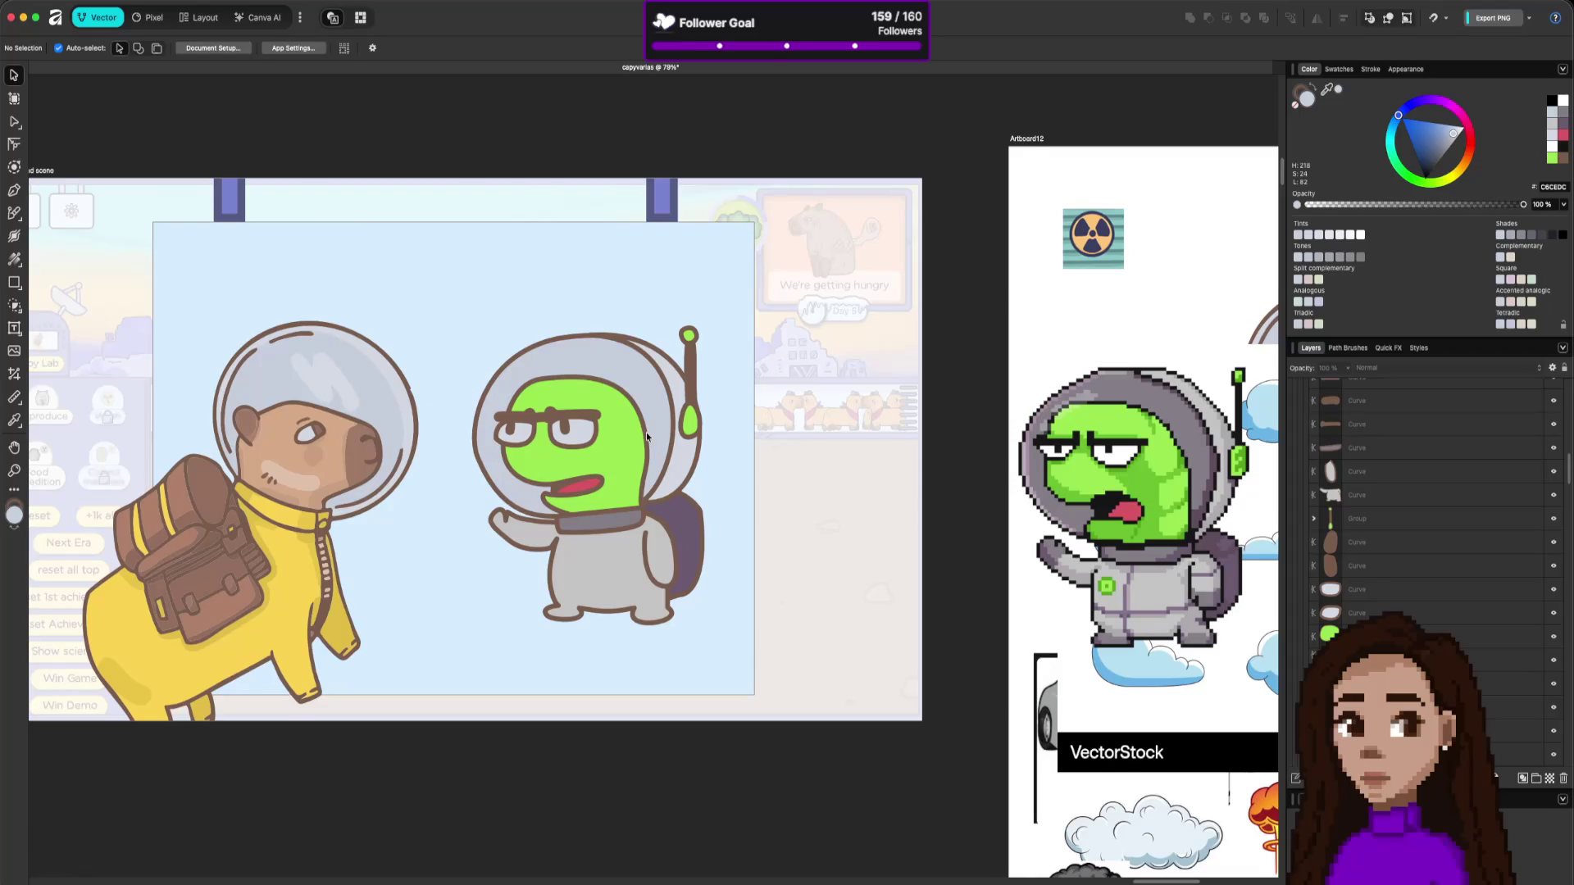
# Collapse and select the loggy layer group, then save the capyvarias document with Cmd+S.
pyautogui.scroll(-5, 646, 431)
pyautogui.scroll(4, 646, 433)
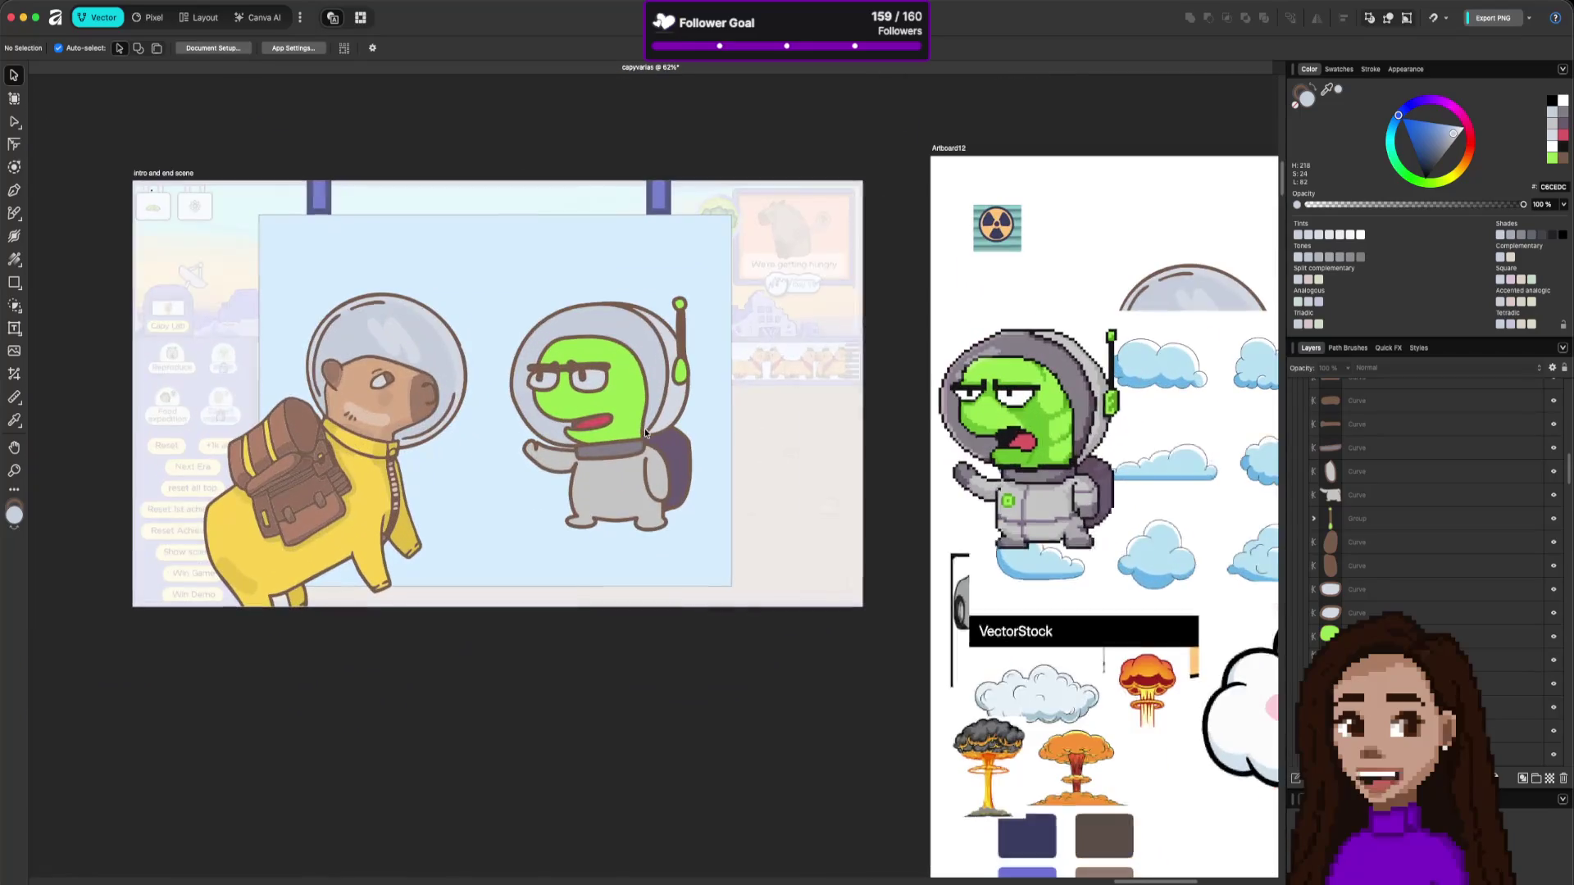
pyautogui.scroll(5, 1449, 516)
pyautogui.scroll(-1, 1394, 566)
pyautogui.click(1308, 604)
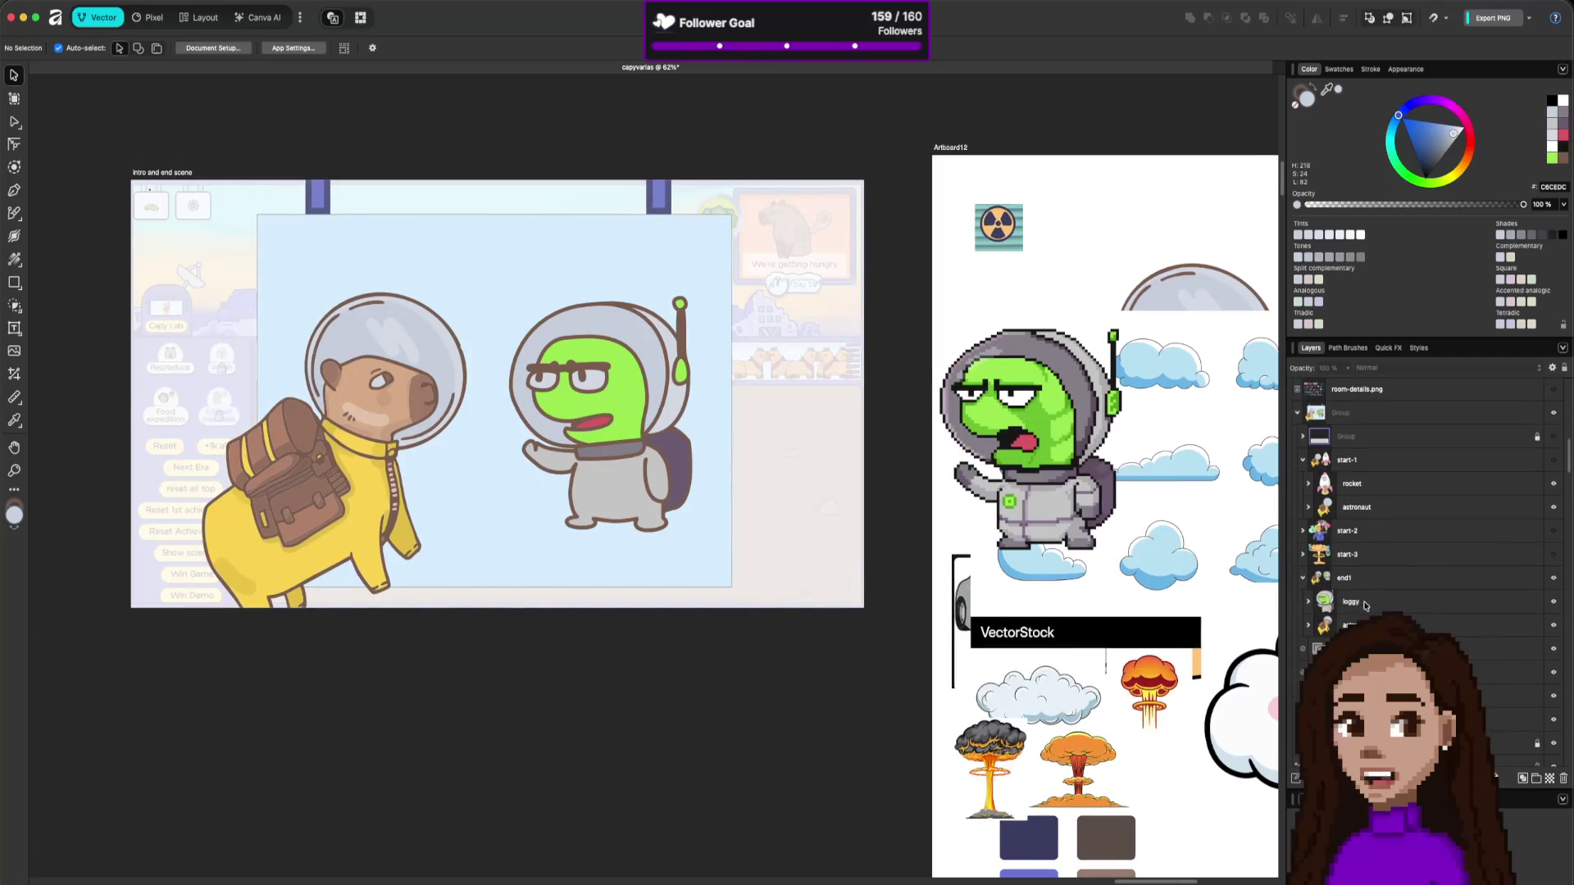
pyautogui.click(1364, 604)
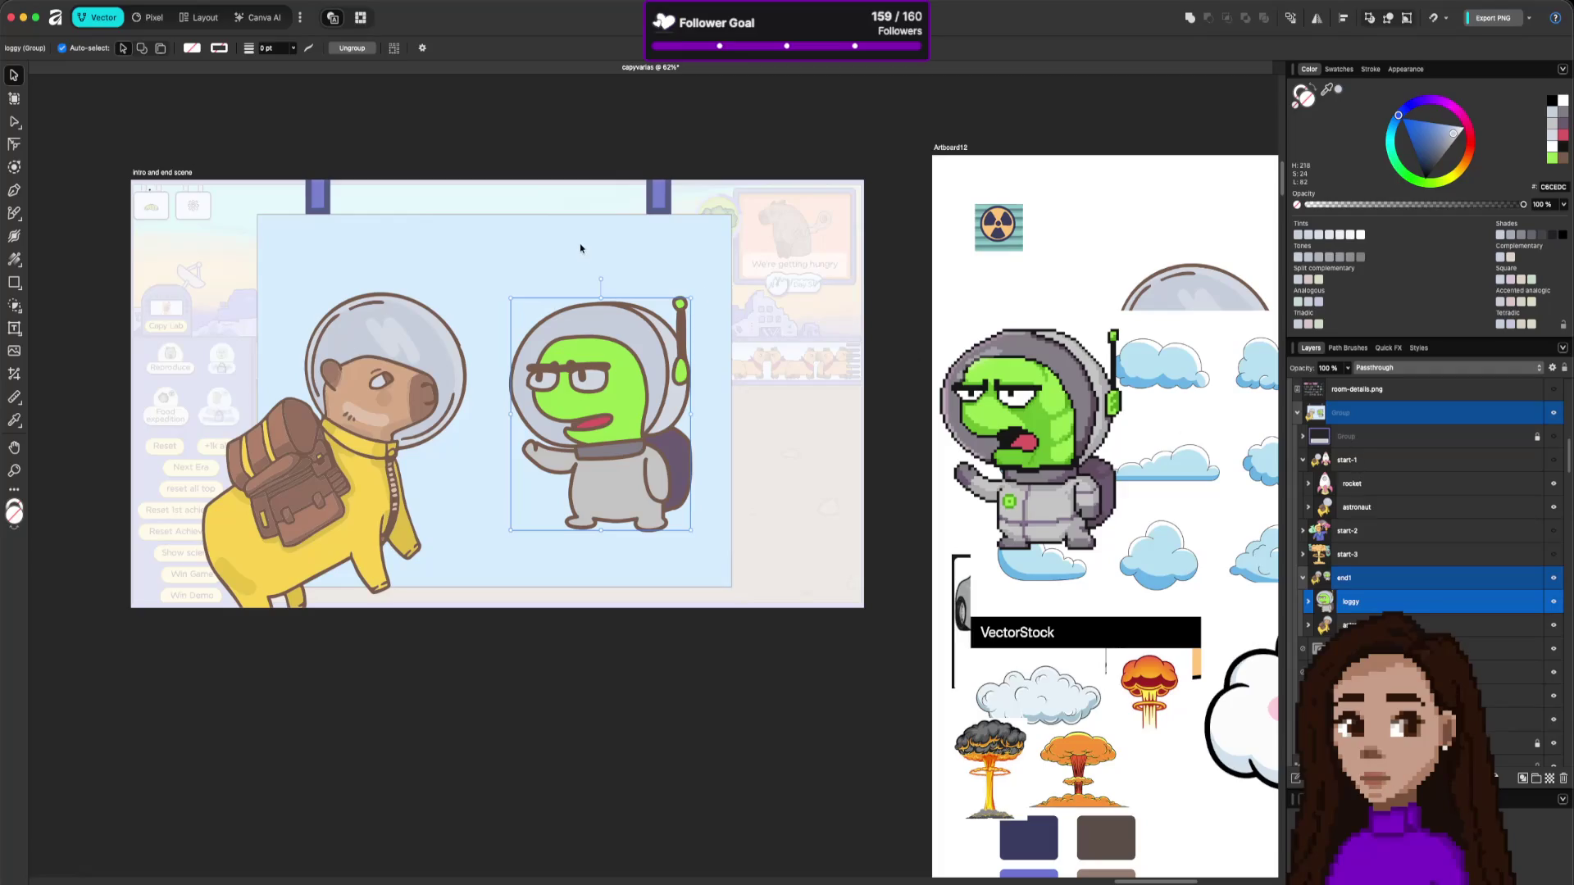
pyautogui.press('cmd+s')
pyautogui.click(1399, 577)
# Export the end1 selection as SVG (digital – small size) named end1 into the intro folder.
pyautogui.rightClick(1402, 578)
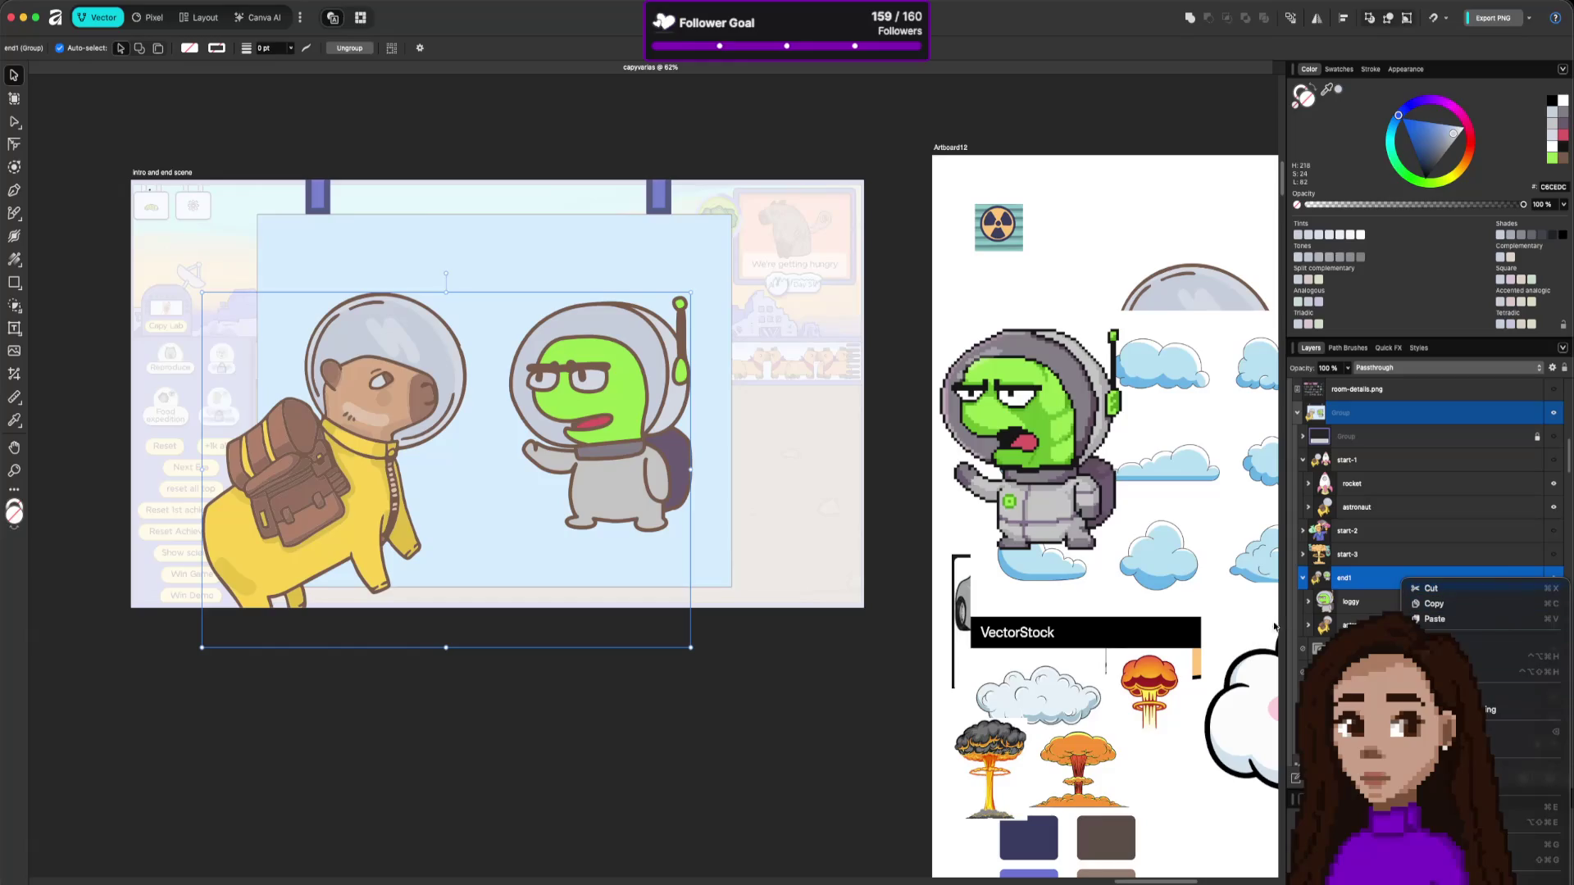
pyautogui.click(417, 233)
pyautogui.click(54, 17)
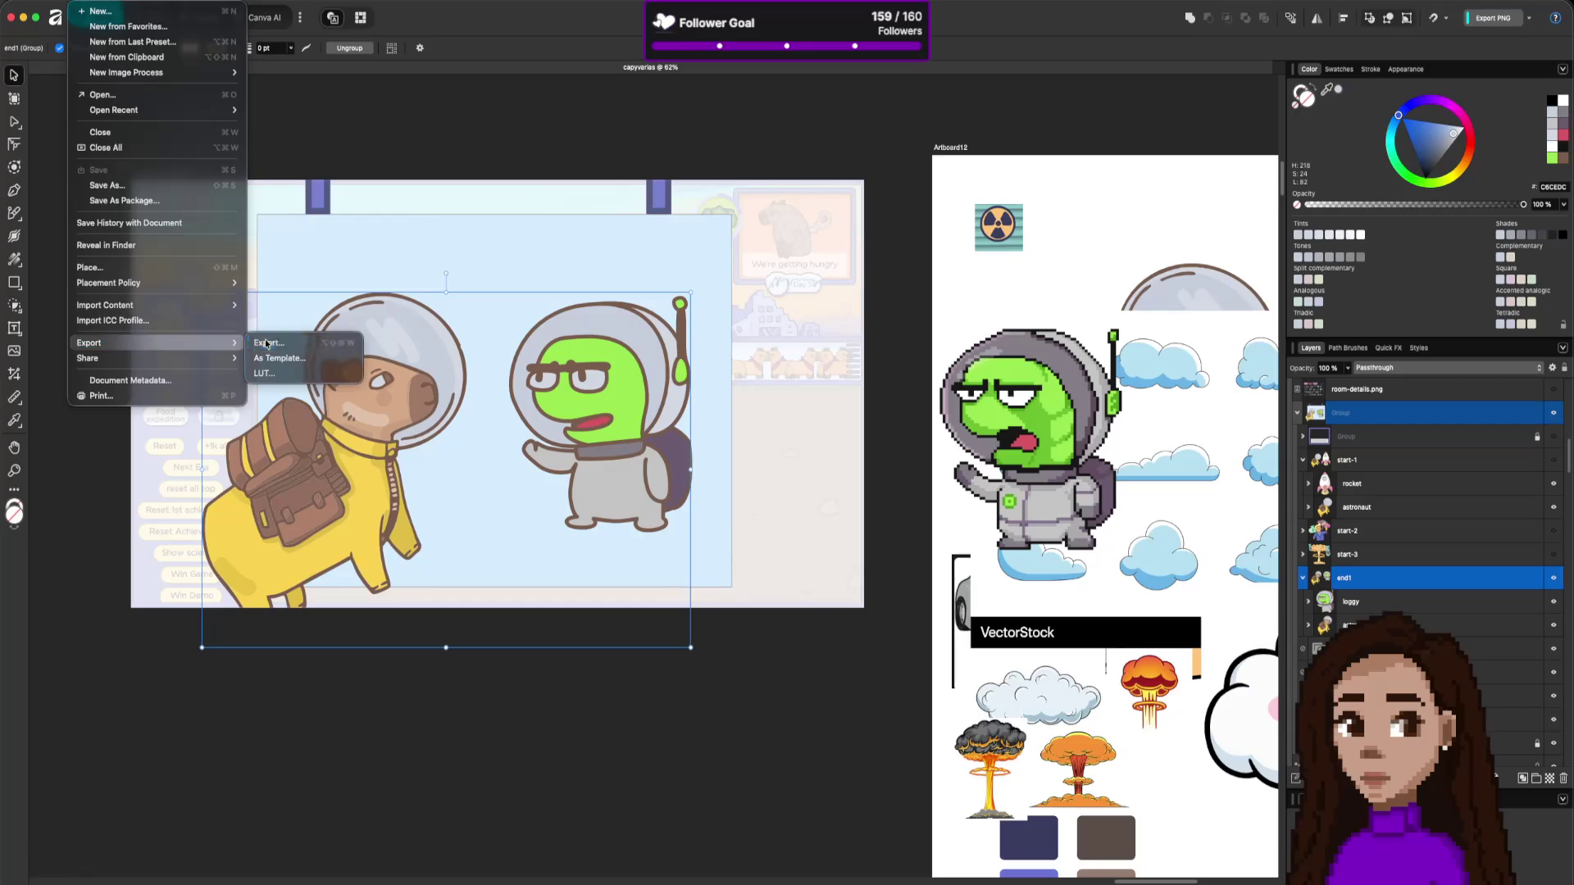
pyautogui.click(269, 342)
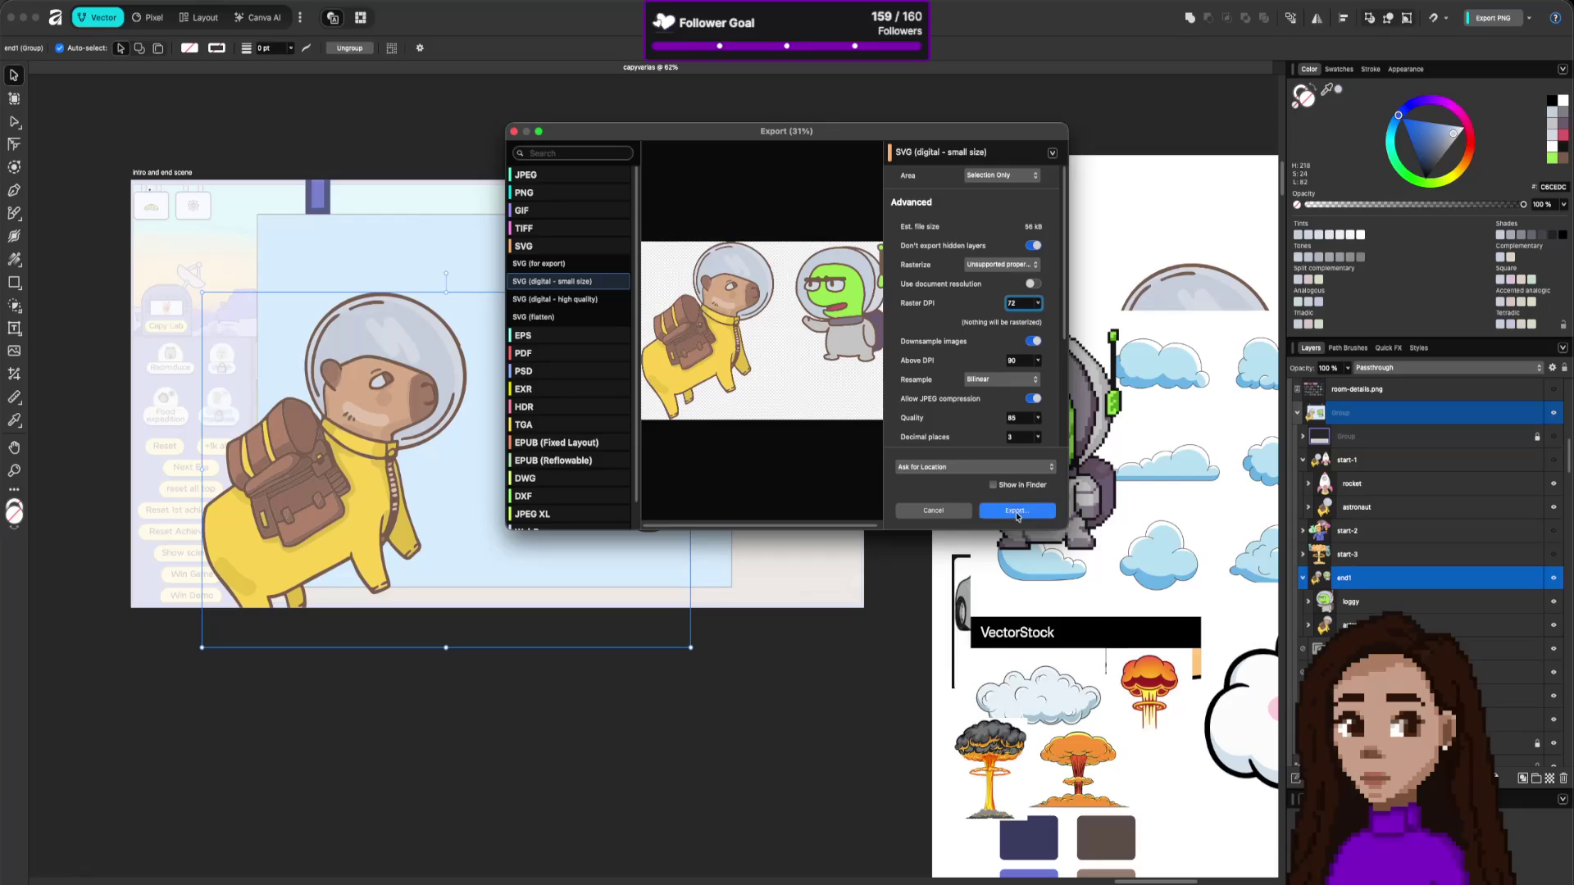
pyautogui.click(1016, 511)
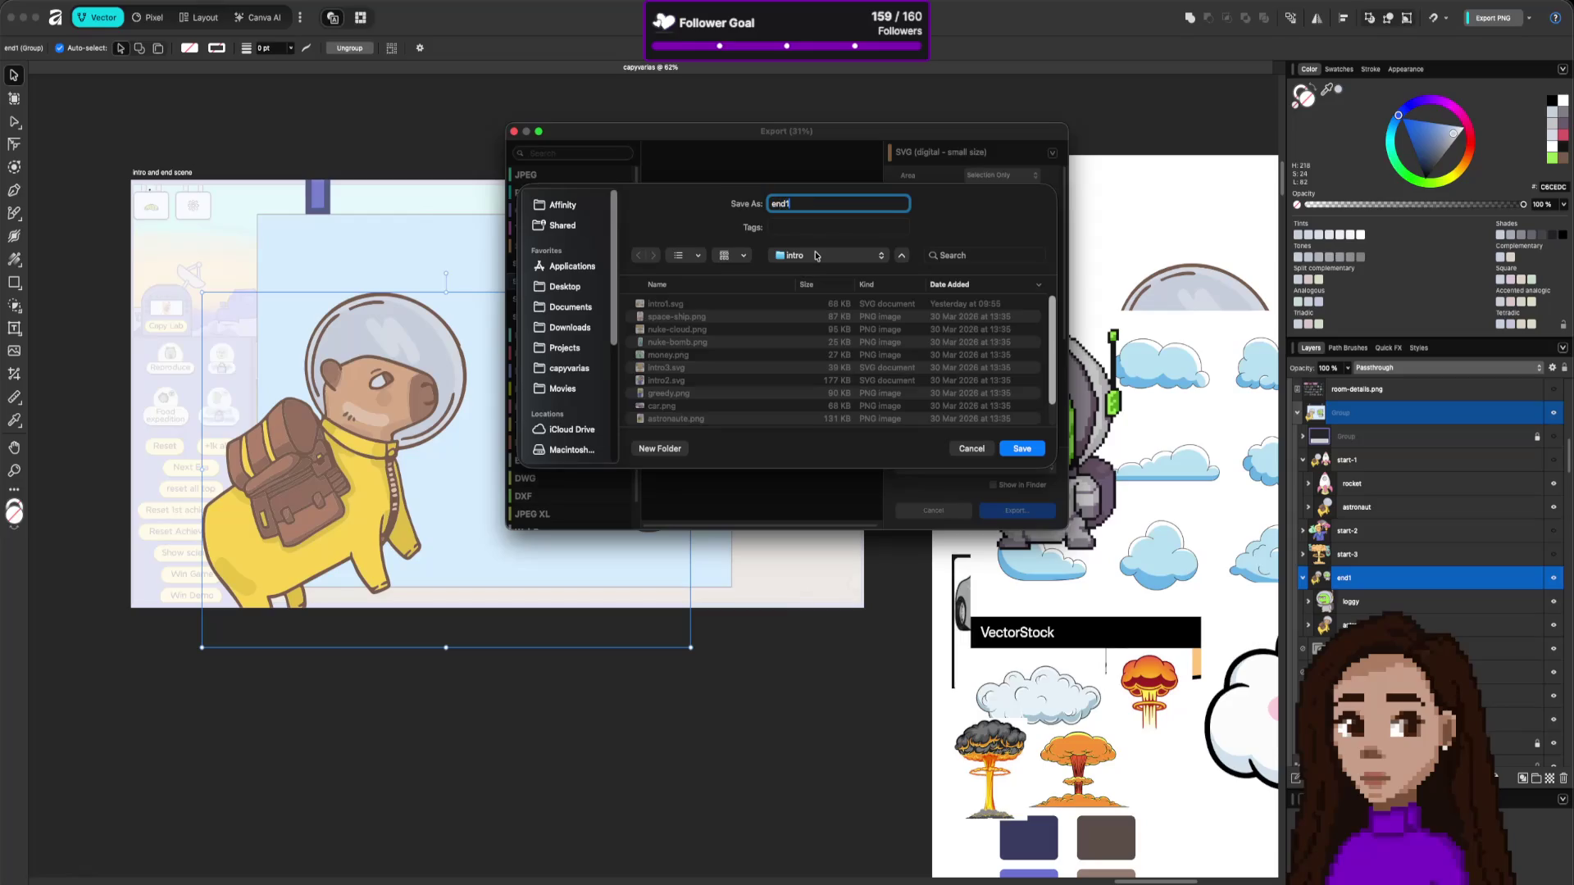
pyautogui.press('Return')
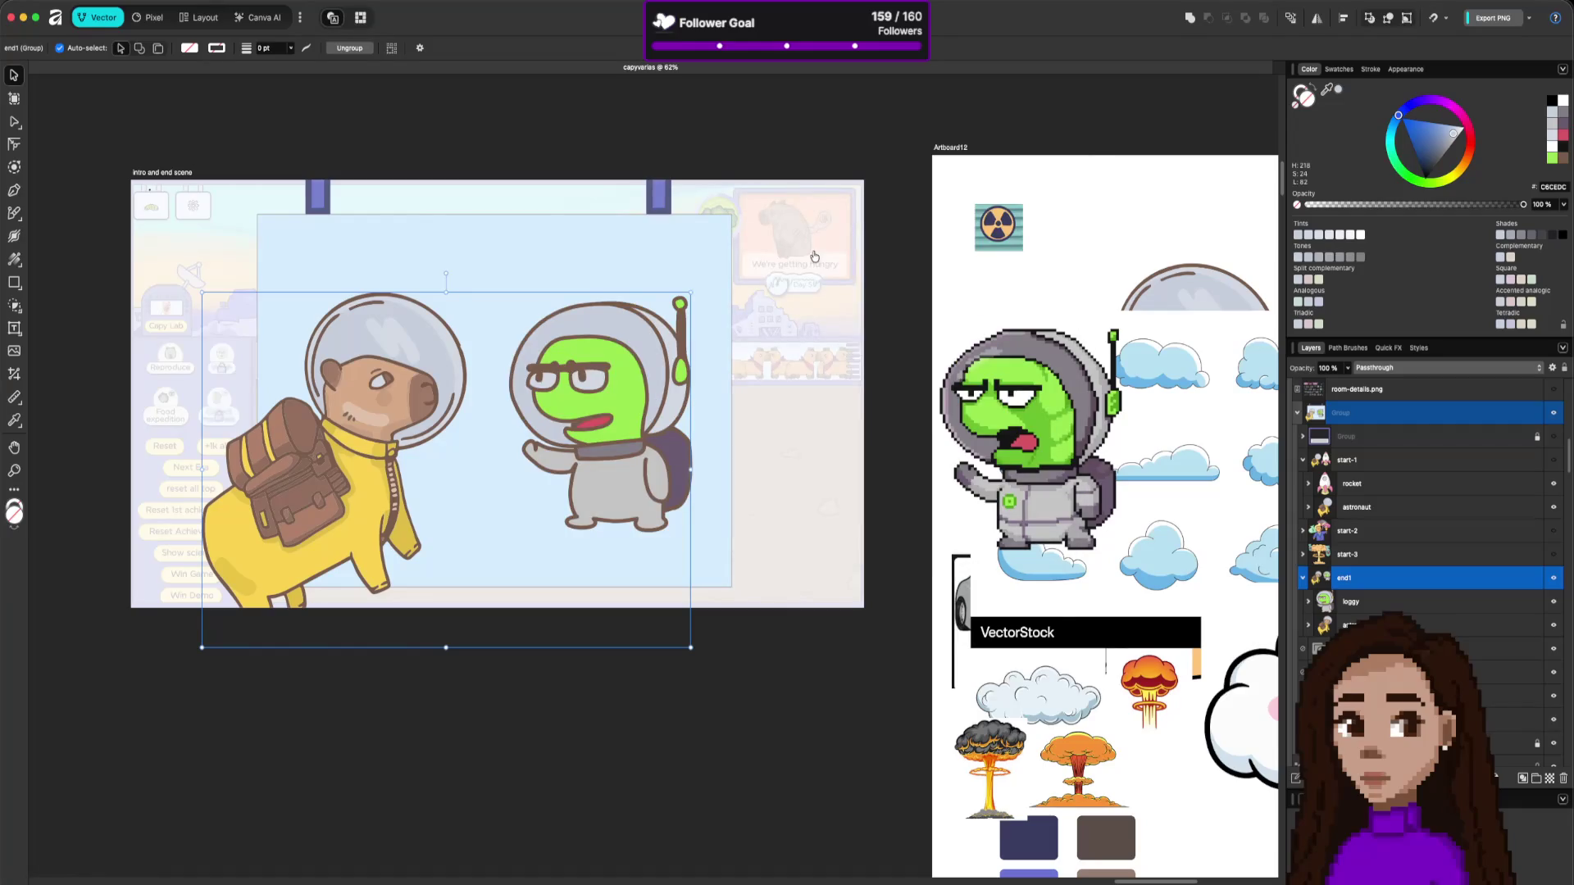
pyautogui.press('super+Tab')
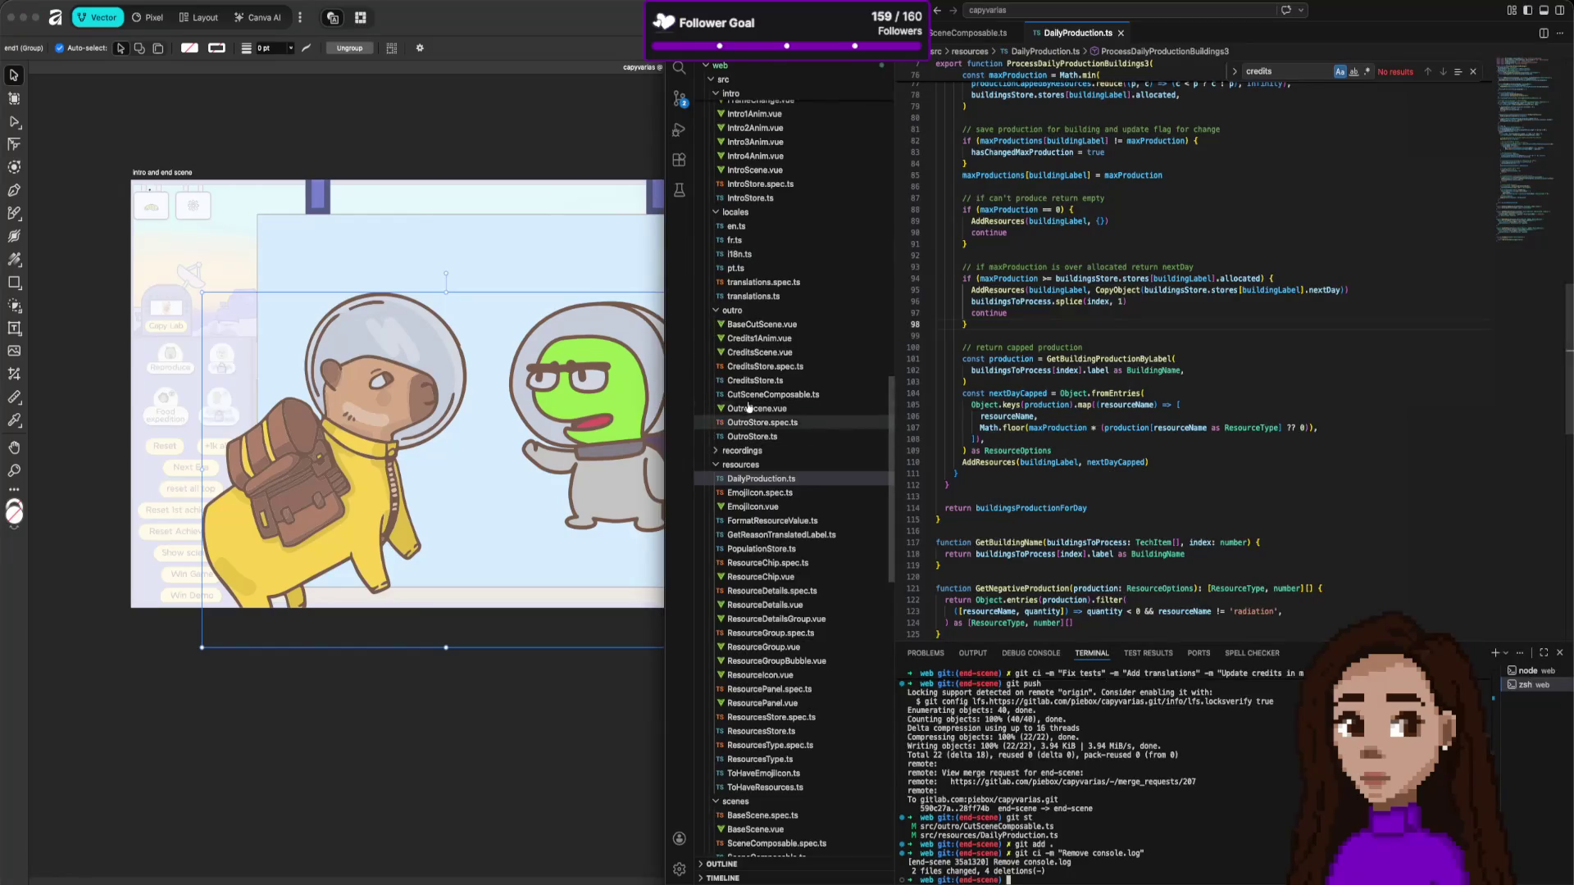
# Copy Intro1Anim.vue into the src/outro folder and rename the copy Outro1Anim.vue.
pyautogui.scroll(3, 754, 303)
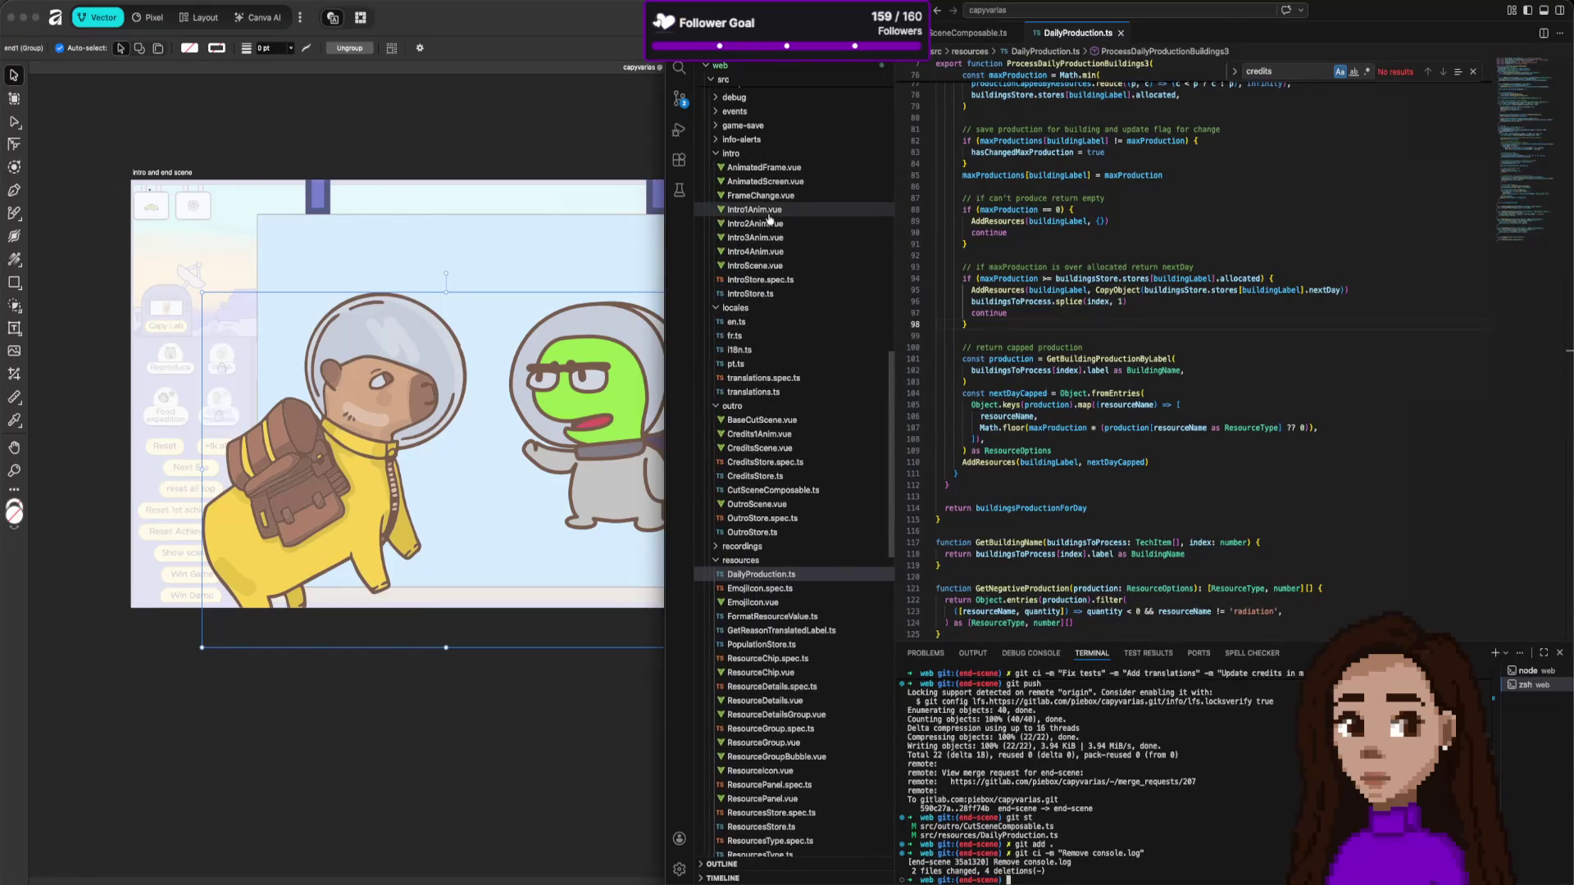
pyautogui.click(768, 213)
pyautogui.click(1167, 279)
pyautogui.press('super+a')
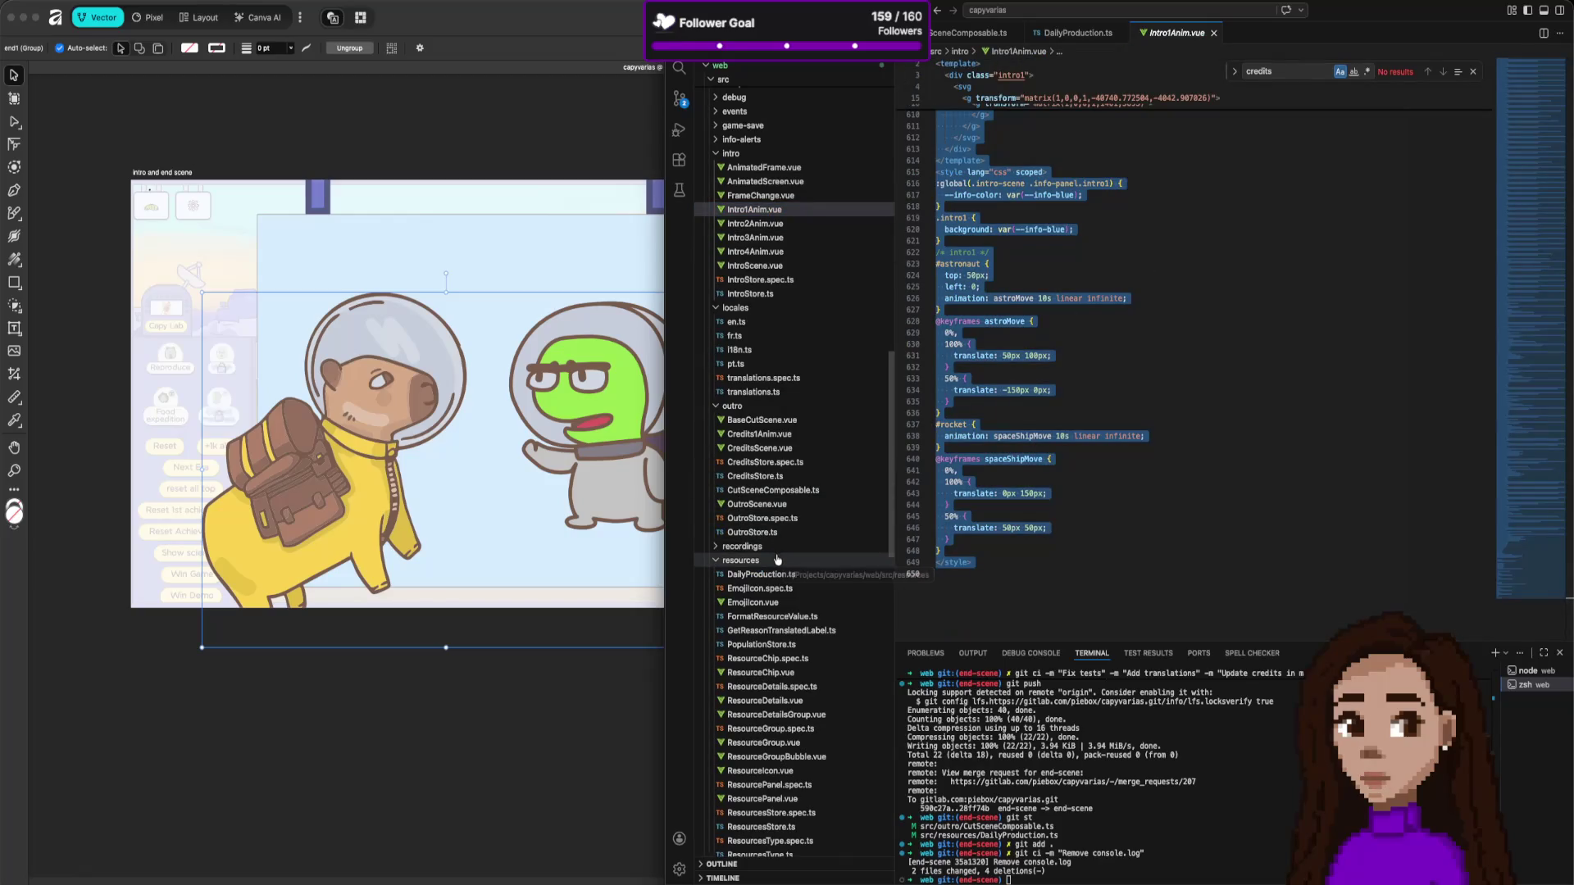
pyautogui.click(783, 210)
pyautogui.click(759, 419)
pyautogui.press('super+v')
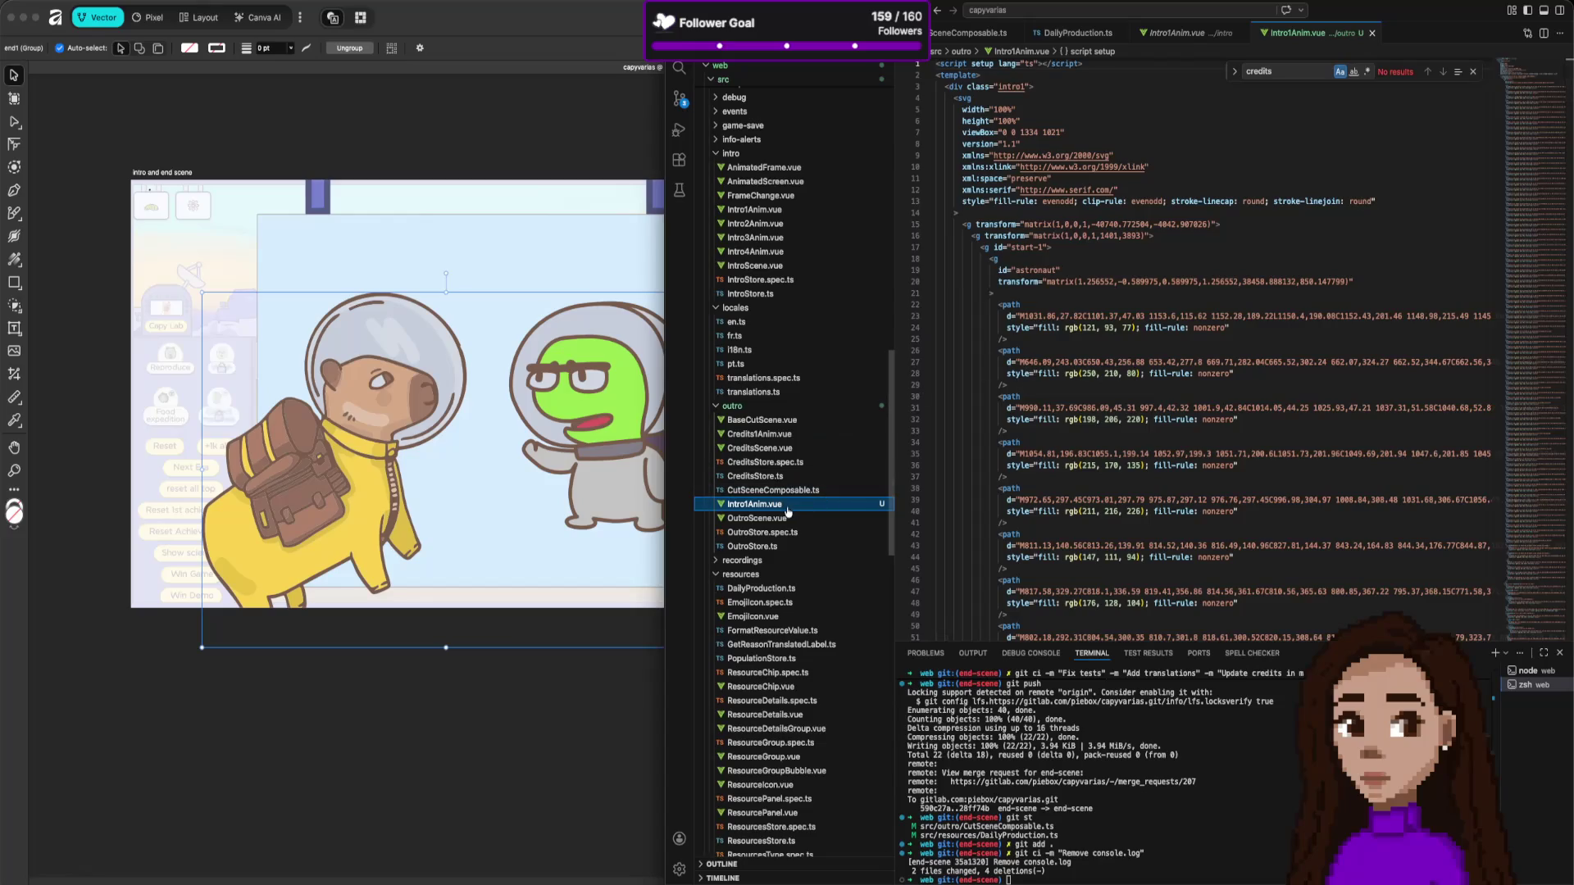
pyautogui.rightClick(786, 510)
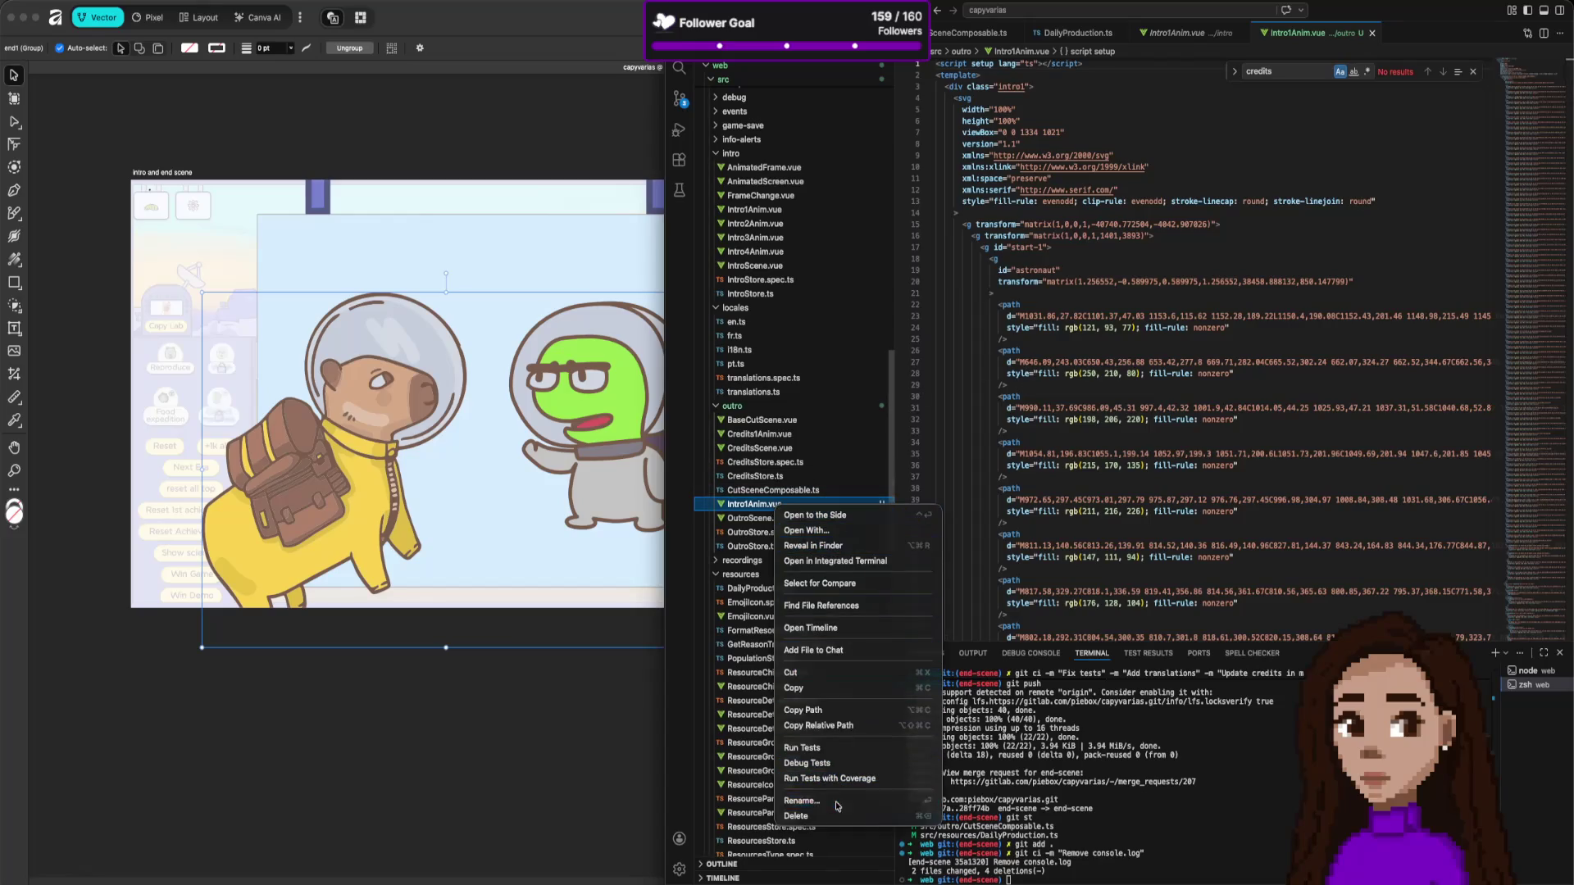
pyautogui.click(801, 801)
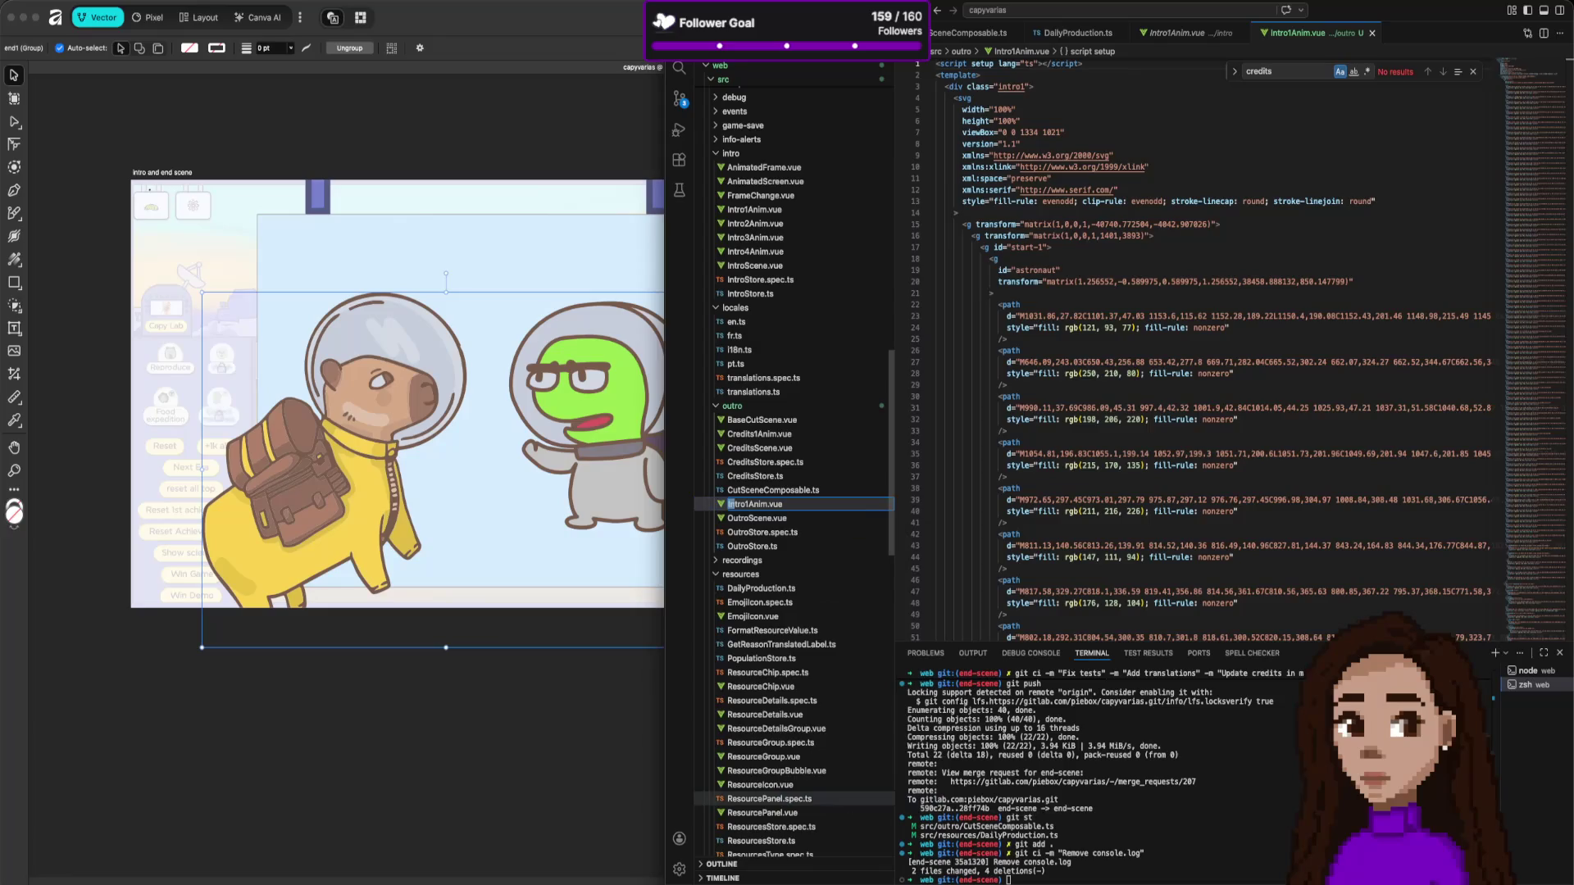
pyautogui.write('Ou')
pyautogui.press('Return')
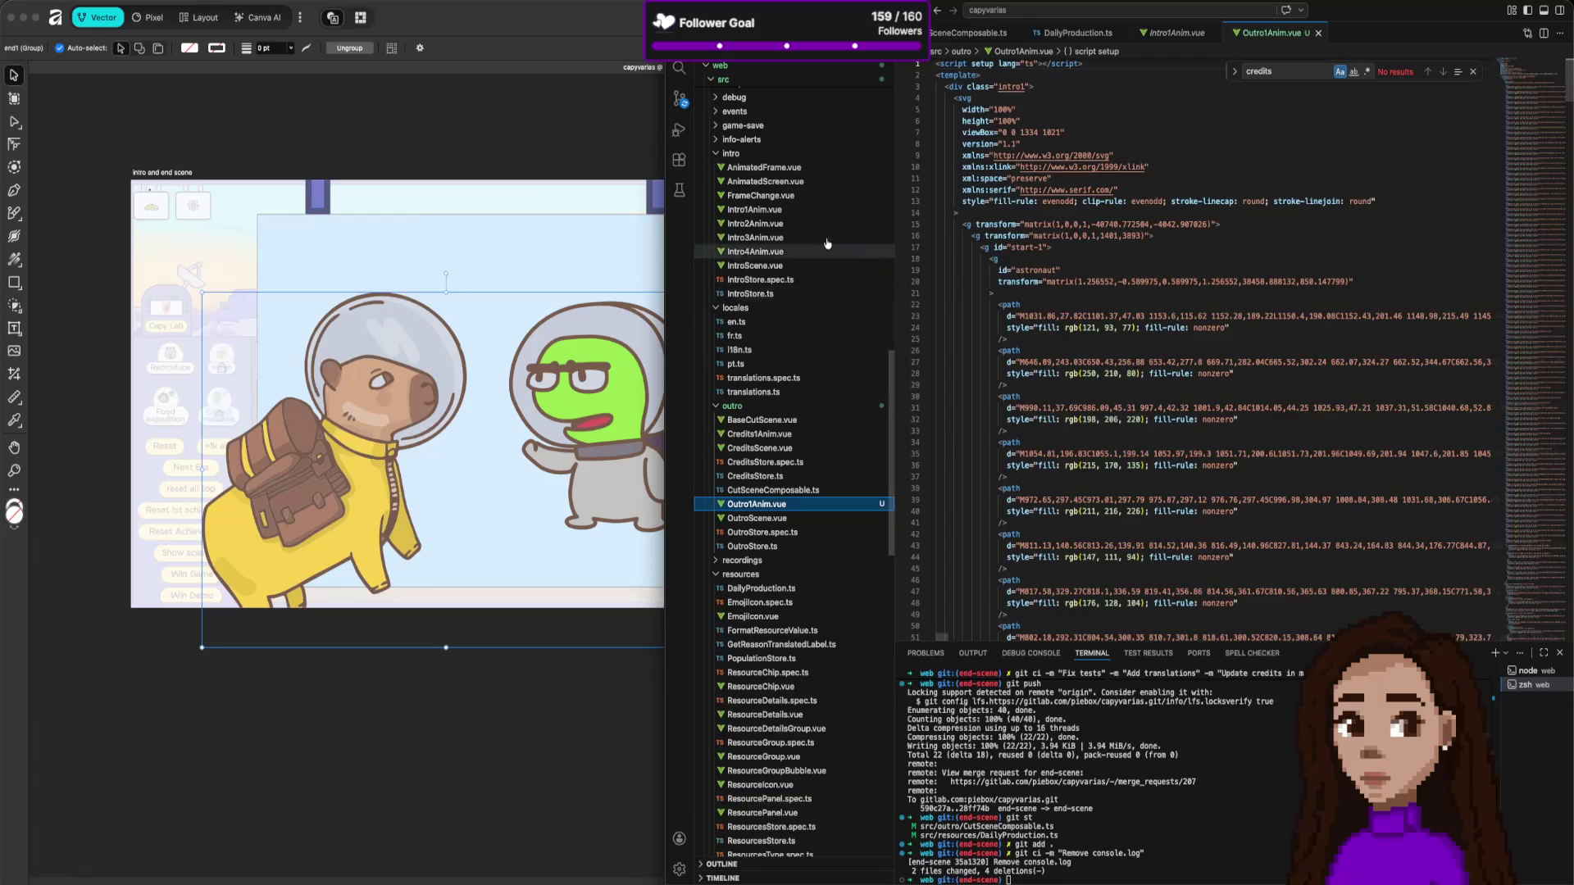
# Open public/intro/end1.svg with the plain Text Editor.
pyautogui.scroll(15, 814, 245)
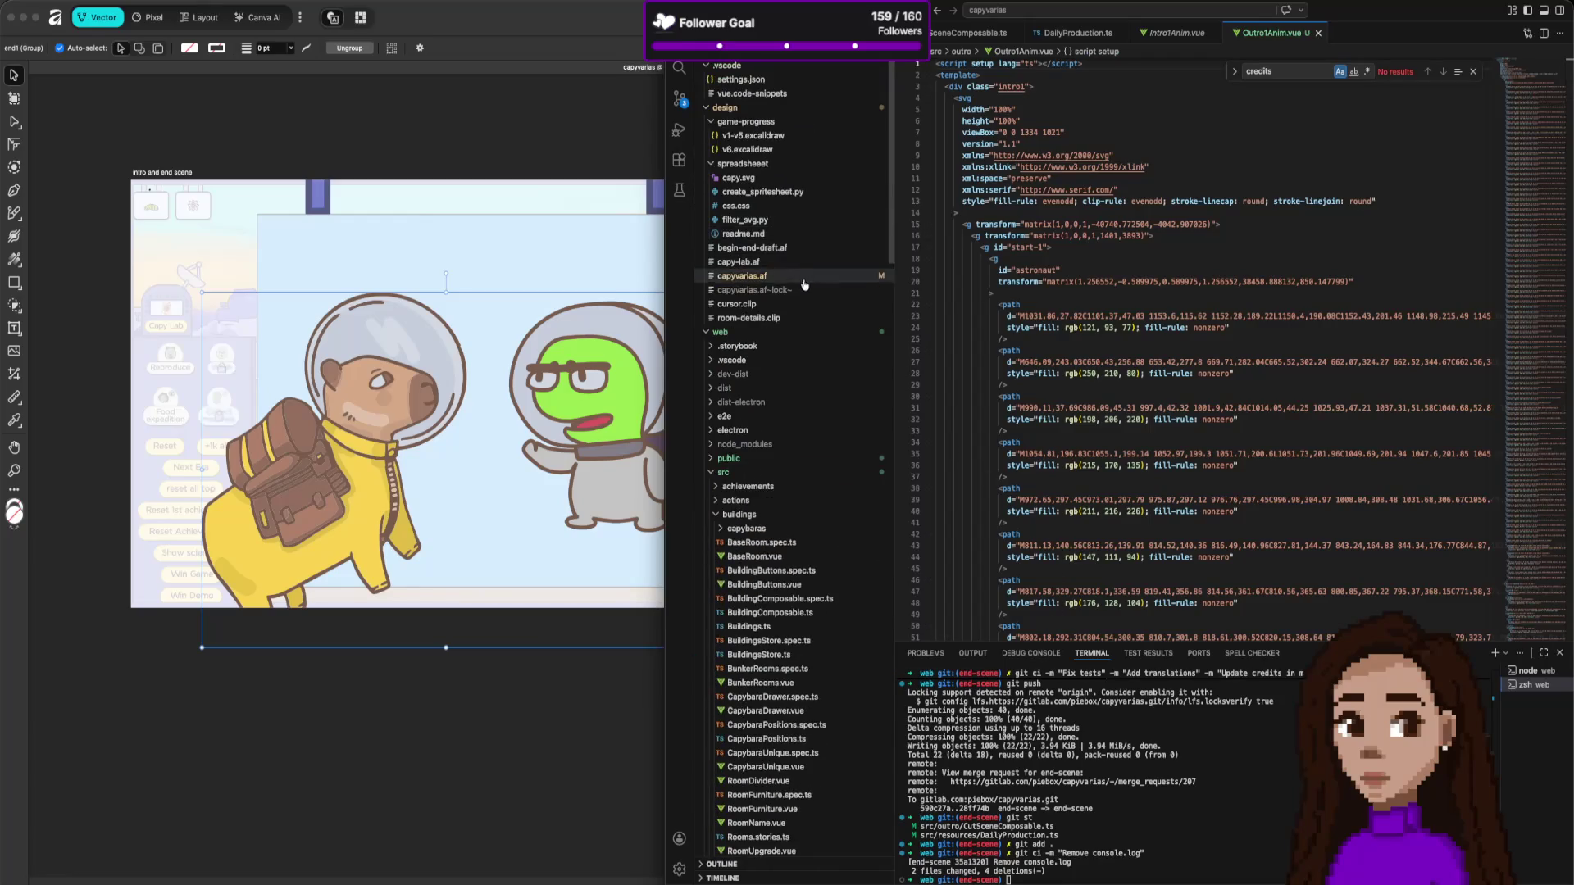
pyautogui.click(768, 458)
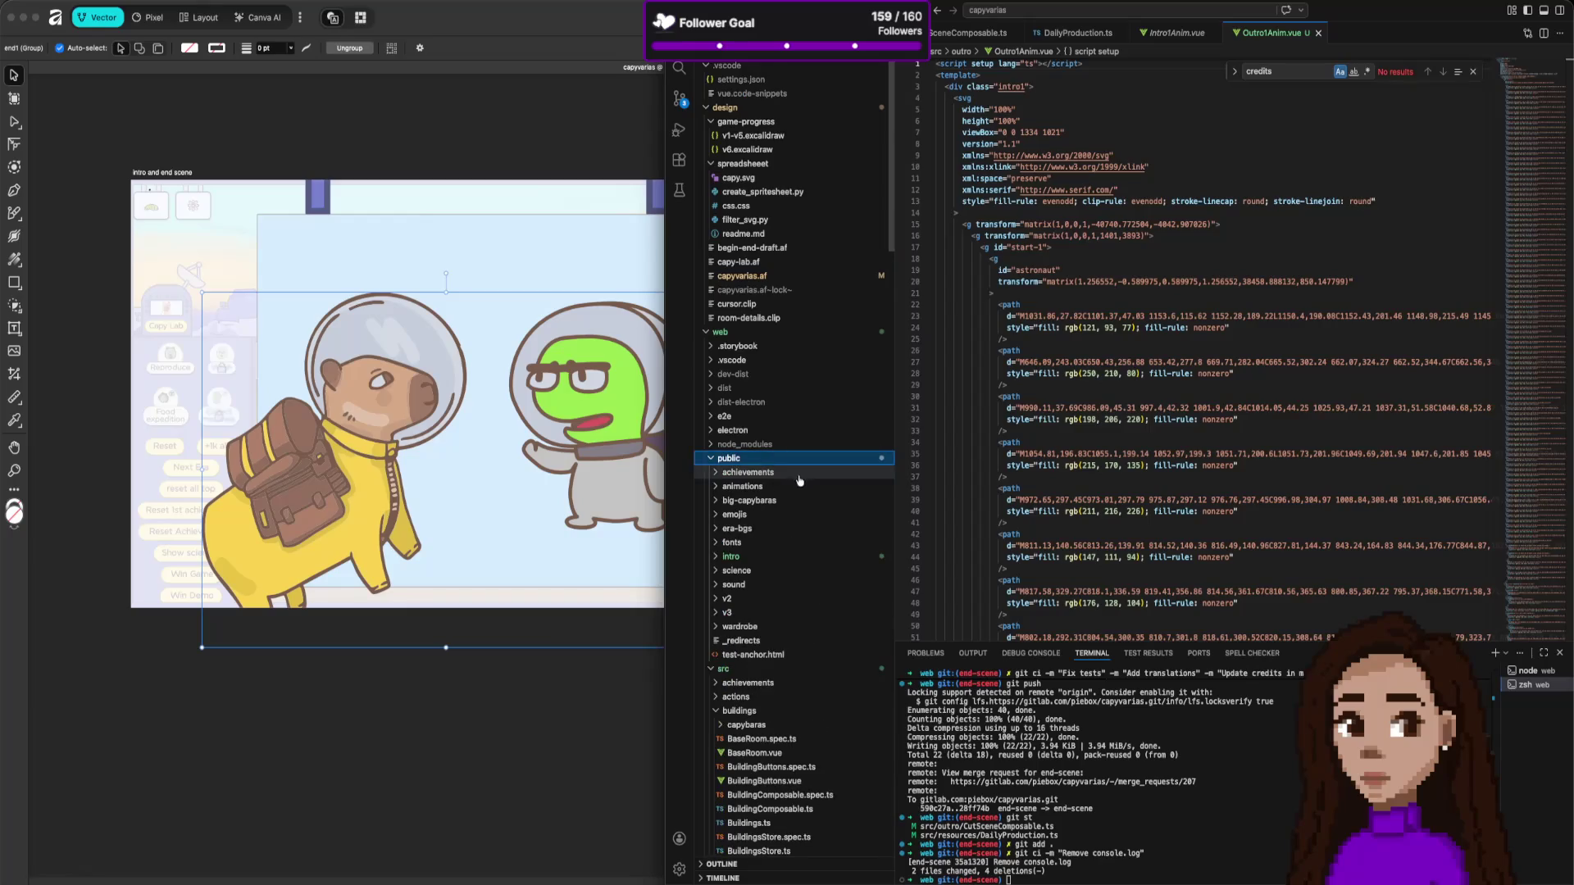
pyautogui.click(772, 557)
pyautogui.scroll(-3, 800, 565)
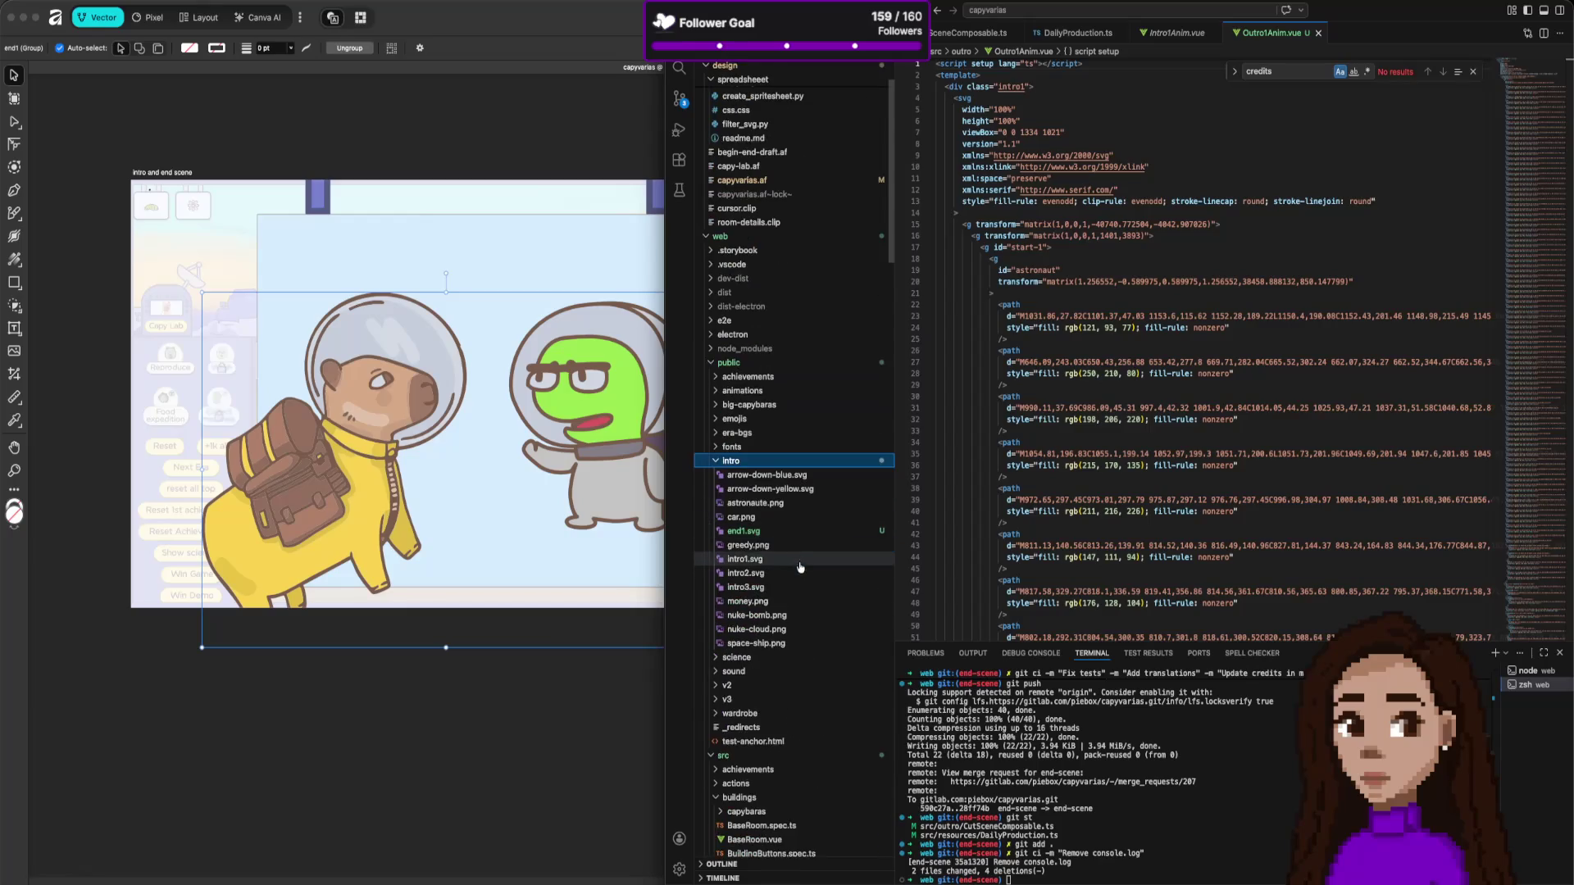
pyautogui.rightClick(789, 533)
pyautogui.click(859, 557)
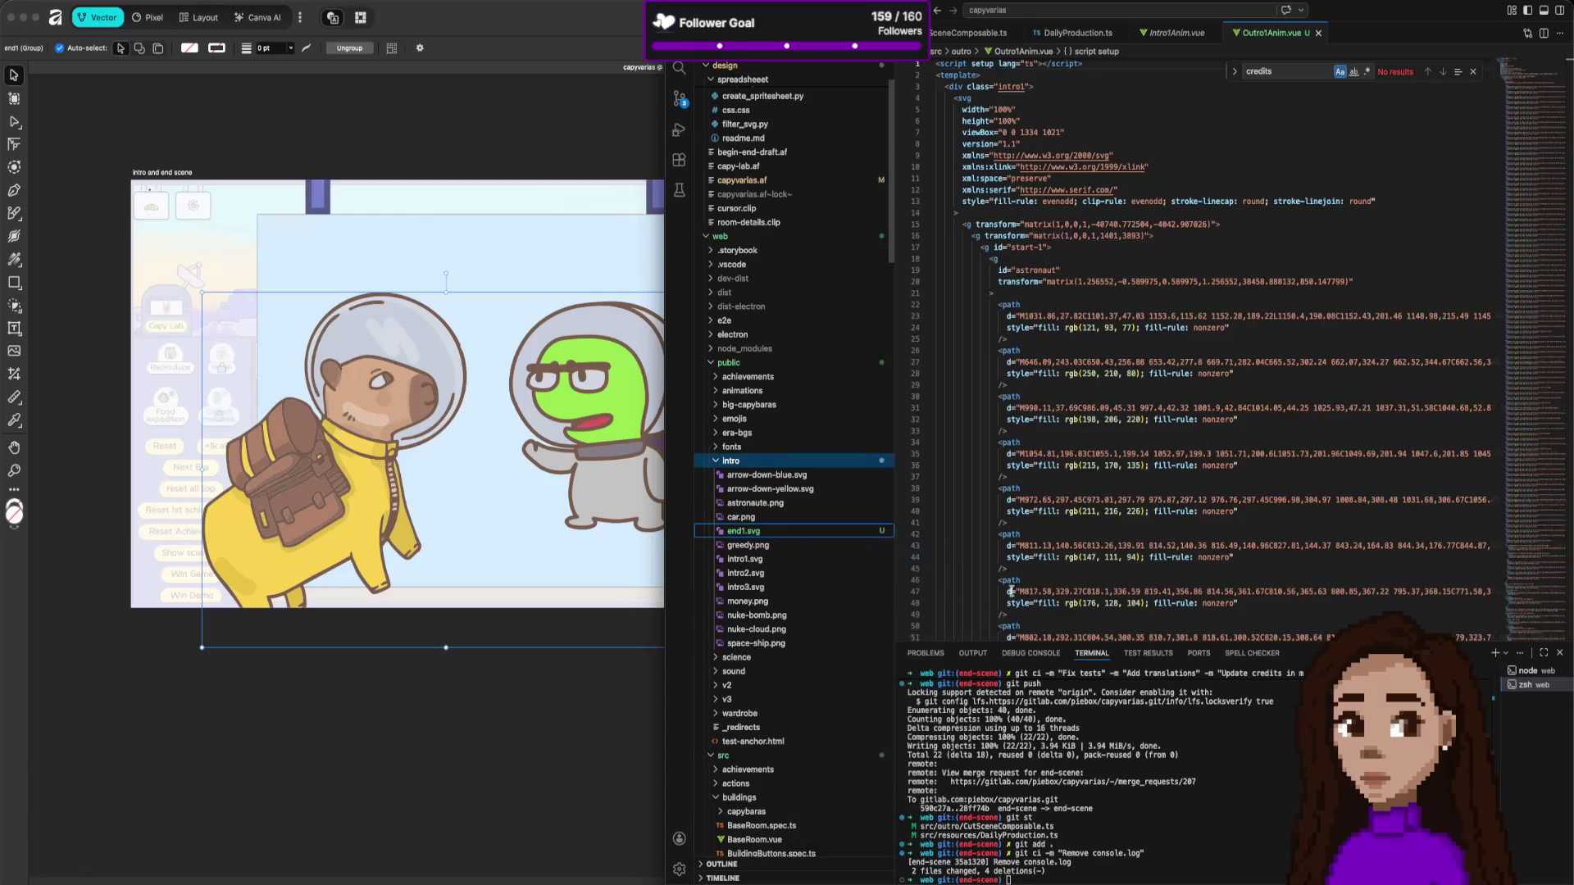
pyautogui.click(1031, 50)
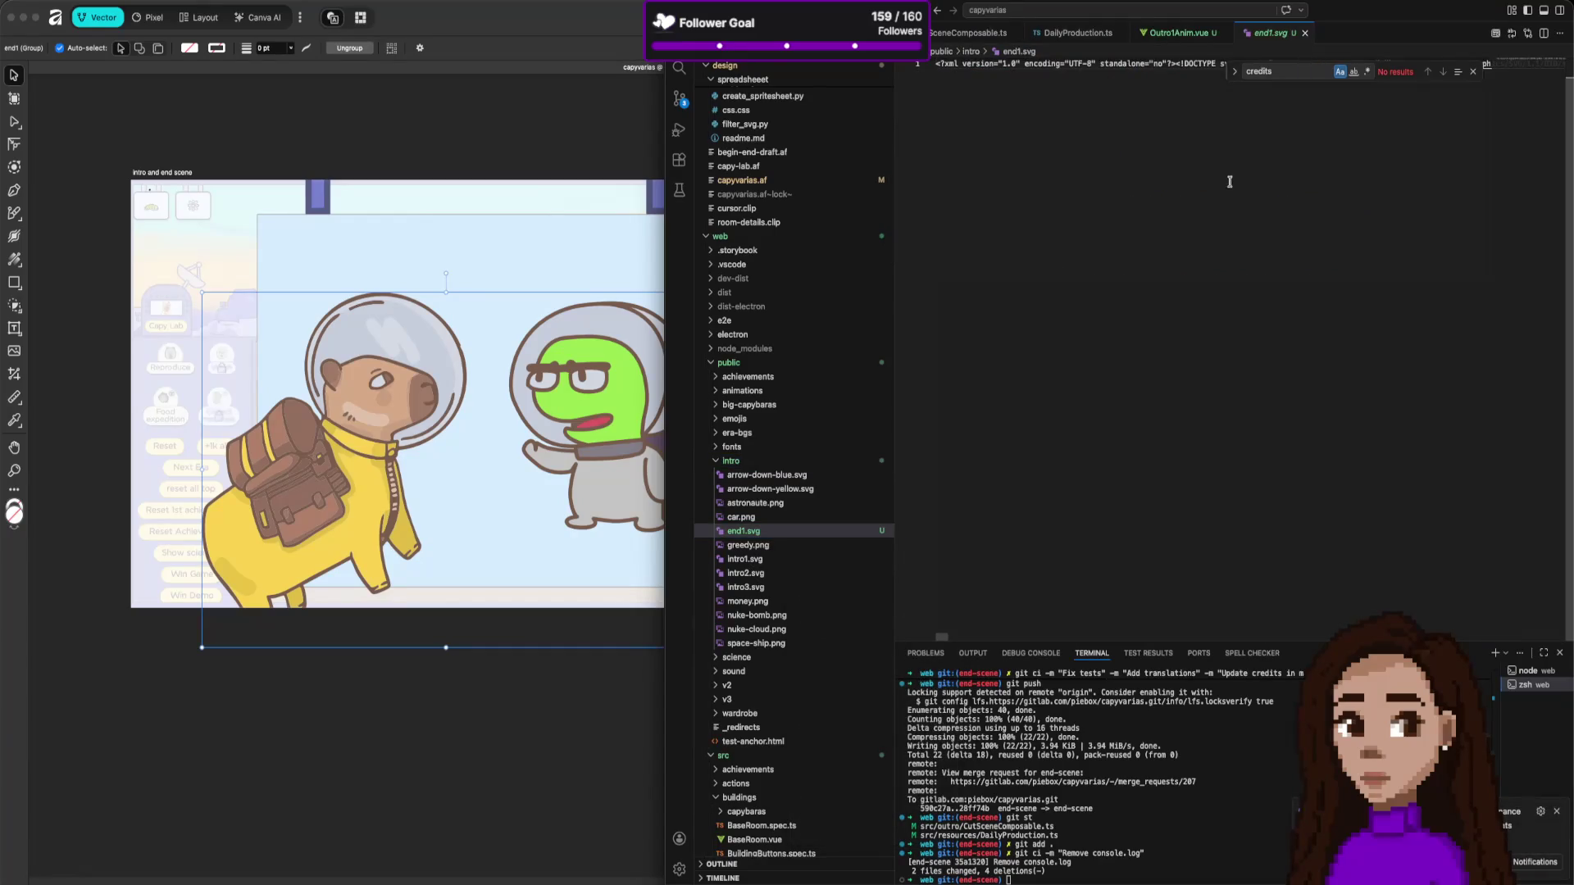
# Format end1.svg into readable XML, copy all its markup and close it.
pyautogui.press('super+p')
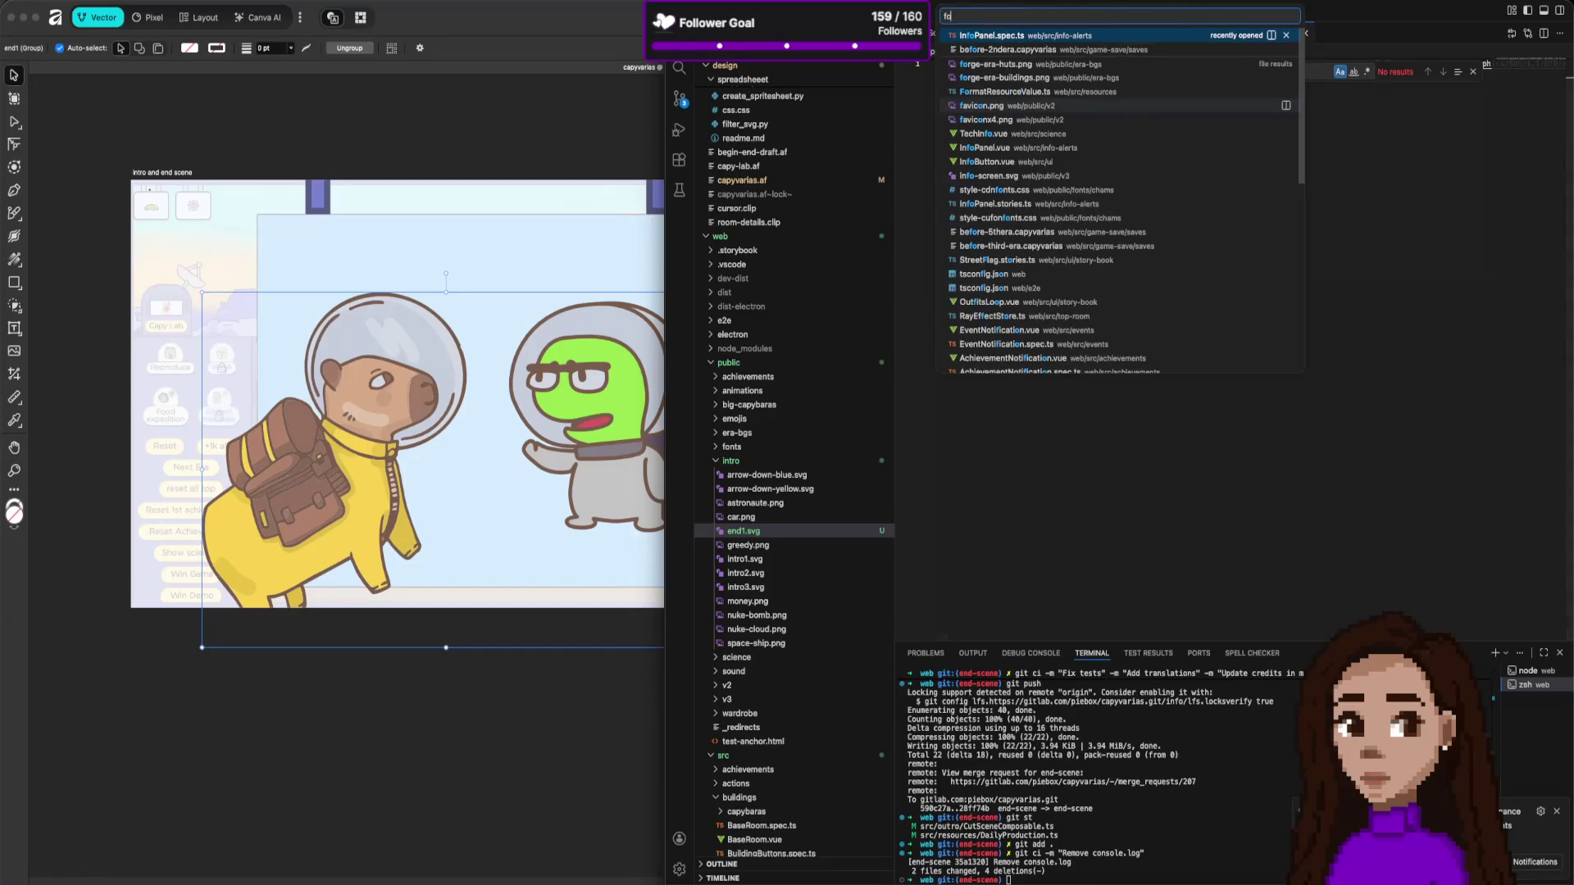
pyautogui.write('>format')
pyautogui.press('Return')
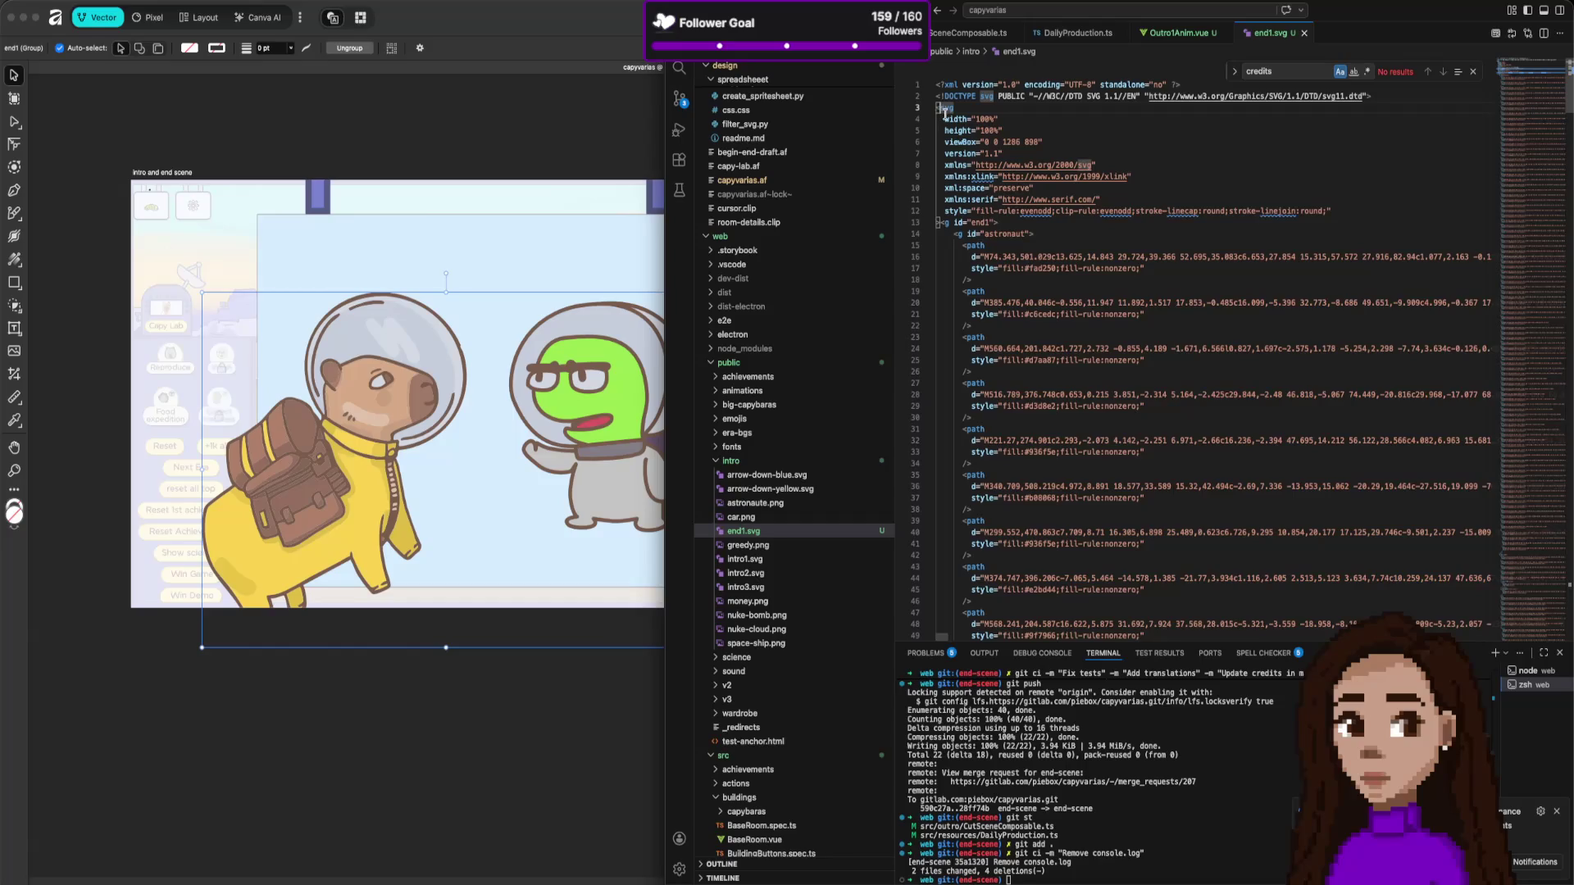
pyautogui.scroll(-20, 998, 281)
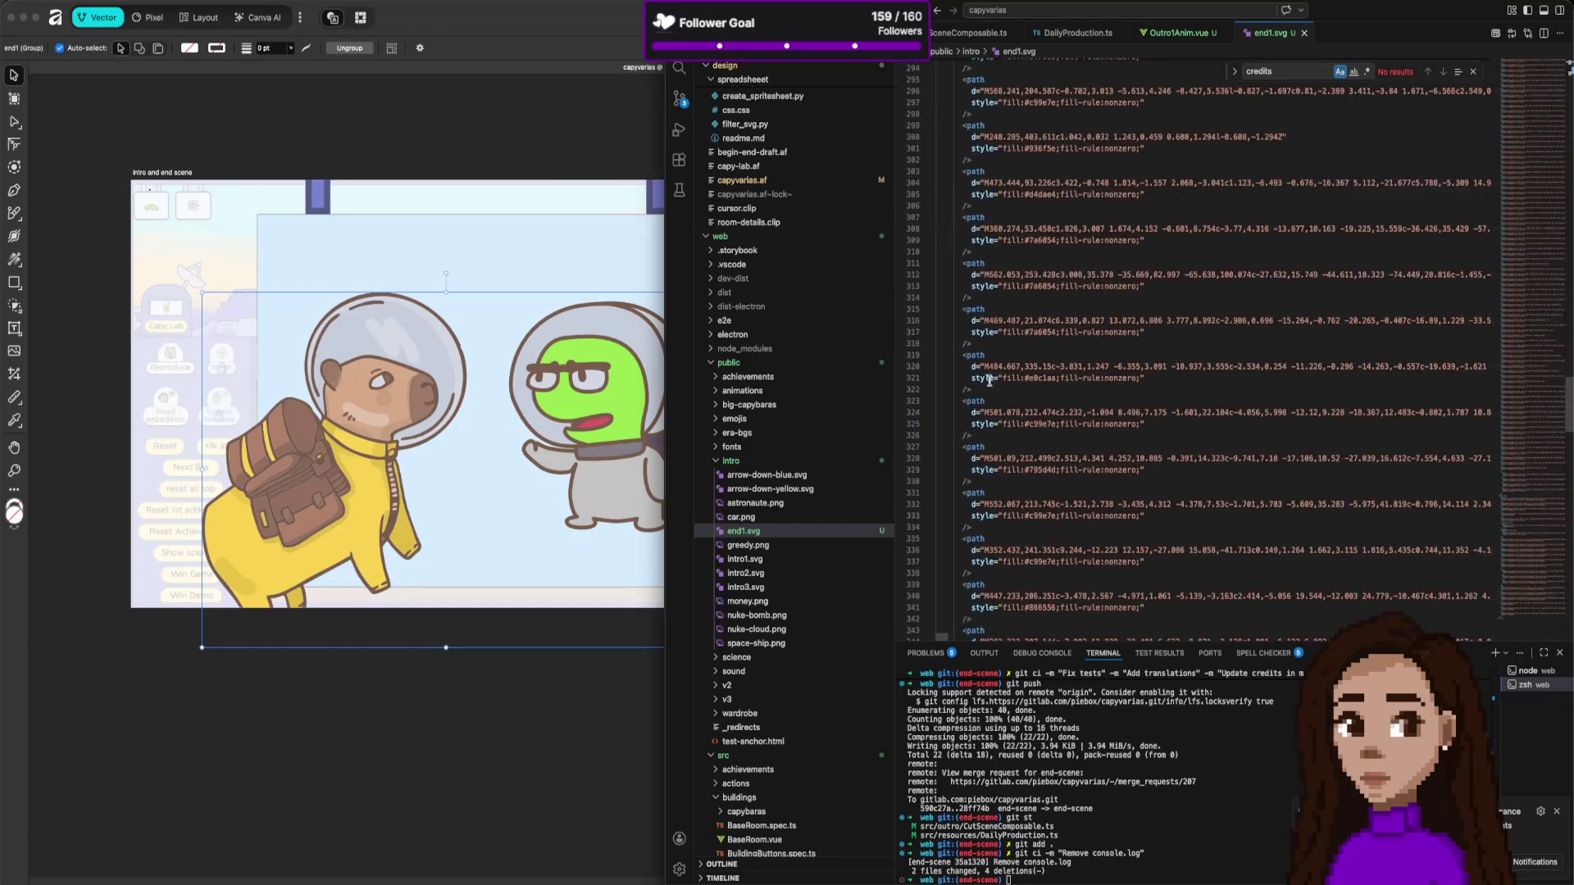
pyautogui.press('super+a')
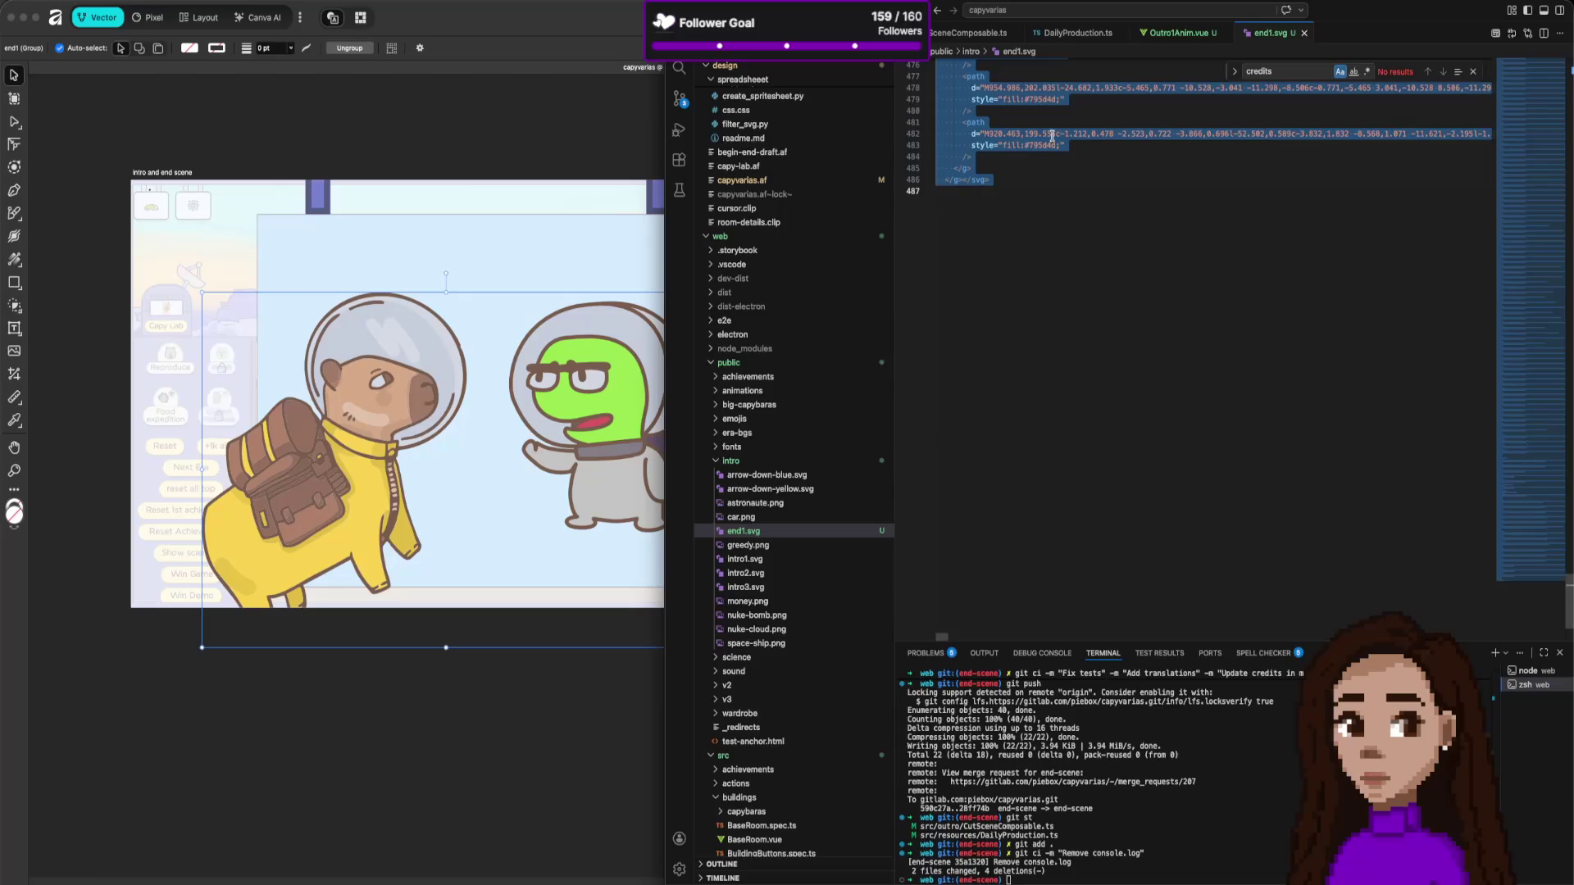
pyautogui.press('super+w')
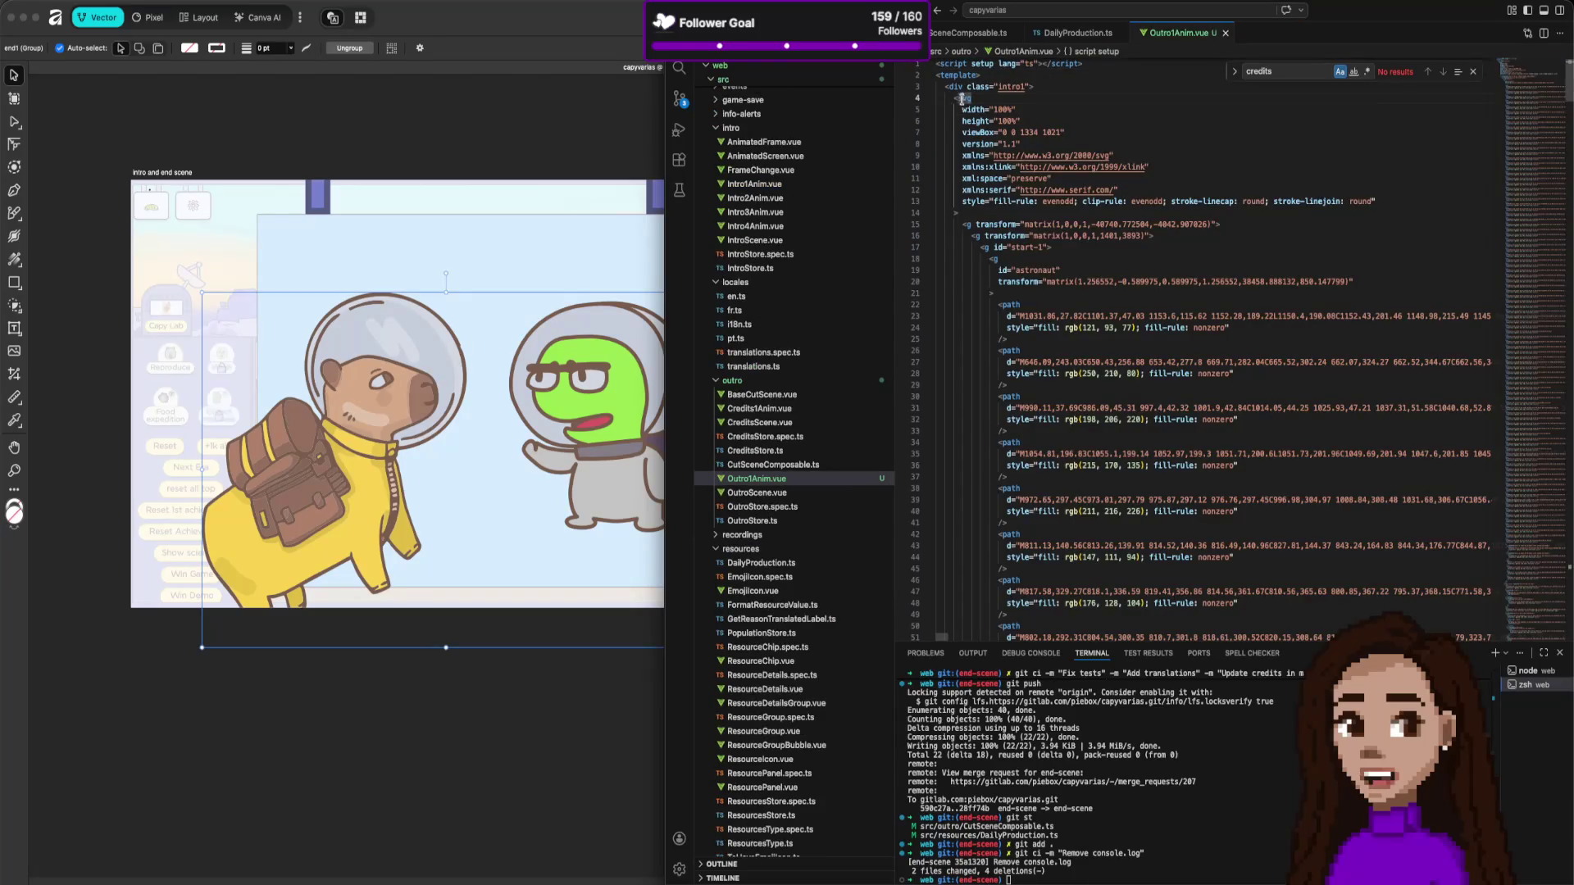
# Replace the old svg block in Outro1Anim.vue's template with the end1.svg markup.
pyautogui.click(930, 98)
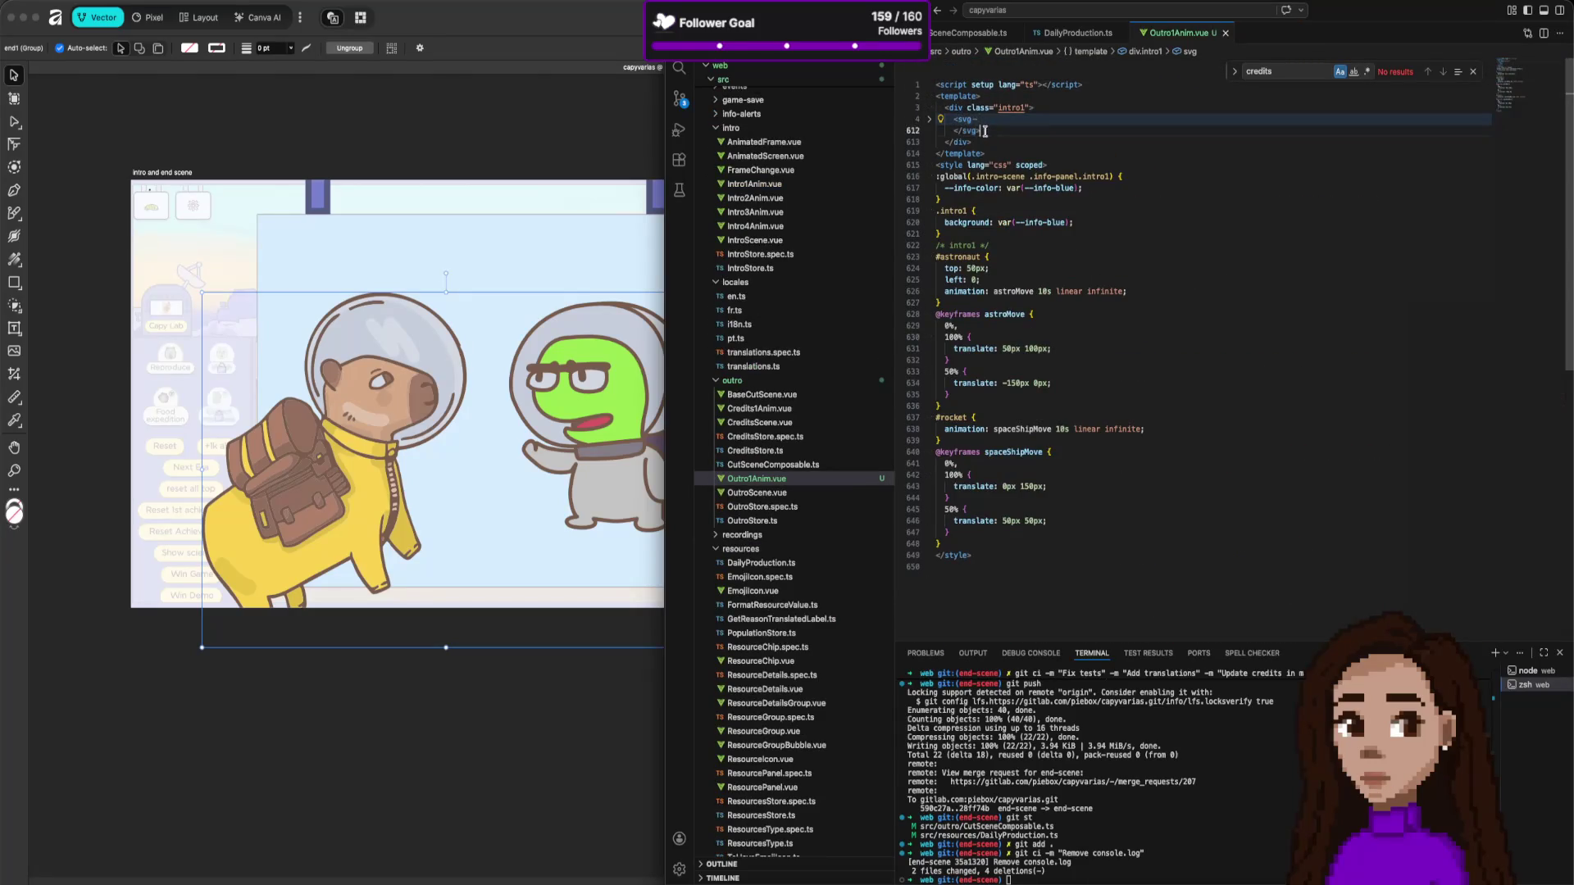
pyautogui.click(952, 120)
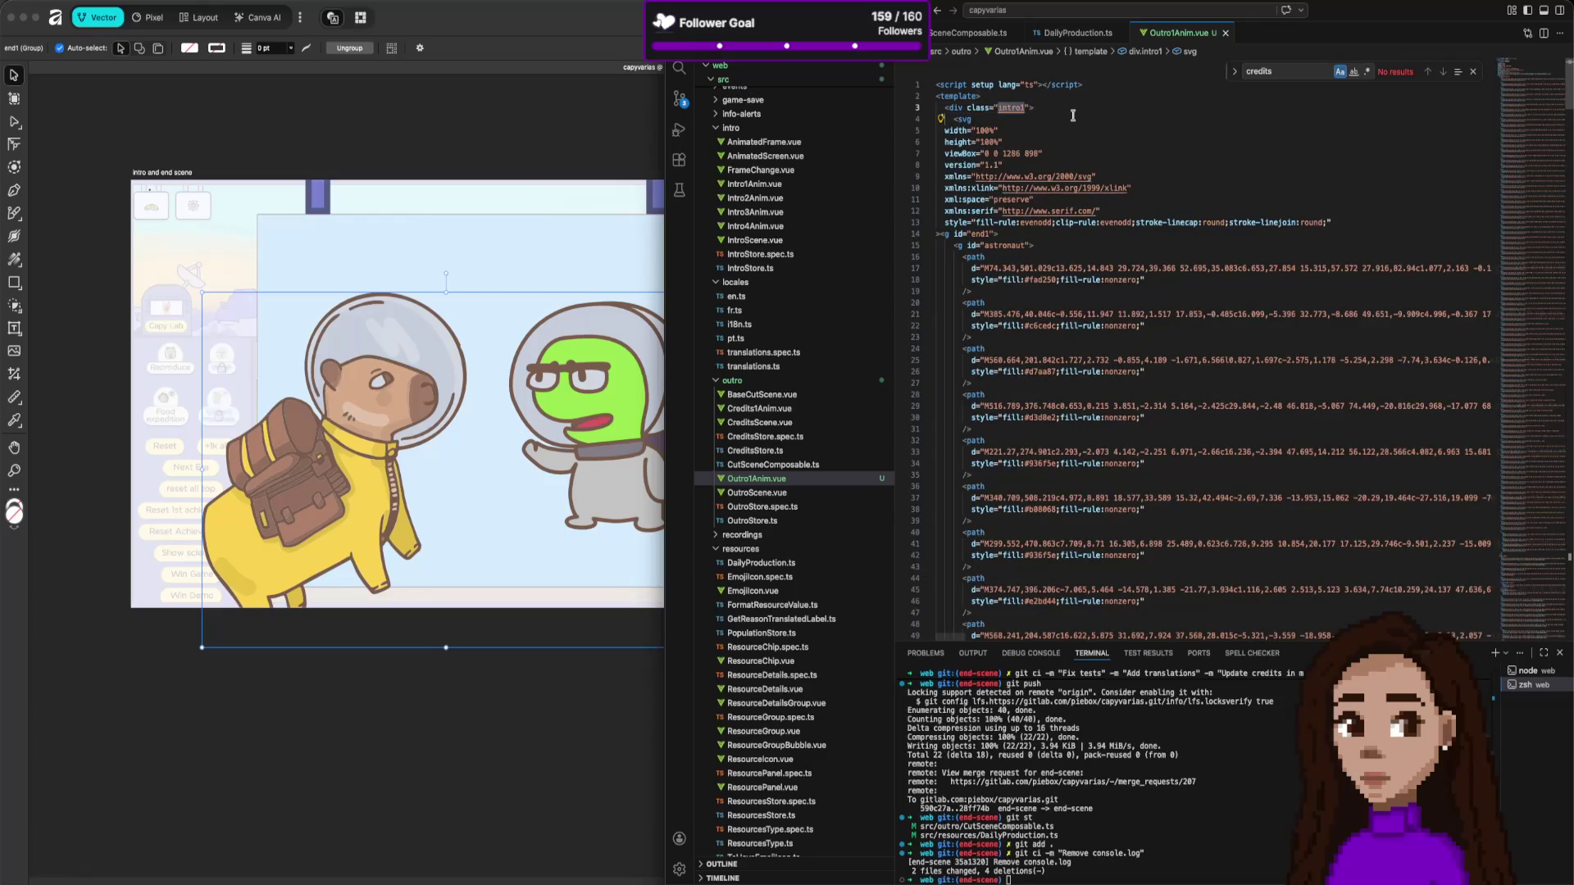
pyautogui.scroll(-20, 1059, 287)
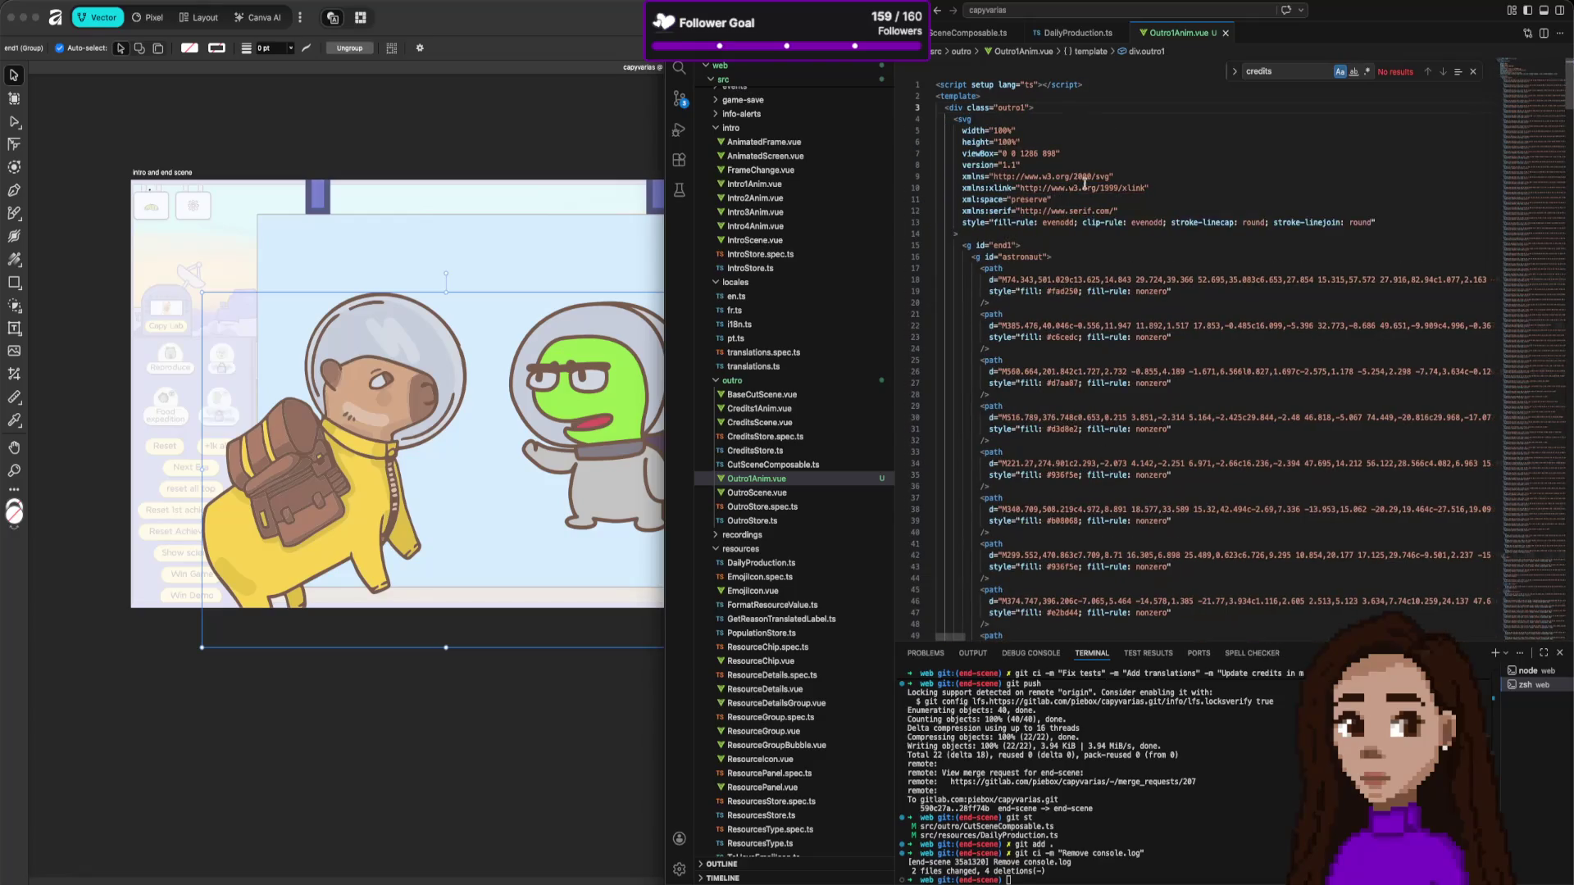
pyautogui.scroll(5, 1059, 288)
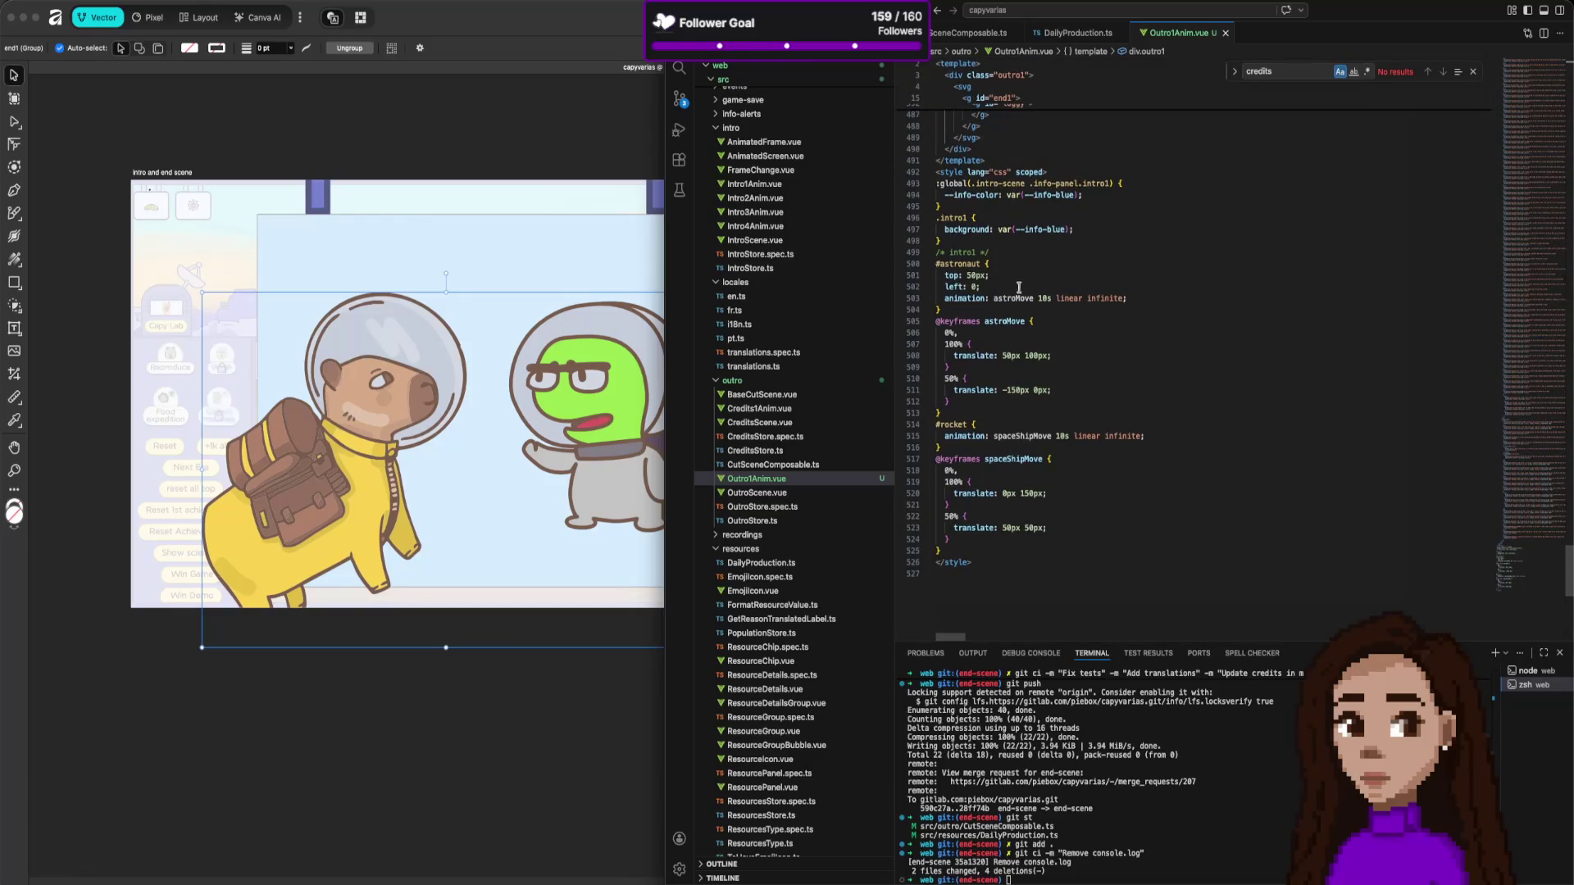
# Switch the outro1 styles from --info-blue to --info-green and retarget the #rocket animation to #loggy.
pyautogui.scroll(1, 1019, 286)
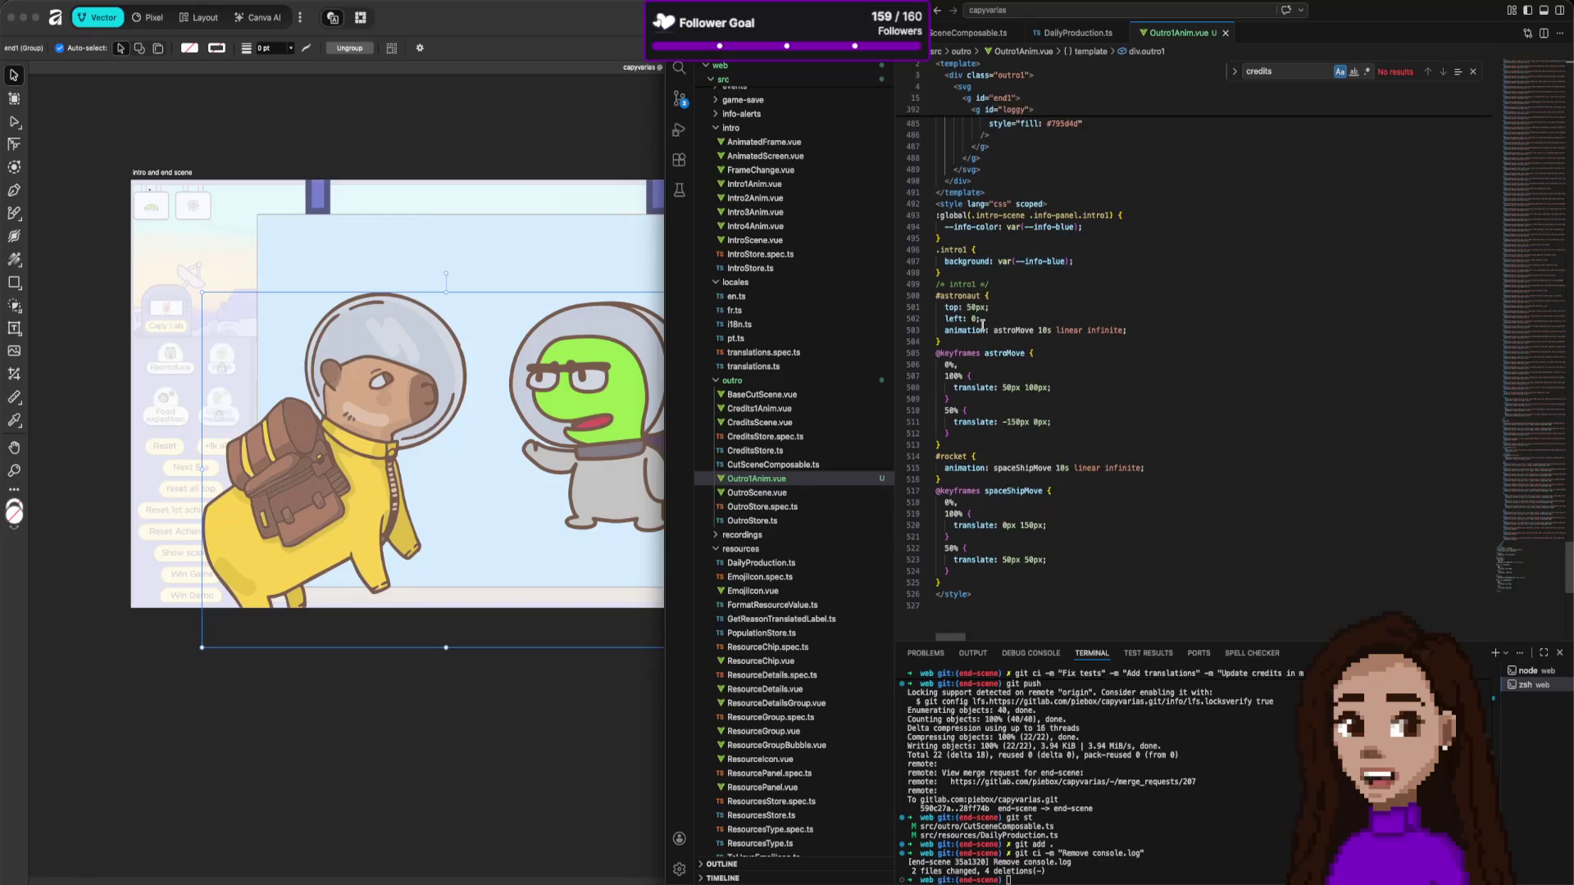
pyautogui.moveTo(983, 325)
pyautogui.click(1078, 227)
pyautogui.write('green')
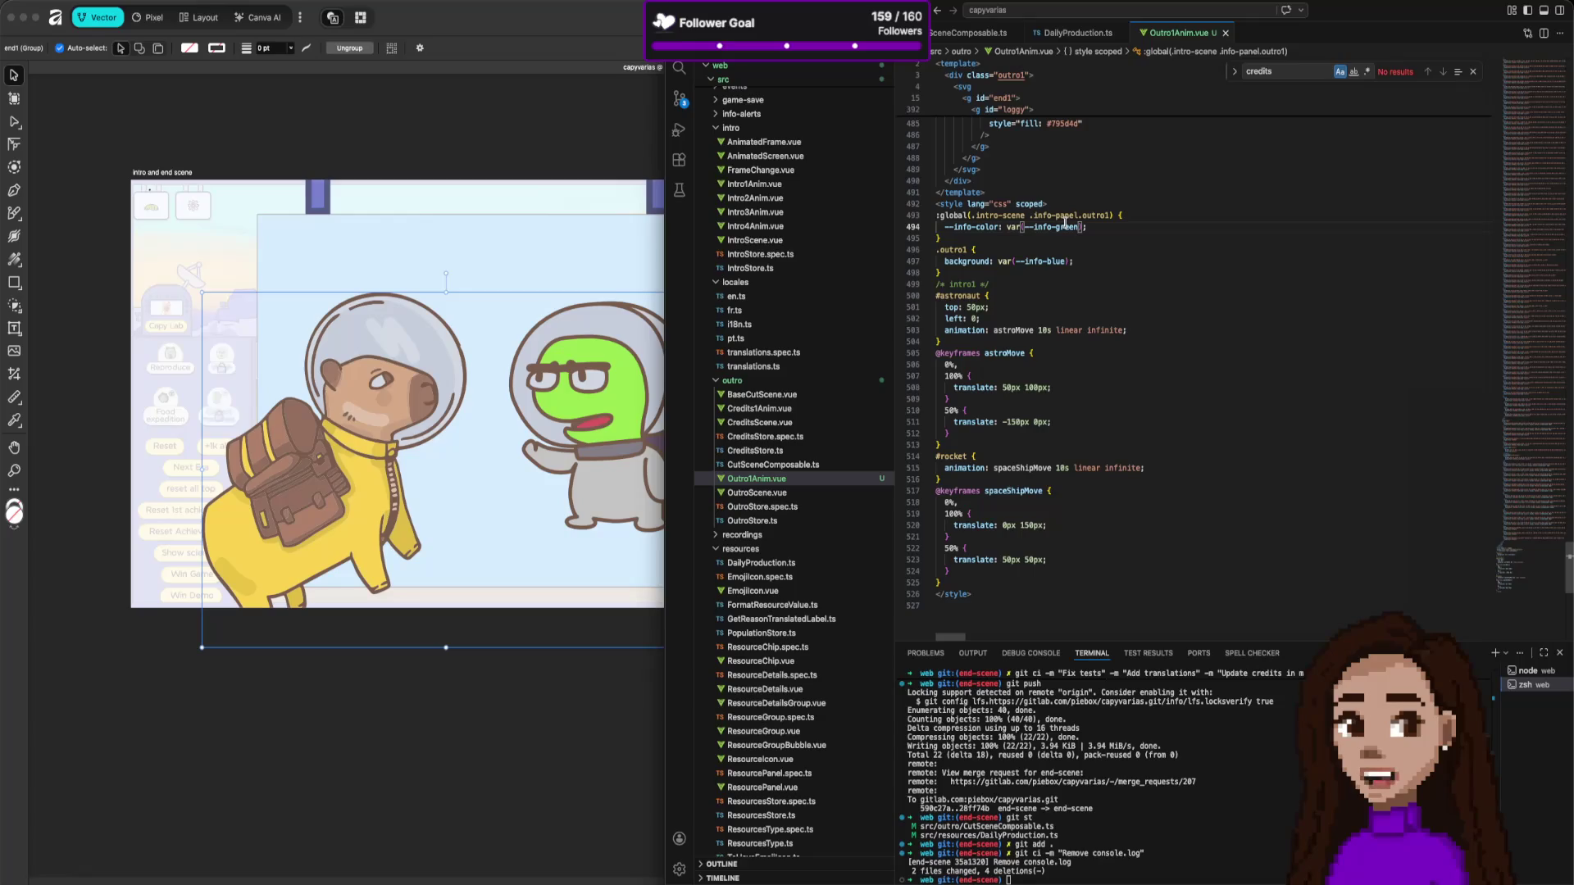
pyautogui.doubleClick(1060, 261)
pyautogui.write('#loggy')
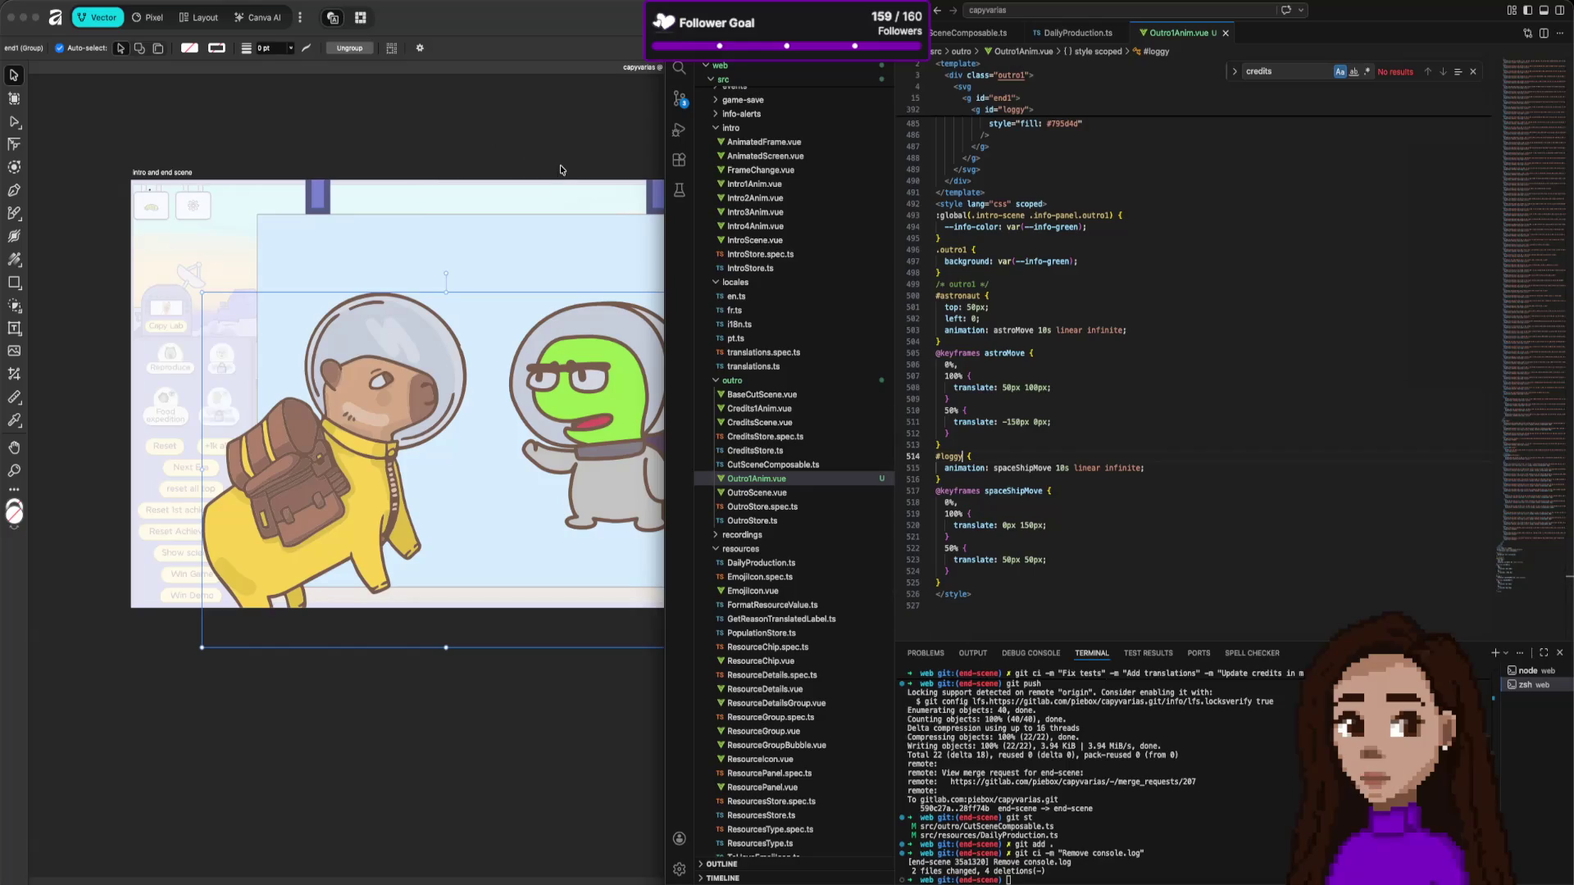
pyautogui.press('super+Tab')
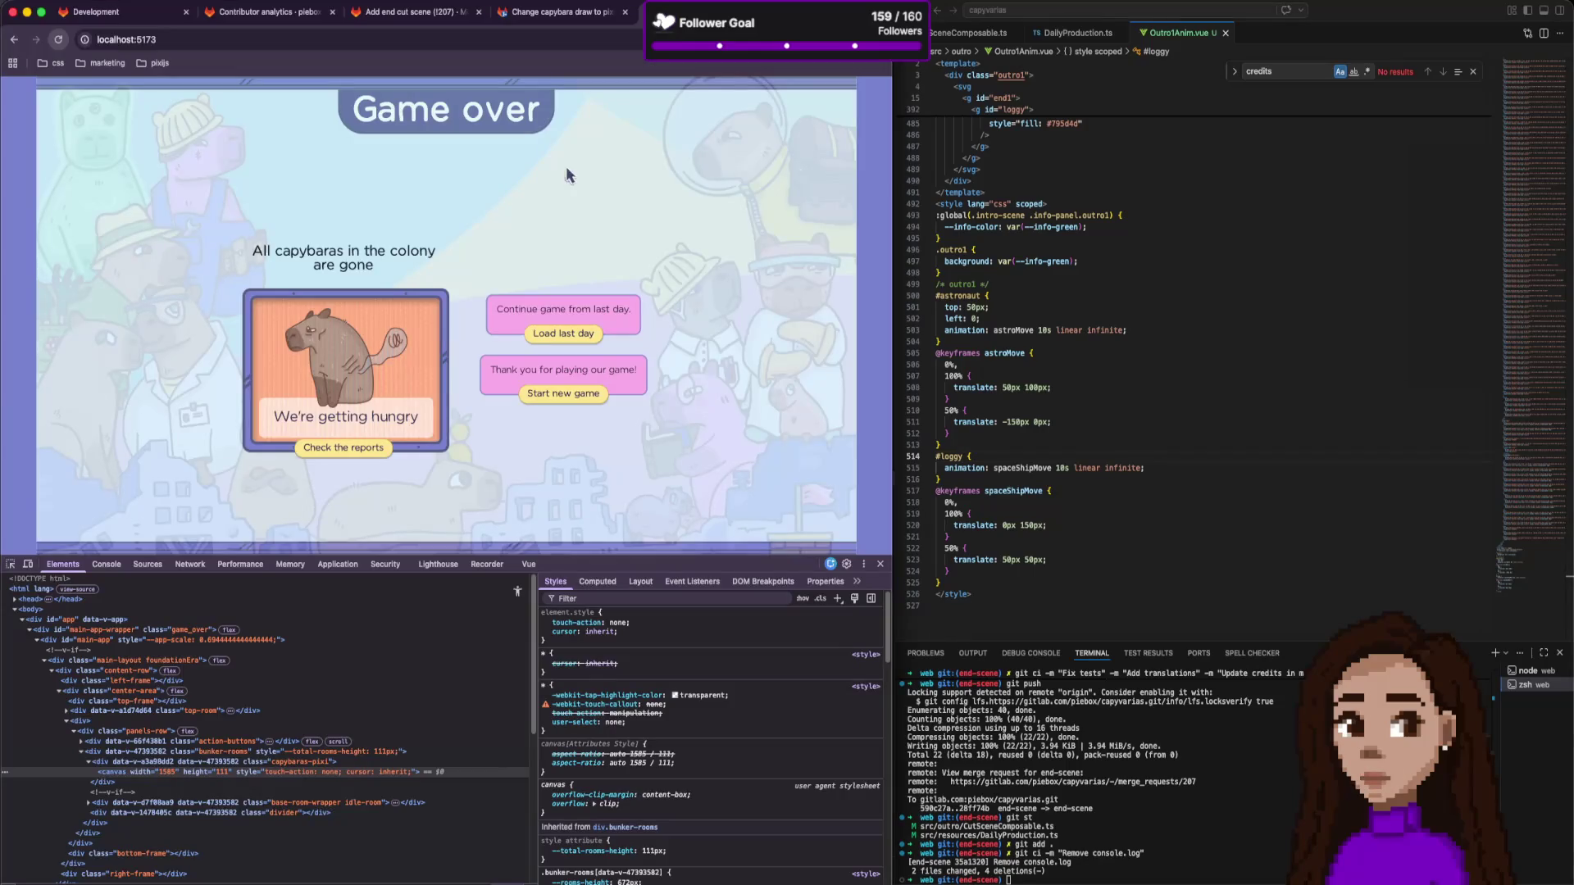
# Start a new game, skip the intro and win to reach the outro cutscene.
pyautogui.click(563, 397)
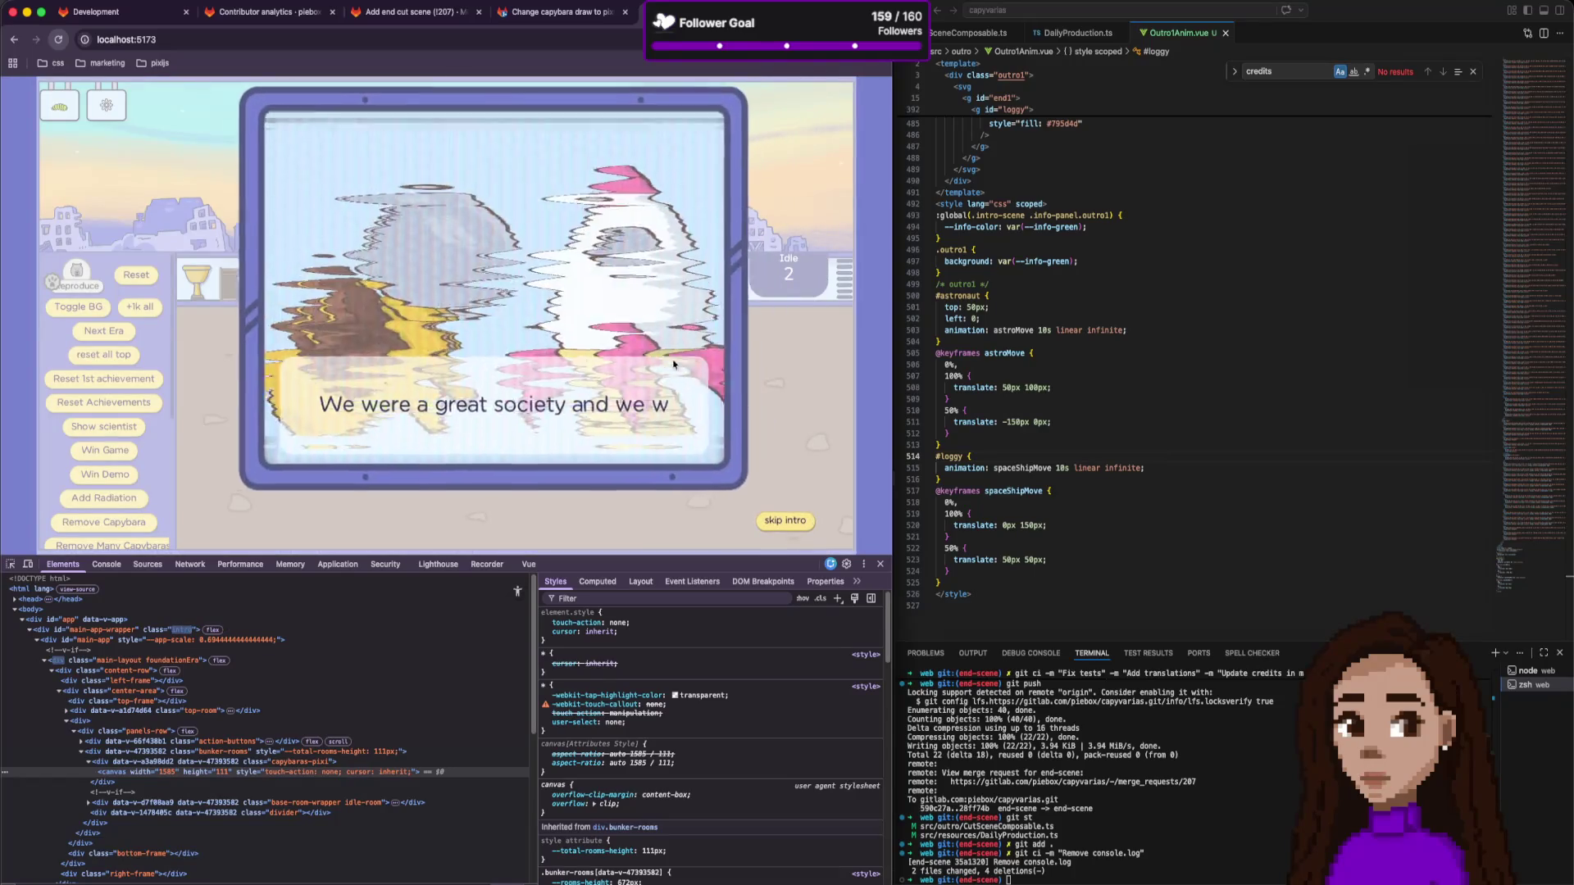
pyautogui.click(790, 521)
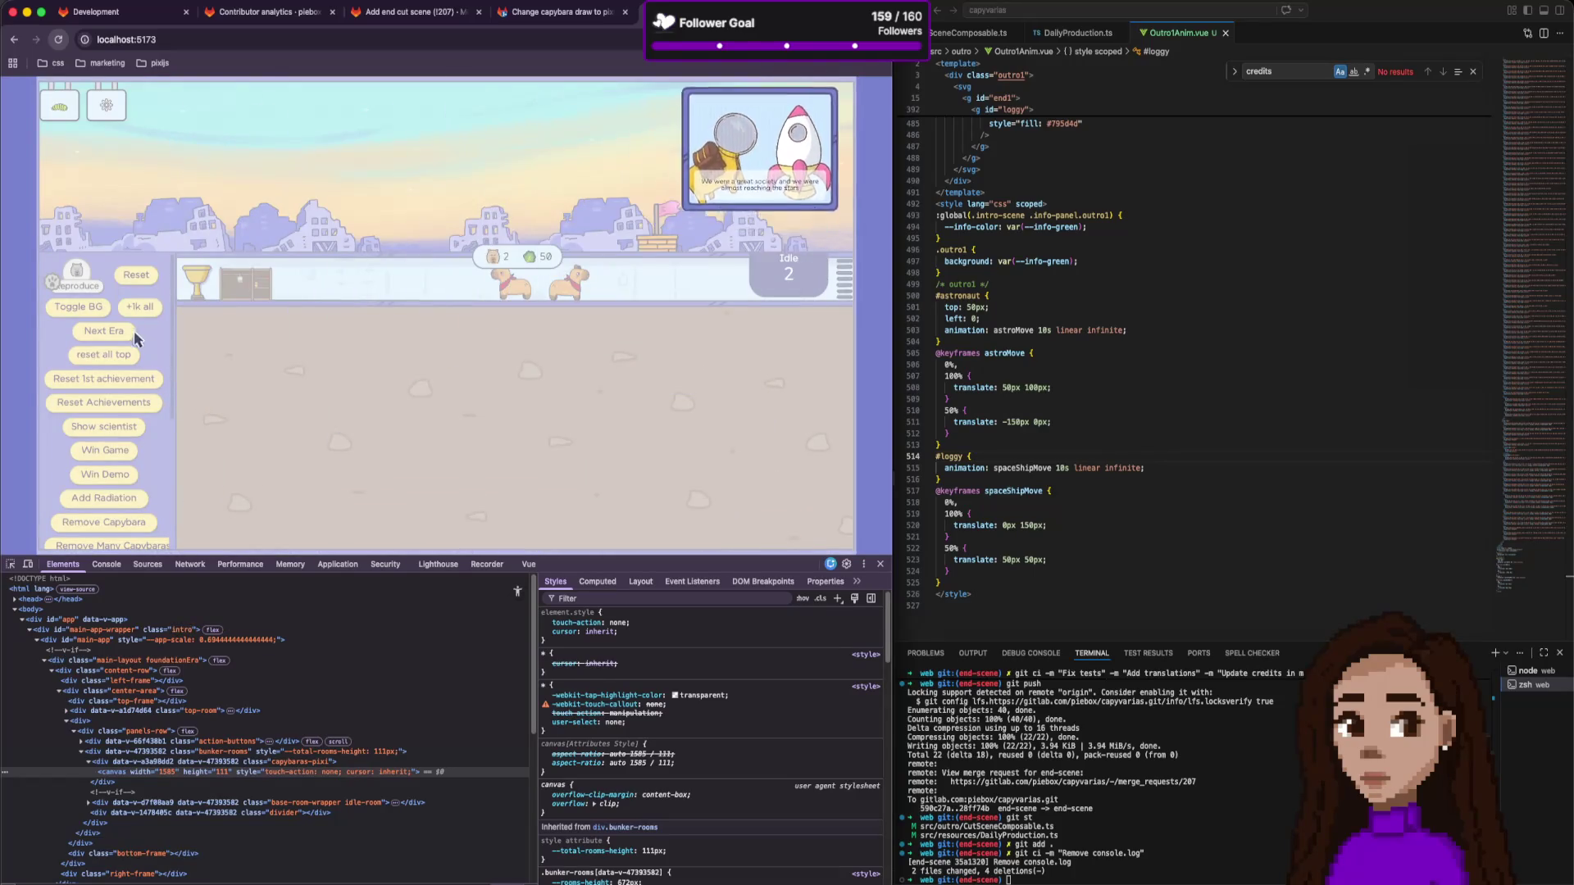
pyautogui.click(125, 457)
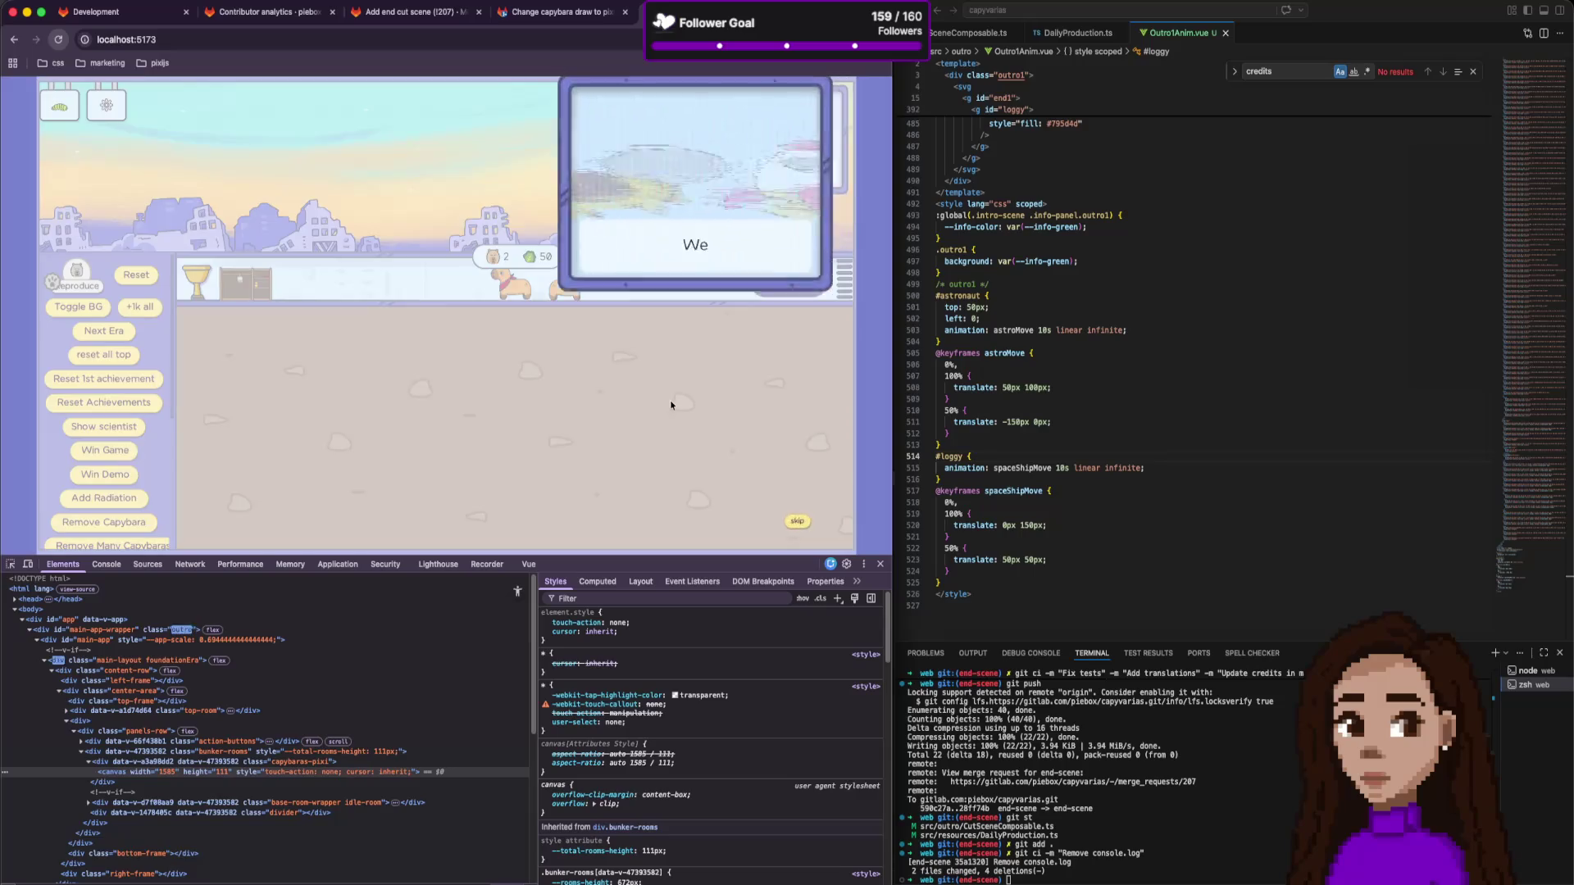
pyautogui.click(1082, 352)
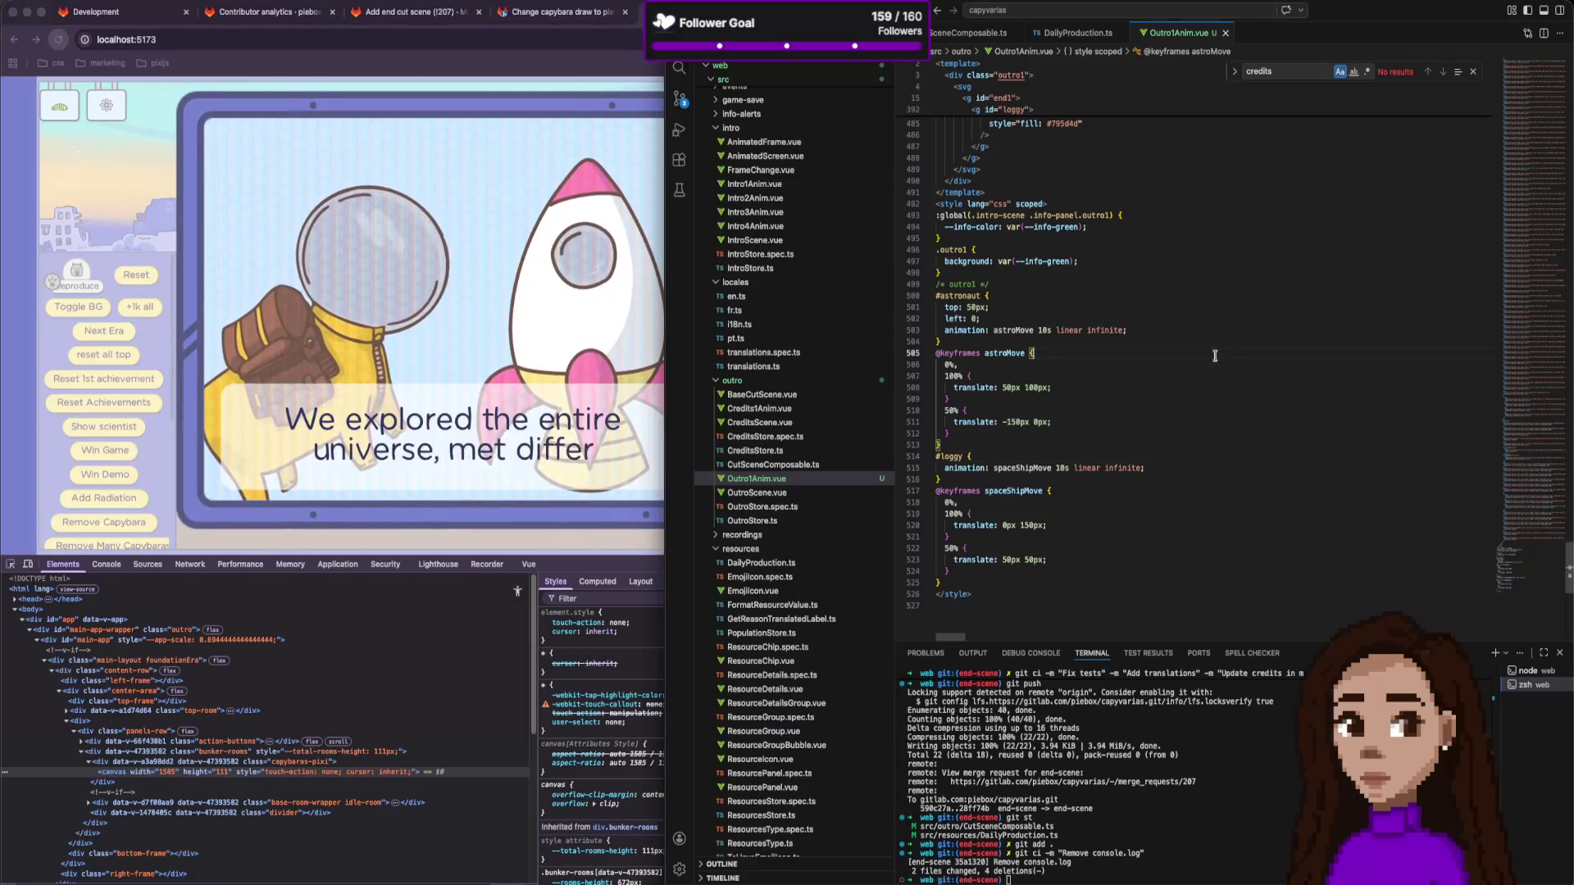
# Find 'outros' with Quick Open and open OutroStore.ts.
pyautogui.press('super+p')
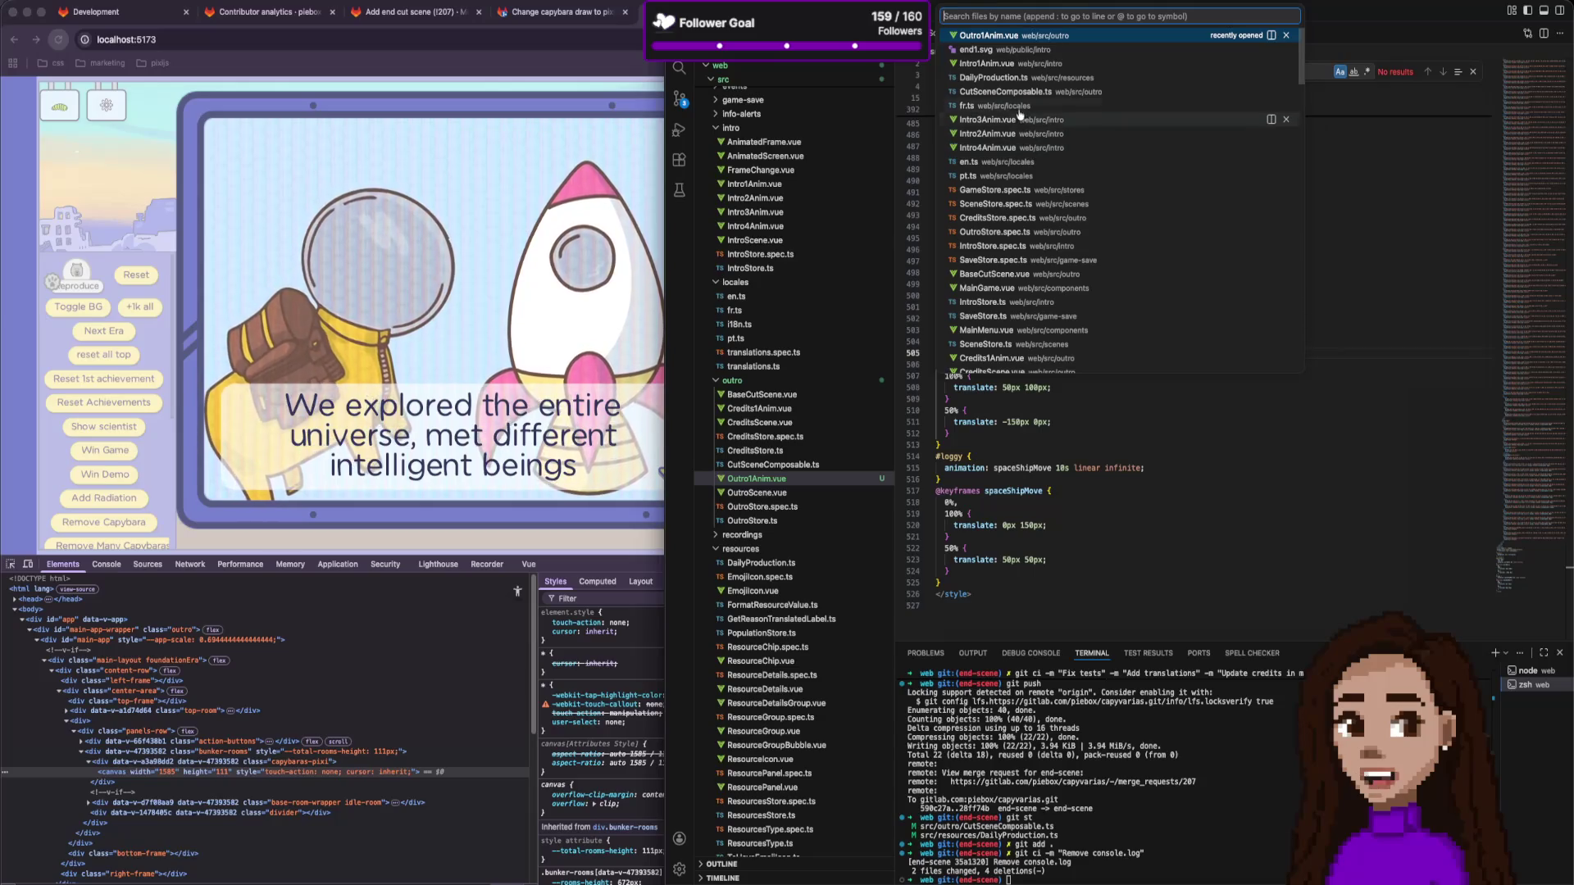
pyautogui.click(1188, 407)
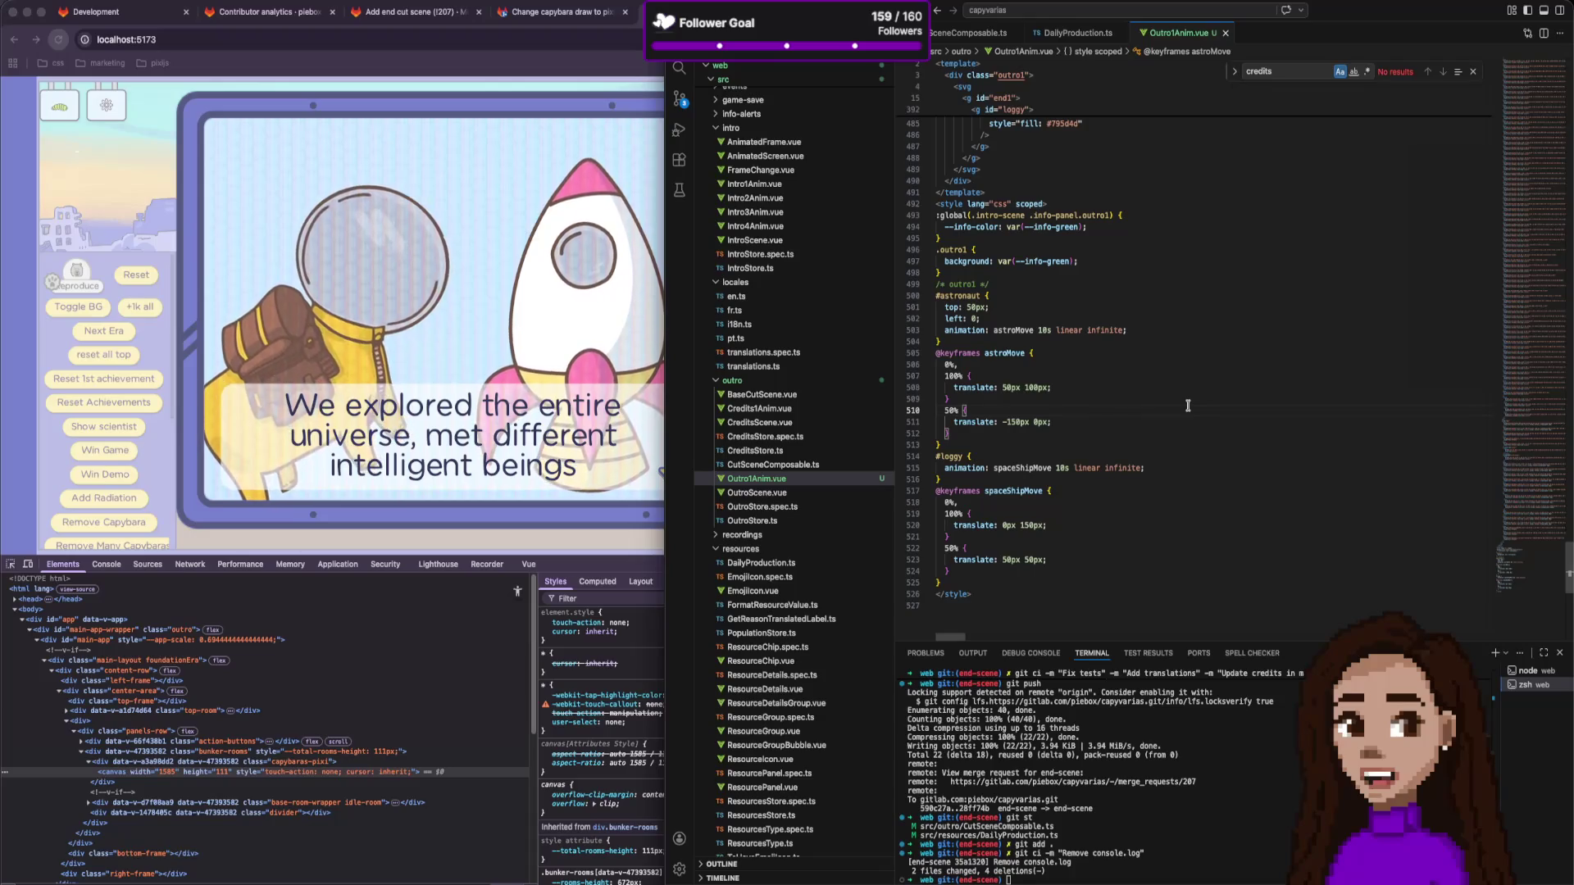
pyautogui.press('super+space')
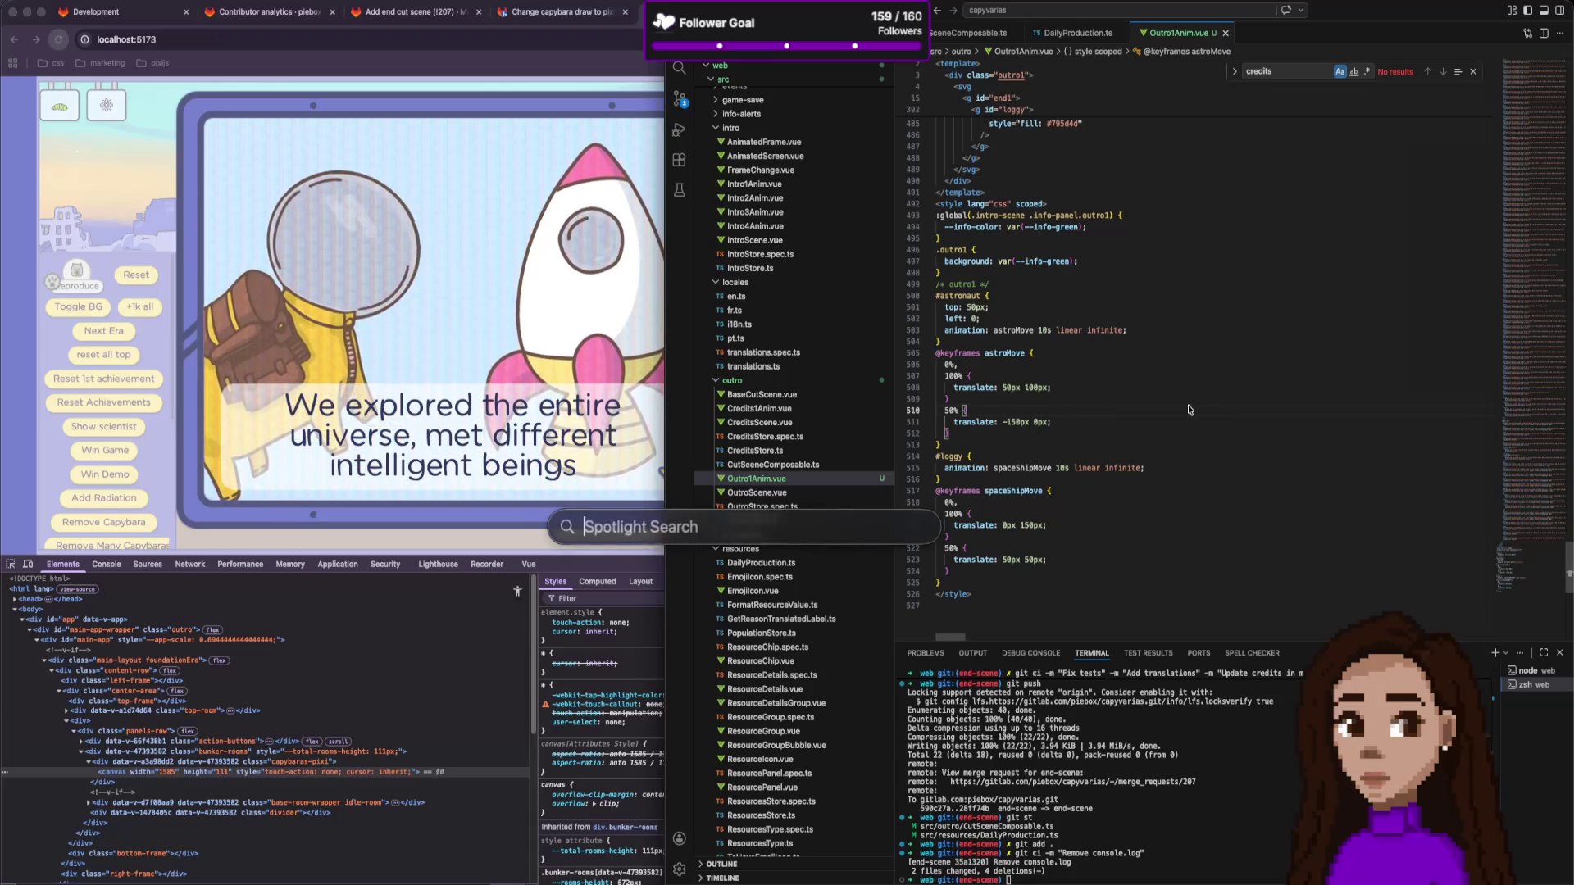
pyautogui.press('Escape')
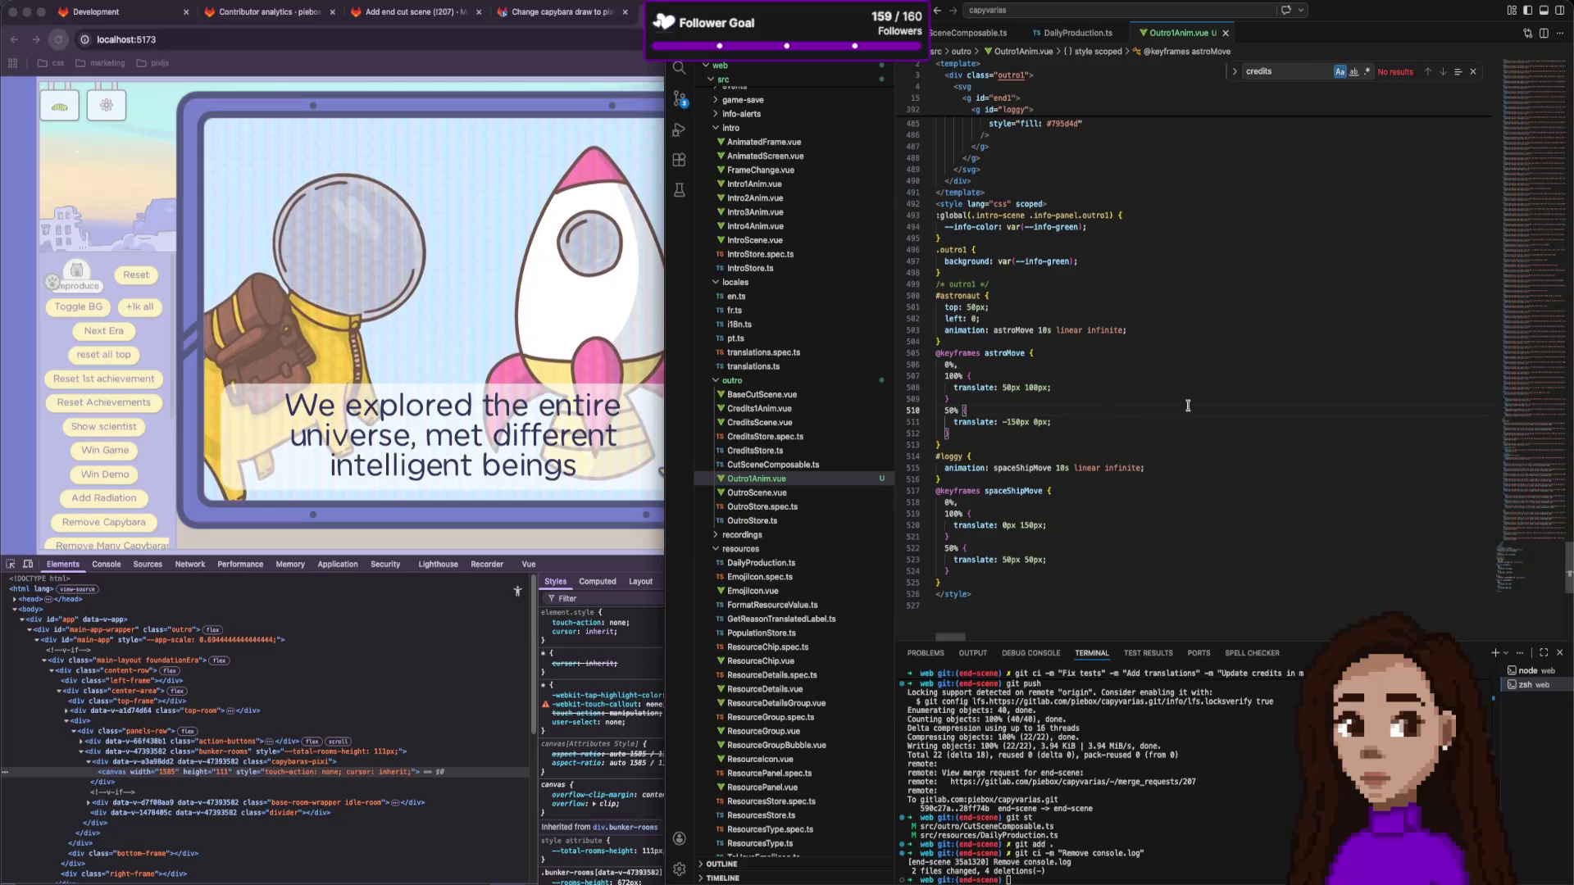
pyautogui.press('super+p')
pyautogui.write('outros')
pyautogui.press('Return')
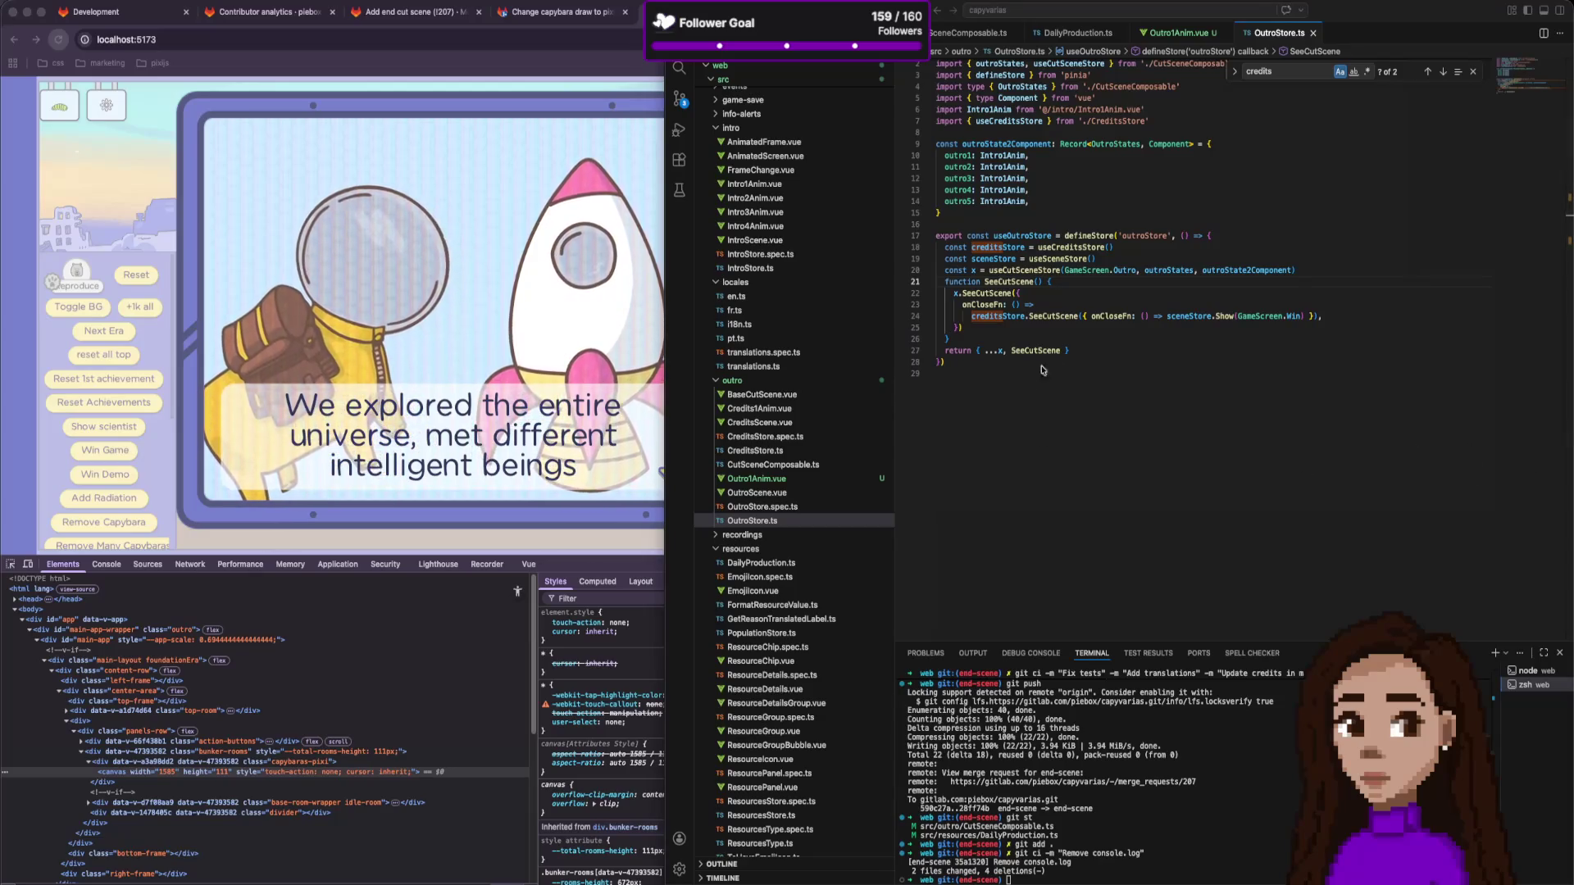
# Map outro1 to Outro1Anim in OutroStore.ts, adding its import.
pyautogui.click(1005, 168)
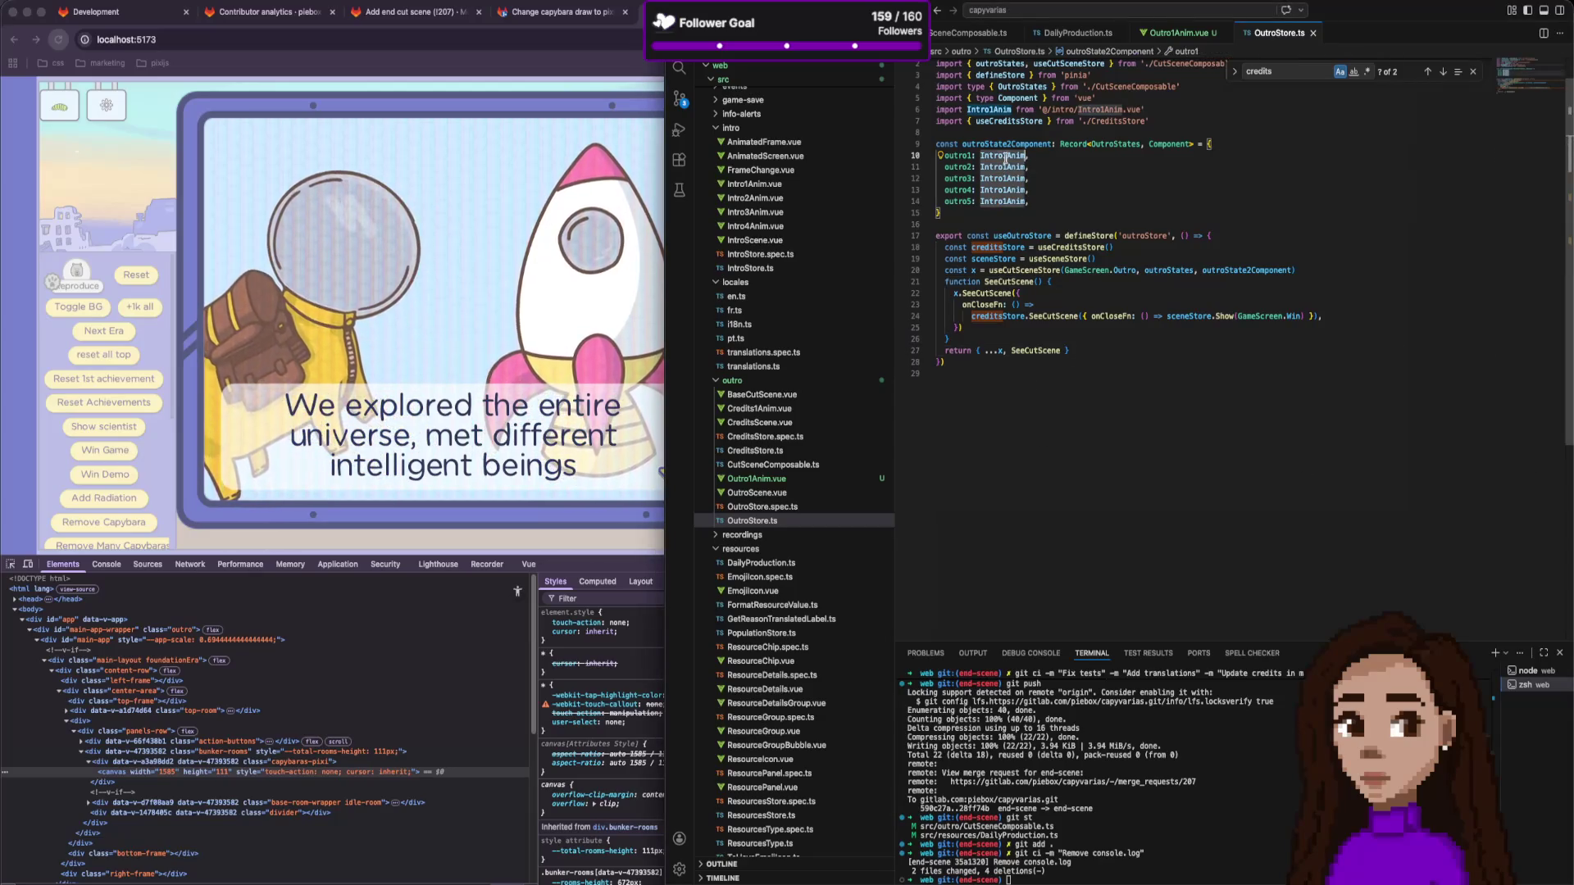
pyautogui.doubleClick(1001, 155)
pyautogui.write('Outro')
pyautogui.press('Return')
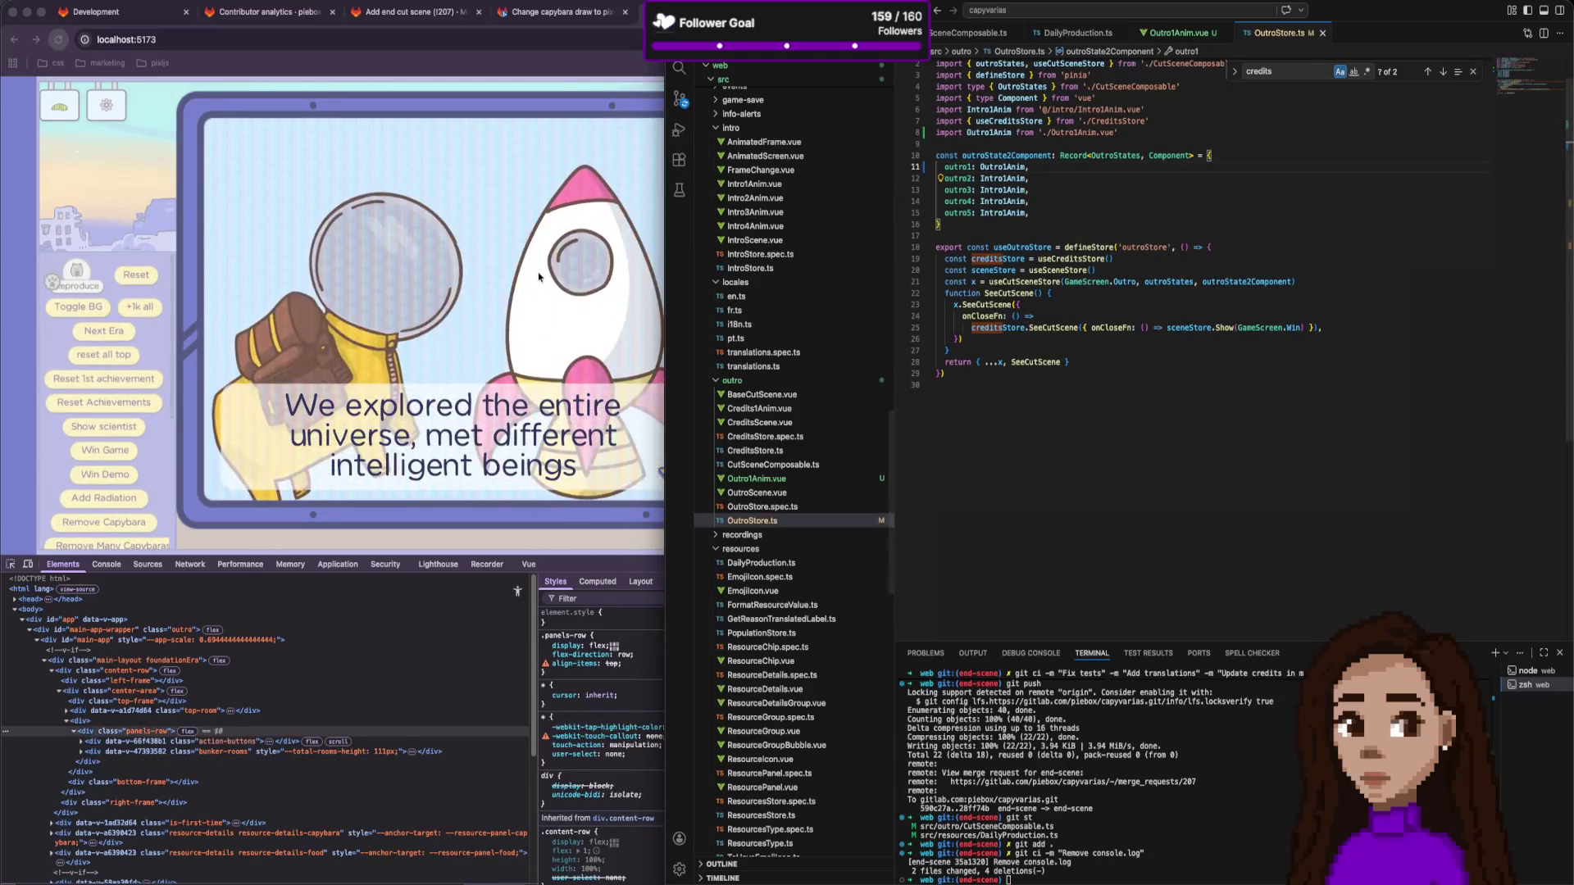
# Replay the game through a new game and Win Game to watch the outro again.
pyautogui.press('super+Tab')
pyautogui.click(1076, 129)
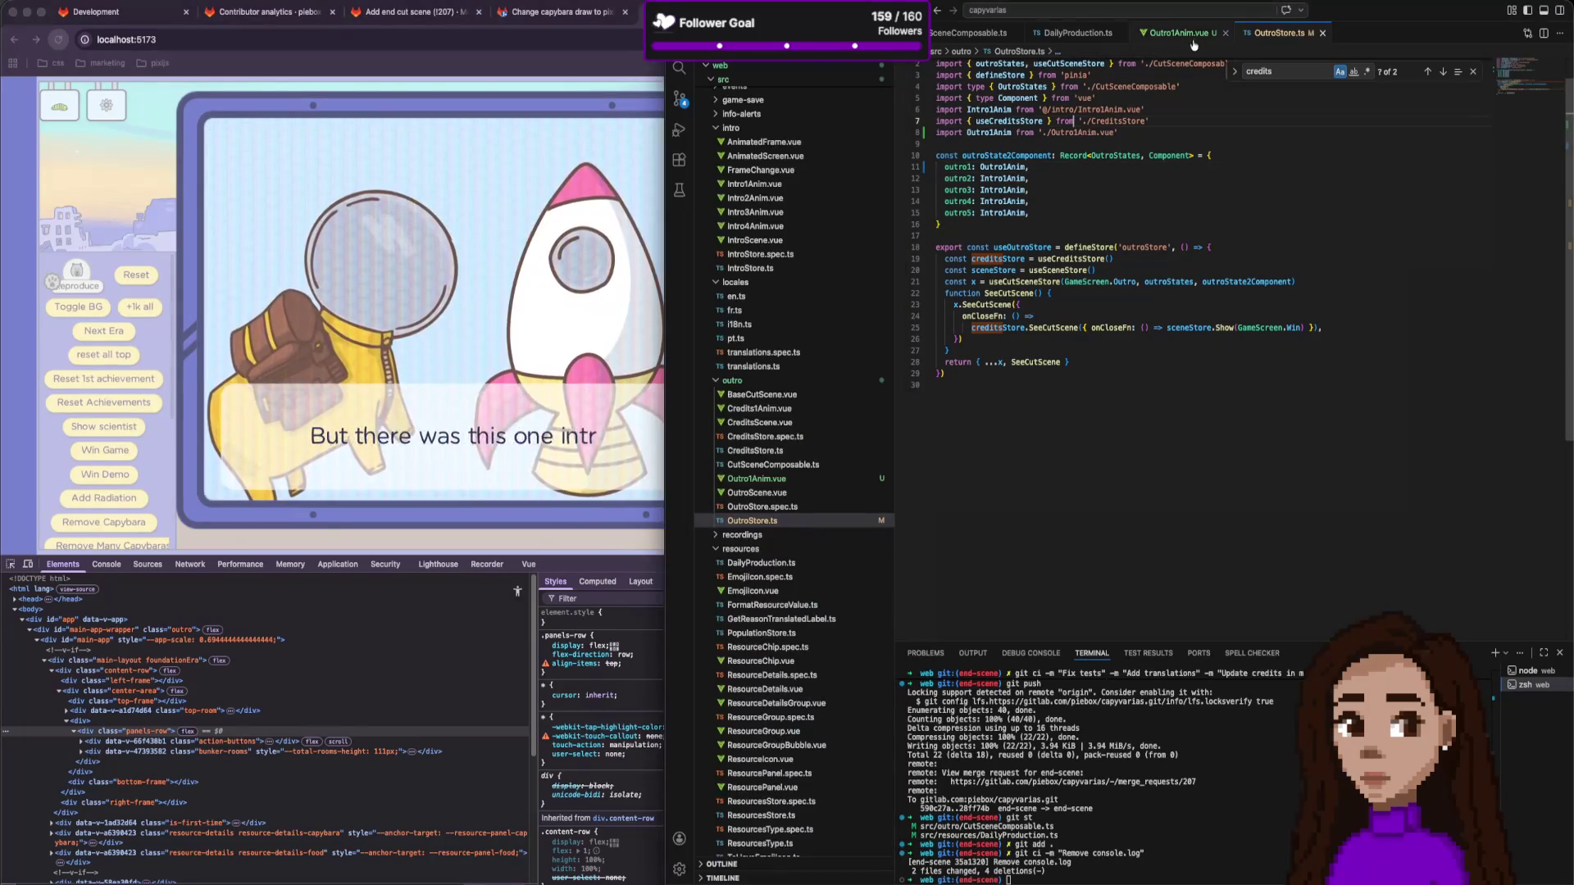
pyautogui.click(1178, 32)
pyautogui.click(644, 255)
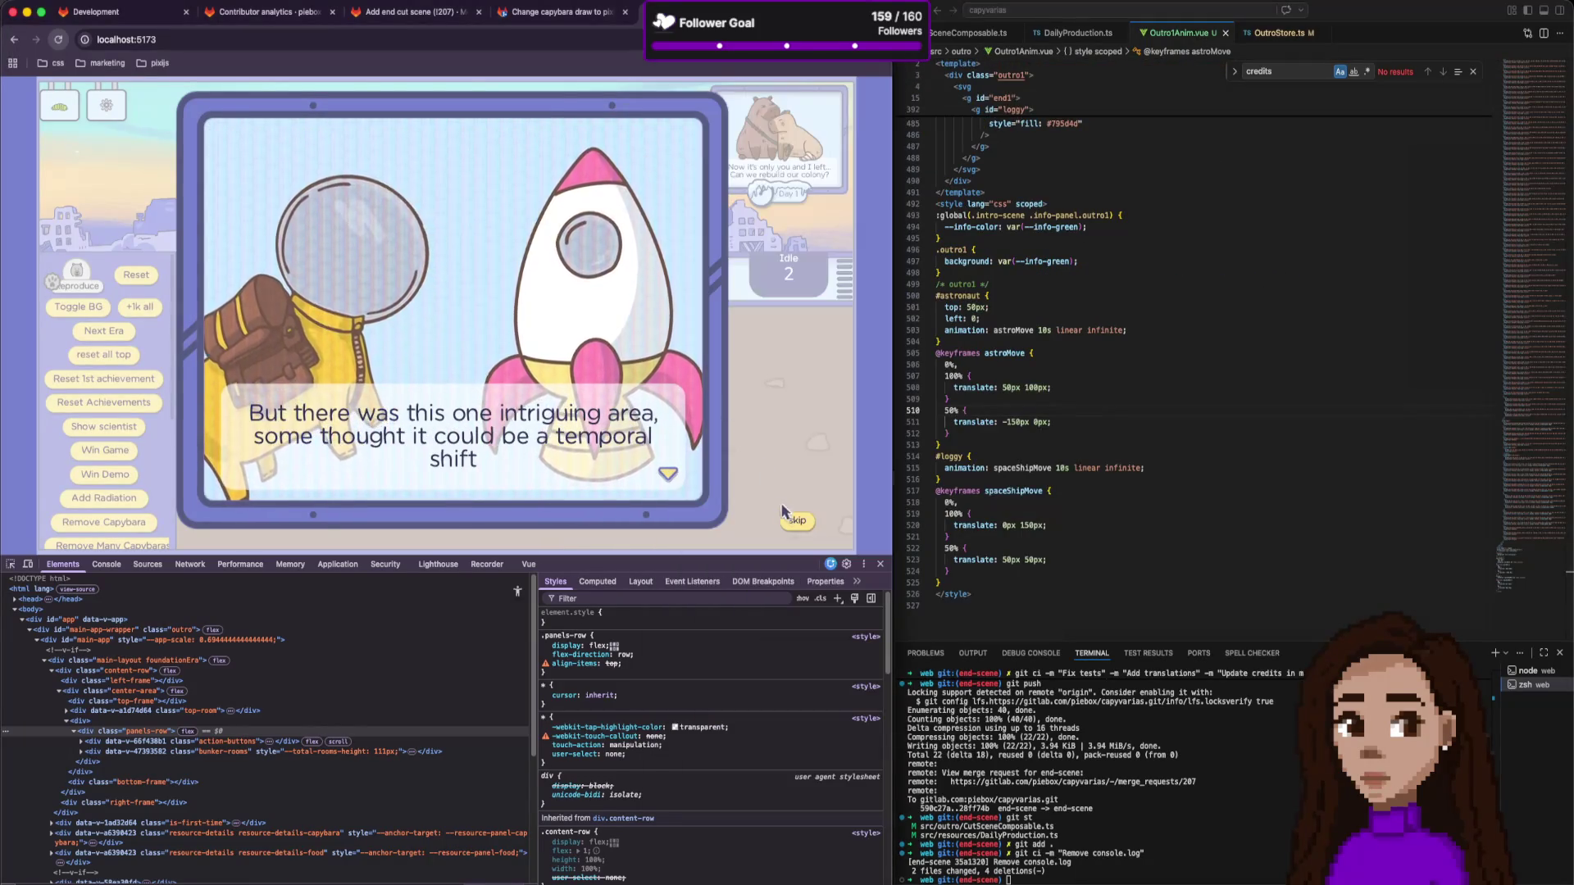
pyautogui.click(701, 469)
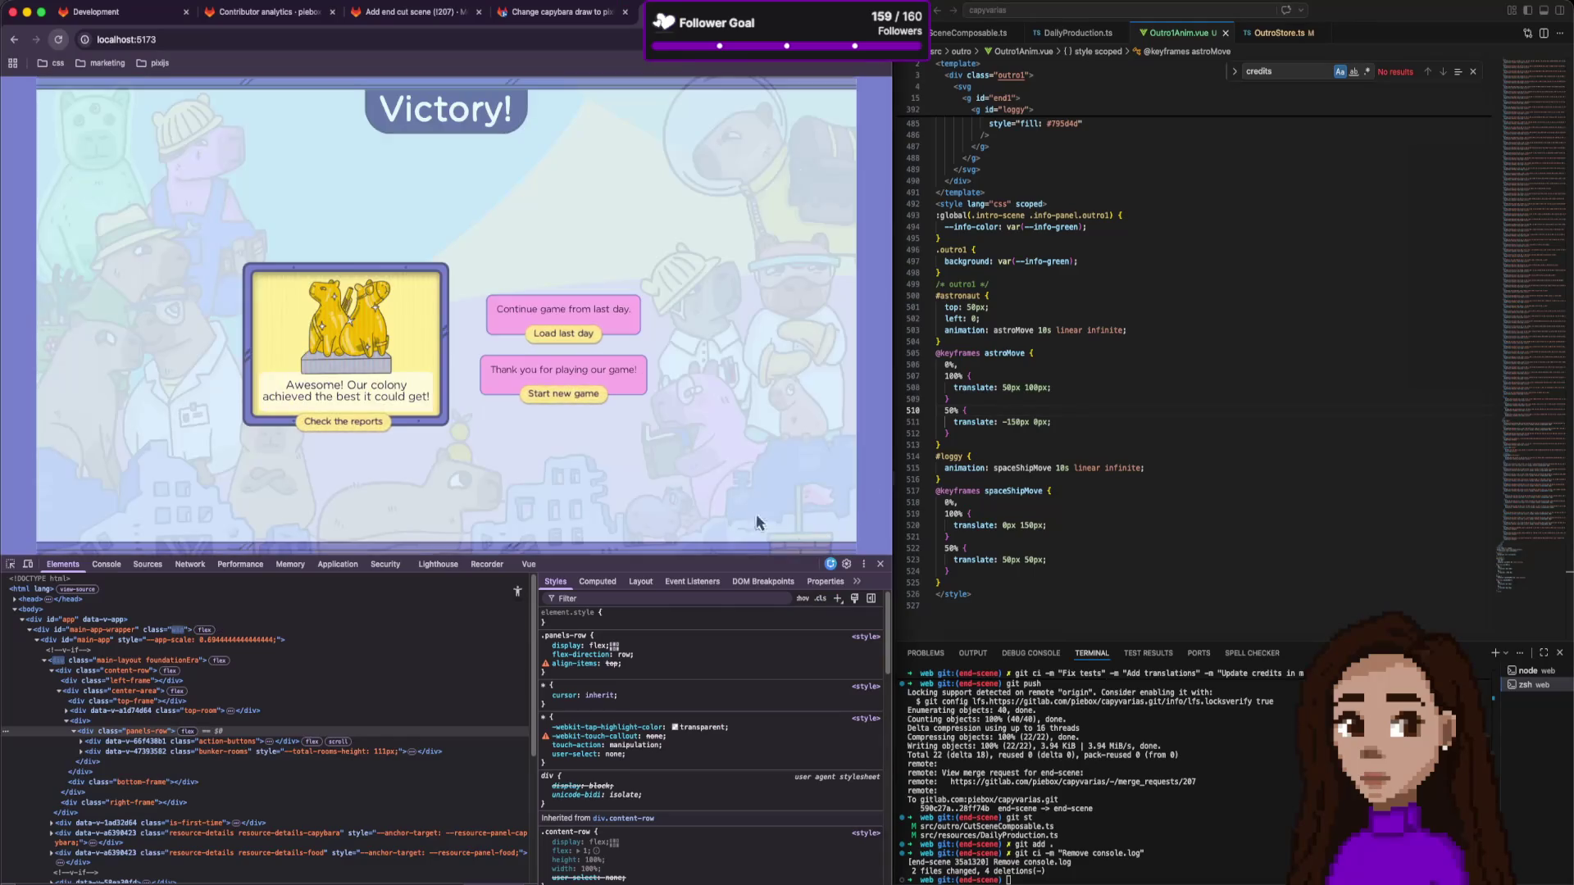
pyautogui.click(561, 395)
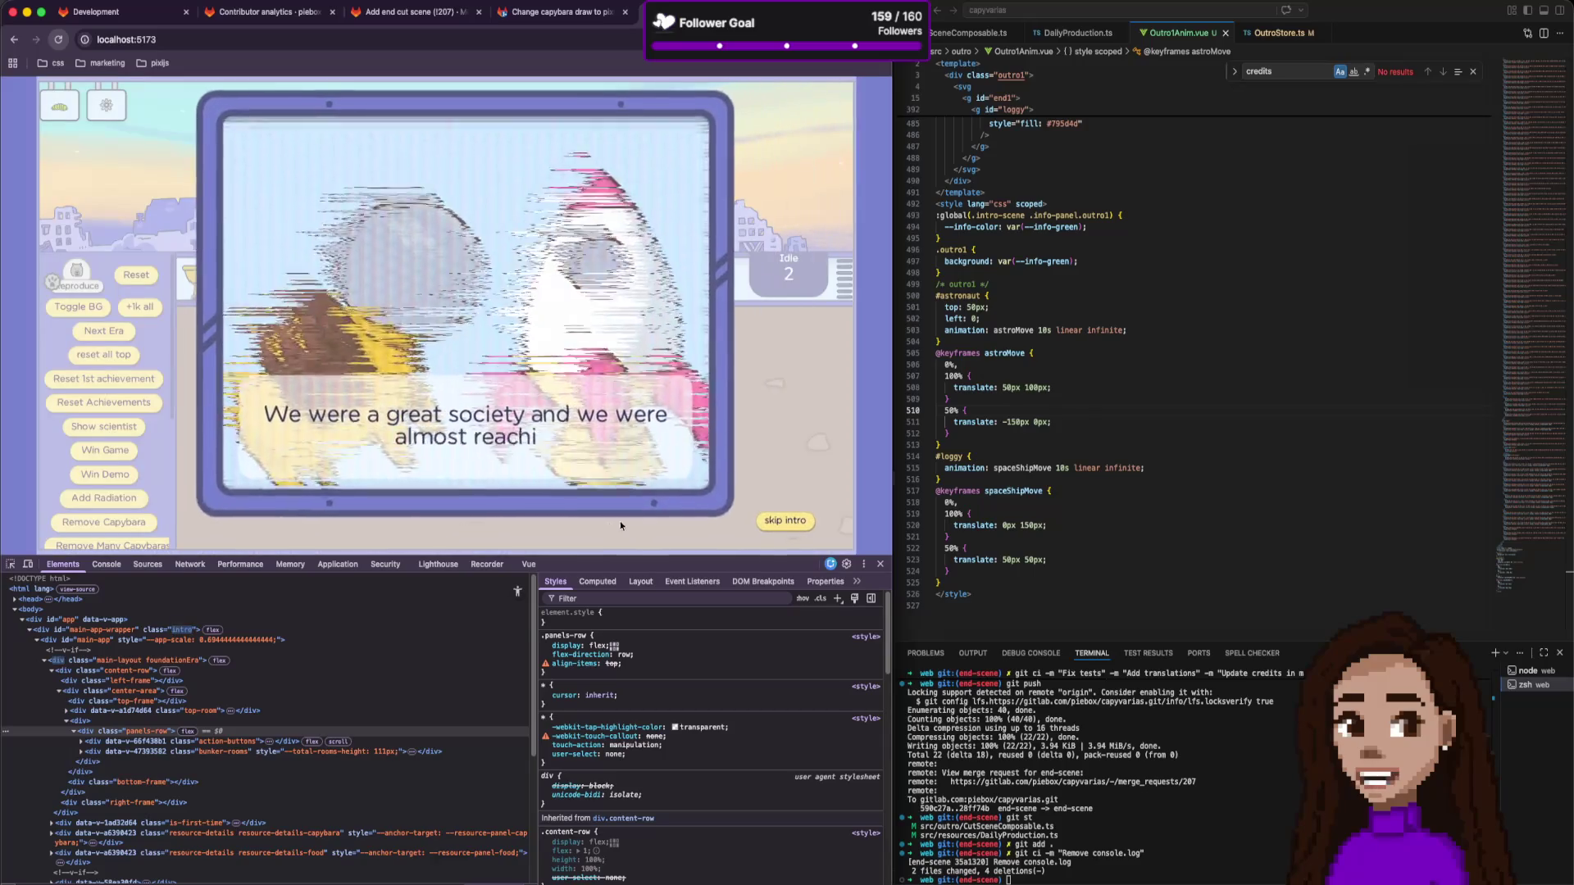
pyautogui.click(785, 522)
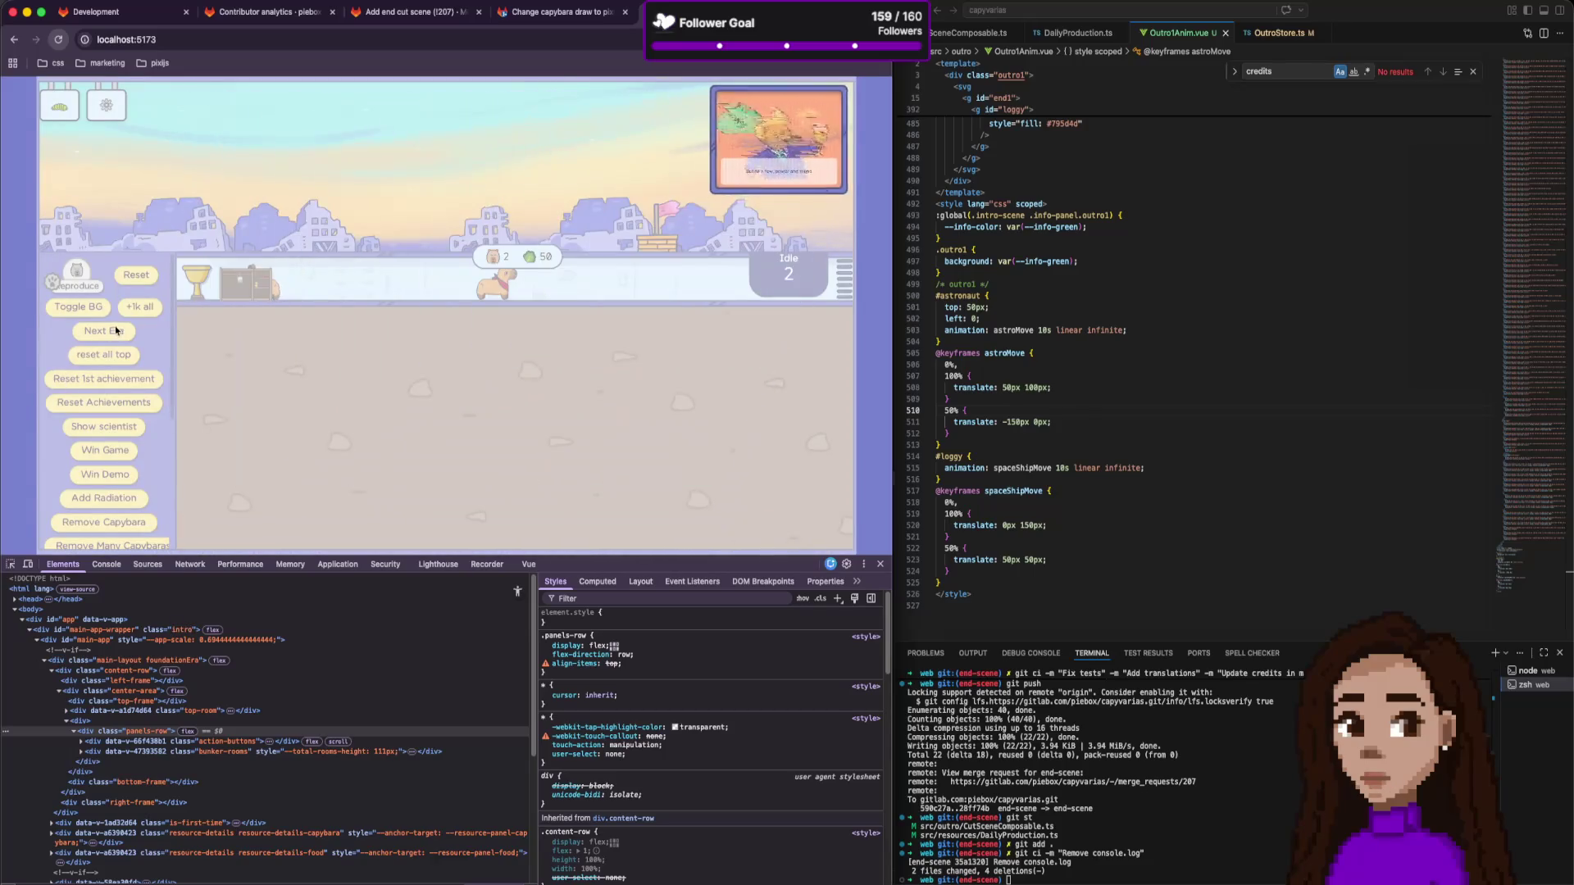
pyautogui.click(116, 453)
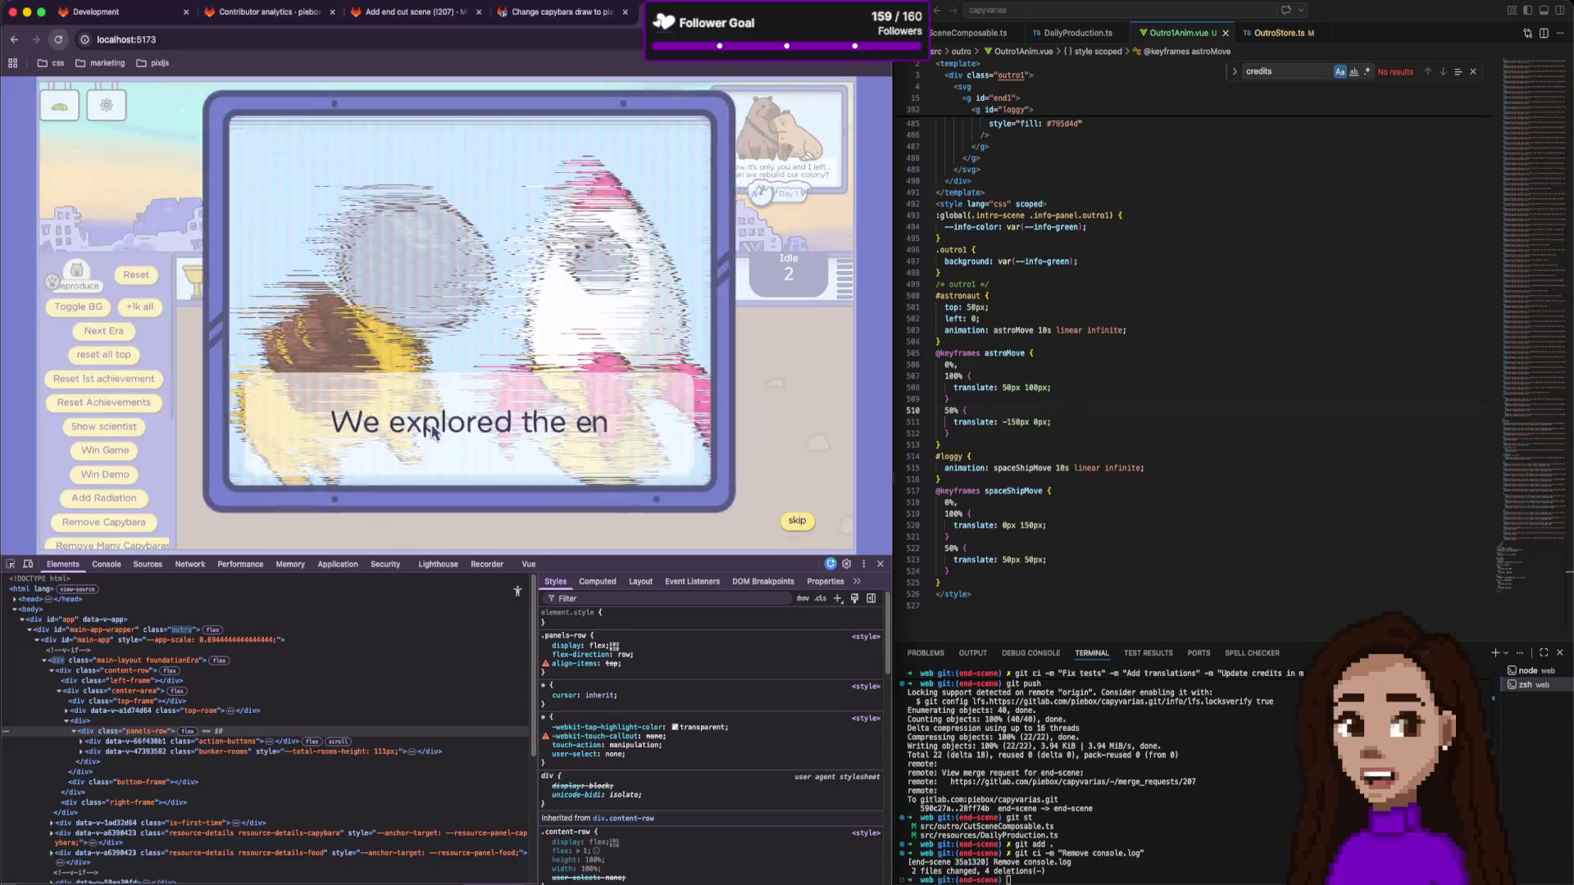
pyautogui.click(967, 249)
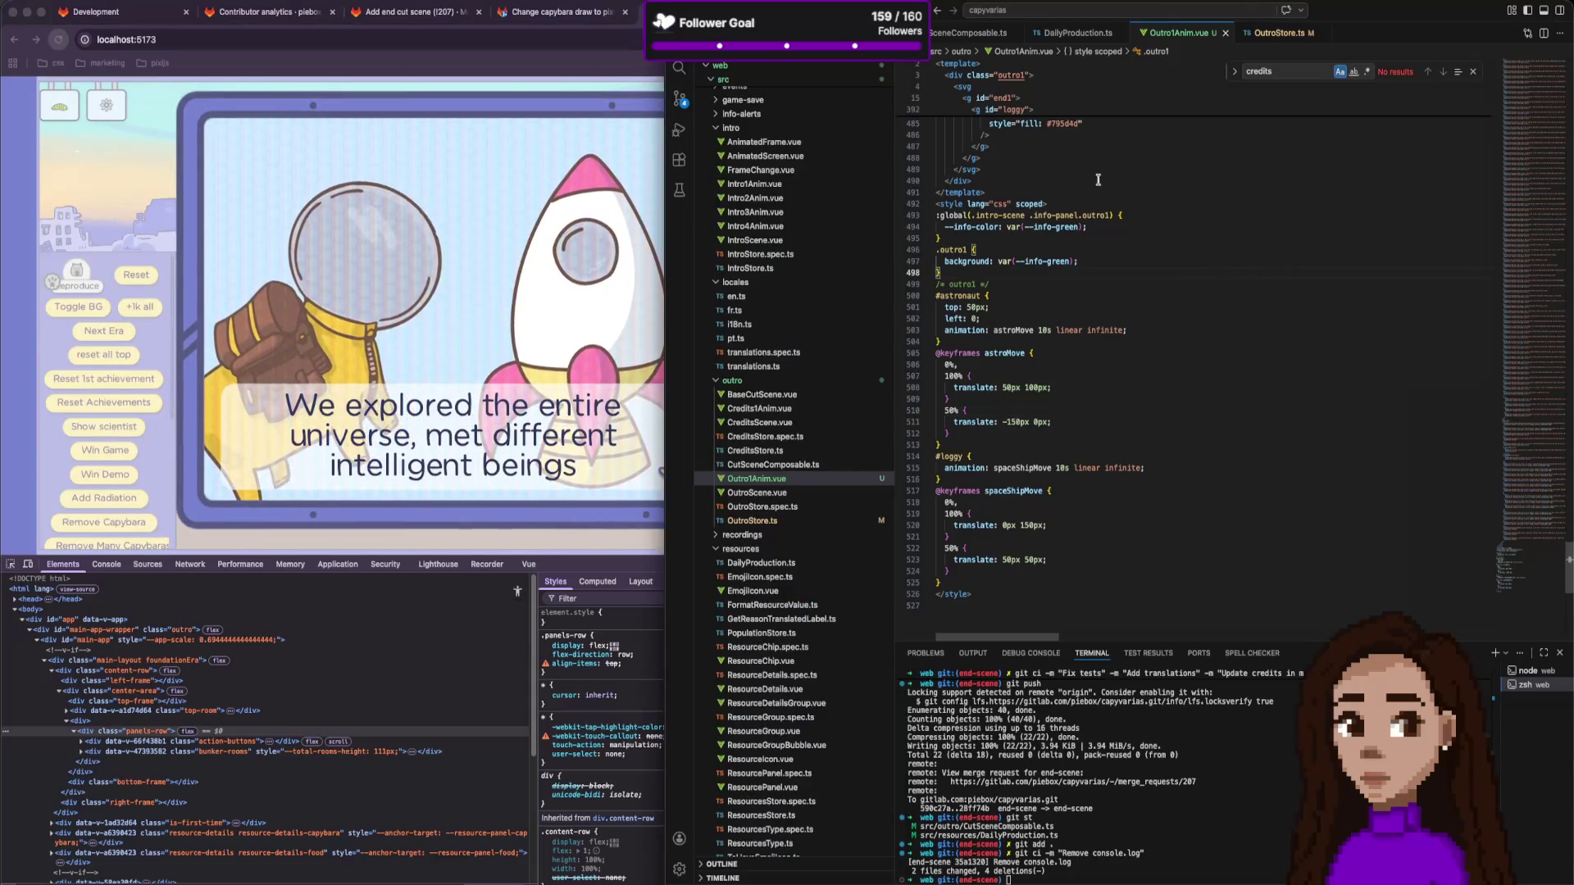
pyautogui.scroll(15, 1147, 369)
pyautogui.click(1269, 33)
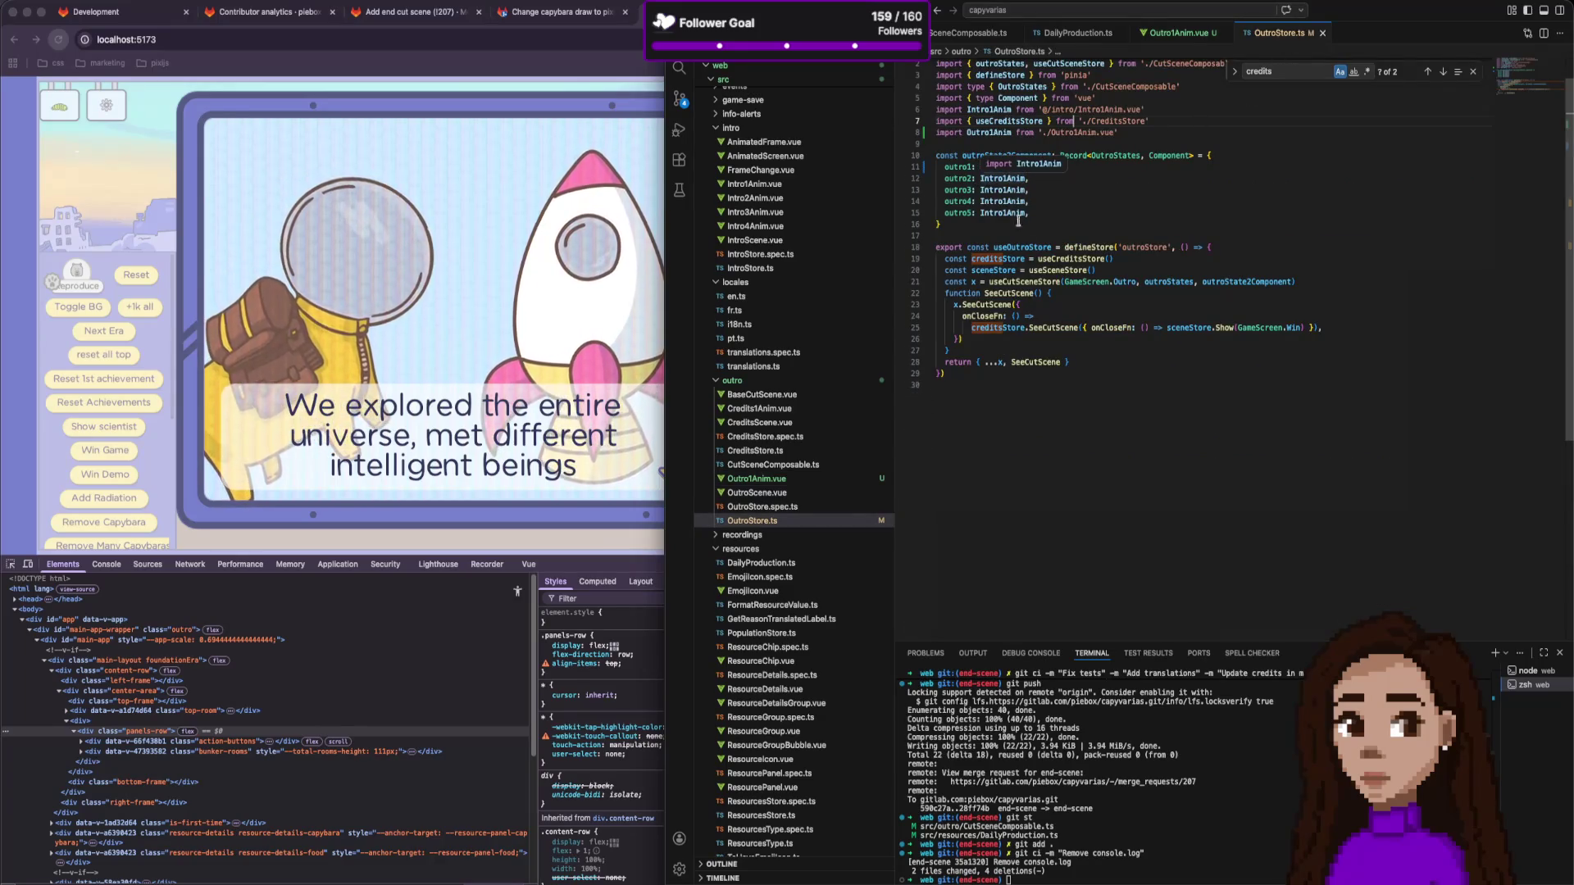
# Review the Outro1Anim.vue SVG and play the outro showing the suited capybara and green alien.
pyautogui.hotkey('ctrl', 'Tab')
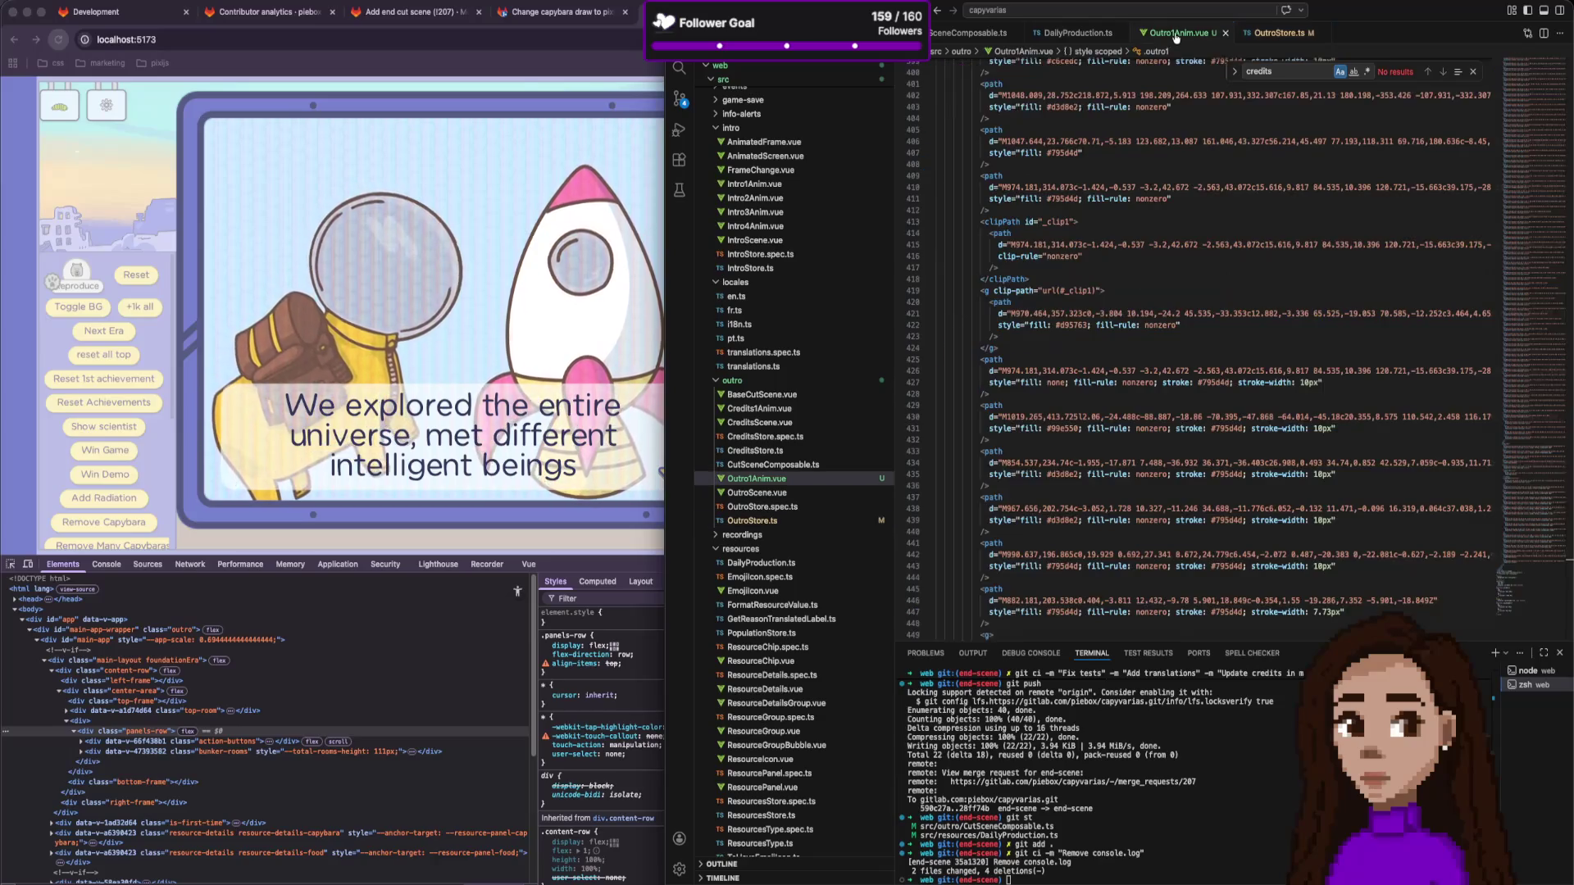
pyautogui.scroll(20, 1108, 222)
pyautogui.scroll(15, 1113, 223)
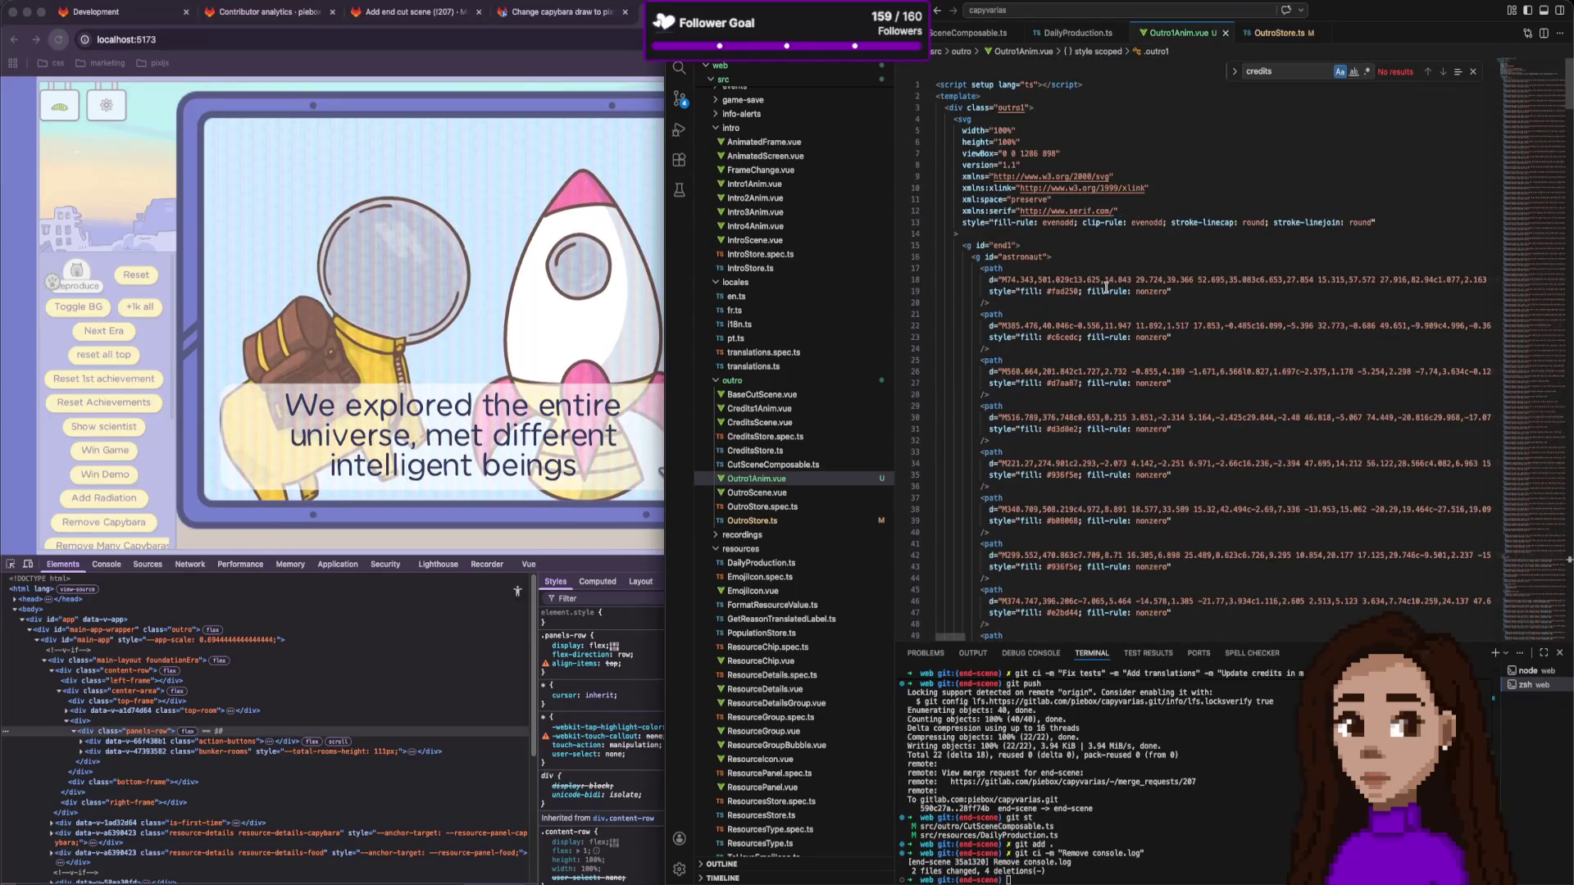
pyautogui.click(532, 295)
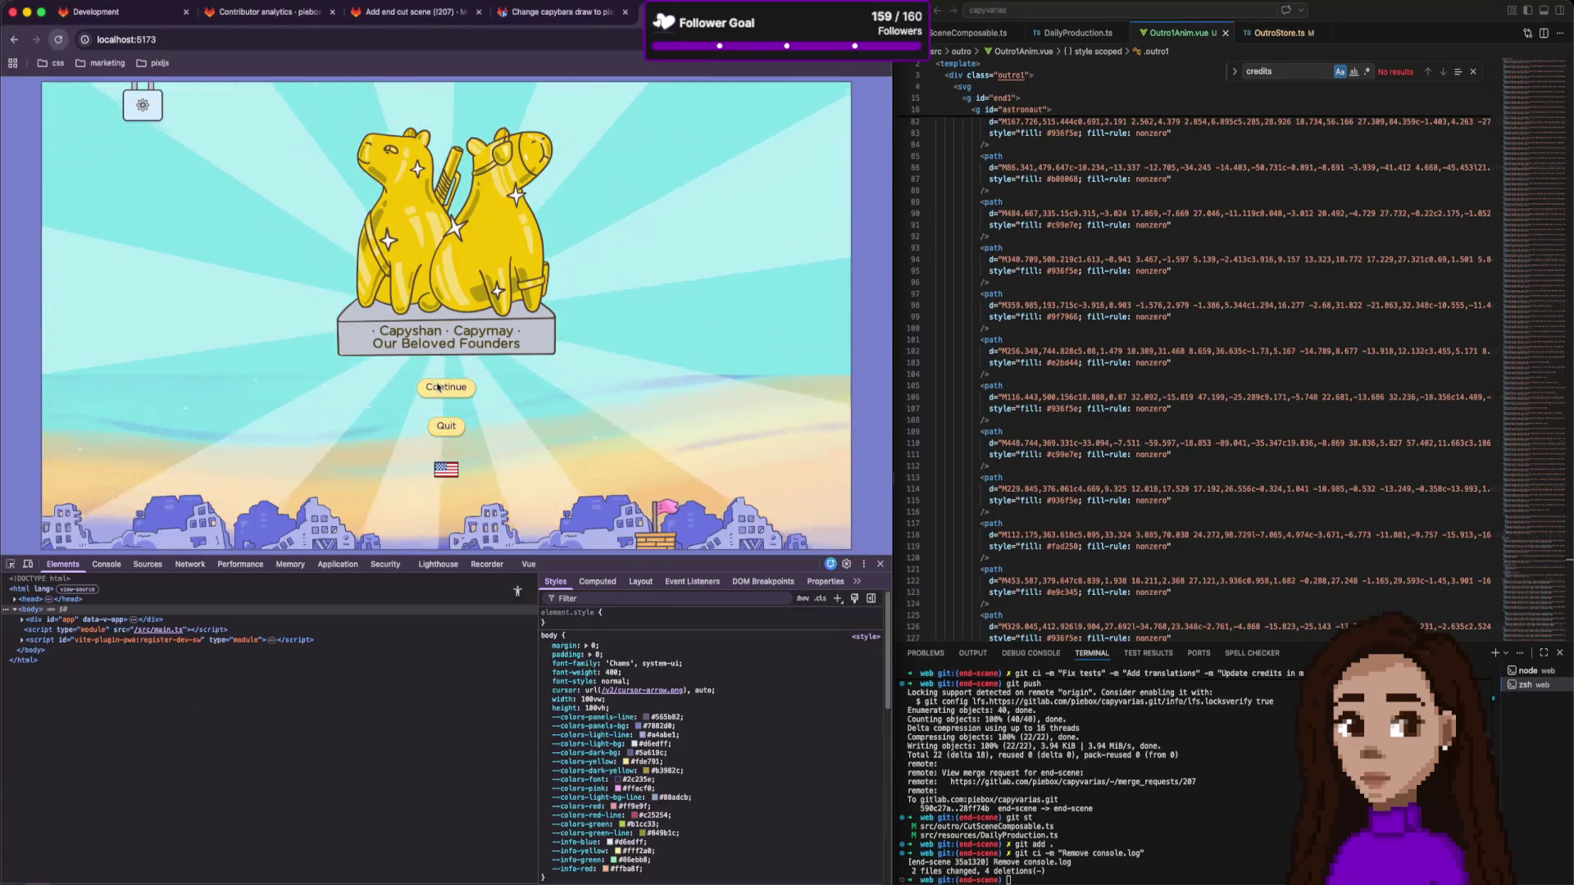
pyautogui.click(446, 387)
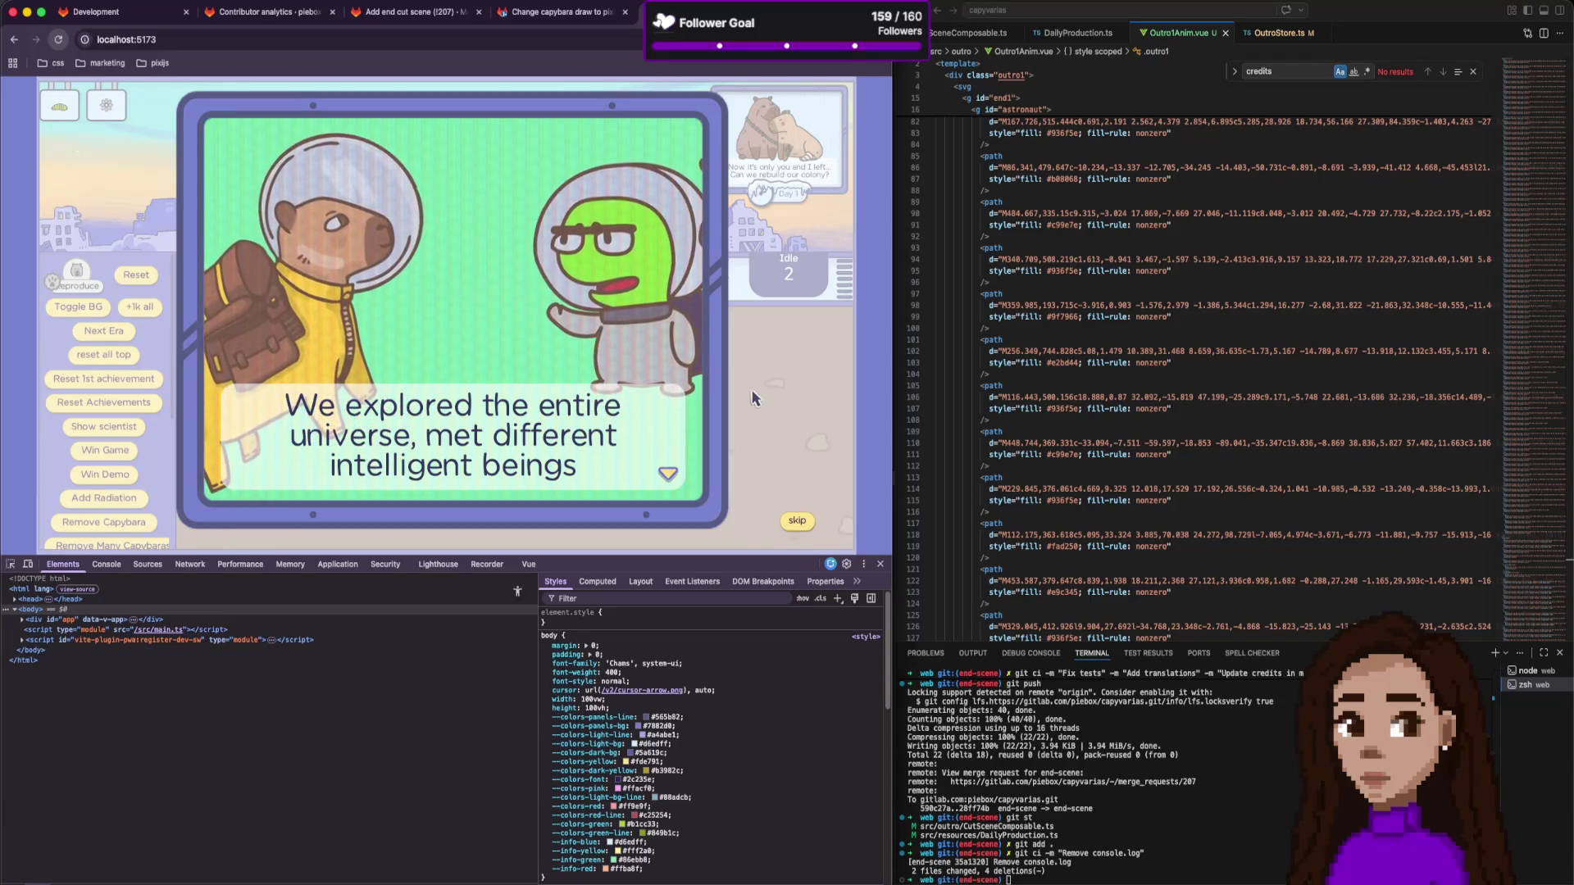
pyautogui.click(1147, 351)
pyautogui.press('super+b')
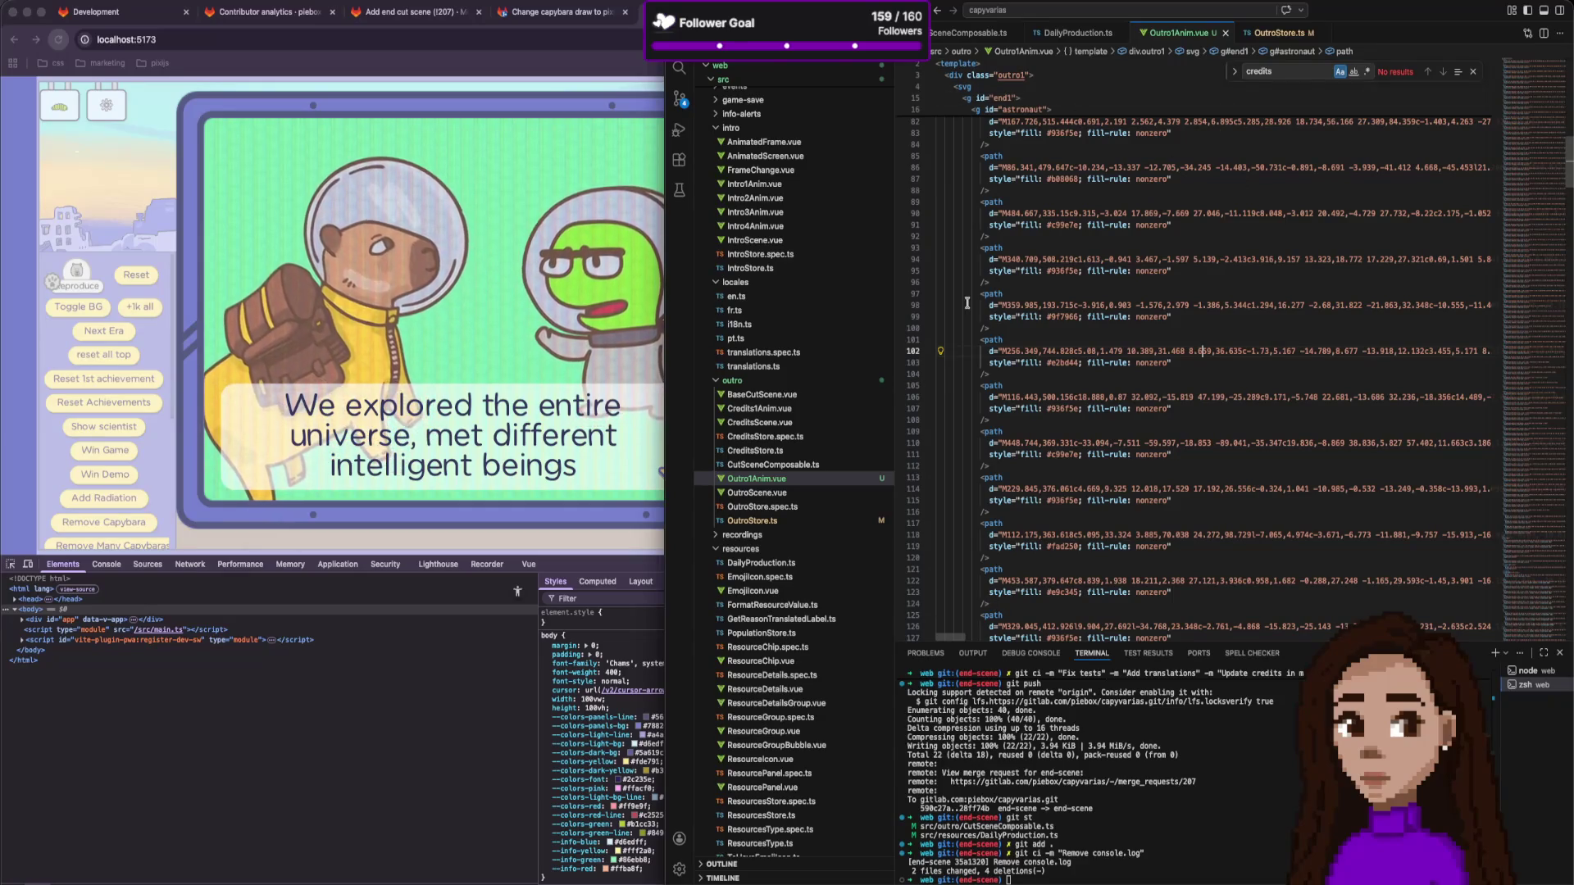
pyautogui.press('super+p')
pyautogui.write('app')
pyautogui.press('Return')
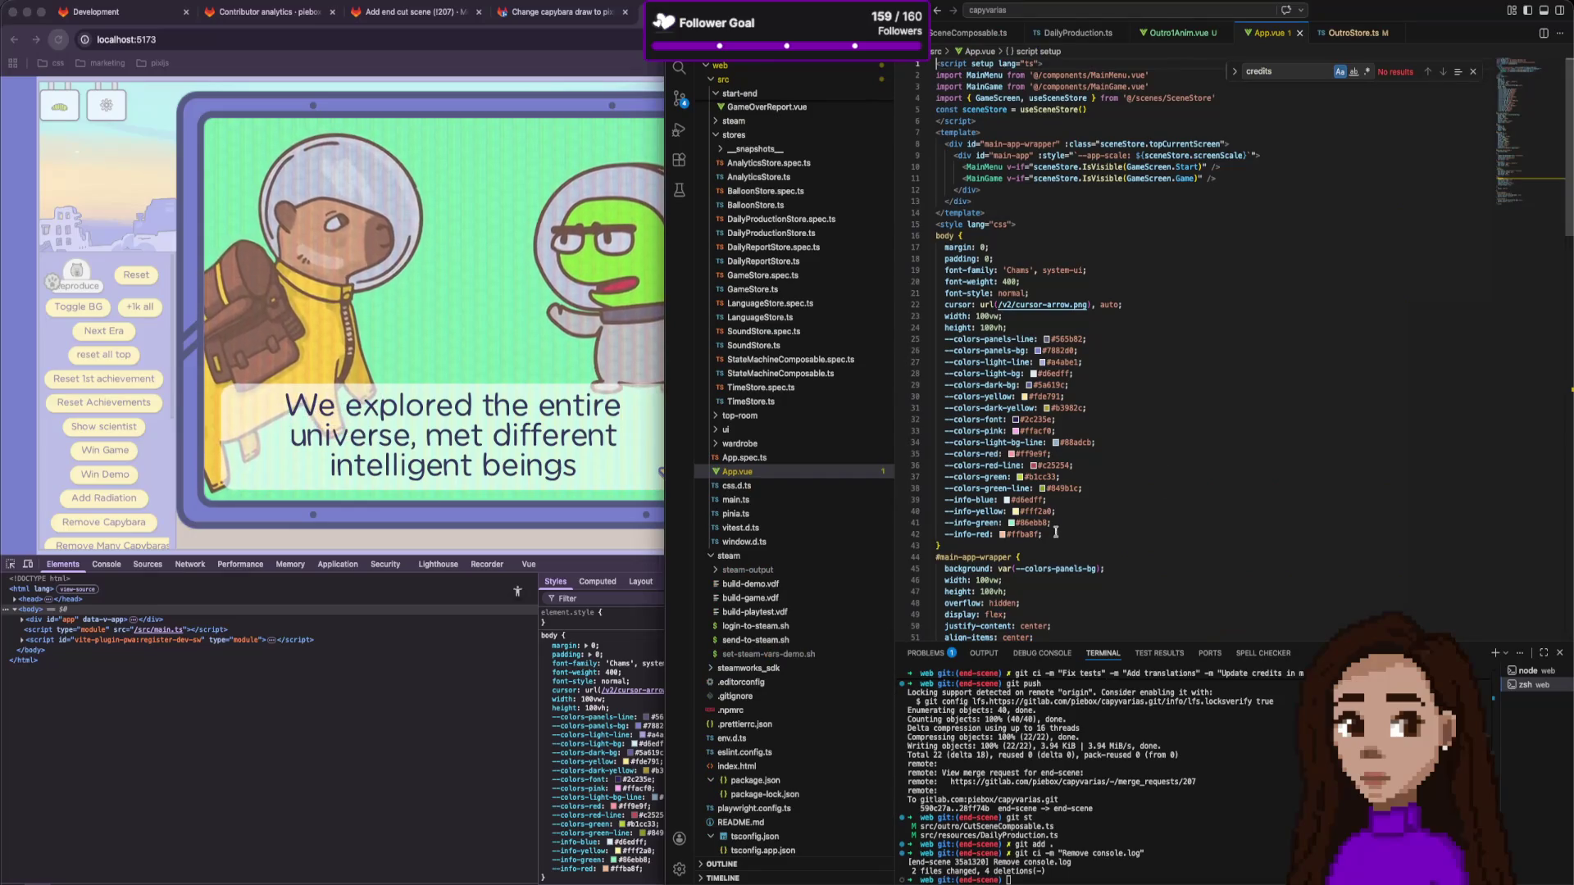
pyautogui.moveTo(1016, 512)
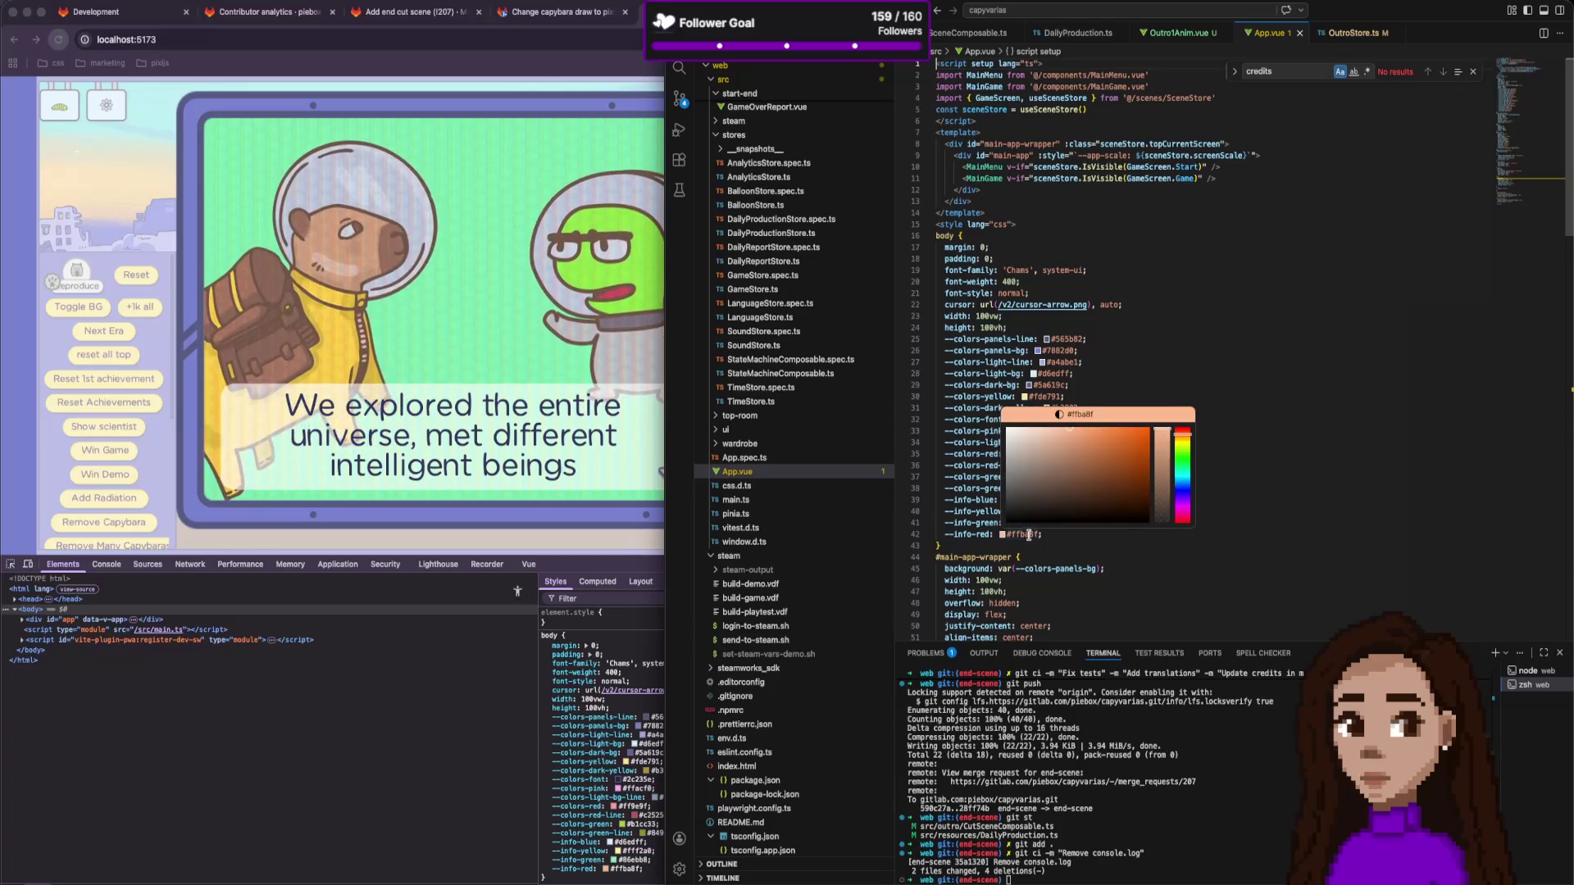
pyautogui.click(1201, 35)
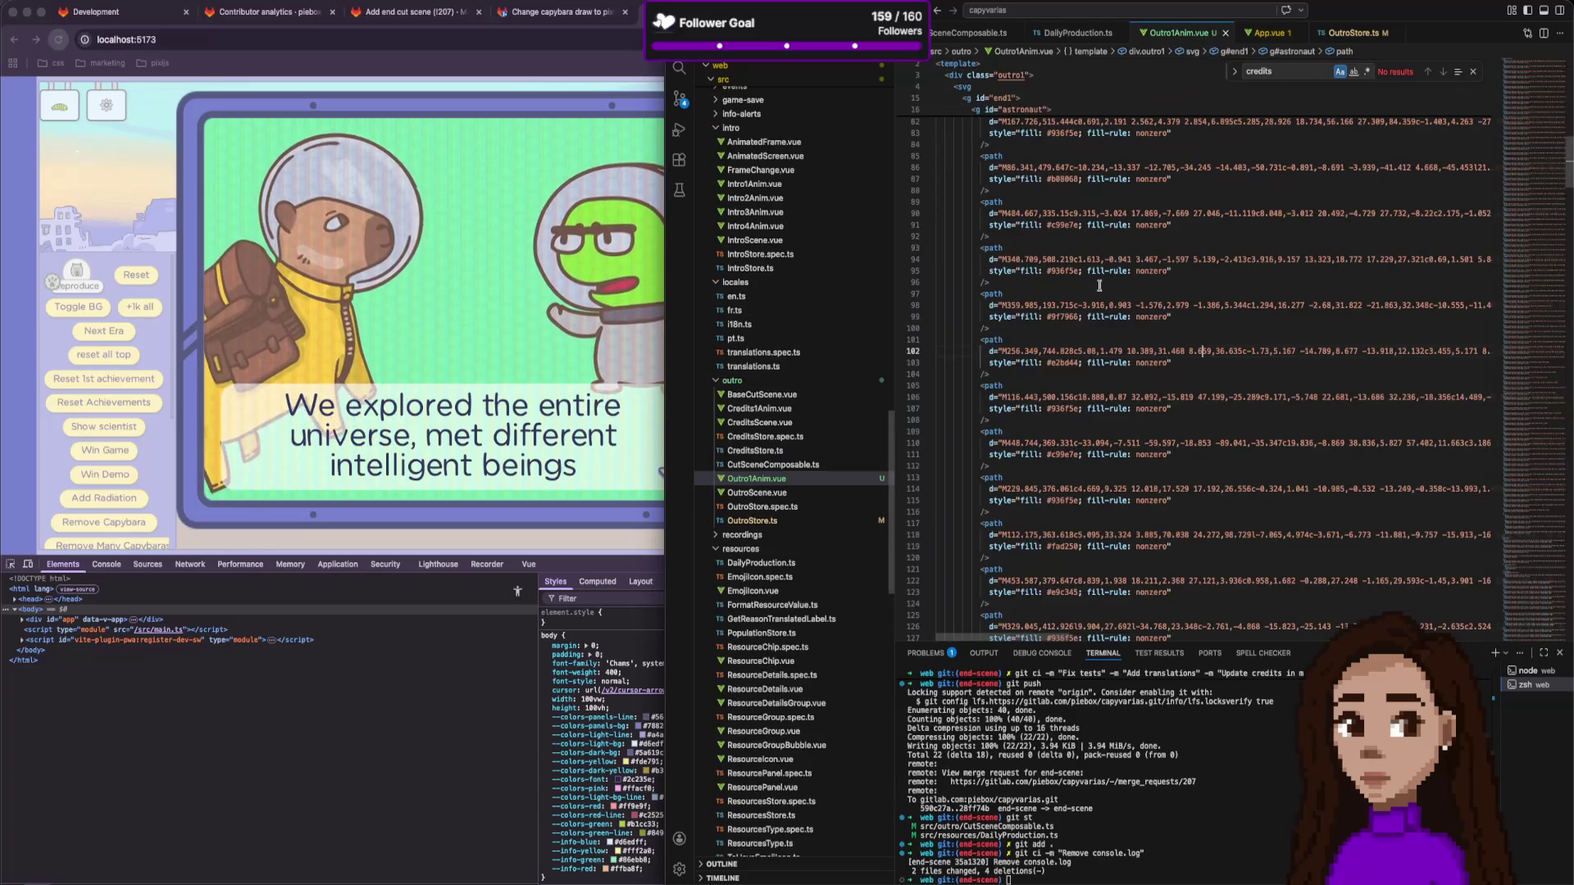
# Change both outro1 colour variables from --info-green to --info-red.
pyautogui.scroll(-15, 1049, 501)
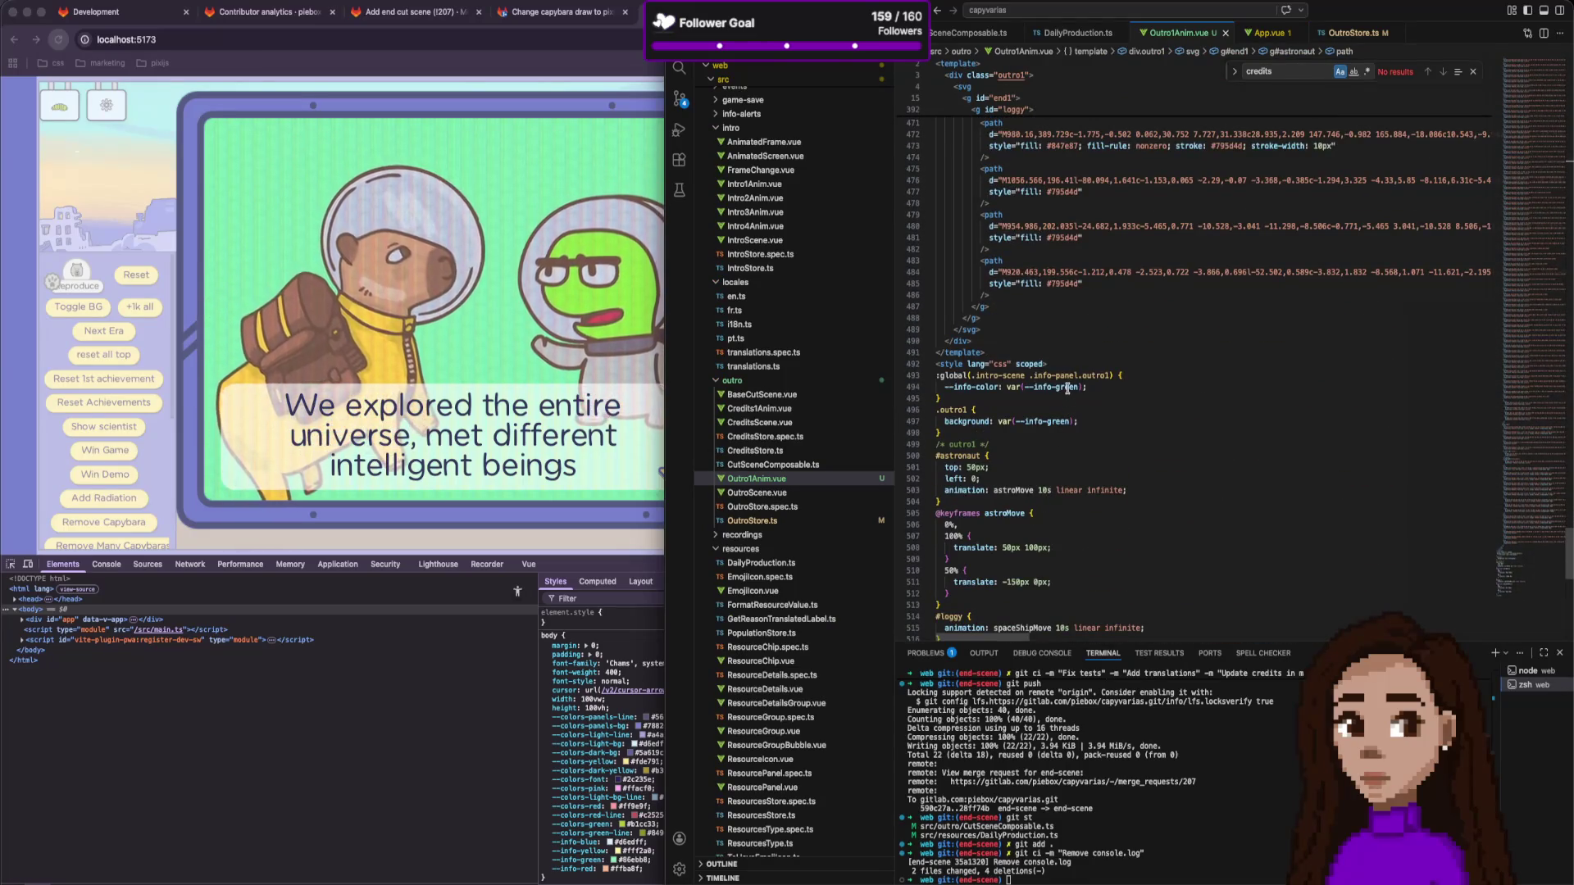
pyautogui.doubleClick(1068, 387)
pyautogui.write('red')
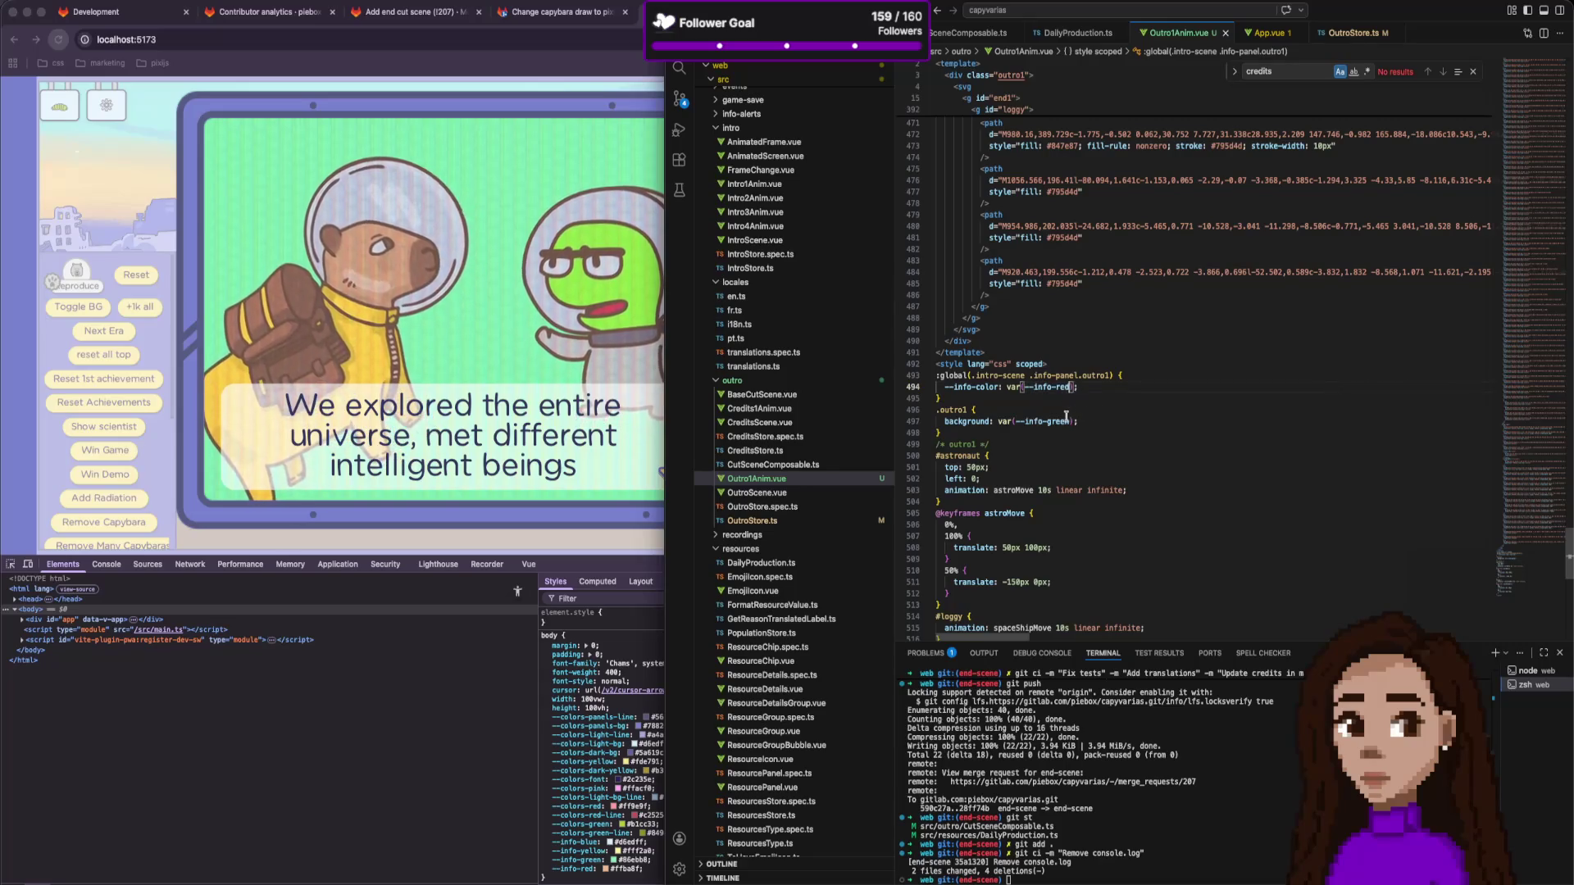
pyautogui.doubleClick(1050, 422)
pyautogui.write('re')
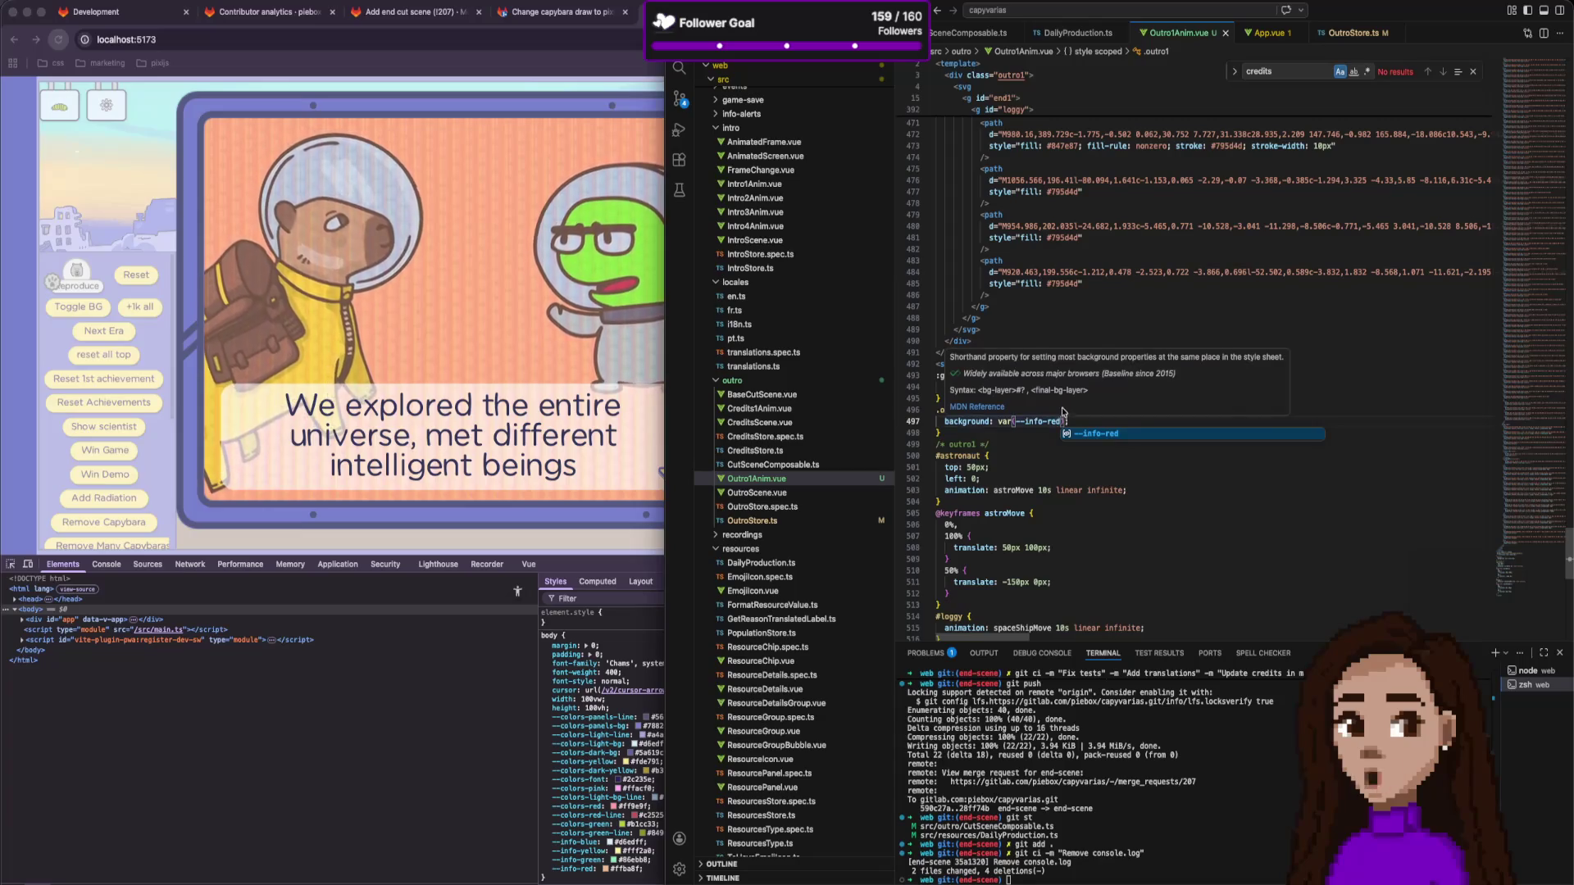
pyautogui.click(1054, 423)
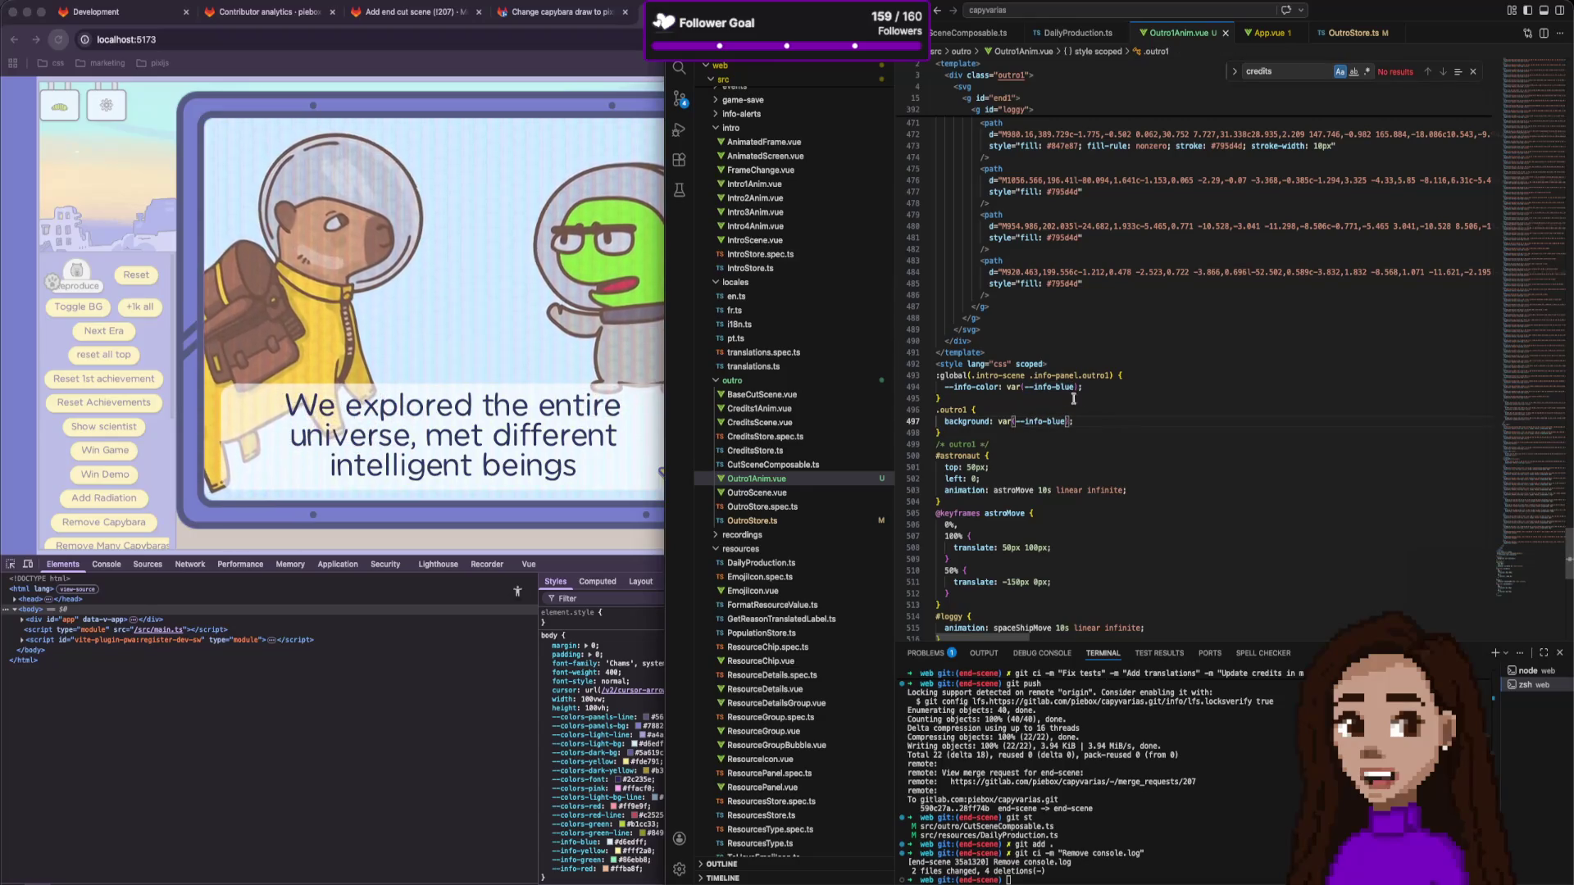
pyautogui.write('red')
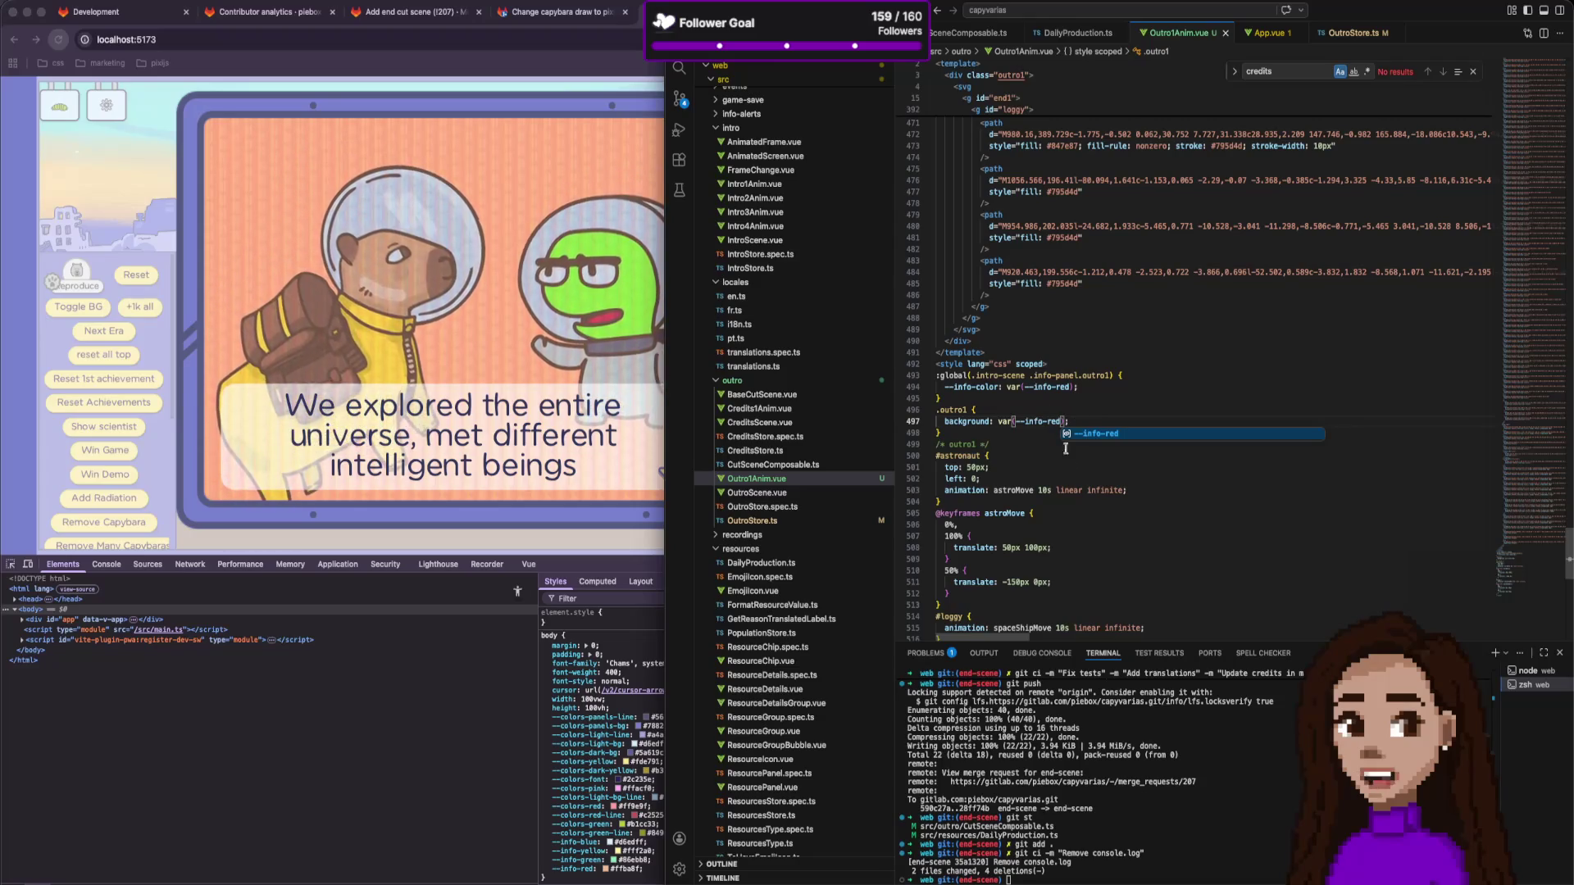
pyautogui.click(536, 352)
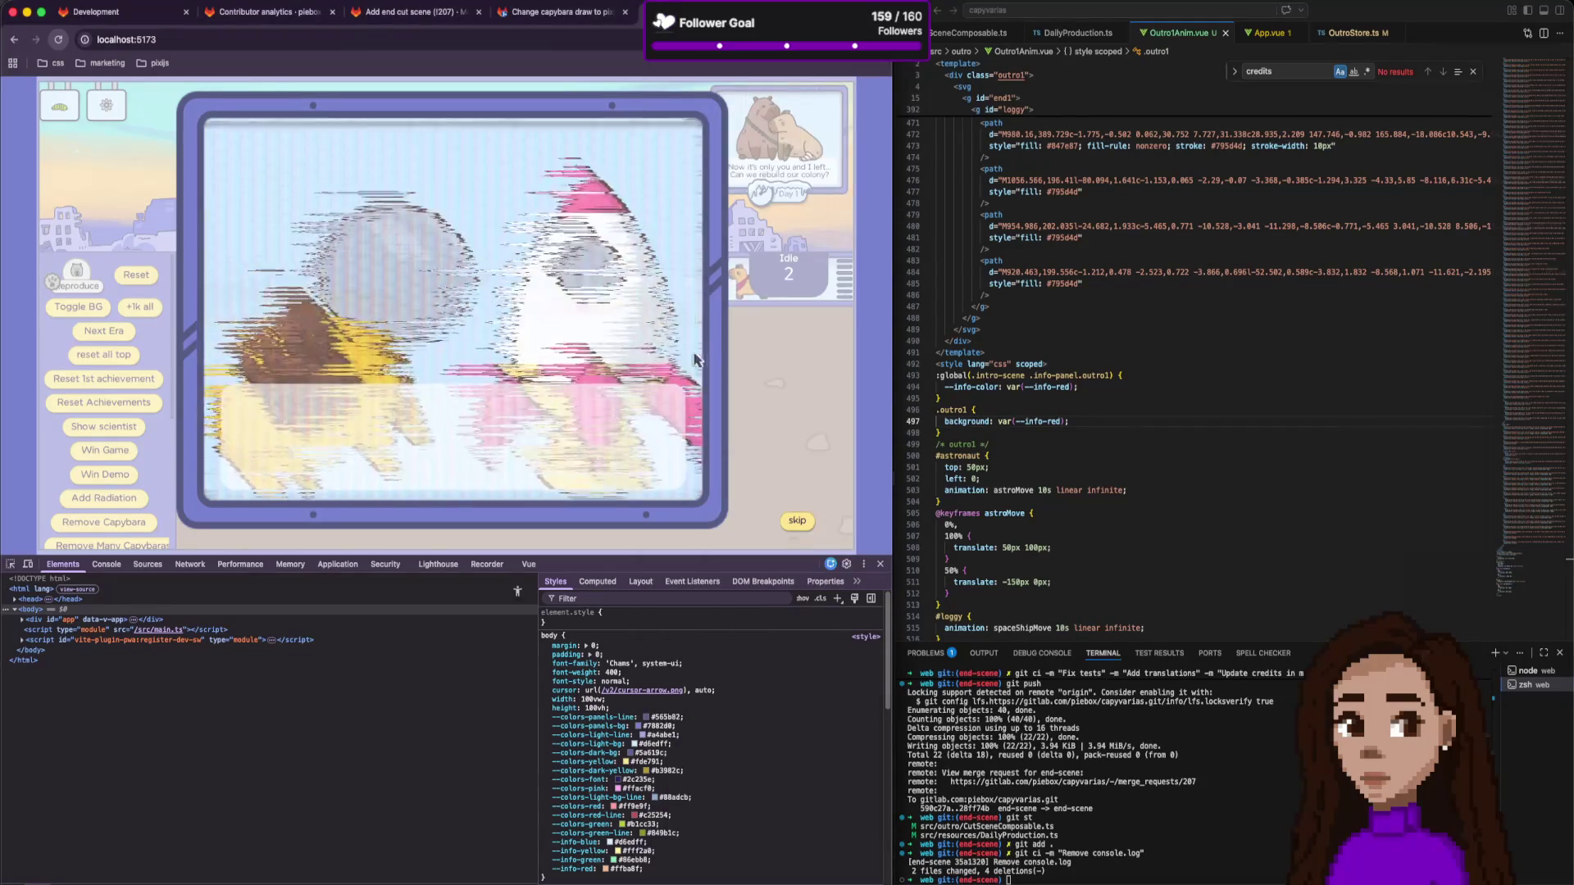
# Skip the outro cutscene and start a new game from the Victory screen.
pyautogui.click(800, 521)
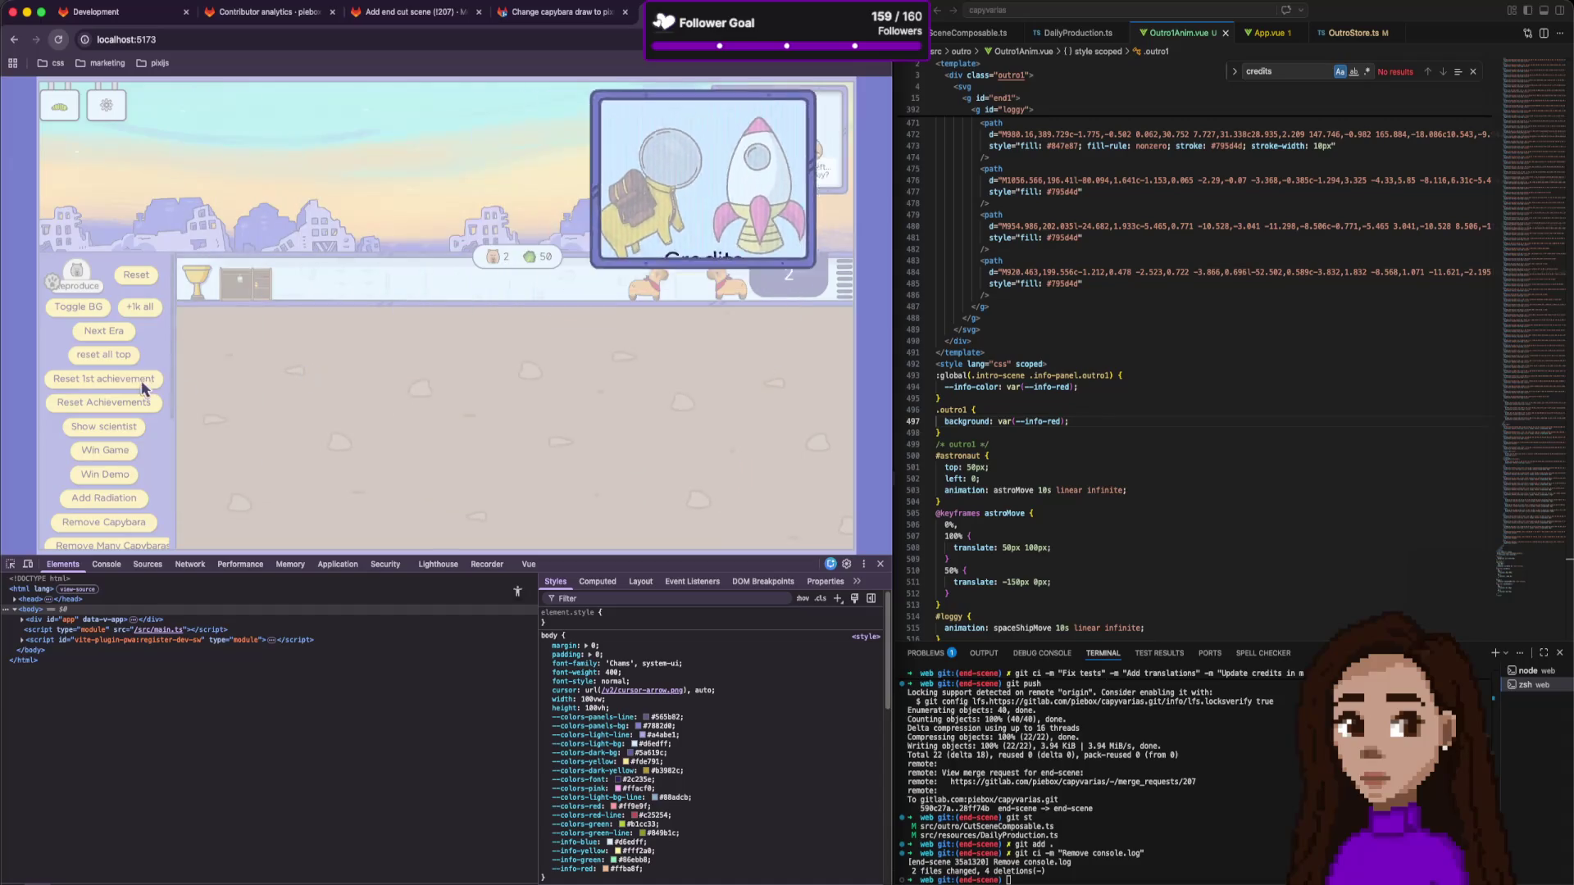
pyautogui.click(585, 395)
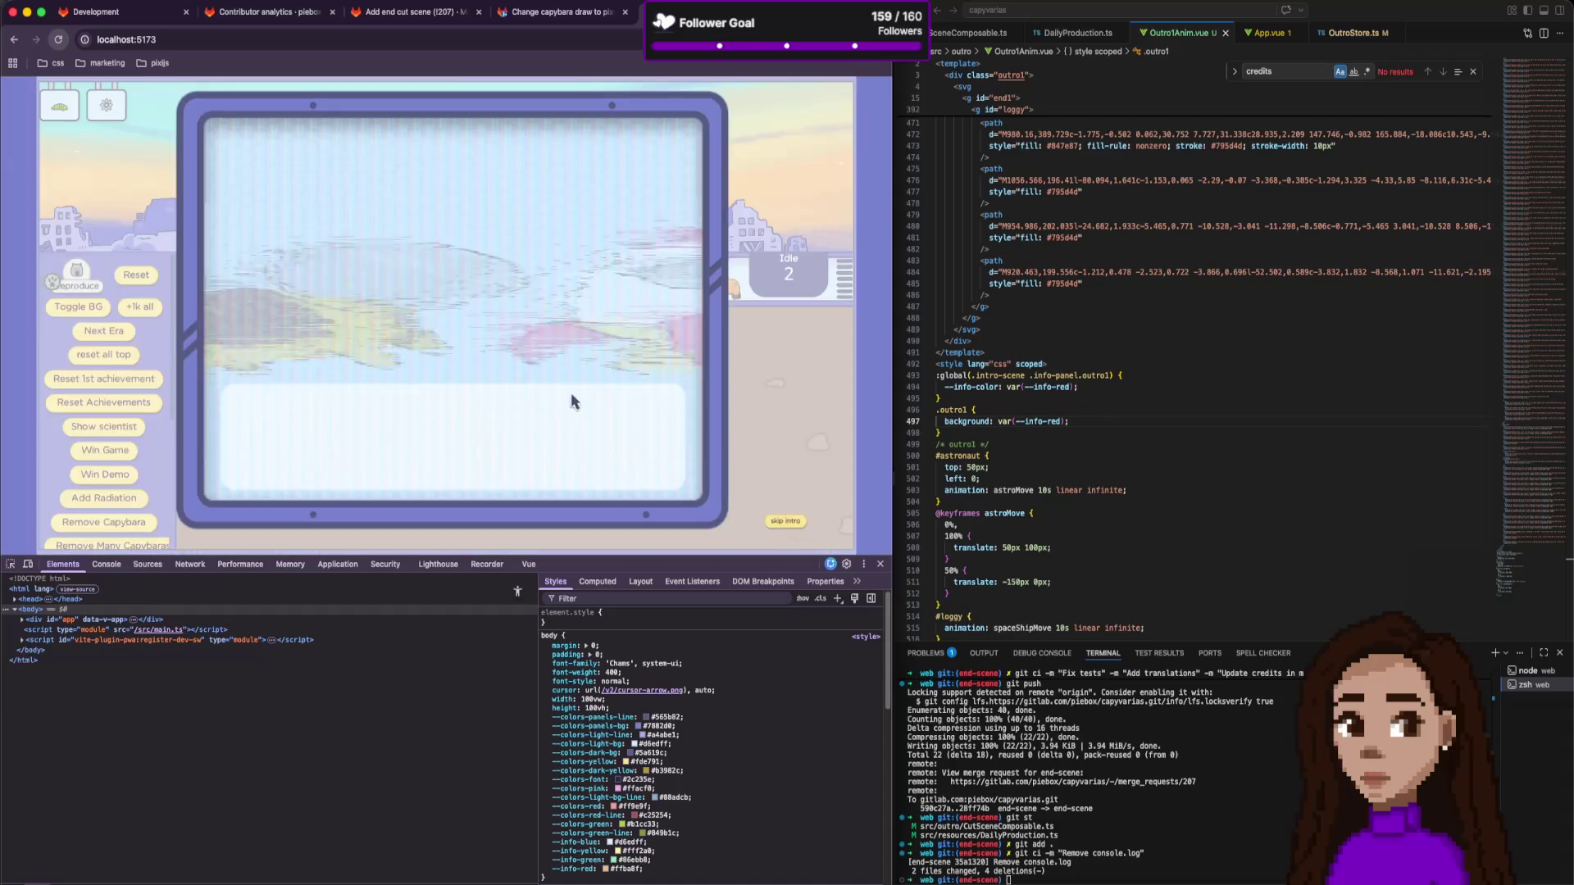
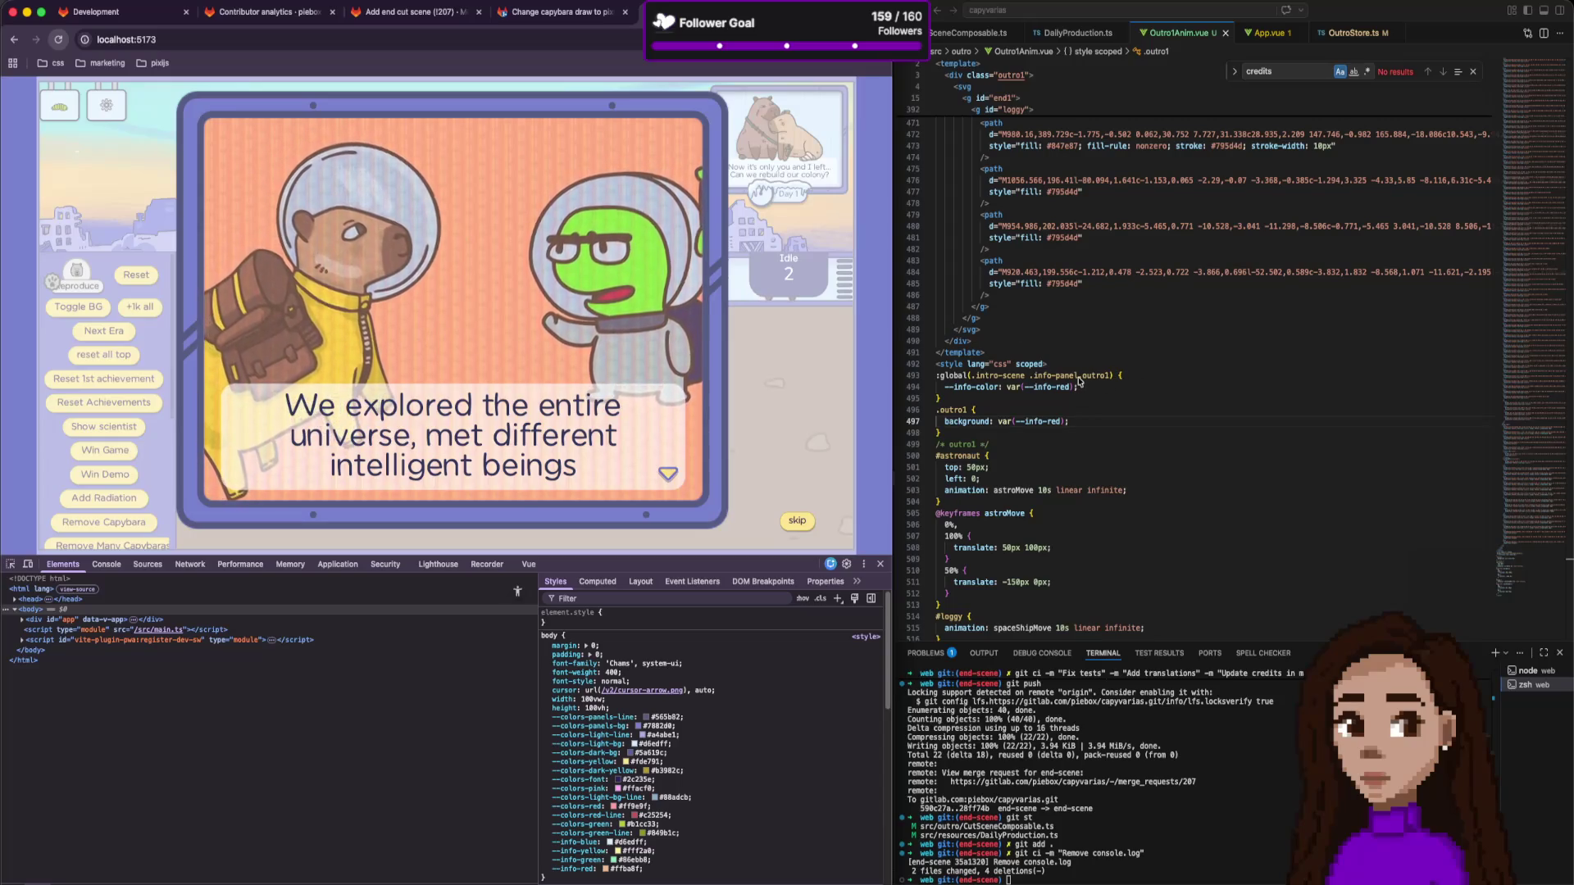
# Close all open editor tabs in Visual Studio Code.
pyautogui.click(1172, 364)
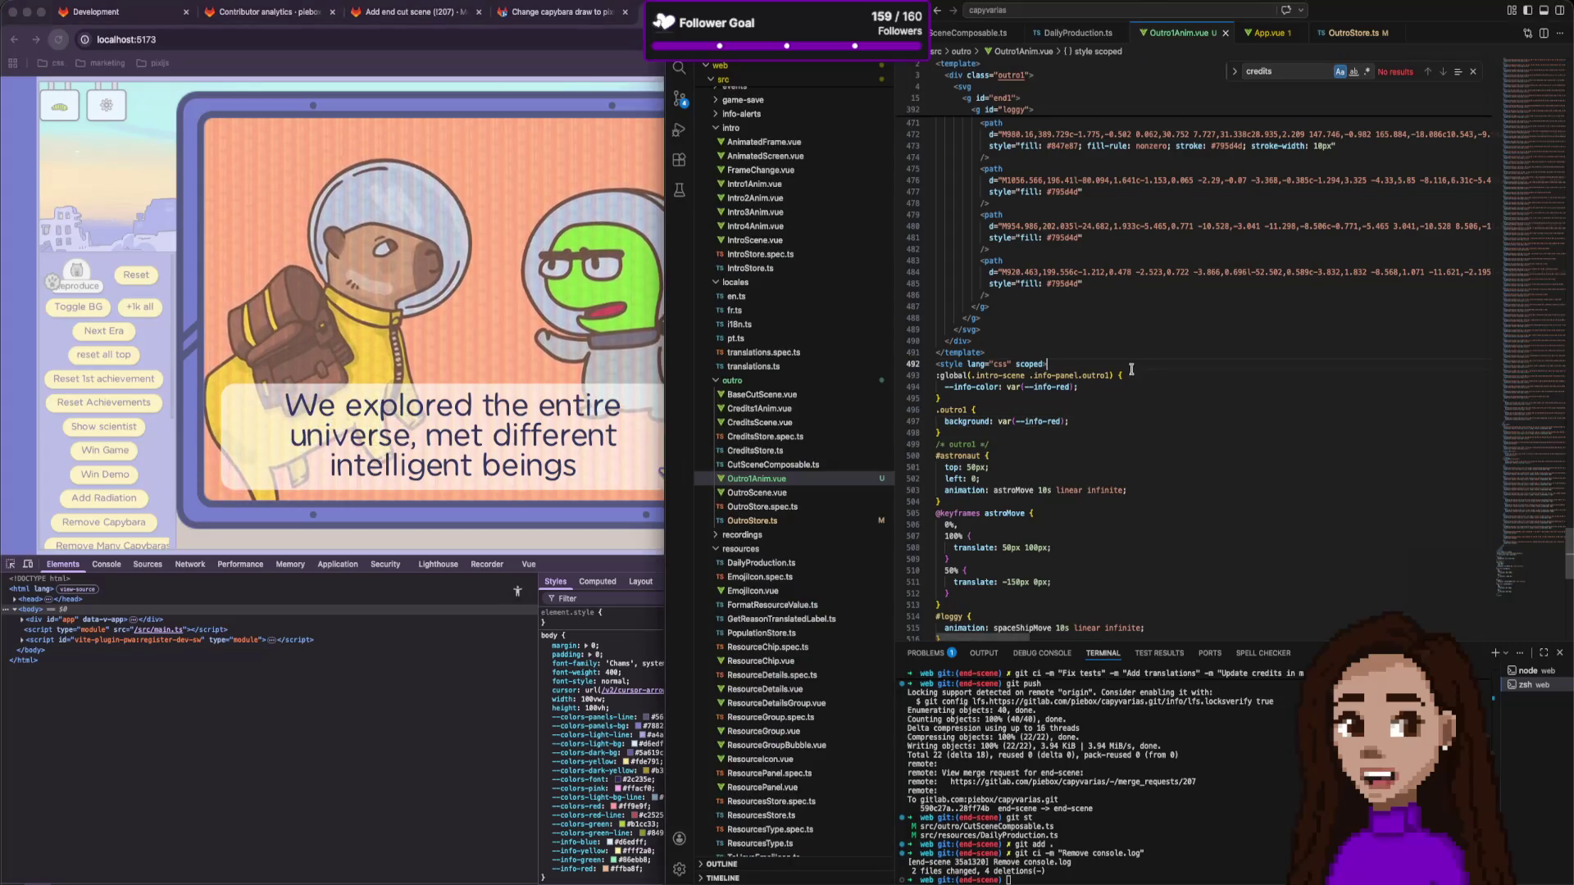
pyautogui.scroll(10, 1081, 409)
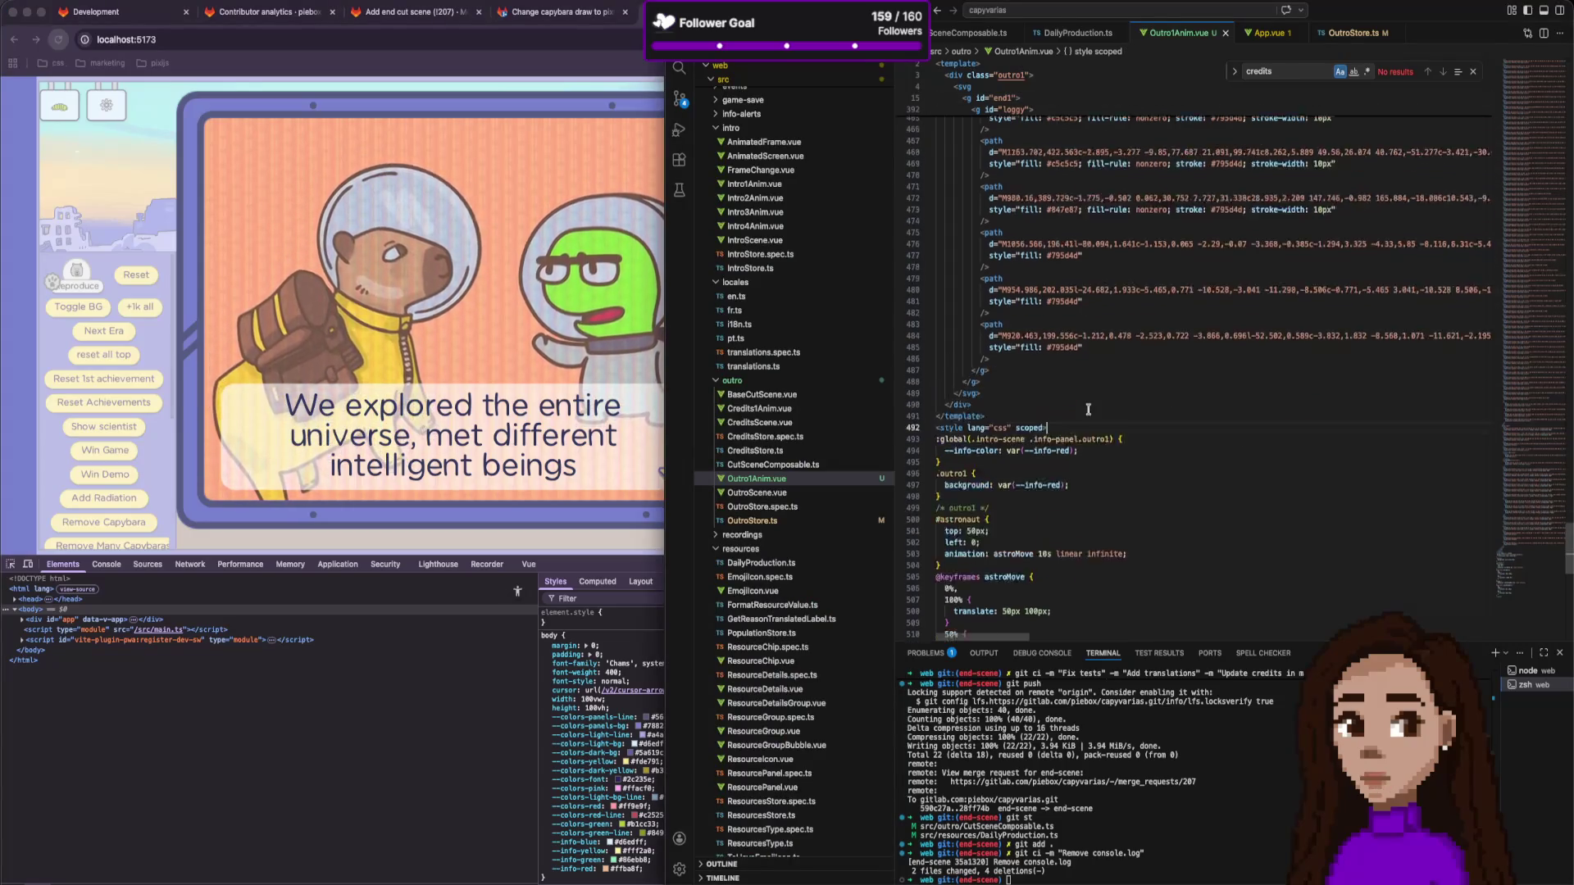
pyautogui.scroll(3, 799, 397)
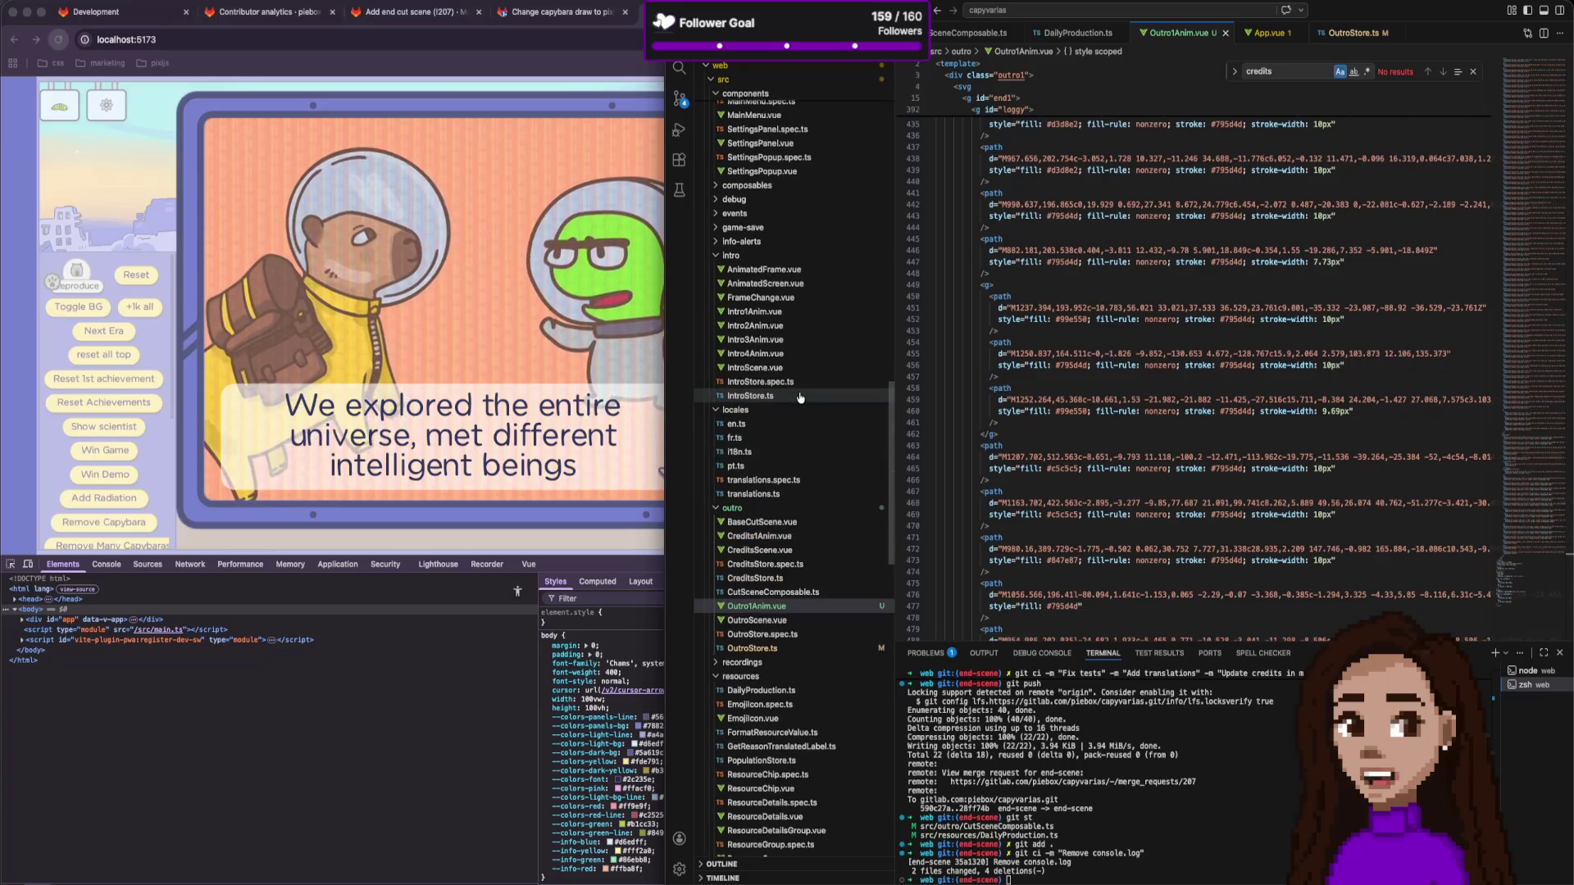
pyautogui.scroll(2, 816, 399)
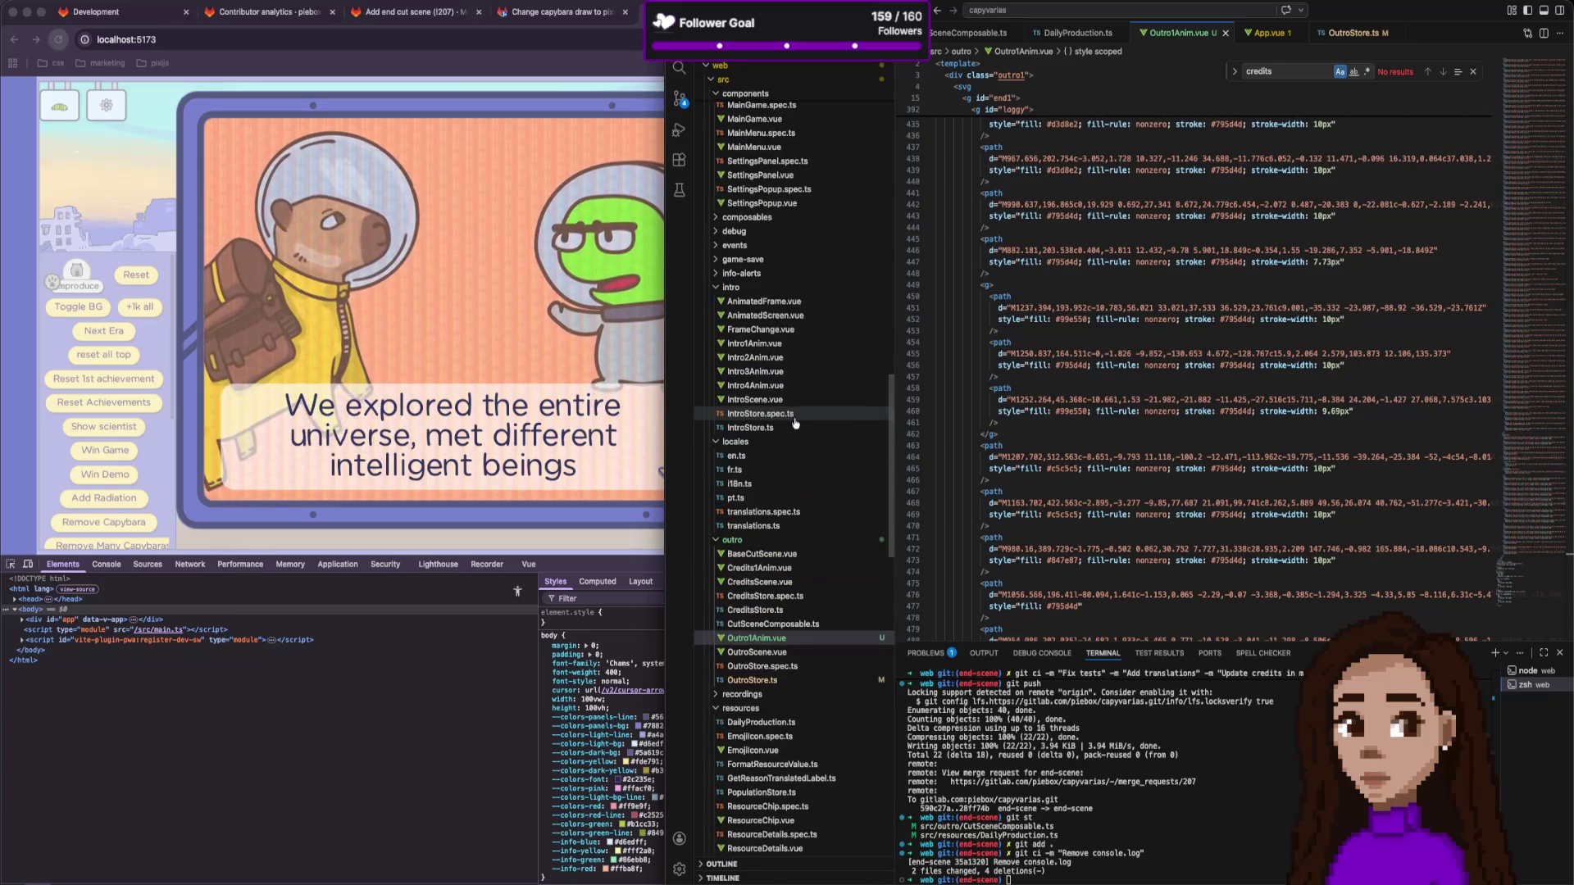
pyautogui.scroll(-5, 803, 507)
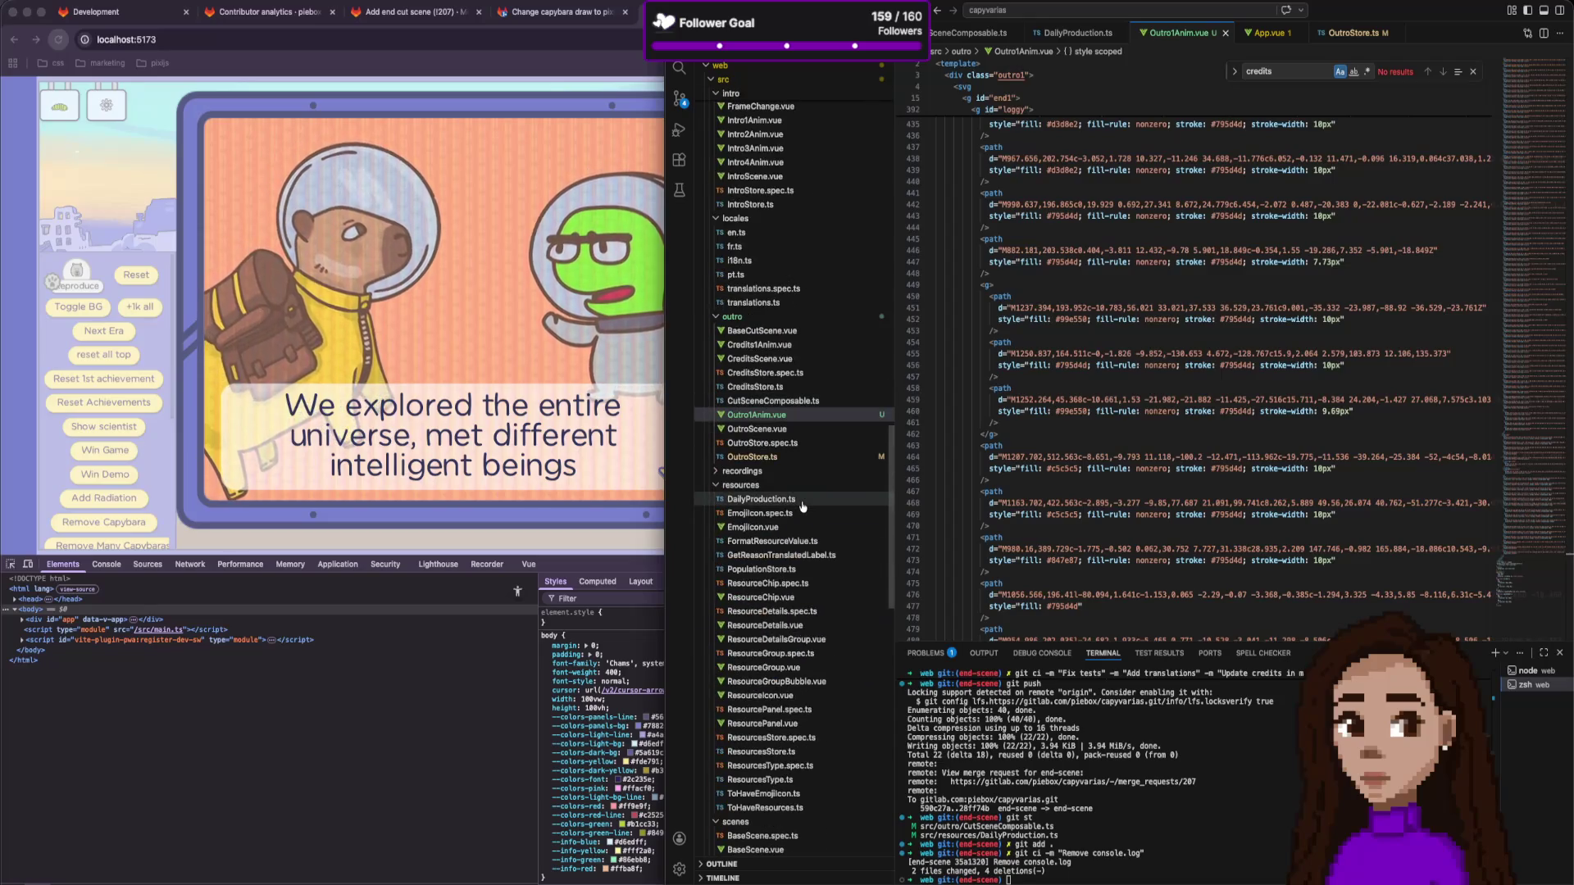
pyautogui.scroll(12, 802, 506)
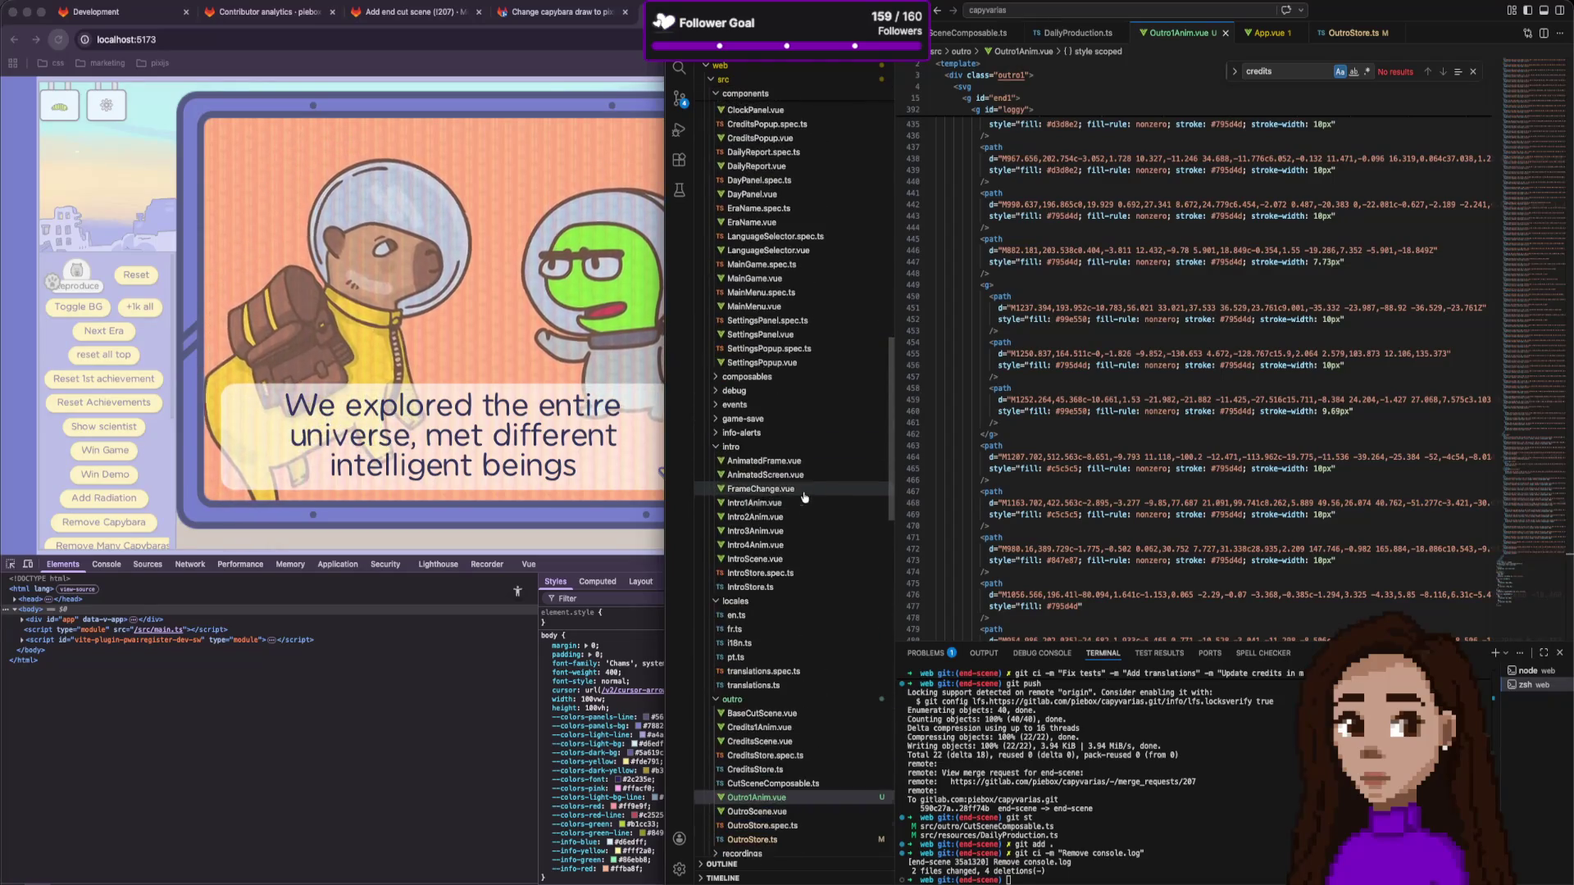
pyautogui.rightClick(1197, 38)
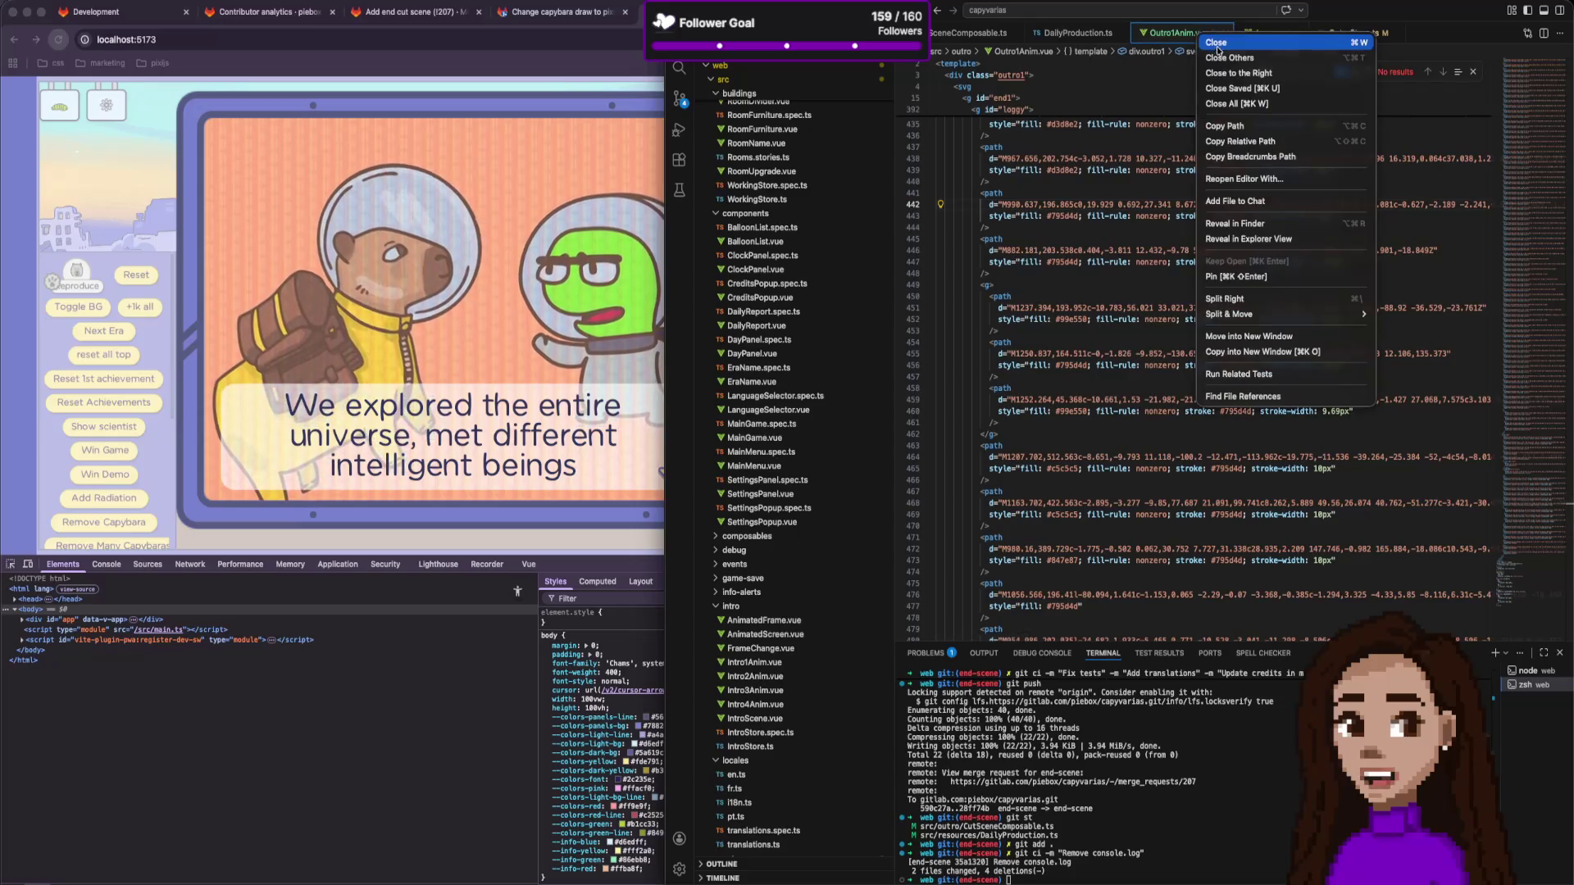
pyautogui.click(1236, 103)
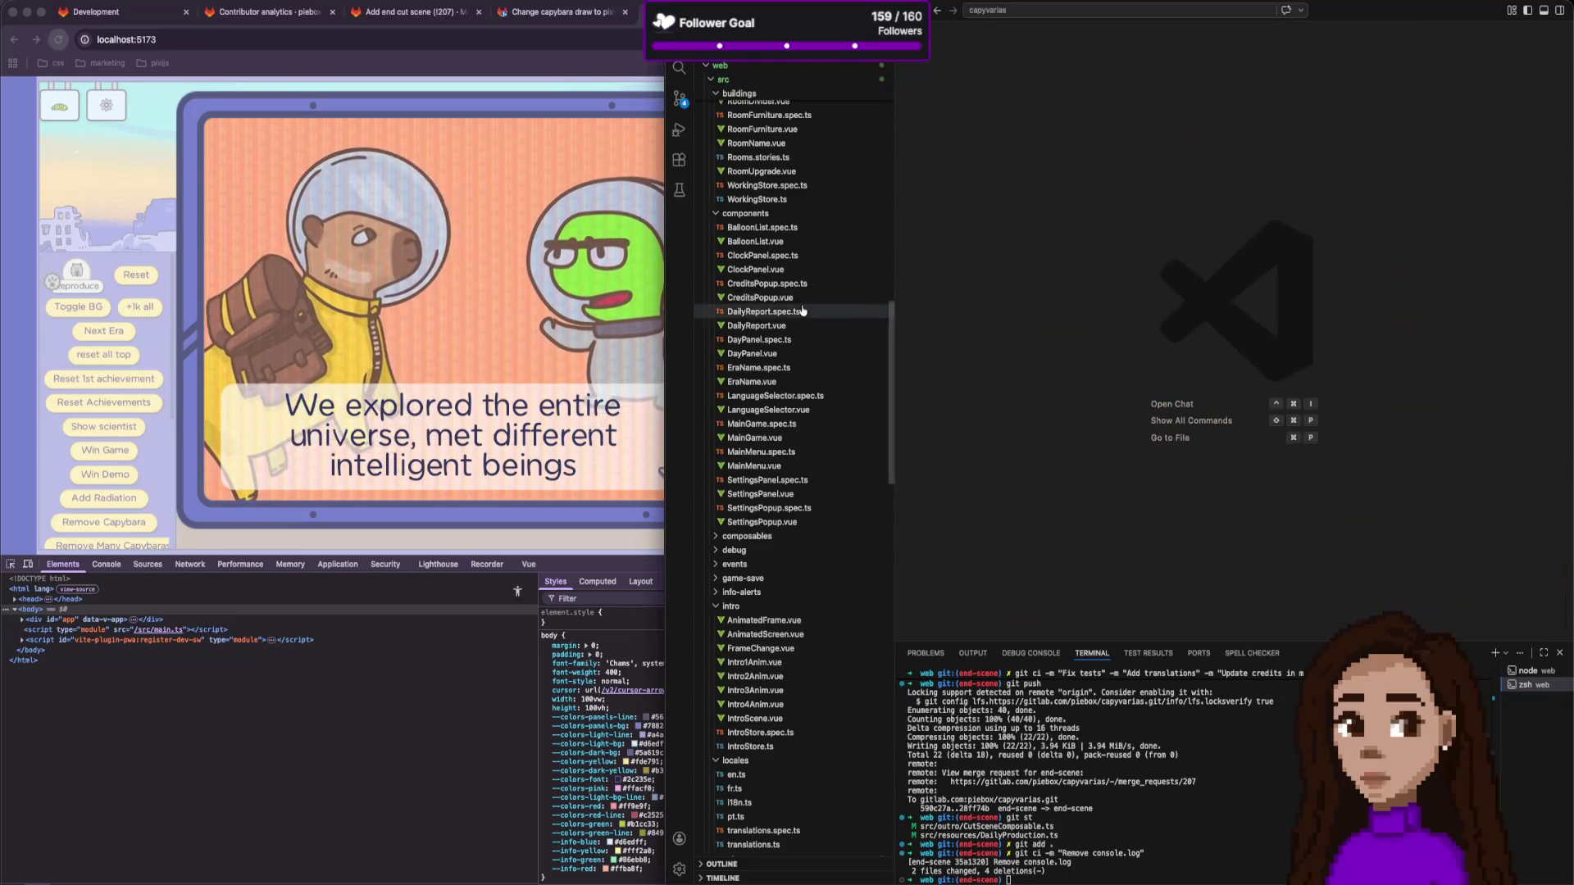
# Collapse the buildings, components, locales, resources, scenes, start-end and stores folders under src.
pyautogui.scroll(10, 767, 259)
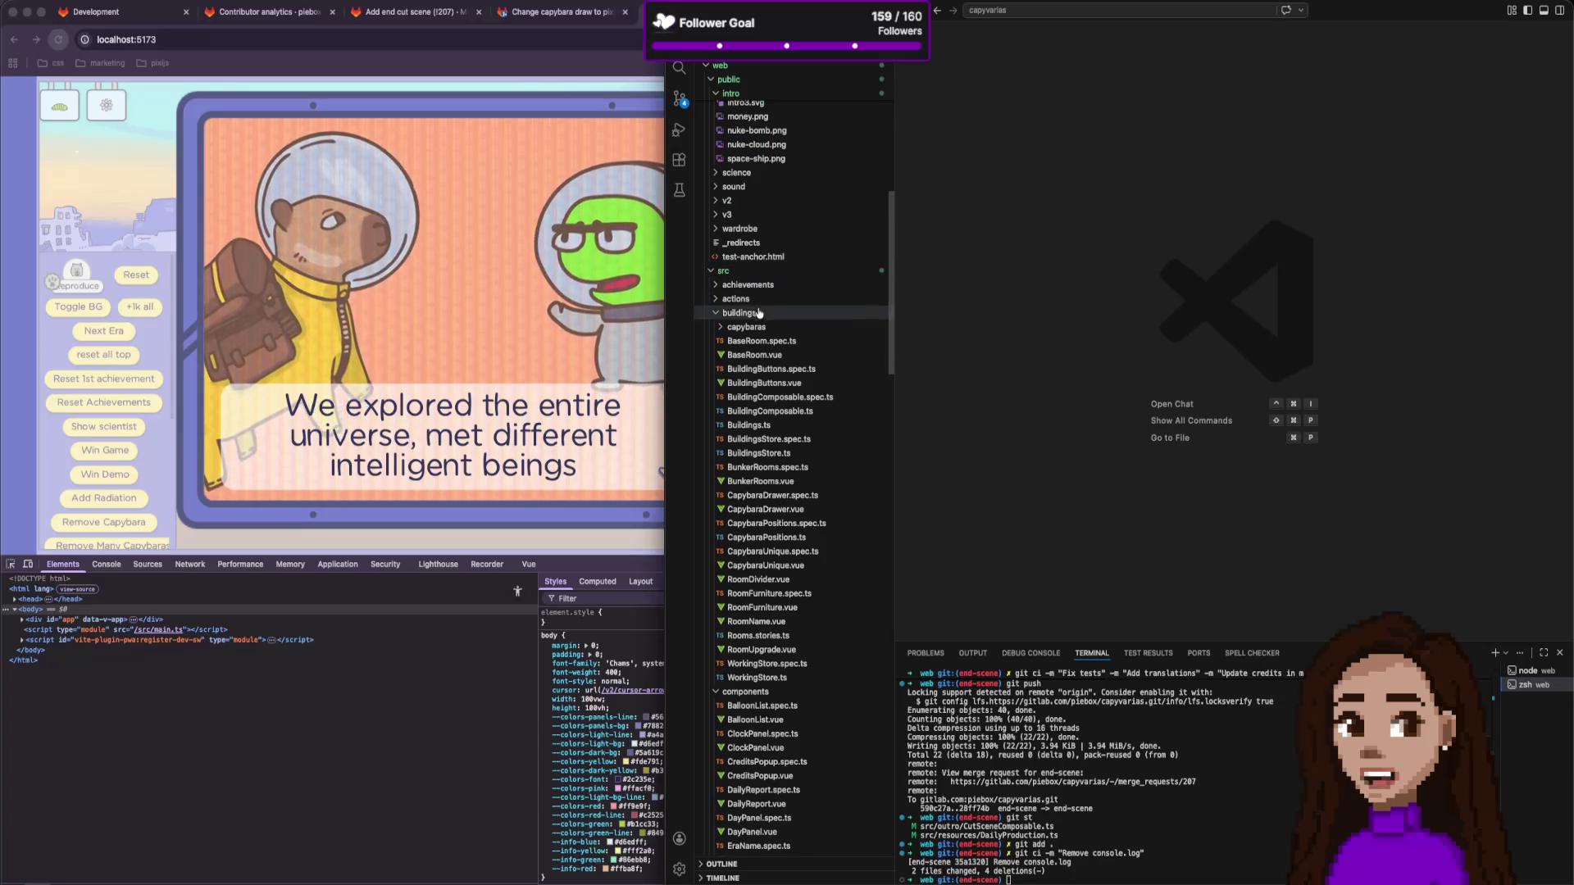
pyautogui.click(759, 312)
pyautogui.click(766, 328)
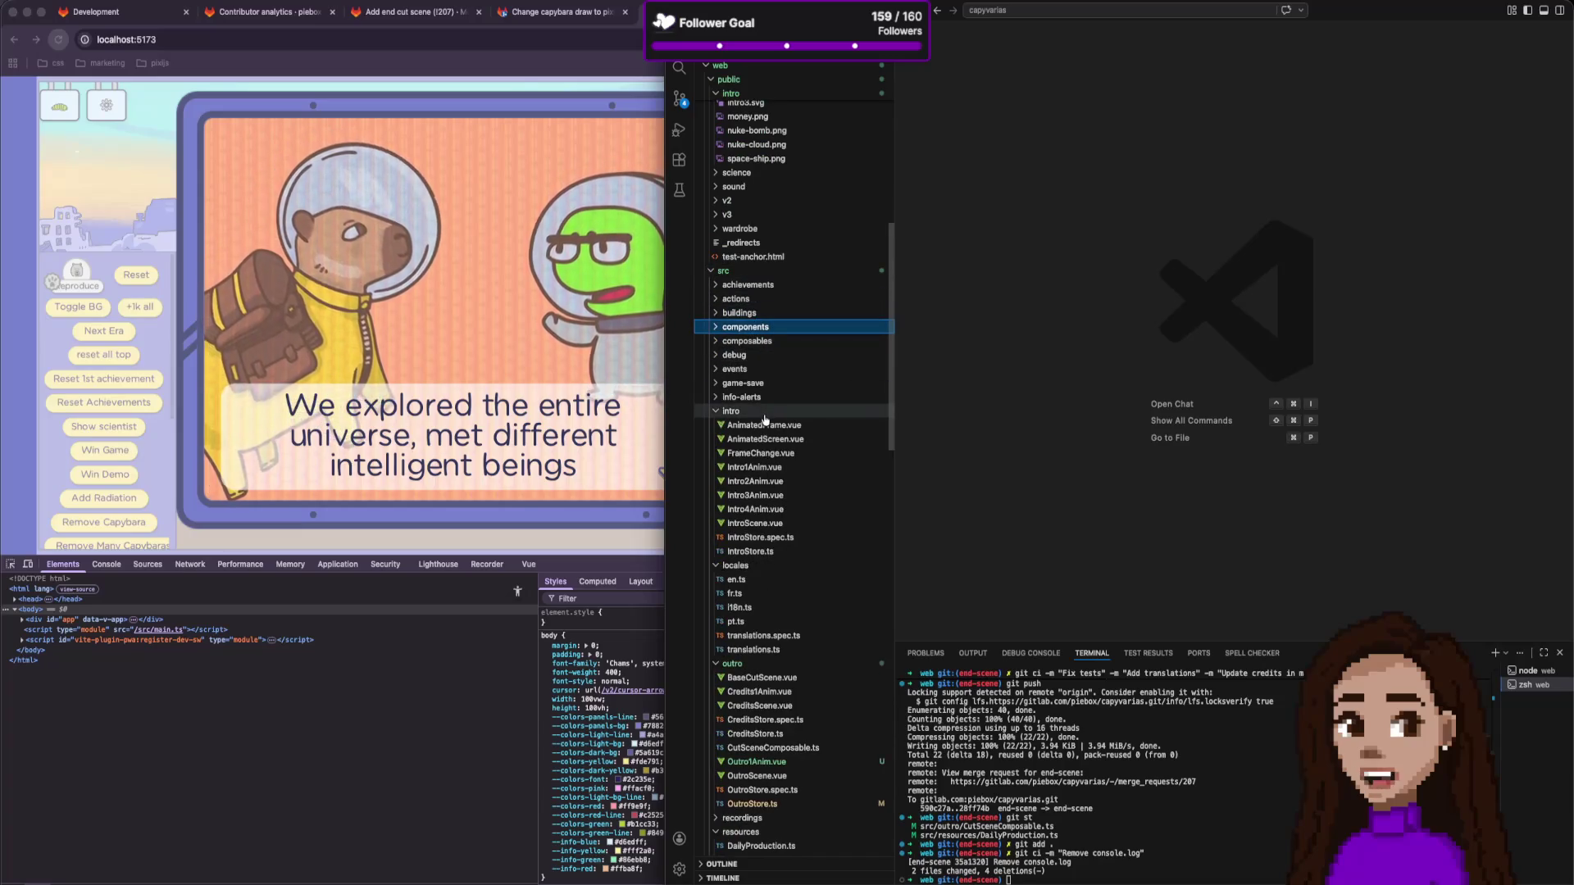
pyautogui.scroll(-3, 767, 604)
pyautogui.click(773, 503)
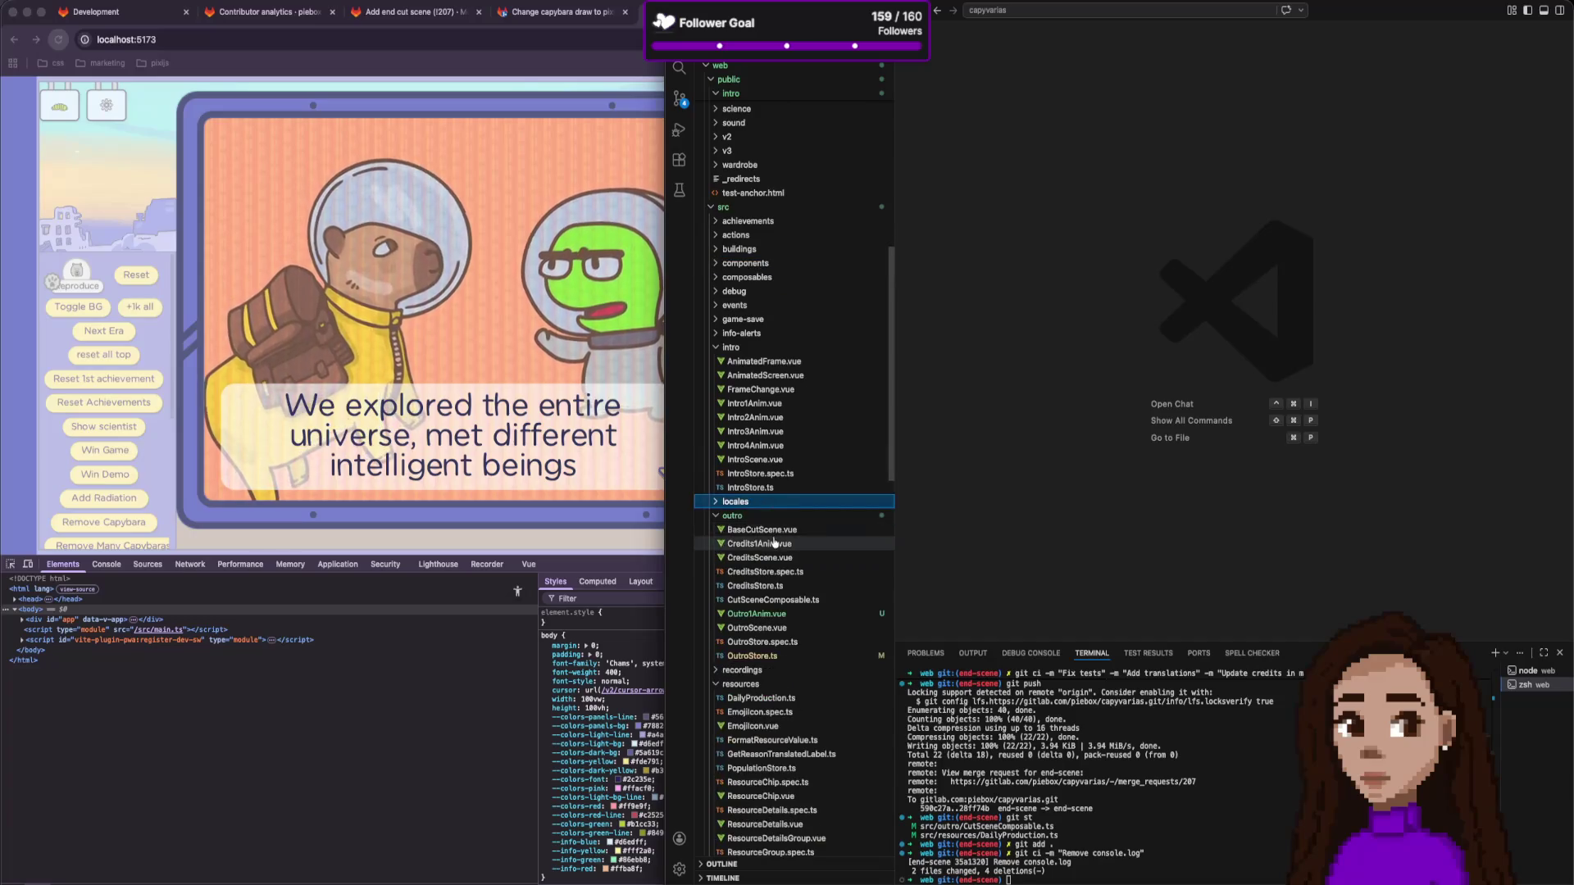
pyautogui.click(762, 685)
pyautogui.scroll(-5, 763, 630)
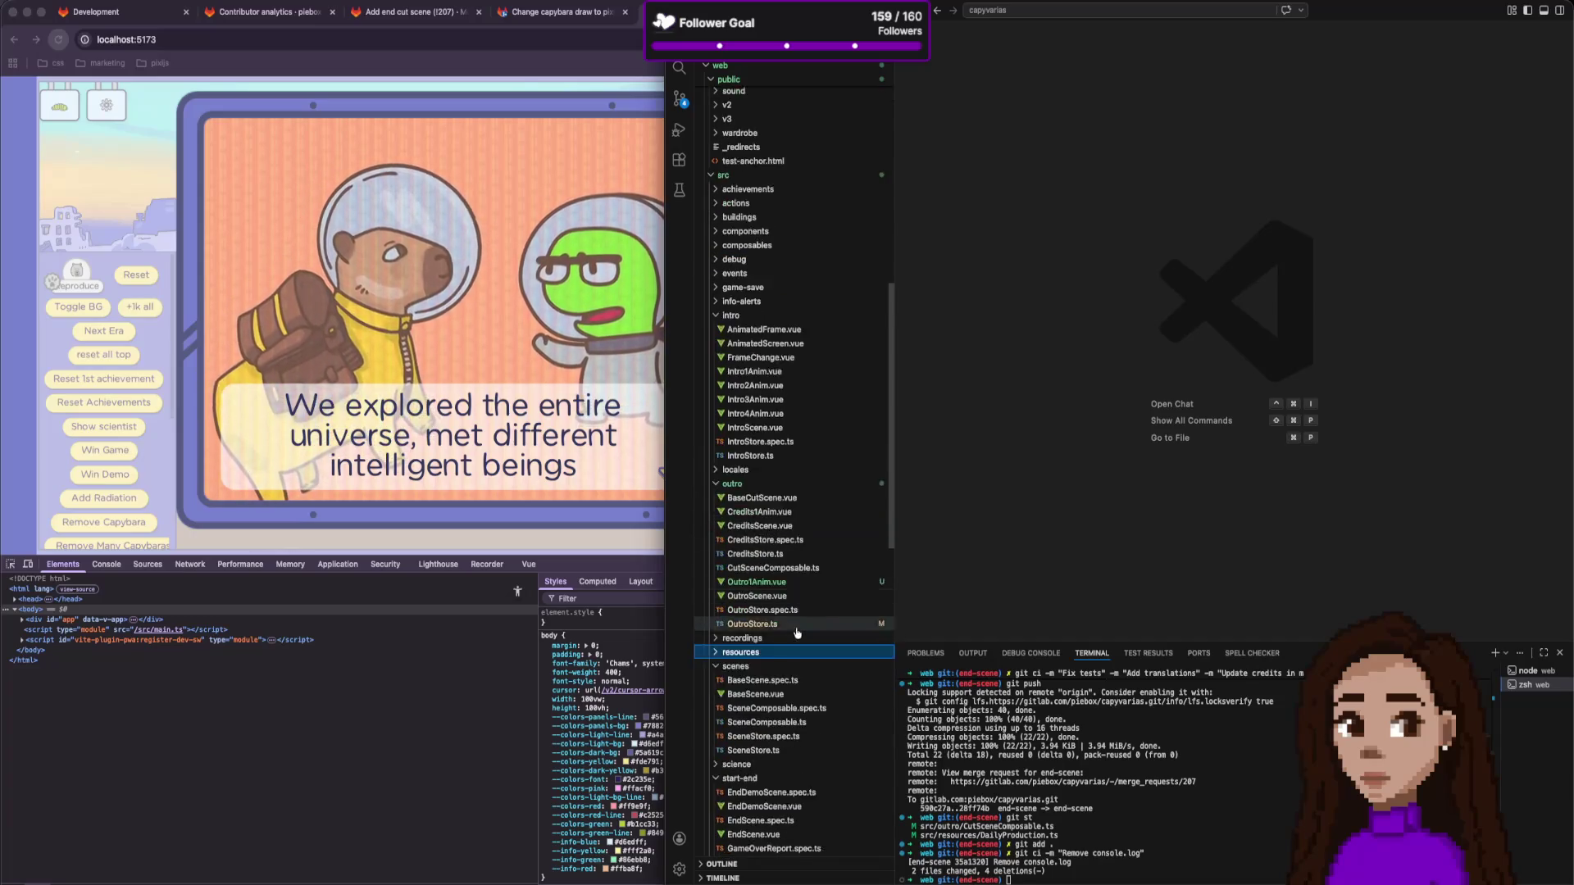
pyautogui.click(763, 574)
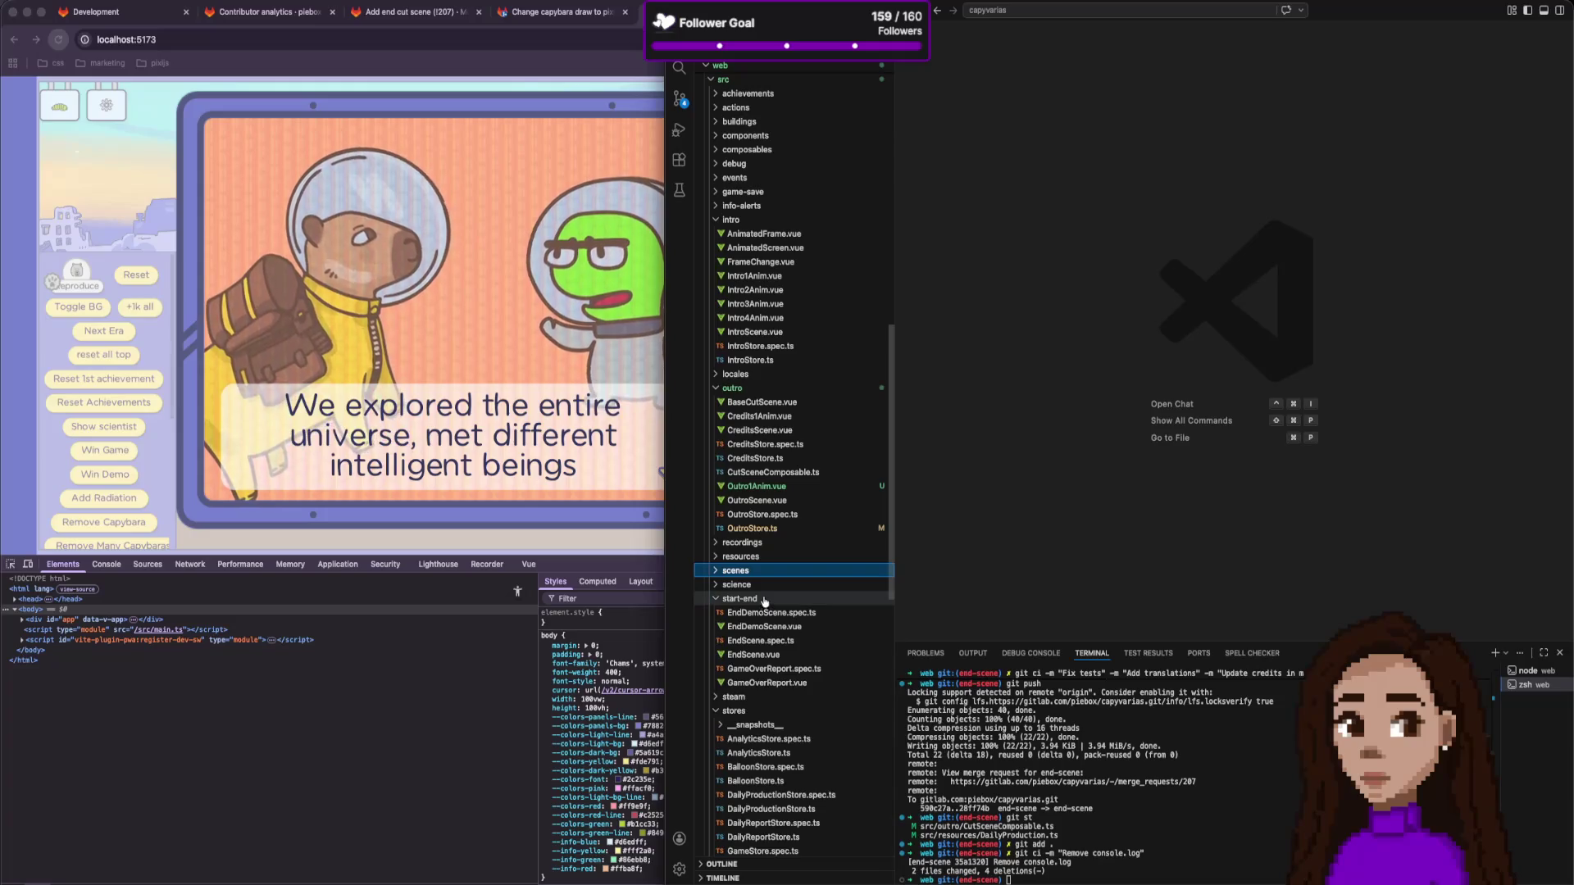
pyautogui.click(764, 599)
pyautogui.click(788, 628)
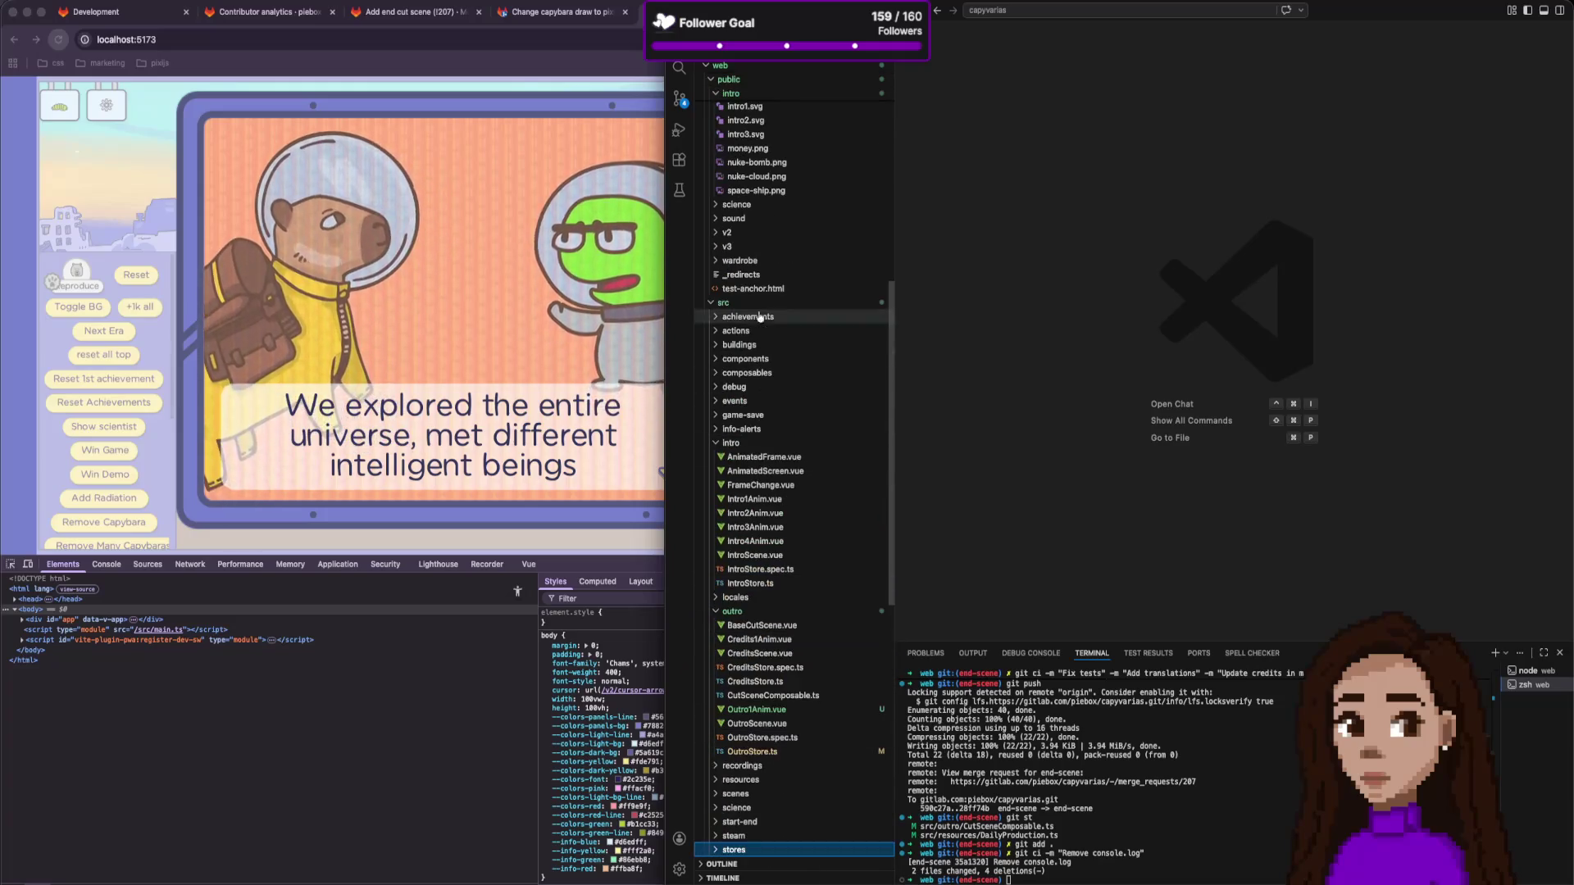
pyautogui.rightClick(764, 304)
# Create a new folder named cut-scenes under src.
pyautogui.click(814, 329)
pyautogui.write('cut-scenes')
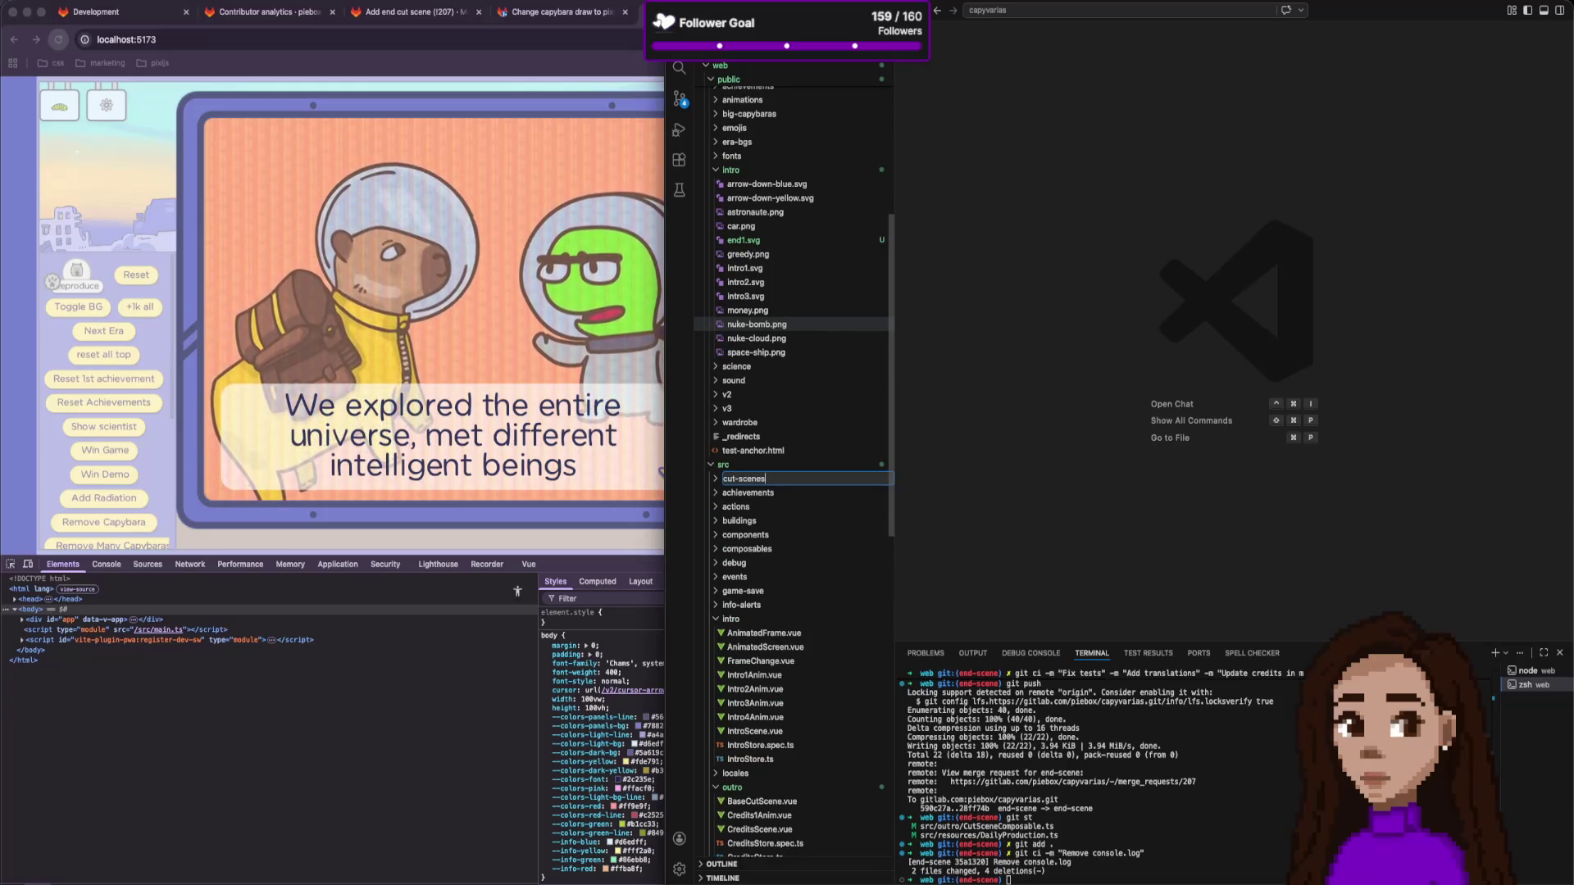
pyautogui.press('Return')
pyautogui.scroll(-3, 764, 537)
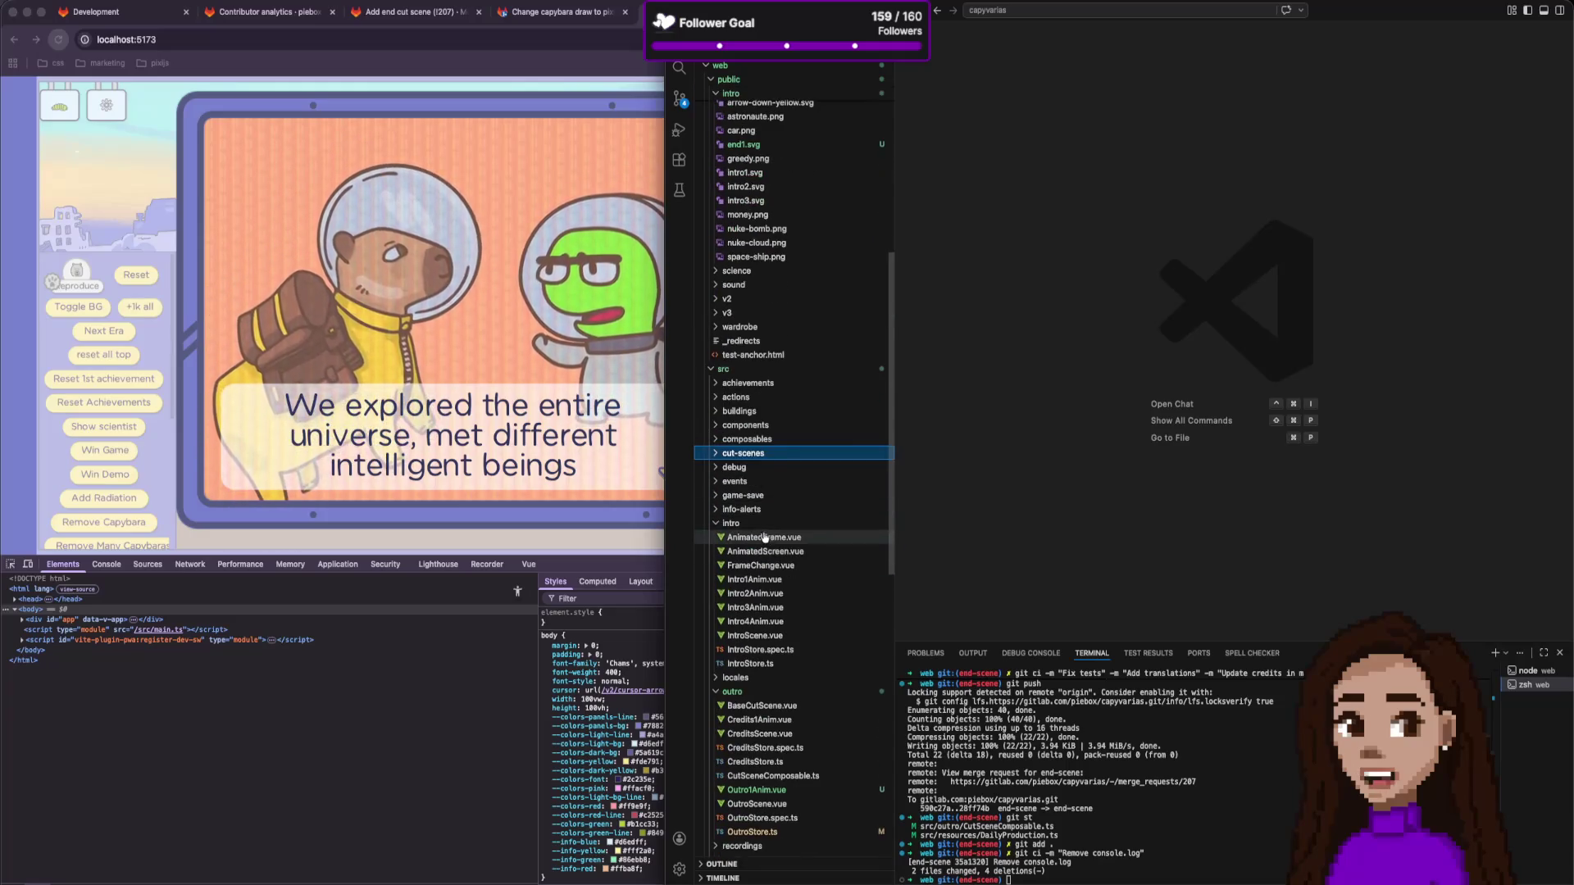
# Move the intro and outro folders into cut-scenes, always updating imports.
pyautogui.click(750, 524)
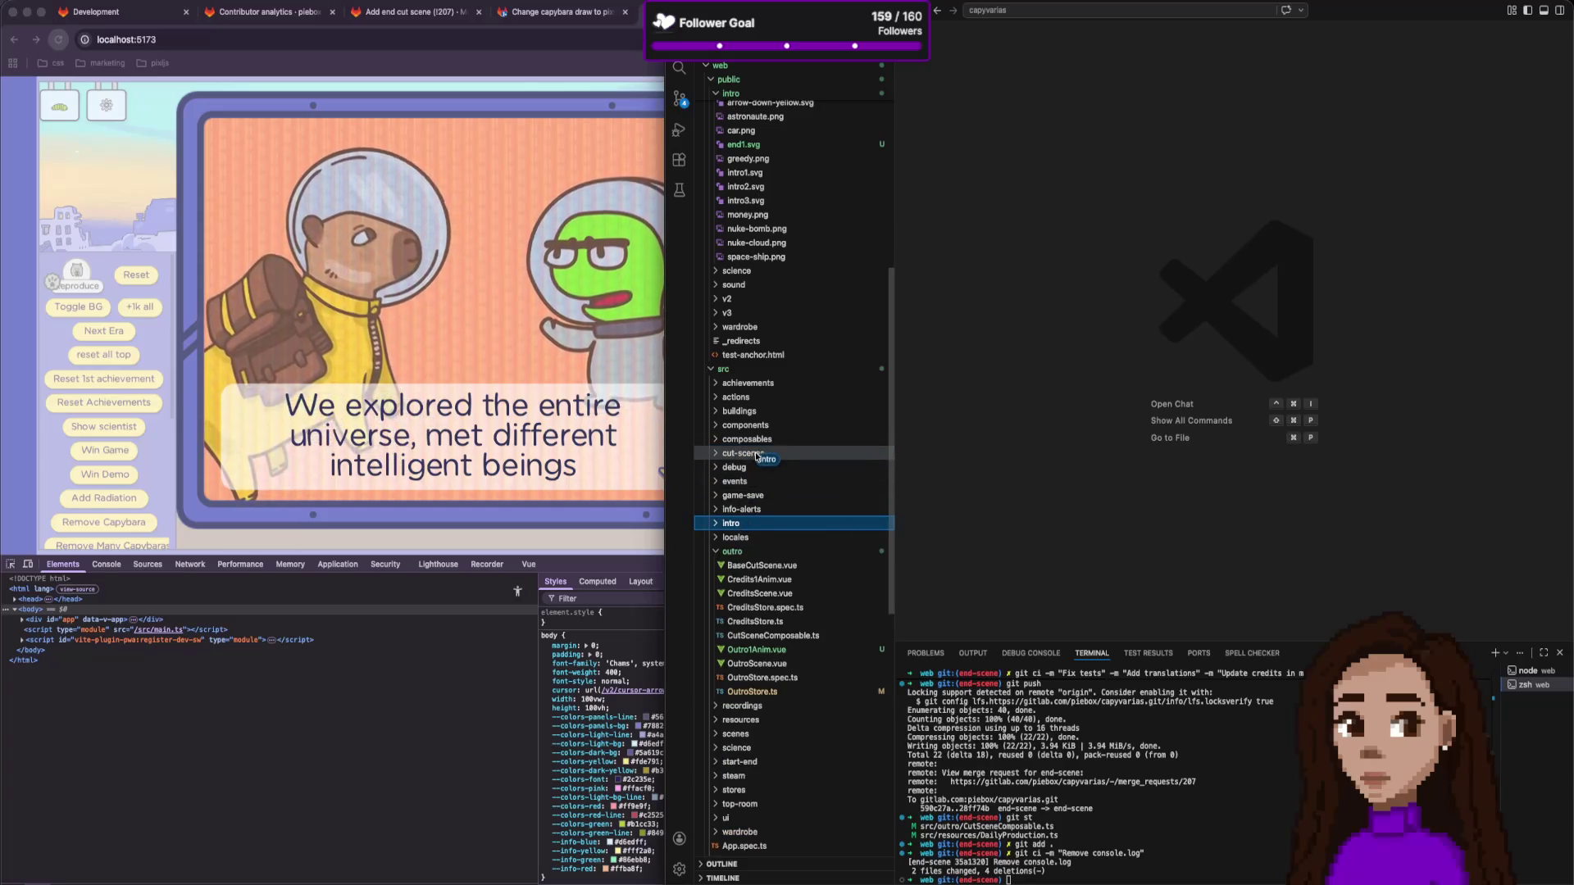
pyautogui.moveTo(756, 457); pyautogui.dragTo(755, 454)
pyautogui.click(1157, 476)
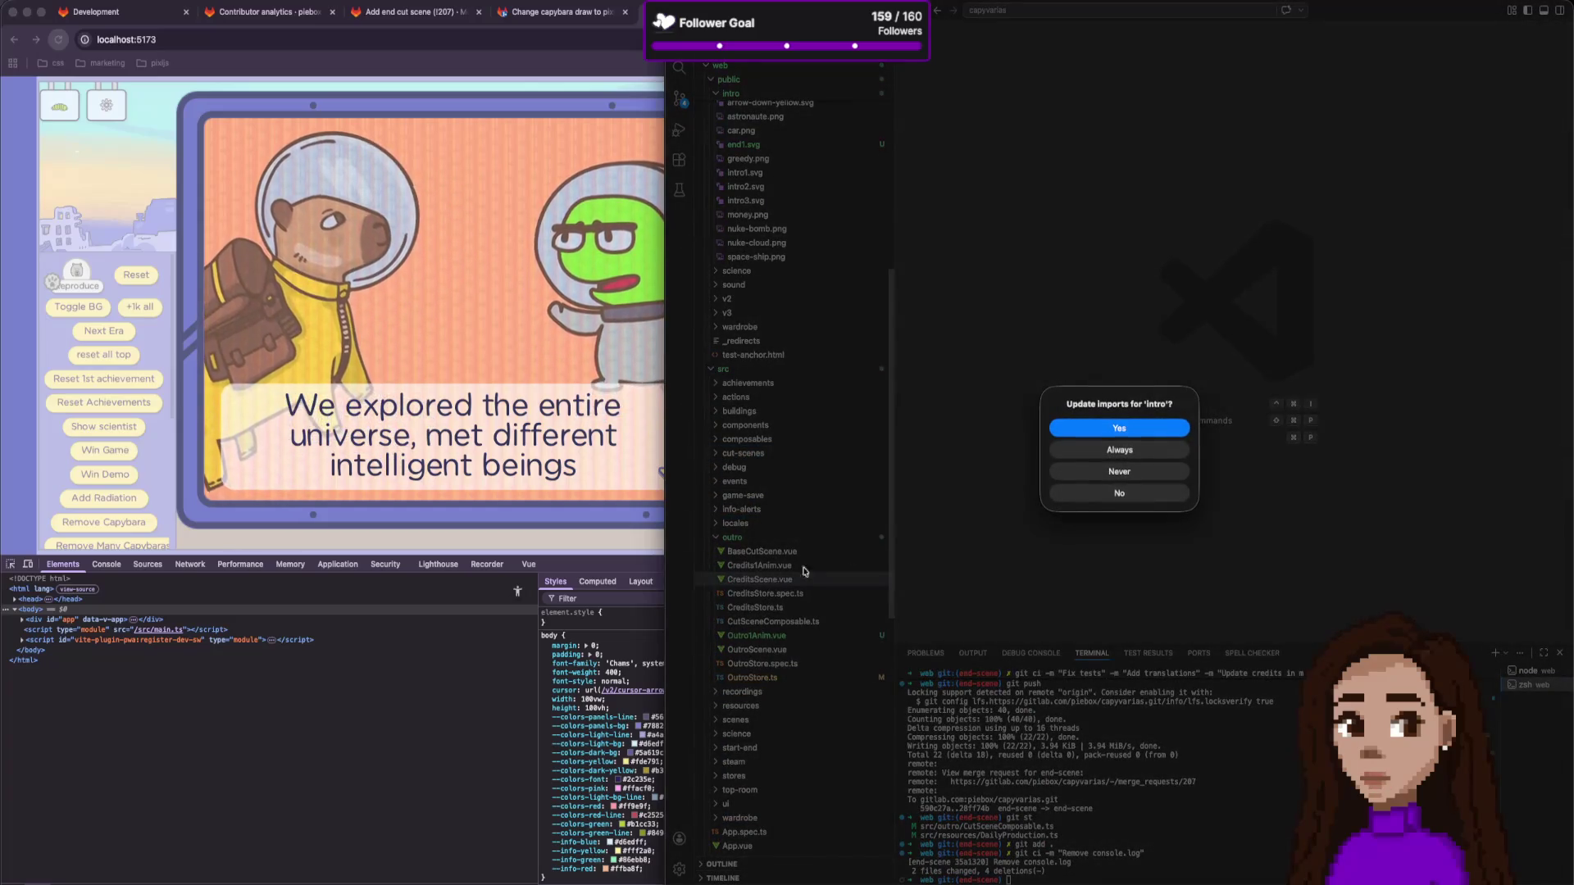
pyautogui.click(1119, 440)
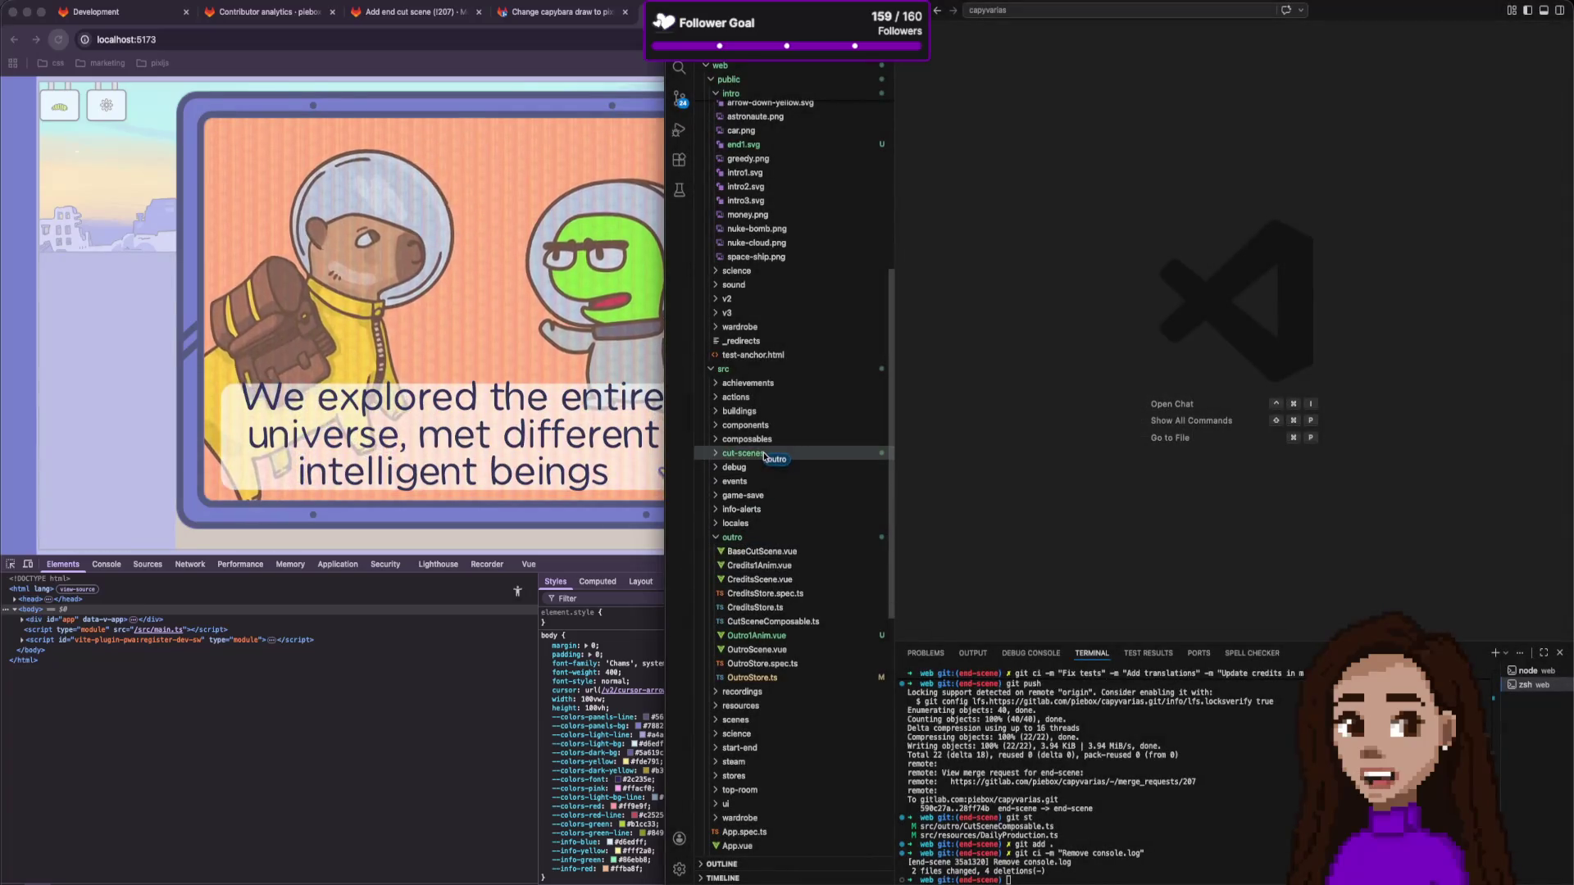
pyautogui.moveTo(764, 457); pyautogui.dragTo(762, 455)
pyautogui.click(1167, 484)
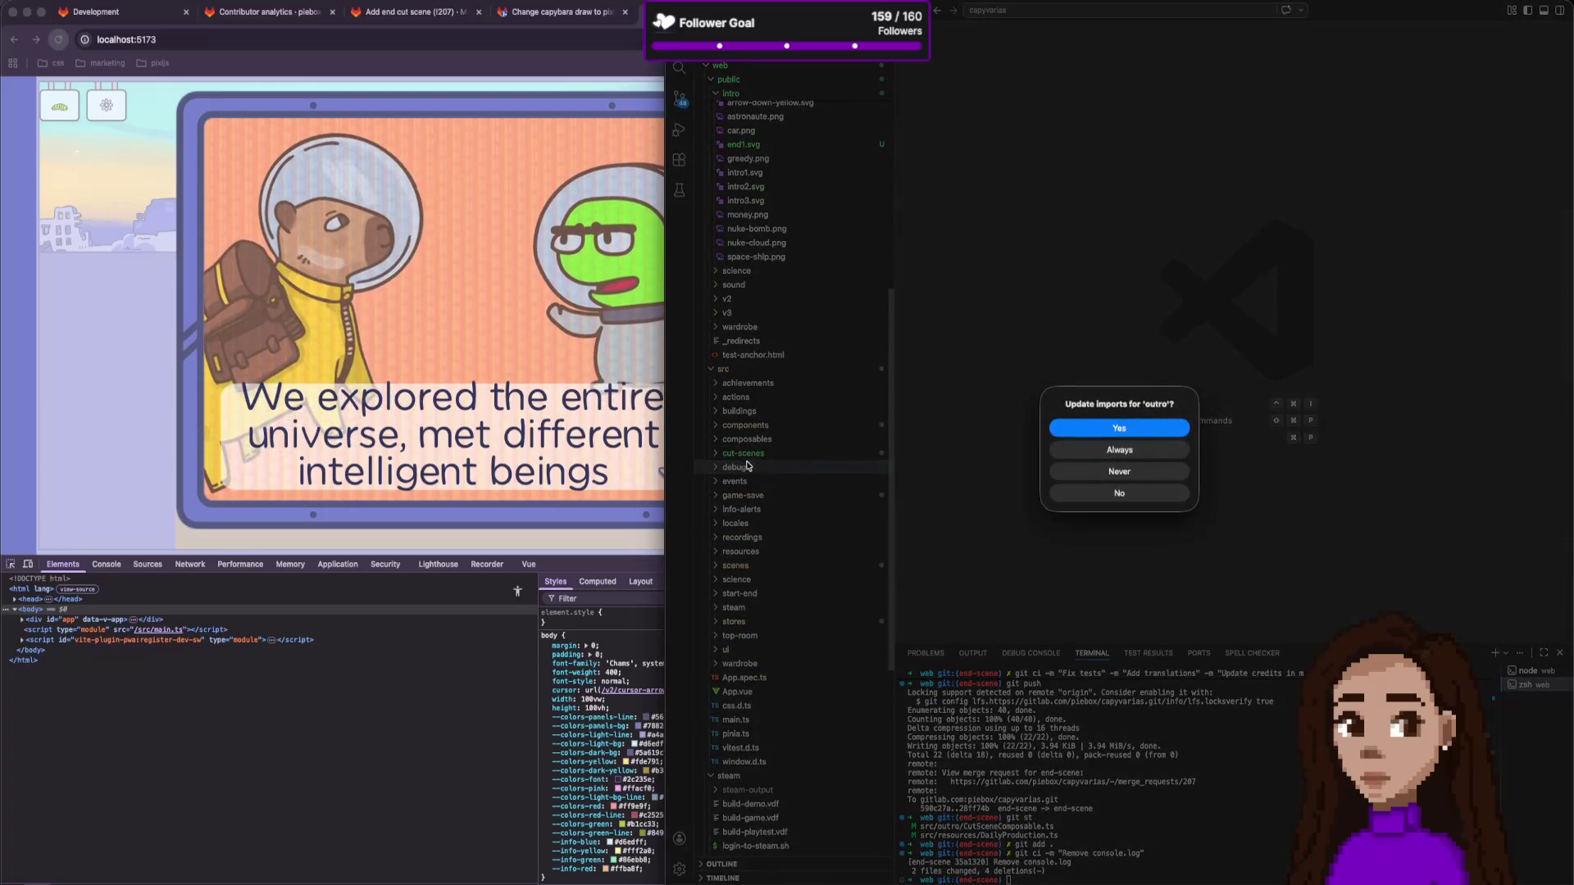
pyautogui.click(1086, 449)
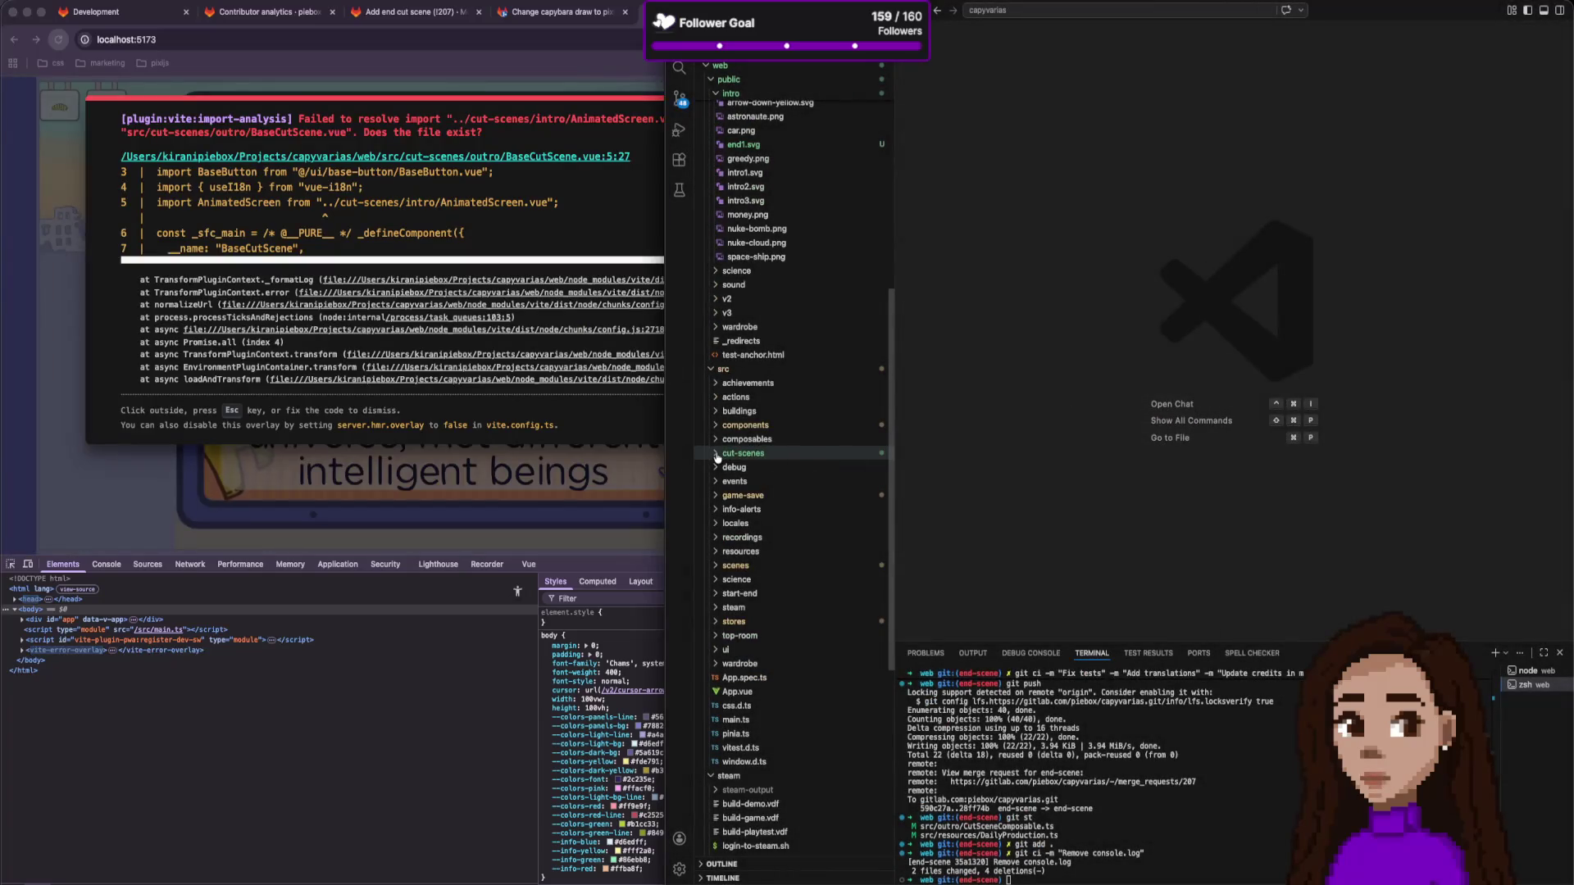
# Move BaseCutScene.vue and CutSceneComposable.ts from outro up into cut-scenes, accepting import updates.
pyautogui.click(715, 455)
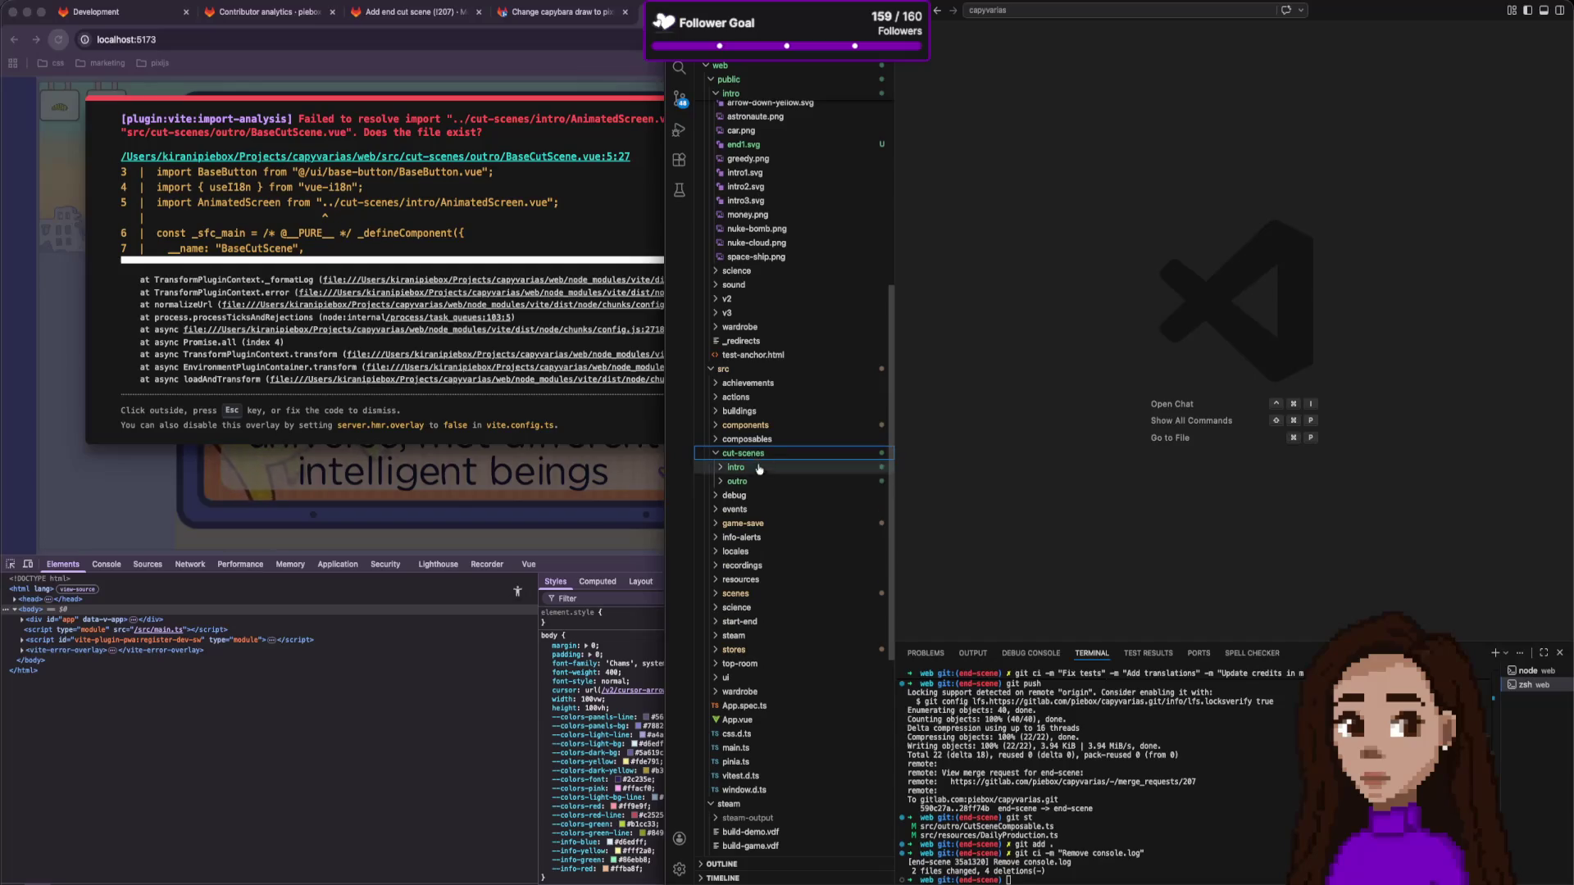
pyautogui.click(749, 482)
pyautogui.click(771, 496)
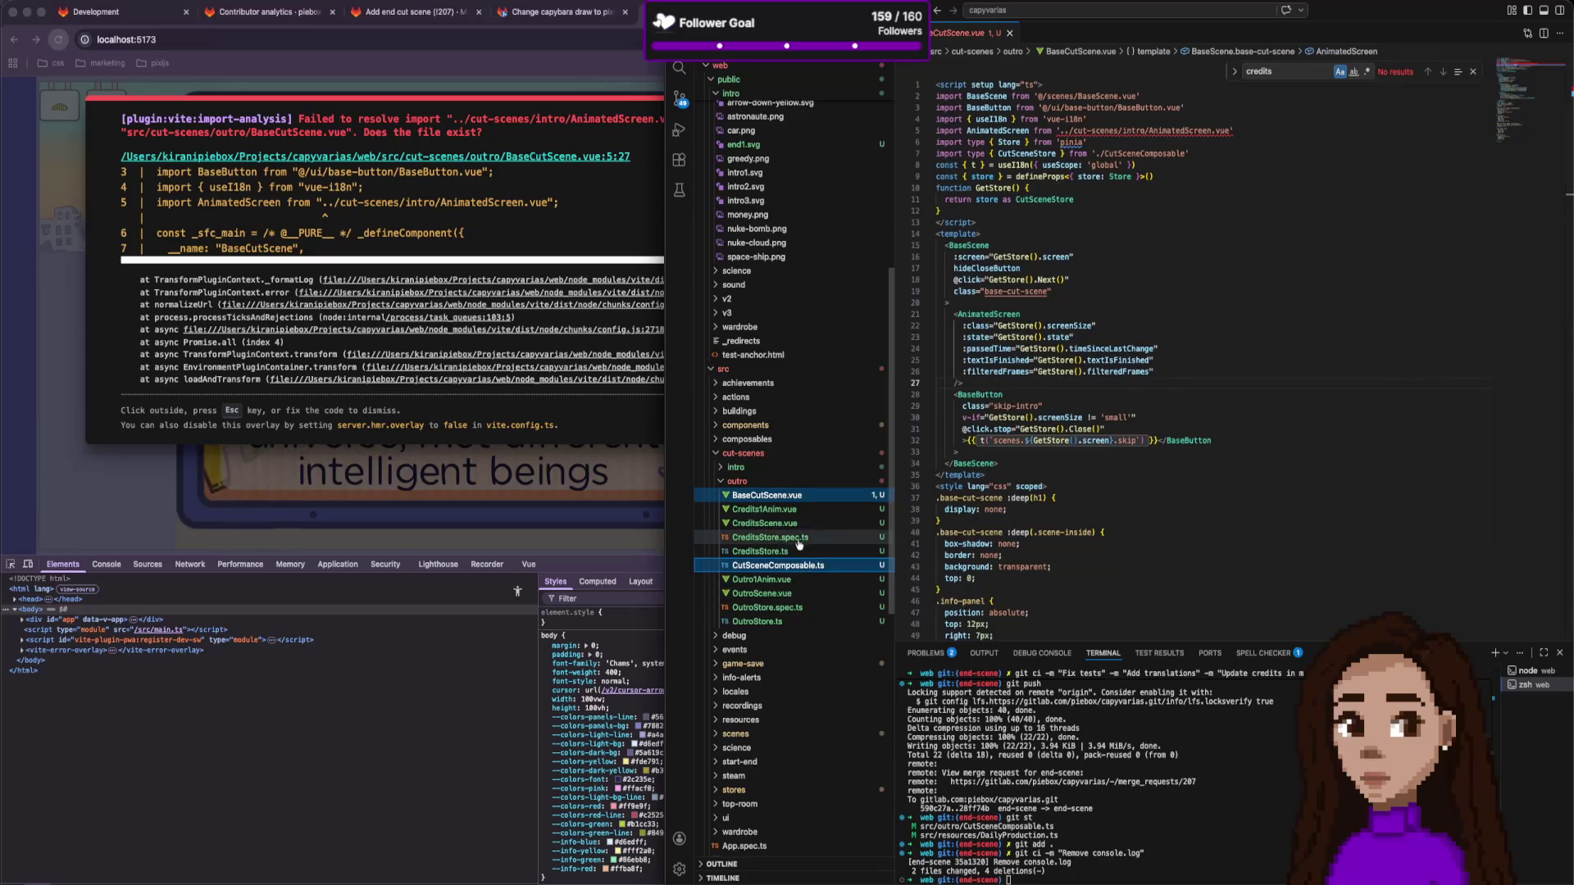
pyautogui.moveTo(770, 473); pyautogui.dragTo(772, 472)
pyautogui.click(1178, 500)
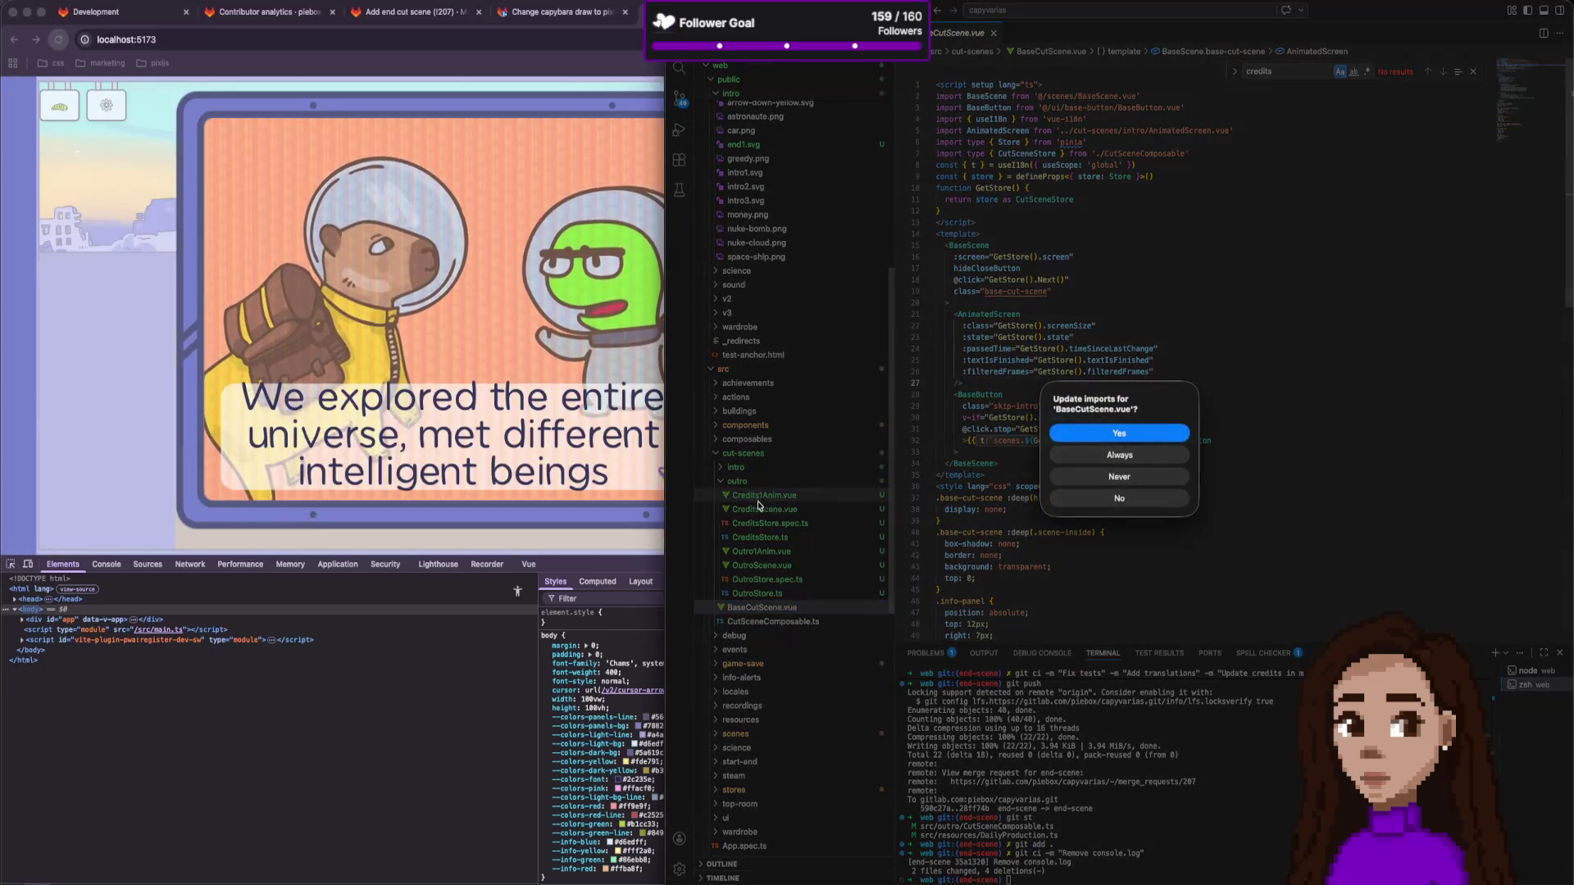
pyautogui.click(1128, 433)
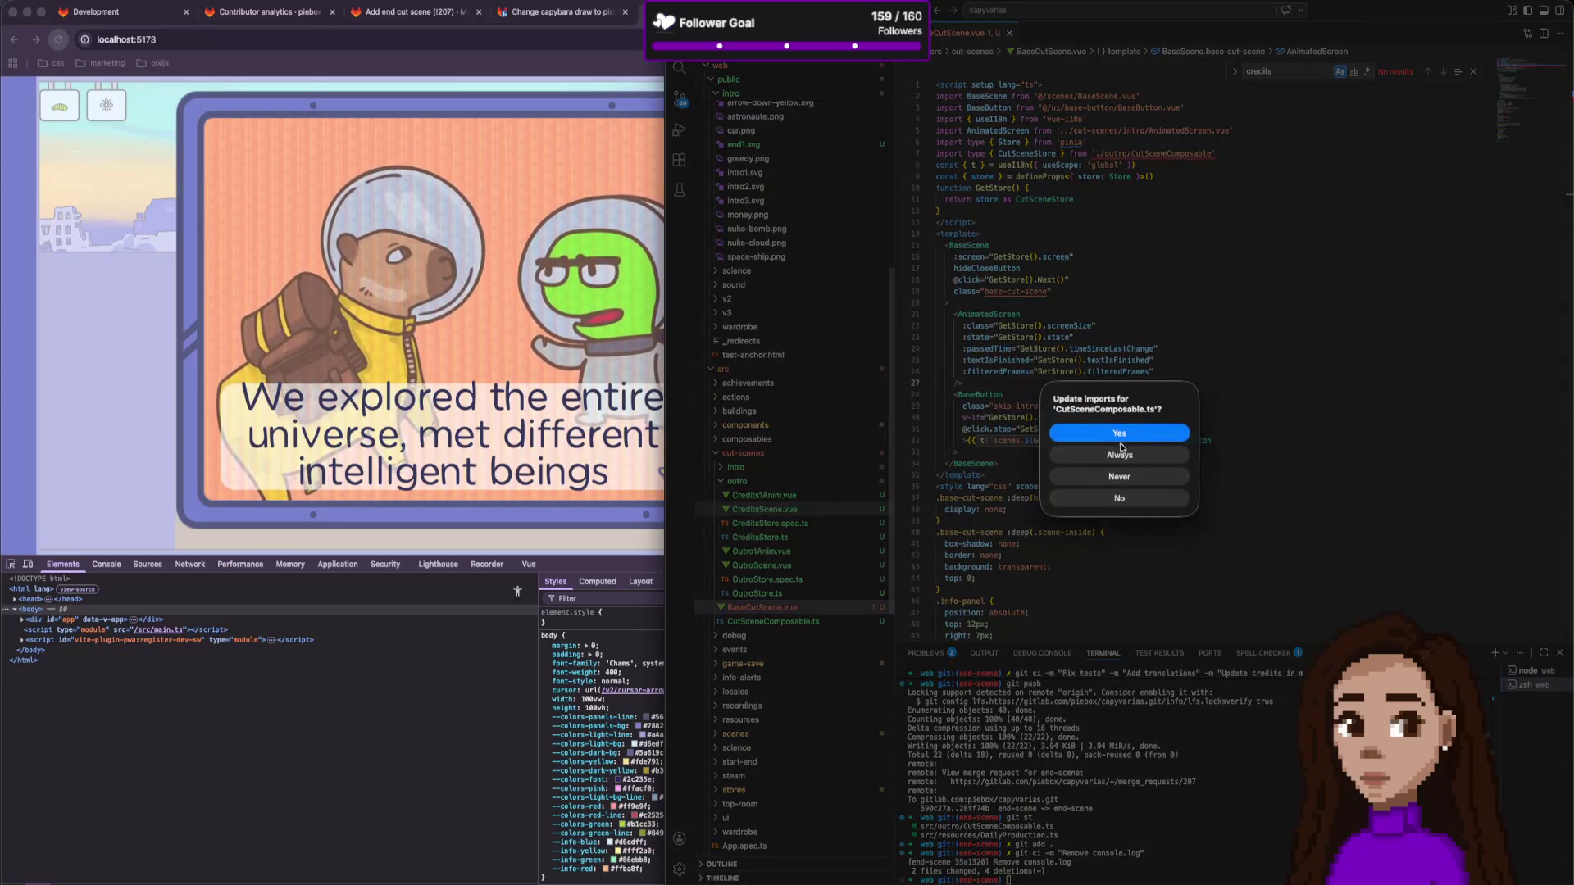
pyautogui.click(1129, 435)
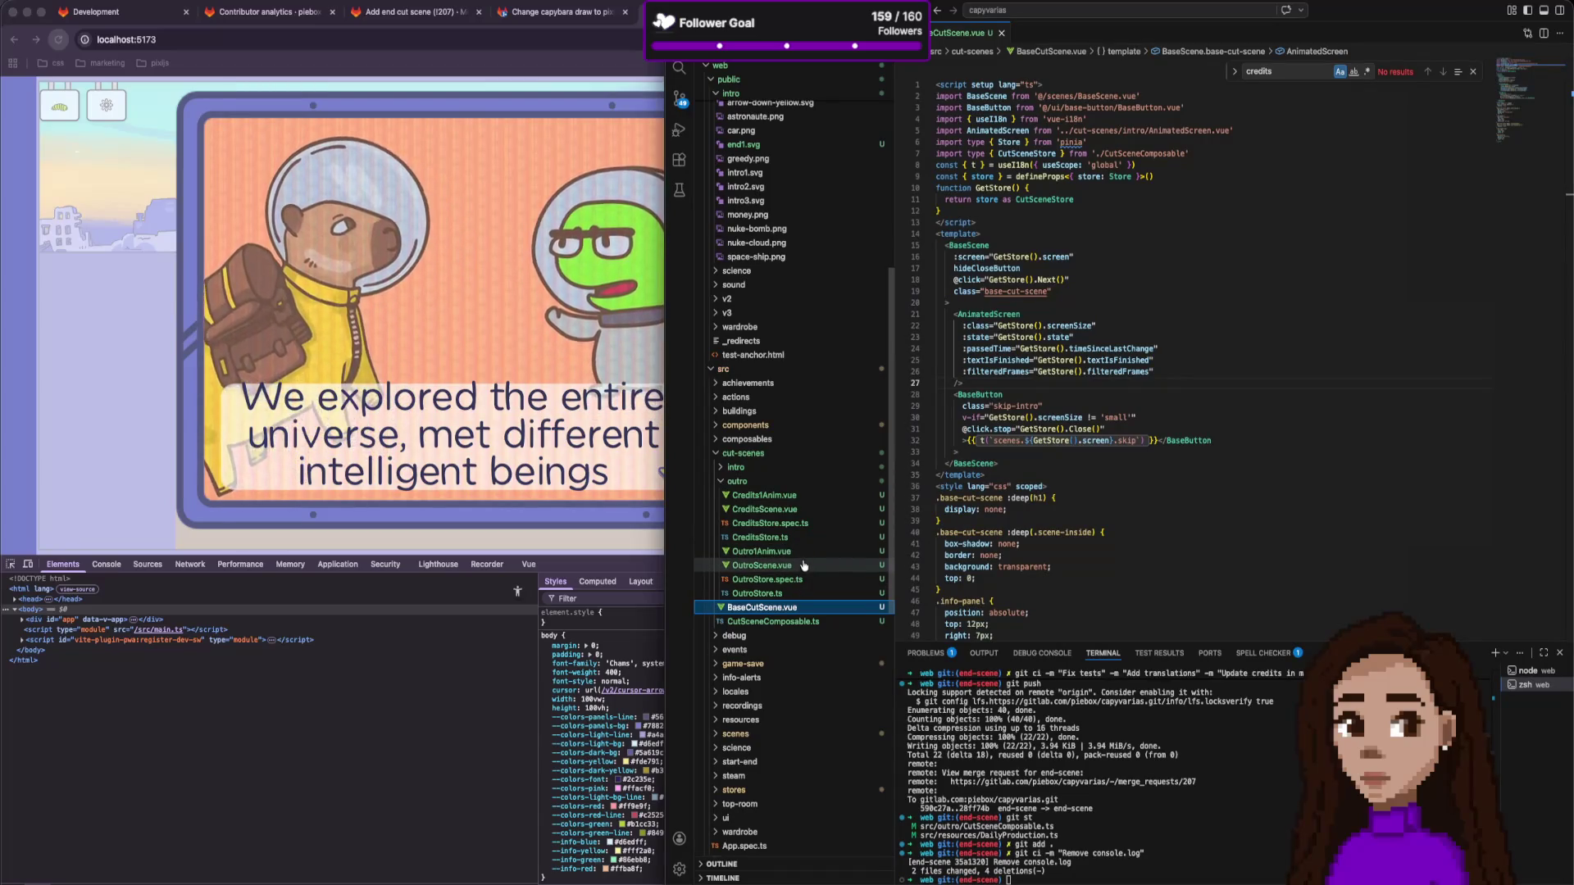
pyautogui.rightClick(772, 457)
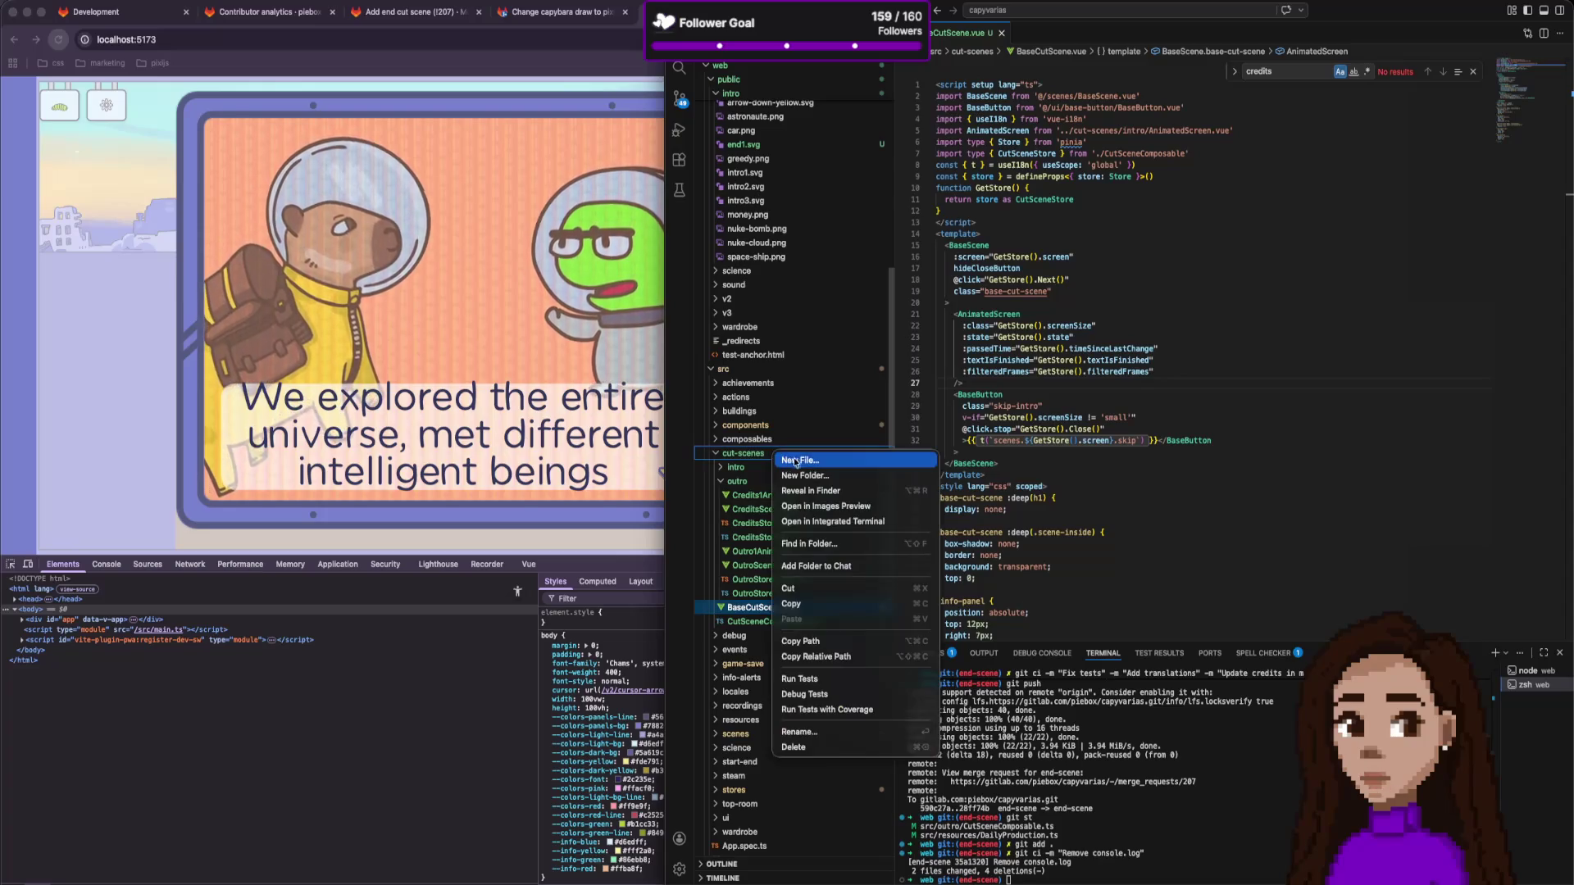
# Create a credits folder and move Credits1Anim.vue, CreditsScene.vue, CreditsStore.spec.ts and CreditsStore.ts into it.
pyautogui.click(818, 476)
pyautogui.write('credits')
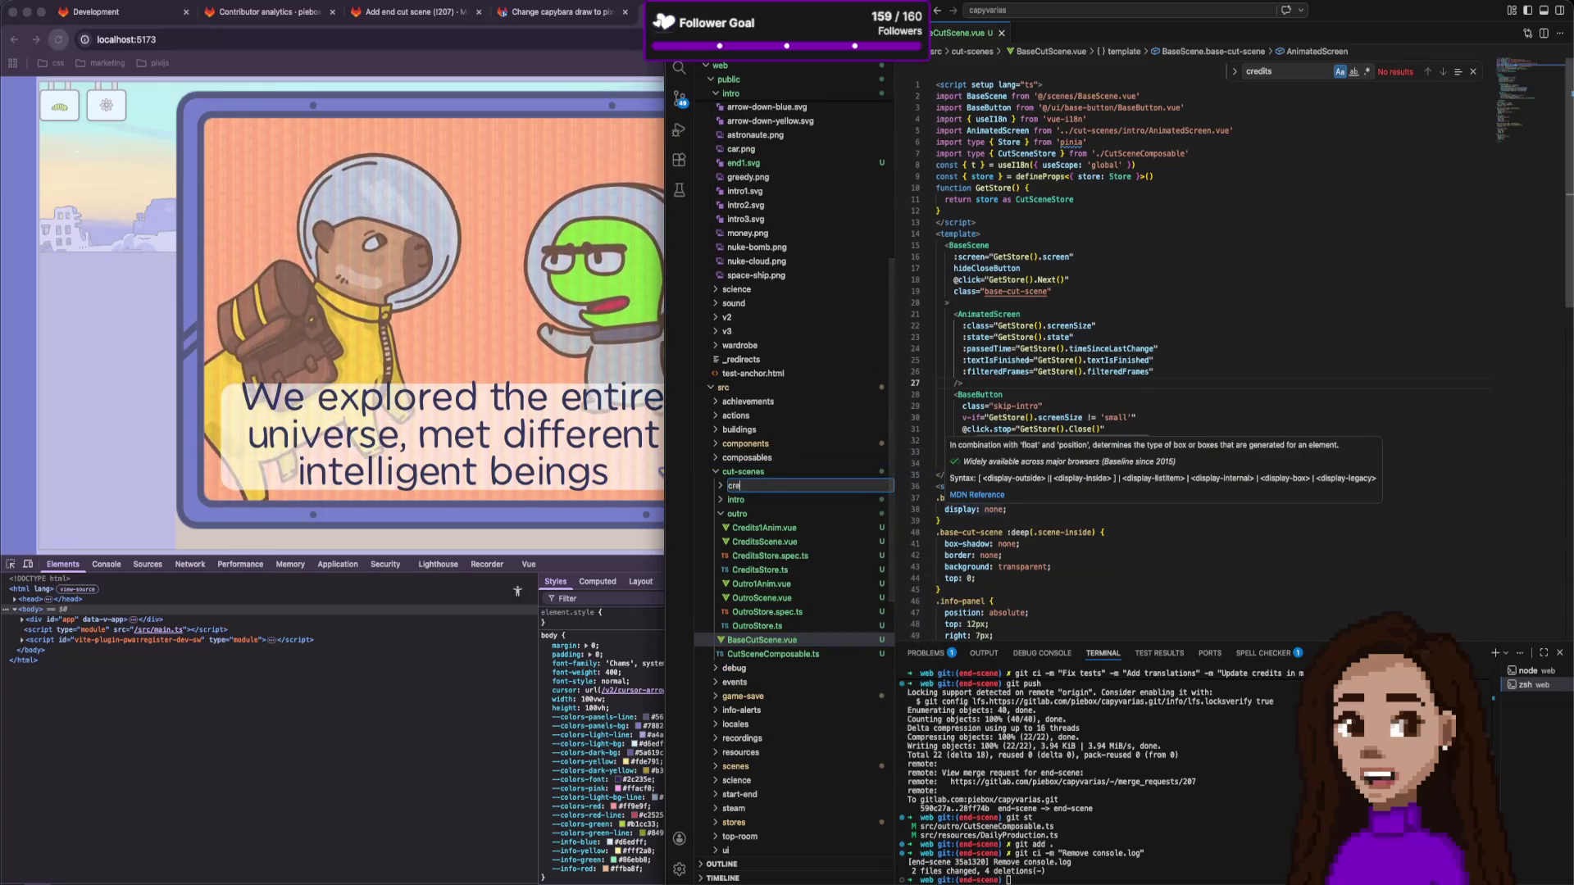
pyautogui.click(795, 532)
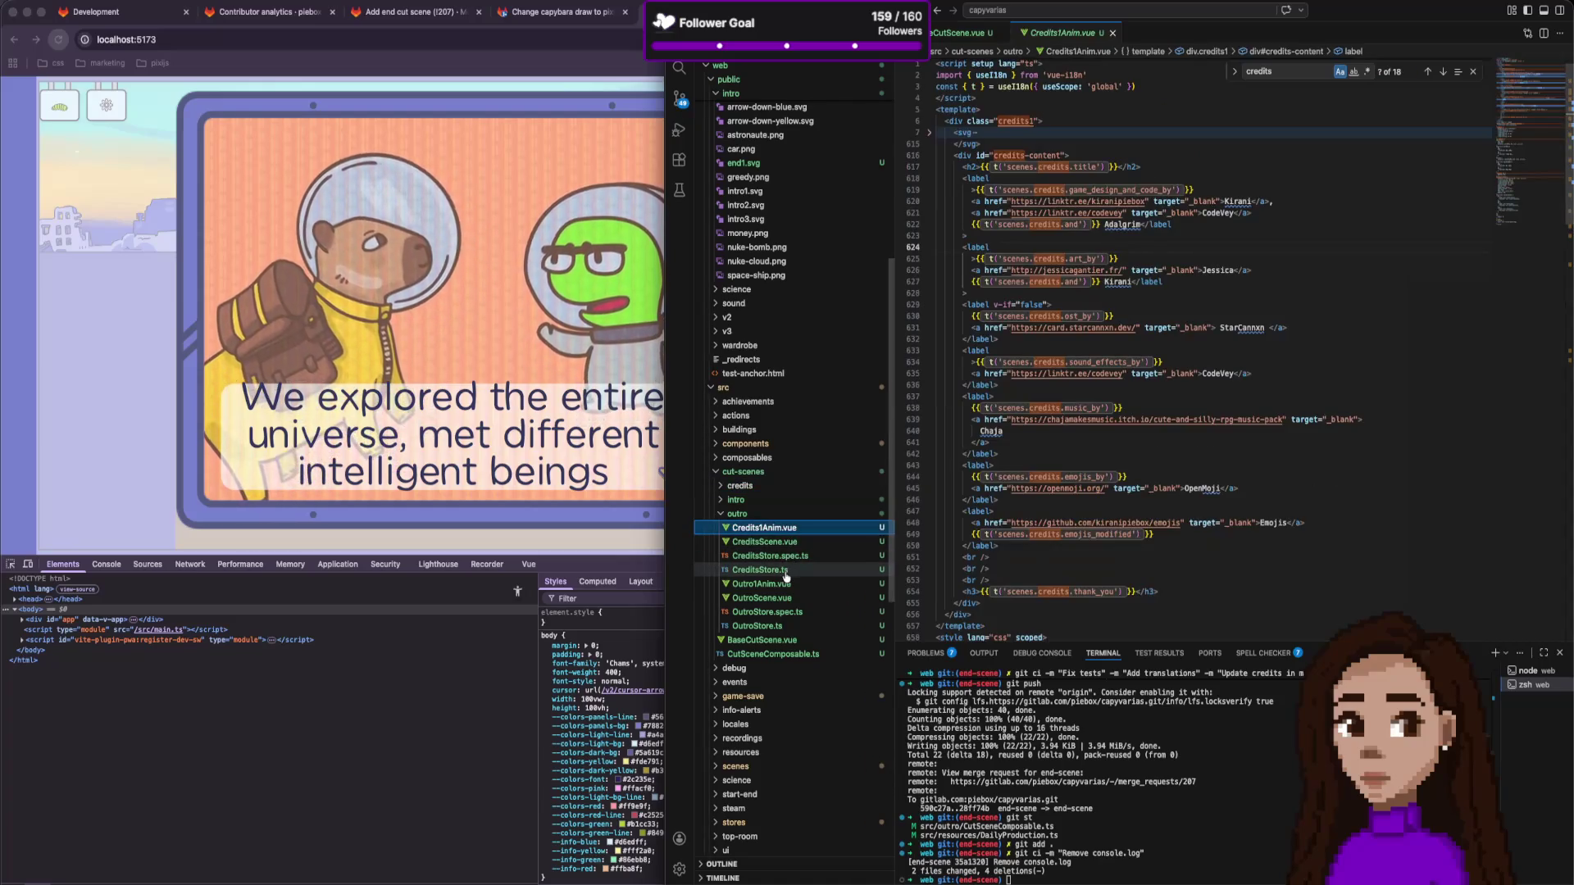
pyautogui.keyDown('shift'); pyautogui.click(785, 571); pyautogui.keyUp('shift')
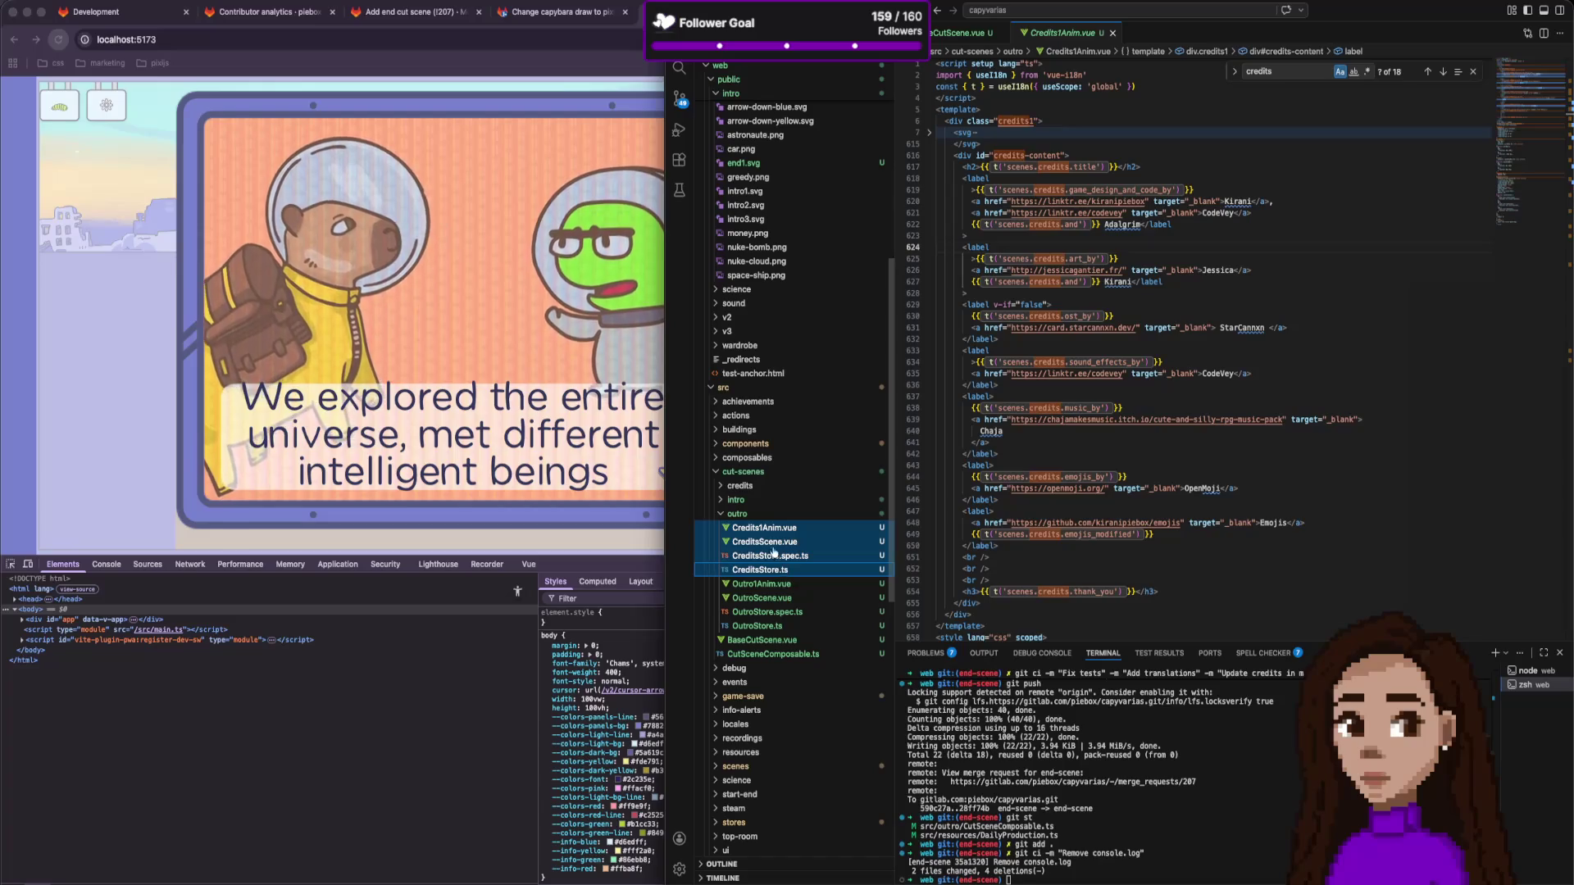
pyautogui.moveTo(748, 490); pyautogui.dragTo(742, 487)
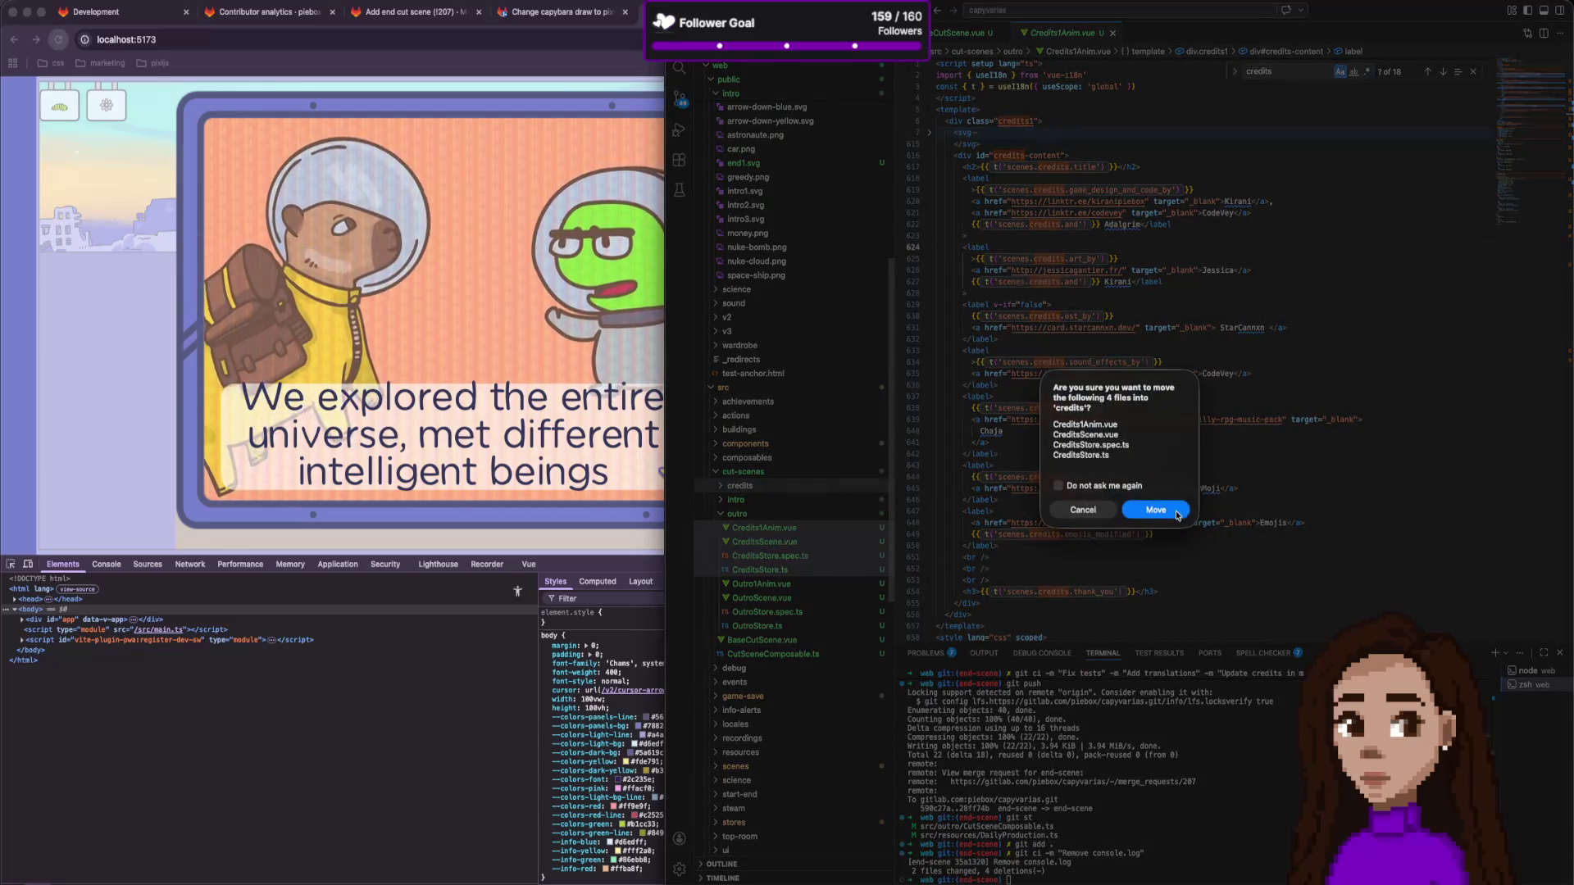
pyautogui.click(1177, 514)
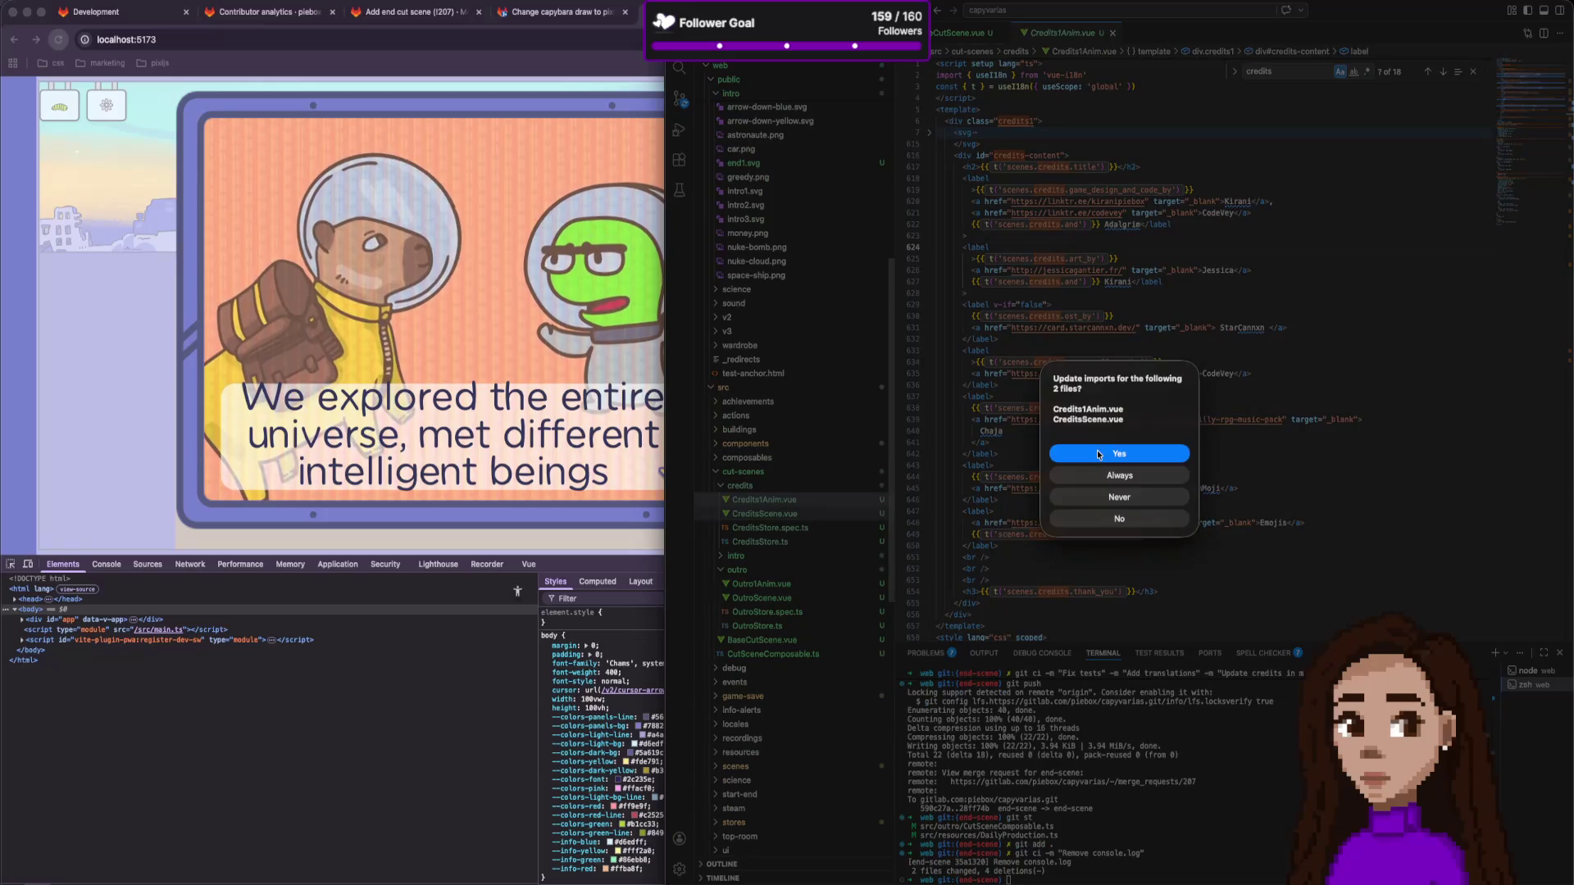
pyautogui.click(1098, 454)
pyautogui.click(1130, 453)
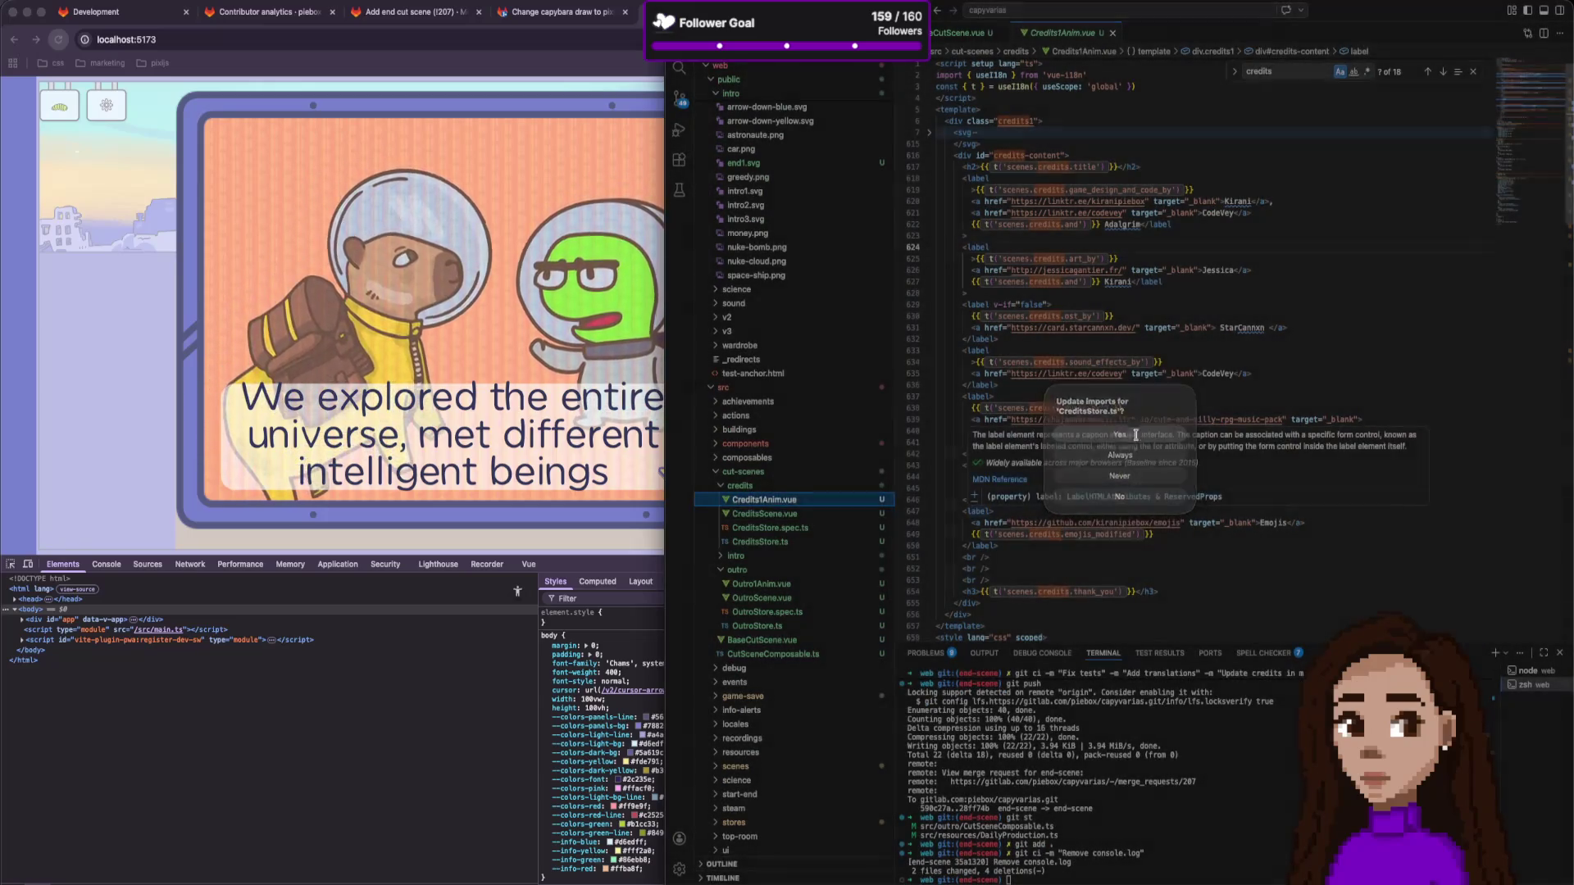
# Inspect the intro folder, then collapse the intro, credits and outro folders.
pyautogui.click(735, 556)
pyautogui.scroll(-2, 745, 573)
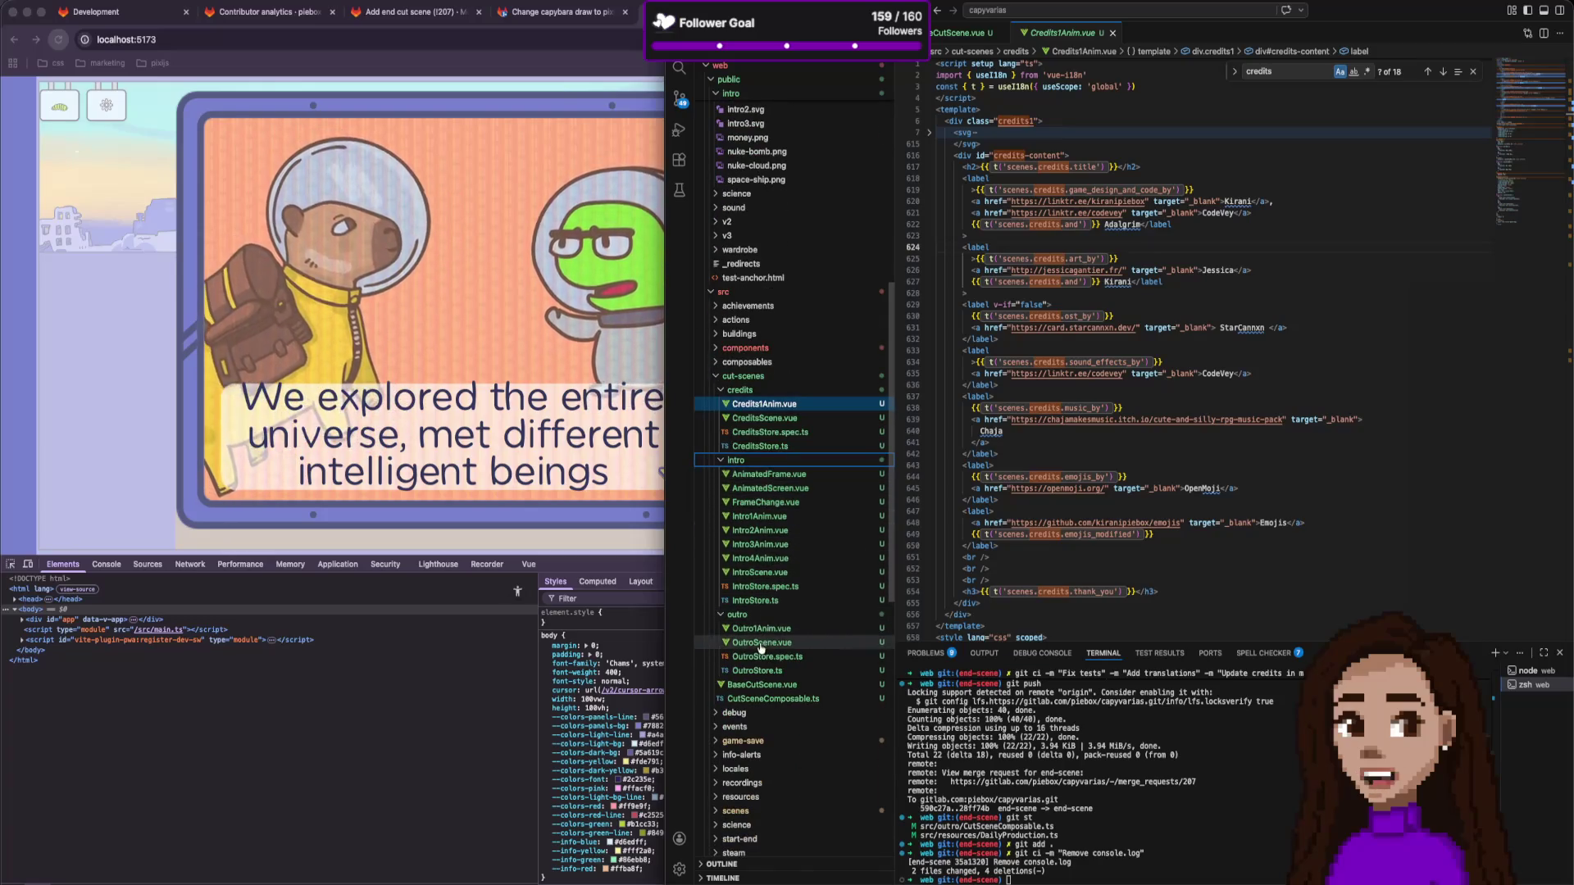
pyautogui.click(721, 460)
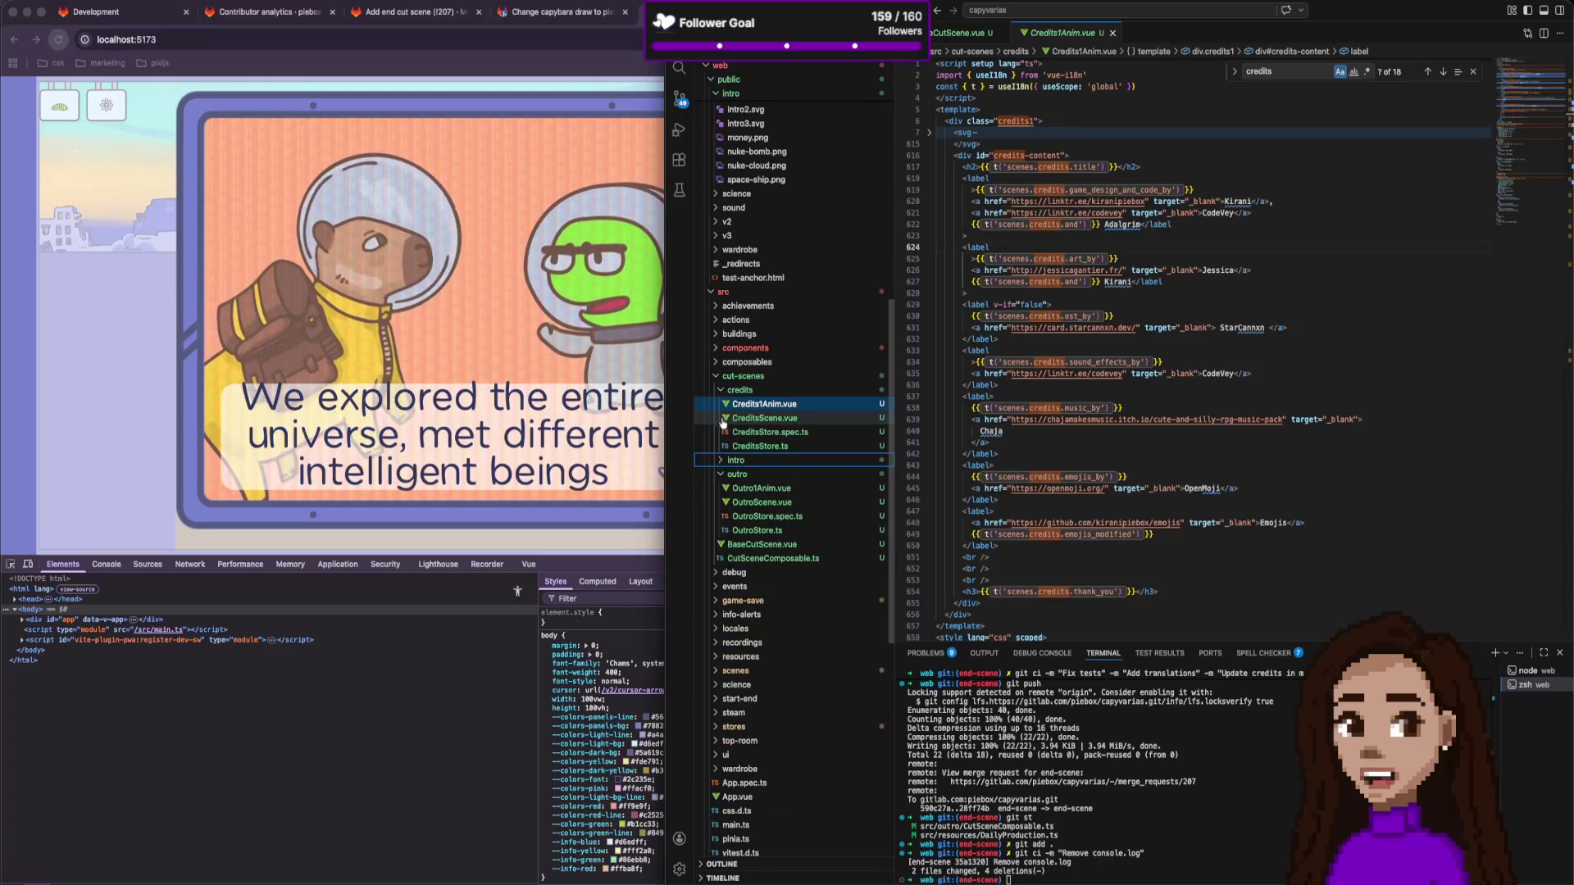
pyautogui.click(721, 391)
pyautogui.click(722, 419)
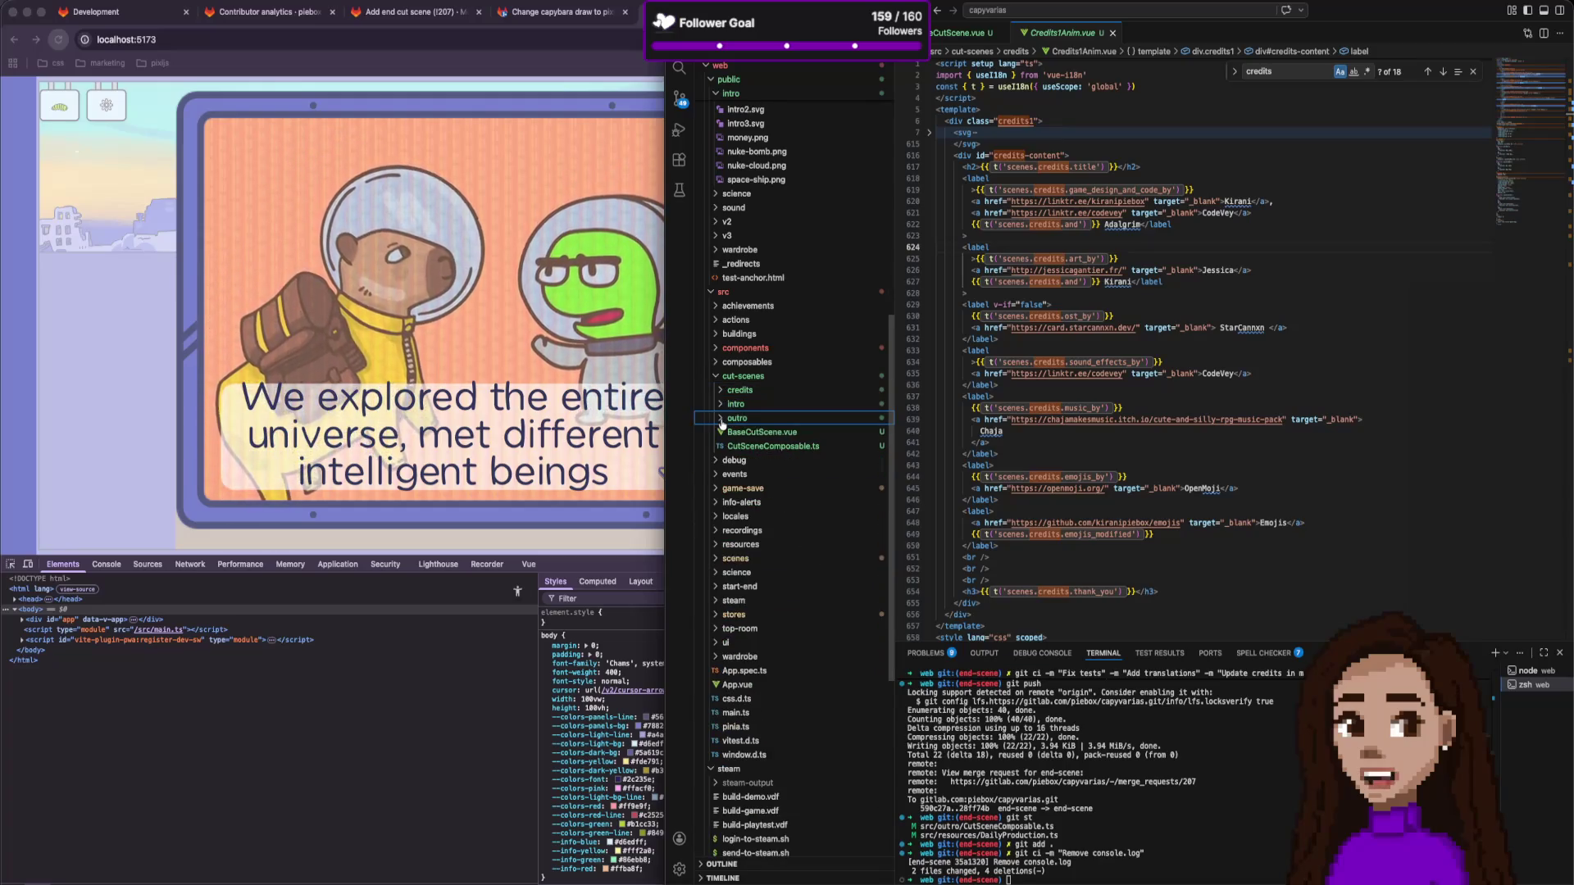
# Create a new folder named base inside cut-scenes.
pyautogui.rightClick(746, 376)
pyautogui.click(780, 397)
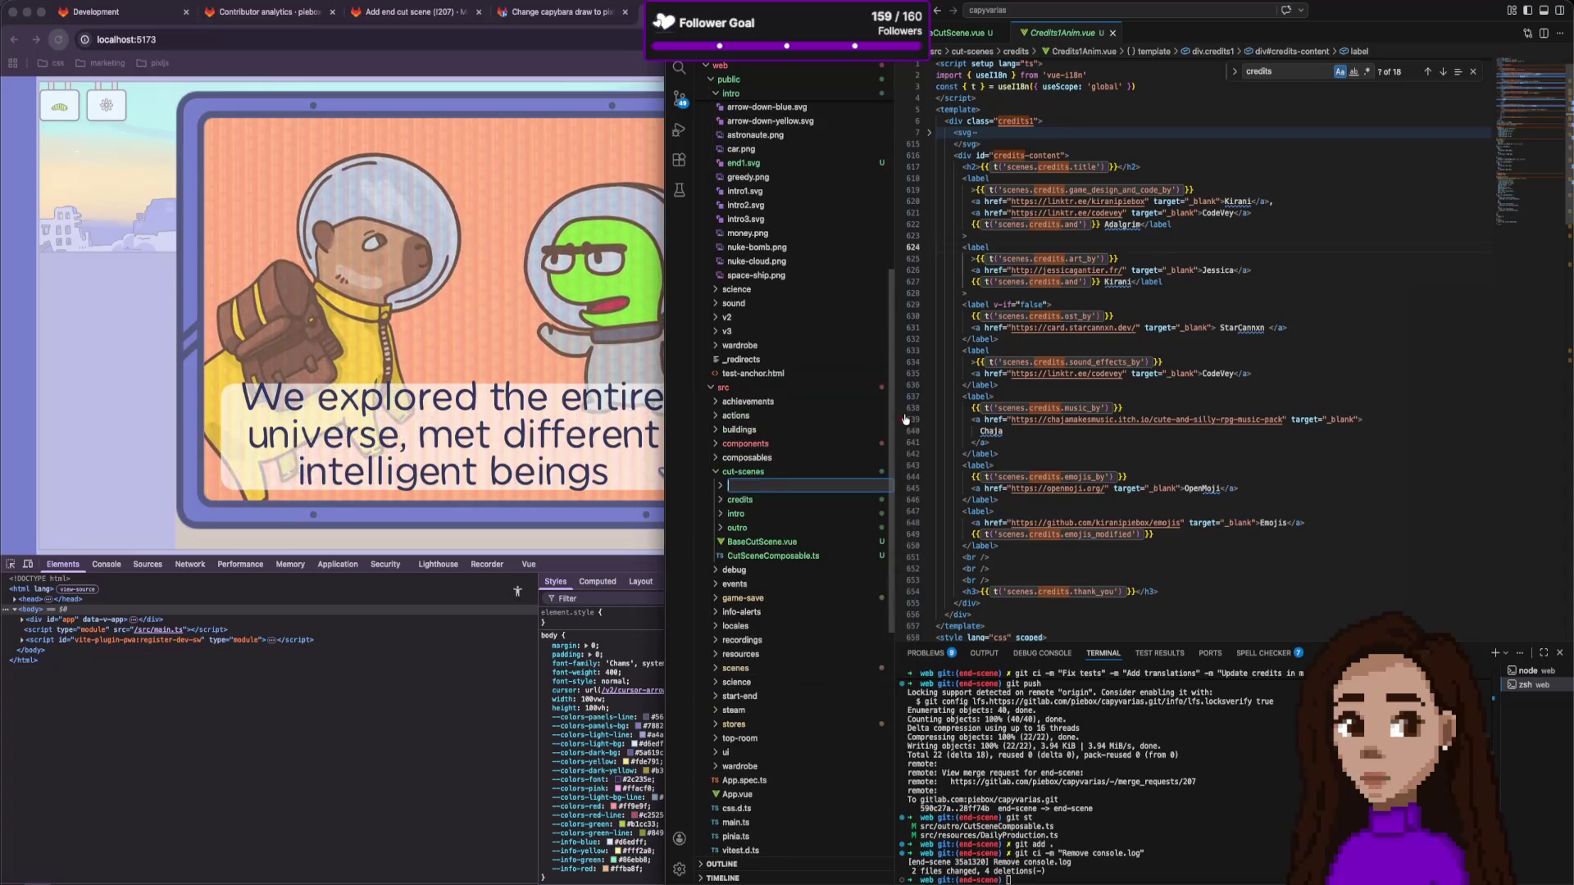
pyautogui.write('base')
pyautogui.press('Return')
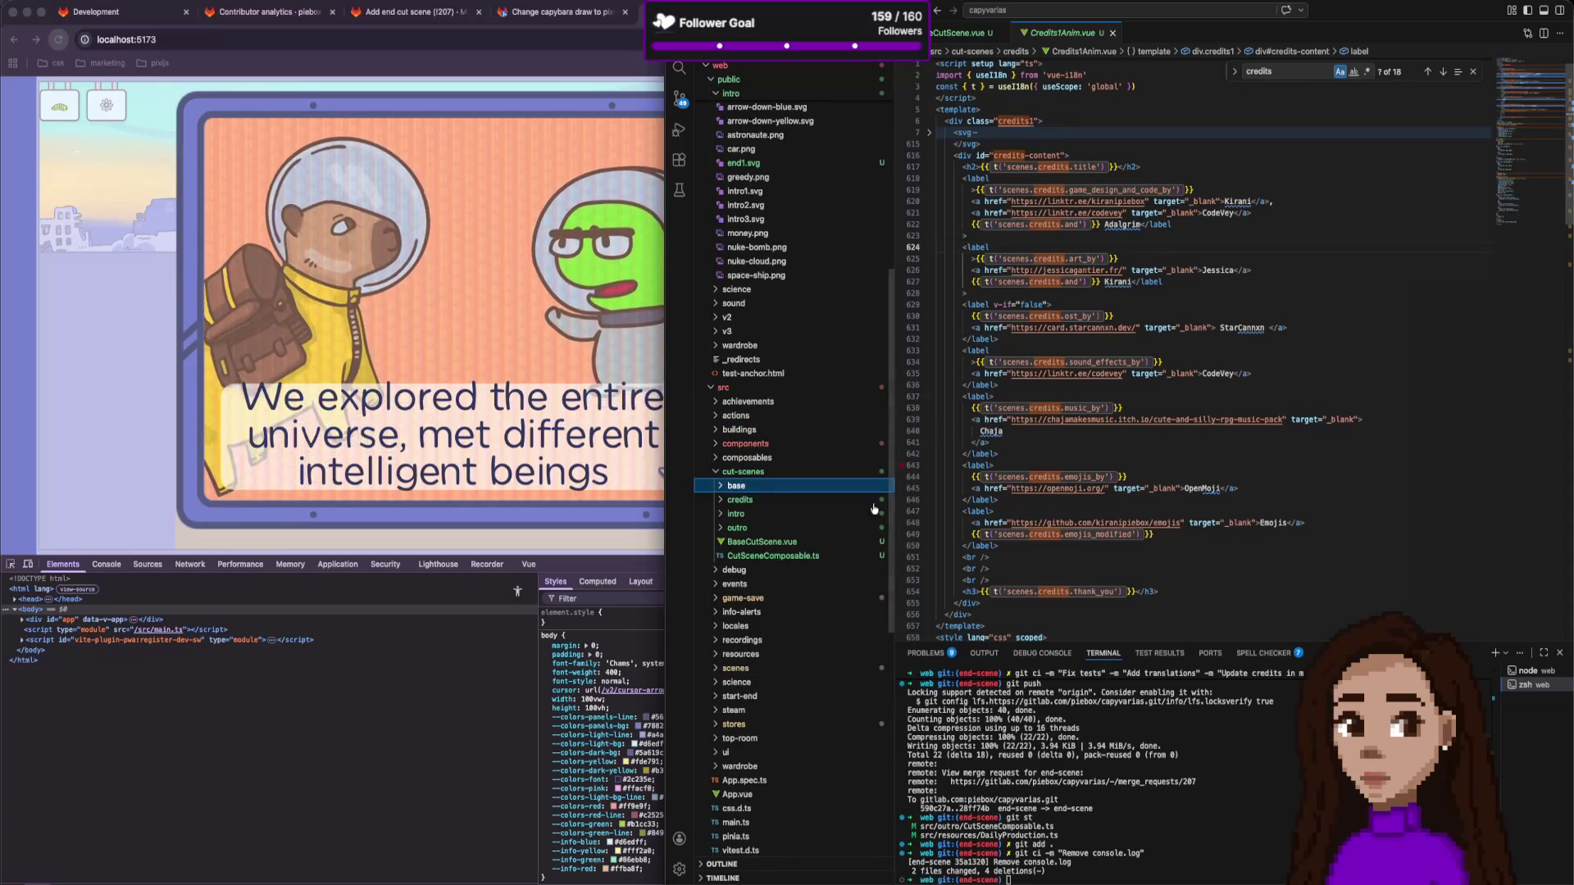
# Move BaseCutScene.vue and CutSceneComposable.ts into base, accepting import updates.
pyautogui.click(761, 542)
pyautogui.keyDown('shift'); pyautogui.click(771, 556); pyautogui.keyUp('shift')
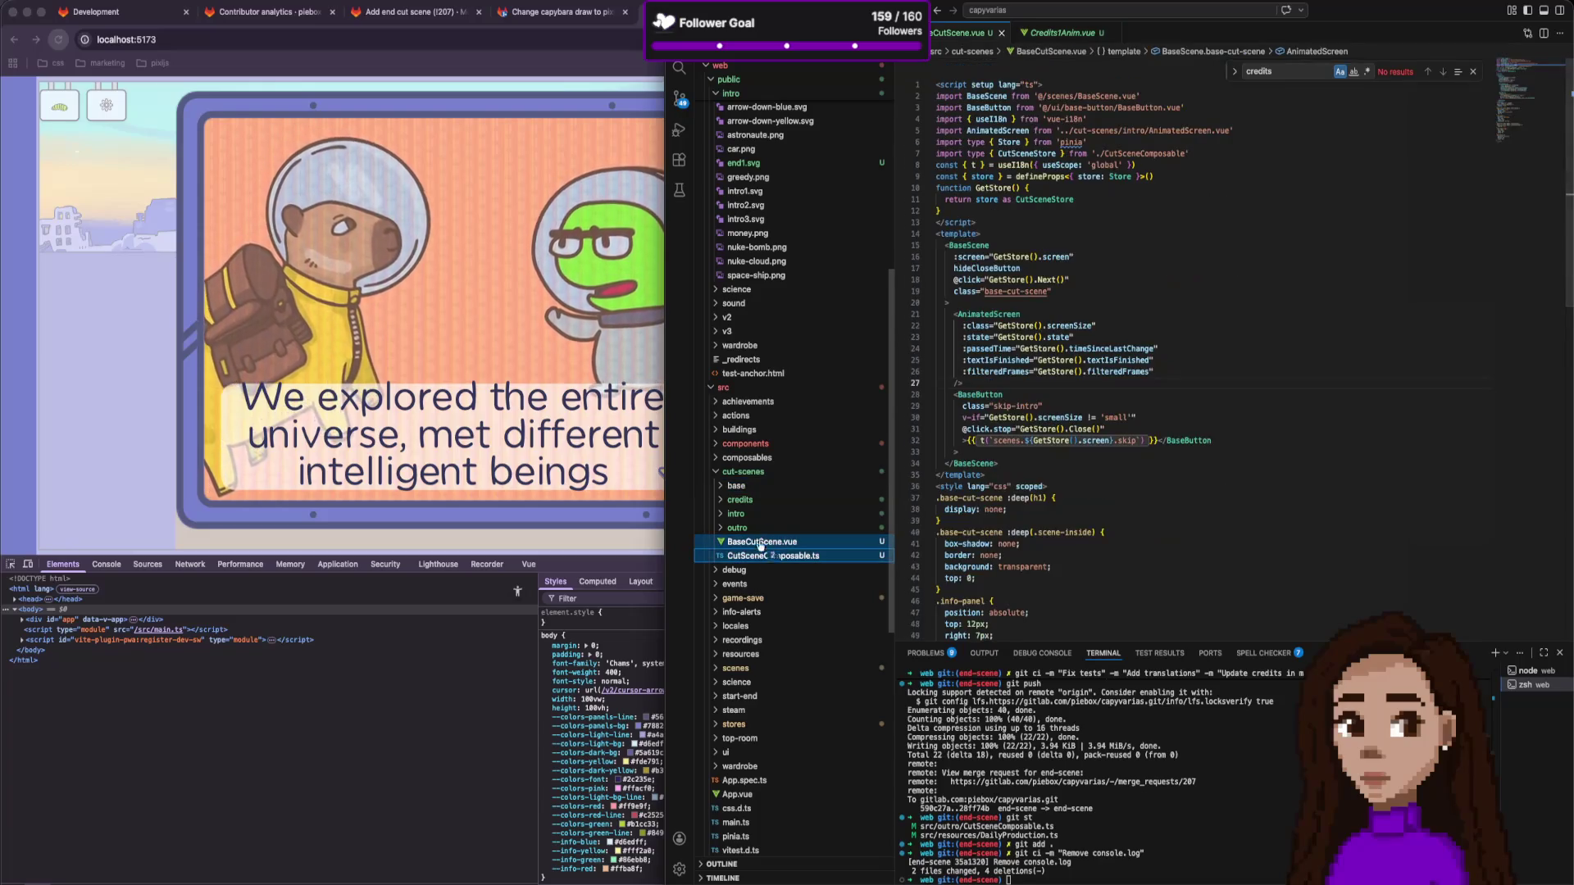
pyautogui.moveTo(761, 546)
pyautogui.mouseDown()
pyautogui.moveTo(811, 492)
pyautogui.moveTo(869, 487)
pyautogui.mouseUp()
pyautogui.click(1157, 493)
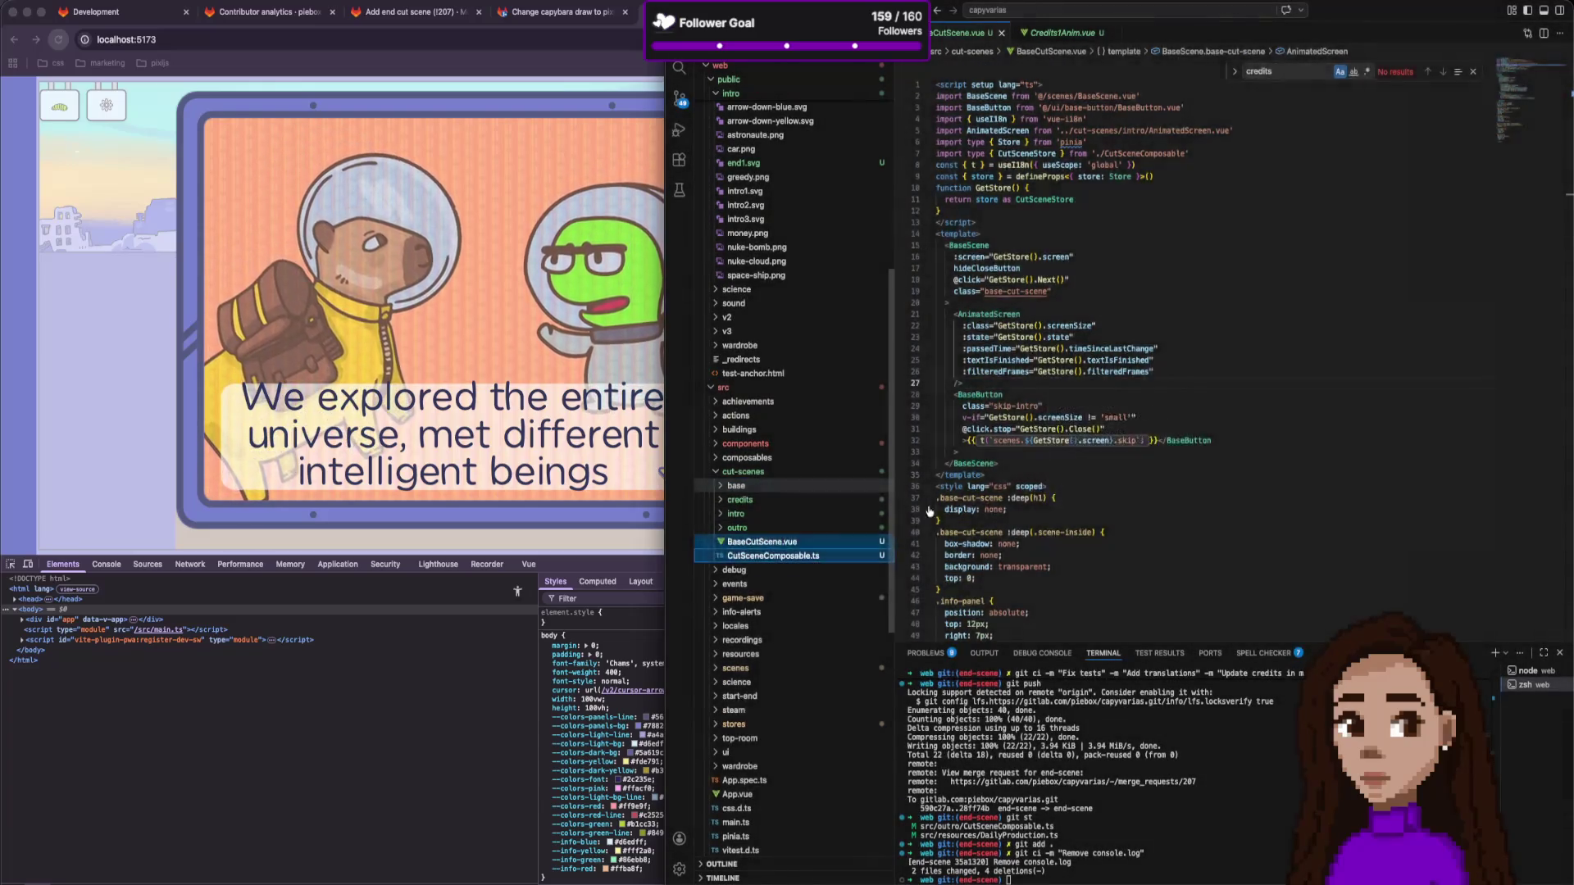
pyautogui.click(1098, 441)
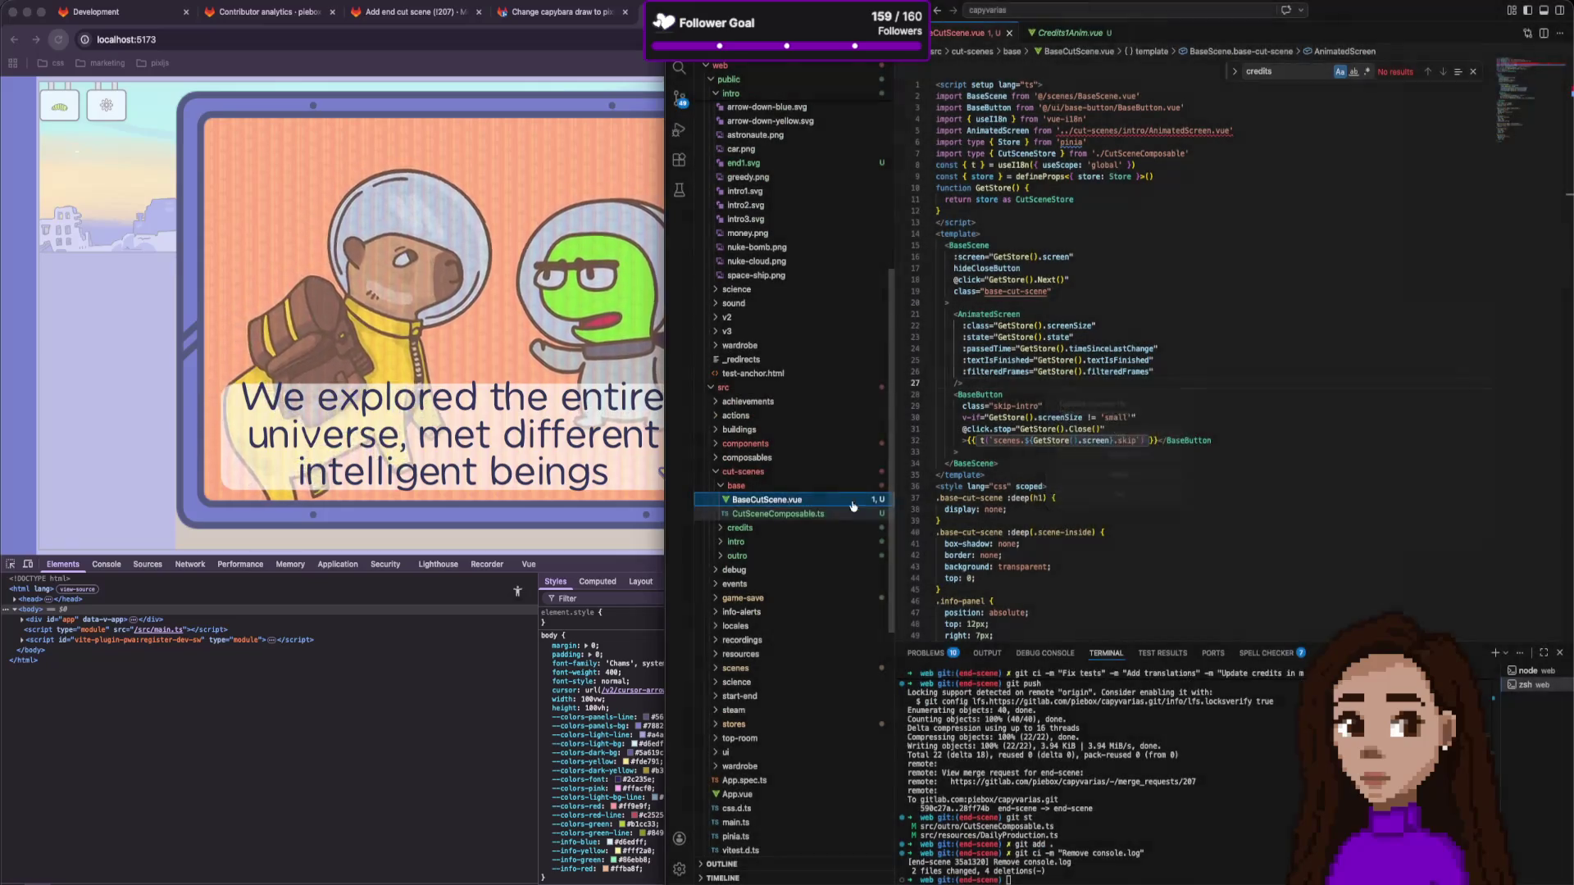
pyautogui.click(1093, 436)
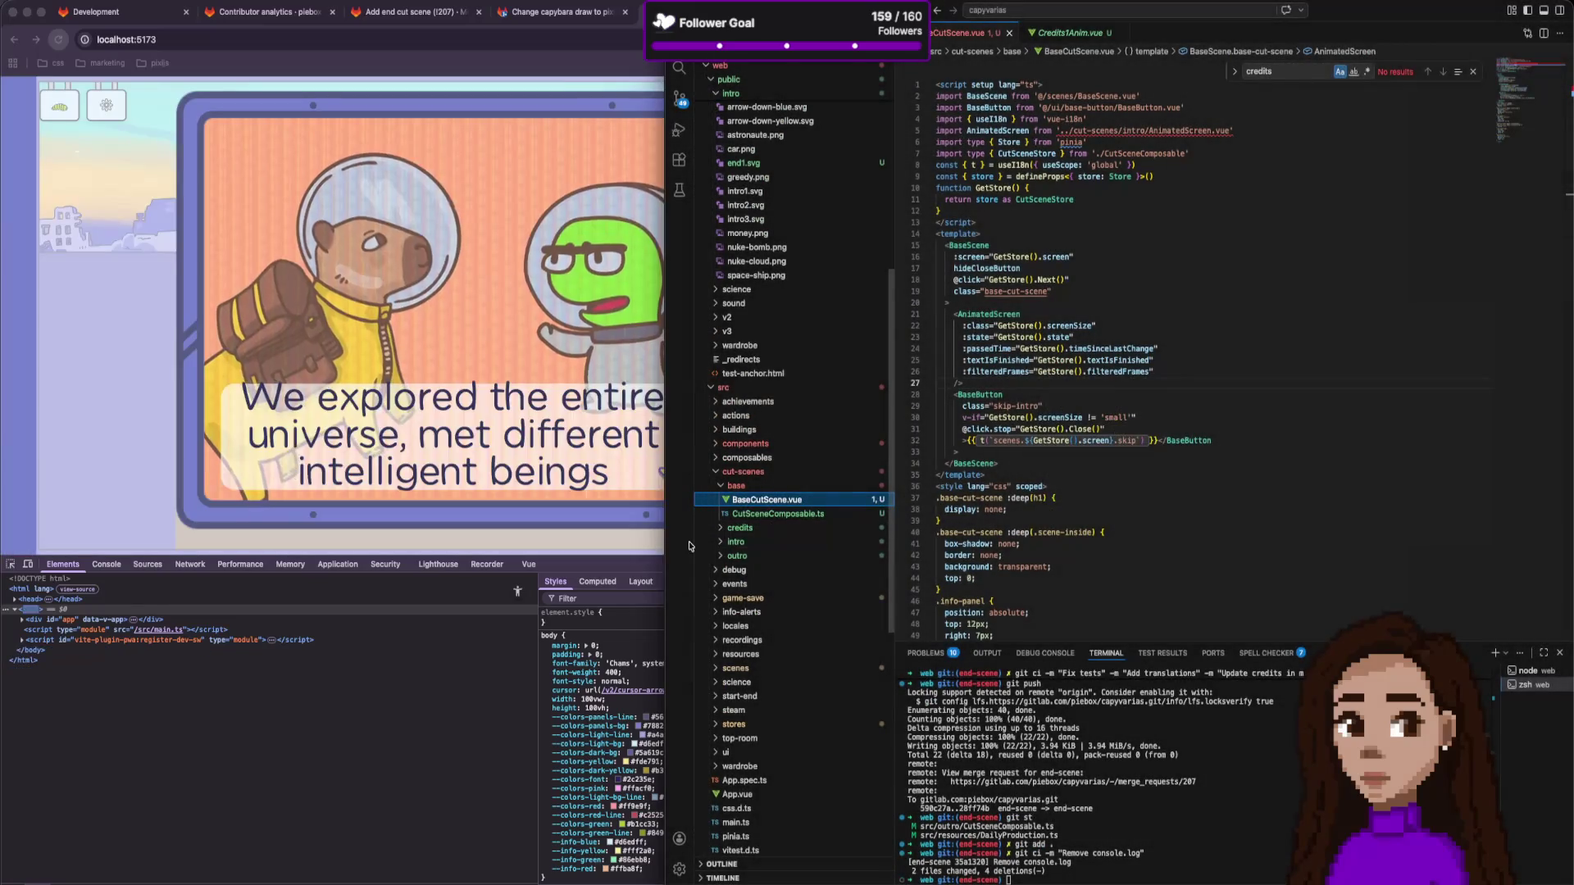
# Drag AnimatedFrame.vue, AnimatedScreen.vue and FrameChange.vue from intro onto base.
pyautogui.click(721, 542)
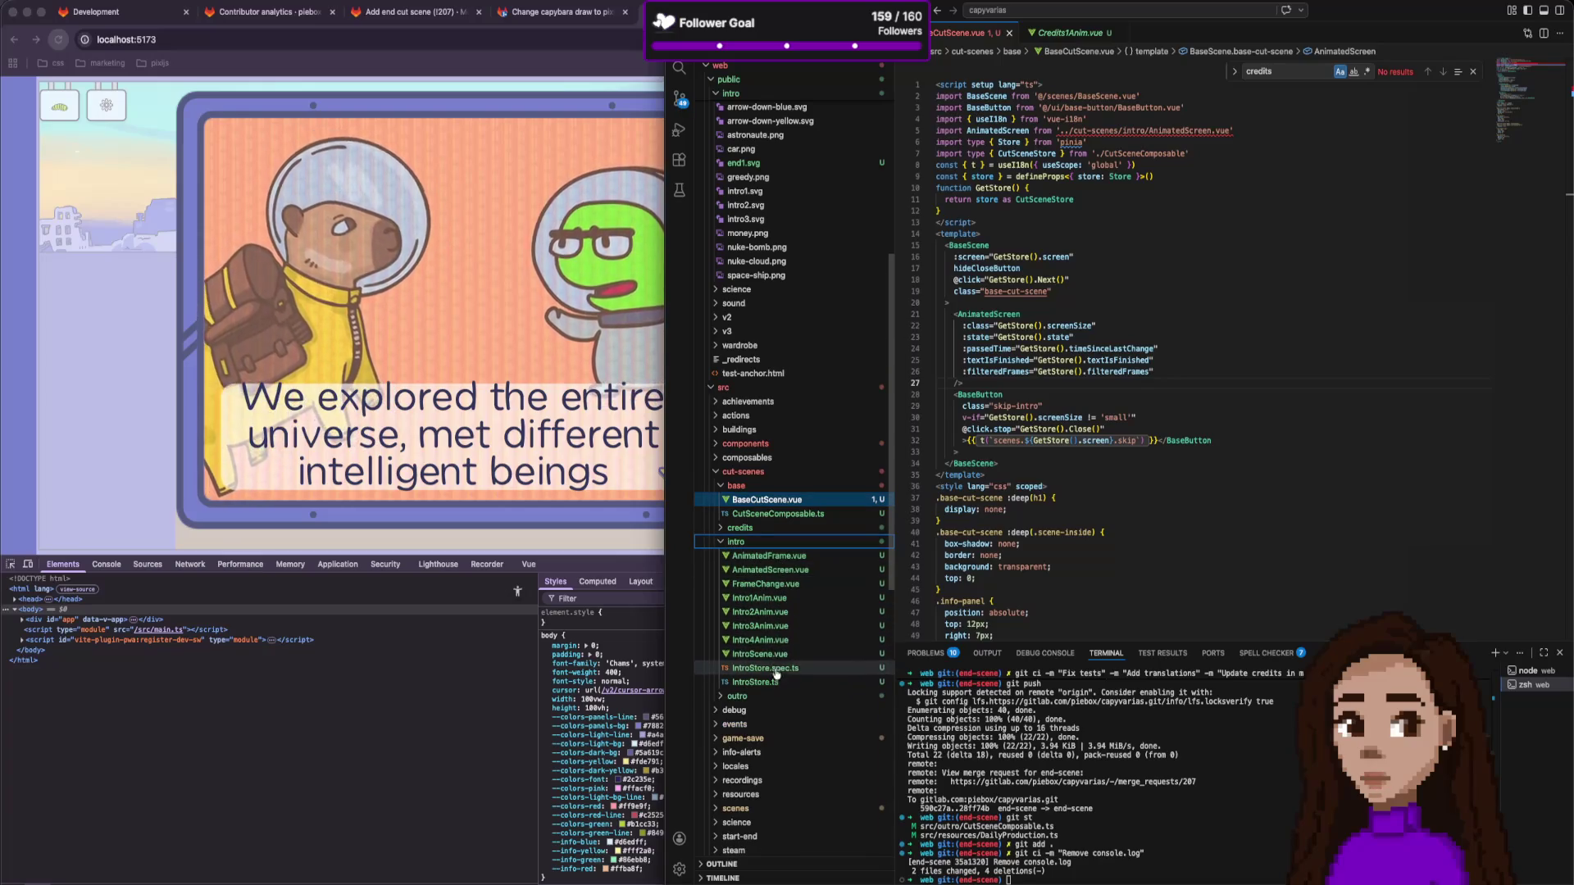
pyautogui.click(795, 584)
pyautogui.keyDown('shift'); pyautogui.click(787, 557); pyautogui.keyUp('shift')
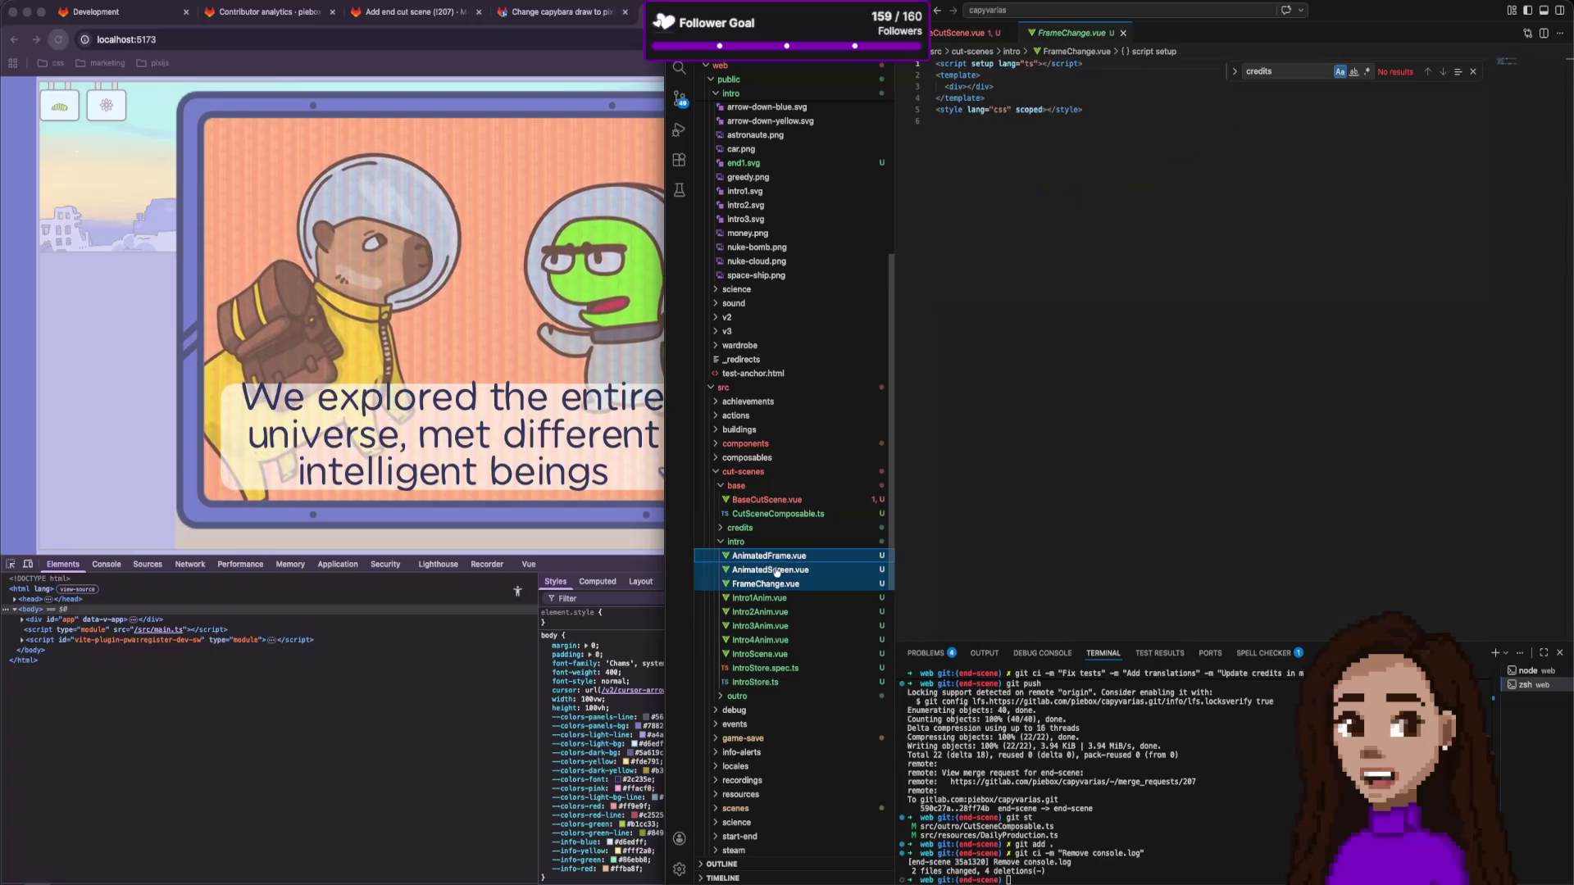
pyautogui.moveTo(770, 571); pyautogui.dragTo(747, 490)
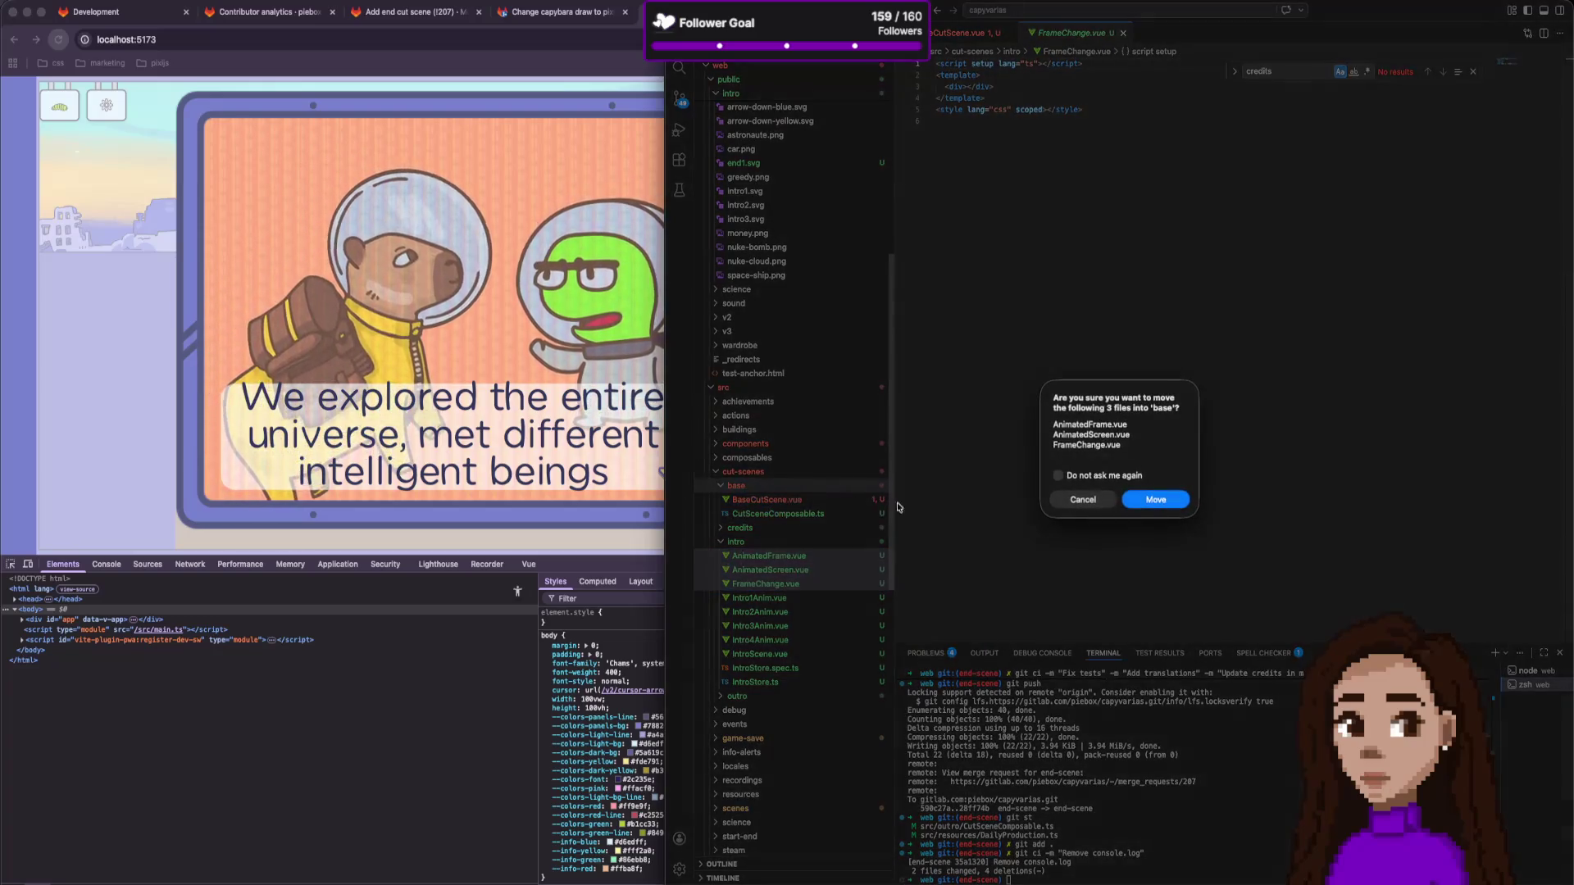
# Confirm moving the three intro files into base and update their imports.
pyautogui.press('Return')
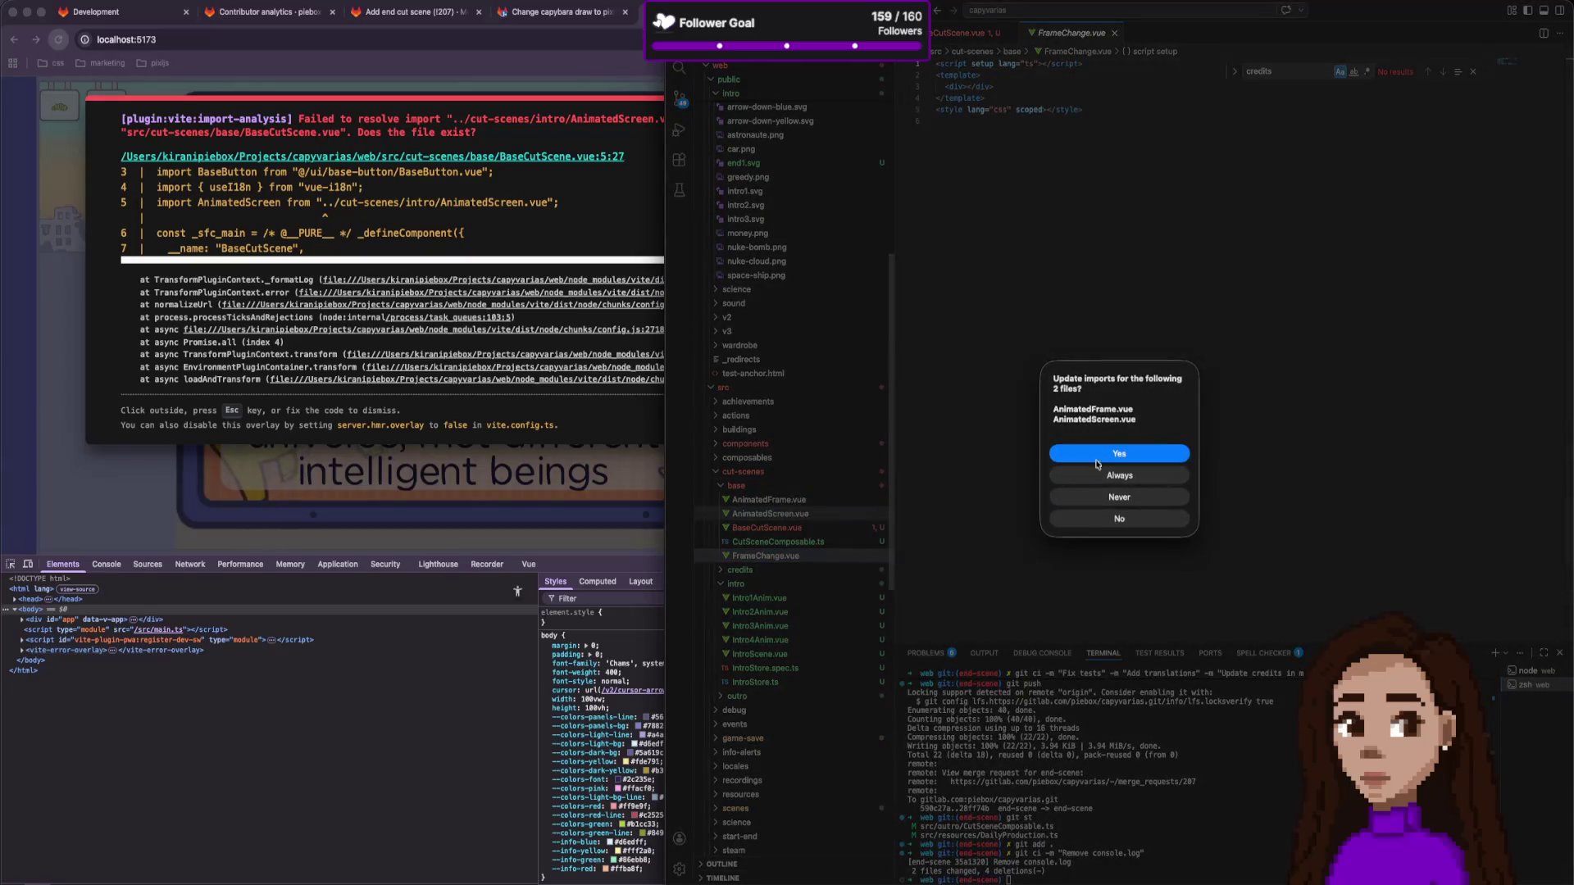
pyautogui.press('Return')
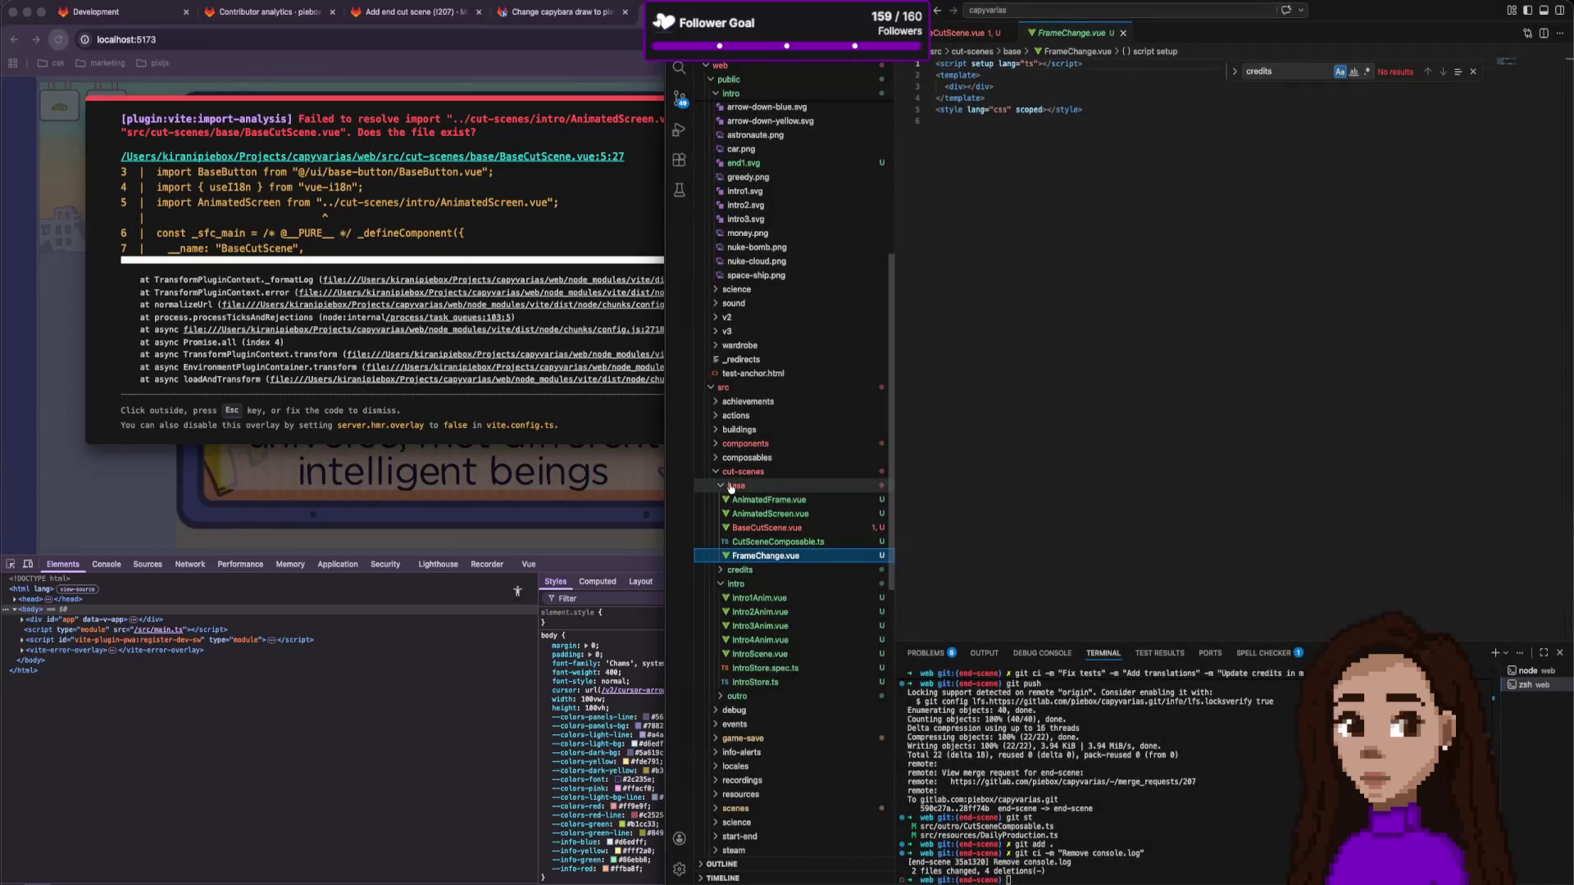
pyautogui.click(732, 486)
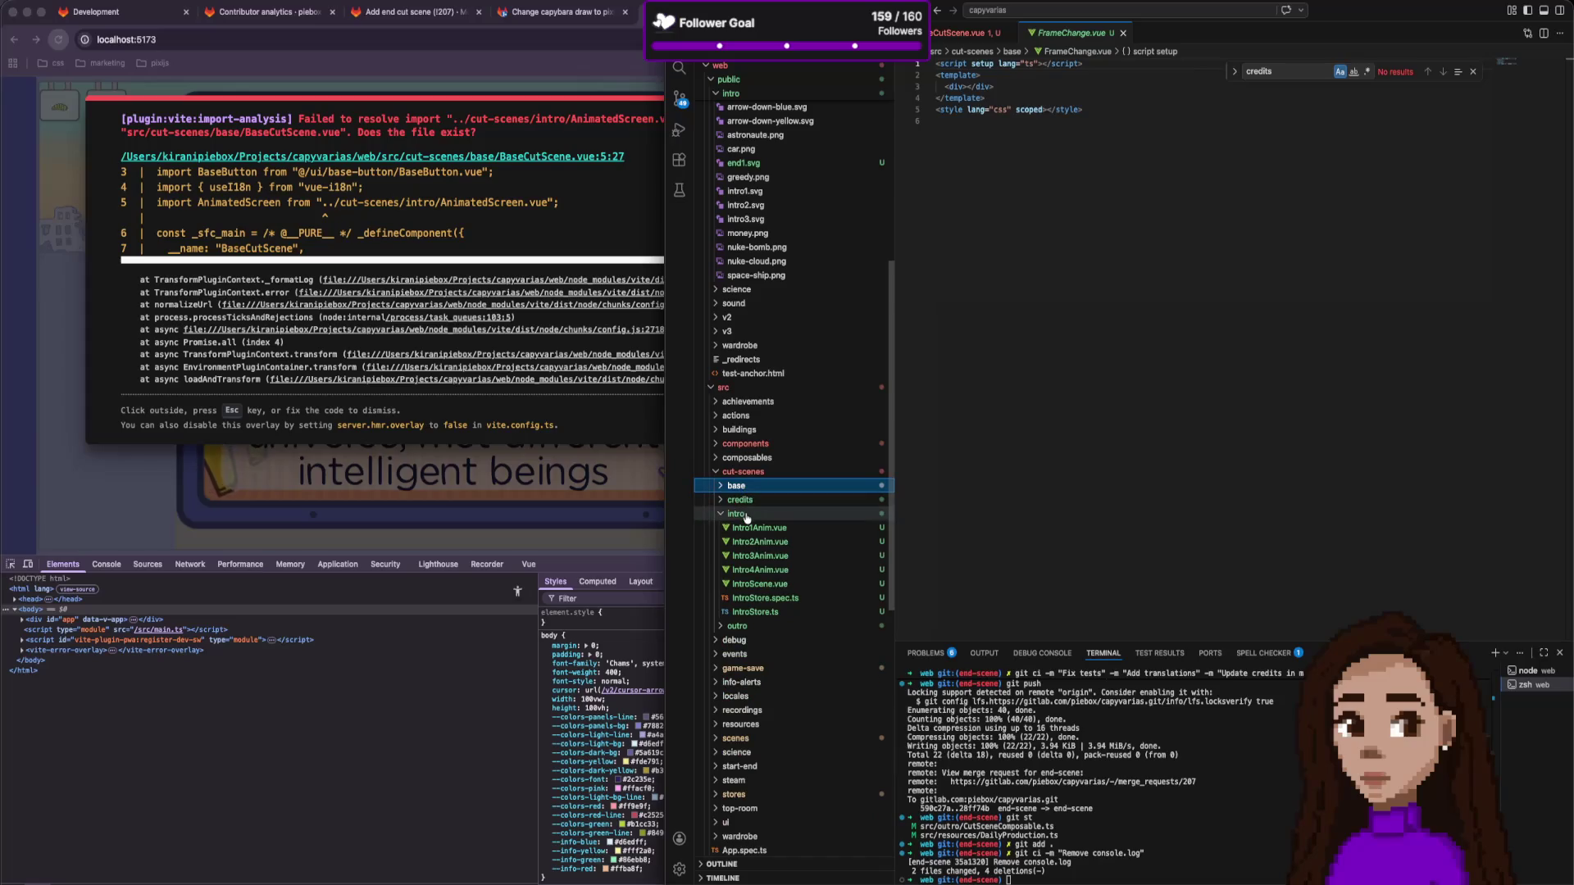
# Review the credits and outro folders, then open base/BaseCutScene.vue.
pyautogui.click(756, 501)
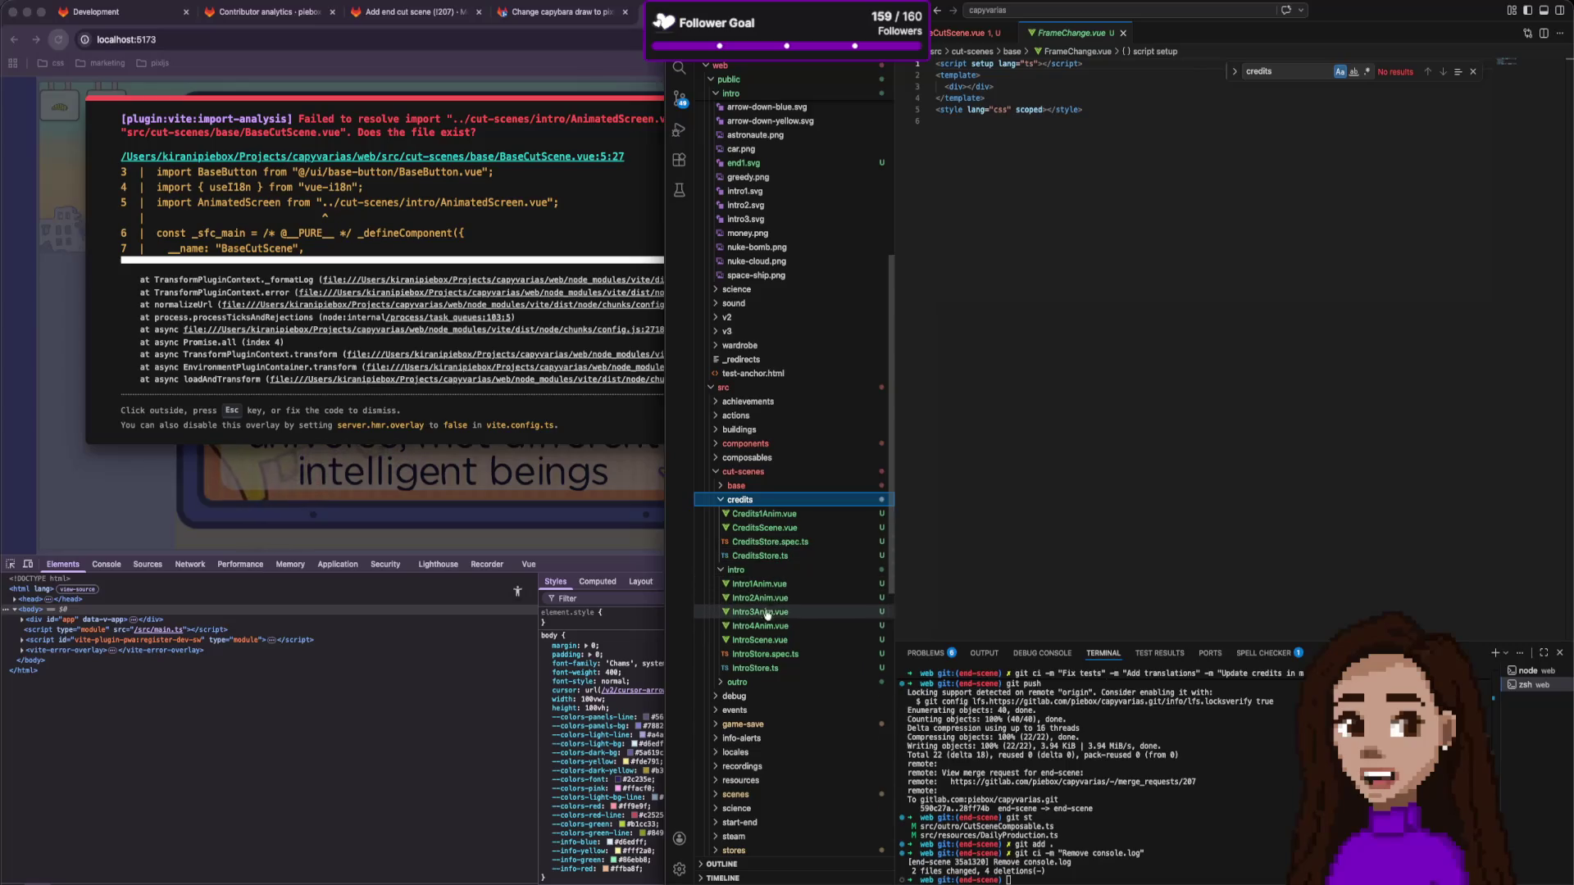
pyautogui.click(749, 683)
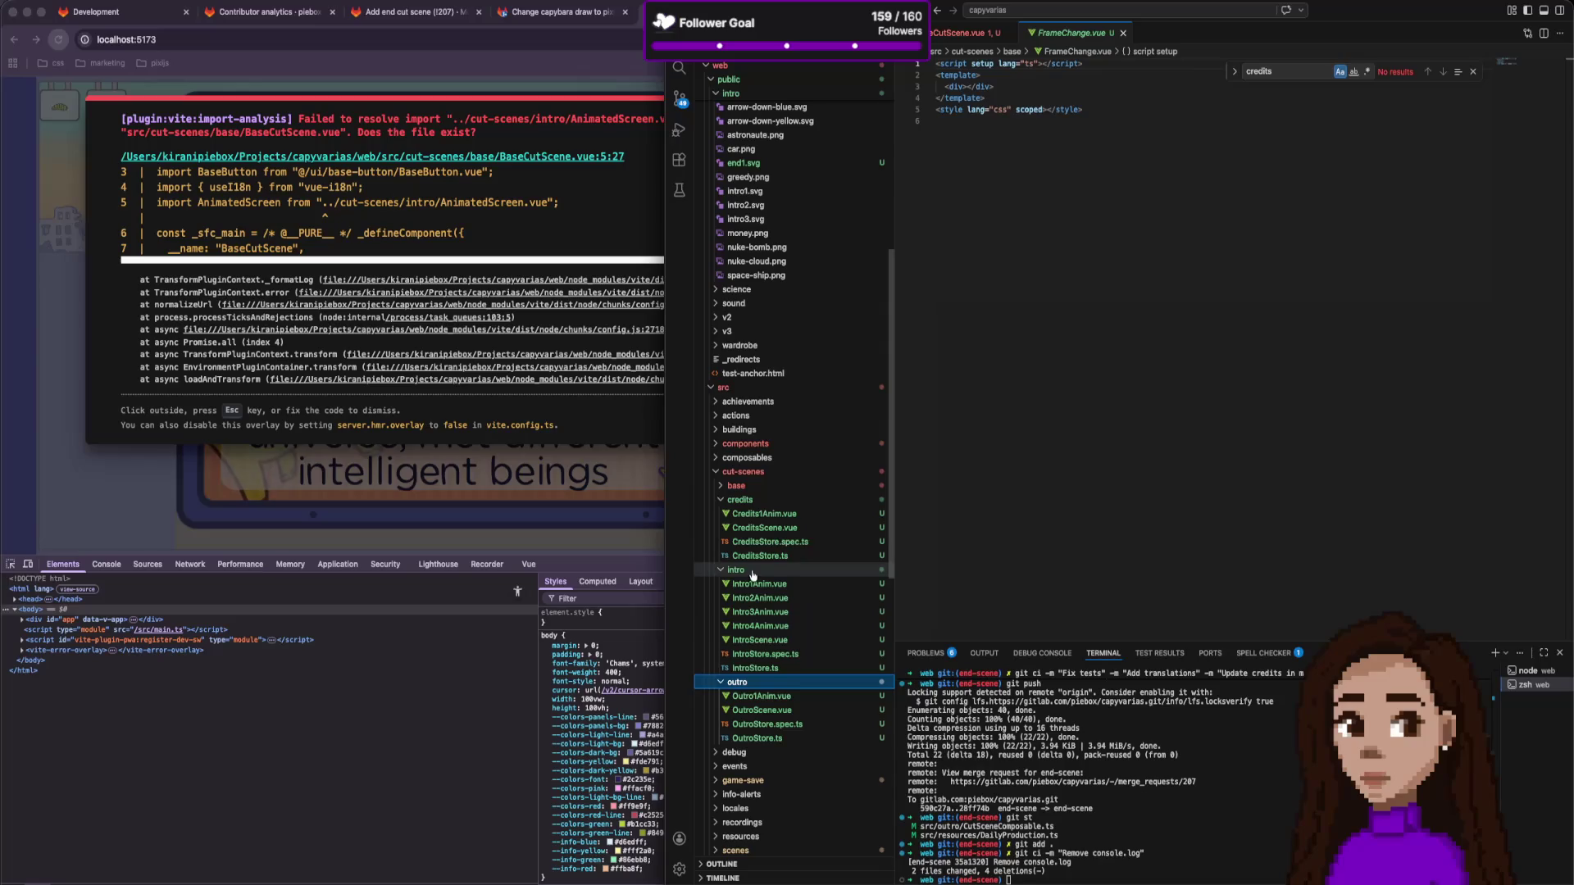
pyautogui.click(754, 569)
pyautogui.click(759, 587)
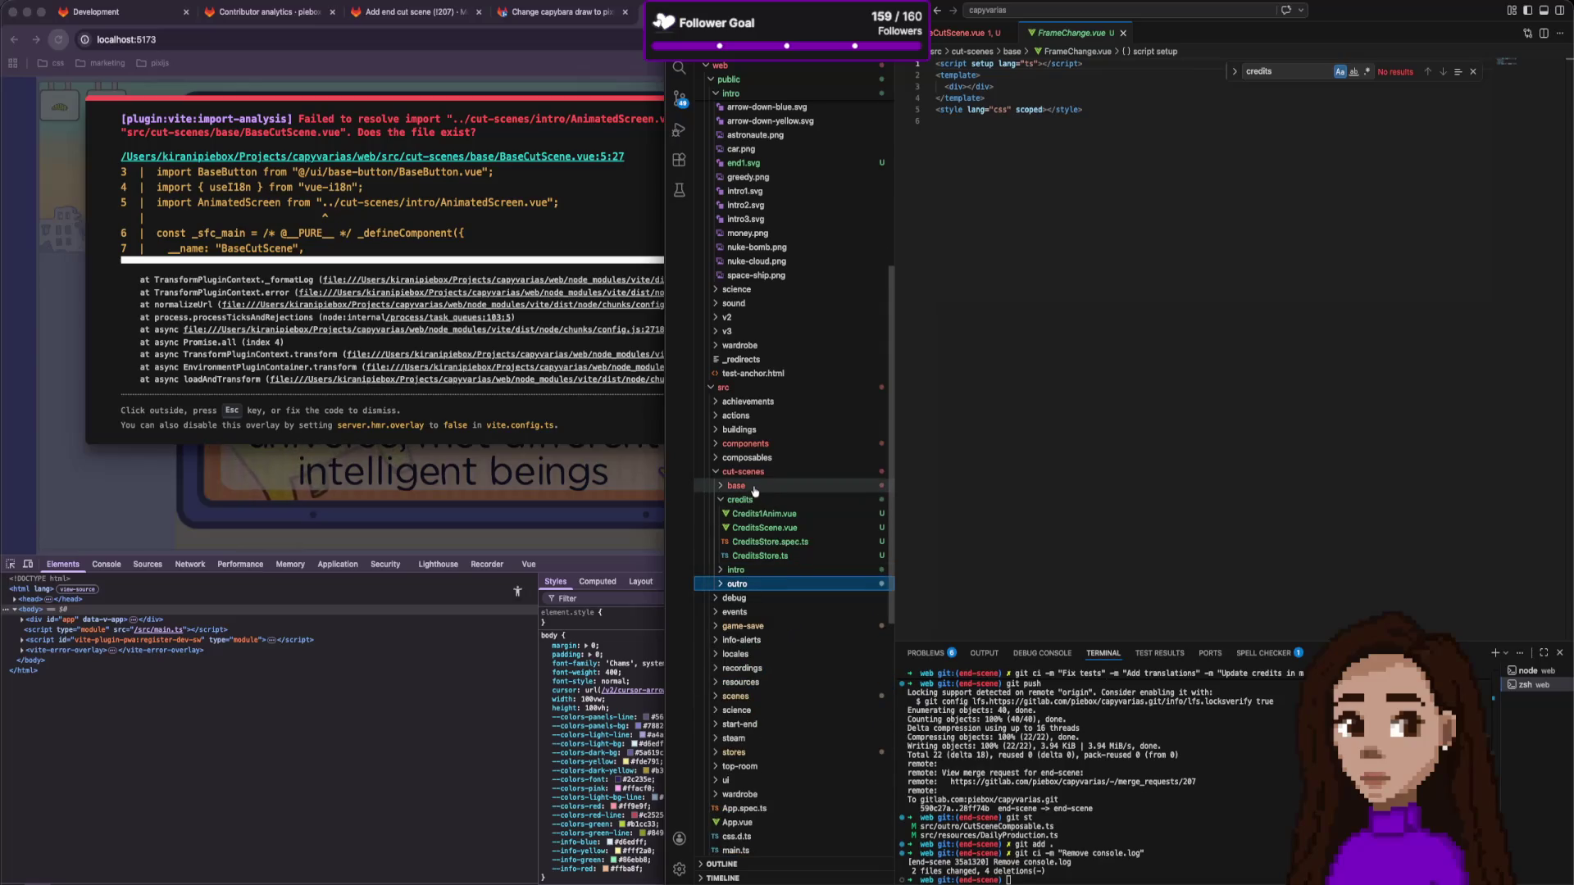
pyautogui.click(752, 499)
pyautogui.click(762, 486)
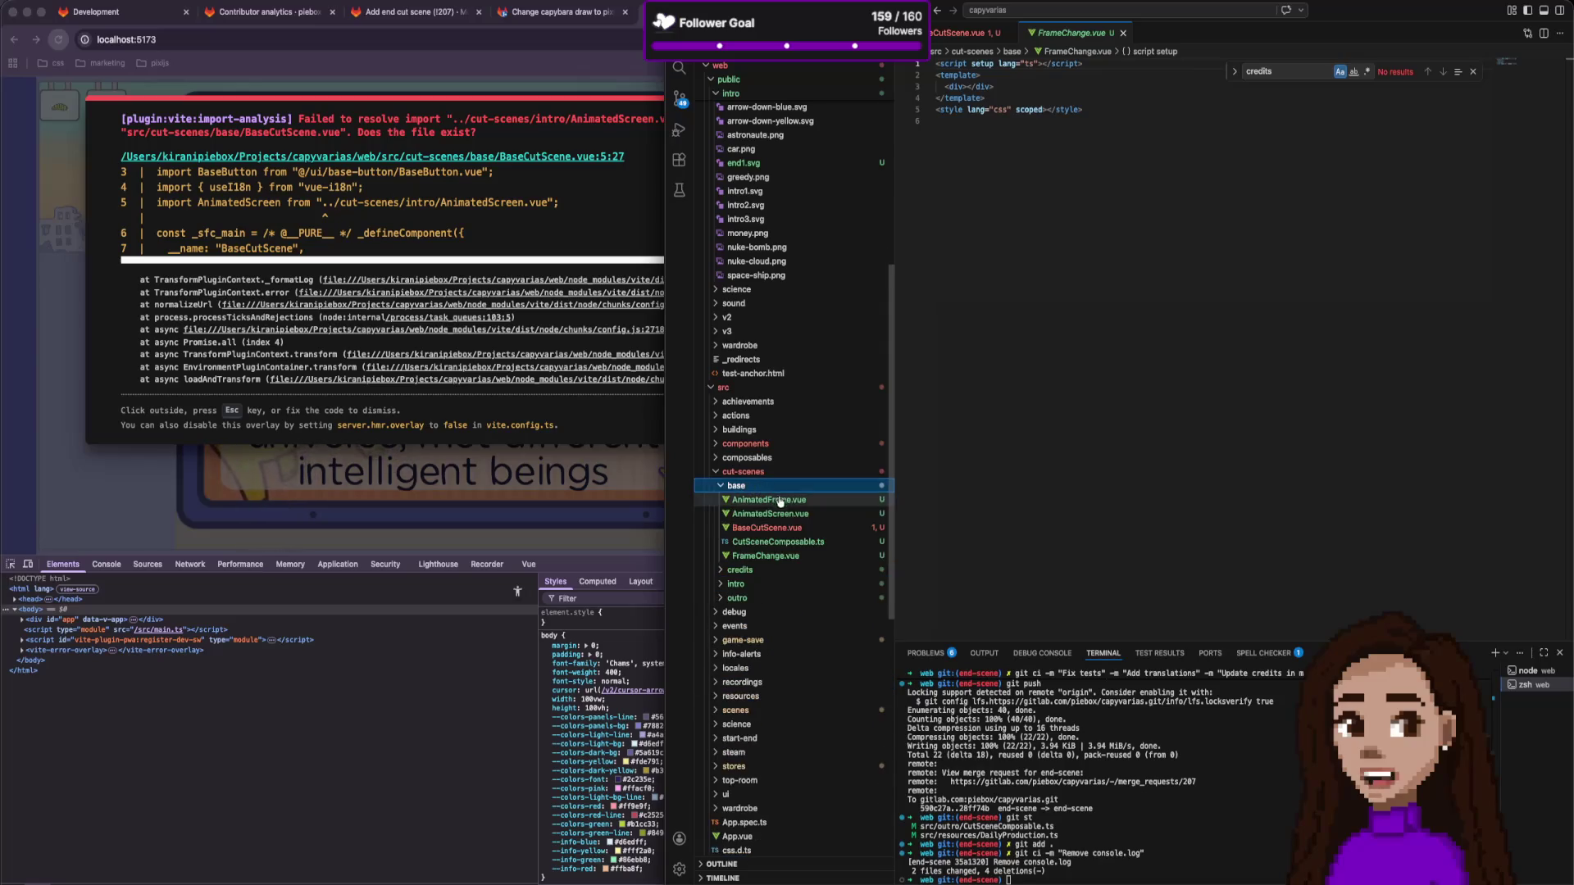
pyautogui.click(766, 528)
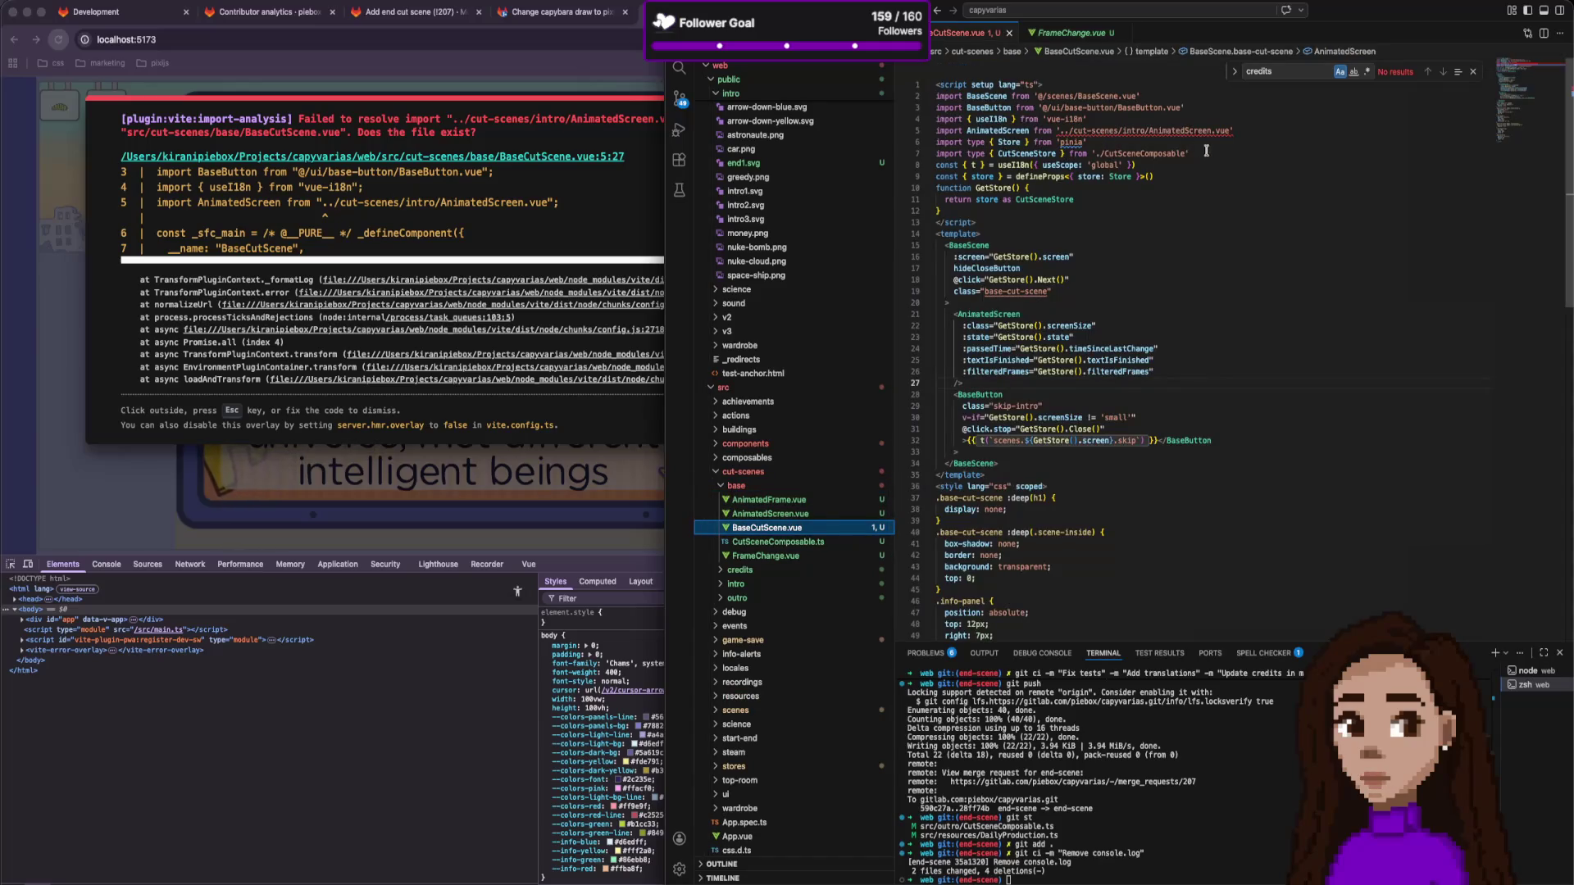
# Repoint MainGame.vue's CreditsScene import to the cut-scenes credits folder.
pyautogui.moveTo(1060, 132); pyautogui.dragTo(1128, 131)
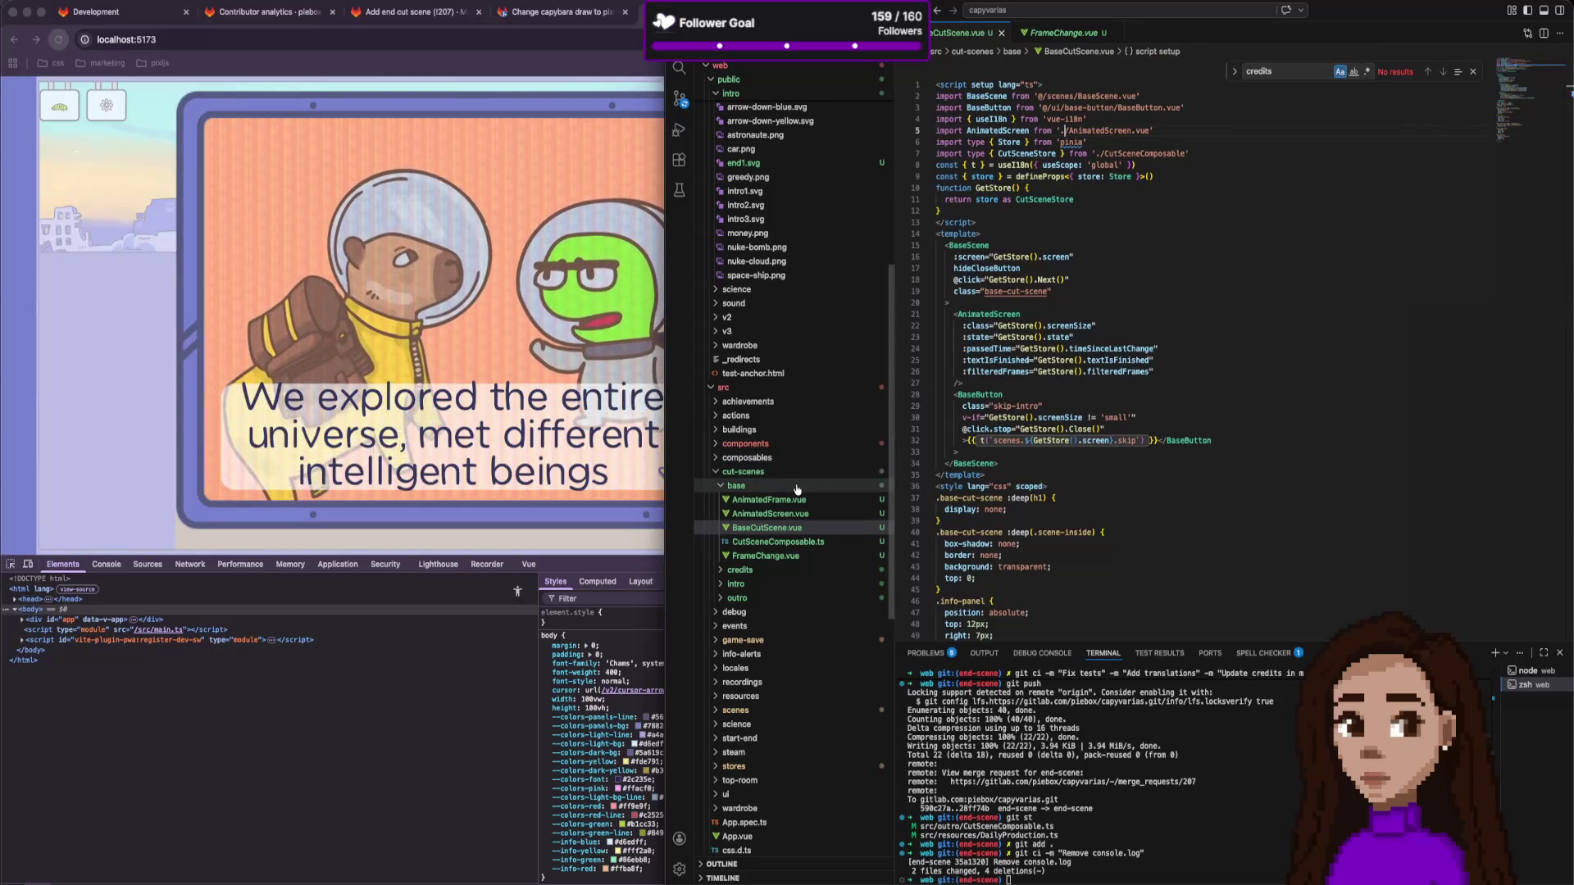
pyautogui.click(803, 443)
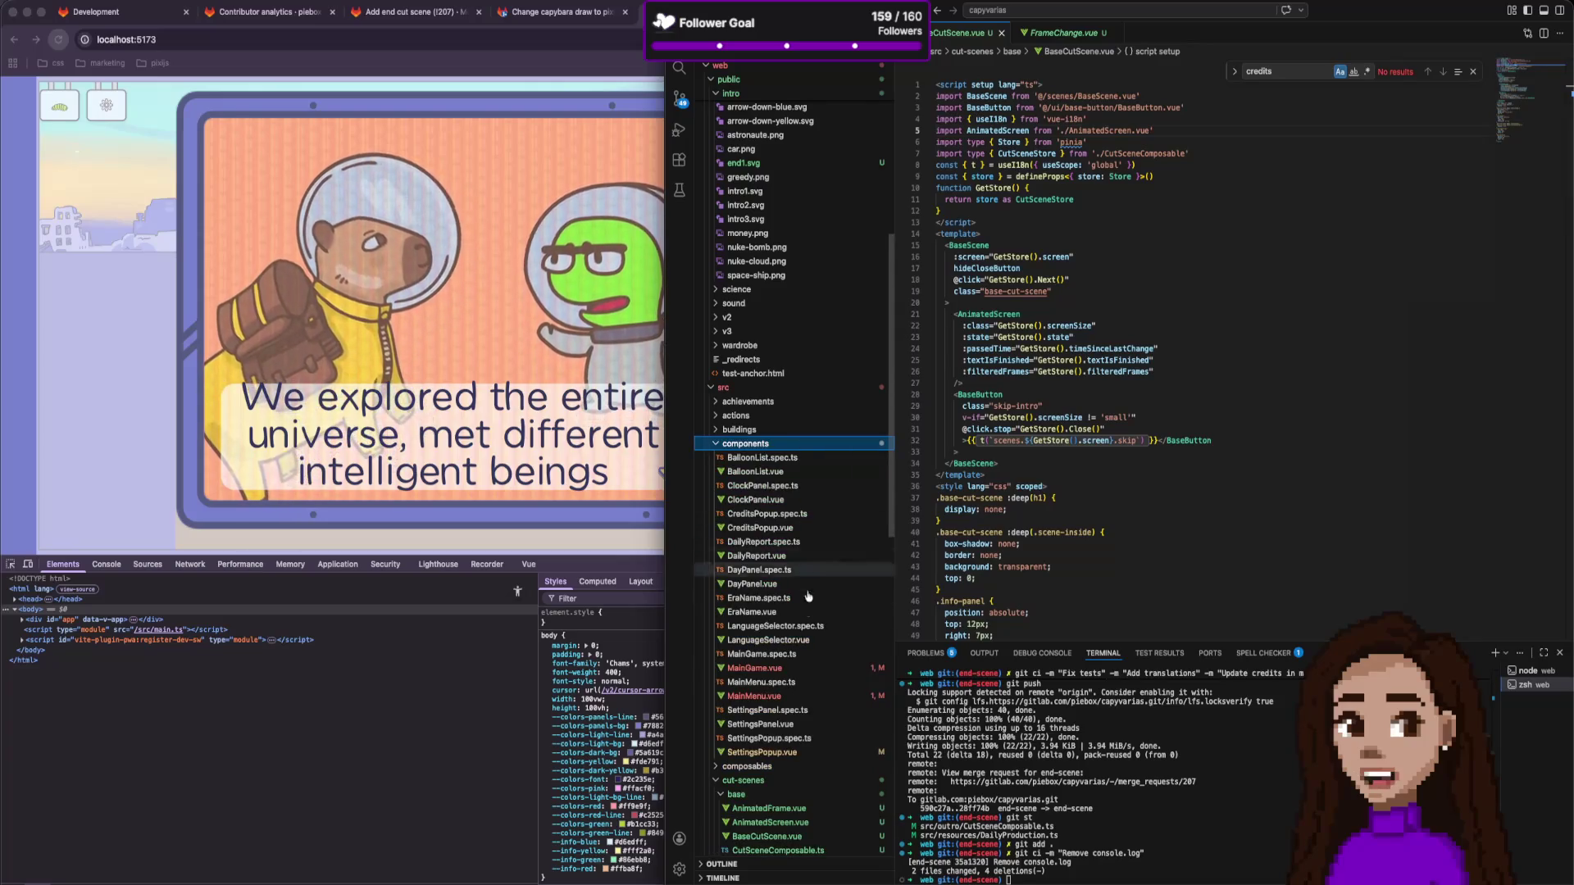
pyautogui.click(799, 668)
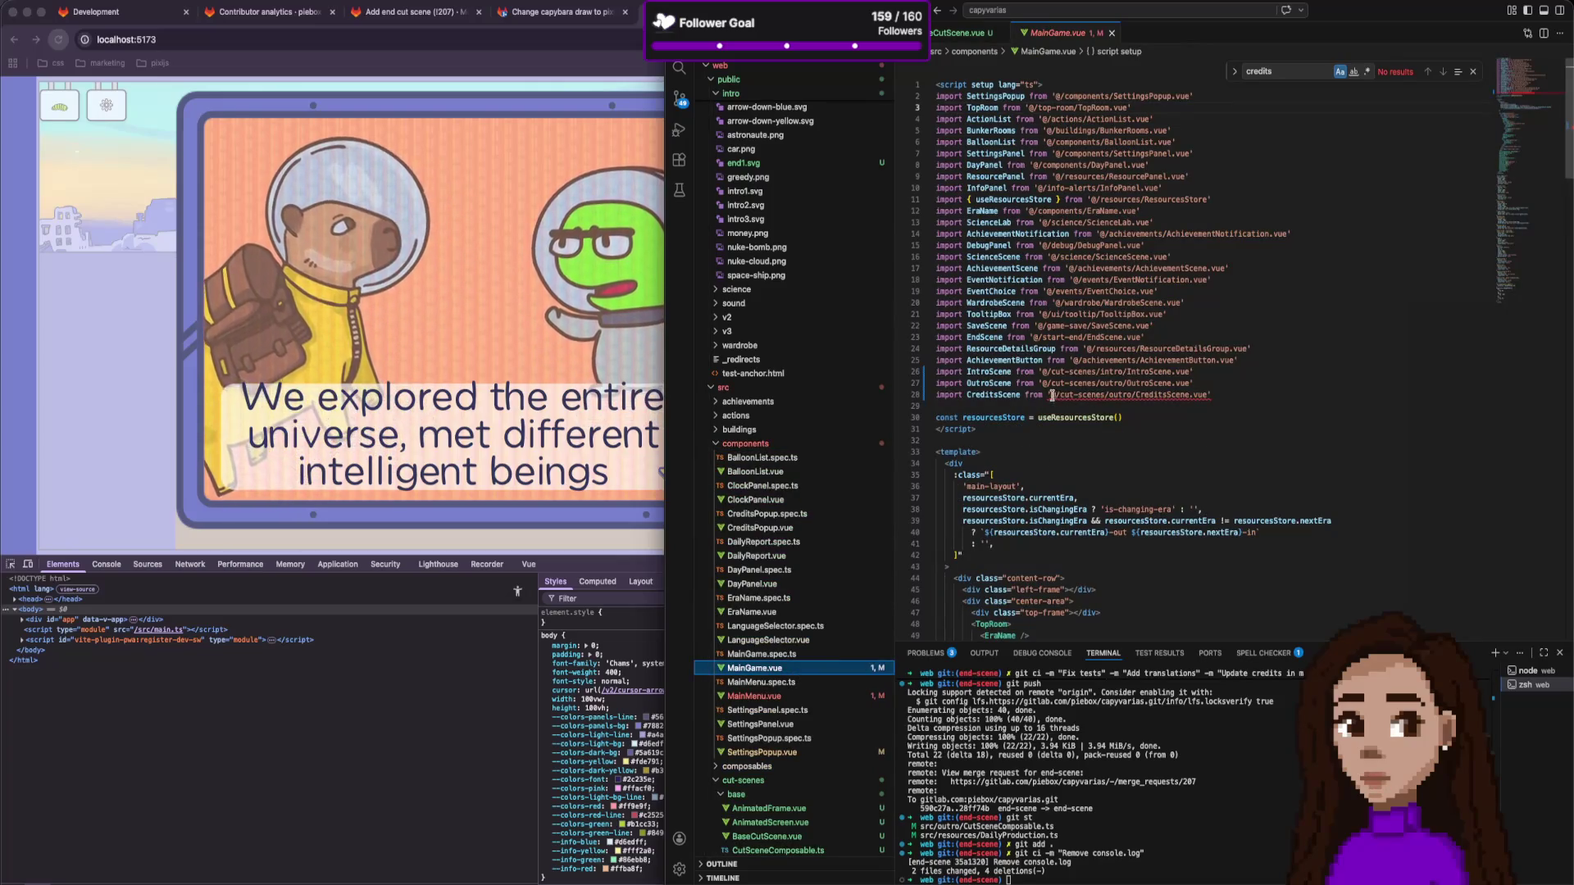
pyautogui.moveTo(1156, 398)
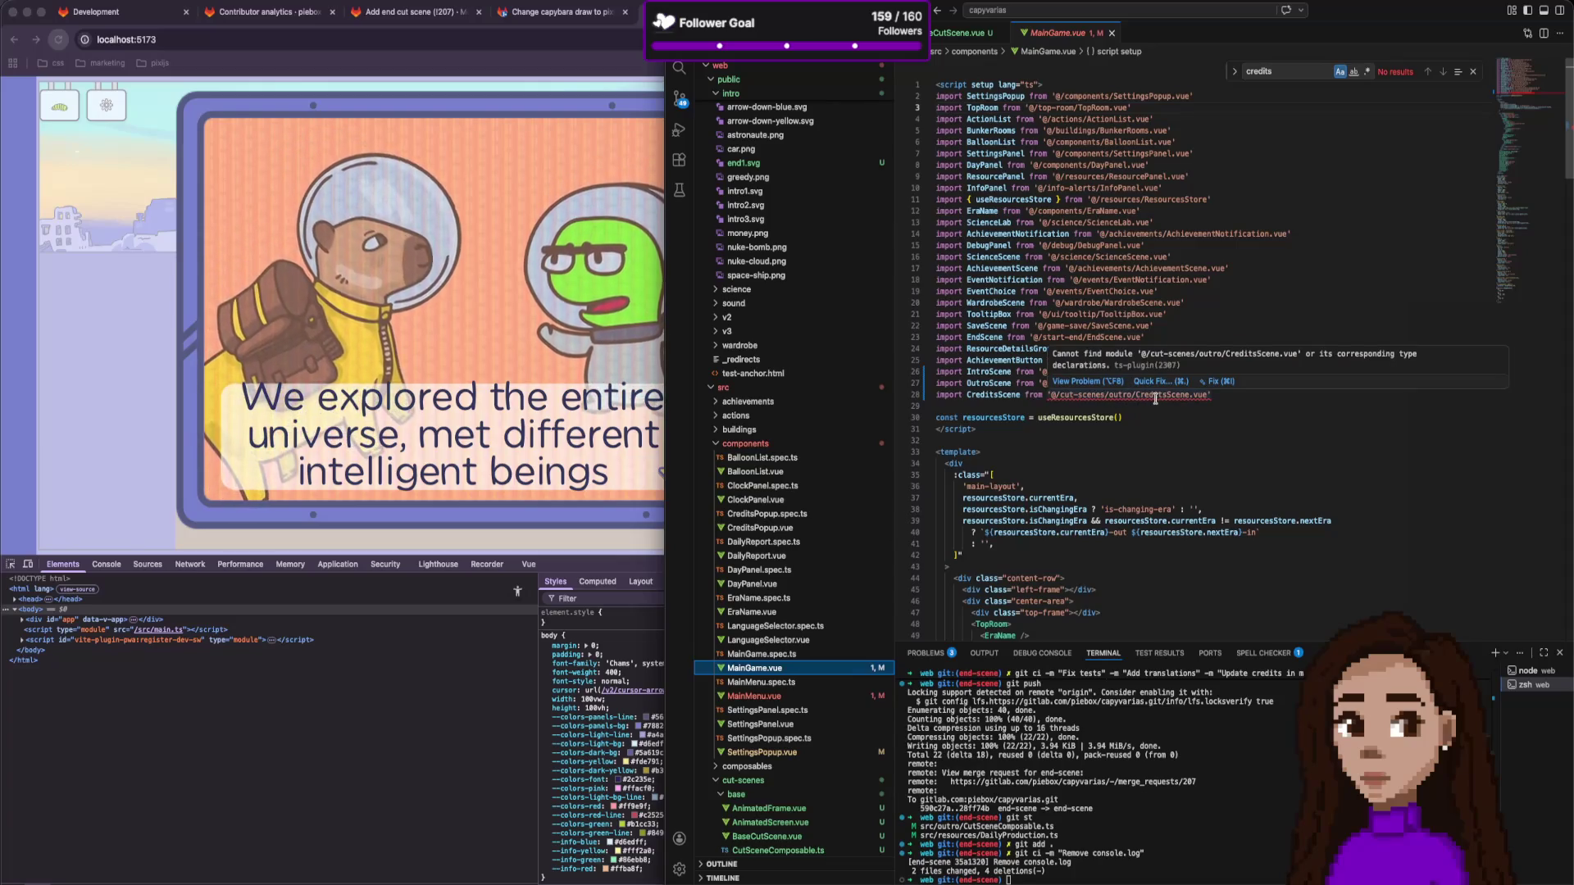
pyautogui.doubleClick(1130, 395)
pyautogui.press('BackSpace')
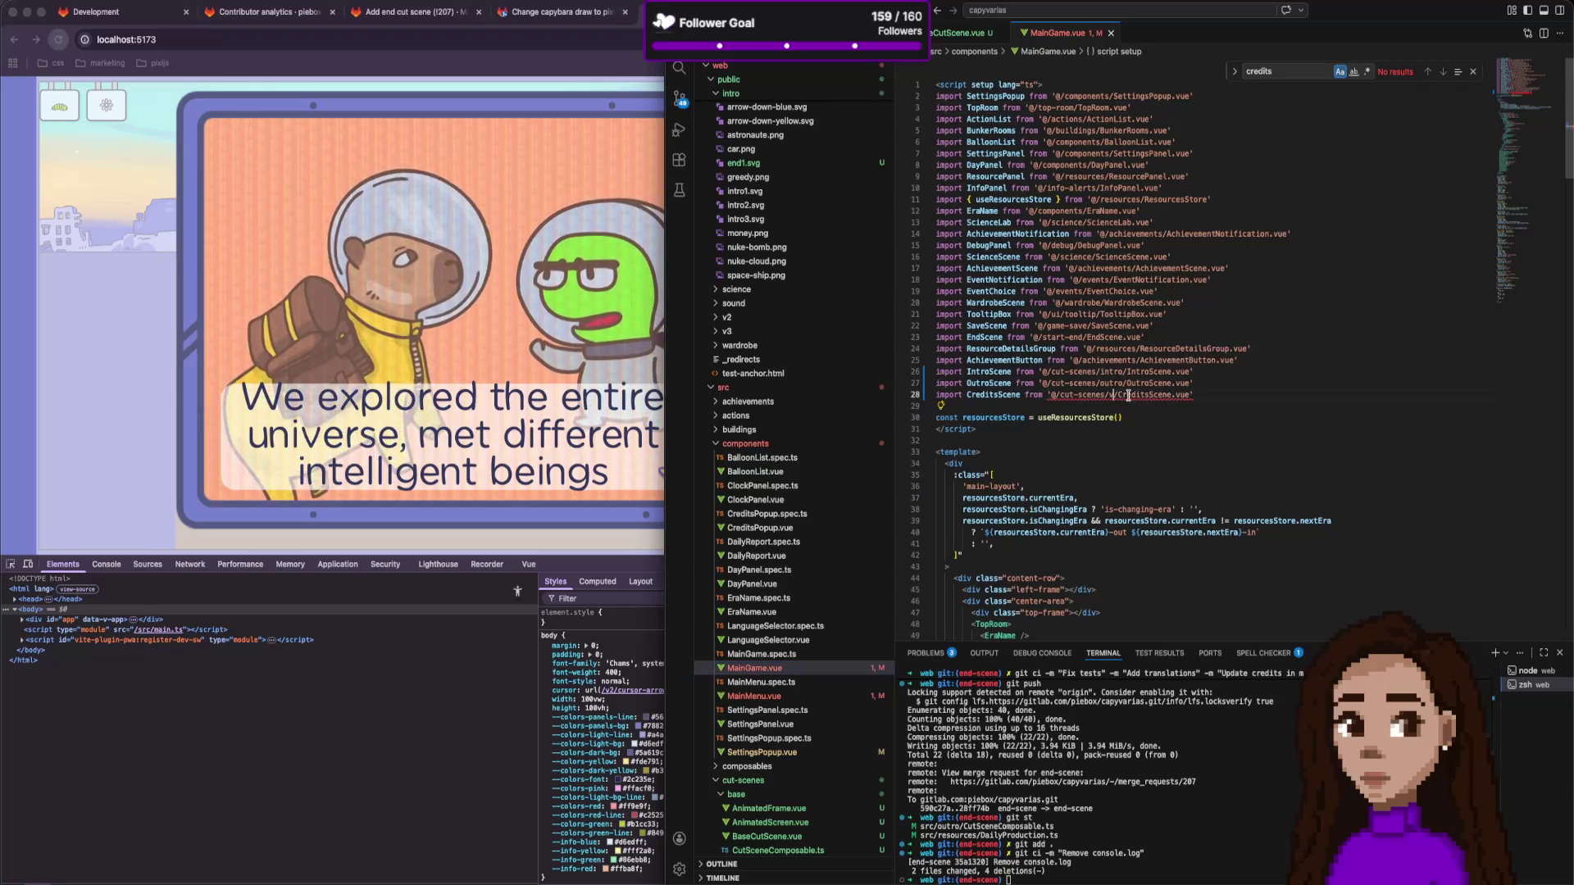
pyautogui.write('v')
pyautogui.press('BackSpace')
pyautogui.press('BackSpace')
pyautogui.write('credits/')
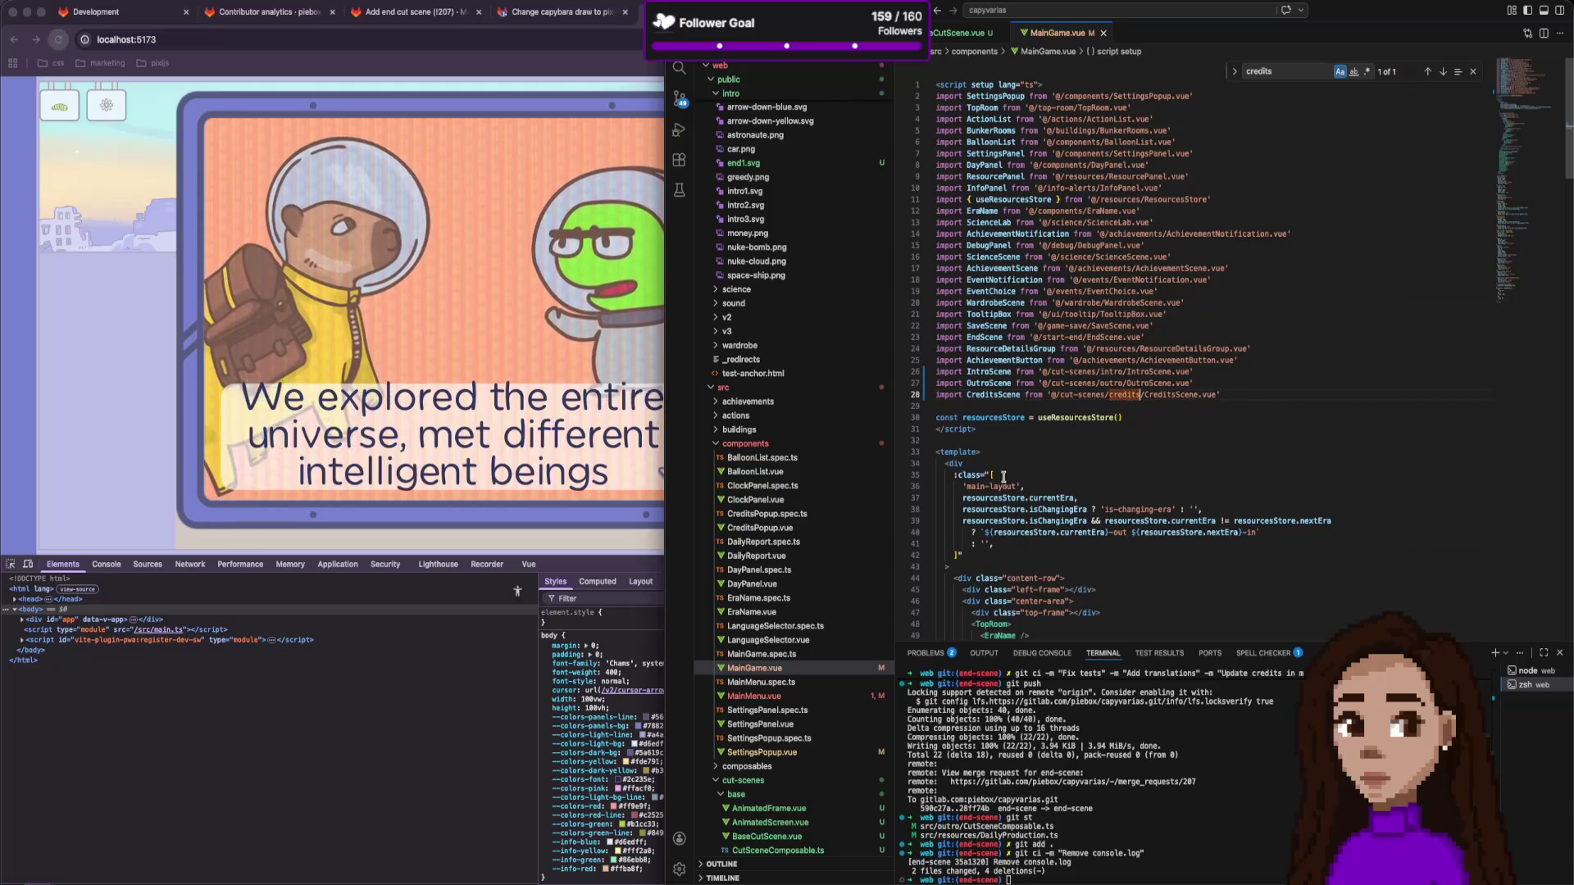
# Change MainMenu.vue's CreditsScene import to '@/cut-scenes/credits/CreditsScene.vue'.
pyautogui.click(754, 696)
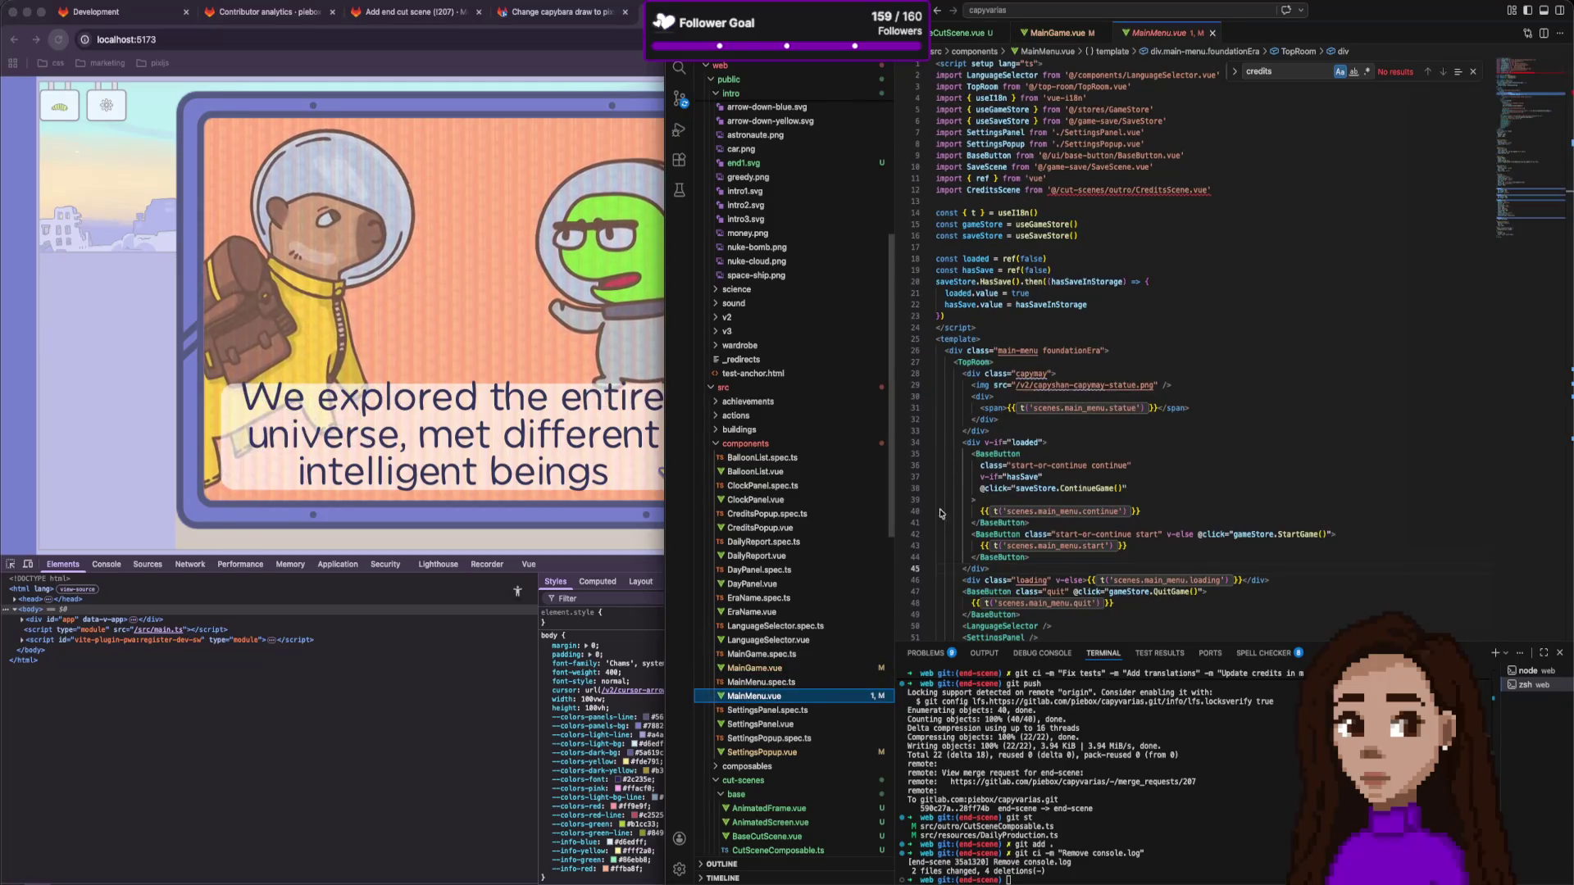
pyautogui.doubleClick(1117, 191)
pyautogui.press('BackSpace')
pyautogui.write('credits')
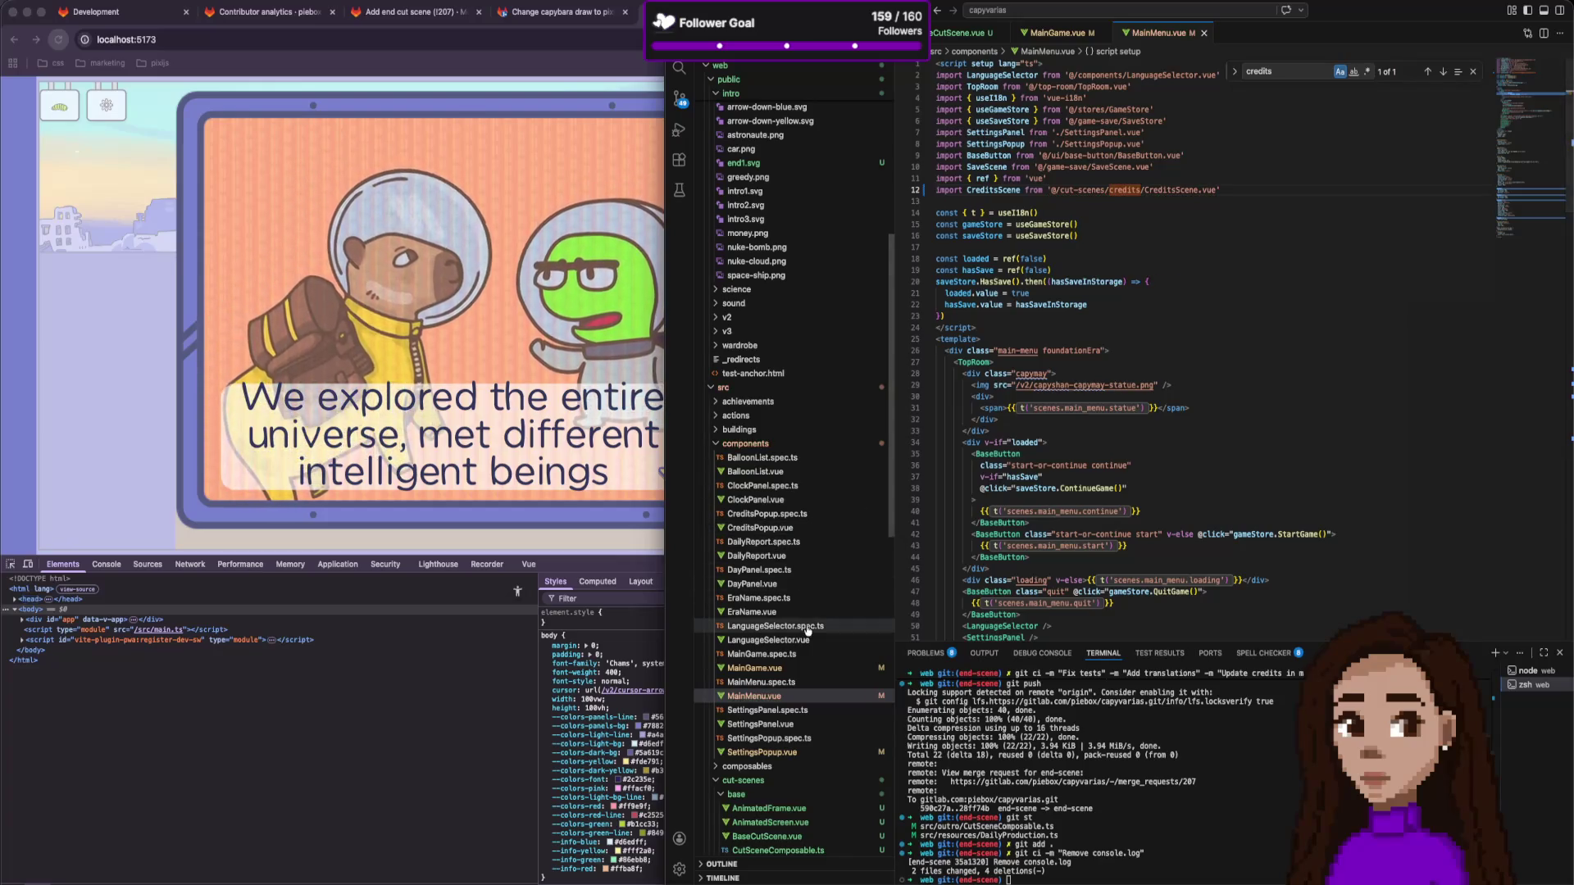
pyautogui.scroll(-5, 807, 629)
pyautogui.scroll(-2, 808, 629)
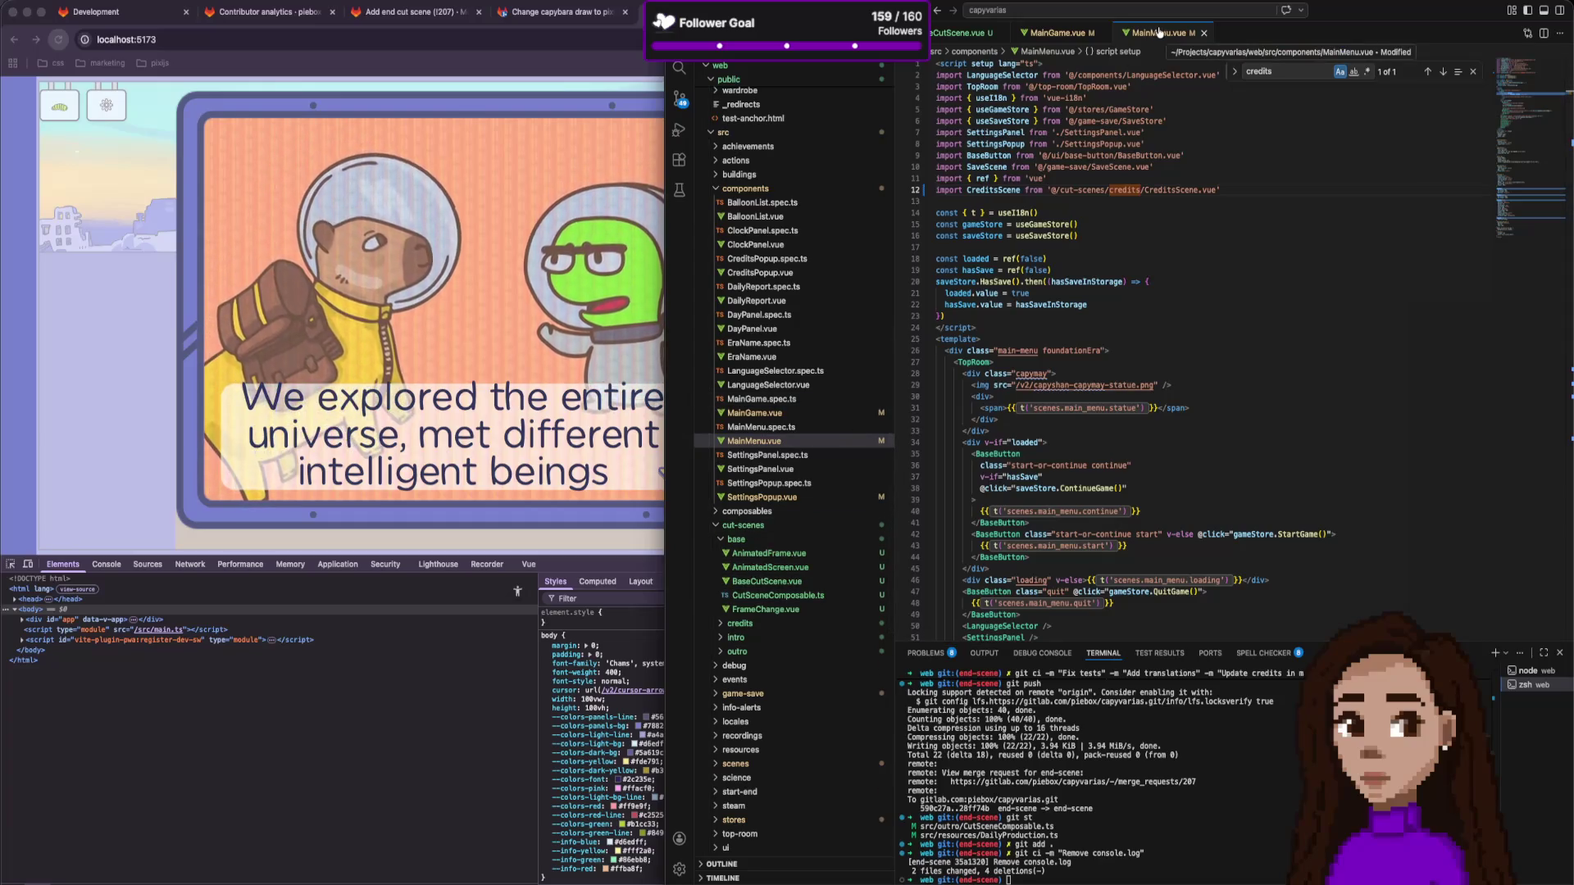
pyautogui.scroll(-1, 787, 393)
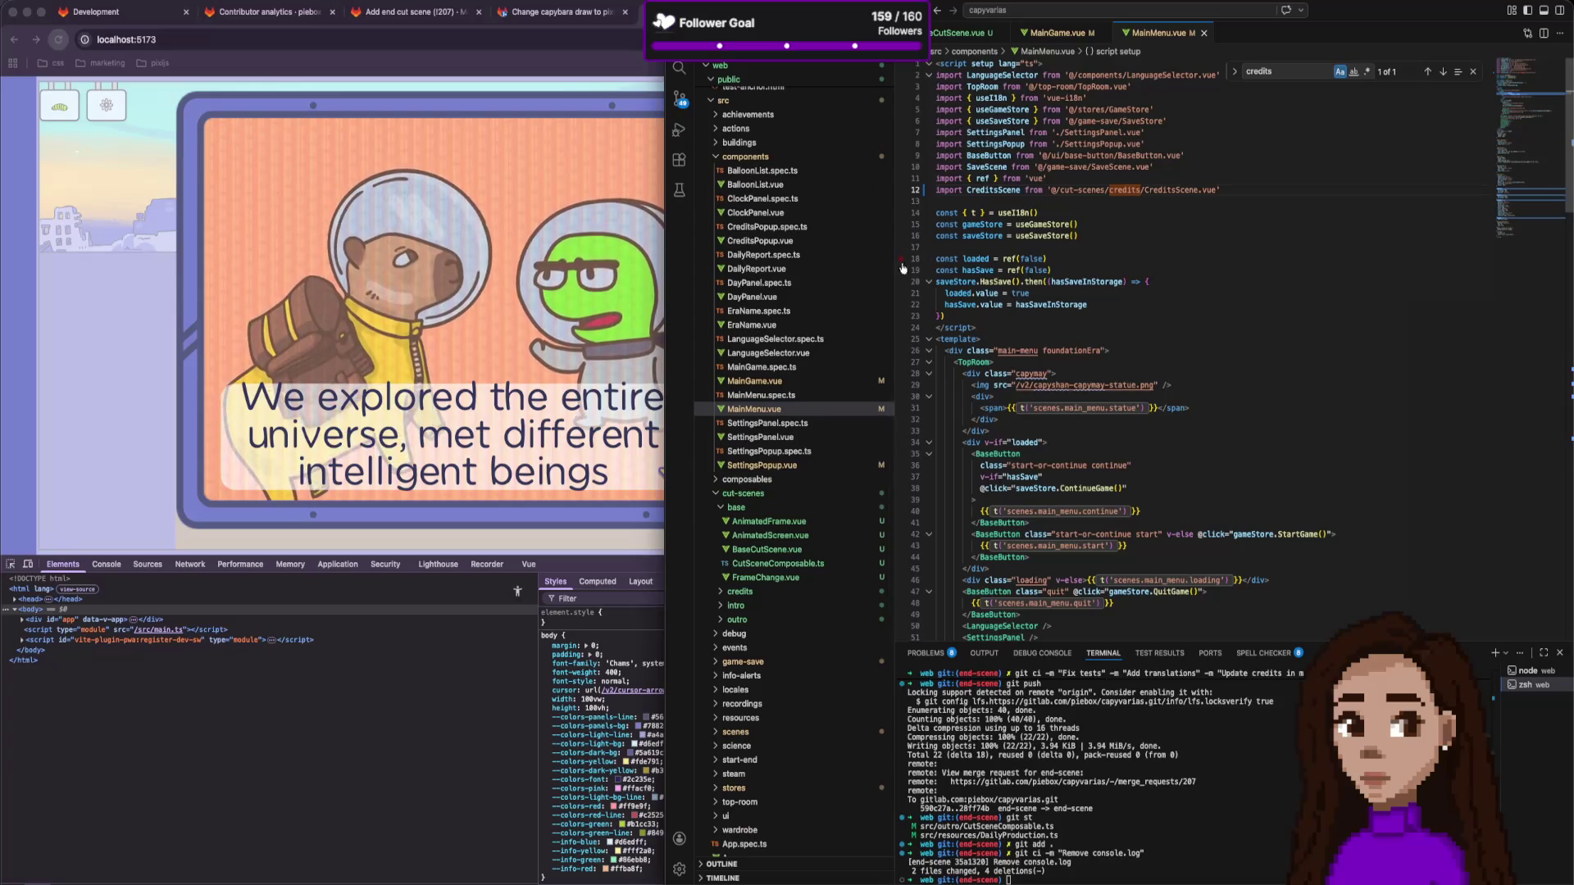
pyautogui.scroll(-3, 890, 270)
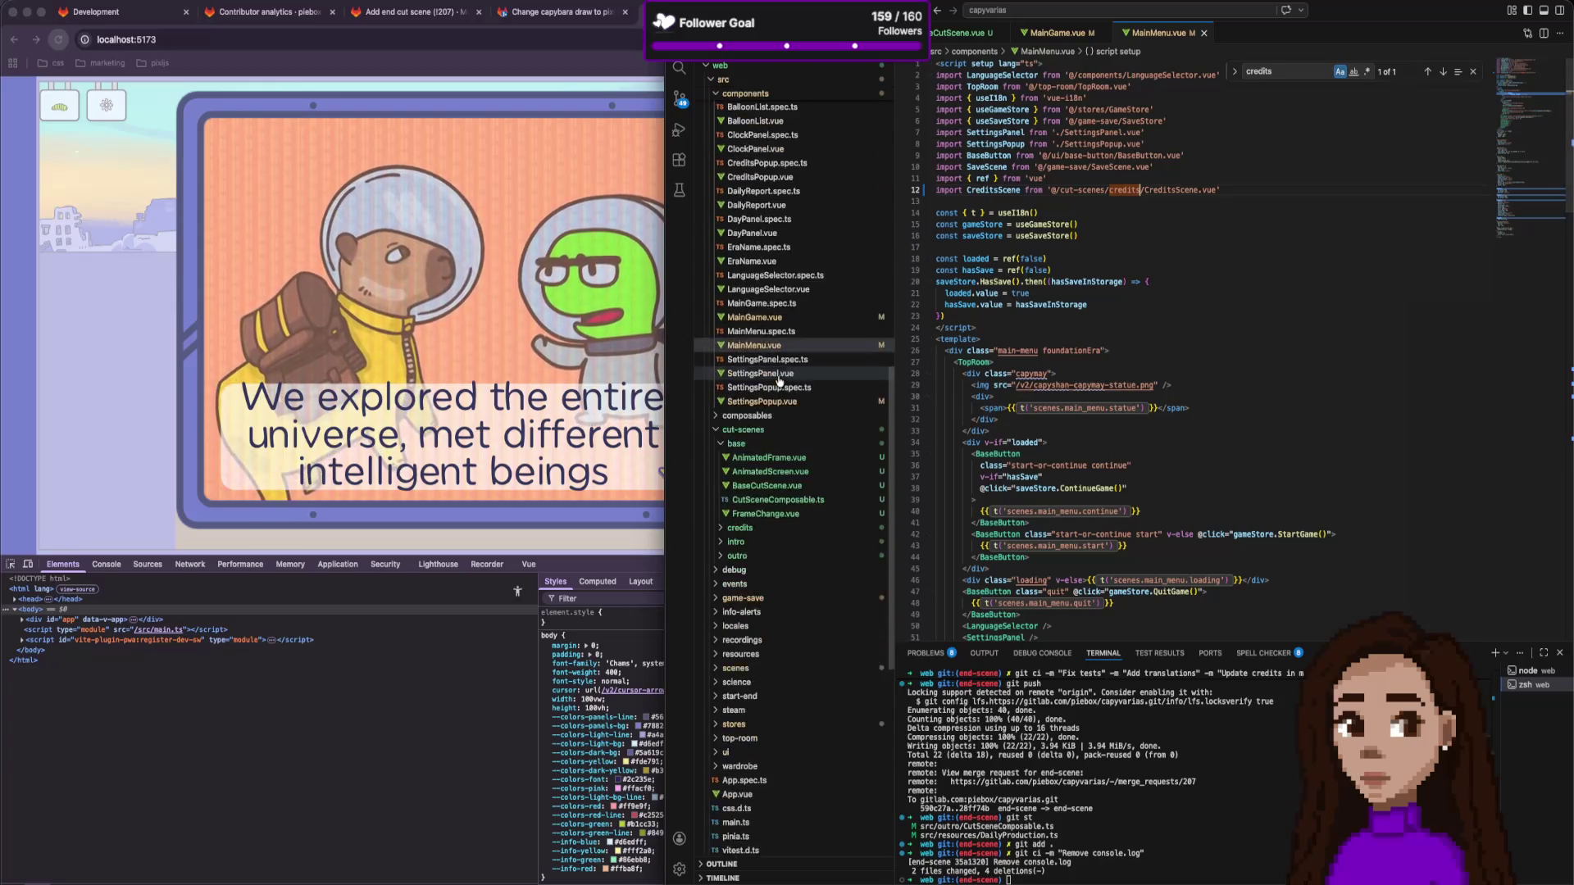
# Close all editor tabs and browse through the cut-scenes subfolders.
pyautogui.rightClick(1132, 43)
pyautogui.click(1172, 97)
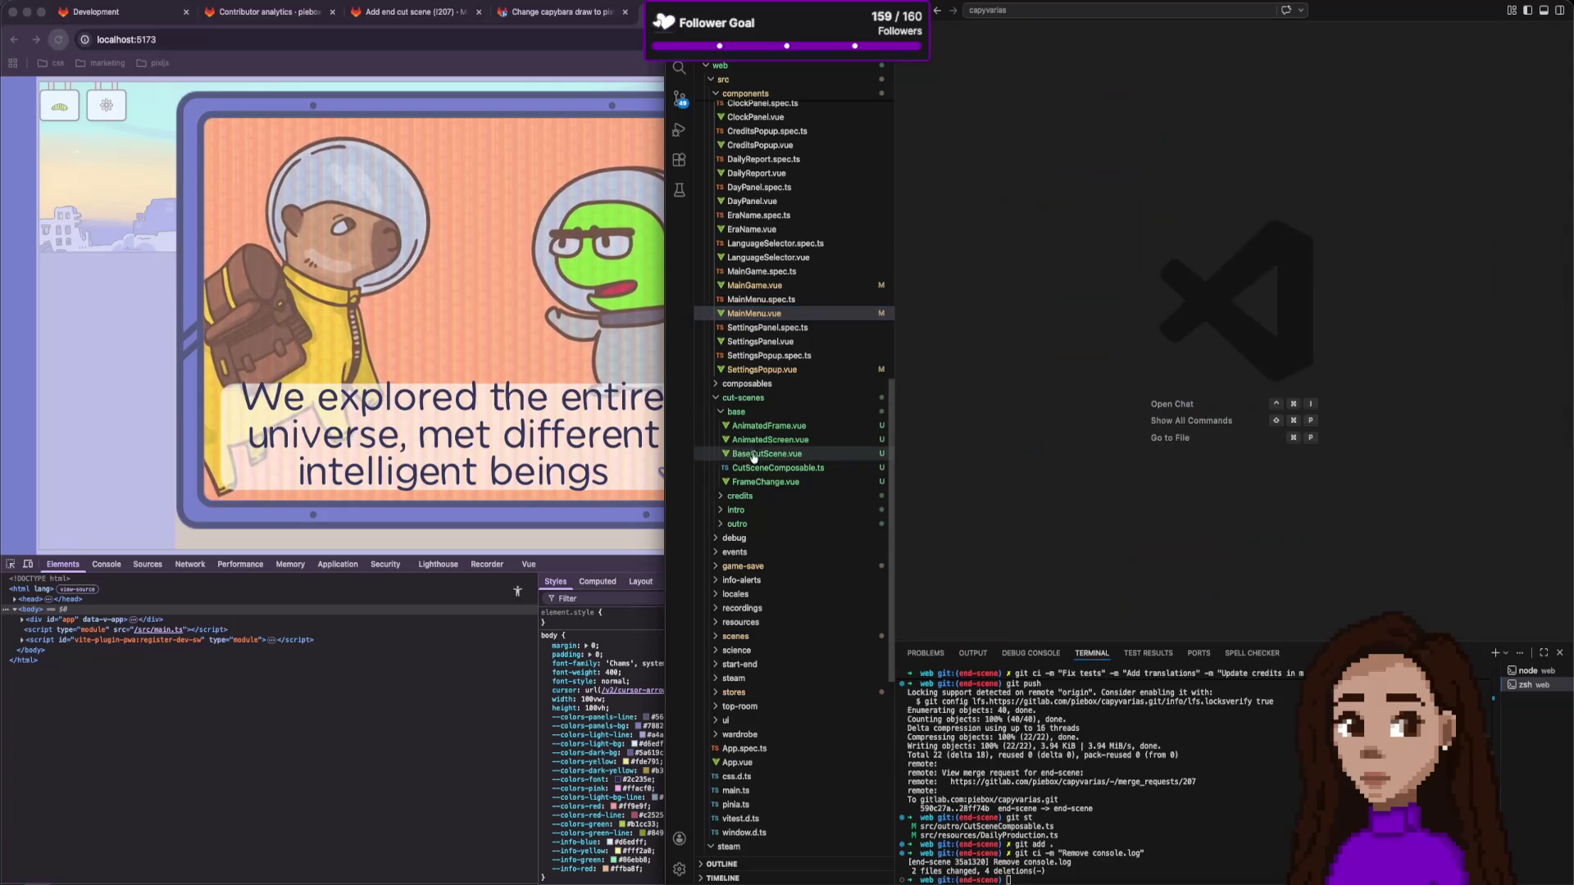
pyautogui.click(760, 414)
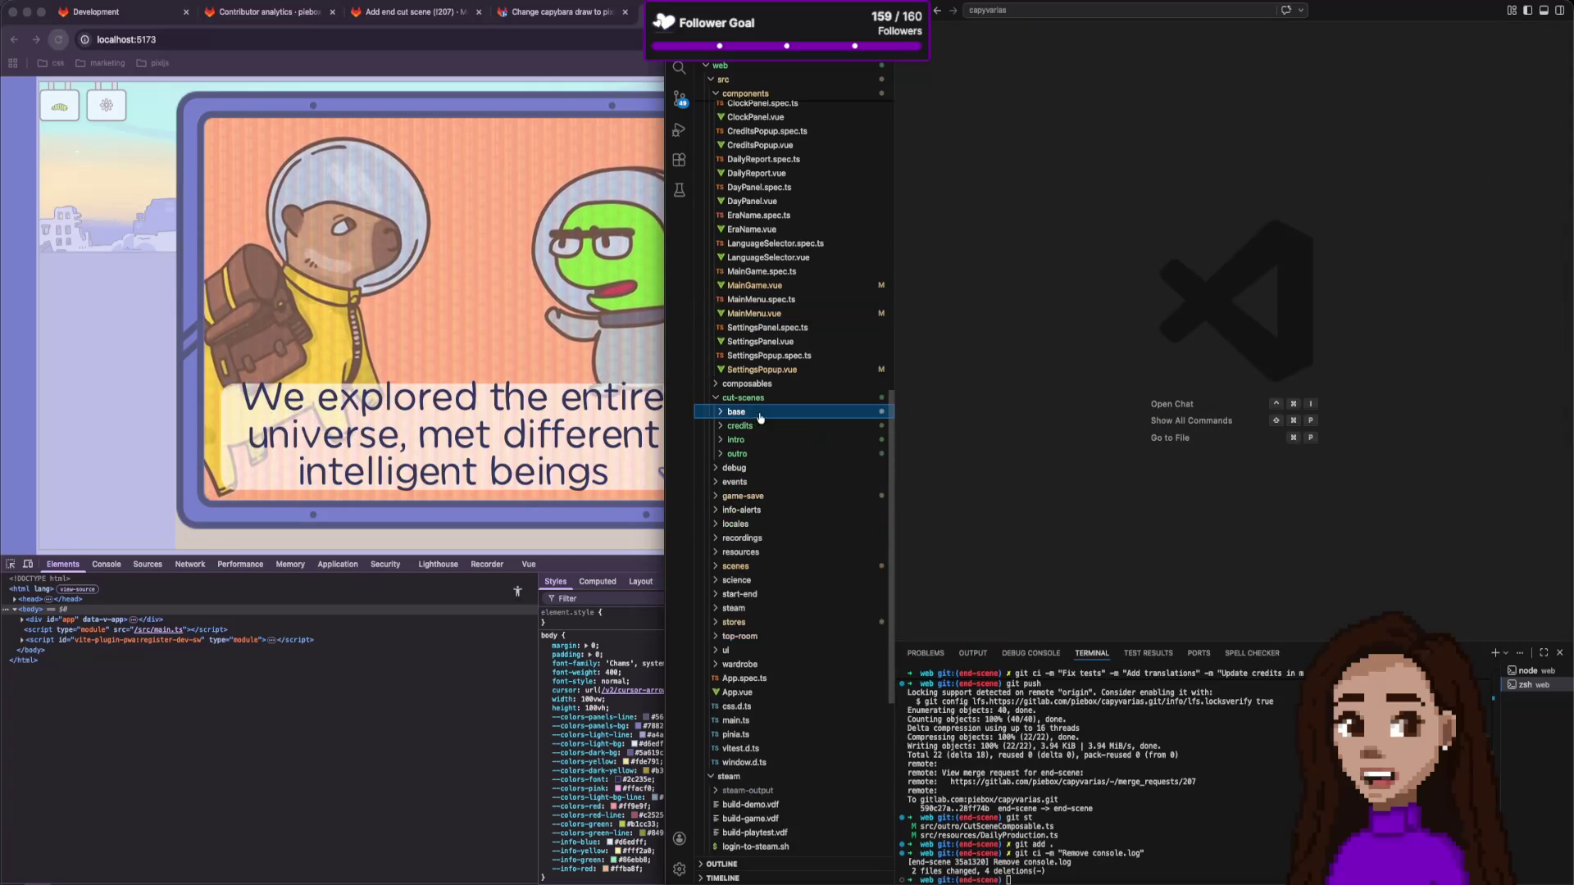
pyautogui.click(761, 453)
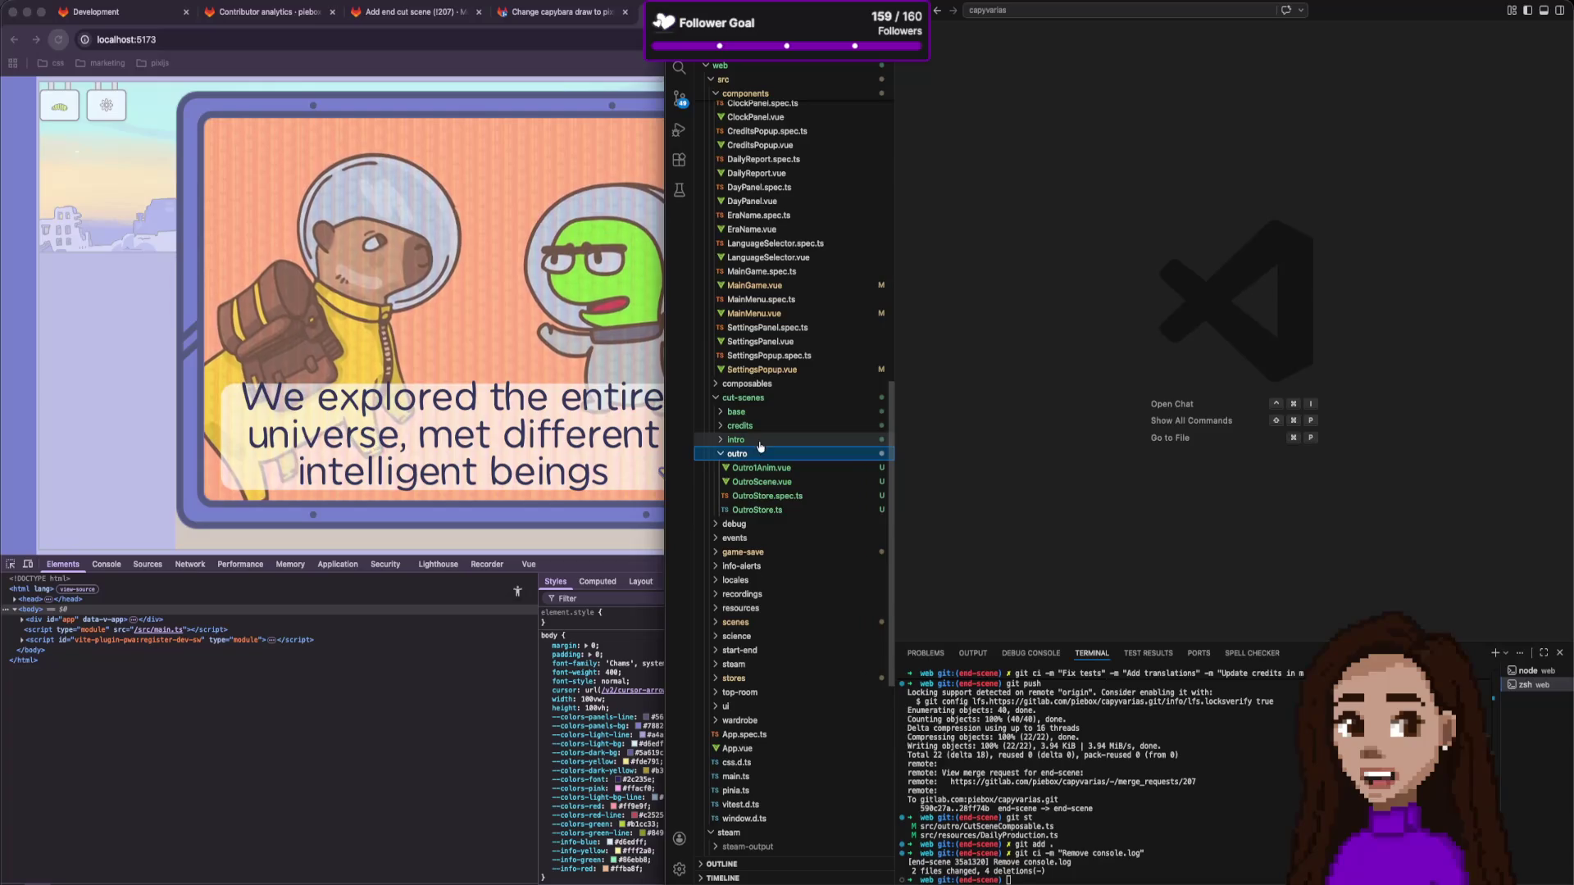
pyautogui.press('Up')
pyautogui.press('Up')
pyautogui.press('Right')
pyautogui.press('Left')
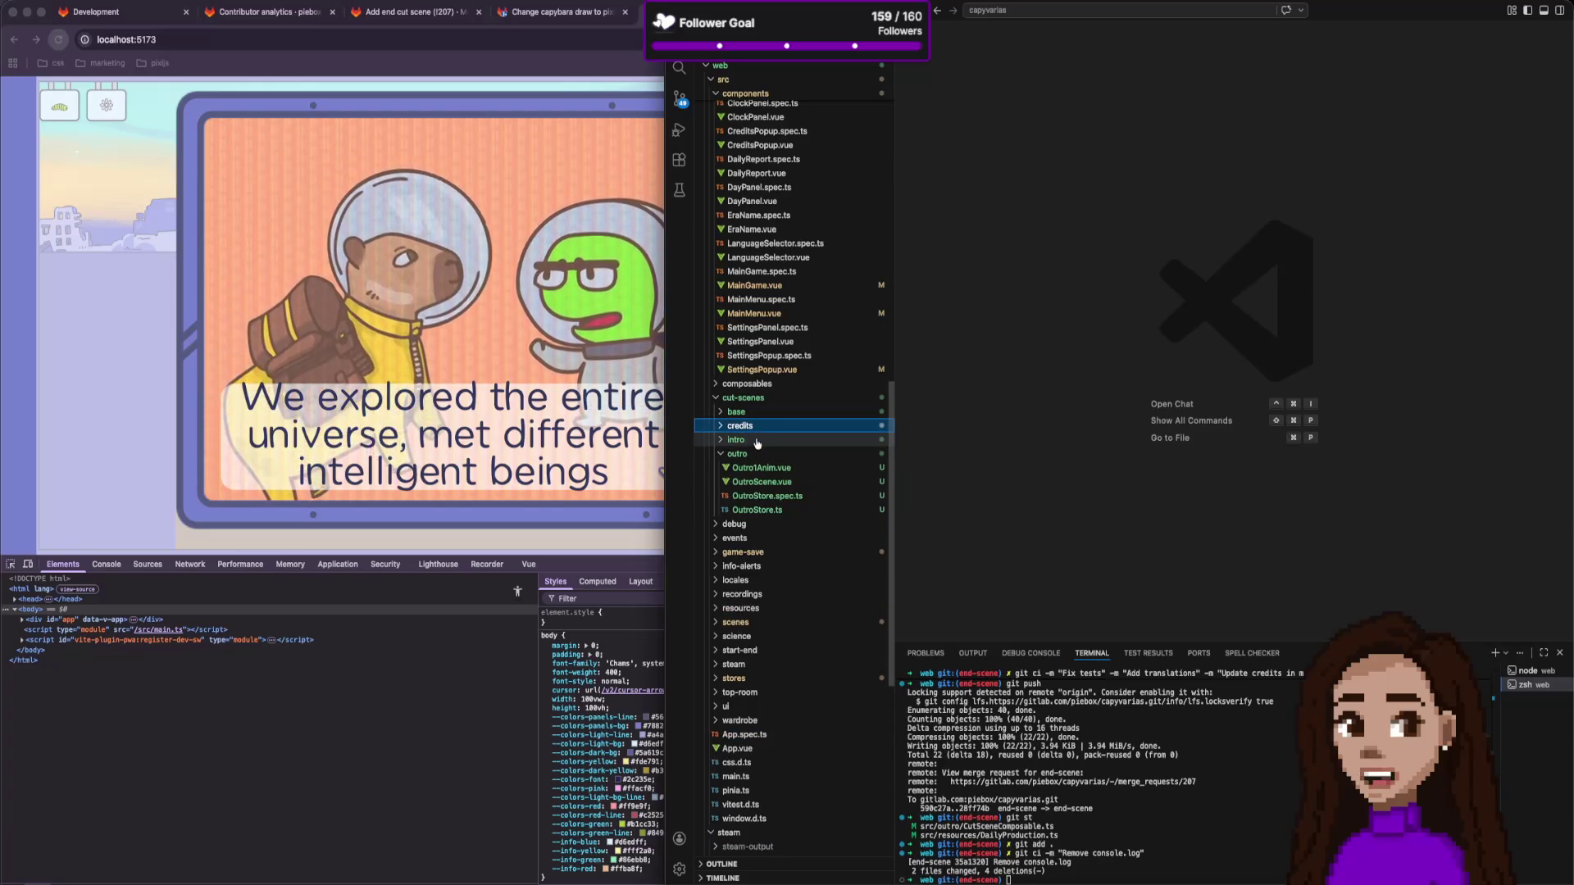
pyautogui.press('Down')
pyautogui.press('Right')
pyautogui.press('Left')
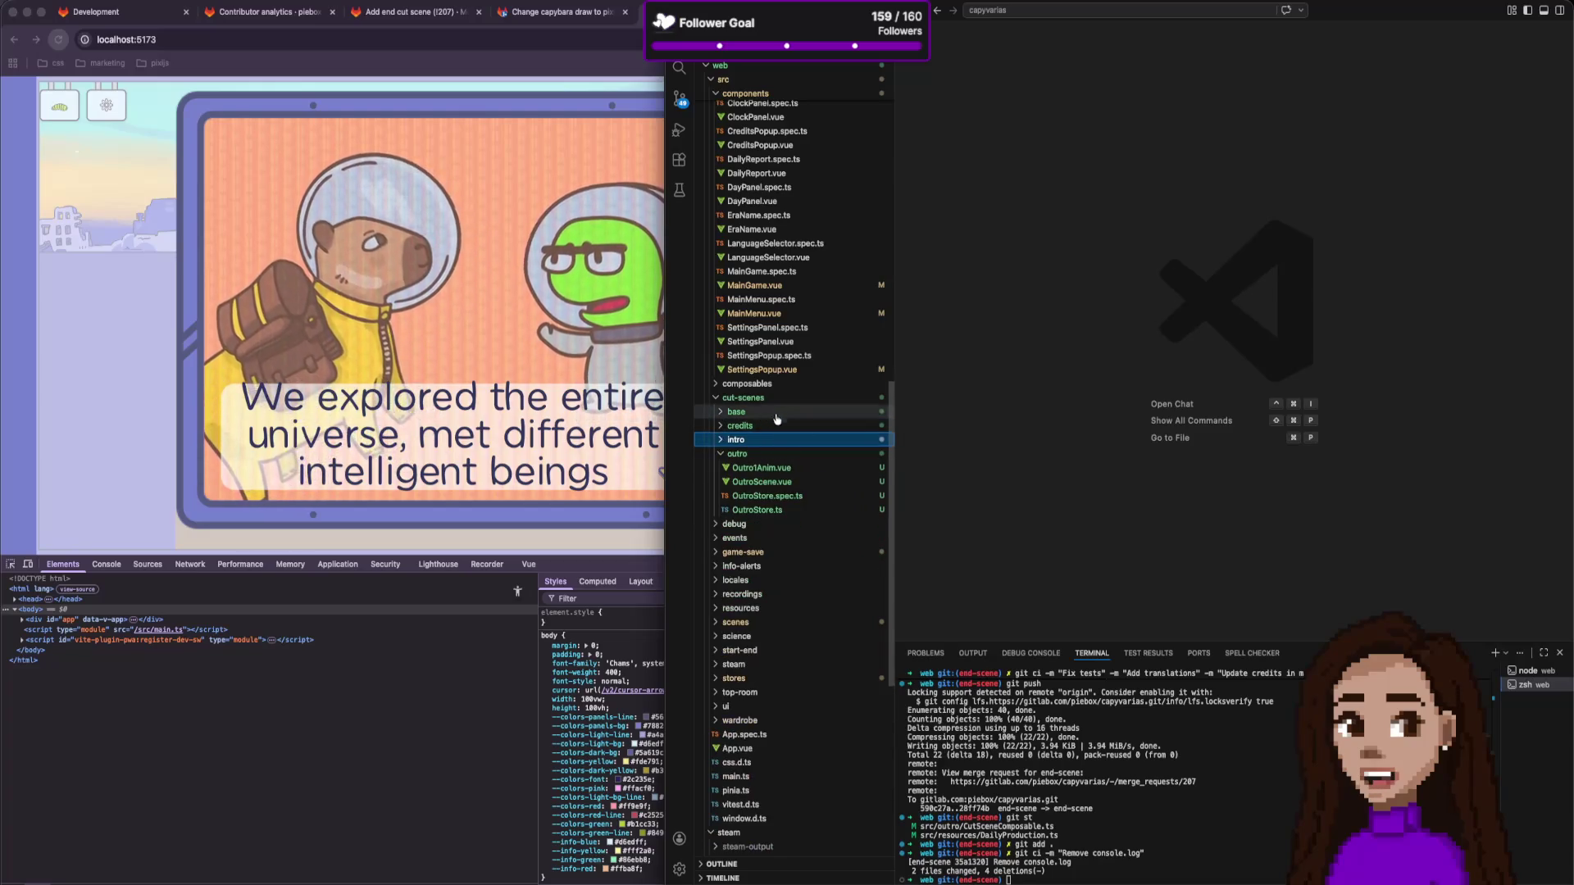
# Reload the game in Chrome and view the console's 404 for intro/AnimatedScreen.vue.
pyautogui.click(1085, 719)
pyautogui.write('git')
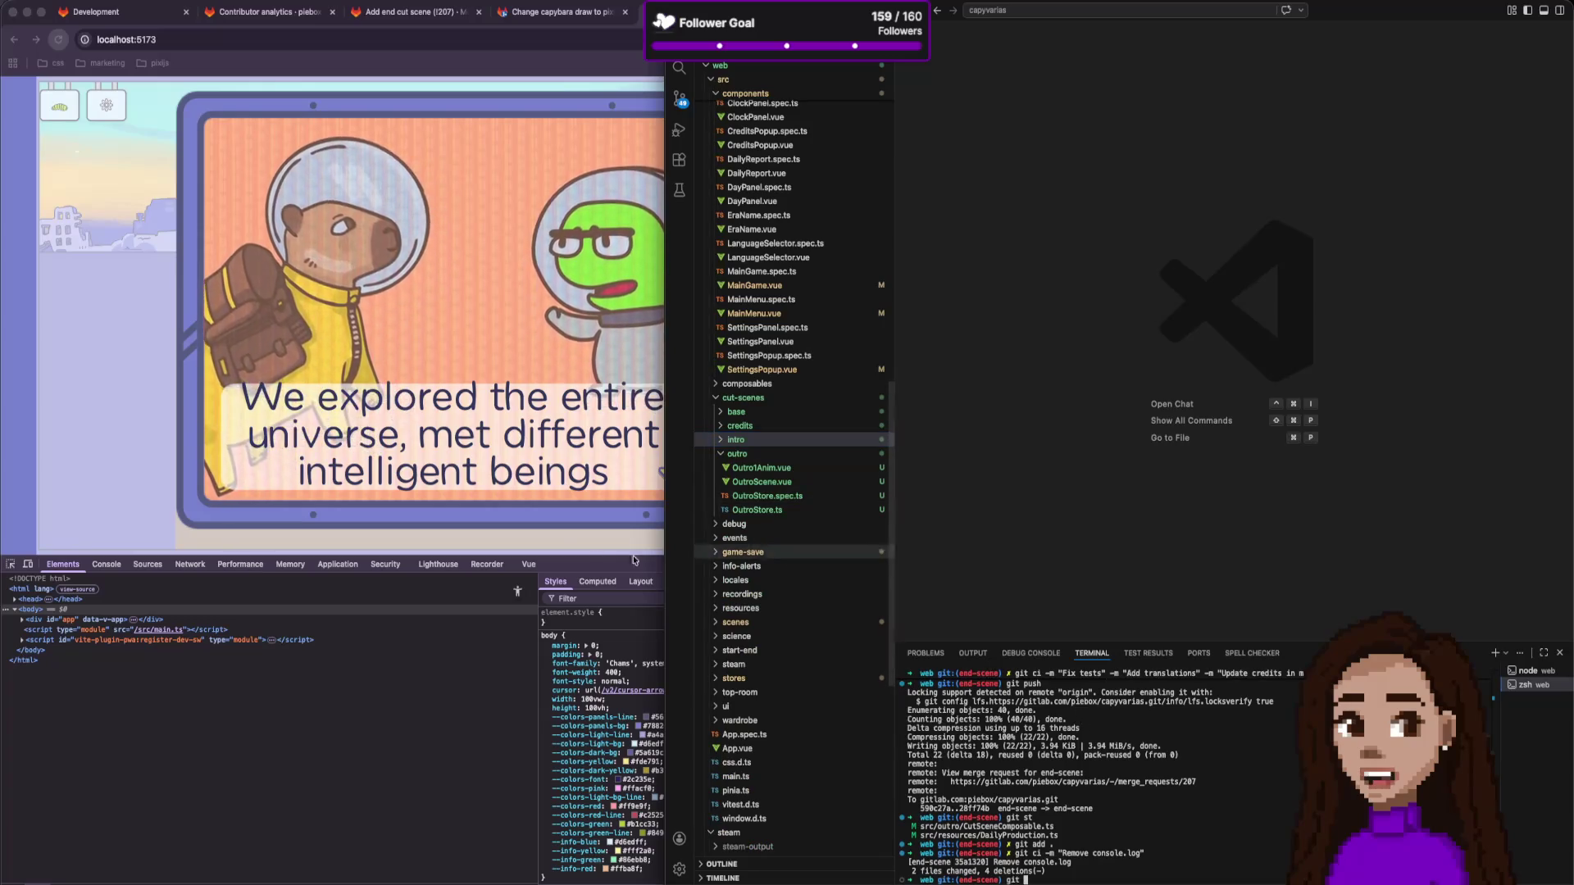
pyautogui.click(659, 413)
pyautogui.press('super+r')
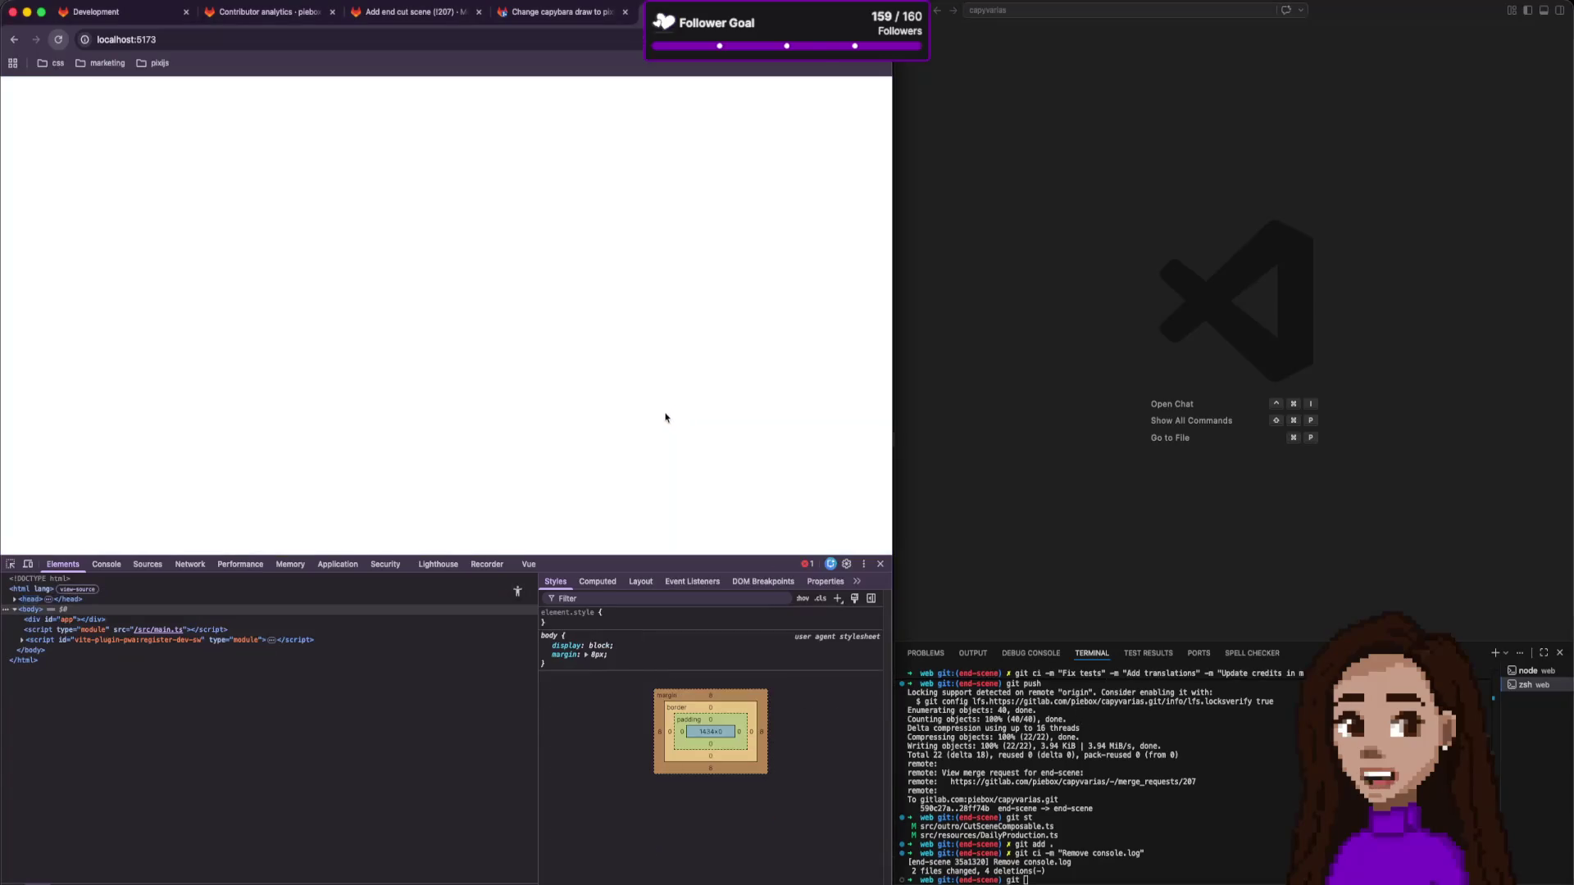
pyautogui.click(106, 565)
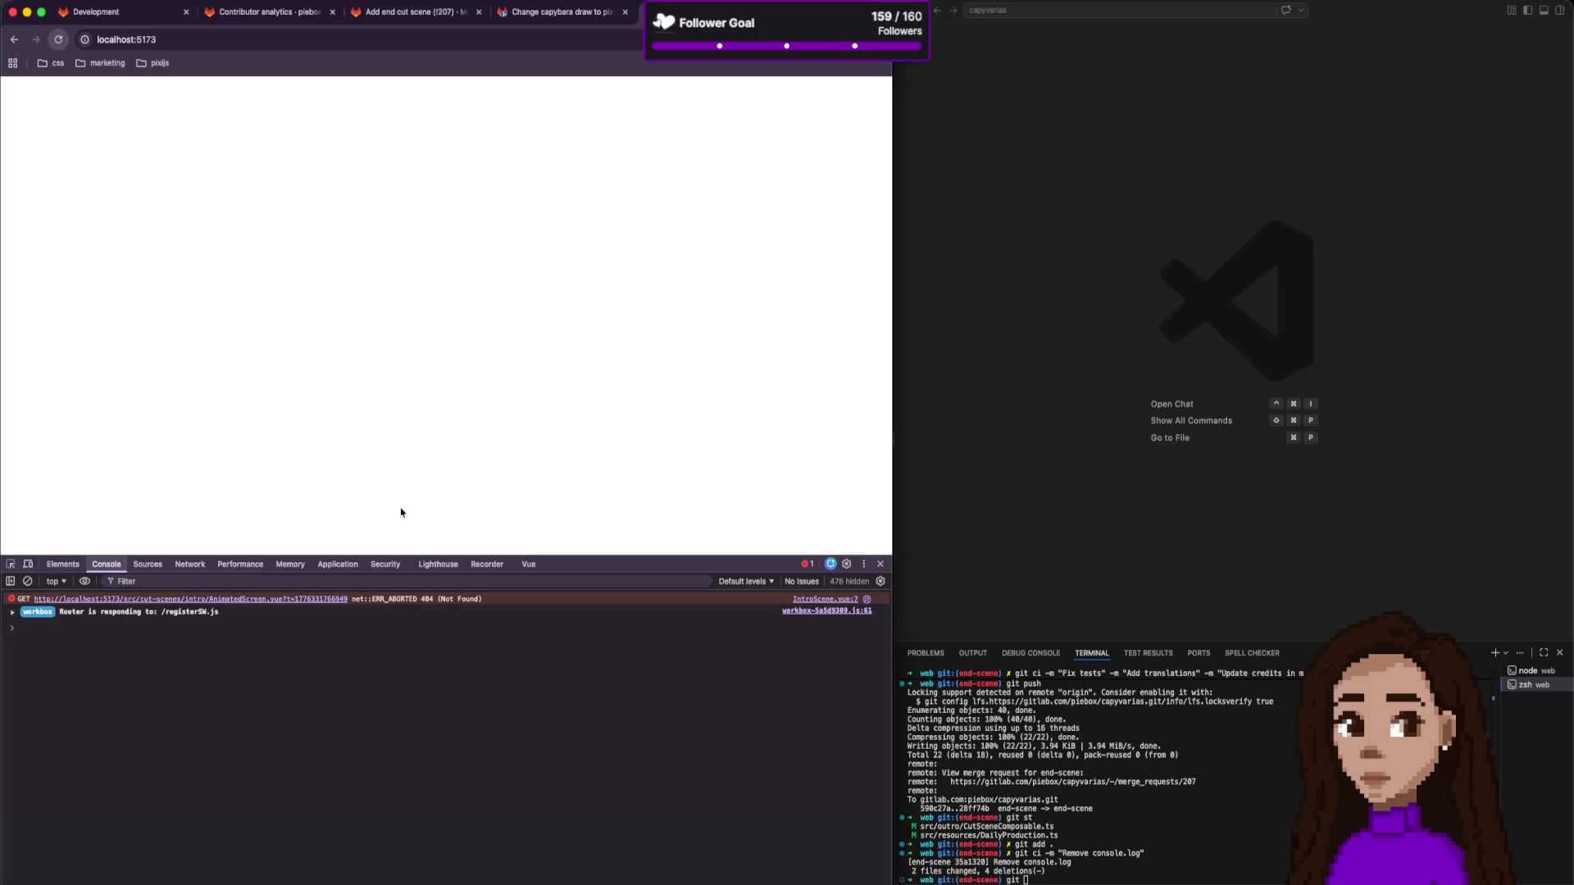
pyautogui.click(1072, 504)
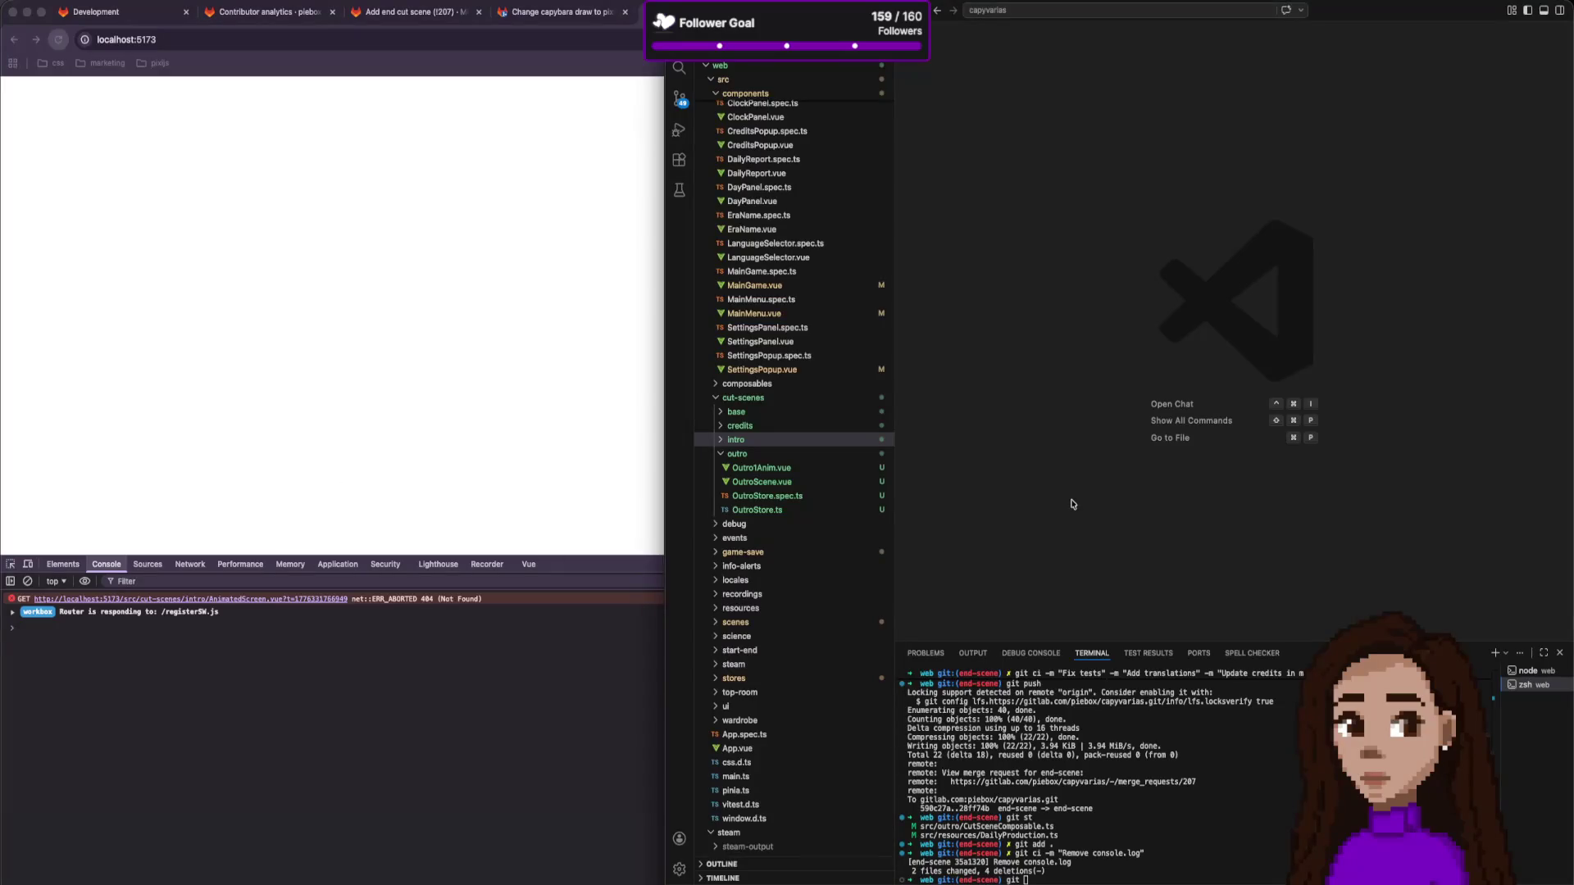
# Change IntroScene.vue's AnimatedScreen import to '../base/AnimatedScreen.vue'.
pyautogui.press('cmd+p')
pyautogui.write('intro')
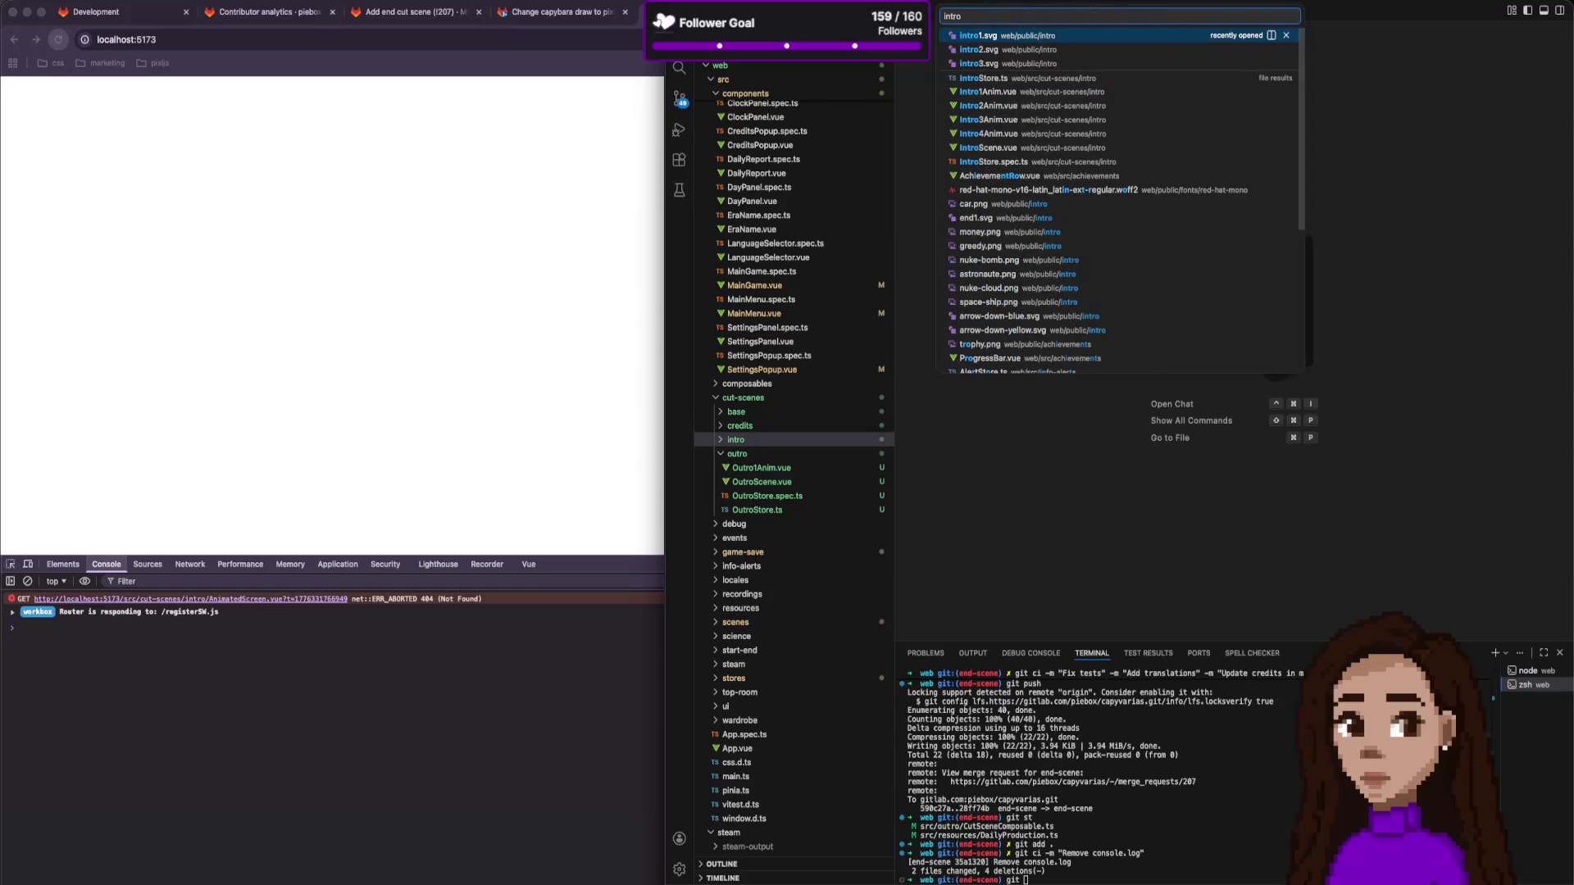
pyautogui.press('Down')
pyautogui.press('Down')
pyautogui.press('Down')
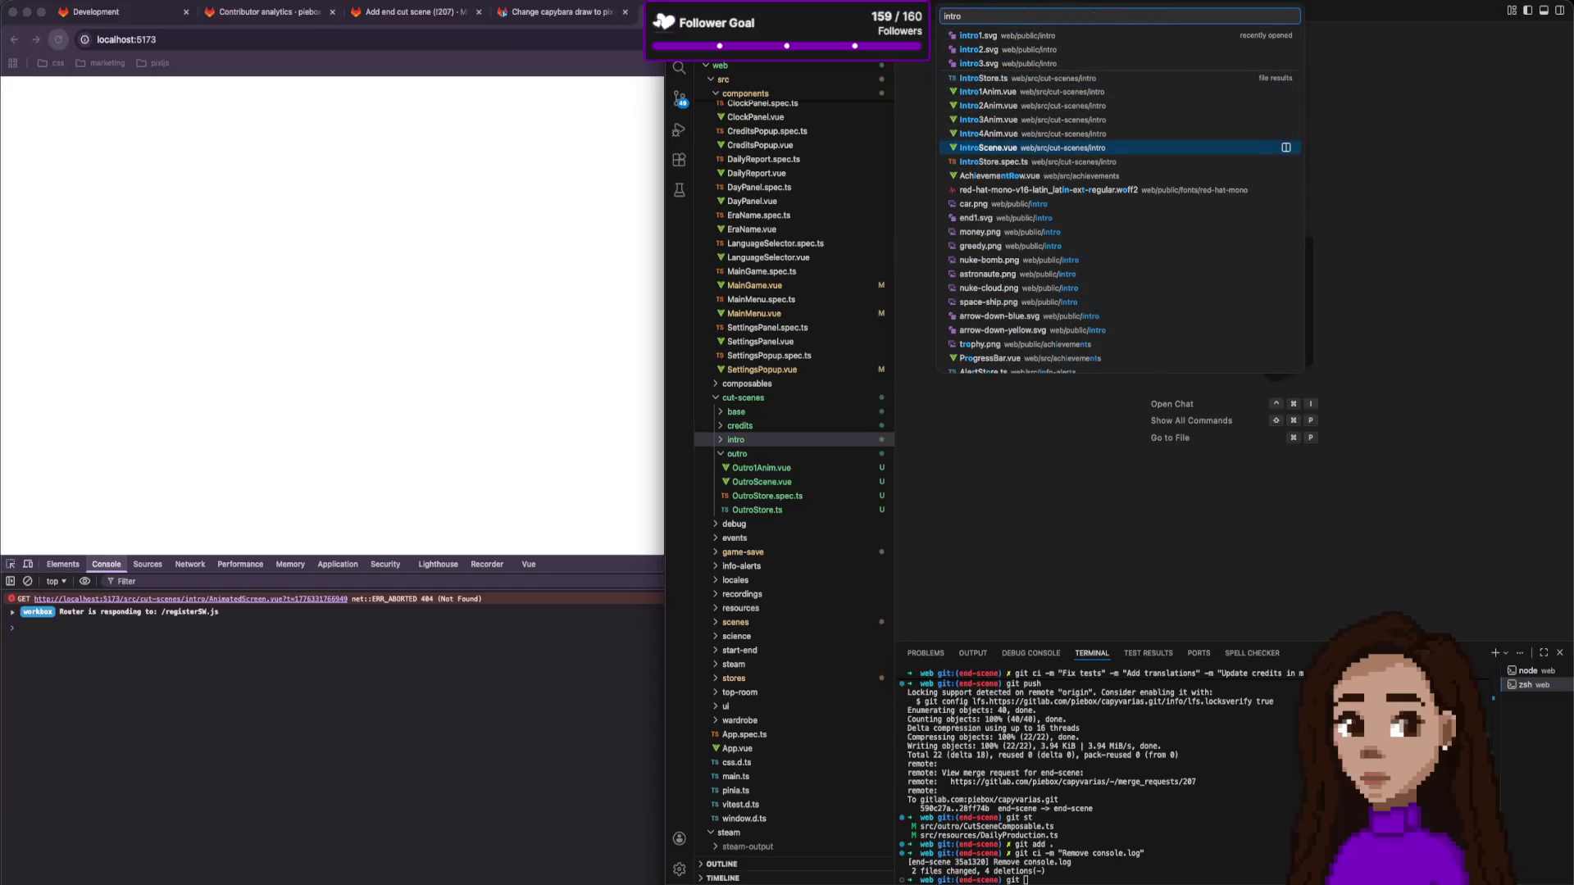
pyautogui.press('Return')
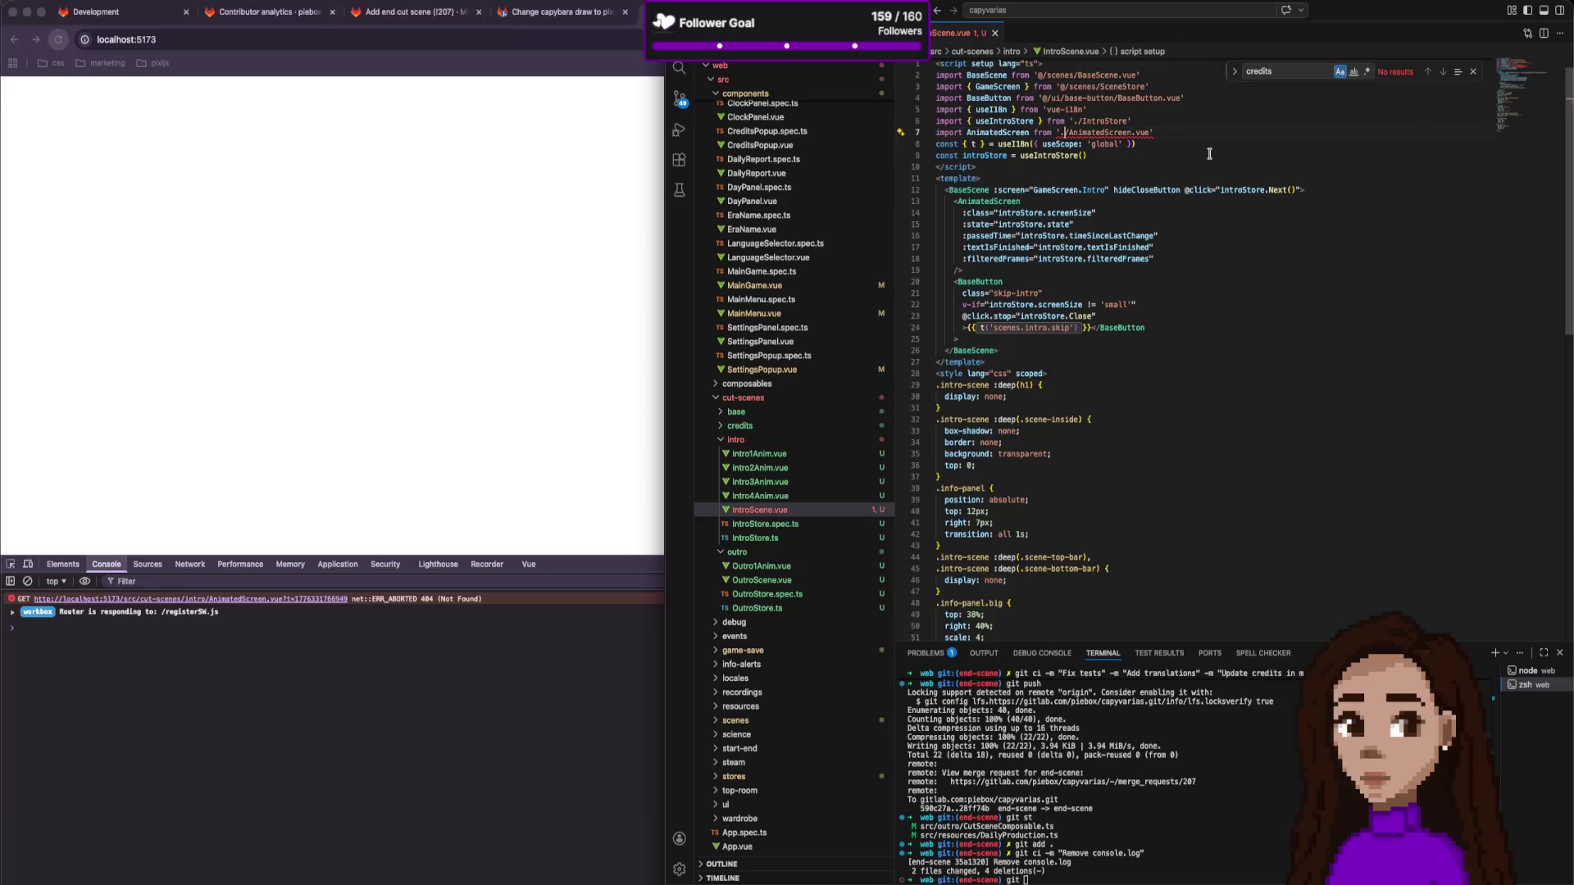
pyautogui.write('./')
pyautogui.press('Return')
# Compare IntroScene.vue with OutroScene.vue, then select all of OutroScene.vue's code.
pyautogui.click(789, 584)
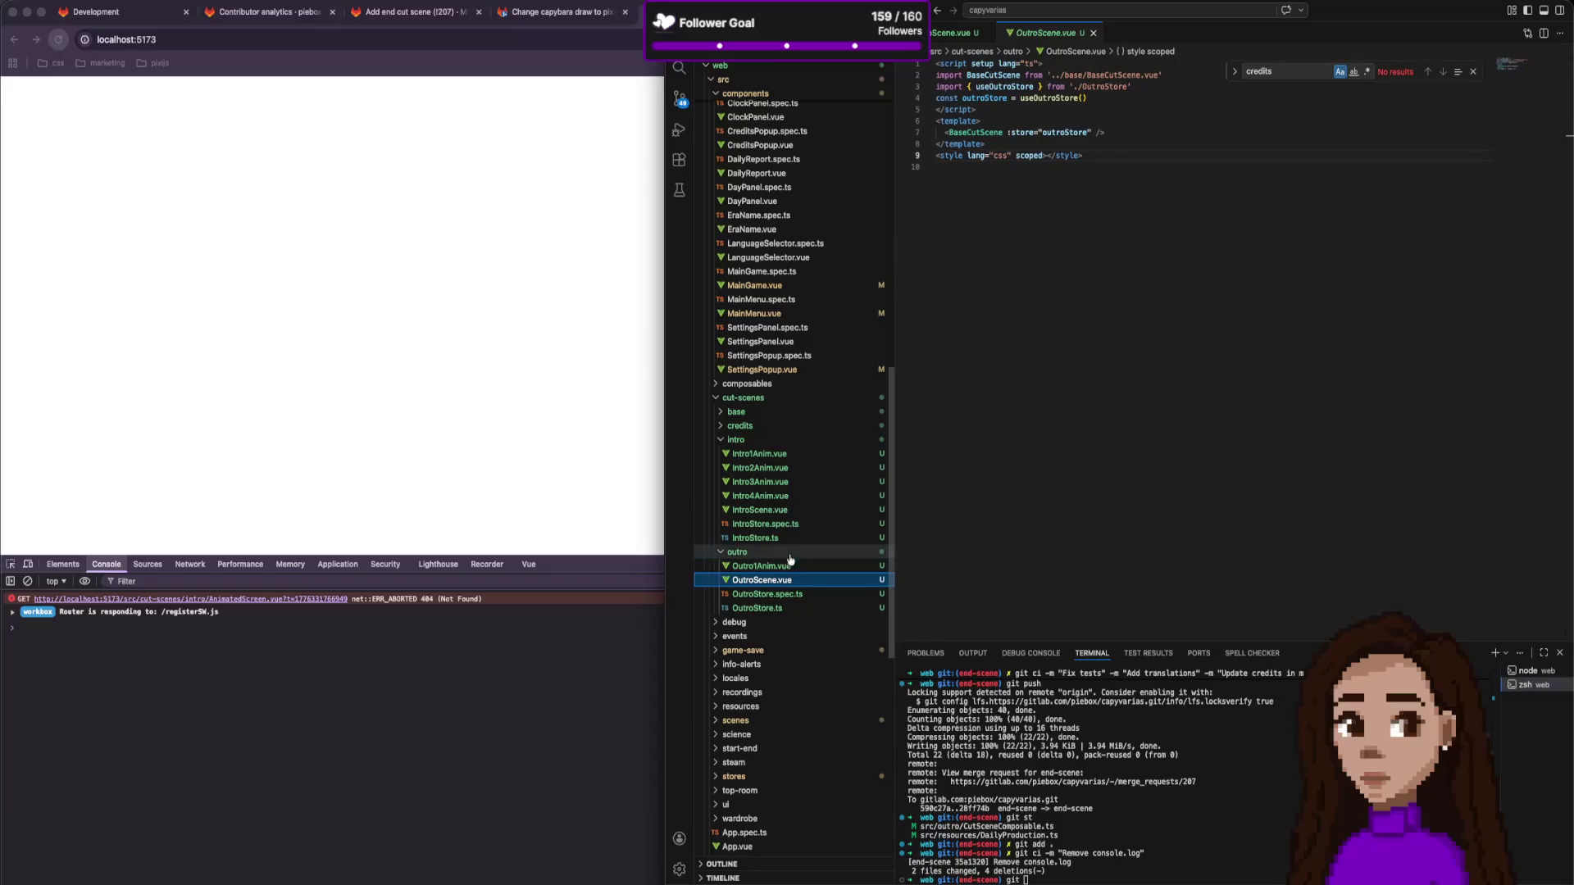
pyautogui.click(789, 512)
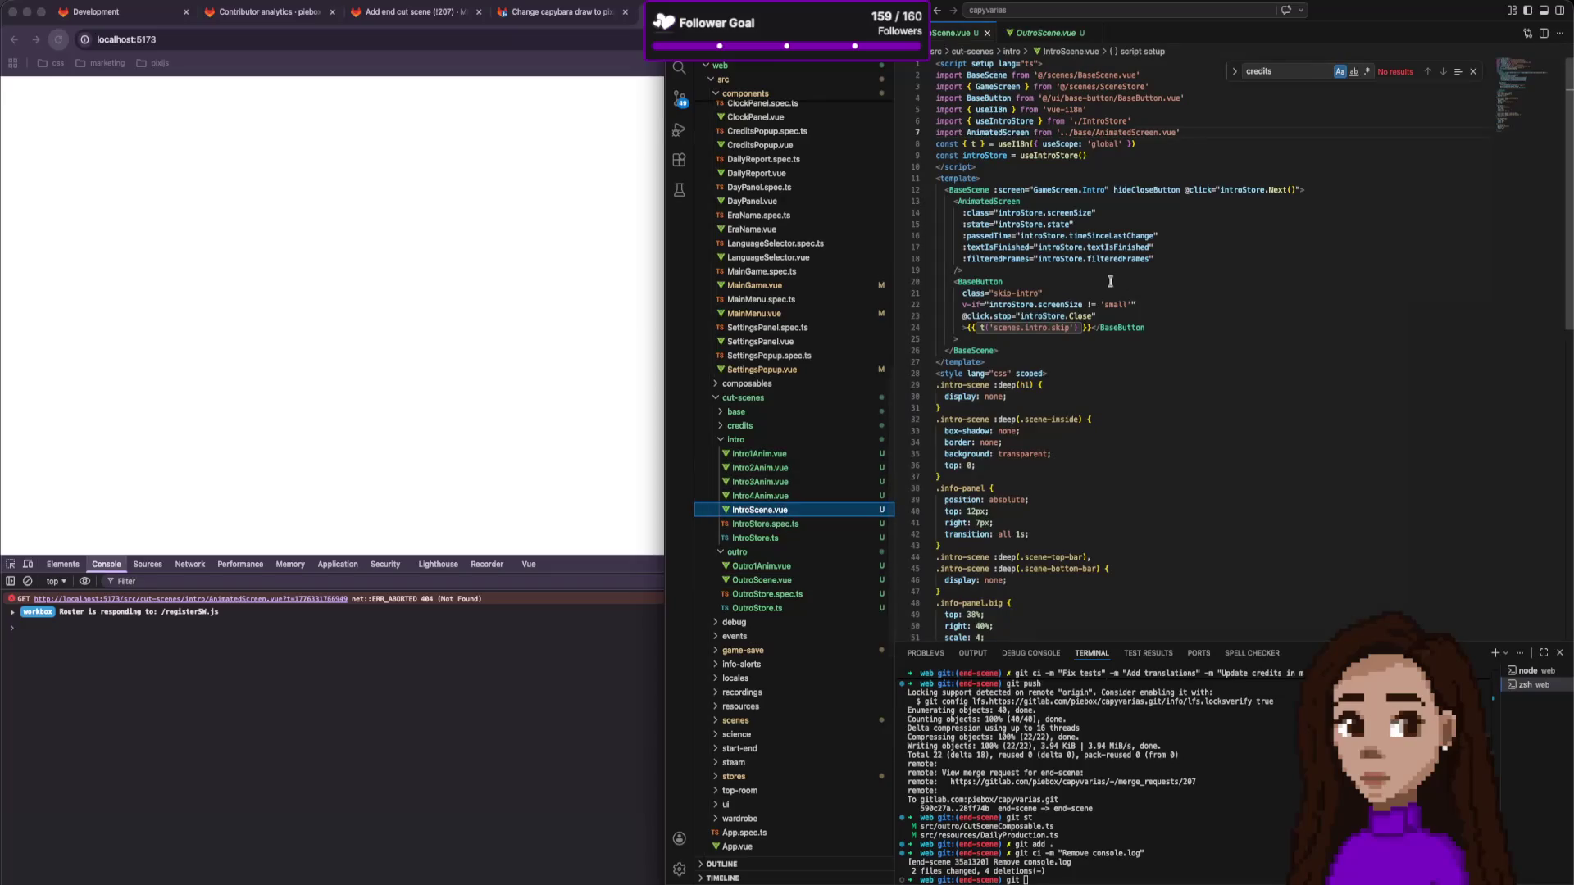
pyautogui.scroll(-6, 1117, 530)
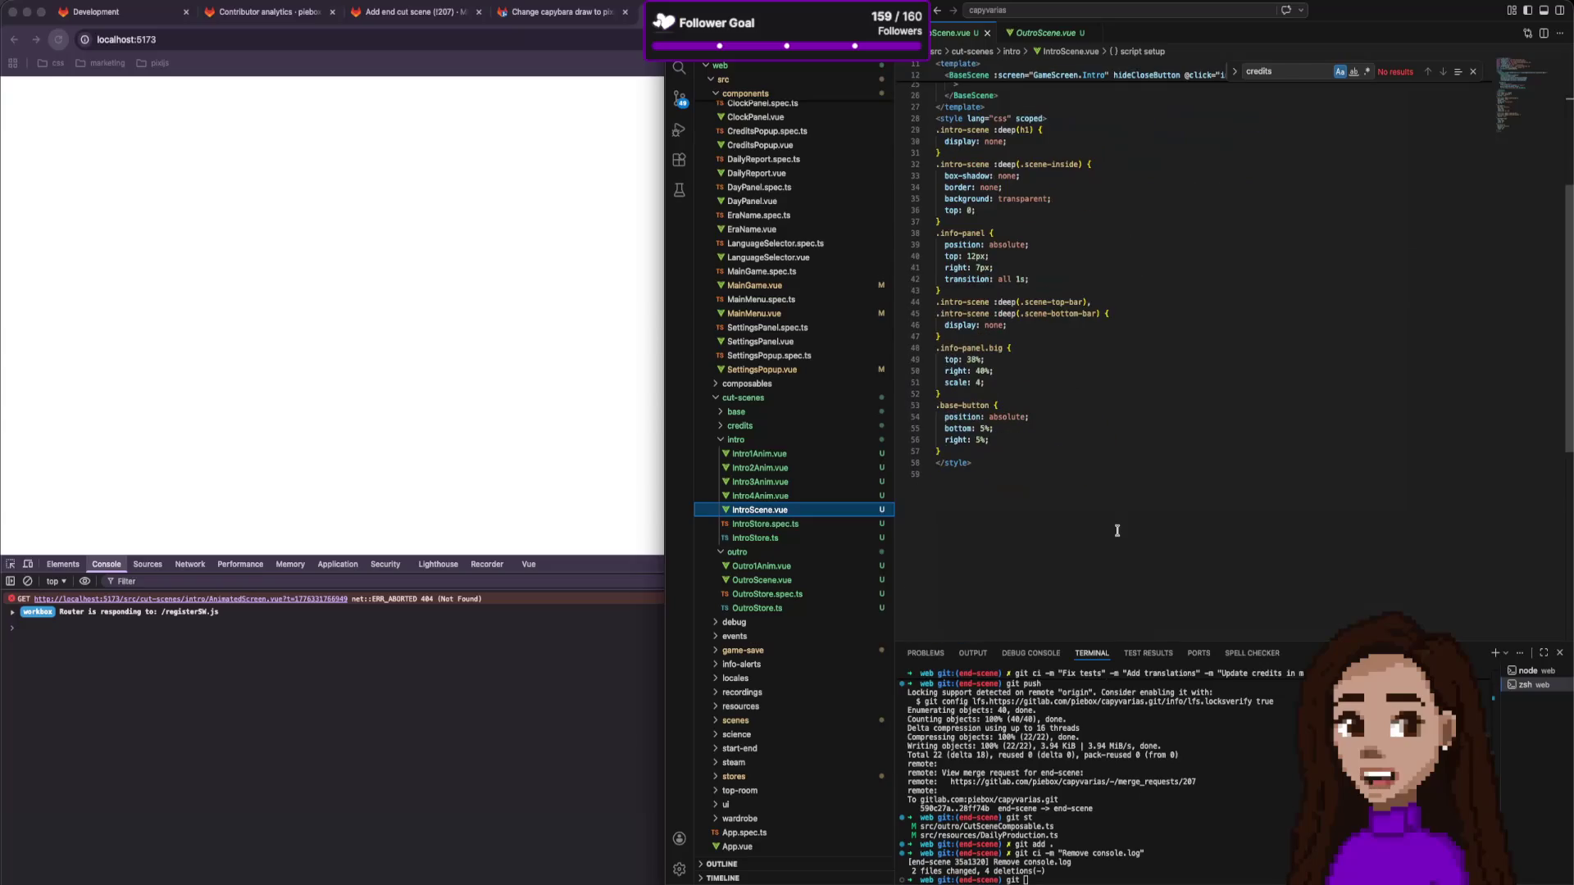
pyautogui.scroll(3, 1117, 531)
pyautogui.scroll(2, 1117, 531)
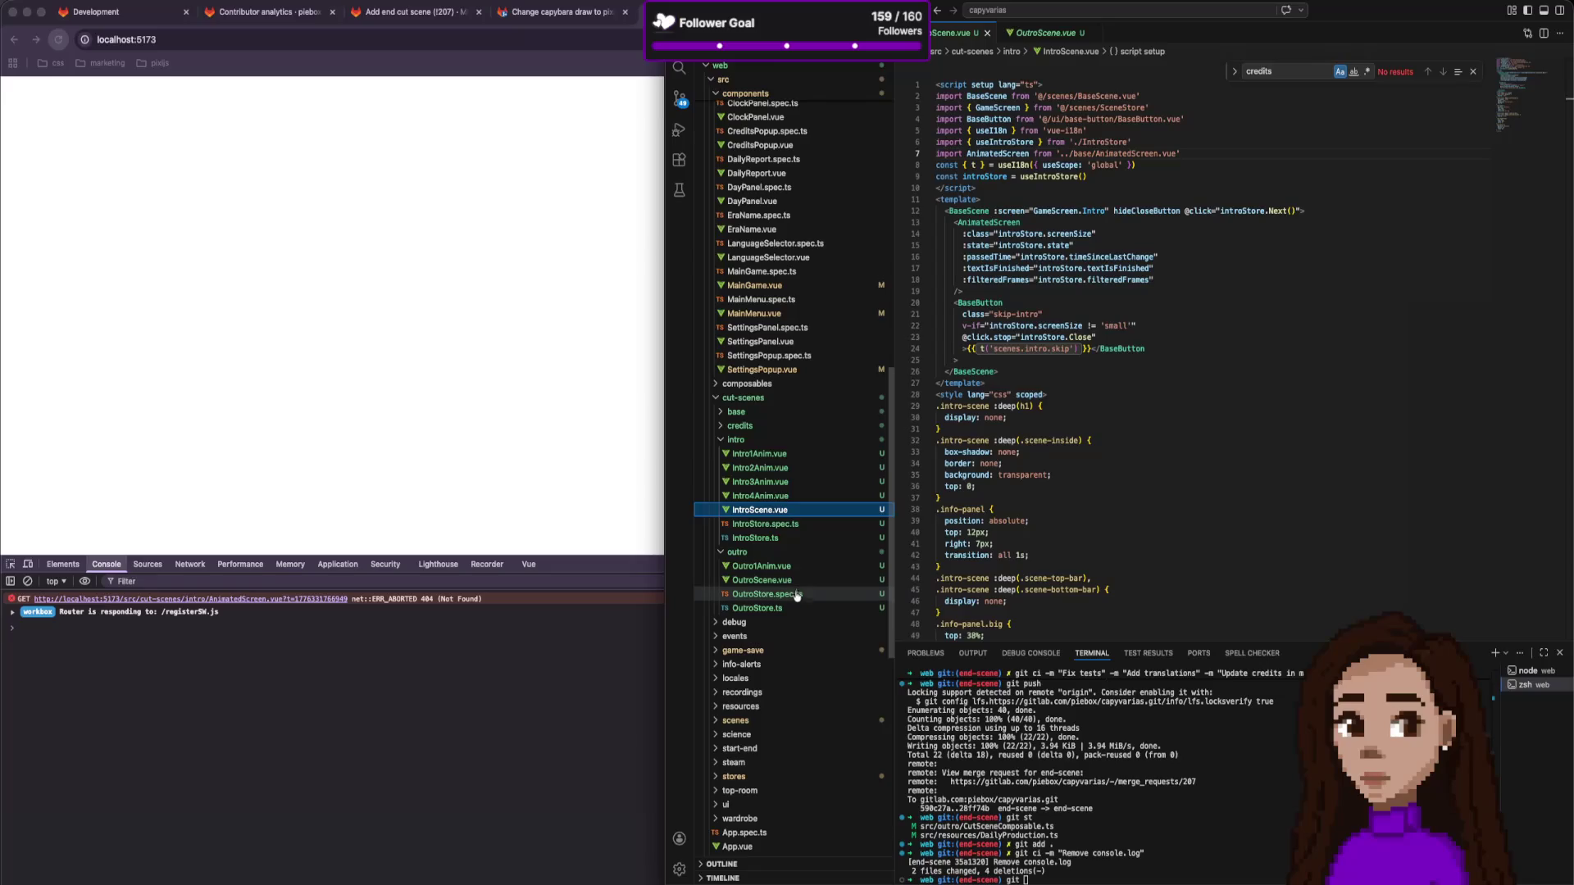
pyautogui.click(762, 580)
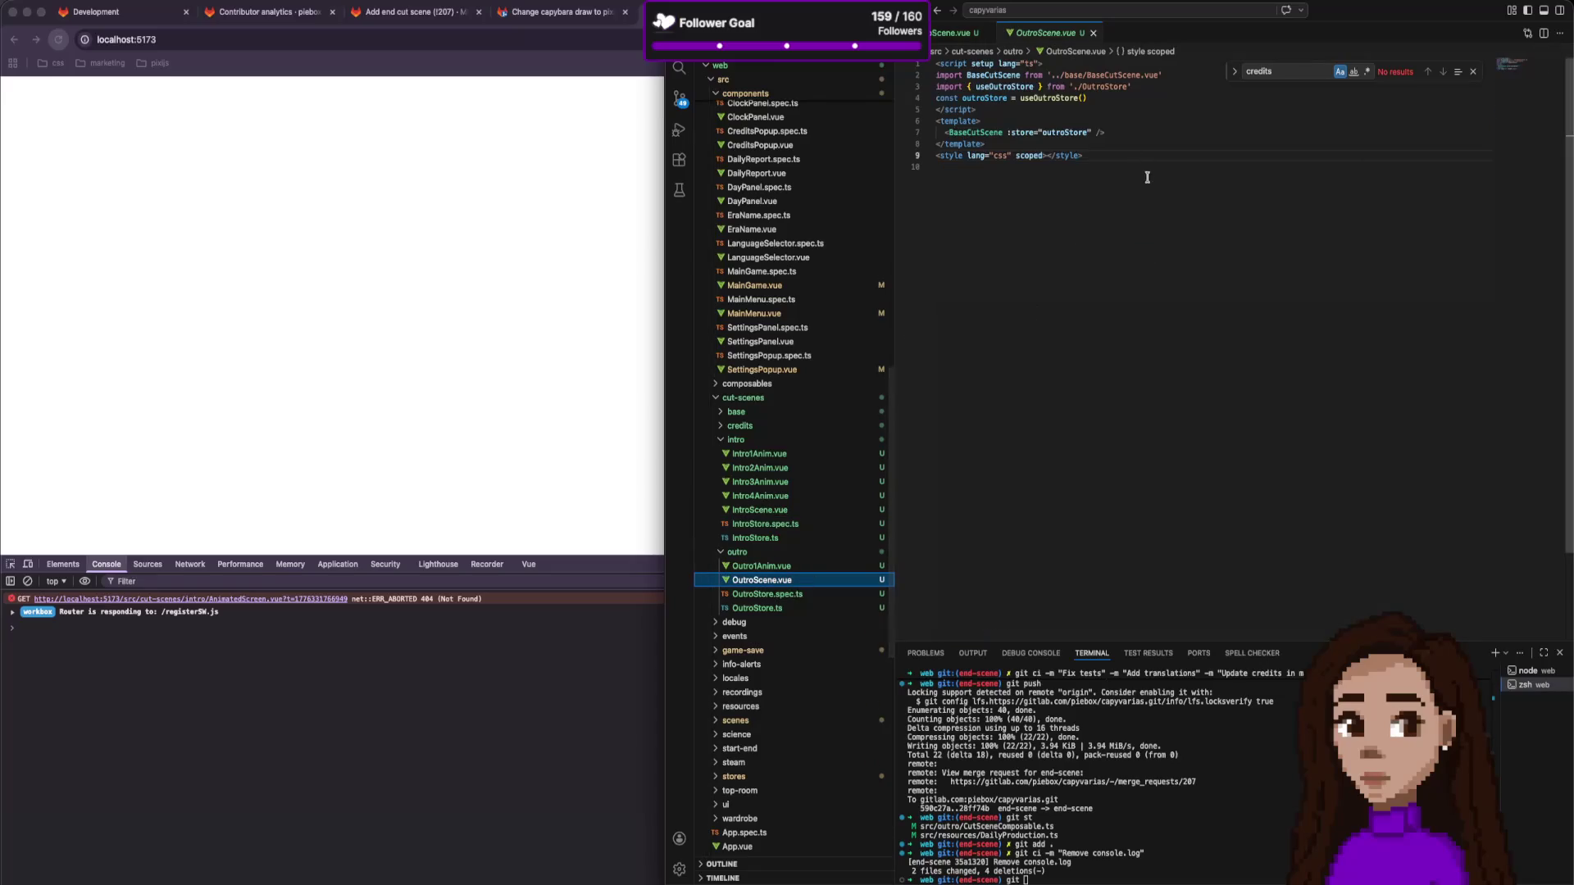
pyautogui.press('super+a')
pyautogui.press('super+c')
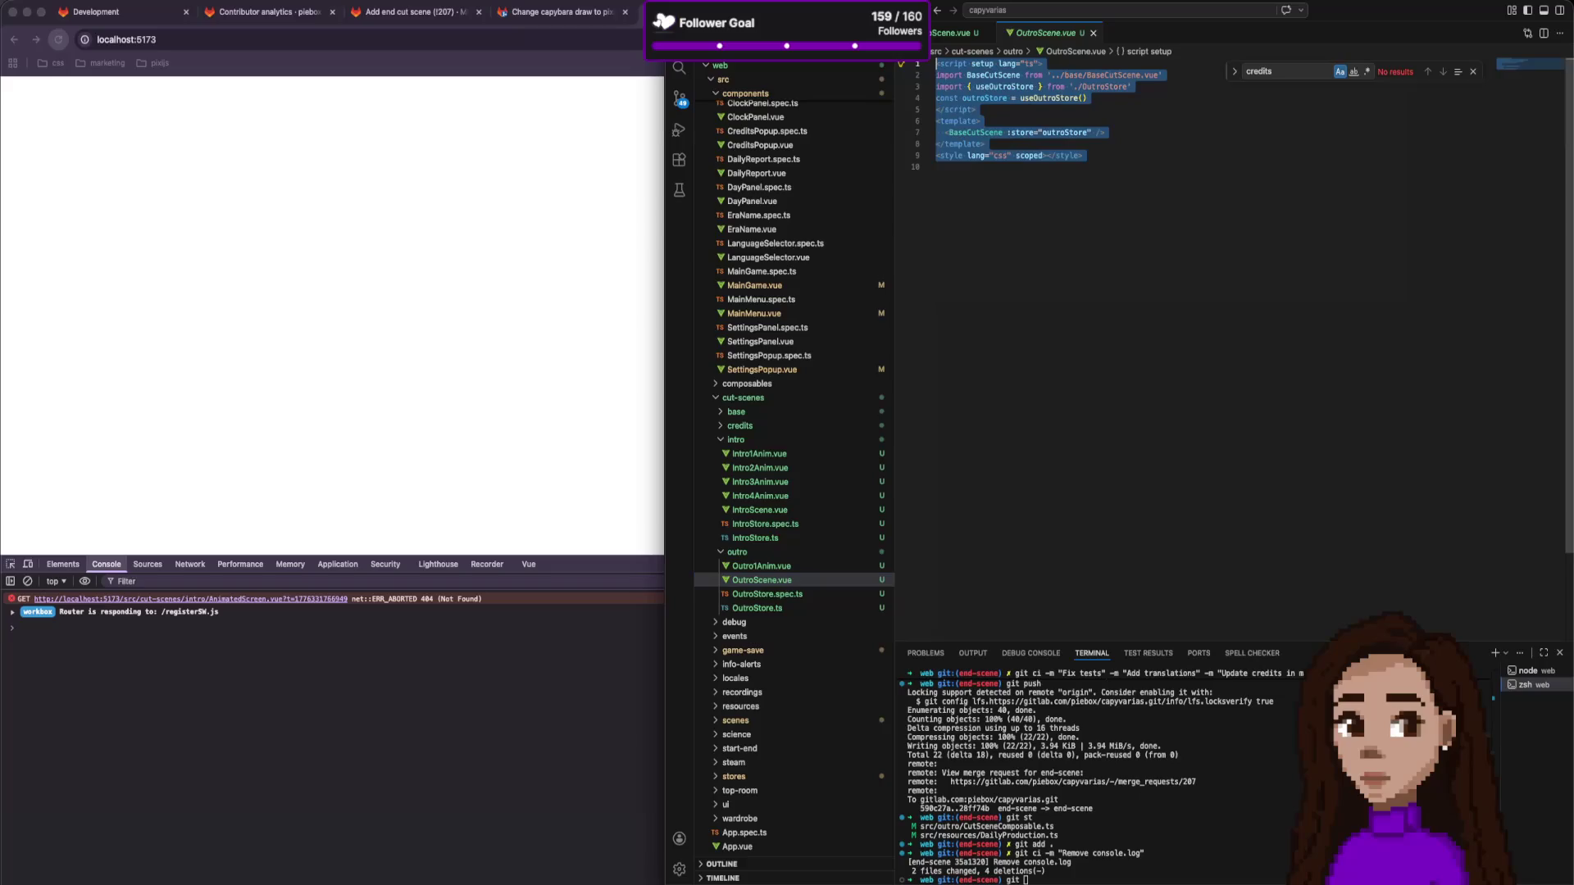
# Replace IntroScene.vue's contents with the copied OutroScene.vue code.
pyautogui.click(787, 512)
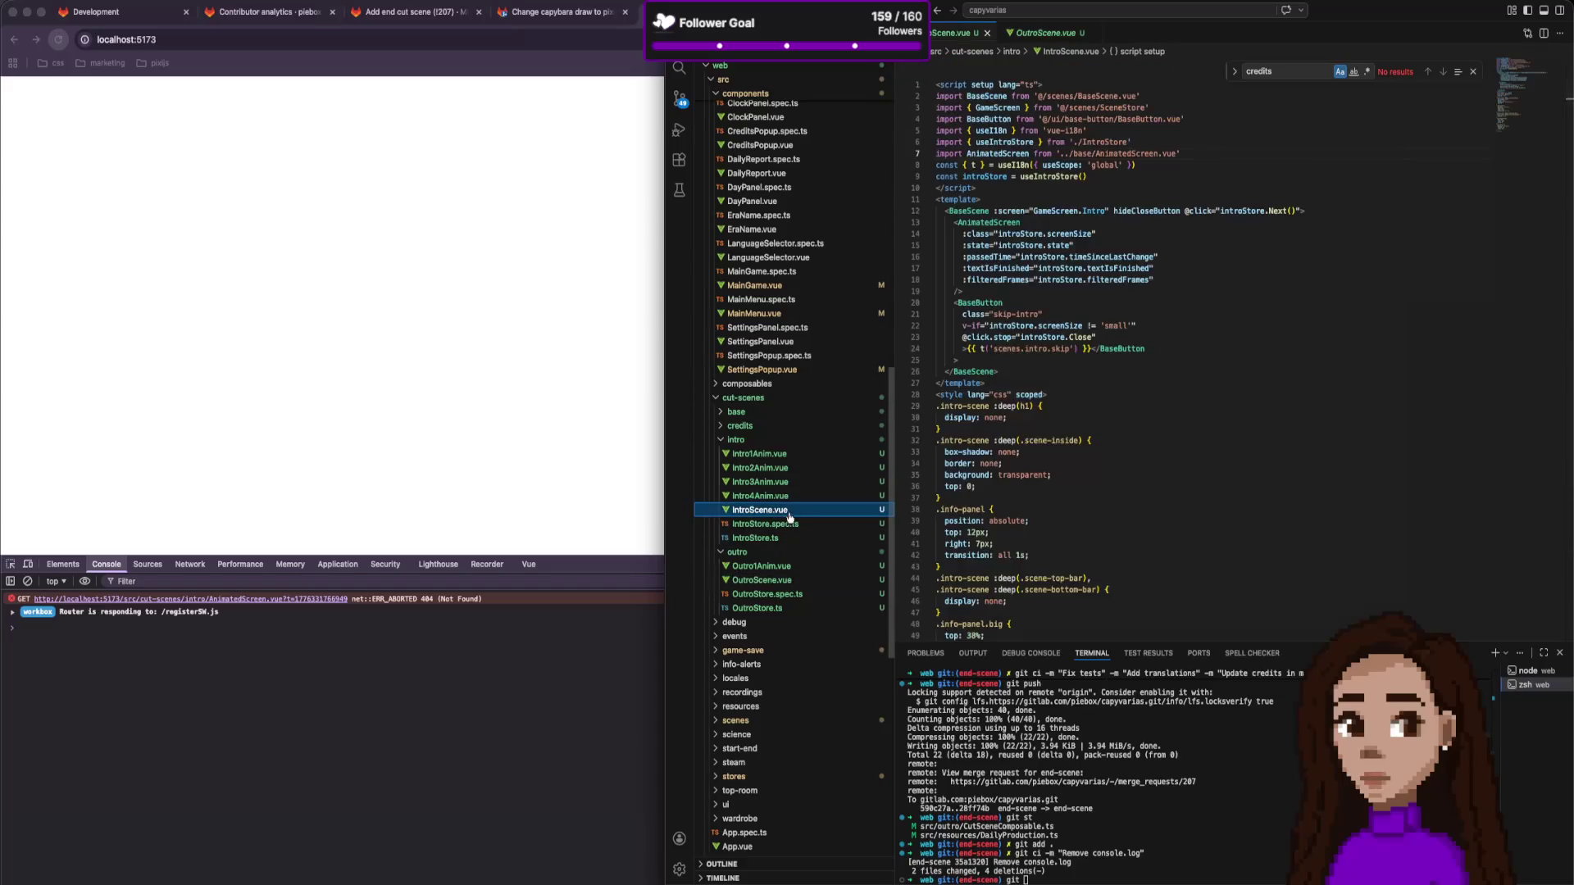
pyautogui.press('super+a')
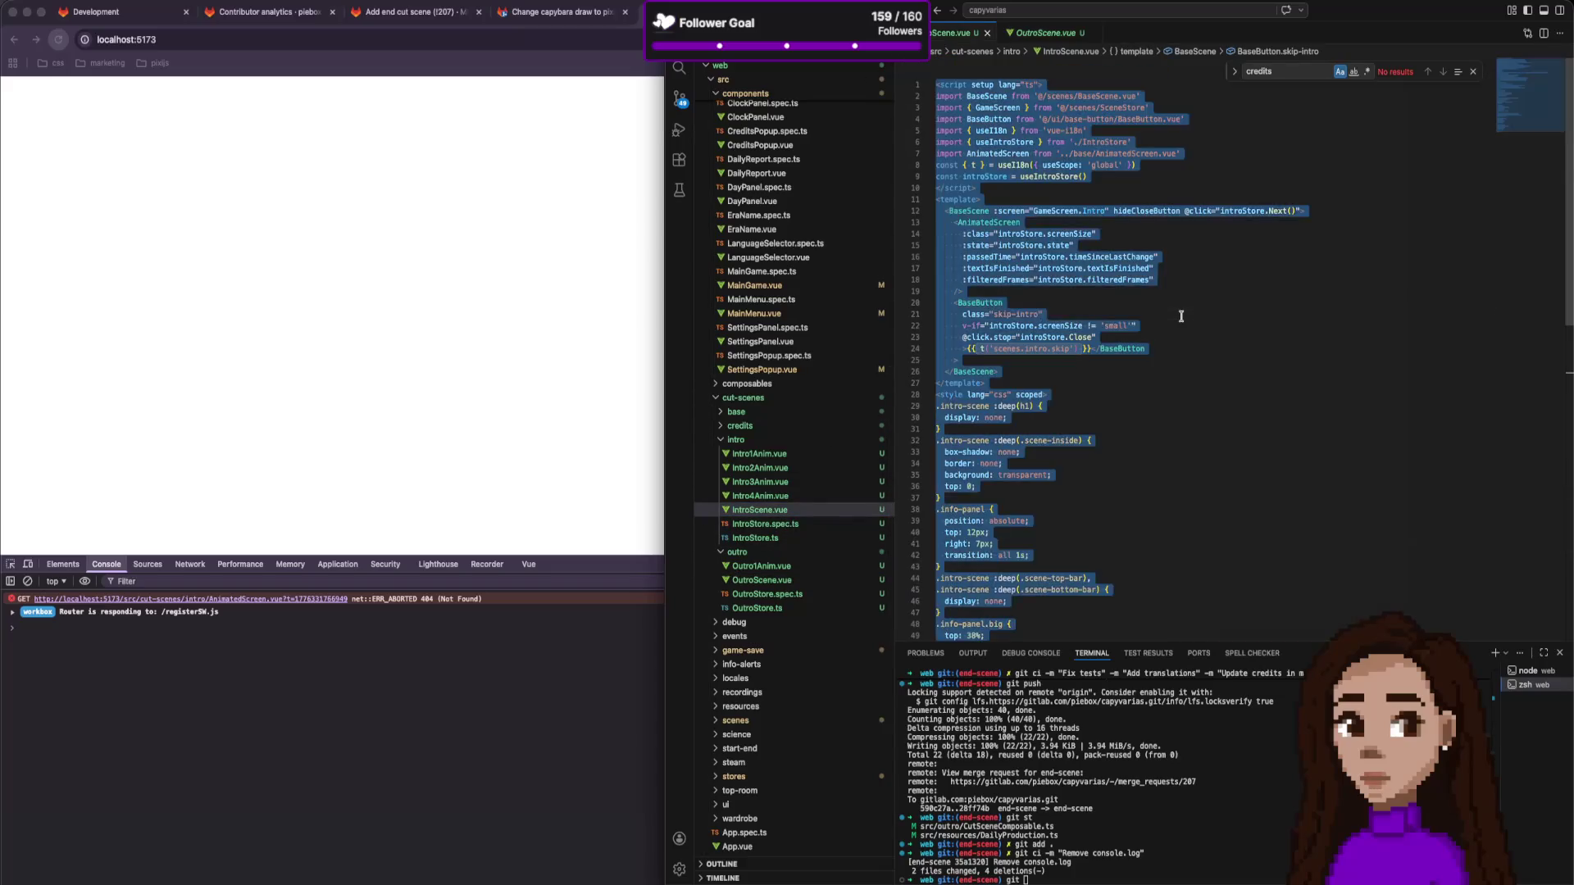
pyautogui.press('super+v')
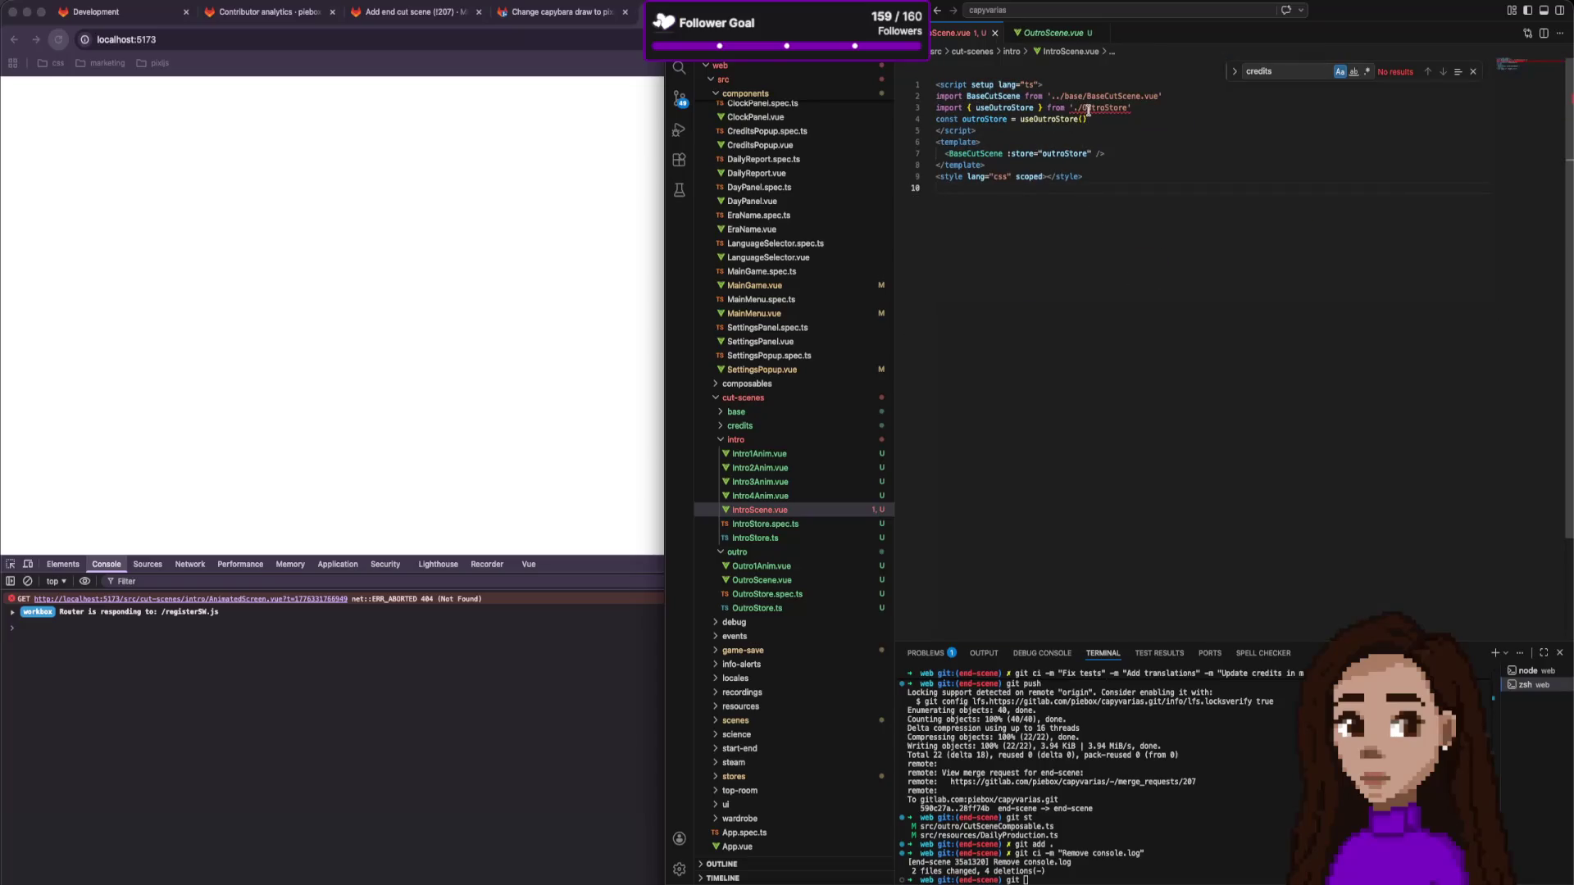
# Rename the OutroStore import and outro occurrences to IntroStore and intro.
pyautogui.doubleClick(1088, 109)
pyautogui.write('Outro')
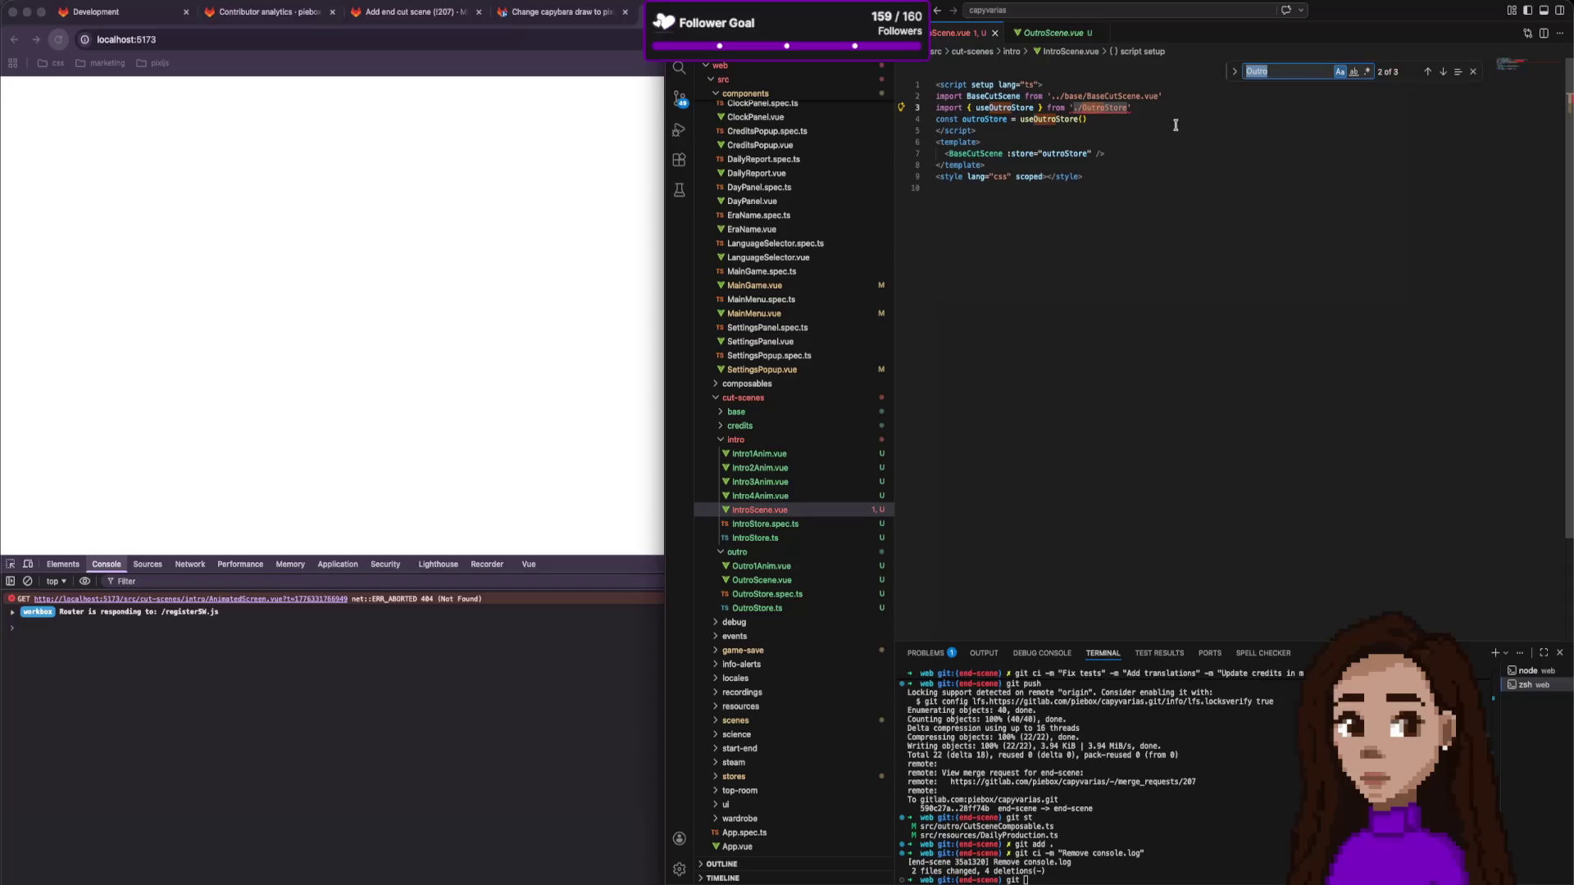
pyautogui.write('In')
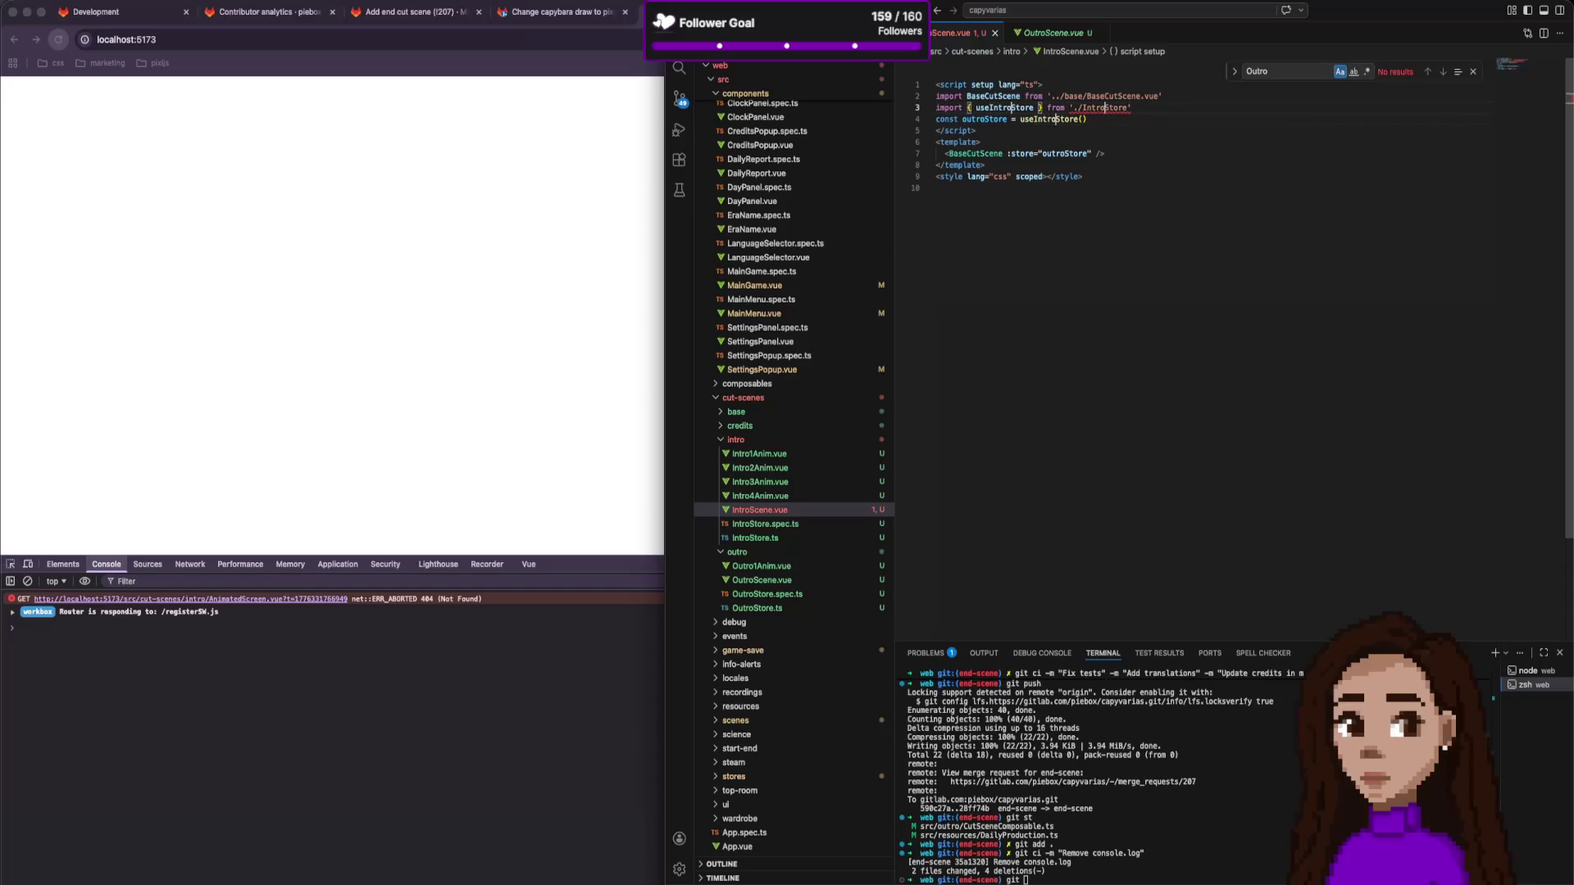
pyautogui.press('super+f')
pyautogui.write('outr')
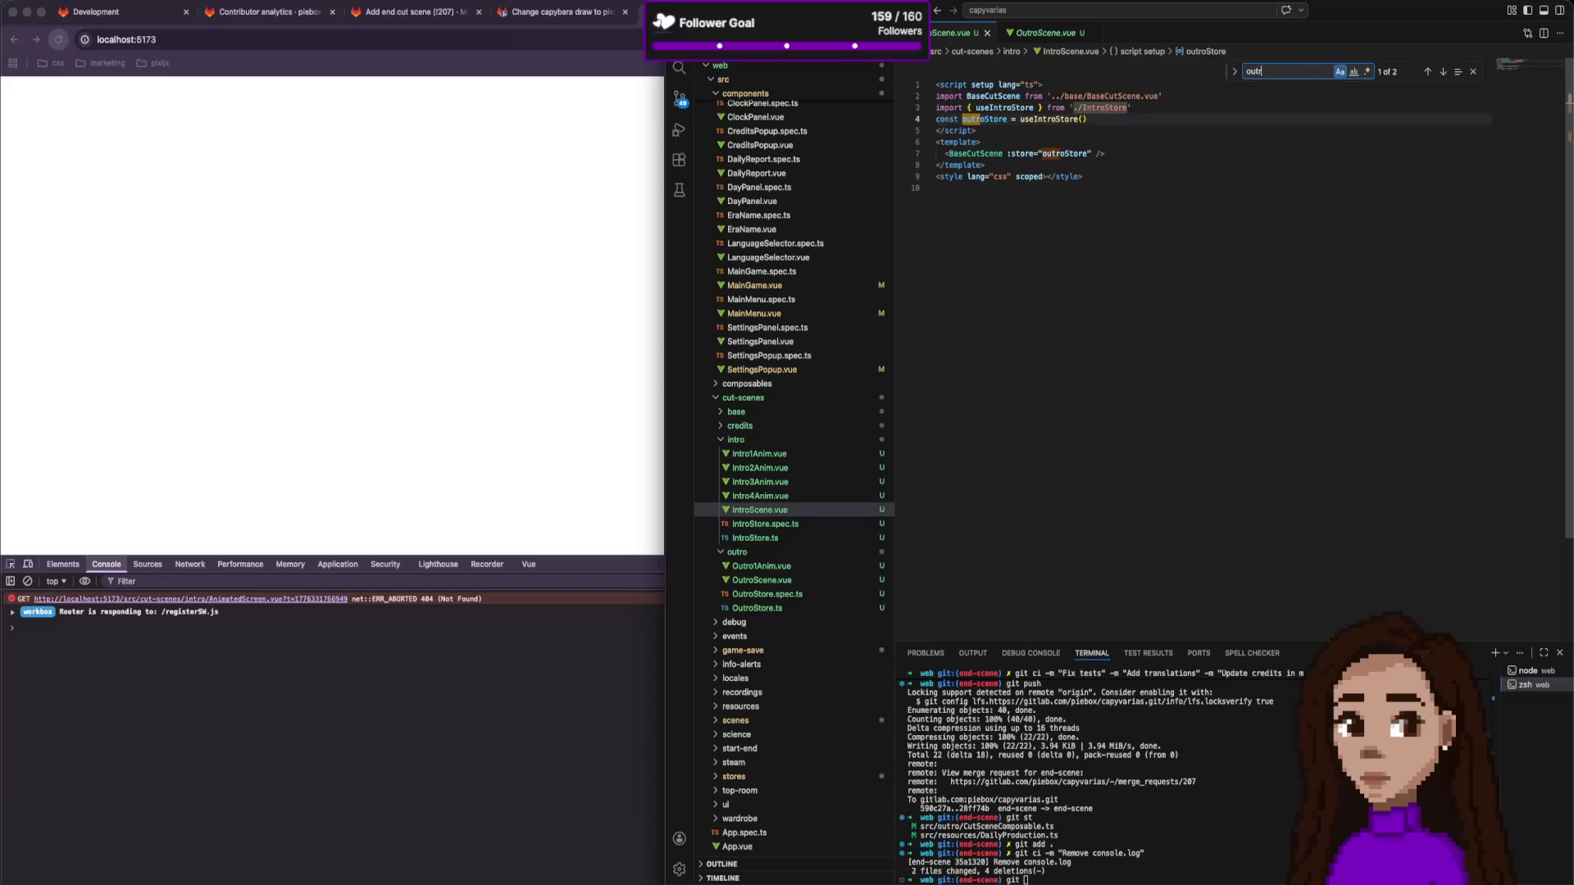
pyautogui.hotkey('alt', 'Return')
pyautogui.write('intro')
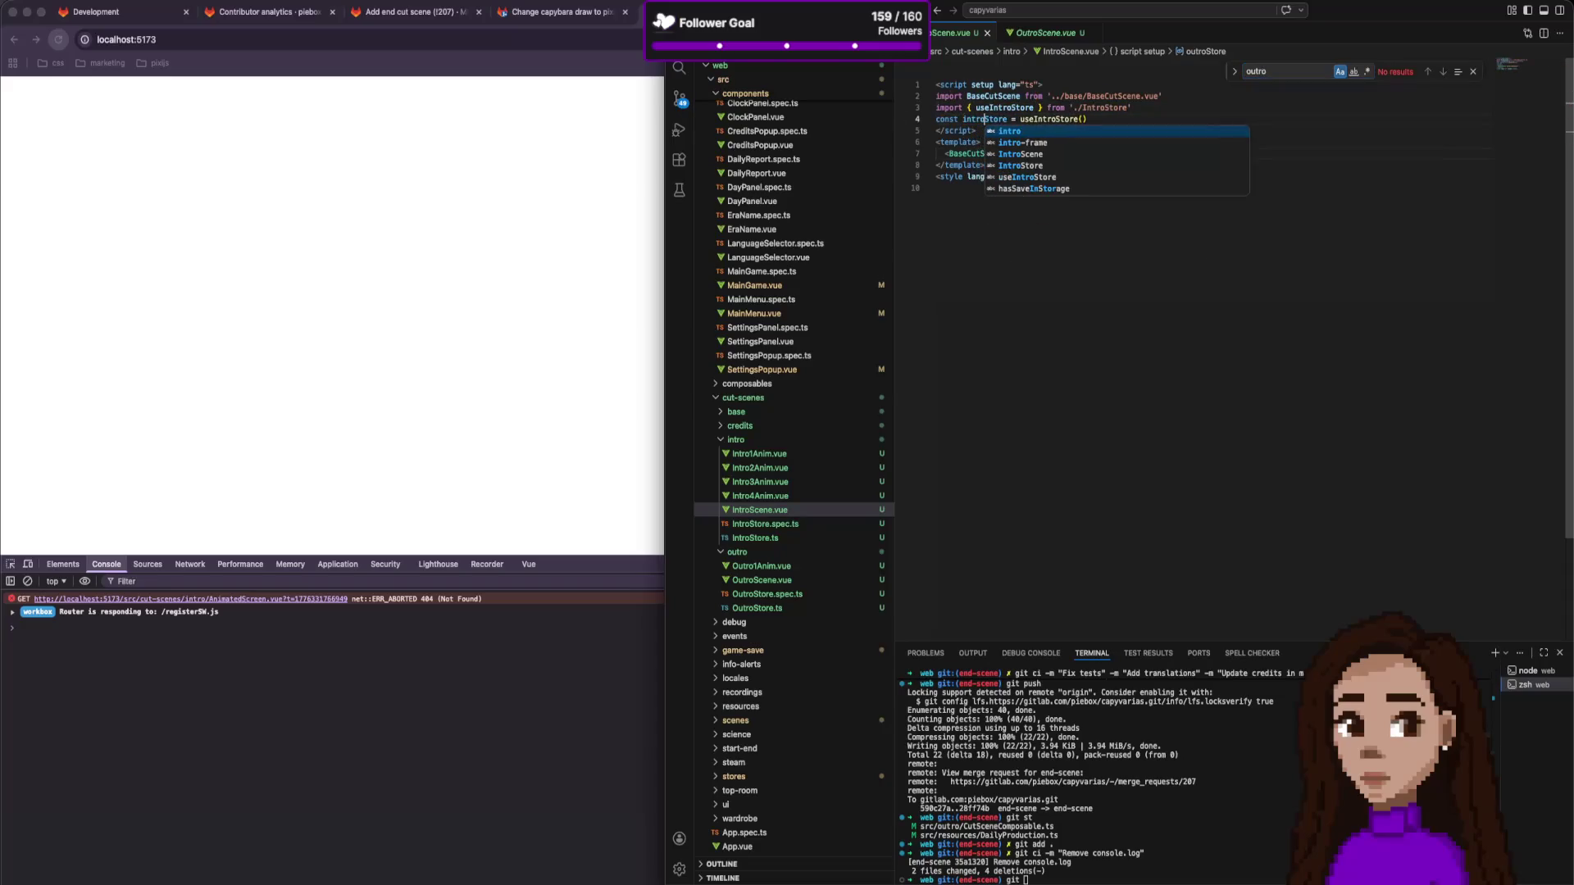
pyautogui.press('Escape')
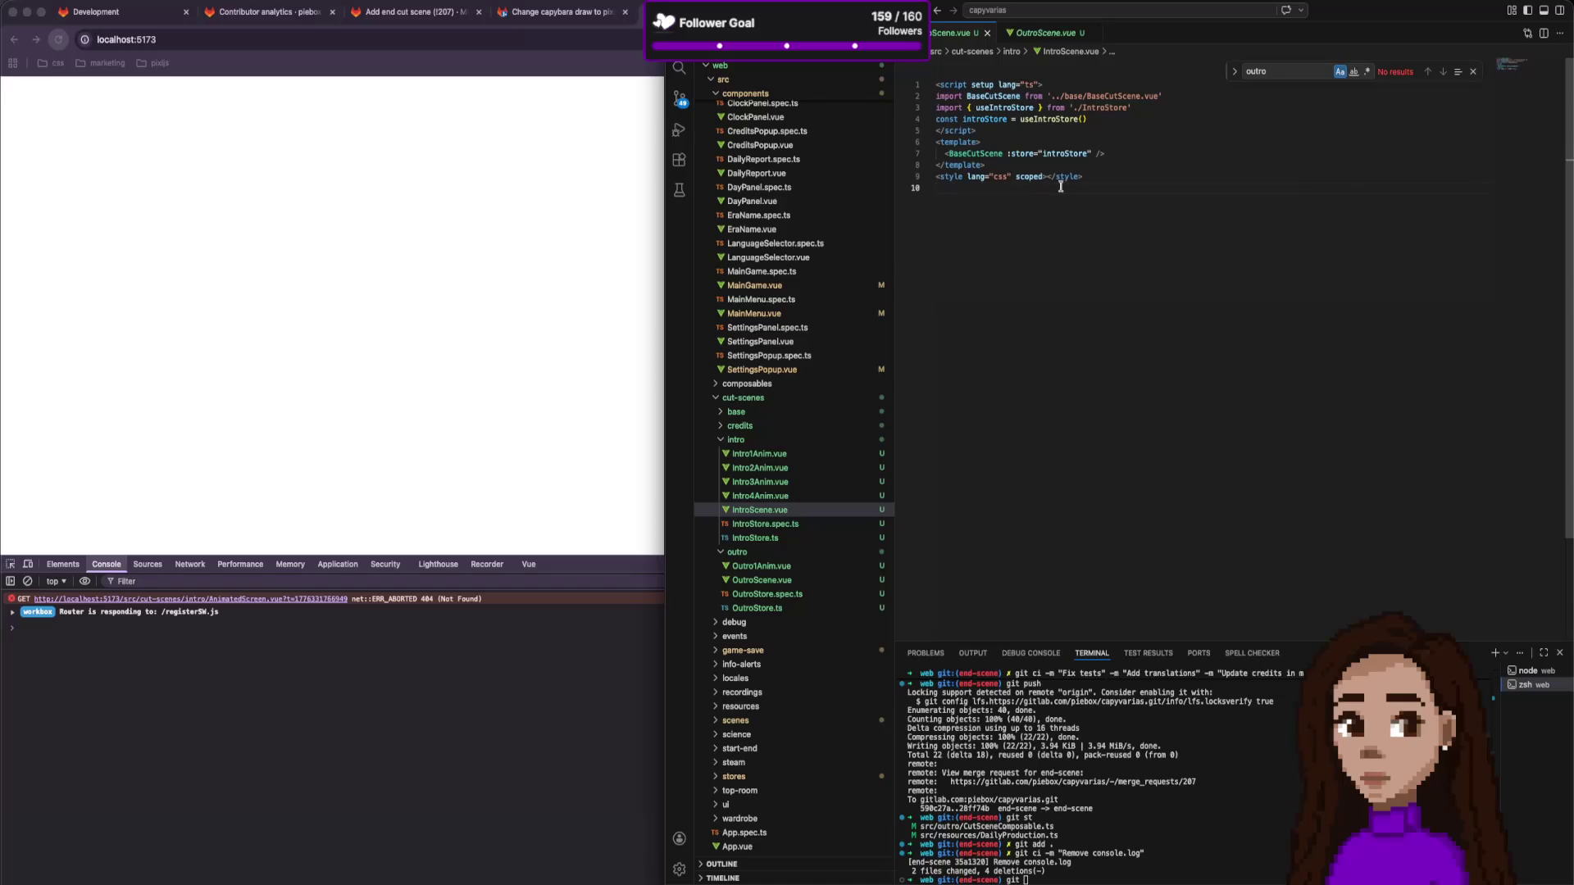
# Reload the game, continue from the founders menu, and play the credits cut-scene from Settings.
pyautogui.click(584, 418)
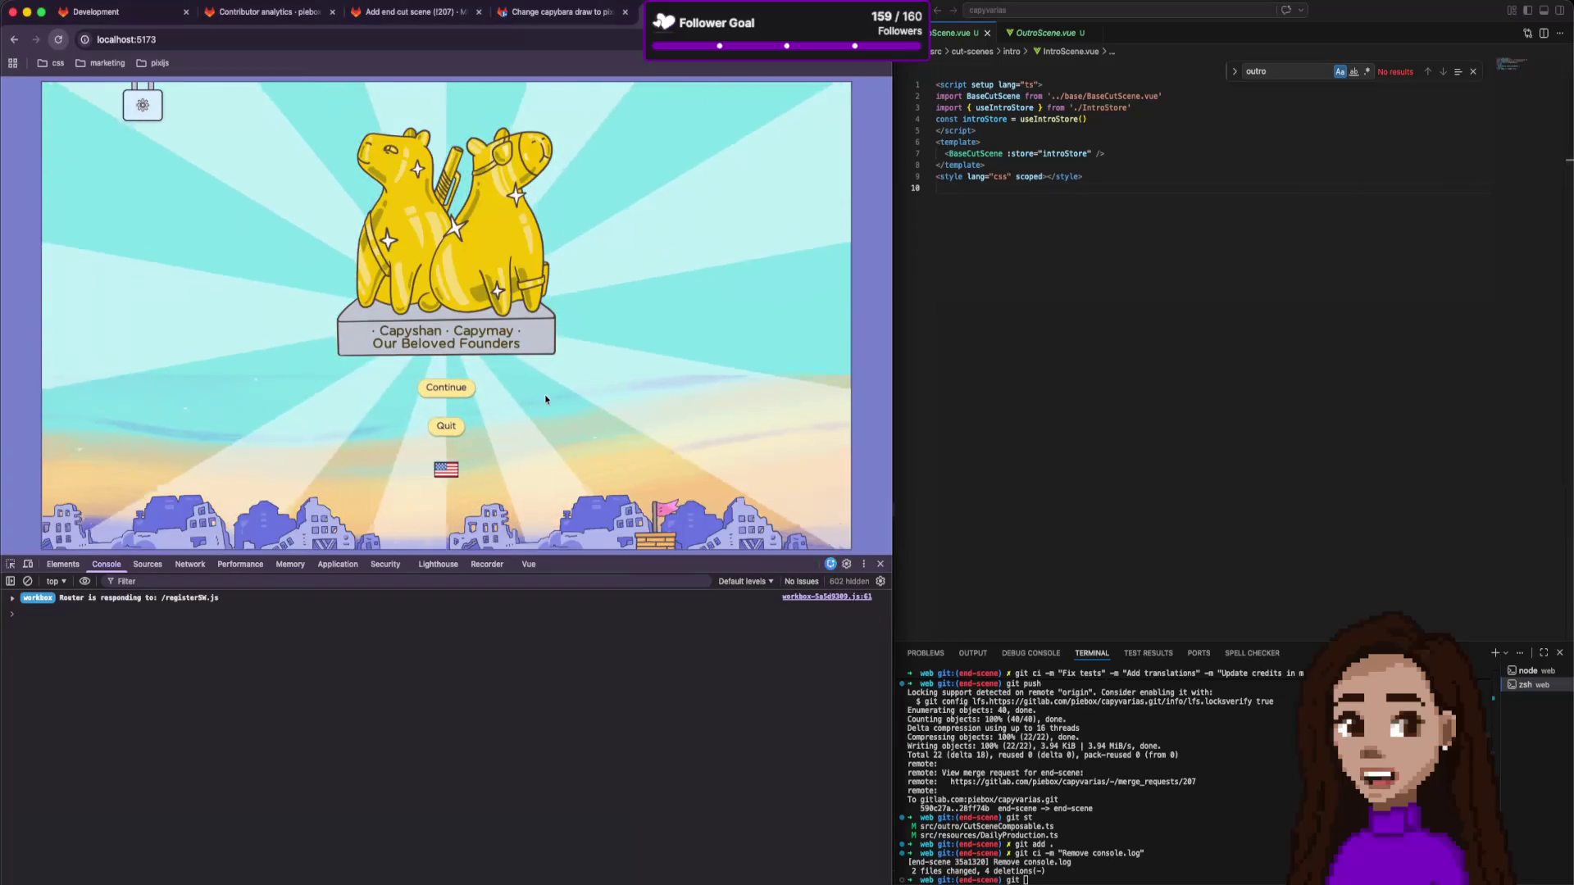
pyautogui.click(449, 386)
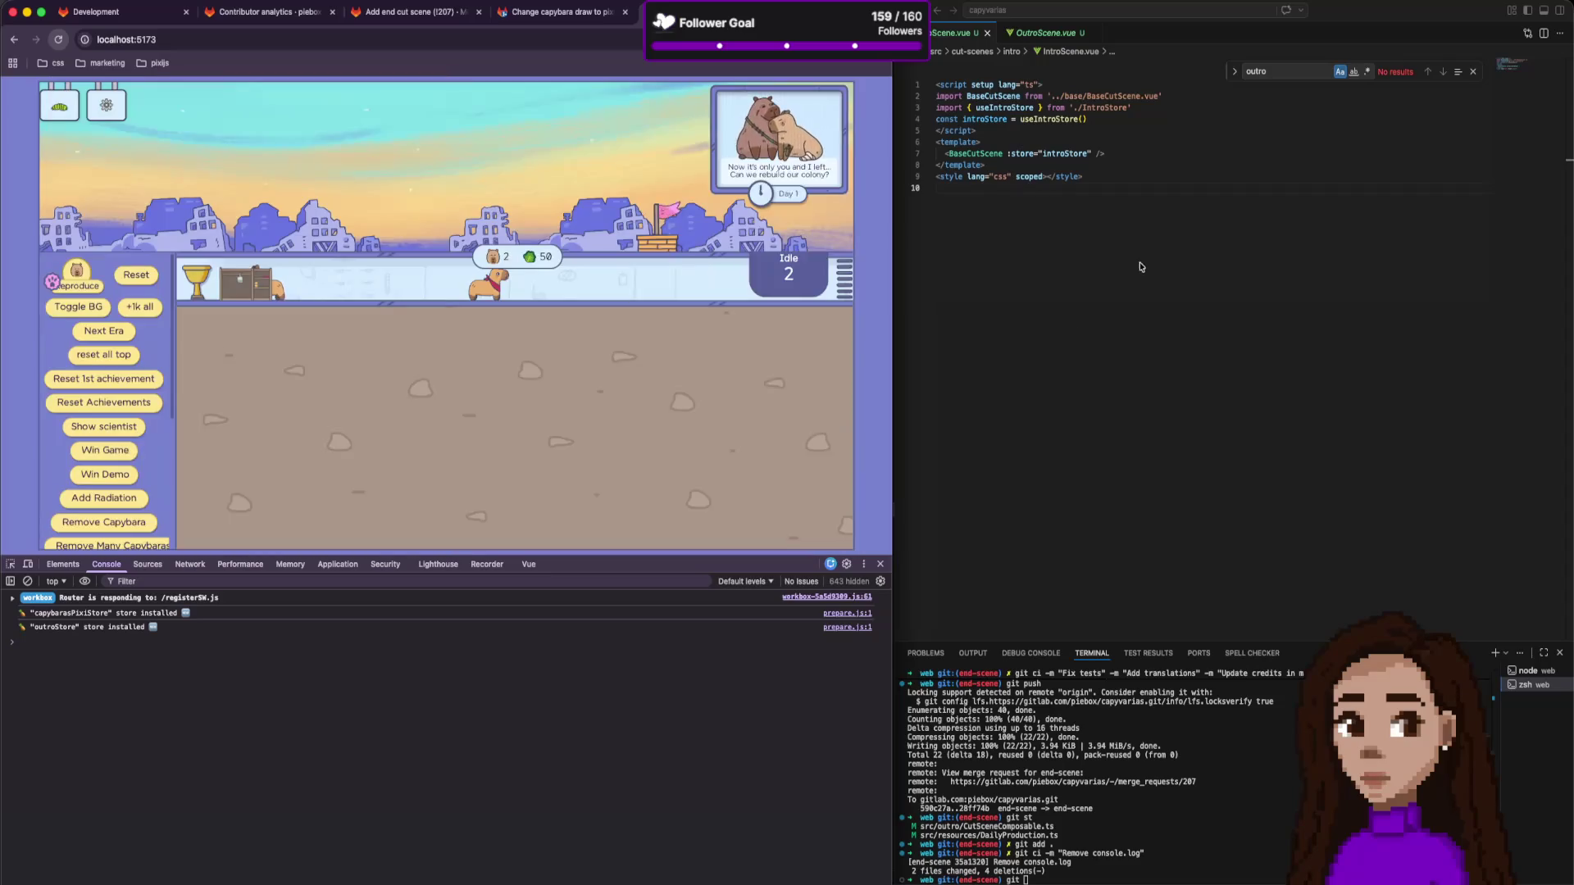
pyautogui.click(112, 223)
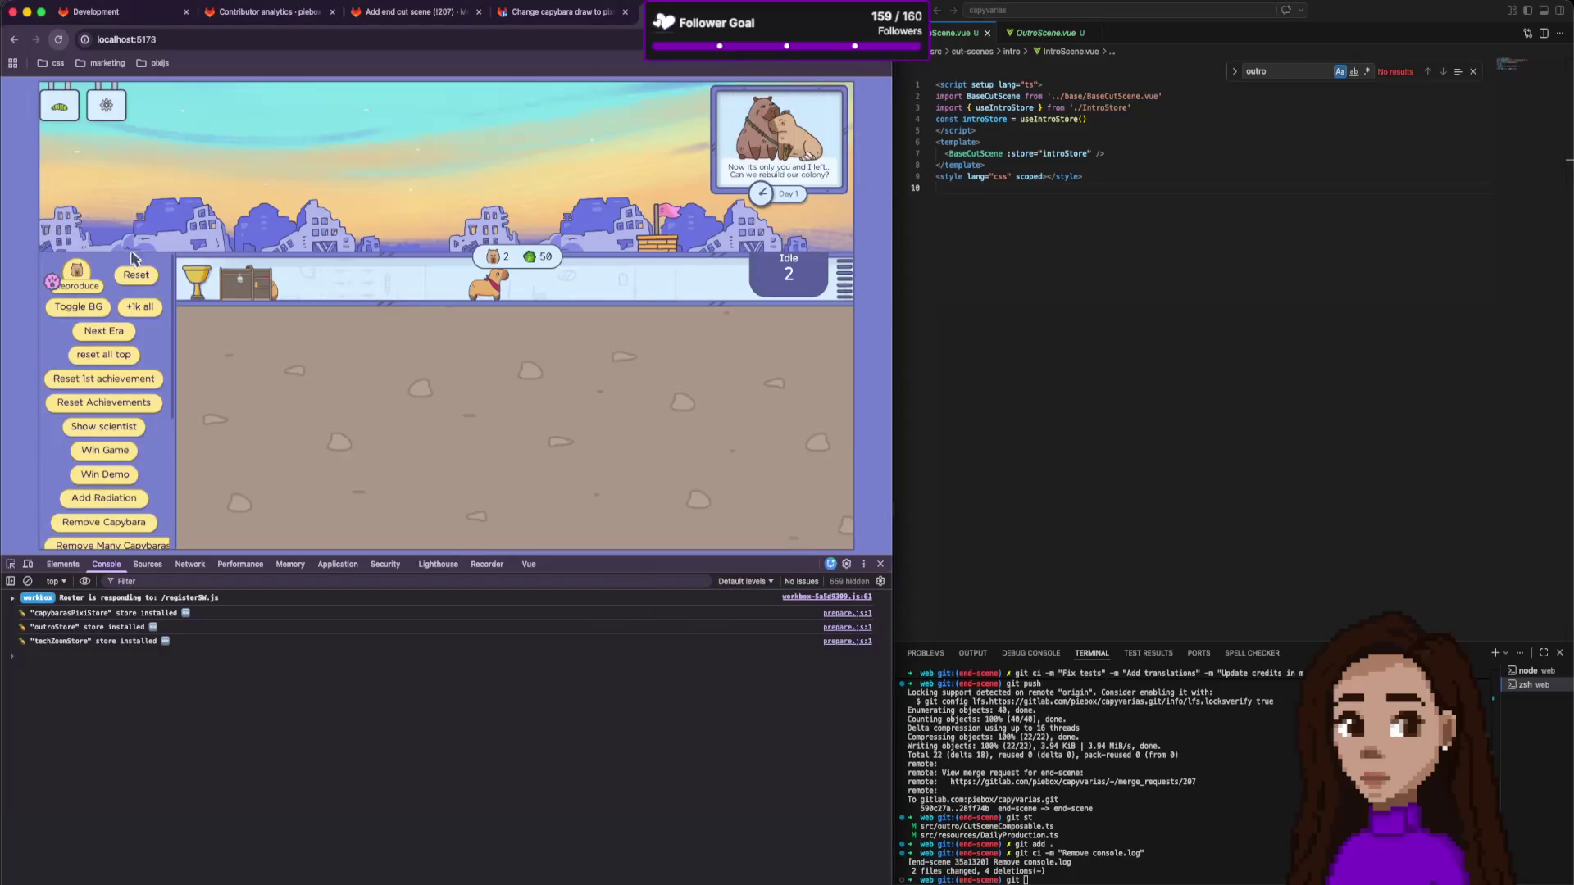
pyautogui.click(110, 102)
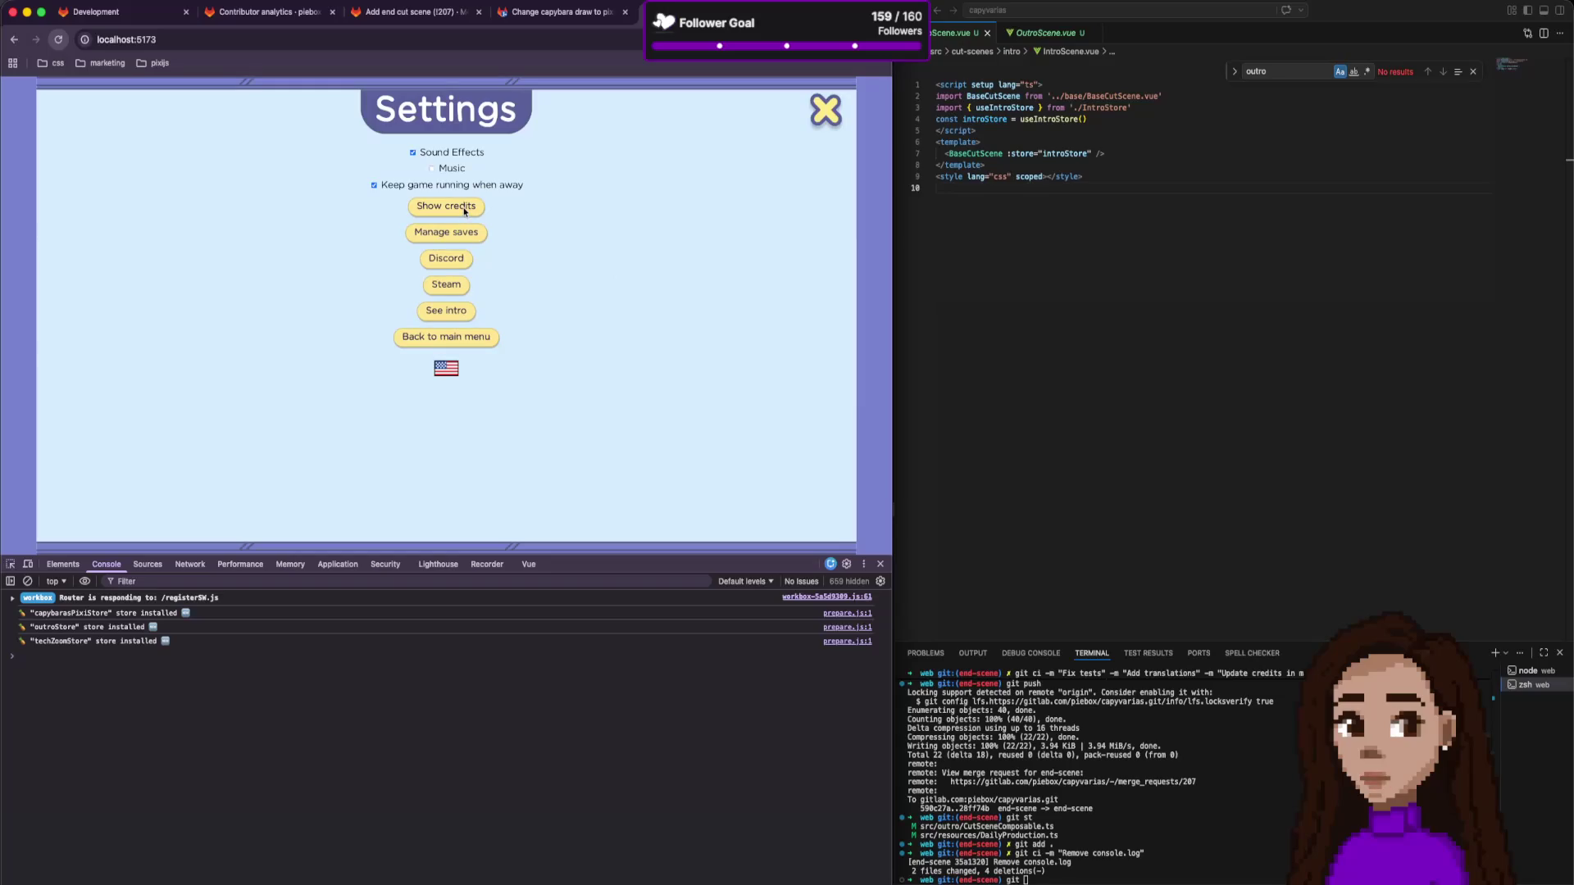
pyautogui.click(464, 209)
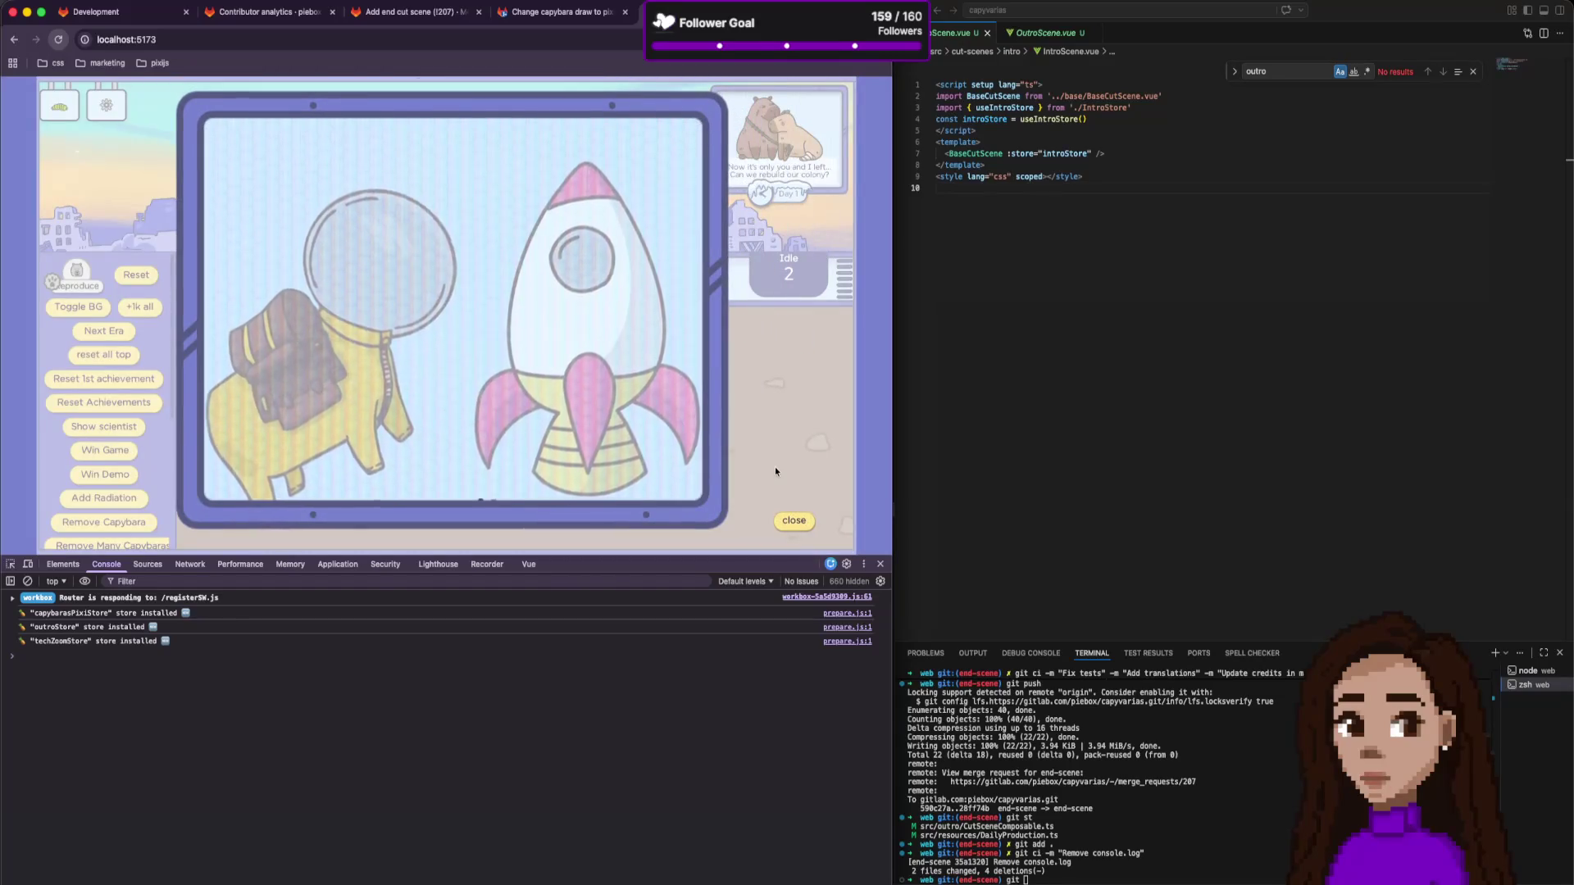
pyautogui.click(792, 520)
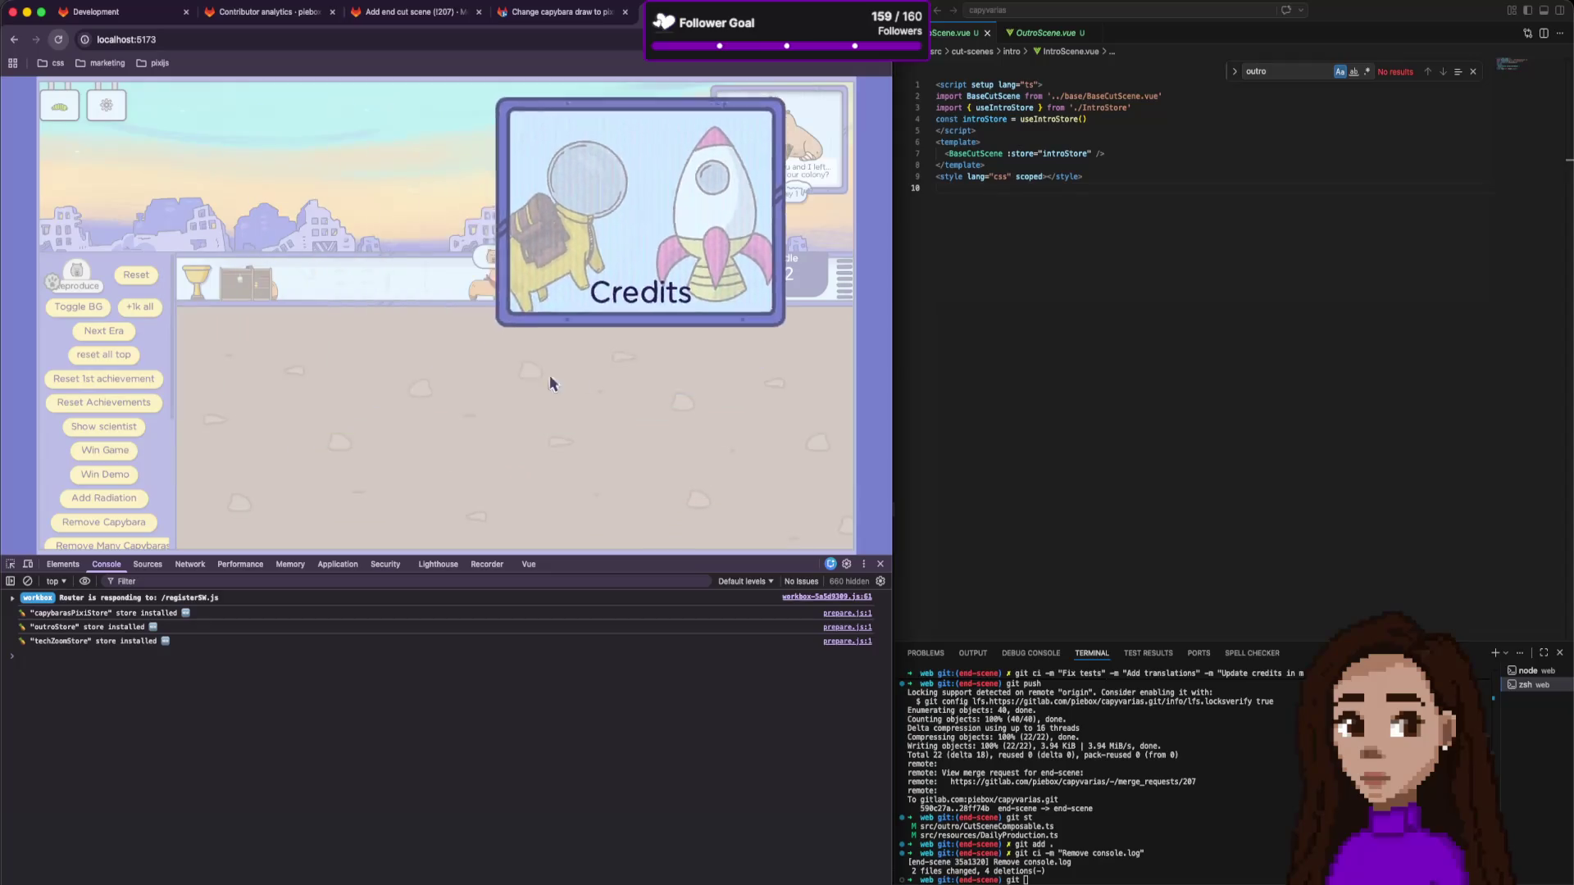
# Win the game, skip through the outro, and start a new game to show the intro.
pyautogui.click(125, 451)
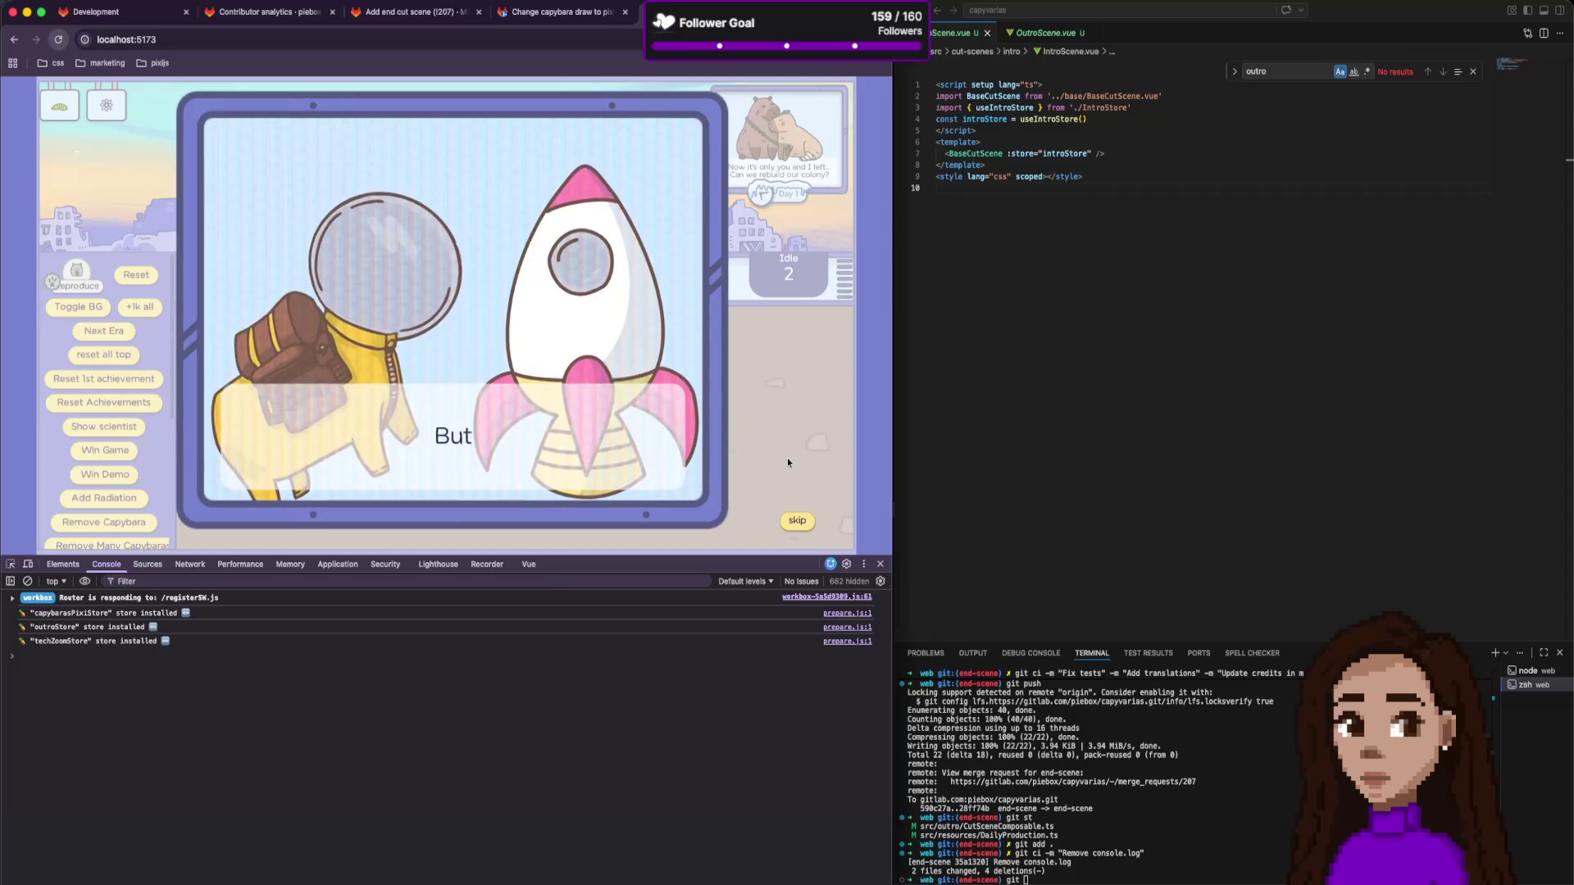
pyautogui.click(793, 523)
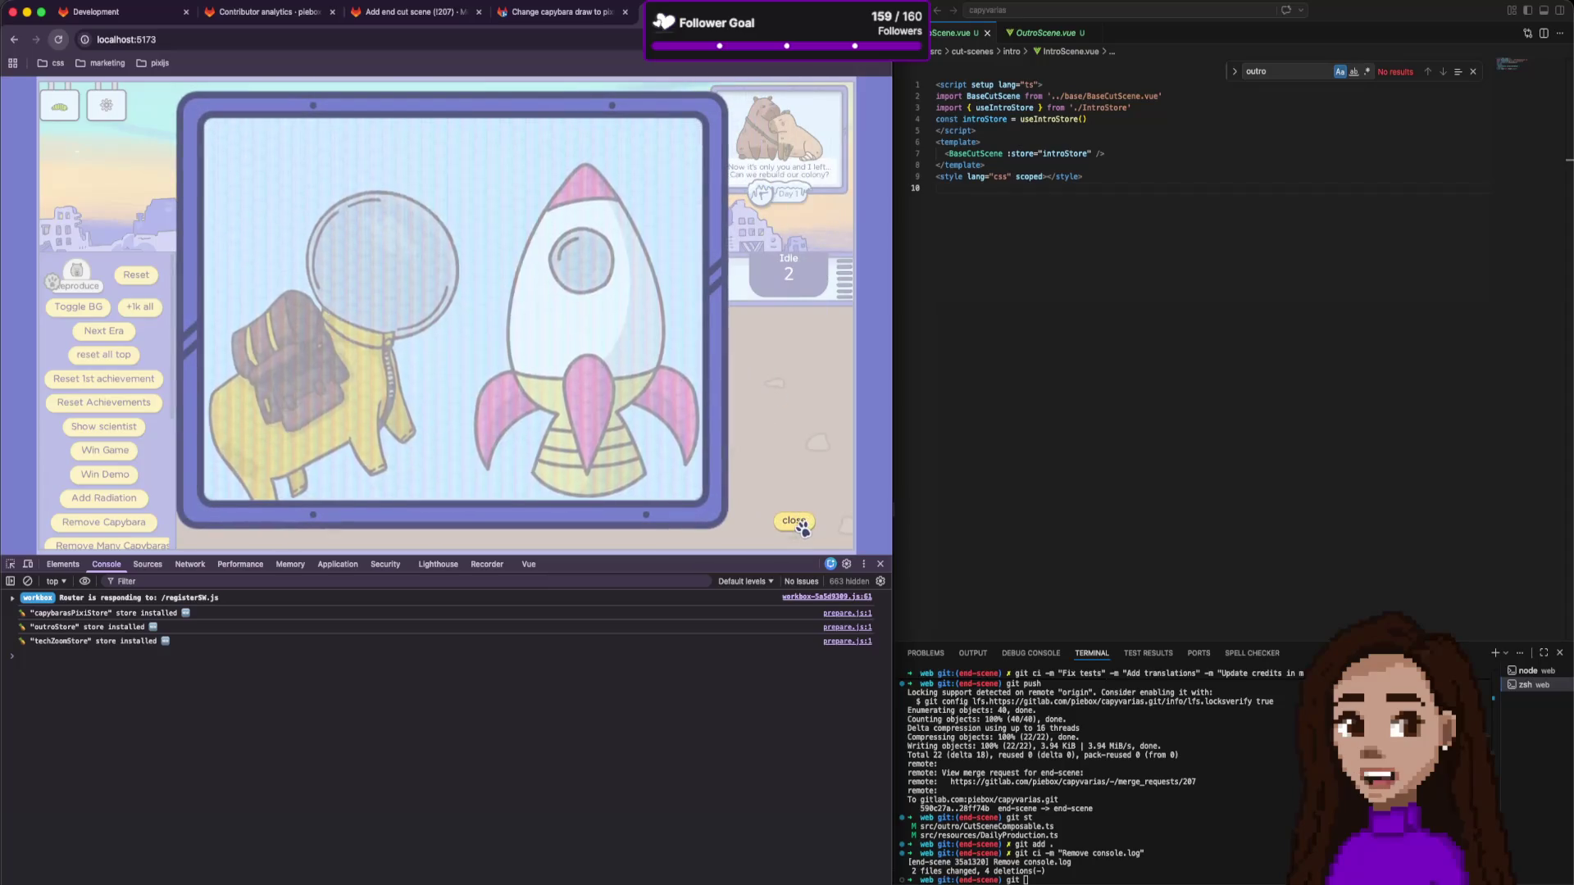
pyautogui.click(797, 524)
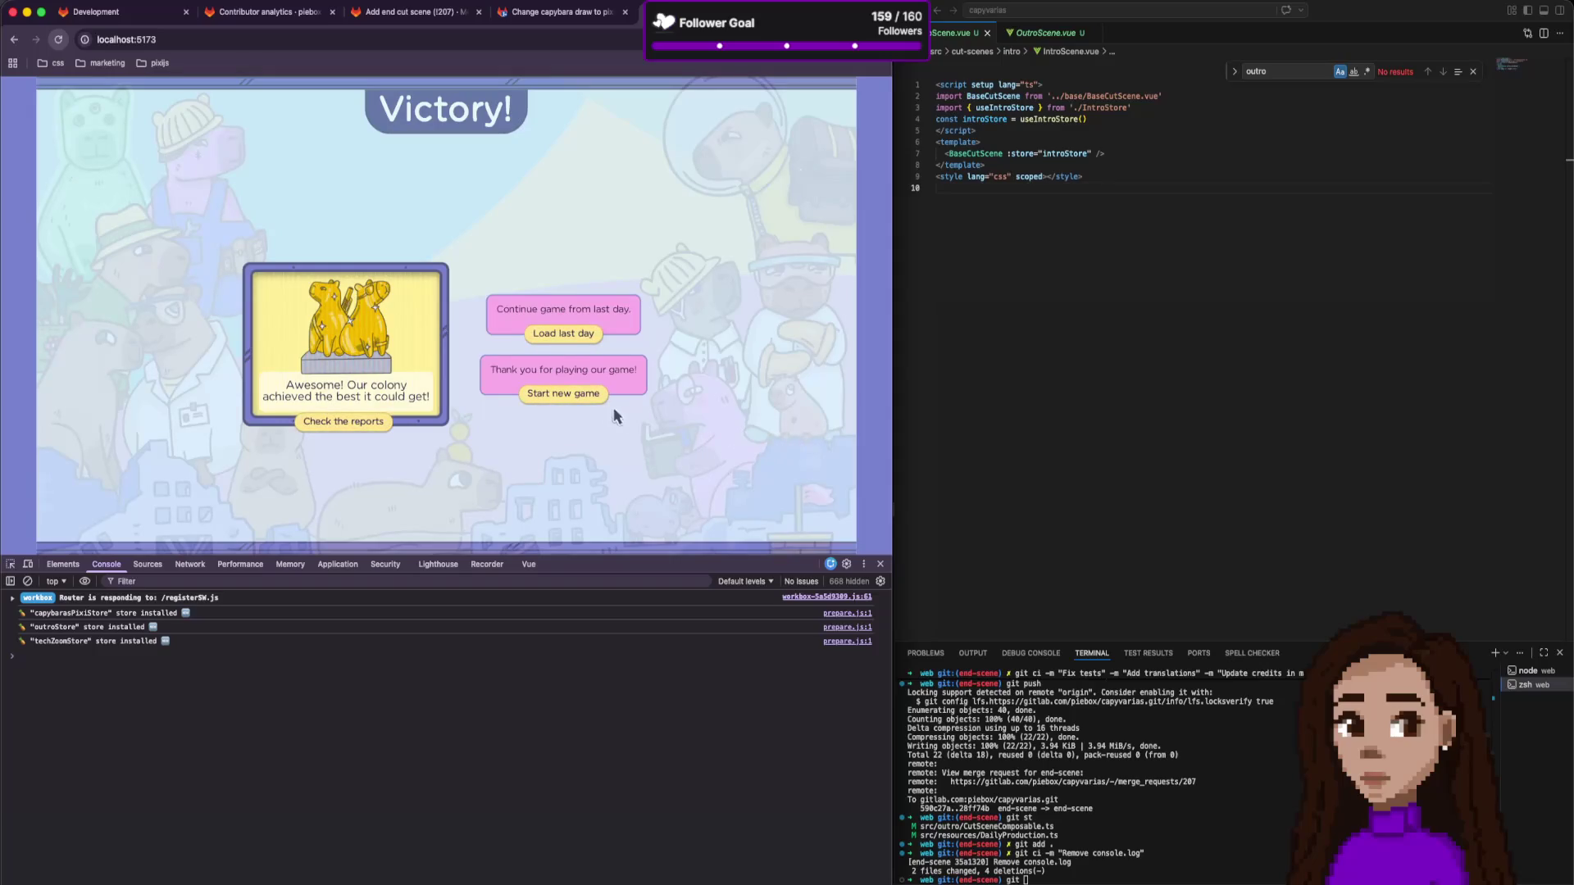
pyautogui.click(565, 393)
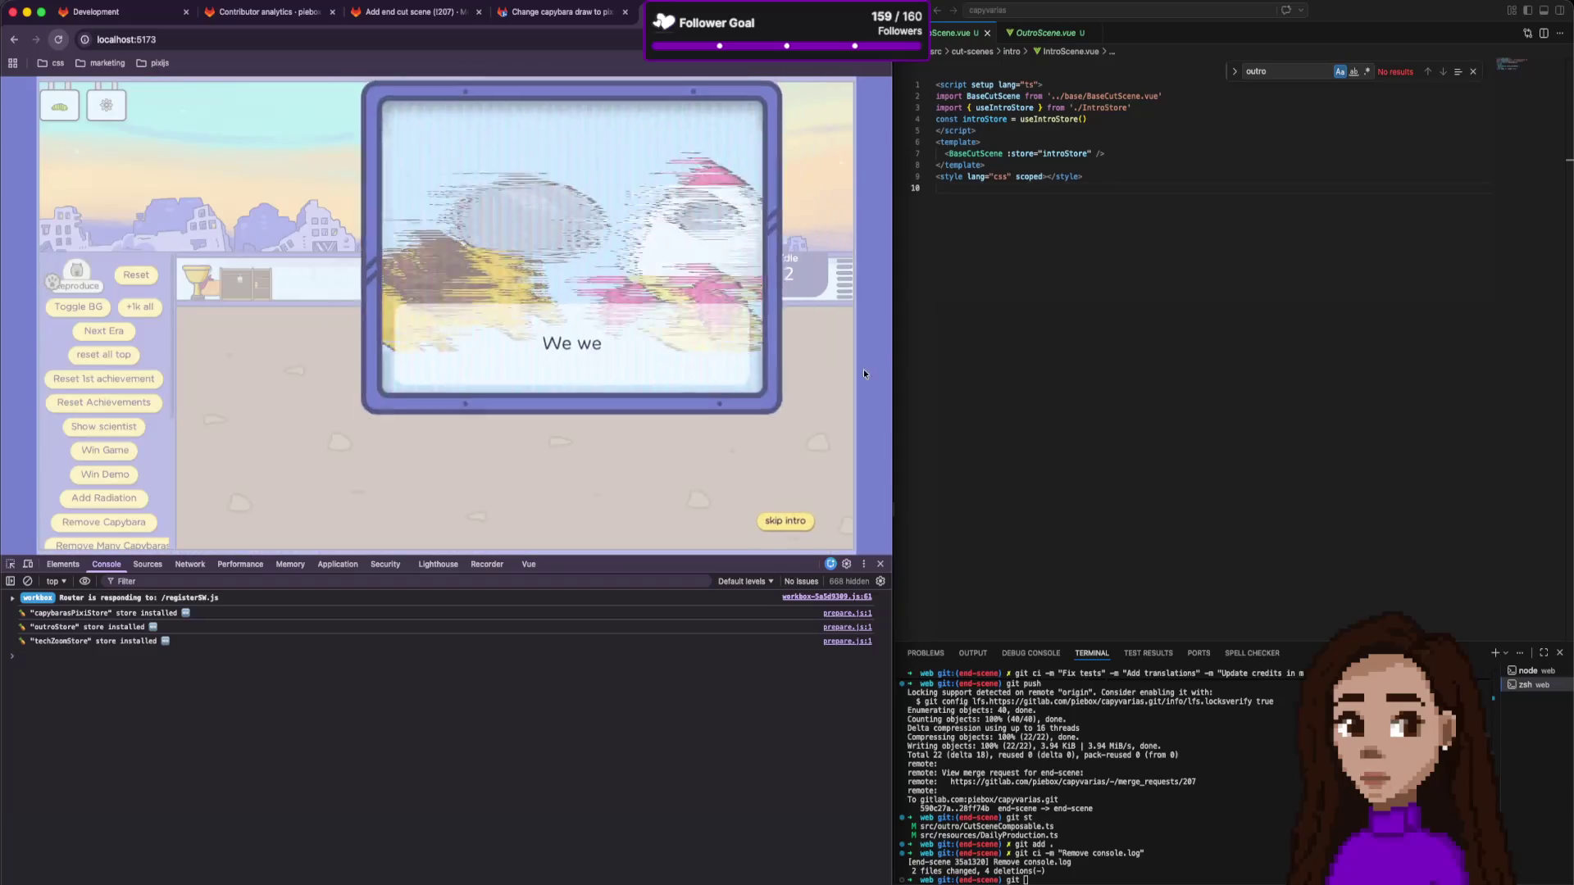
pyautogui.click(1005, 57)
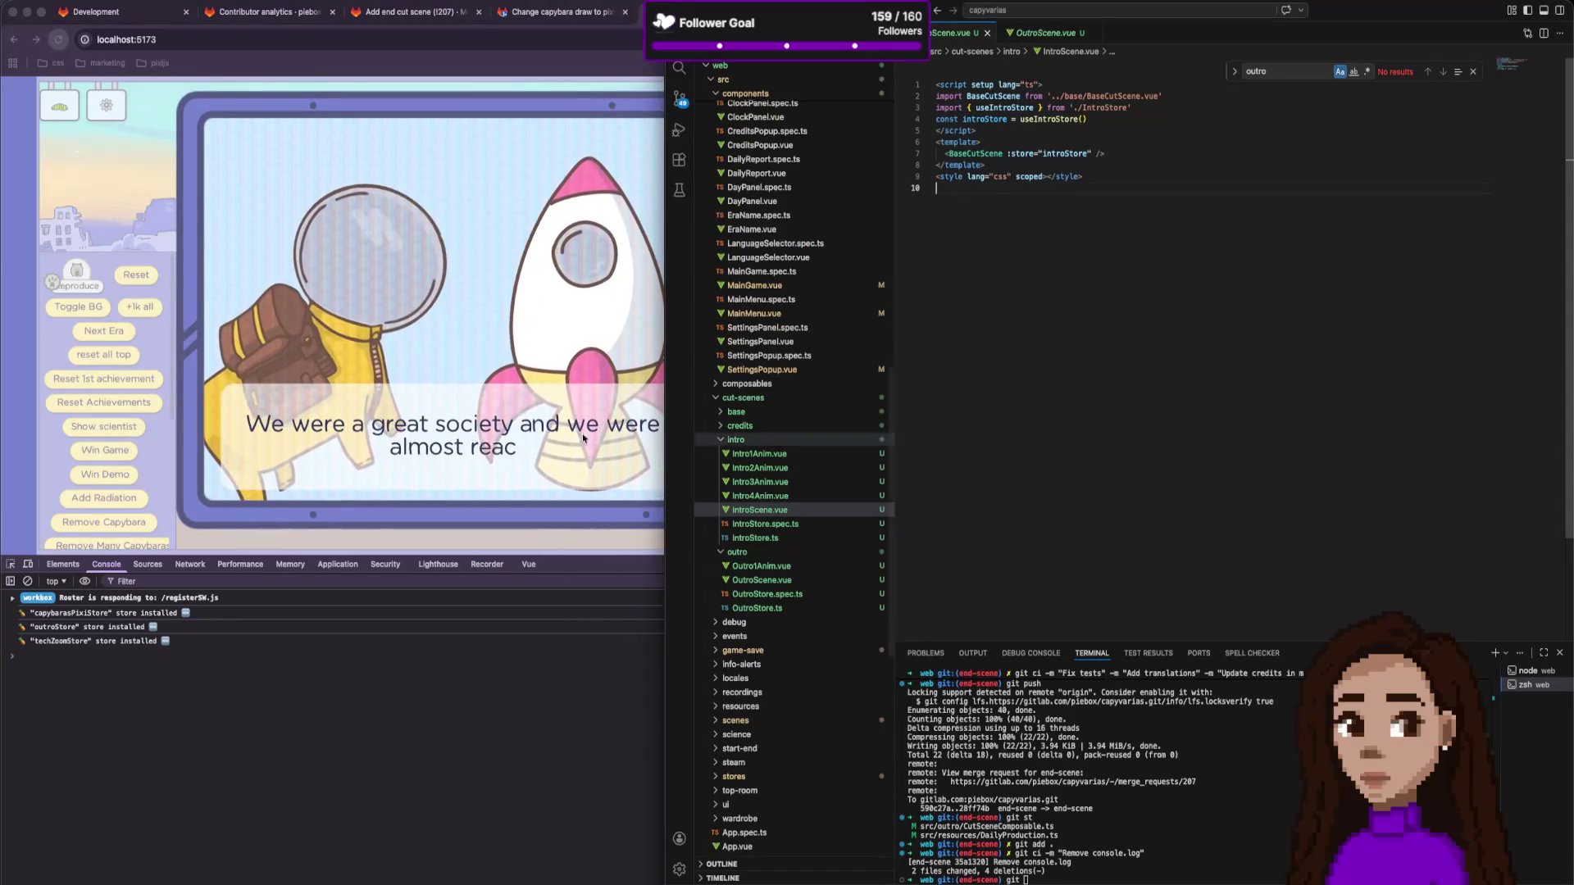
# Check git status in the terminal and stage all changes with git add.
pyautogui.click(637, 161)
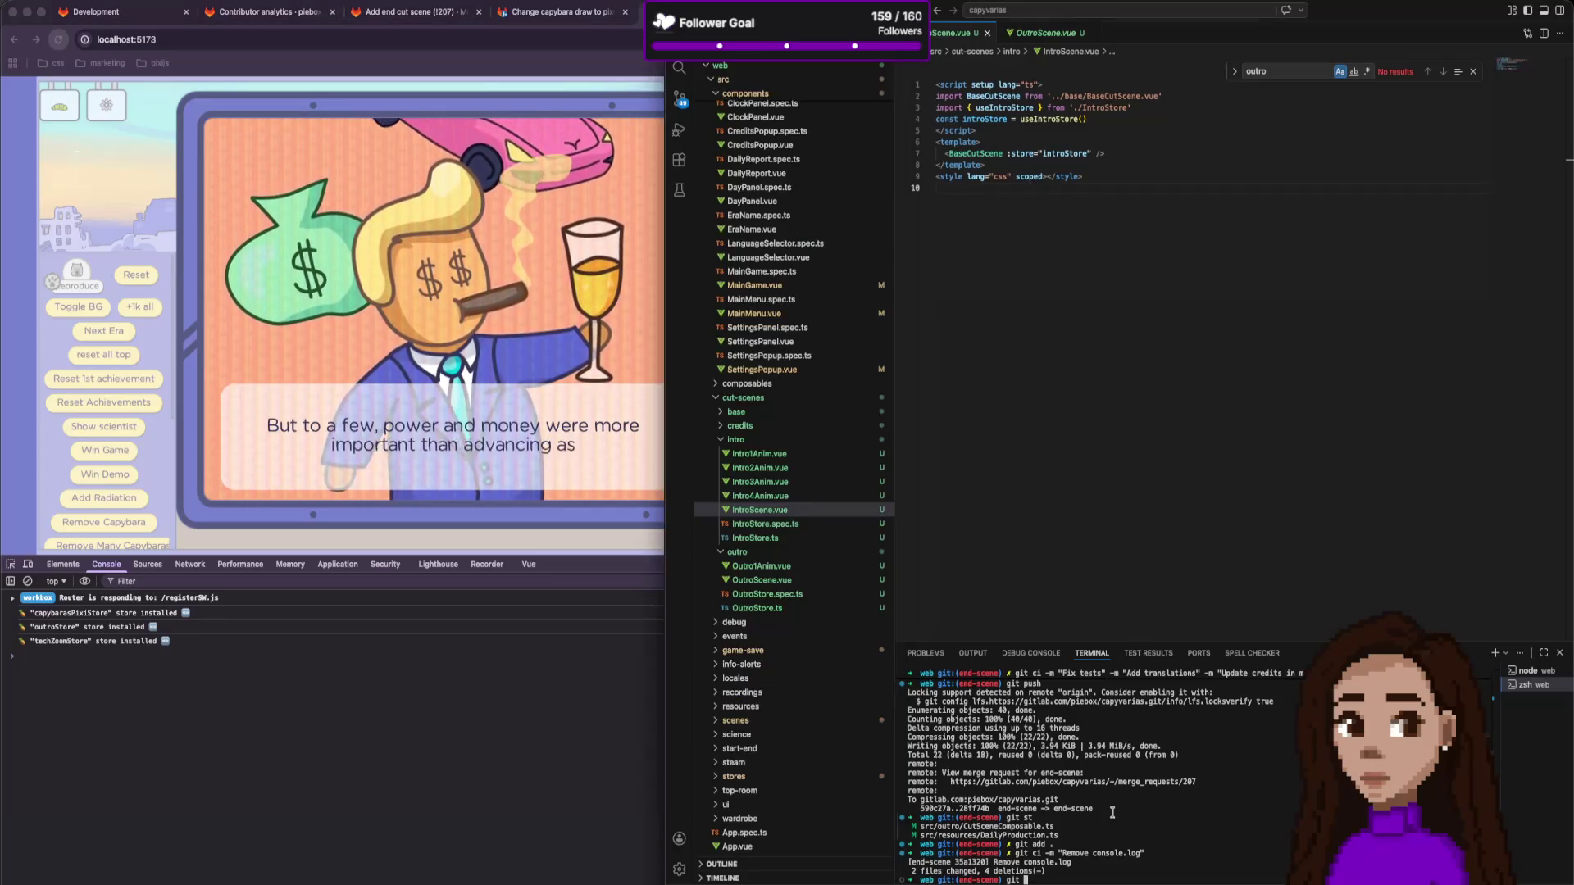
pyautogui.press('super+Tab')
pyautogui.write('st')
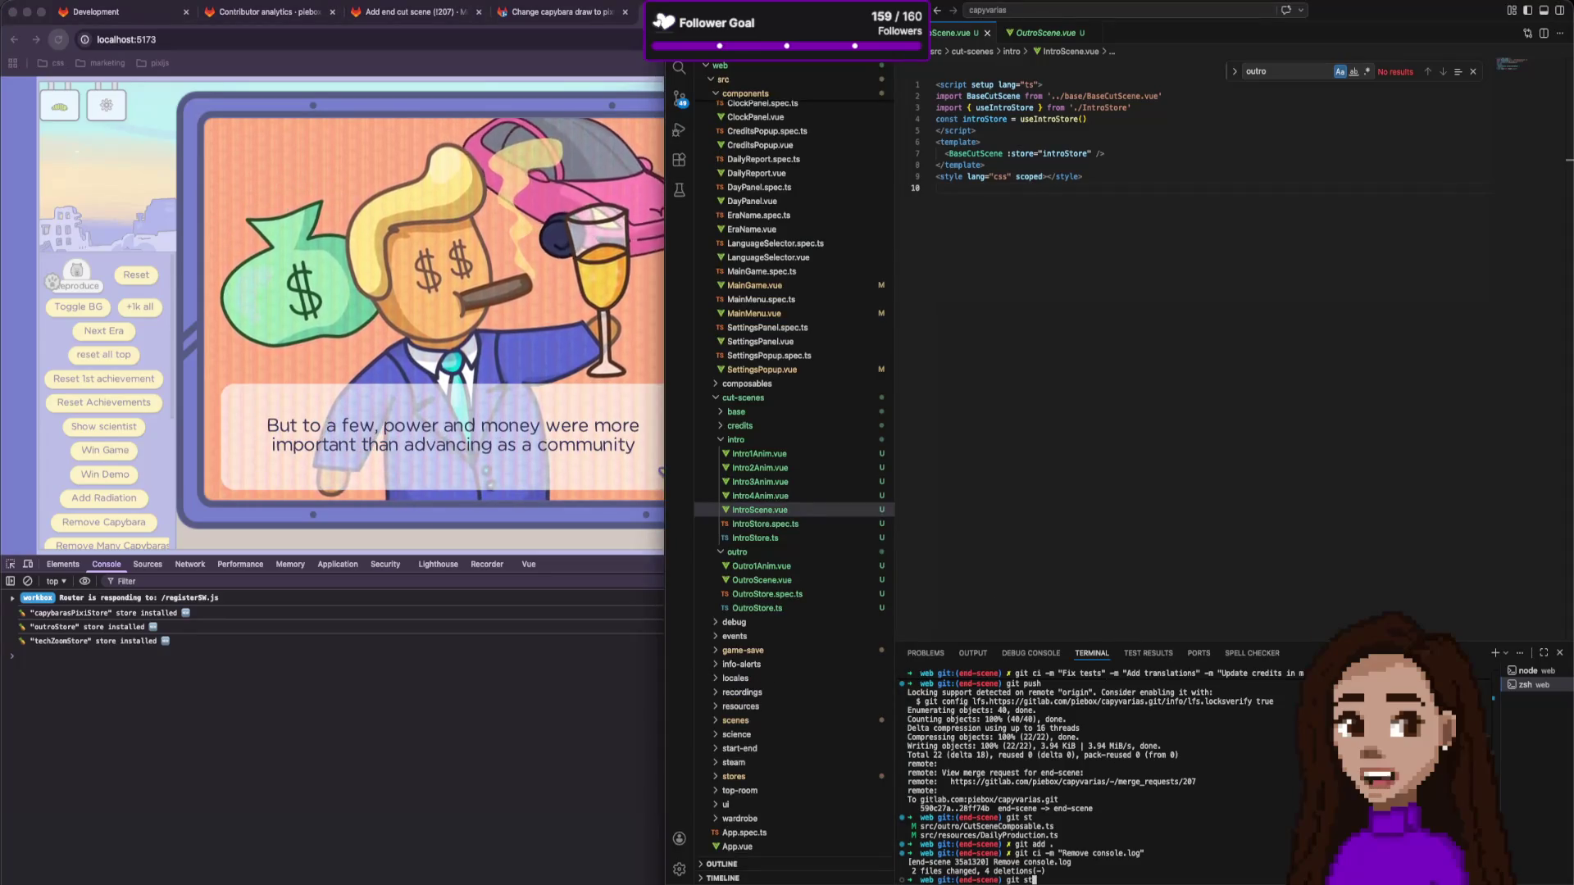
pyautogui.press('Return')
pyautogui.write('git add ..')
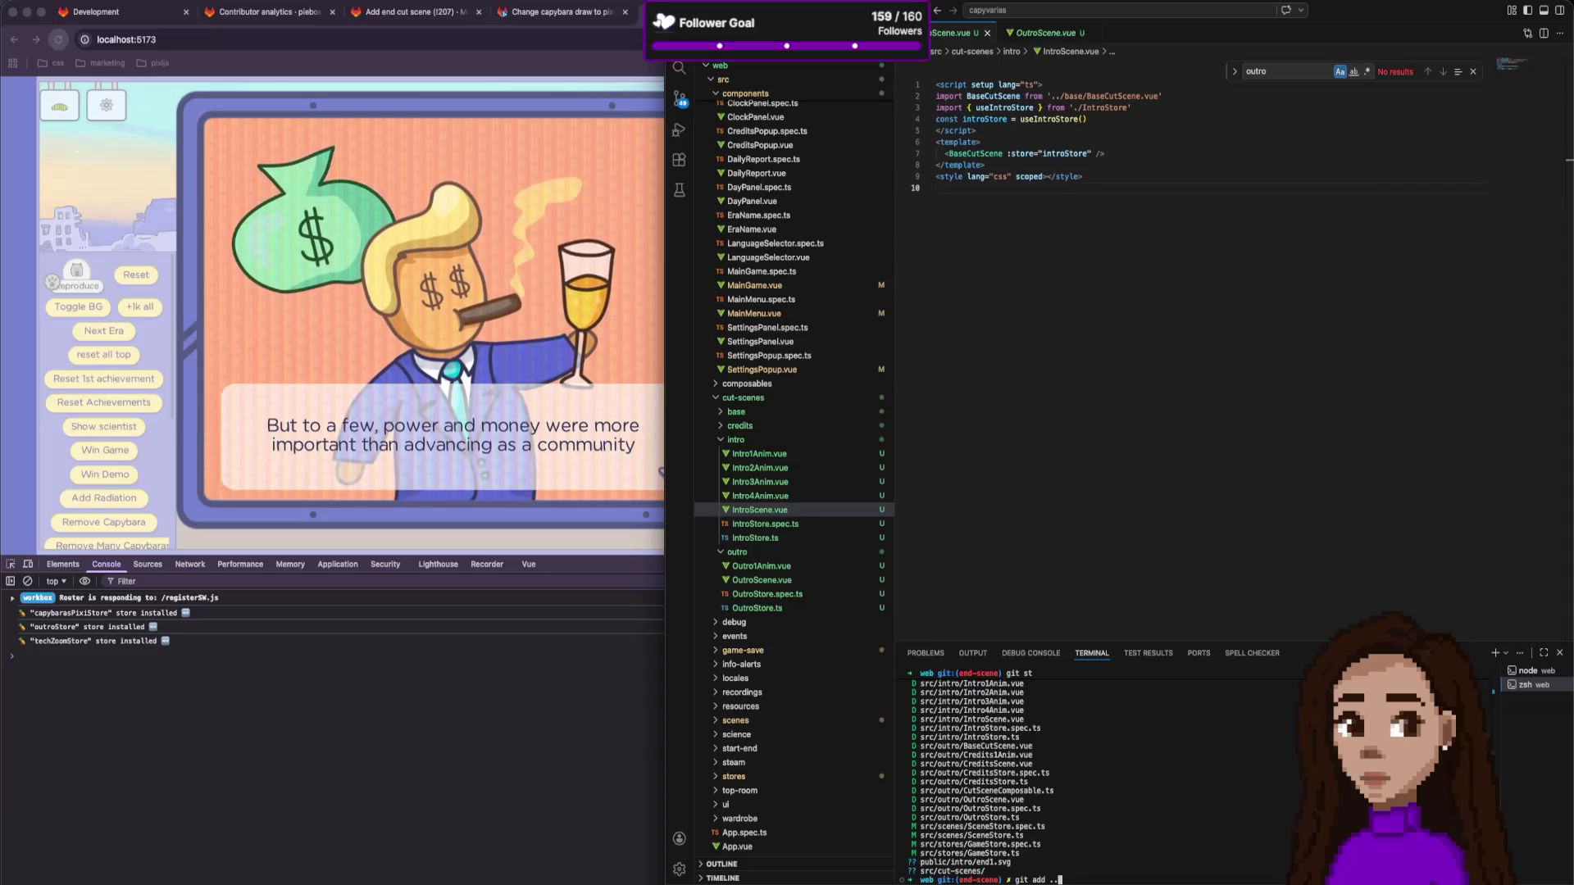
pyautogui.press('Return')
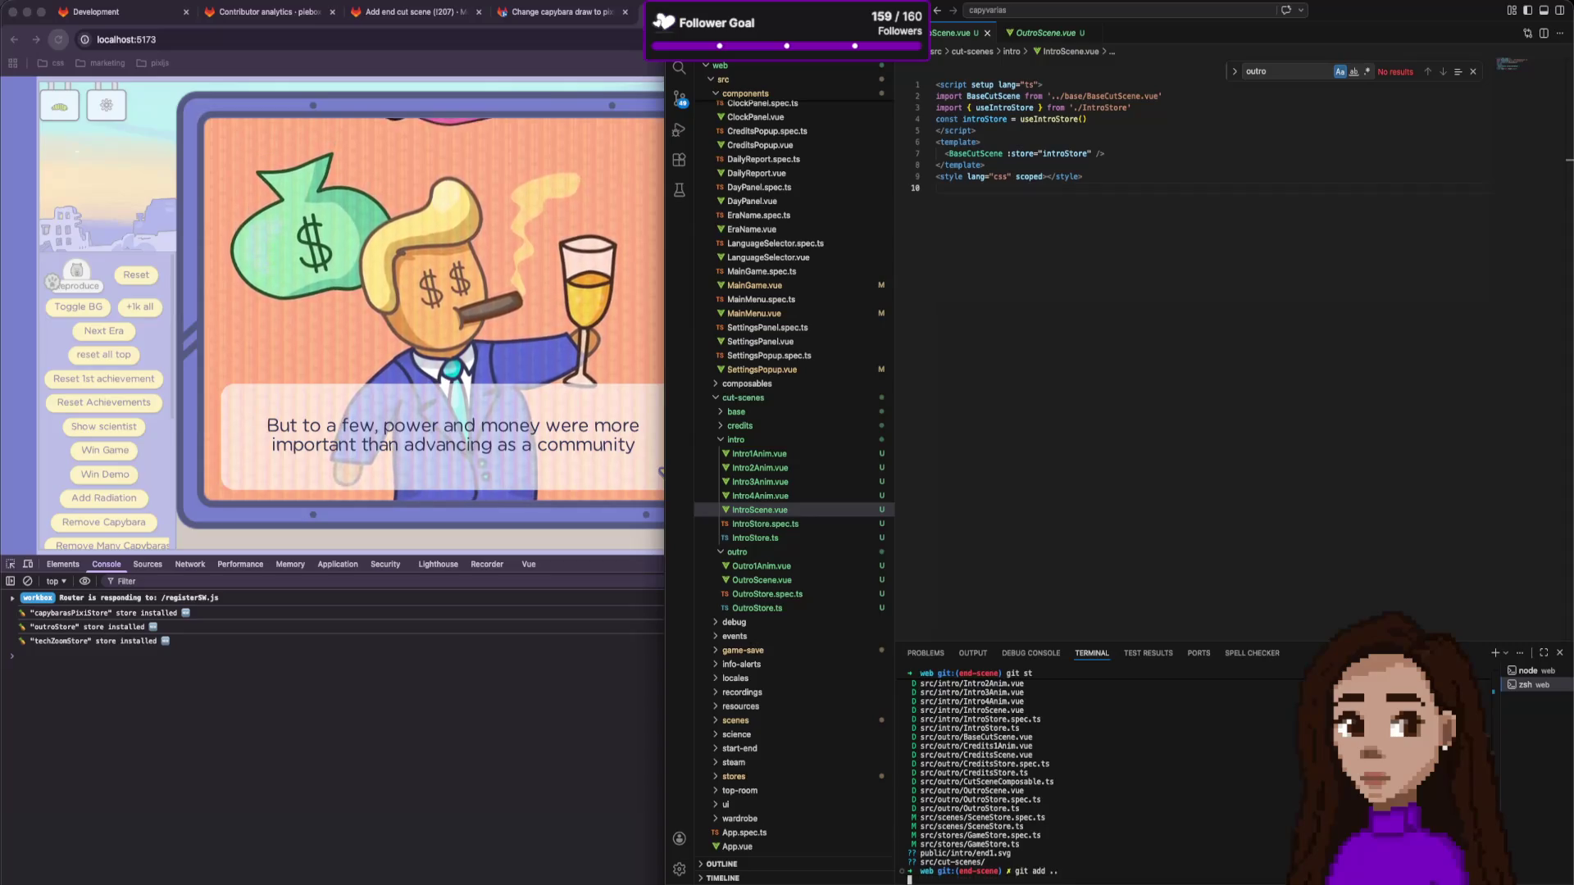
# Commit as "Move intro, credits and outro to cut-scenes" and confirm the working tree is clean.
pyautogui.write('git st')
pyautogui.press('Return')
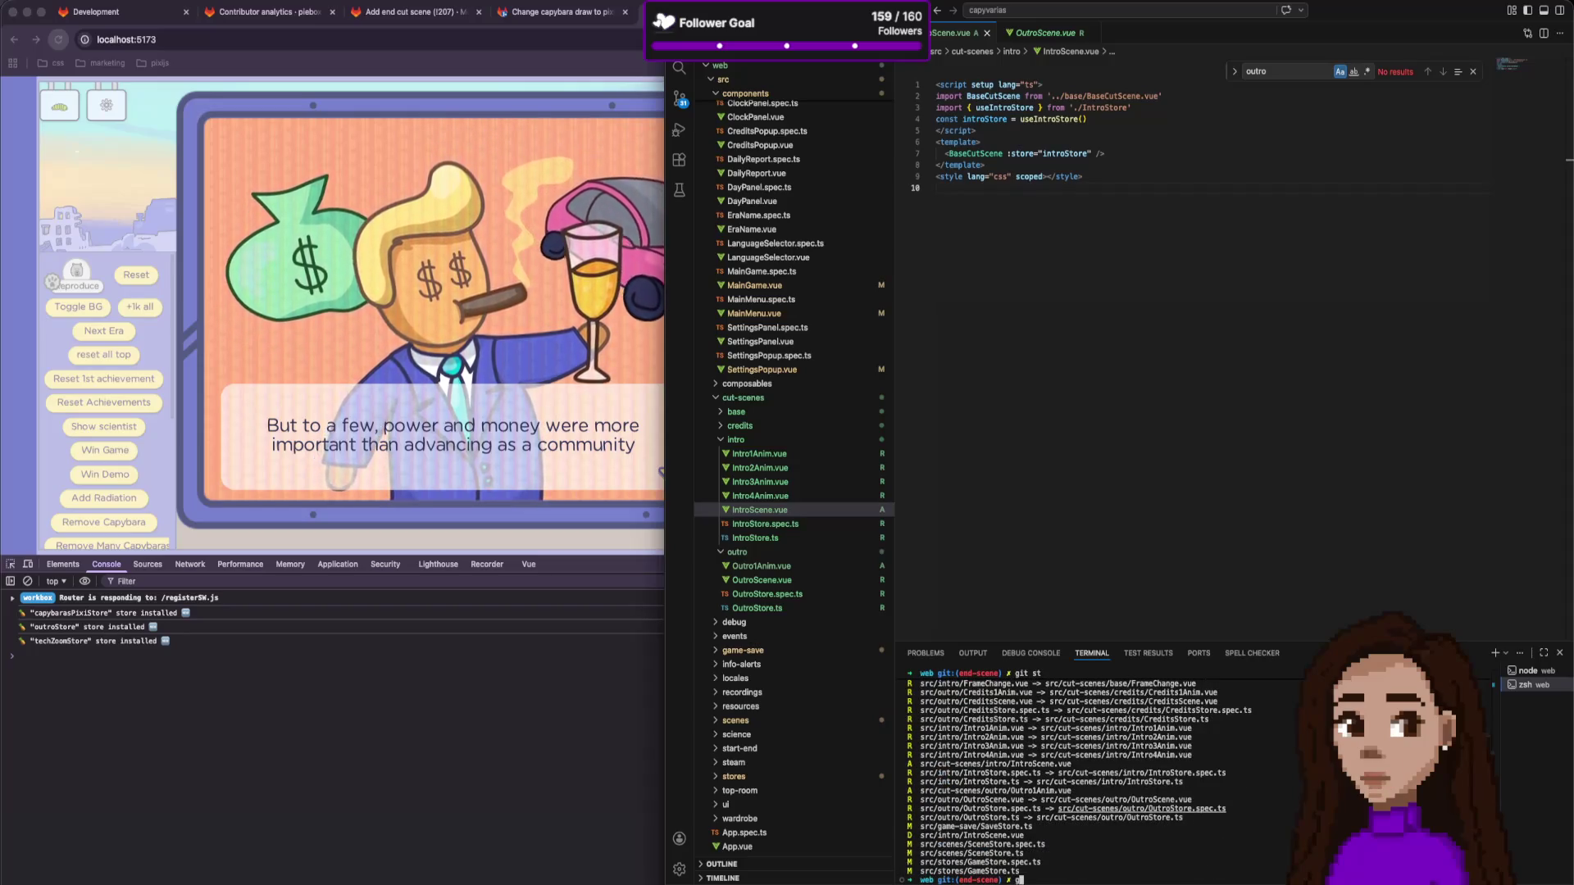
pyautogui.write('git cim ""')
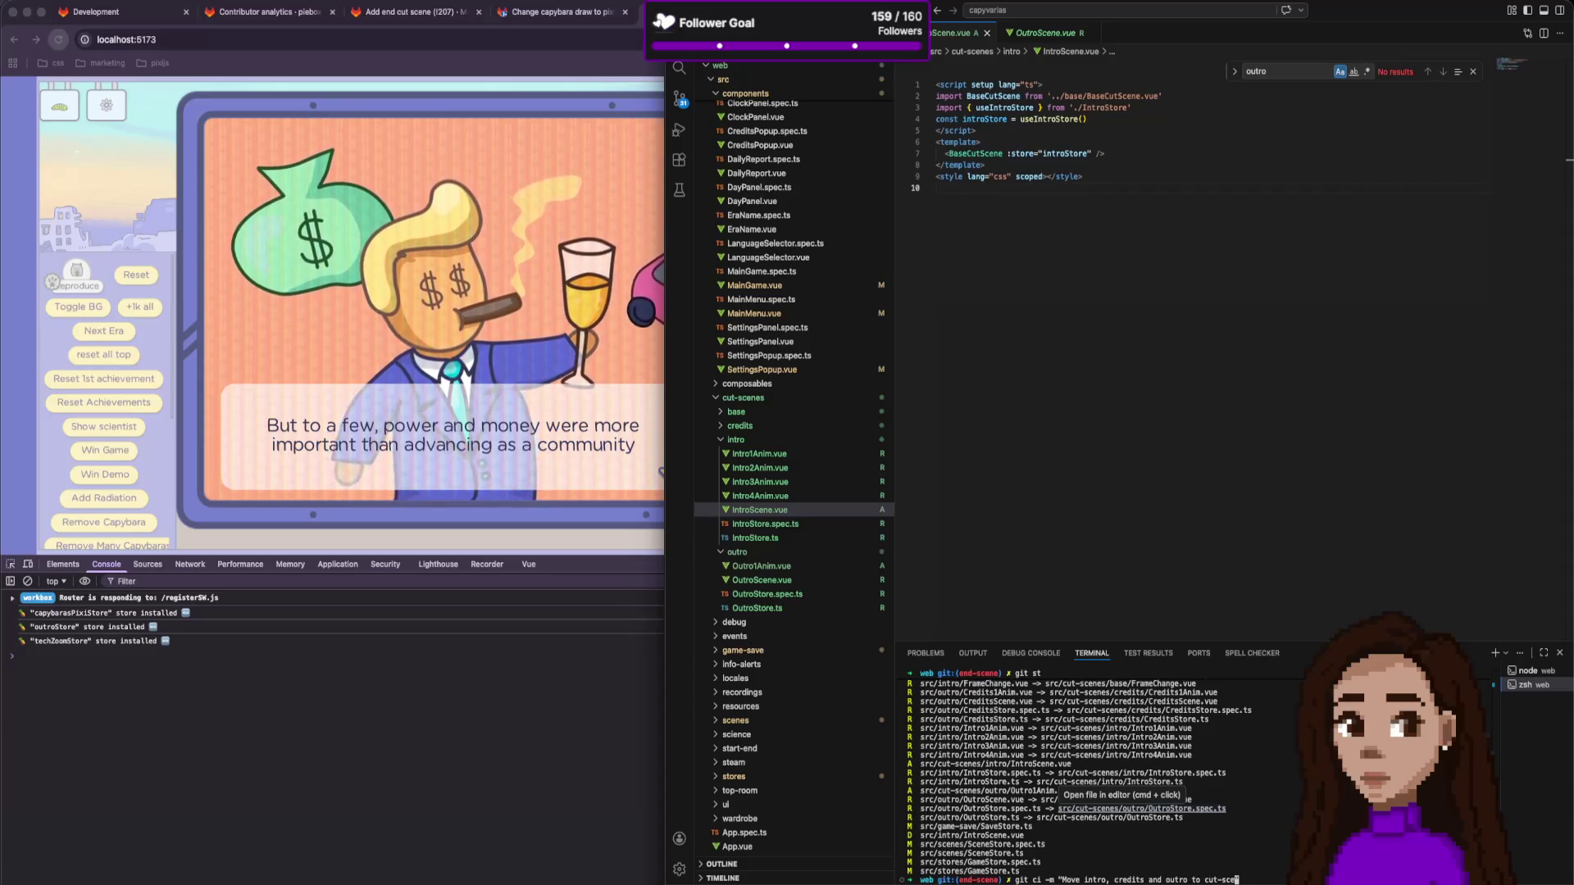
pyautogui.press('Return')
pyautogui.write('git st')
pyautogui.press('Return')
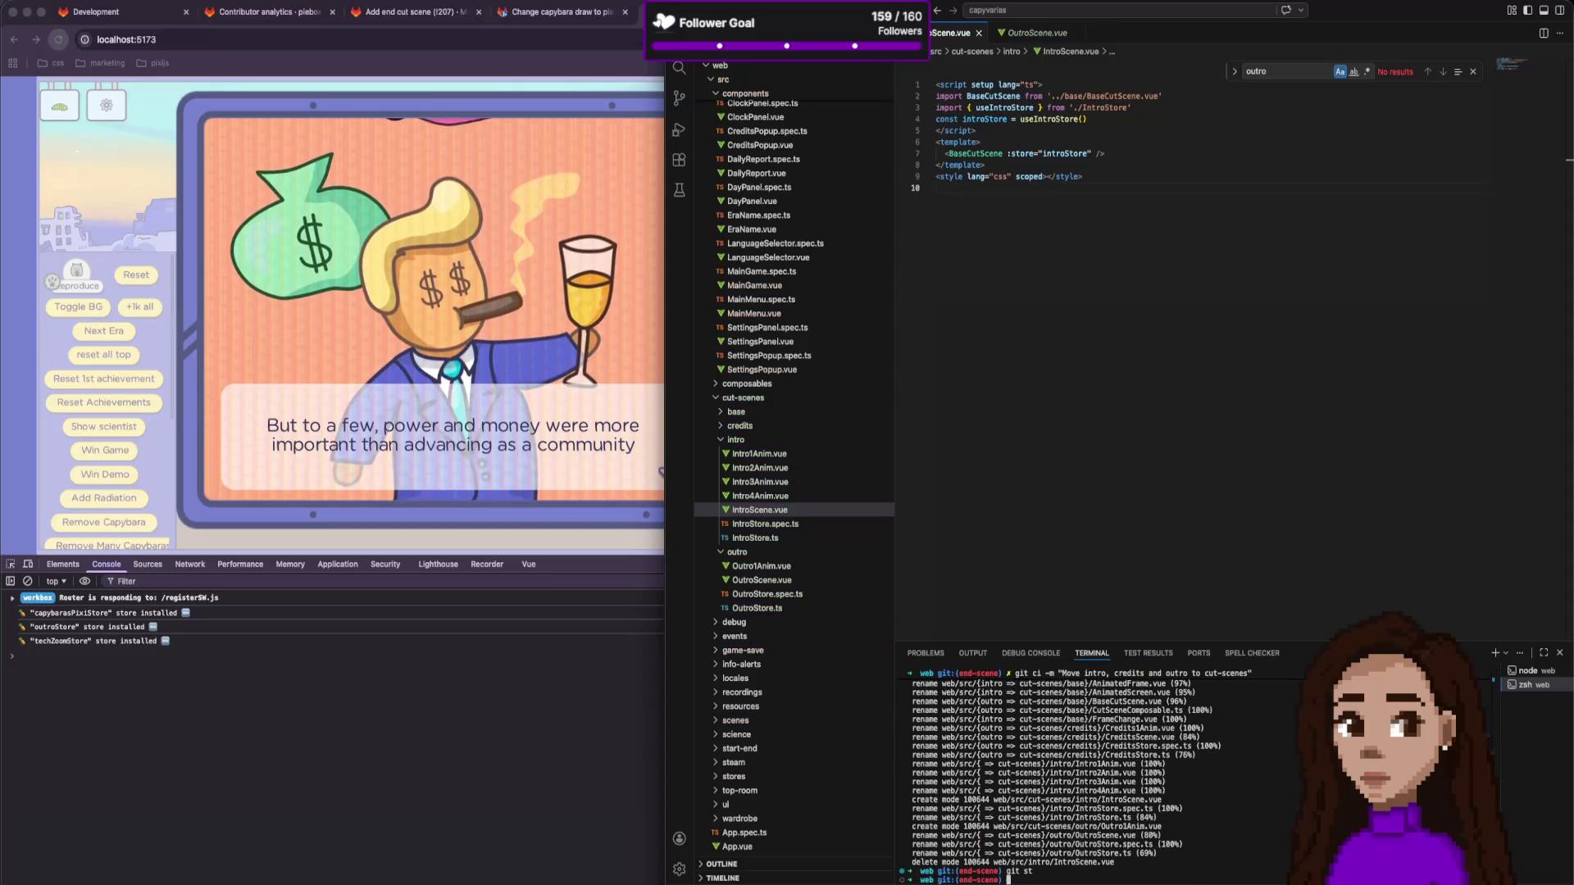
pyautogui.click(1069, 454)
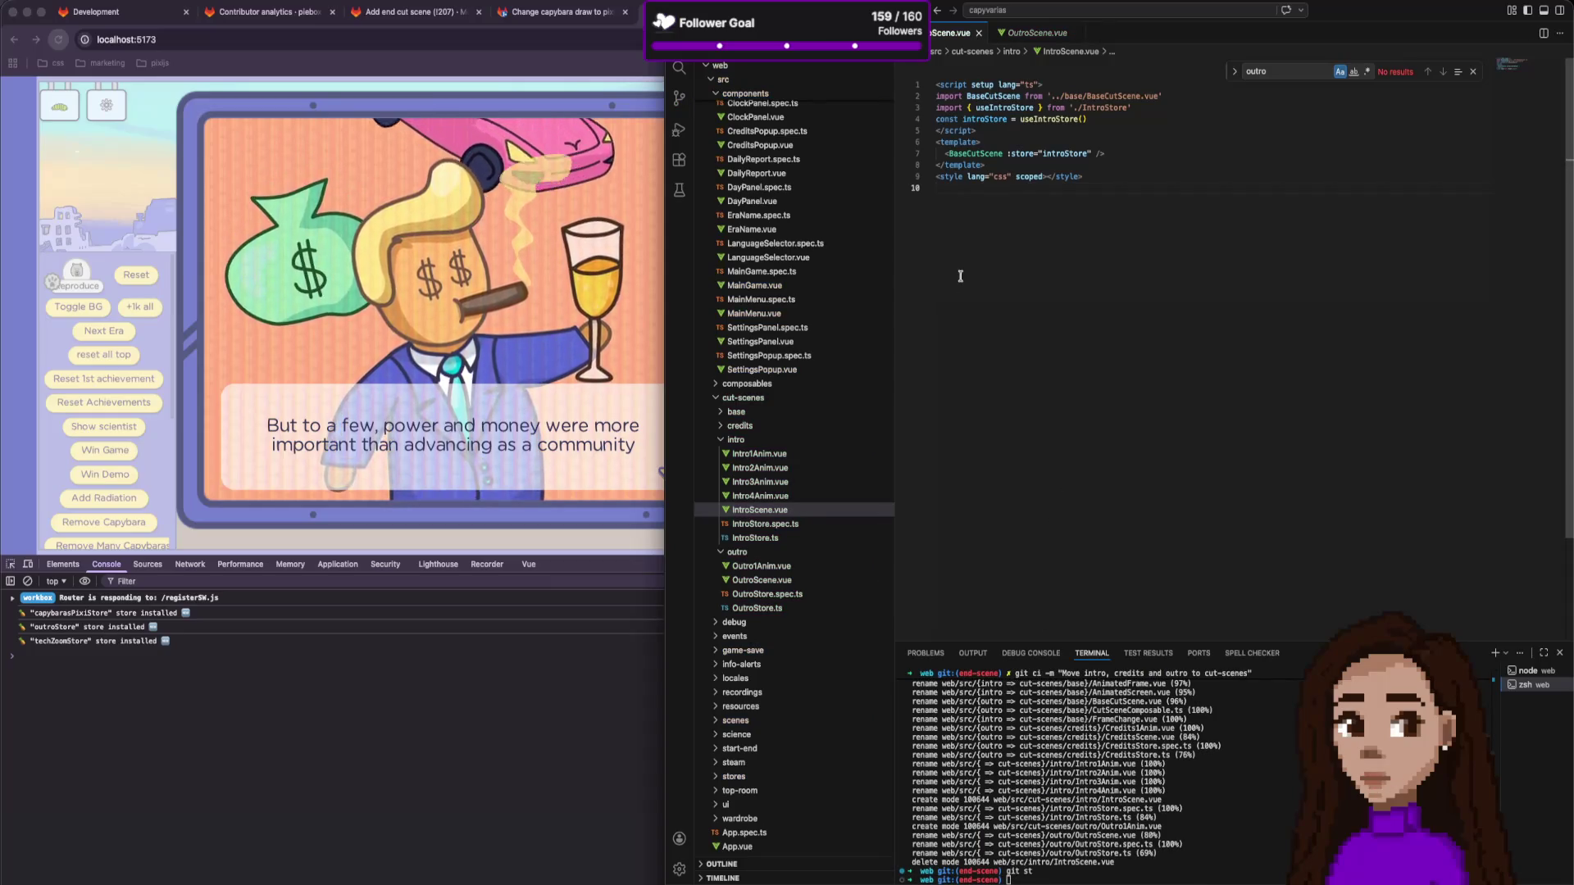
# Close the open editor files, collapse the intro folder, and open OutroStore.ts.
pyautogui.click(993, 34)
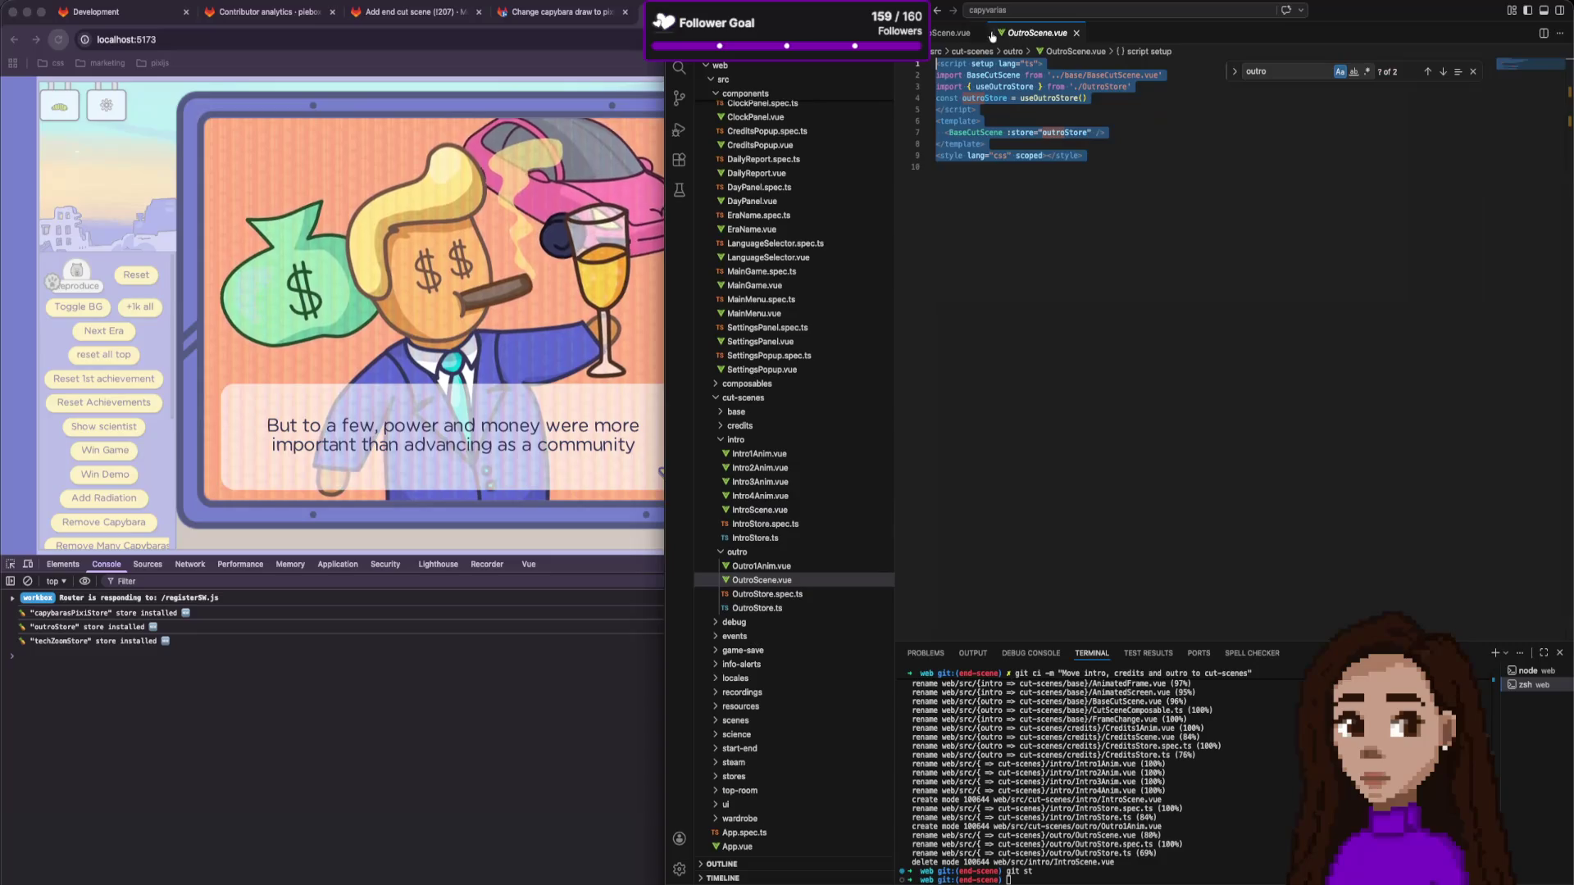
pyautogui.press('super+w')
pyautogui.click(978, 34)
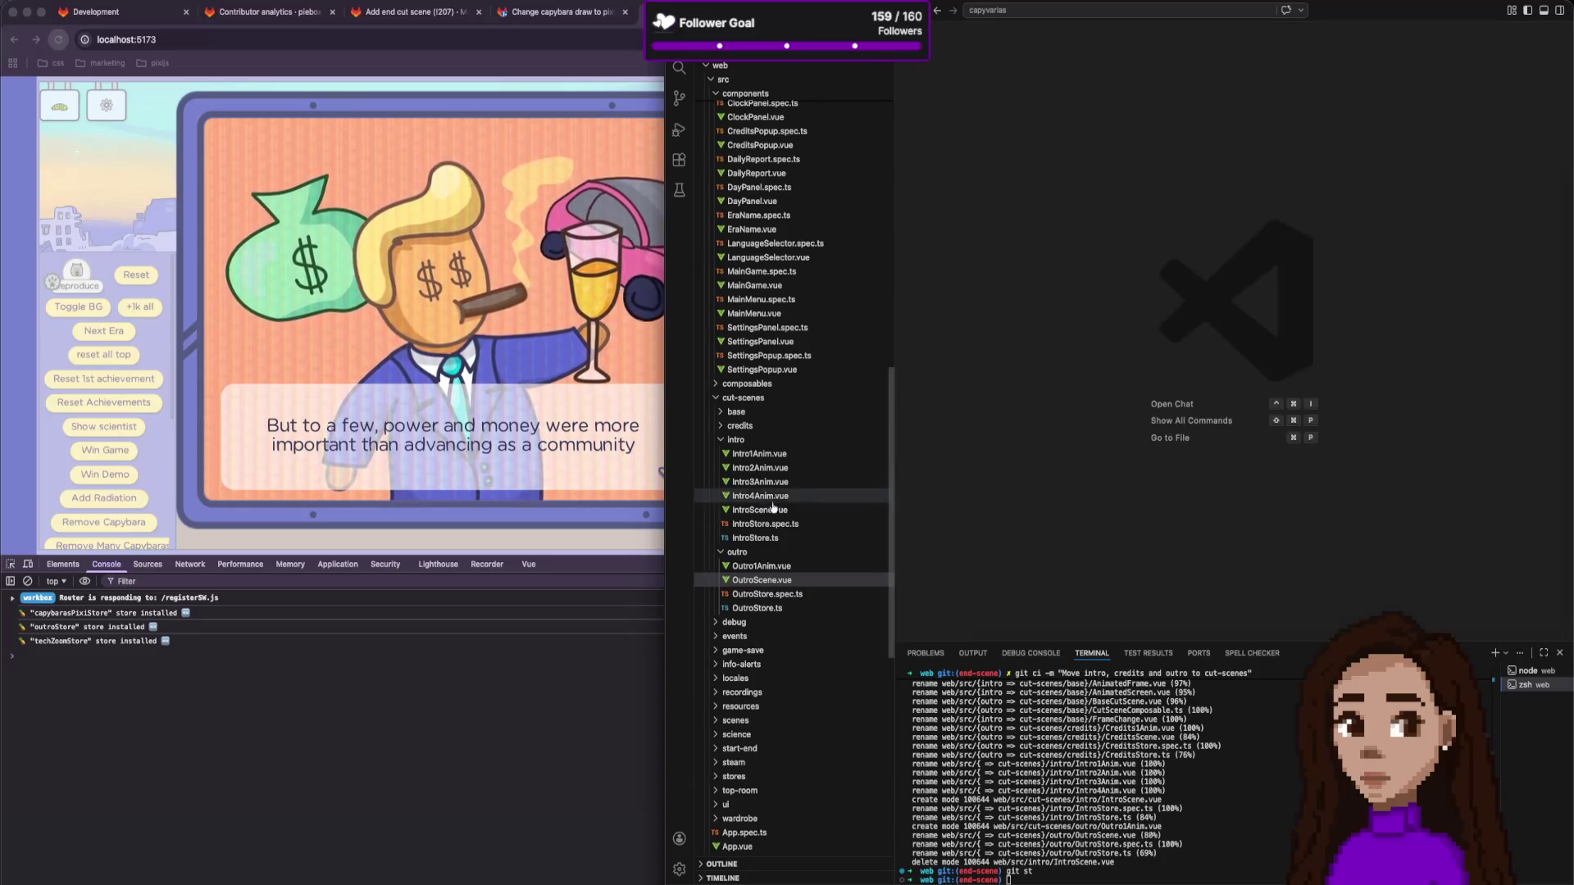
pyautogui.click(768, 440)
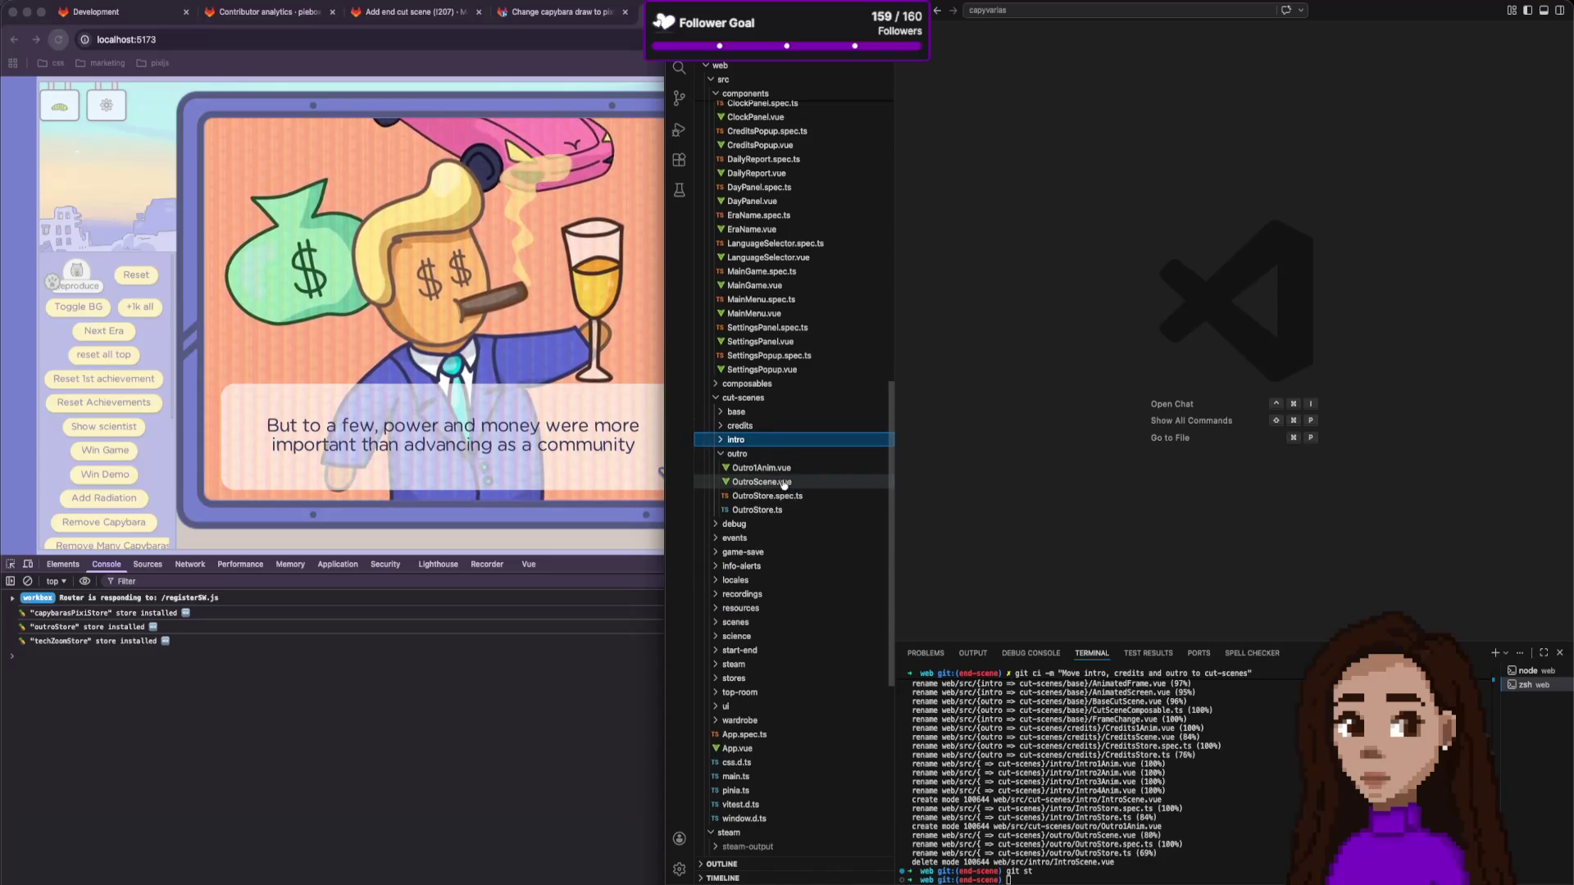
pyautogui.click(780, 510)
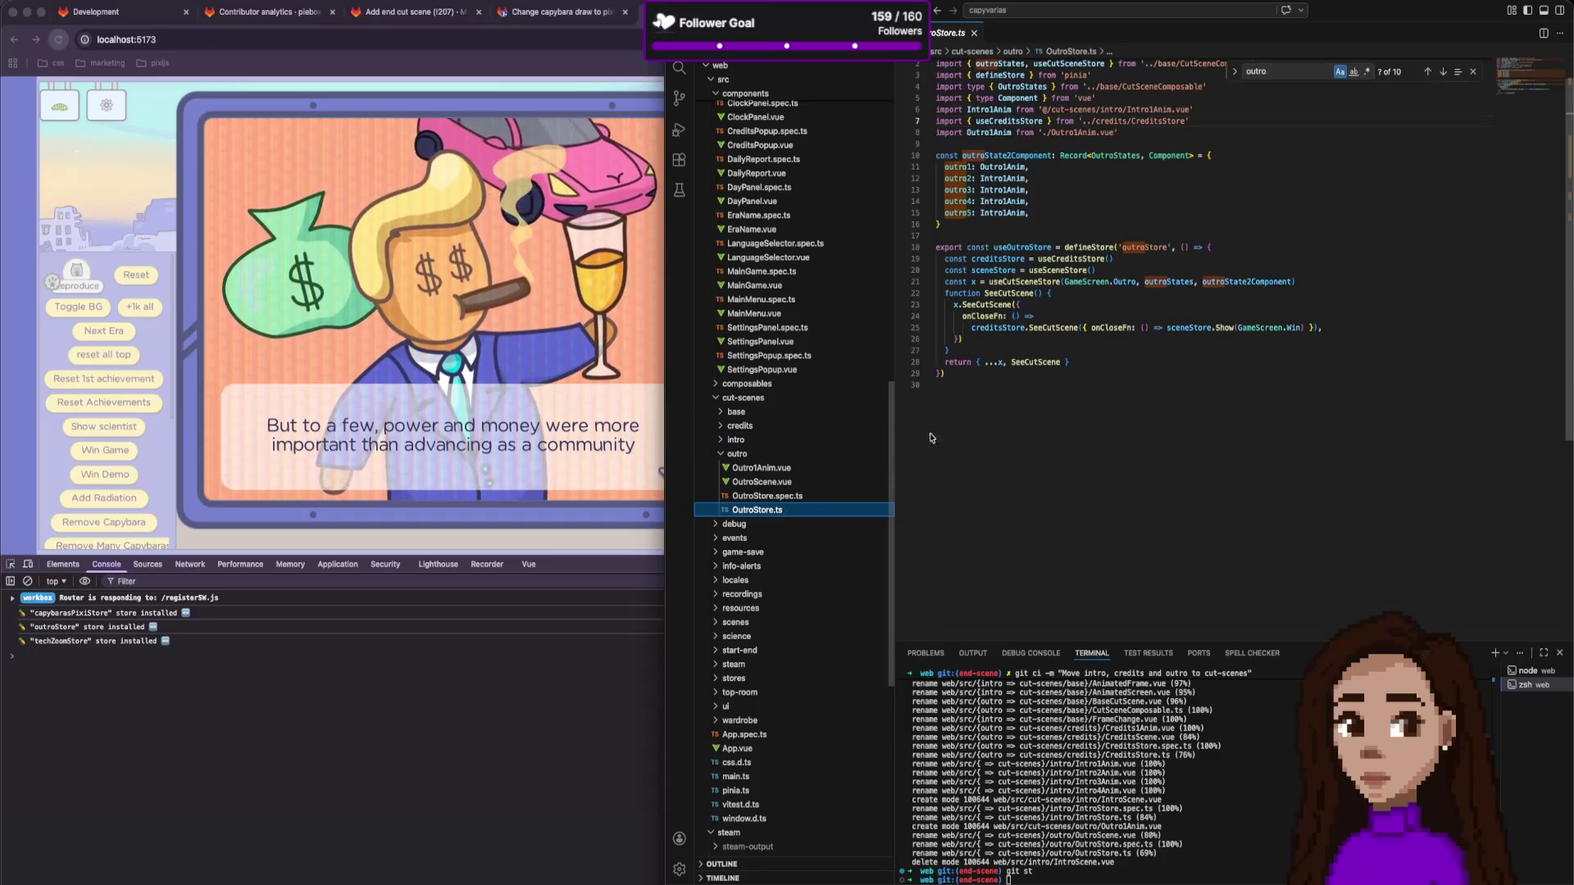
# Map outro1 to Outro1Anim in OutroStore.ts, undoing stray edits while keeping the base imports.
pyautogui.click(1000, 179)
pyautogui.press('Down')
pyautogui.press('Down')
pyautogui.press('Down')
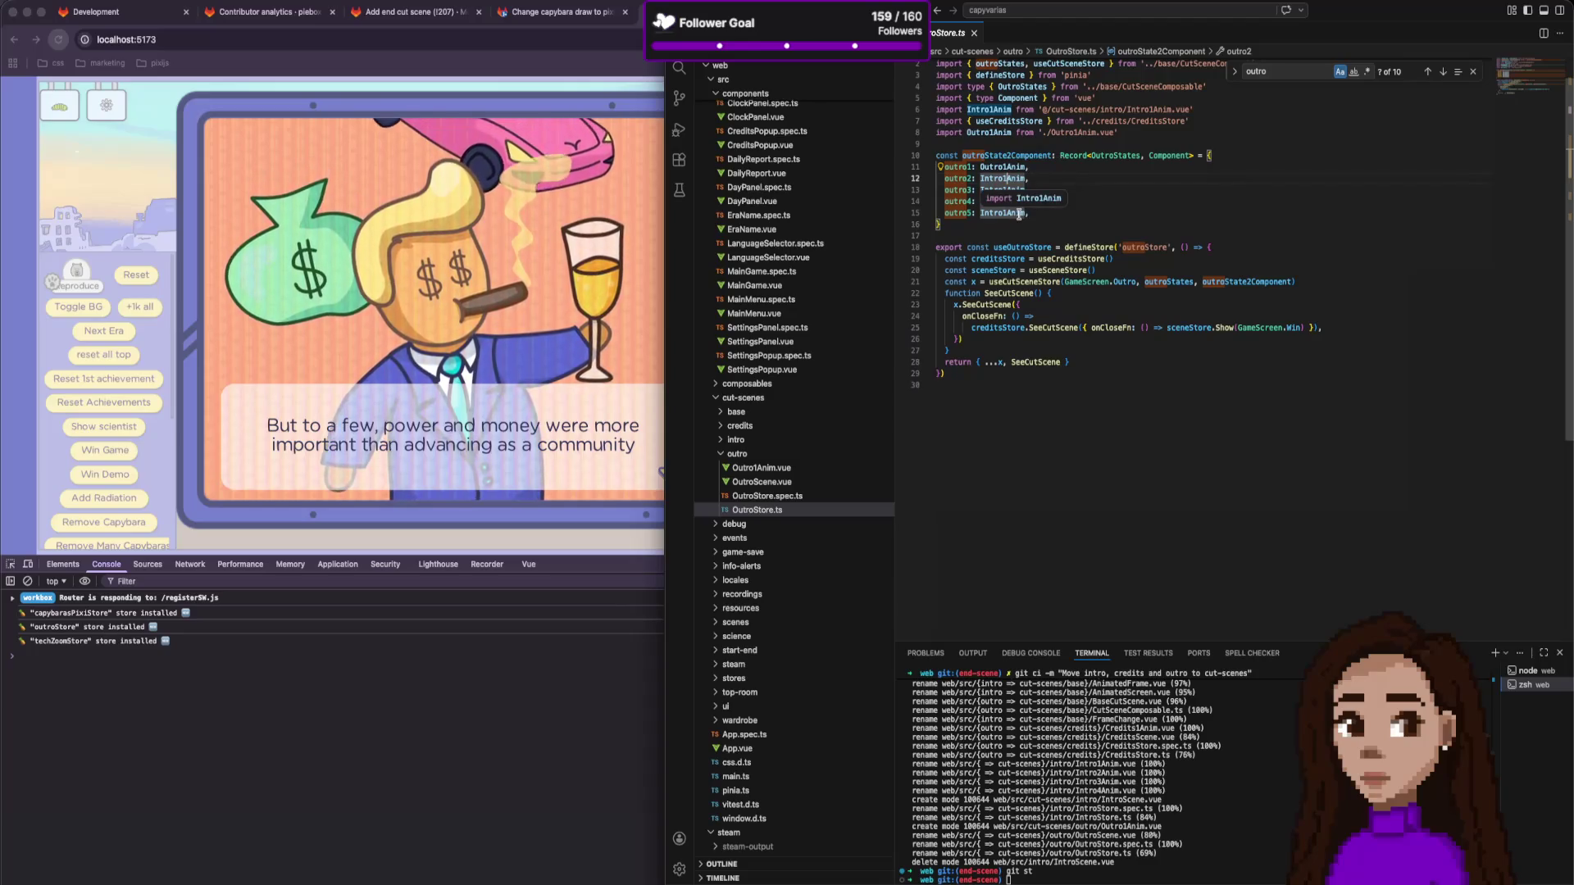
pyautogui.doubleClick(999, 167)
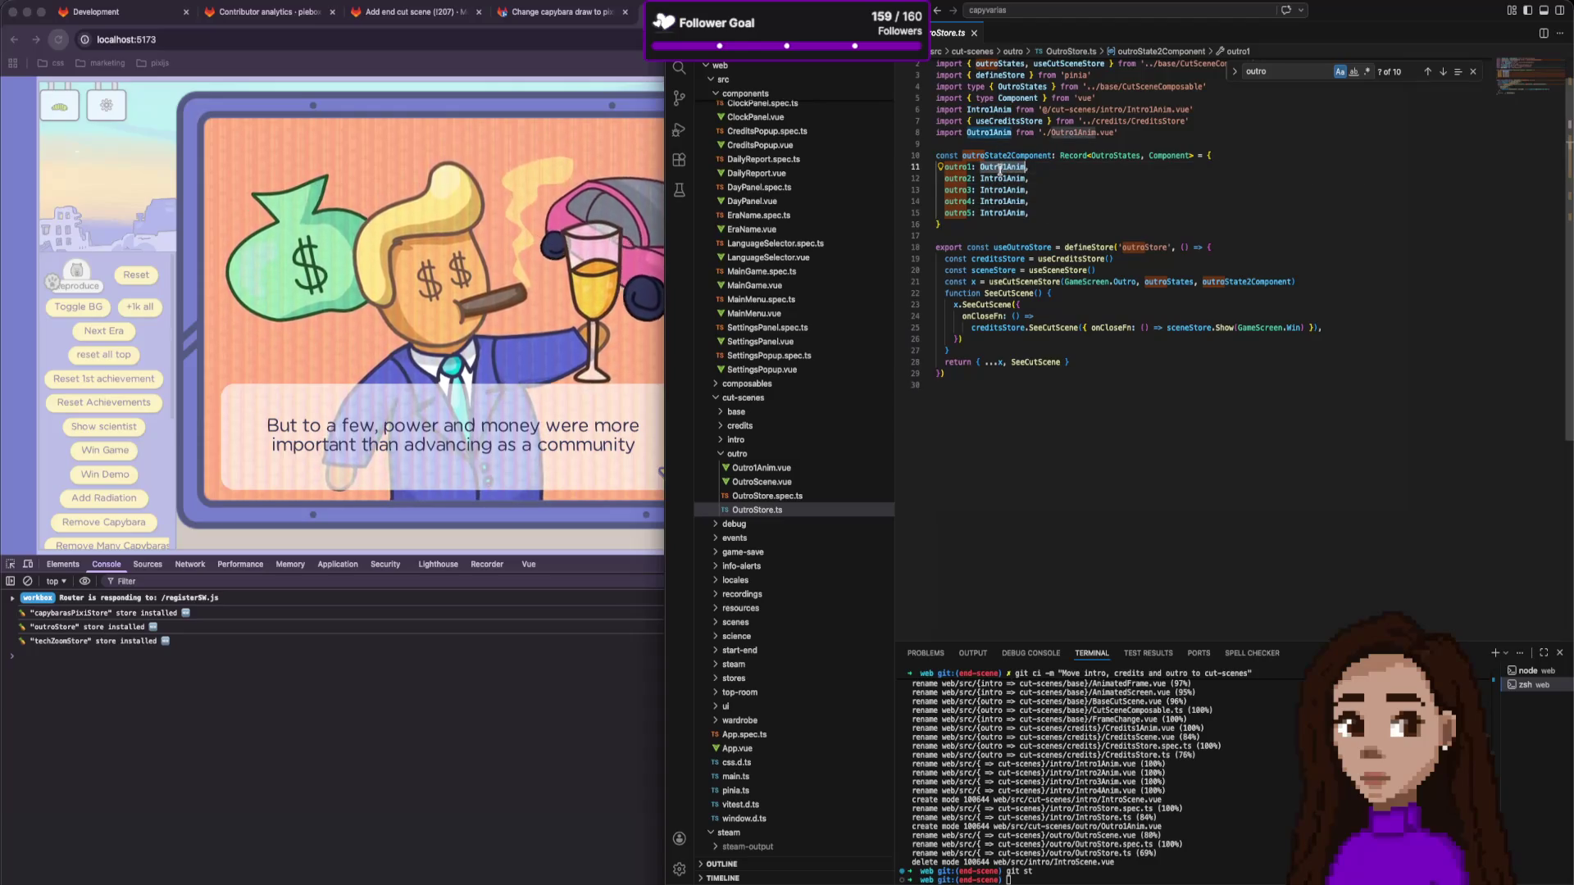
pyautogui.hotkey('ctrl', 'c')
pyautogui.doubleClick(1002, 179)
pyautogui.hotkey('ctrl', 'v')
pyautogui.doubleClick(1001, 190)
pyautogui.hotkey('ctrl', 'v')
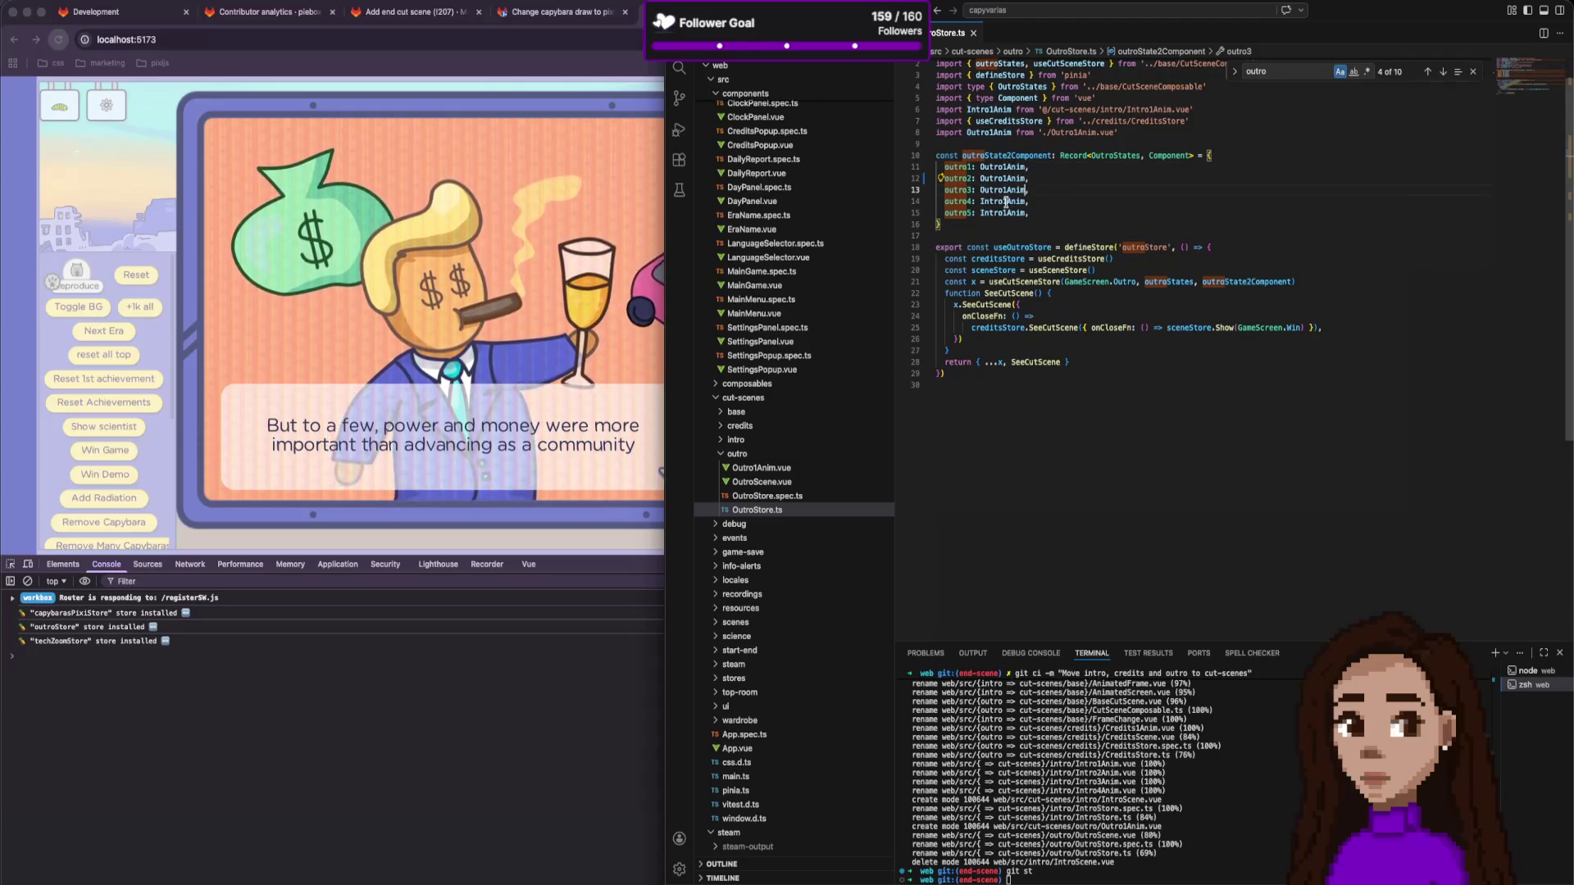
pyautogui.hotkey('ctrl', 'z')
pyautogui.hotkey('ctrl', 'z')
pyautogui.hotkey('ctrl', 'z')
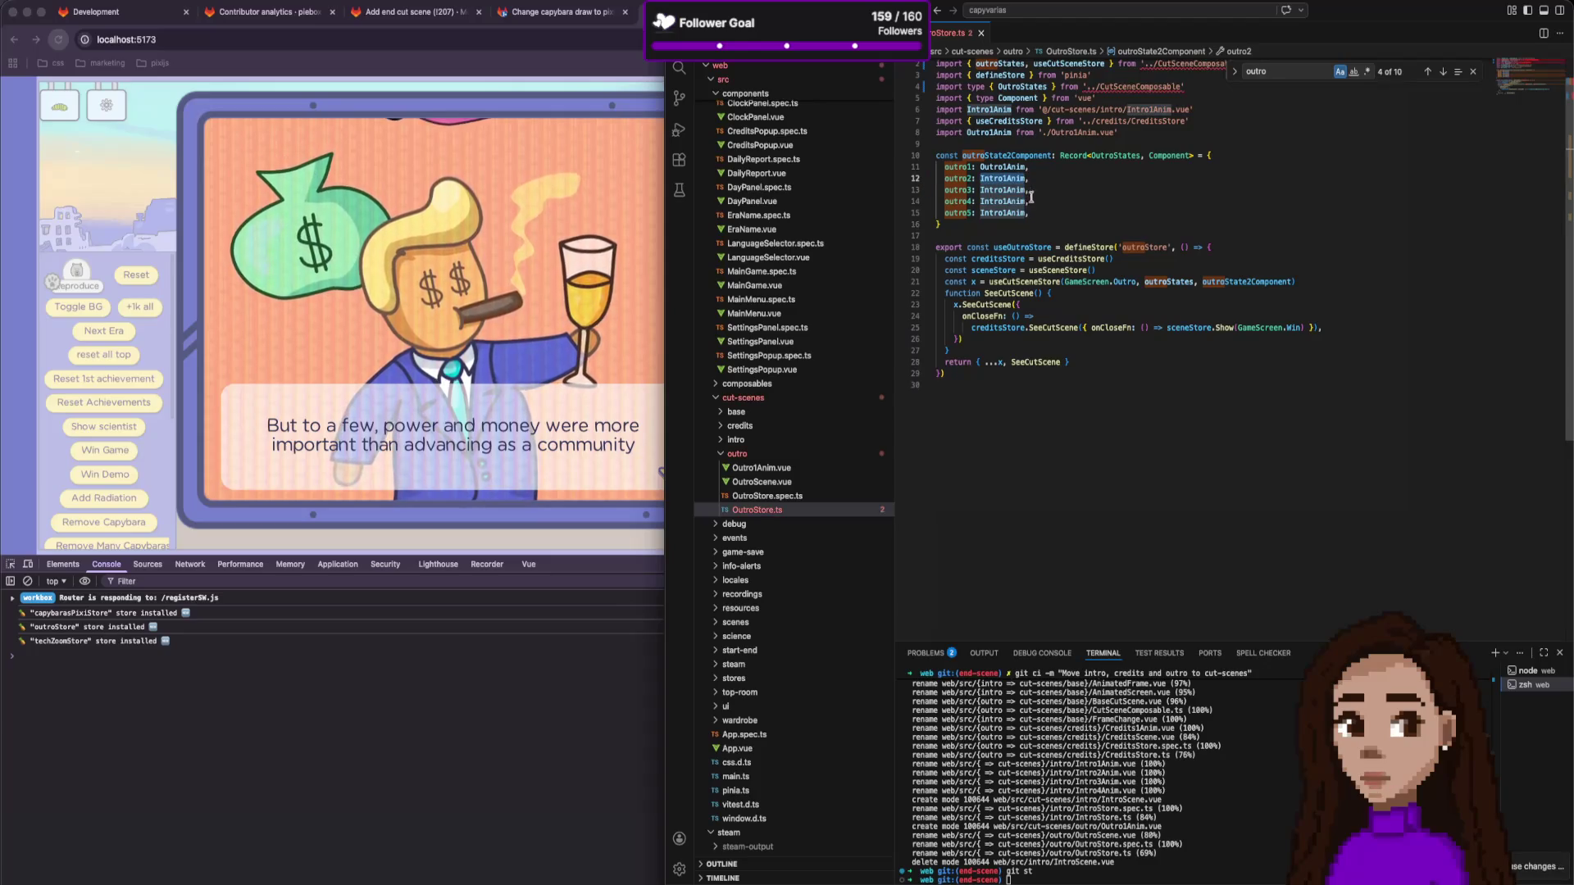
pyautogui.hotkey('ctrl', 'shift', 'z')
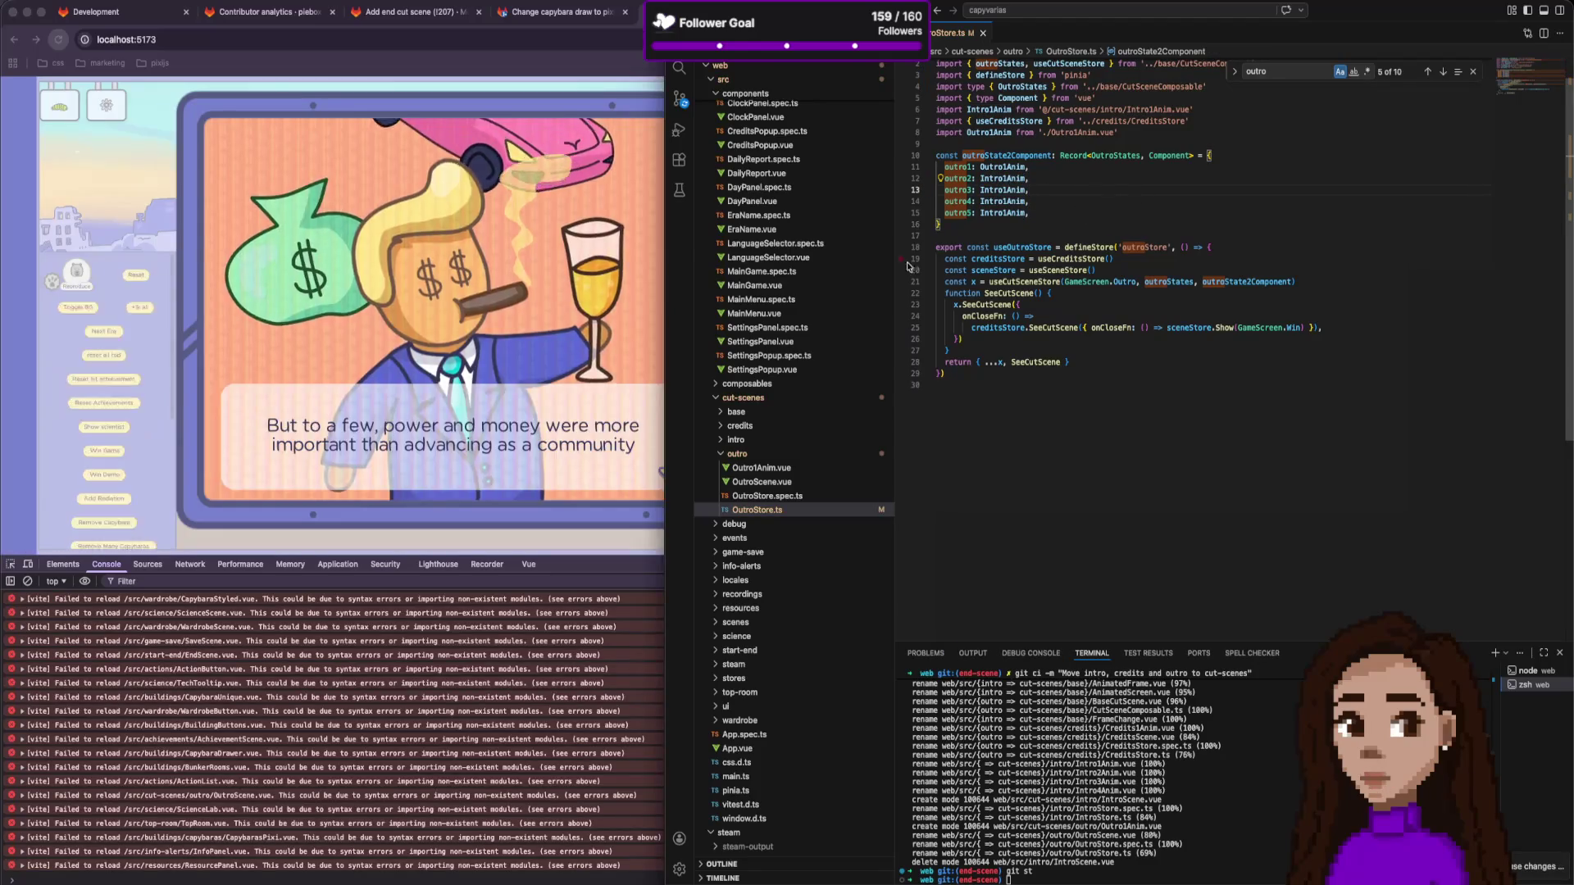
pyautogui.click(782, 467)
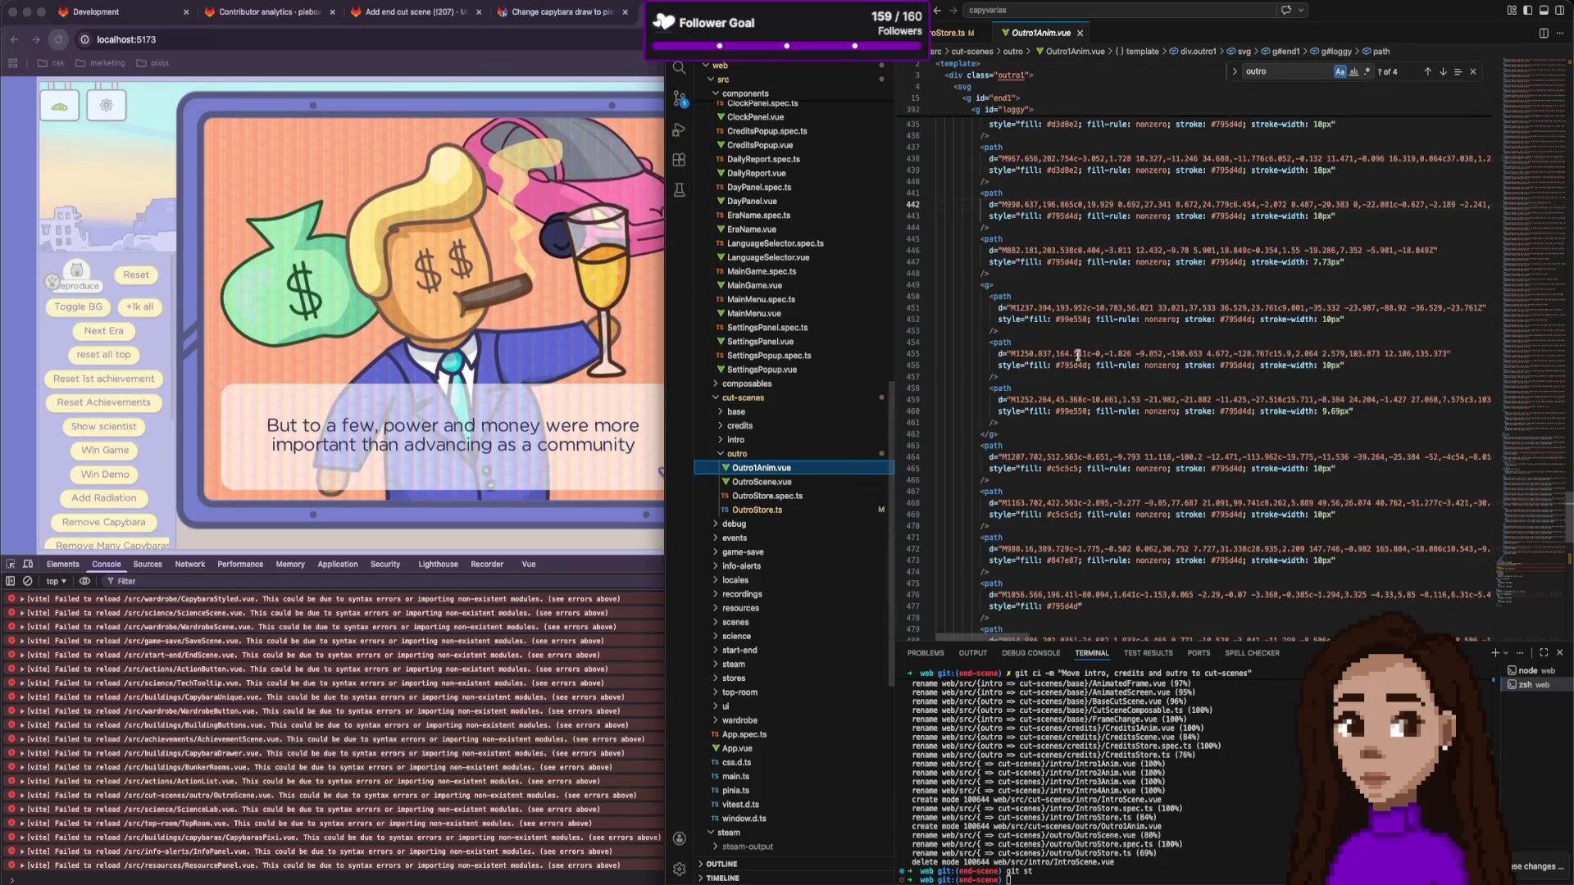
# Duplicate Outro1Anim.vue and rename the copy to Outro2Anim.vue.
pyautogui.press('super+c')
pyautogui.press('super+v')
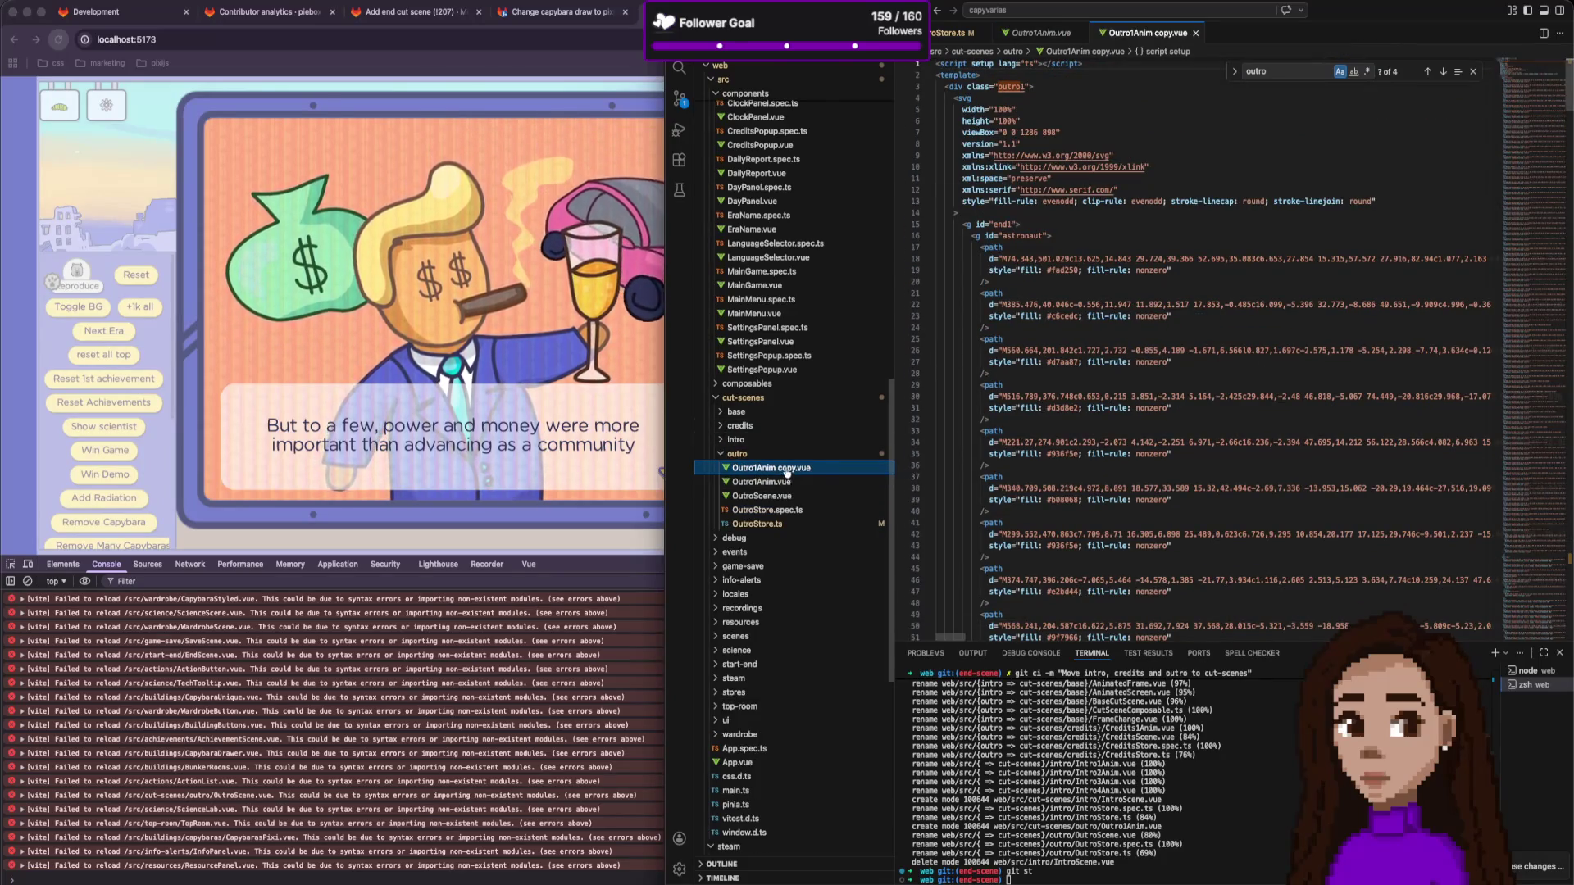
pyautogui.rightClick(787, 469)
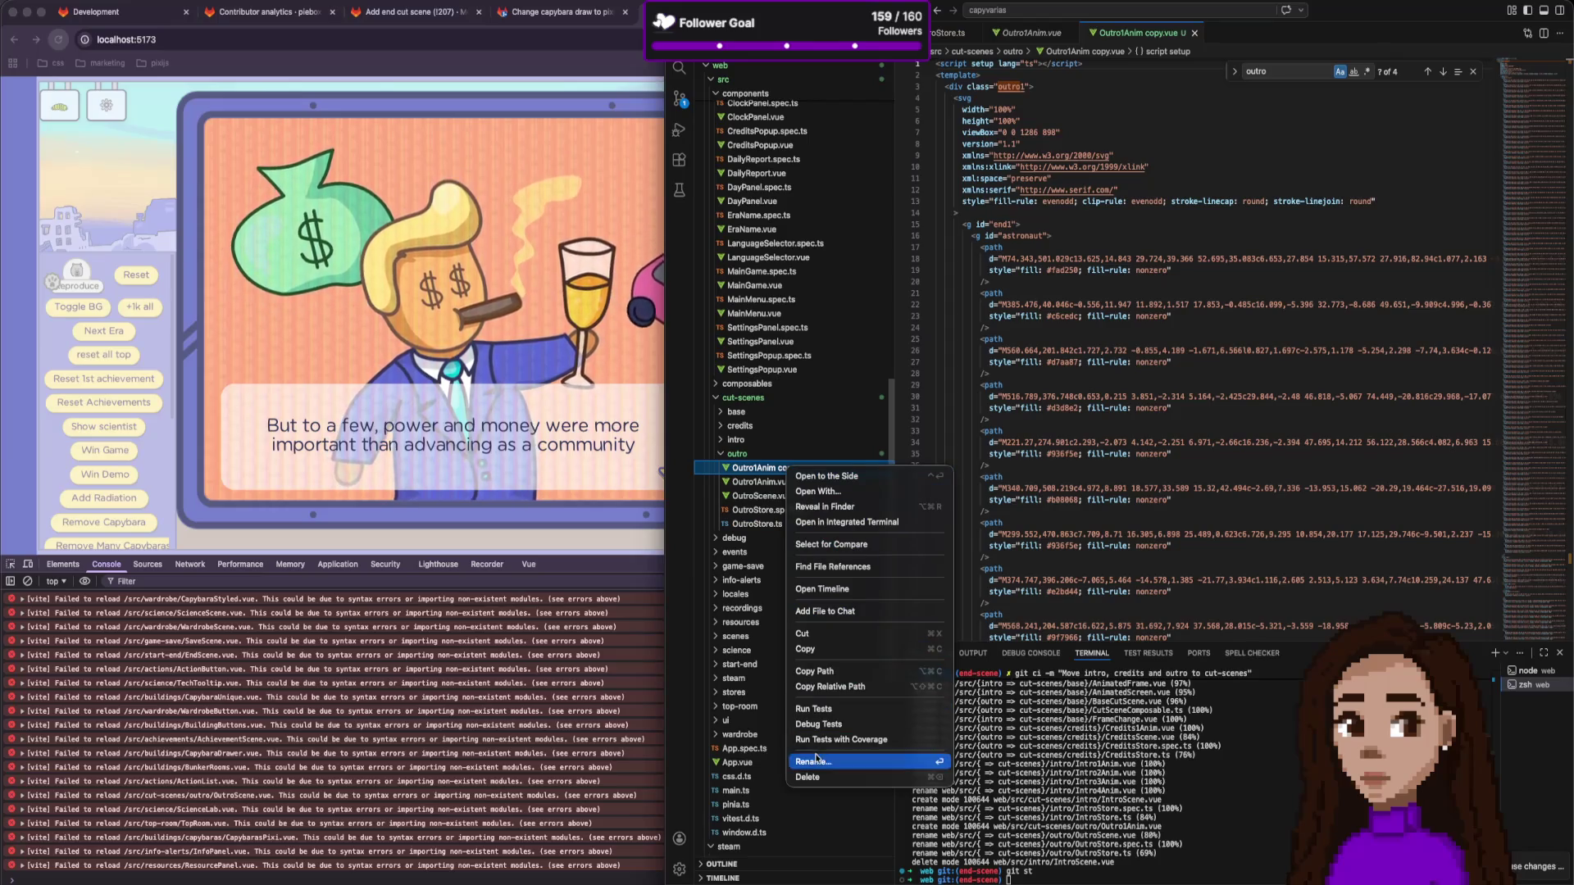
pyautogui.click(888, 674)
pyautogui.press('Return')
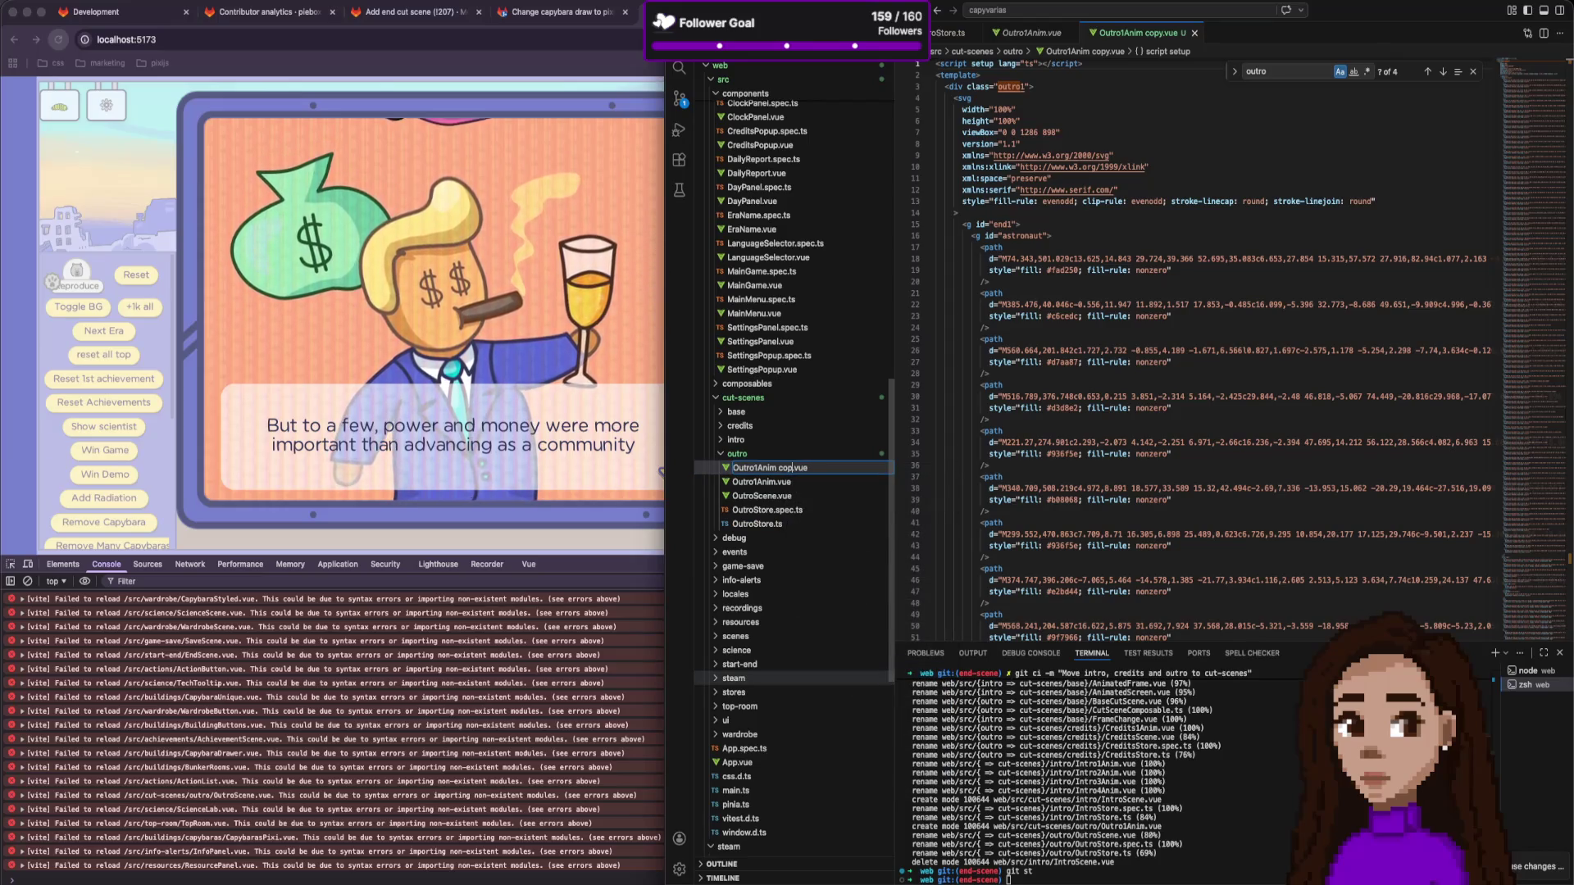
pyautogui.press('BackSpace')
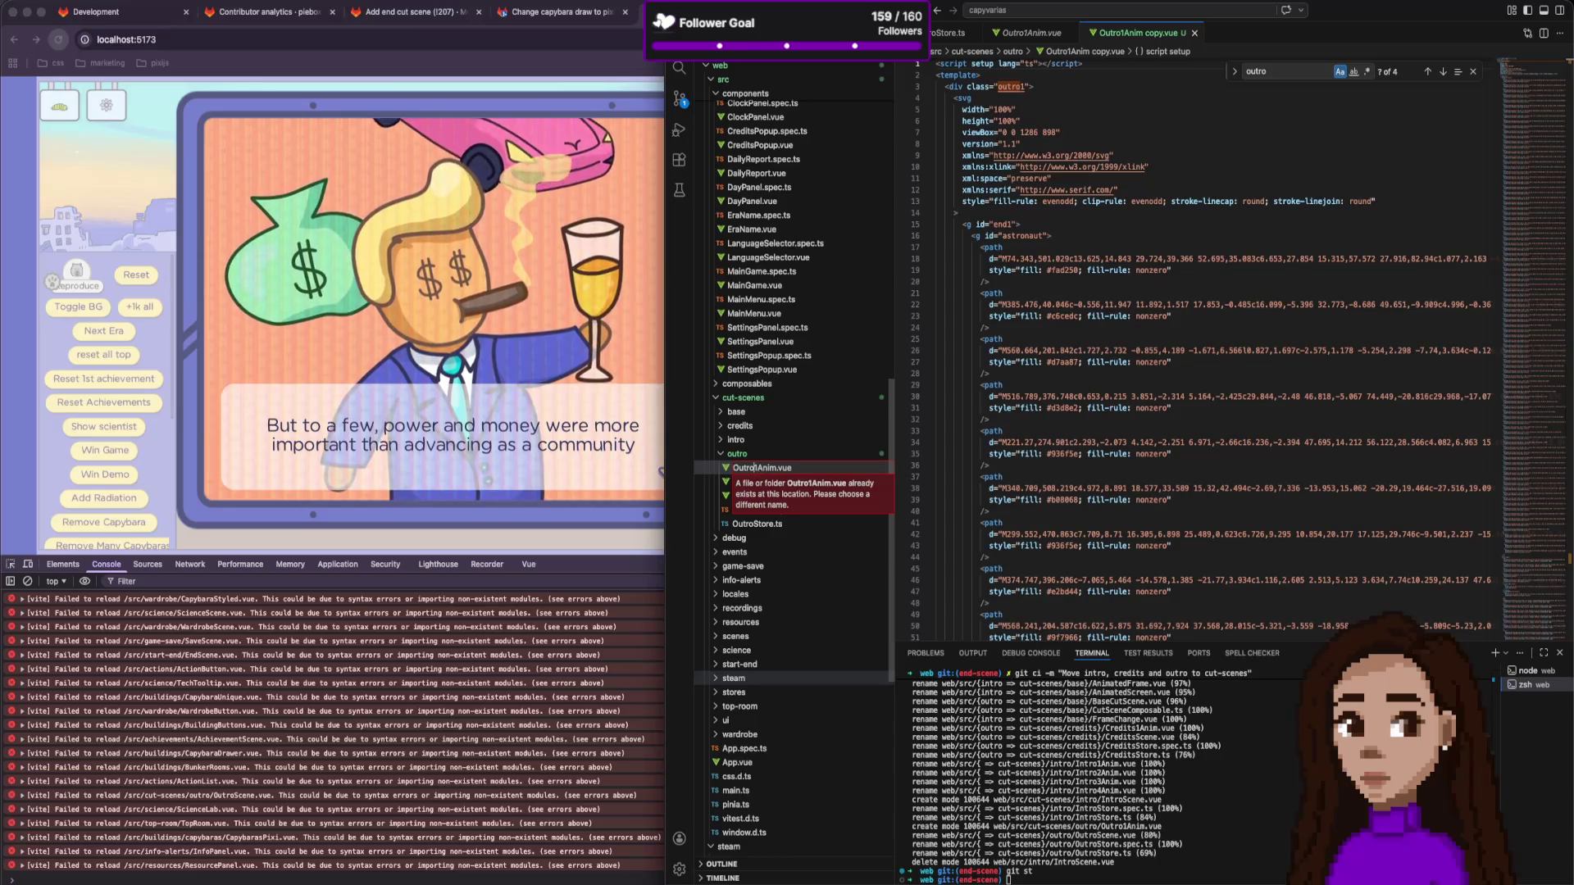
pyautogui.press('Delete')
pyautogui.write('2')
pyautogui.press('Return')
# Create Outro3Anim.vue and Outro4Anim.vue from copies of Outro2Anim.vue.
pyautogui.press('super+c')
pyautogui.press('super+v')
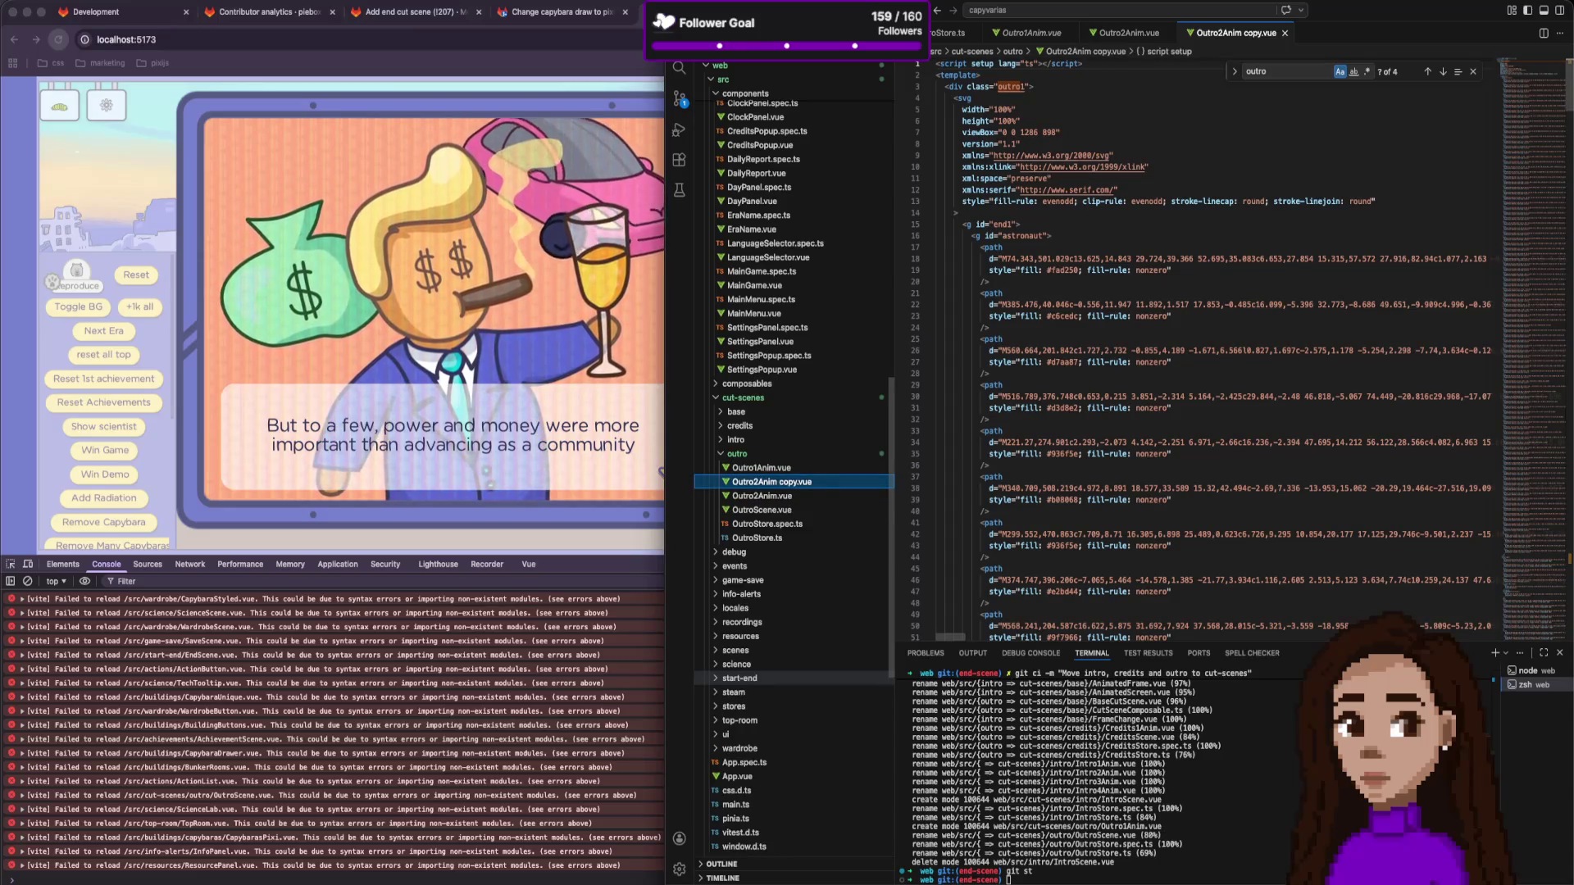
pyautogui.press('Return')
pyautogui.press('Right')
pyautogui.hotkey('alt', 'BackSpace')
pyautogui.press('BackSpace')
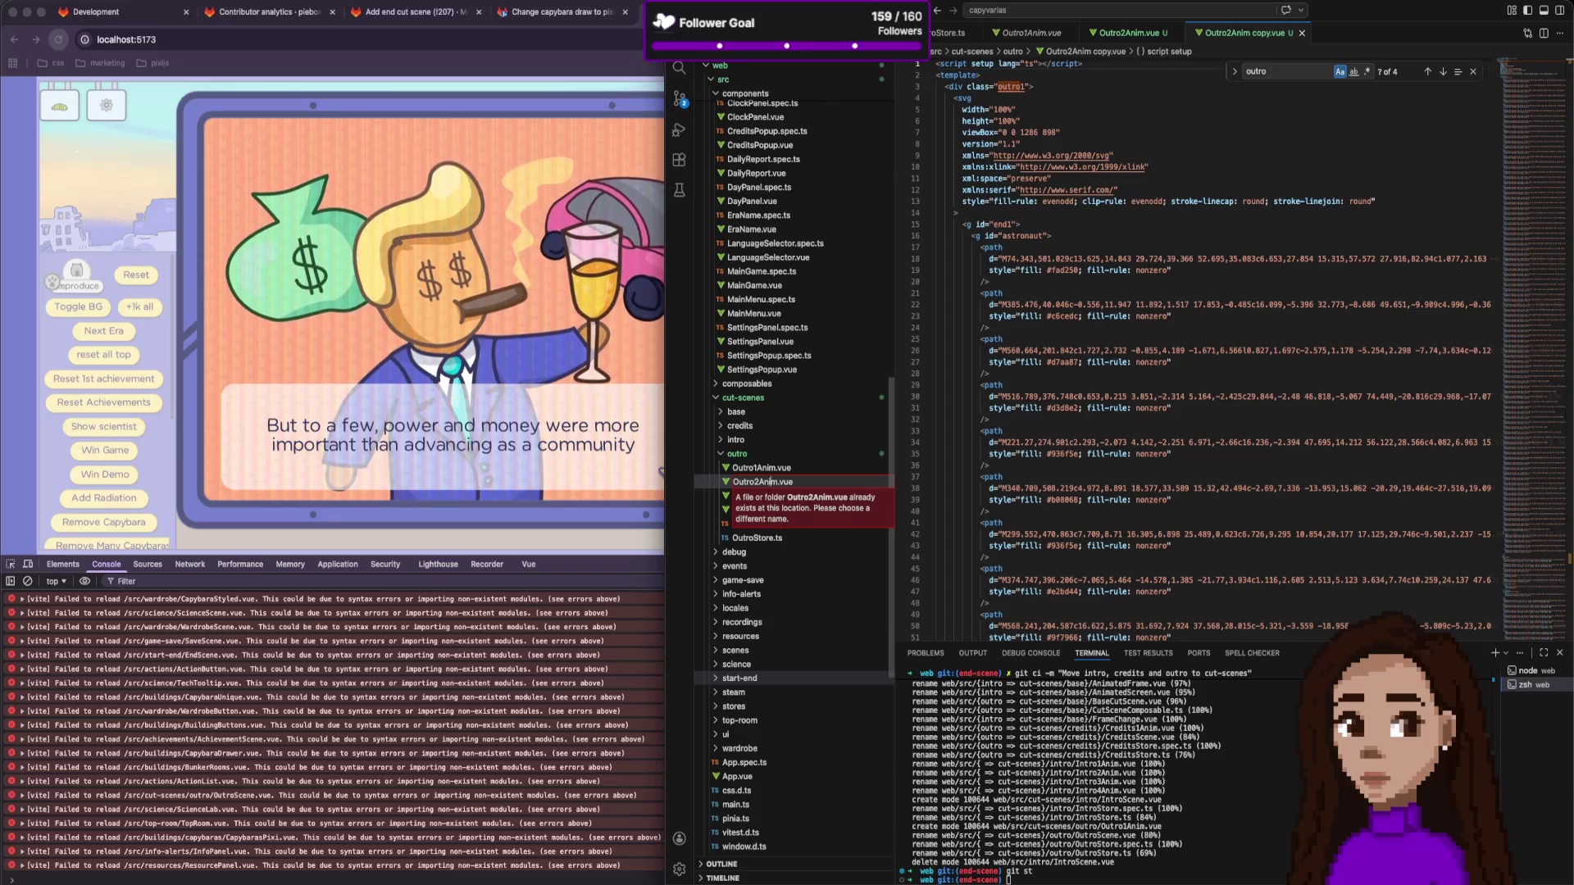
pyautogui.press('Delete')
pyautogui.write('3')
pyautogui.press('Return')
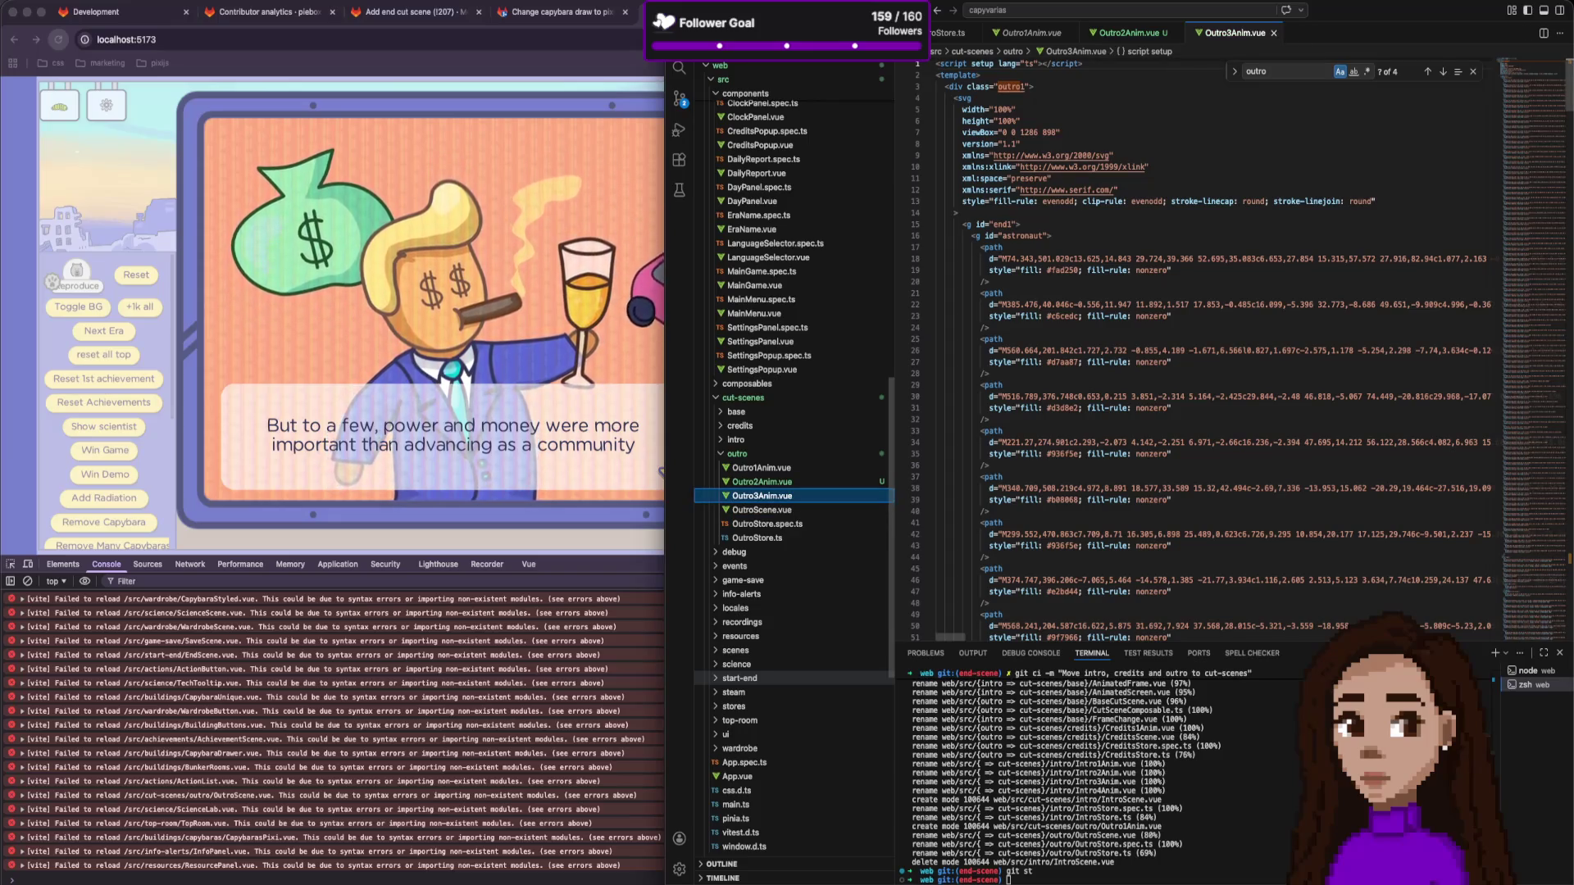
pyautogui.press('super+v')
pyautogui.press('Return')
pyautogui.hotkey('alt', 'BackSpace')
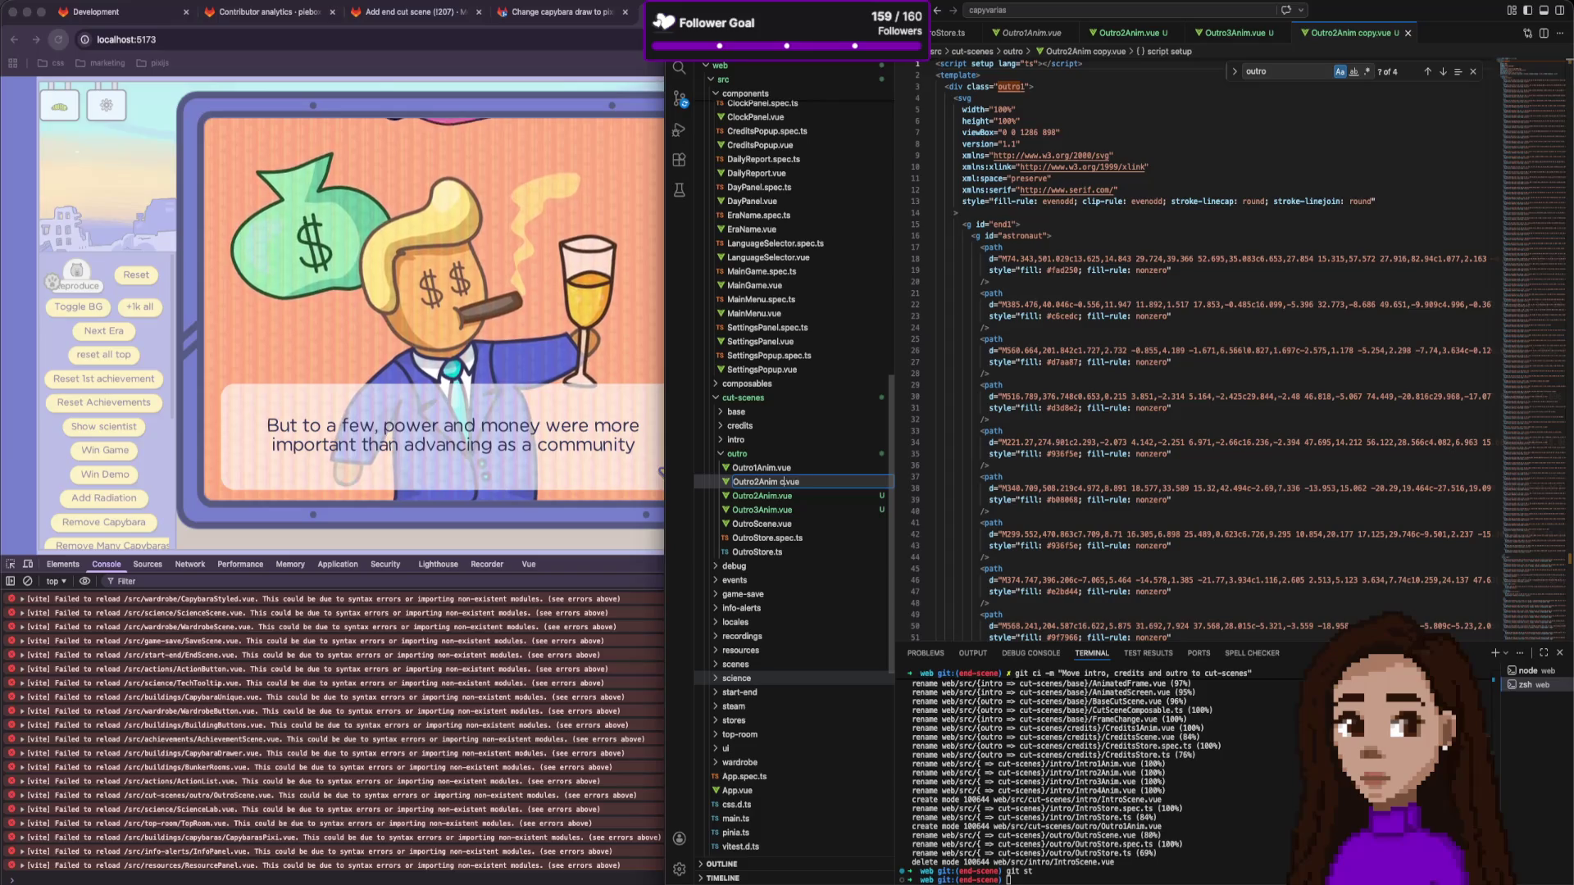
pyautogui.press('BackSpace')
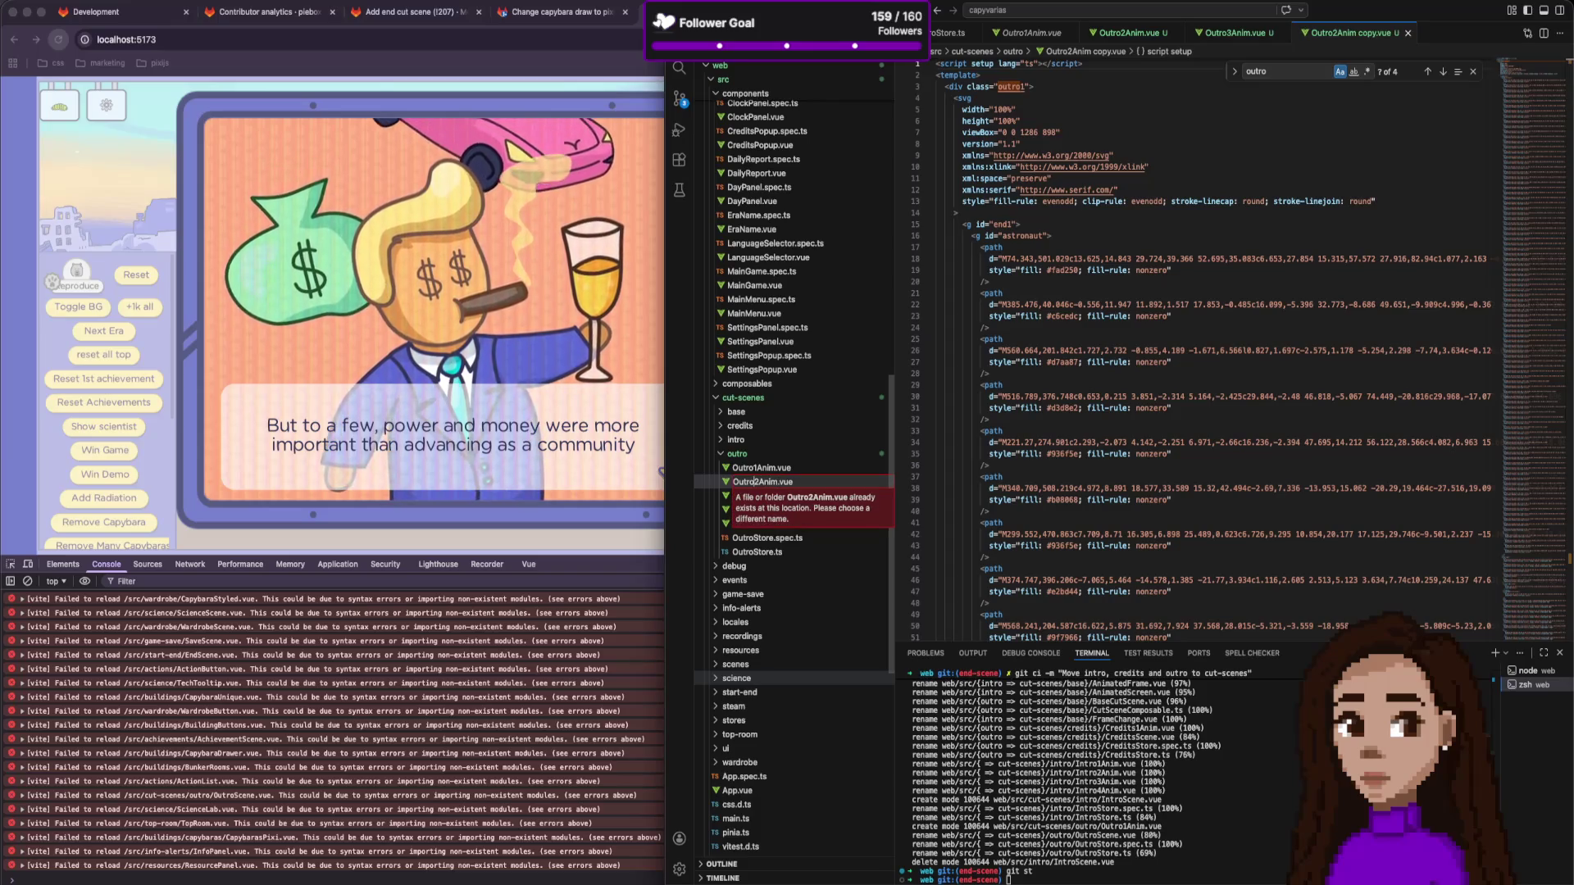
pyautogui.press('Delete')
pyautogui.write('4')
pyautogui.press('Return')
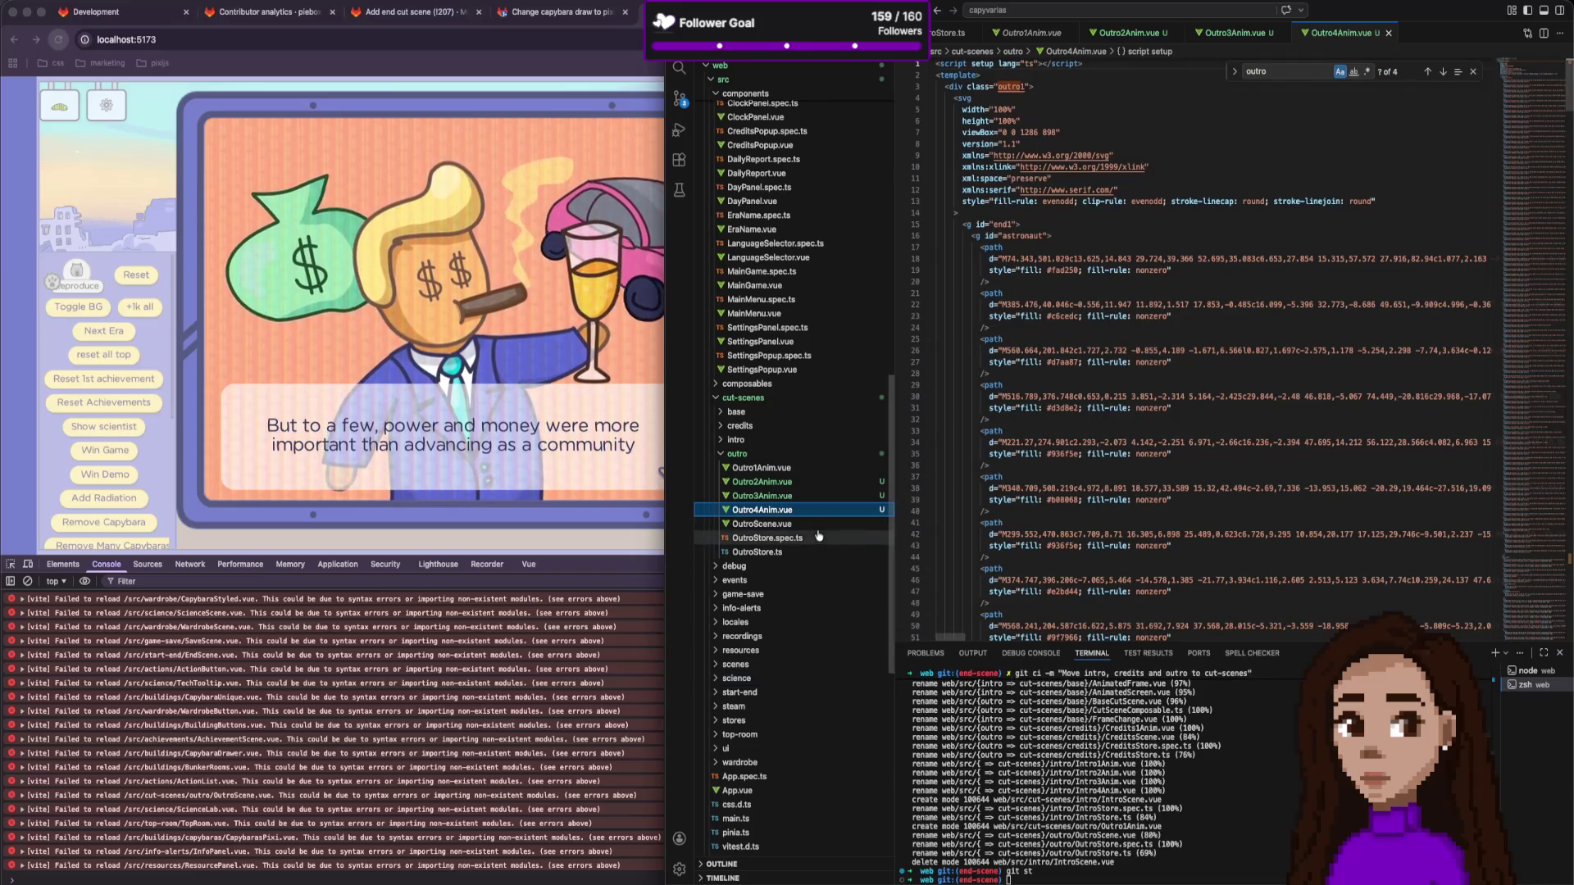
# Duplicate Outro4Anim.vue and rename the copy to Outro5Anim.vue.
pyautogui.press('super+c')
pyautogui.press('super+v')
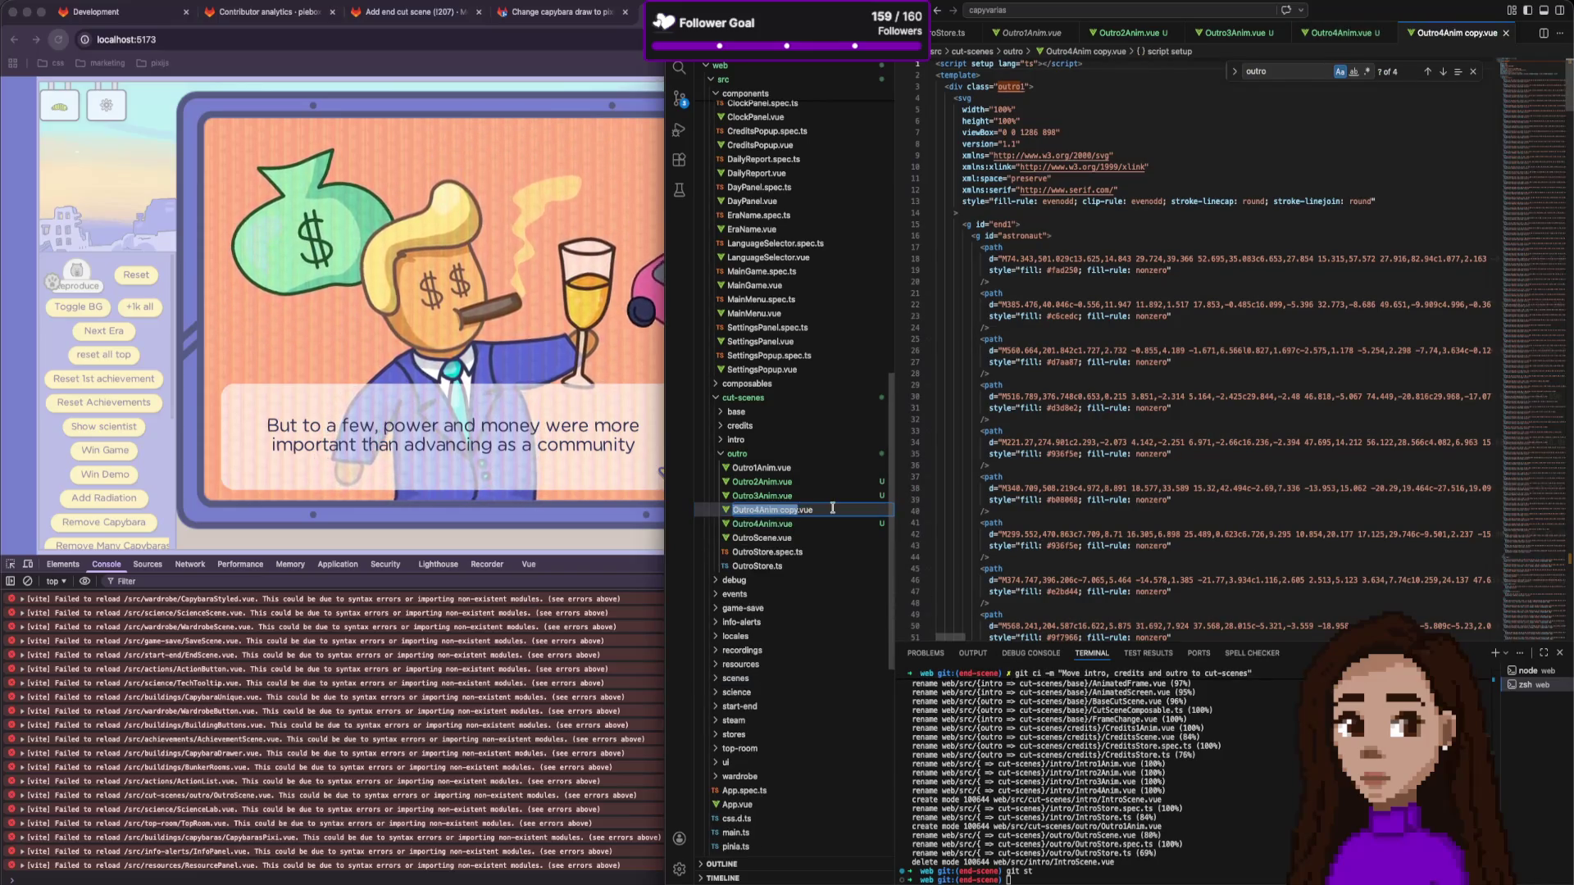
pyautogui.press('BackSpace')
pyautogui.press('BackSpace')
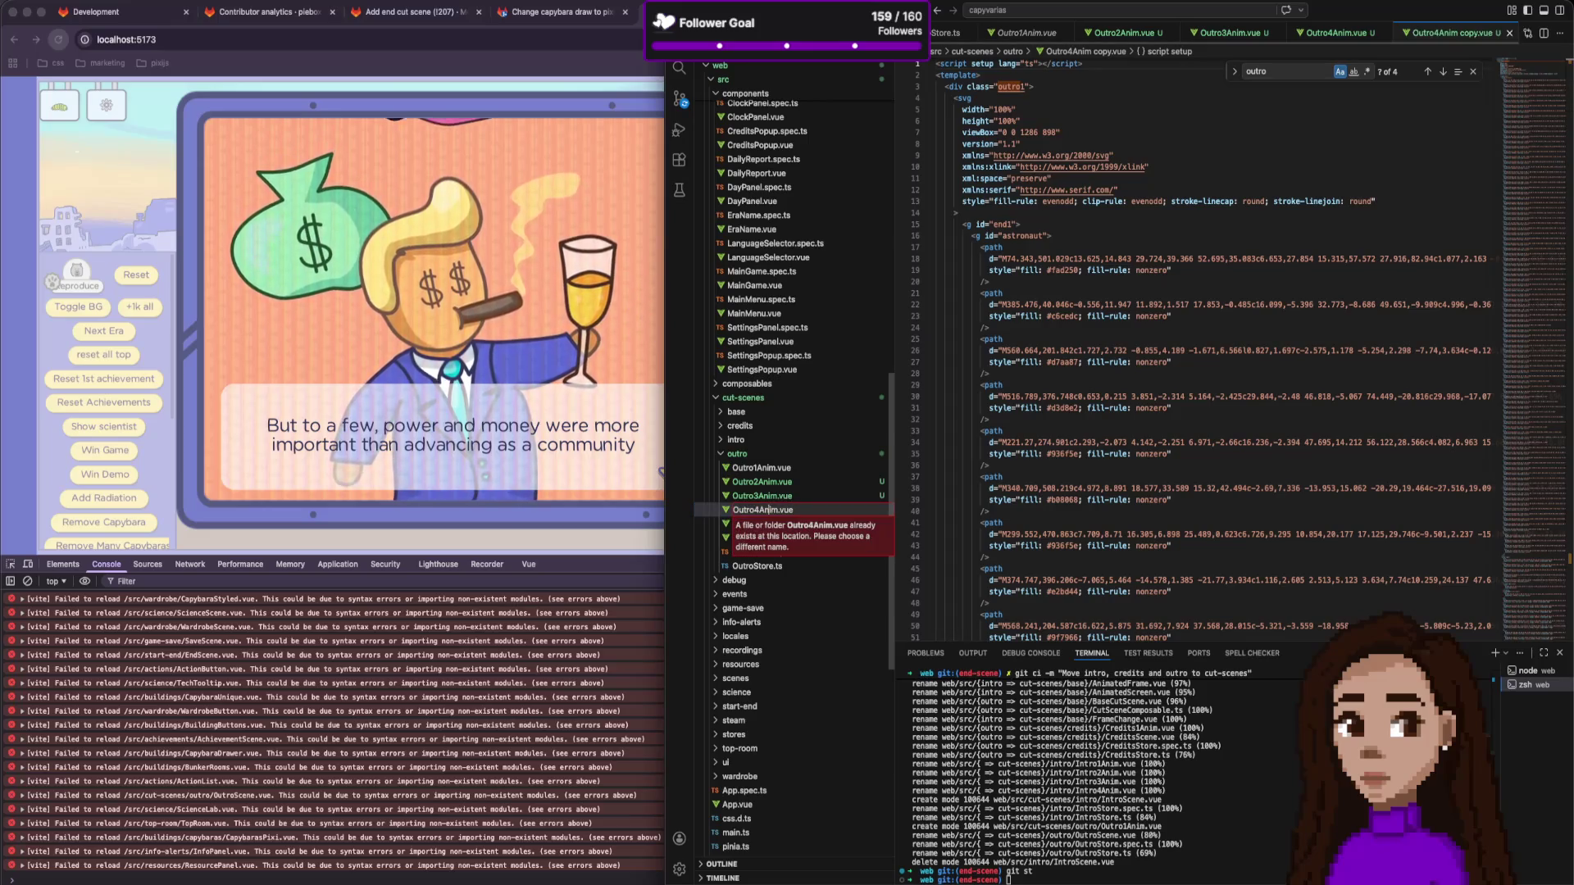
pyautogui.press('BackSpace')
pyautogui.write('5')
pyautogui.press('Return')
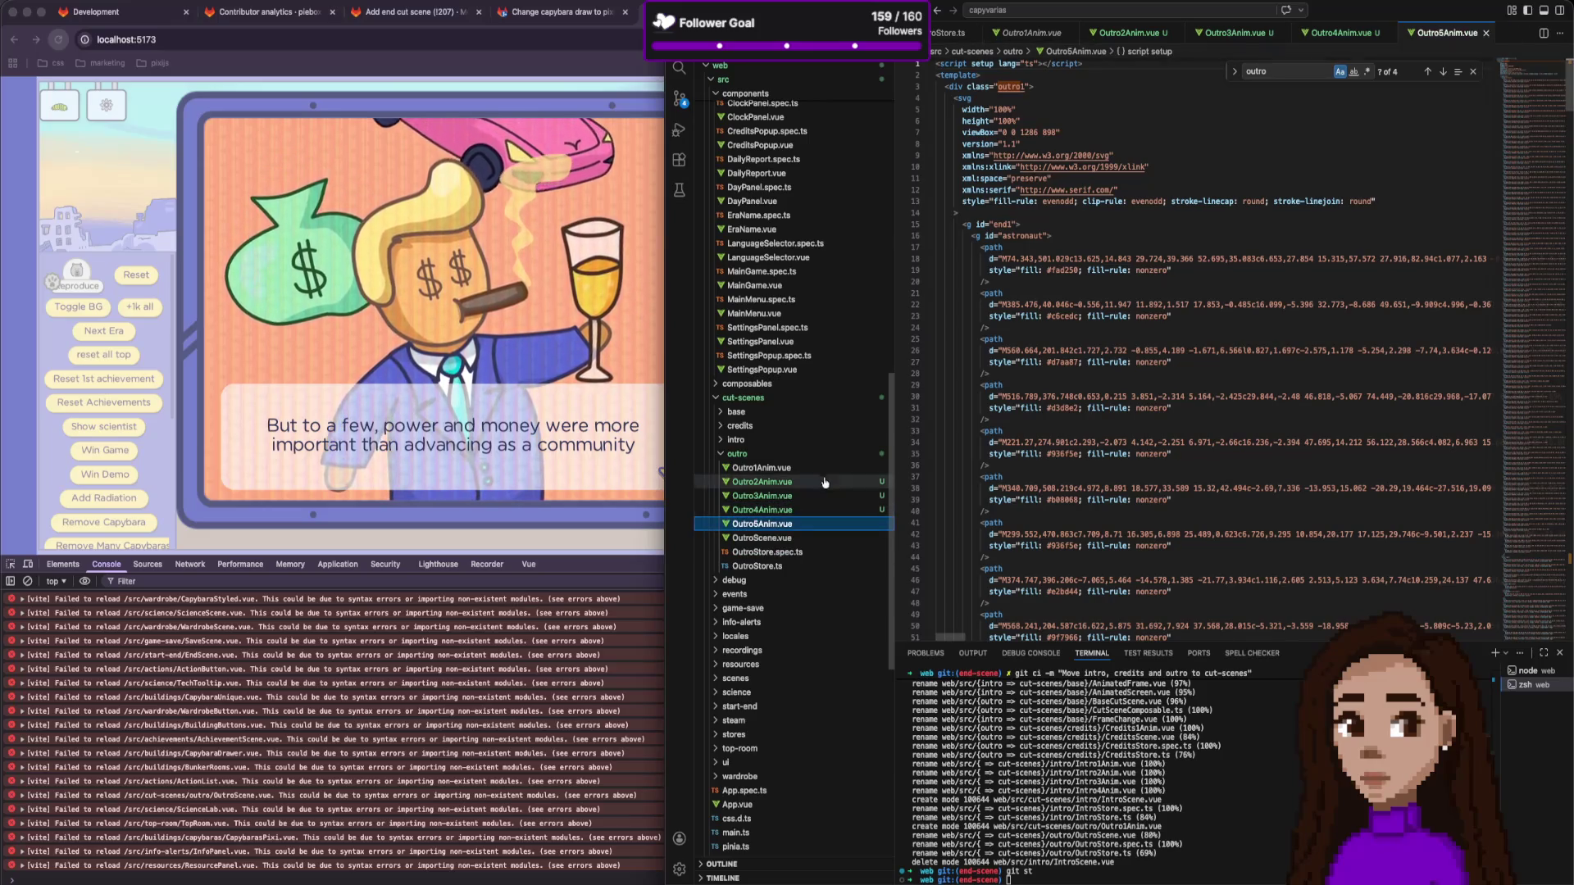
# In Outro2Anim.vue, change the root class from outro1 to outro2.
pyautogui.click(801, 484)
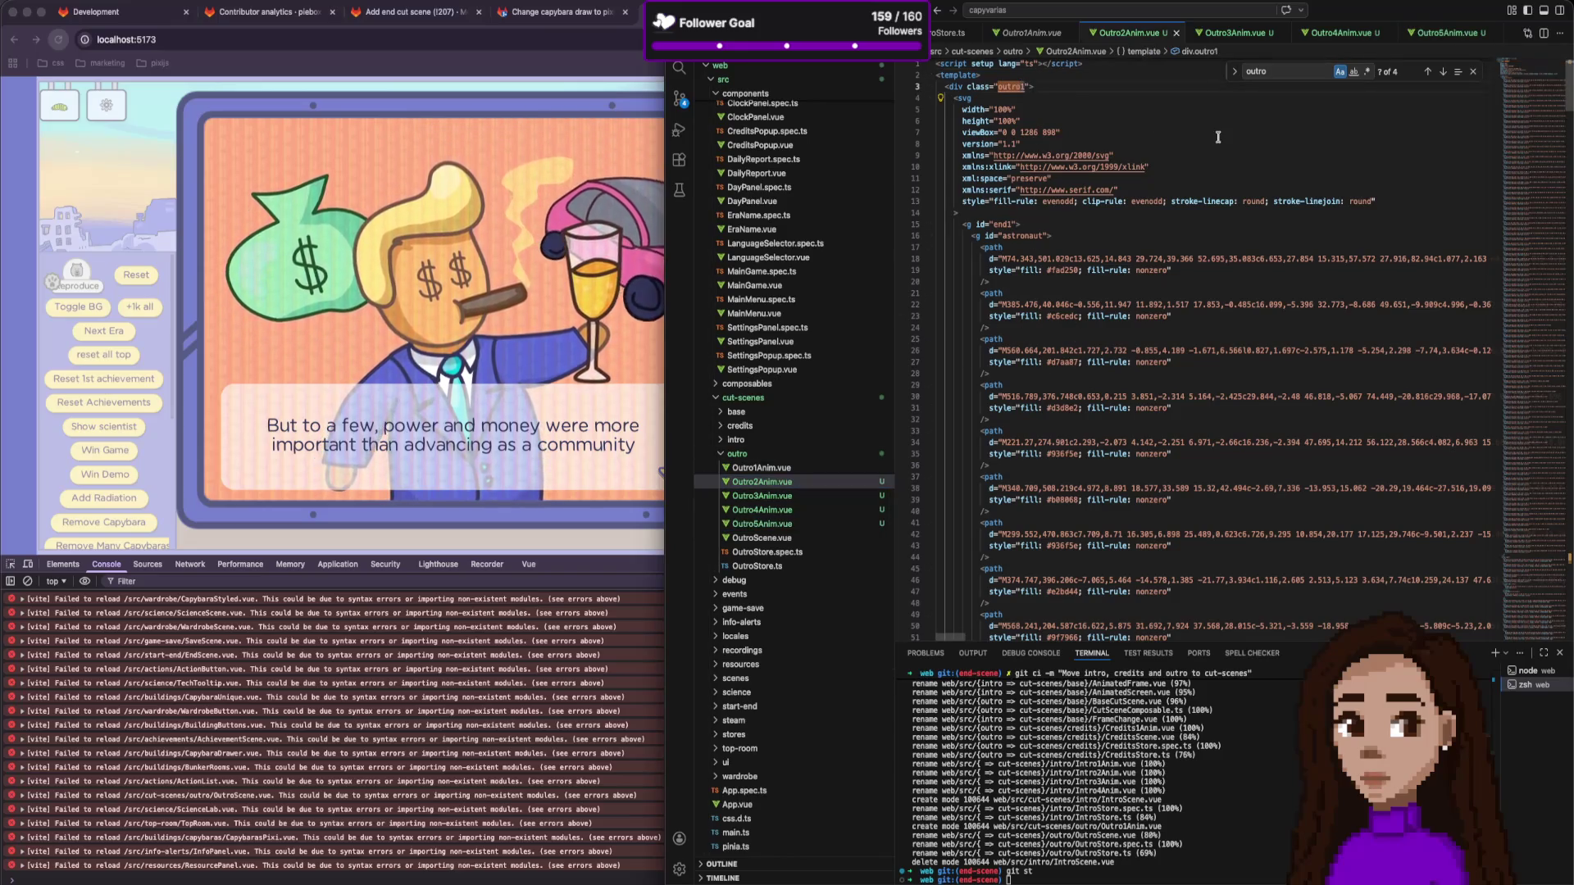
pyautogui.press('BackSpace')
pyautogui.write('2')
pyautogui.scroll(-20, 1148, 156)
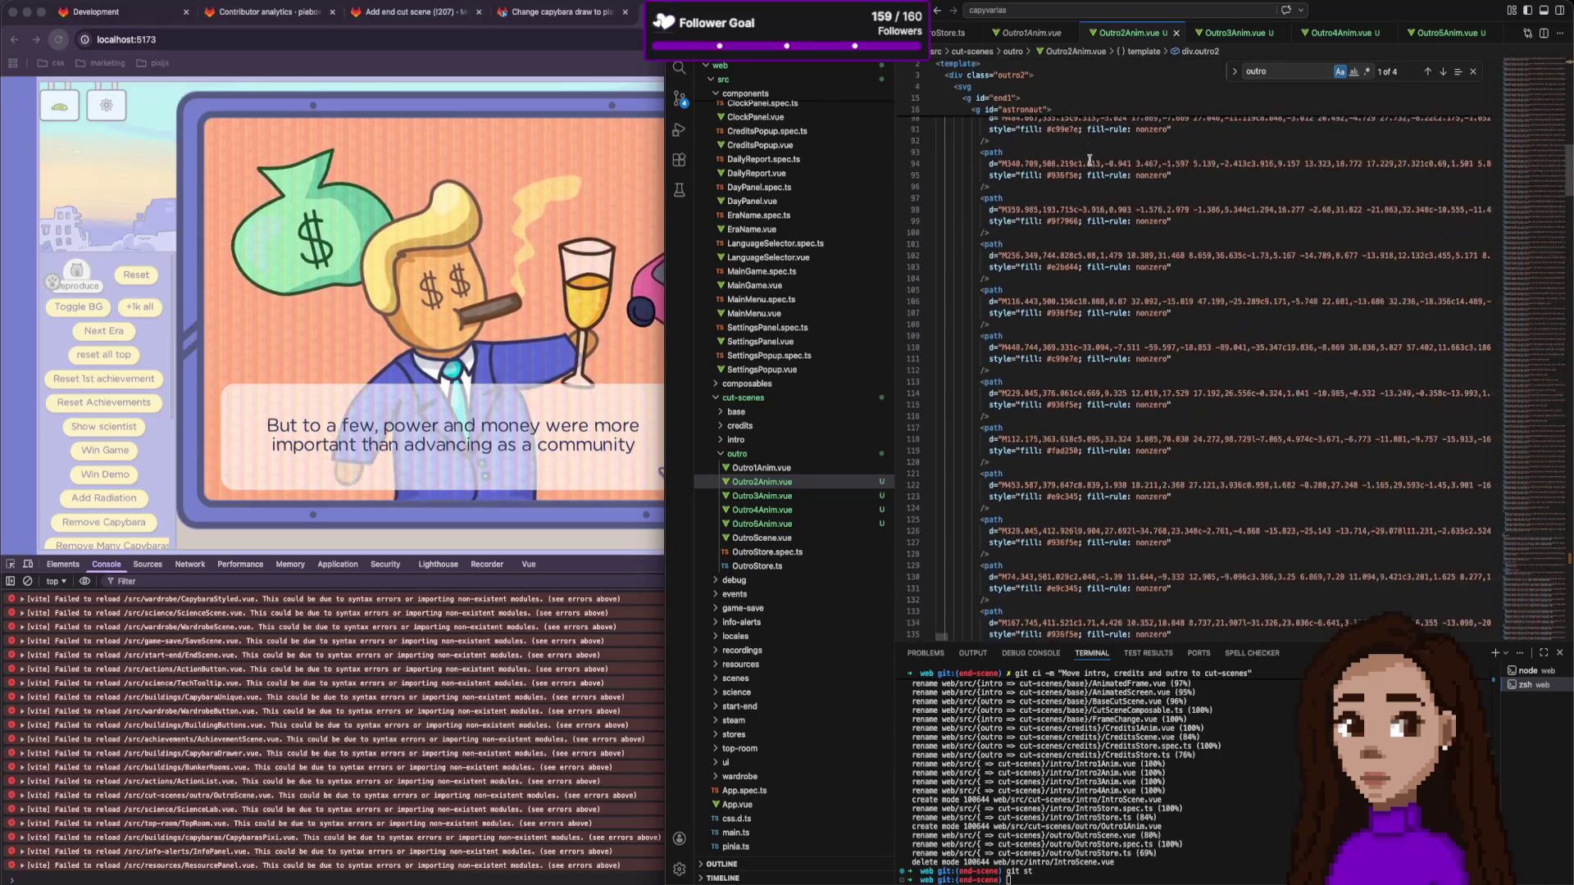
pyautogui.scroll(-20, 1088, 170)
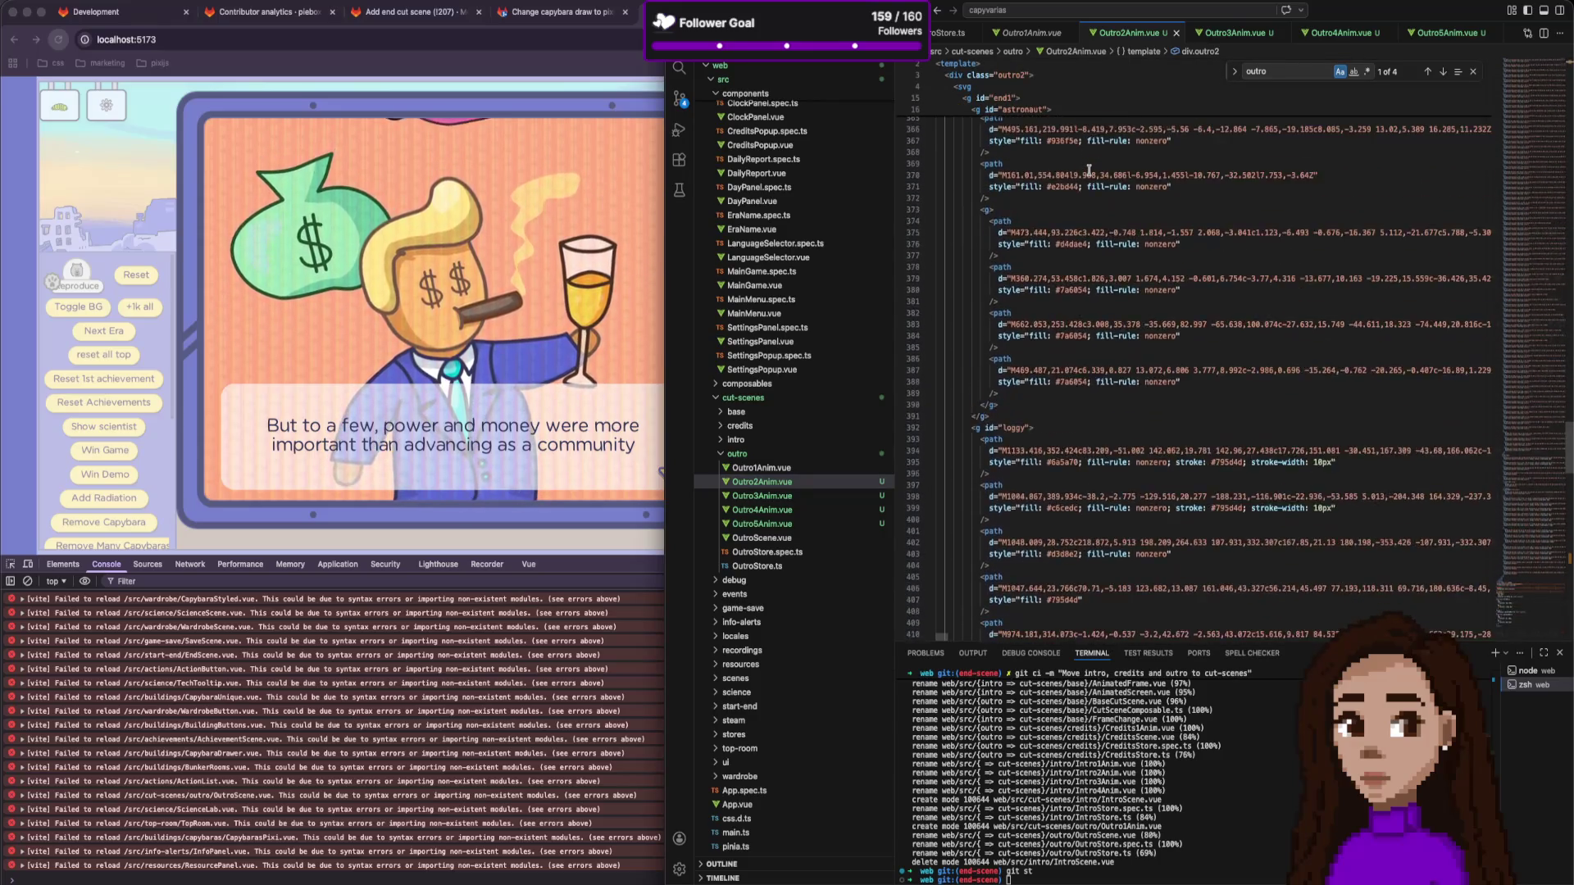
# Update the outro1 style selector in Outro2Anim.vue to outro2.
pyautogui.scroll(5, 1086, 240)
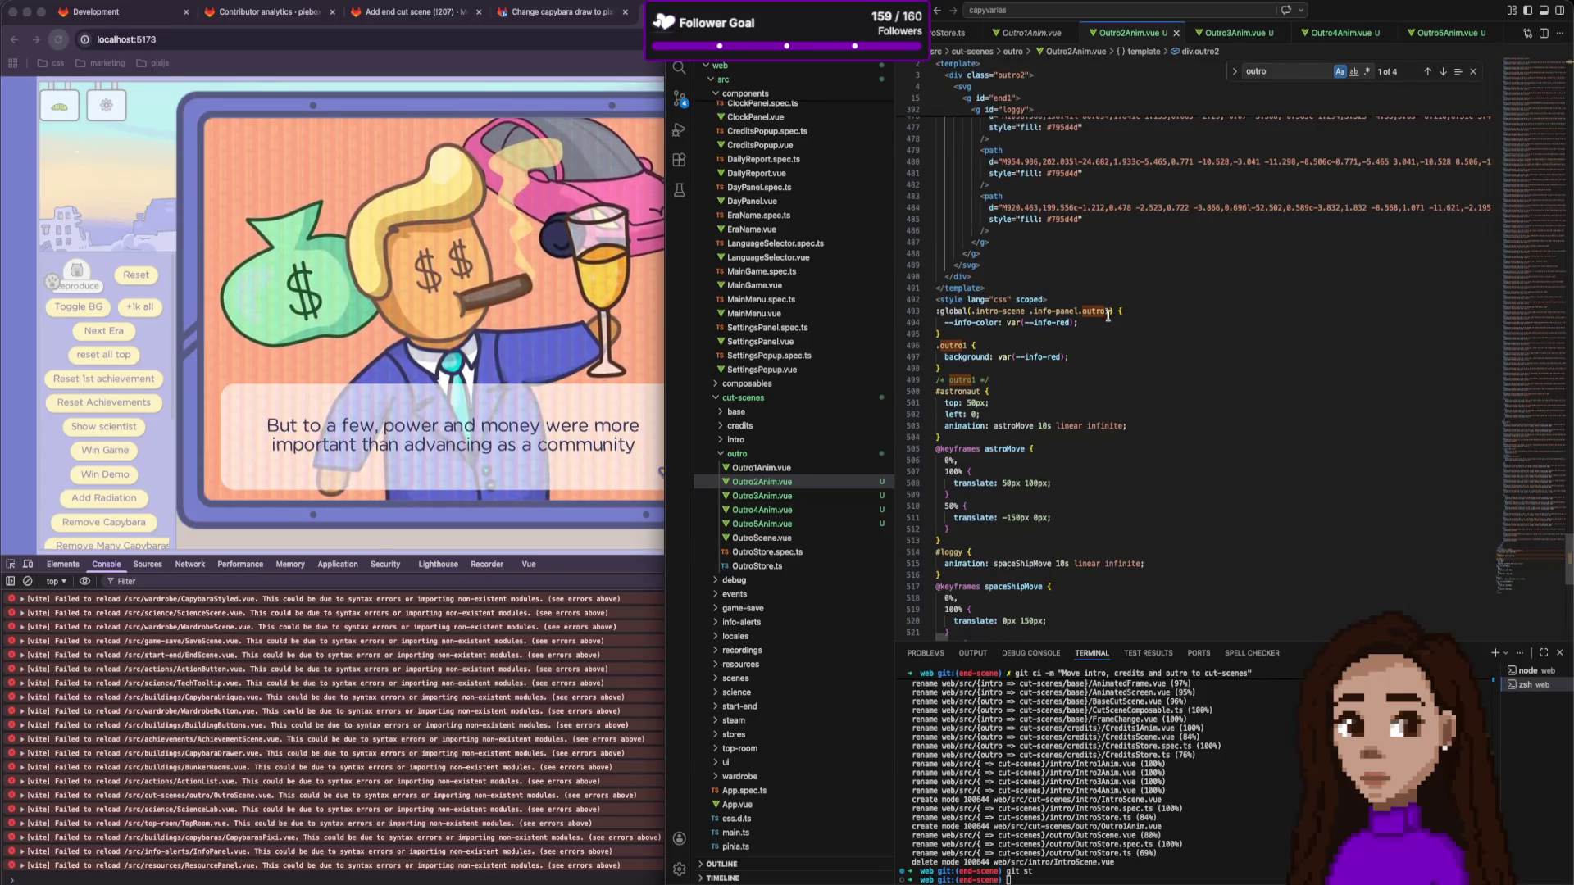
pyautogui.doubleClick(1107, 313)
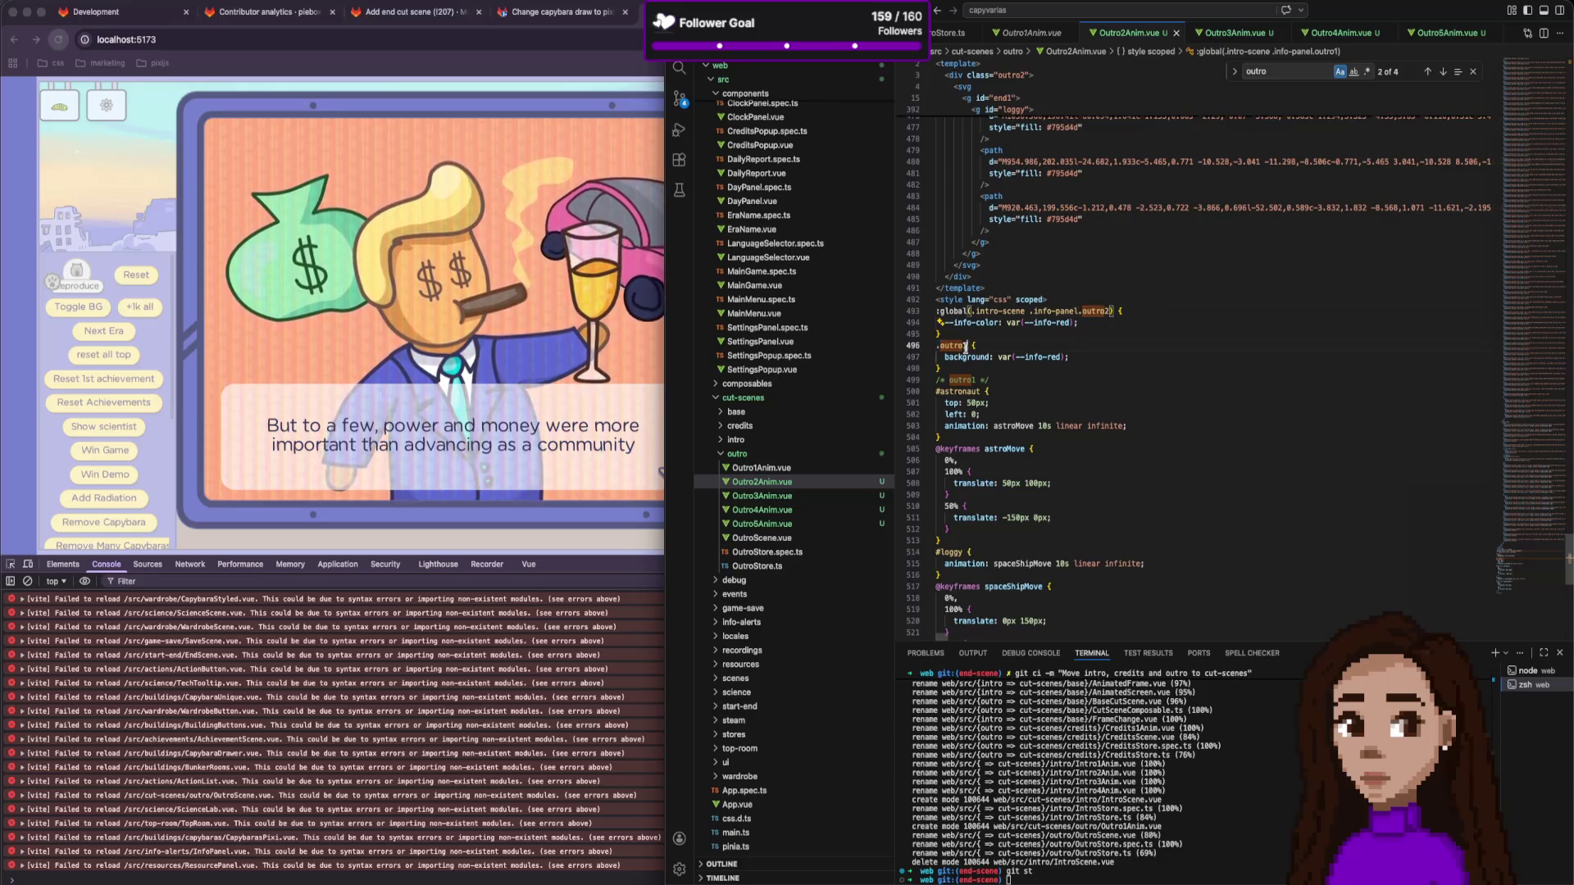
pyautogui.write('2')
pyautogui.click(972, 381)
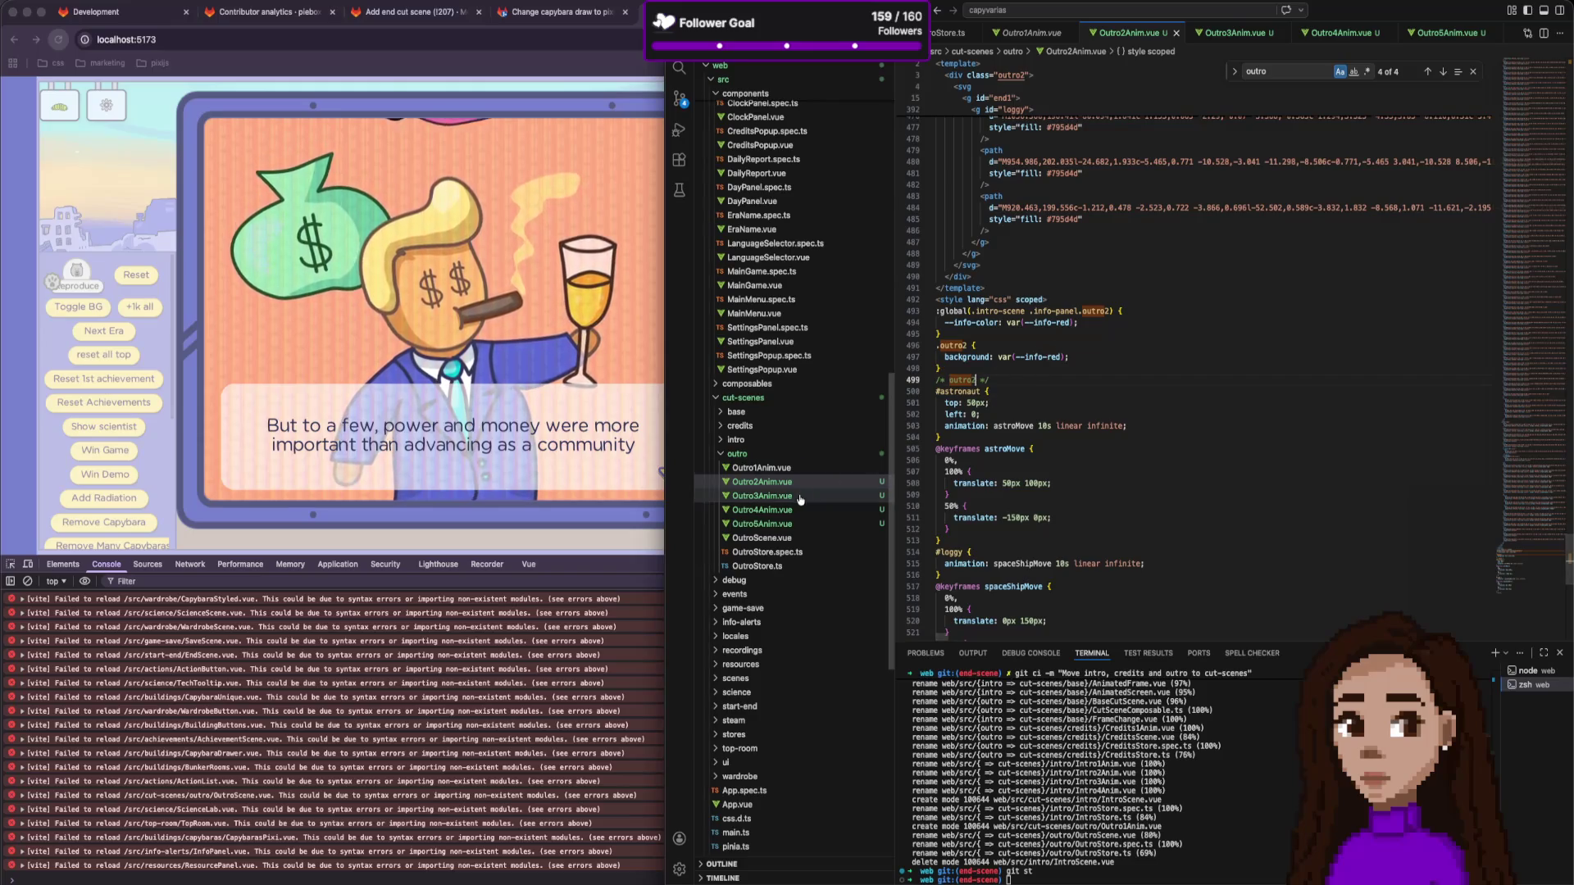
# In Outro3Anim.vue, find and rename the outro1 root class to outro3.
pyautogui.click(783, 496)
pyautogui.hotkey('ctrl', 'f')
pyautogui.write('oitr')
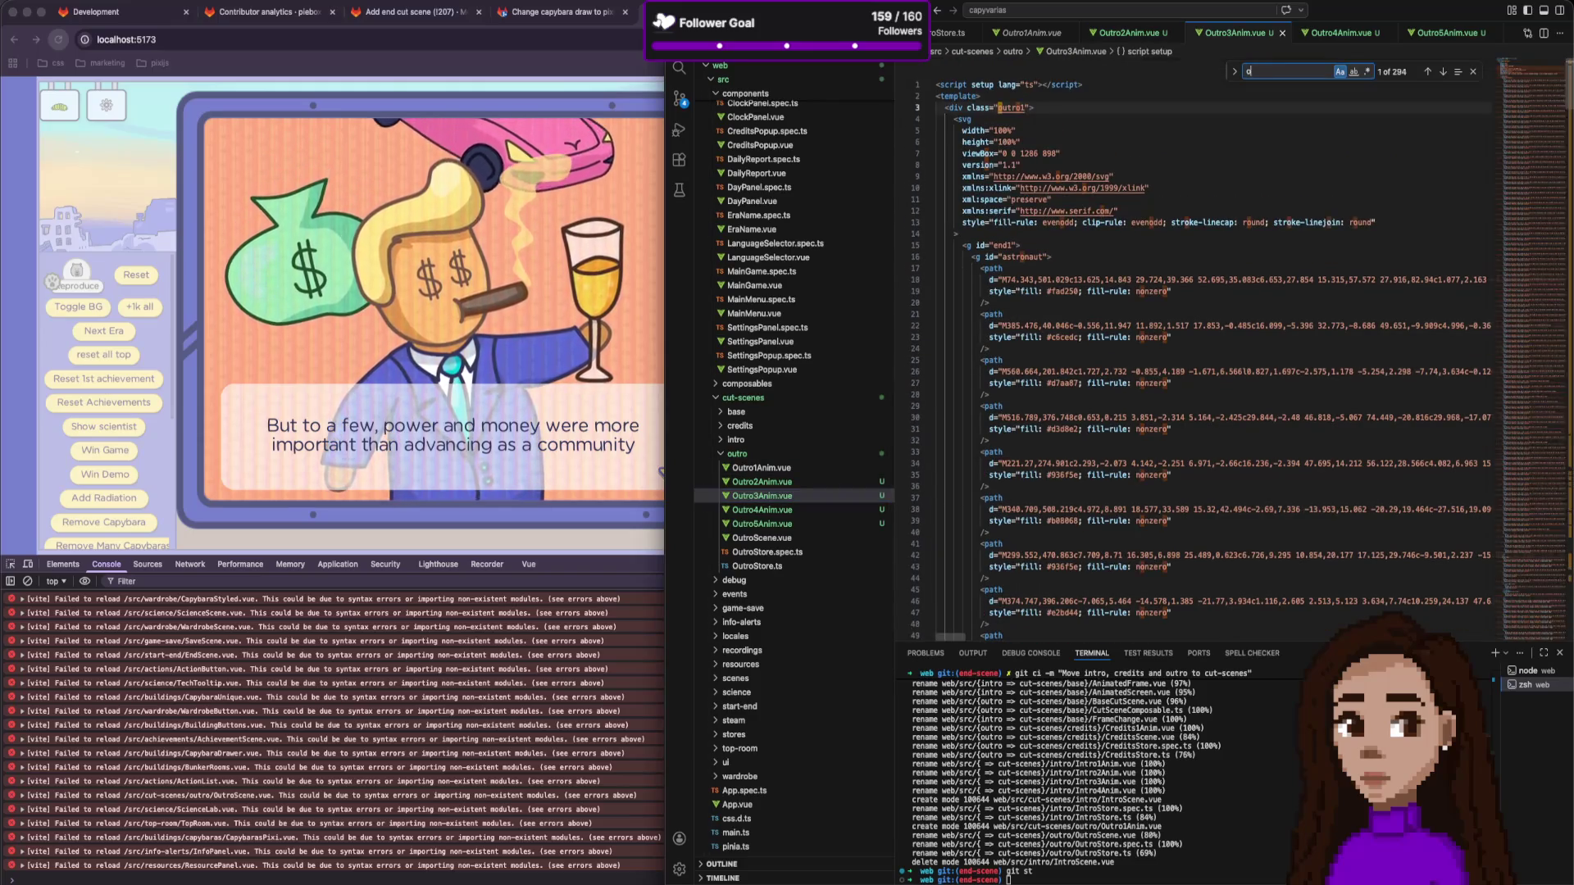
pyautogui.press('BackSpace')
pyautogui.press('BackSpace')
pyautogui.write('utro')
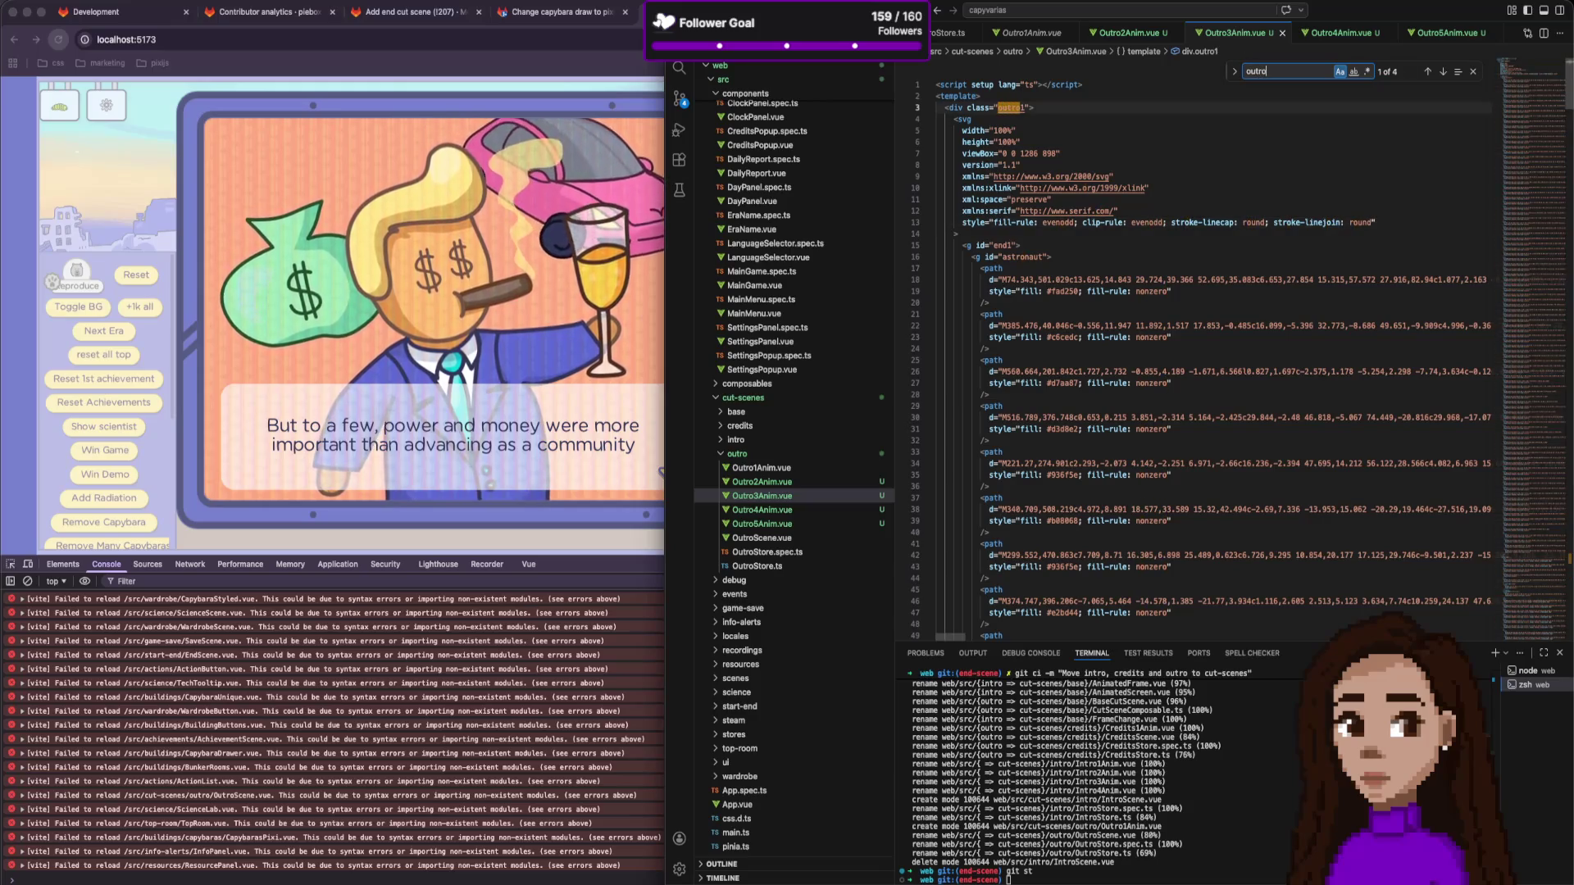
pyautogui.write('3')
pyautogui.doubleClick(1010, 107)
pyautogui.write('outro3')
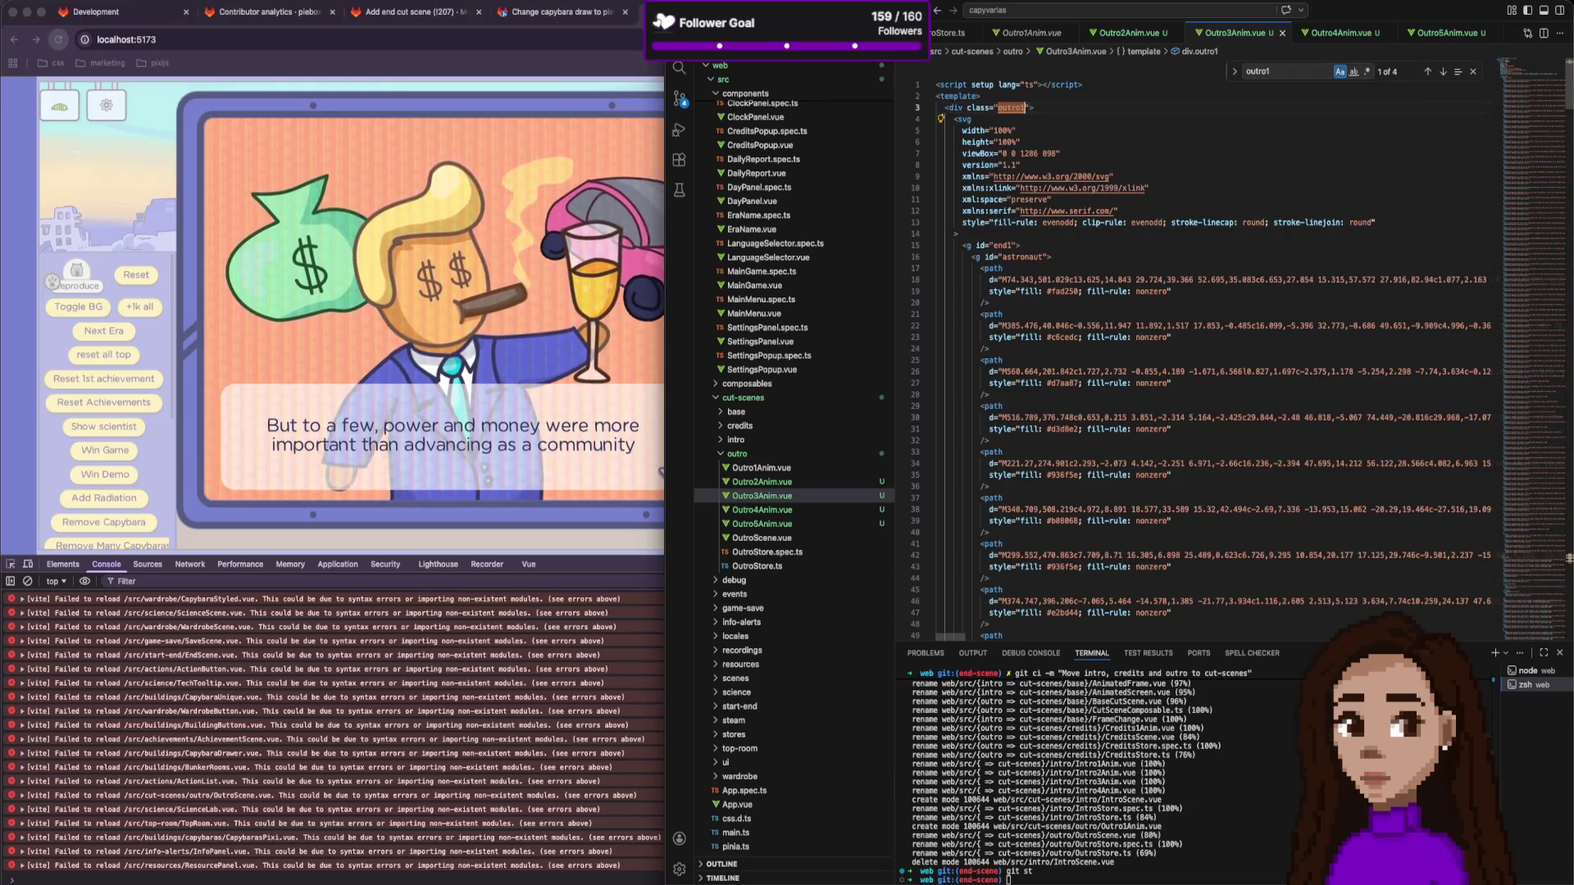
pyautogui.press('Return')
pyautogui.press('BackSpace')
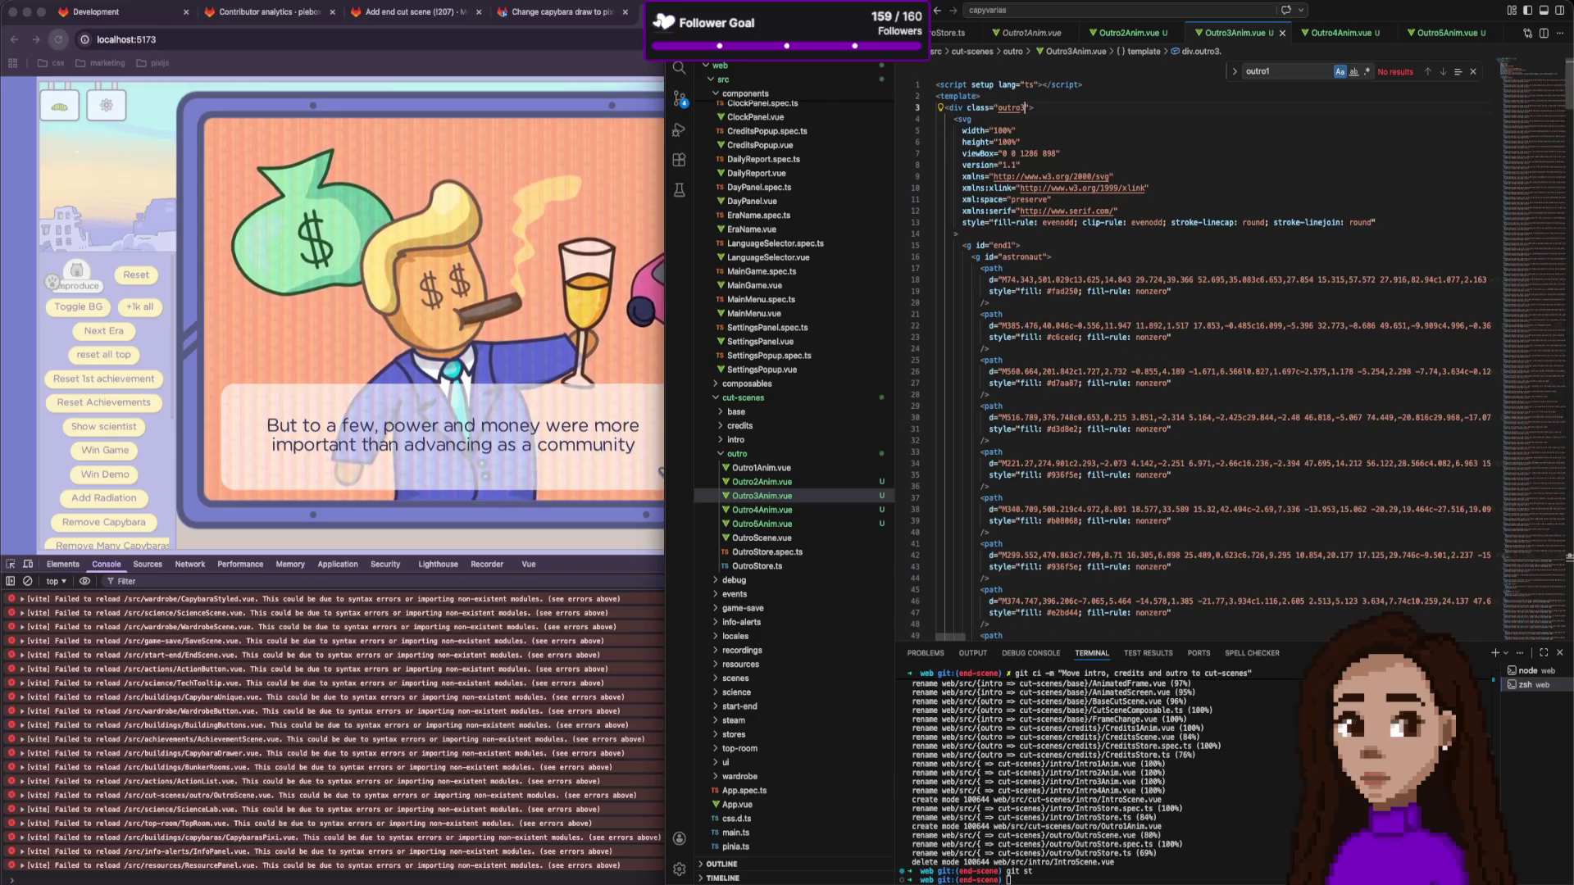
# Scroll through Outro3Anim.vue to check that its style selectors use outro3.
pyautogui.scroll(-20, 1105, 364)
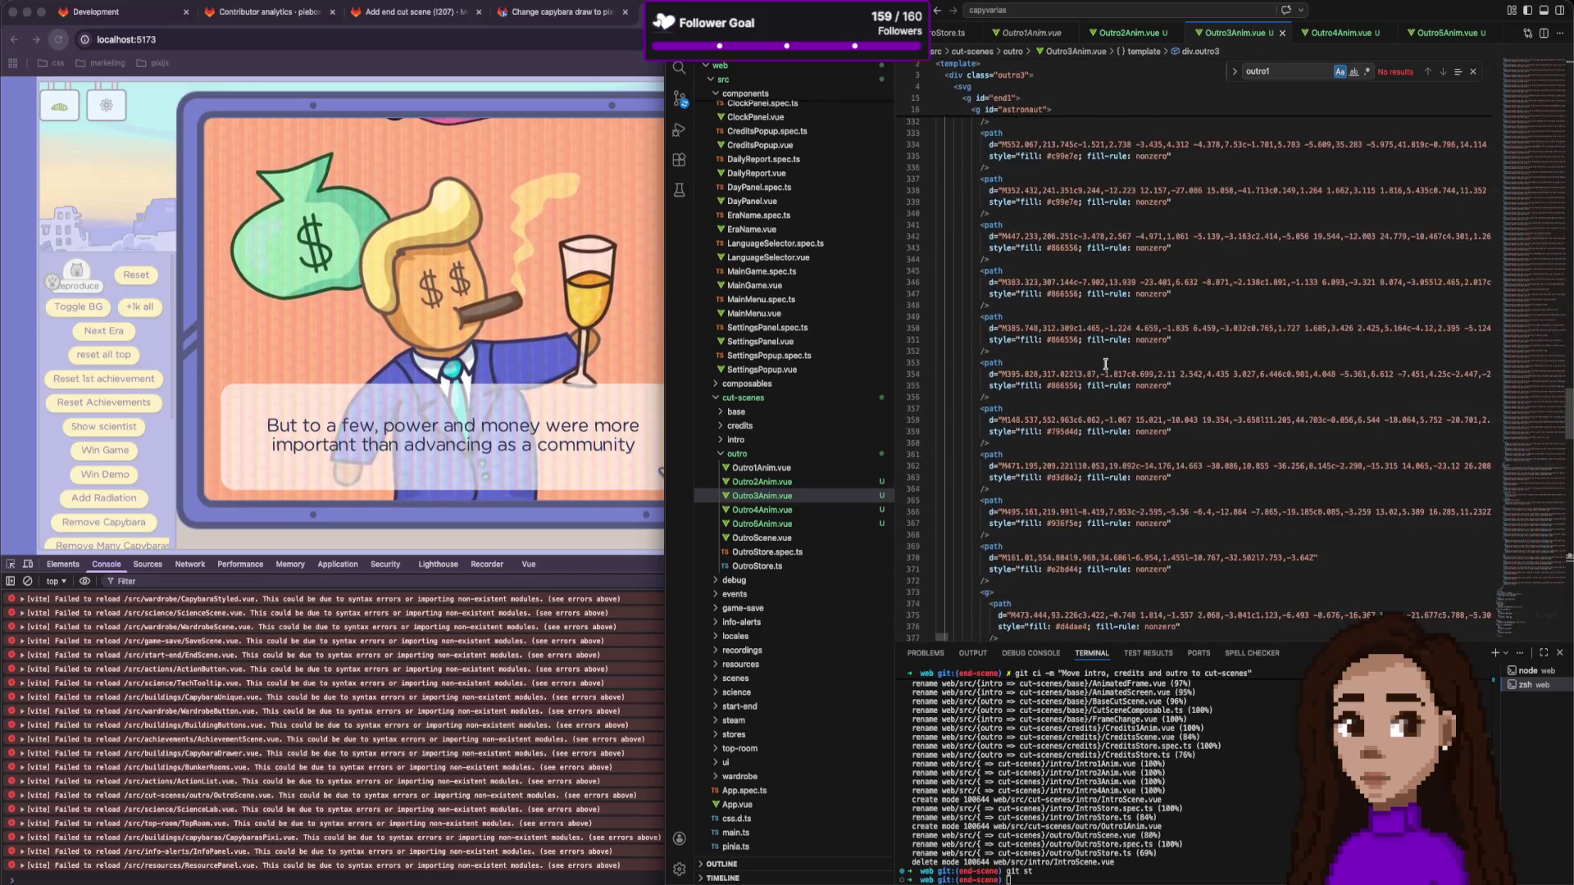
pyautogui.scroll(-8, 1105, 364)
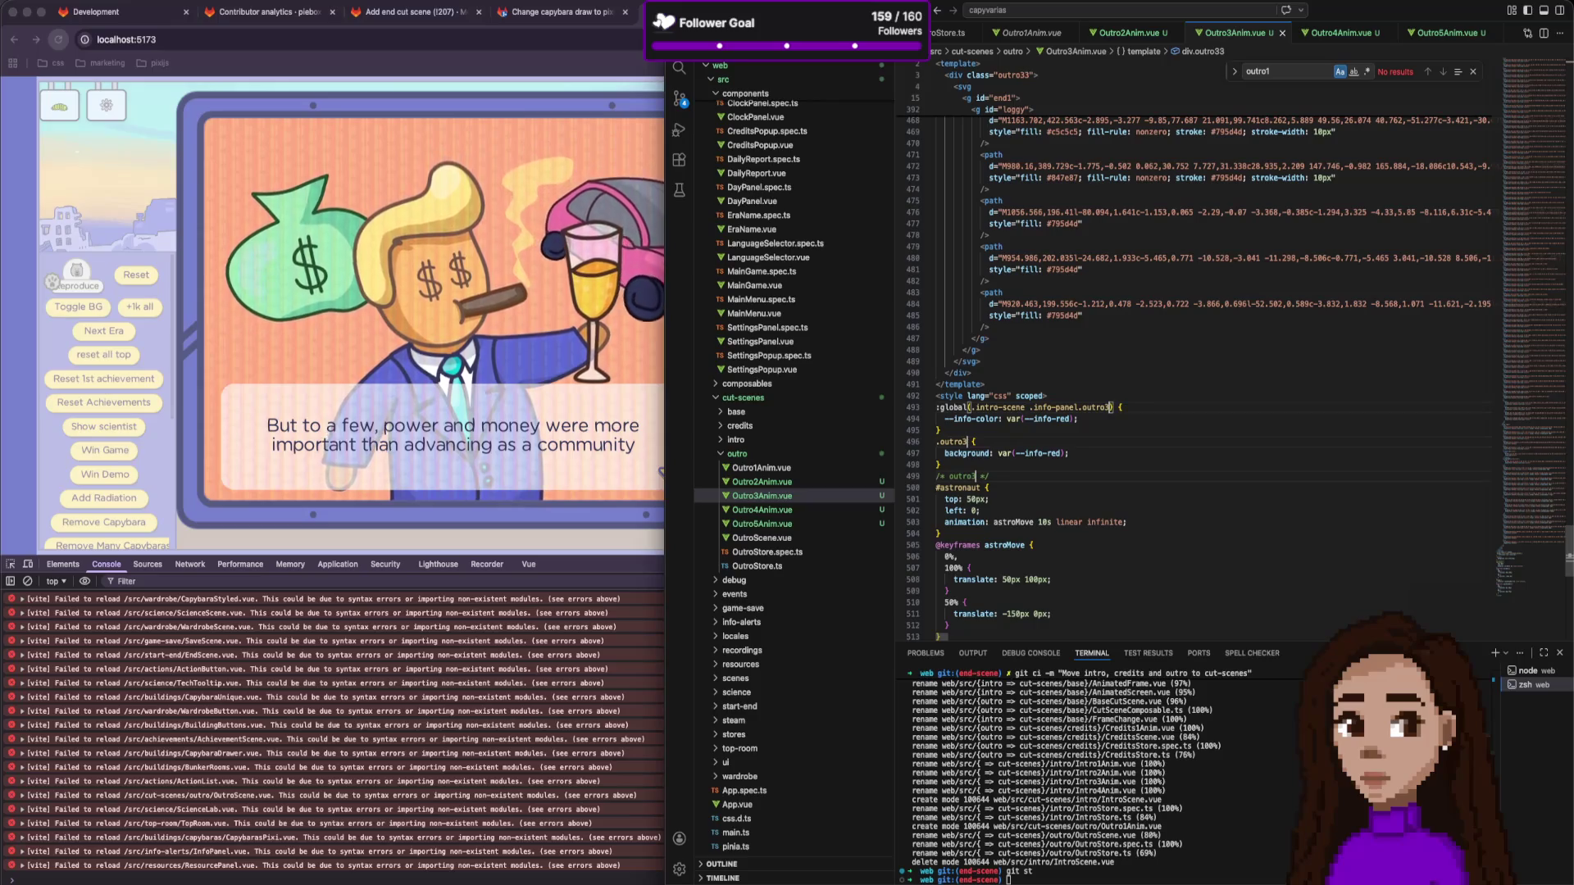
pyautogui.scroll(20, 1105, 364)
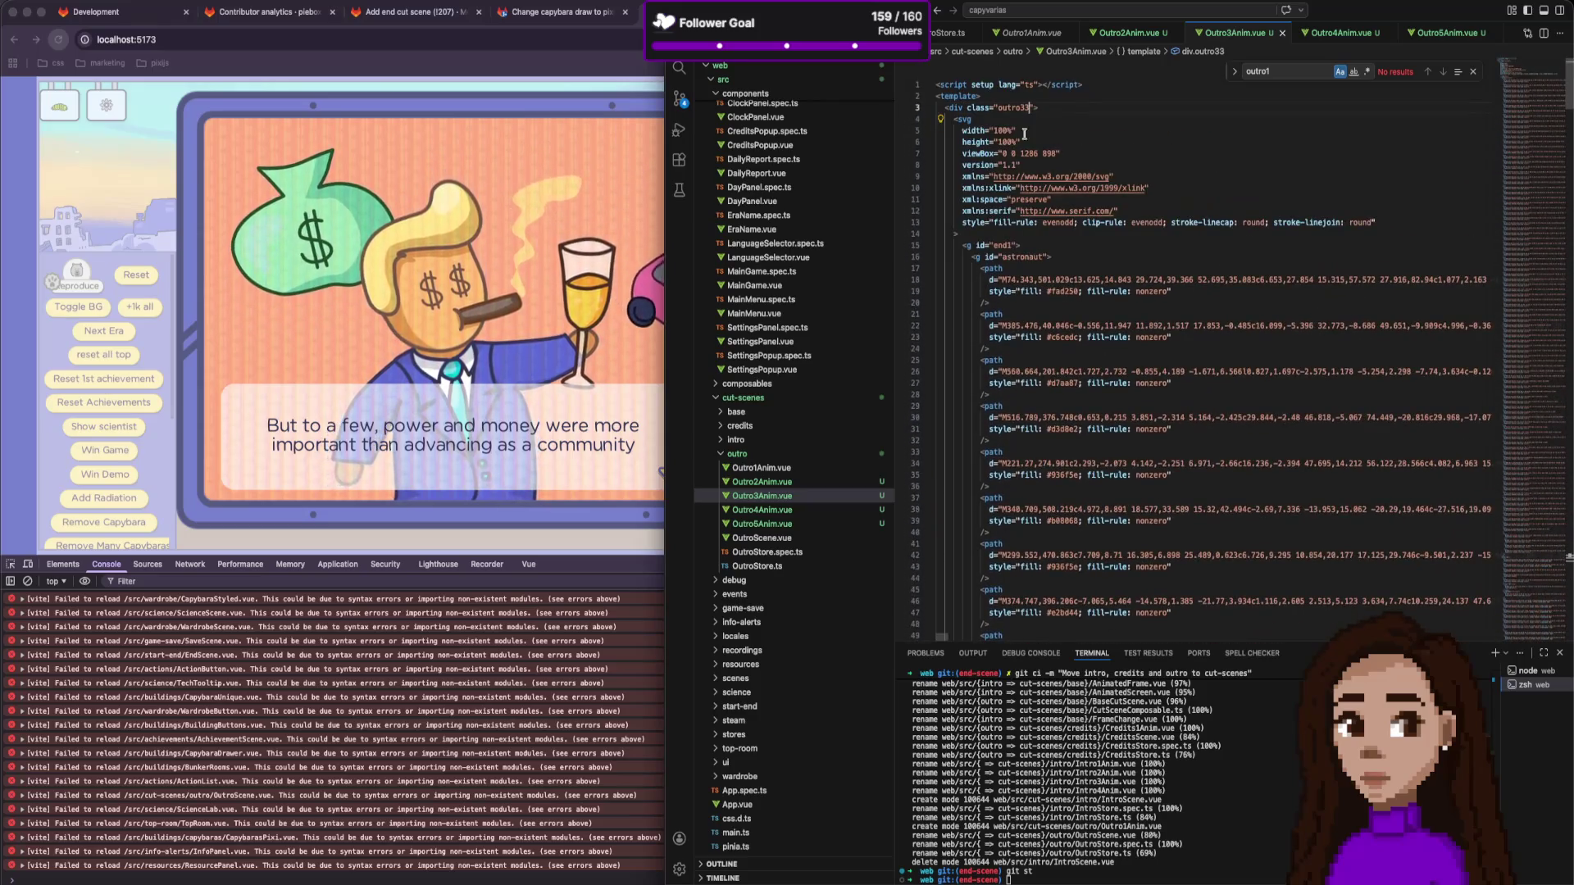
pyautogui.scroll(-20, 1105, 405)
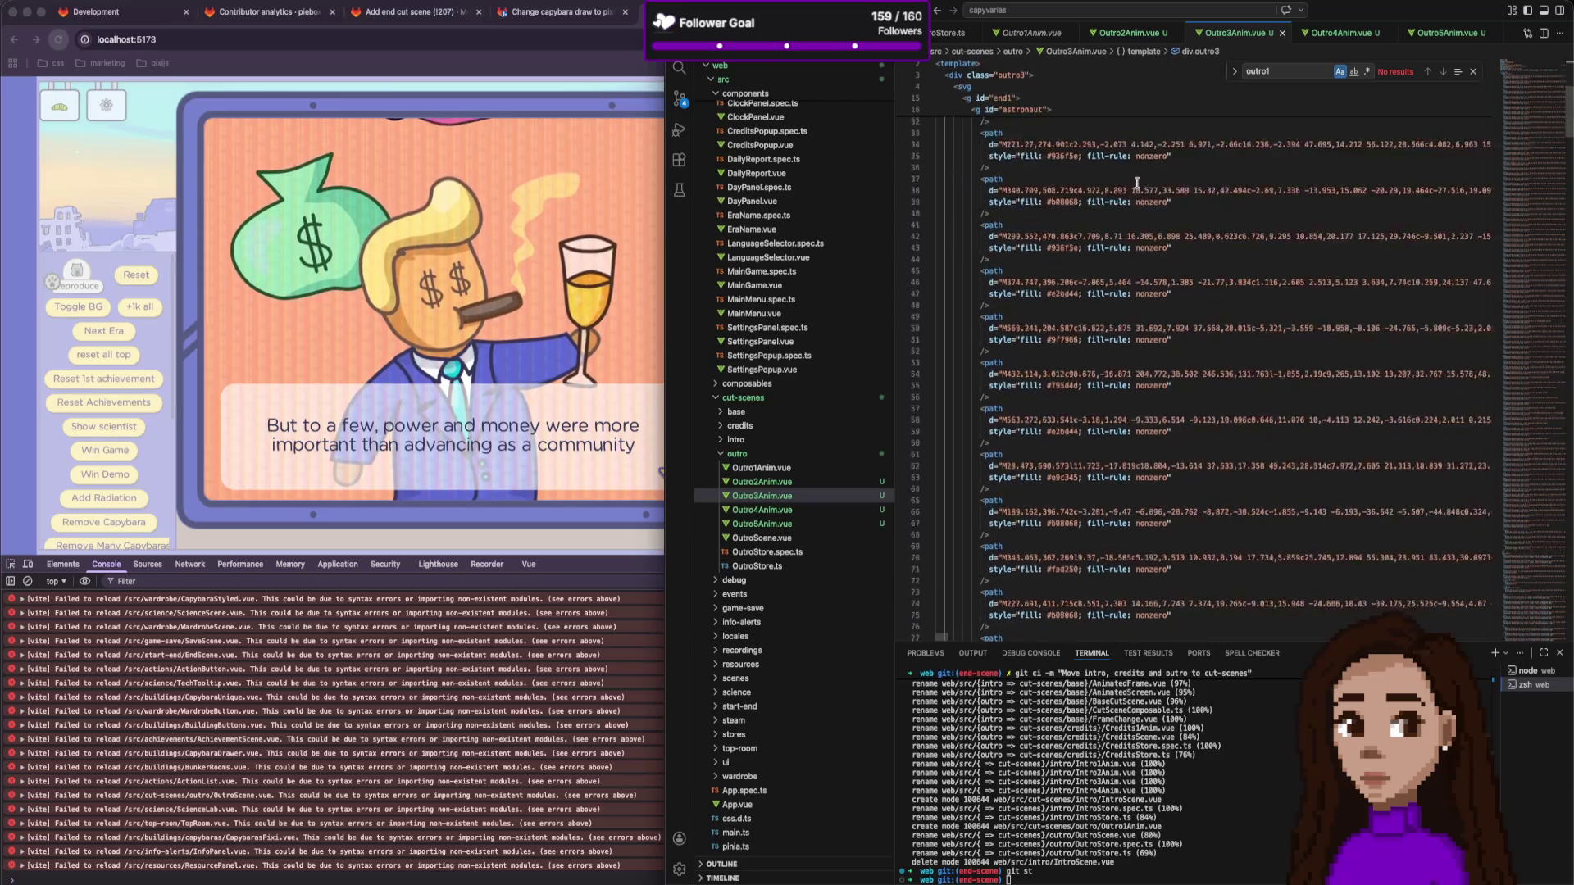
pyautogui.scroll(-12, 1105, 405)
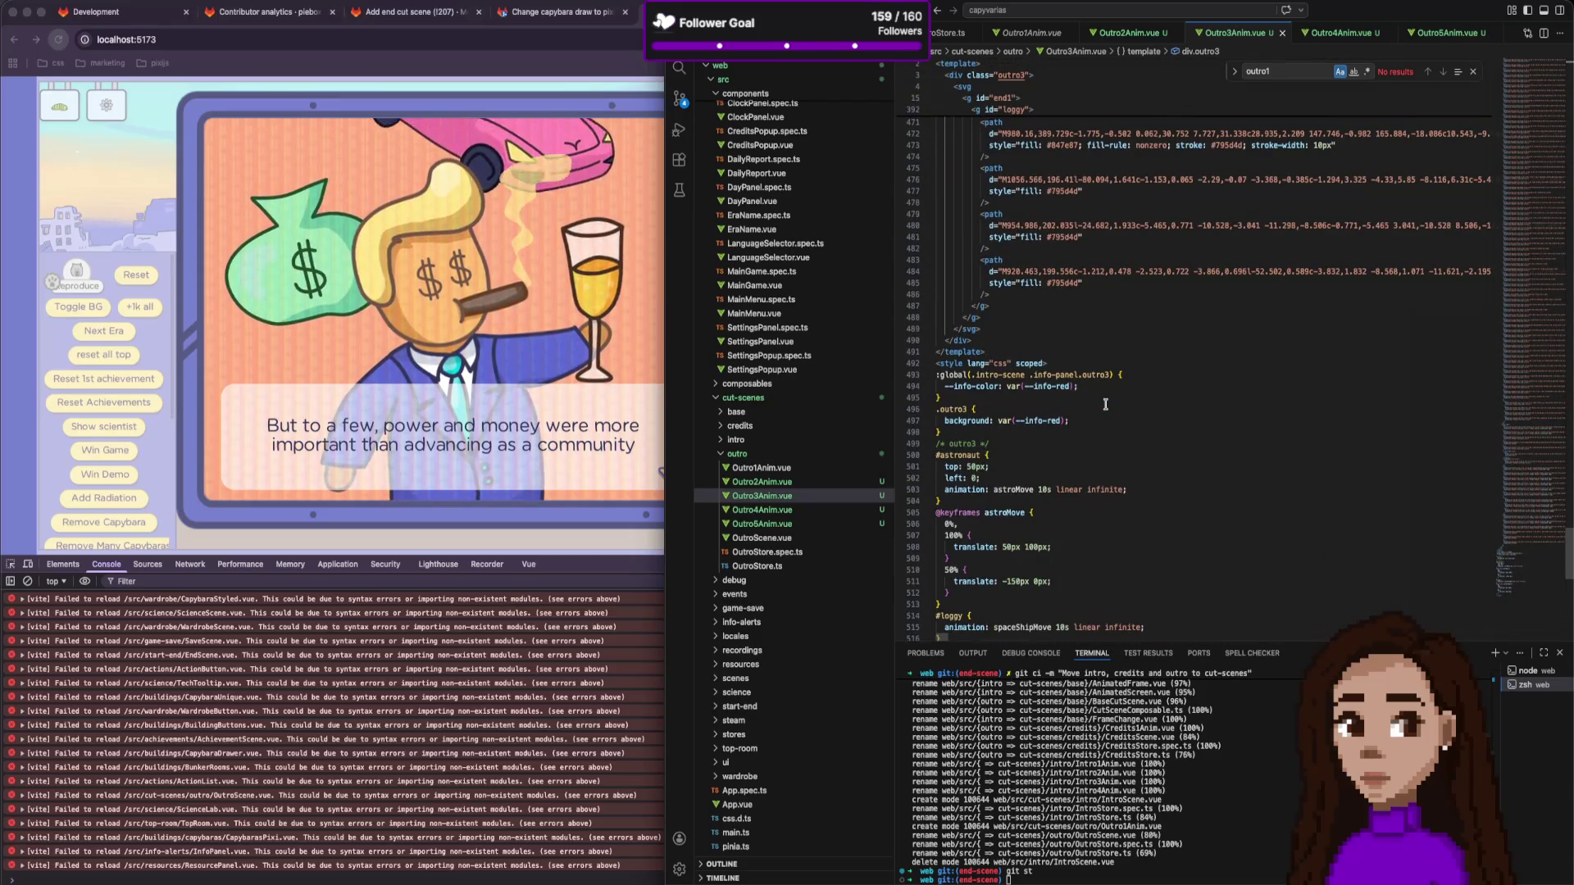
pyautogui.click(815, 511)
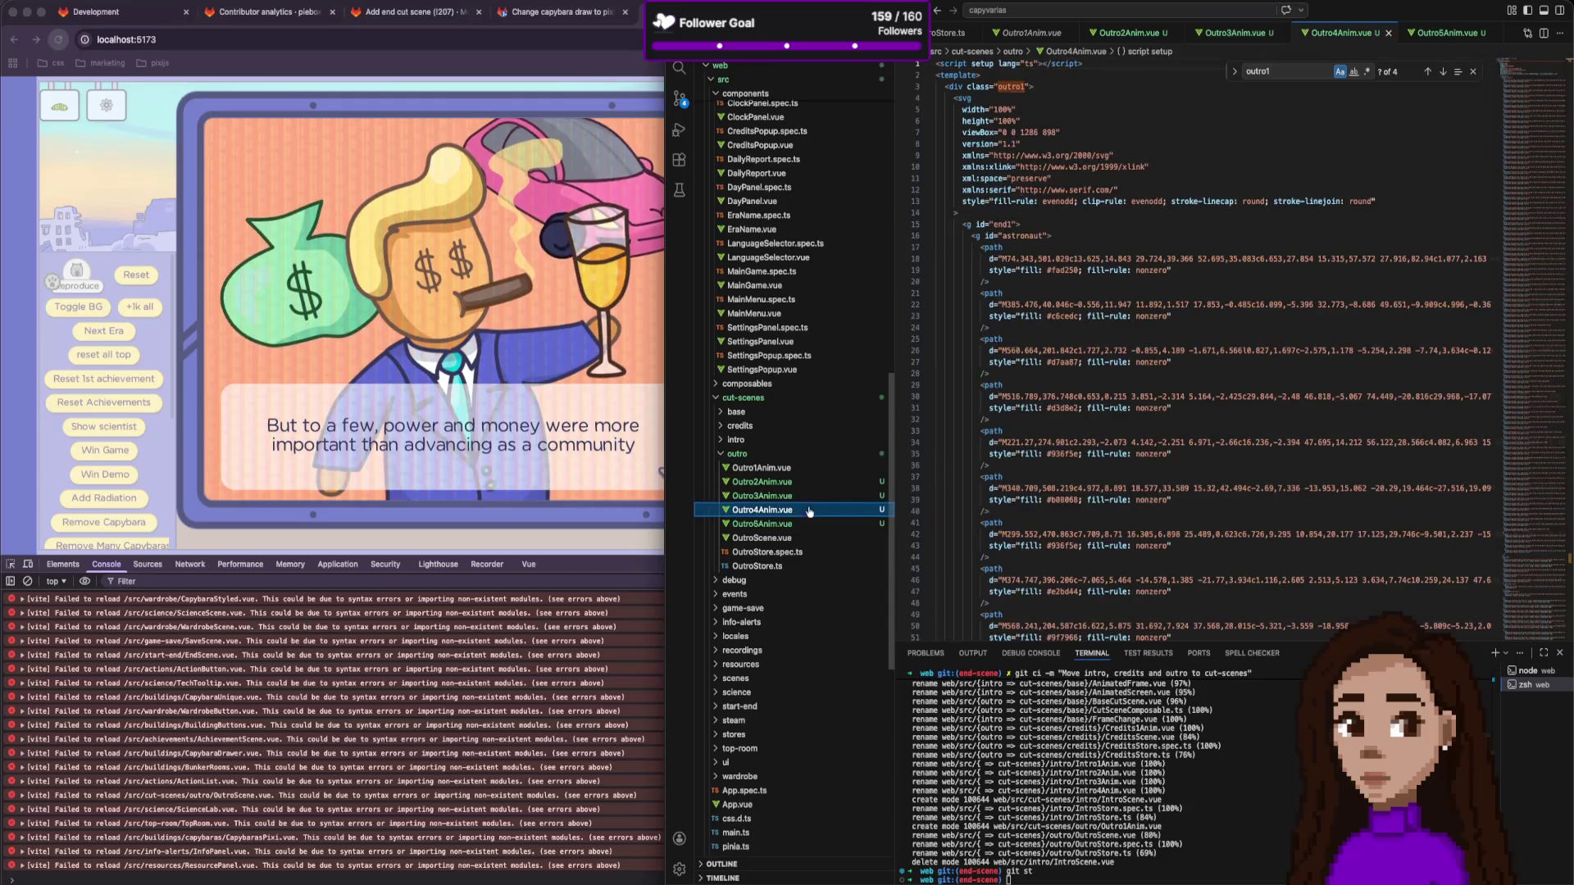
# In Outro4Anim.vue, find outro1 and rename the class to outro4.
pyautogui.hotkey('ctrl', 'f')
pyautogui.write('e')
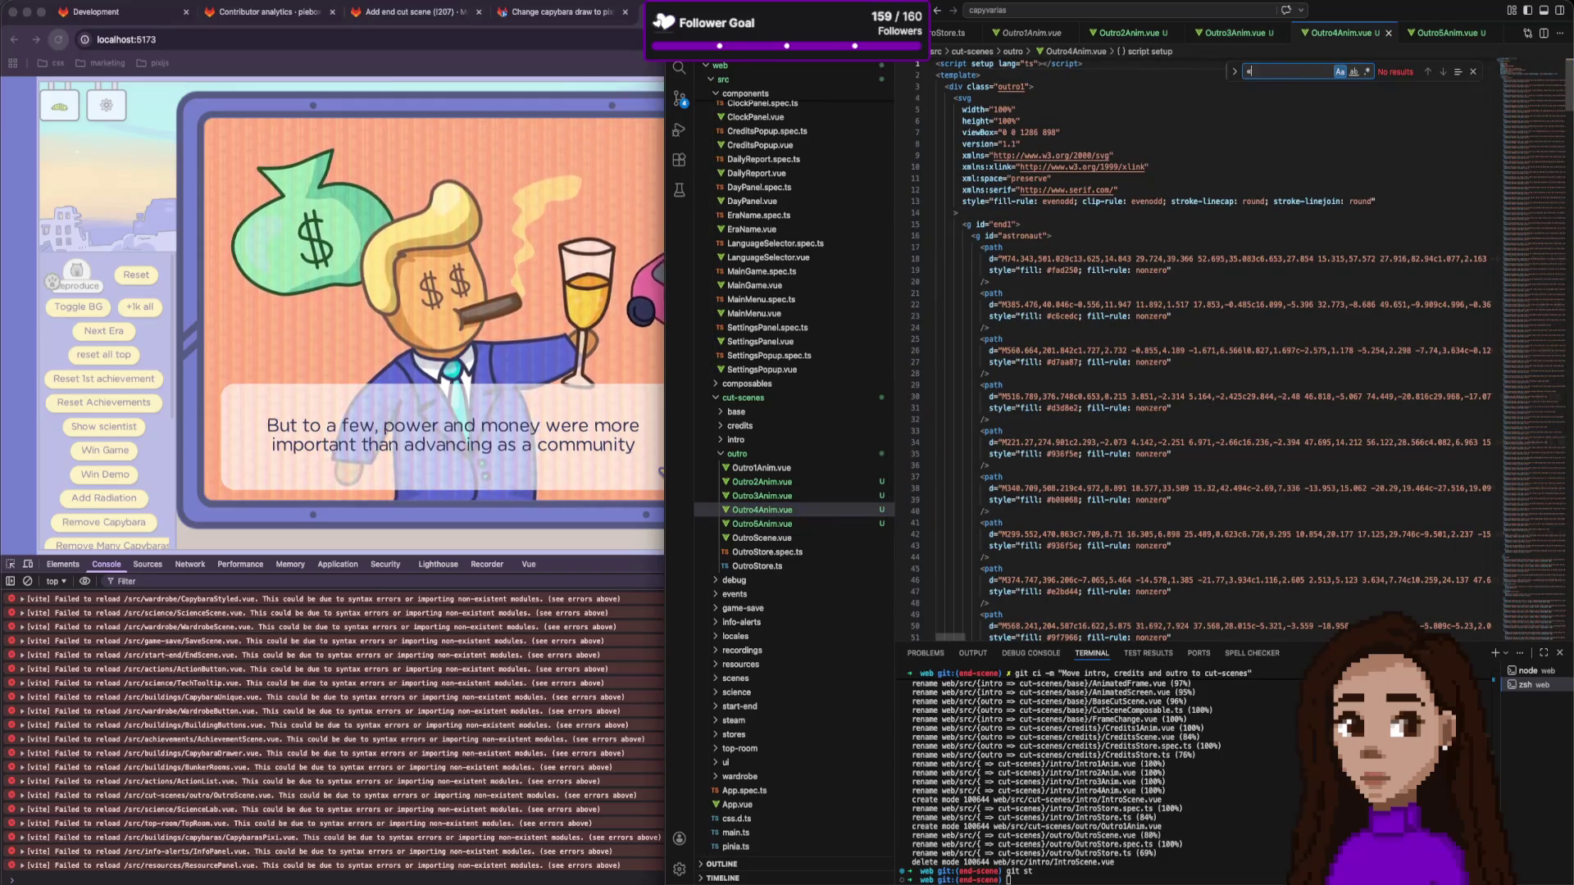
pyautogui.write('outro1')
pyautogui.click(1025, 108)
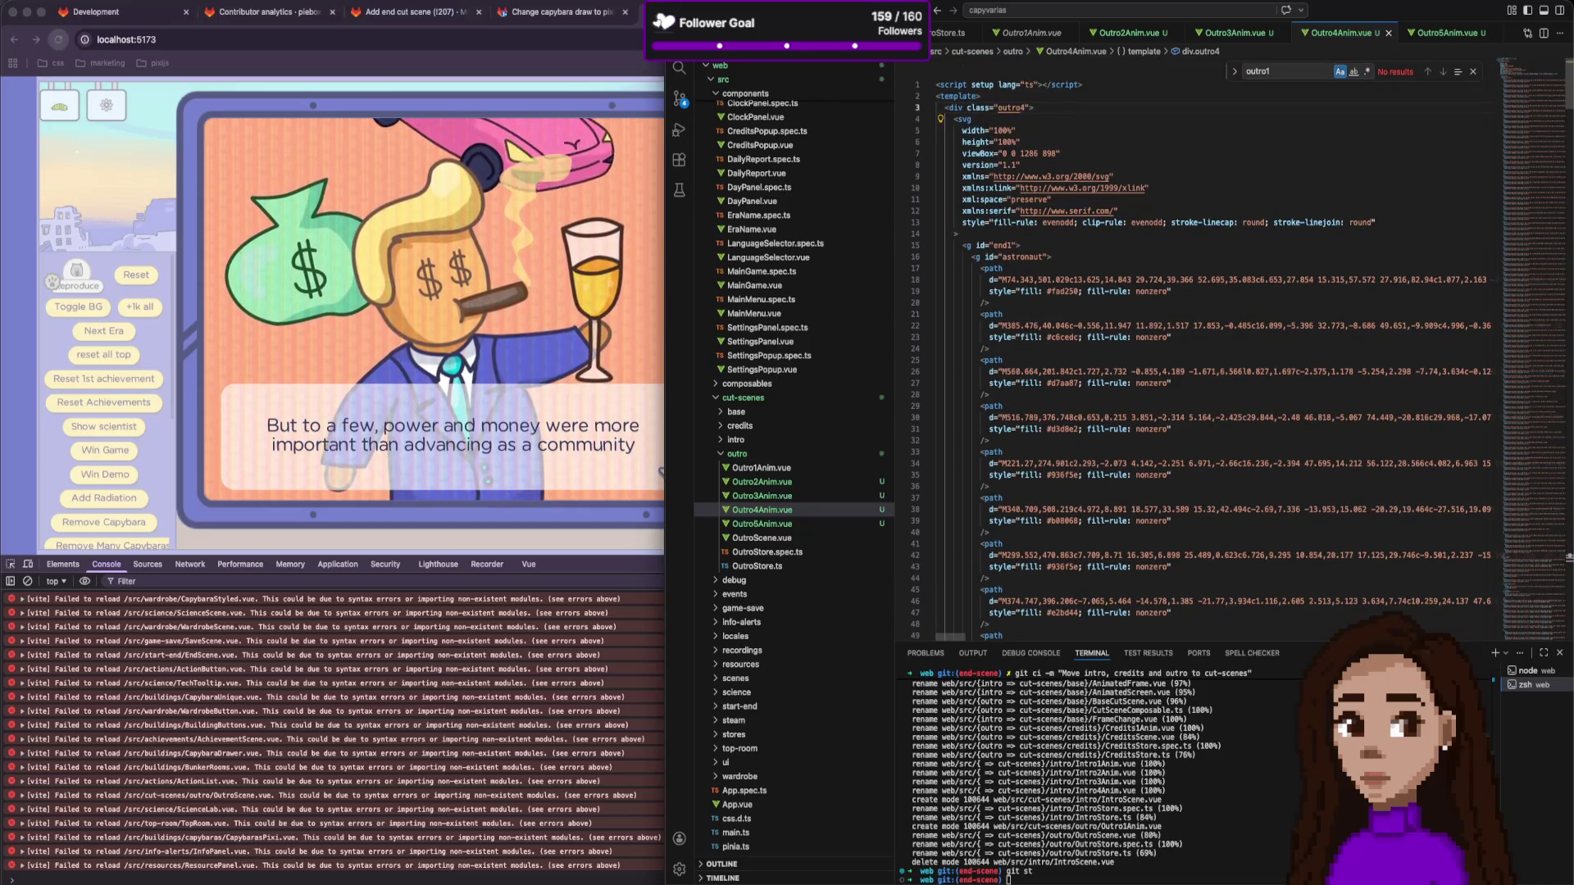
pyautogui.scroll(-20, 1049, 369)
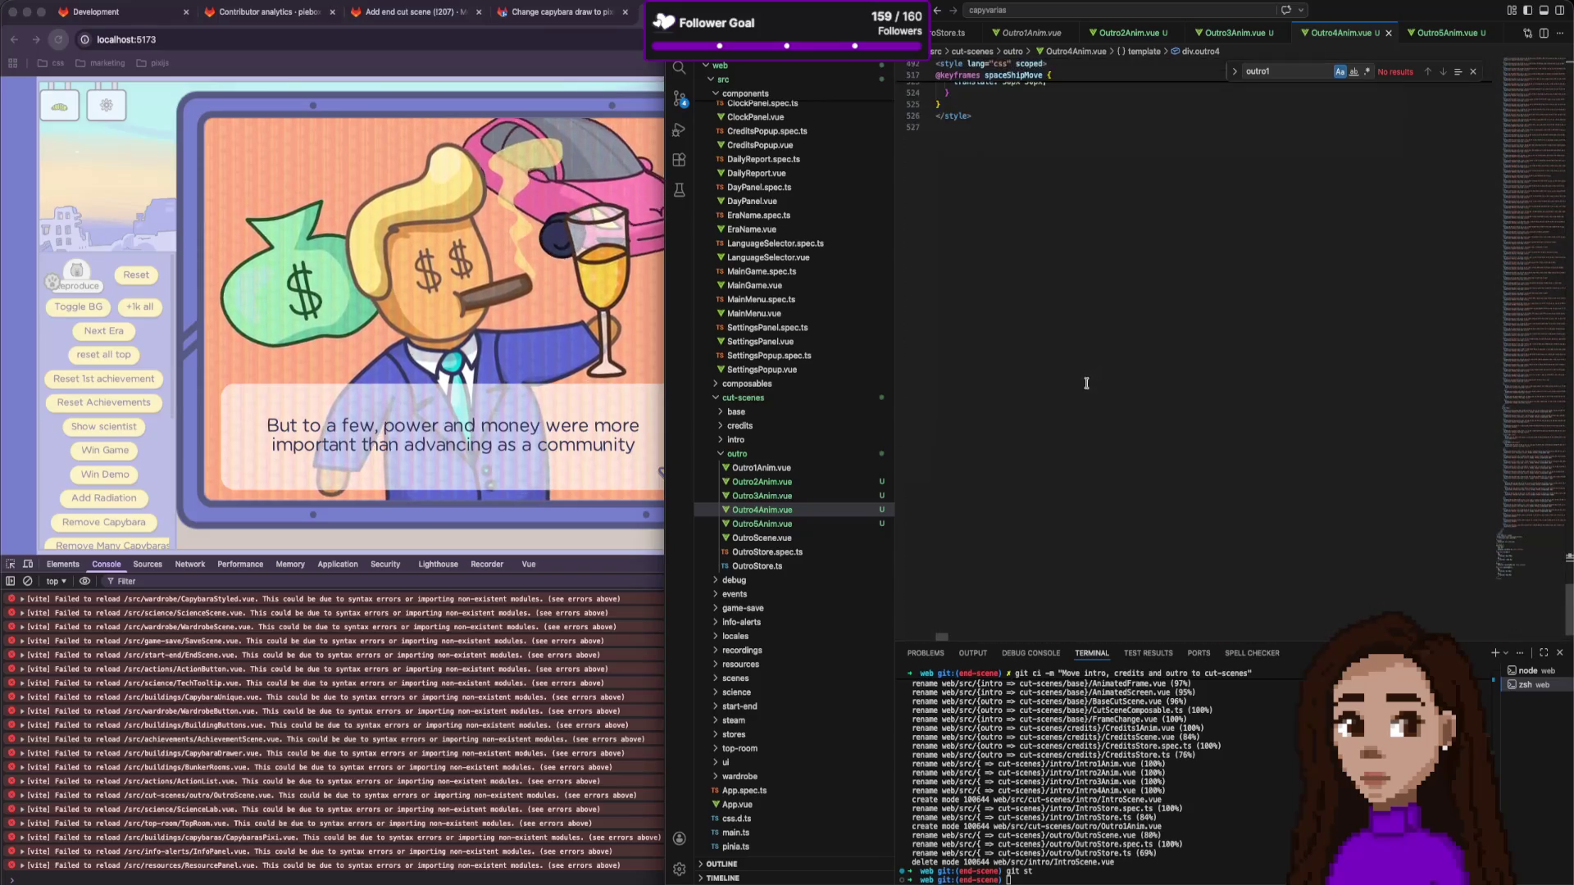
# In Outro5Anim.vue, find outro1 and rename the class to outro5.
pyautogui.click(762, 523)
pyautogui.press('super+f')
pyautogui.press('Return')
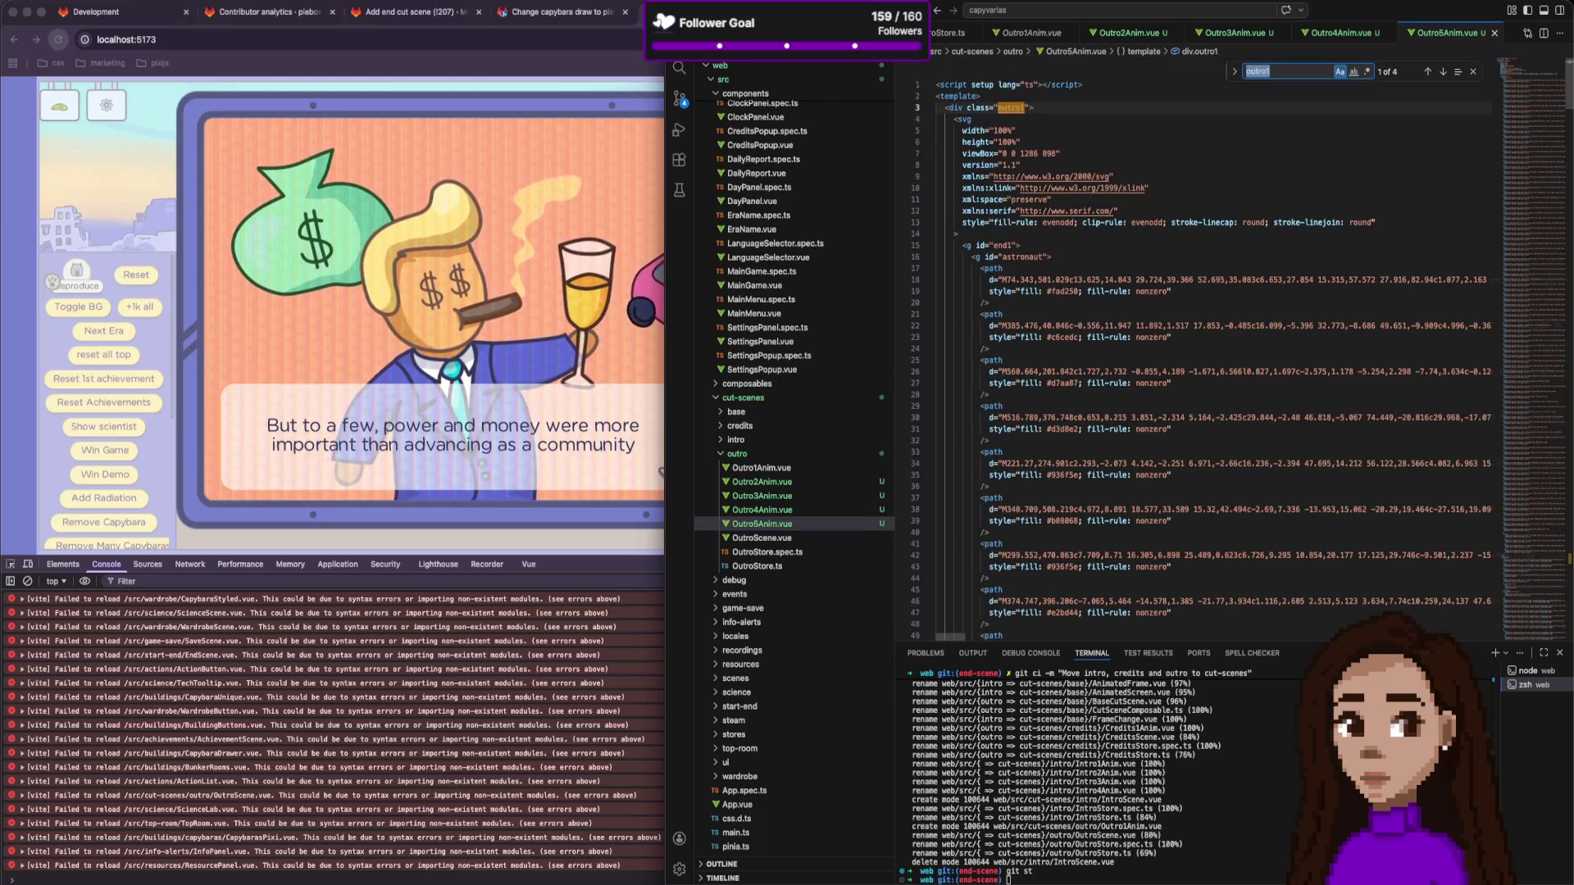
pyautogui.click(1025, 107)
pyautogui.write('5')
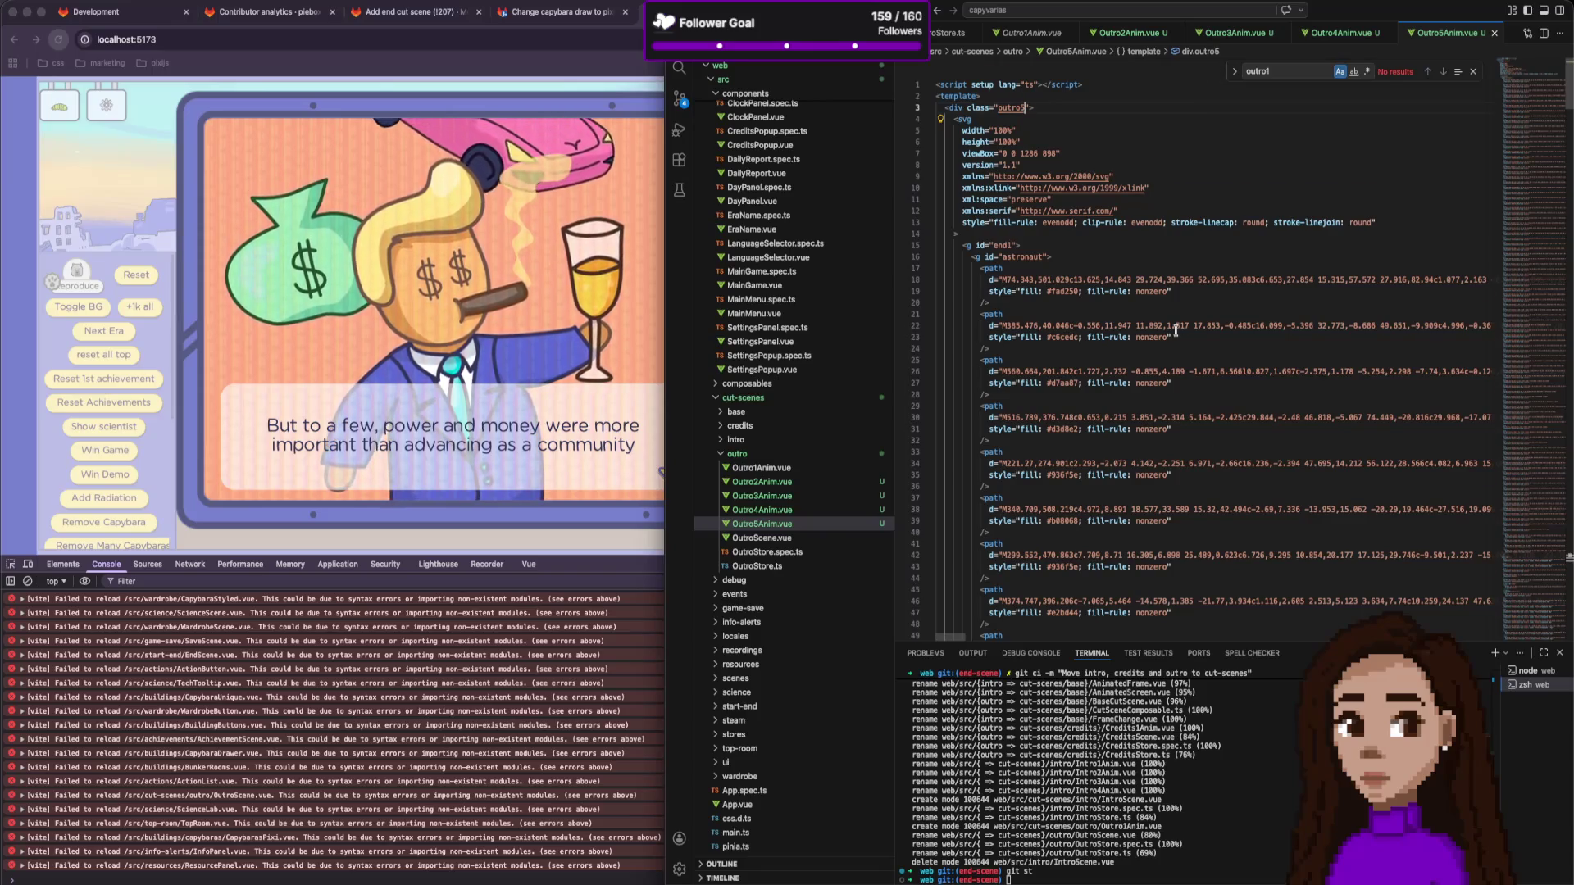
pyautogui.scroll(-20, 1175, 330)
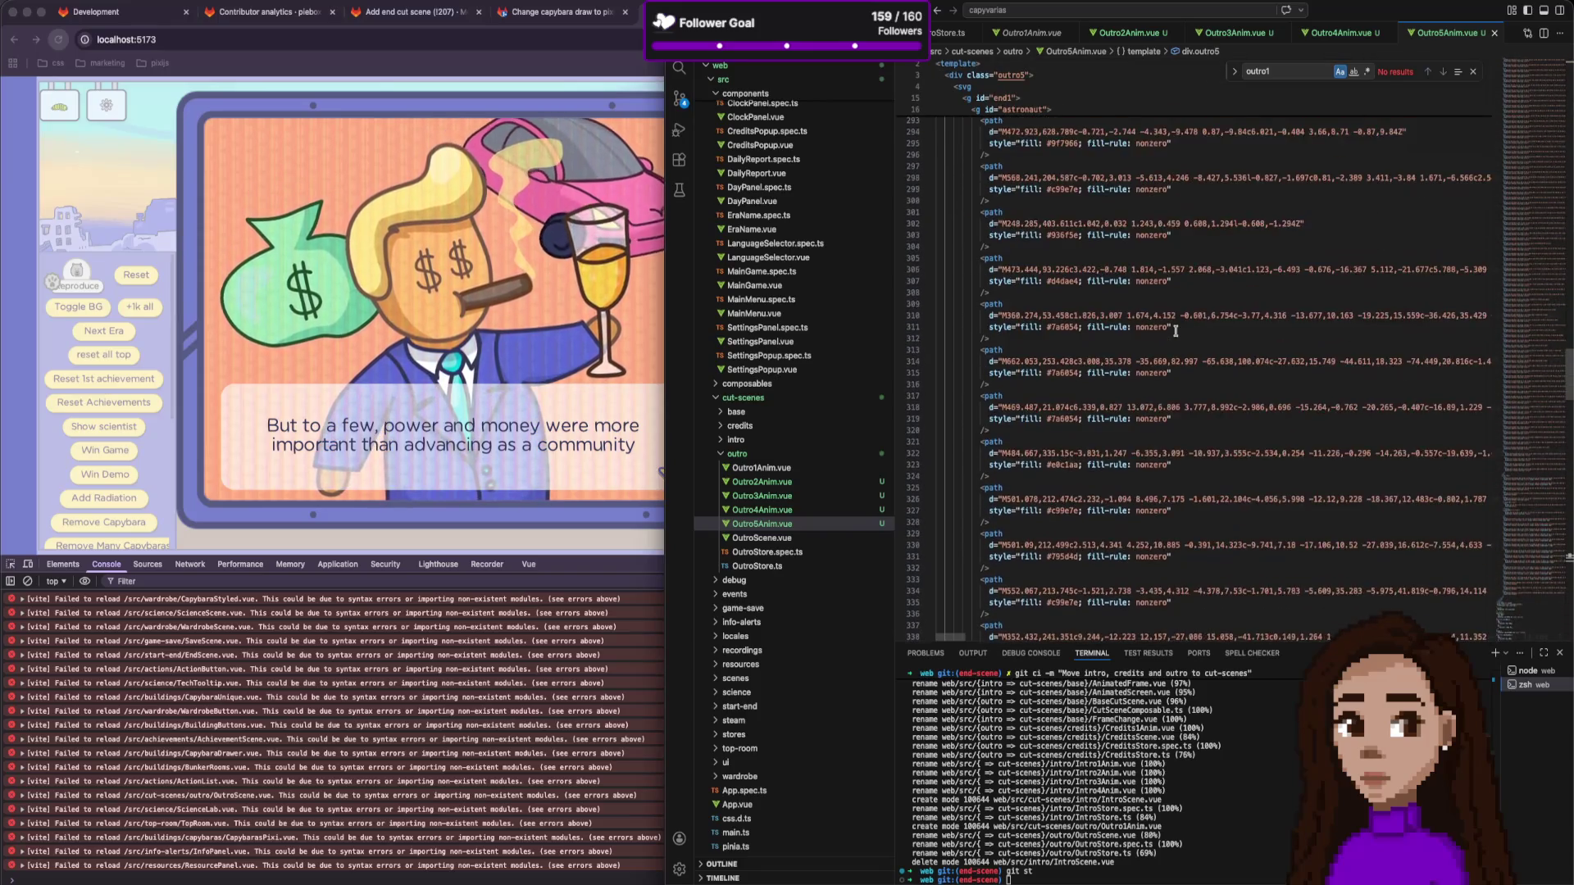
pyautogui.scroll(-20, 1175, 330)
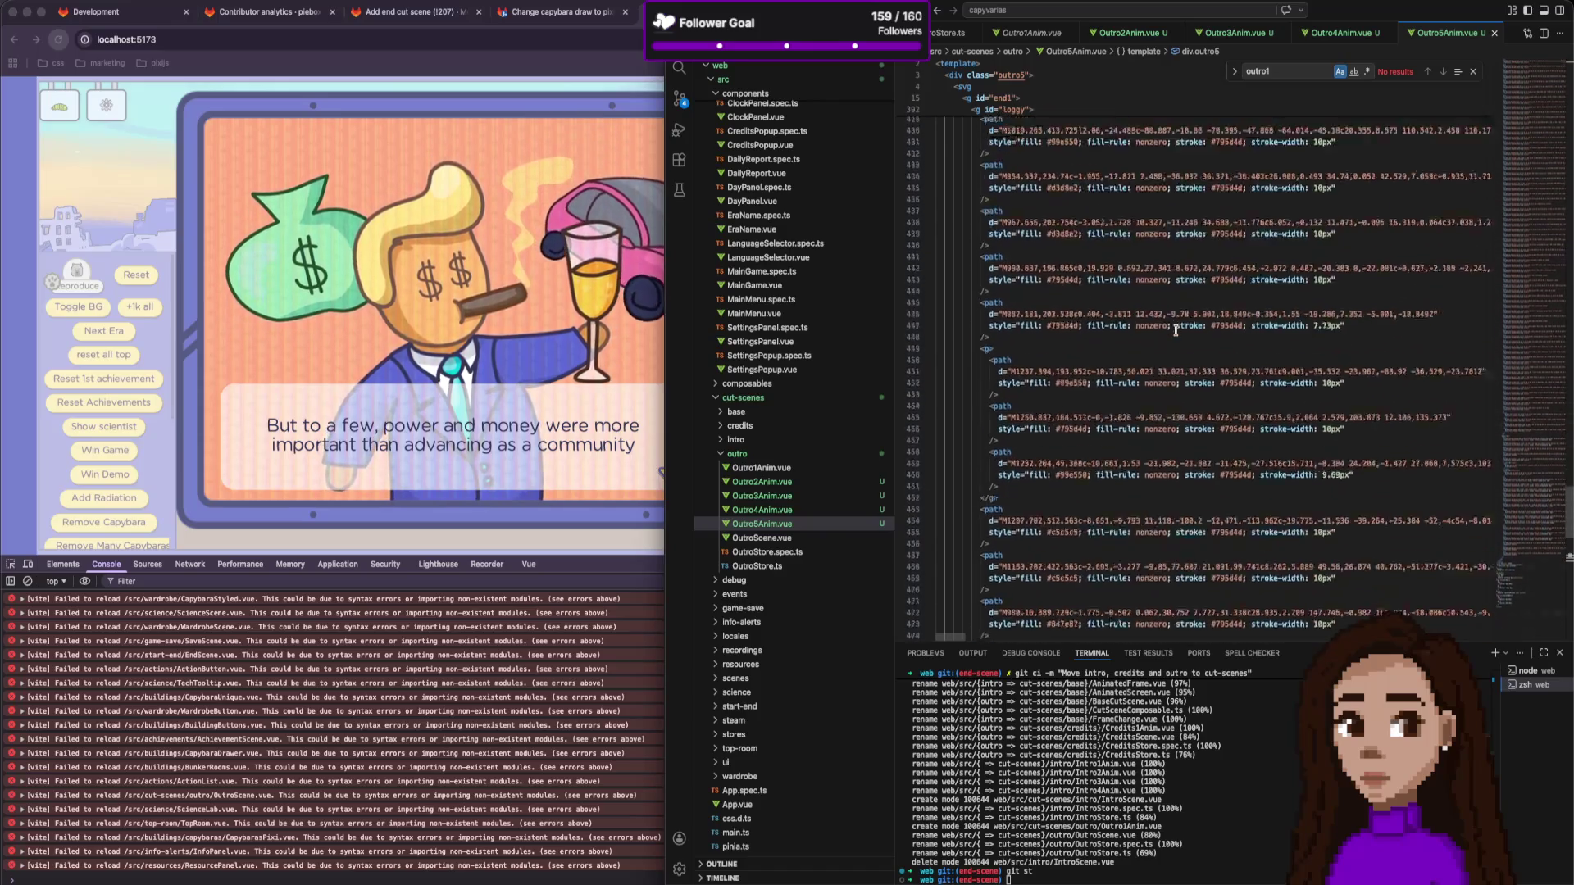
pyautogui.scroll(-10, 1175, 330)
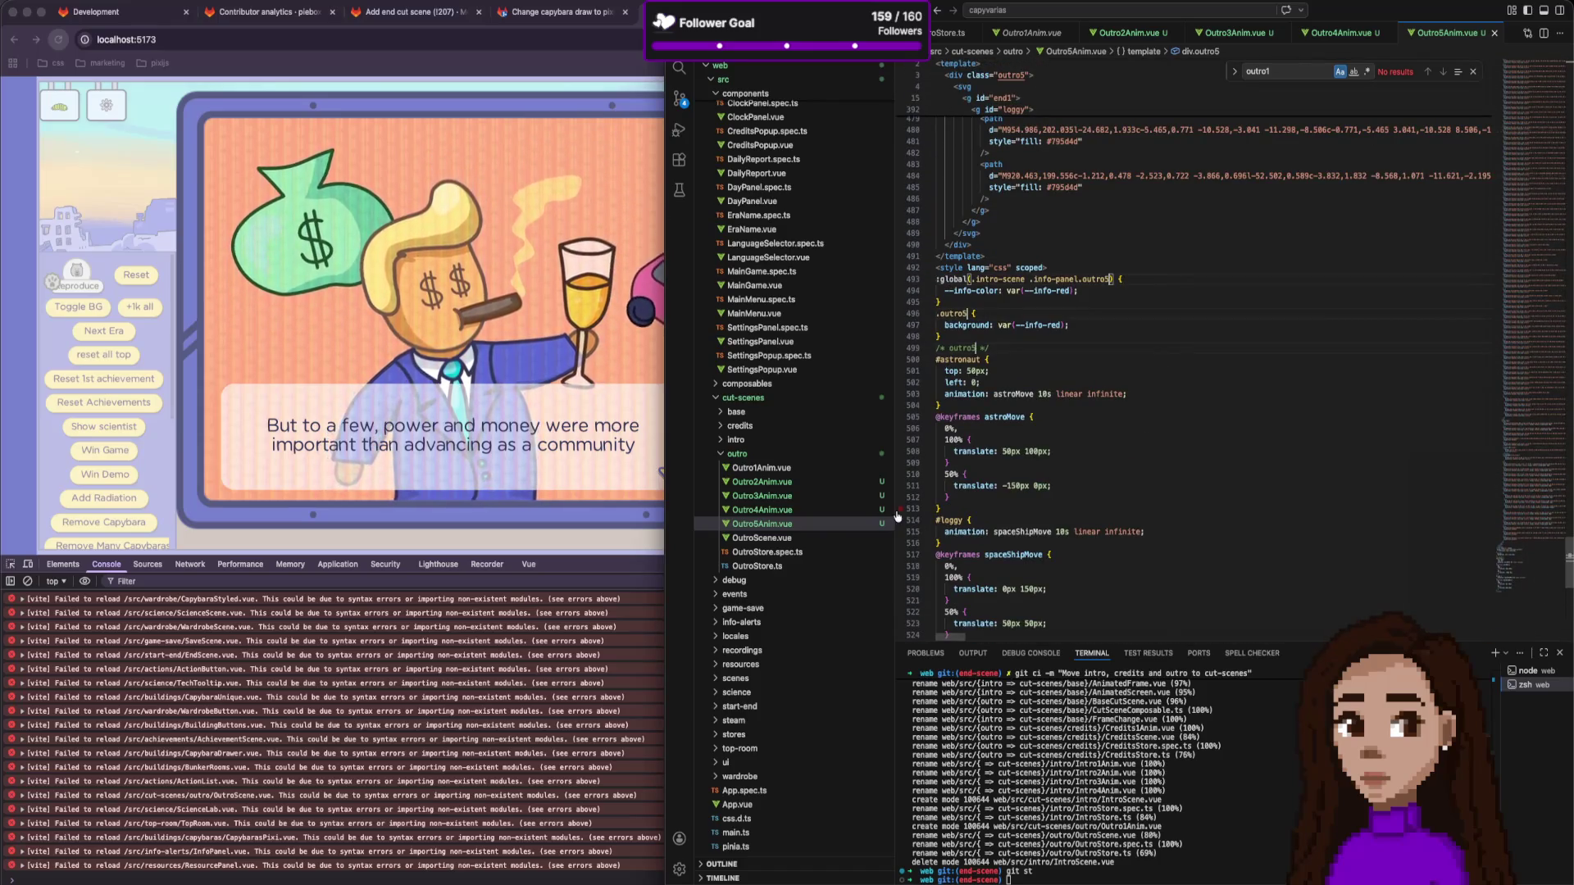
# Switch to OutroStore.ts and select the component mapped to outro2.
pyautogui.rightClick(1328, 35)
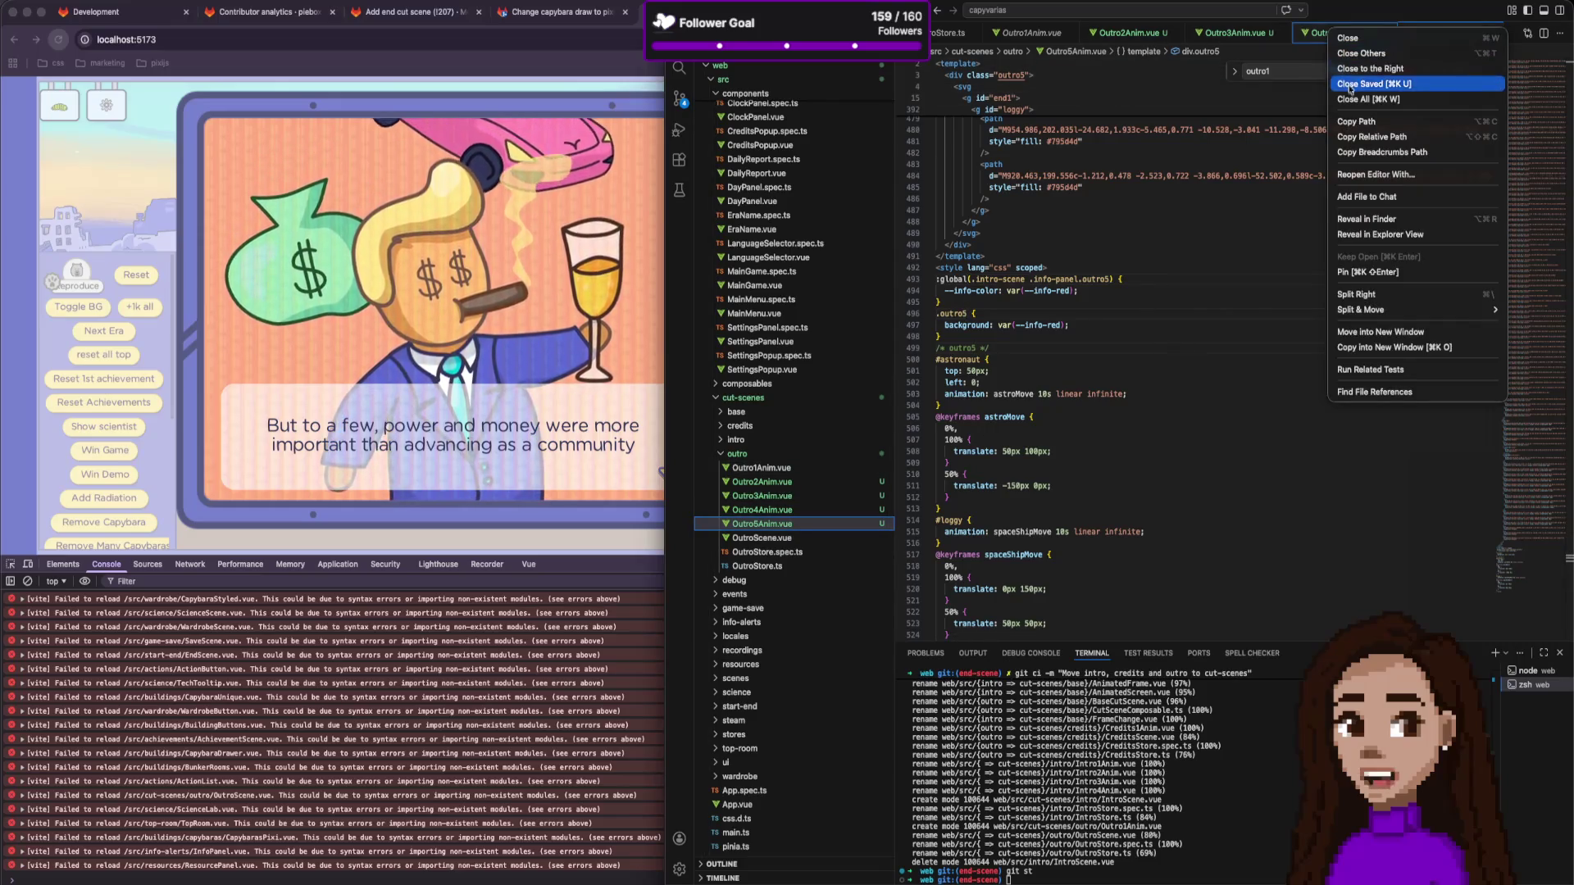
pyautogui.click(963, 34)
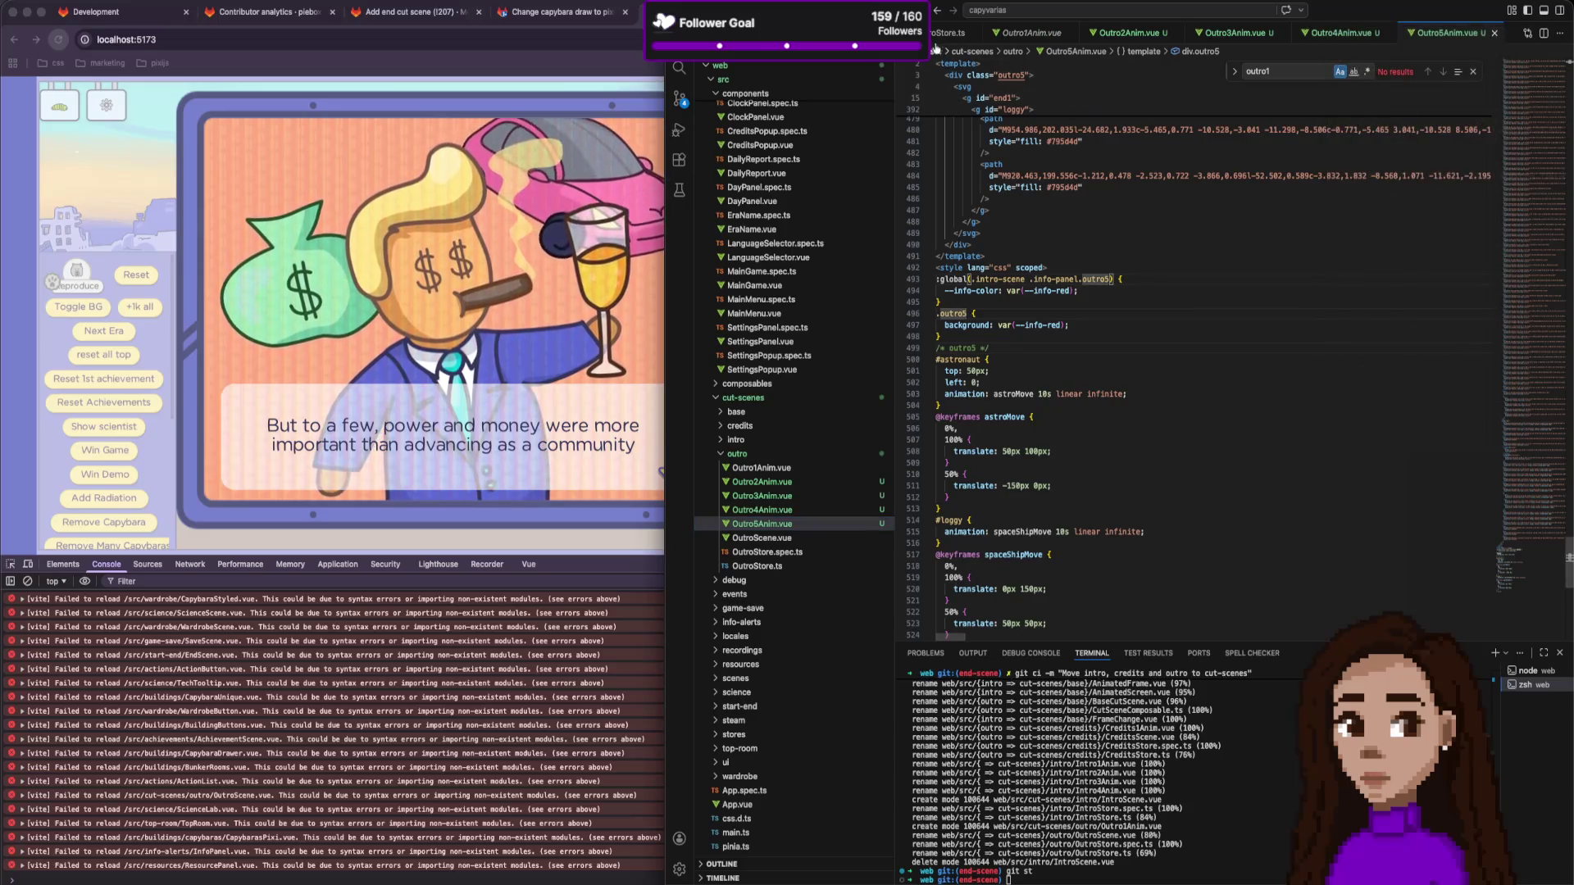
pyautogui.click(963, 35)
pyautogui.doubleClick(1003, 178)
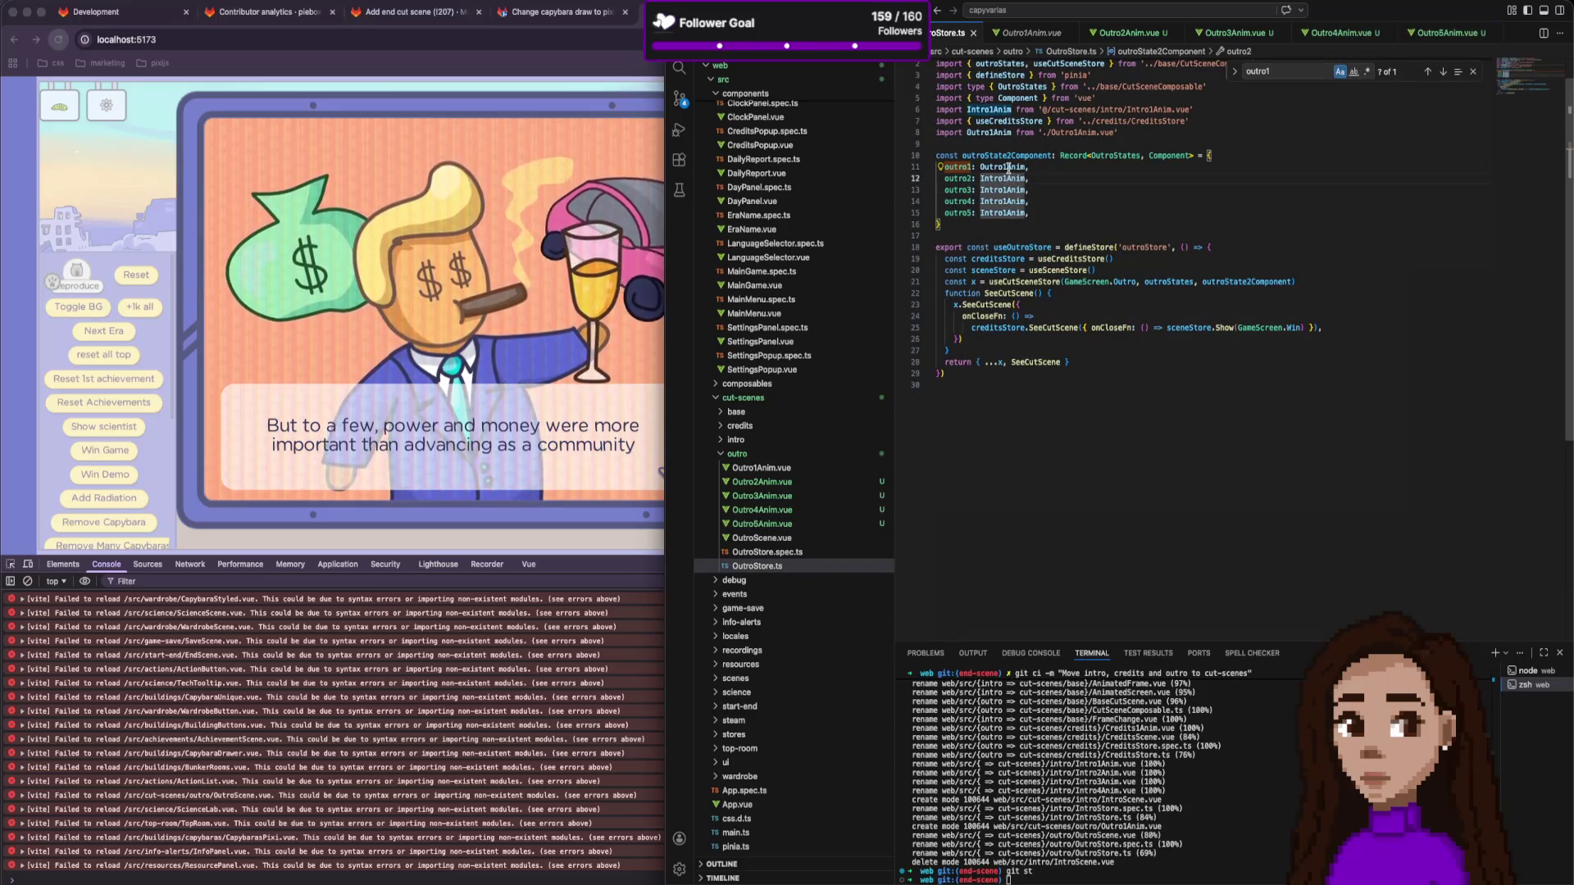
# Map outro2 and outro3 to Outro2Anim and Outro3Anim, accepting their auto-imports.
pyautogui.write('Outro1Anim')
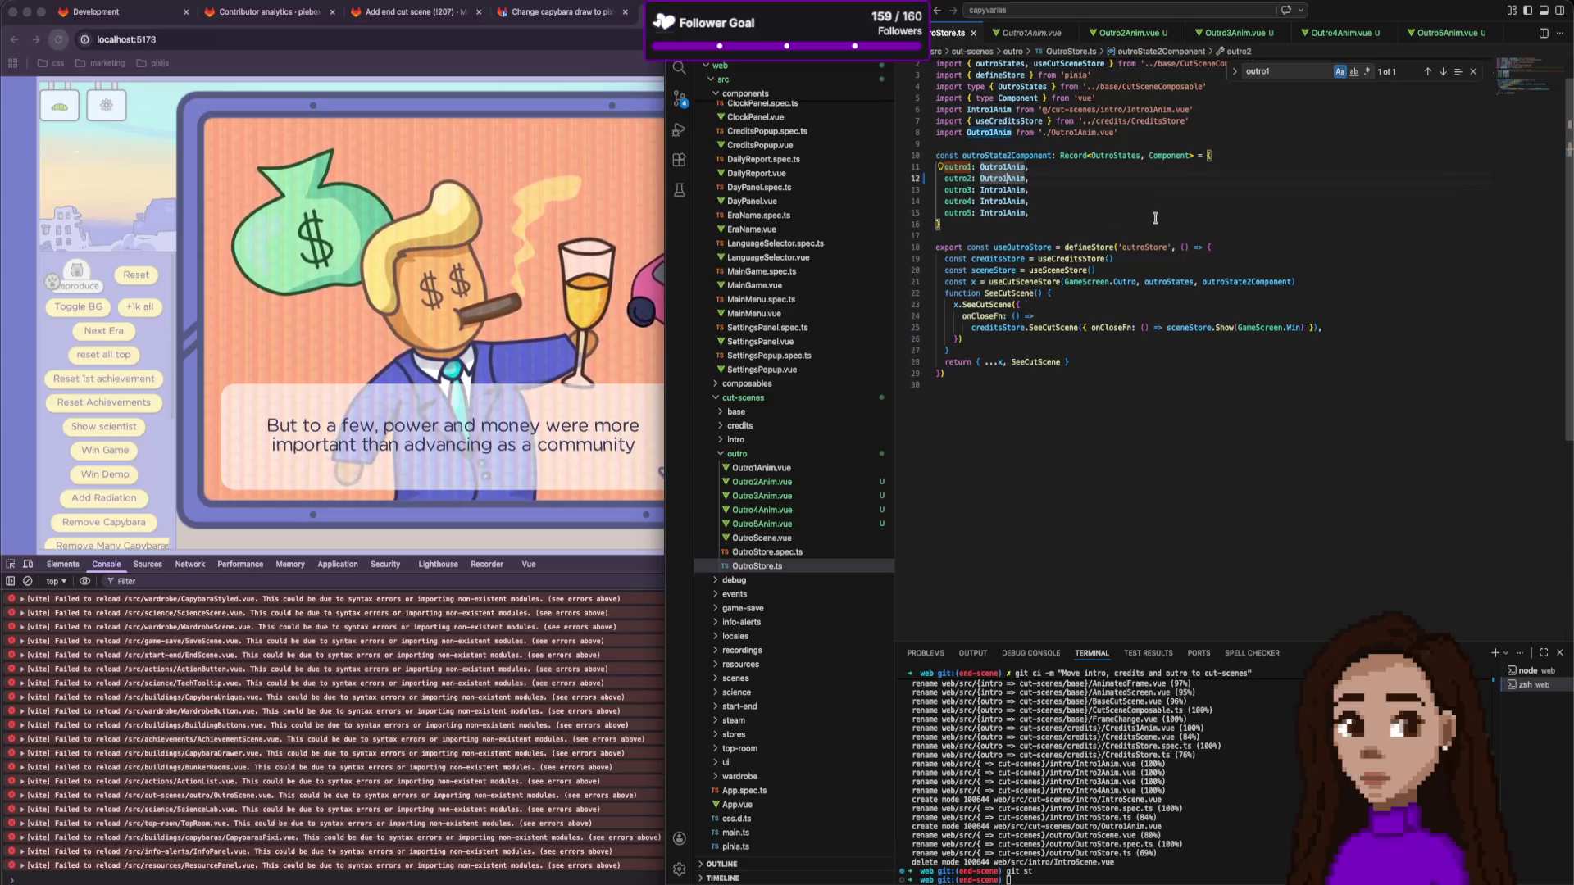
pyautogui.press('Left')
pyautogui.press('Left')
pyautogui.press('Left')
pyautogui.press('BackSpace')
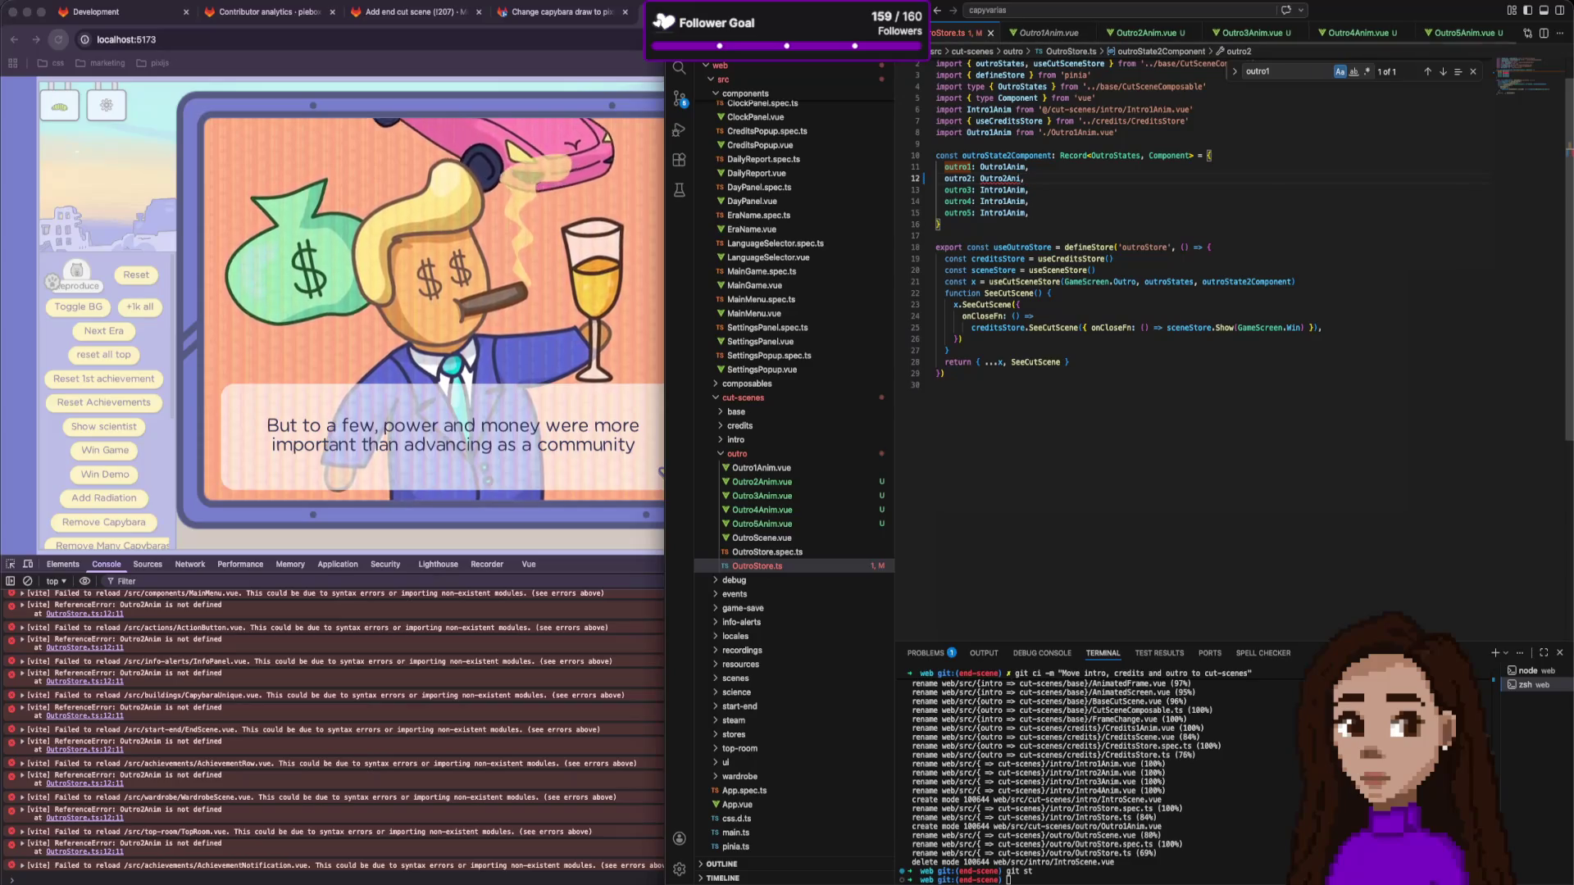
pyautogui.write('m')
pyautogui.press('Return')
pyautogui.click(1013, 201)
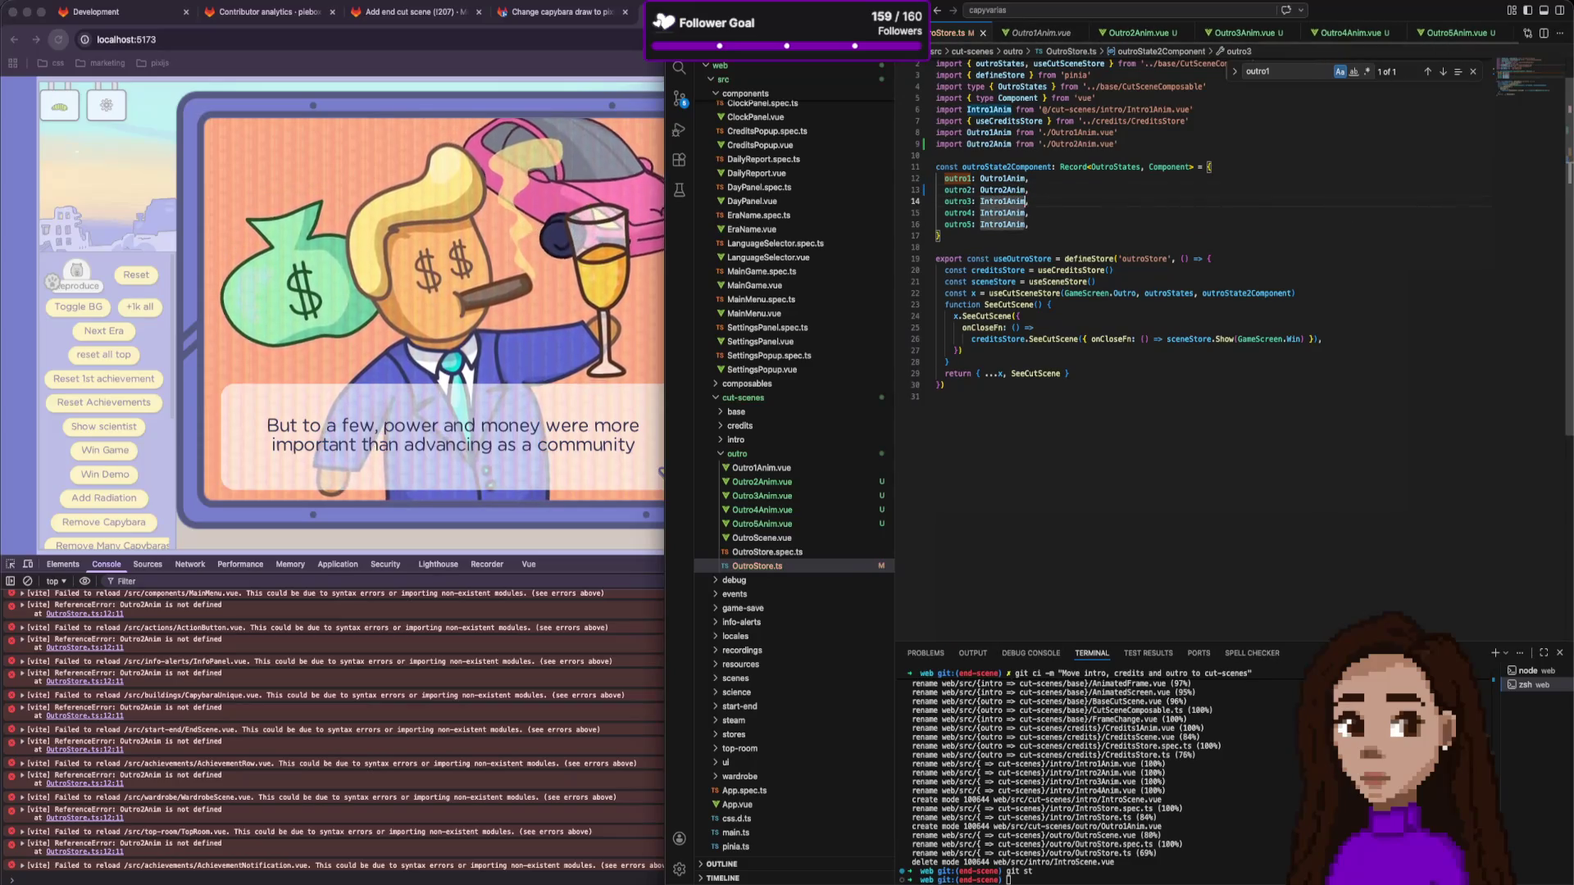
pyautogui.click(1002, 201)
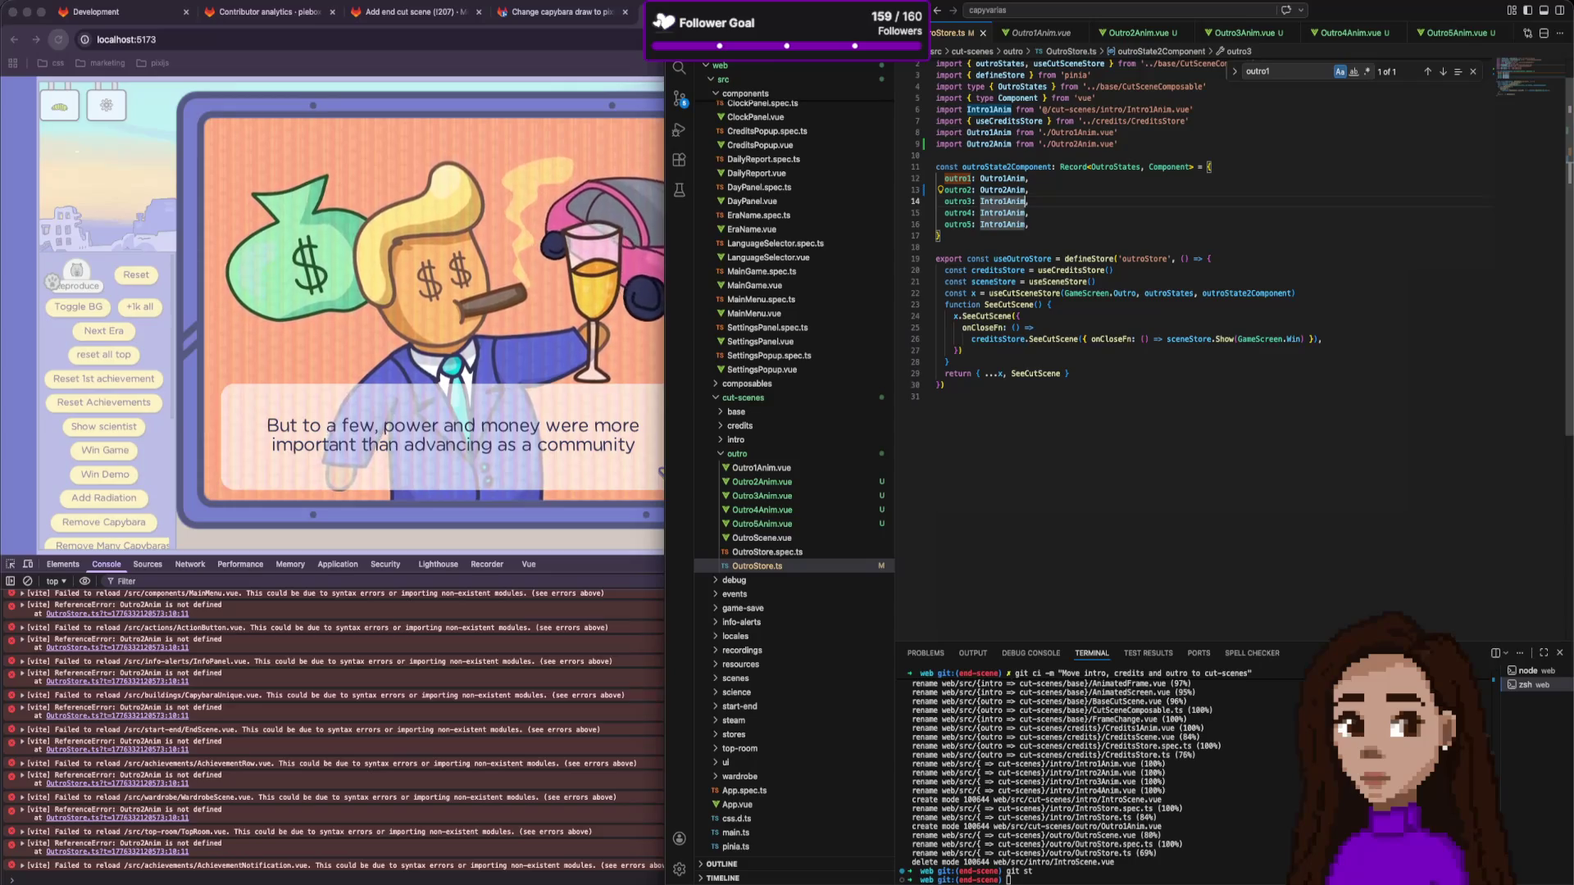
pyautogui.write('Out3')
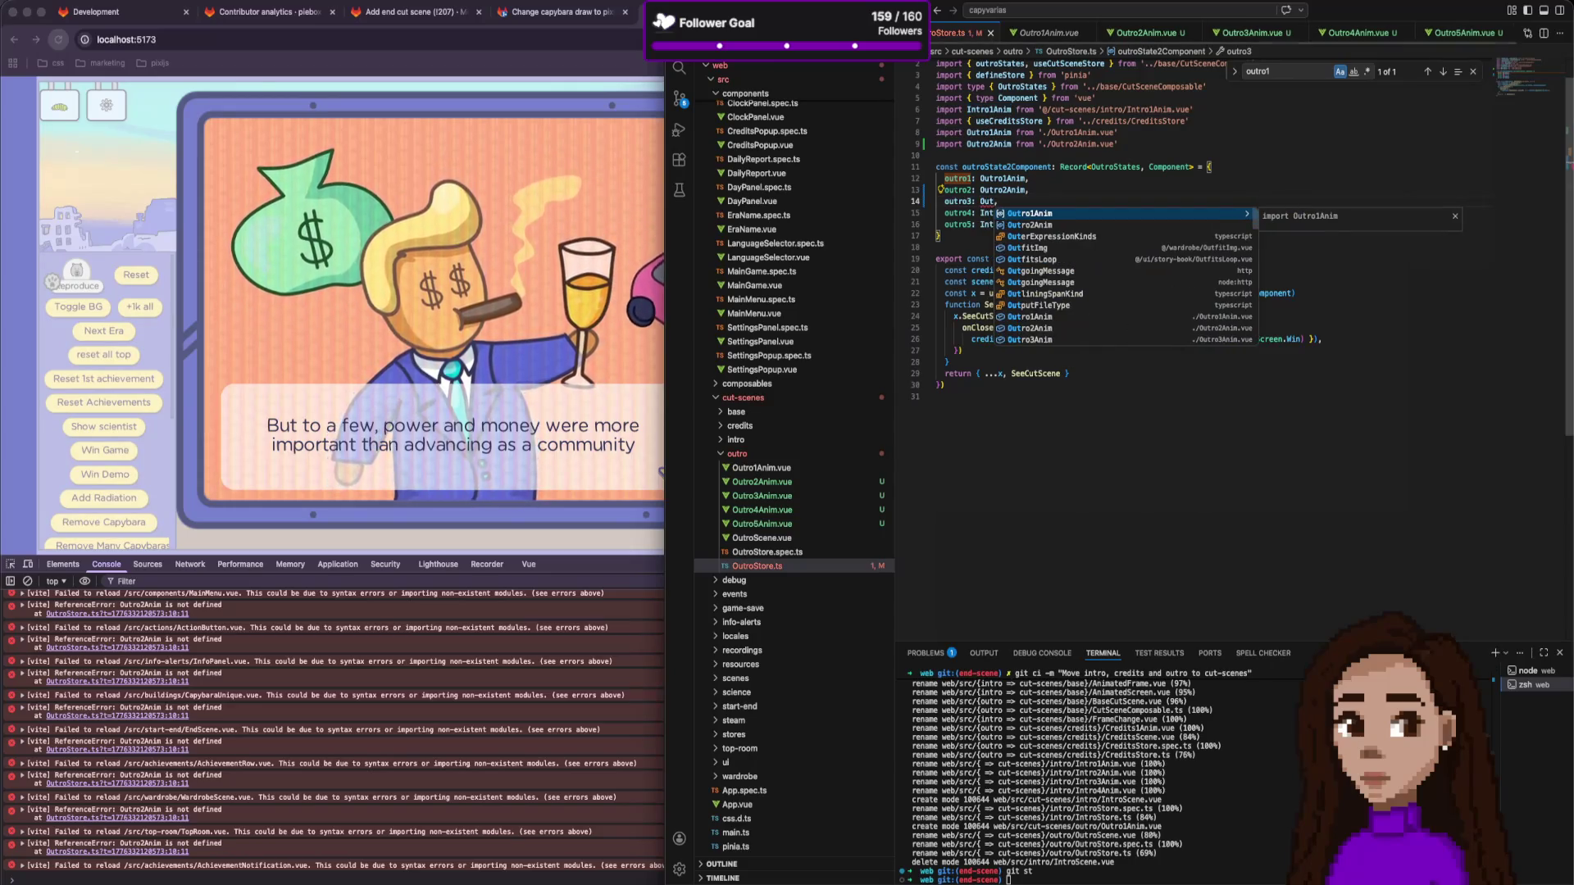
pyautogui.press('Return')
# Map outro4 and outro5 to Outro4Anim and Outro5Anim, and delete the Intro1Anim import.
pyautogui.doubleClick(1003, 223)
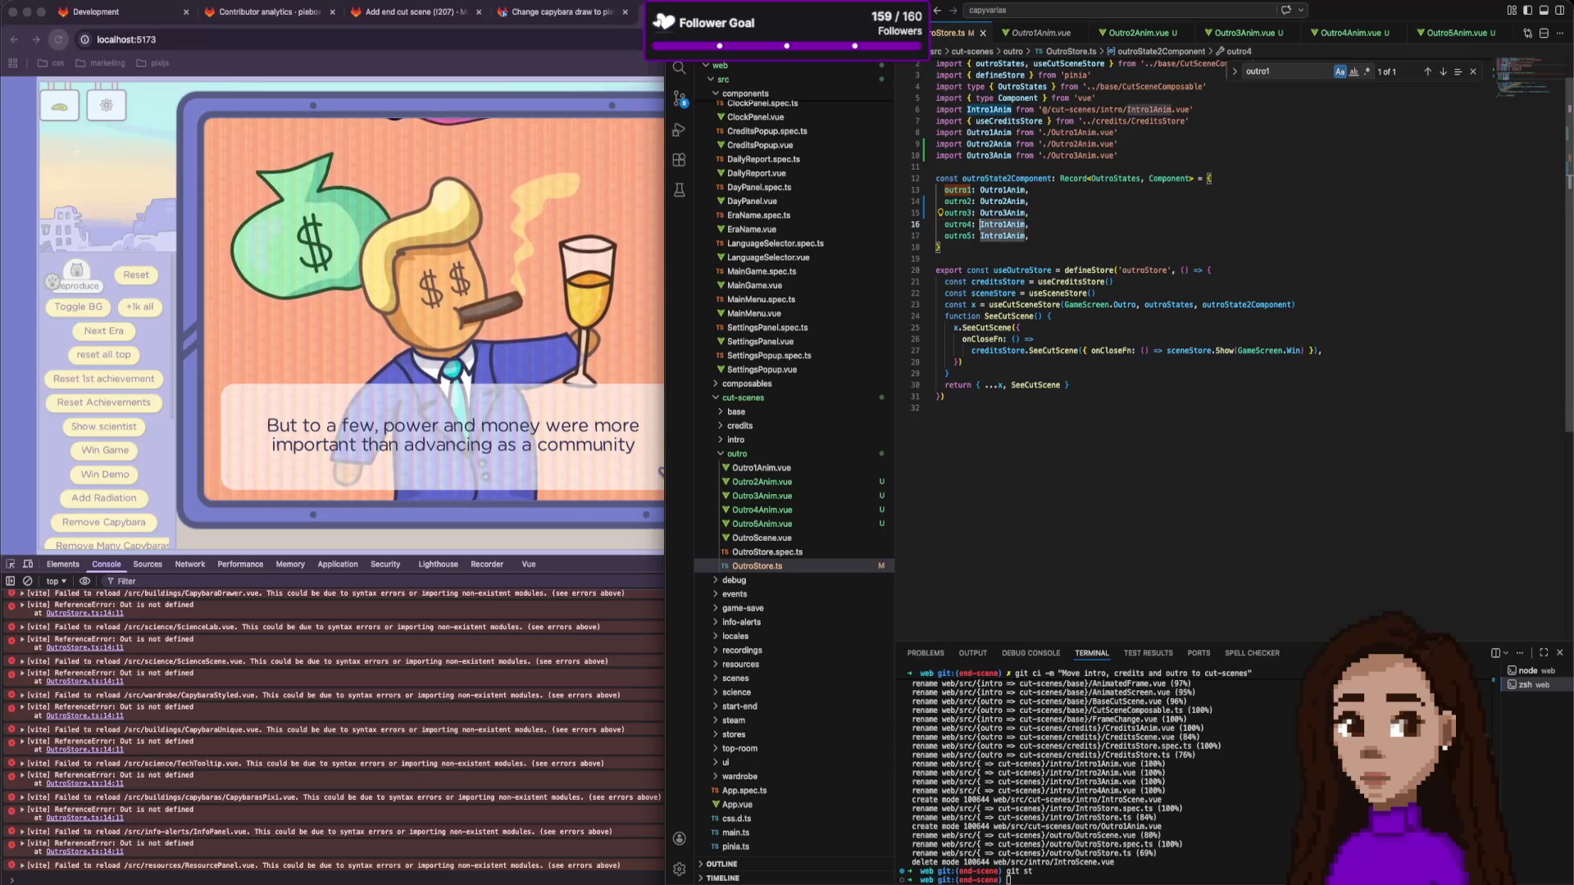
pyautogui.write('Ou4,')
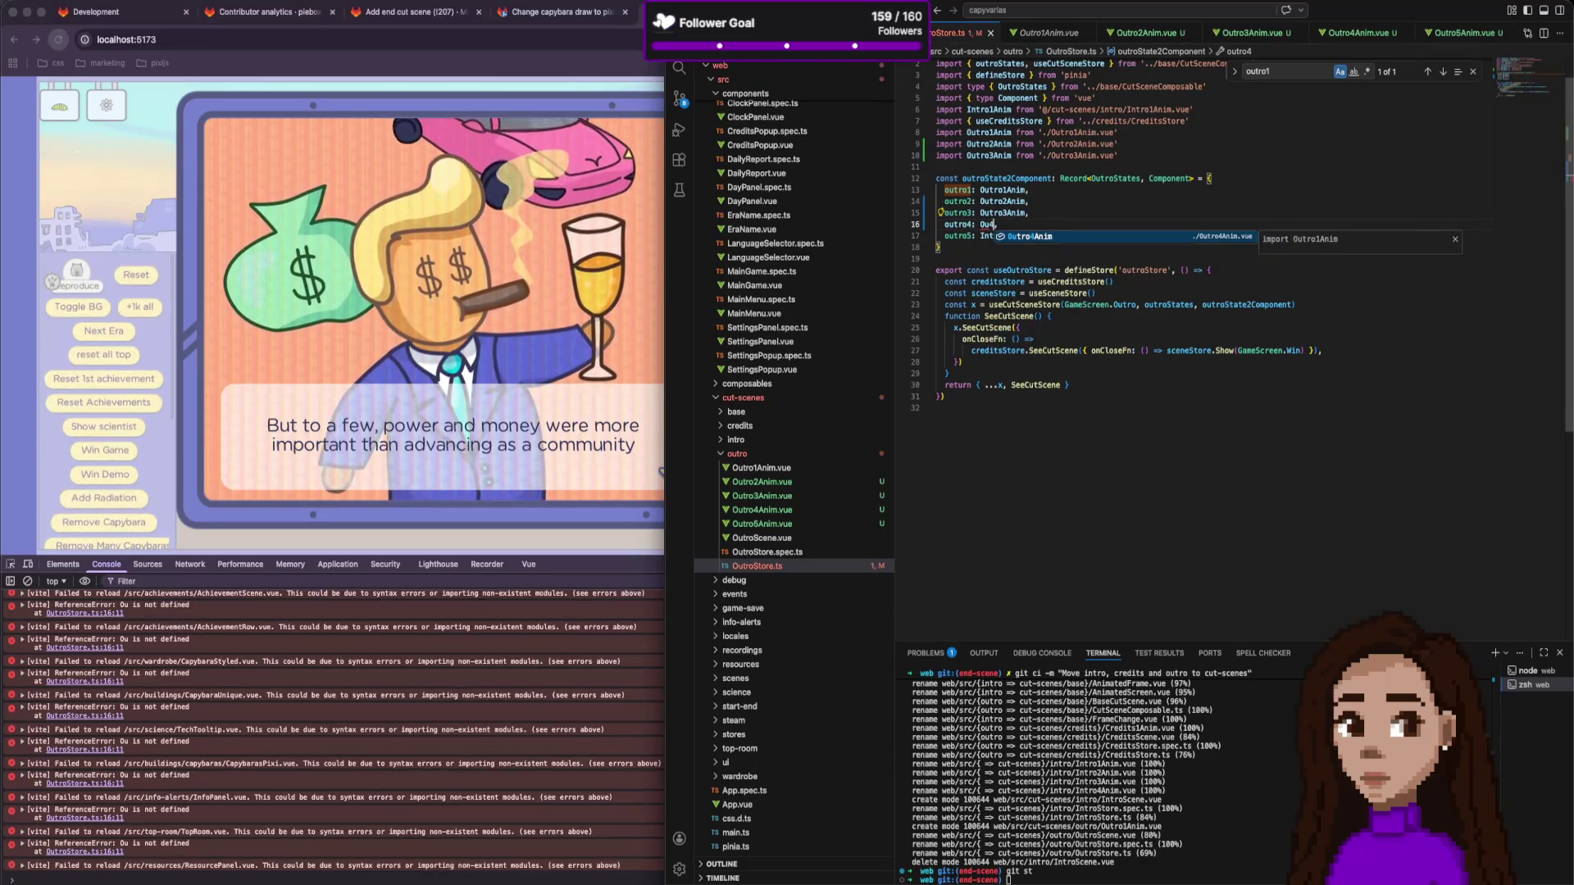
pyautogui.press('Return')
pyautogui.doubleClick(1001, 247)
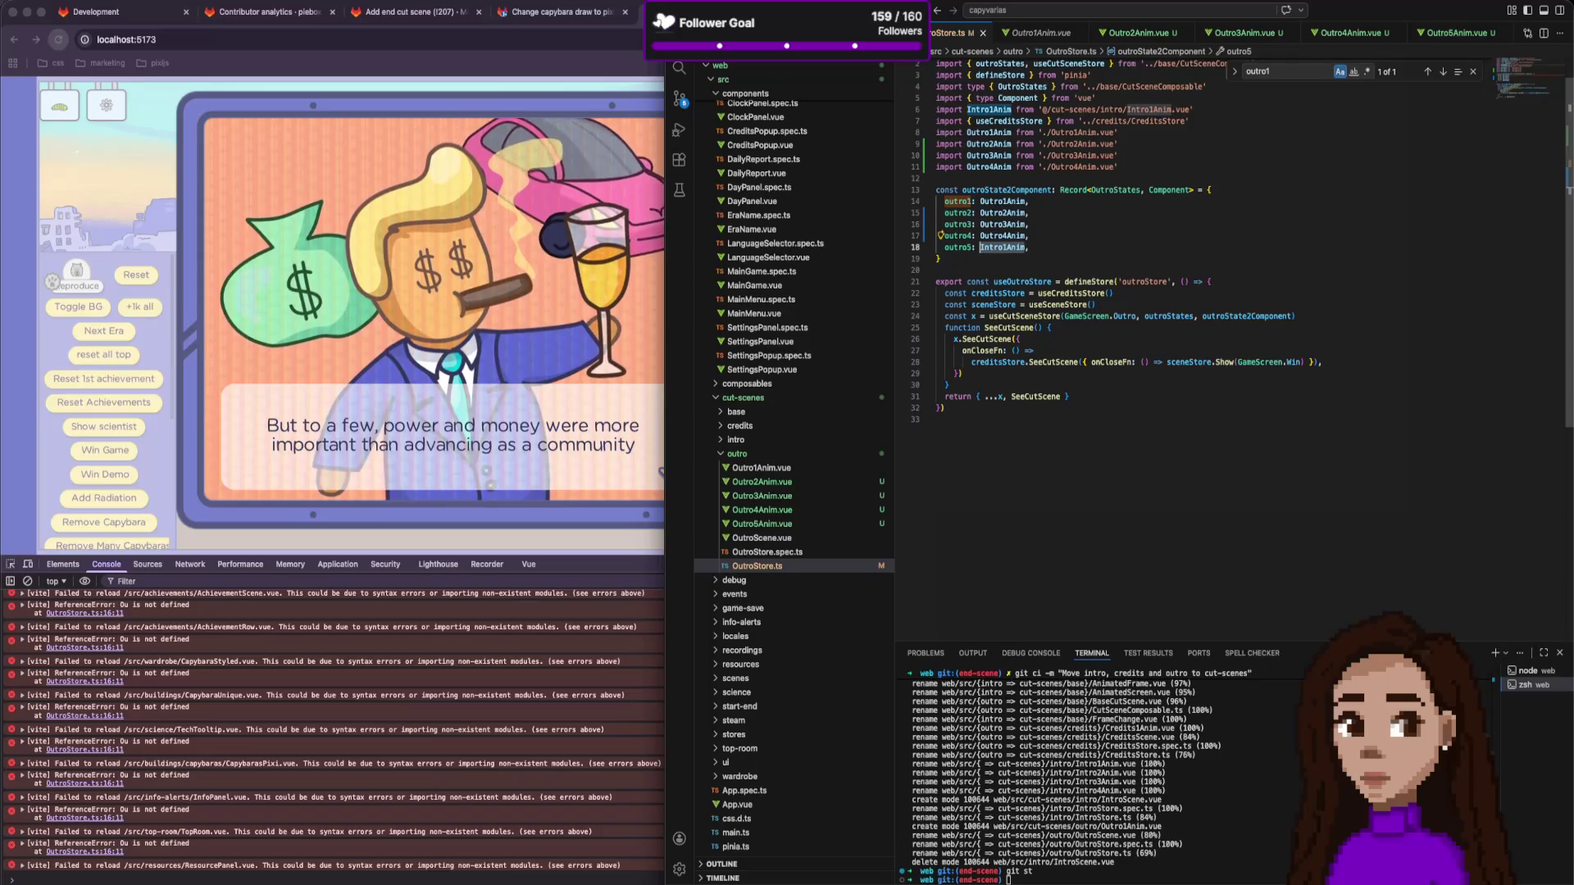
pyautogui.press('BackSpace')
pyautogui.write('Ou5,')
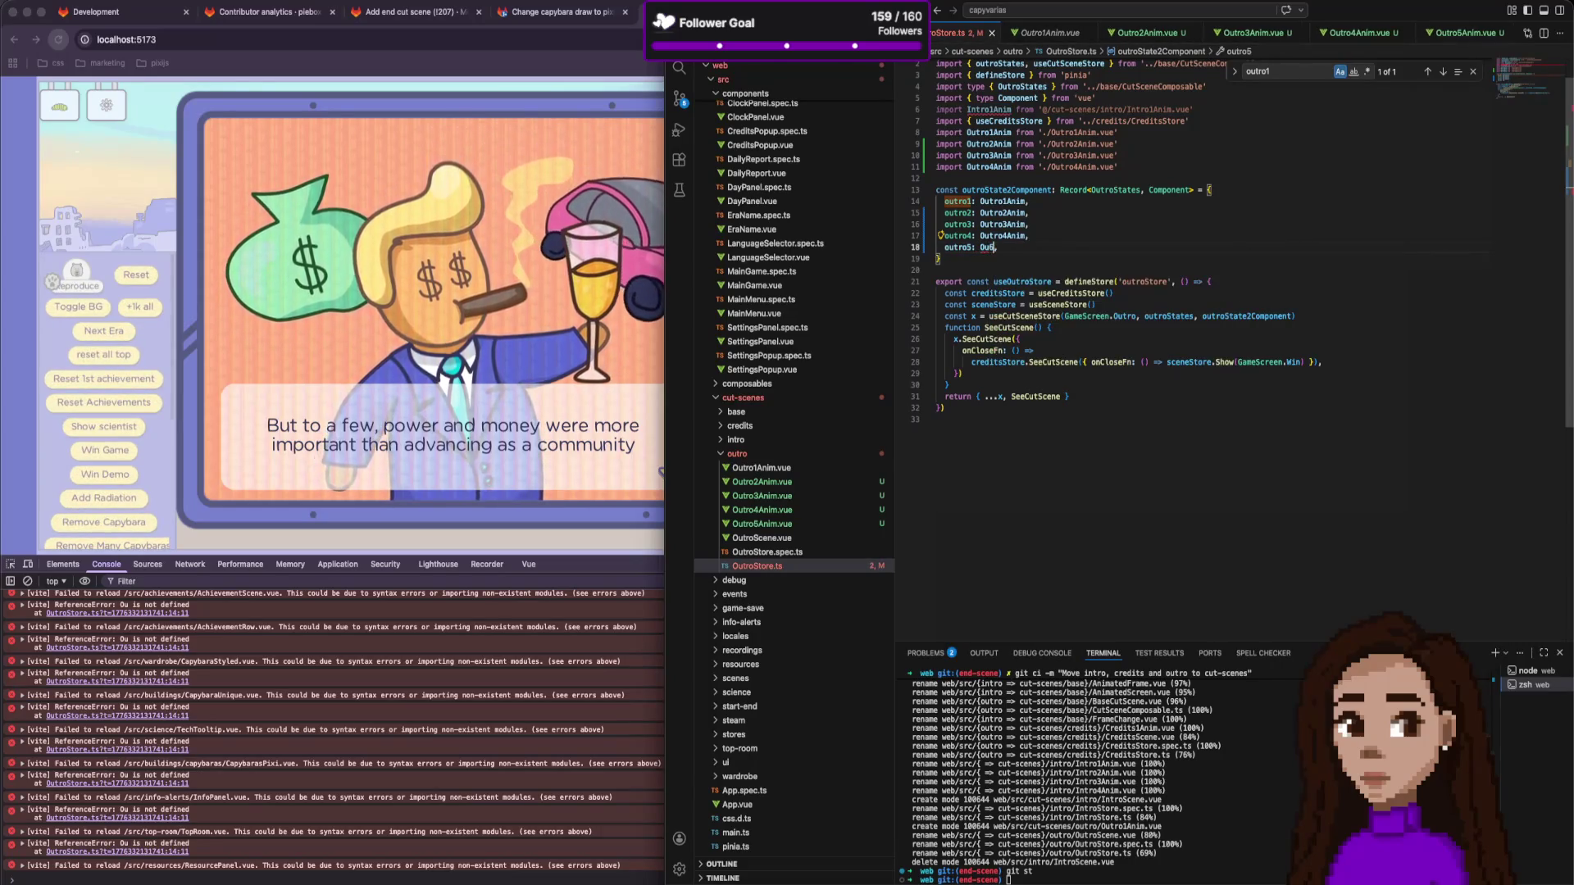
pyautogui.write('tro5Anim')
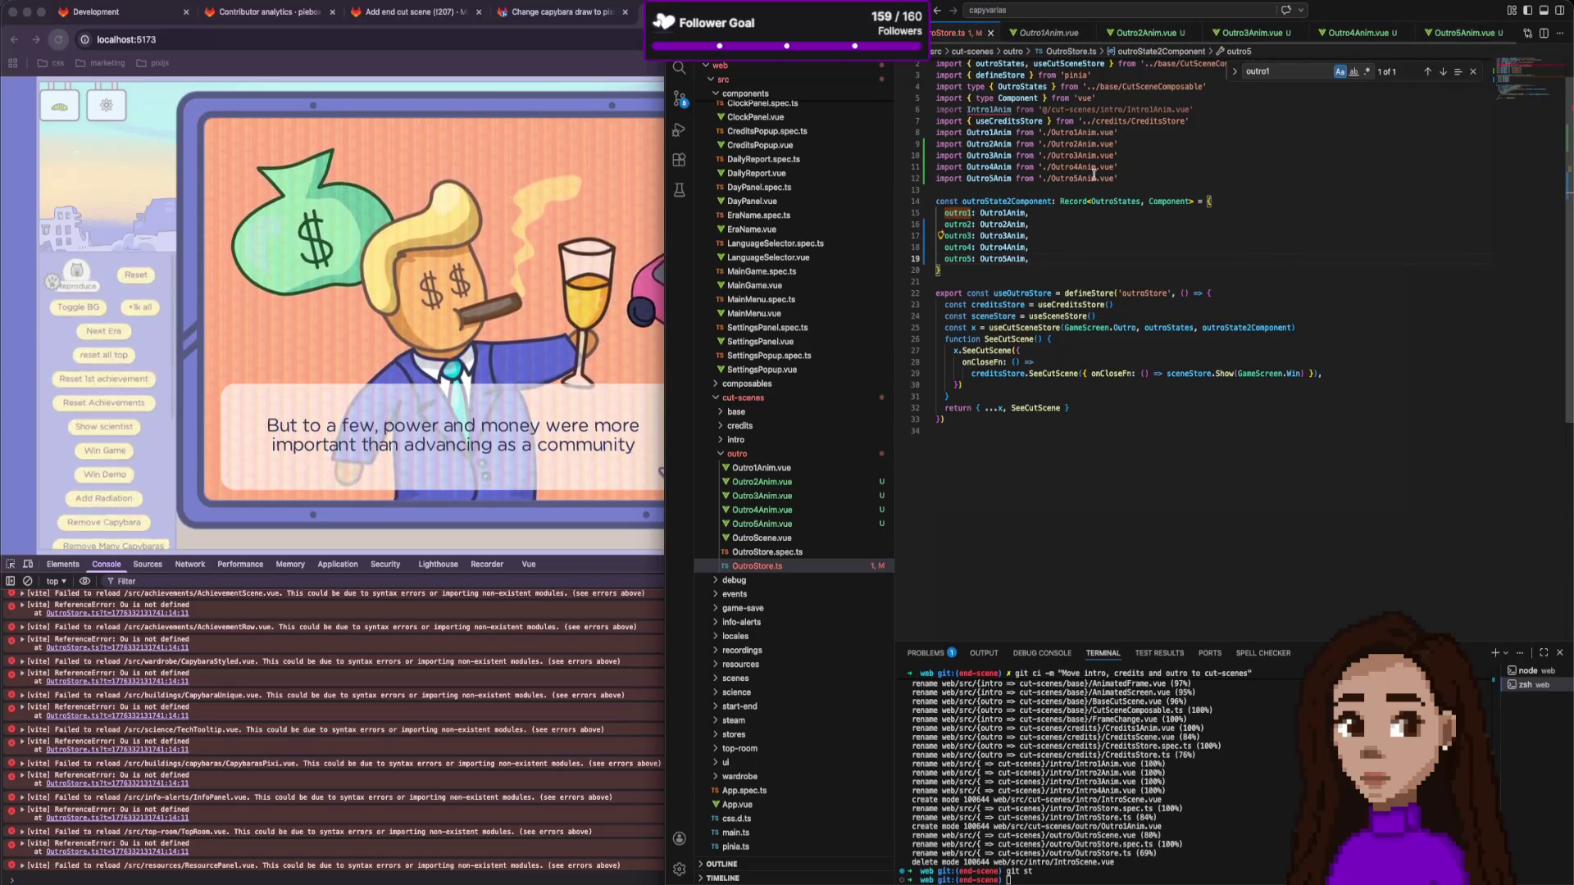
pyautogui.tripleClick(984, 109)
pyautogui.press('BackSpace')
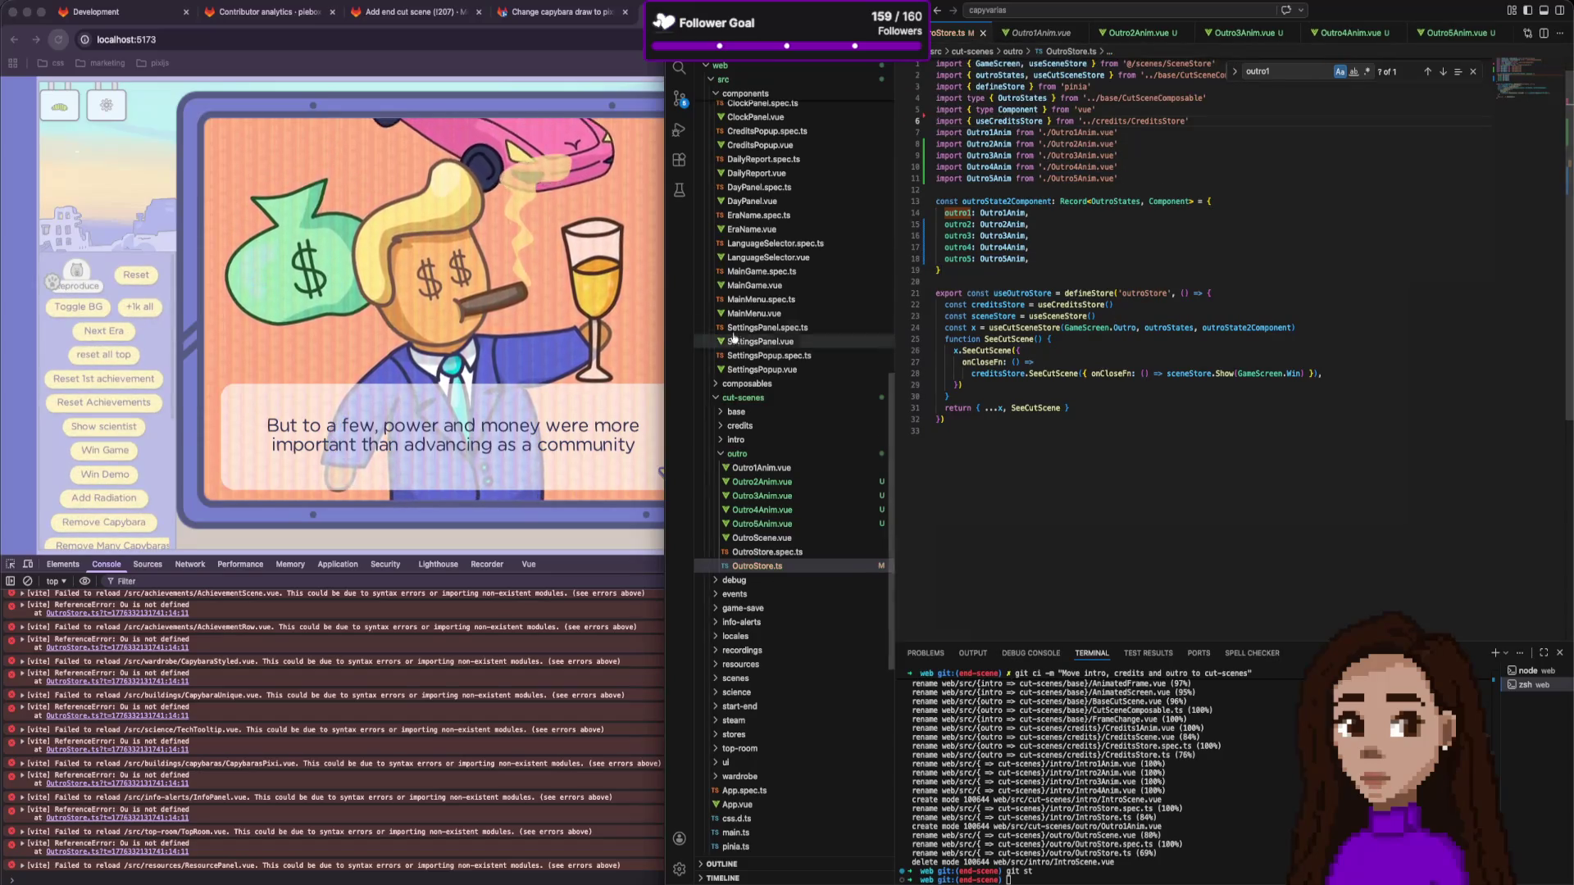
# In the game, skip the intro, win to play the outro, and restart from the win screen.
pyautogui.click(647, 300)
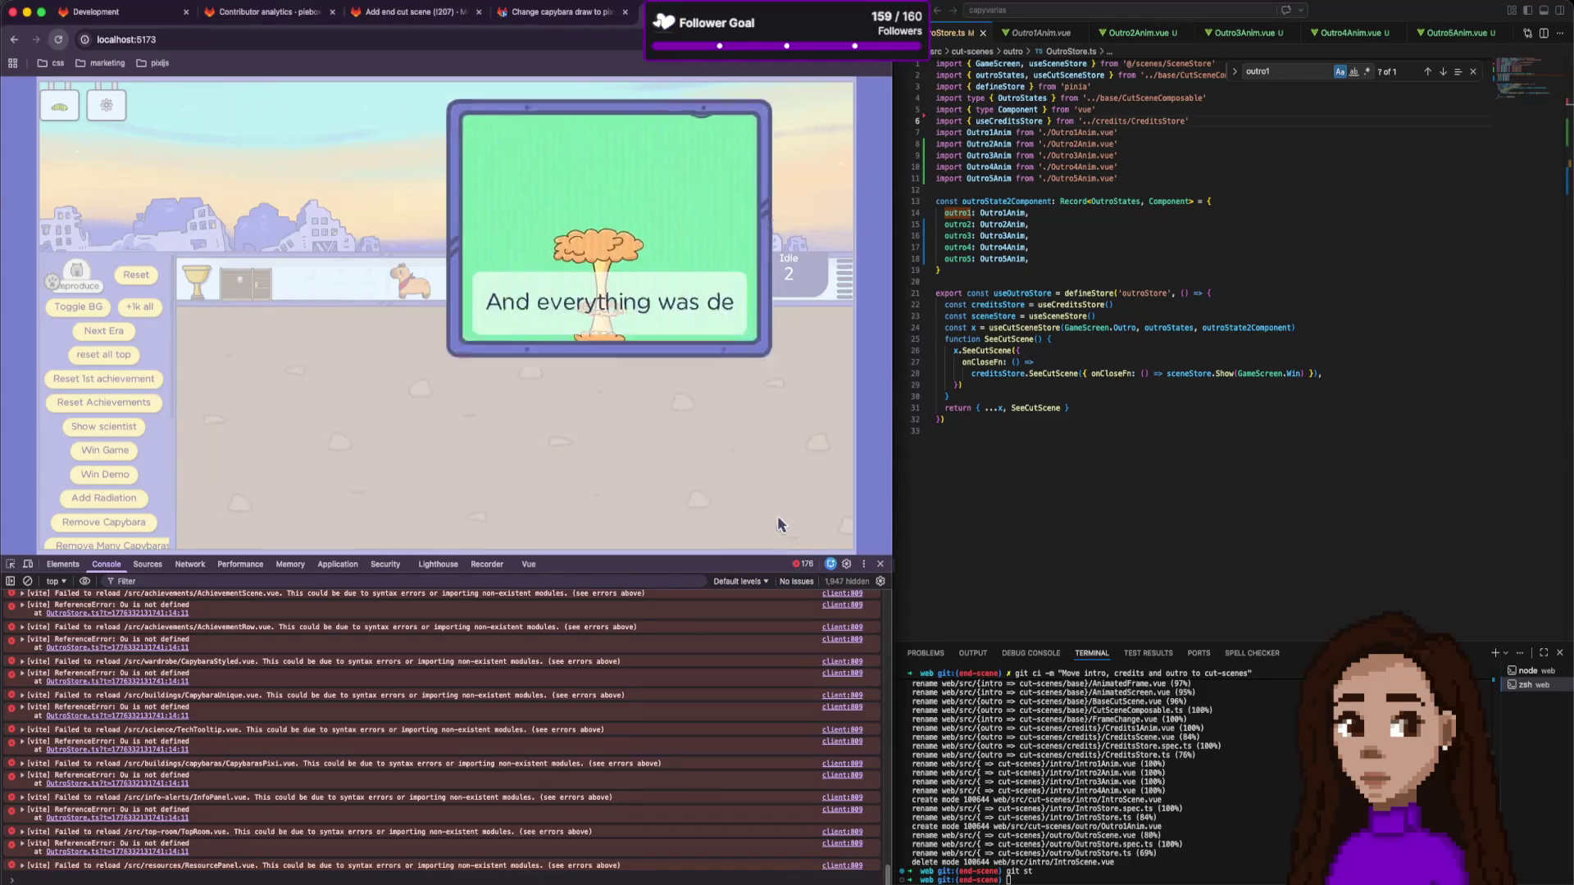
pyautogui.click(777, 517)
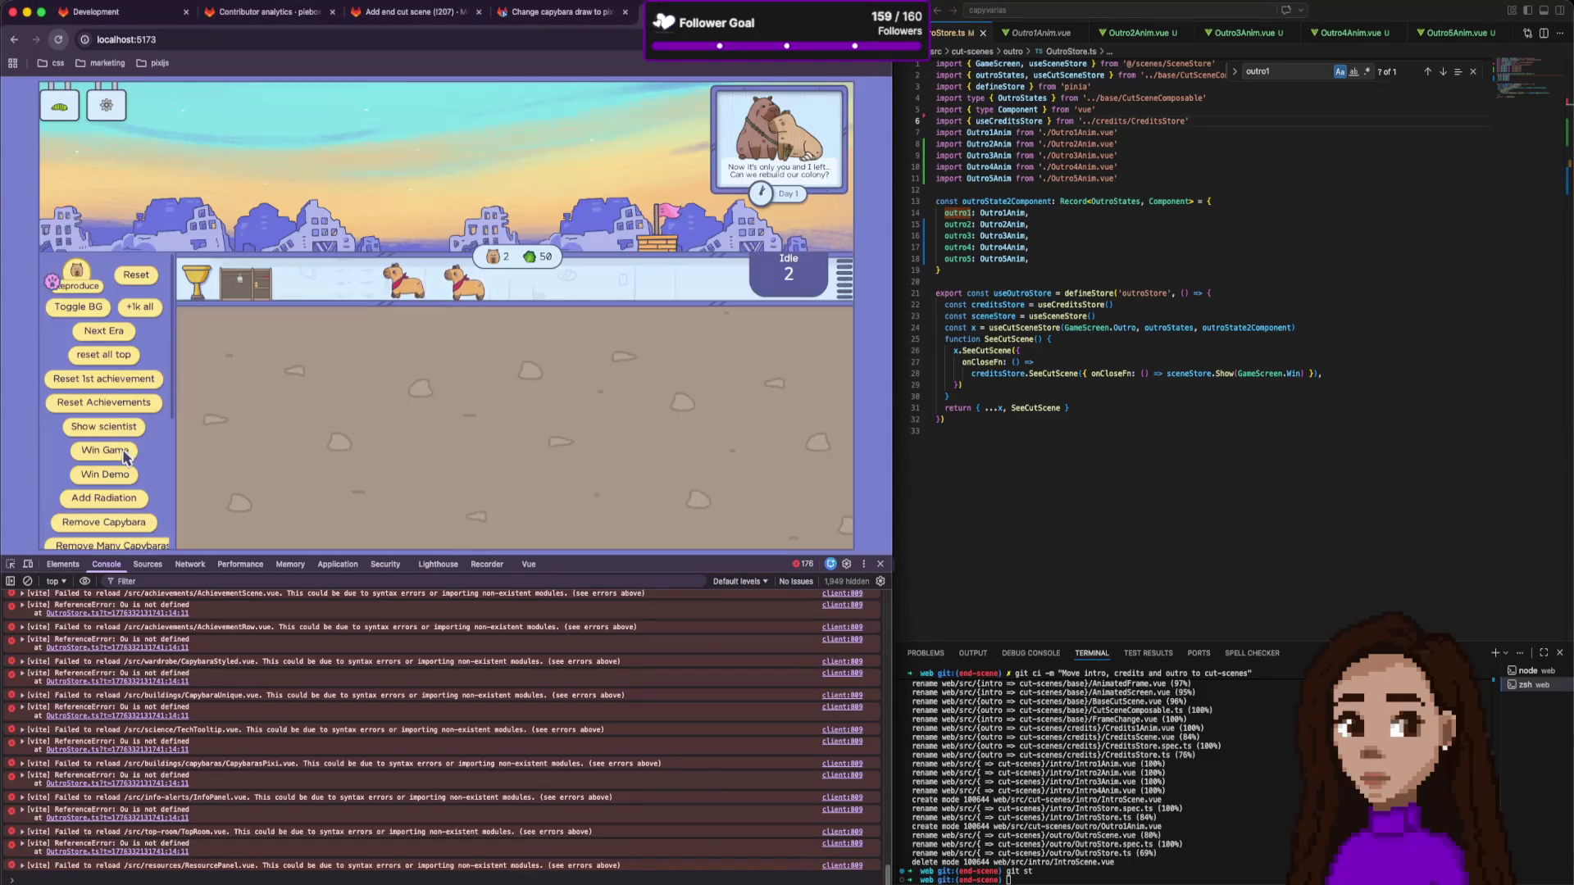
pyautogui.click(126, 452)
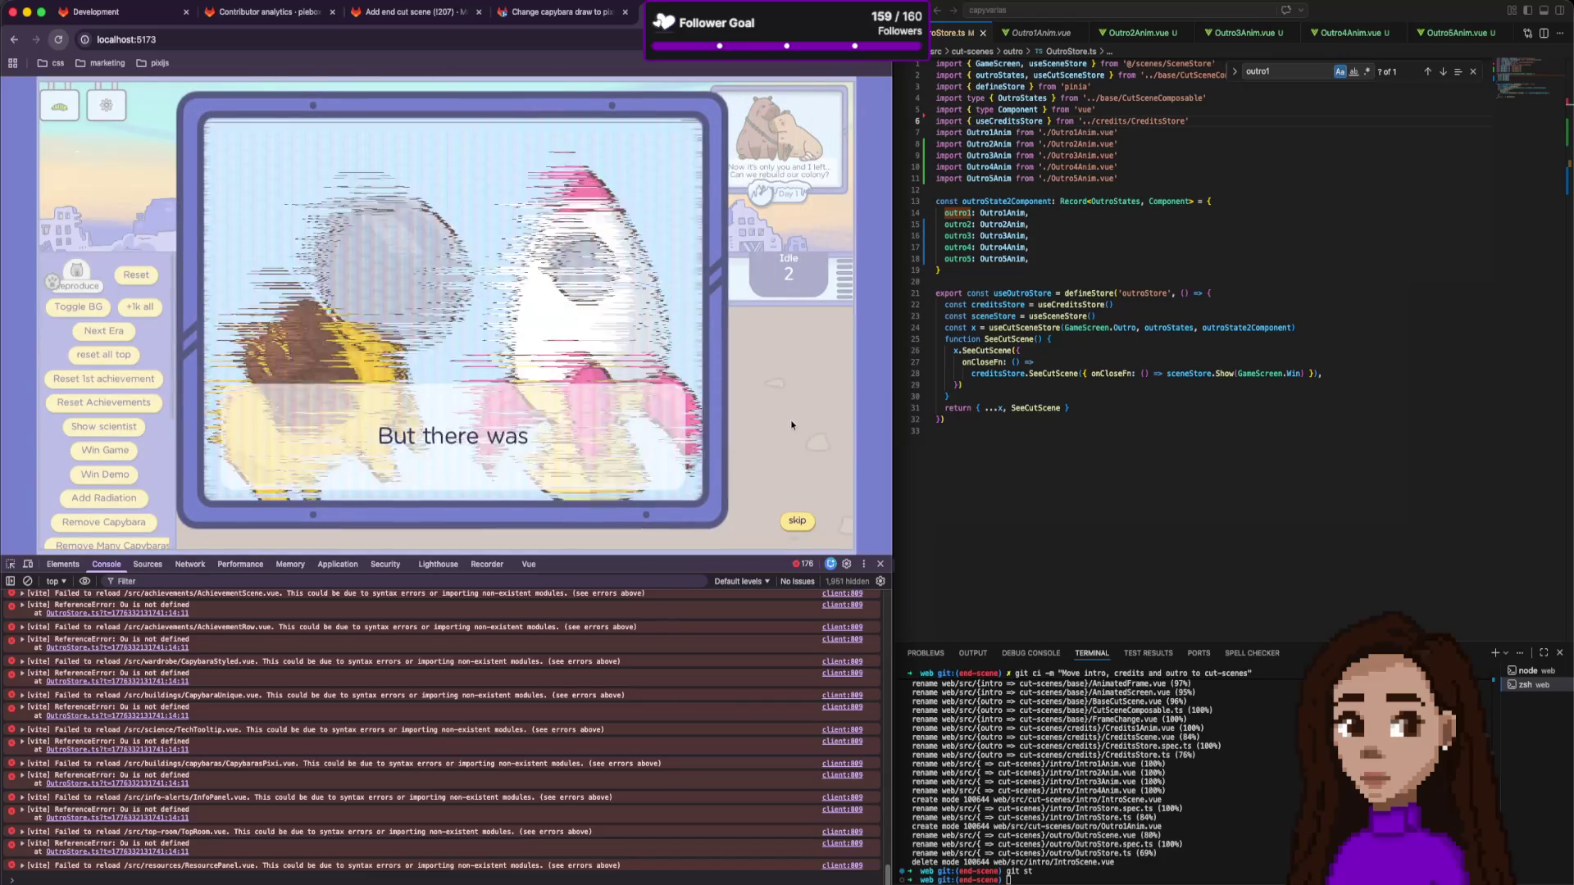
pyautogui.click(1131, 190)
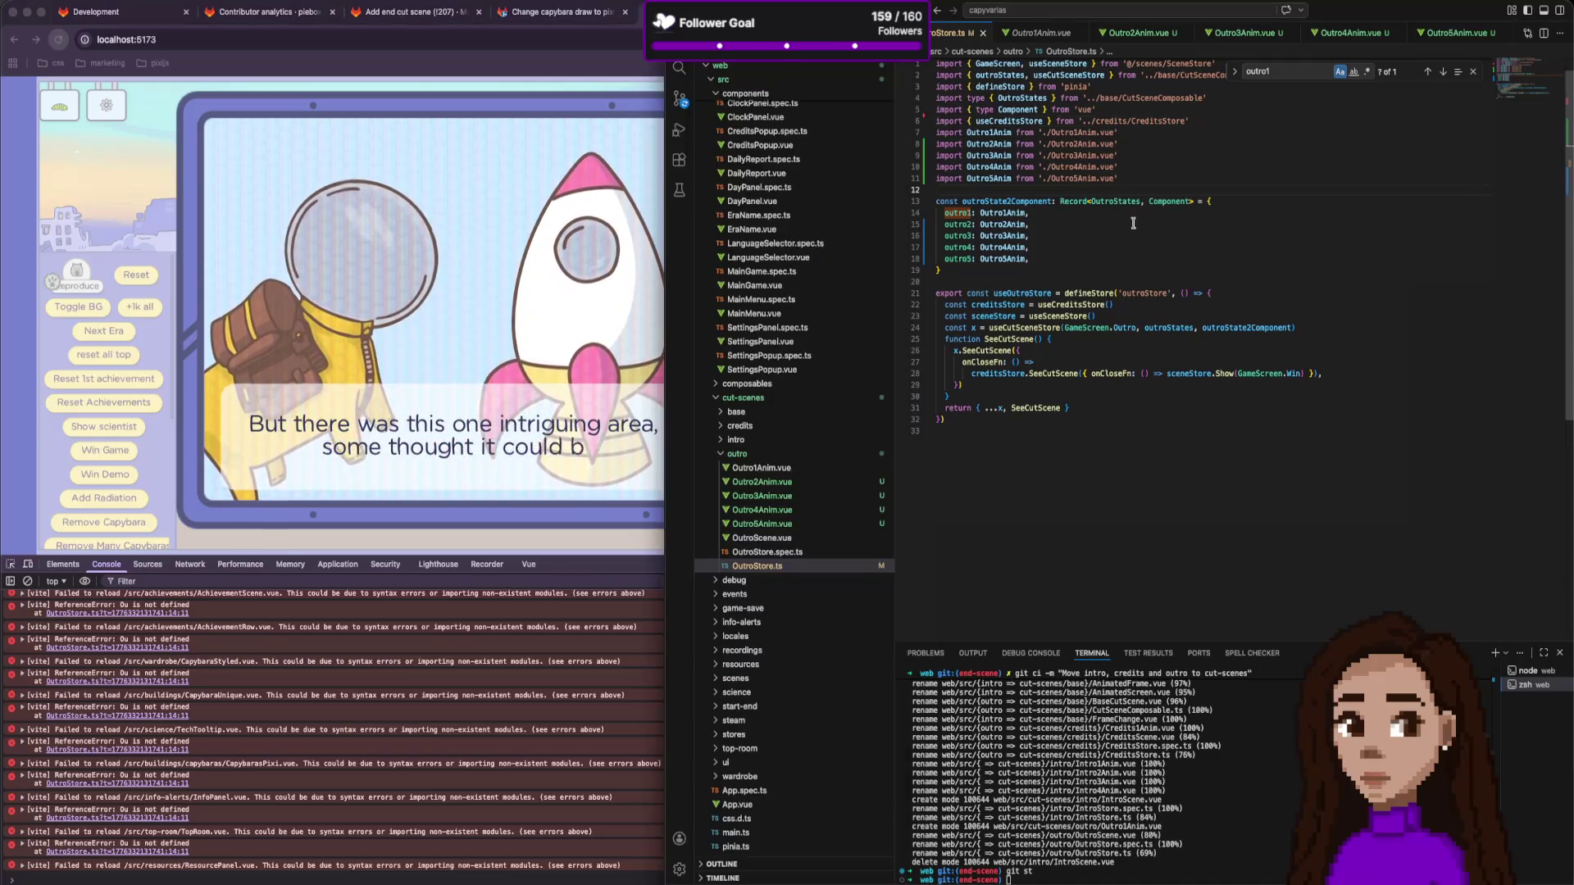
pyautogui.click(440, 218)
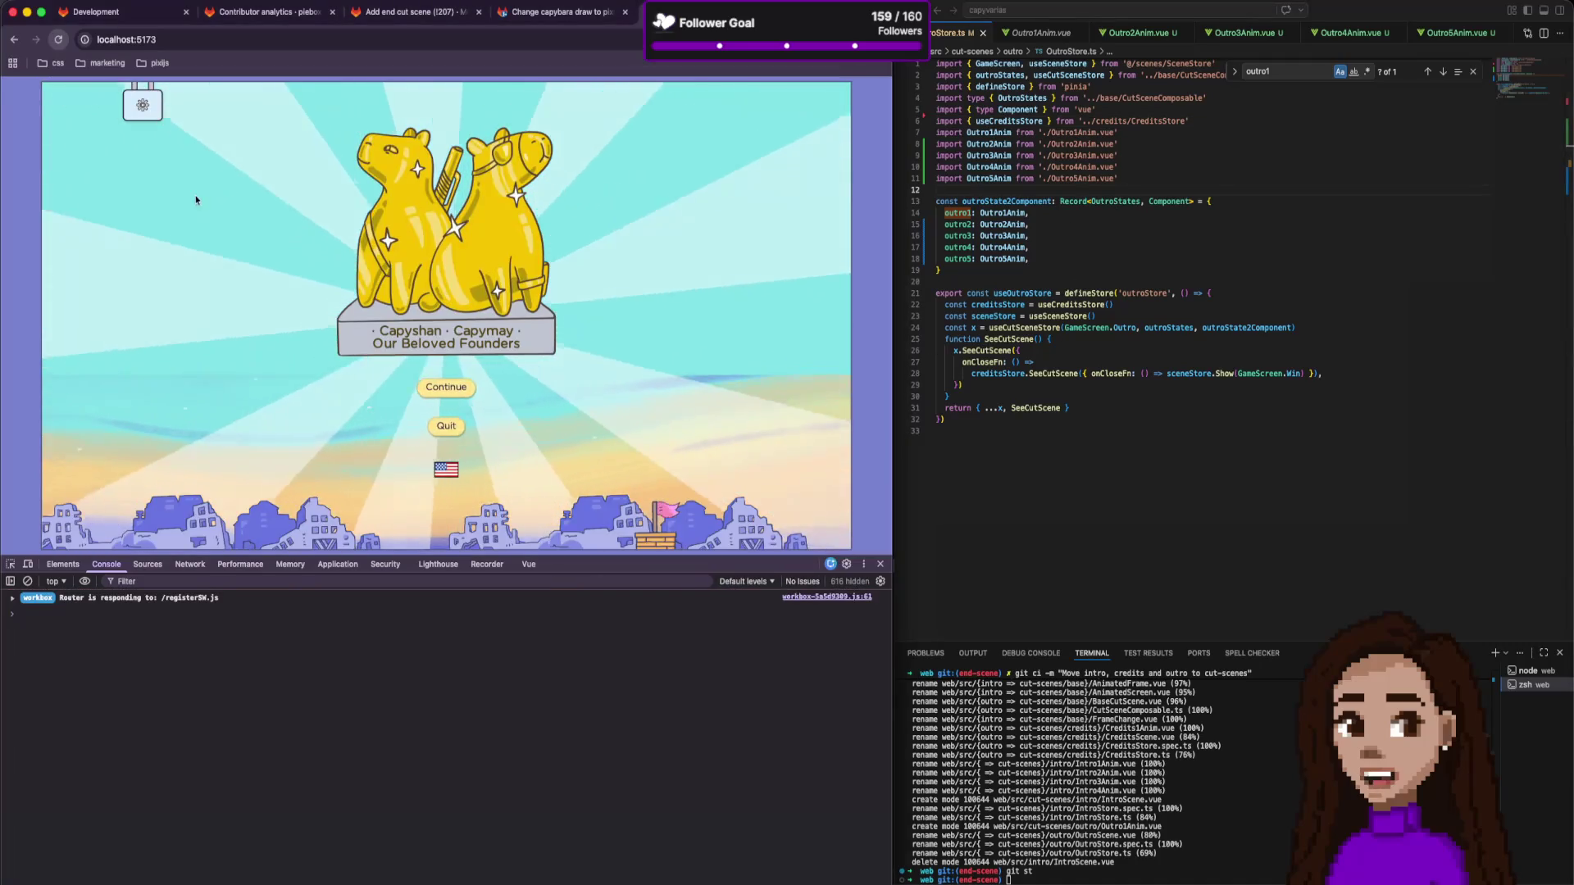
pyautogui.click(447, 426)
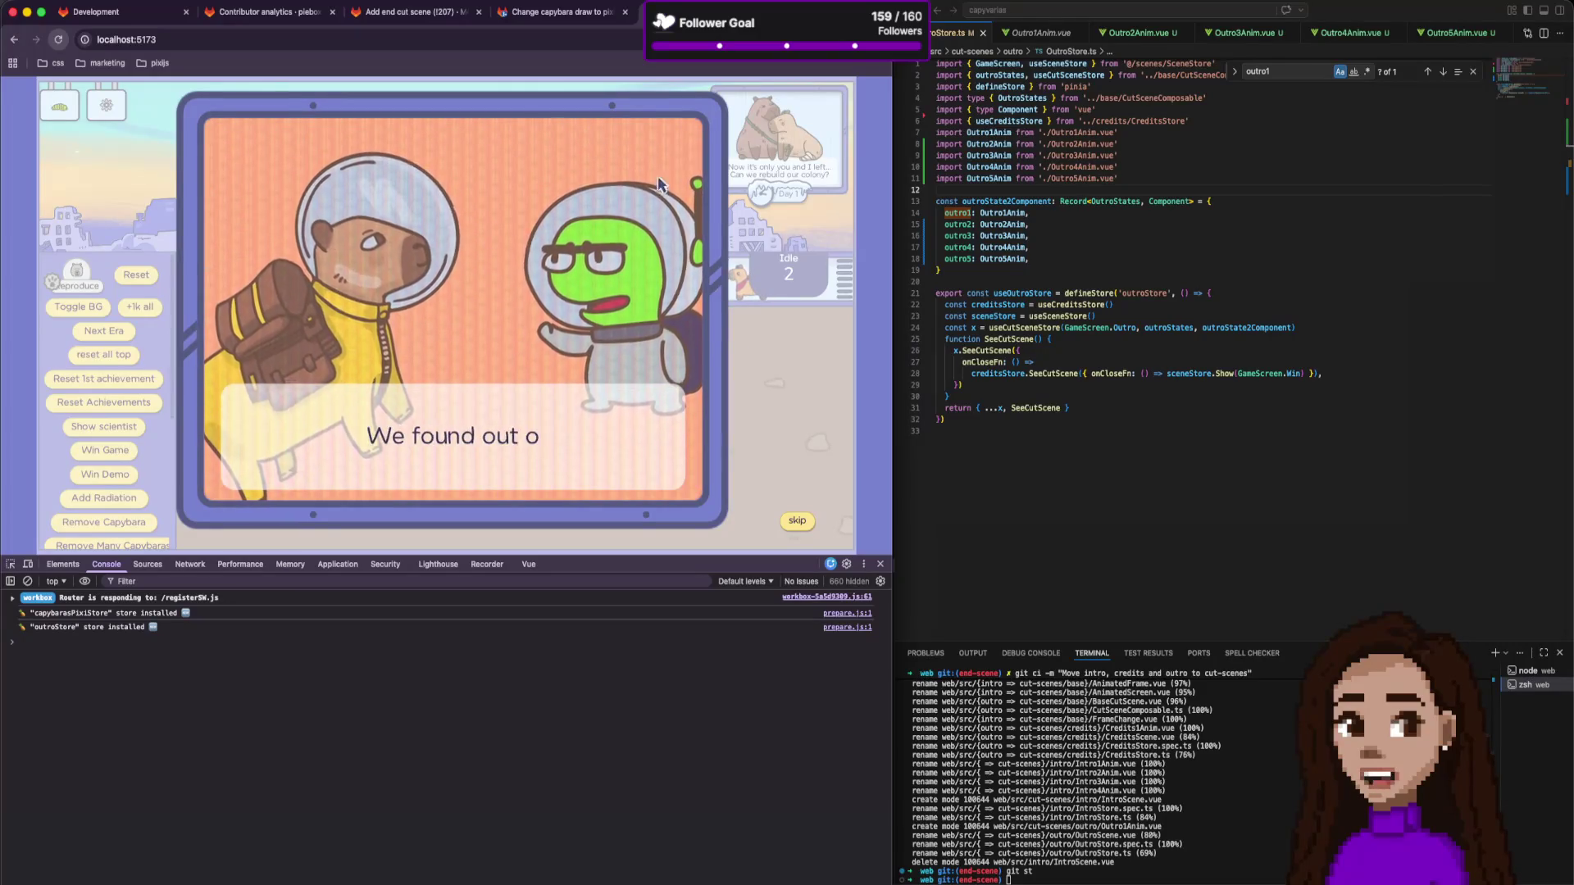
# Open Outro1Anim.vue and select the --info-red variable in its styles.
pyautogui.click(1058, 247)
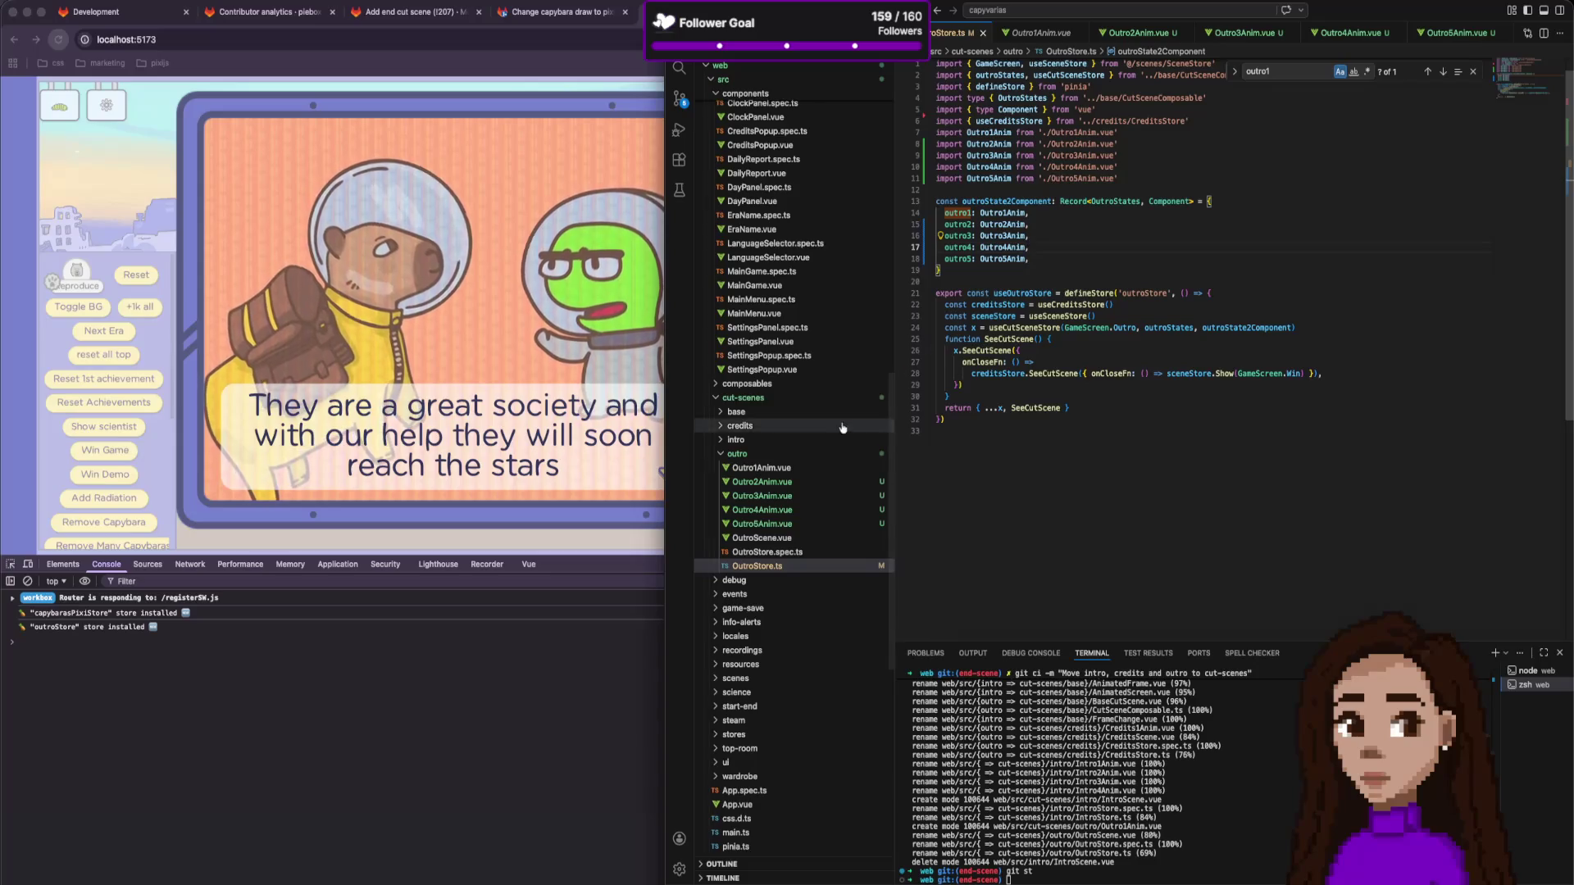
pyautogui.click(762, 467)
pyautogui.scroll(-2, 986, 445)
pyautogui.scroll(1, 987, 445)
pyautogui.doubleClick(1027, 323)
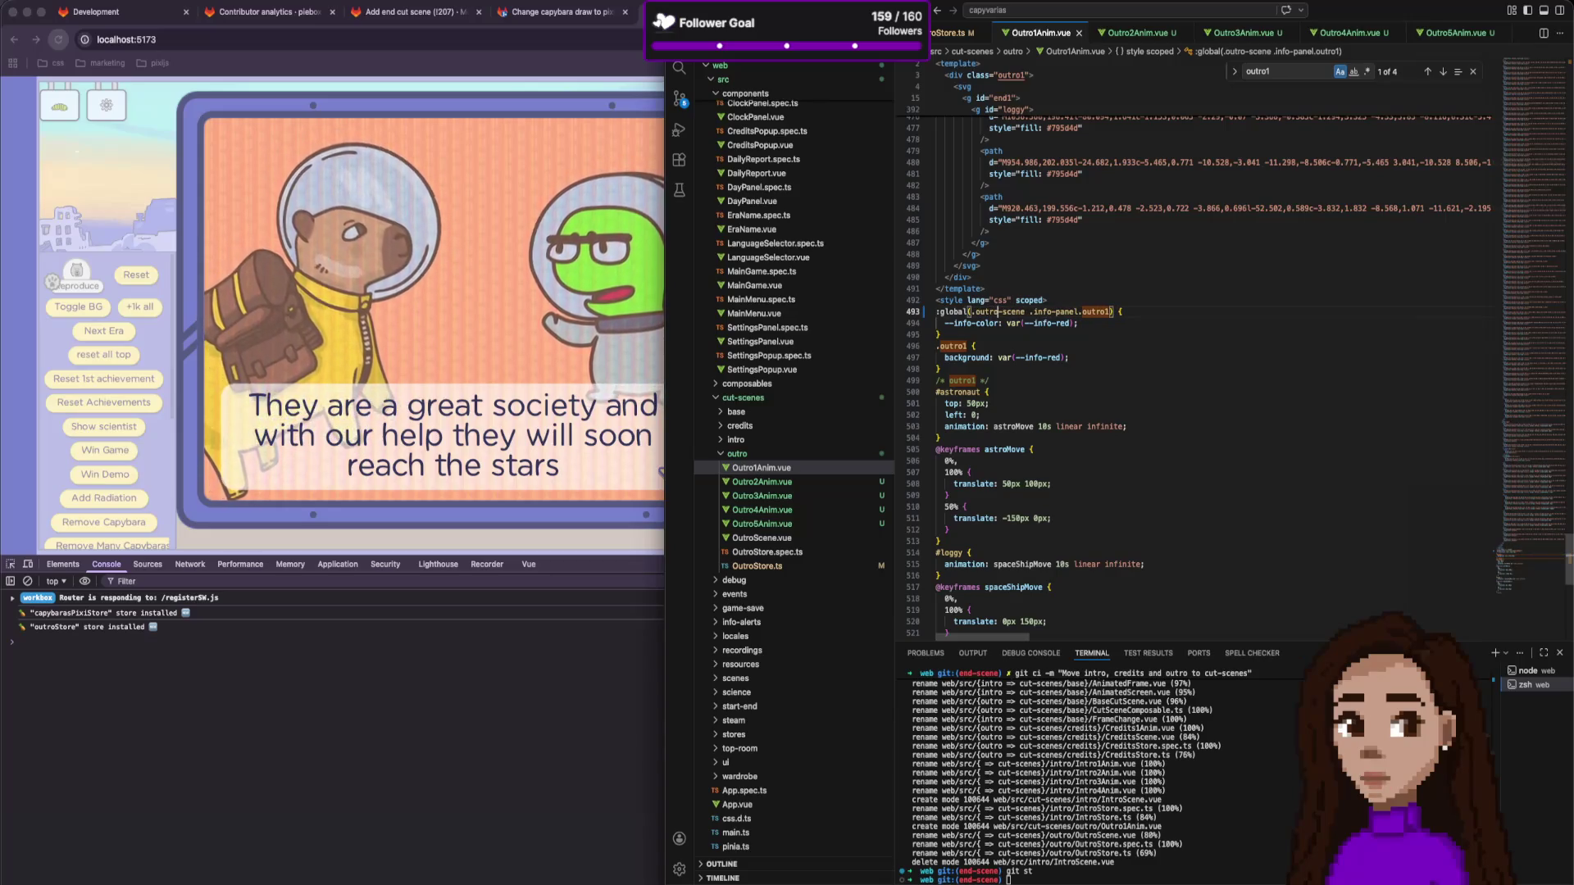
# Change the line-493 :global(.intro-scene selector to .outro-scene in Outro3Anim.vue and Outro4Anim.vue.
pyautogui.click(1161, 34)
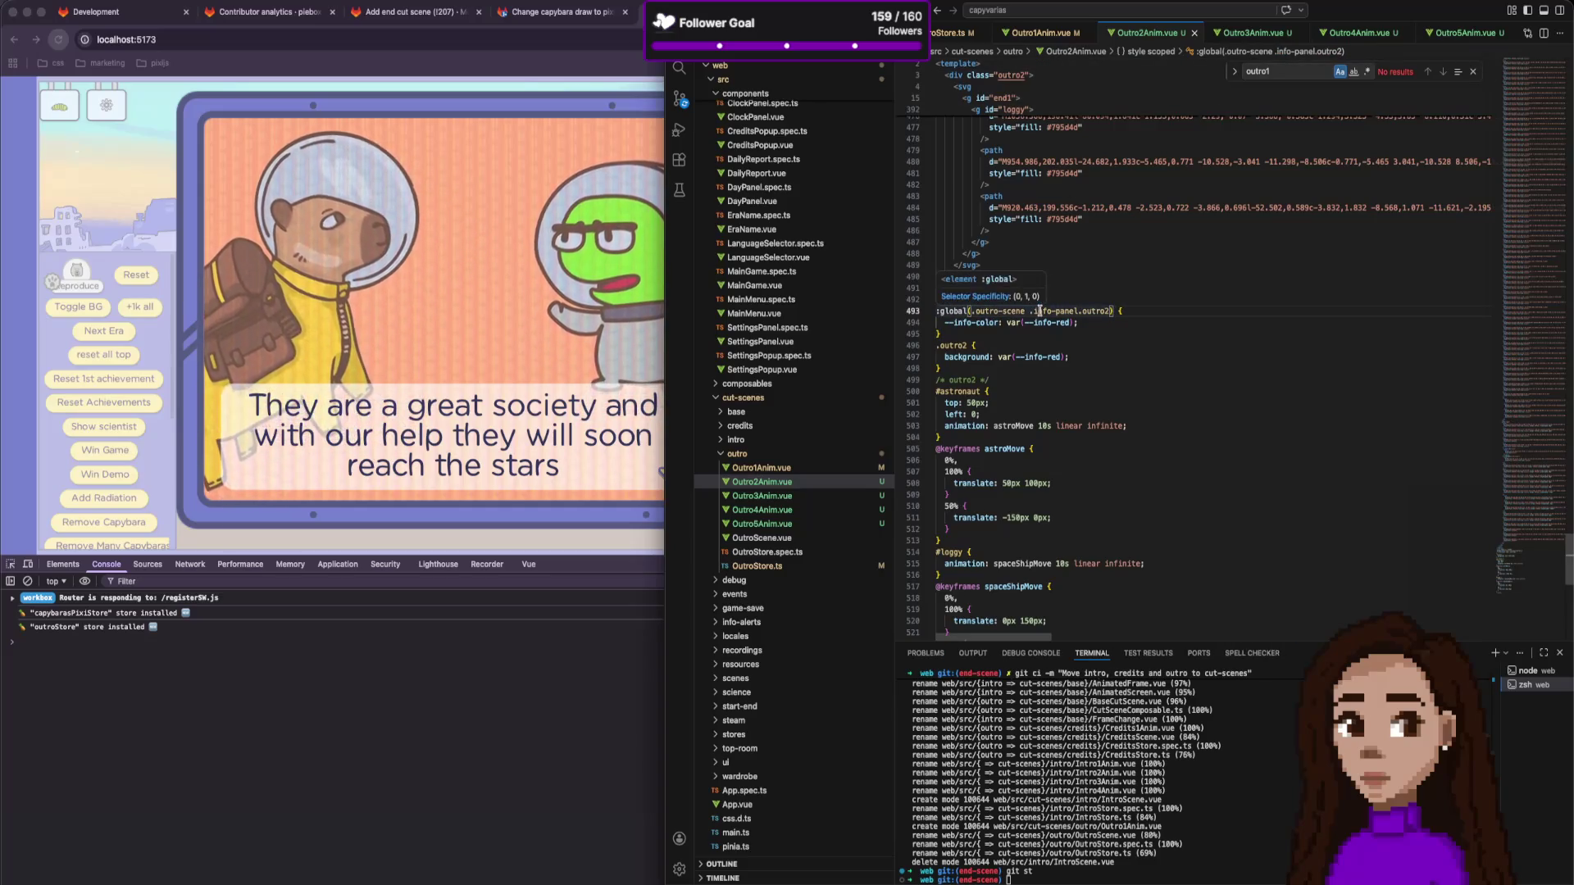
pyautogui.click(1254, 33)
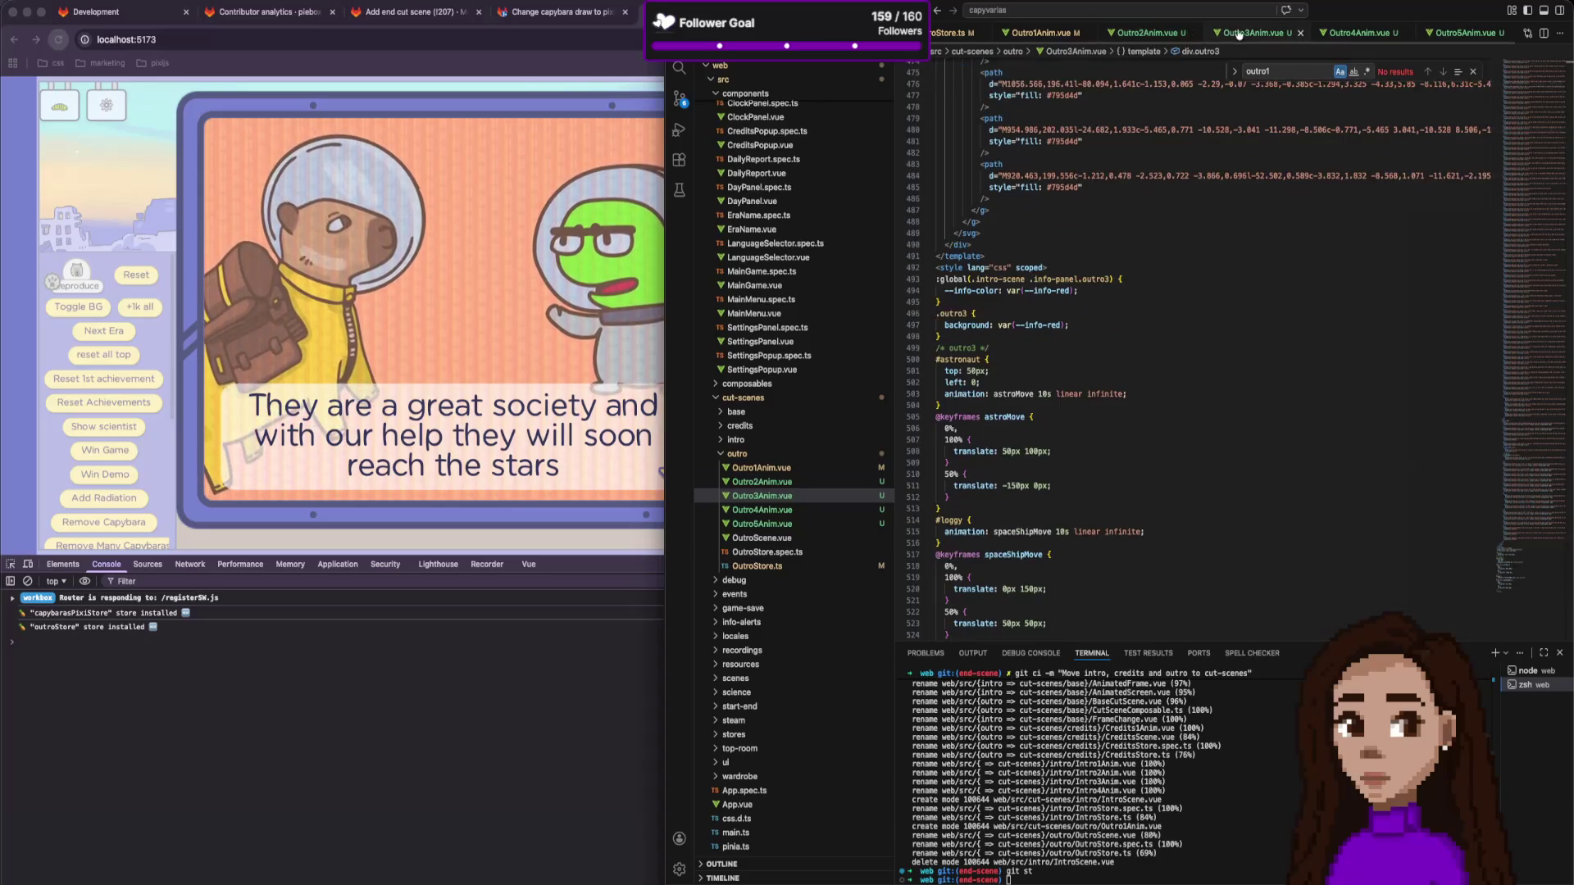
pyautogui.doubleClick(981, 279)
pyautogui.write('outro')
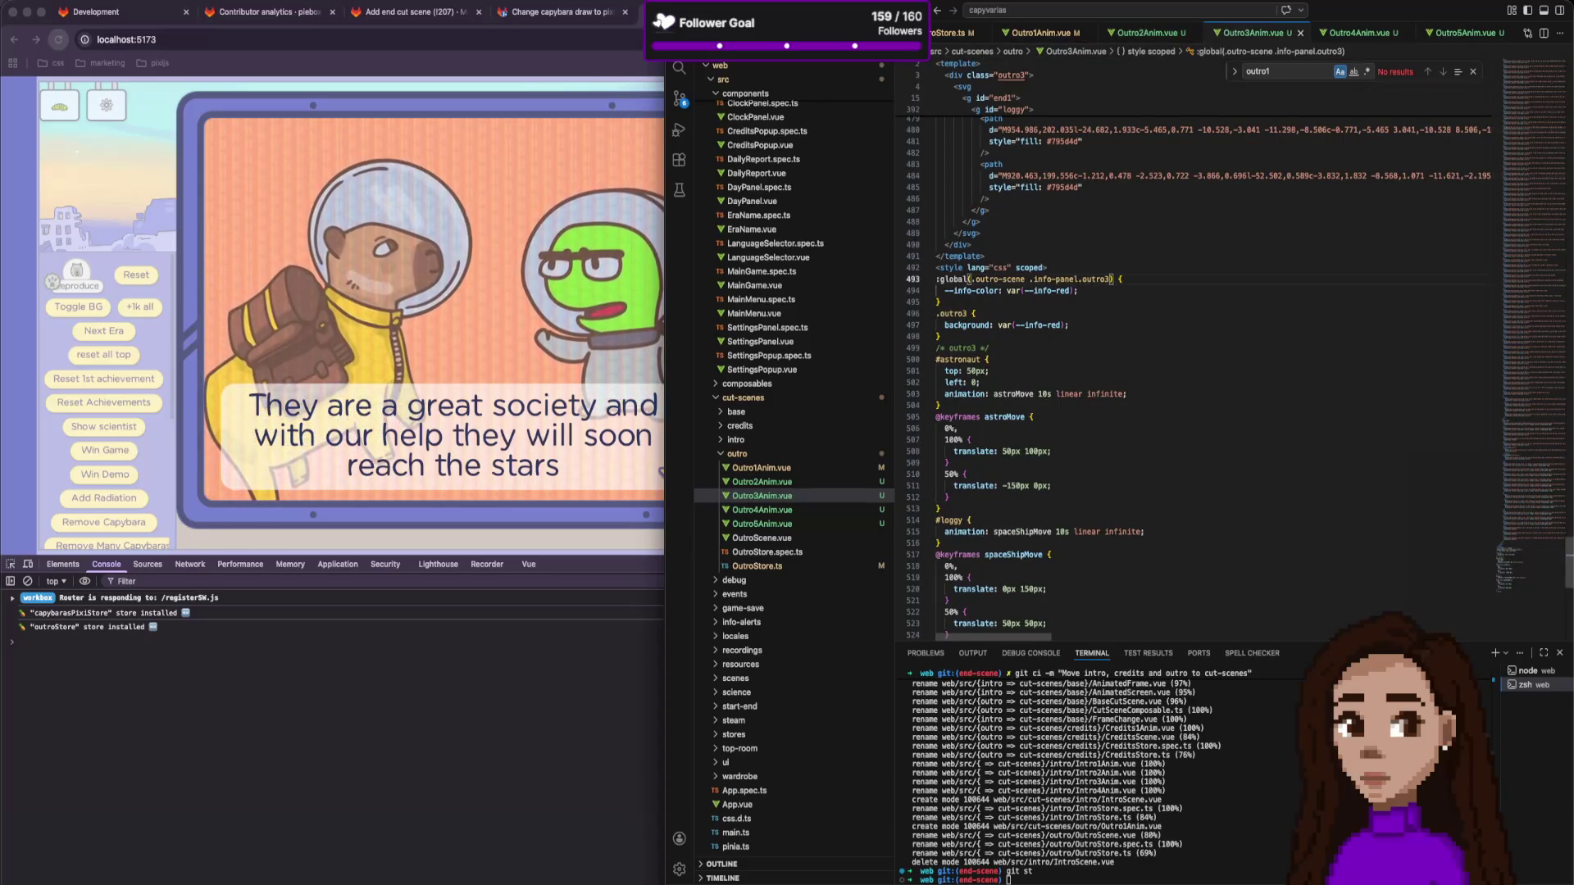
pyautogui.click(1359, 33)
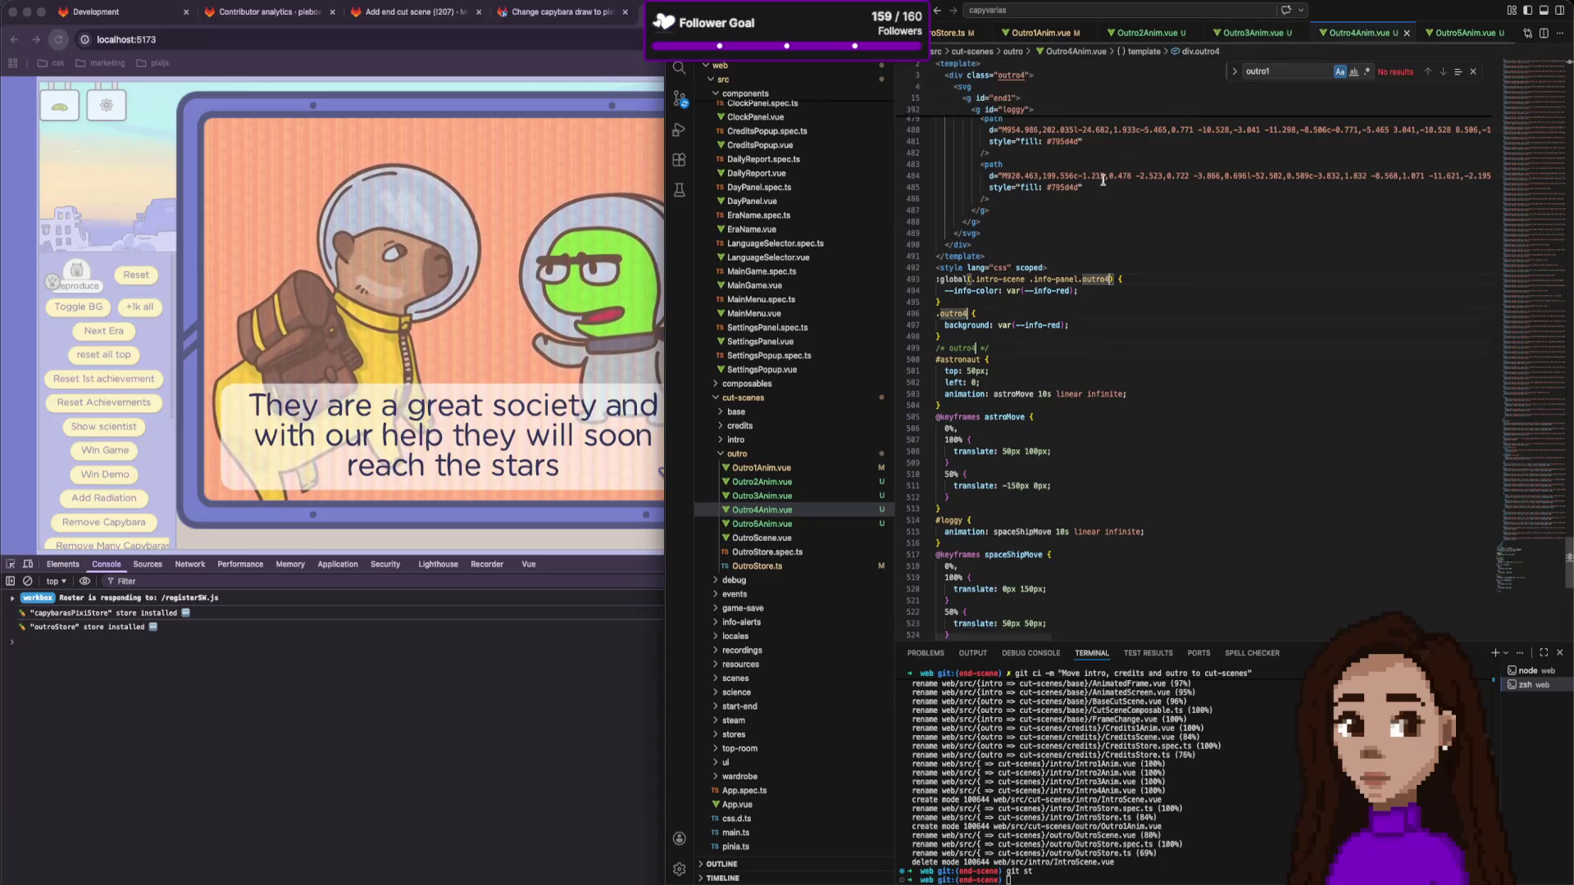
pyautogui.doubleClick(981, 279)
pyautogui.write('ou')
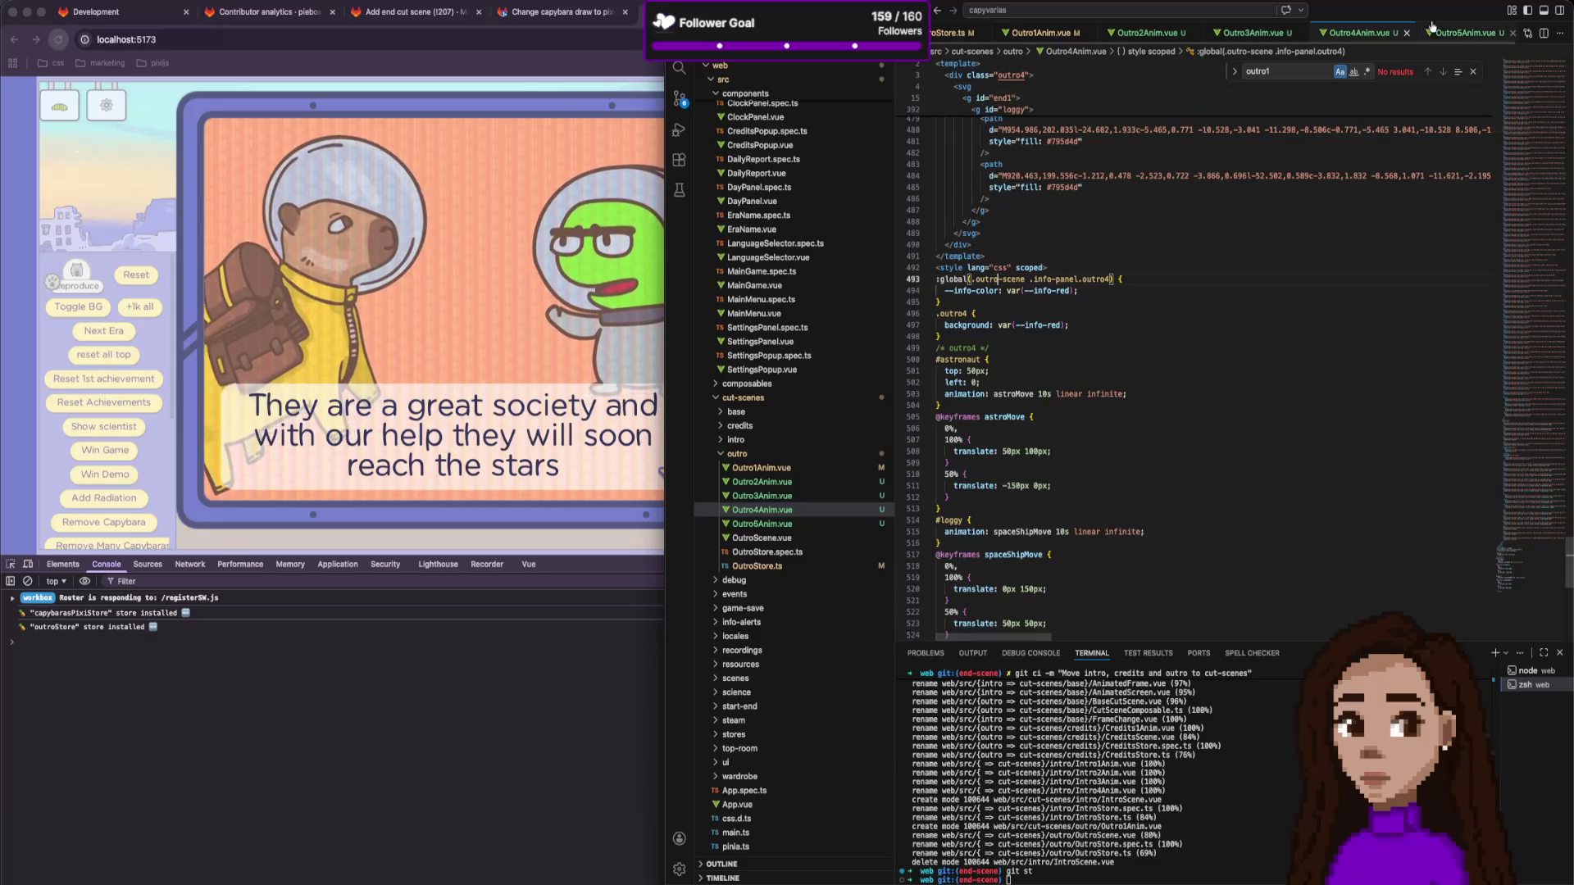
# Make the same .intro-scene to .outro-scene change in Outro5Anim.vue, then bring the game forward.
pyautogui.click(1463, 33)
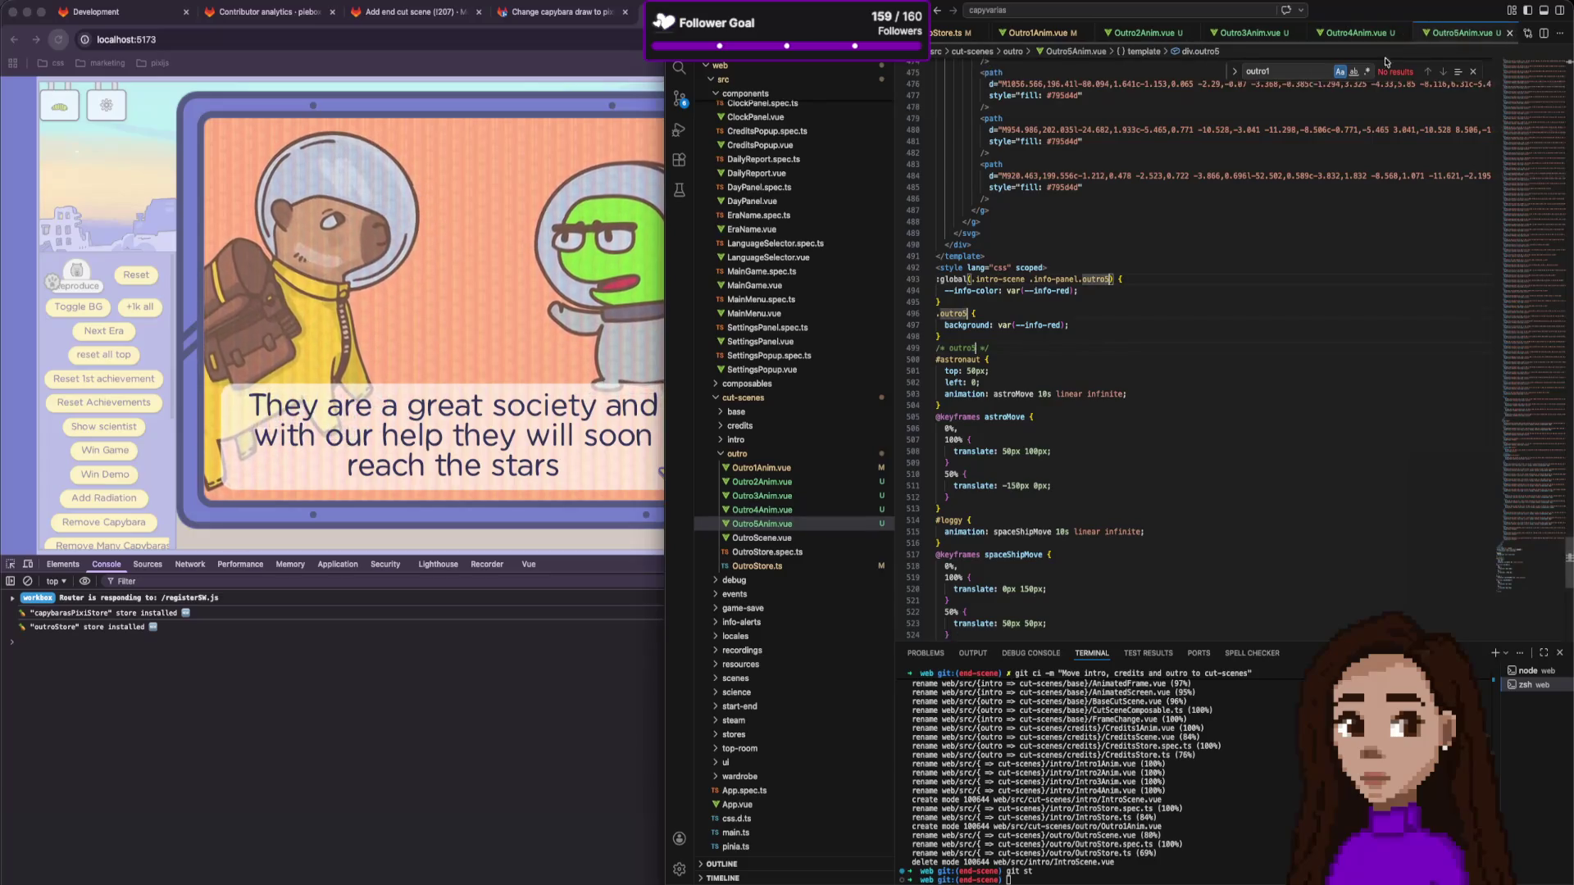
pyautogui.click(988, 280)
pyautogui.write('5')
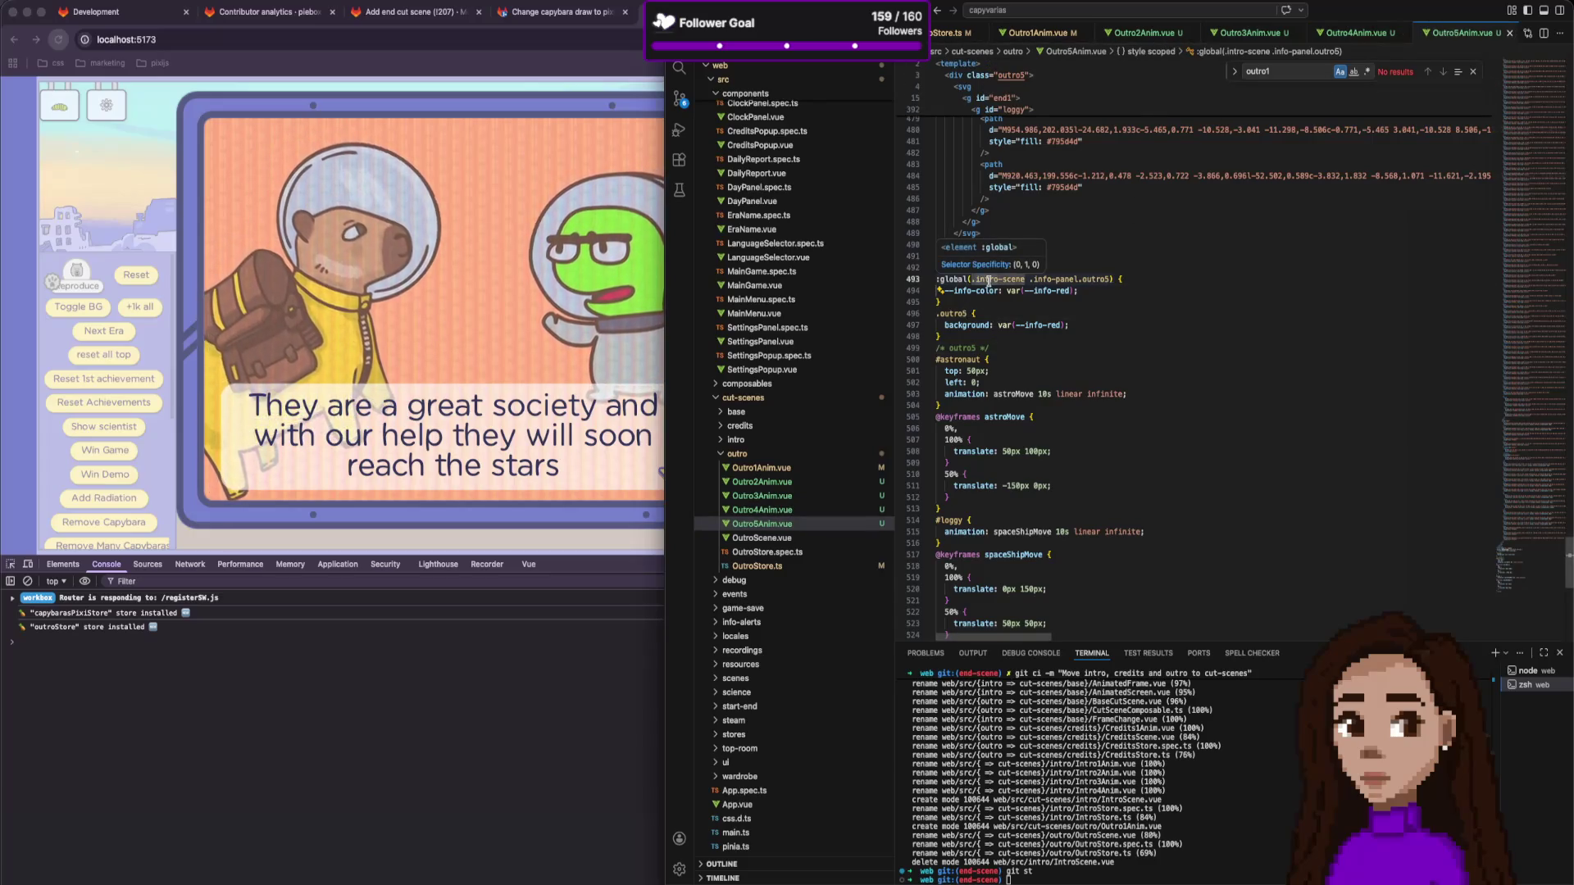
pyautogui.doubleClick(988, 279)
pyautogui.write('outro')
pyautogui.scroll(-1, 1148, 164)
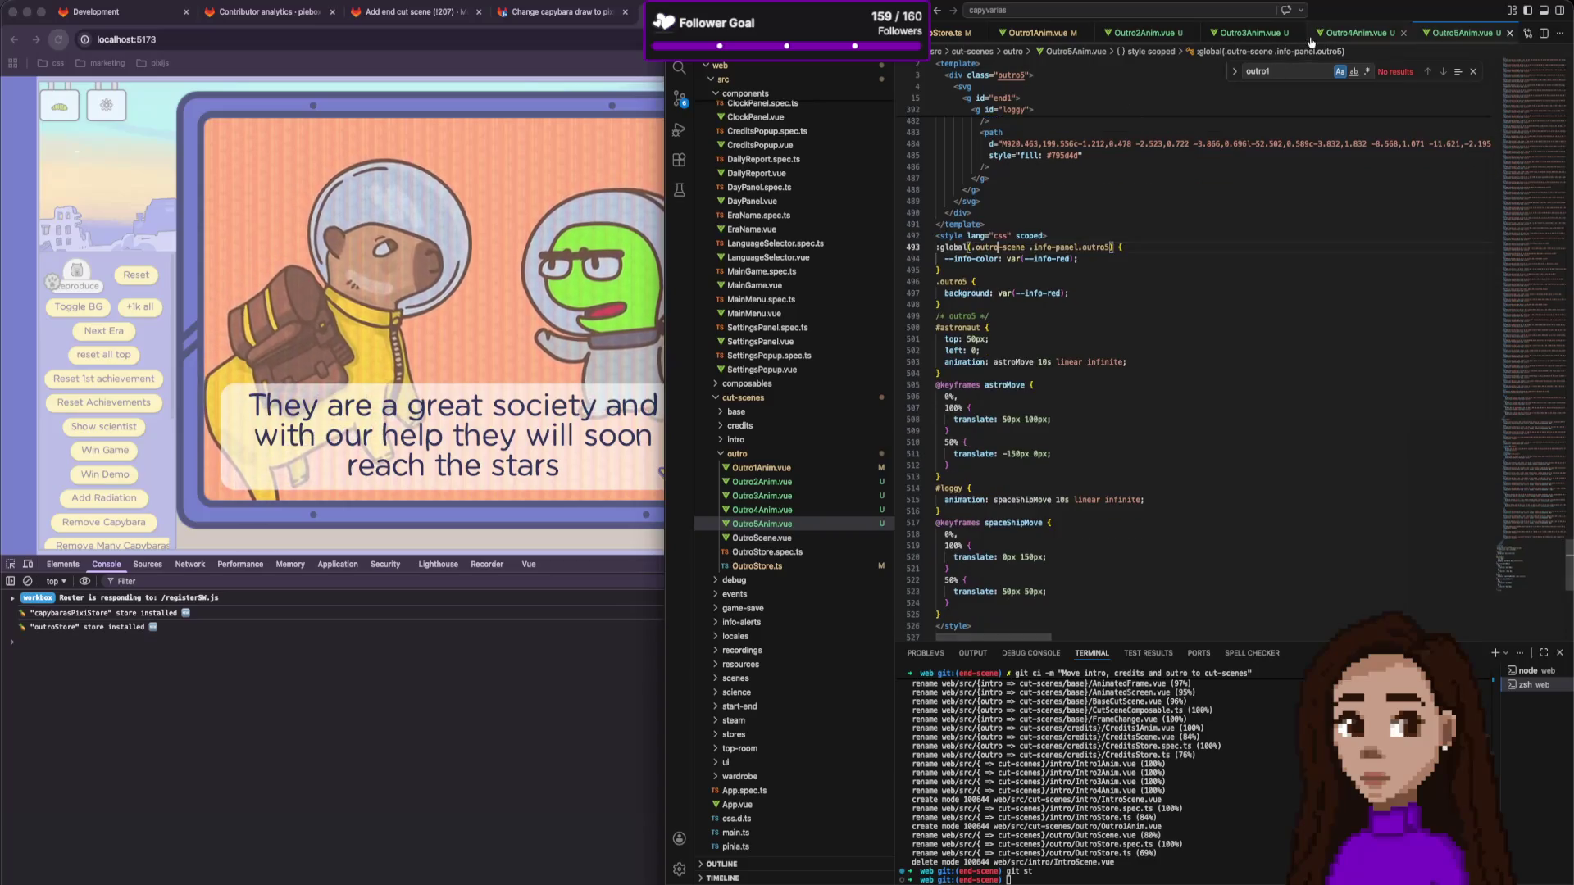
pyautogui.click(698, 242)
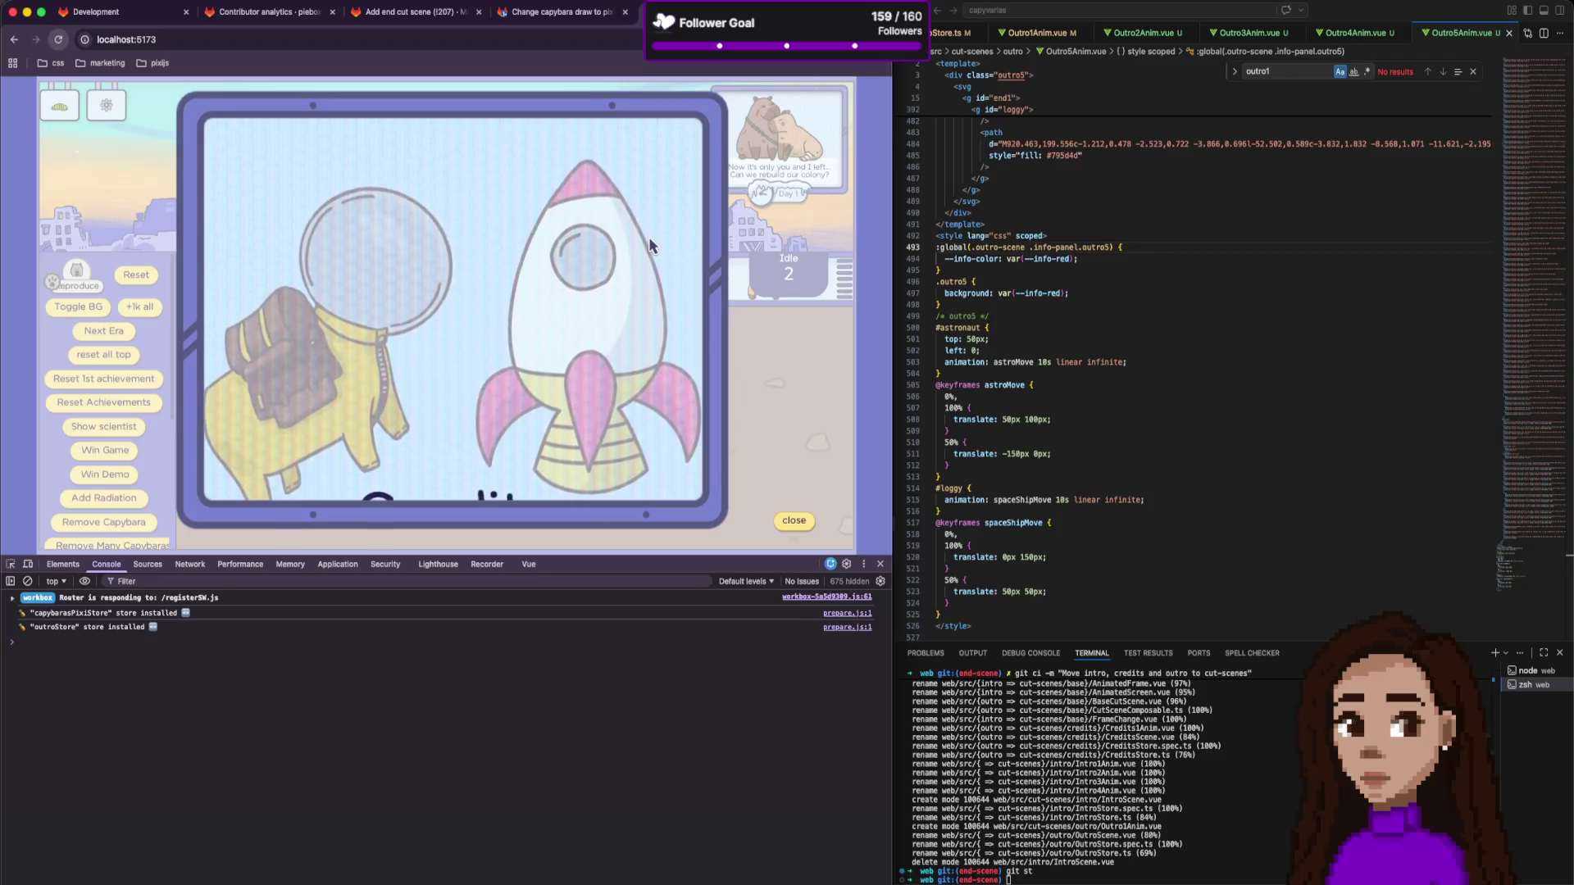
# Close the Credits overlay and use the Win Game debug button to replay the outro cut-scene.
pyautogui.click(792, 523)
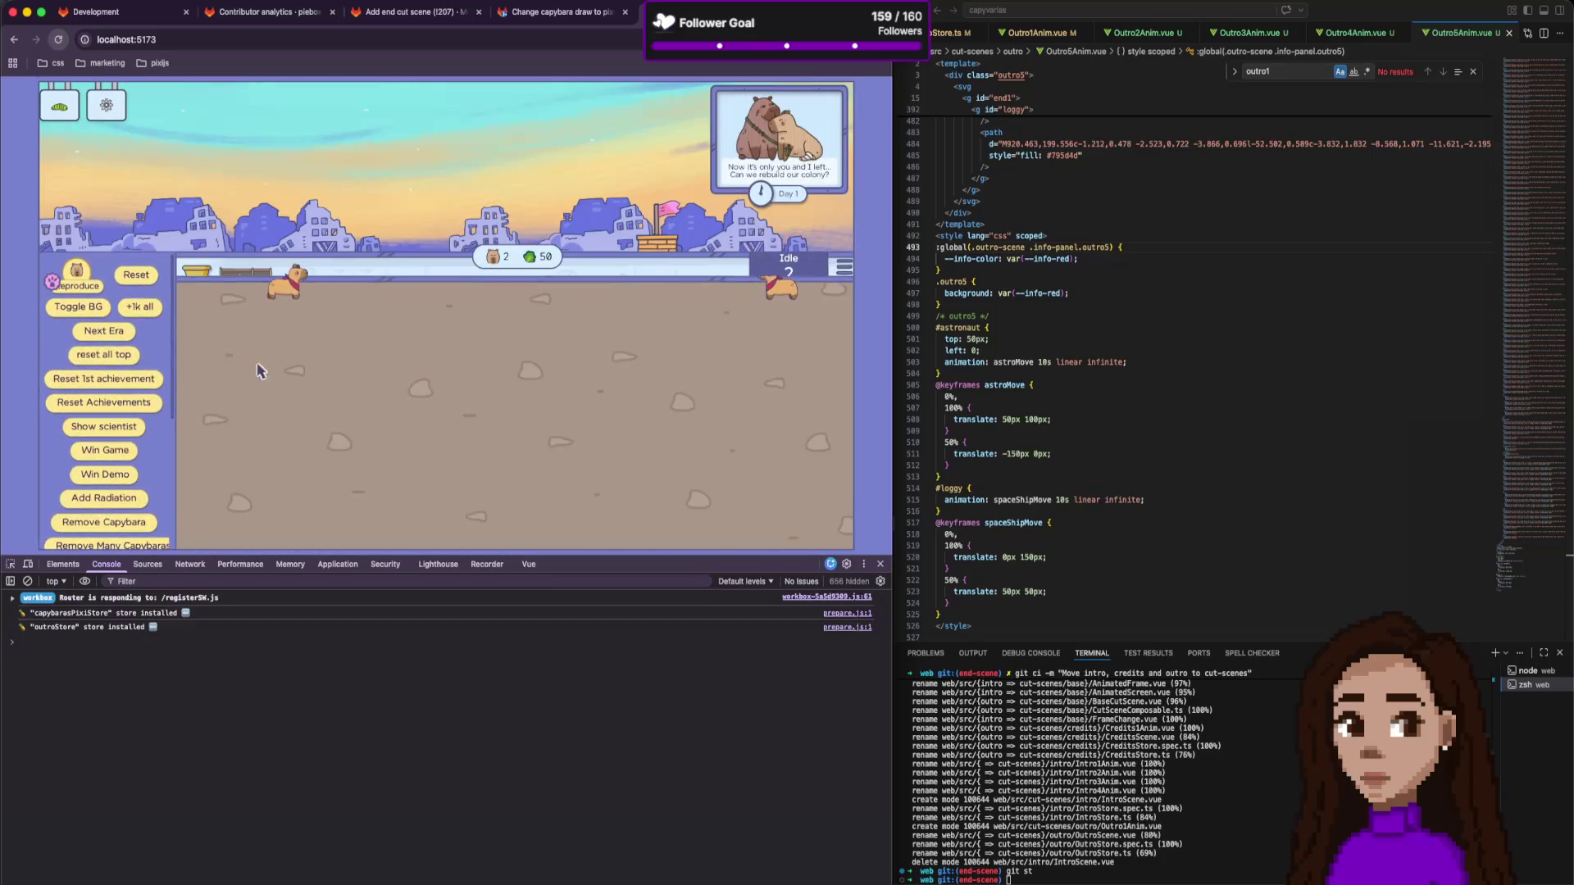
pyautogui.click(112, 453)
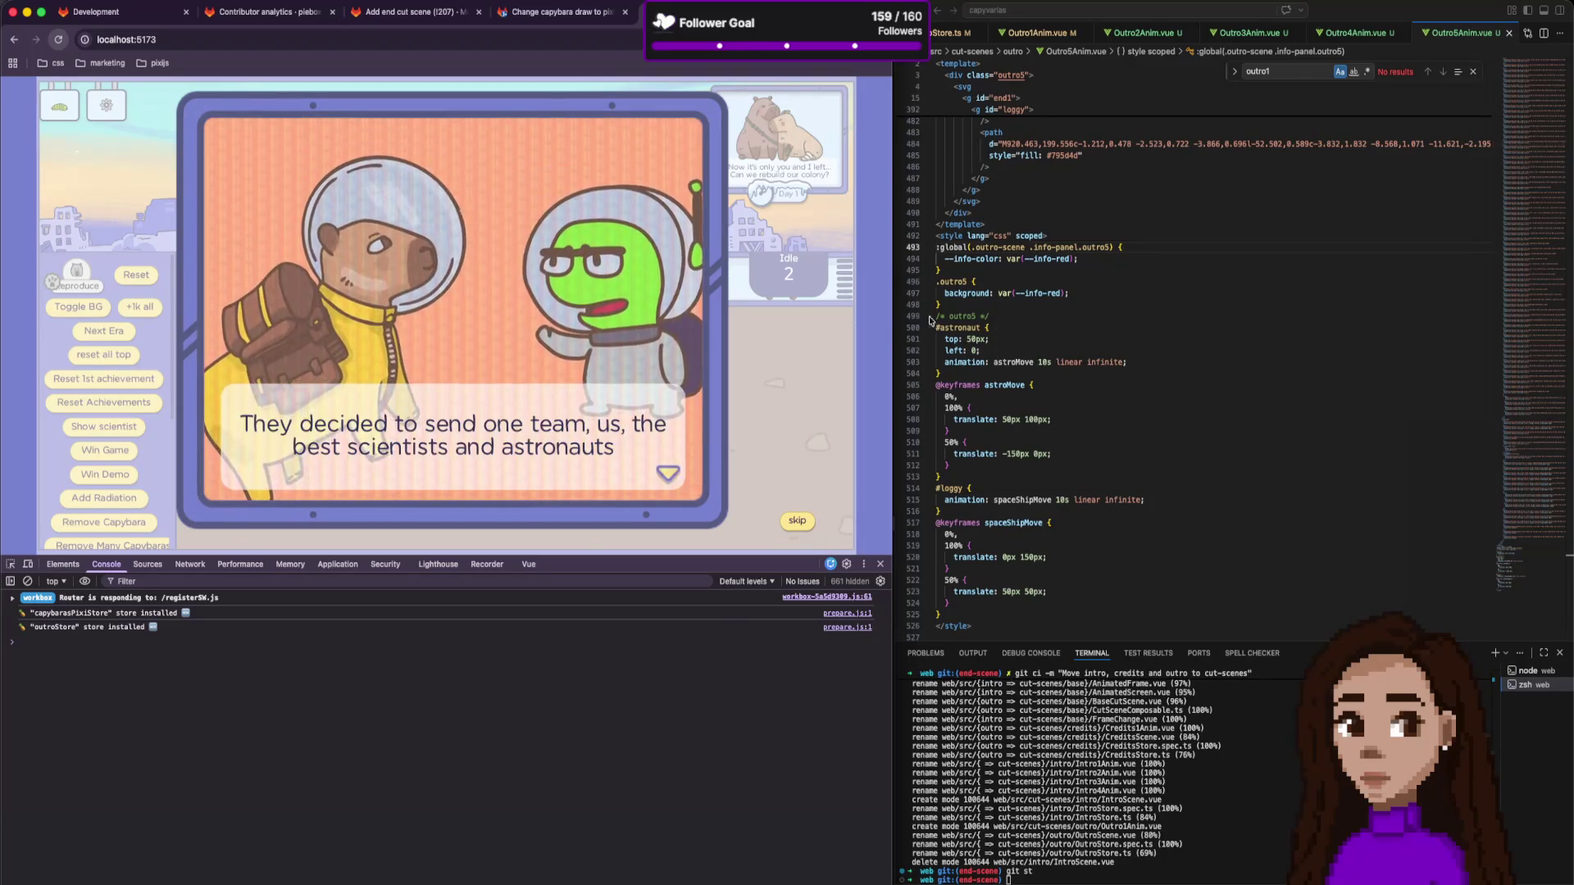
pyautogui.click(1182, 260)
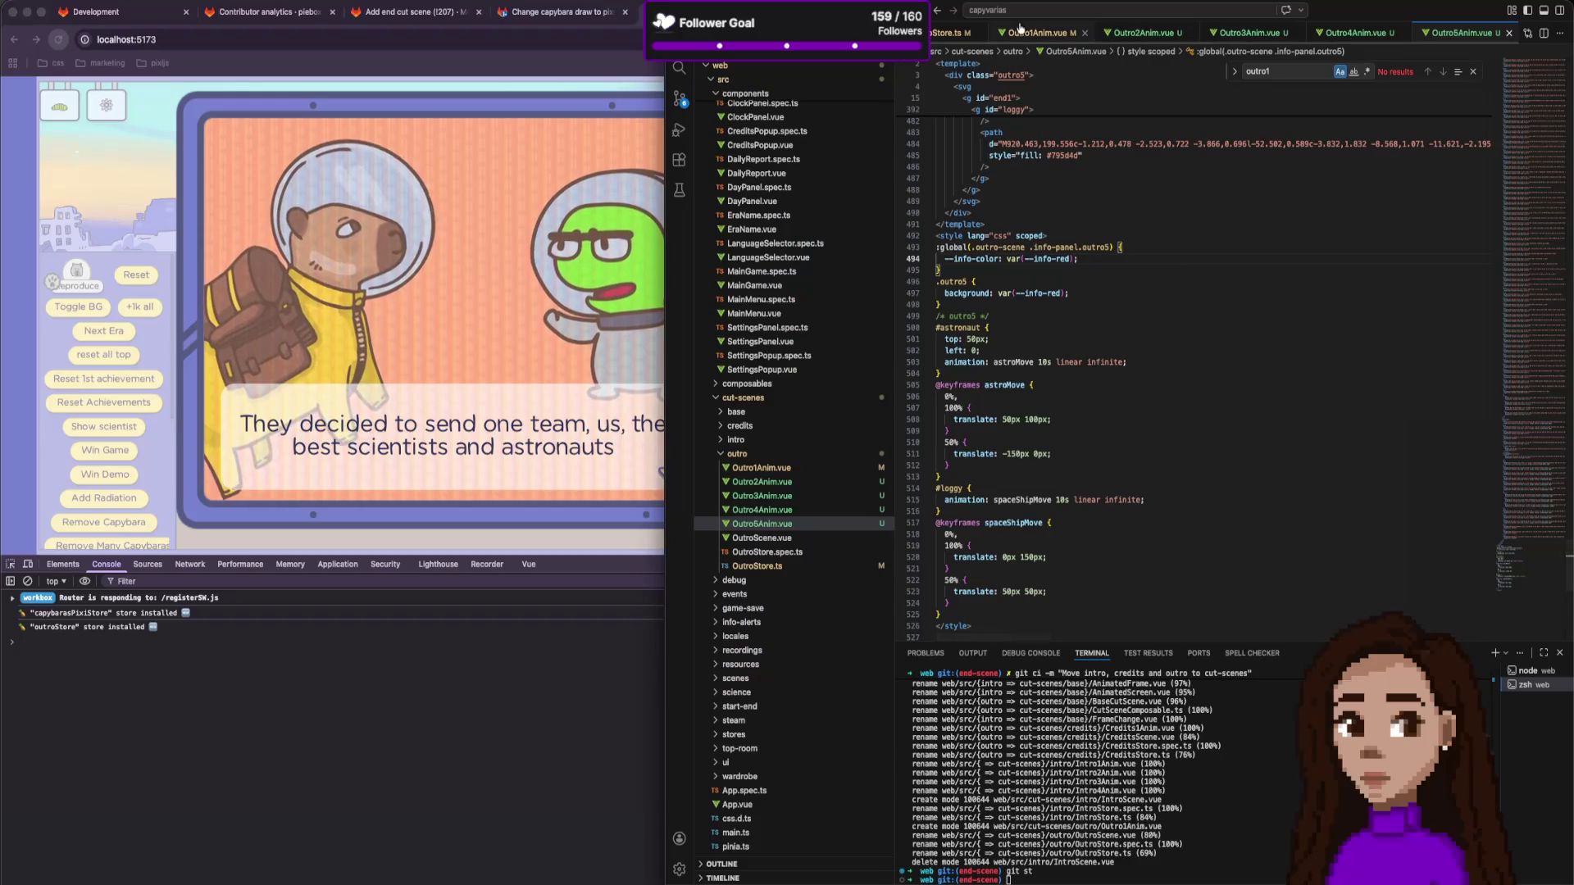
# Close all editor tabs and reopen only Outro1Anim.vue and Outro2Anim.vue from the explorer.
pyautogui.rightClick(1043, 36)
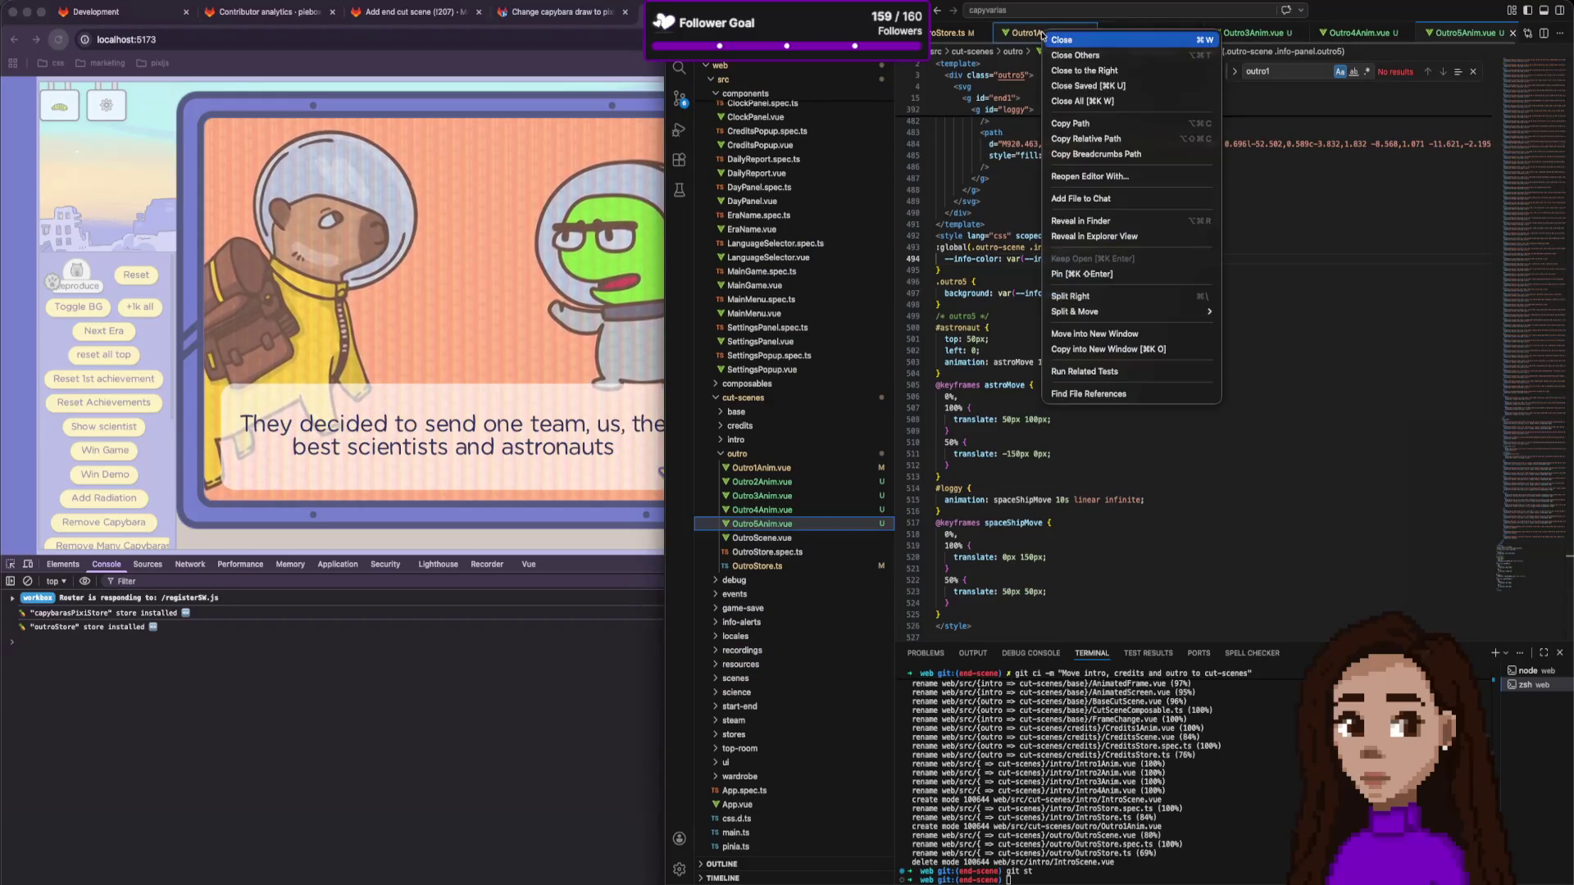
pyautogui.click(1087, 102)
pyautogui.click(808, 467)
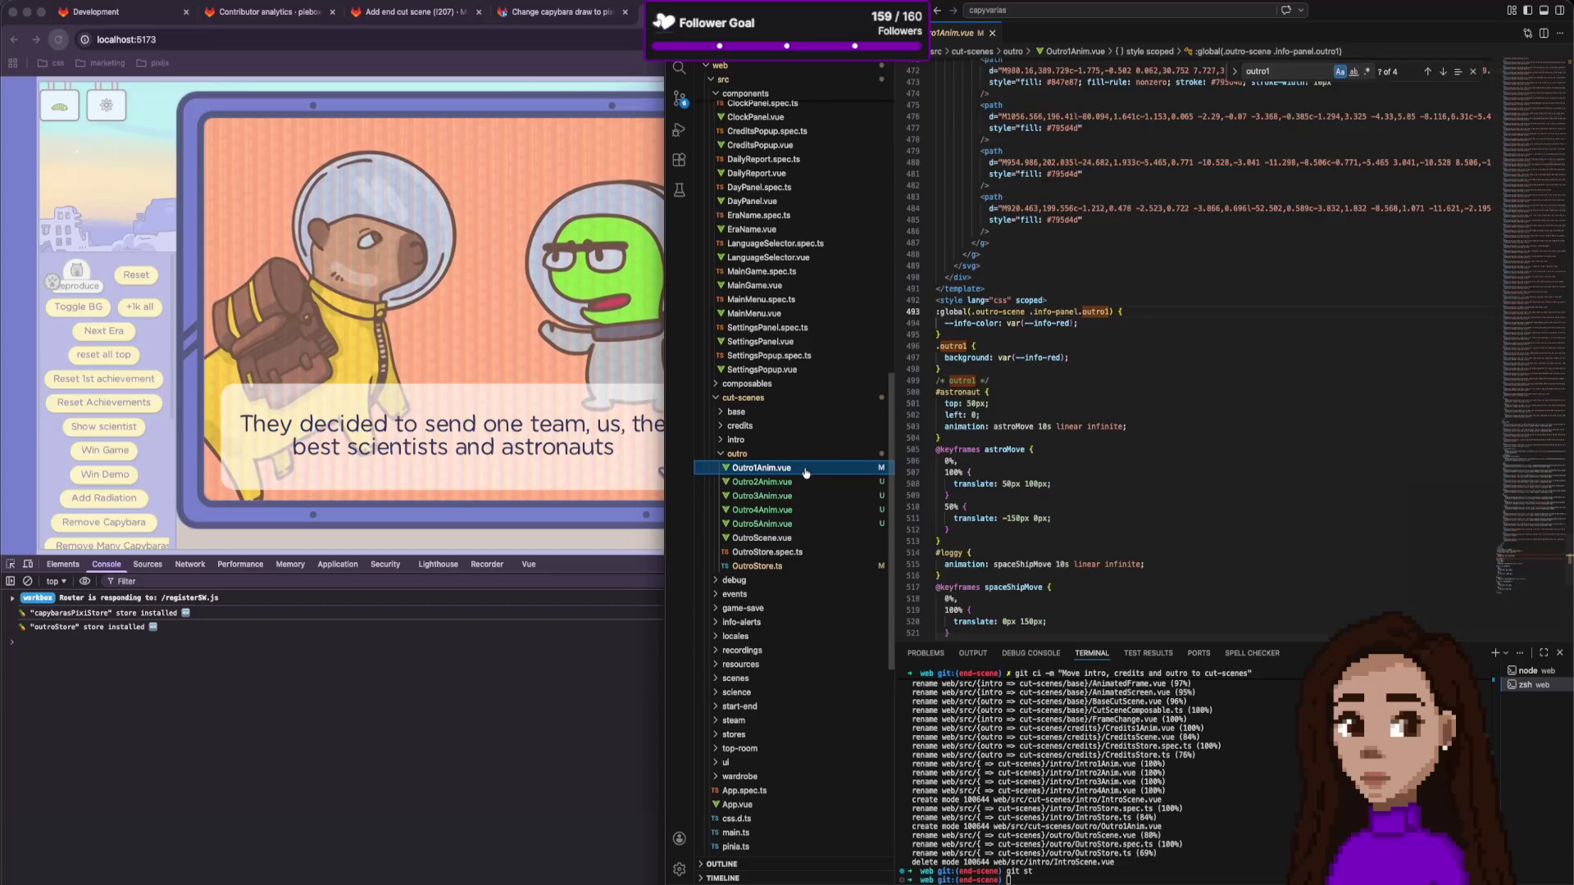
pyautogui.click(805, 484)
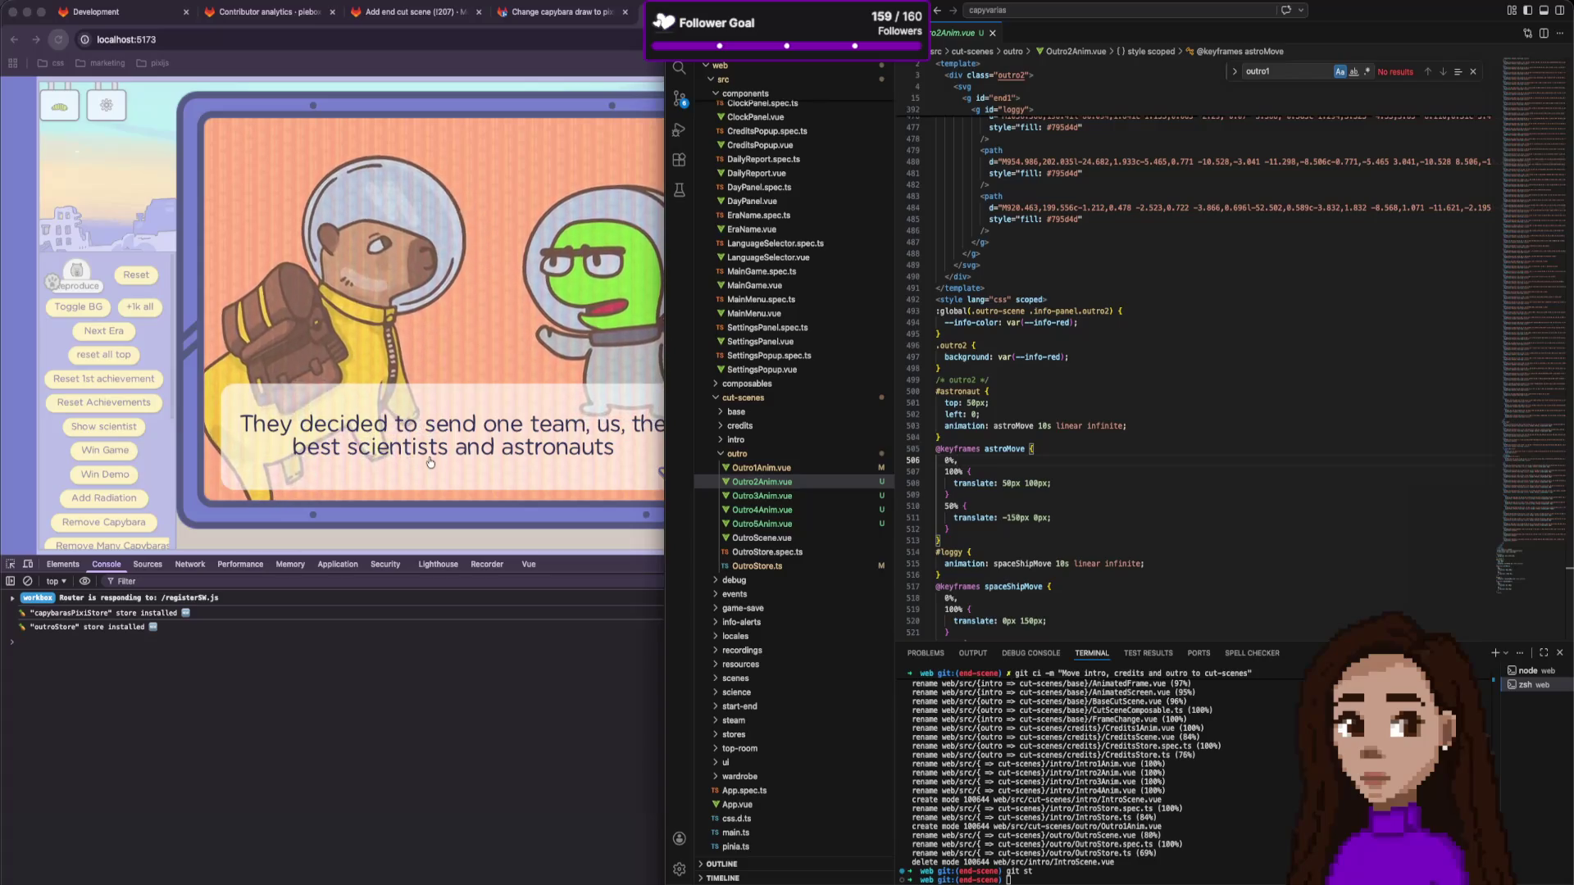
pyautogui.press('super+Tab')
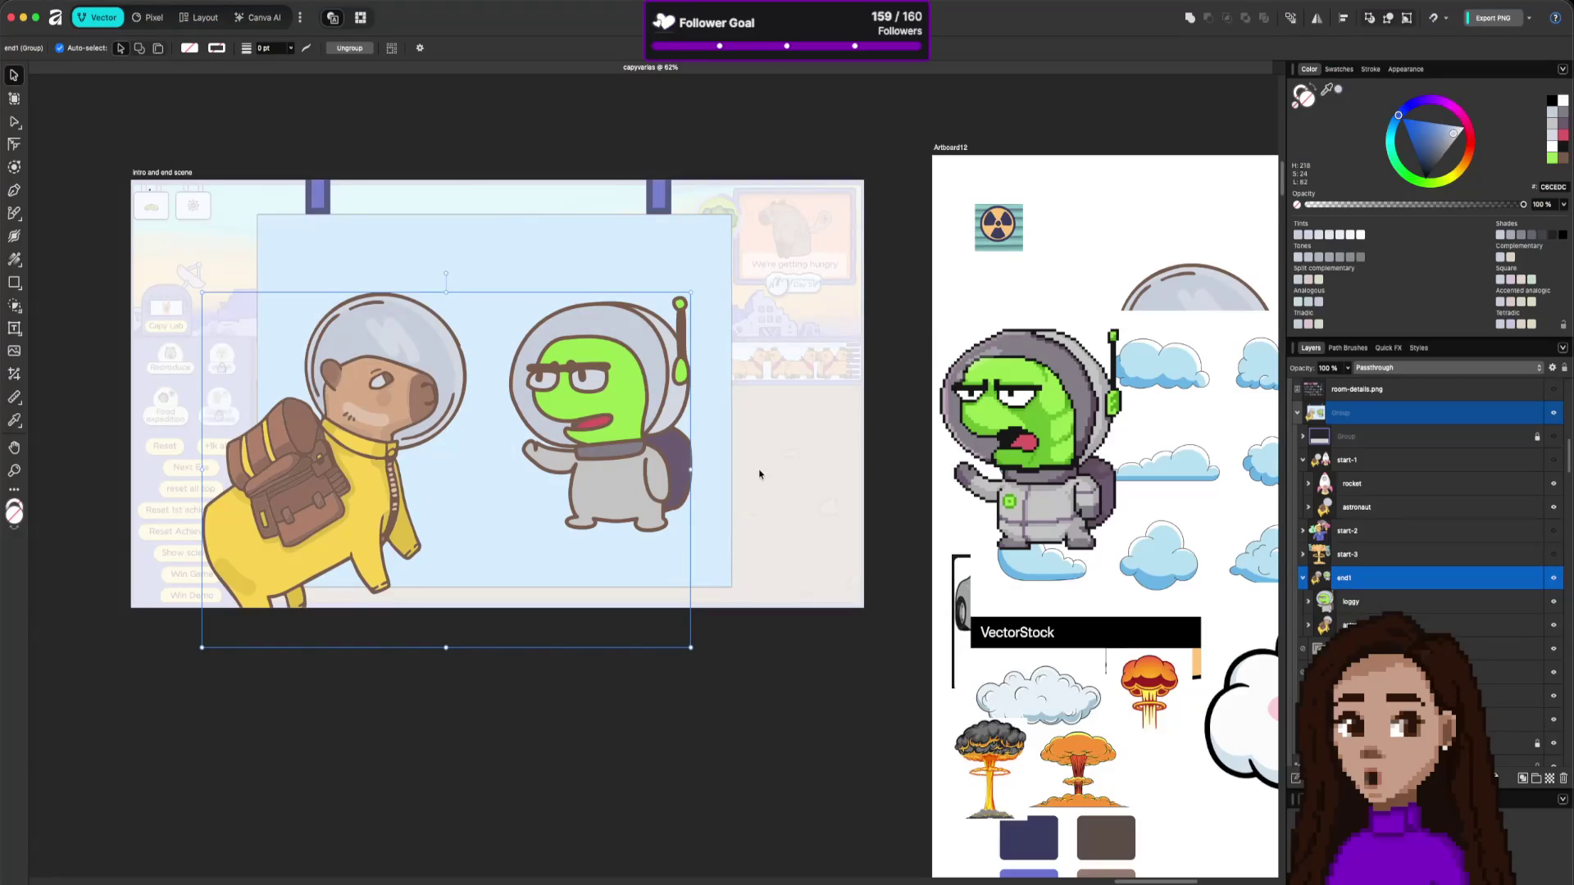
# Draw a black-filled rectangle over the scene frame inside end2 and hide the end1 artwork.
pyautogui.scroll(-1, 1371, 595)
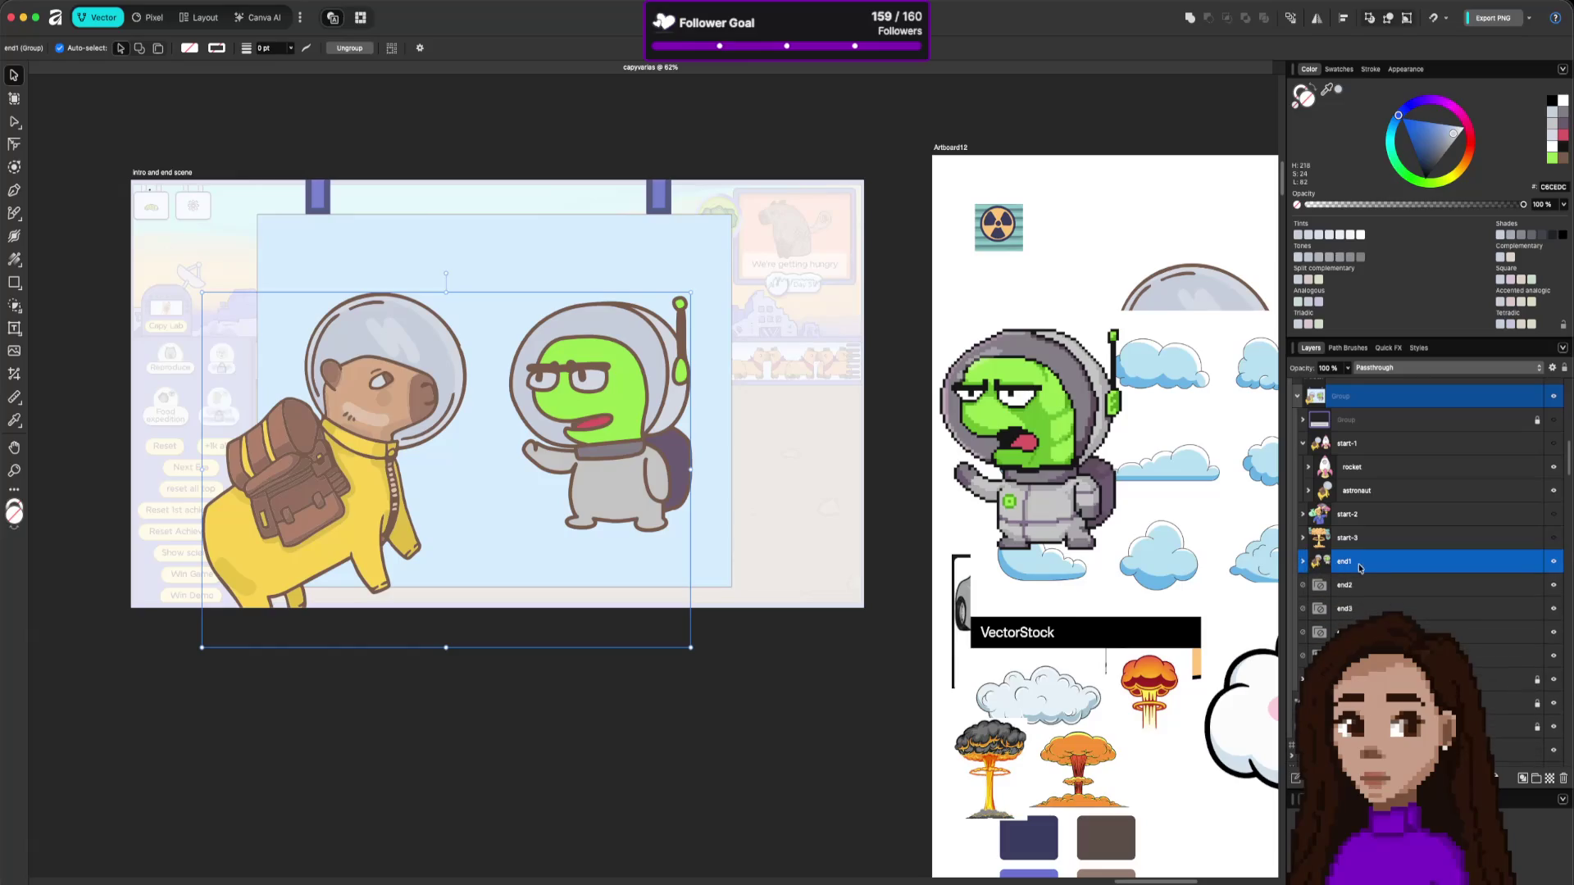
pyautogui.click(1354, 587)
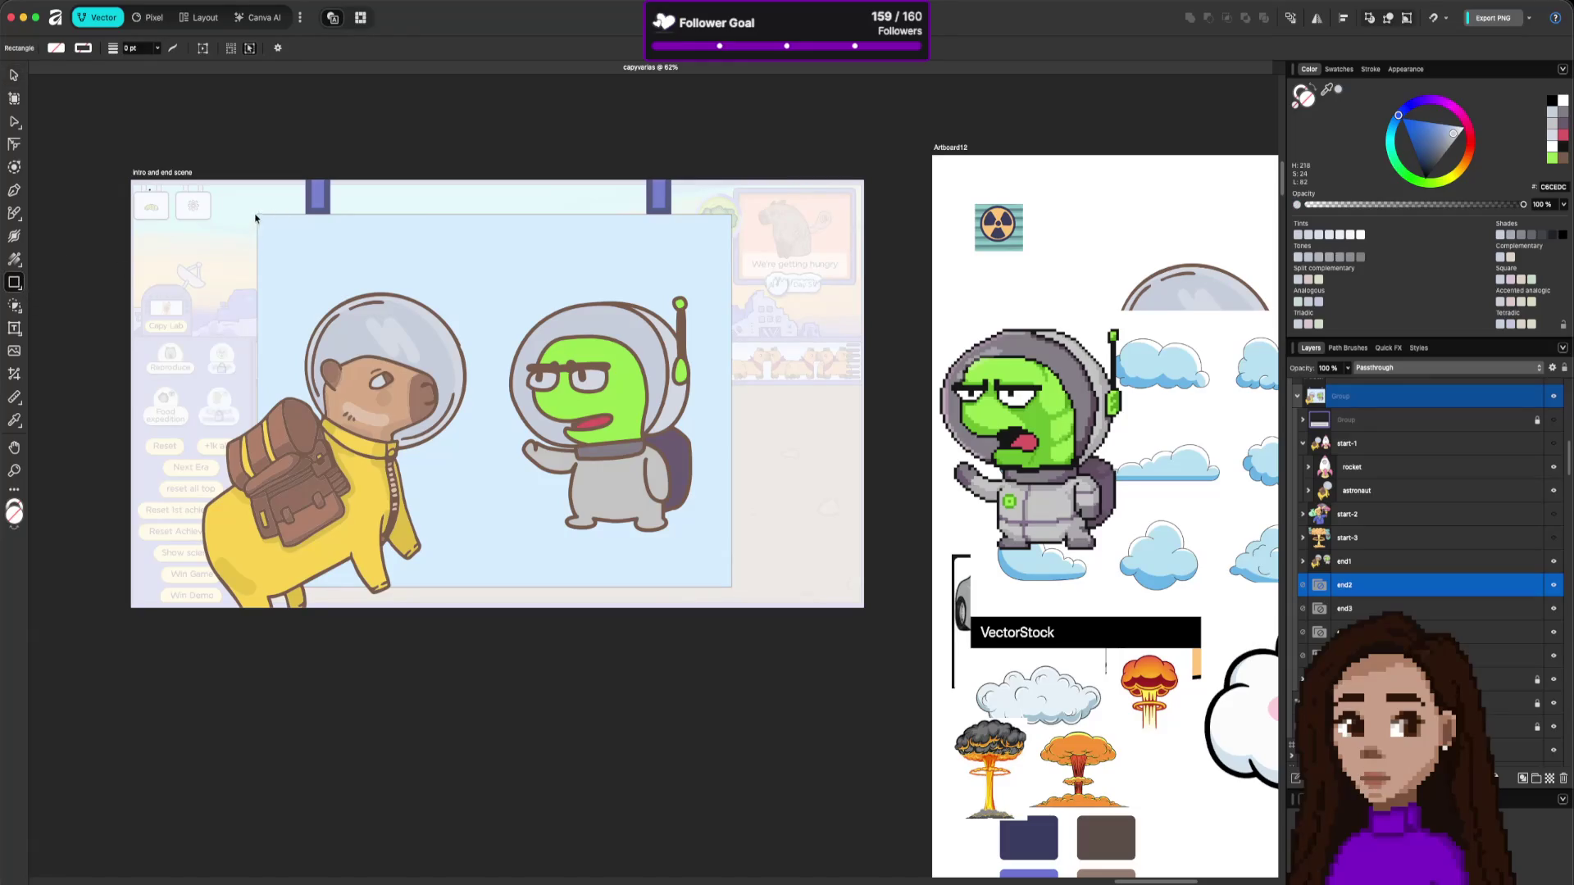
pyautogui.moveTo(292, 260); pyautogui.dragTo(732, 588)
pyautogui.click(1554, 562)
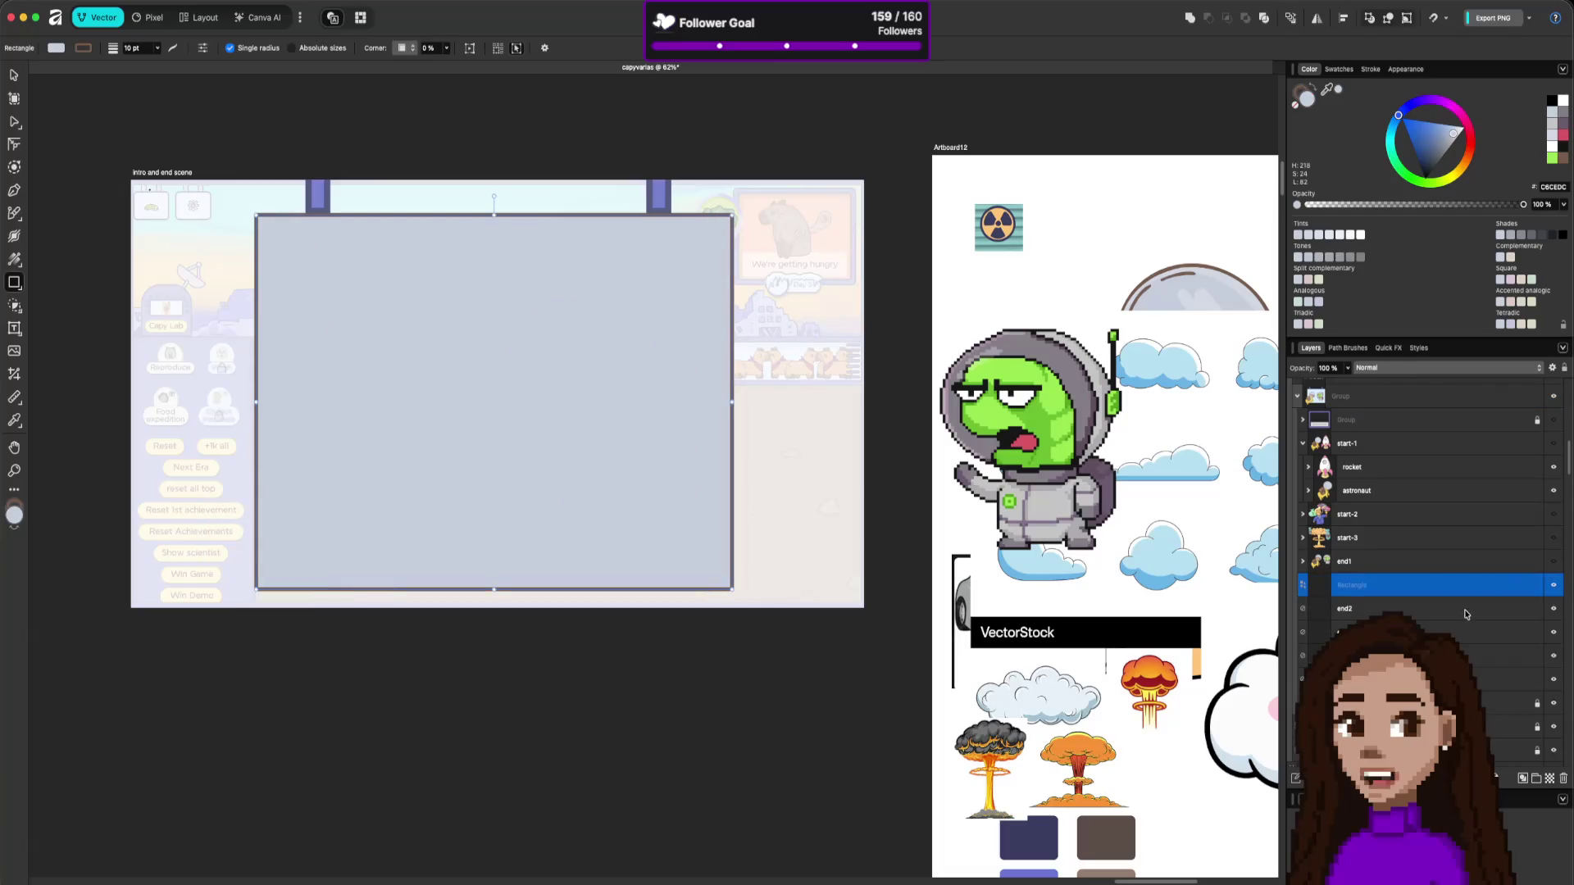
pyautogui.moveTo(1415, 599); pyautogui.dragTo(1393, 590)
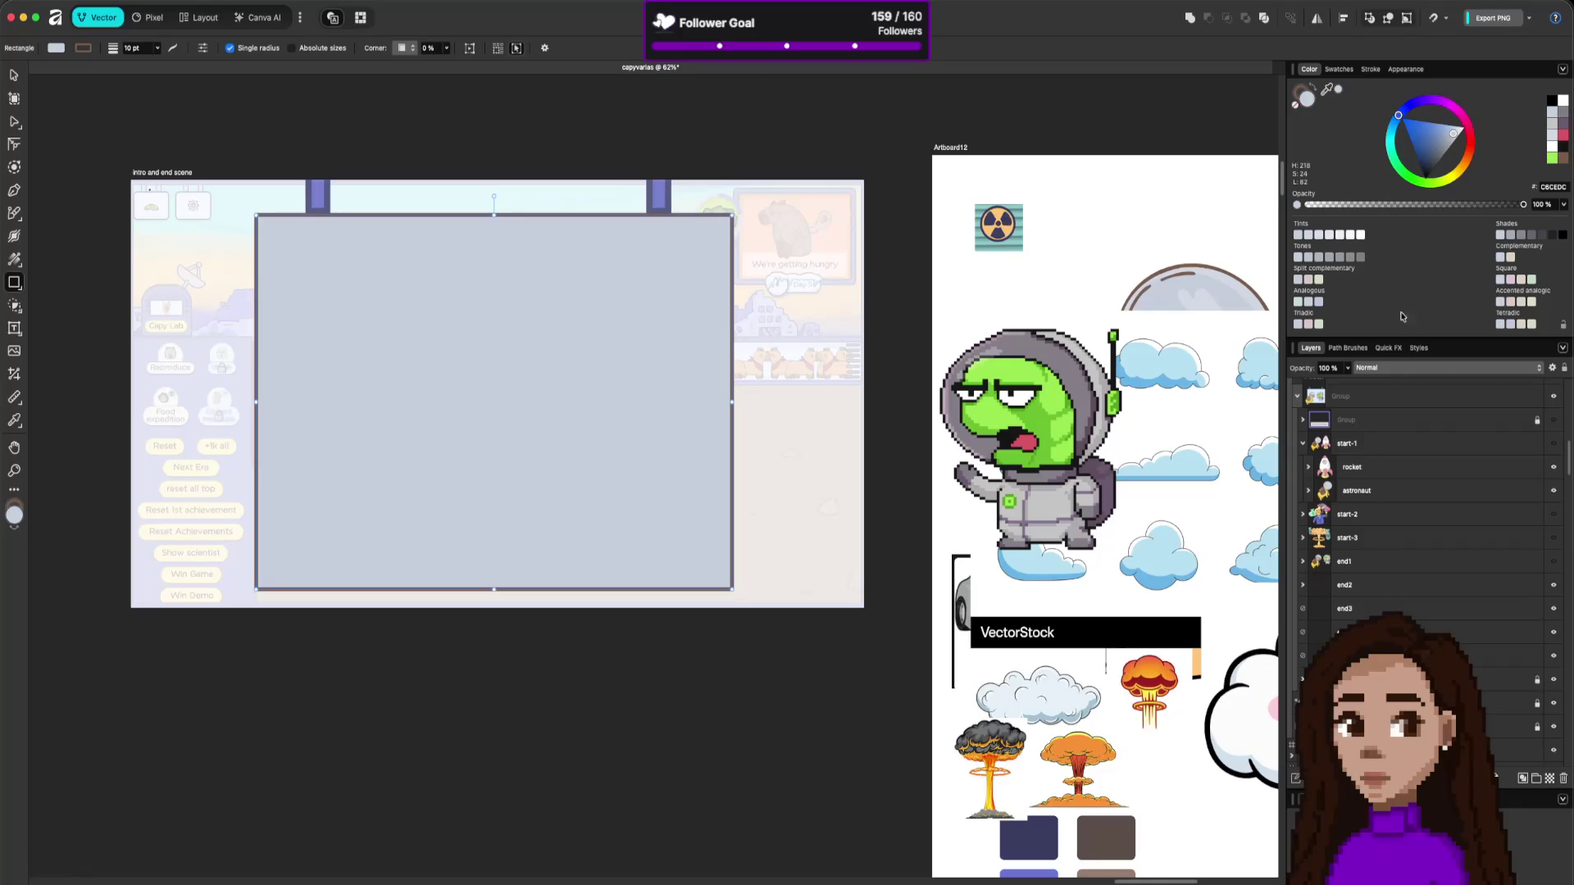
pyautogui.moveTo(1436, 137); pyautogui.dragTo(1422, 190)
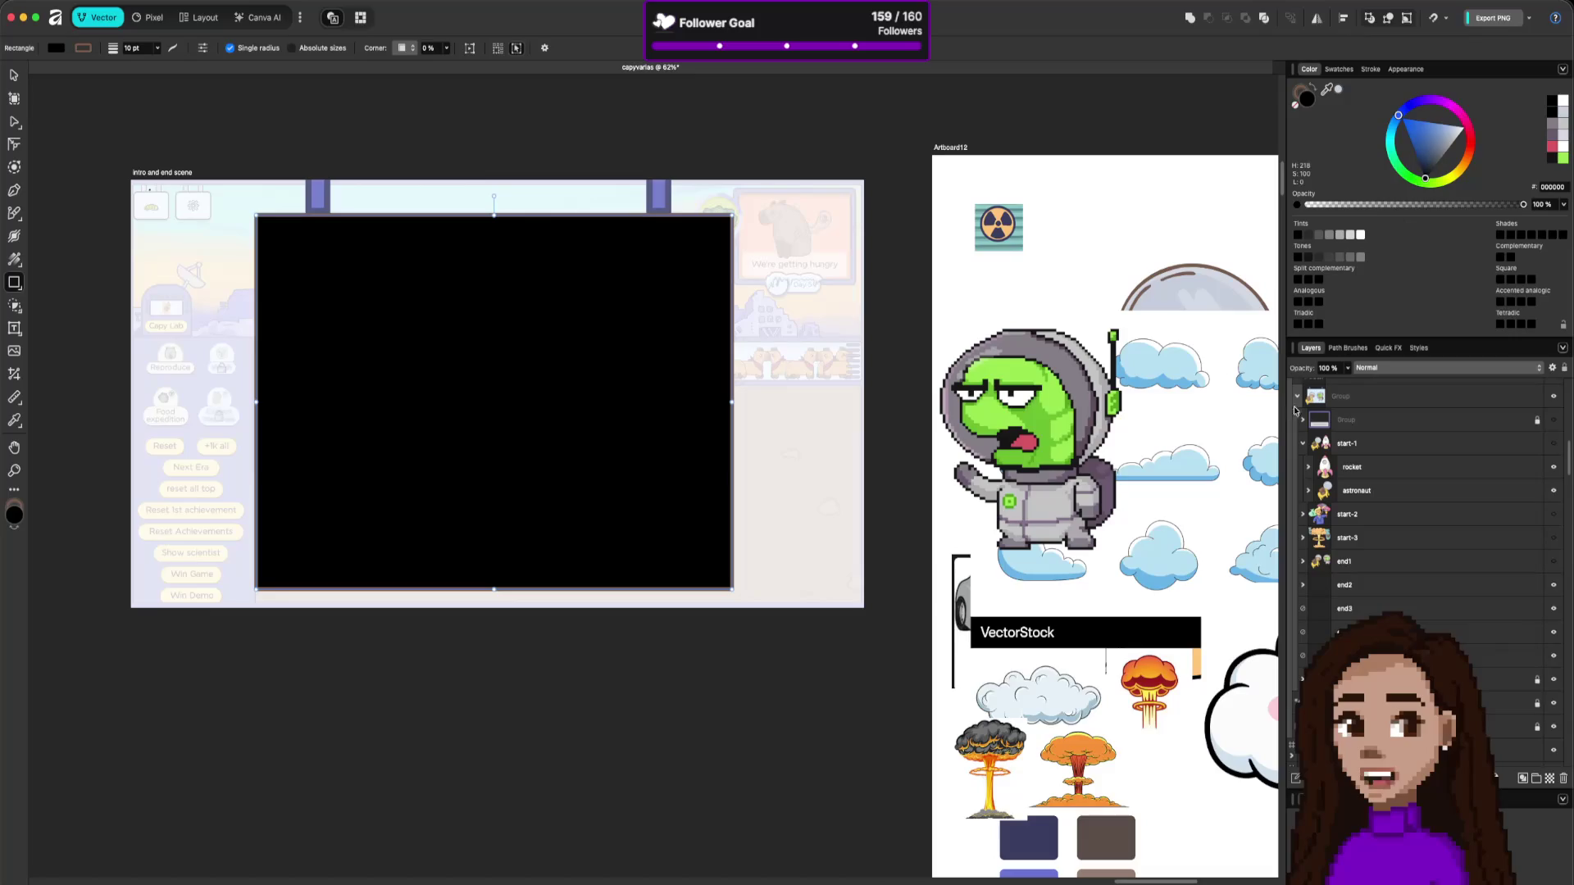
# Sample the dark navy palette swatch (#393D60) as the scene rectangle's fill.
pyautogui.scroll(-1, 1215, 433)
pyautogui.keyDown('ctrl'); pyautogui.scroll(-3, 1201, 427); pyautogui.keyUp('ctrl')
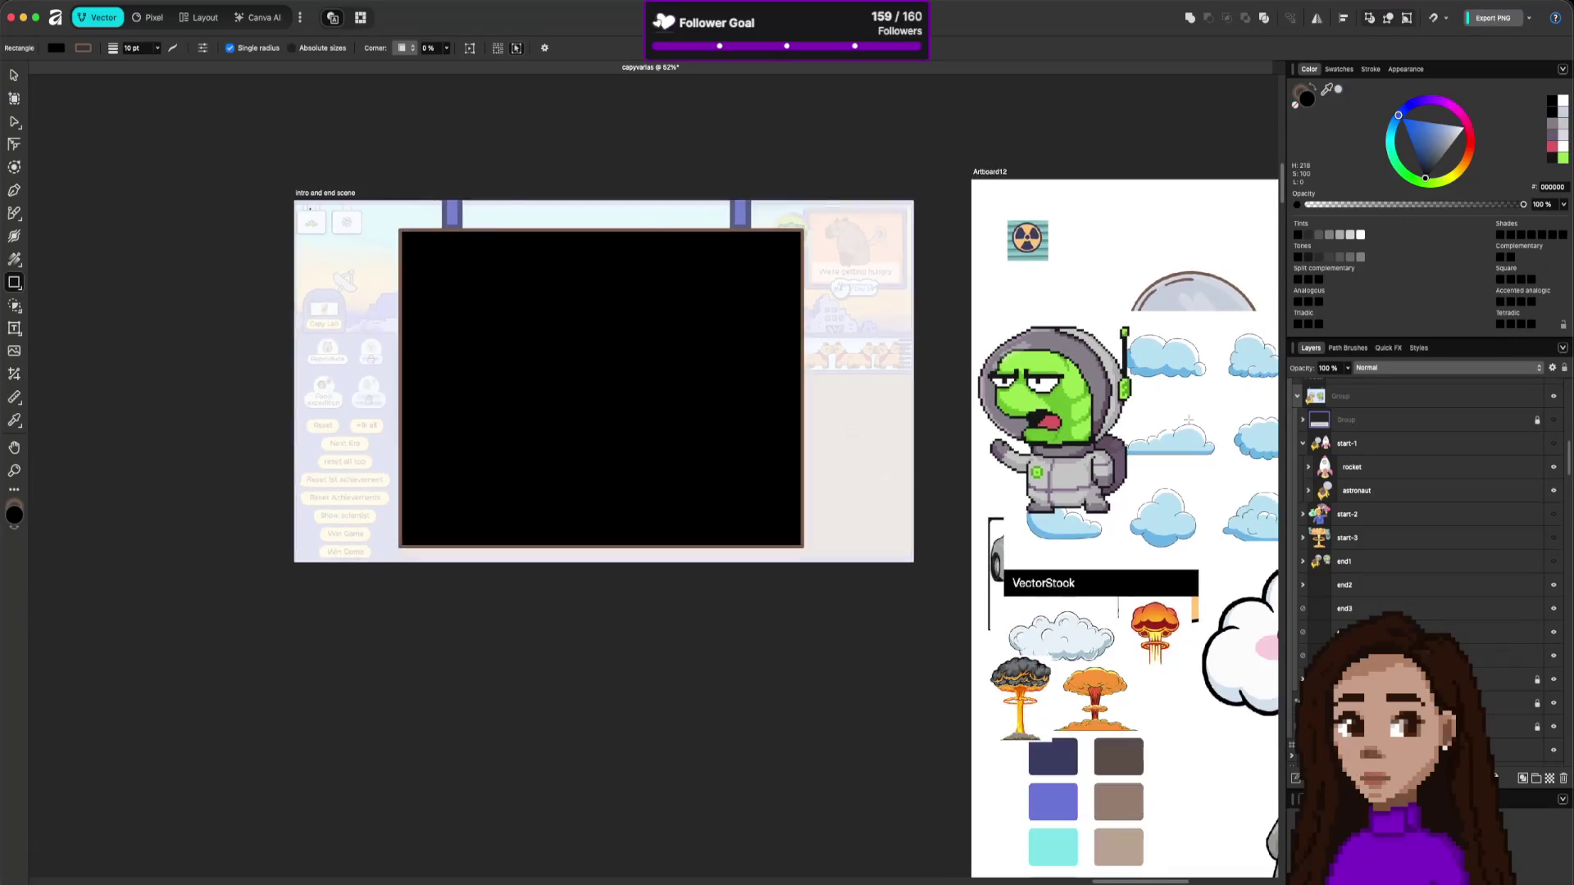
pyautogui.keyDown('ctrl'); pyautogui.scroll(-2, 1188, 421); pyautogui.keyUp('ctrl')
pyautogui.scroll(-3, 1187, 421)
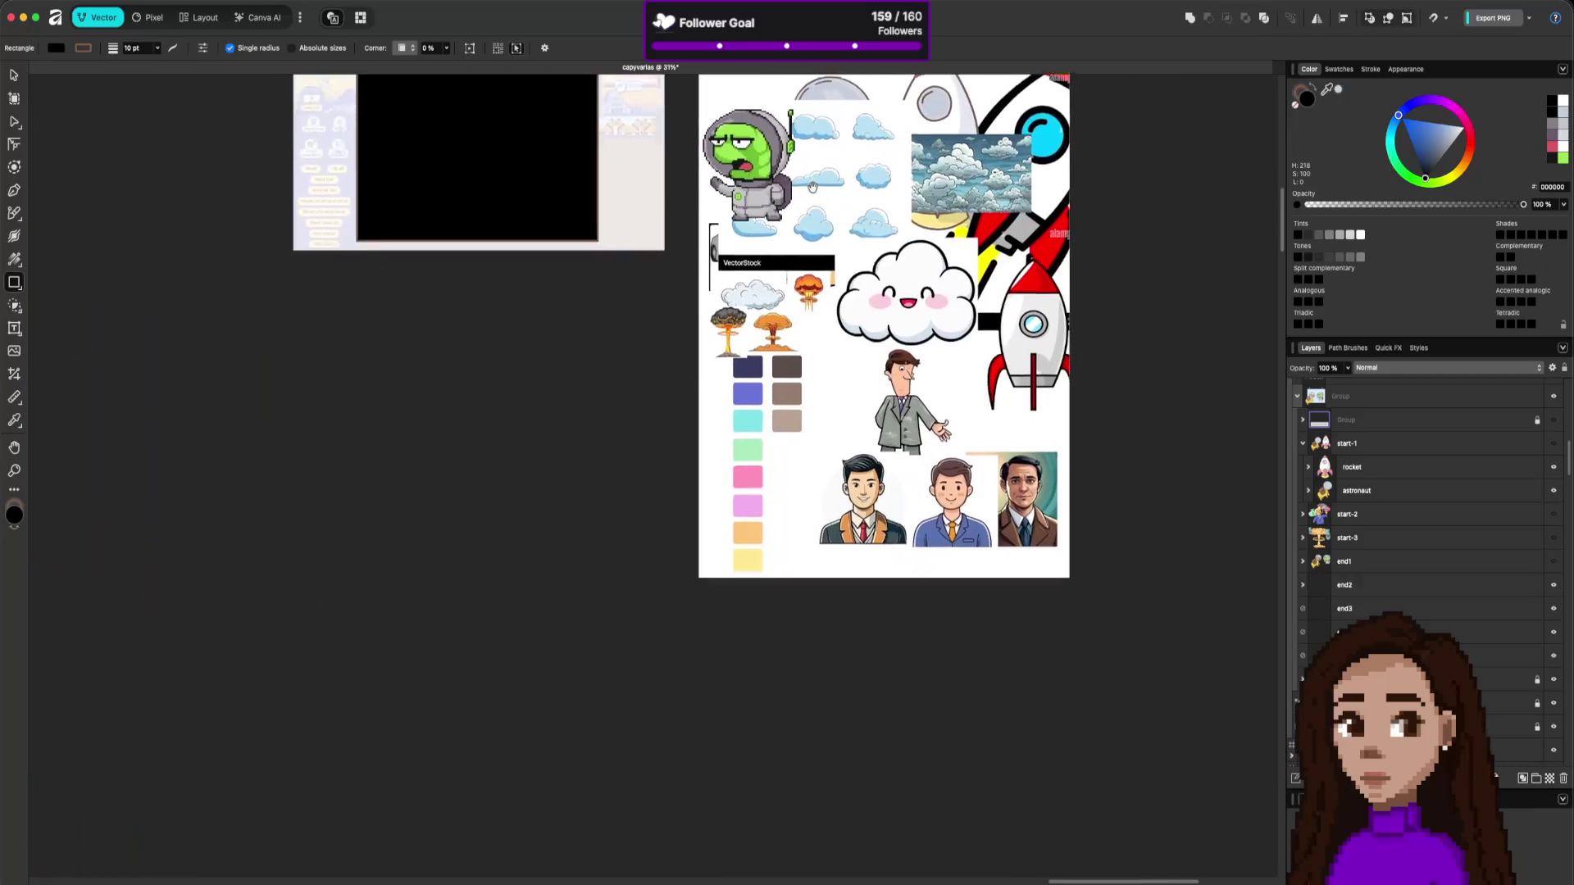
pyautogui.scroll(5, 869, 386)
pyautogui.scroll(-5, 868, 387)
pyautogui.keyDown('ctrl'); pyautogui.scroll(-4, 904, 435); pyautogui.keyUp('ctrl')
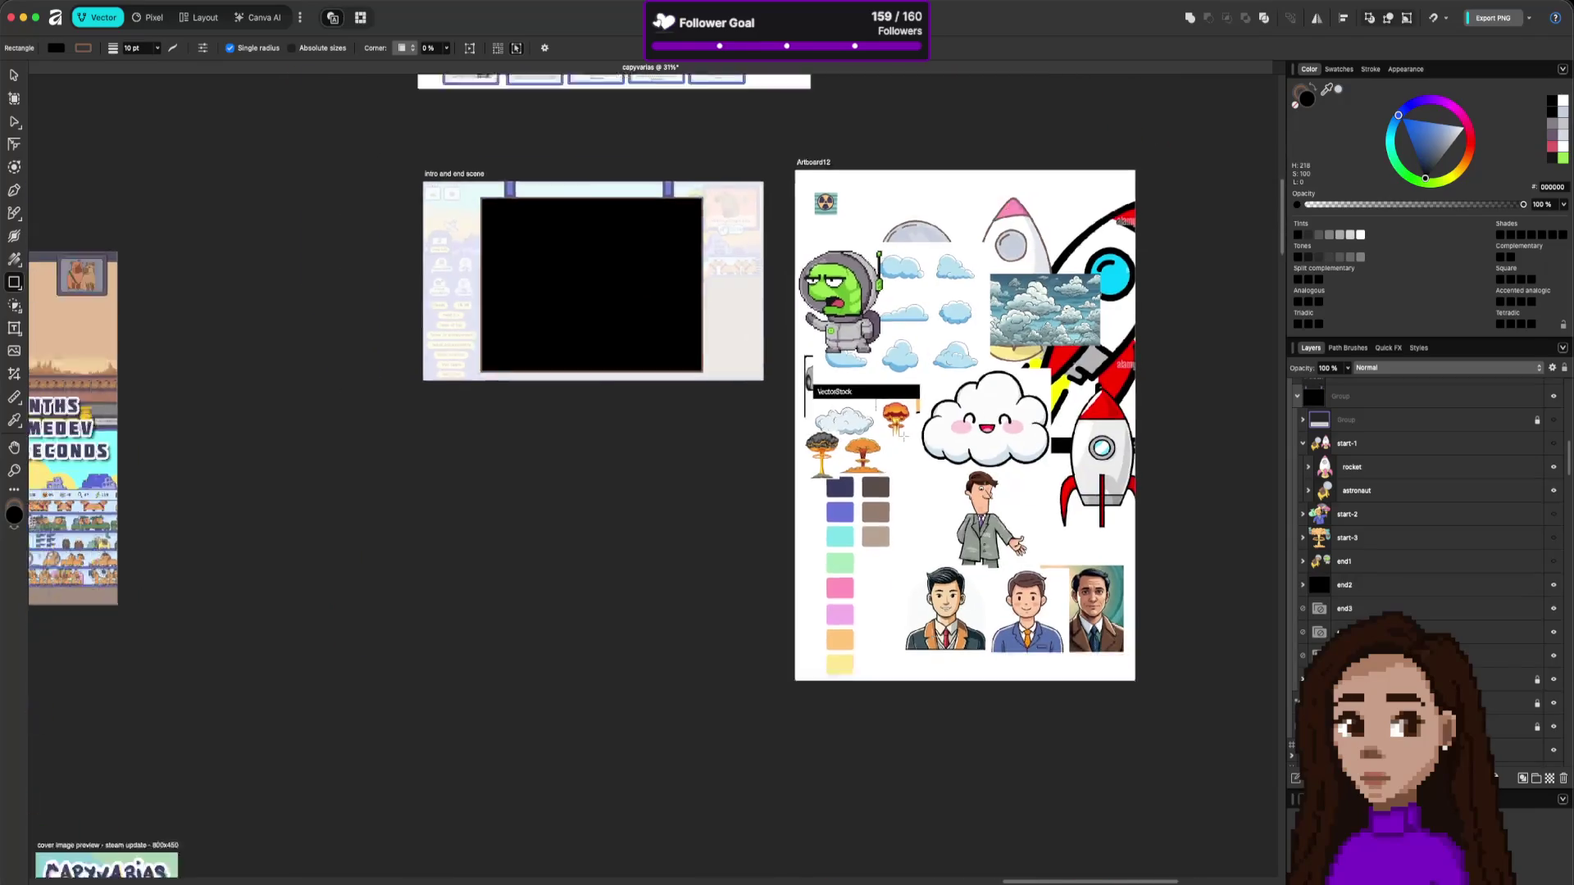
pyautogui.keyDown('ctrl'); pyautogui.scroll(5, 902, 435); pyautogui.keyUp('ctrl')
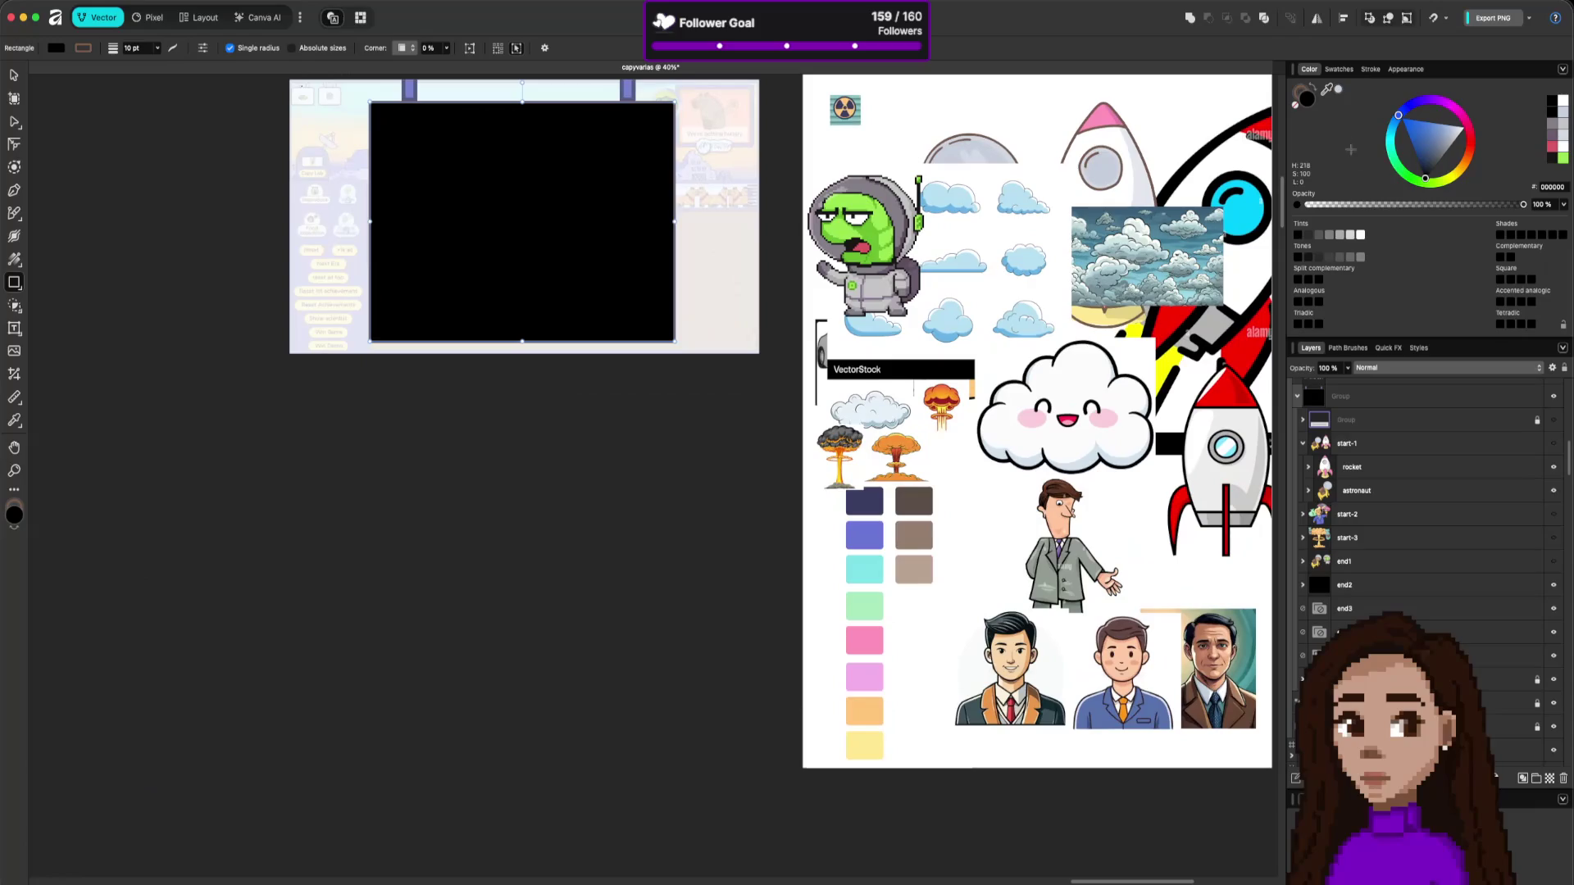
pyautogui.moveTo(1326, 88)
pyautogui.mouseDown()
pyautogui.moveTo(1221, 291)
pyautogui.moveTo(869, 521)
pyautogui.moveTo(864, 502)
pyautogui.mouseUp()
pyautogui.scroll(5, 739, 226)
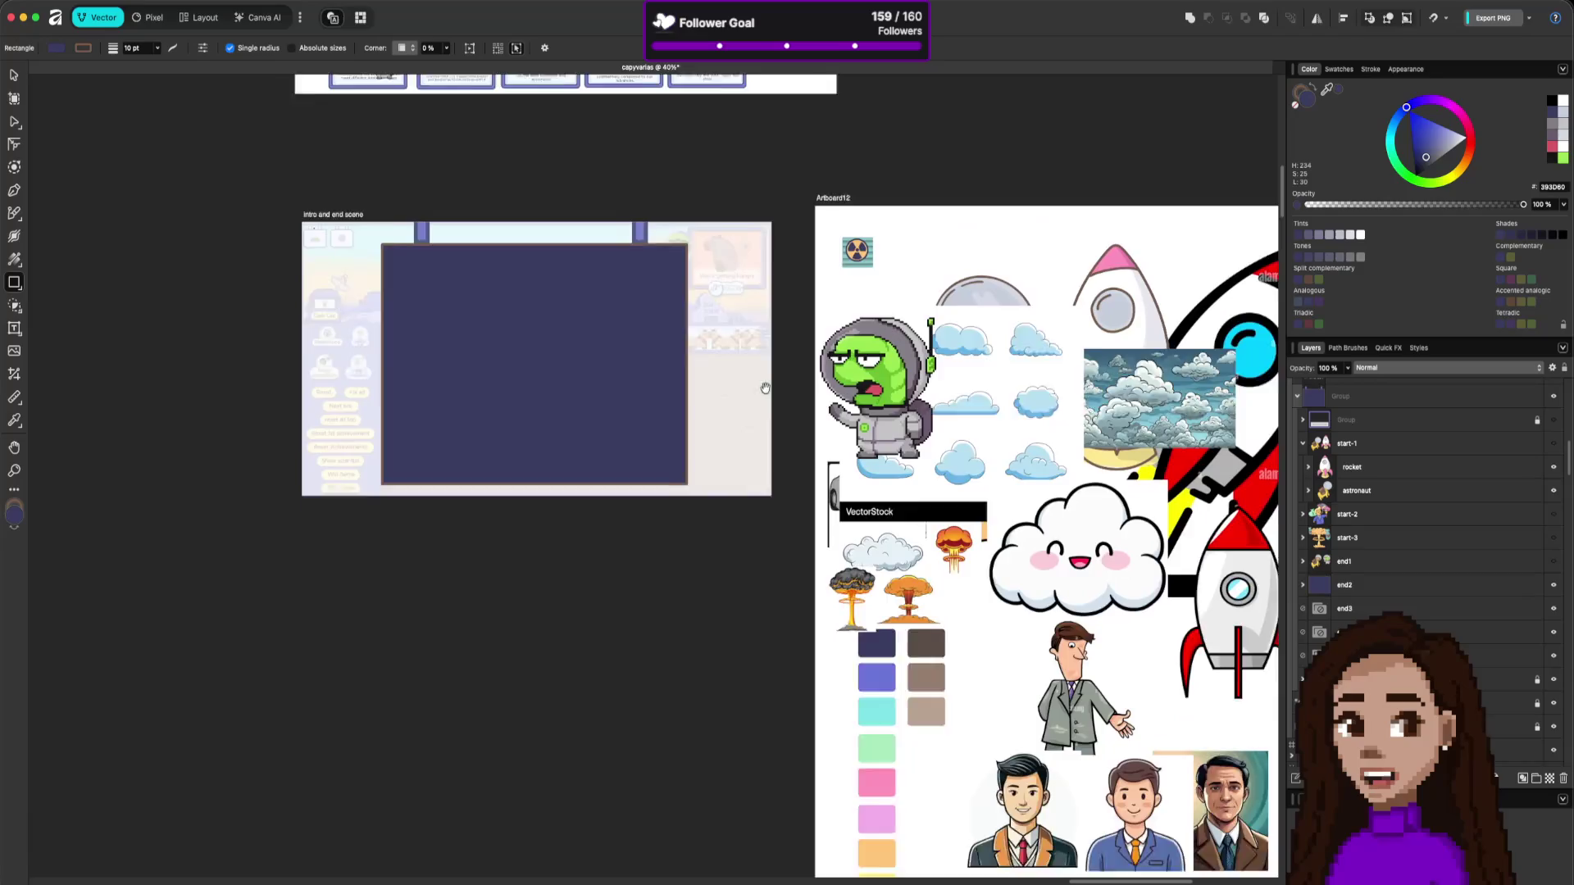
pyautogui.keyDown('ctrl'); pyautogui.scroll(1, 604, 427); pyautogui.keyUp('ctrl')
pyautogui.keyDown('ctrl'); pyautogui.scroll(1, 592, 455); pyautogui.keyUp('ctrl')
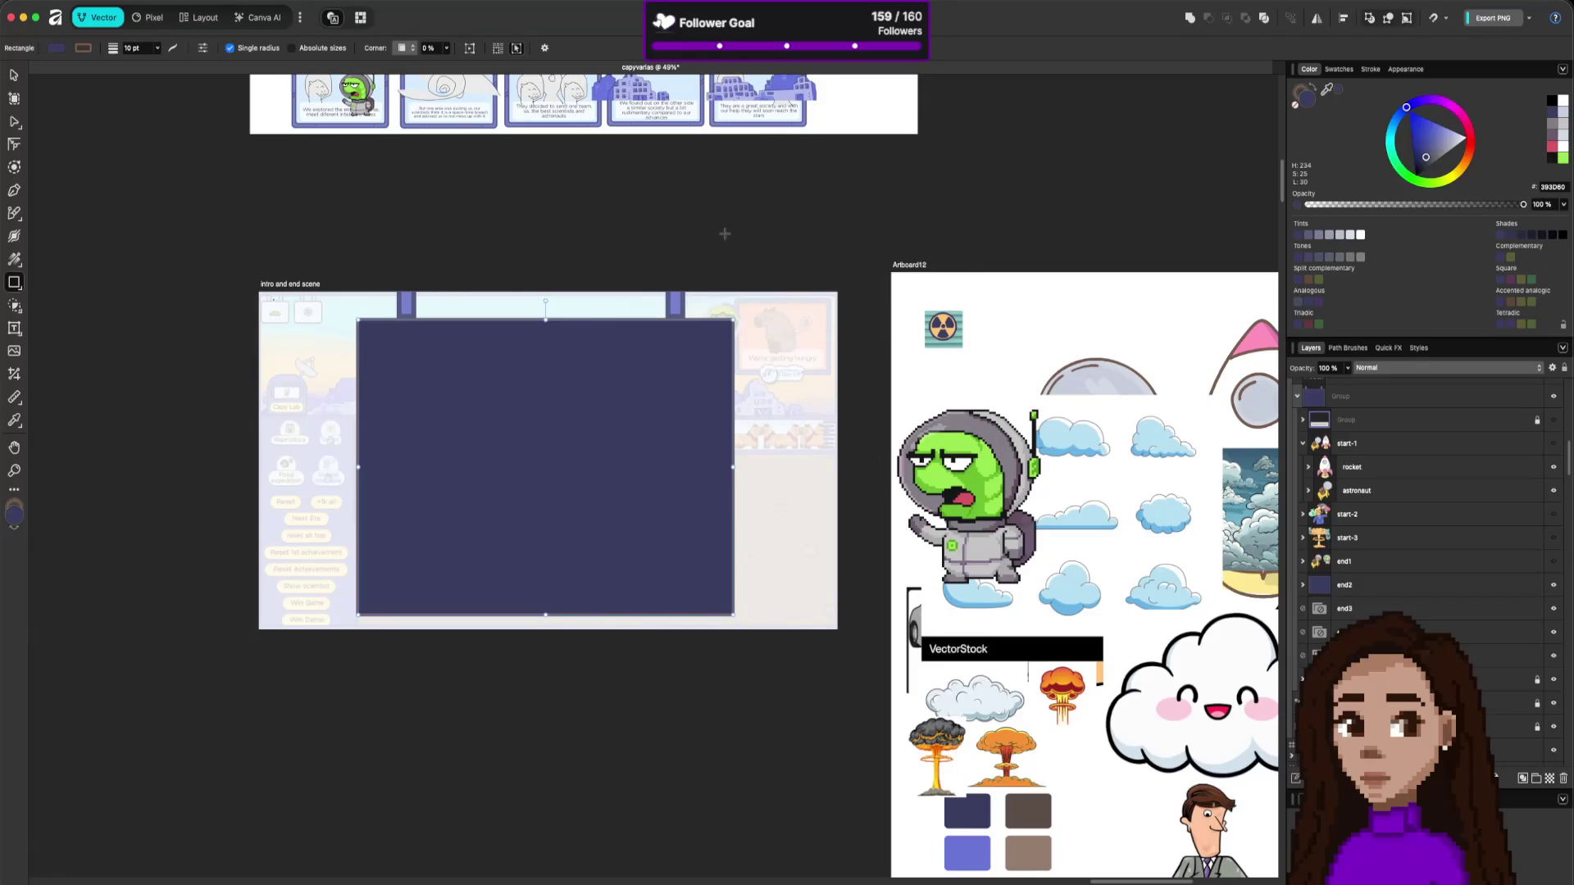
pyautogui.scroll(2, 730, 246)
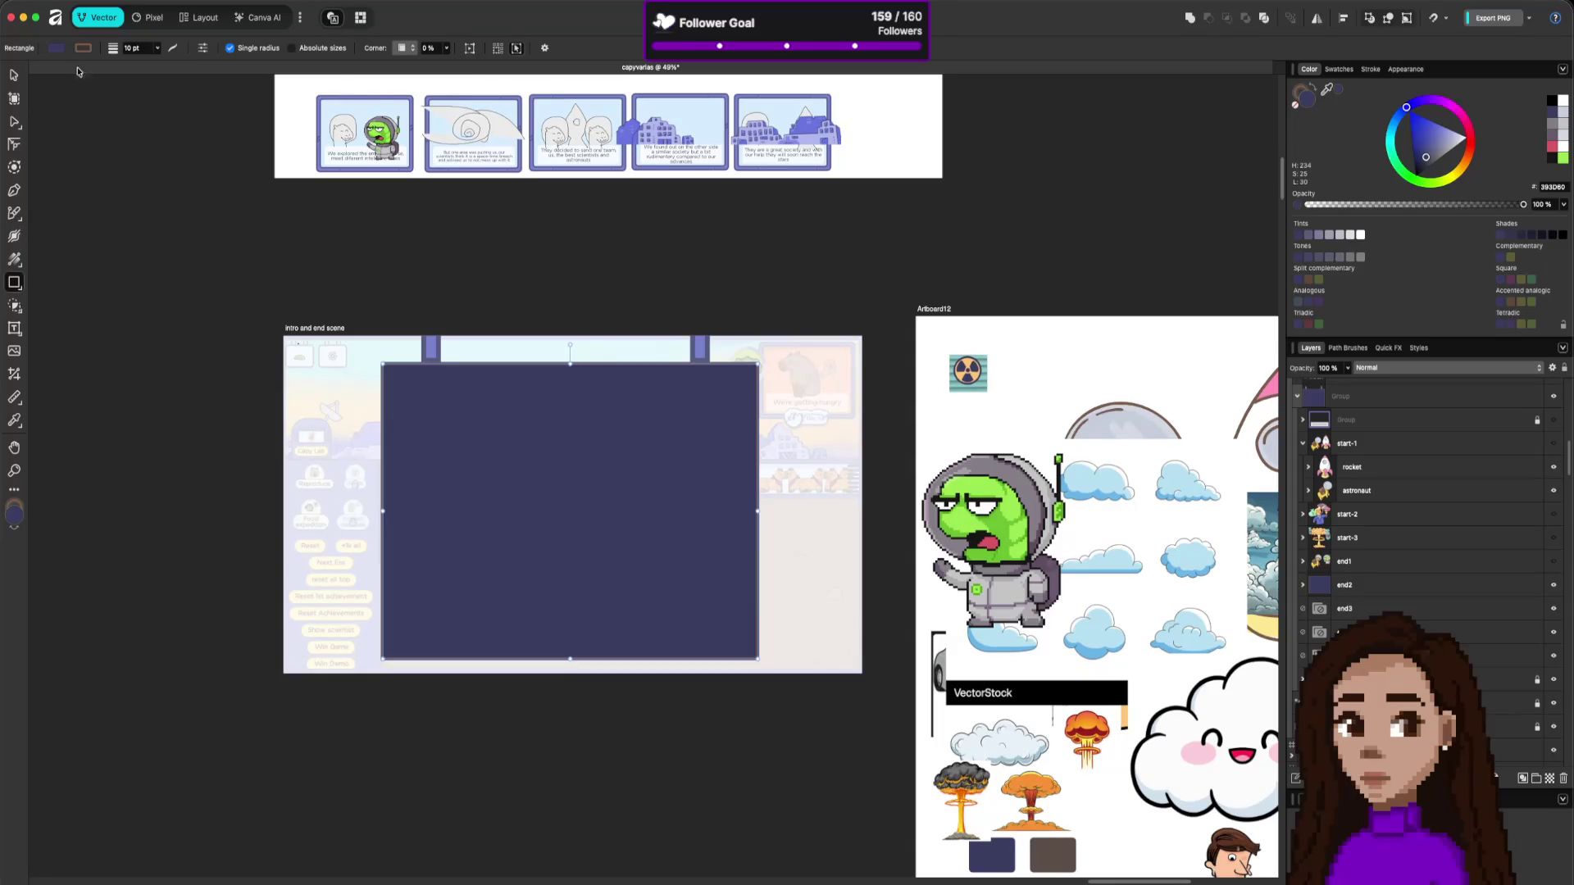
# Select panel 6's spiral curves in the embedded storyboard and bring them into capyvarias.
pyautogui.click(460, 120)
pyautogui.doubleClick(473, 127)
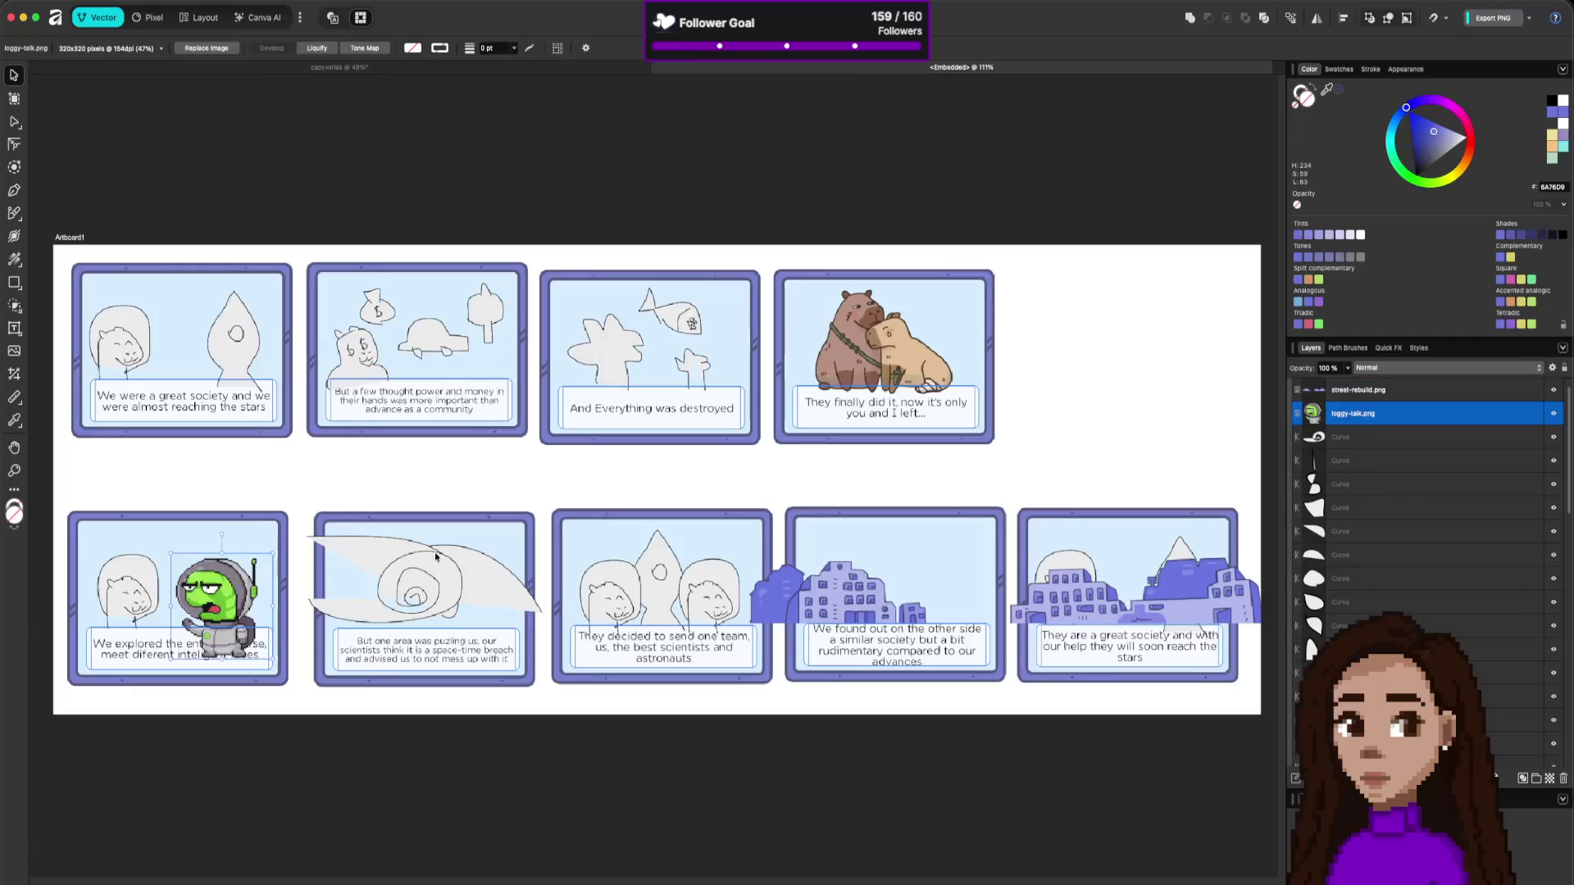
pyautogui.click(412, 587)
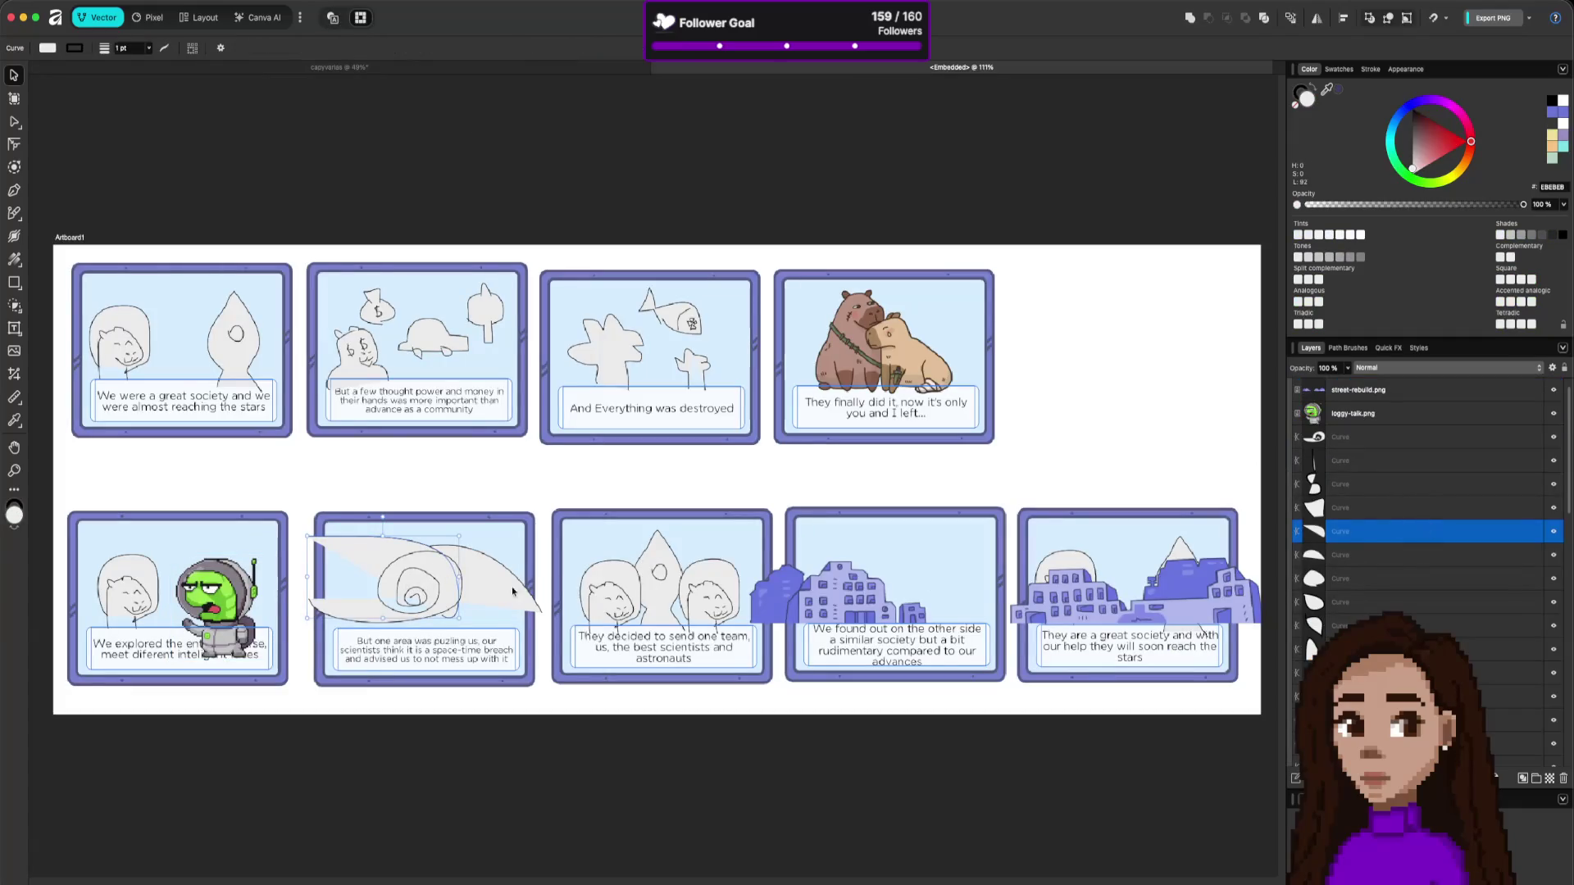
pyautogui.click(401, 656)
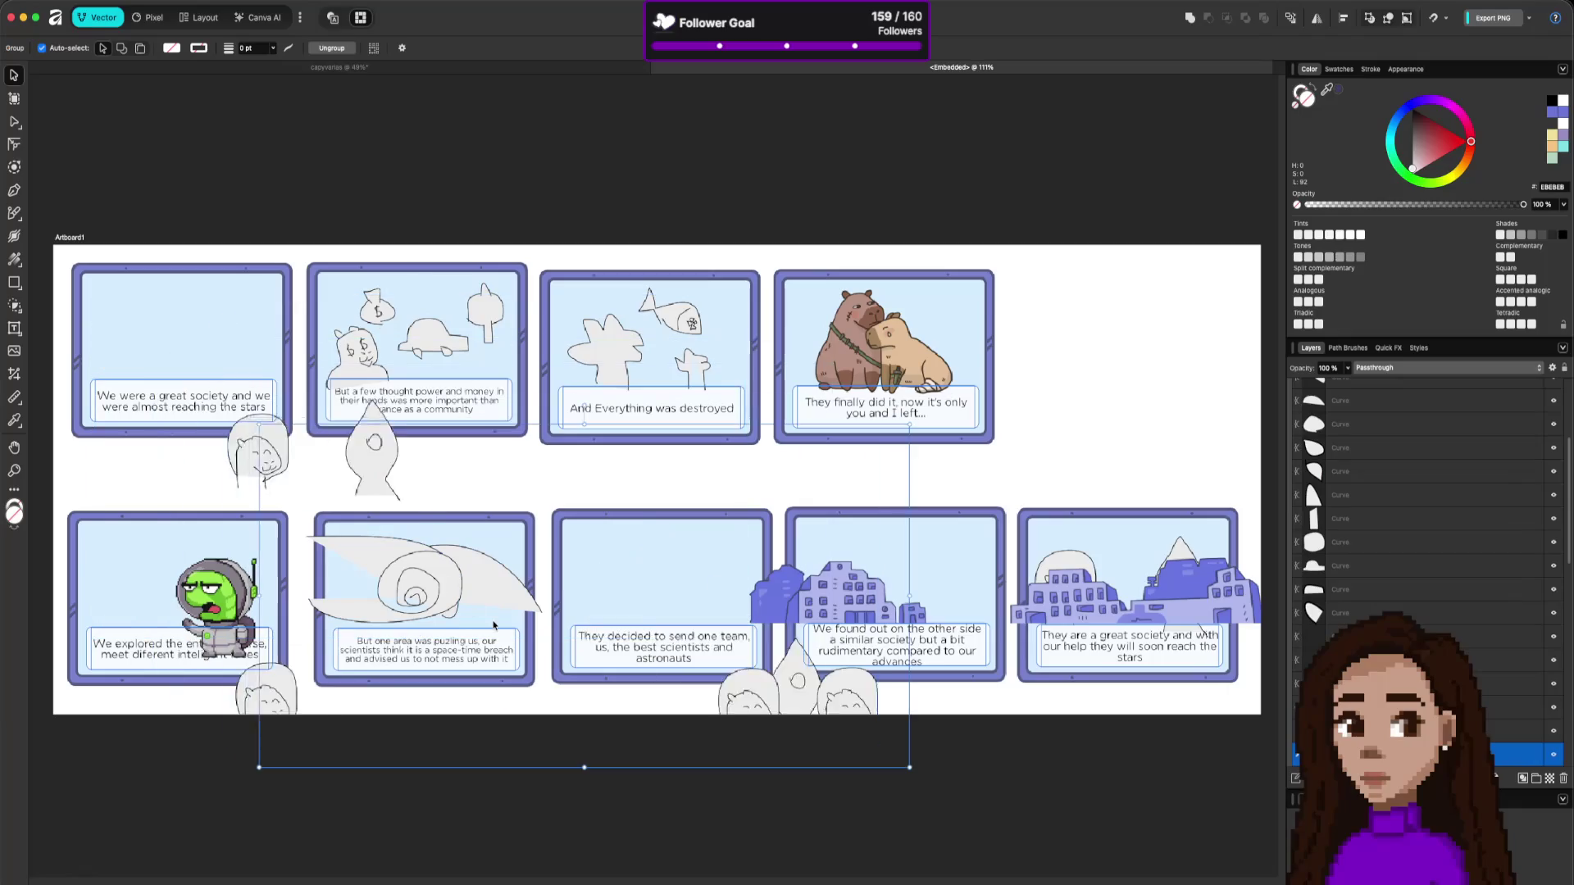
pyautogui.click(414, 586)
pyautogui.moveTo(562, 860)
pyautogui.mouseDown()
pyautogui.moveTo(470, 520)
pyautogui.moveTo(318, 518)
pyautogui.mouseUp()
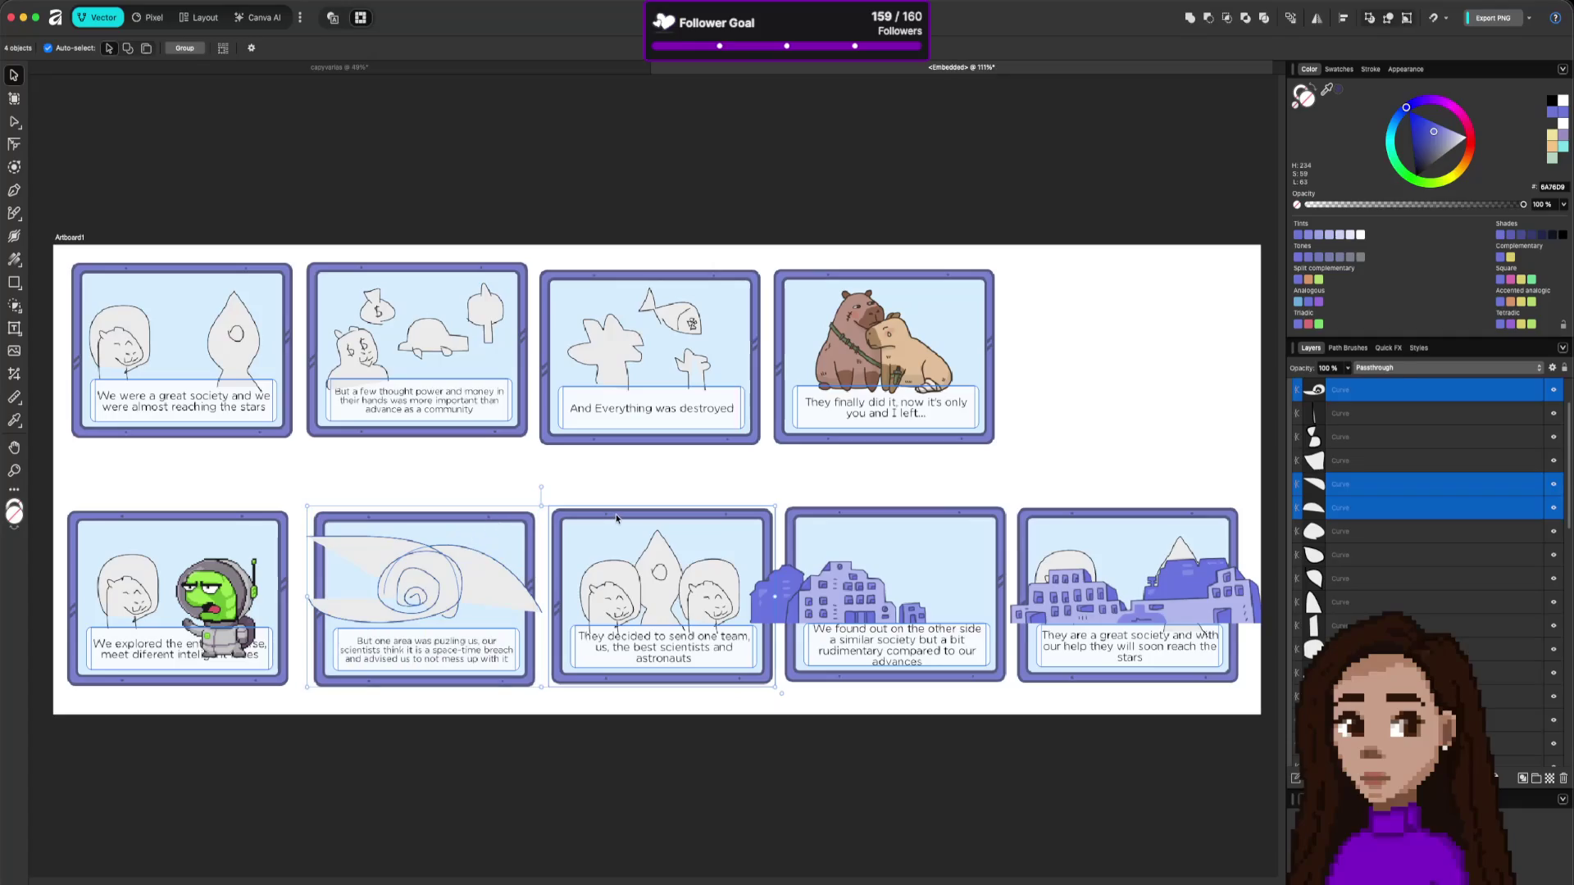
pyautogui.keyDown('shift'); pyautogui.click(565, 535); pyautogui.keyUp('shift')
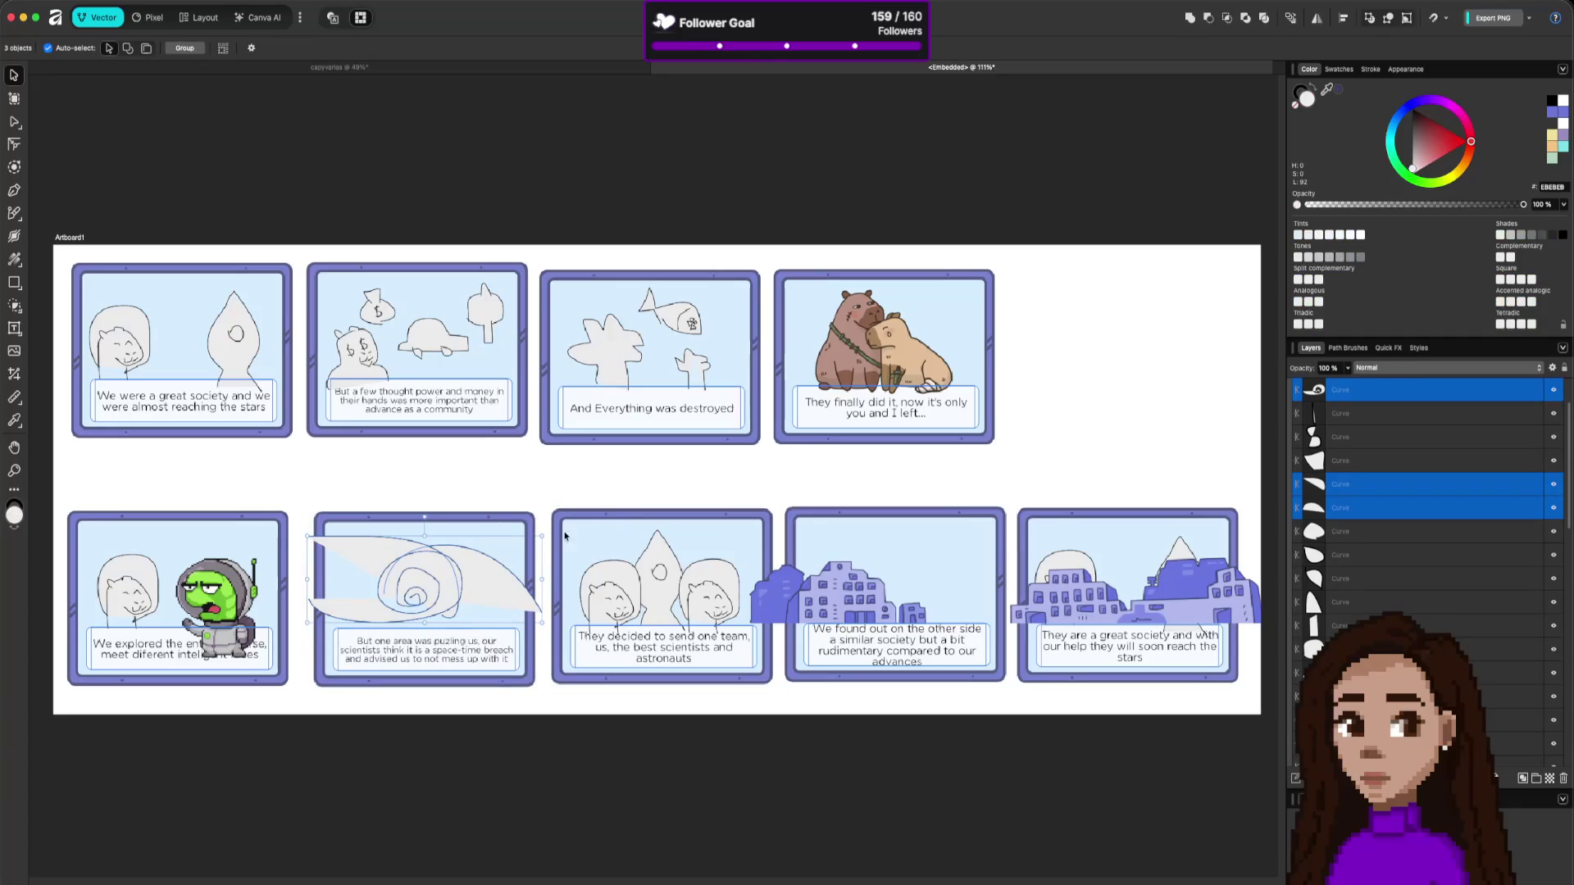
pyautogui.click(552, 70)
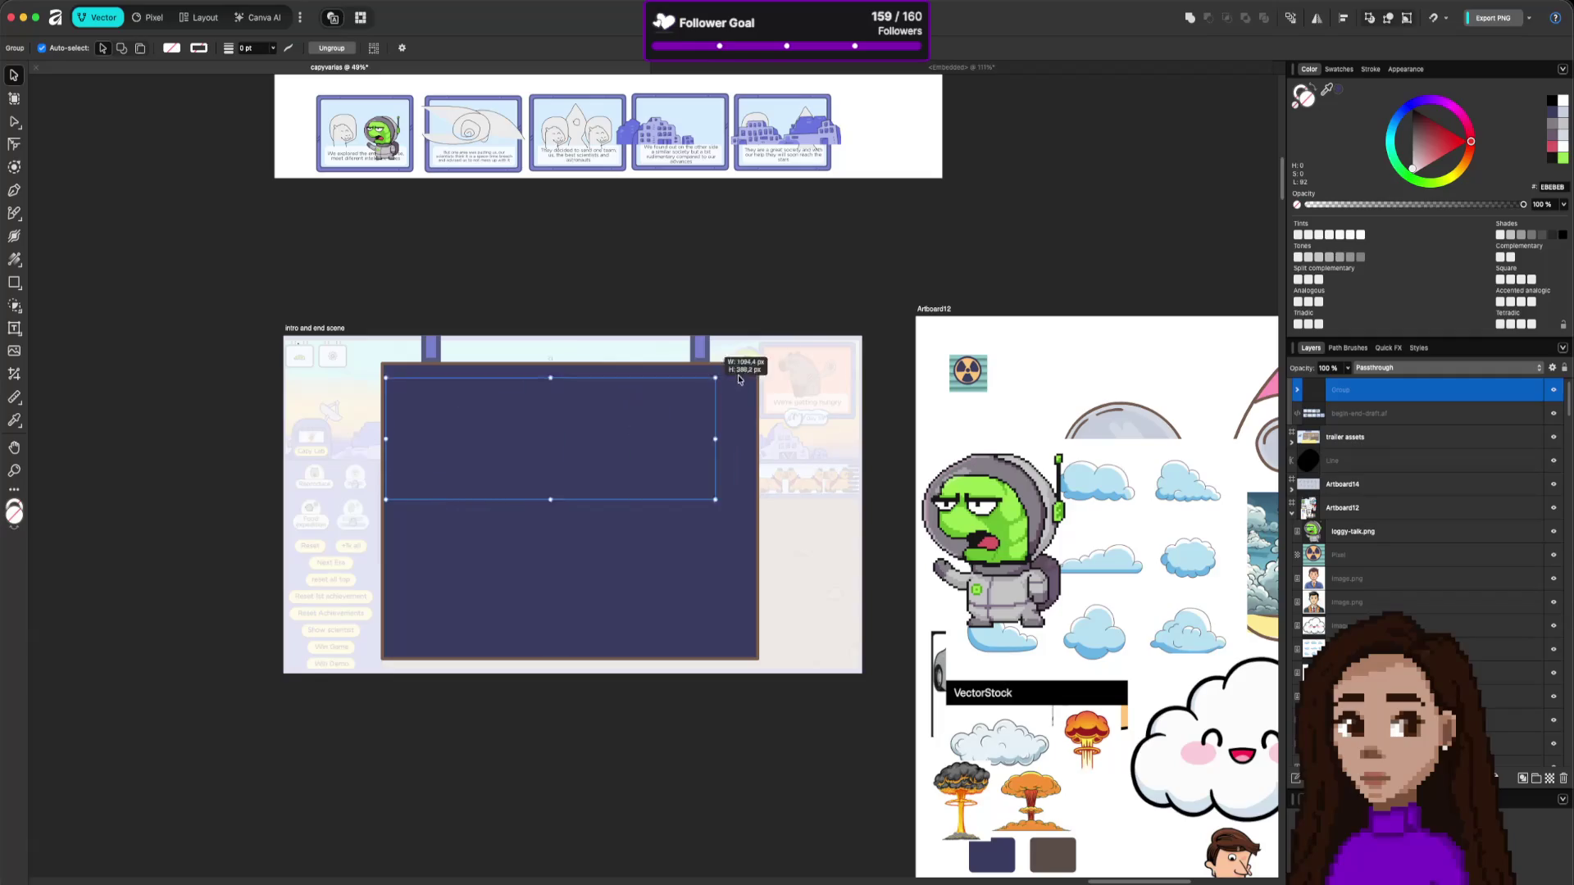
# Move the swirl group onto the navy panel and scale it up across the panel's width.
pyautogui.moveTo(644, 435); pyautogui.dragTo(626, 517)
pyautogui.moveTo(756, 444); pyautogui.dragTo(804, 428)
pyautogui.moveTo(678, 516); pyautogui.dragTo(659, 487)
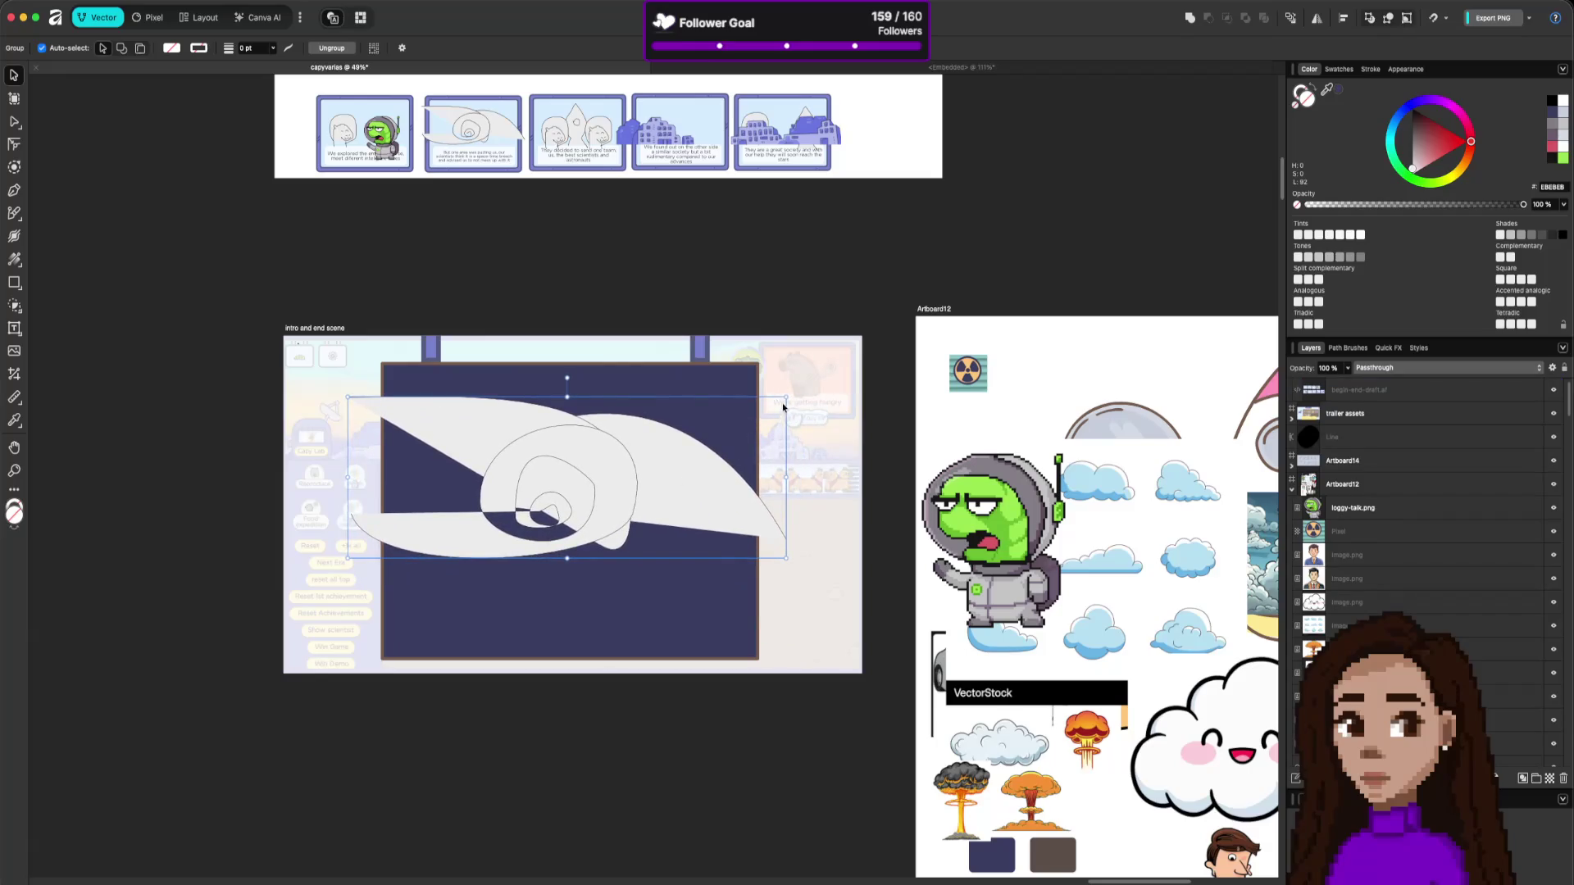
pyautogui.moveTo(783, 406); pyautogui.dragTo(813, 382)
pyautogui.moveTo(690, 461); pyautogui.dragTo(679, 481)
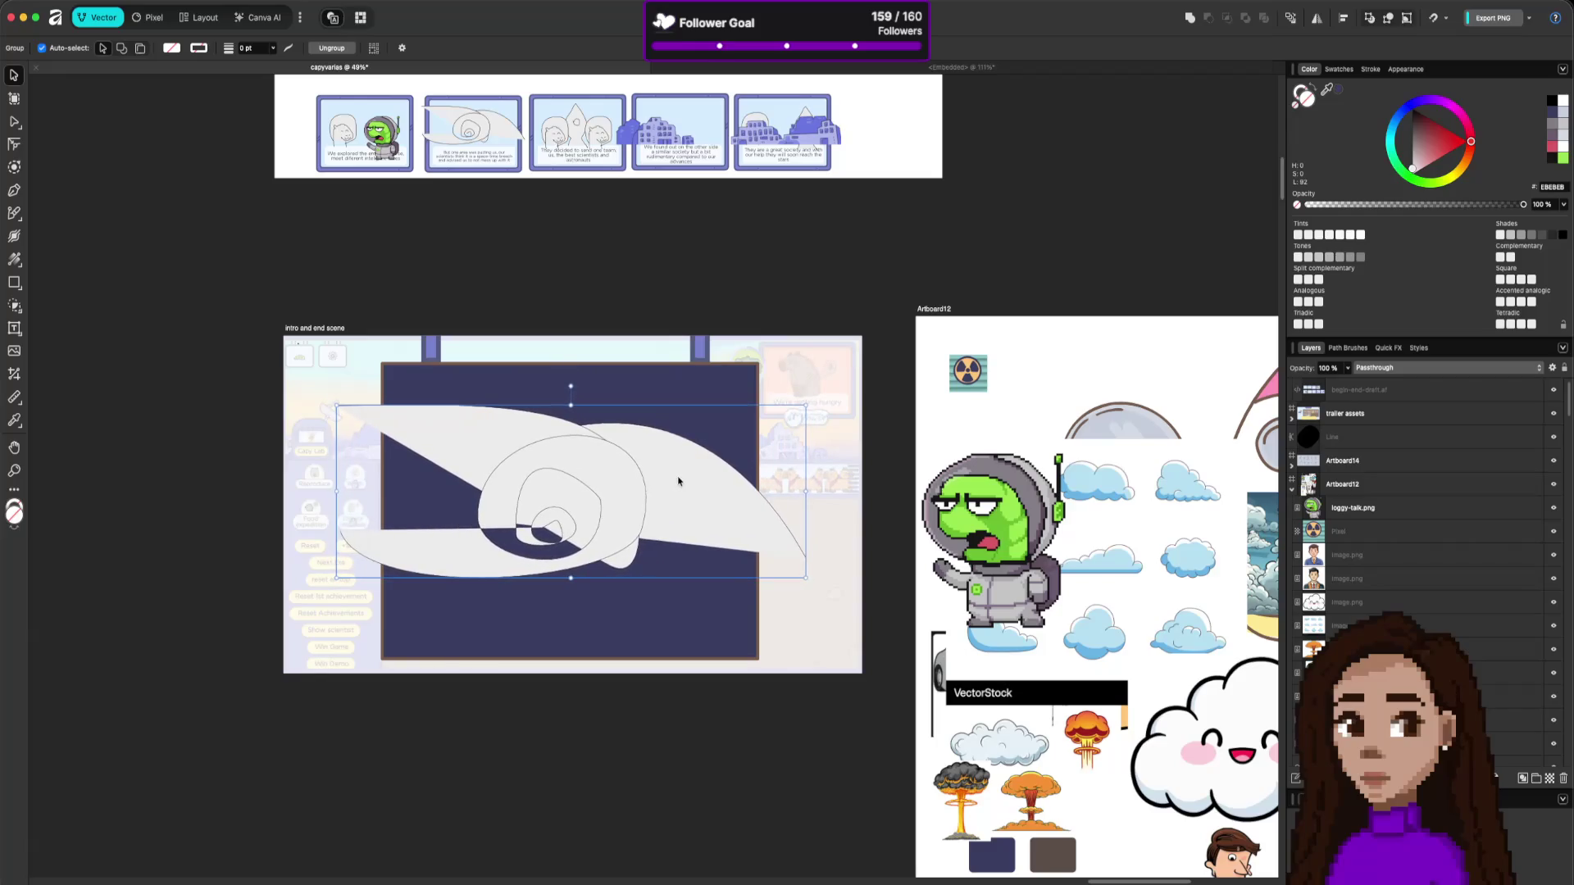
pyautogui.scroll(1, 1394, 472)
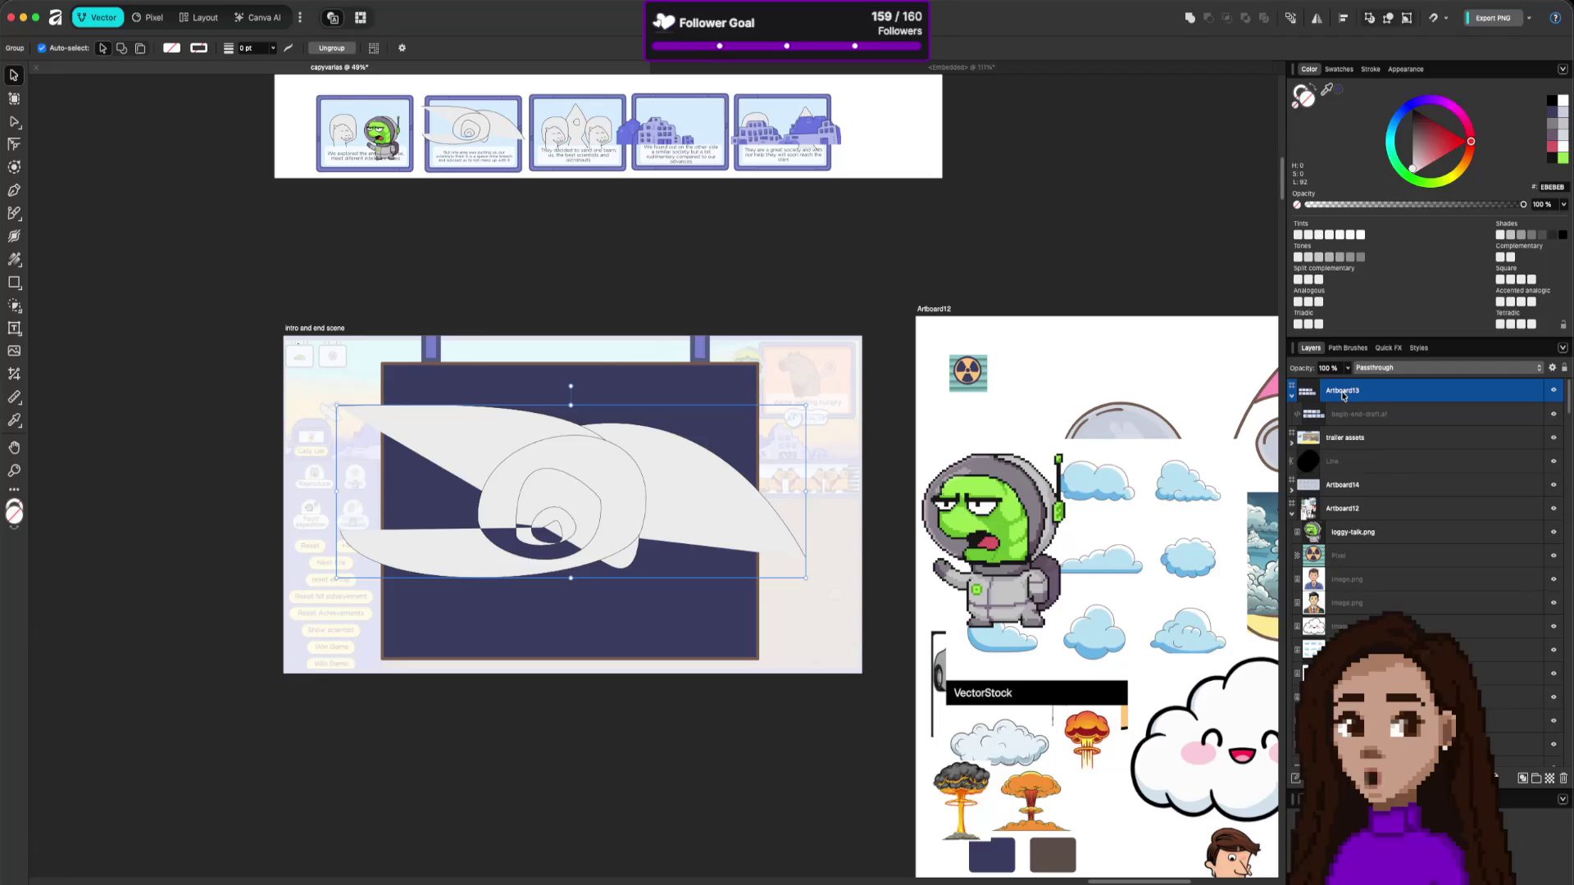
# Check the begin-end-draft.af and Artboard13 layers, reselecting the swirl group after each.
pyautogui.click(1348, 416)
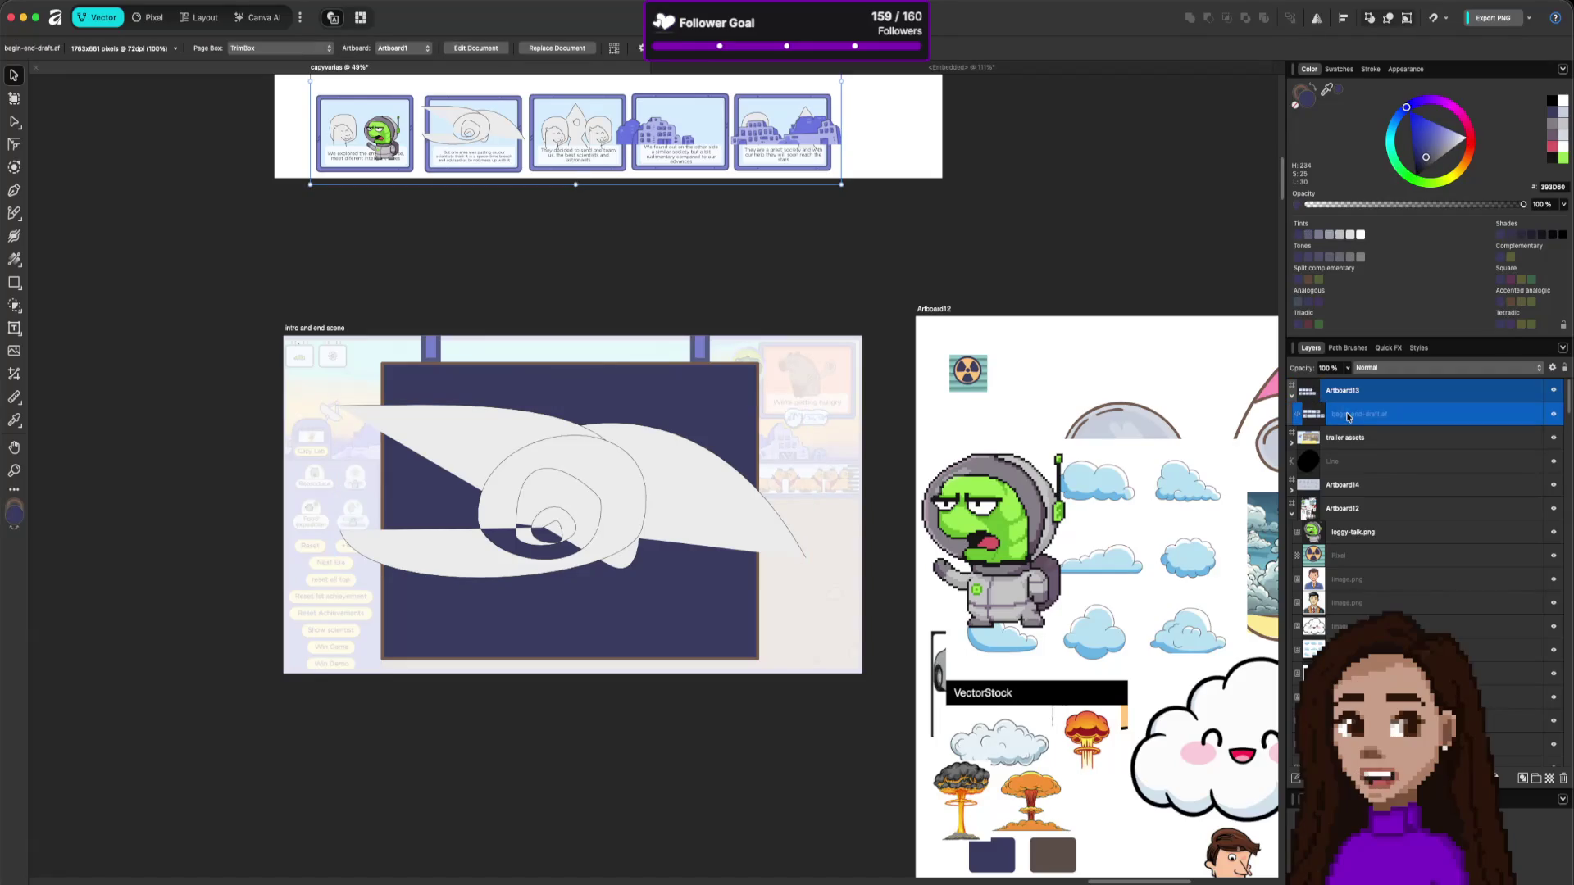
pyautogui.click(583, 547)
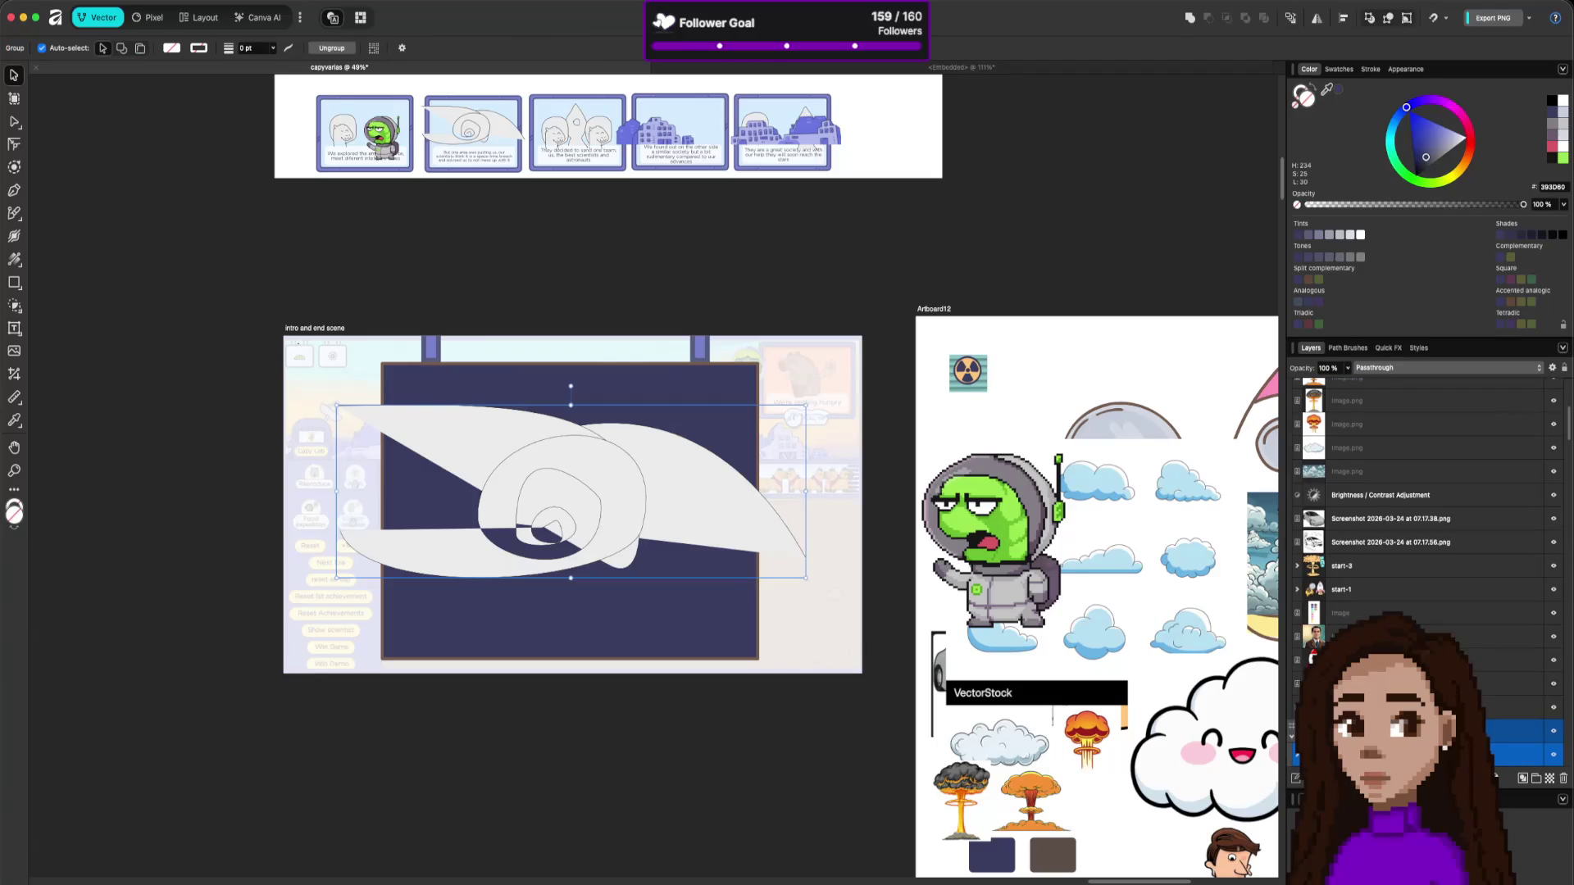
pyautogui.scroll(10, 1495, 770)
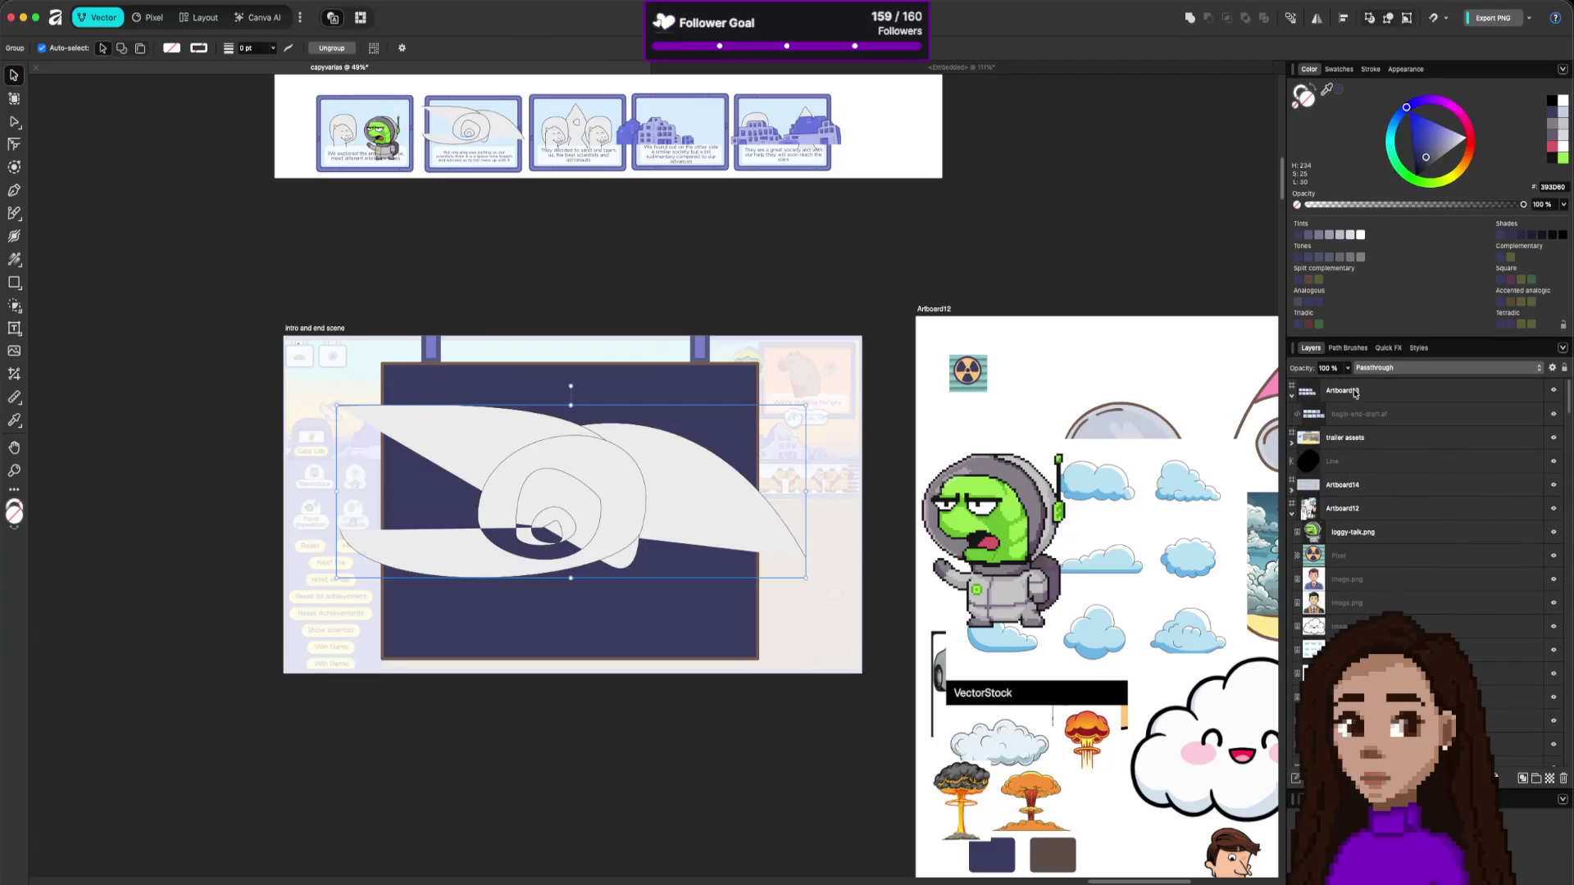
pyautogui.click(1354, 393)
pyautogui.click(665, 502)
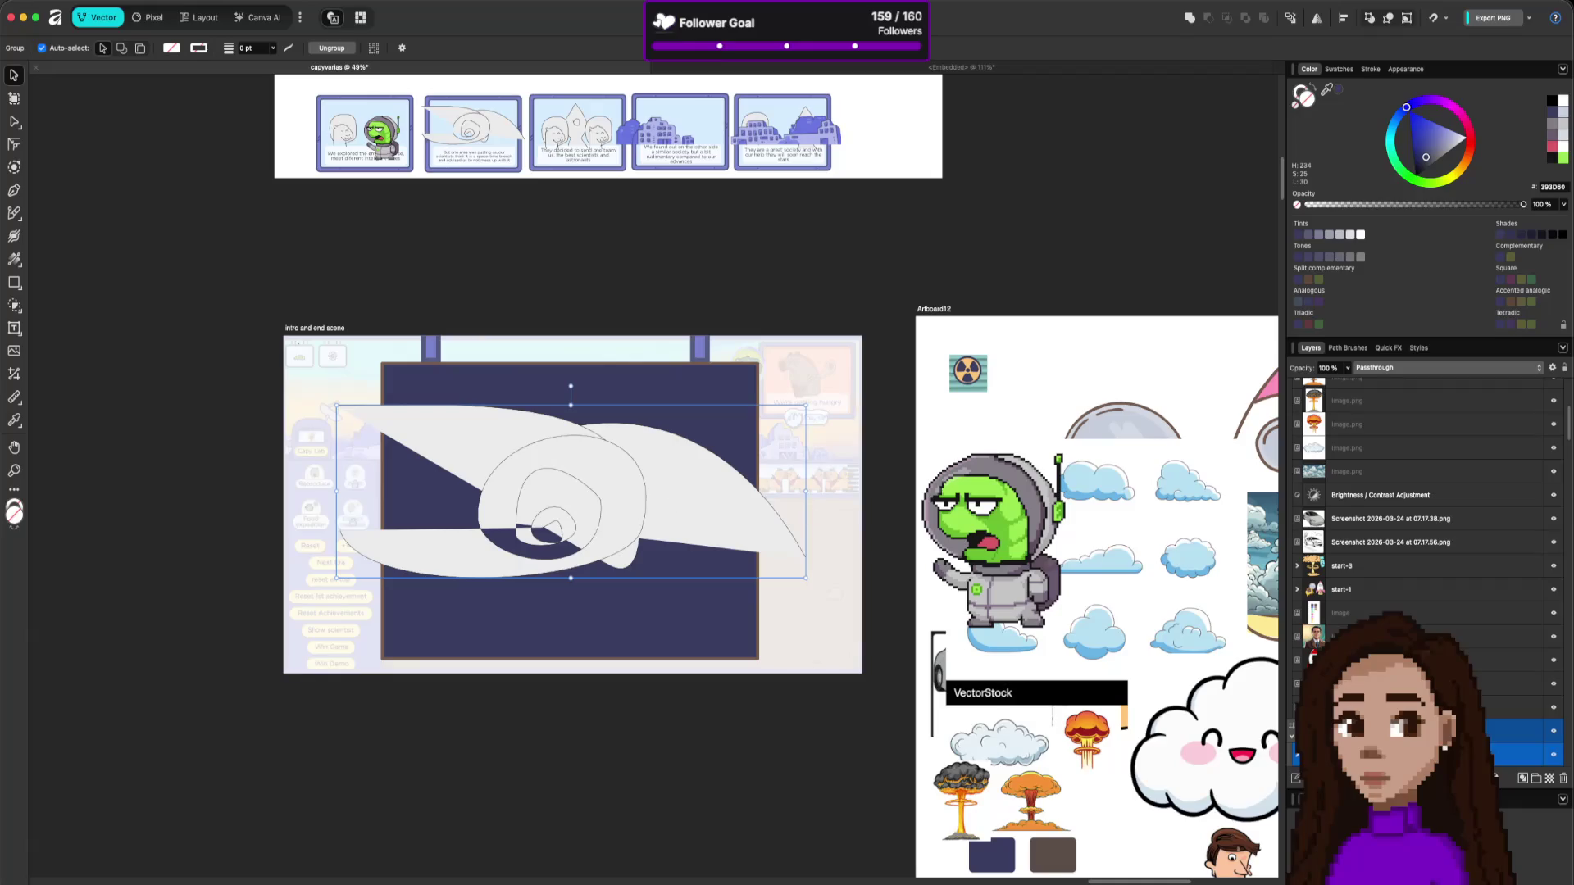
pyautogui.scroll(-5, 1353, 545)
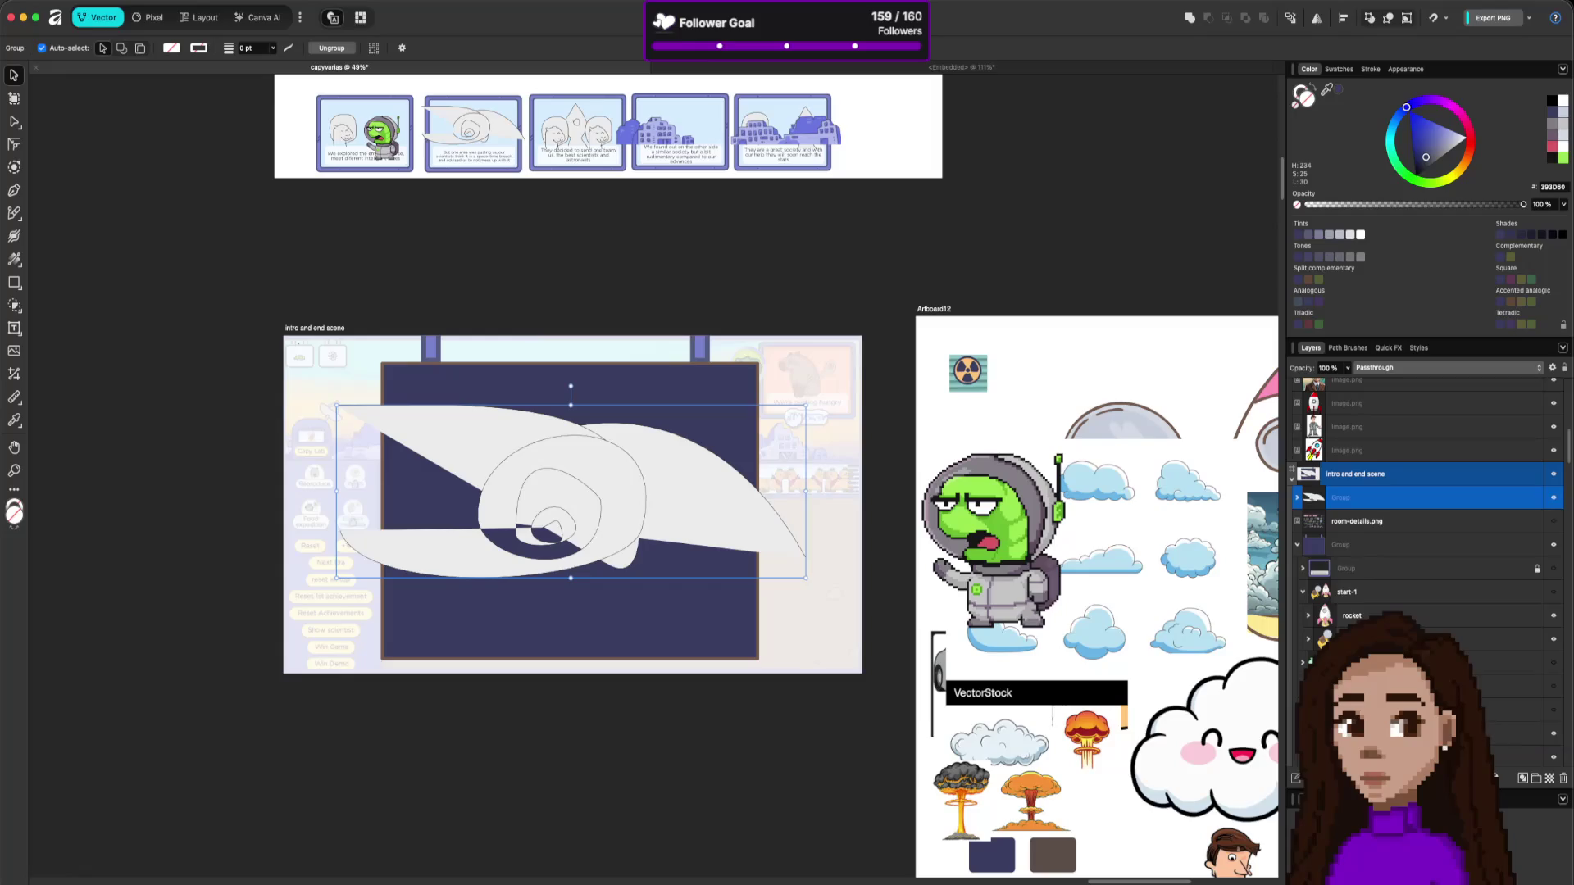
pyautogui.scroll(-3, 1426, 525)
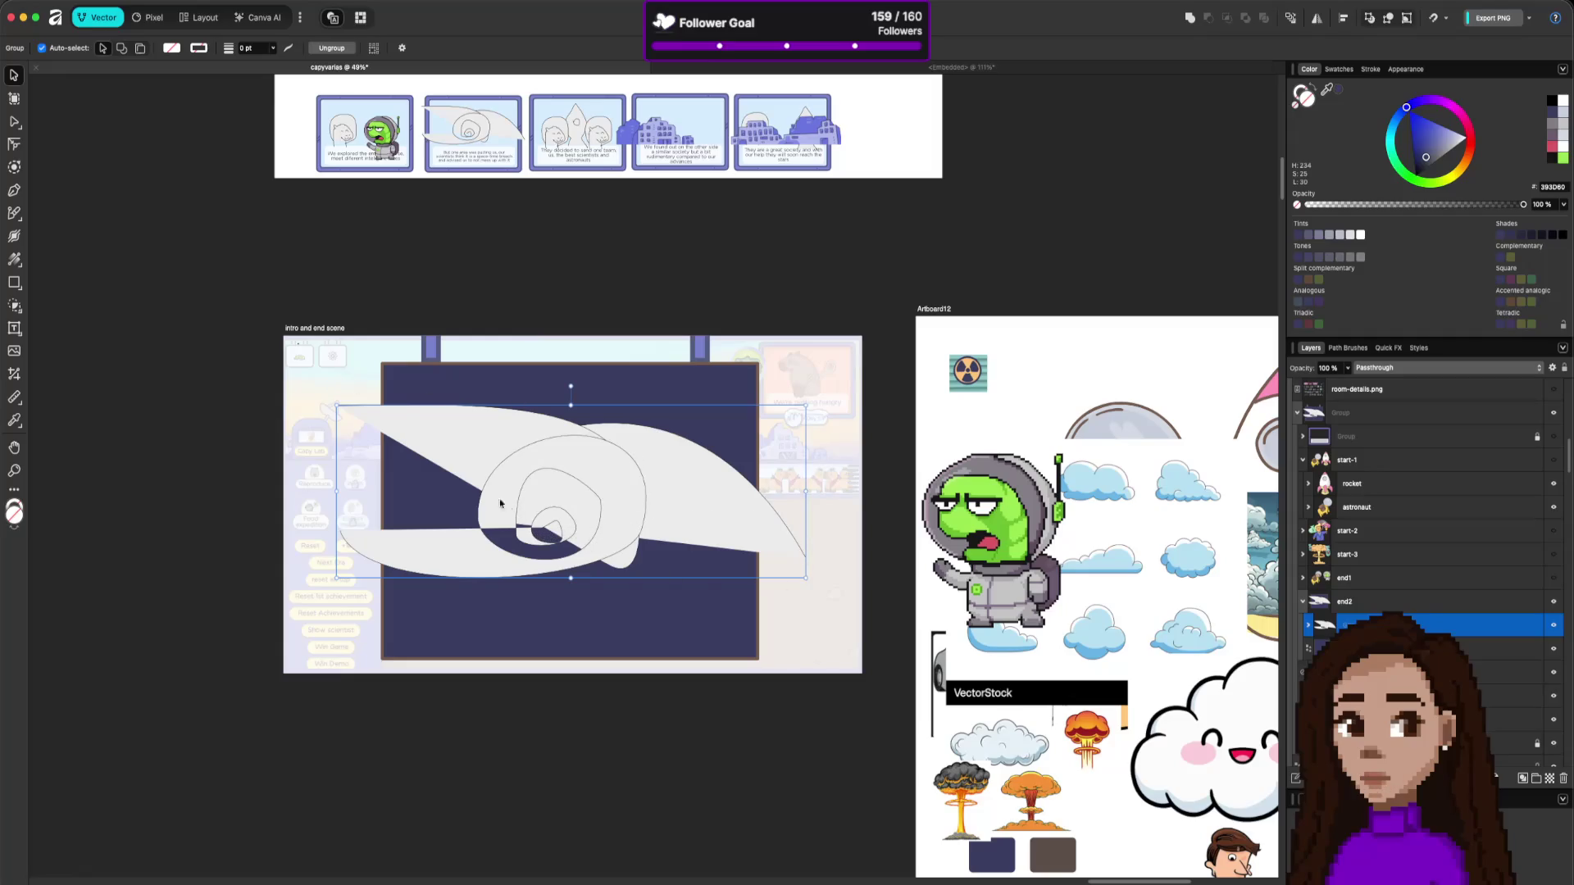
pyautogui.scroll(-10, 582, 528)
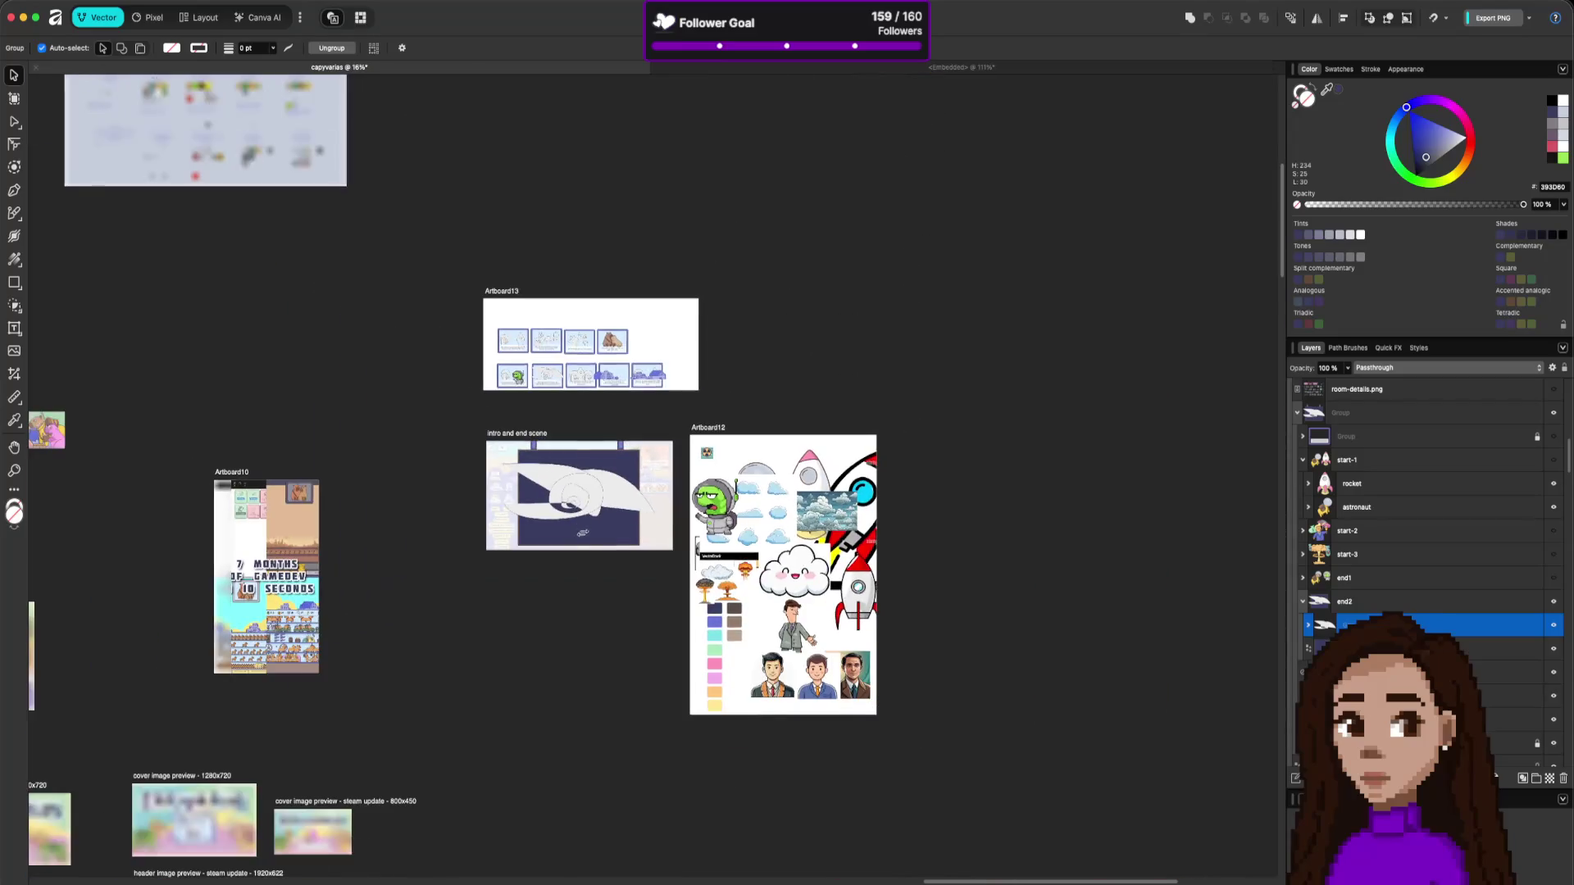
# Pan and zoom to the Drawing artboard of furniture and prop illustrations.
pyautogui.moveTo(582, 608)
pyautogui.mouseDown()
pyautogui.moveTo(727, 366)
pyautogui.moveTo(977, 211)
pyautogui.moveTo(851, 199)
pyautogui.mouseUp()
pyautogui.scroll(-5, 852, 199)
pyautogui.scroll(5, 587, 408)
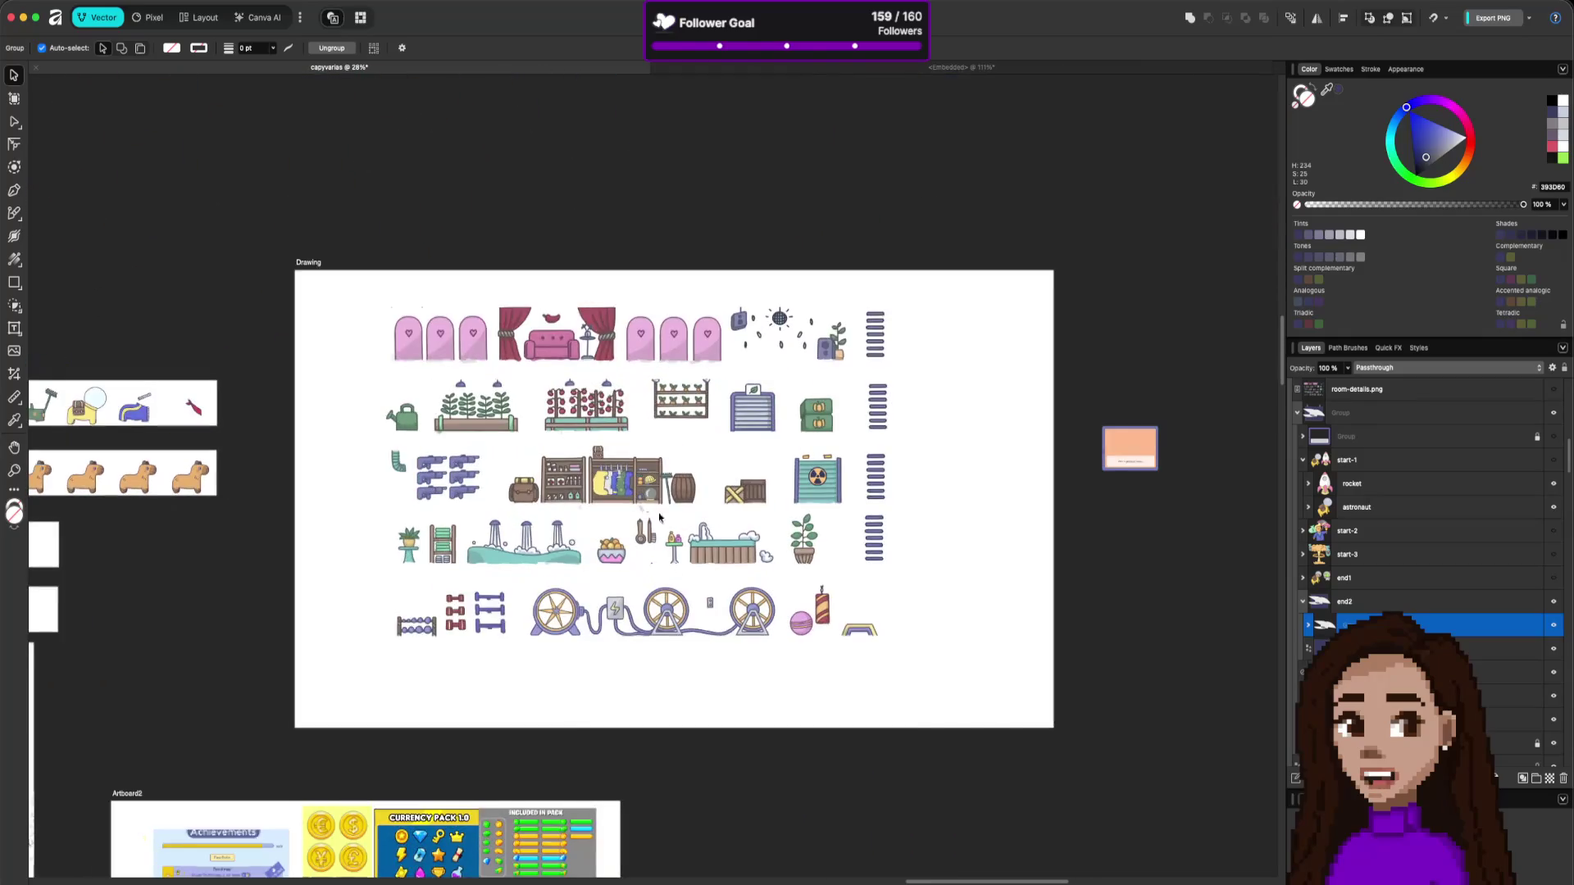
pyautogui.scroll(1, 710, 534)
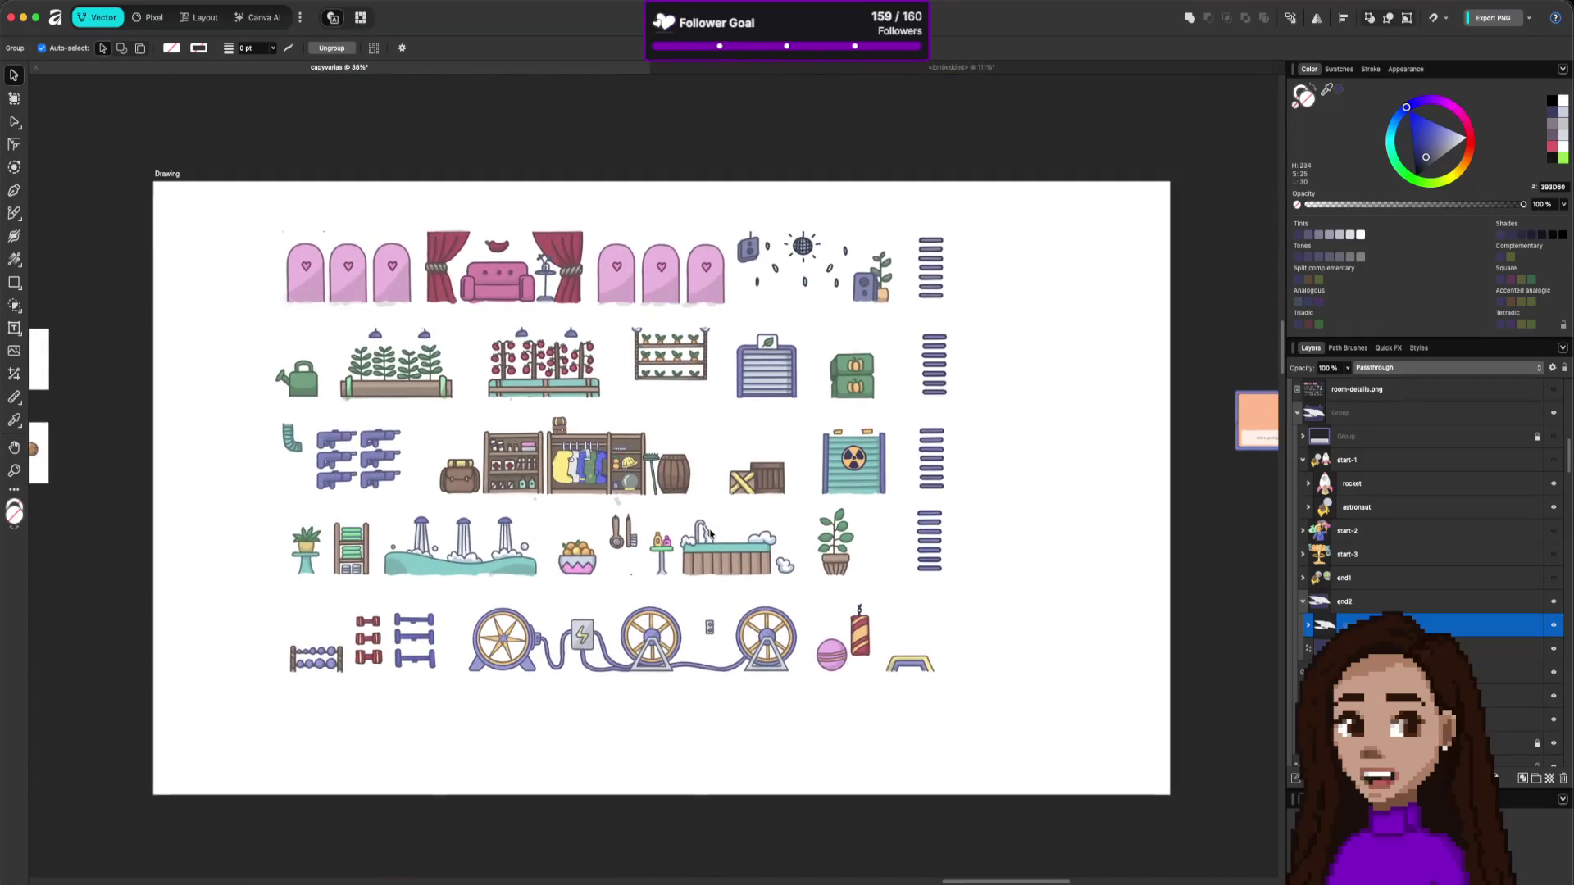
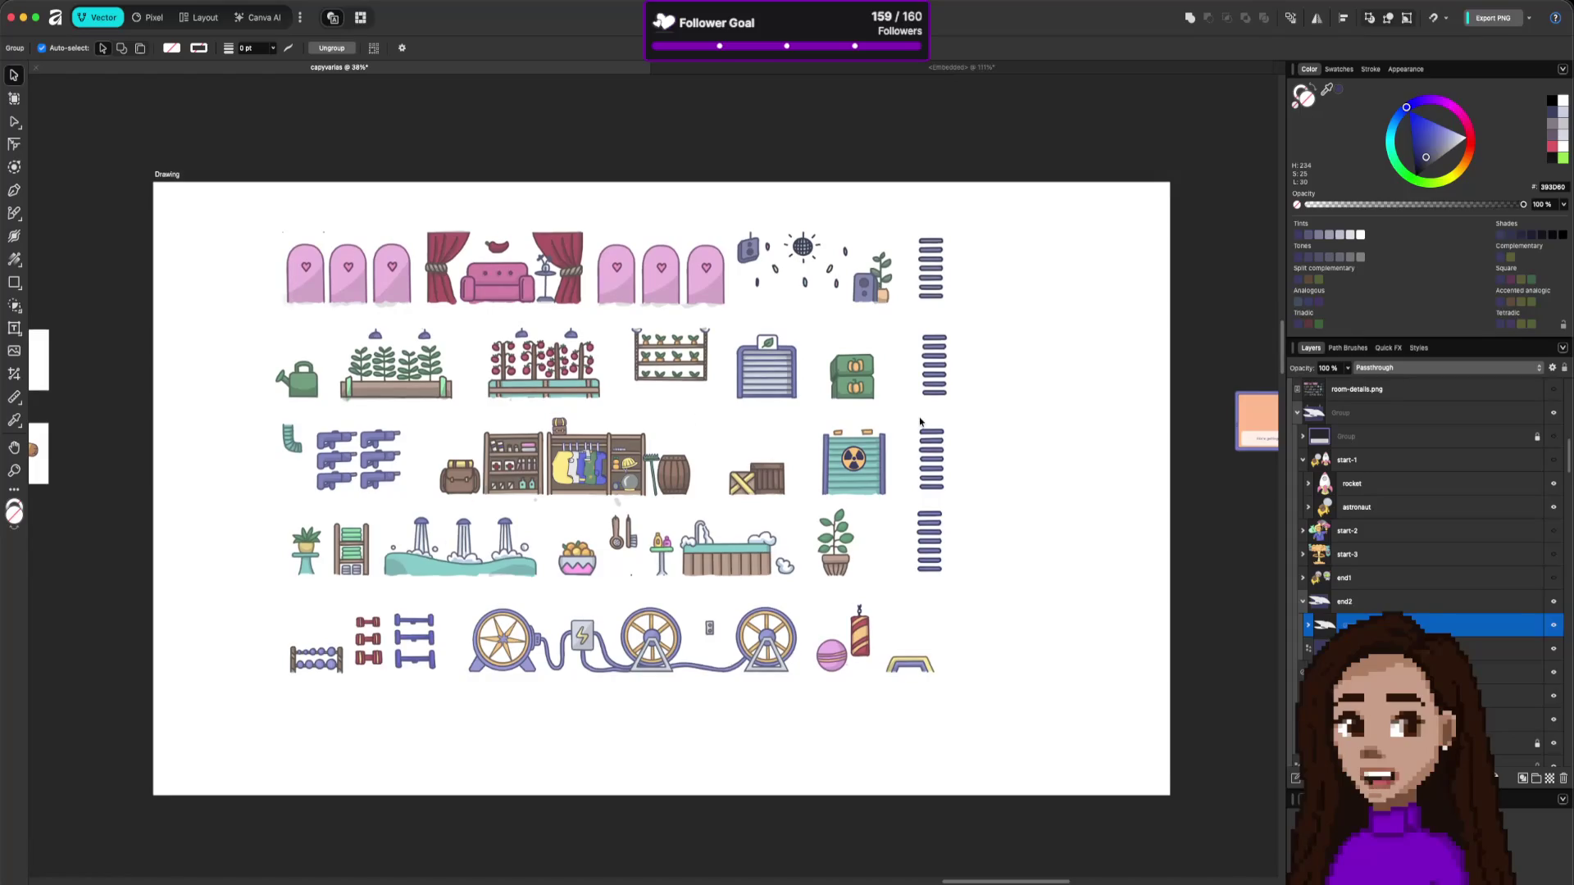
# Pan across the artboards and select the room-details.png image.
pyautogui.scroll(-3, 920, 421)
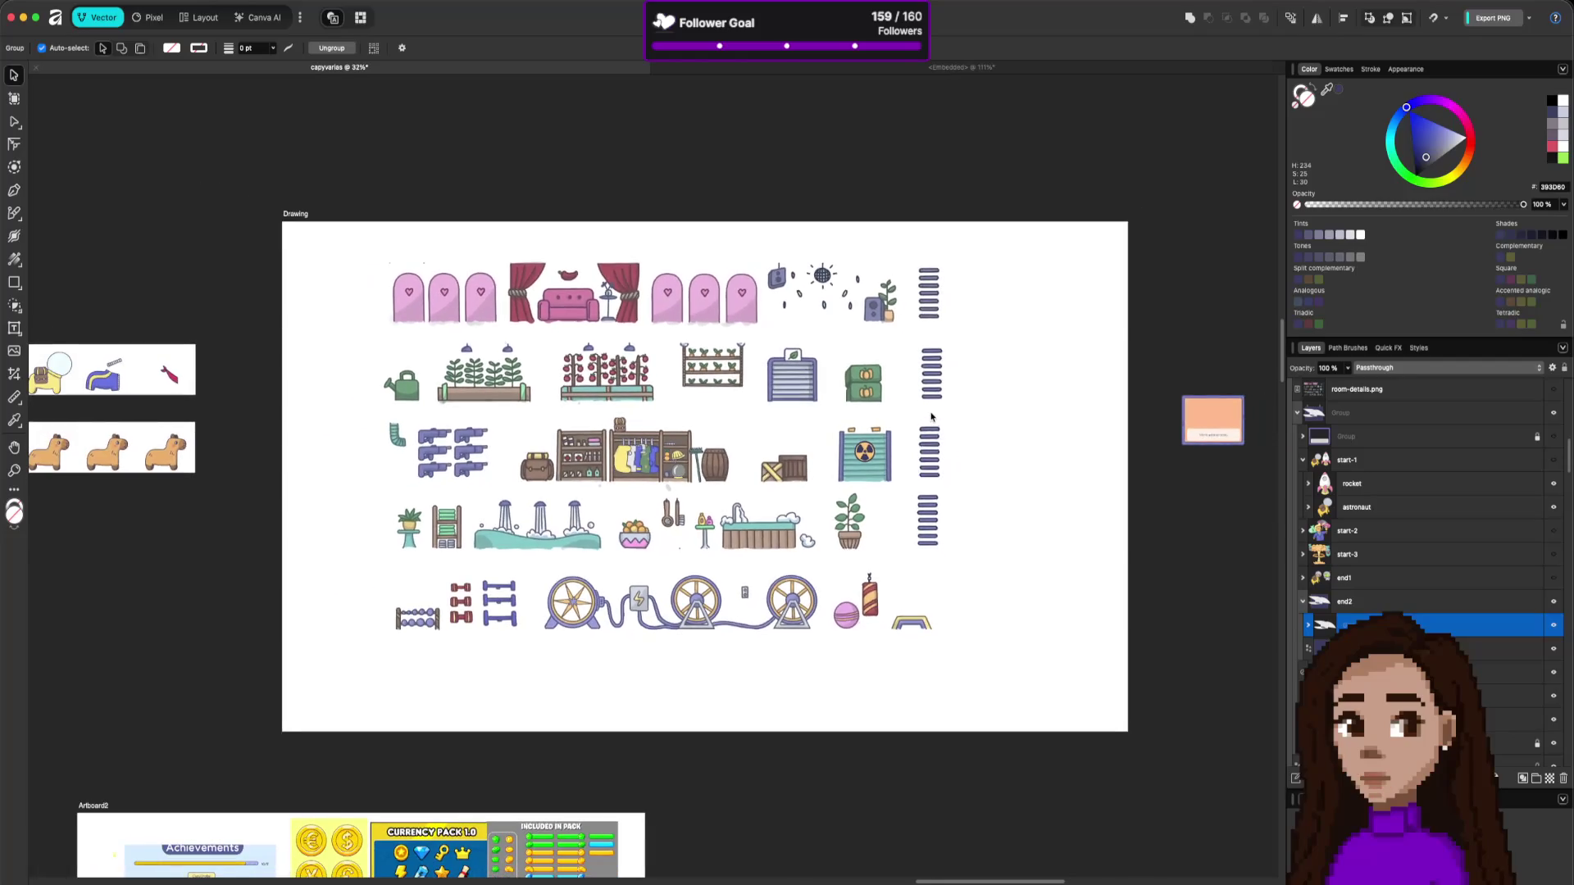
pyautogui.scroll(-1, 931, 418)
pyautogui.scroll(-3, 931, 418)
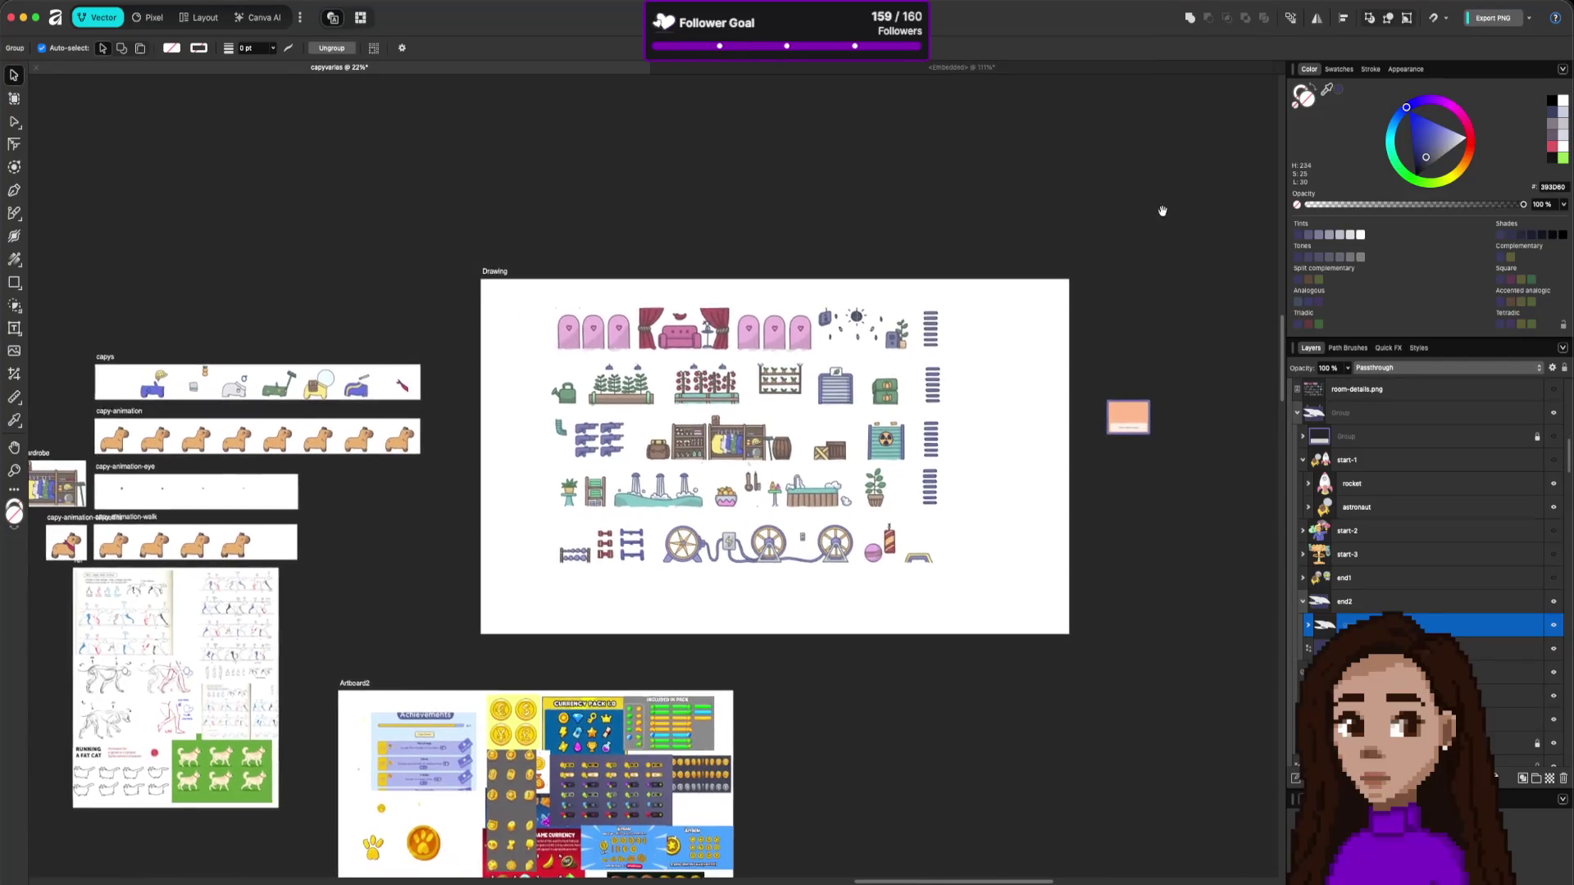
pyautogui.moveTo(1159, 210)
pyautogui.mouseDown()
pyautogui.moveTo(1019, 254)
pyautogui.moveTo(973, 327)
pyautogui.moveTo(678, 552)
pyautogui.moveTo(864, 581)
pyautogui.mouseUp()
pyautogui.scroll(-15, 864, 580)
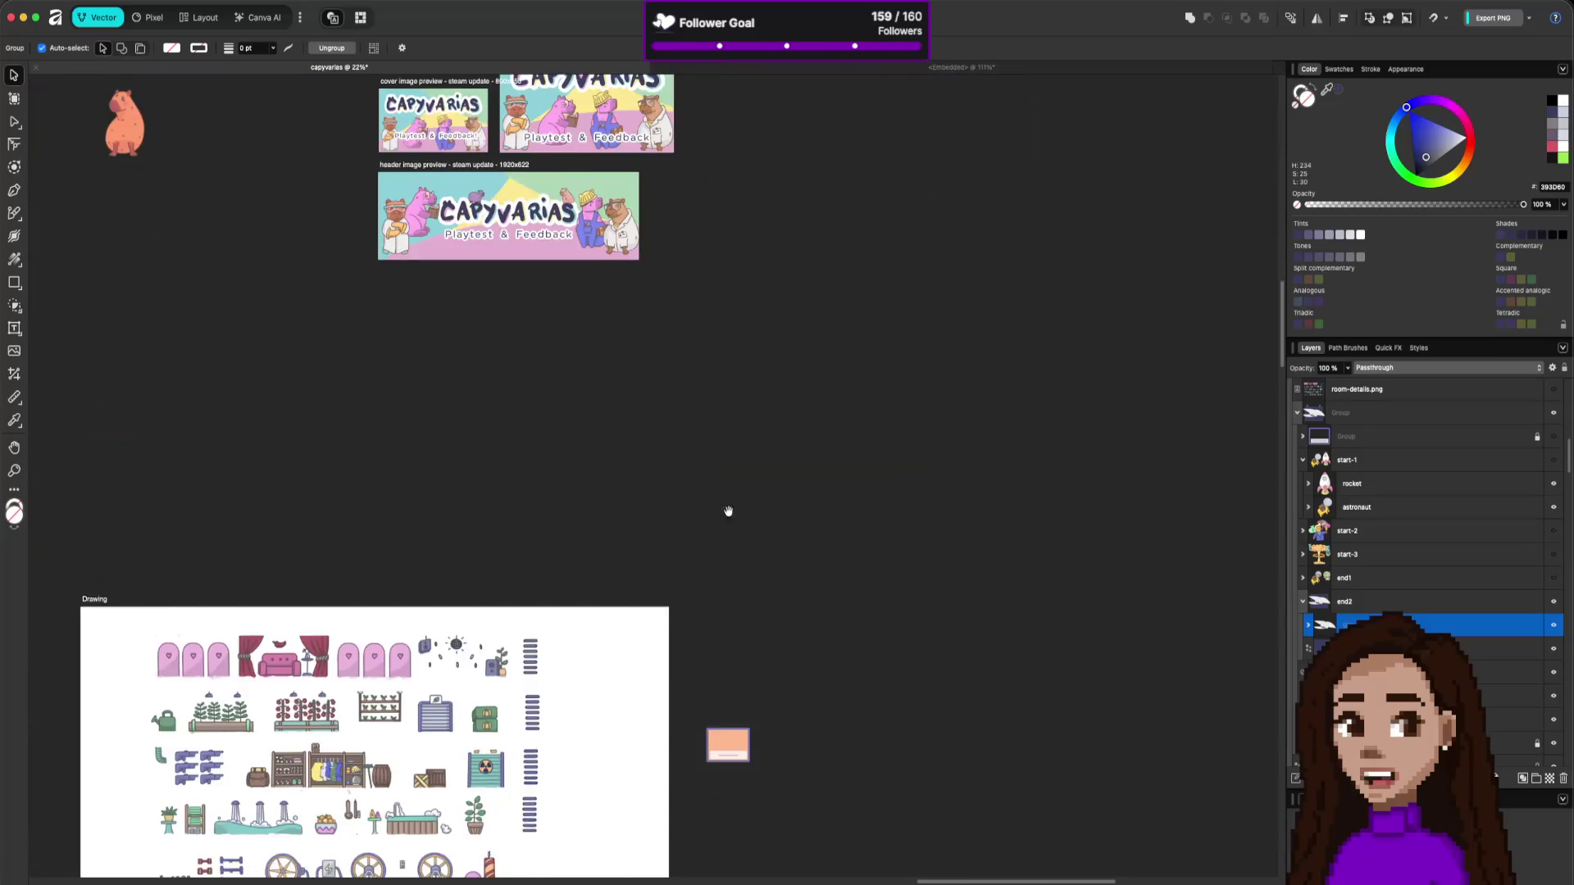
pyautogui.hscroll(-3, 727, 527)
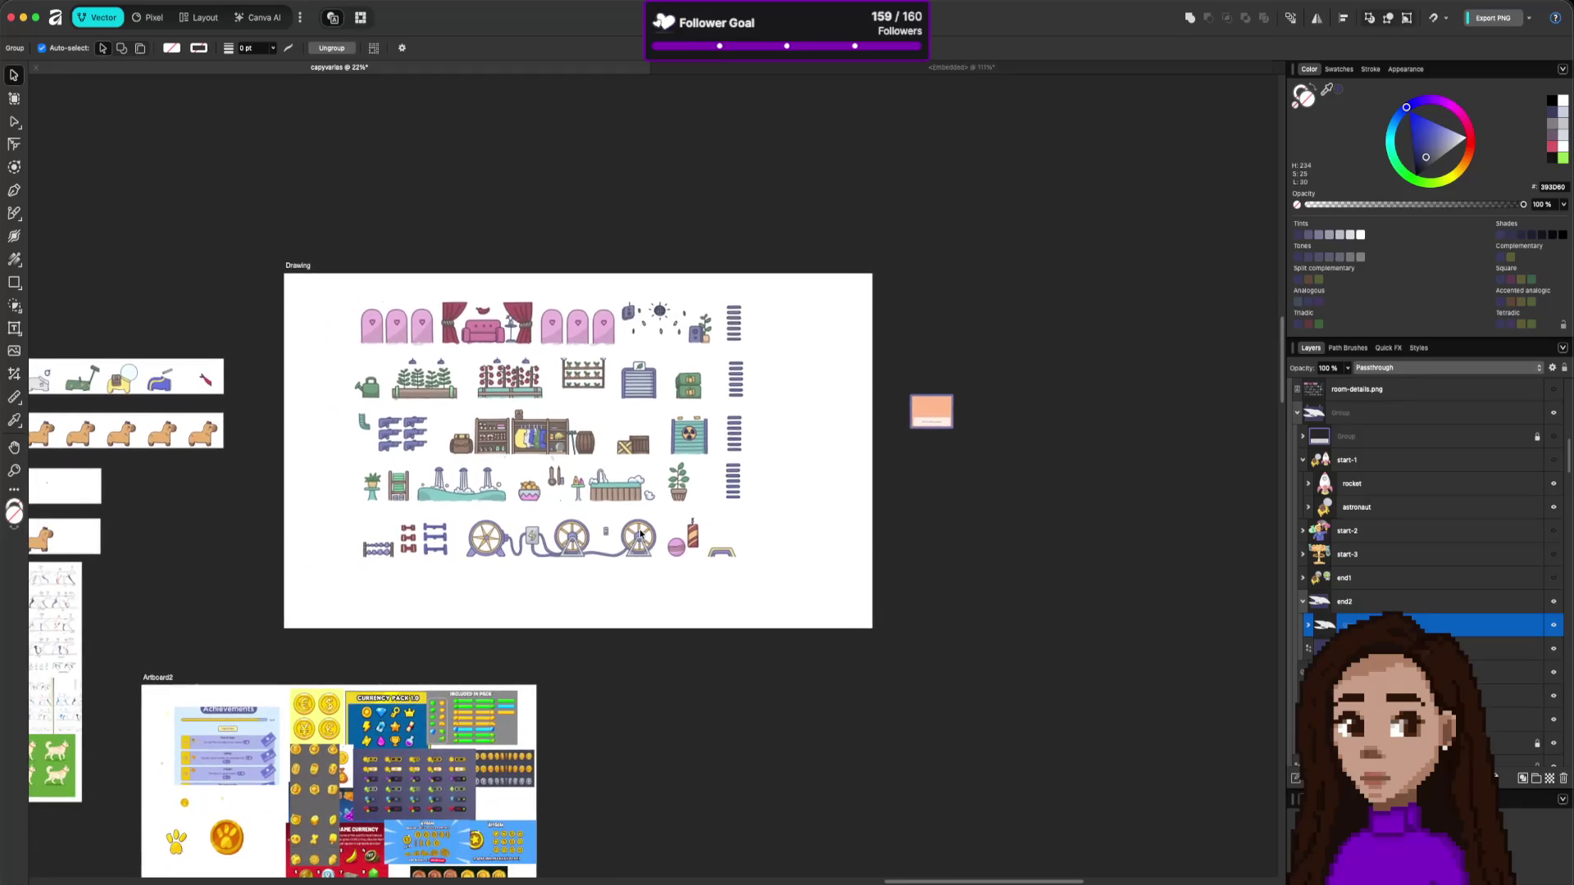
pyautogui.click(664, 547)
pyautogui.scroll(2, 624, 546)
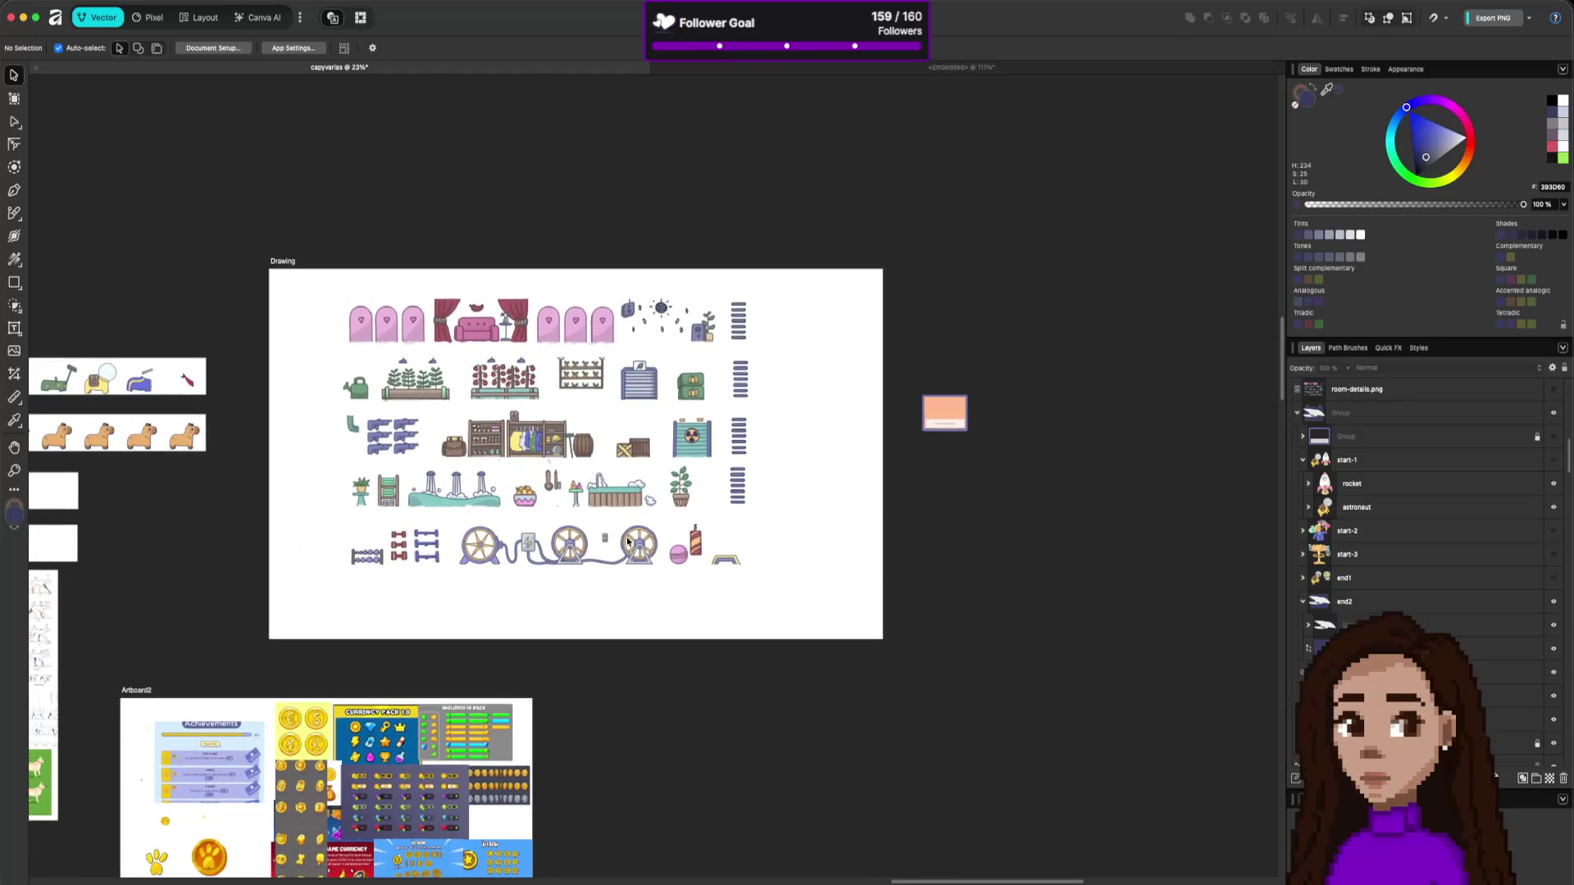
pyautogui.scroll(5, 625, 545)
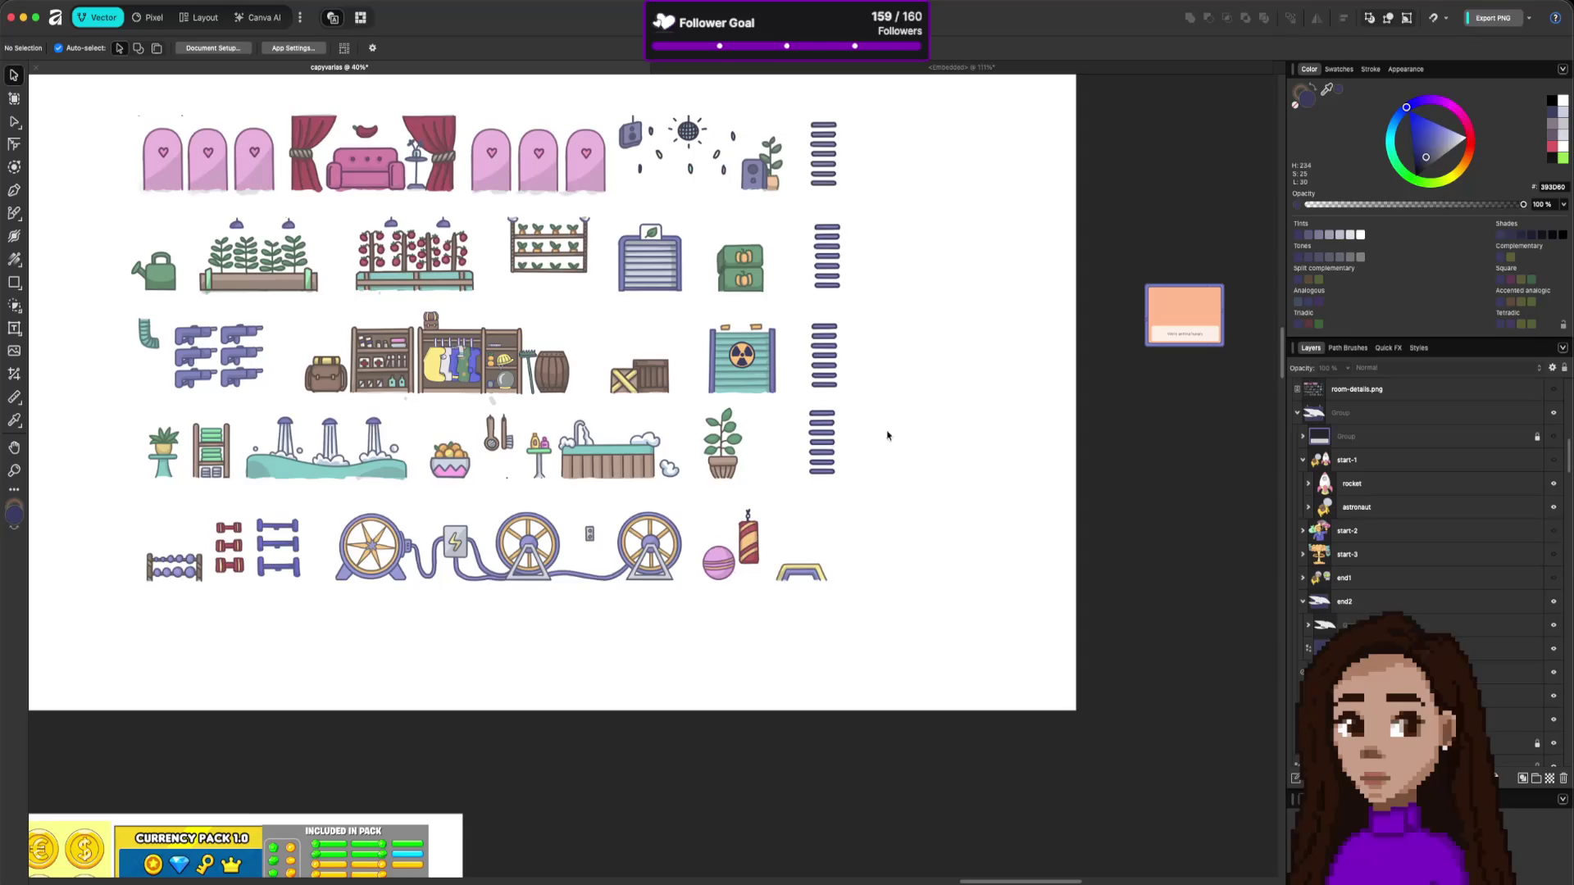
pyautogui.click(482, 212)
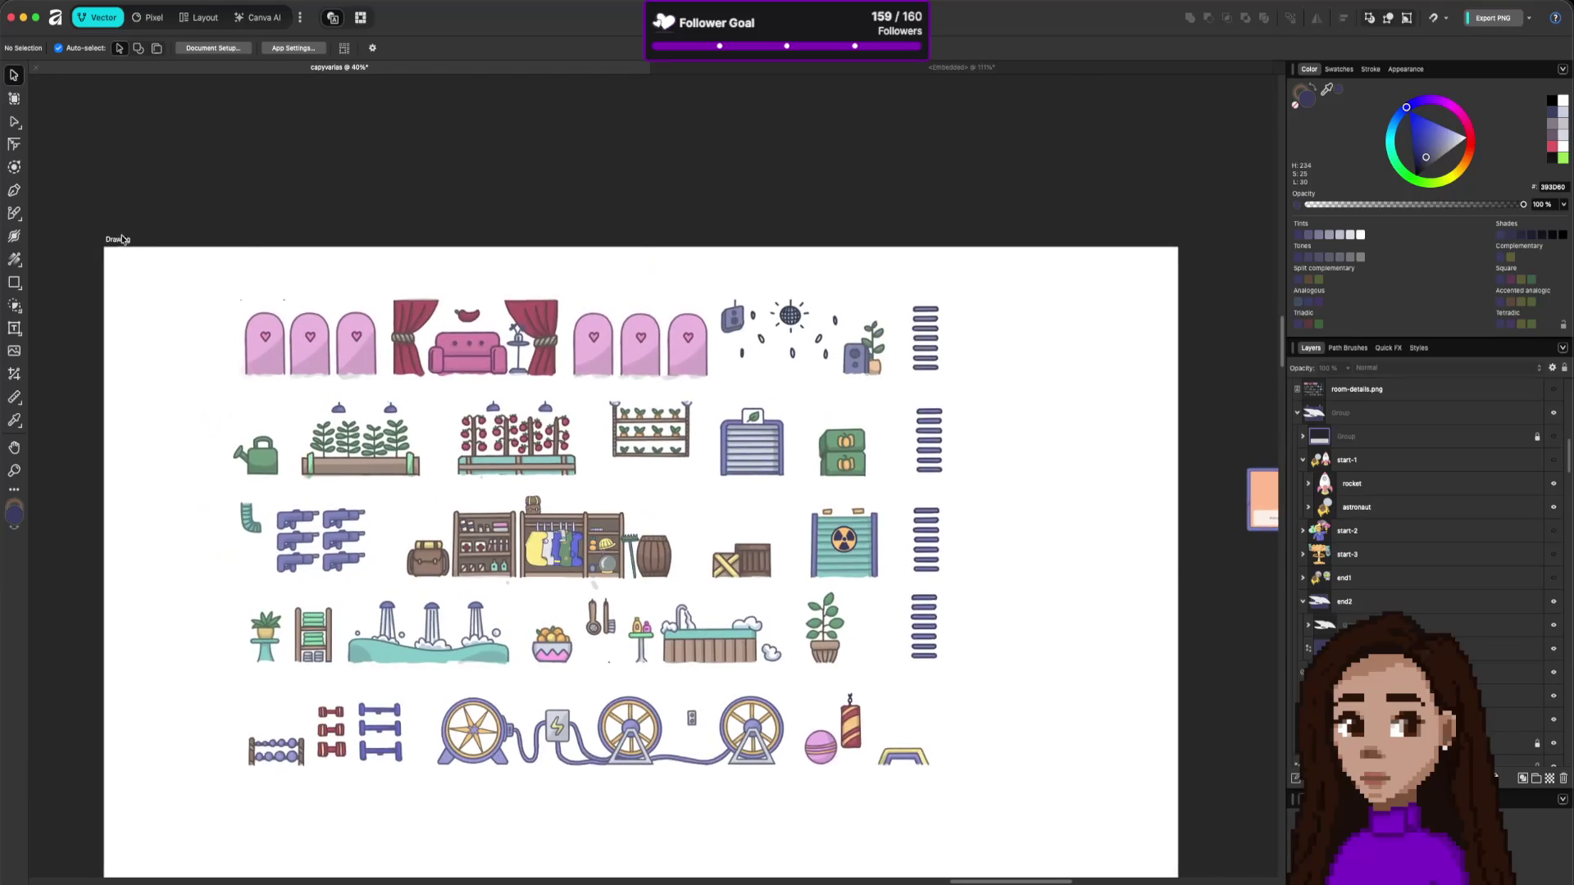
pyautogui.scroll(1, 1495, 775)
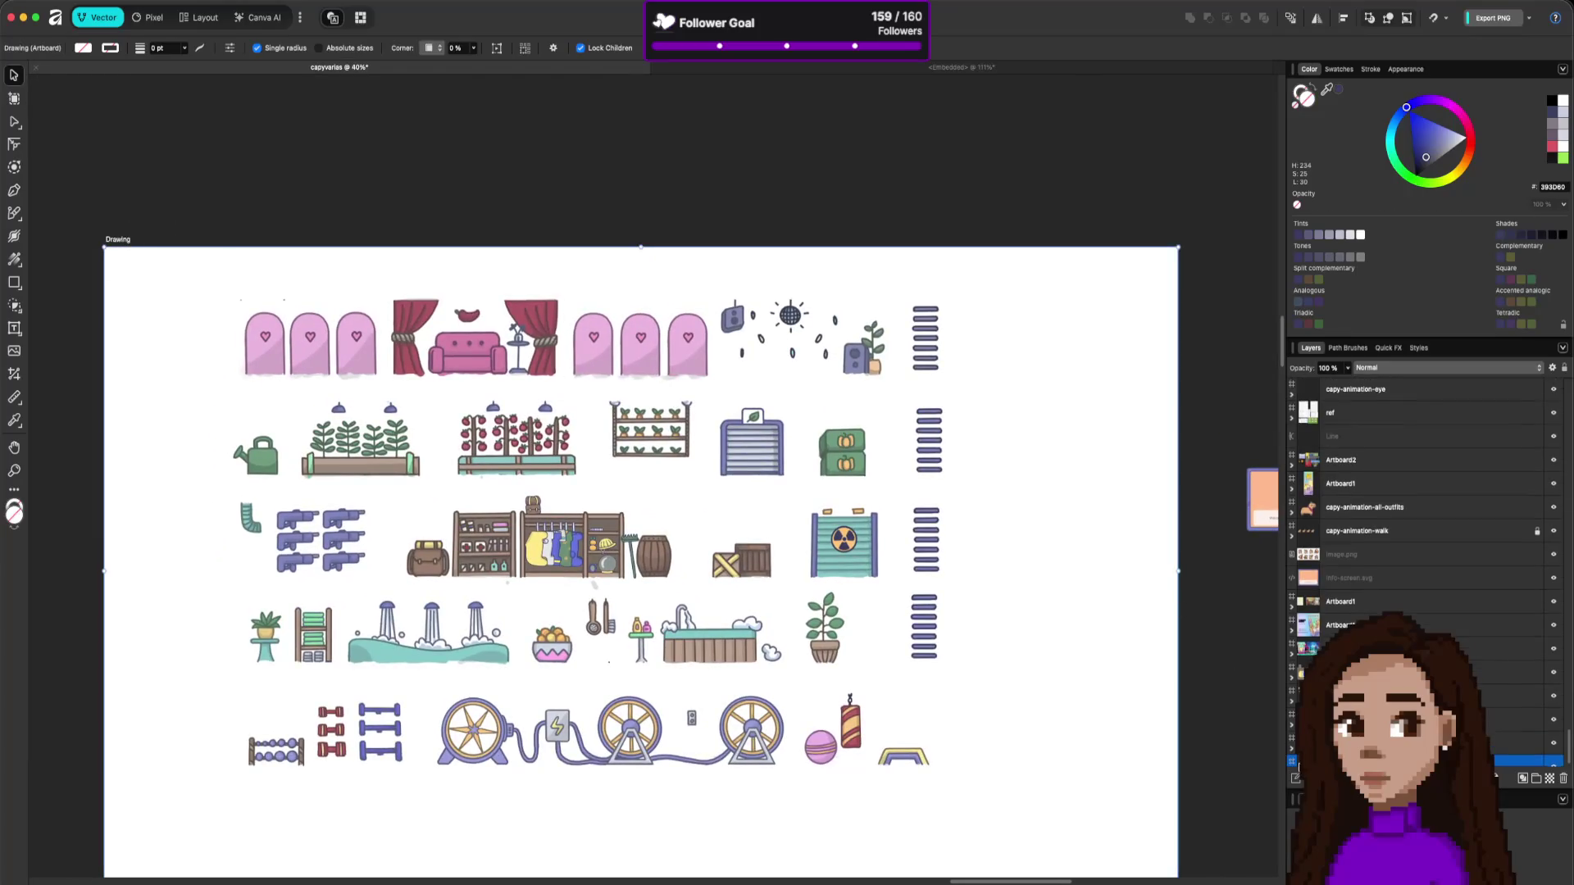
pyautogui.scroll(-5, 1495, 775)
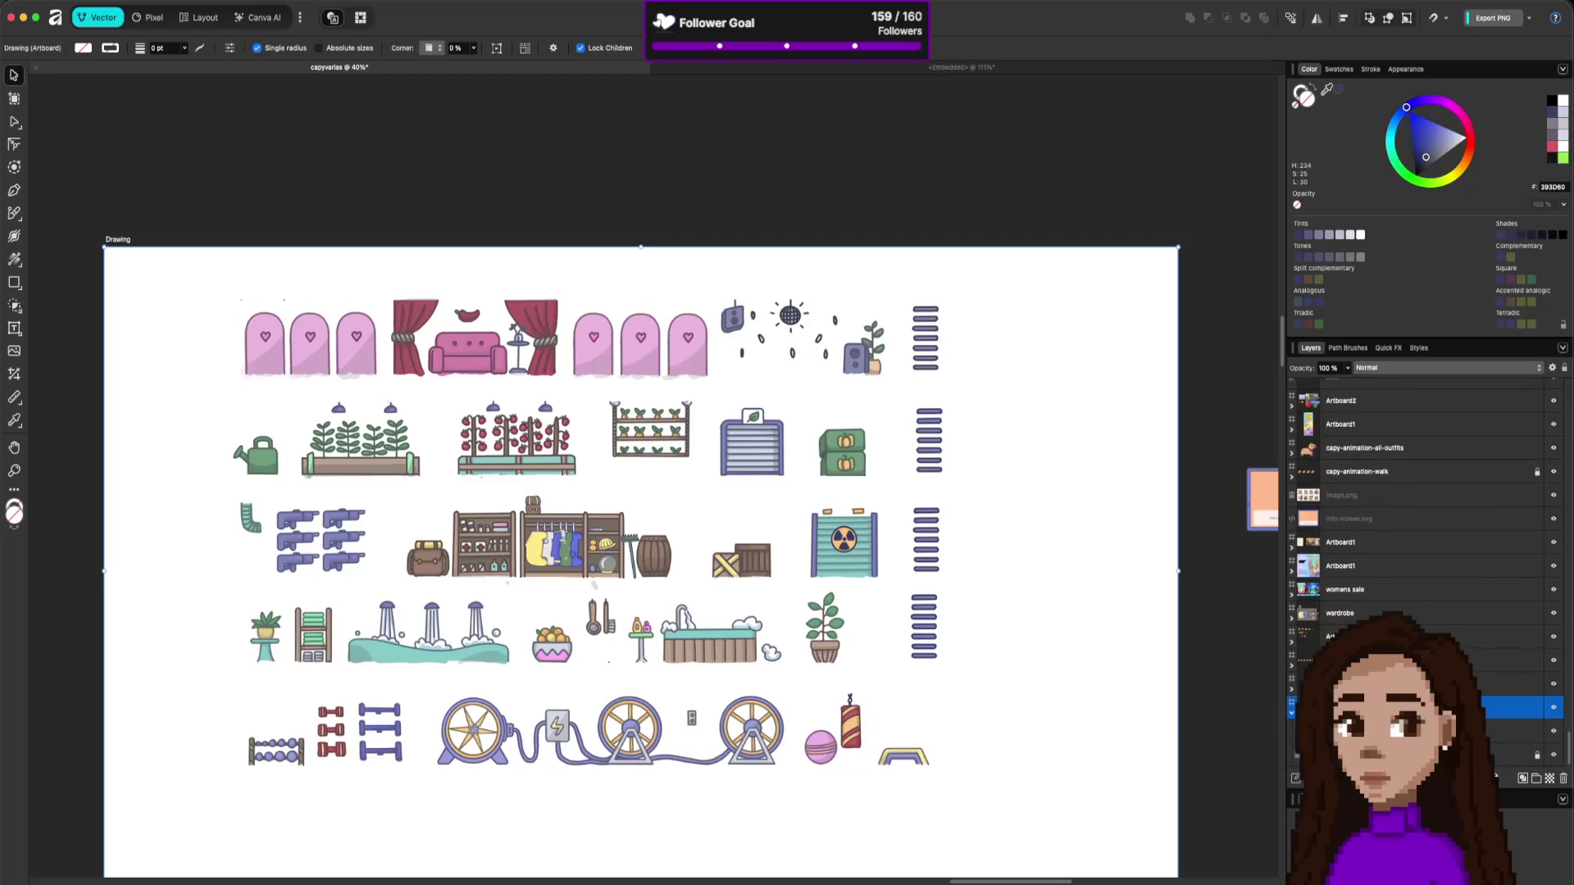
pyautogui.click(1539, 755)
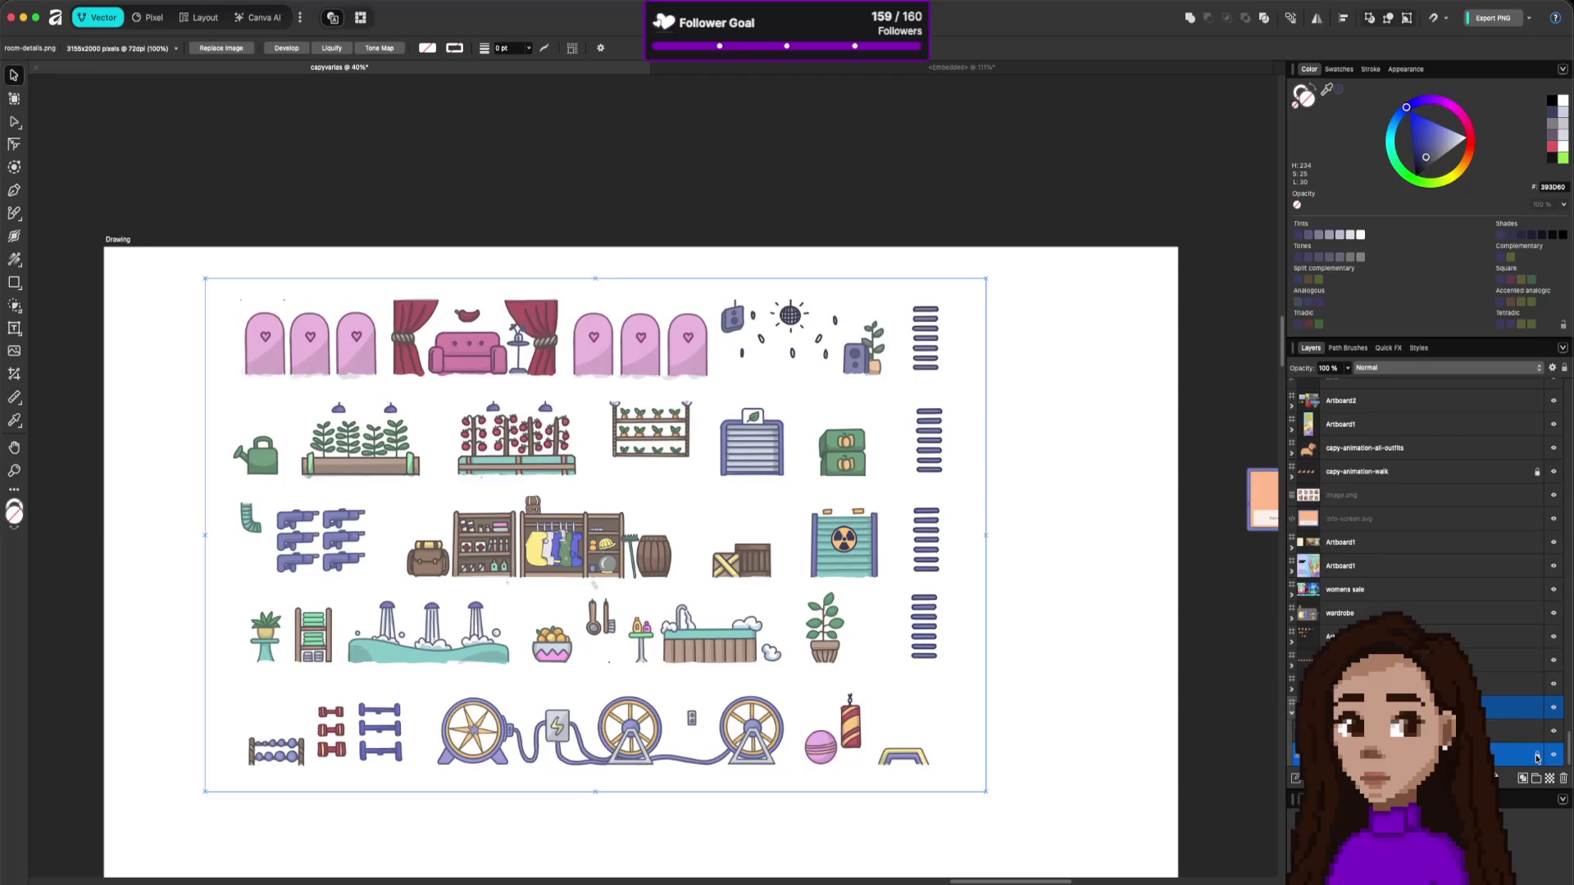
# Move the room-details.png image onto Artboard12.
pyautogui.scroll(4, 1495, 775)
pyautogui.scroll(-6, 1117, 464)
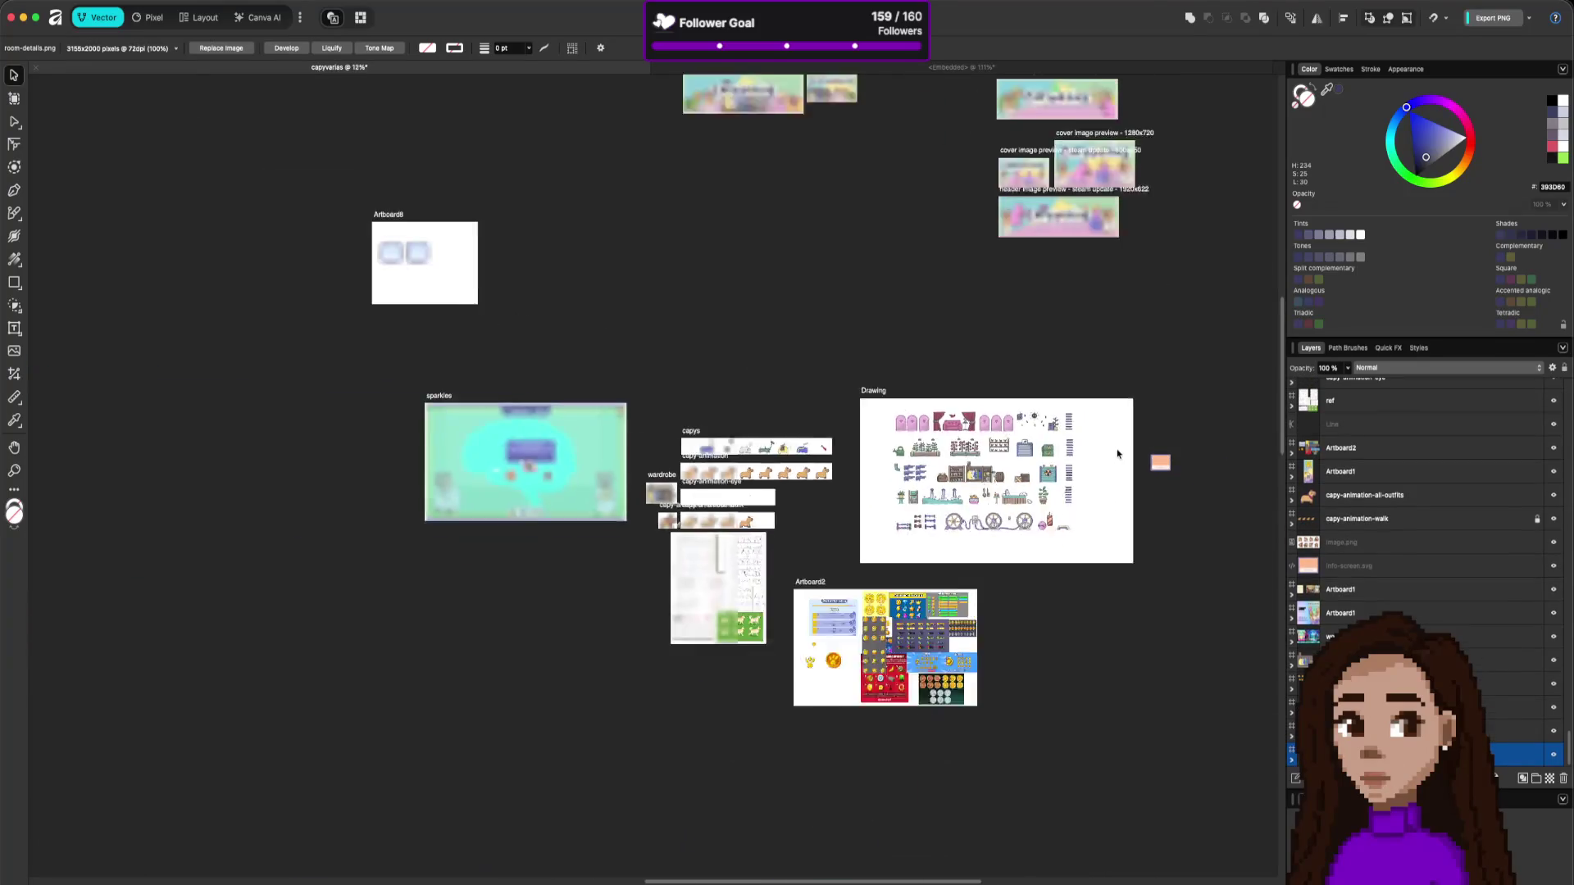
pyautogui.scroll(5, 975, 365)
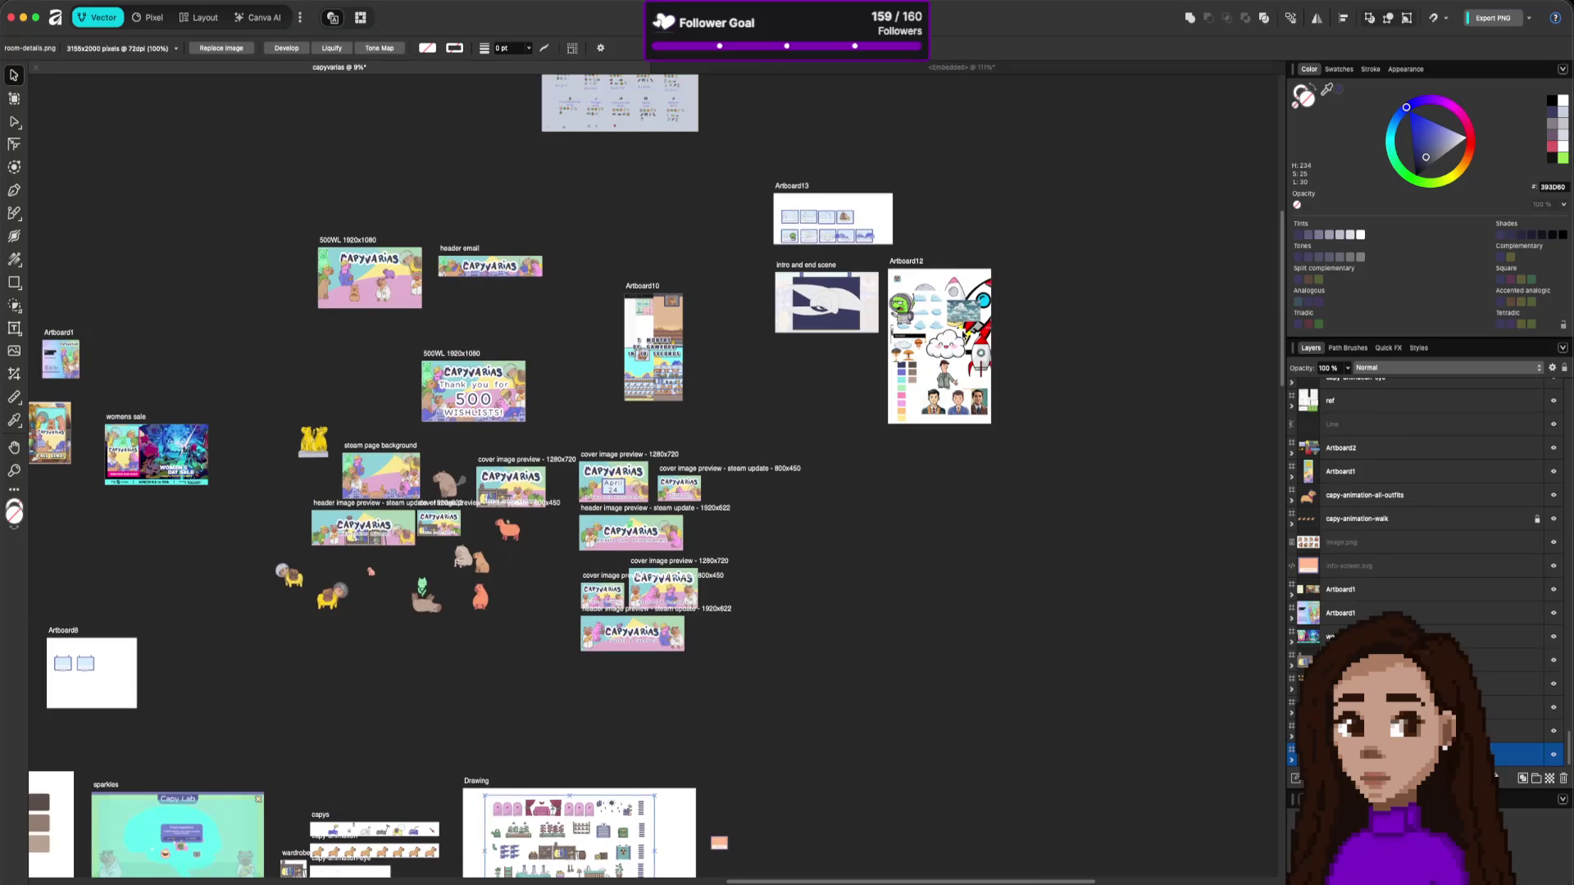
pyautogui.click(910, 471)
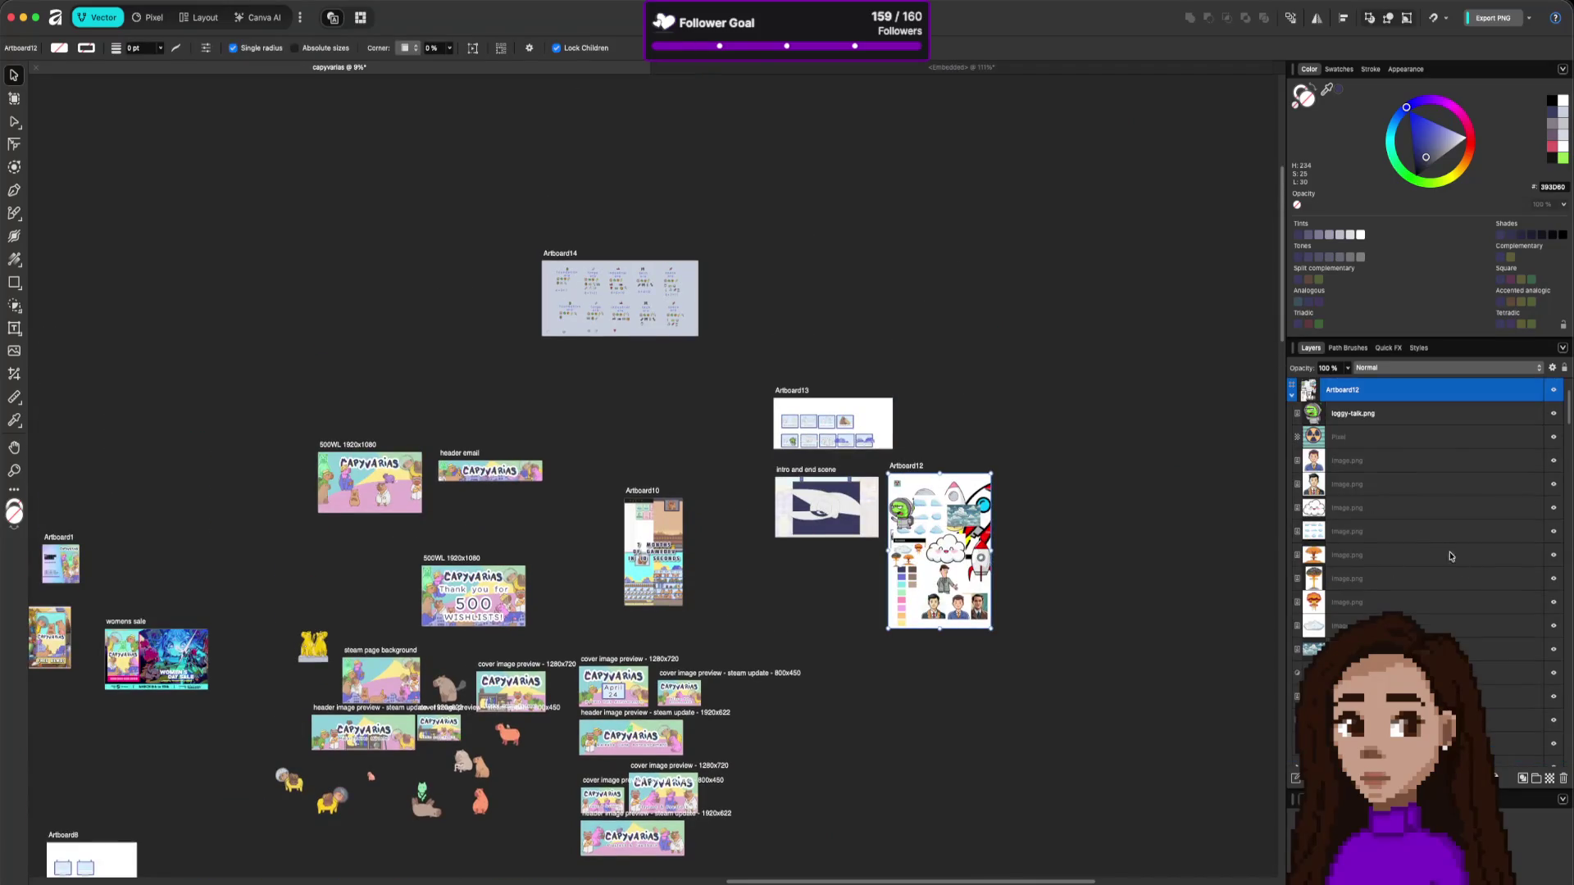
pyautogui.scroll(-5, 1450, 556)
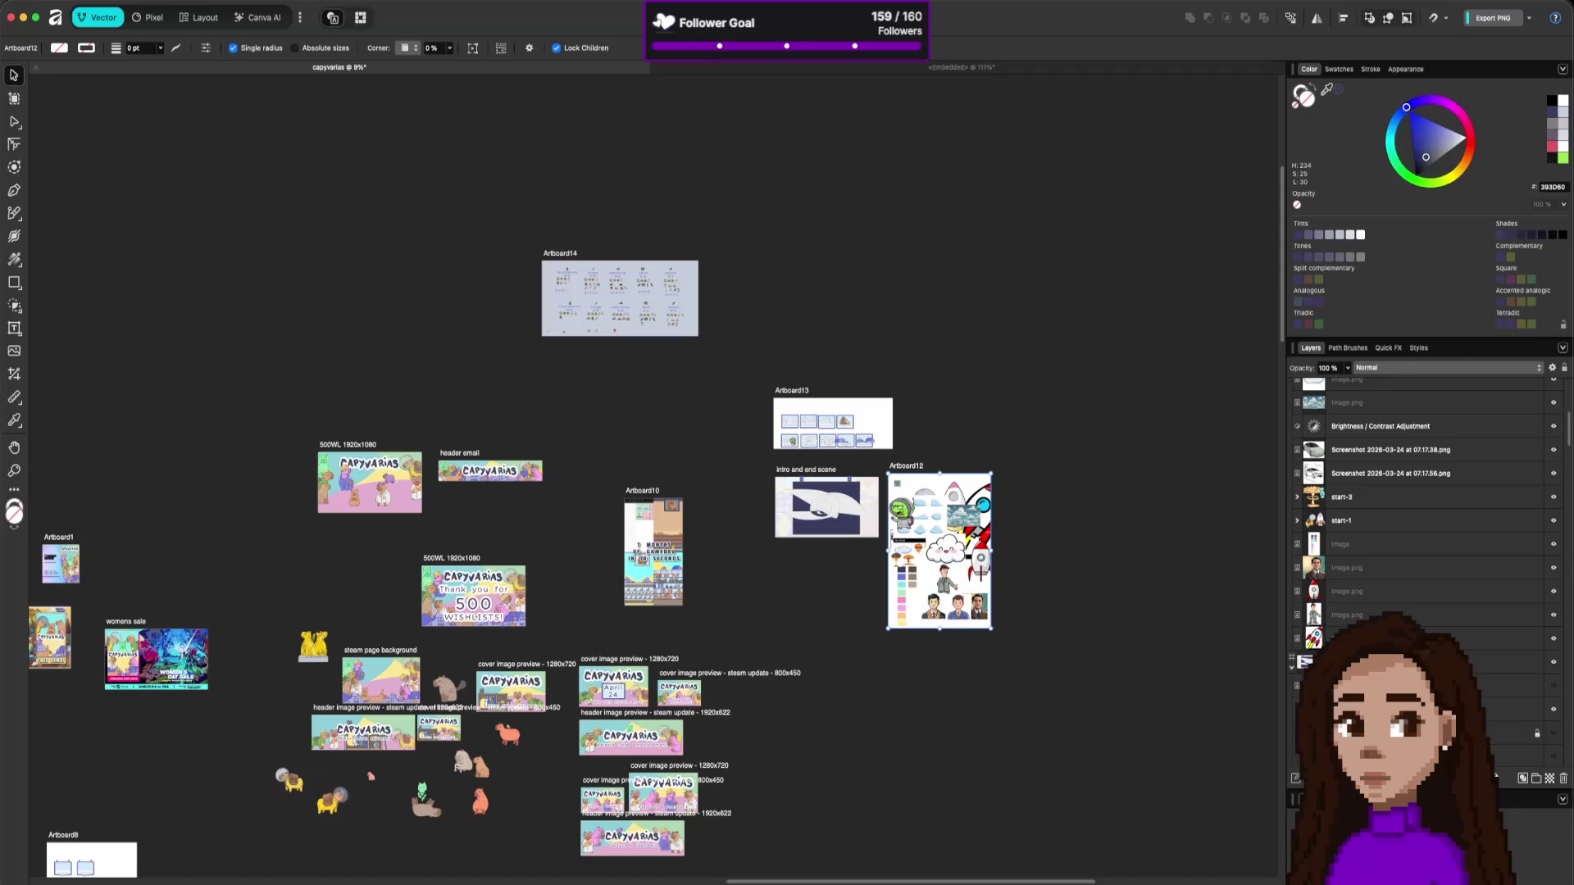
pyautogui.click(1393, 685)
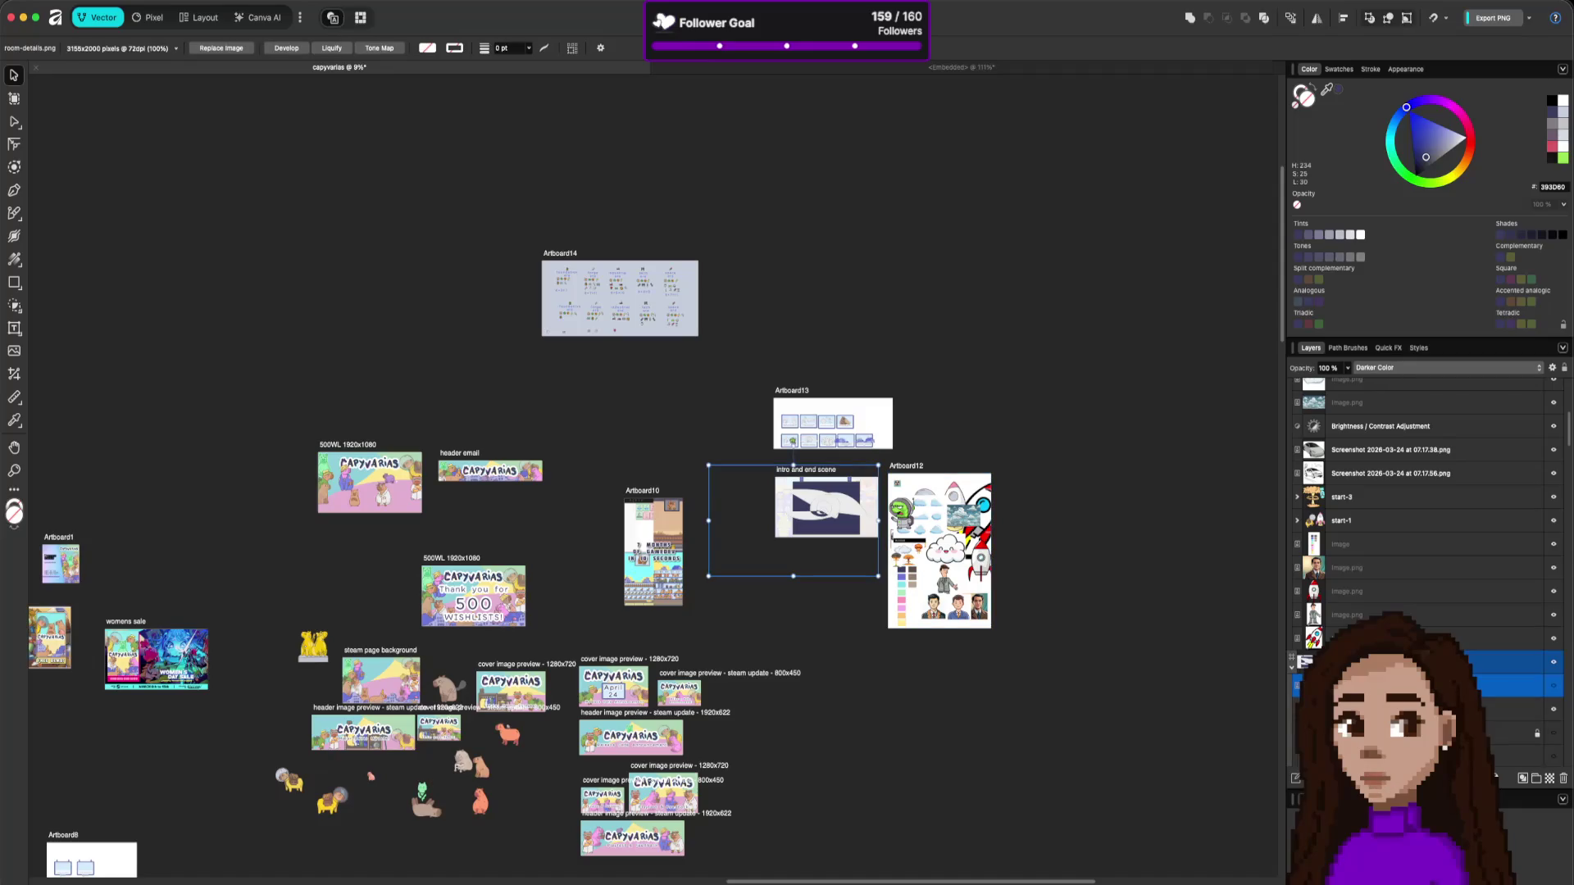
pyautogui.scroll(3, 1426, 573)
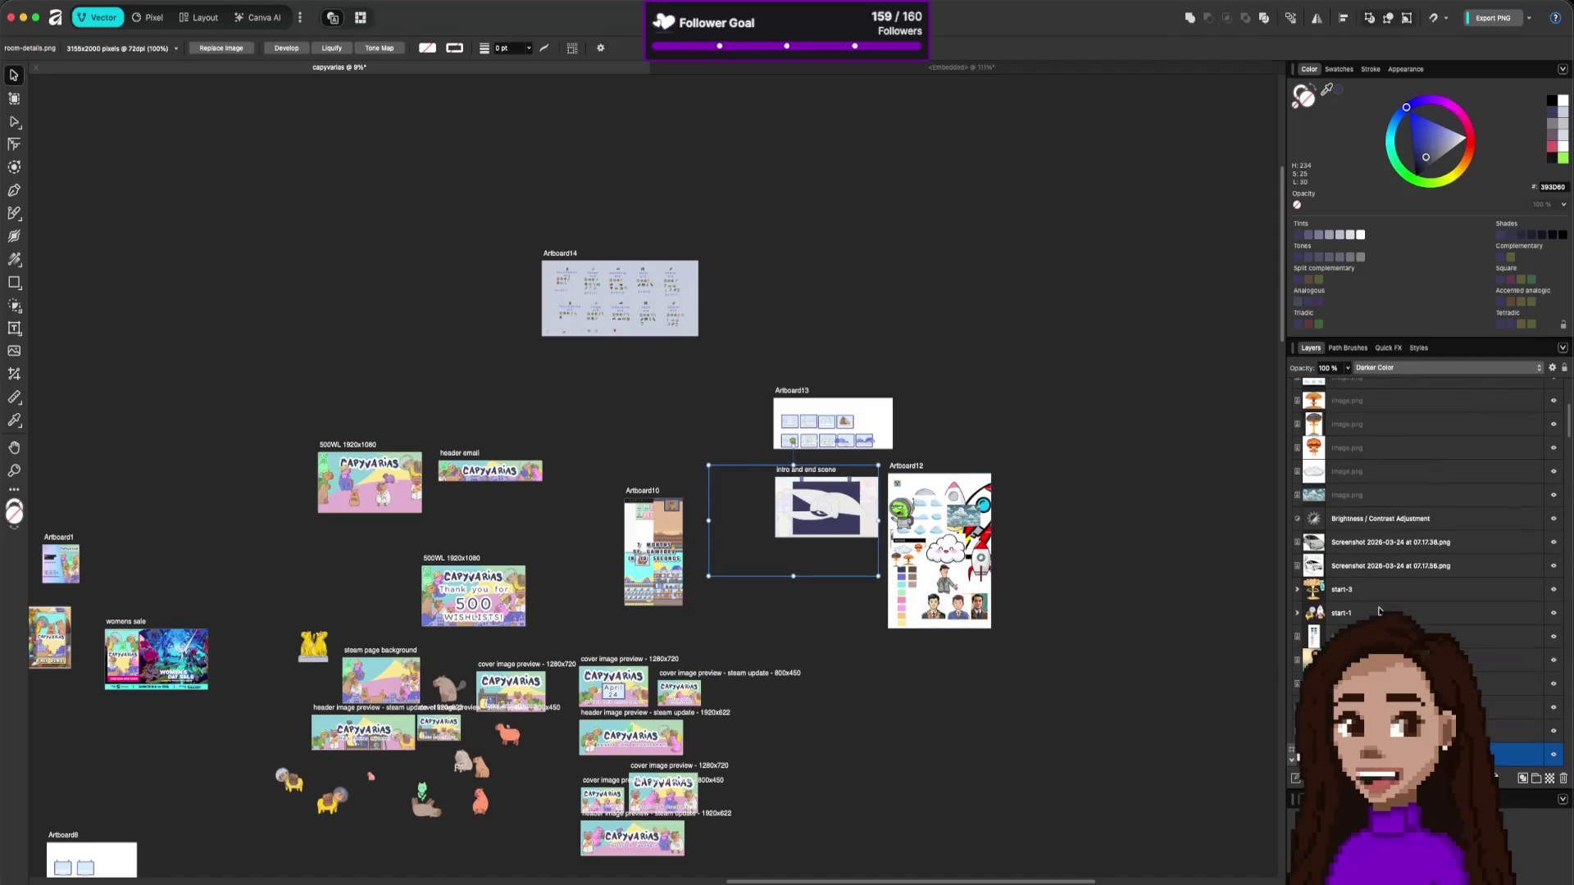
pyautogui.scroll(-3, 1378, 618)
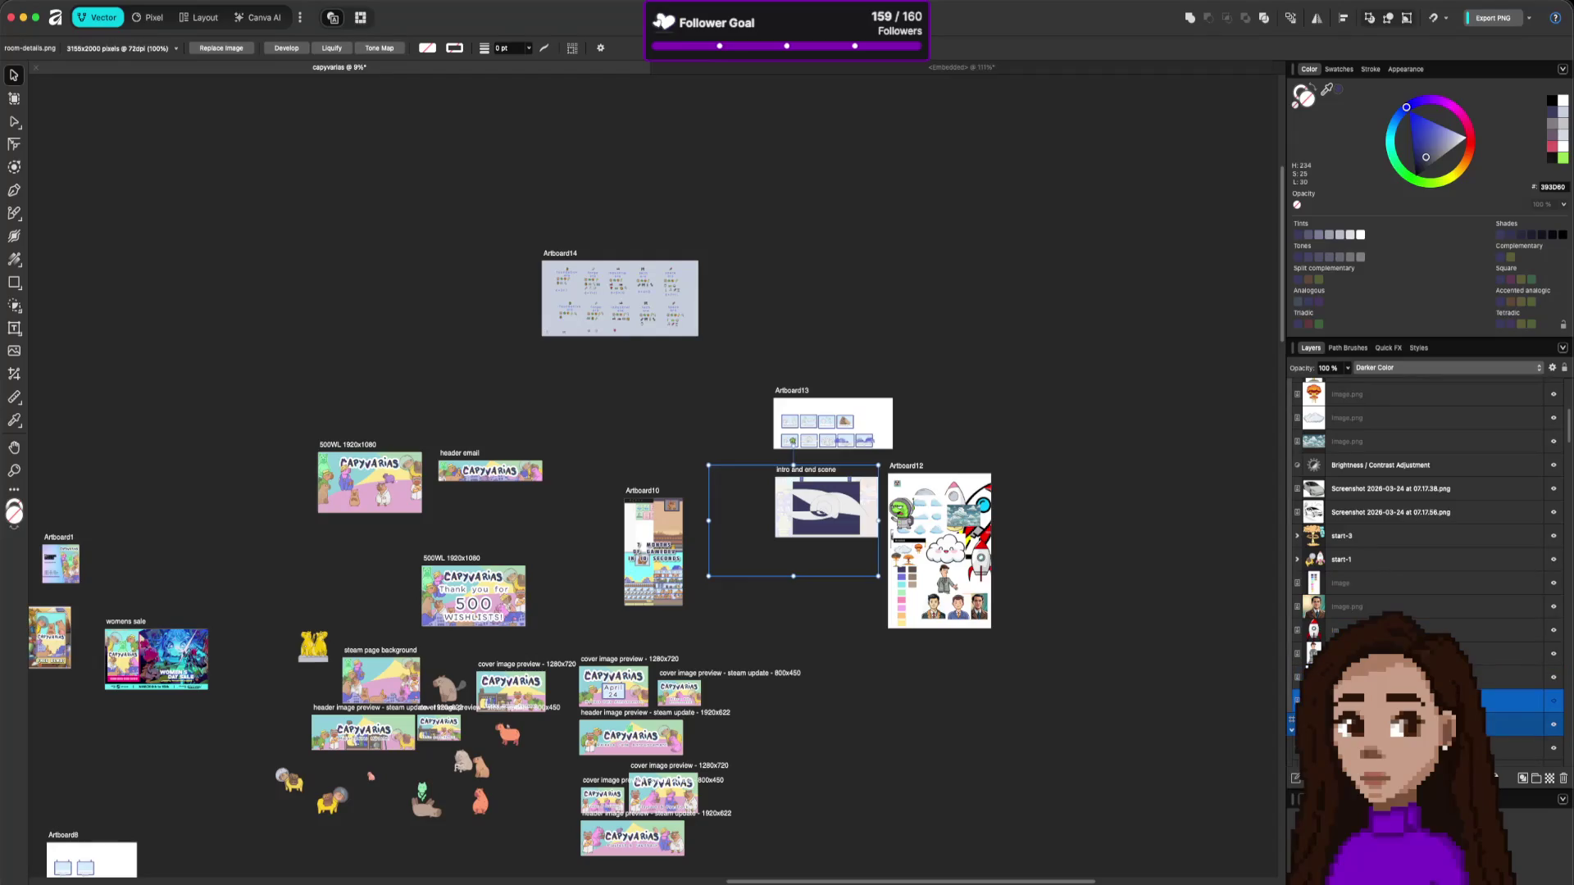
pyautogui.moveTo(805, 548); pyautogui.dragTo(953, 572)
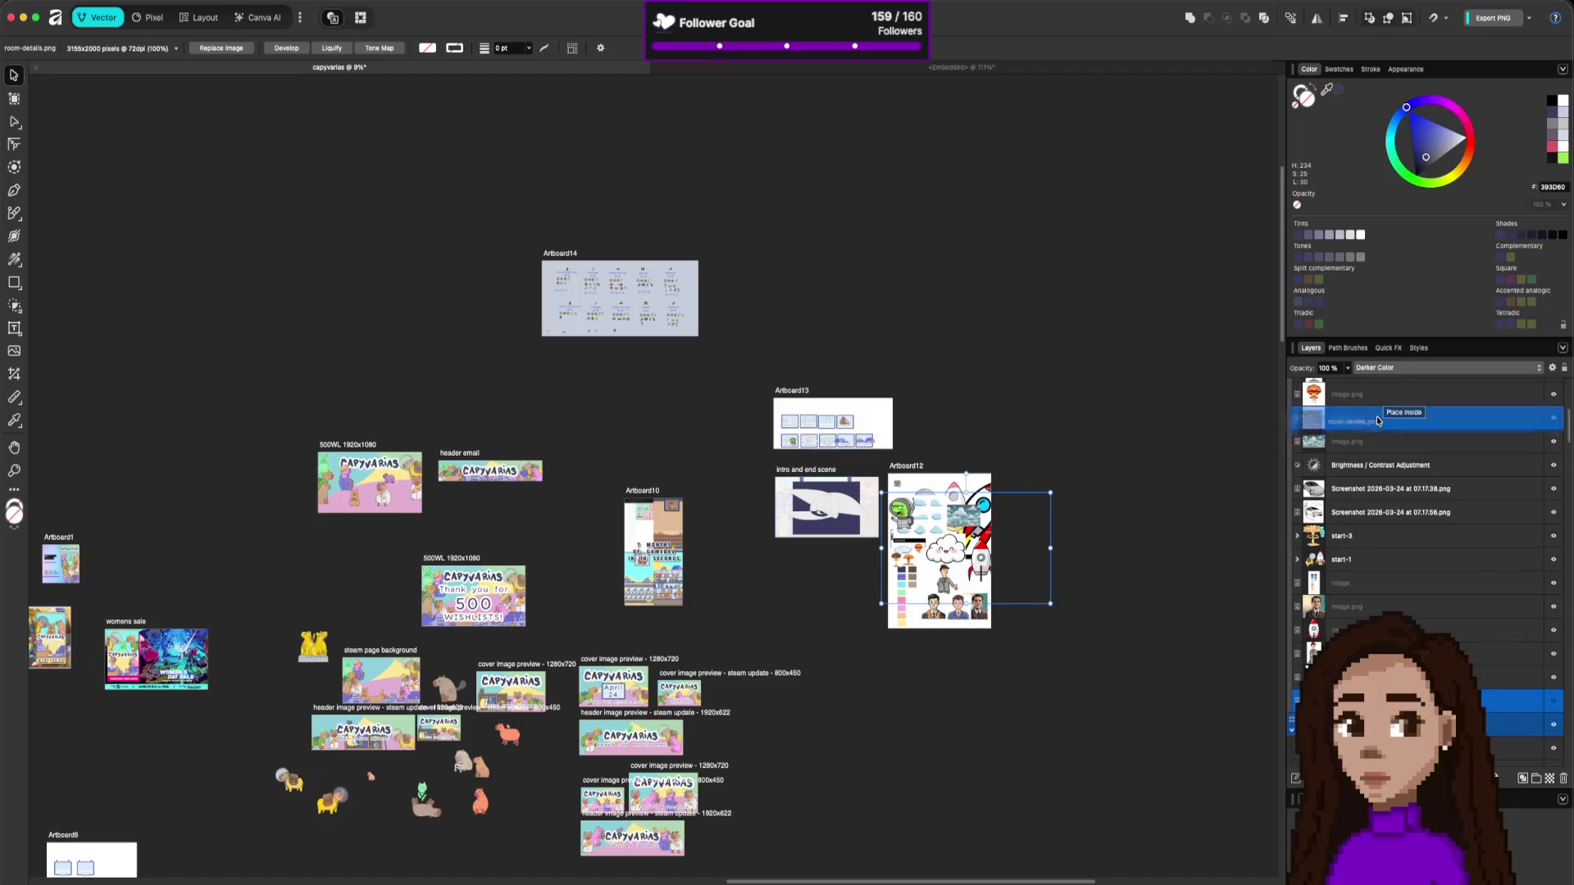
pyautogui.scroll(5, 1385, 492)
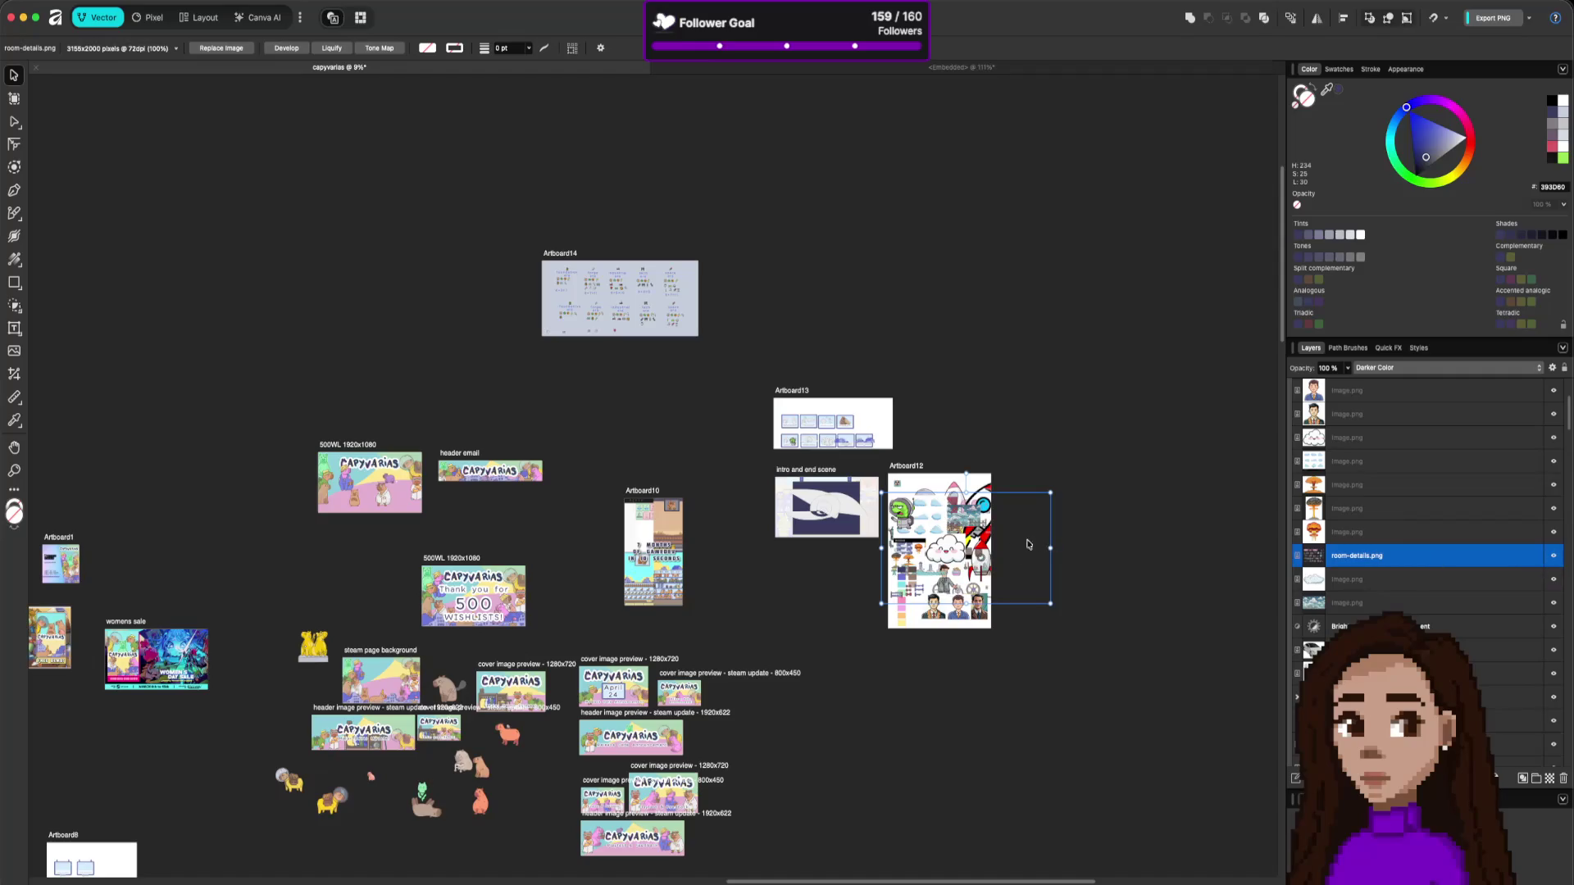
pyautogui.moveTo(1027, 543); pyautogui.dragTo(1008, 543)
# Widen Artboard12 to the right and reselect the room-details image.
pyautogui.click(917, 472)
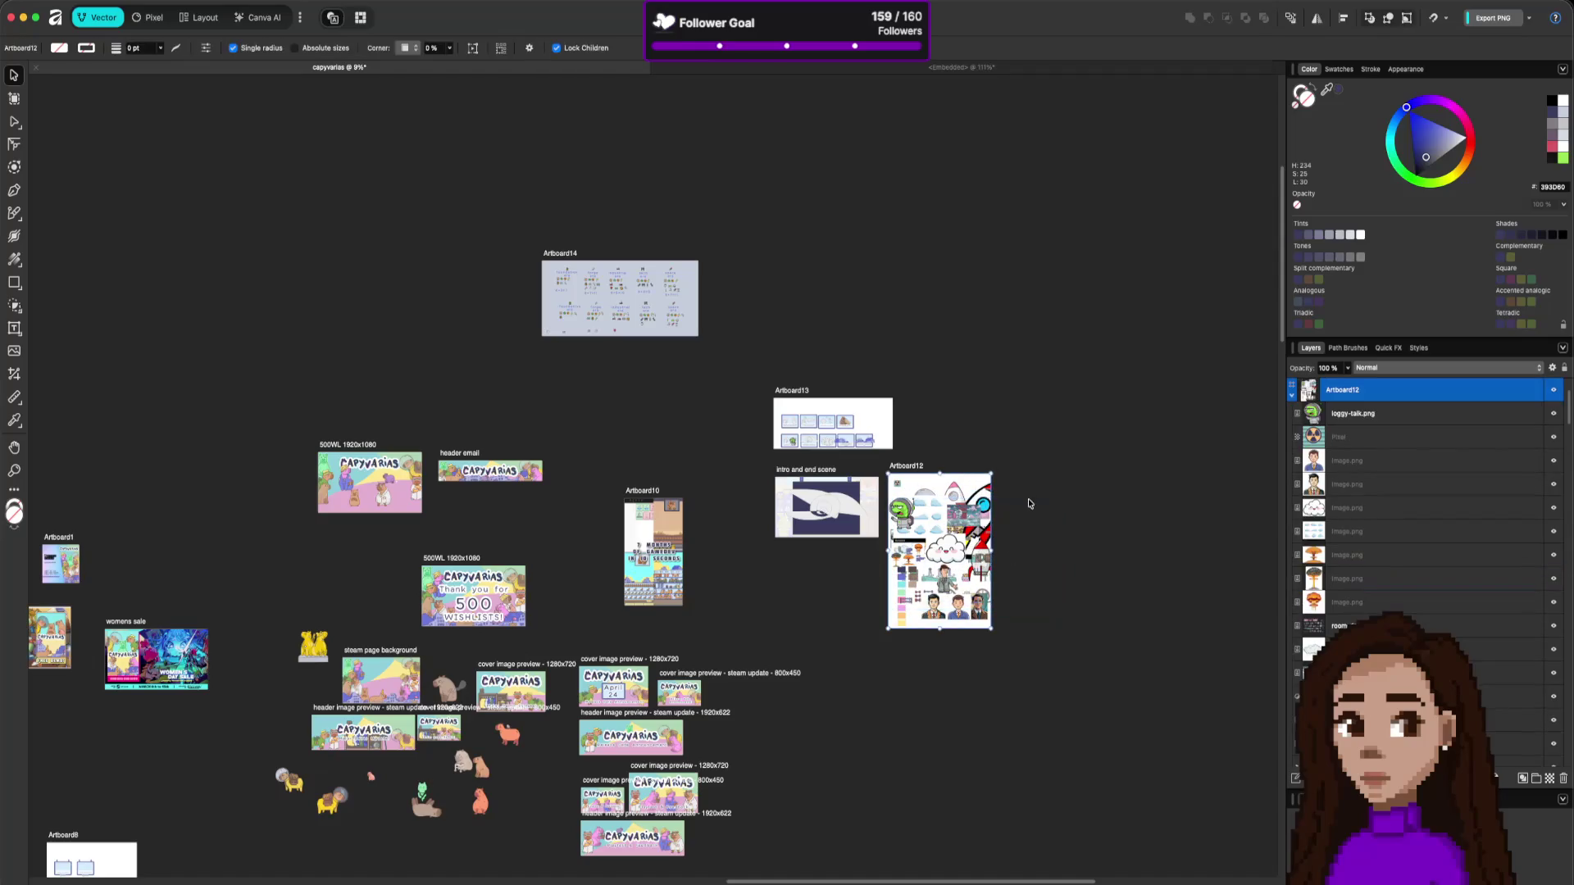
pyautogui.moveTo(993, 555); pyautogui.dragTo(1119, 548)
pyautogui.moveTo(1025, 549)
pyautogui.mouseDown()
pyautogui.moveTo(1057, 547)
pyautogui.moveTo(1020, 553)
pyautogui.mouseUp()
pyautogui.click(1039, 539)
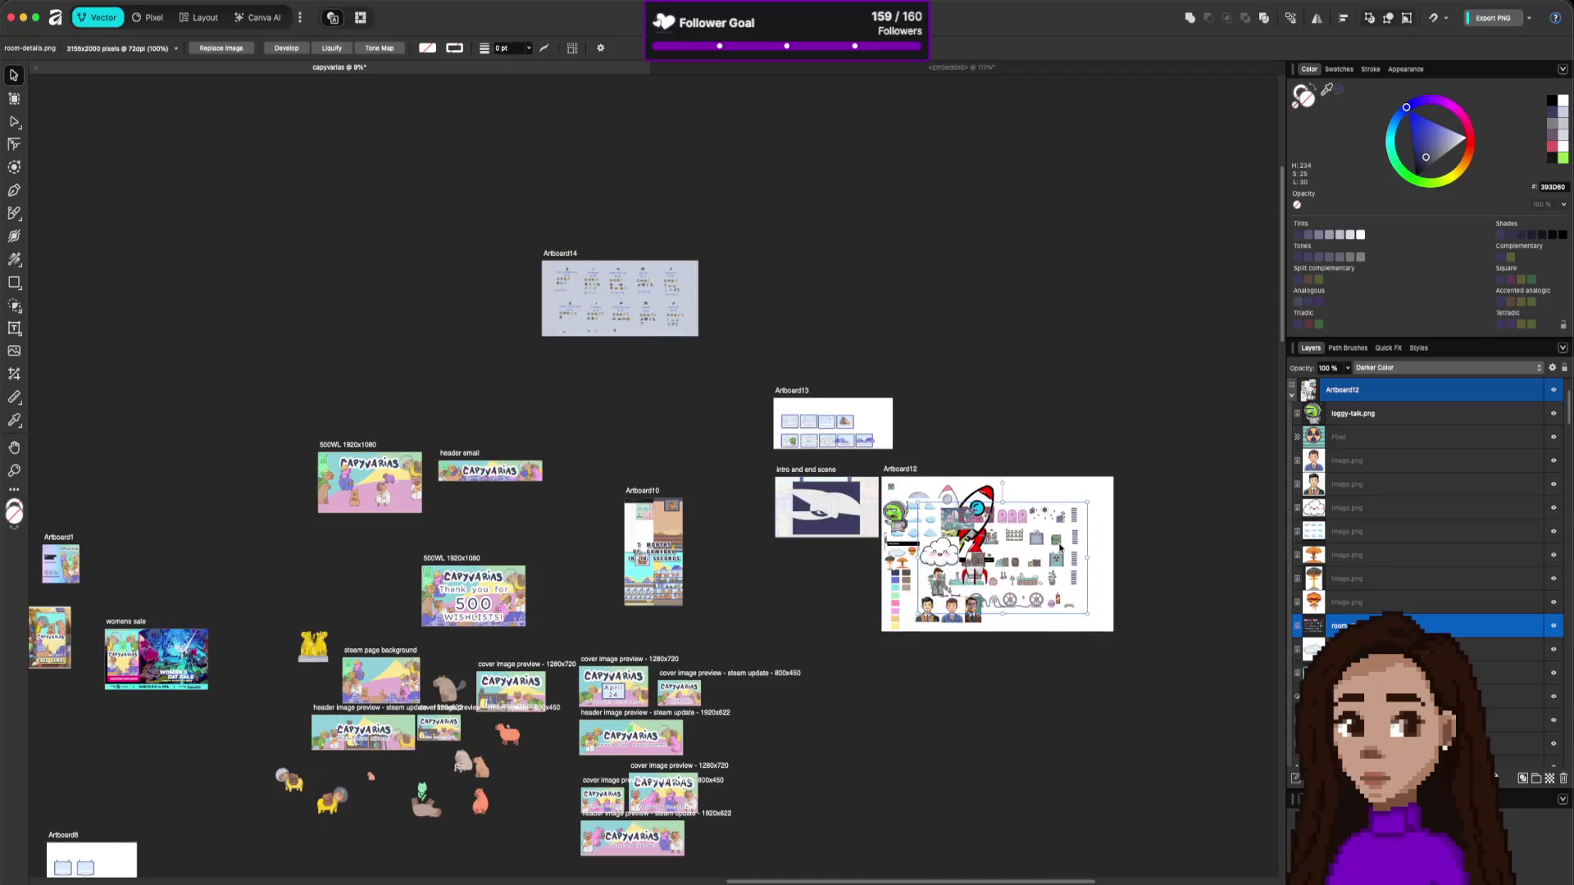
pyautogui.scroll(5, 1052, 616)
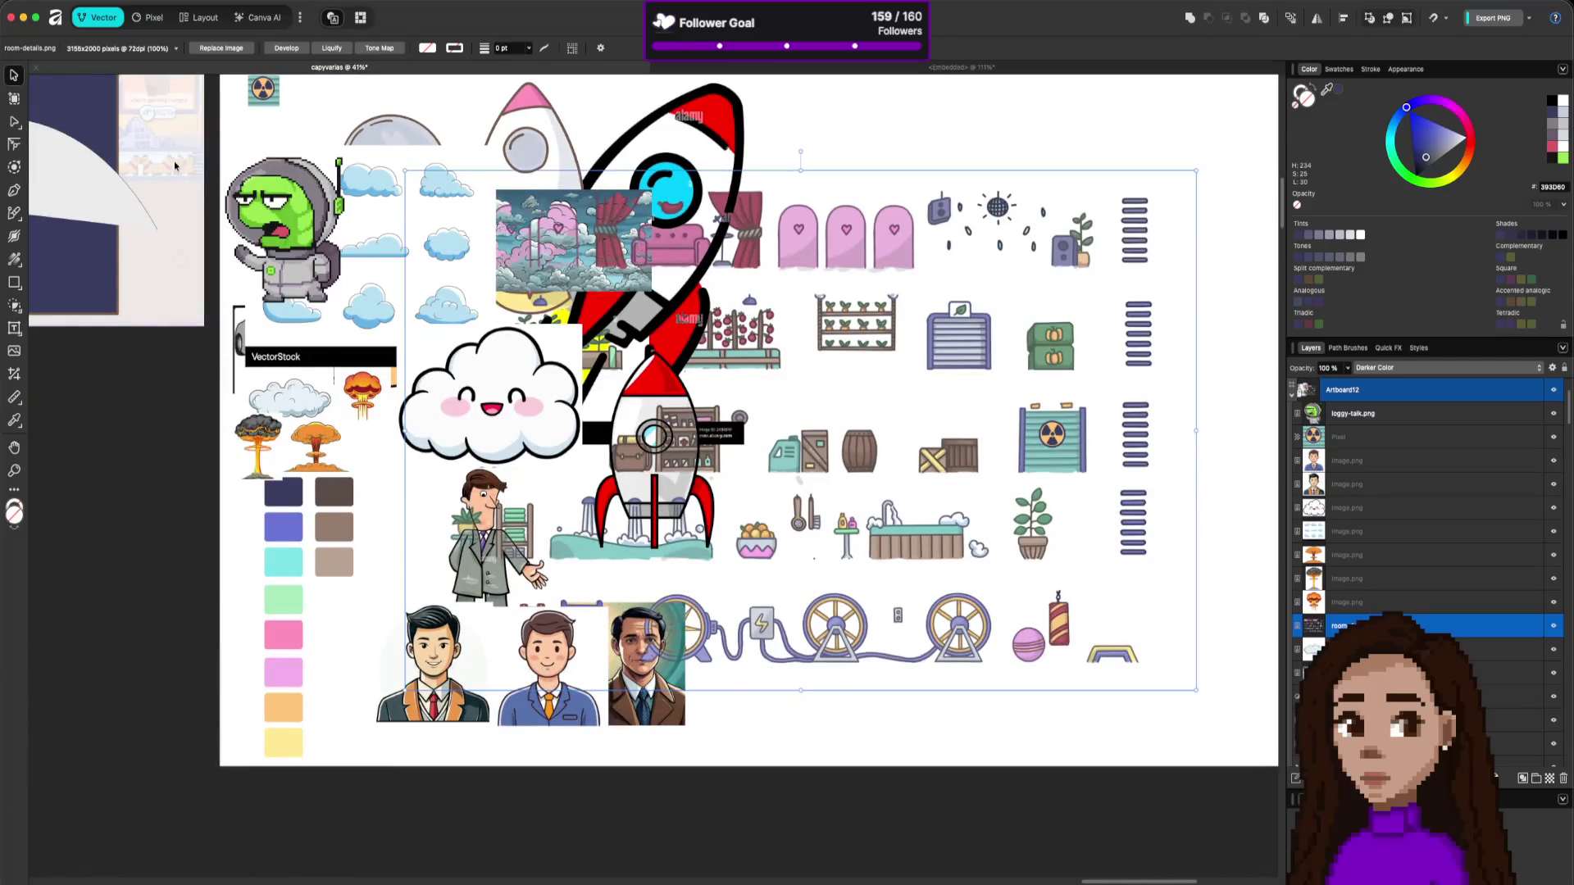
# In the Pixel persona, copy the marqueed pink ball onto its own layer with Cmd+J.
pyautogui.click(153, 18)
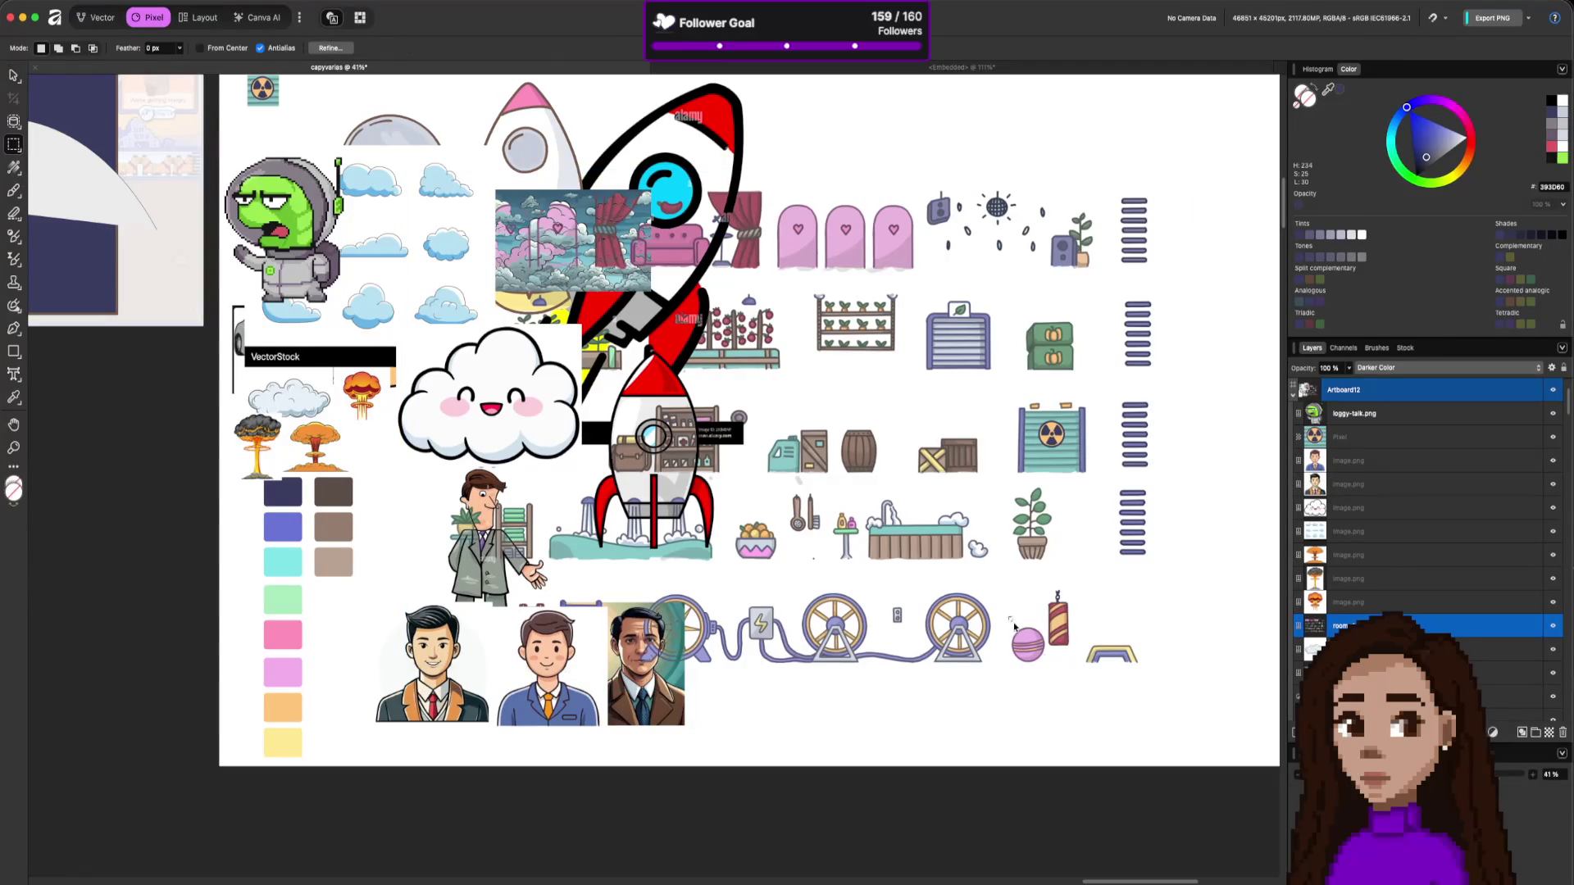
pyautogui.moveTo(1014, 627); pyautogui.dragTo(1048, 677)
pyautogui.press('super+j')
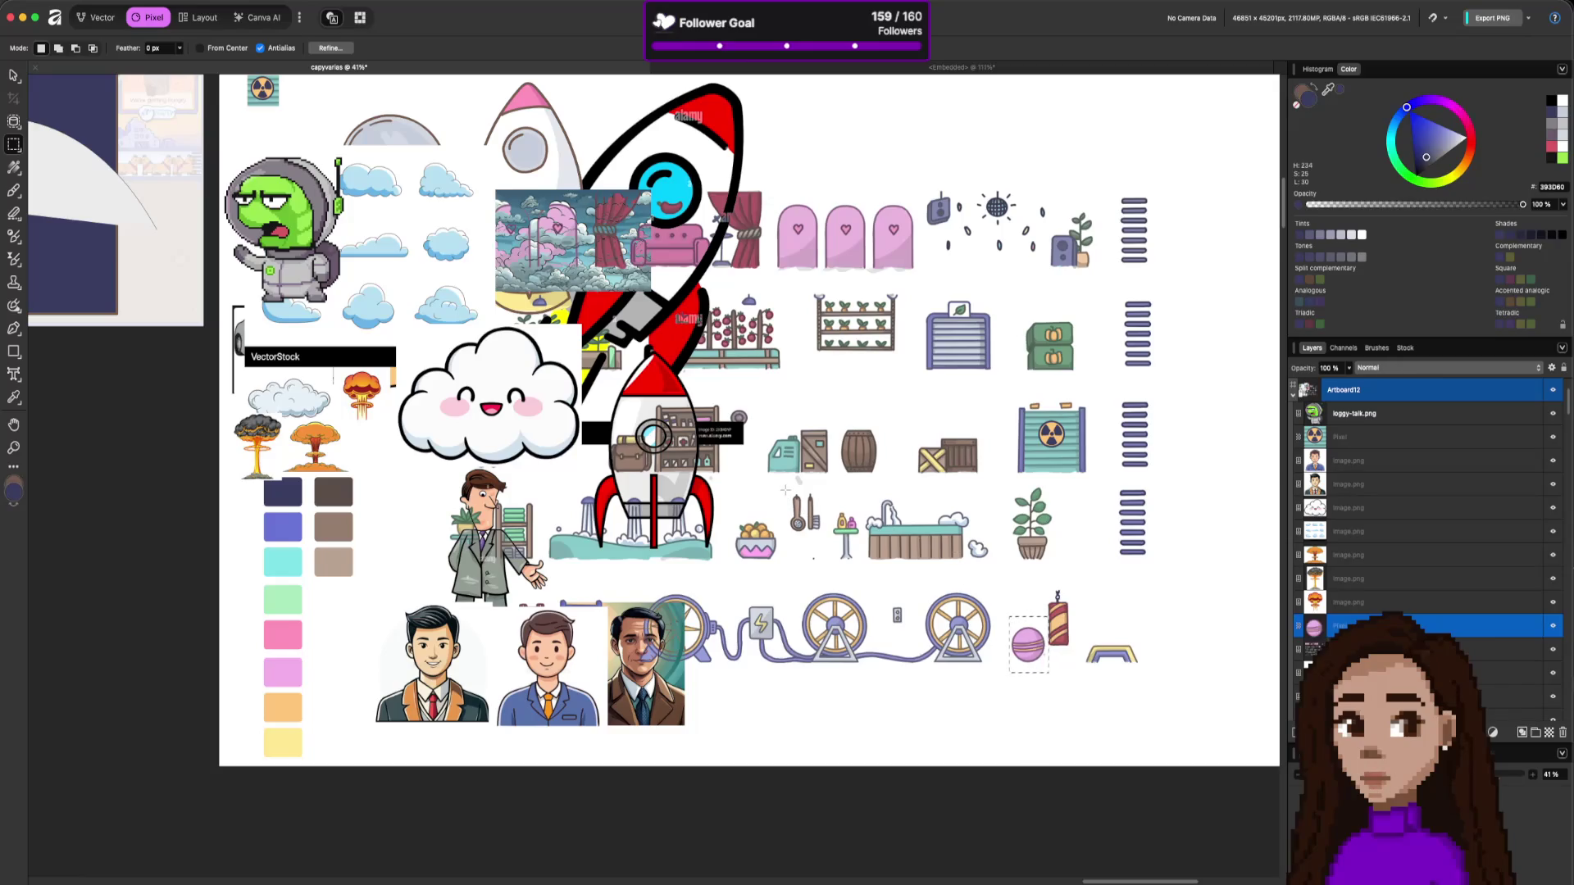
# Marquee the lab items, test tubes, barrel and sun icon, adding a new layer.
pyautogui.moveTo(785, 490); pyautogui.dragTo(807, 544)
pyautogui.moveTo(822, 492); pyautogui.dragTo(810, 538)
pyautogui.press('super+shift+n')
pyautogui.moveTo(883, 421); pyautogui.dragTo(837, 485)
pyautogui.moveTo(977, 180); pyautogui.dragTo(1021, 225)
# Delete the three unwanted Pixel layers and reselect the room-details.png layer.
pyautogui.scroll(-1, 1384, 610)
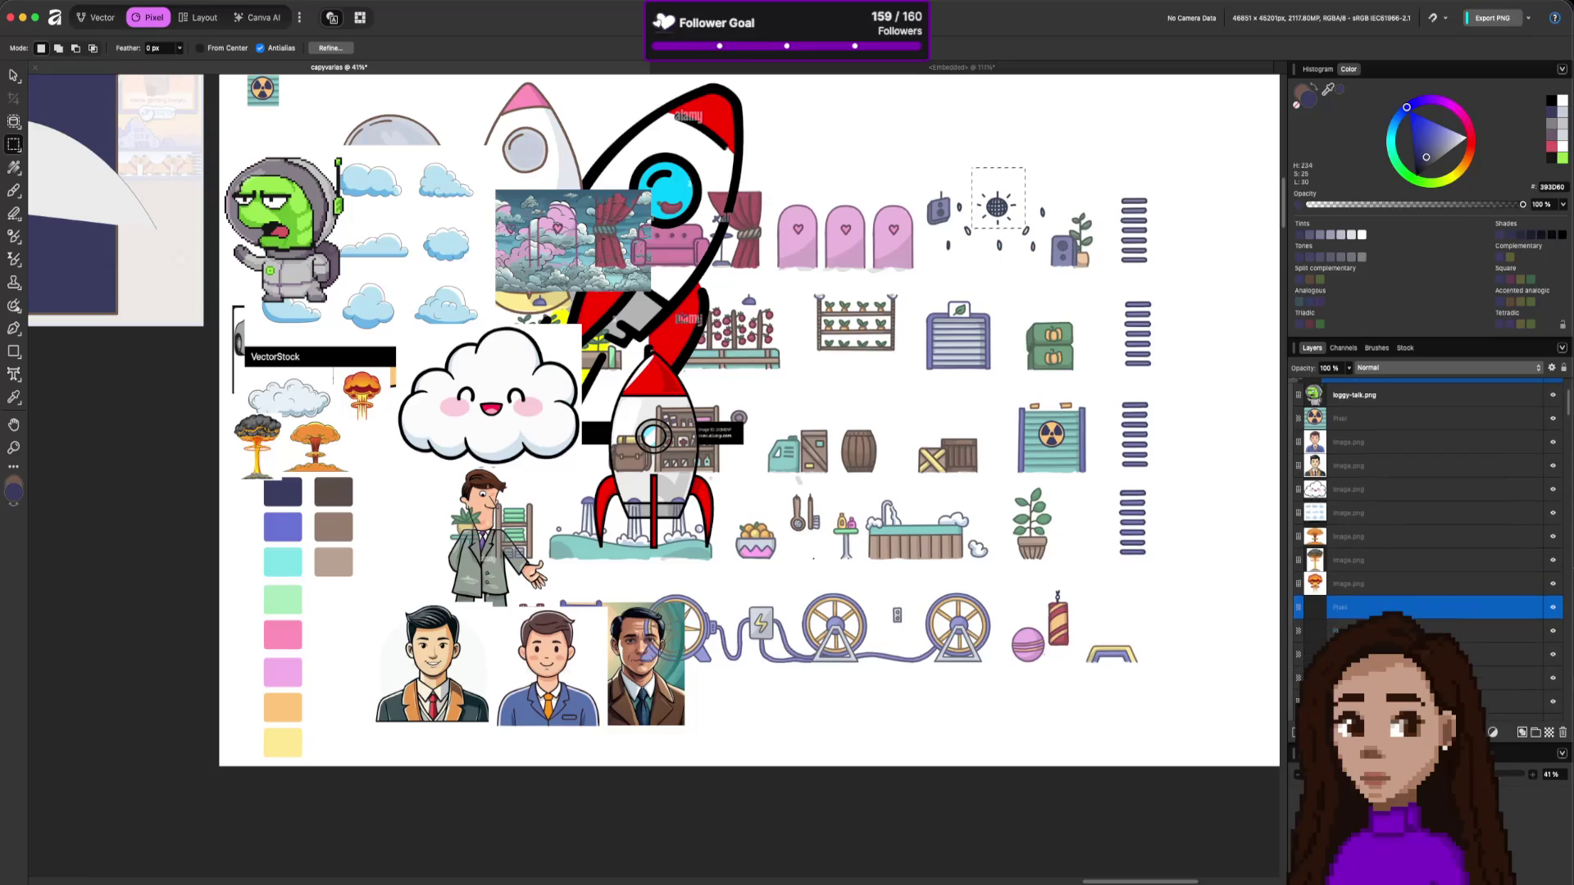
pyautogui.scroll(-3, 1369, 563)
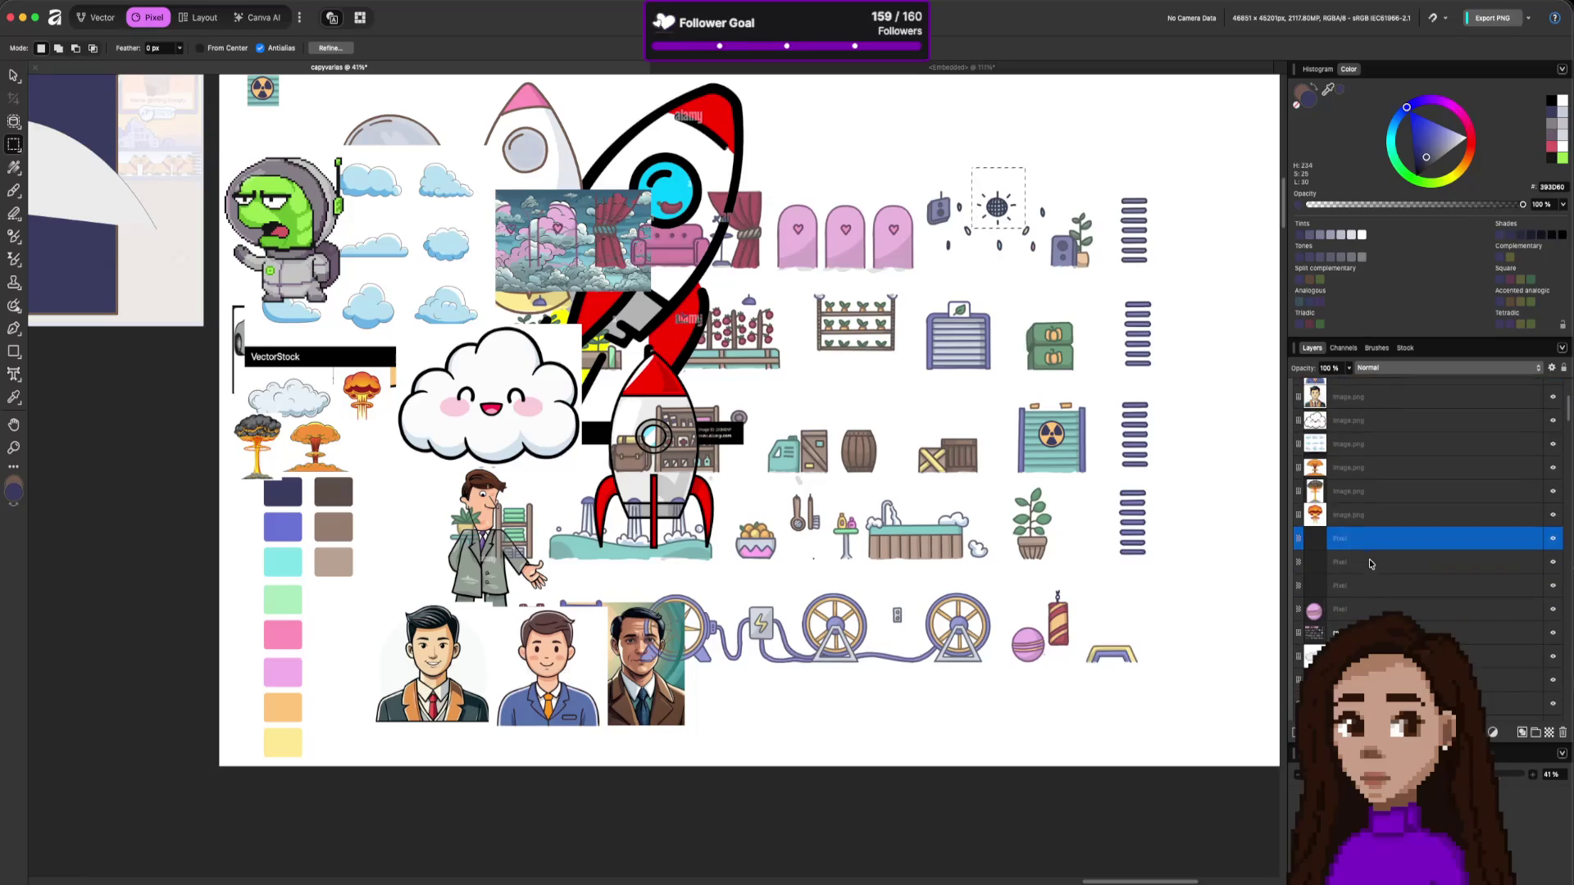
pyautogui.keyDown('shift'); pyautogui.click(1366, 580); pyautogui.keyUp('shift')
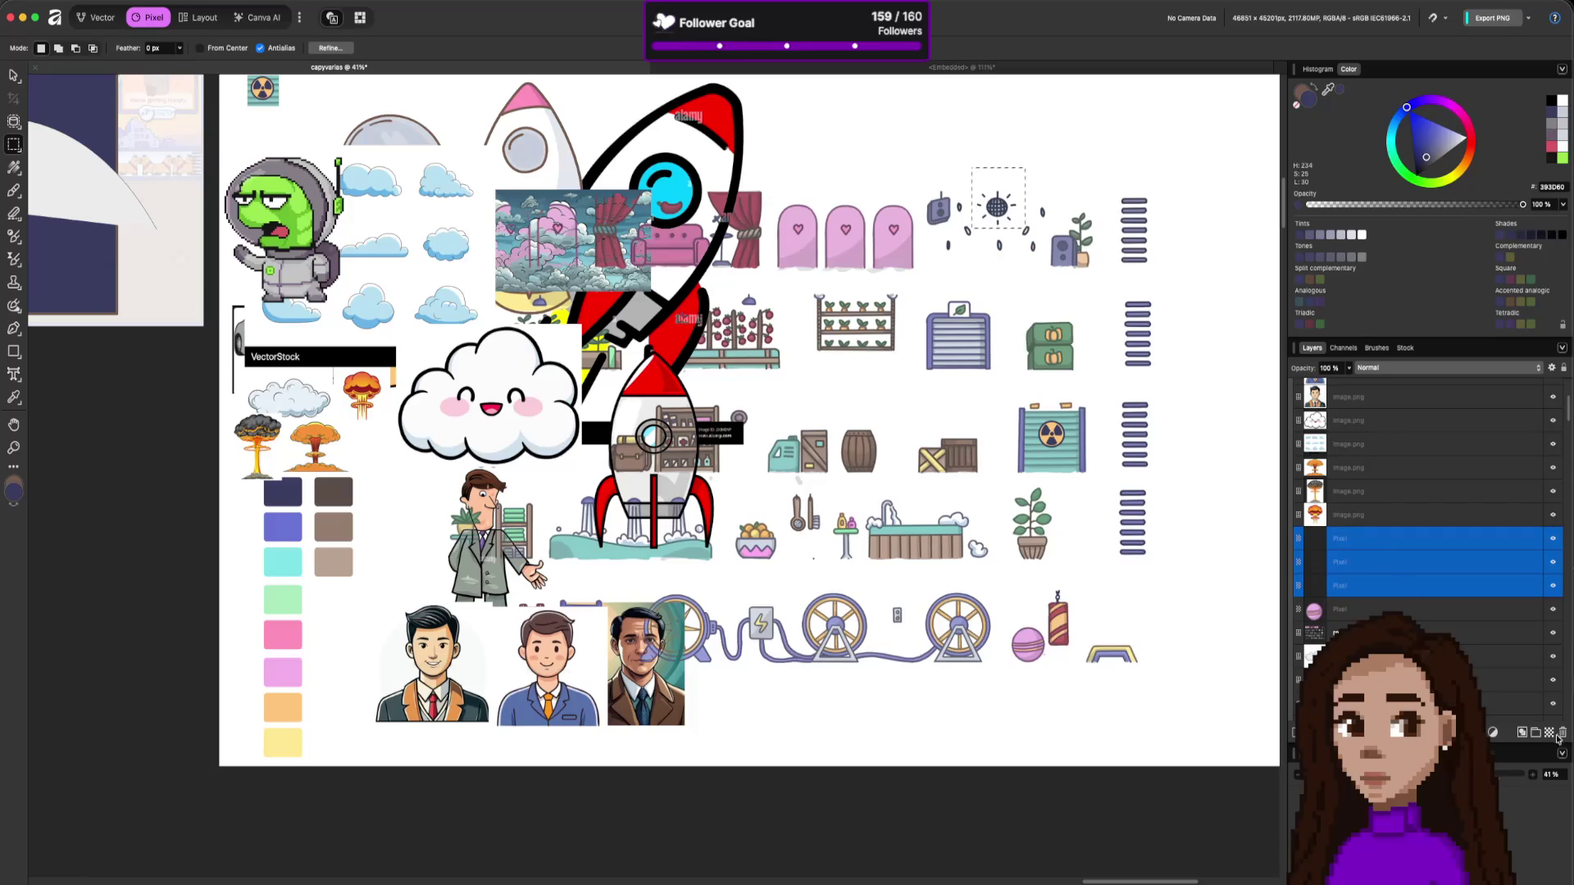
pyautogui.click(1559, 736)
pyautogui.click(1380, 565)
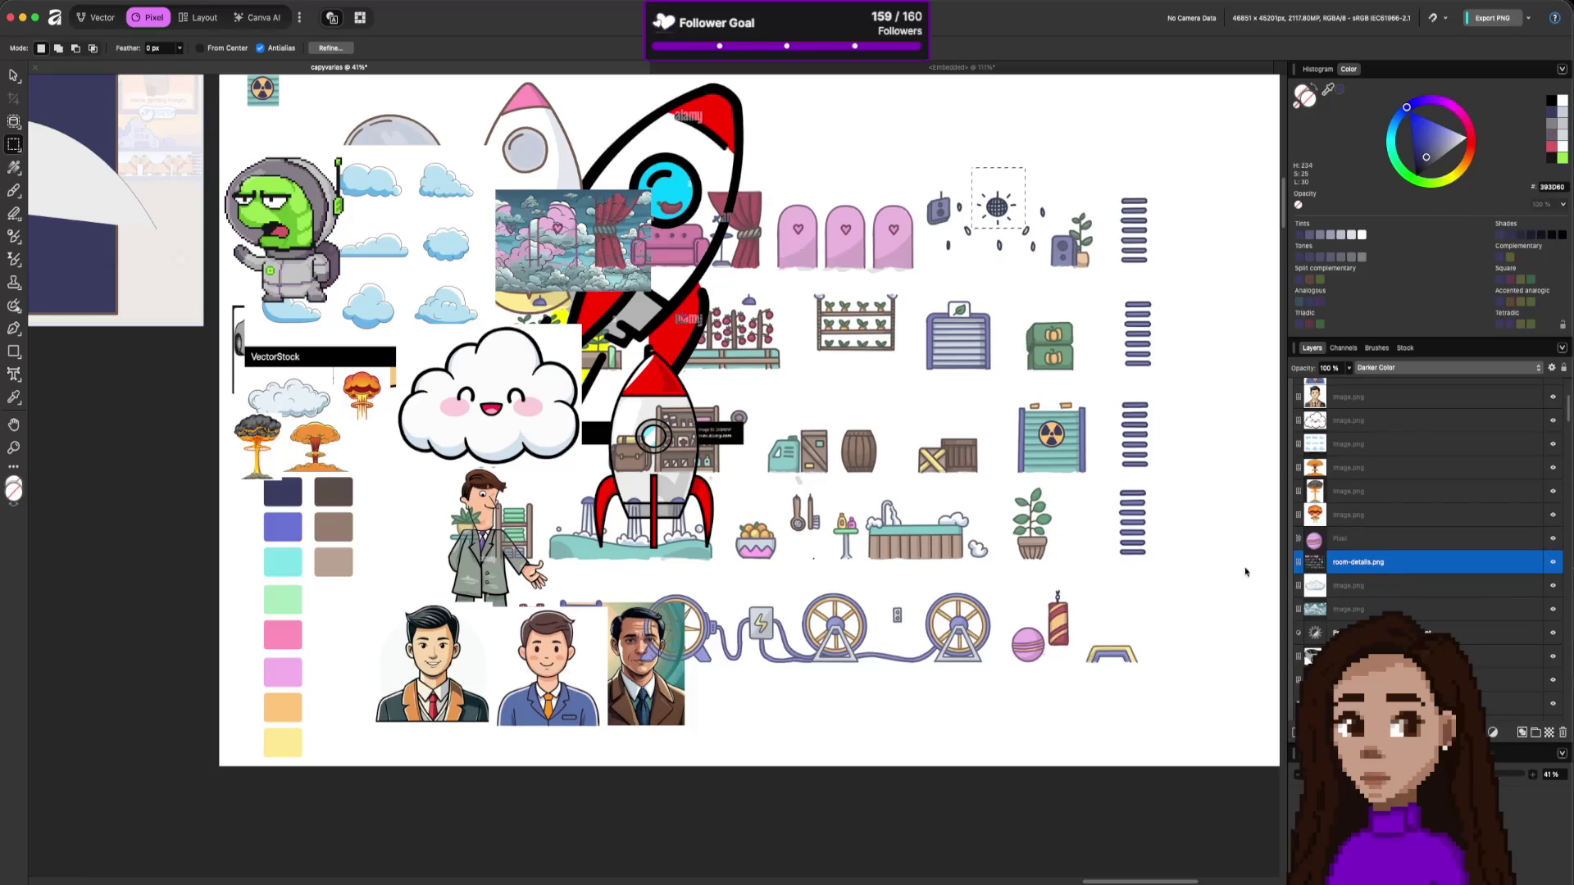
# Cycle marquee shapes with M, trying an elliptical selection around the tools.
pyautogui.press('m')
pyautogui.moveTo(805, 498); pyautogui.dragTo(829, 529)
pyautogui.click(827, 527)
pyautogui.press('m')
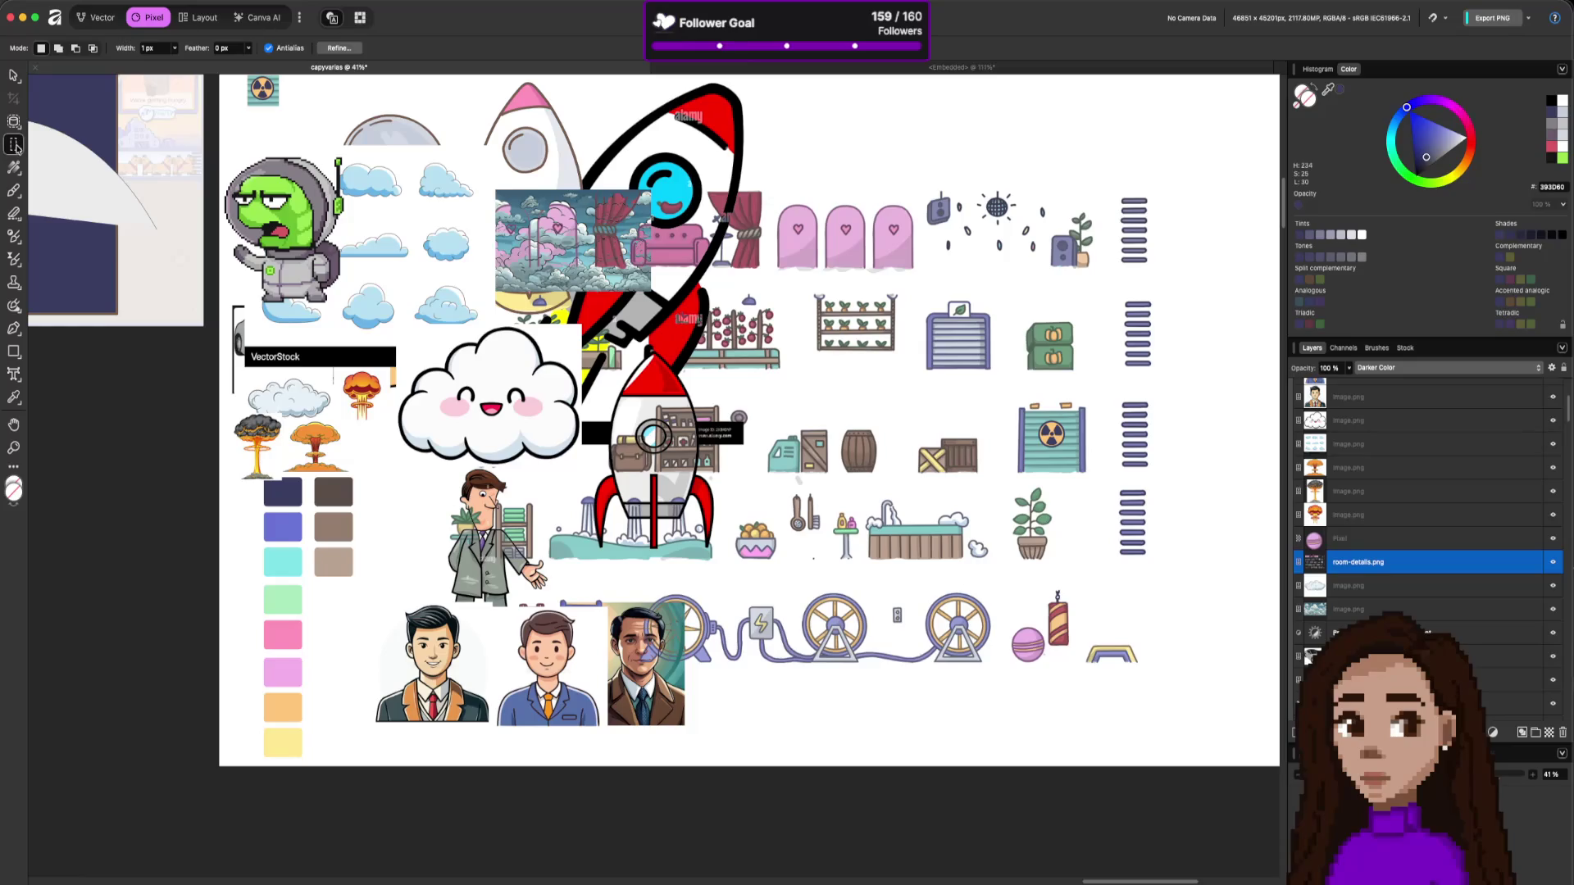
# Copy the small thermometer item onto a new layer using the Rectangular Marquee.
pyautogui.click(16, 148)
pyautogui.click(78, 148)
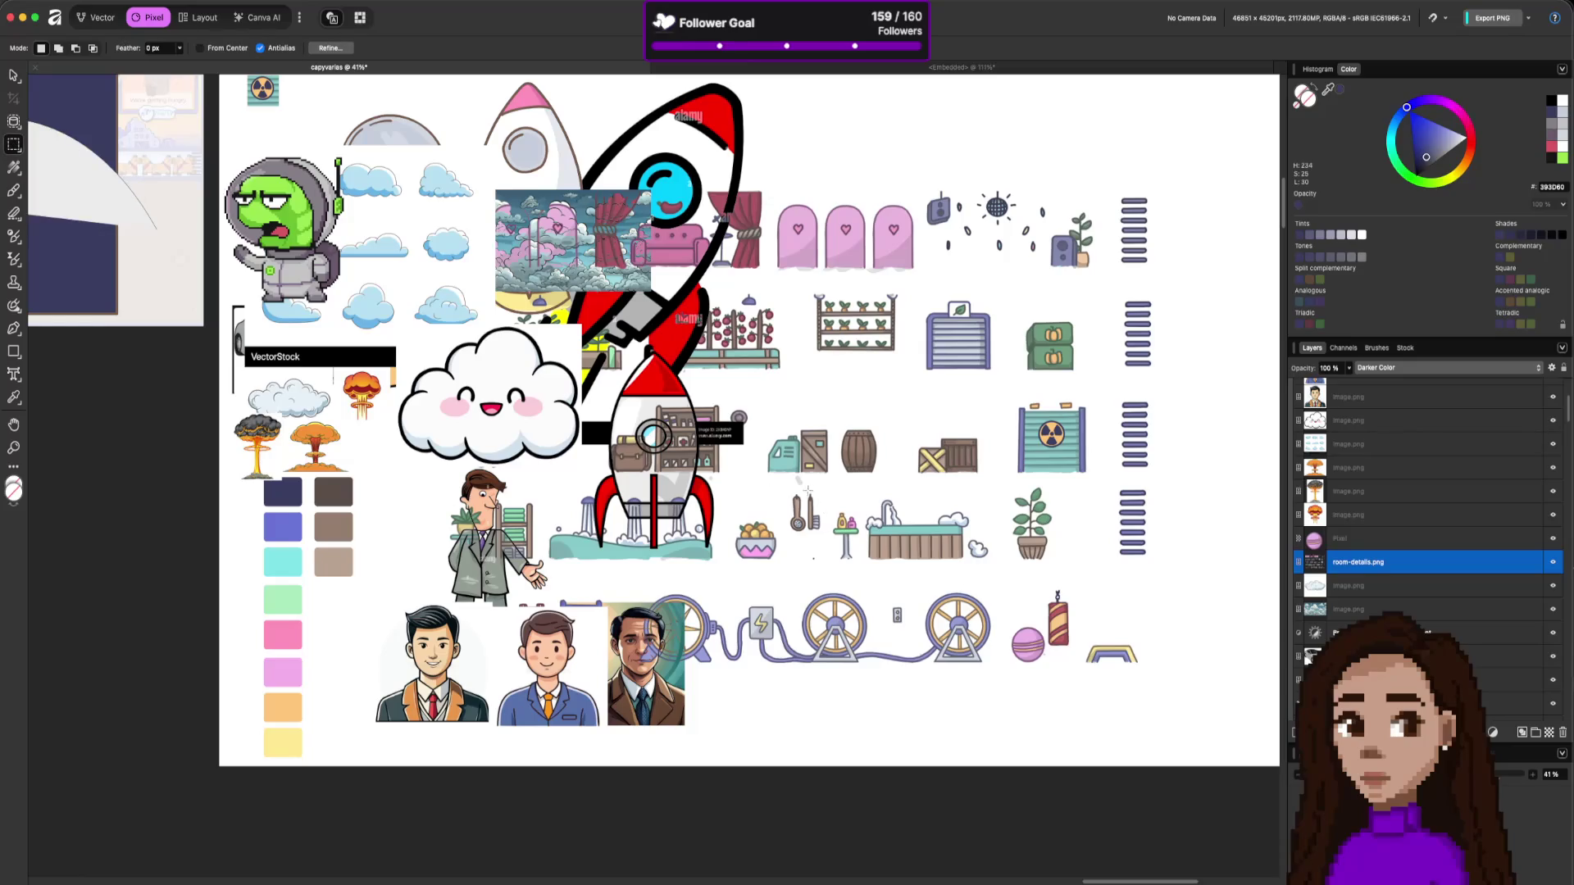
pyautogui.moveTo(806, 491)
pyautogui.mouseDown()
pyautogui.moveTo(825, 538)
pyautogui.moveTo(806, 489)
pyautogui.mouseUp()
pyautogui.press('super+j')
pyautogui.click(1417, 587)
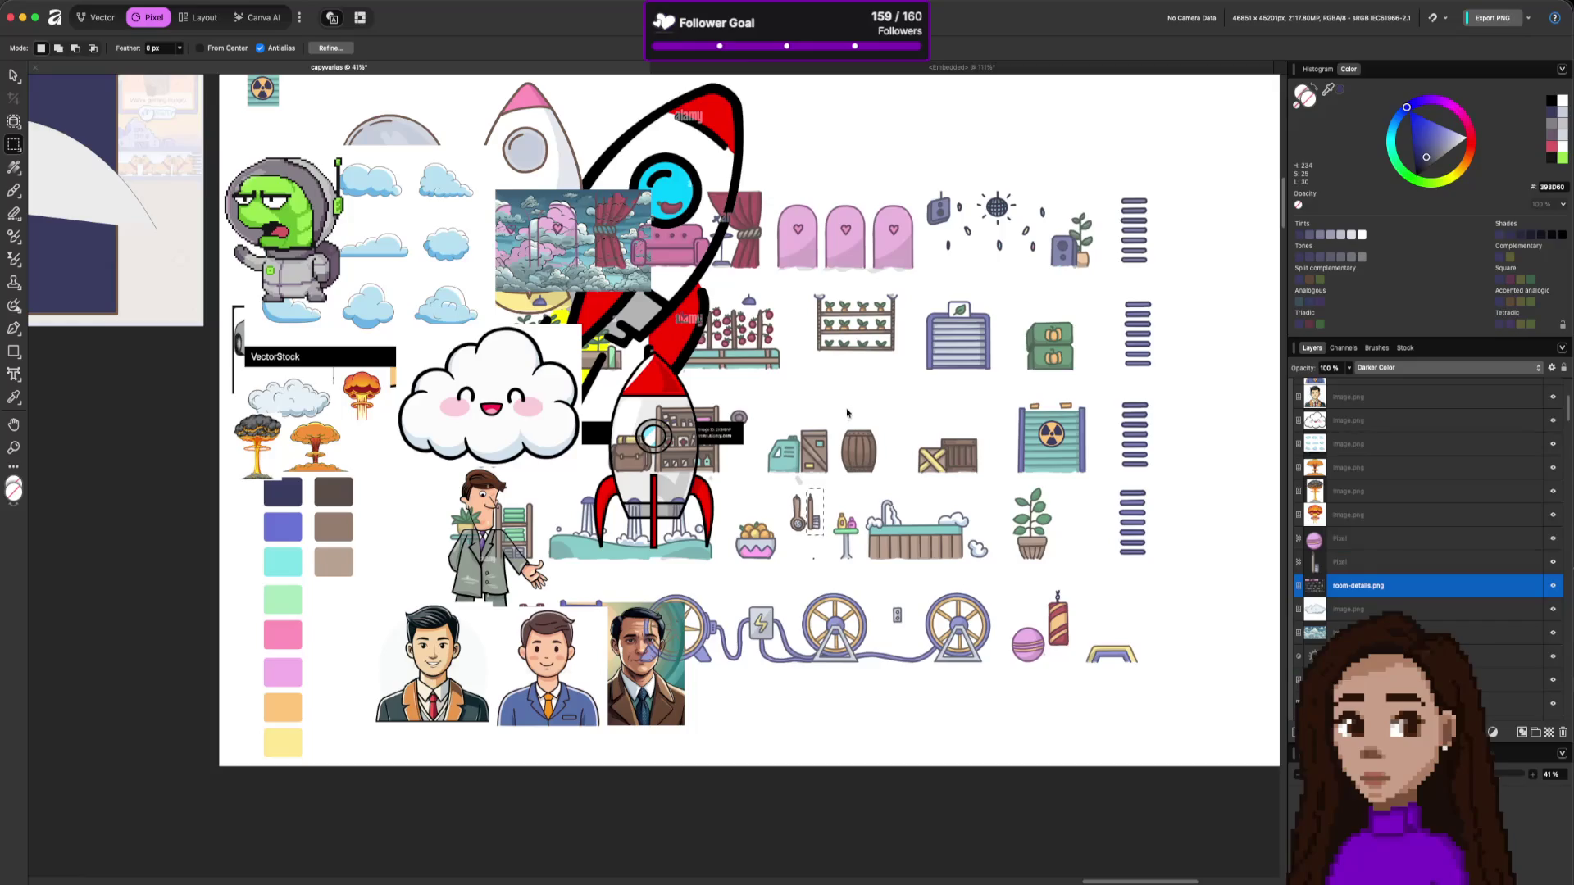
# Deselect, return to the Rectangular Marquee, and copy the barrel onto a new layer.
pyautogui.press('m')
pyautogui.press('super+d')
pyautogui.press('m')
pyautogui.press('m')
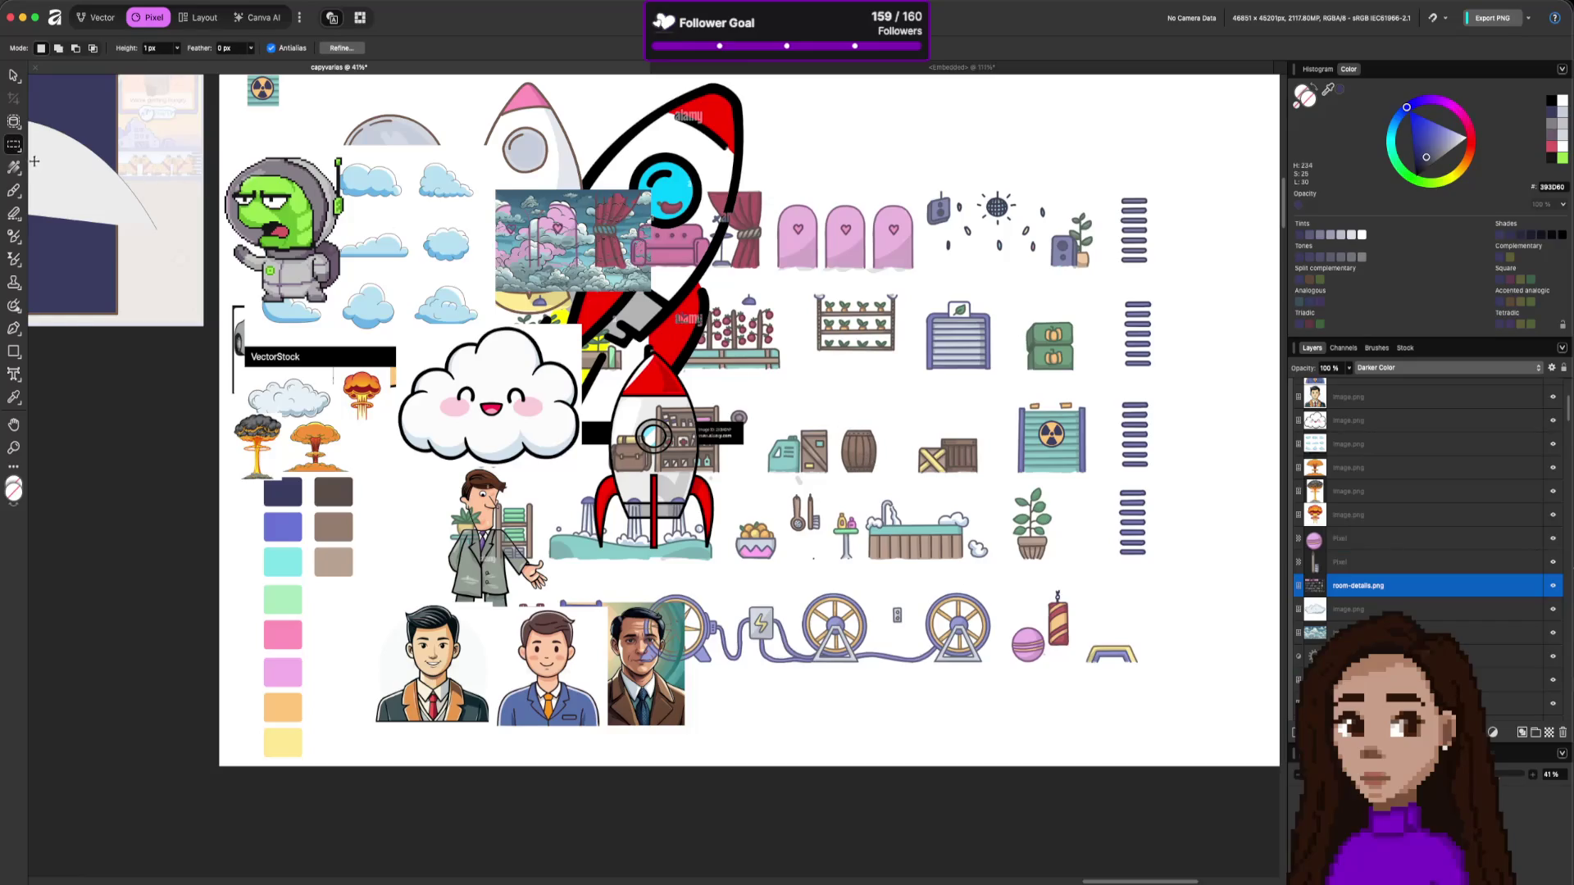
pyautogui.rightClick(14, 145)
pyautogui.click(74, 144)
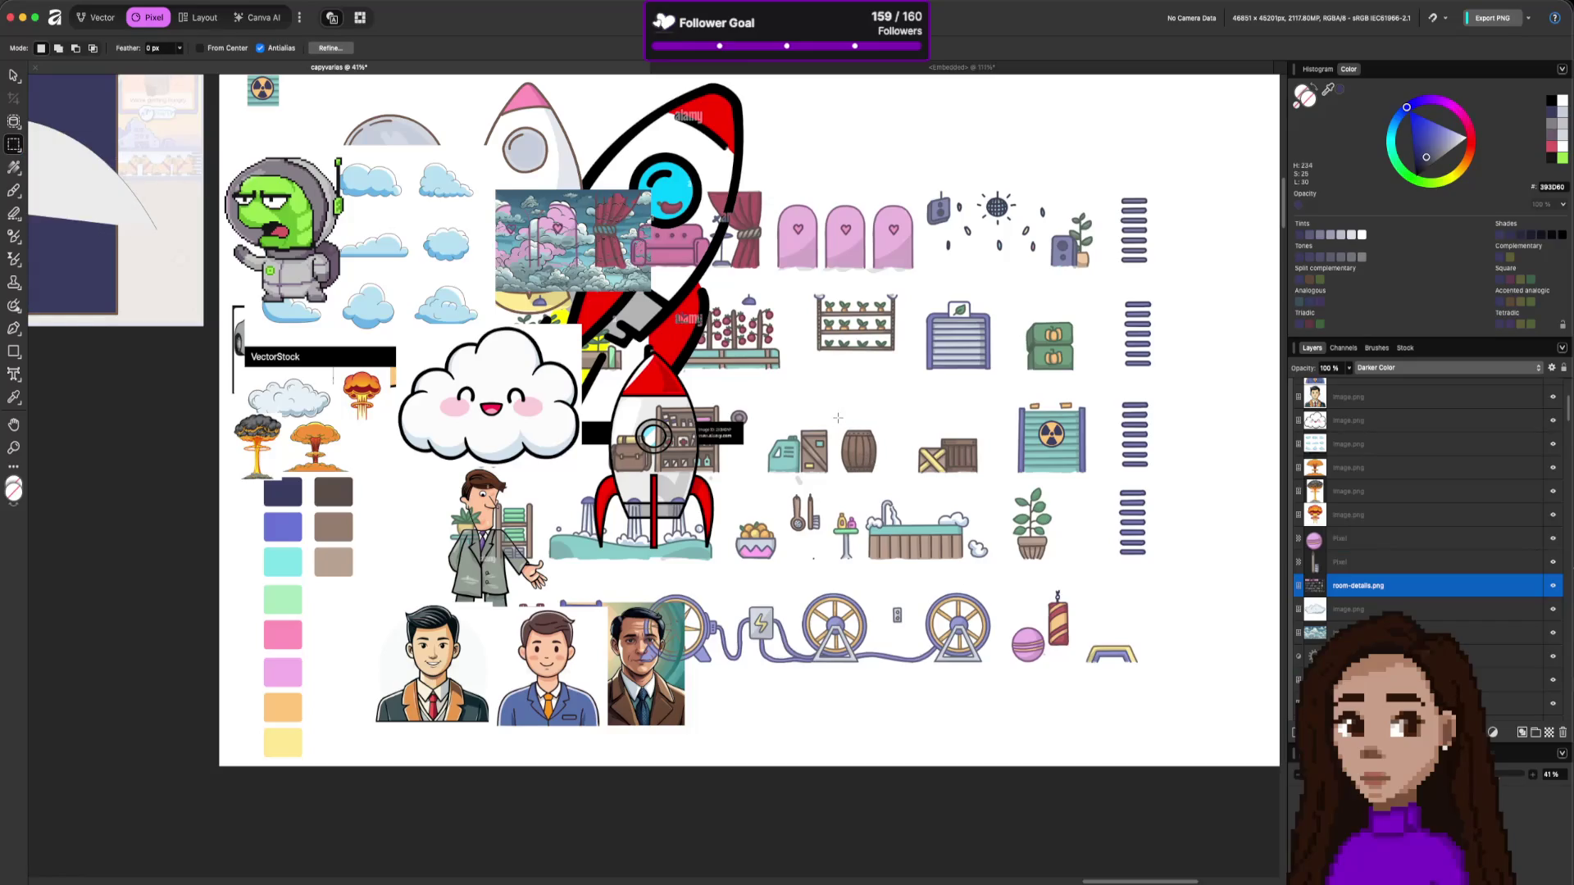
pyautogui.moveTo(873, 455); pyautogui.dragTo(888, 476)
pyautogui.press('super+j')
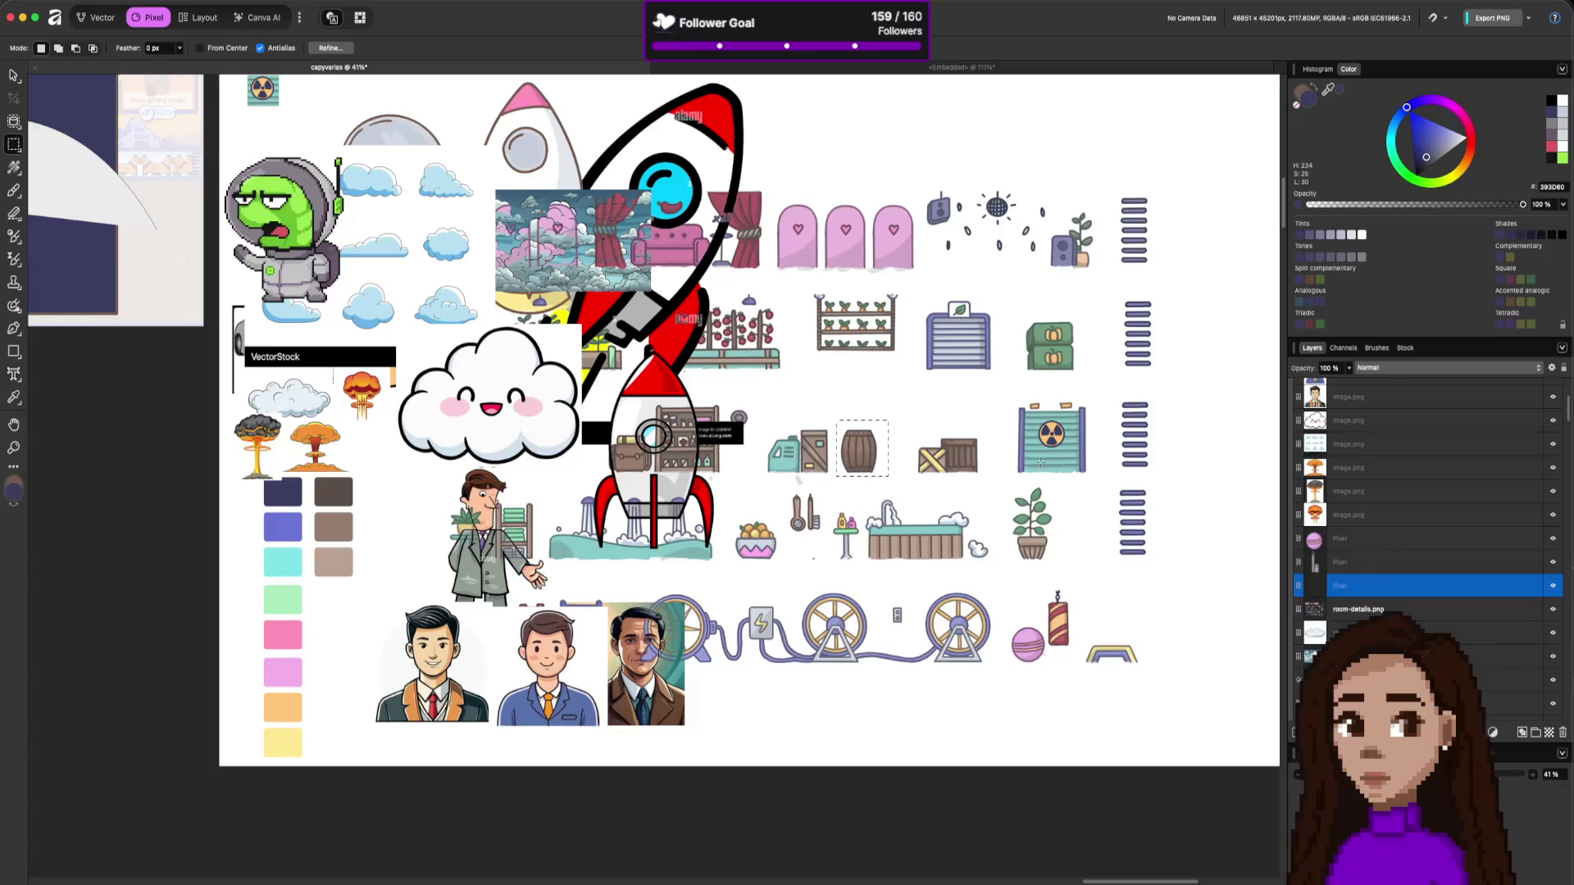
pyautogui.click(1370, 608)
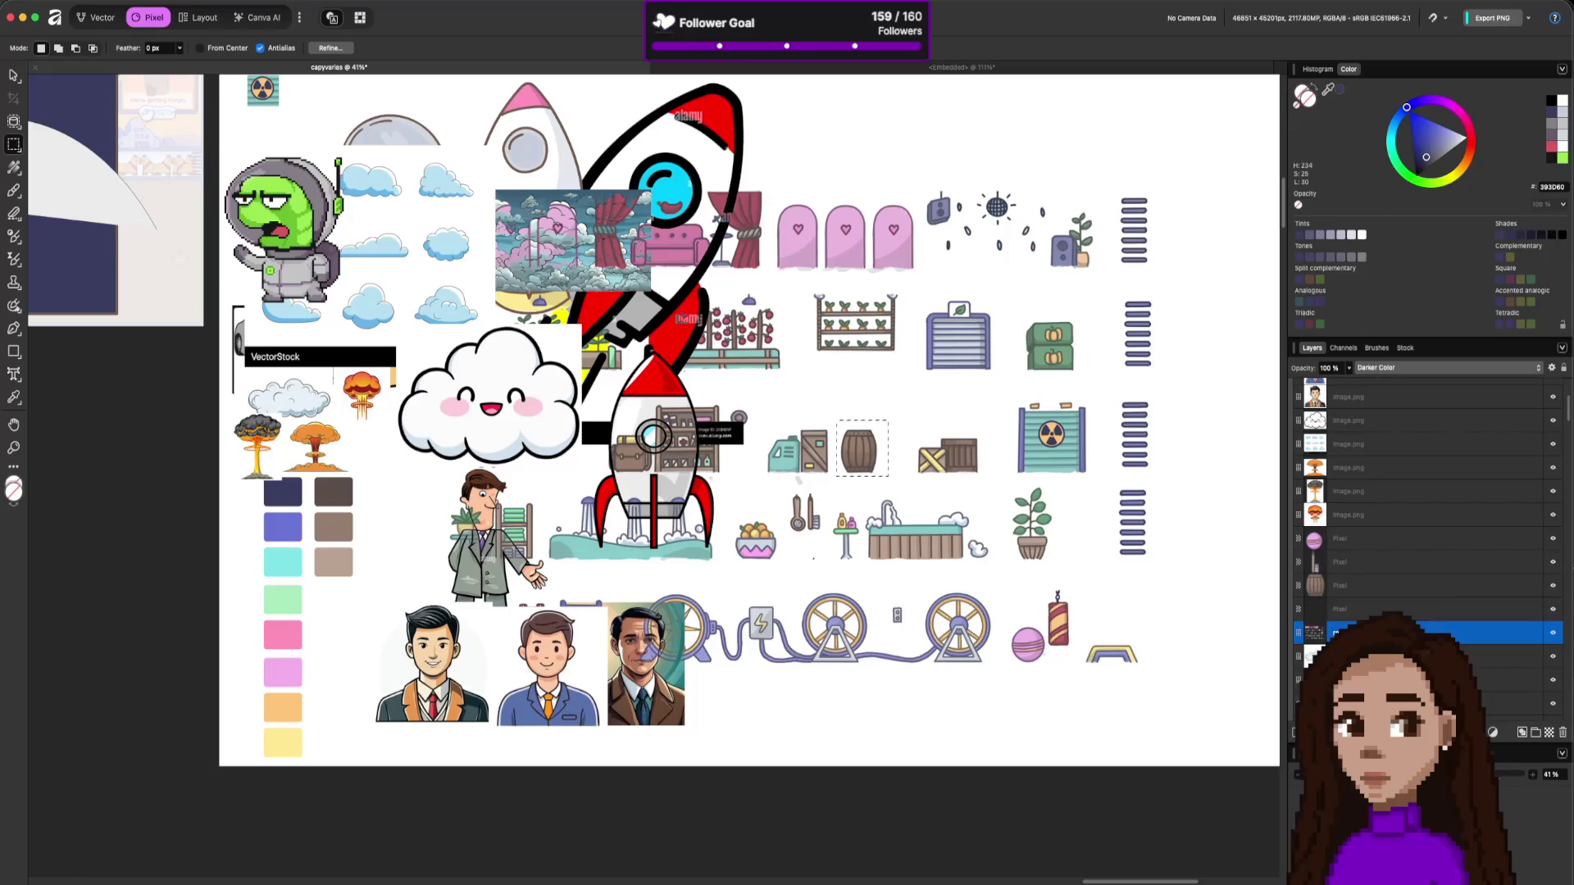
# Marquee the sun icon and delete the extra barrel copy layer.
pyautogui.moveTo(965, 186)
pyautogui.mouseDown()
pyautogui.moveTo(1015, 223)
pyautogui.moveTo(1008, 205)
pyautogui.moveTo(978, 224)
pyautogui.mouseUp()
pyautogui.click(1428, 607)
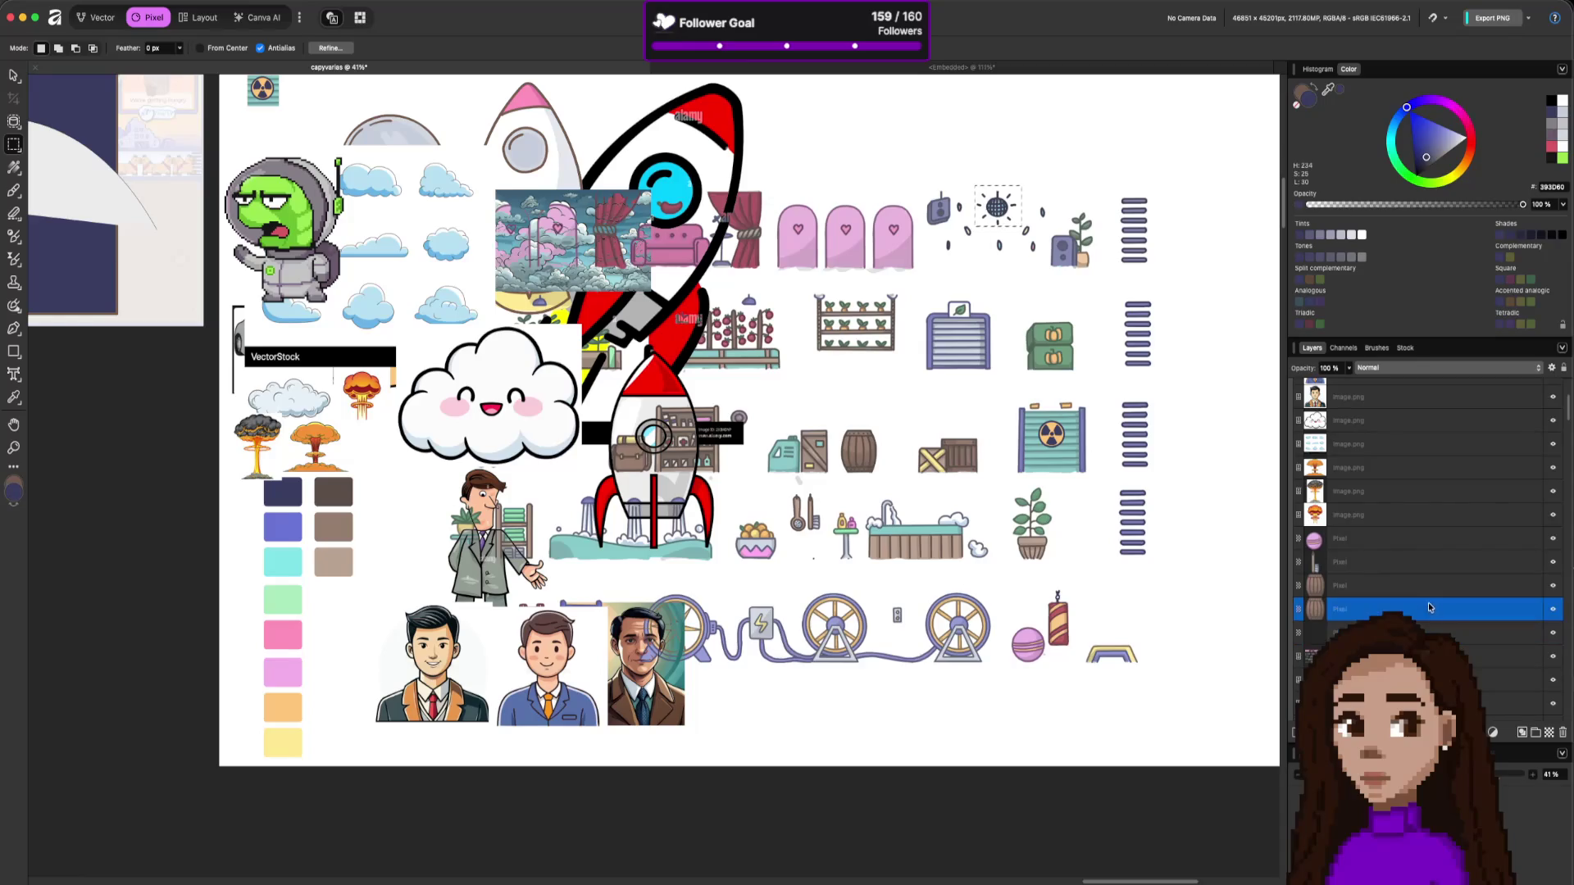
pyautogui.click(1562, 733)
# Move the room-details sheet to the right with the Move tool.
pyautogui.press('b')
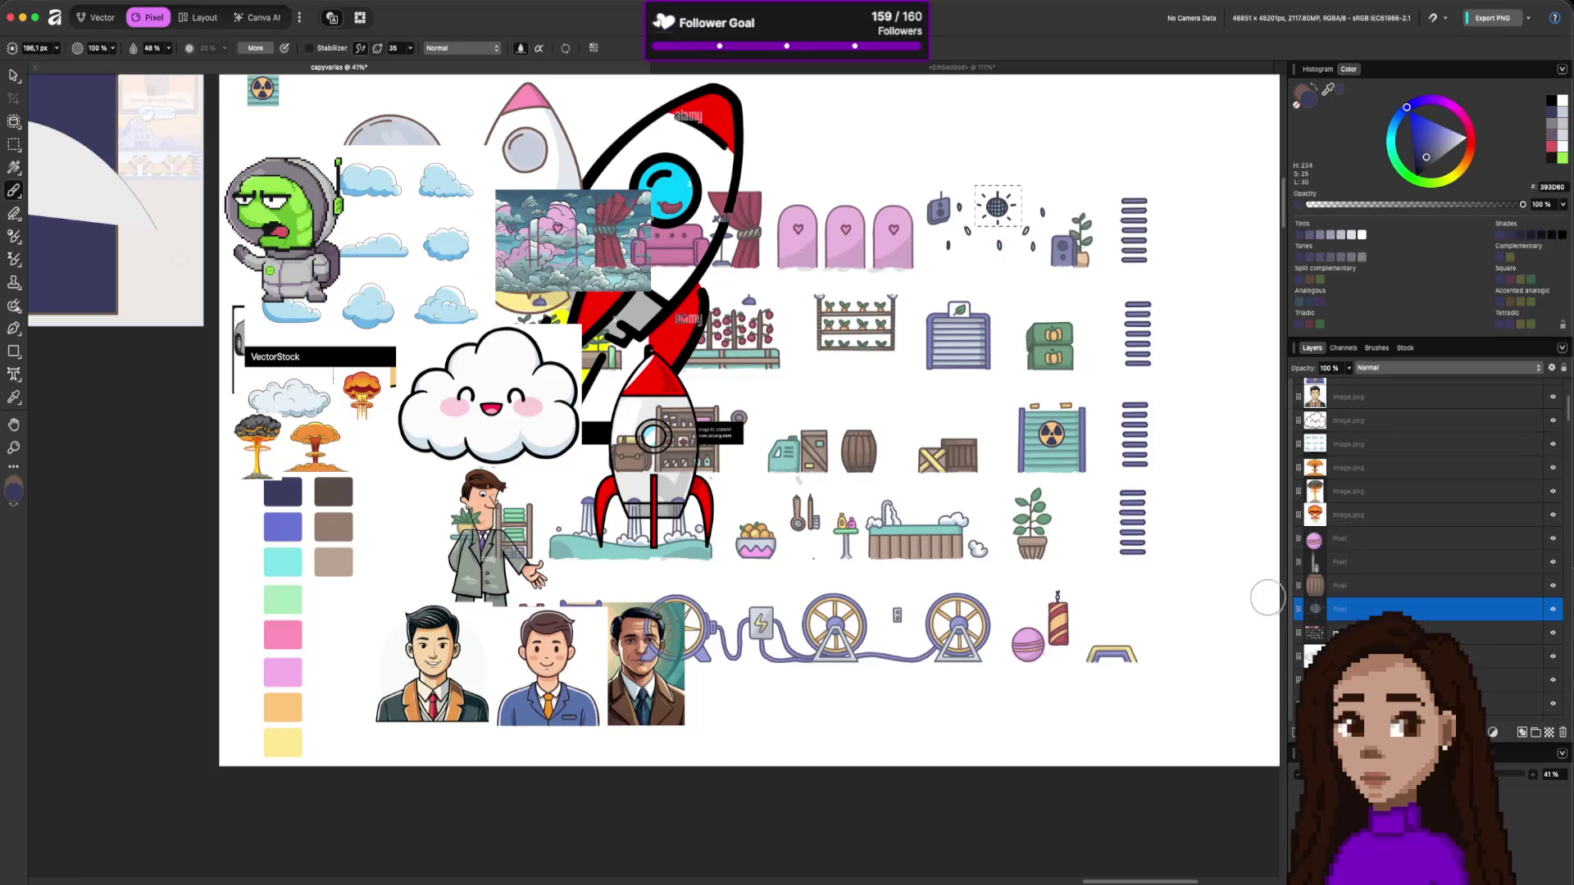
pyautogui.hotkey('alt', '[')
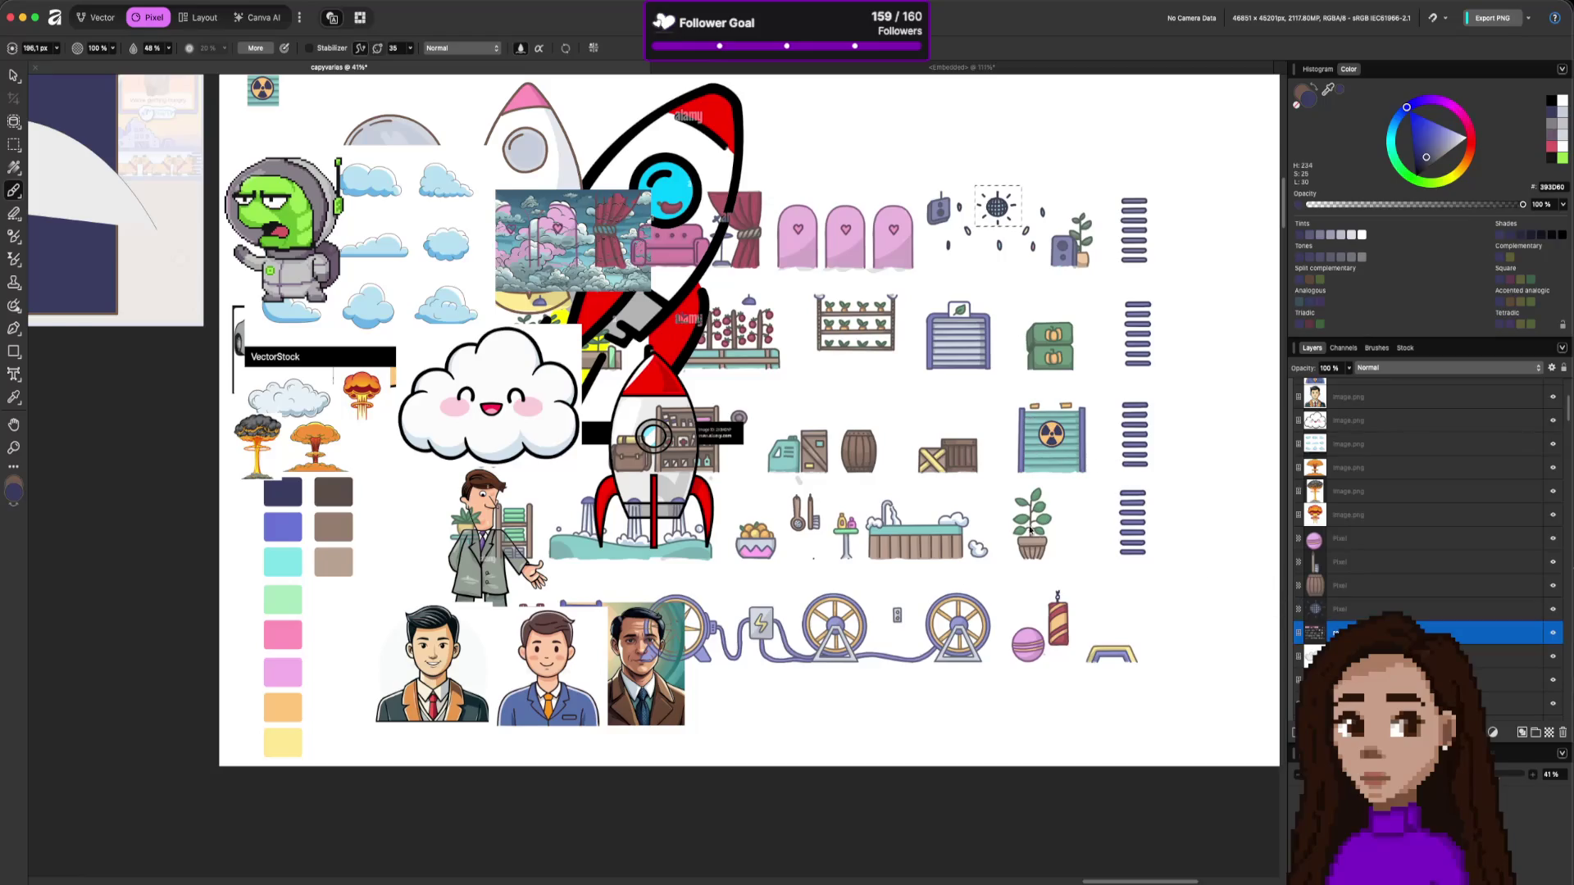
pyautogui.press('v')
pyautogui.moveTo(773, 454)
pyautogui.mouseDown()
pyautogui.moveTo(937, 456)
pyautogui.moveTo(1097, 490)
pyautogui.moveTo(1054, 434)
pyautogui.mouseUp()
pyautogui.moveTo(1020, 420)
pyautogui.mouseDown()
pyautogui.moveTo(922, 408)
pyautogui.moveTo(1119, 423)
pyautogui.mouseUp()
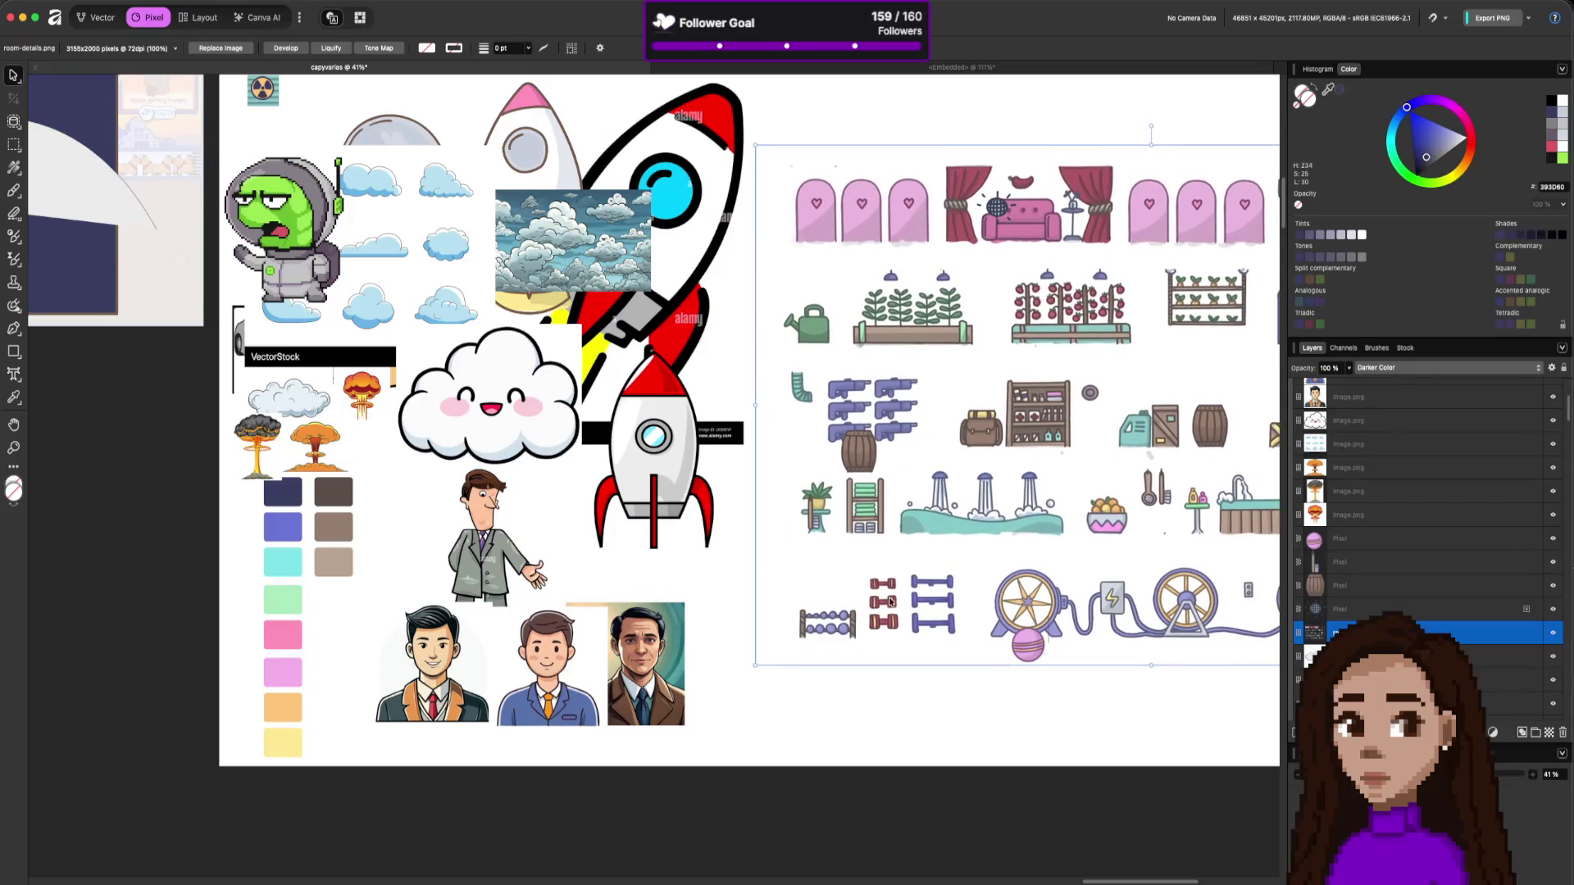
# Copy the top red dumbbell onto its own layer.
pyautogui.press('m')
pyautogui.moveTo(865, 572); pyautogui.dragTo(899, 591)
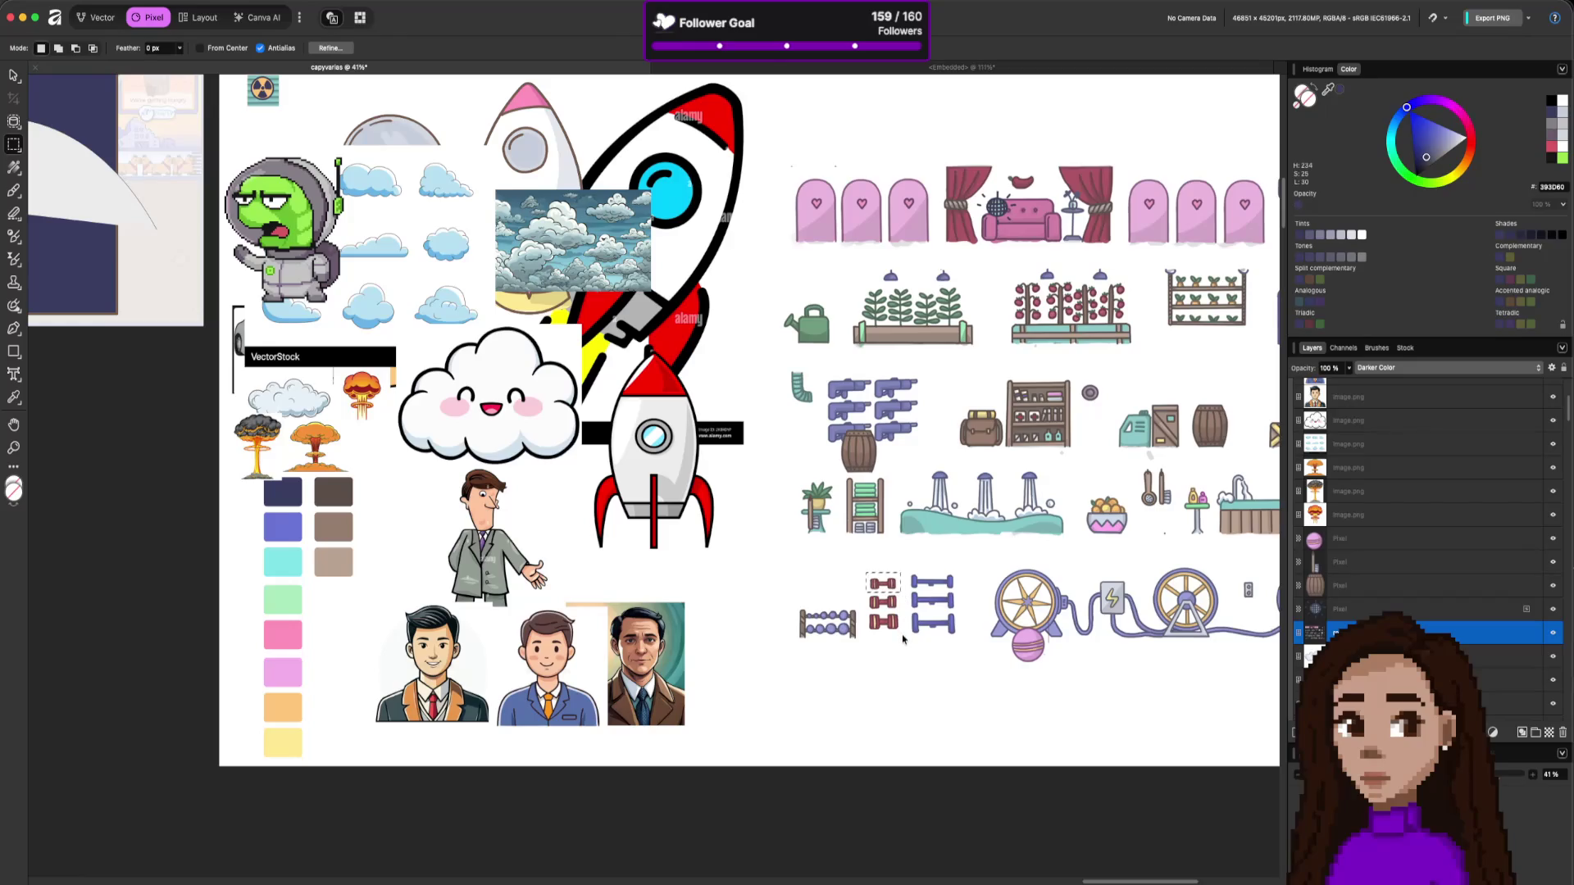
pyautogui.moveTo(866, 571); pyautogui.dragTo(901, 592)
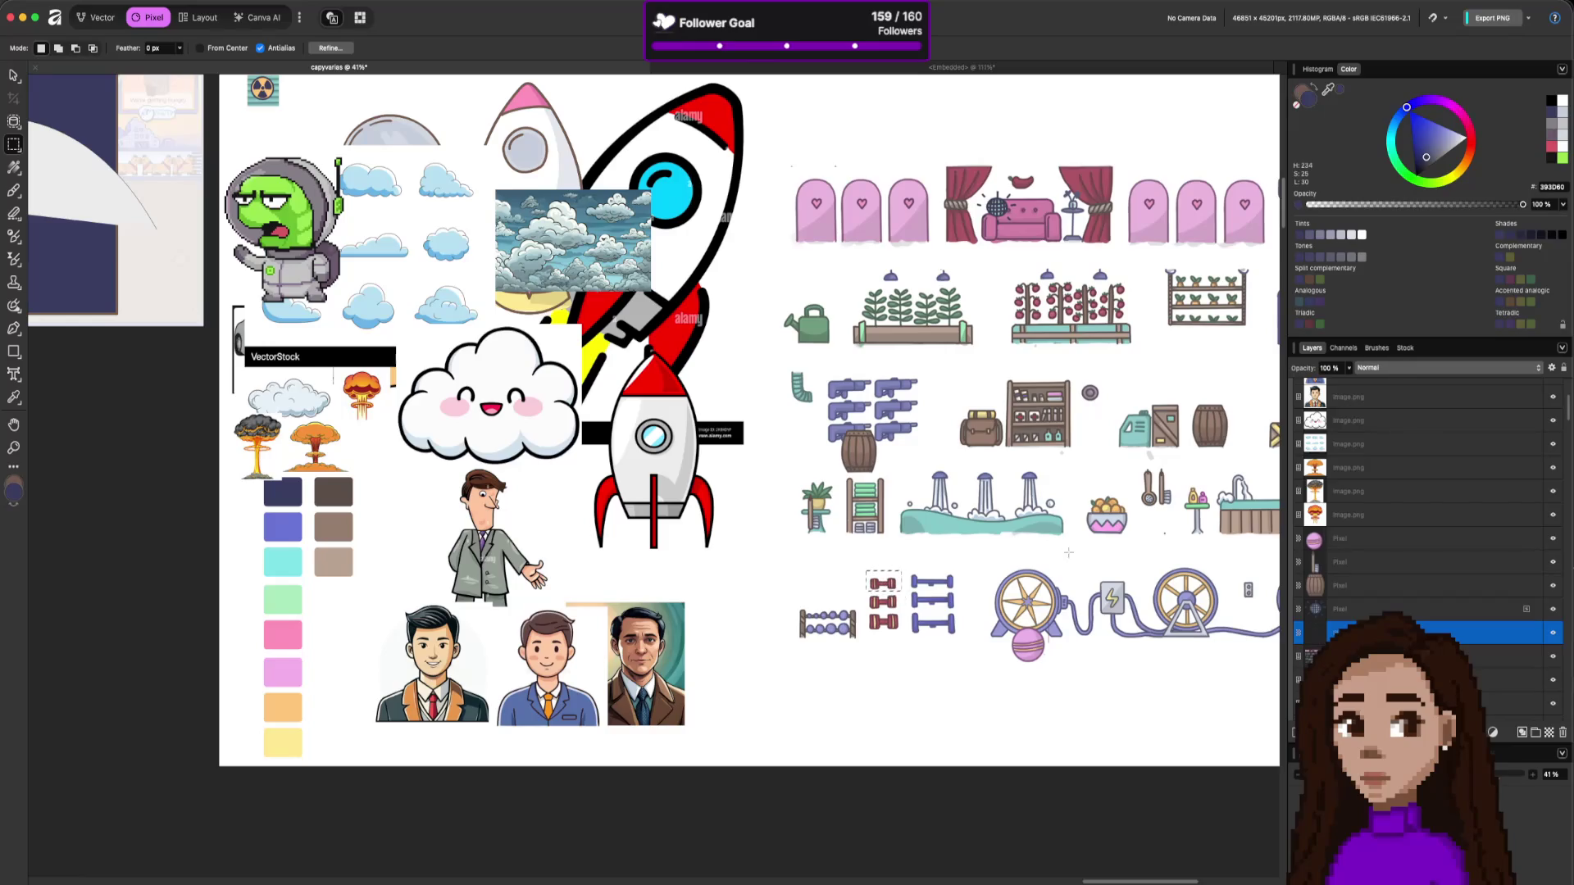
pyautogui.press('v')
pyautogui.hotkey('ctrl', 'j')
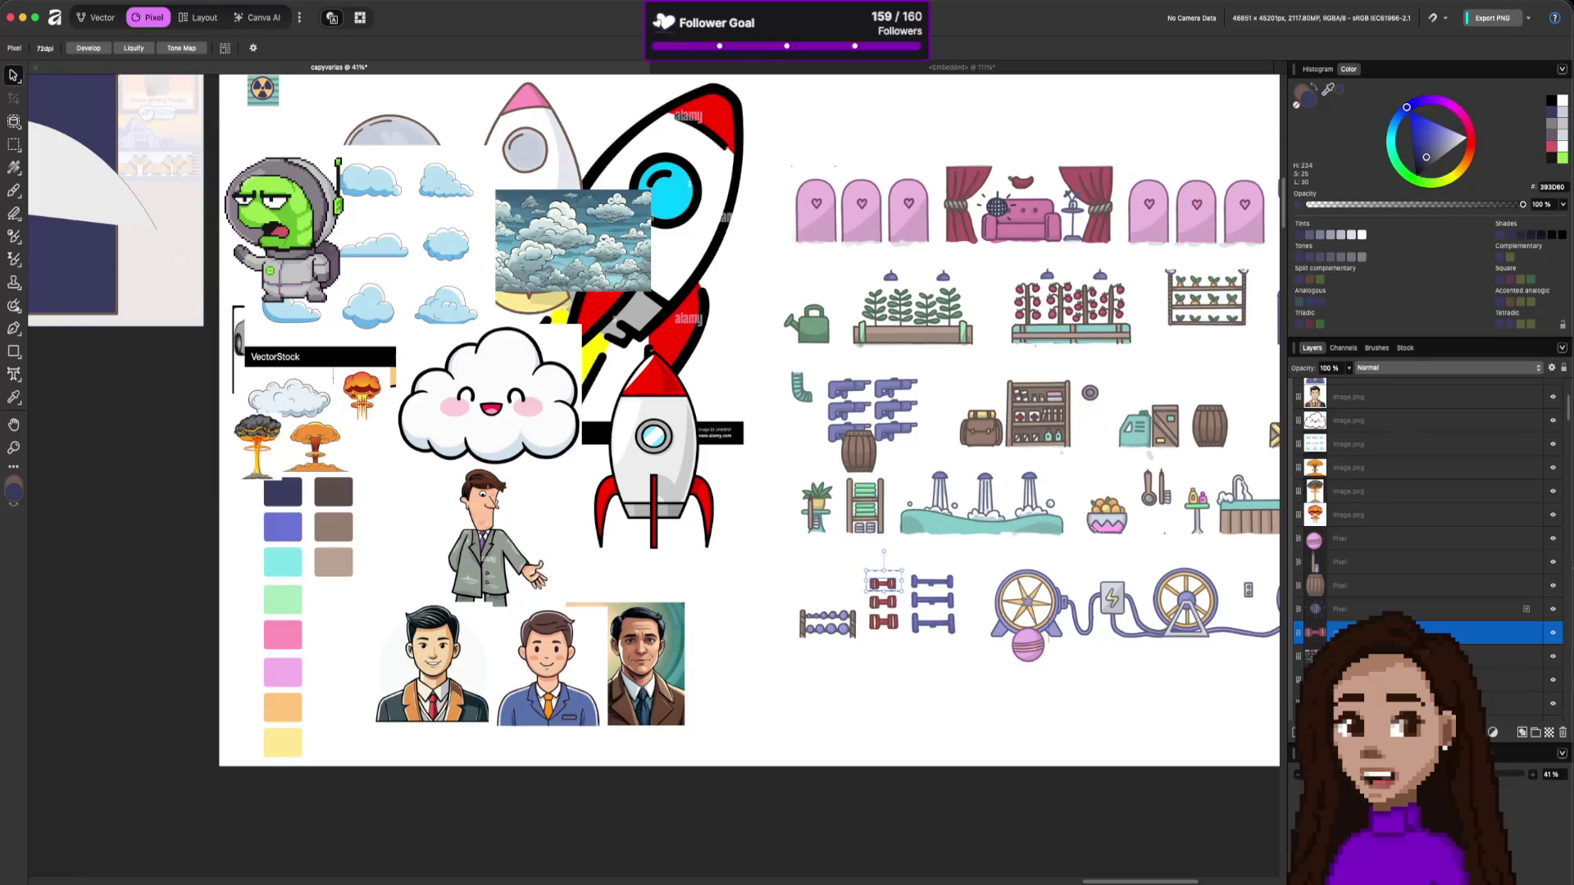
# Marquee the fruit basket, deselect, and slide the room-details sheet back left.
pyautogui.press('m')
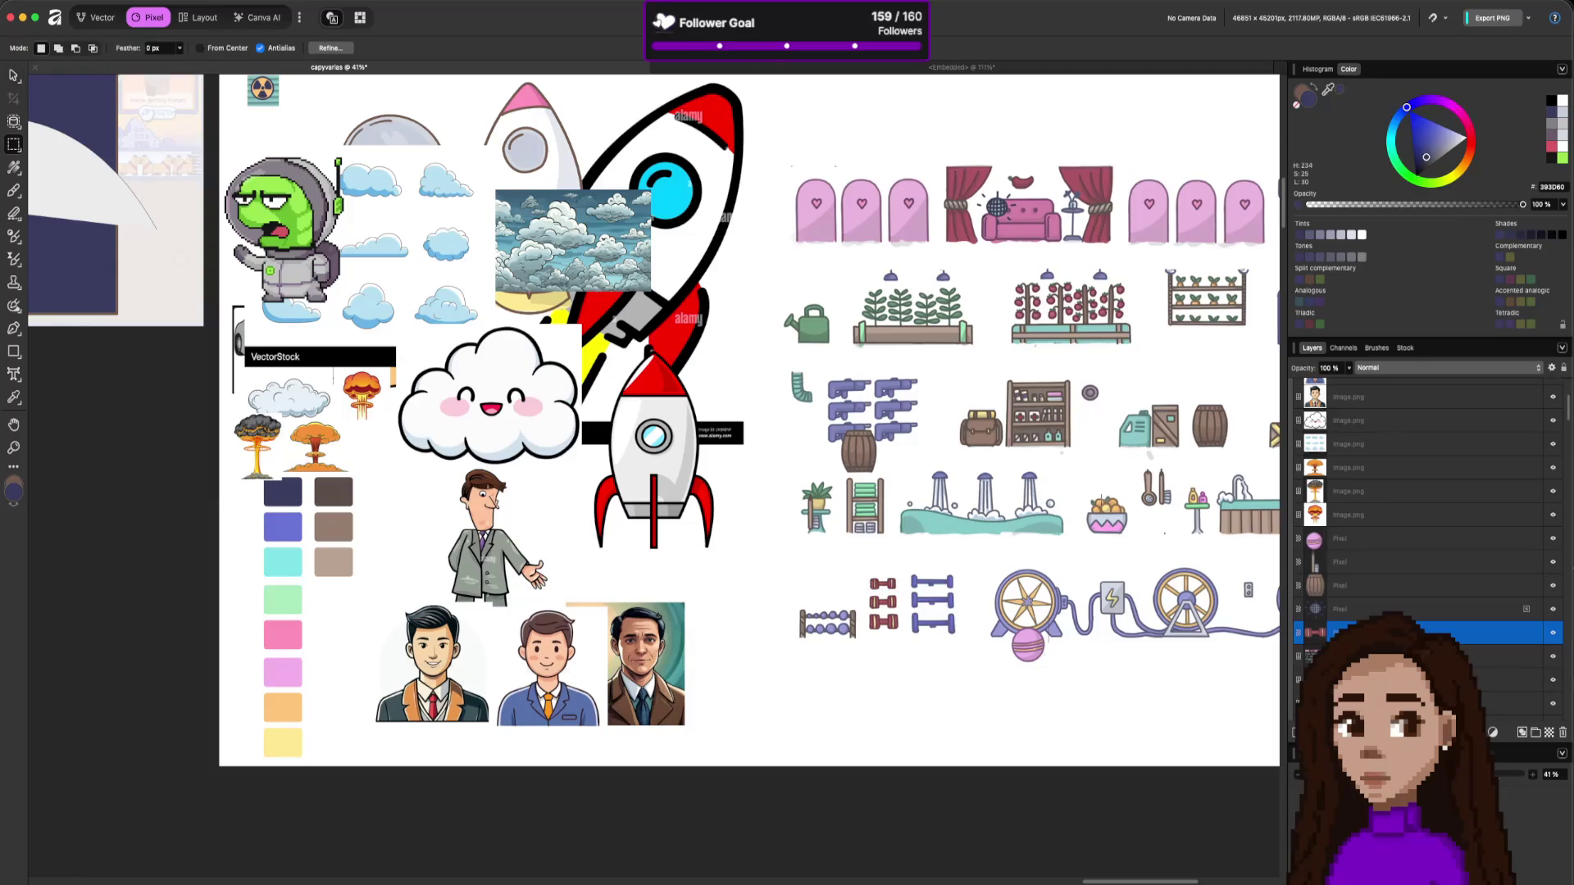
pyautogui.moveTo(1129, 529); pyautogui.dragTo(1133, 539)
pyautogui.hotkey('alt', '[')
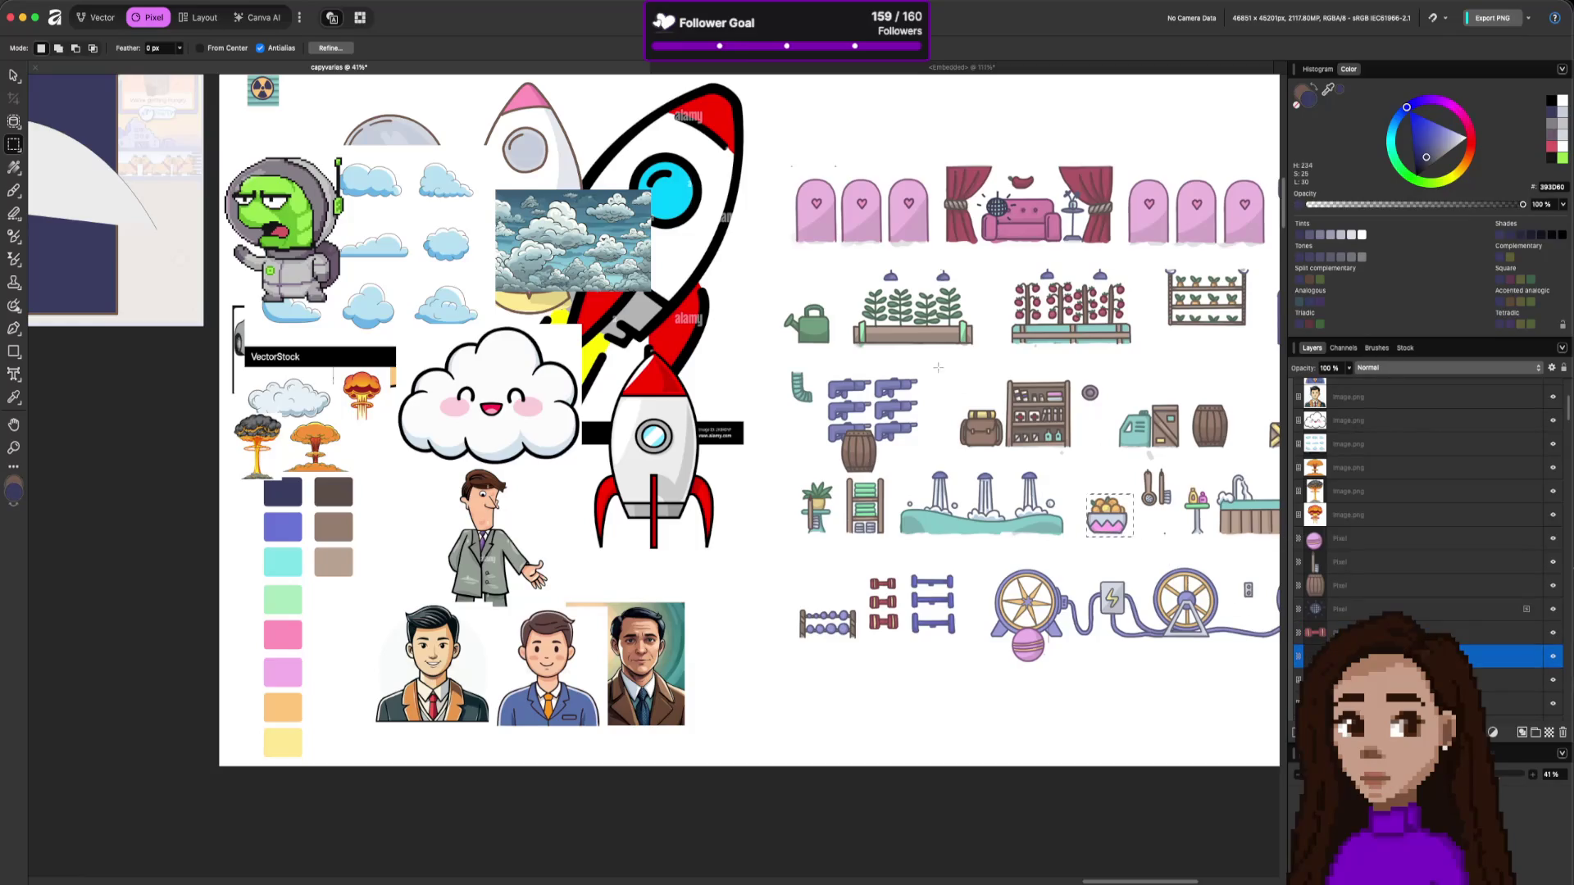
pyautogui.hotkey('ctrl', 'd')
pyautogui.press('v')
pyautogui.moveTo(1152, 491)
pyautogui.mouseDown()
pyautogui.moveTo(790, 489)
pyautogui.moveTo(769, 503)
pyautogui.mouseUp()
pyautogui.moveTo(195, 266)
pyautogui.mouseDown()
pyautogui.moveTo(764, 468)
pyautogui.moveTo(653, 527)
pyautogui.moveTo(653, 714)
pyautogui.moveTo(665, 508)
pyautogui.moveTo(663, 537)
pyautogui.moveTo(731, 554)
pyautogui.moveTo(1161, 774)
pyautogui.moveTo(860, 595)
pyautogui.moveTo(568, 485)
pyautogui.moveTo(636, 484)
pyautogui.mouseUp()
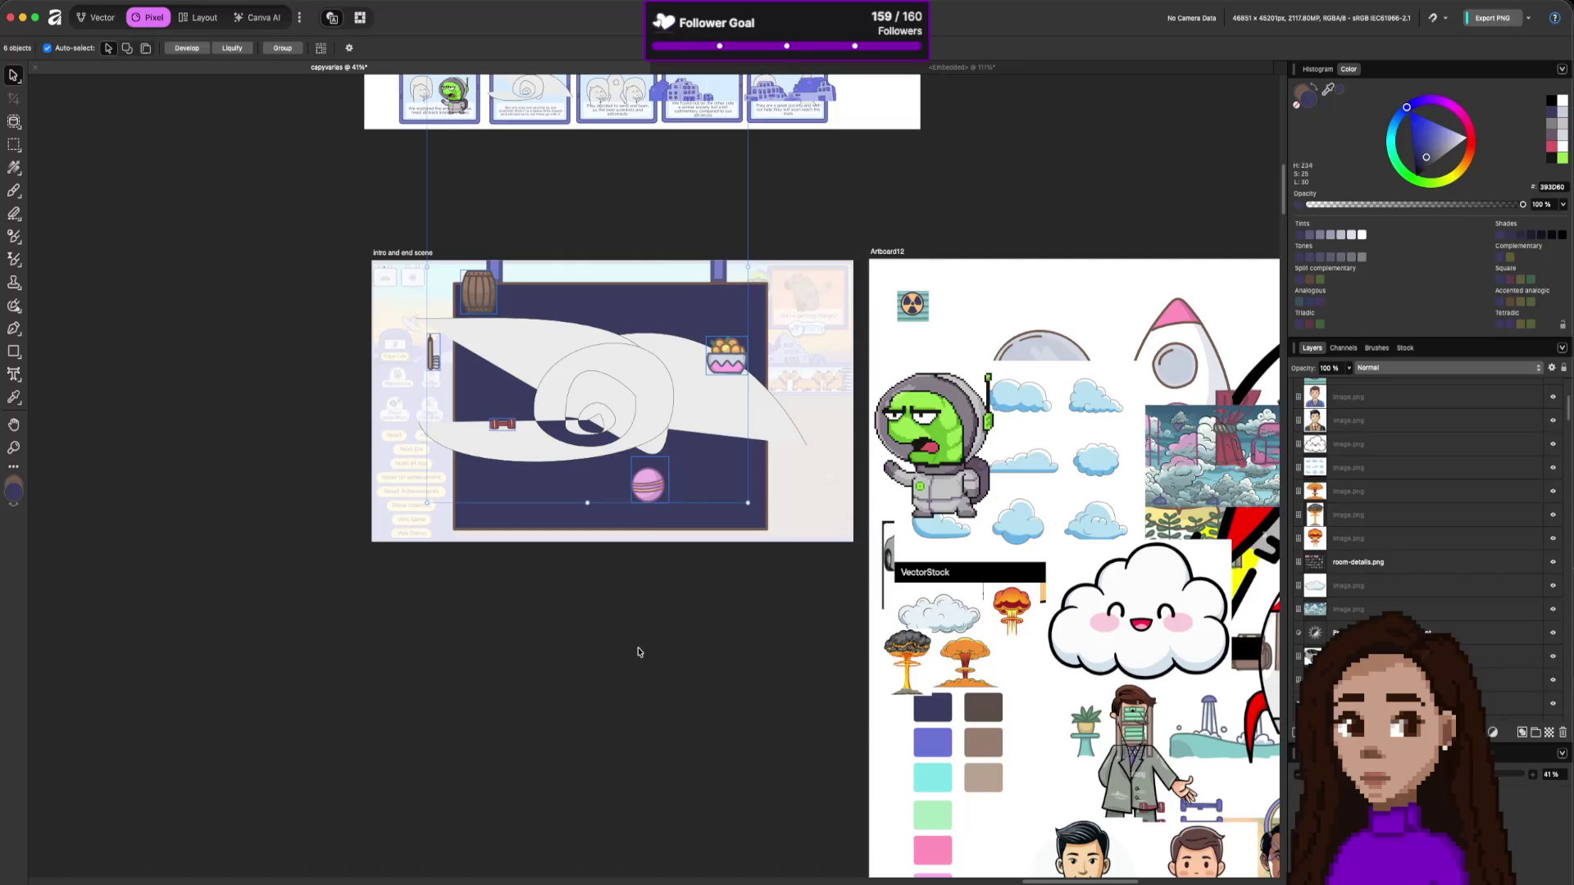
# Drag the small grid-ball icon copy into the intro scene beside the fruit basket.
pyautogui.scroll(5, 648, 491)
pyautogui.click(661, 351)
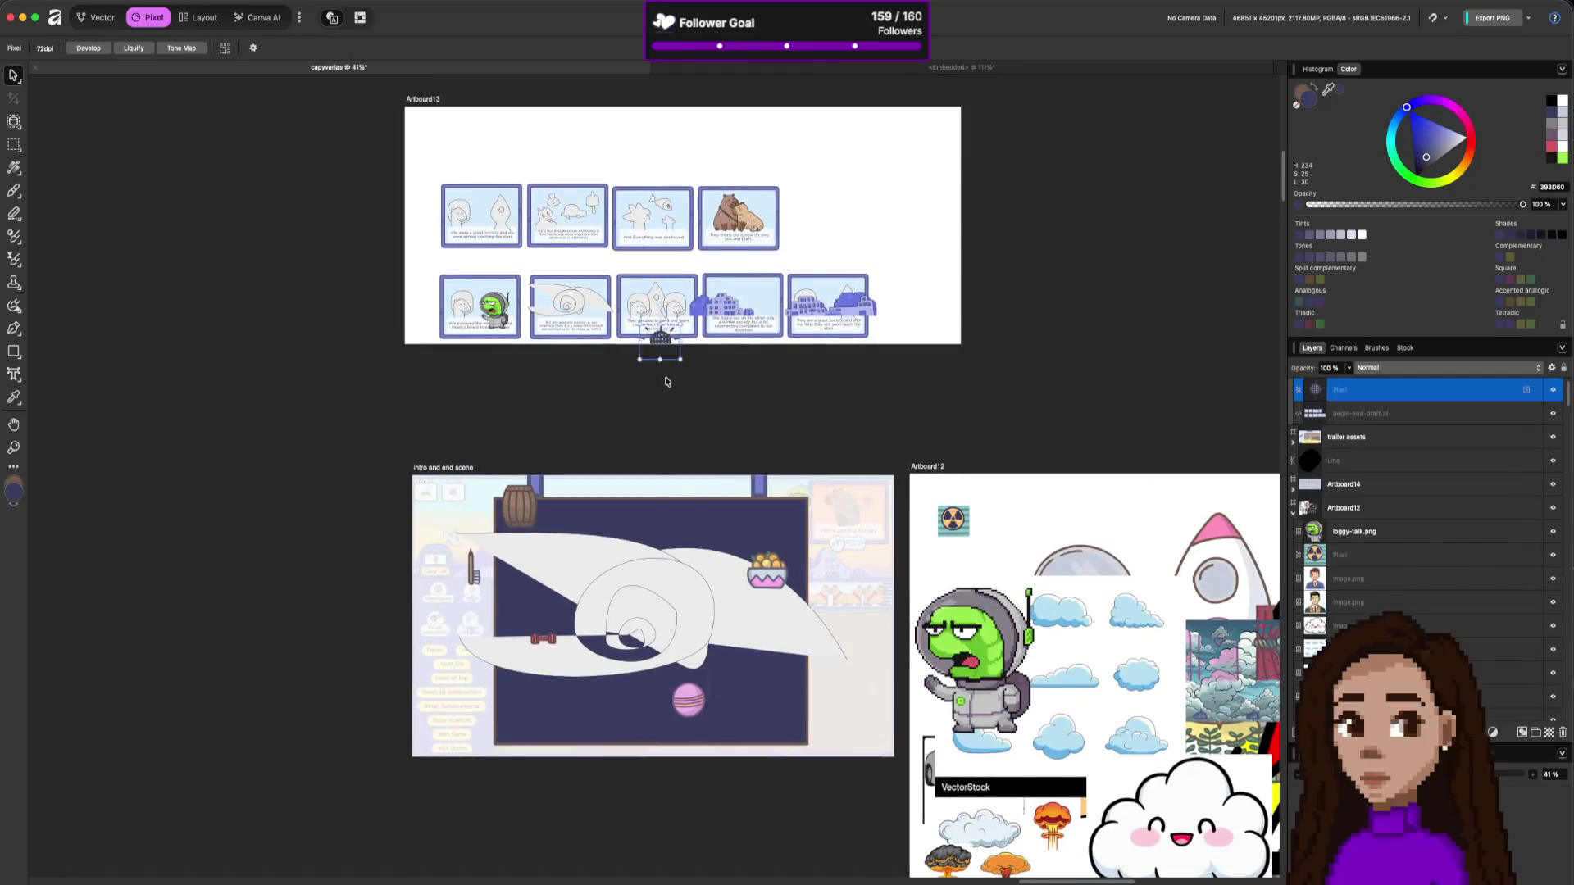
pyautogui.moveTo(660, 340)
pyautogui.mouseDown()
pyautogui.moveTo(613, 691)
pyautogui.moveTo(720, 536)
pyautogui.mouseUp()
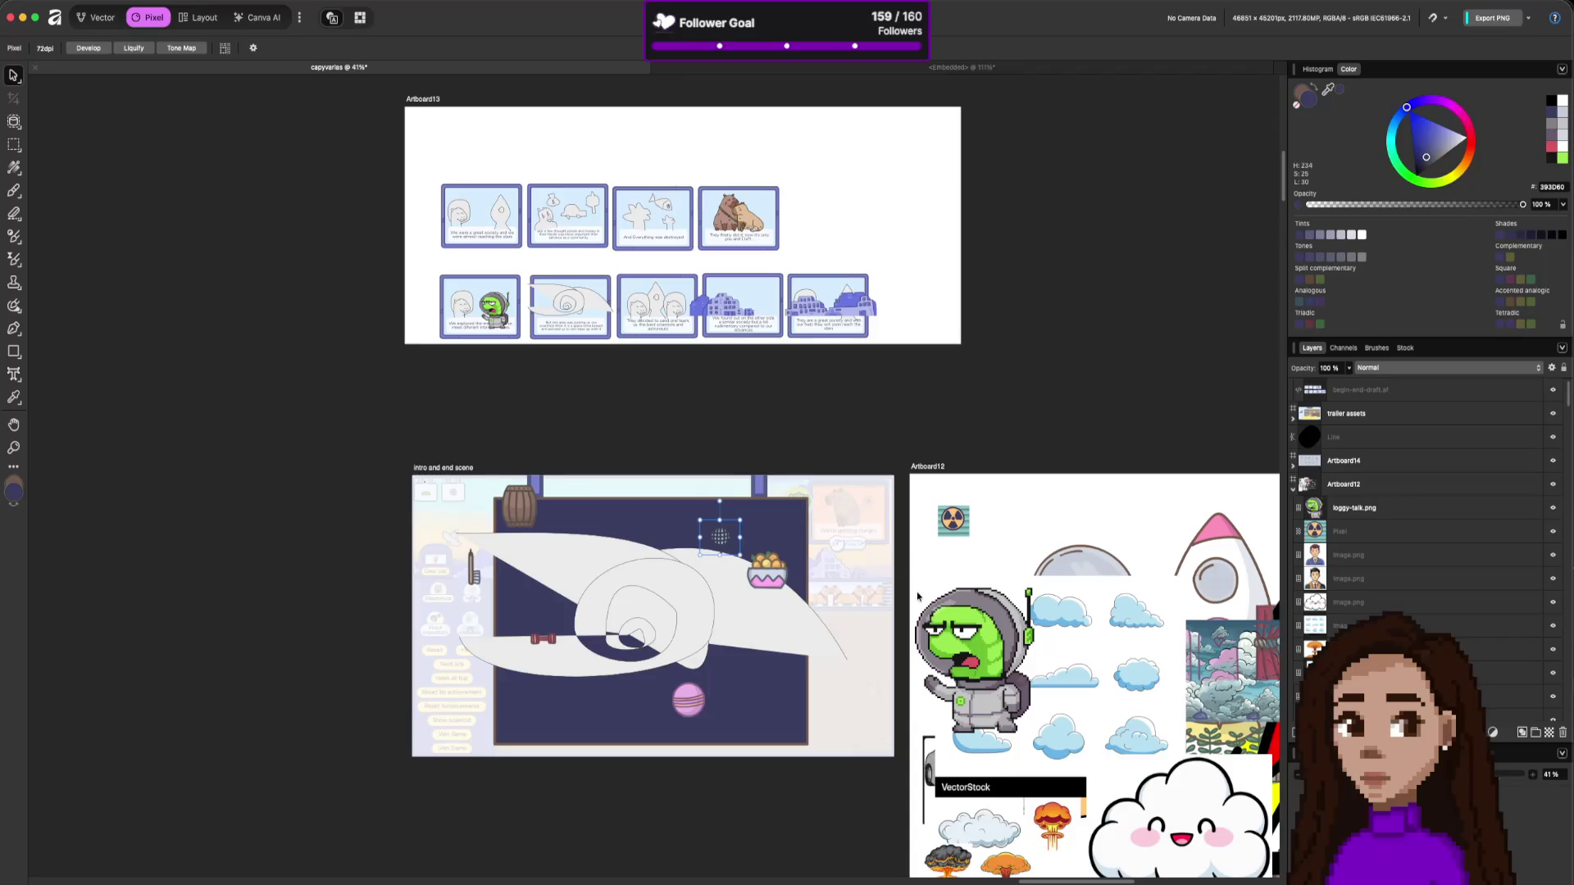
# Select from the bowl layer up to the top Pixel layer in the intro and end scene.
pyautogui.scroll(-10, 1427, 537)
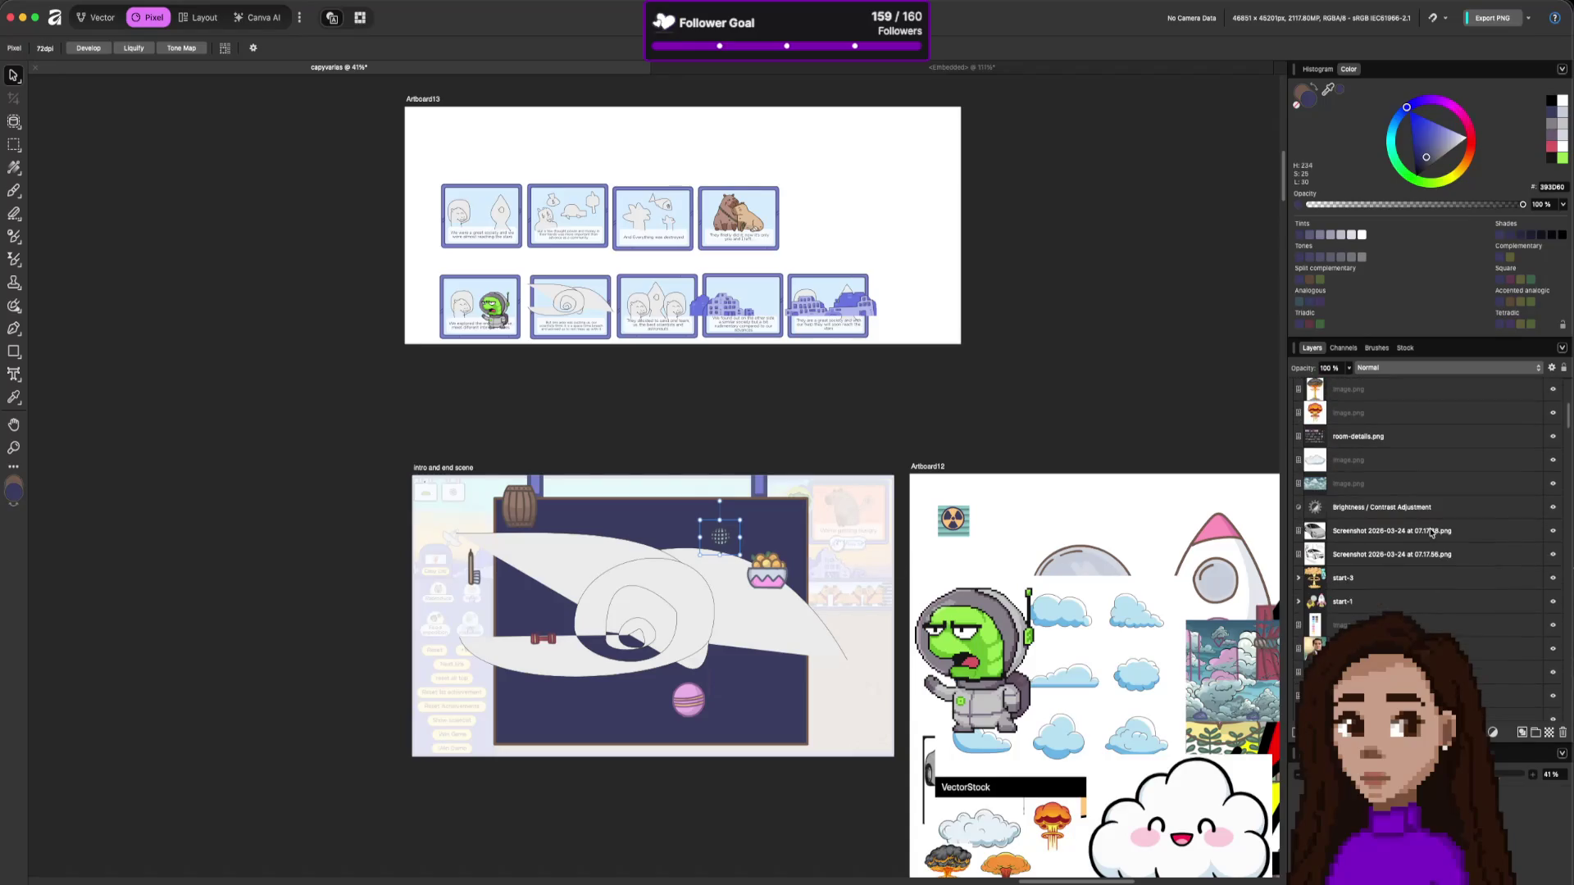
pyautogui.scroll(-5, 1427, 529)
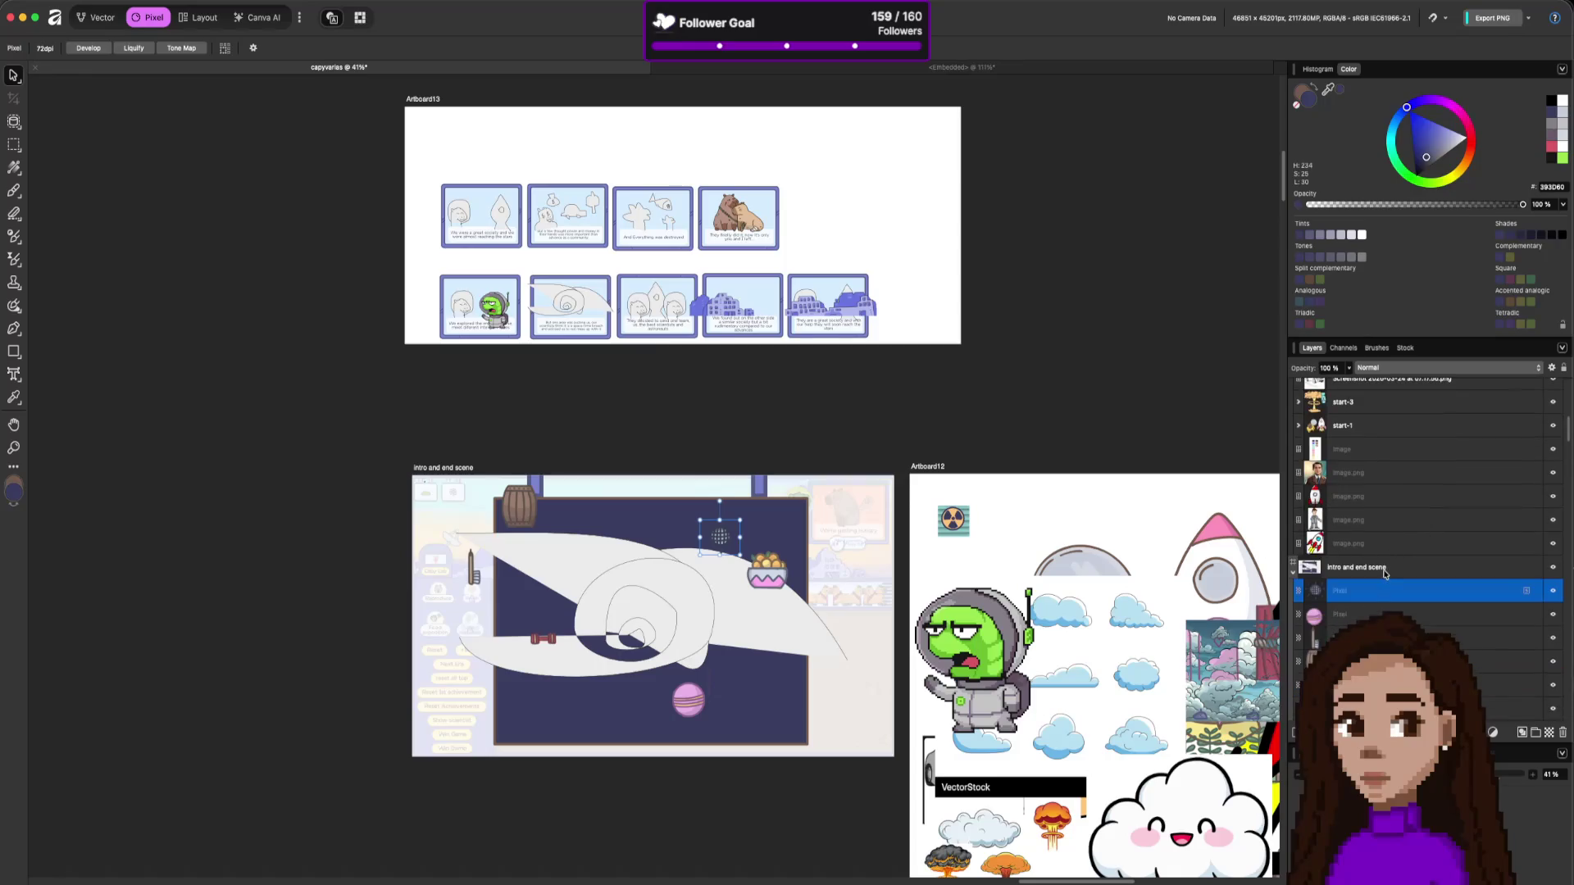
pyautogui.click(1413, 566)
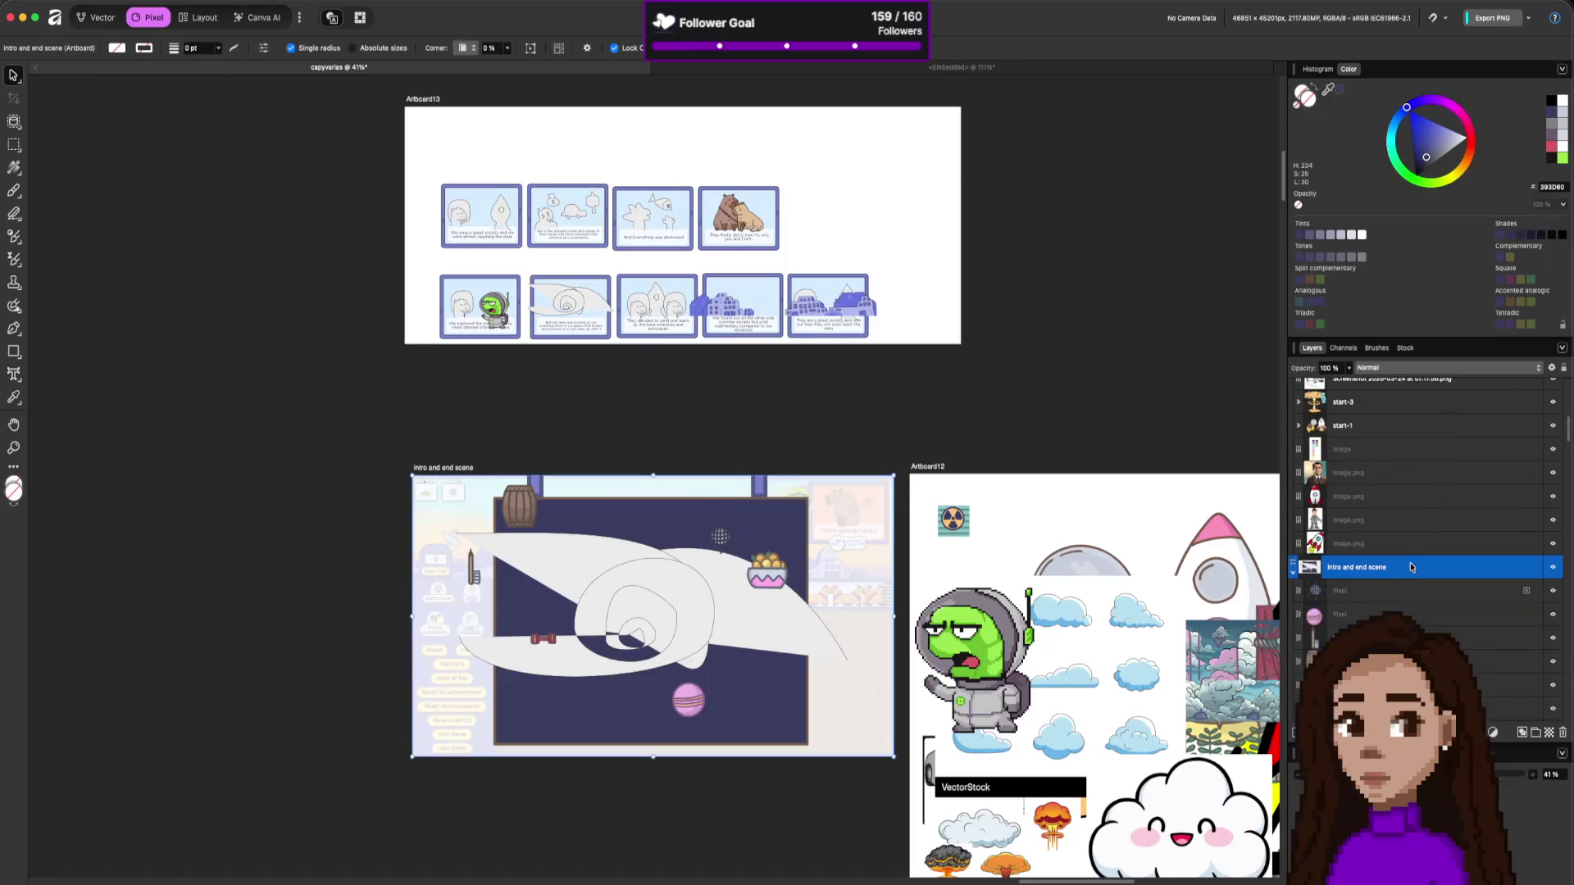
pyautogui.scroll(-3, 1405, 578)
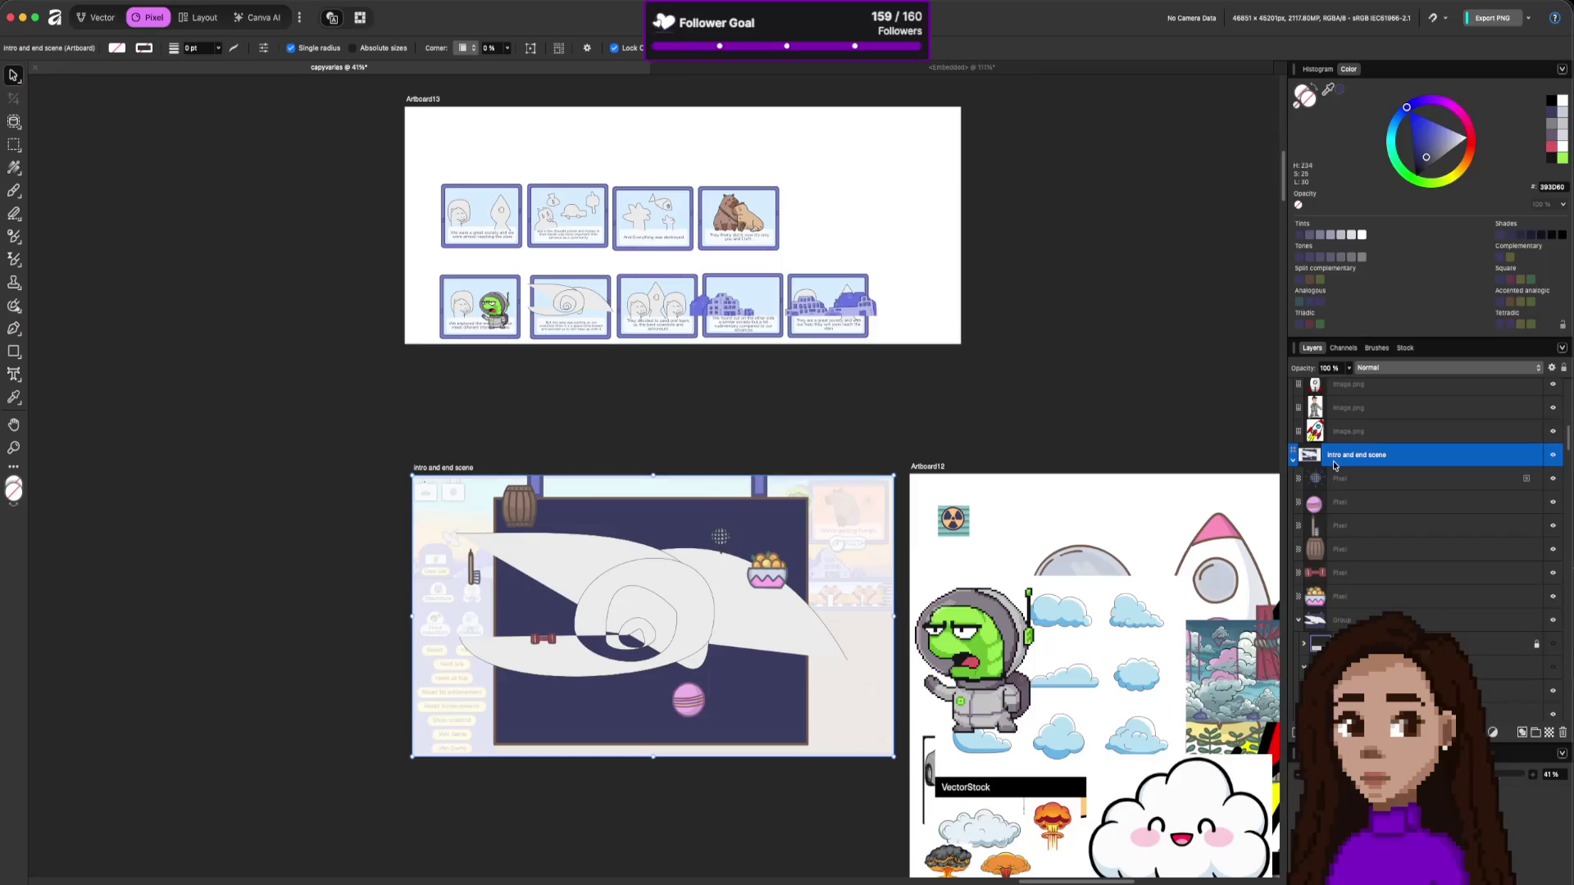
pyautogui.click(1364, 599)
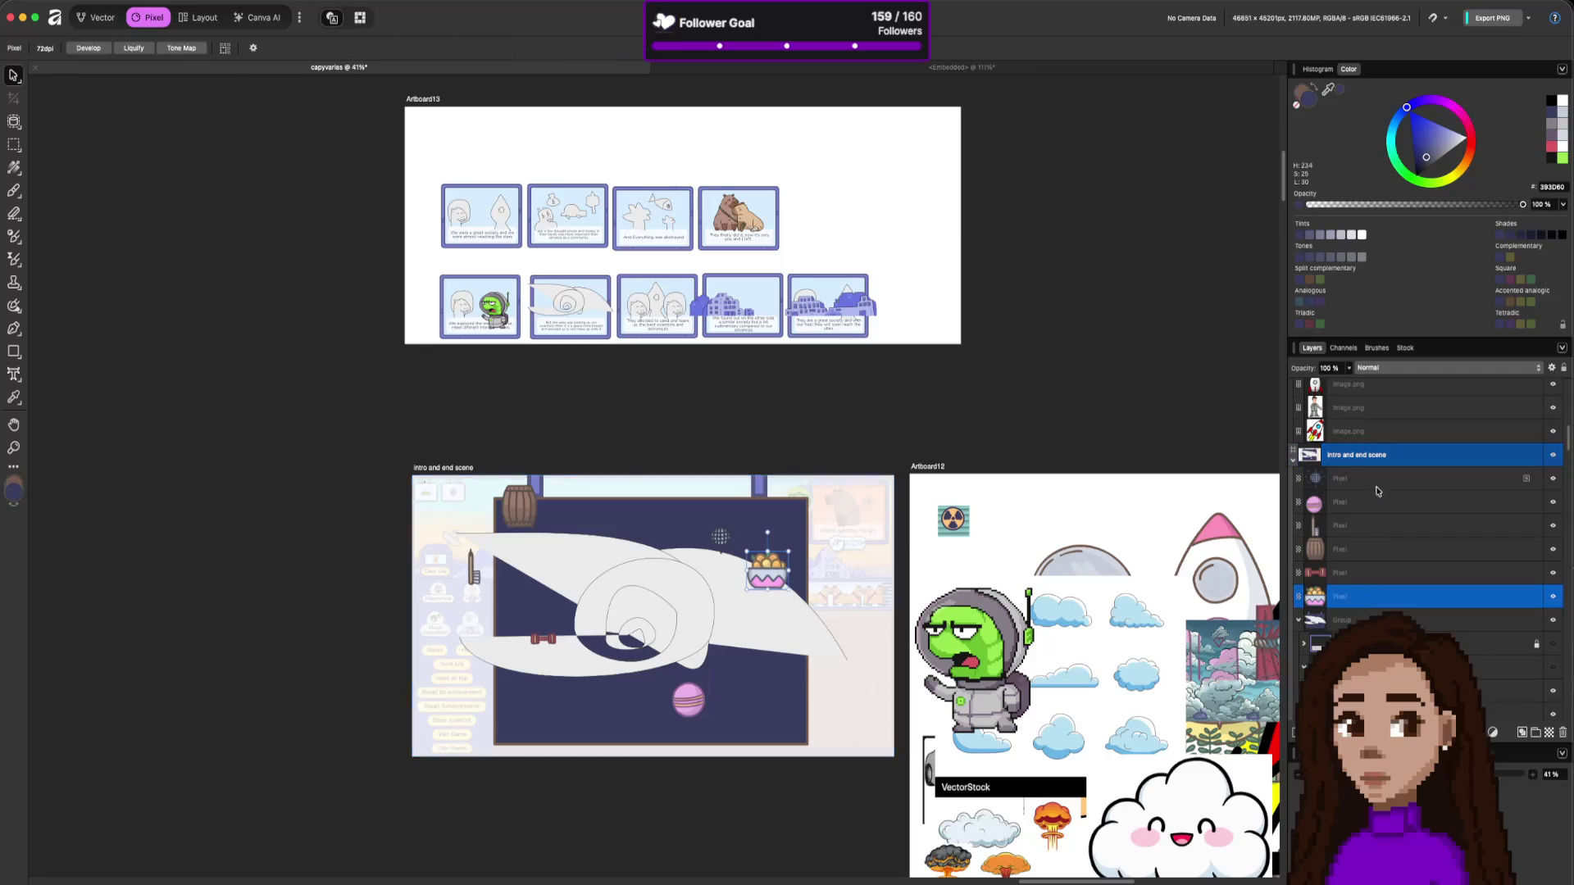
pyautogui.keyDown('shift'); pyautogui.click(1379, 487); pyautogui.keyUp('shift')
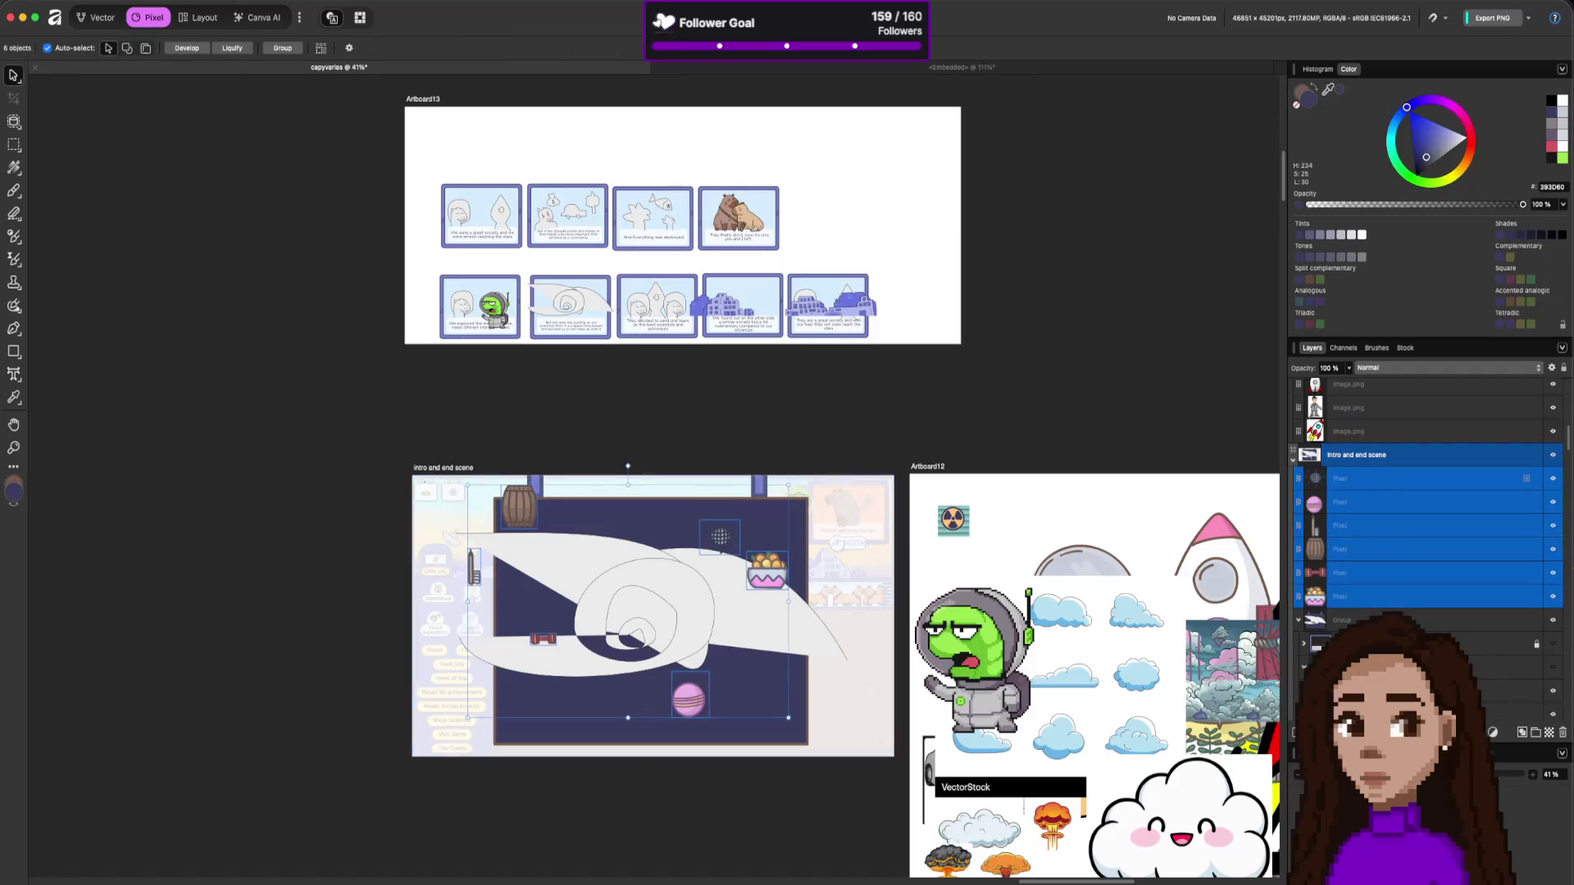
# Group the six item layers with the existing group using Ctrl+G.
pyautogui.keyDown('shift'); pyautogui.click(1397, 620); pyautogui.keyUp('shift')
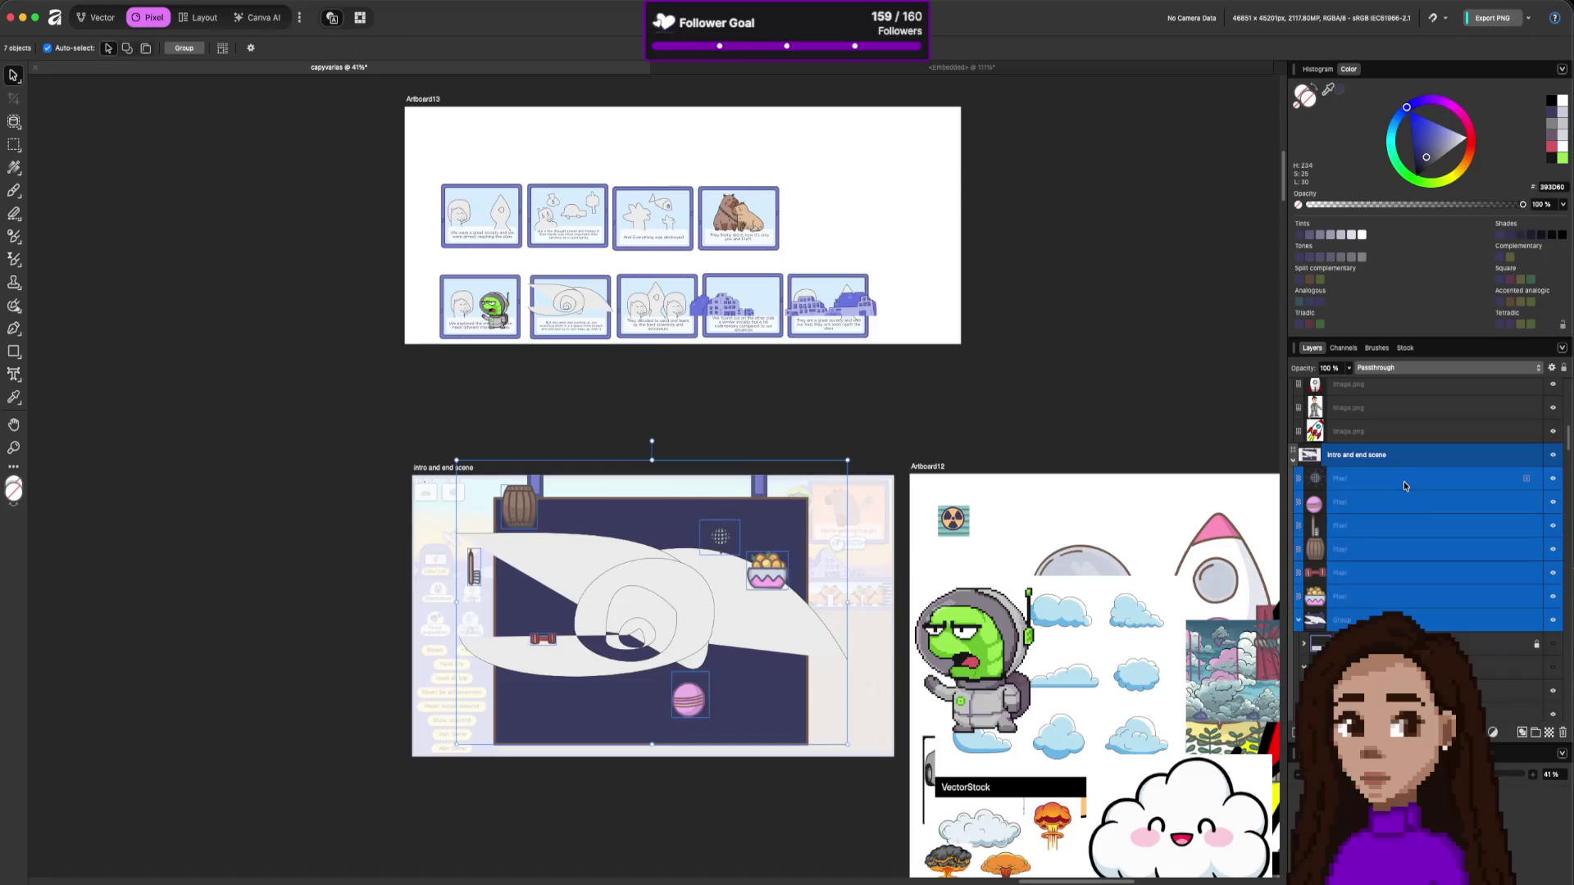
pyautogui.hotkey('ctrl', 'g')
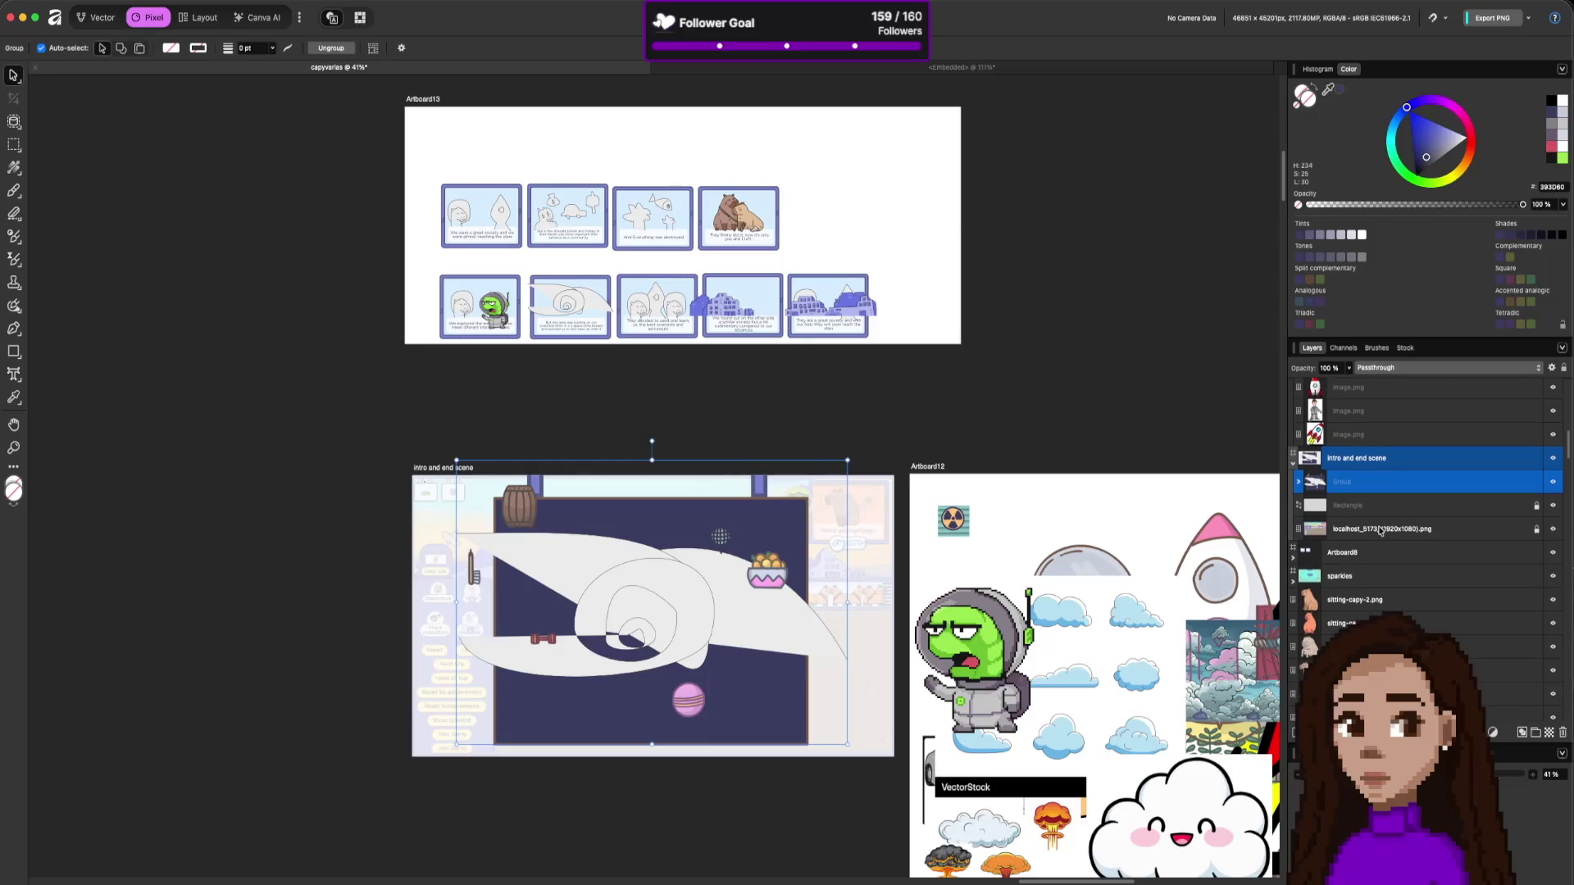
pyautogui.scroll(1, 1387, 555)
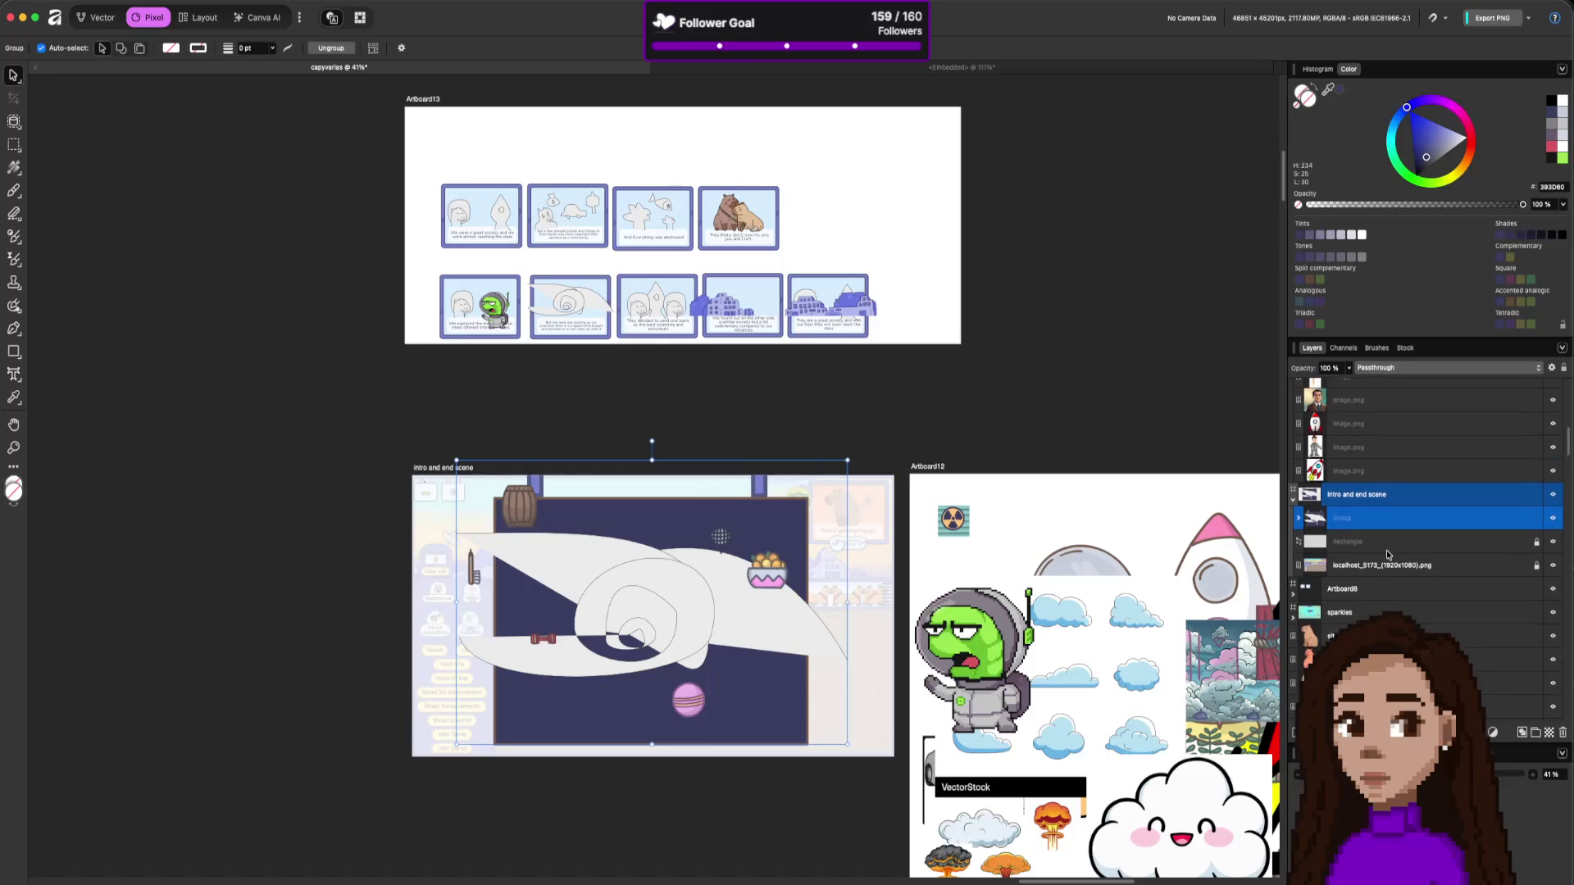
pyautogui.scroll(2, 1385, 550)
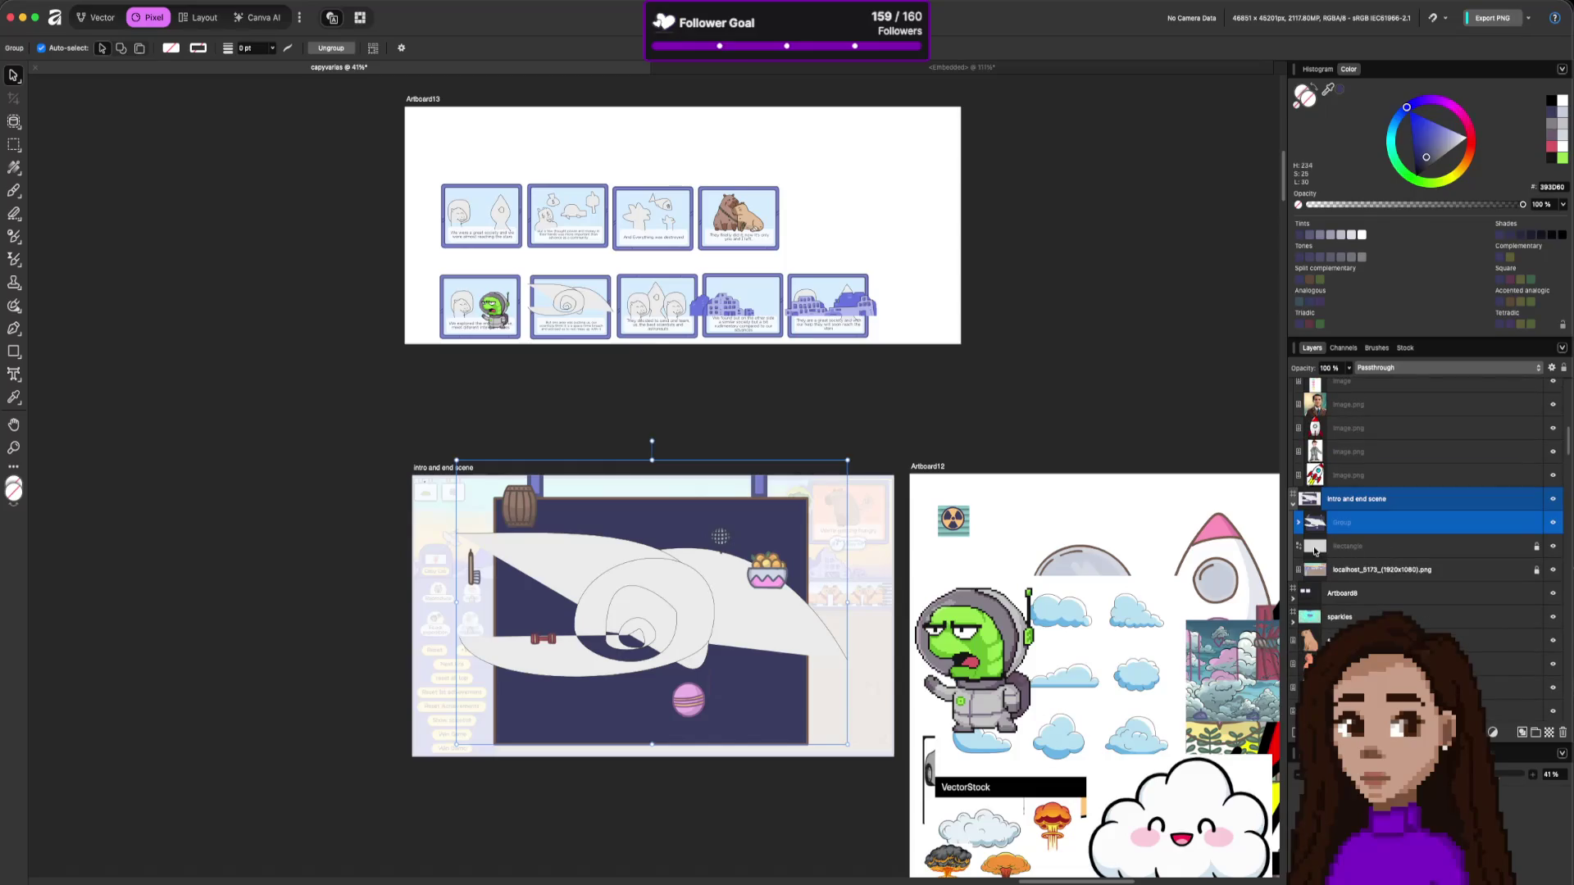
pyautogui.click(1404, 547)
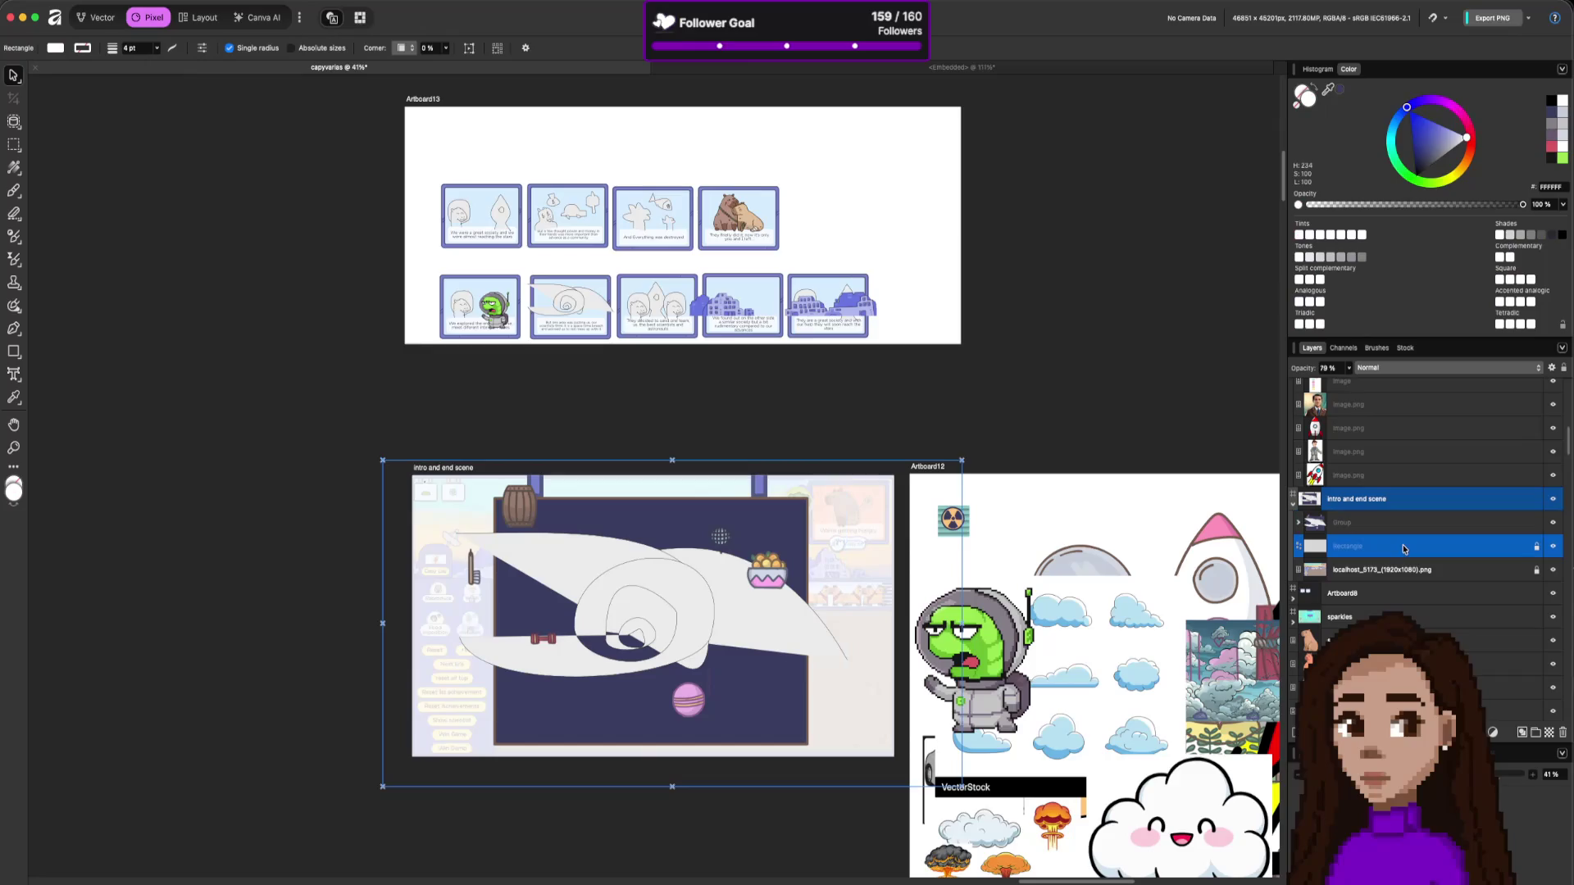
# Expand the intro and end scene artboard's group and its nested group.
pyautogui.scroll(-1, 1389, 589)
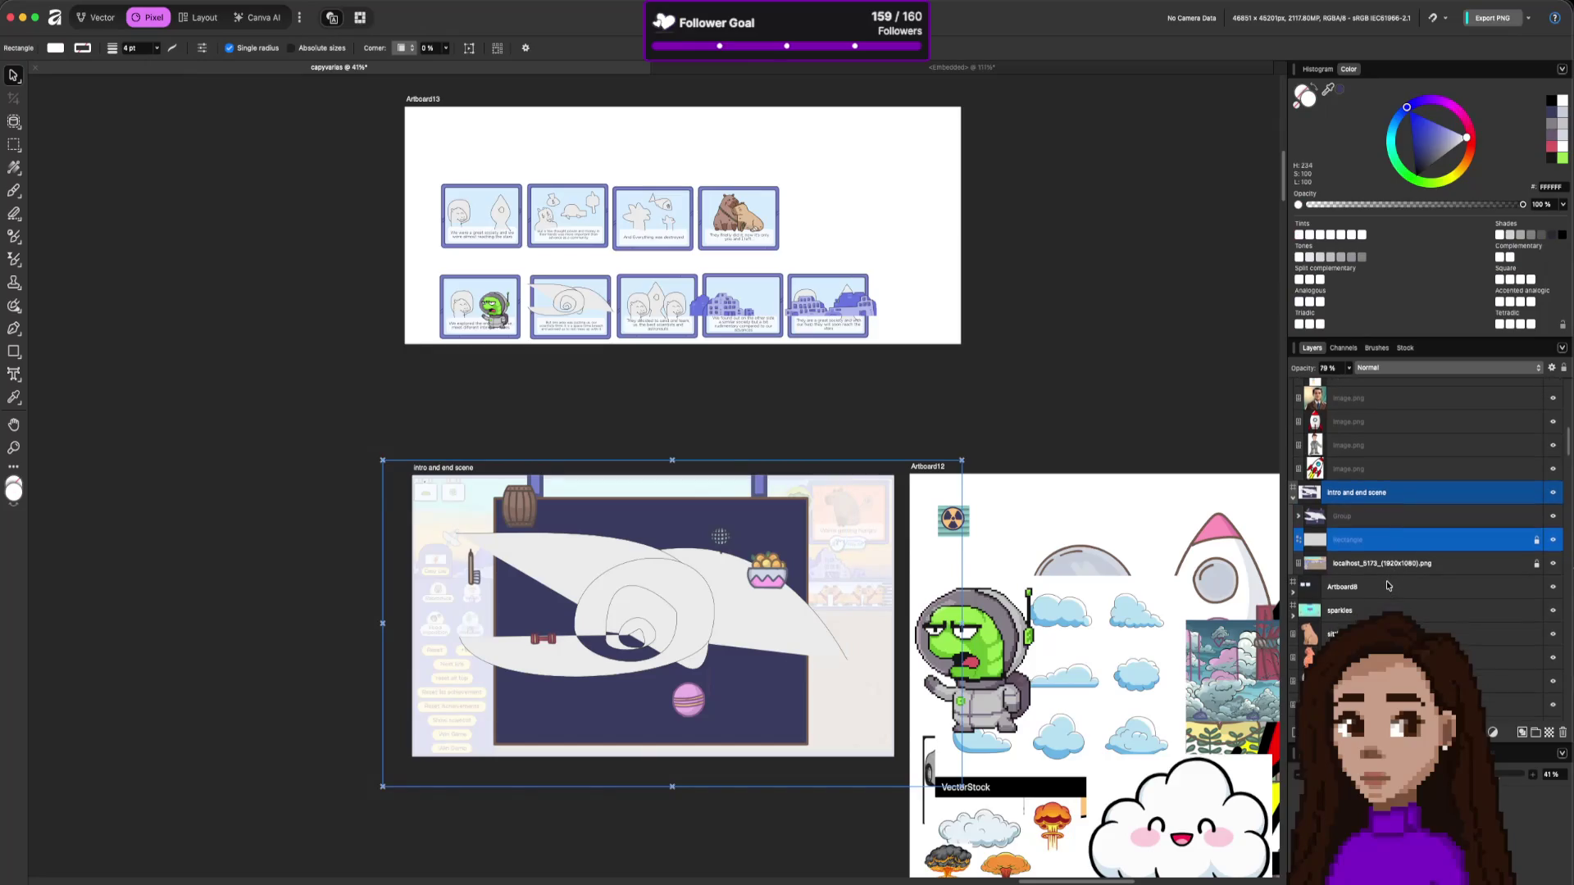
pyautogui.scroll(2, 1387, 585)
pyautogui.click(1359, 543)
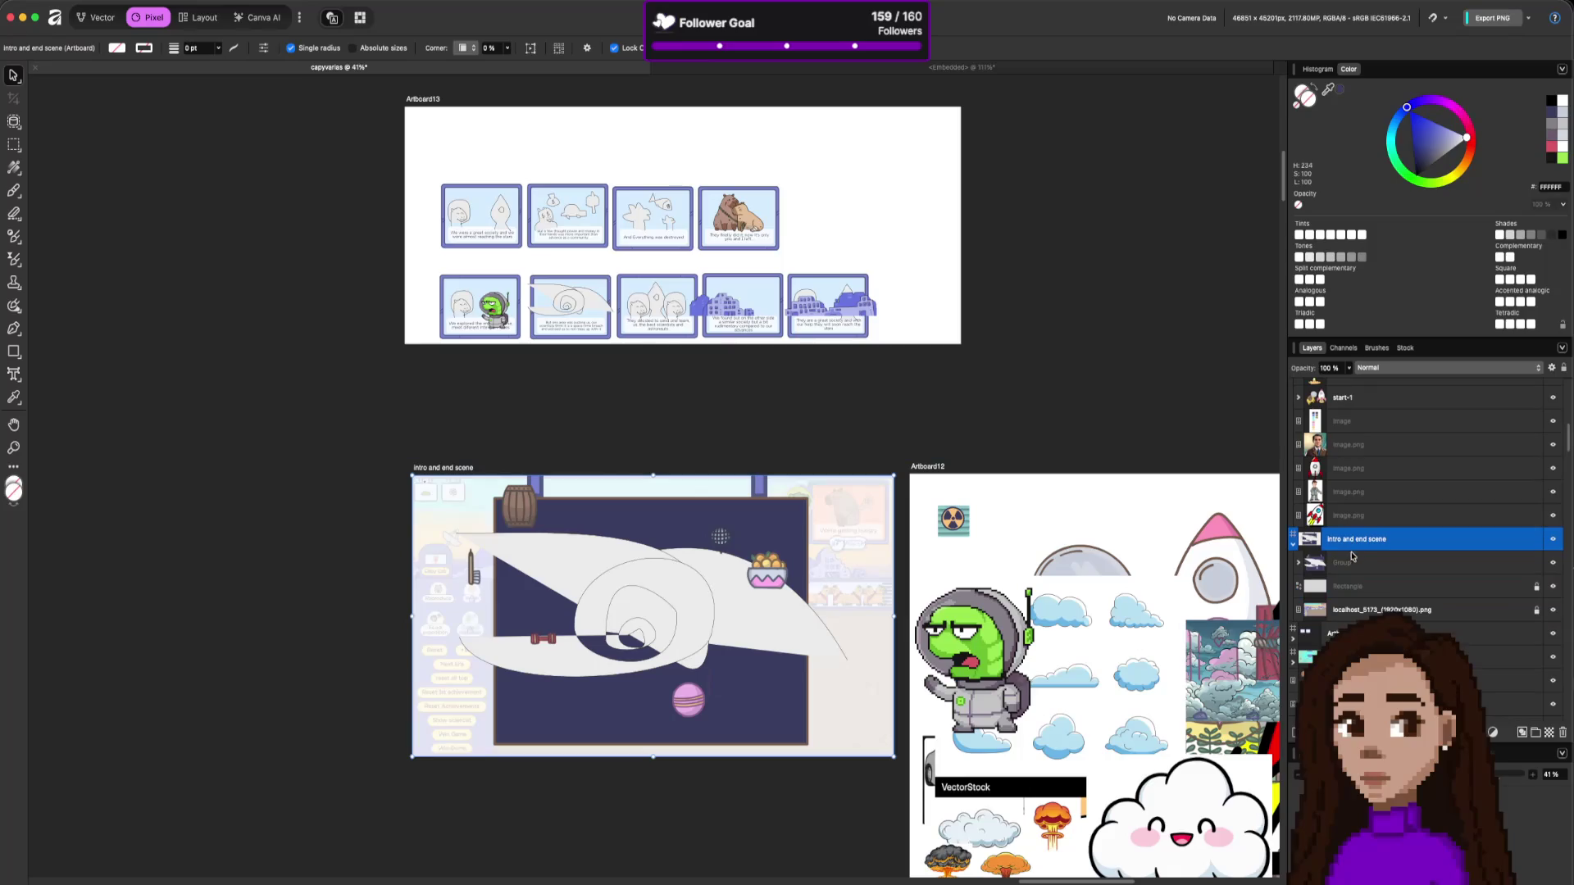
pyautogui.click(1298, 563)
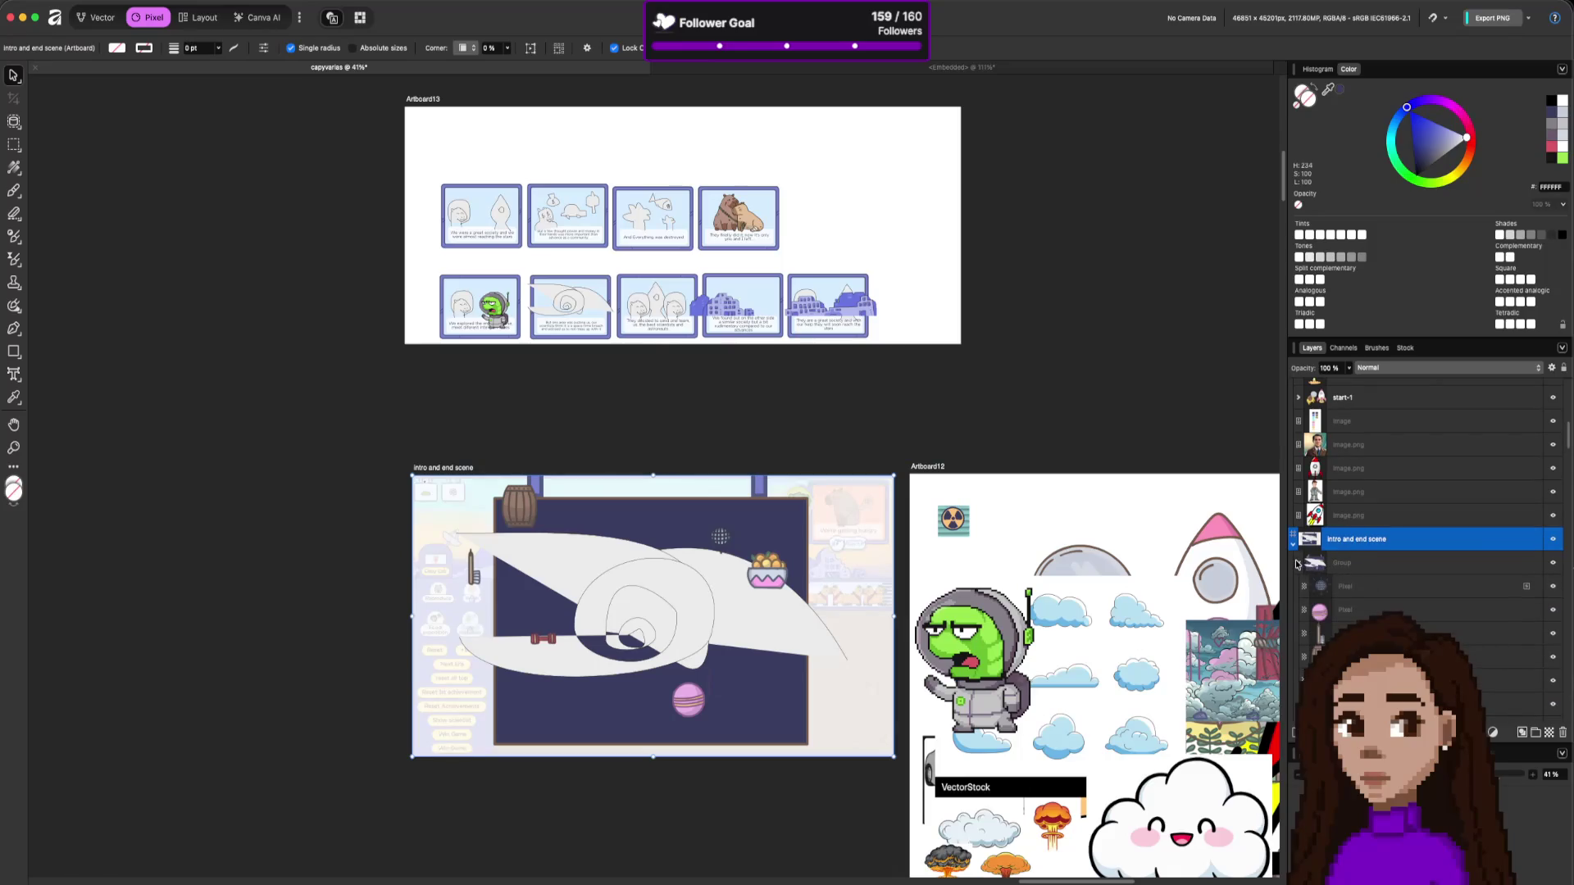
pyautogui.scroll(-3, 1297, 564)
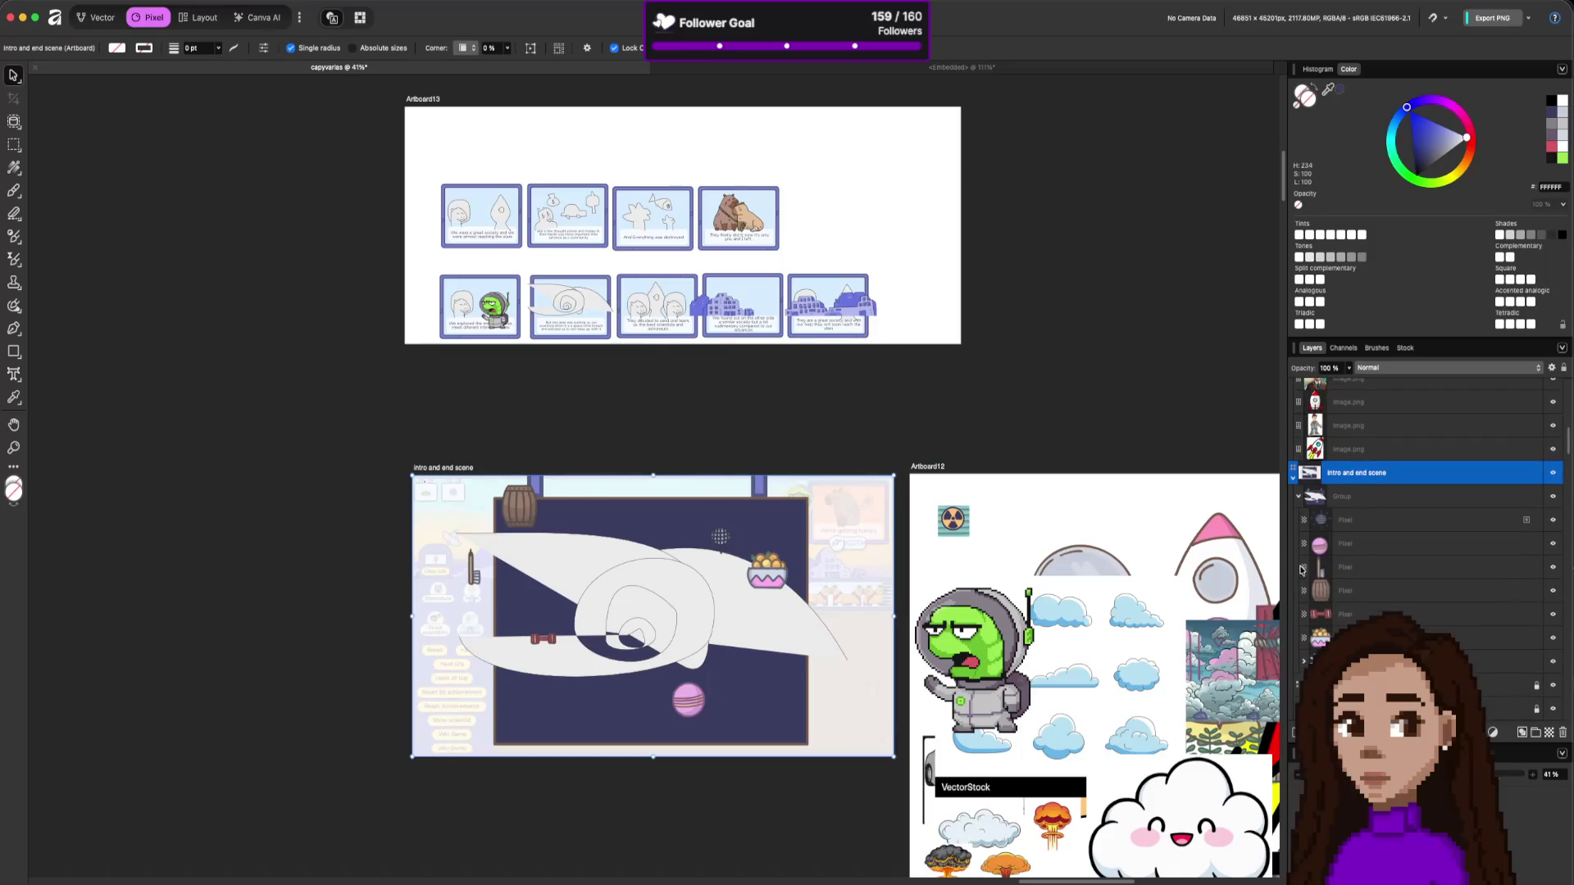
pyautogui.click(1303, 660)
pyautogui.scroll(-4, 1305, 652)
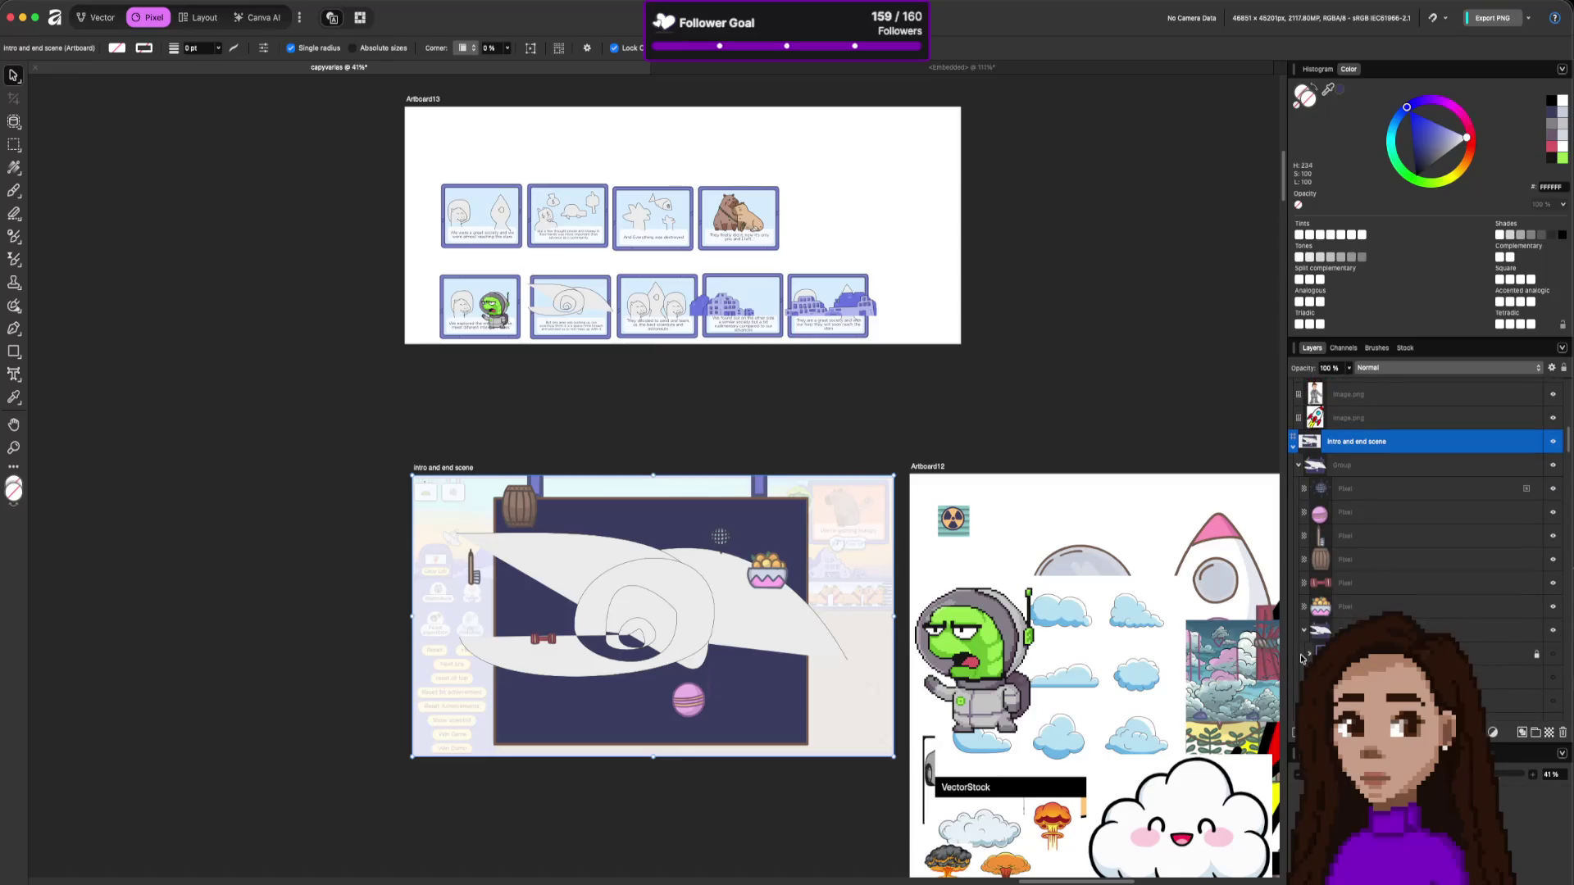
pyautogui.scroll(2, 1309, 633)
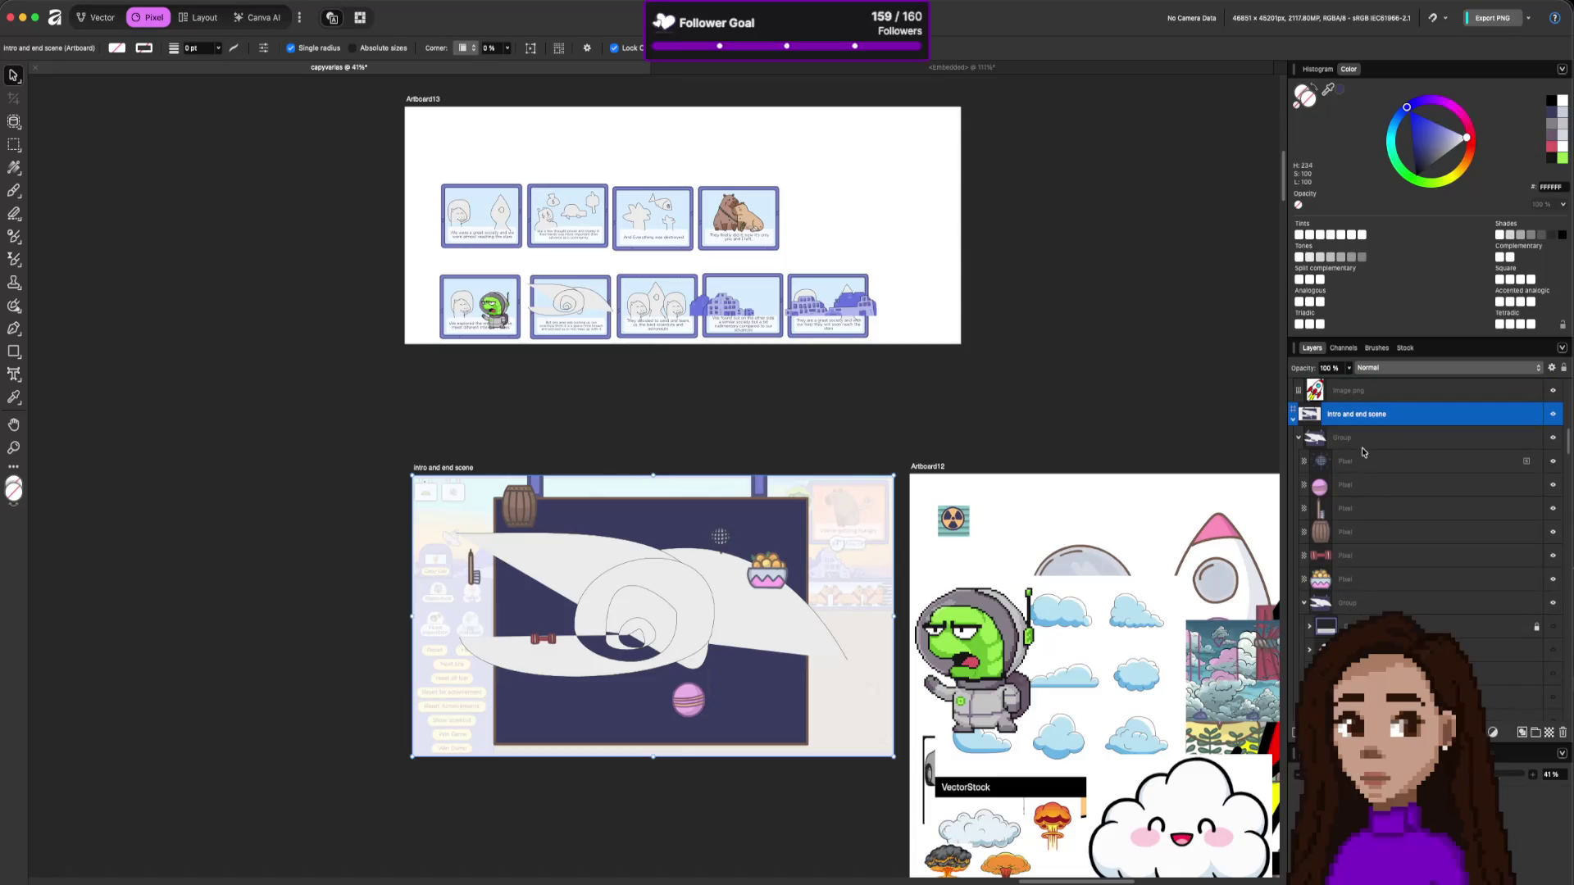
# Move the nested groups up into the artboard's top group.
pyautogui.click(1363, 442)
pyautogui.click(1354, 607)
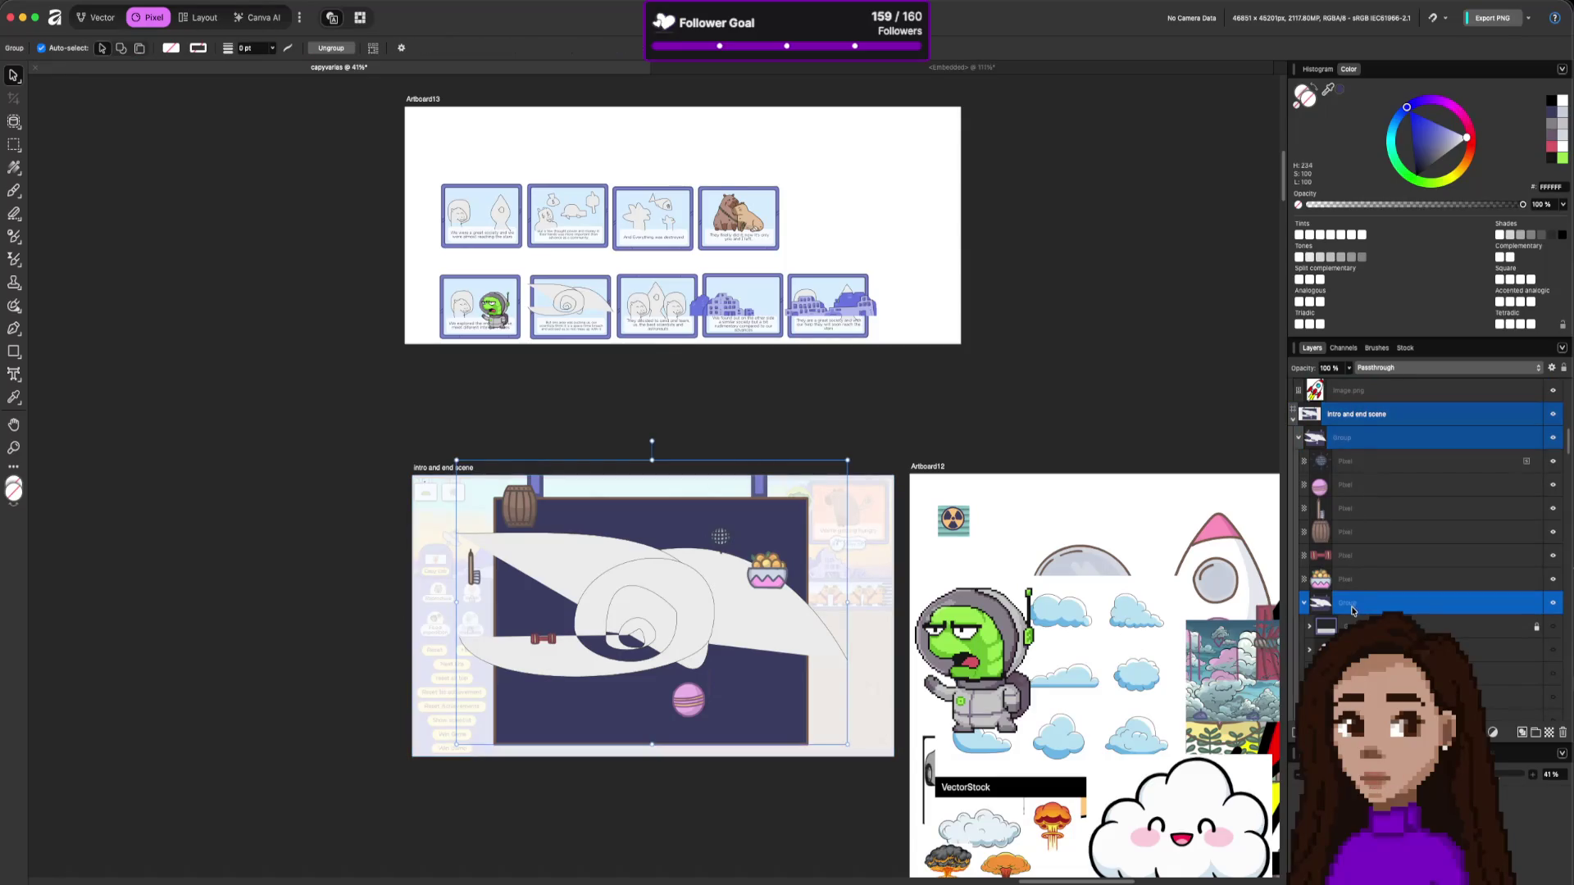
pyautogui.moveTo(1354, 623); pyautogui.dragTo(1353, 440)
pyautogui.click(1347, 461)
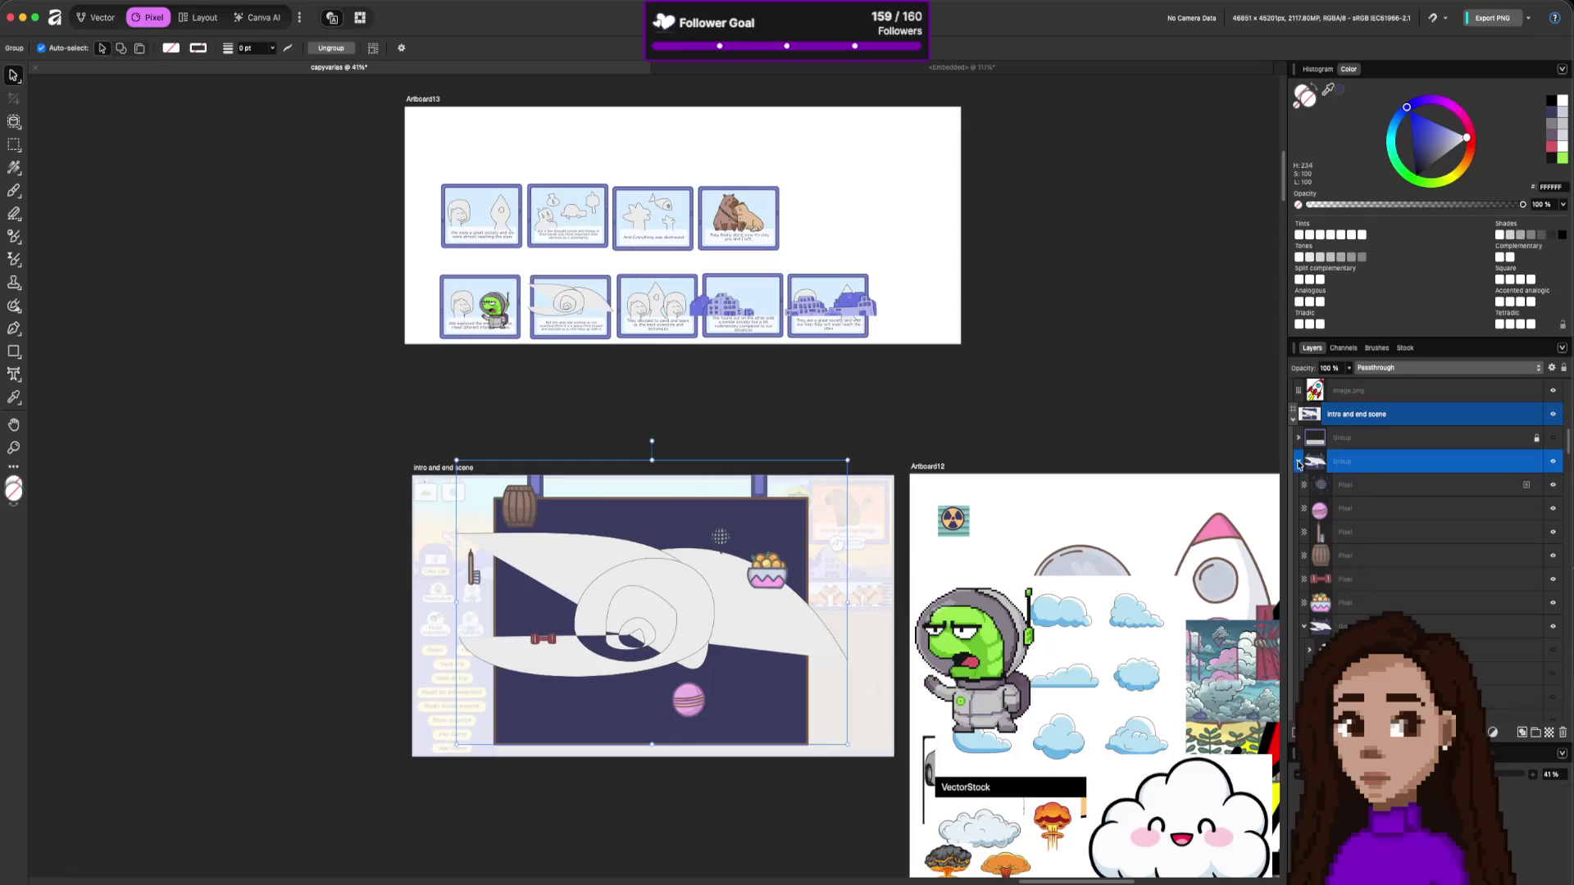
pyautogui.click(1297, 461)
pyautogui.click(1298, 461)
pyautogui.click(1352, 626)
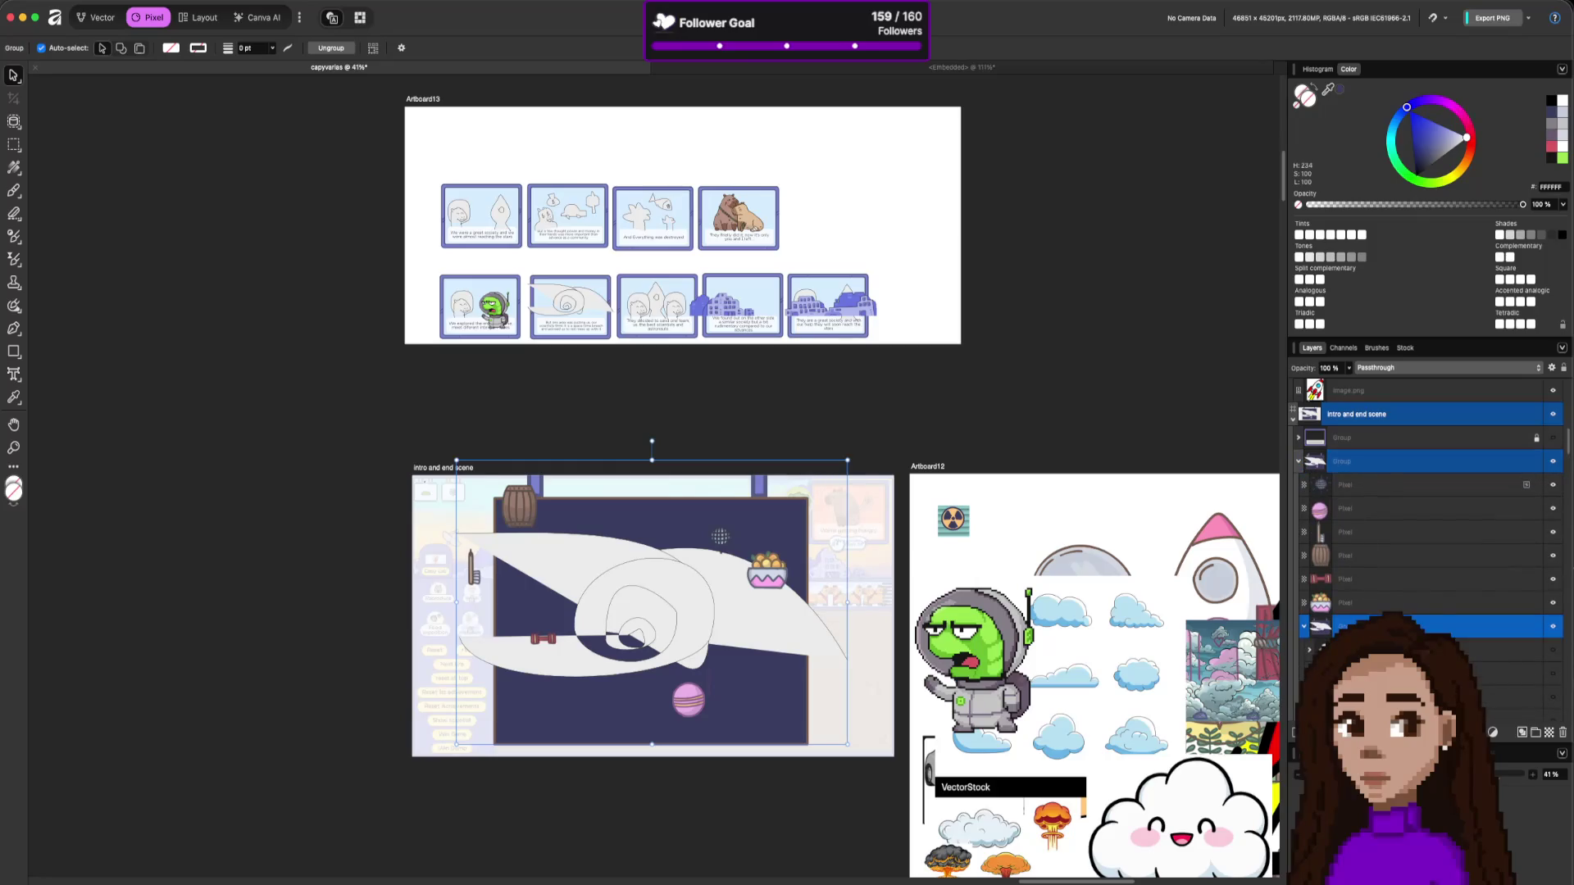
pyautogui.moveTo(1353, 626)
pyautogui.mouseDown()
pyautogui.moveTo(1352, 432)
pyautogui.moveTo(1353, 447)
pyautogui.mouseUp()
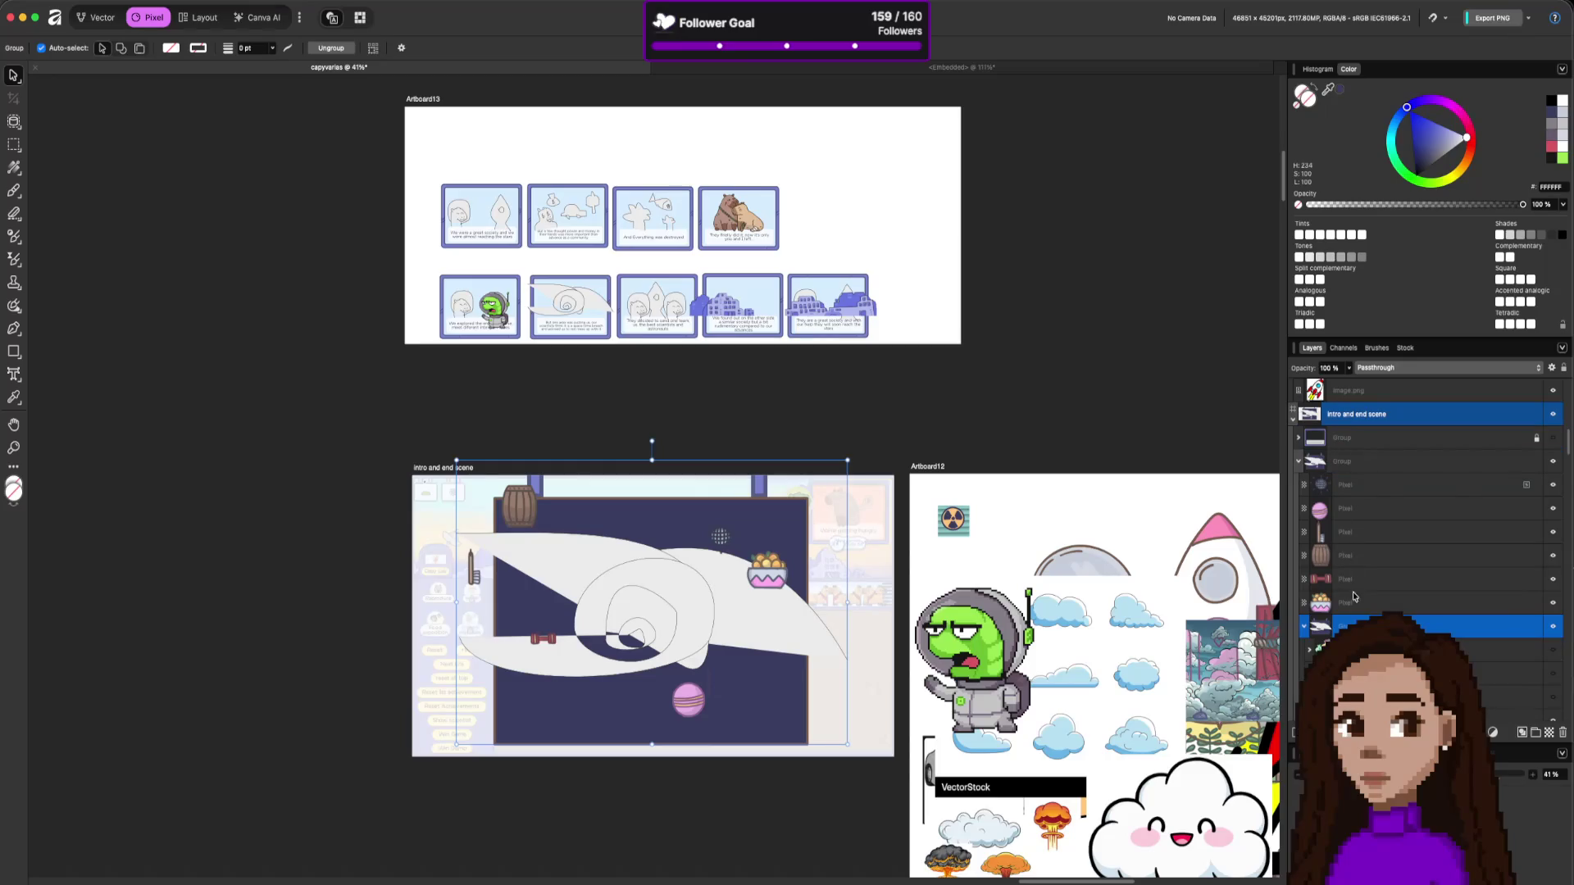
# Select the six pixel decoration layers and group them with Ctrl+G.
pyautogui.scroll(-2, 1343, 509)
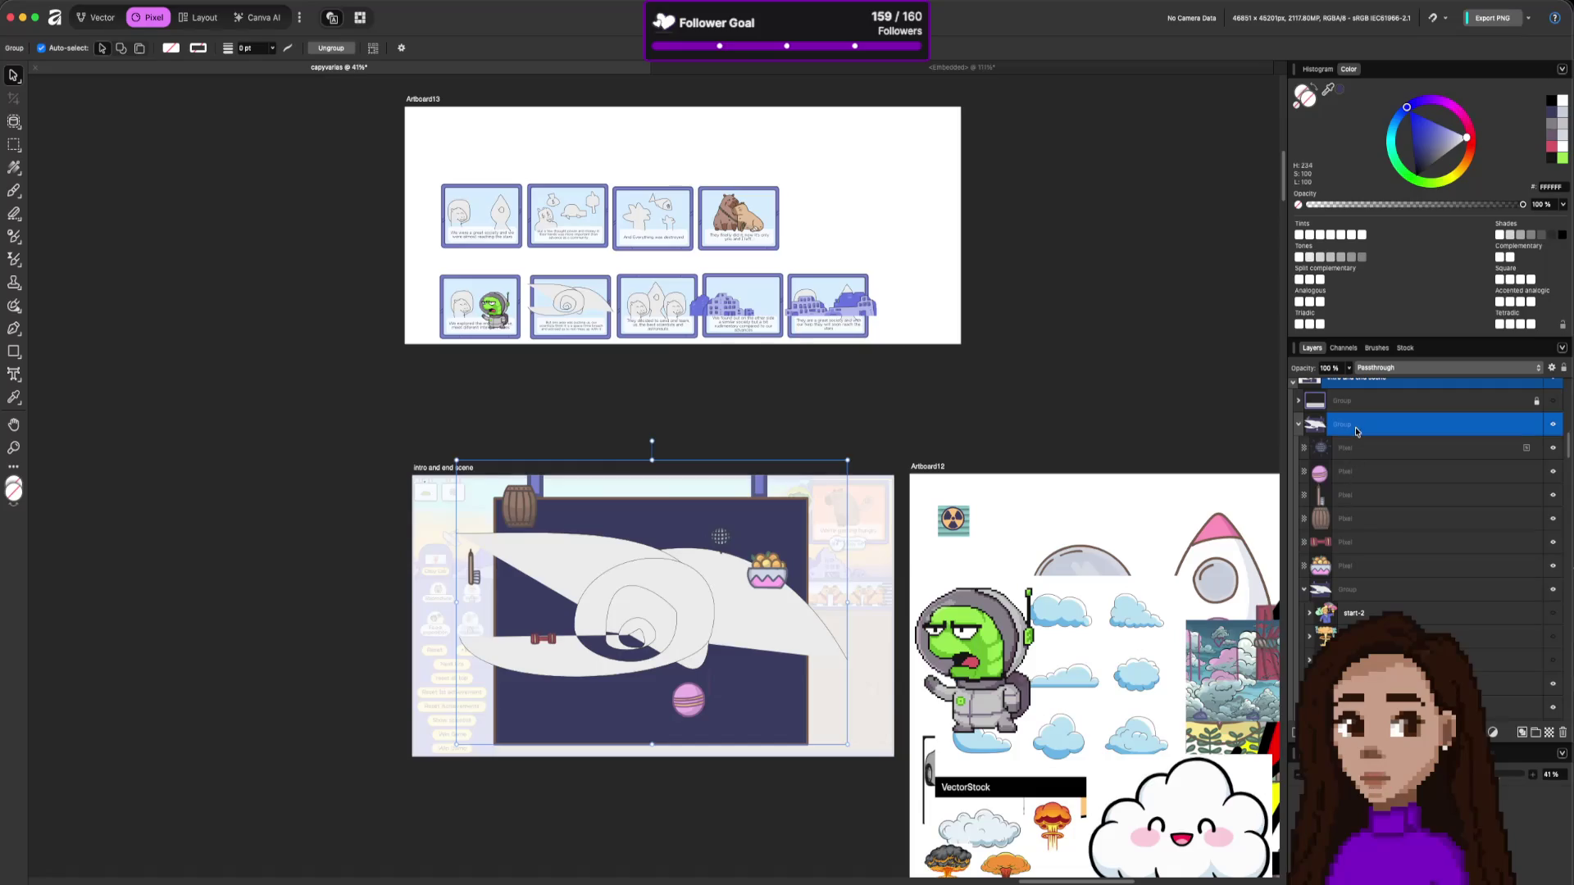
pyautogui.click(1362, 613)
pyautogui.scroll(-1, 1361, 613)
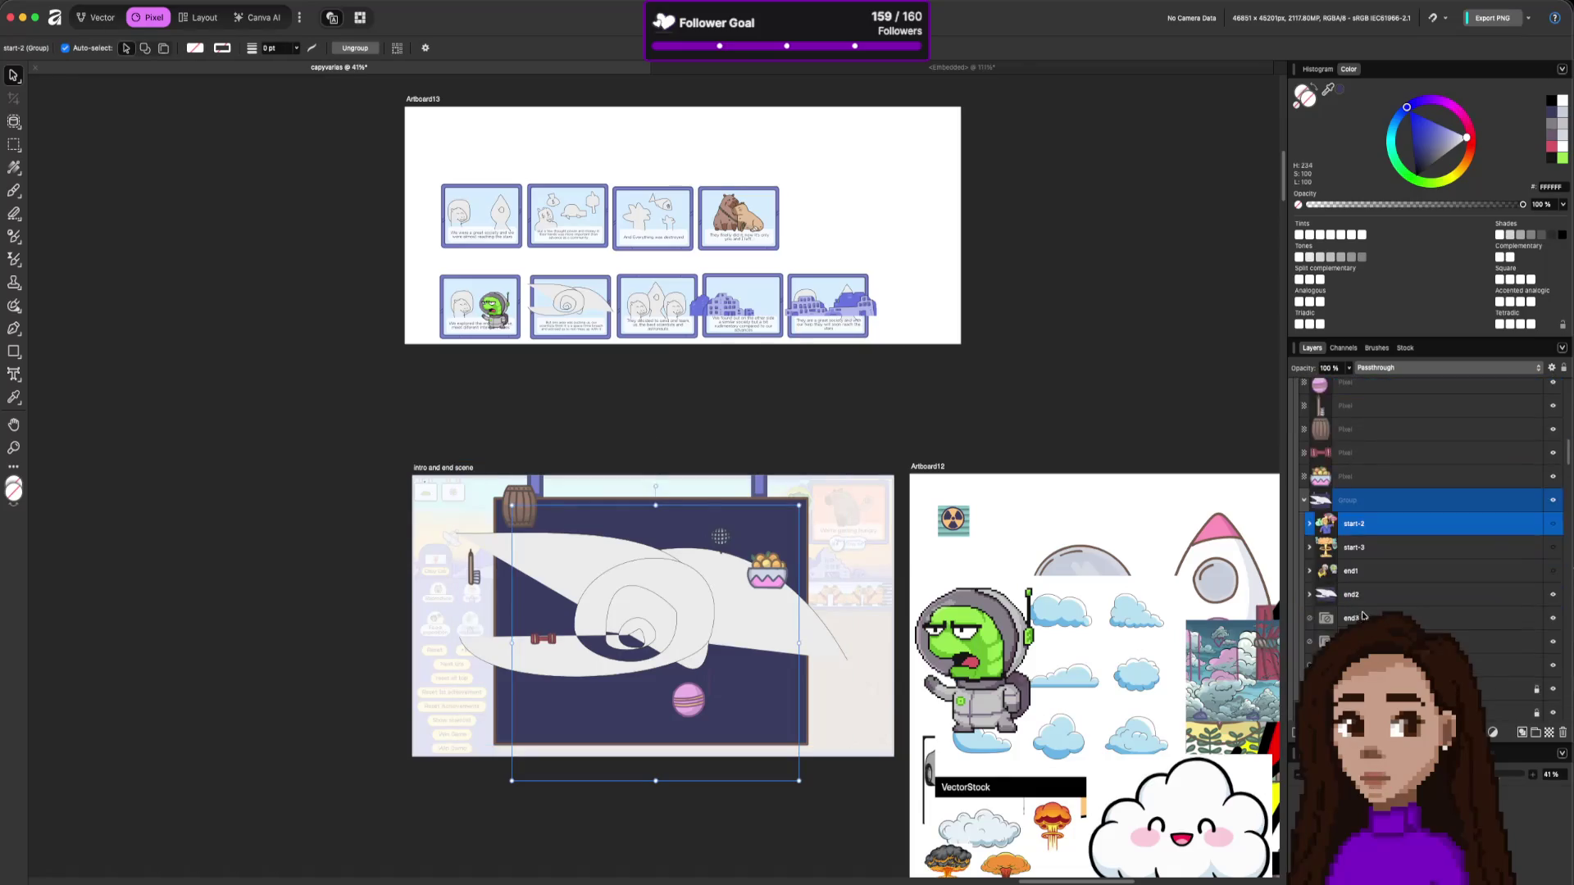
pyautogui.scroll(4, 1353, 516)
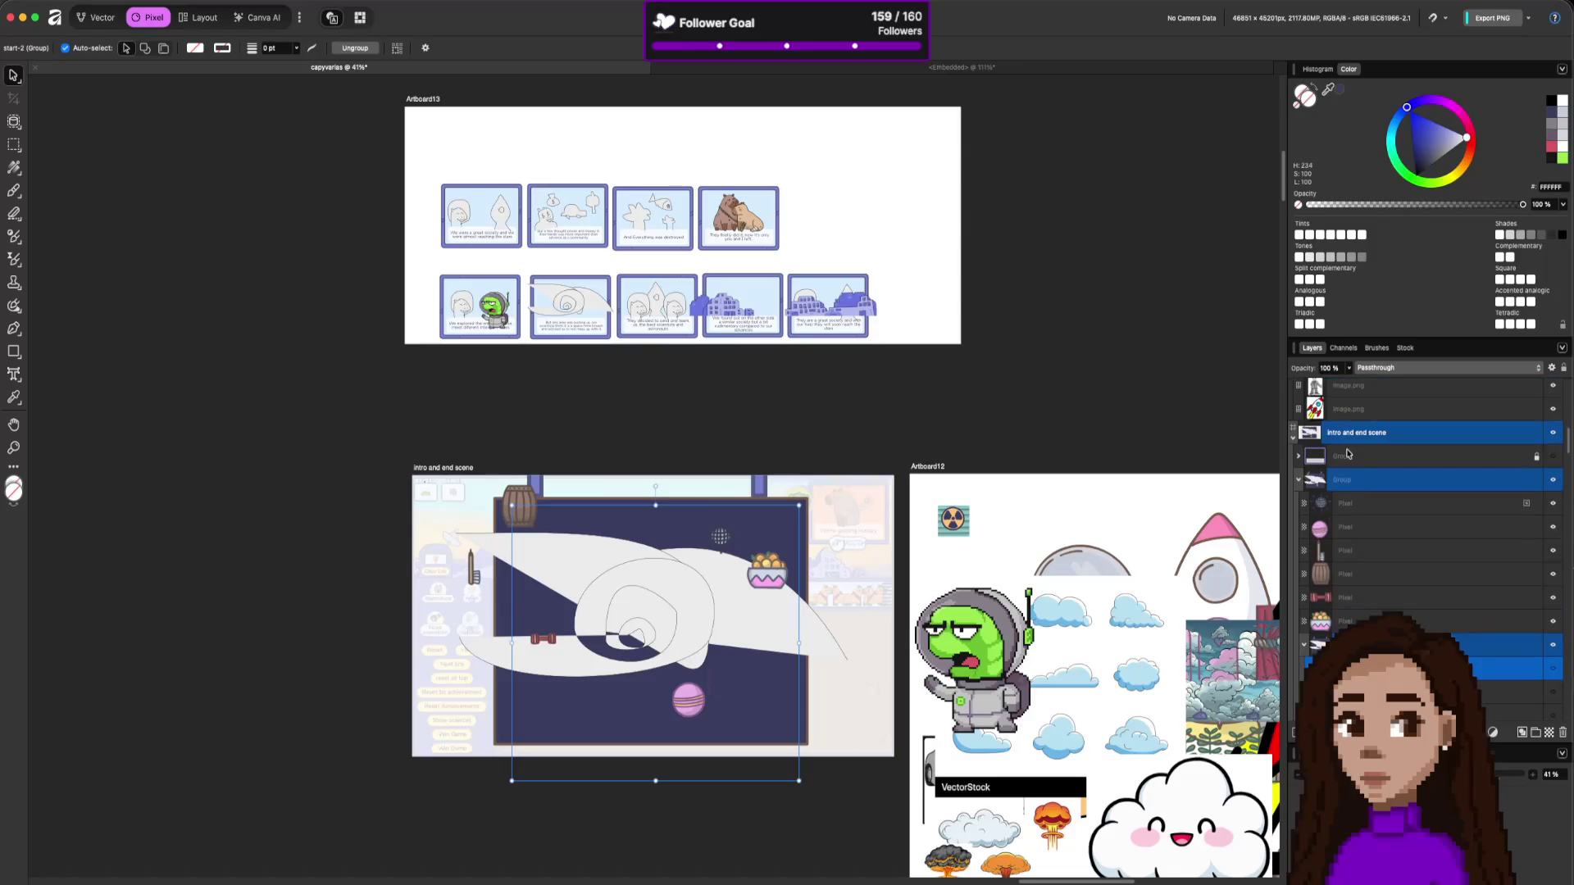
pyautogui.click(1367, 480)
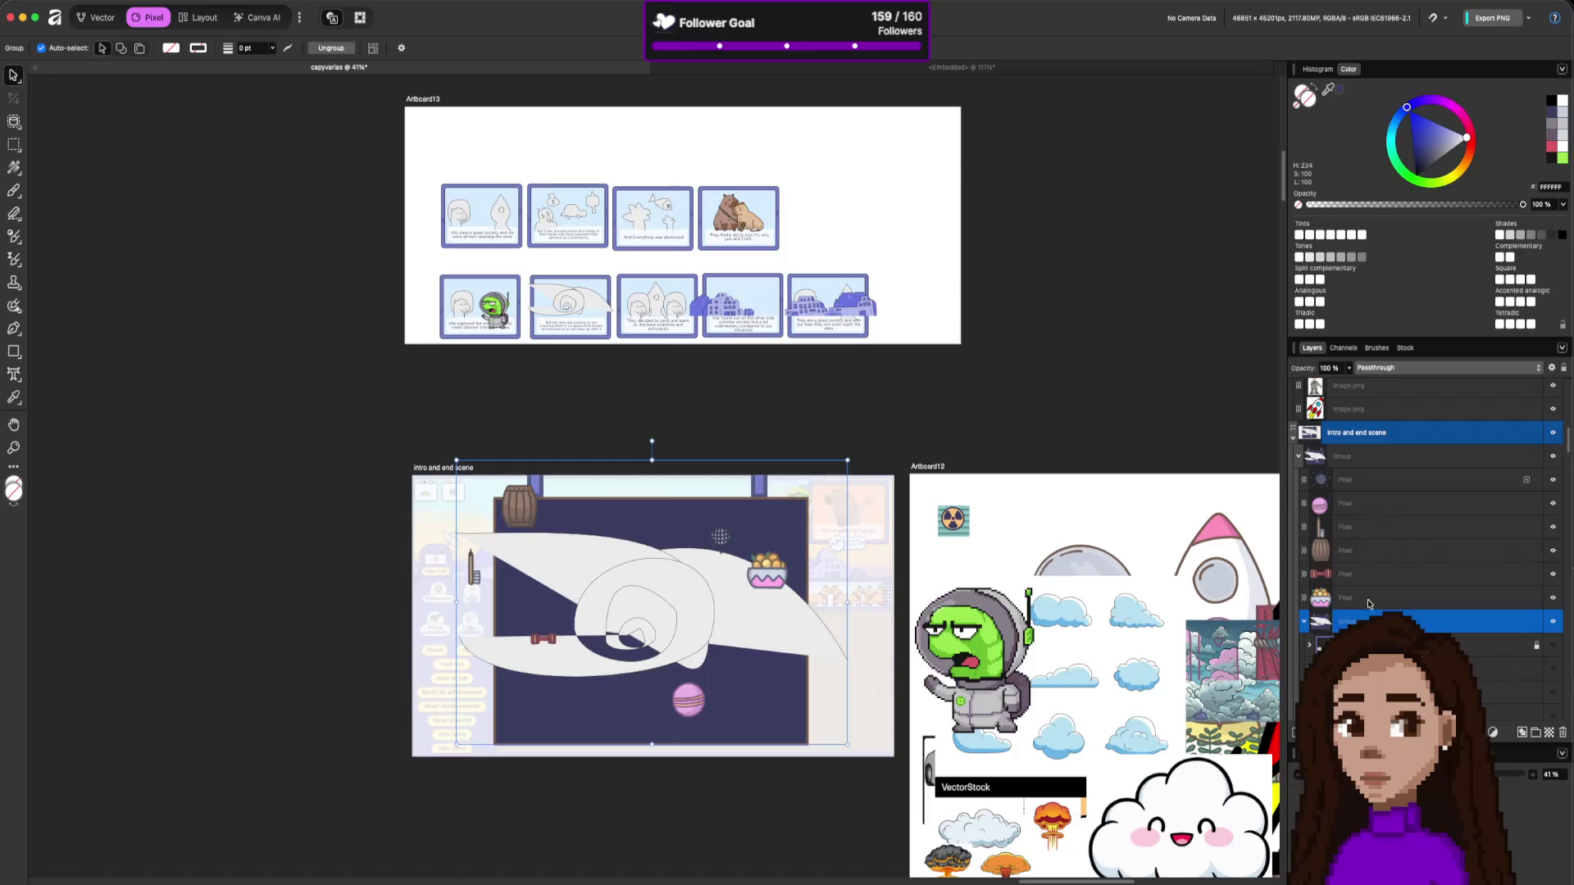
pyautogui.click(1363, 600)
pyautogui.keyDown('shift'); pyautogui.click(1374, 480); pyautogui.keyUp('shift')
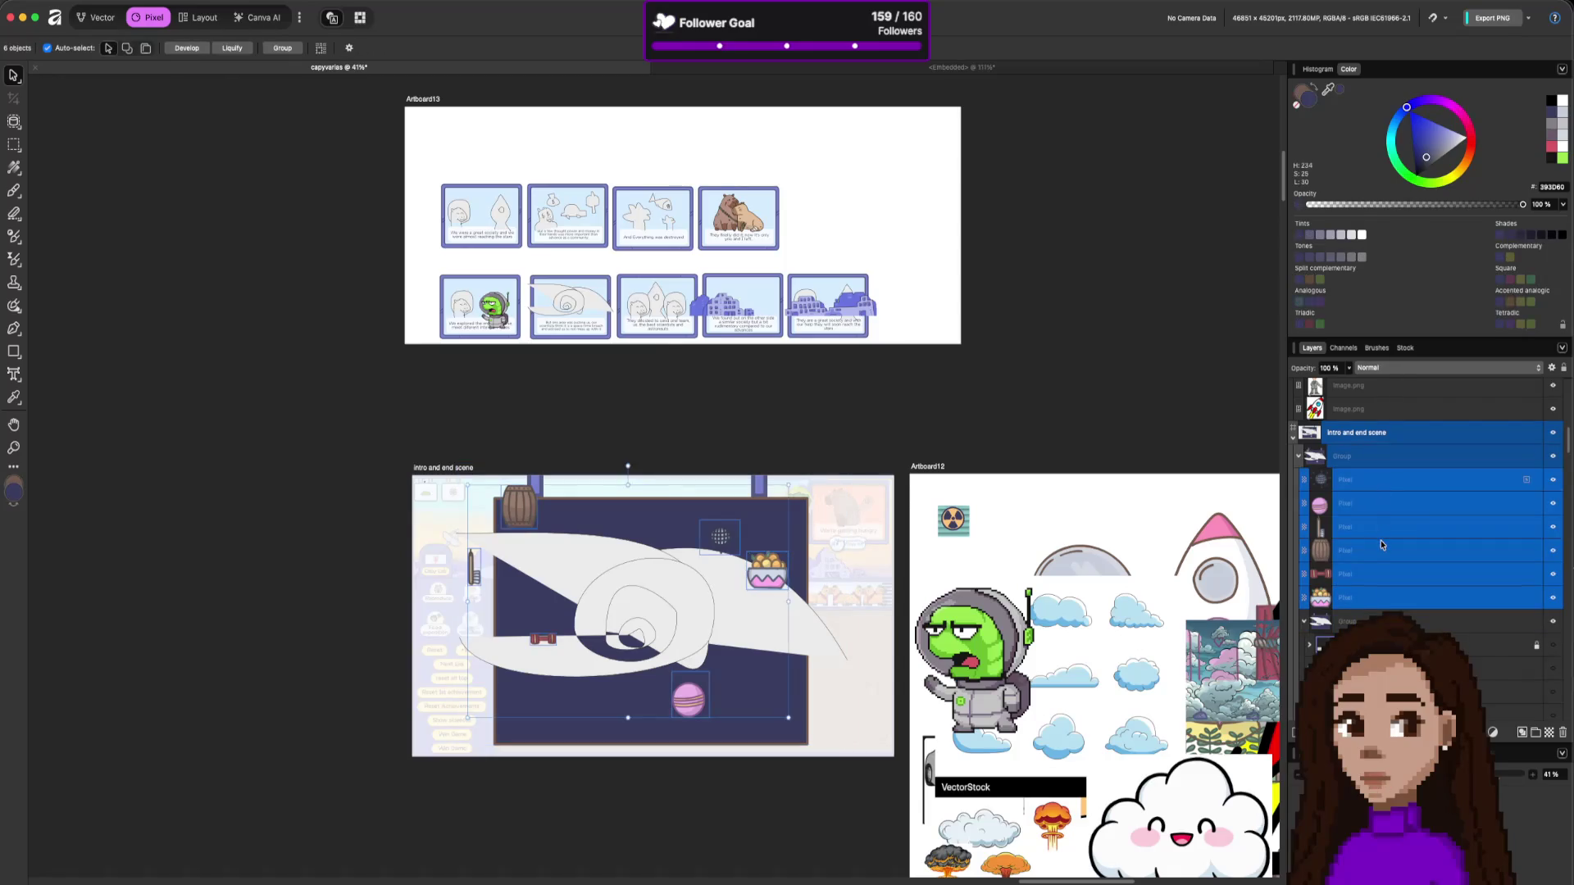
pyautogui.scroll(-1, 1381, 546)
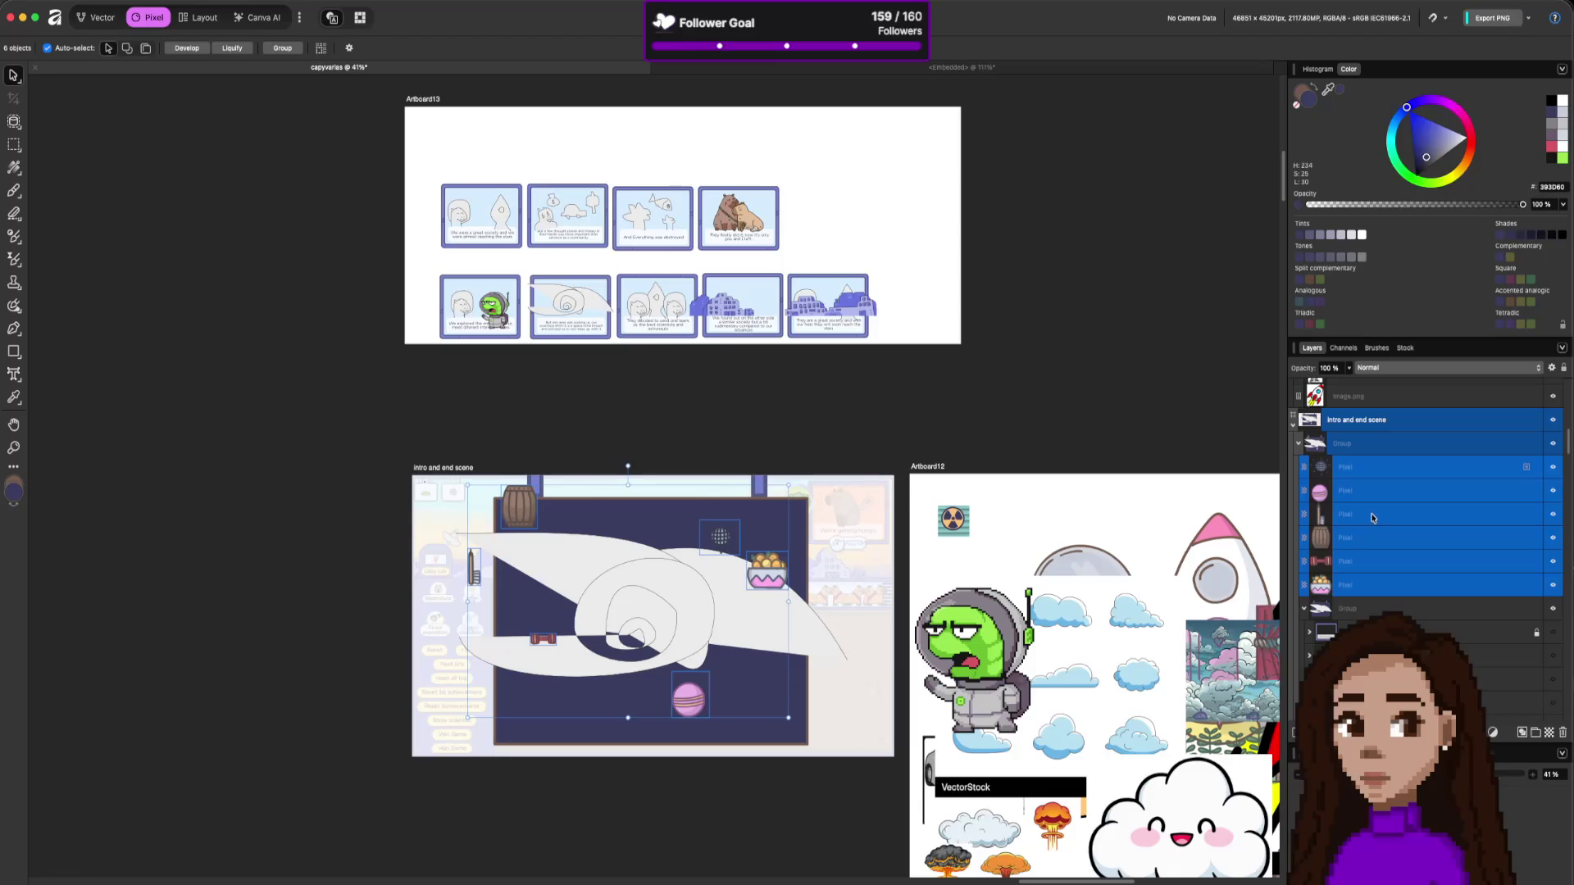
pyautogui.scroll(-1, 1372, 515)
pyautogui.scroll(-3, 1343, 593)
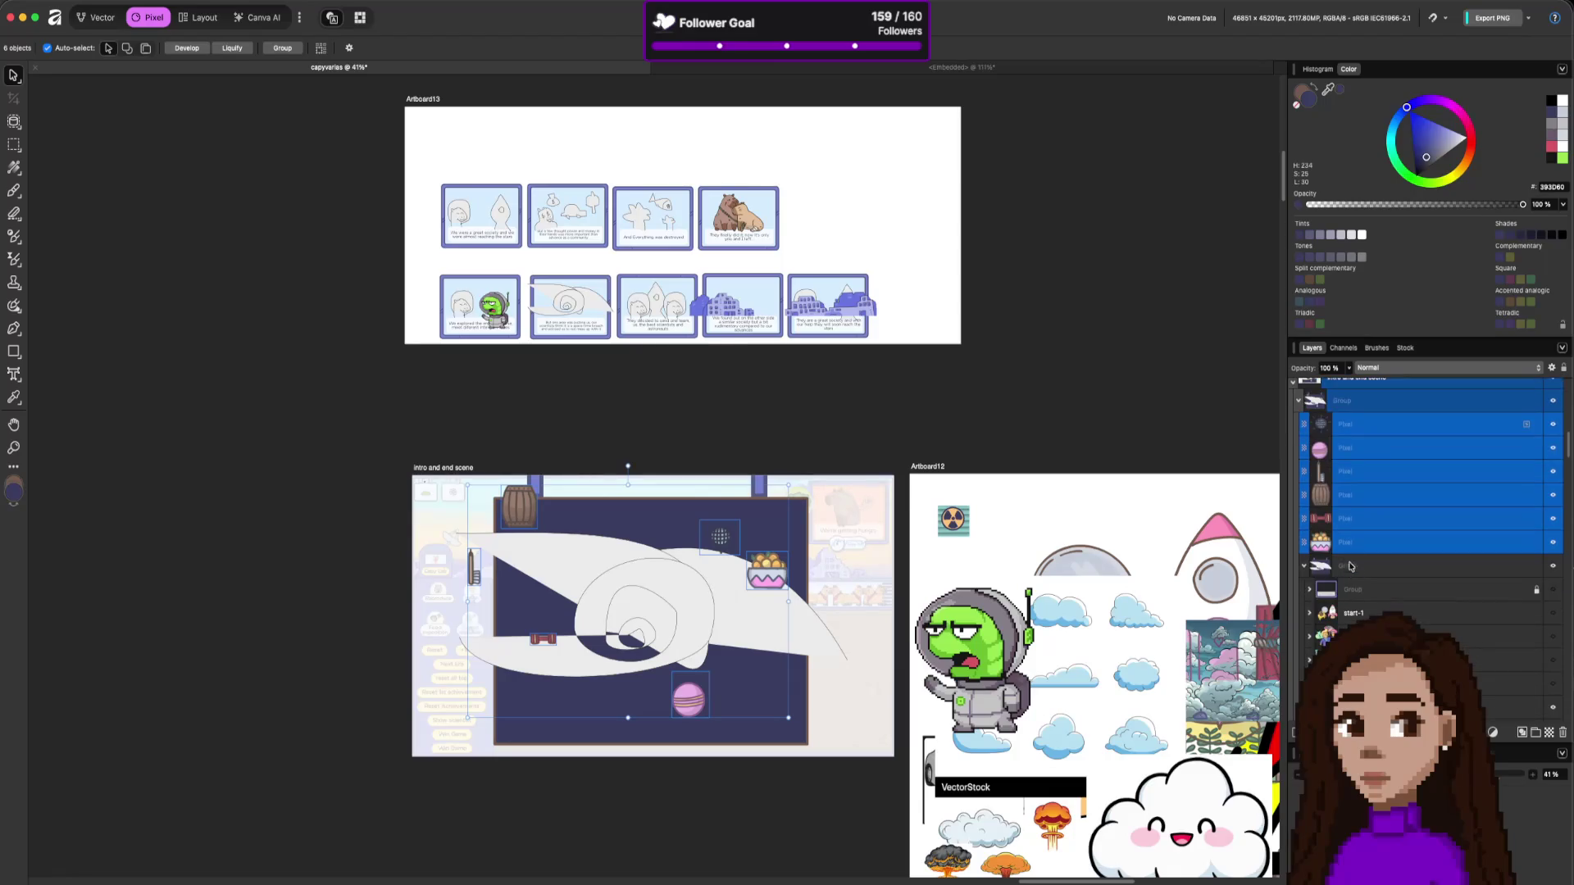
pyautogui.hotkey('ctrl', 'g')
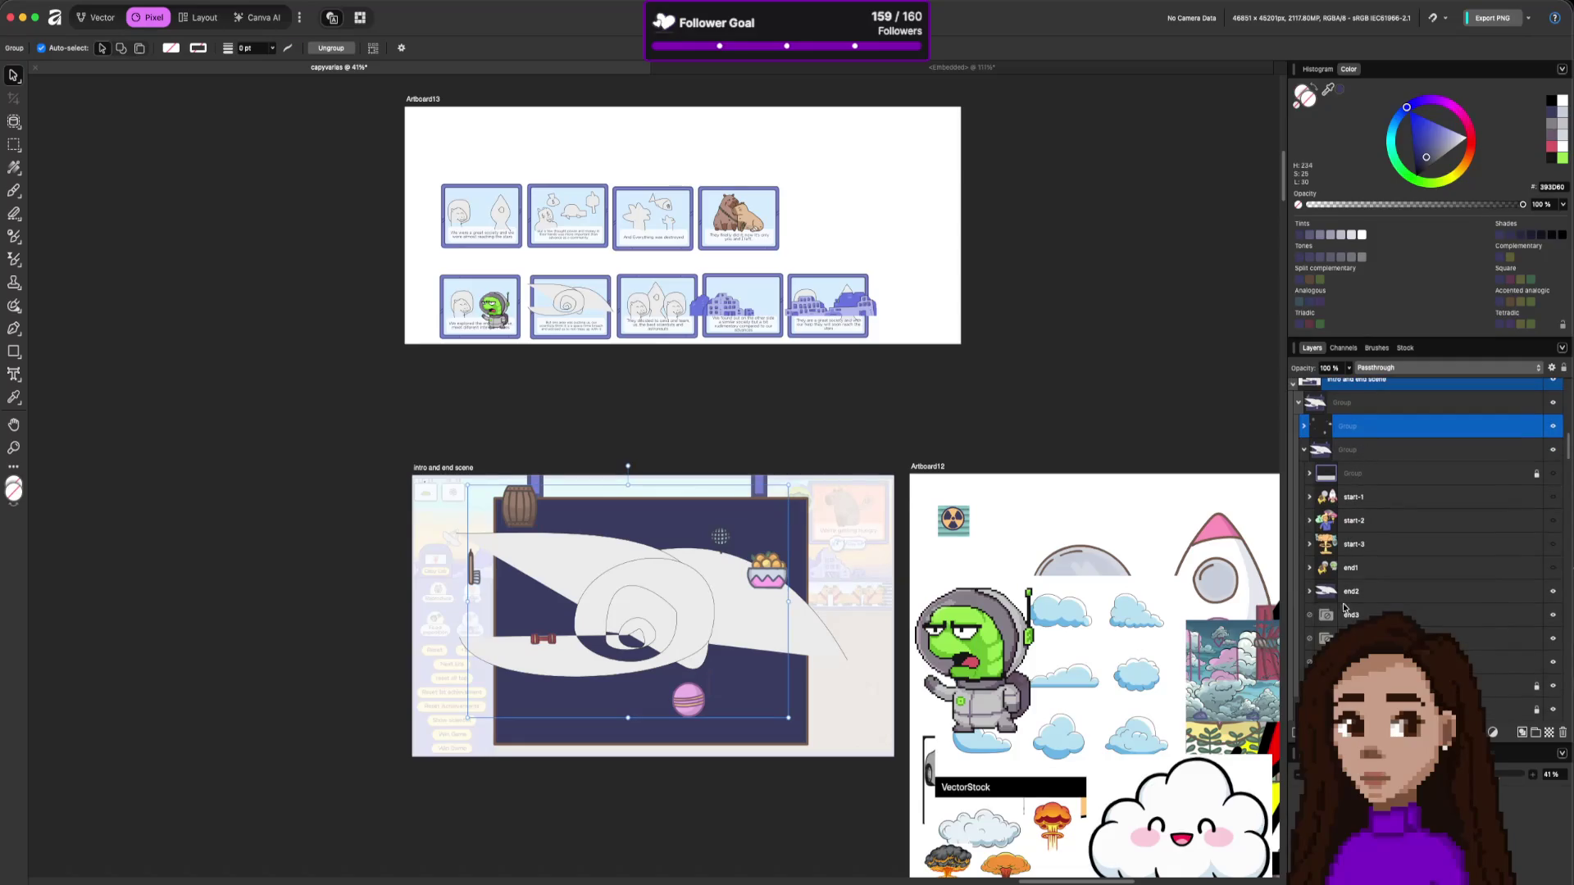
# Move the new group below end2 and pull the nested group to the top level.
pyautogui.moveTo(1402, 427); pyautogui.dragTo(1387, 607)
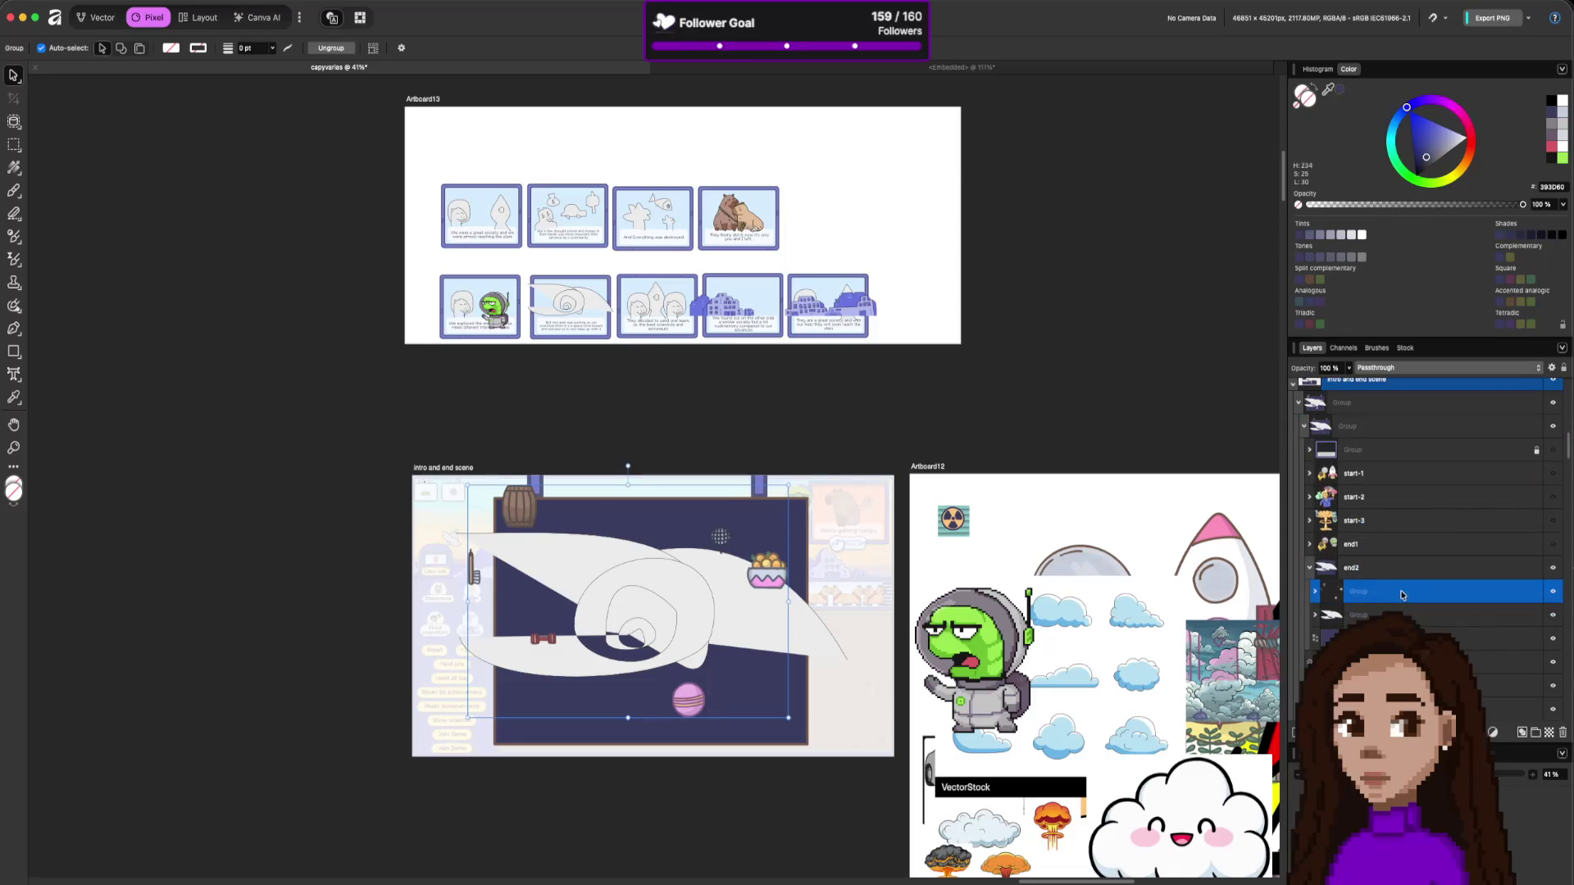
pyautogui.scroll(1, 1393, 508)
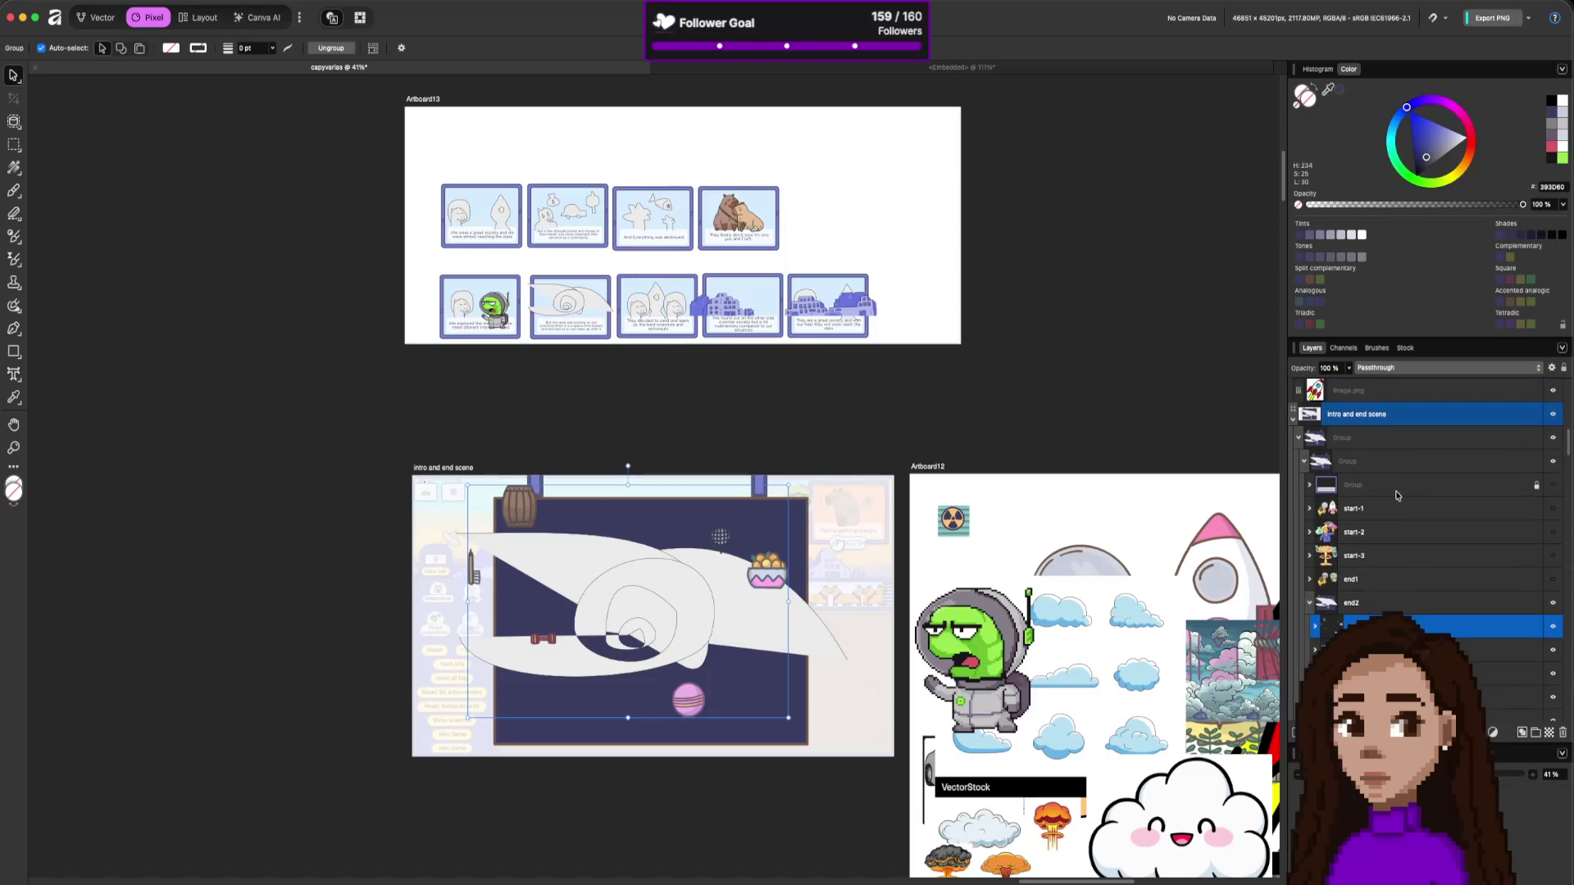
pyautogui.click(1390, 441)
pyautogui.click(1345, 462)
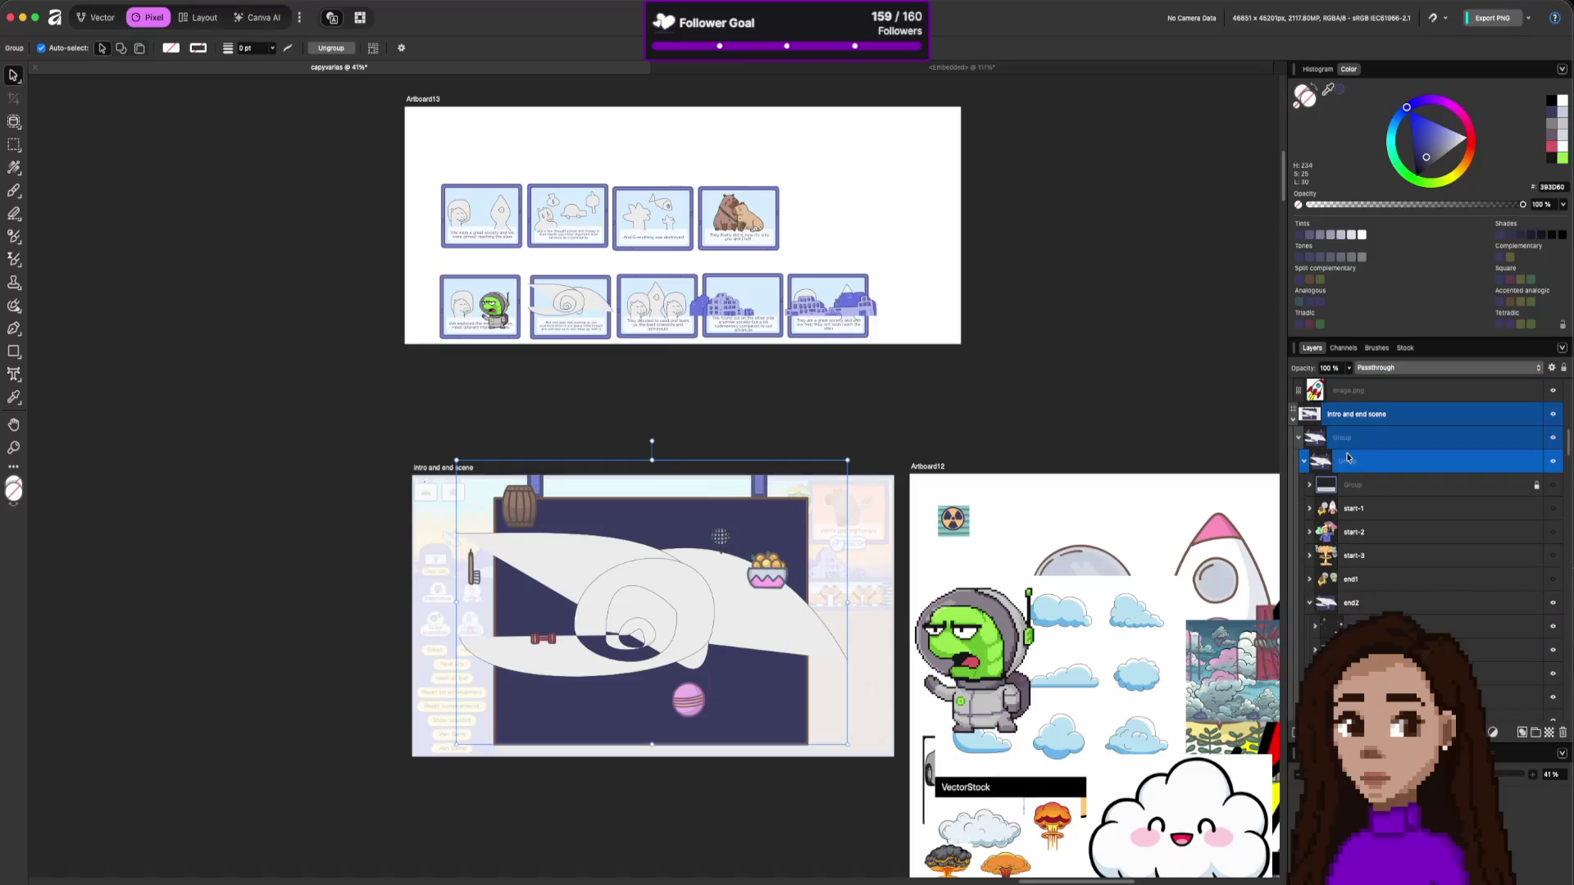
pyautogui.click(1303, 463)
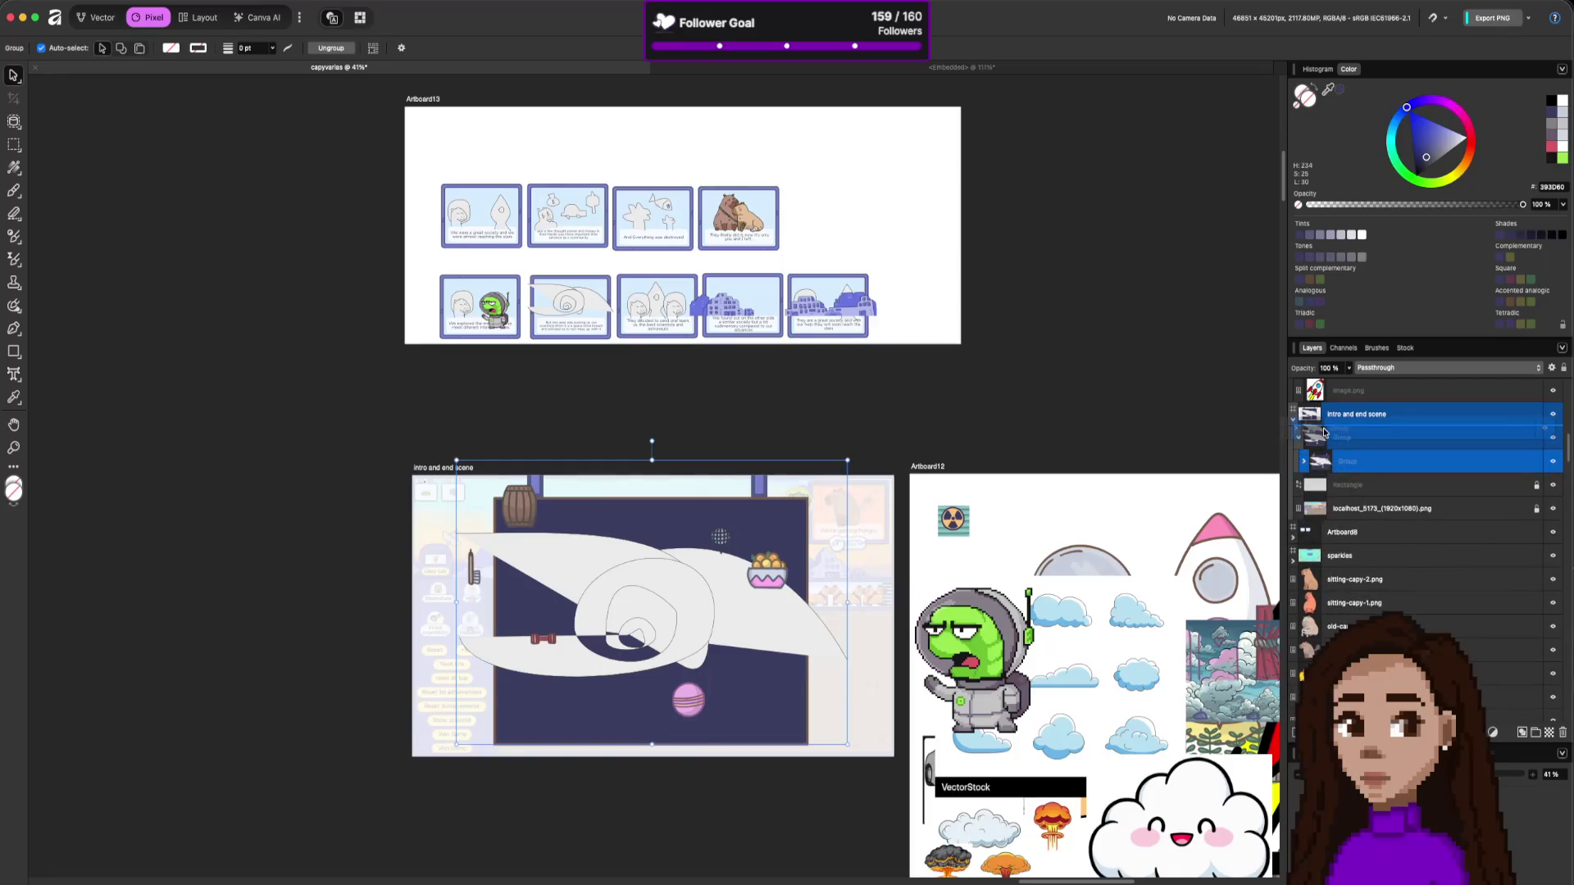
pyautogui.moveTo(1323, 432); pyautogui.dragTo(1325, 463)
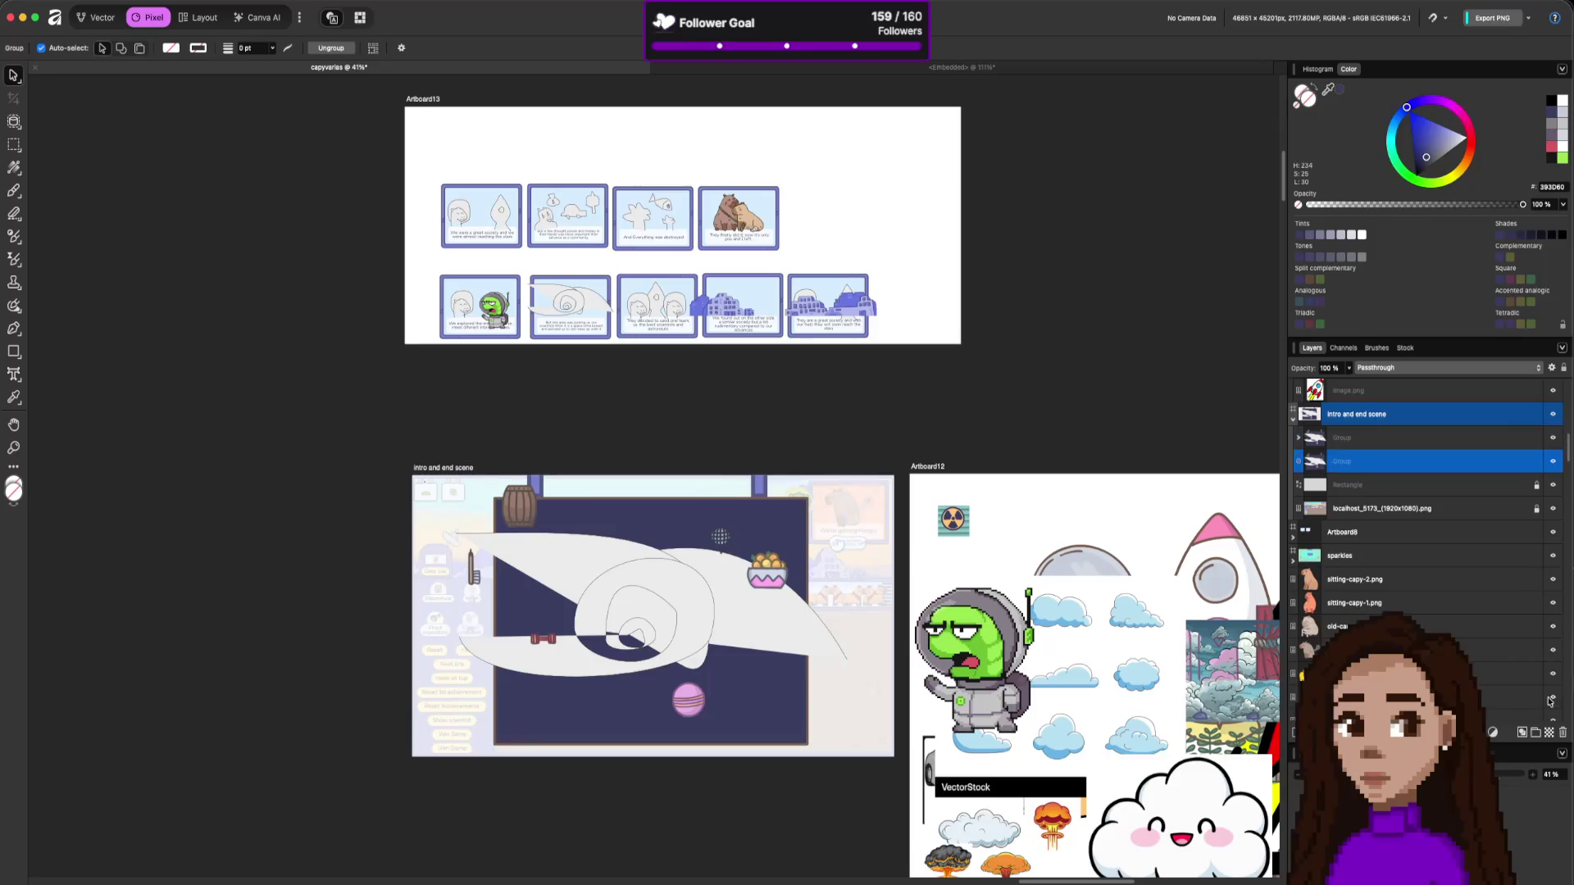
# Expand start-1 through end2 and select the new pixel group inside end2.
pyautogui.click(1562, 732)
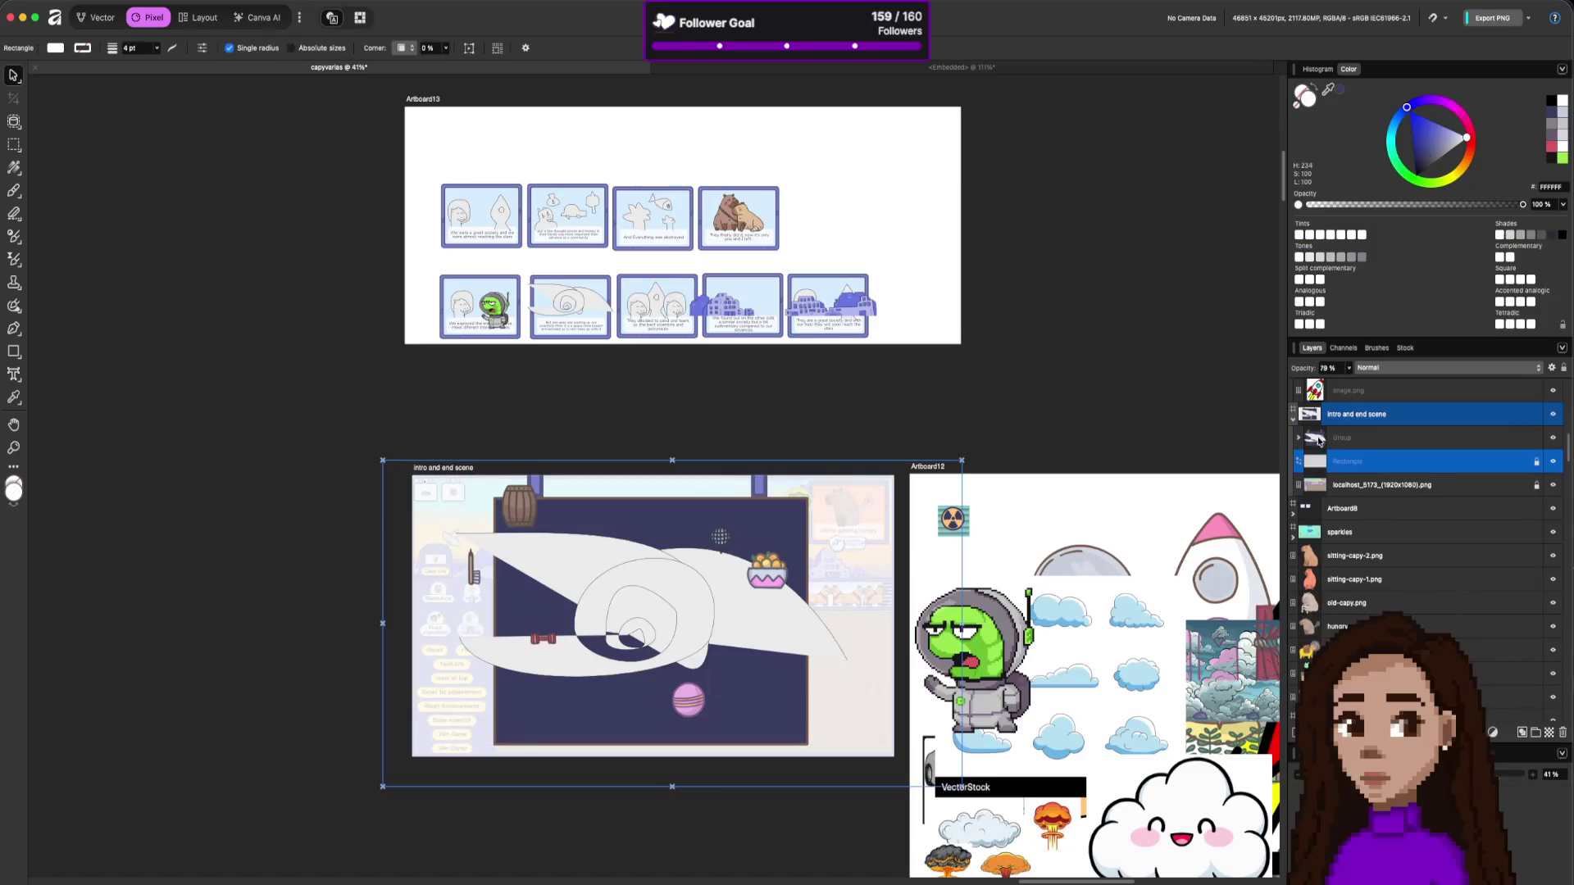
pyautogui.click(1298, 440)
pyautogui.click(1303, 580)
pyautogui.scroll(-2, 1366, 591)
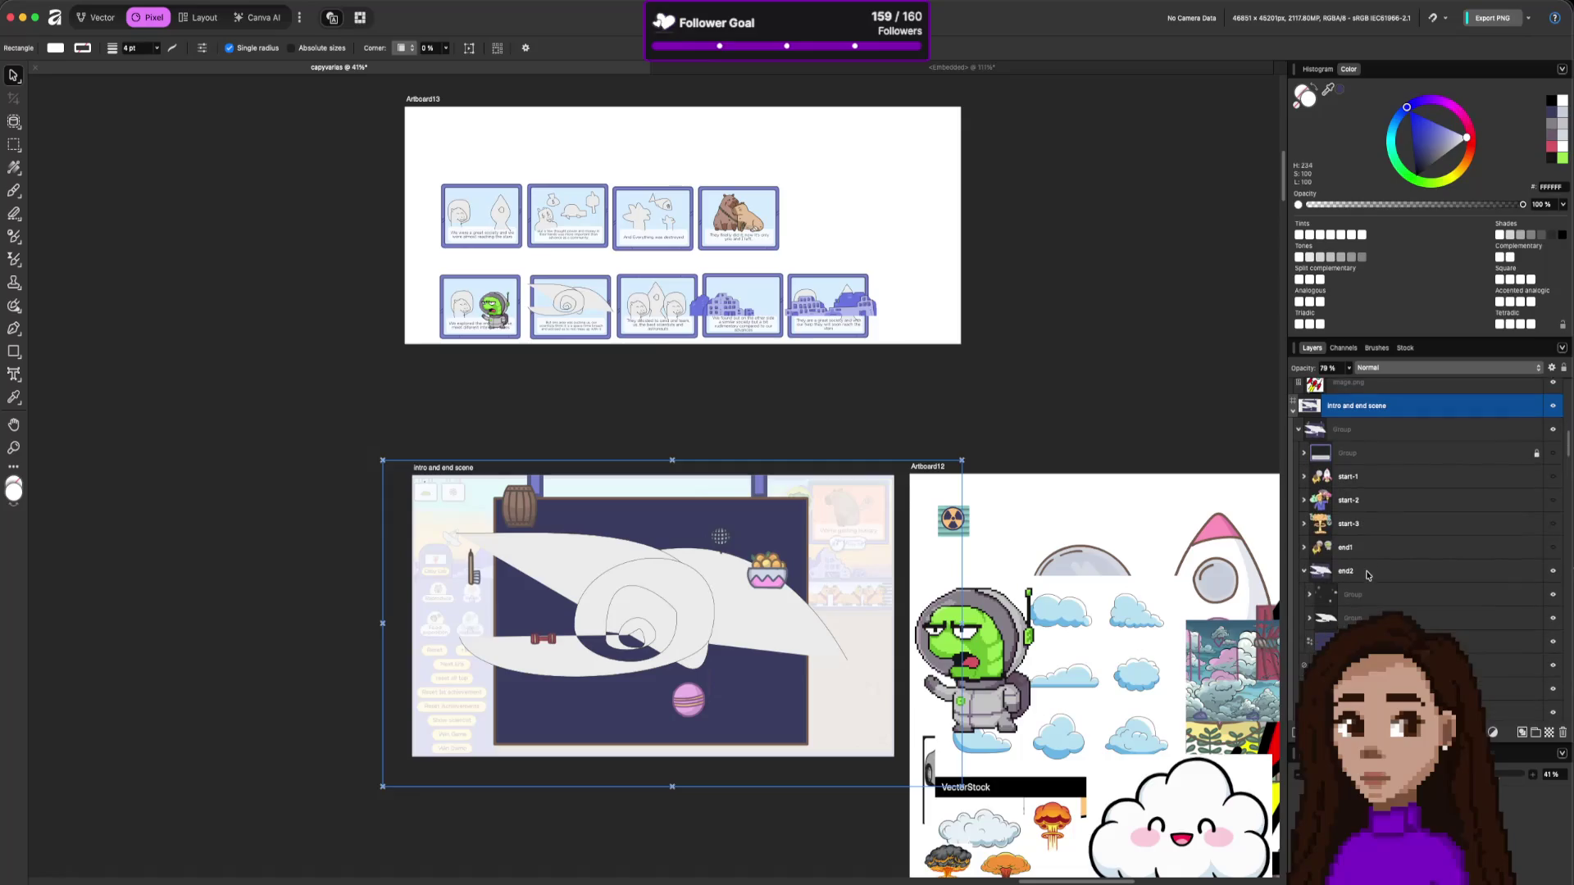
pyautogui.click(1375, 605)
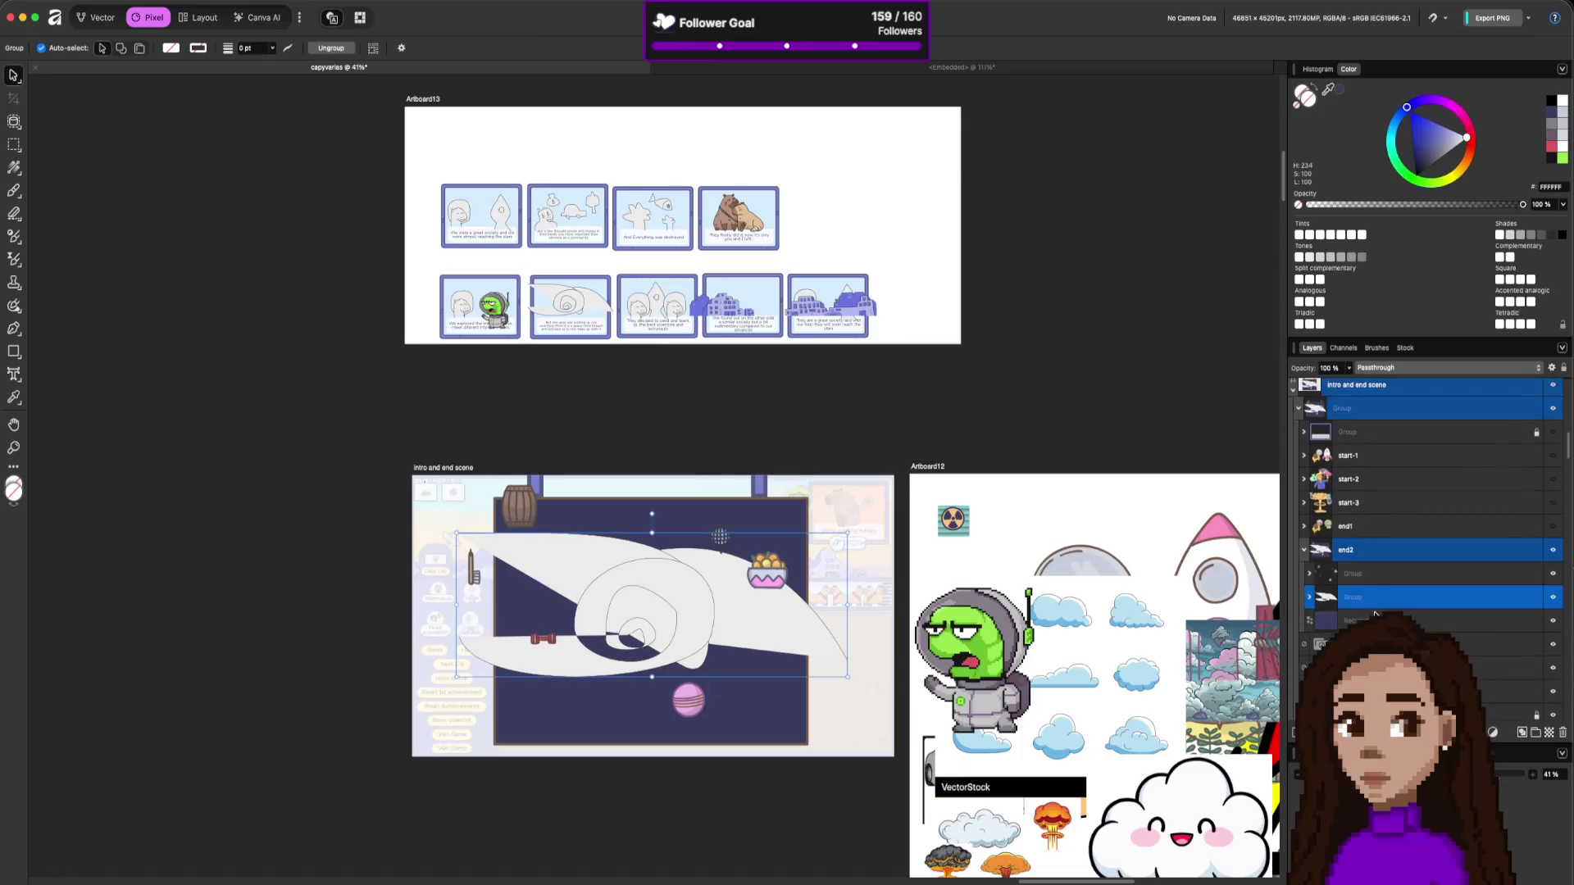
# Centre the intro scene and select the pink sphere layer inside end2's inner group.
pyautogui.scroll(2, 686, 739)
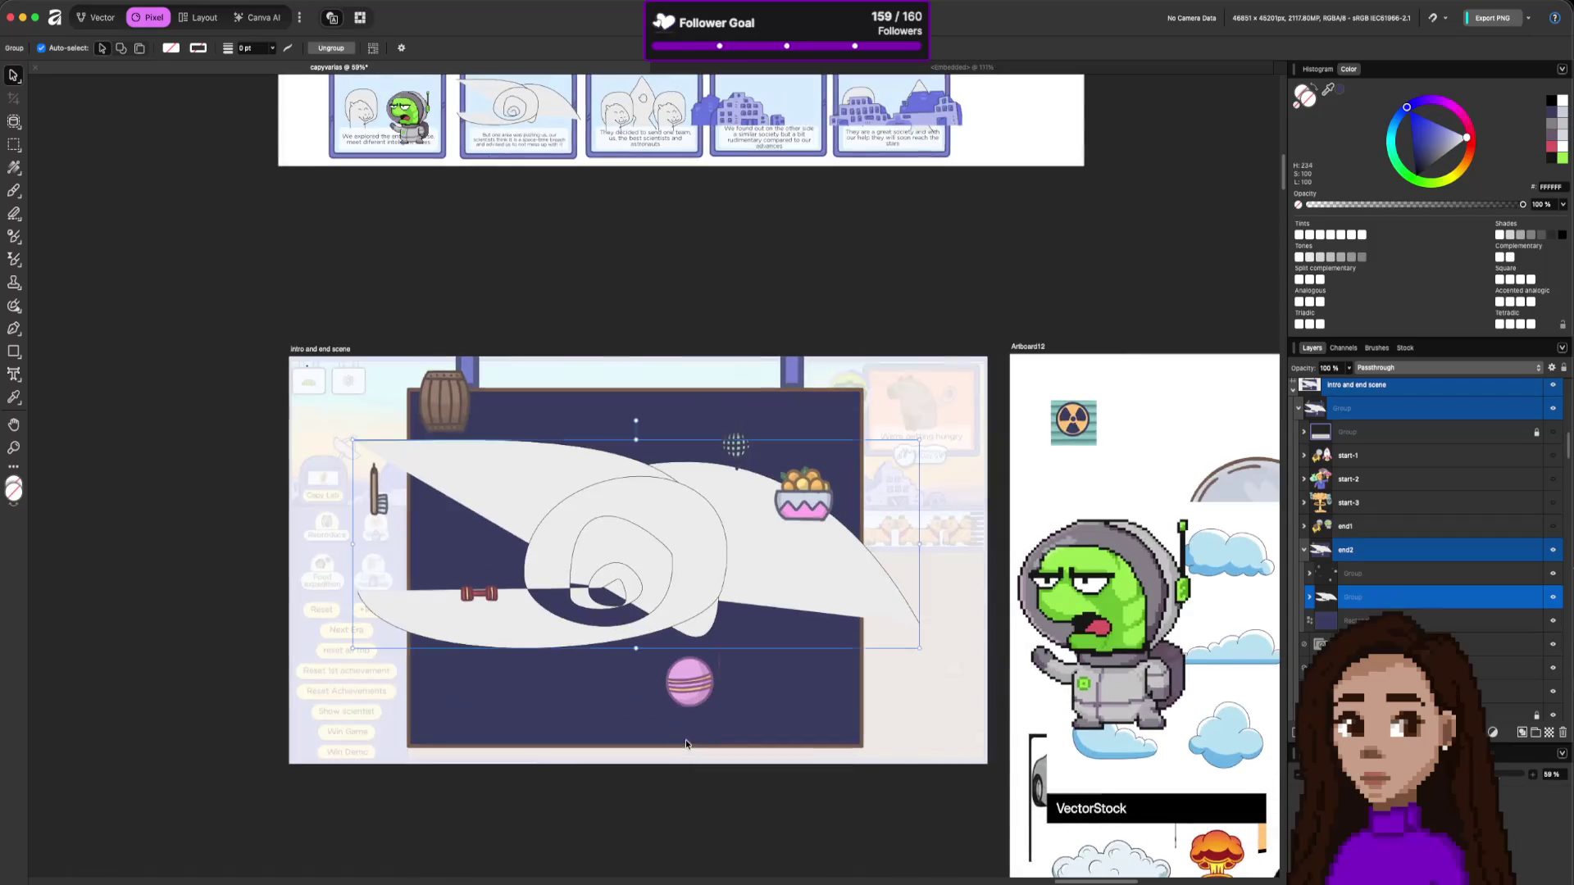
pyautogui.scroll(3, 686, 739)
pyautogui.moveTo(712, 691); pyautogui.dragTo(782, 605)
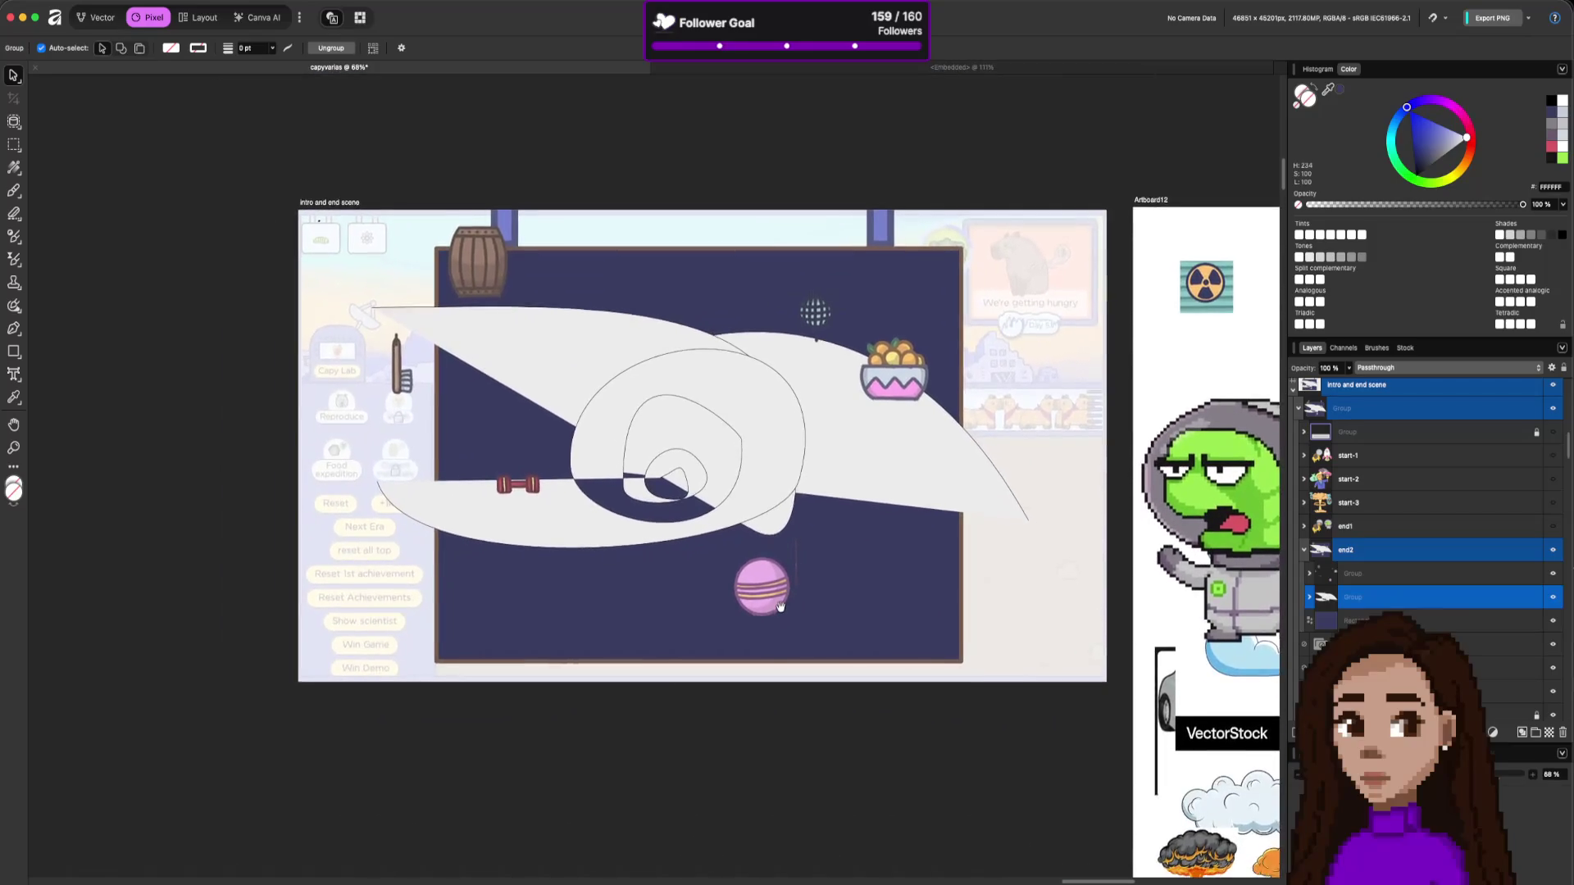
pyautogui.click(815, 548)
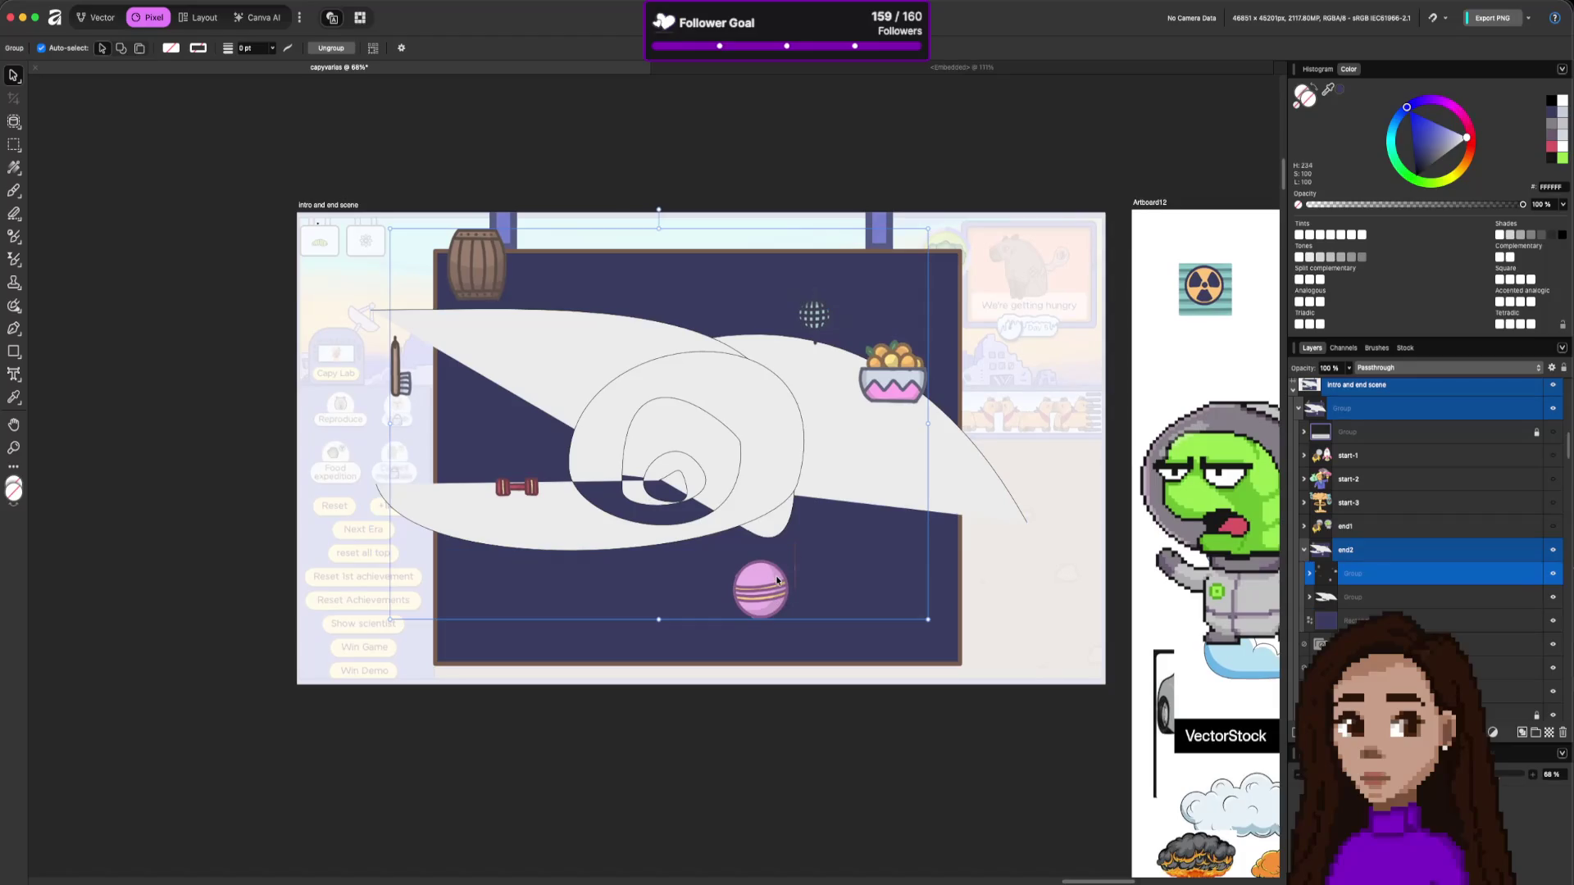
pyautogui.click(1312, 577)
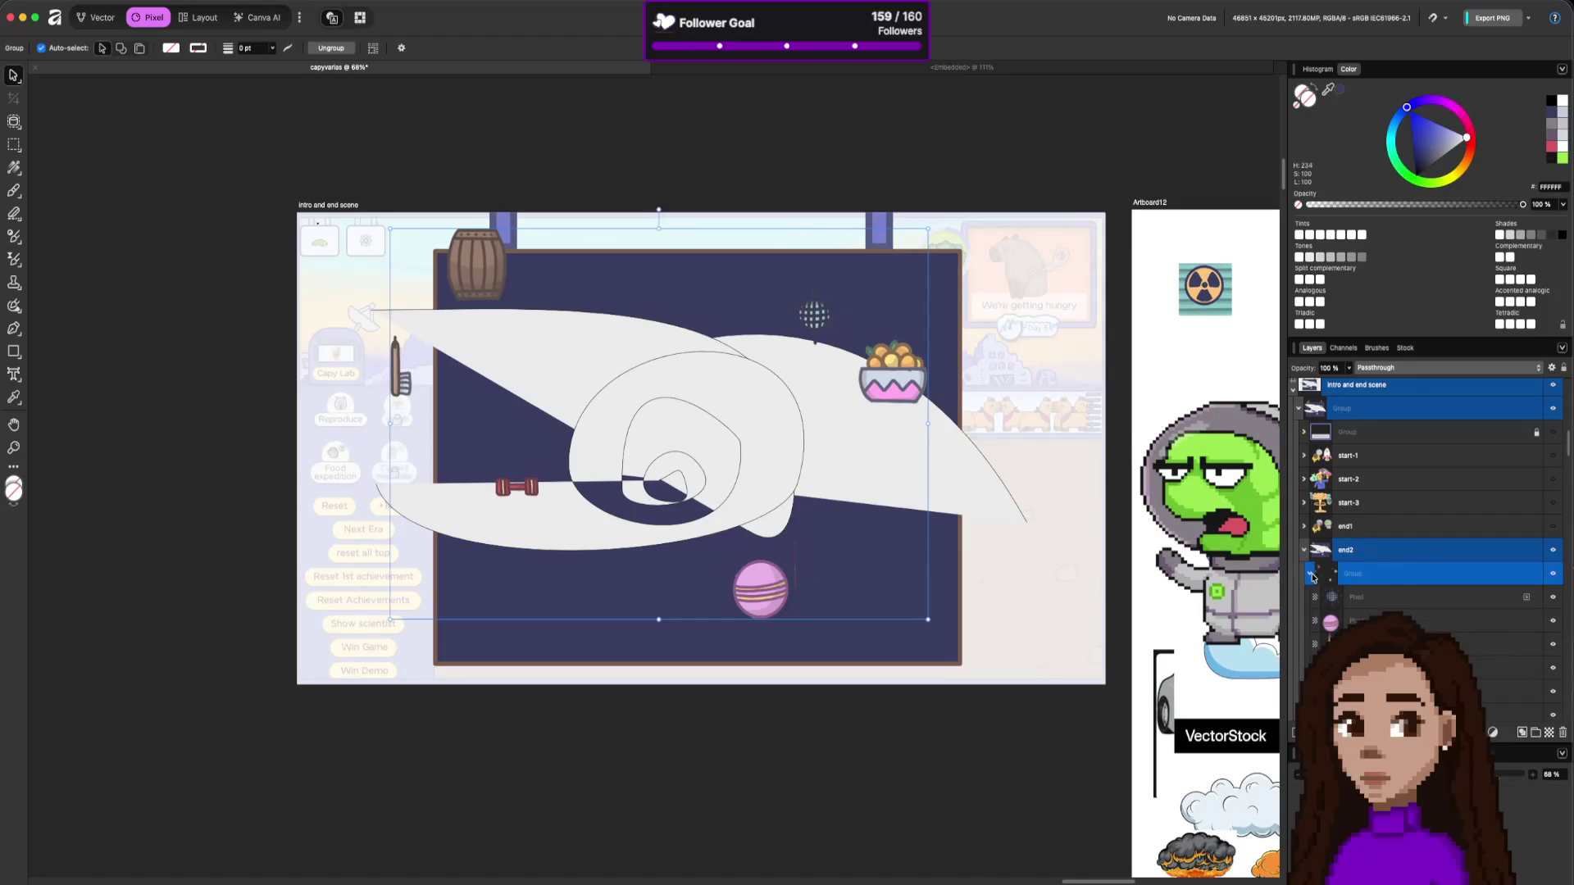
pyautogui.click(1362, 621)
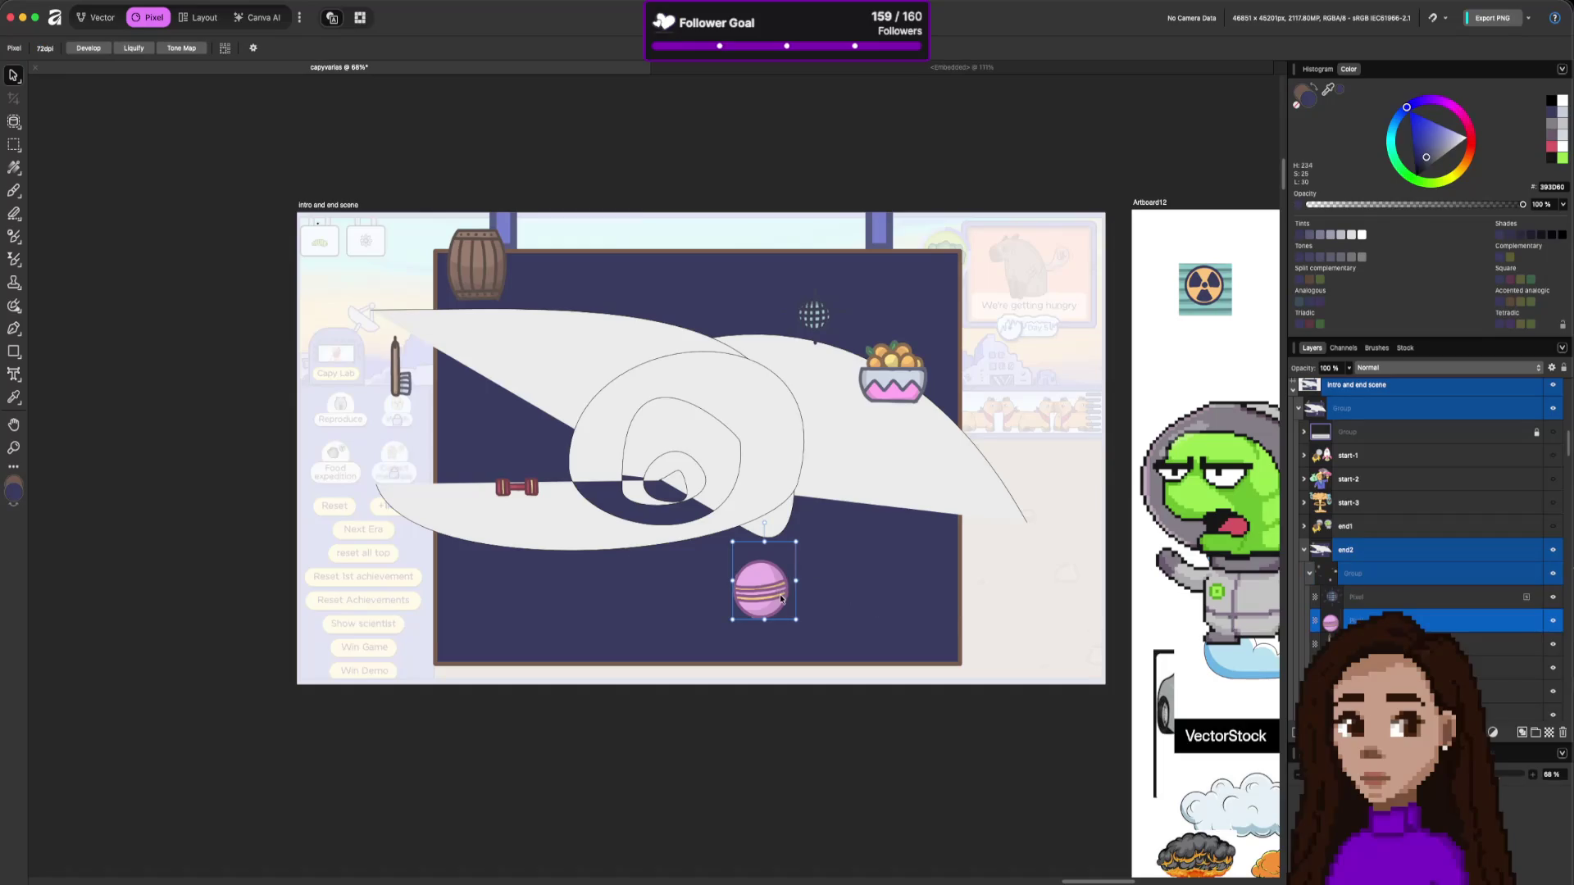
pyautogui.scroll(5, 780, 598)
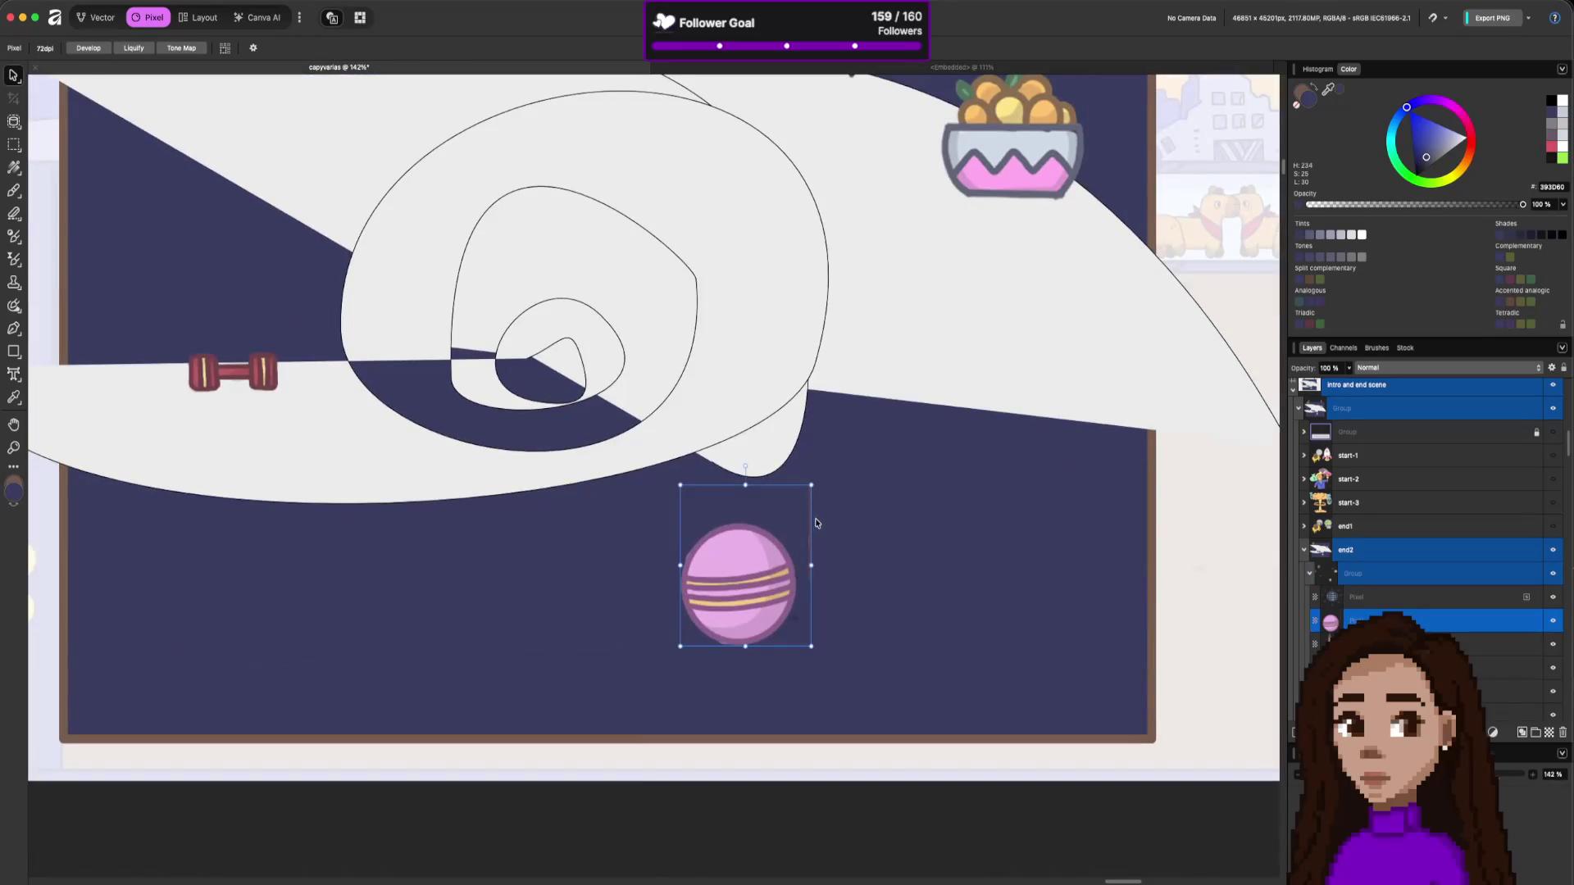
# Draw a freehand selection around the stray pink mark beside the striped ball.
pyautogui.press('e')
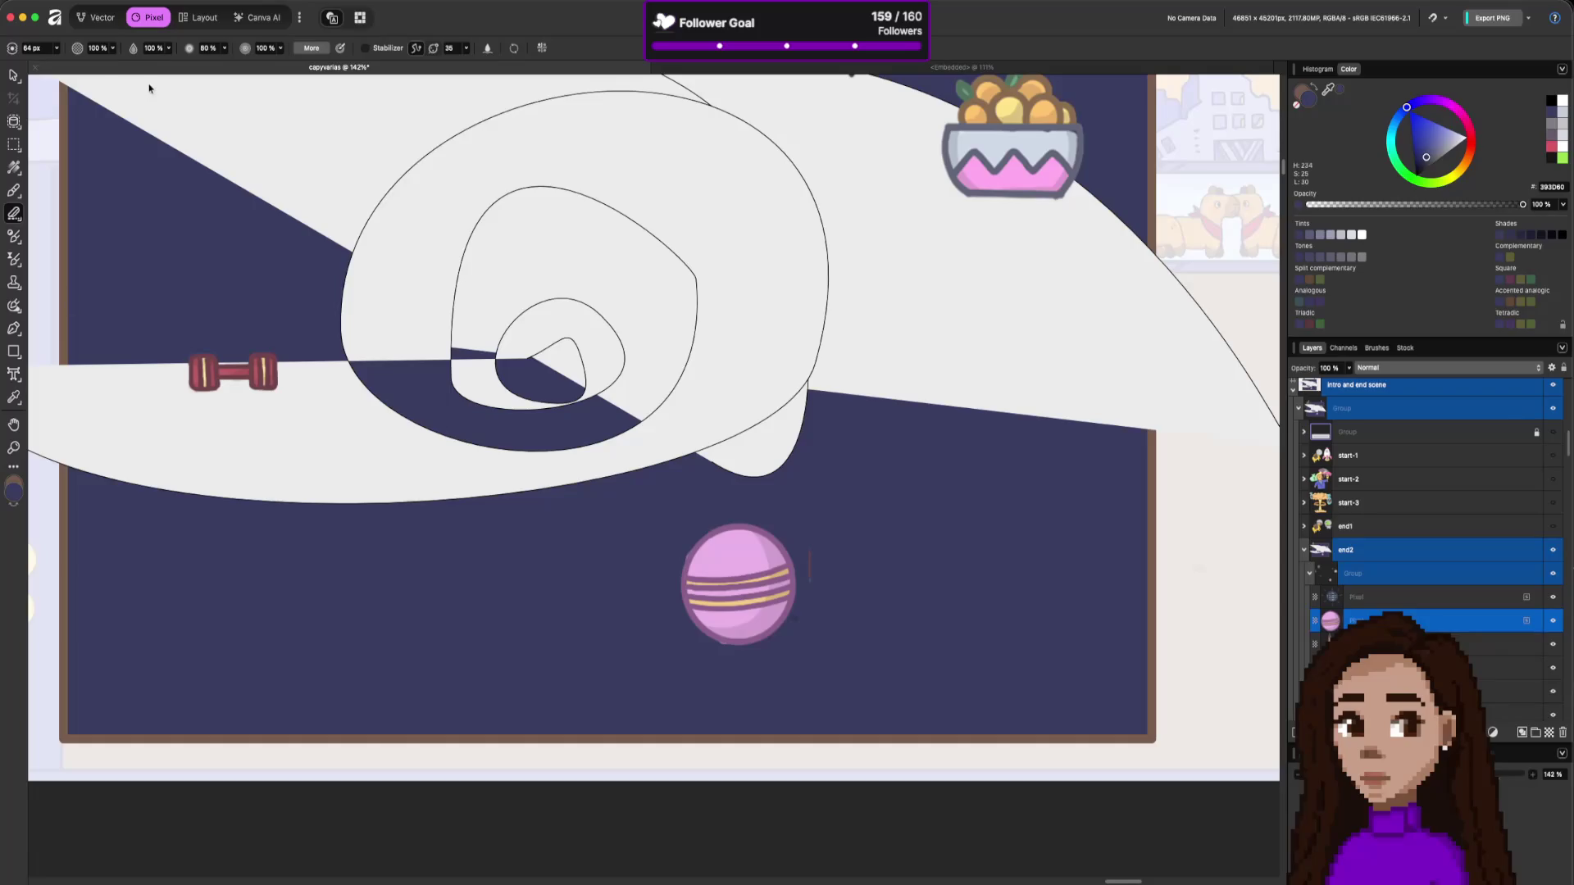
pyautogui.click(16, 146)
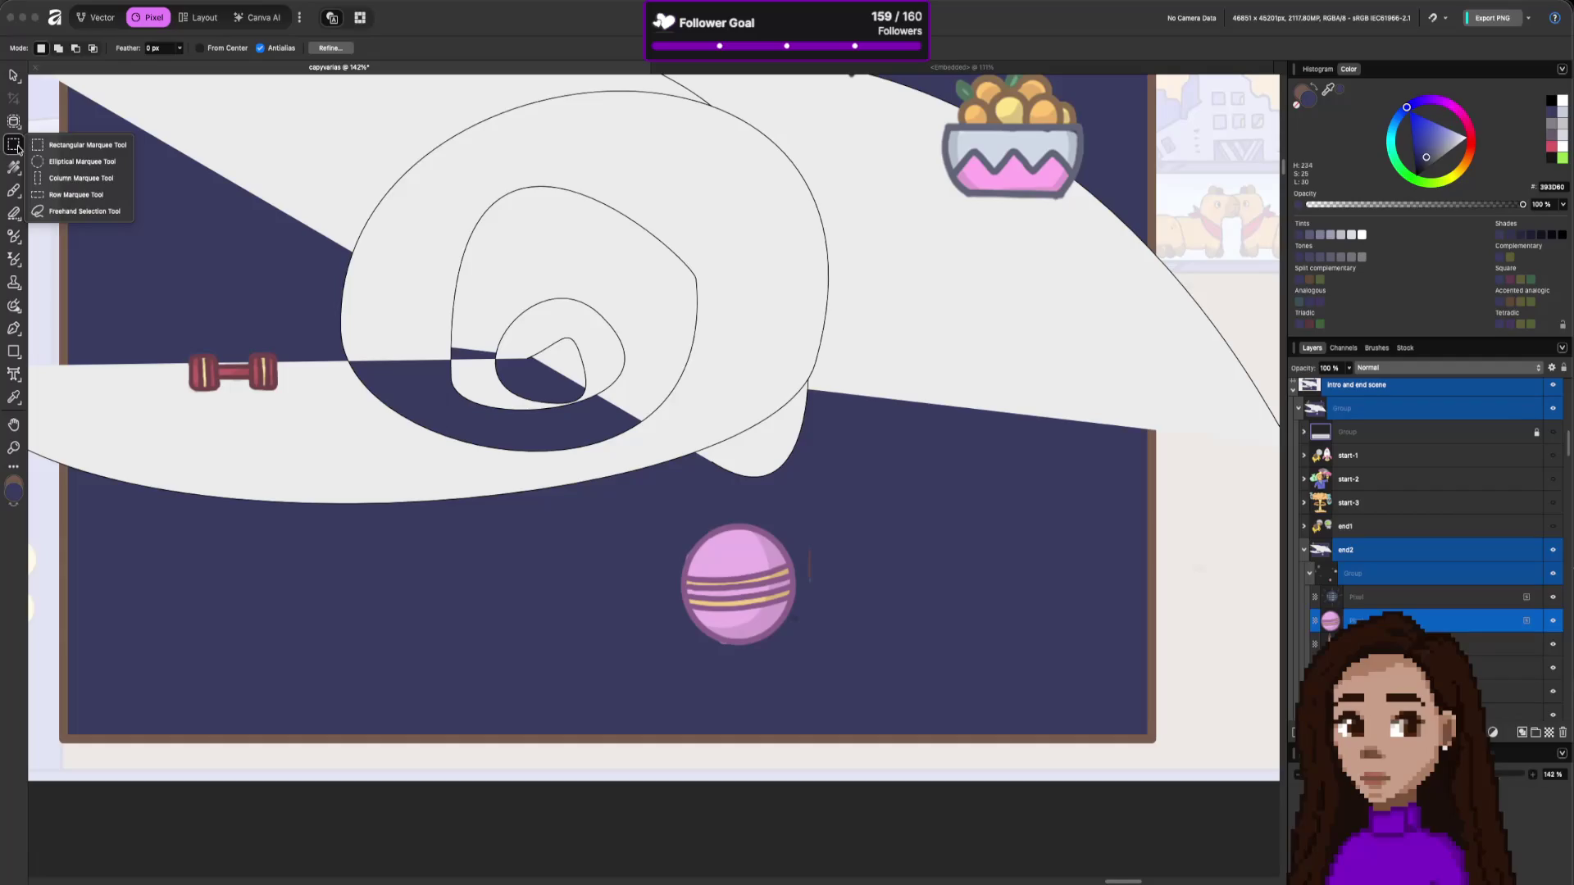
pyautogui.click(82, 212)
pyautogui.moveTo(806, 510)
pyautogui.mouseDown()
pyautogui.moveTo(804, 581)
pyautogui.moveTo(833, 538)
pyautogui.moveTo(807, 489)
pyautogui.mouseUp()
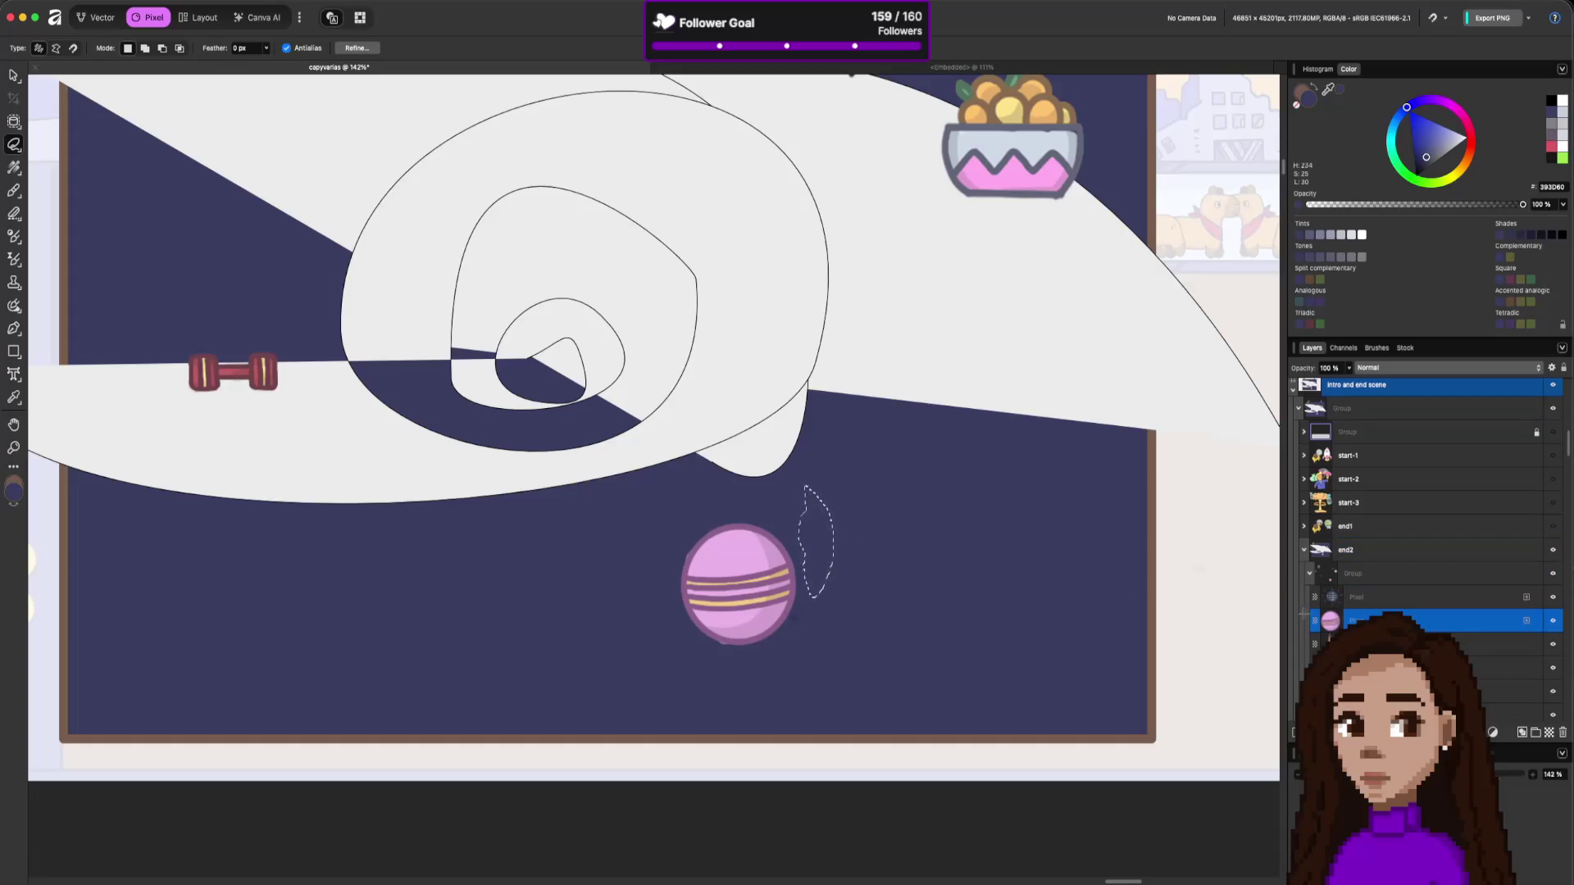
pyautogui.press('super+d')
pyautogui.scroll(-4, 888, 369)
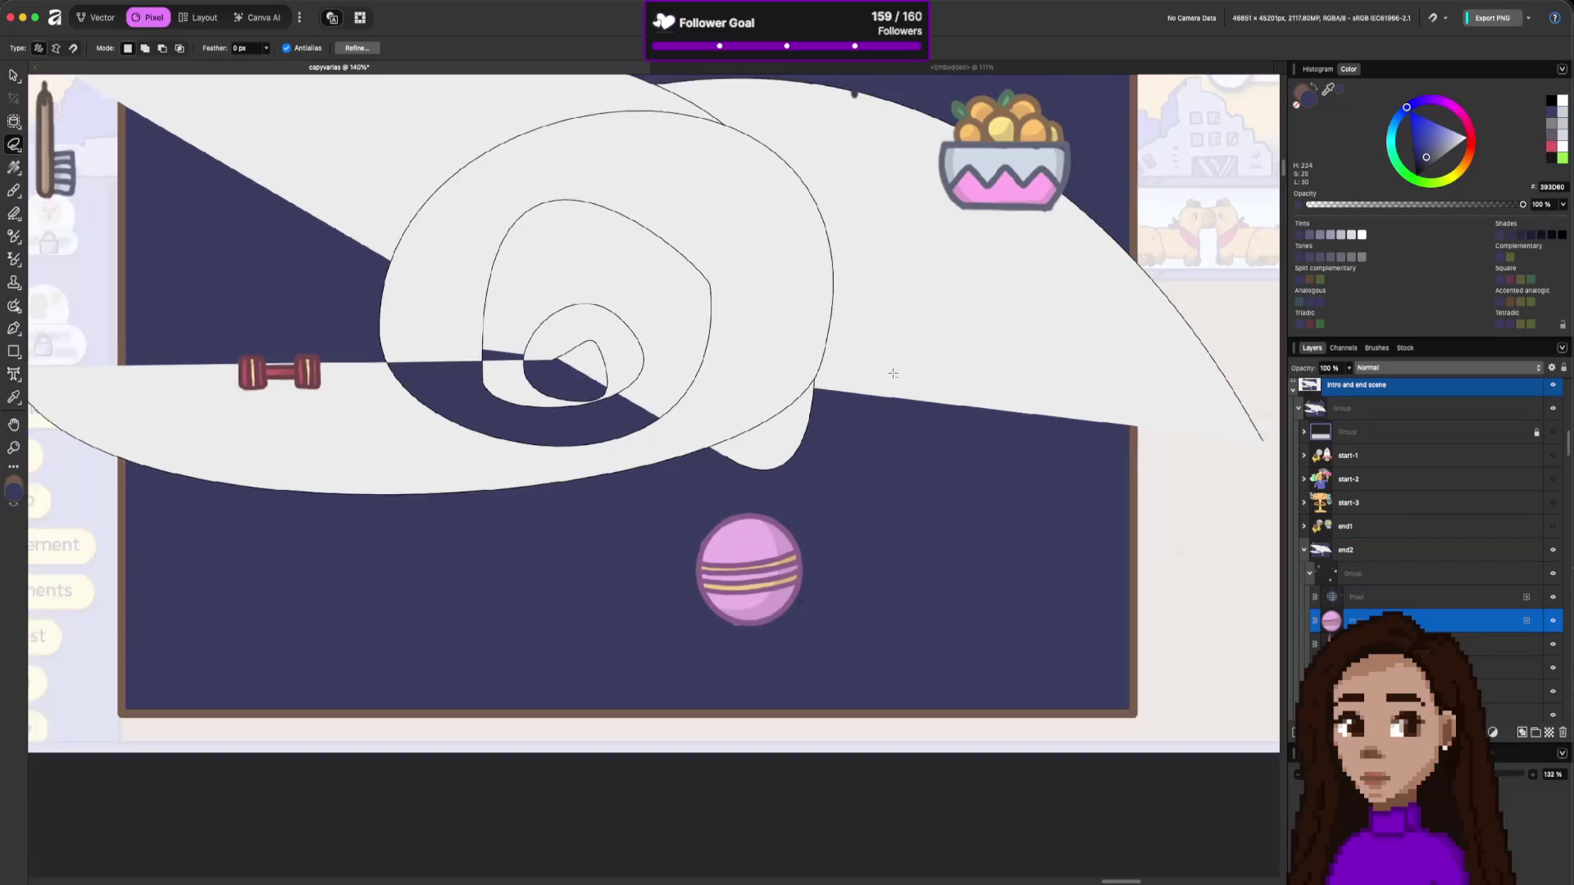
pyautogui.press('super+z')
pyautogui.scroll(-1, 1012, 359)
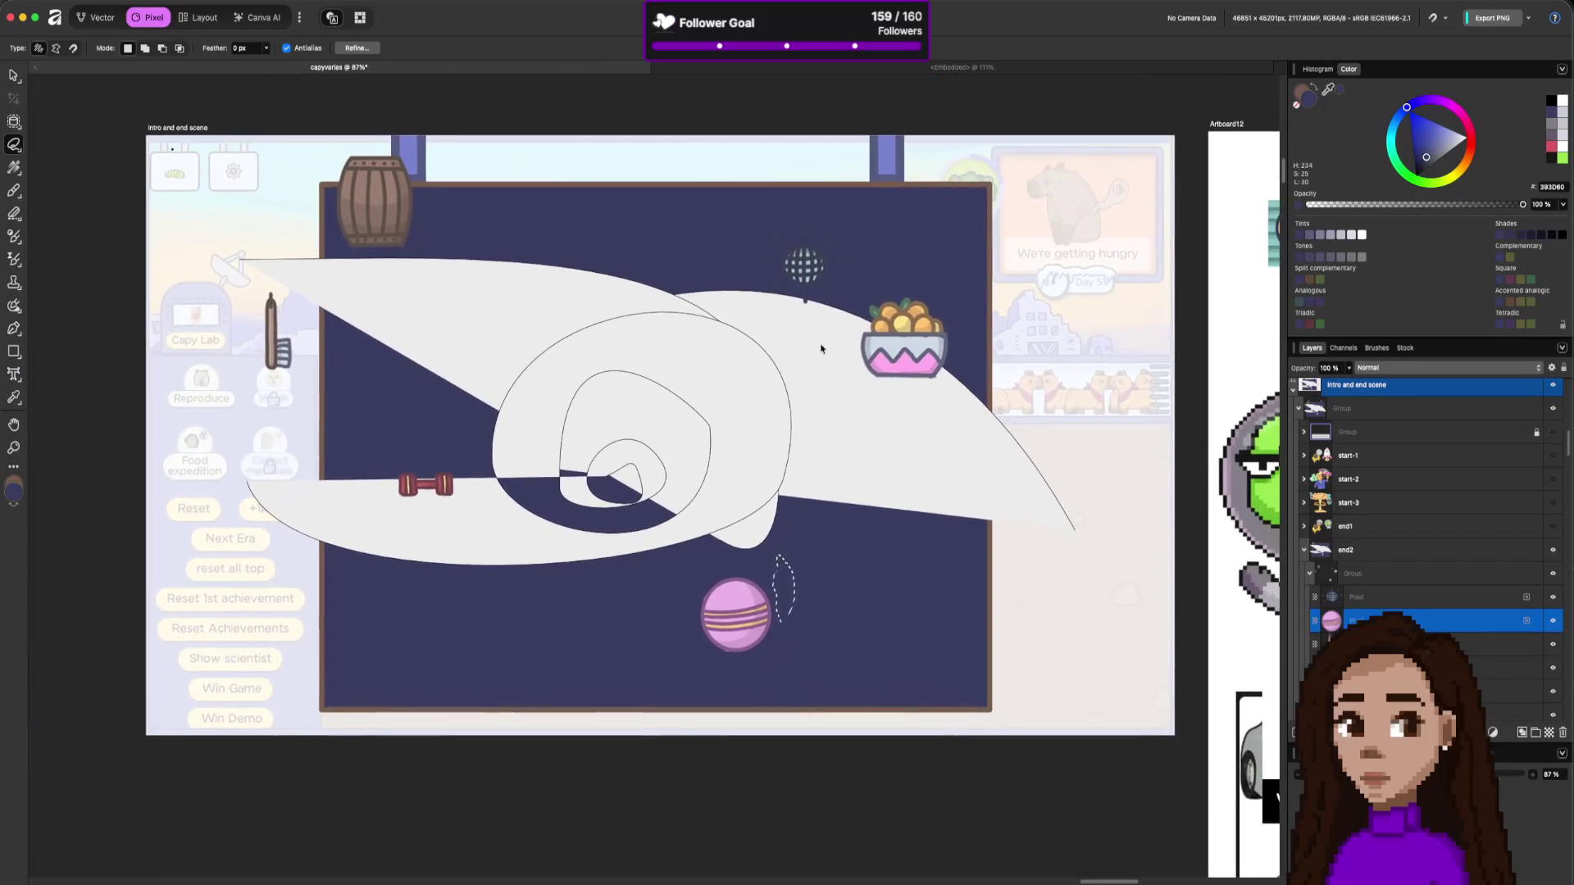
# Delete the stray pixel layer above the ball and clear the selection.
pyautogui.click(1430, 596)
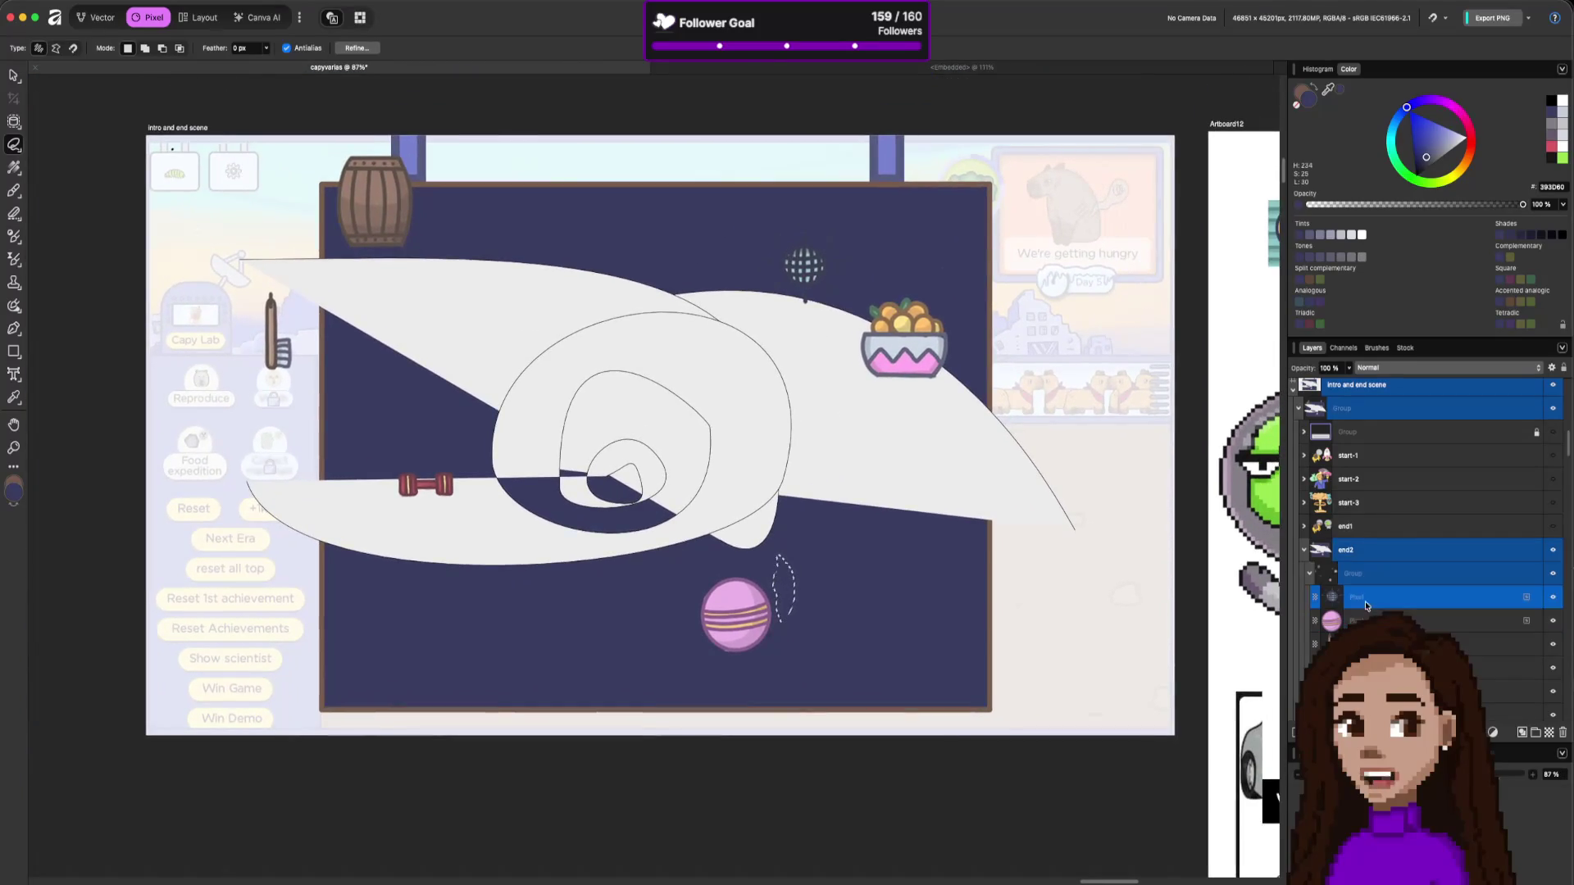
pyautogui.click(1445, 598)
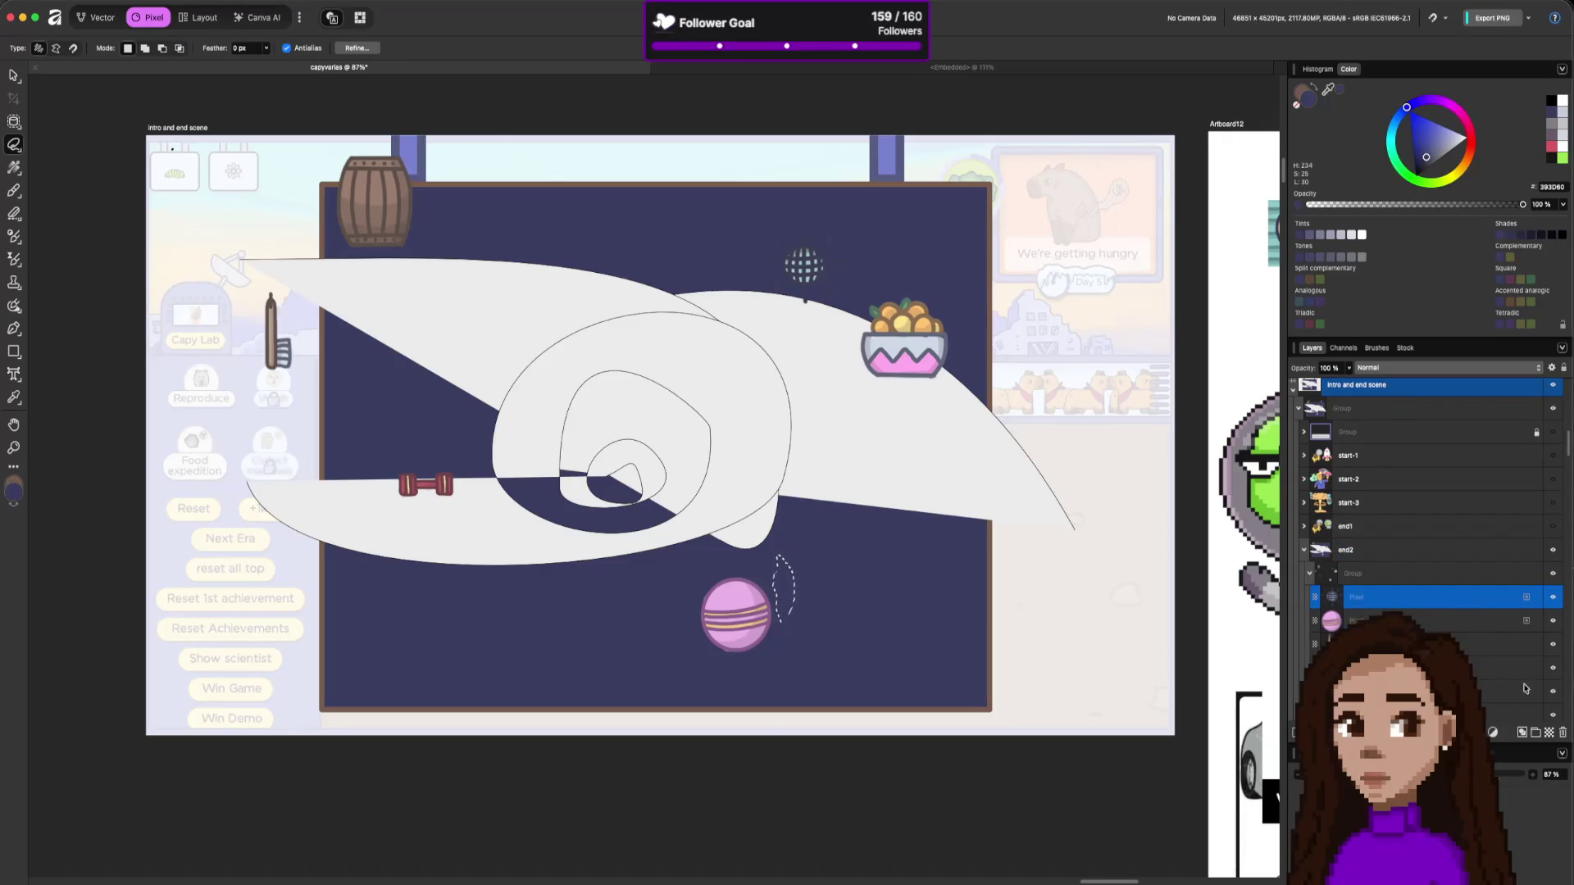
pyautogui.click(1560, 734)
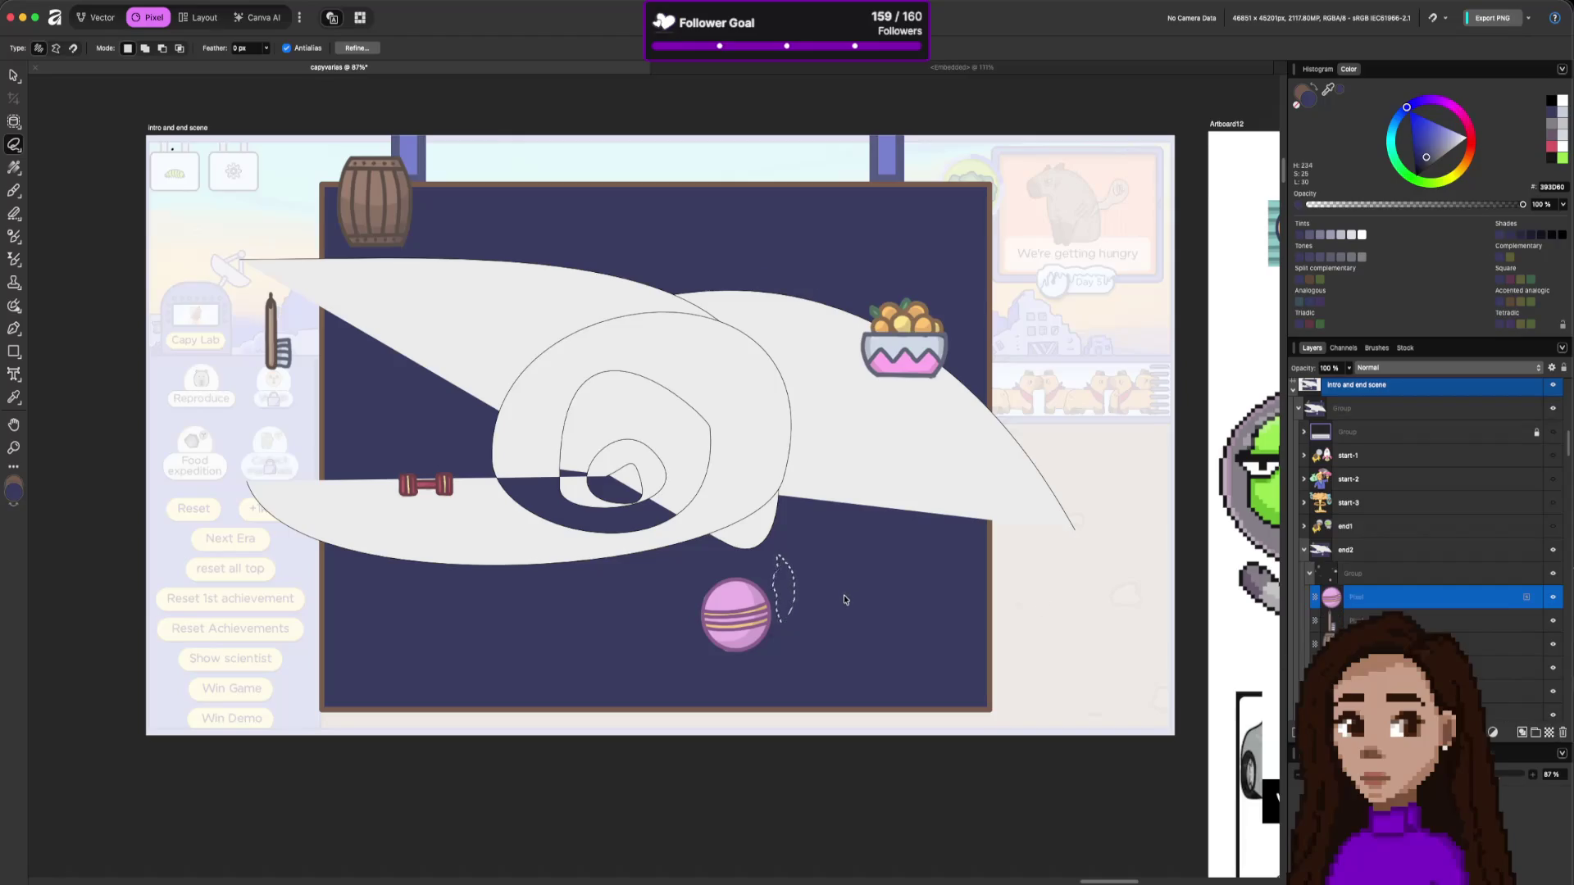
pyautogui.press('super+d')
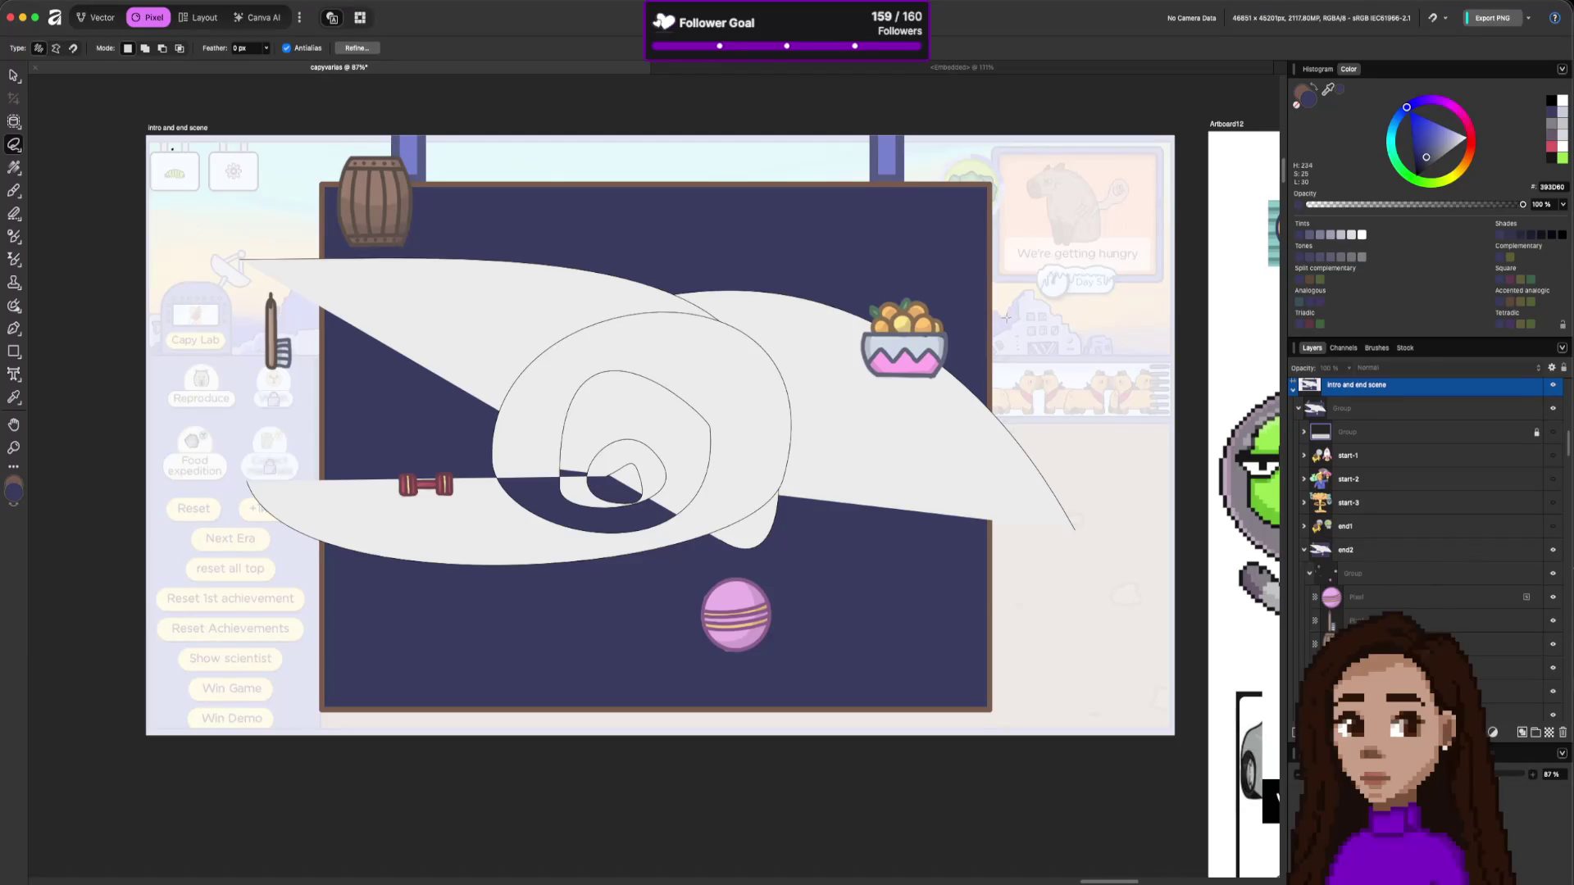
# Select the fruit bowl's layer with the Move tool.
pyautogui.scroll(2, 1007, 317)
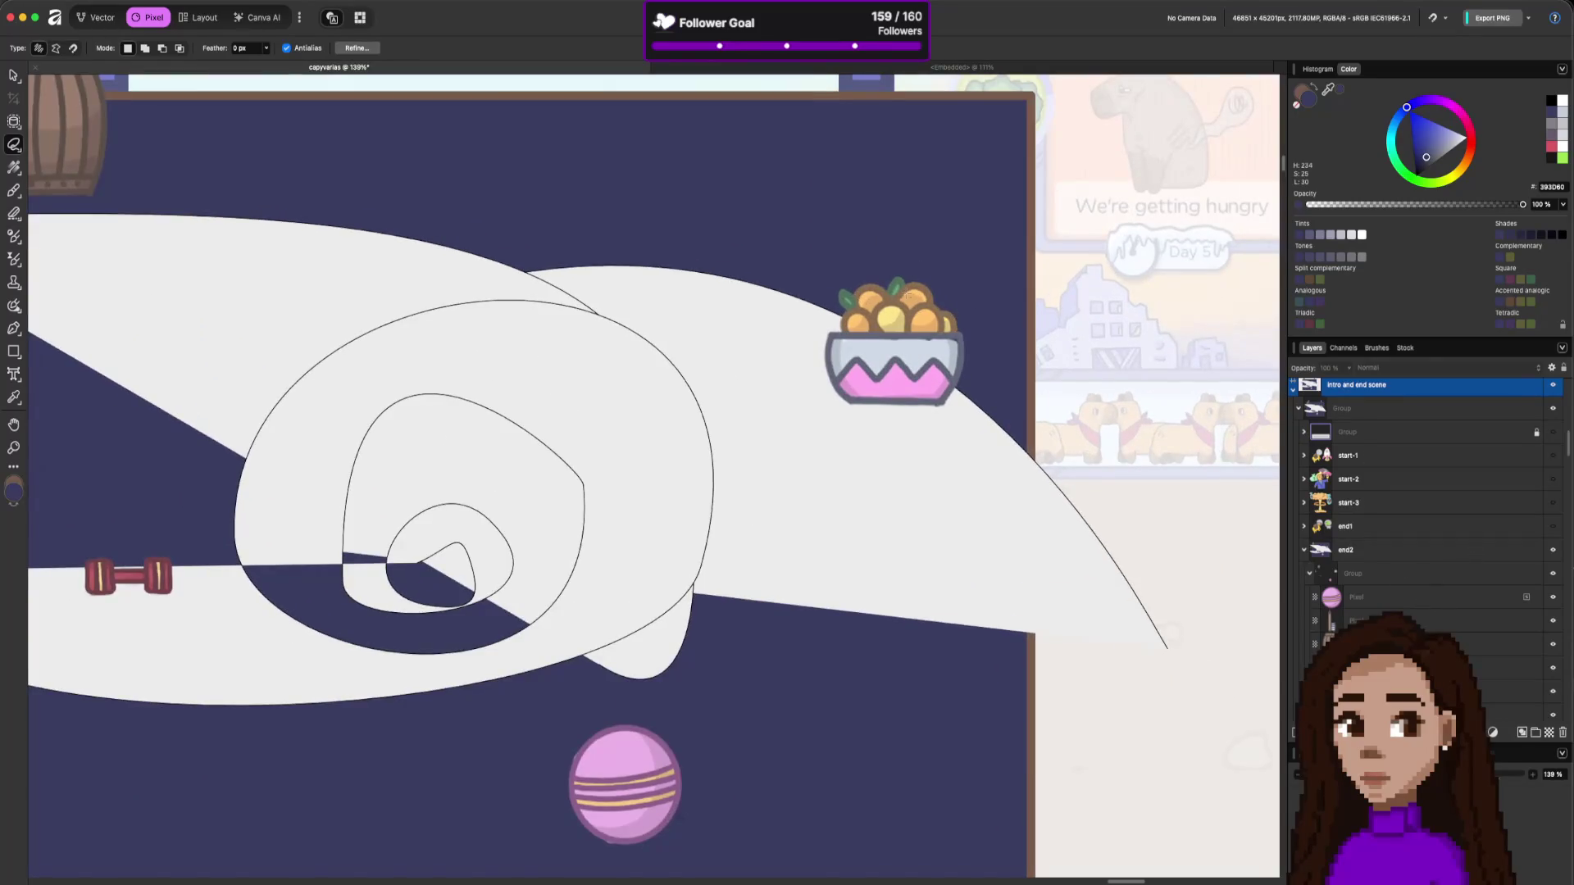
pyautogui.scroll(1, 907, 294)
pyautogui.click(1517, 691)
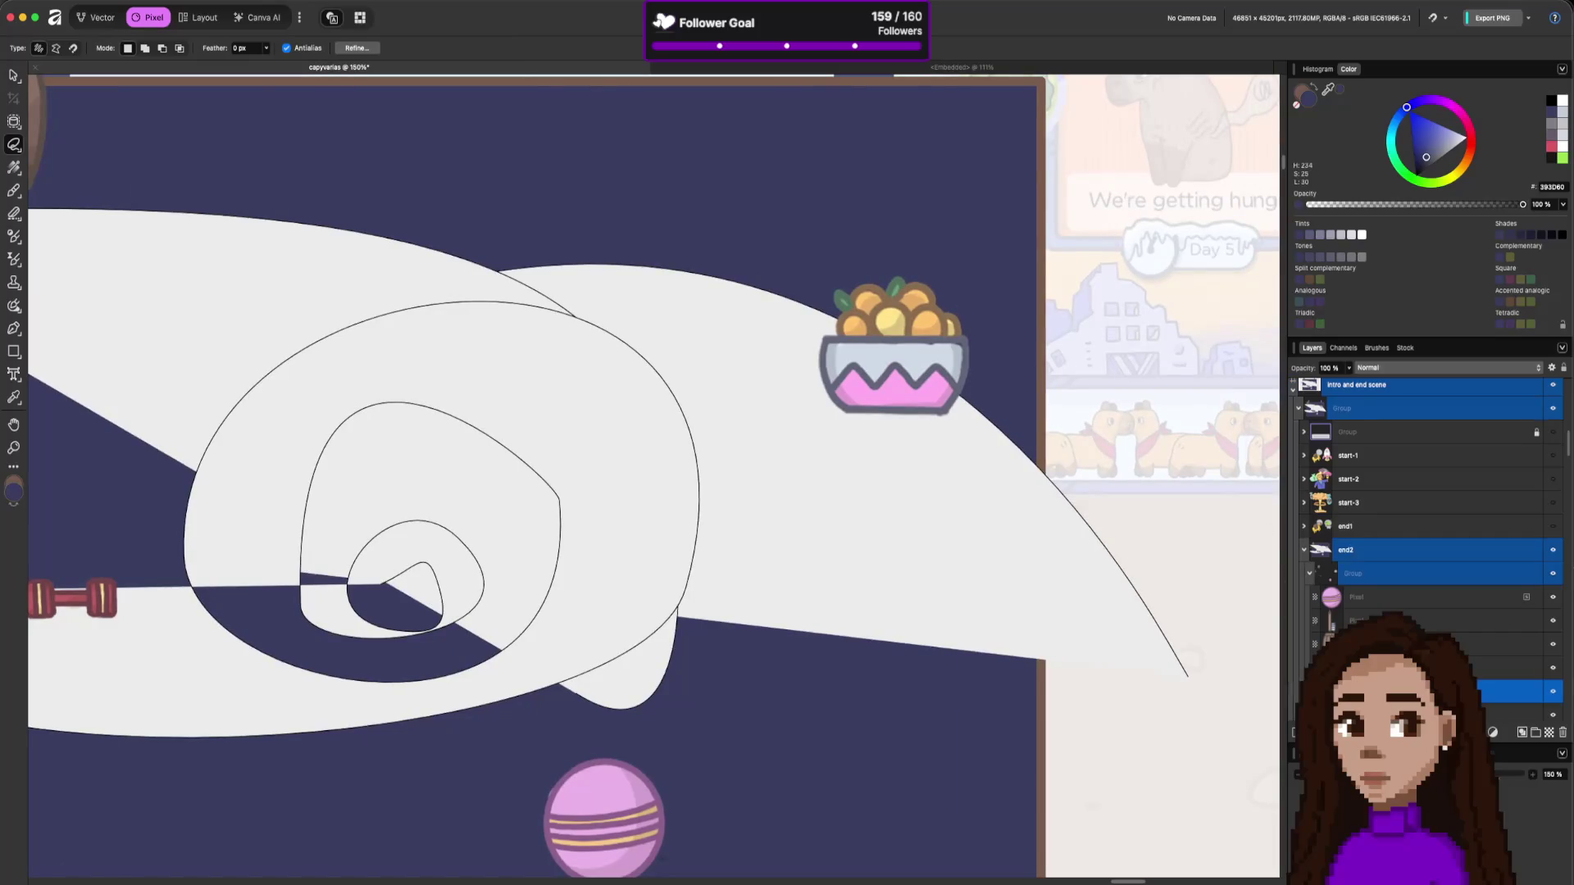
pyautogui.click(14, 76)
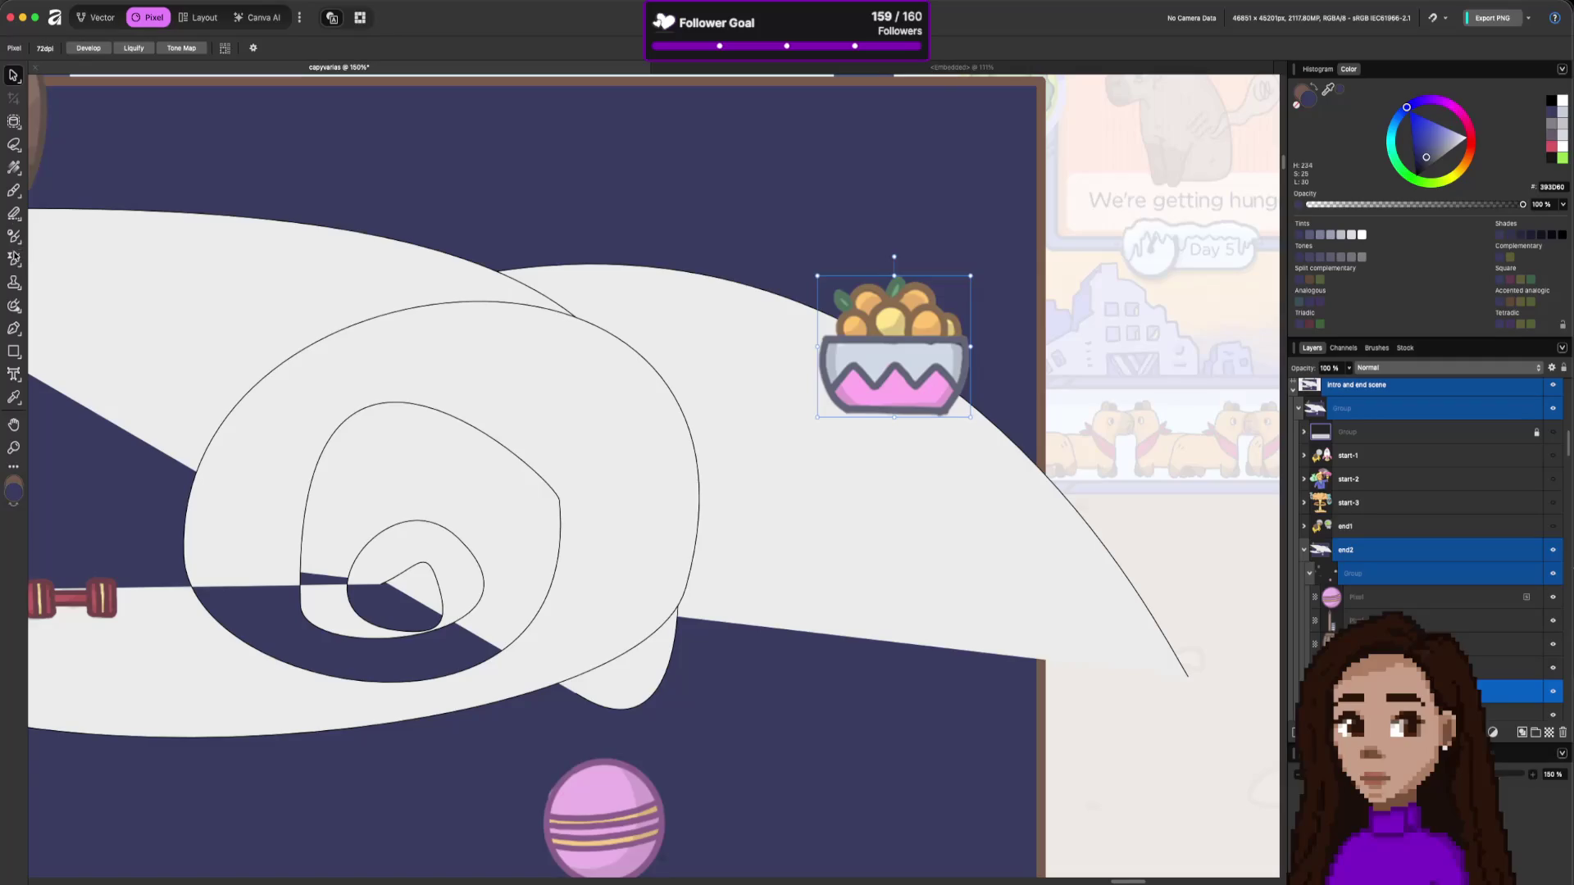
# In the Vector persona, draw a looped vector-brush stroke over the bowl's top-left fruit.
pyautogui.click(102, 18)
pyautogui.click(13, 214)
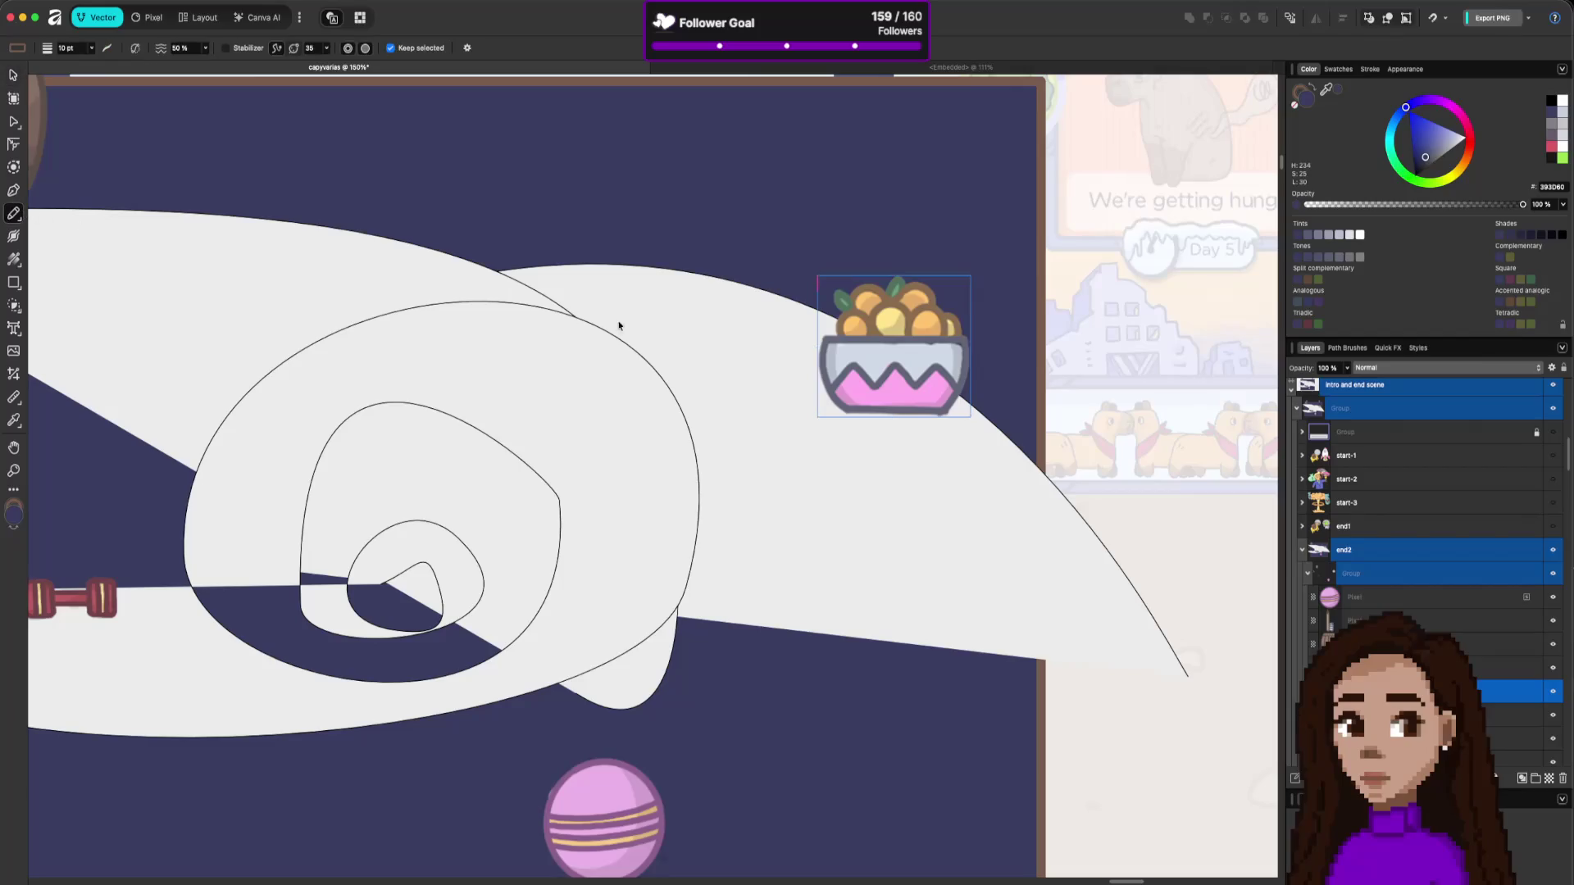
pyautogui.press('b')
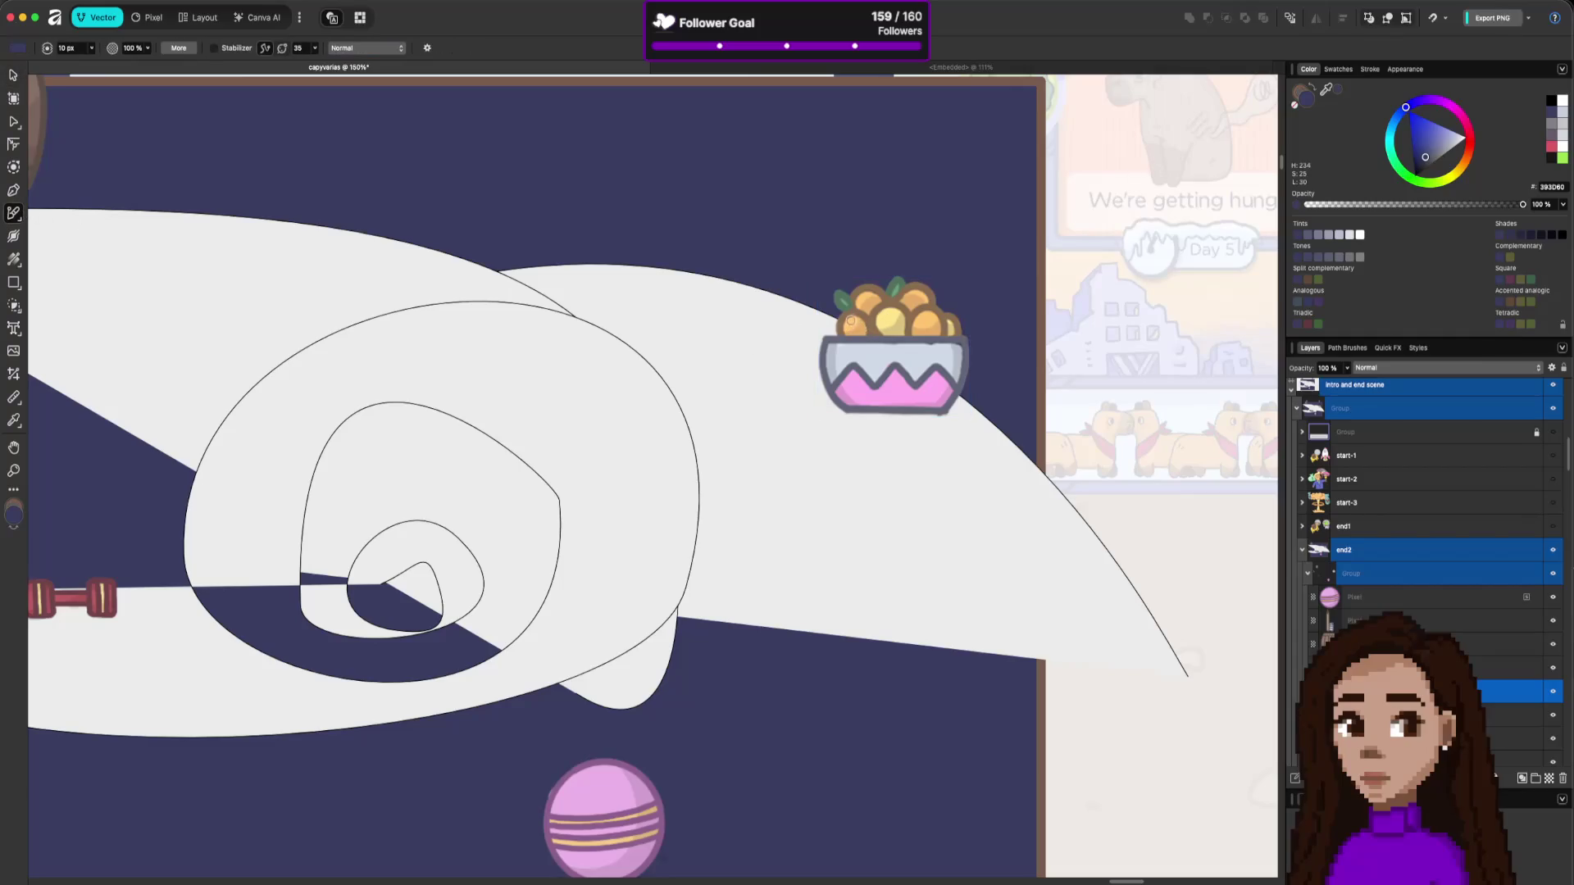
pyautogui.moveTo(846, 339)
pyautogui.mouseDown()
pyautogui.moveTo(836, 324)
pyautogui.moveTo(853, 314)
pyautogui.moveTo(874, 327)
pyautogui.moveTo(849, 338)
pyautogui.moveTo(854, 316)
pyautogui.mouseUp()
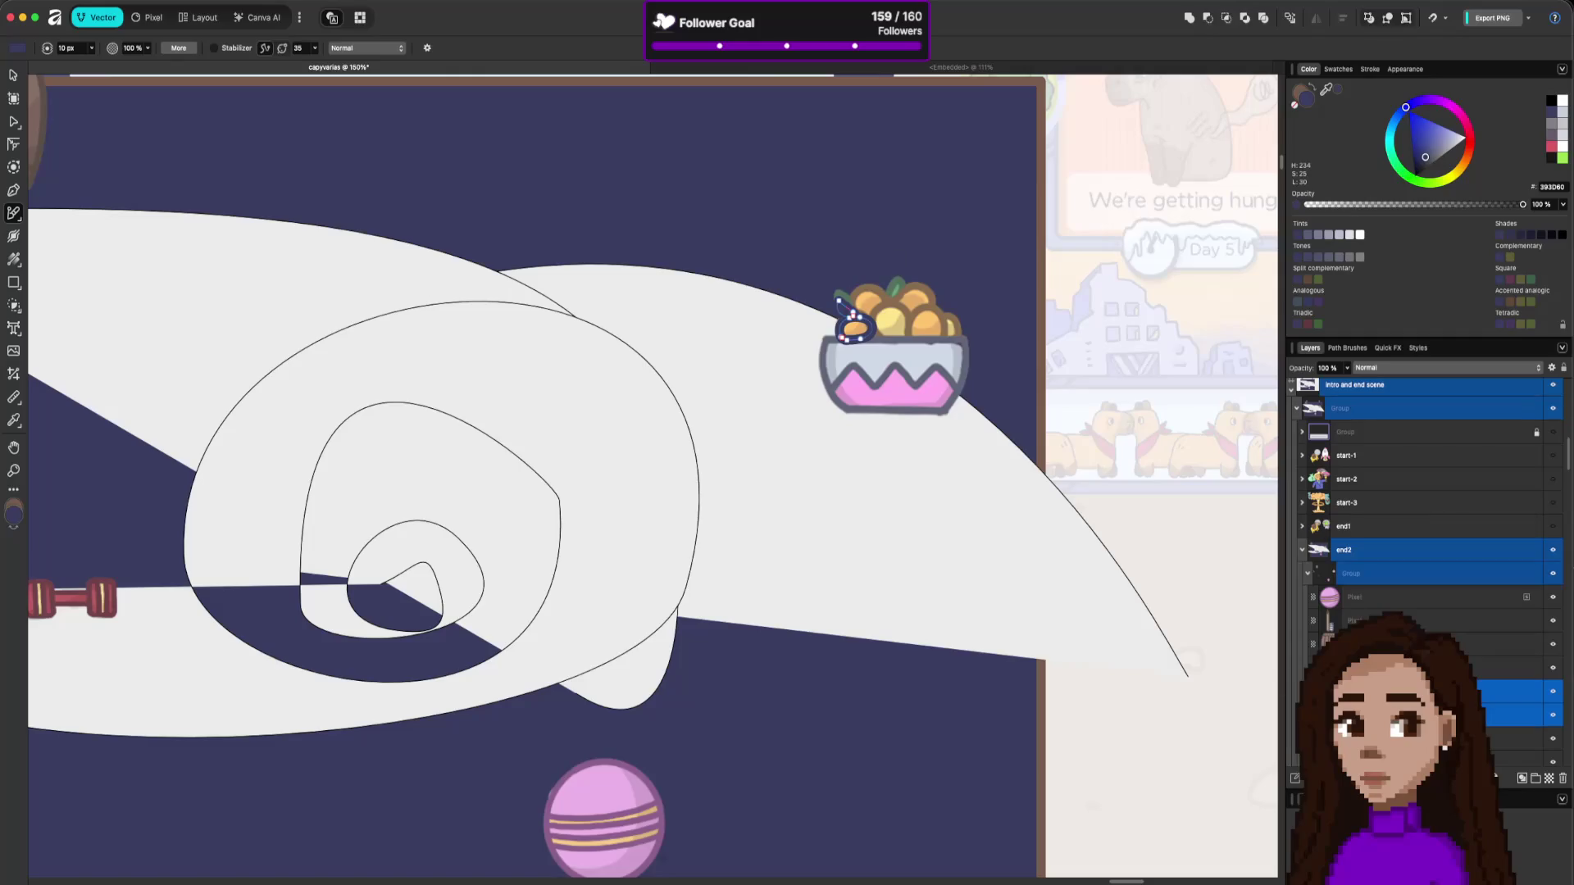
# Recolour the new strokes with orange and leaf green sampled from the bowl.
pyautogui.press('a')
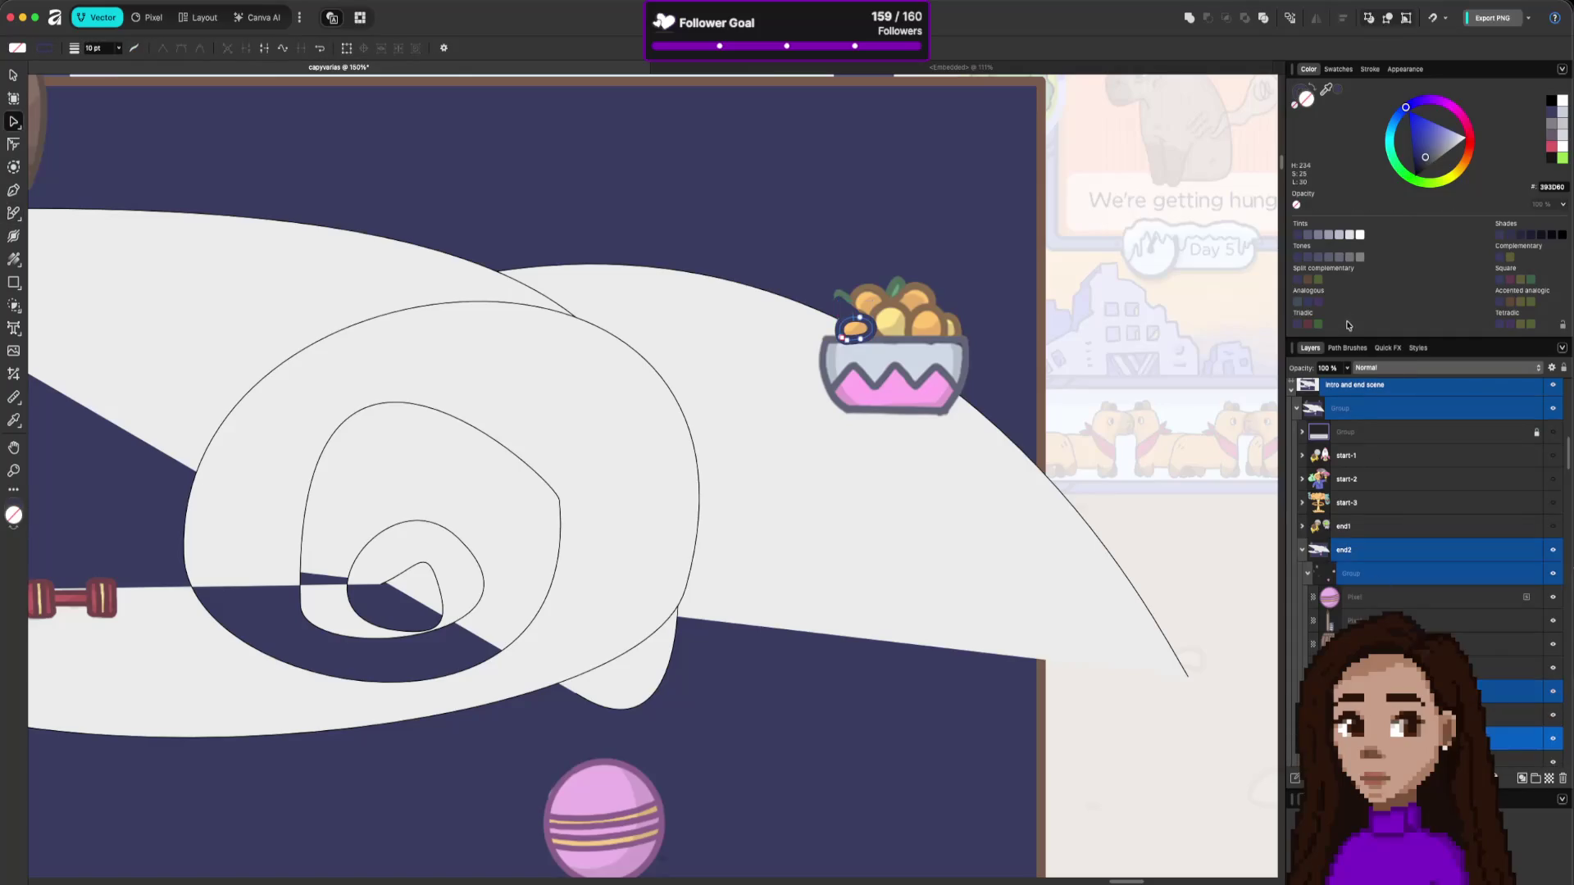
pyautogui.keyDown('shift'); pyautogui.click(838, 301); pyautogui.keyUp('shift')
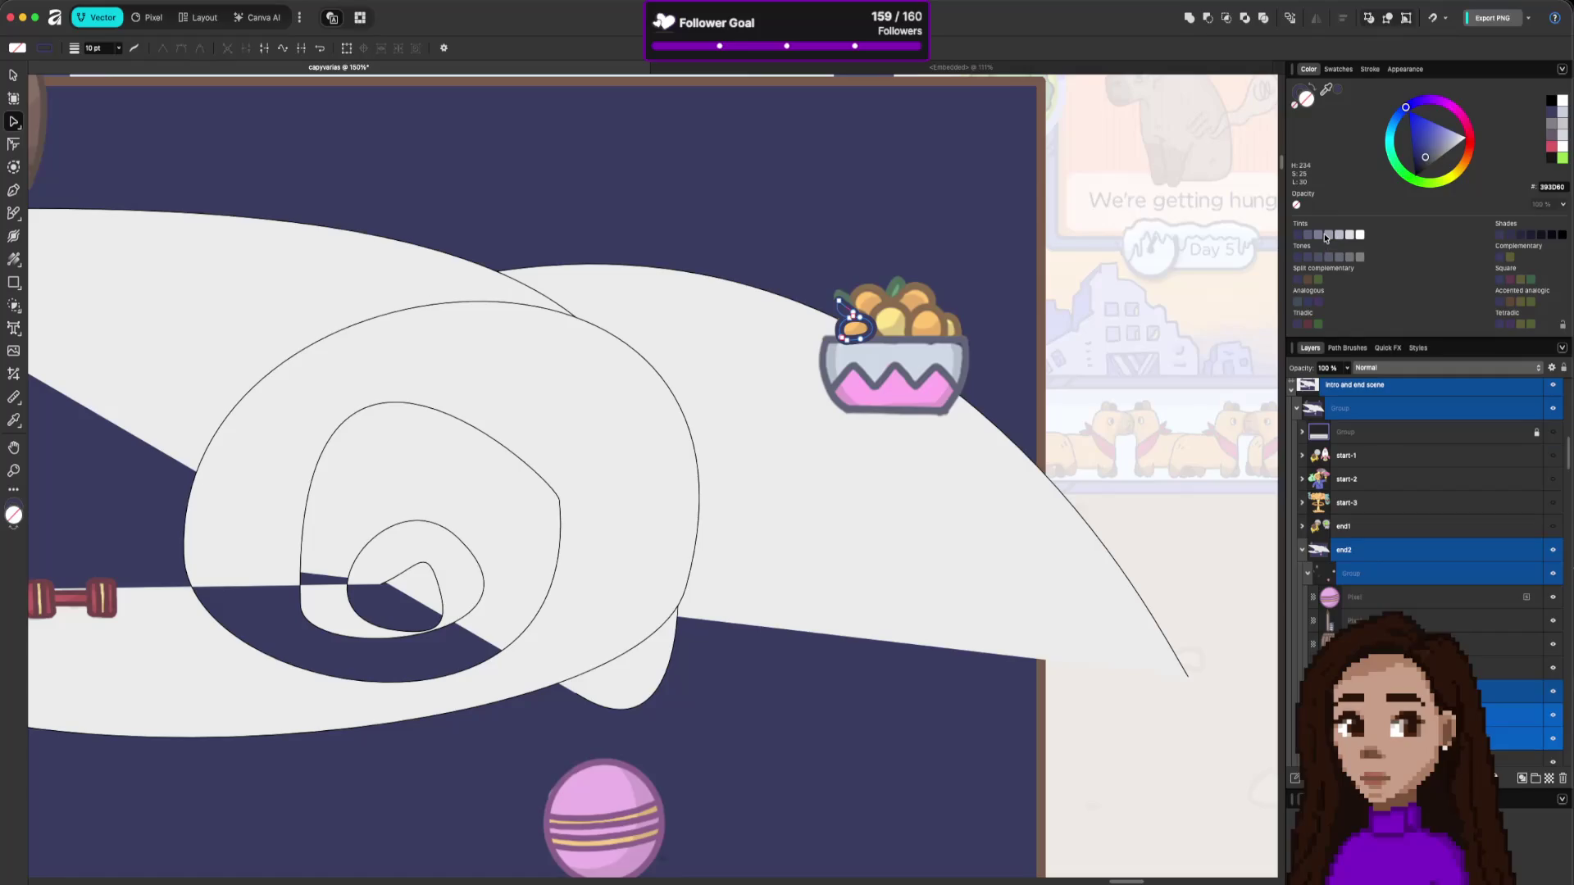
pyautogui.hotkey('ctrl', 'z')
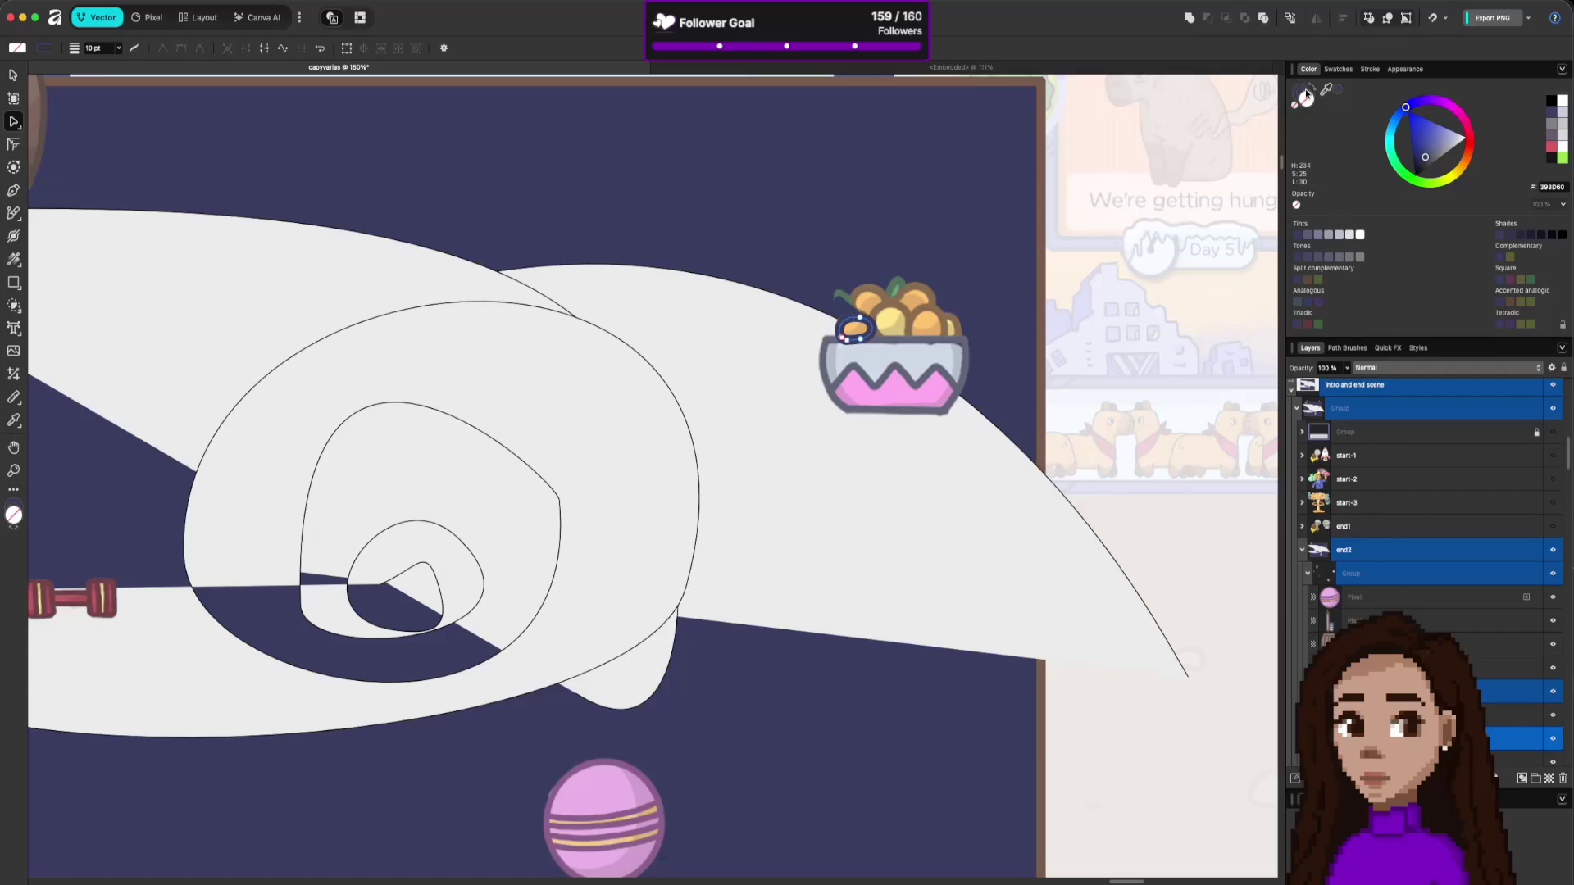
pyautogui.moveTo(1326, 89)
pyautogui.mouseDown()
pyautogui.moveTo(926, 310)
pyautogui.moveTo(1043, 292)
pyautogui.mouseUp()
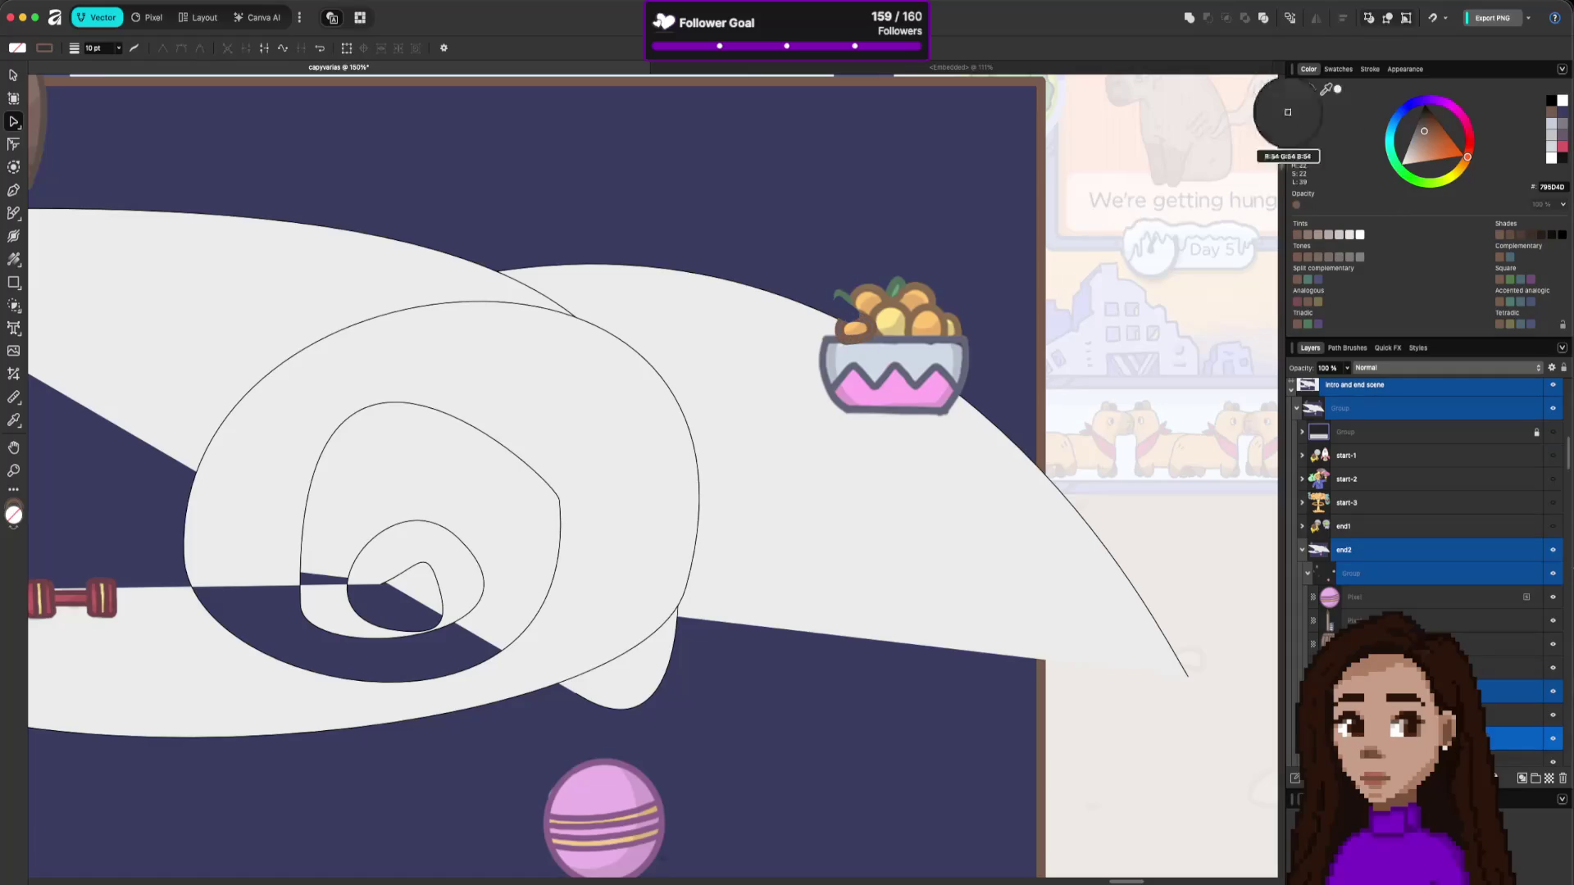
pyautogui.moveTo(1325, 90)
pyautogui.mouseDown()
pyautogui.moveTo(889, 306)
pyautogui.moveTo(865, 296)
pyautogui.moveTo(828, 401)
pyautogui.moveTo(853, 366)
pyautogui.moveTo(925, 329)
pyautogui.mouseUp()
pyautogui.click(848, 312)
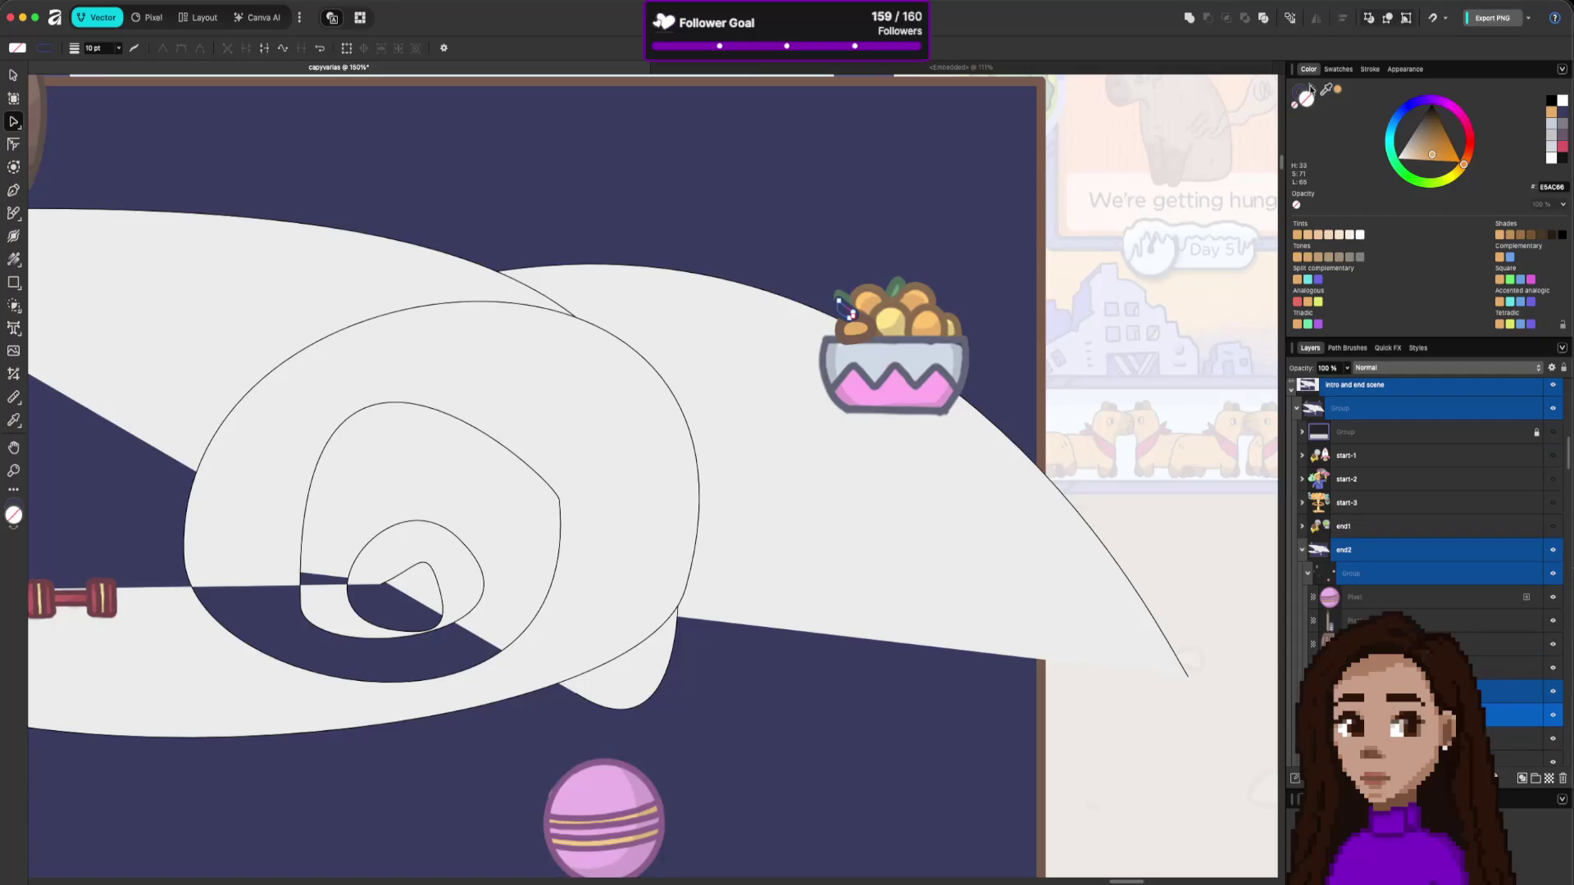
pyautogui.moveTo(1326, 91); pyautogui.dragTo(845, 293)
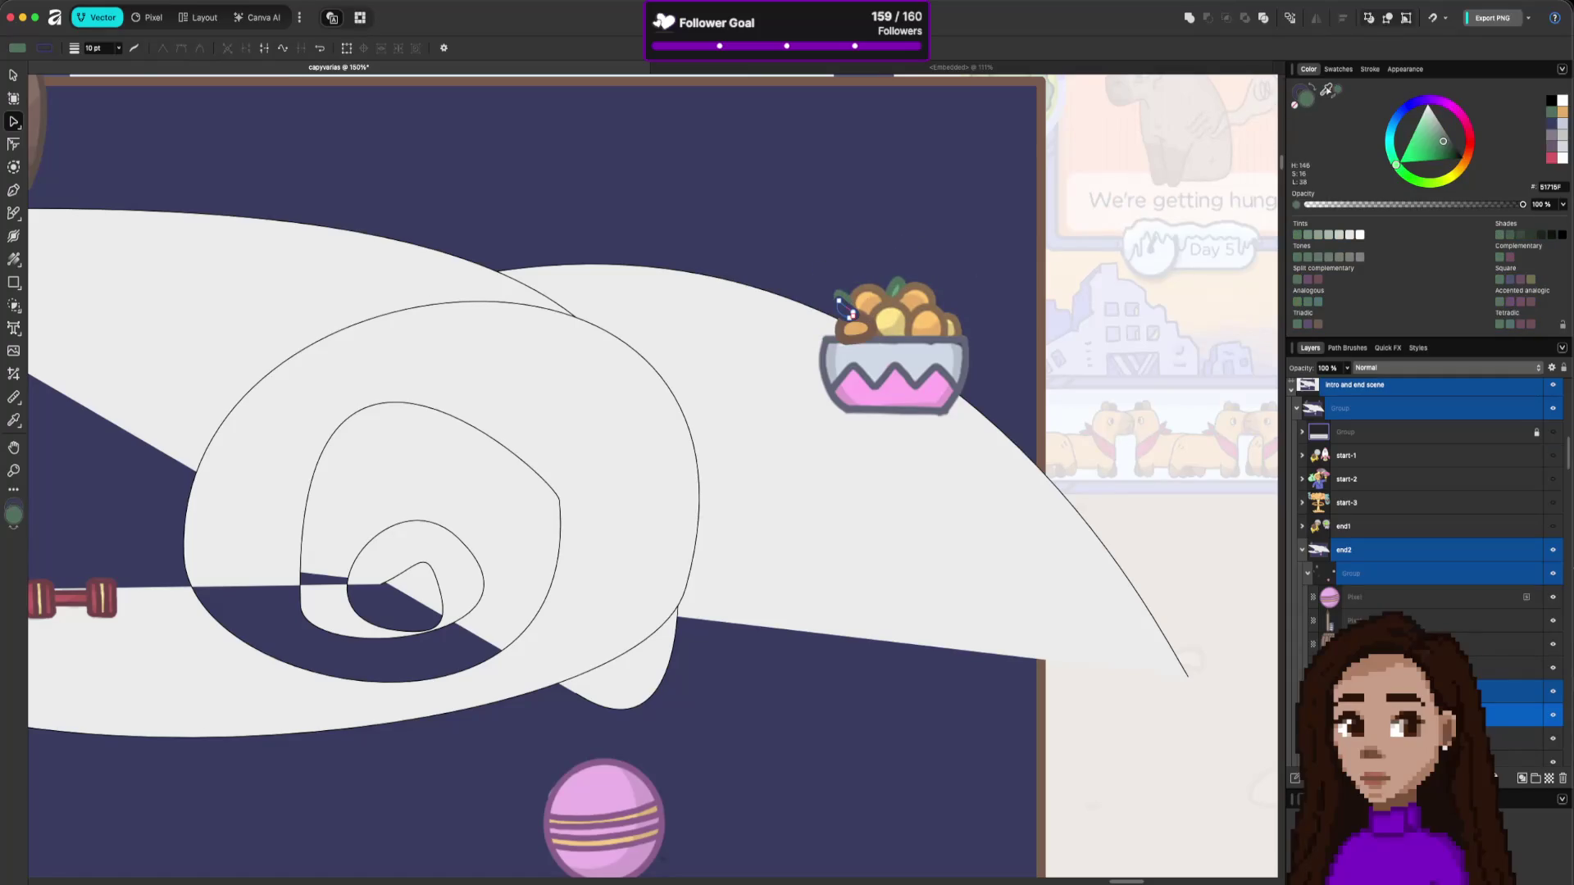
pyautogui.moveTo(1326, 89)
pyautogui.mouseDown()
pyautogui.moveTo(1317, 77)
pyautogui.moveTo(1307, 95)
pyautogui.moveTo(1329, 131)
pyautogui.moveTo(845, 310)
pyautogui.moveTo(1323, 91)
pyautogui.moveTo(895, 293)
pyautogui.mouseUp()
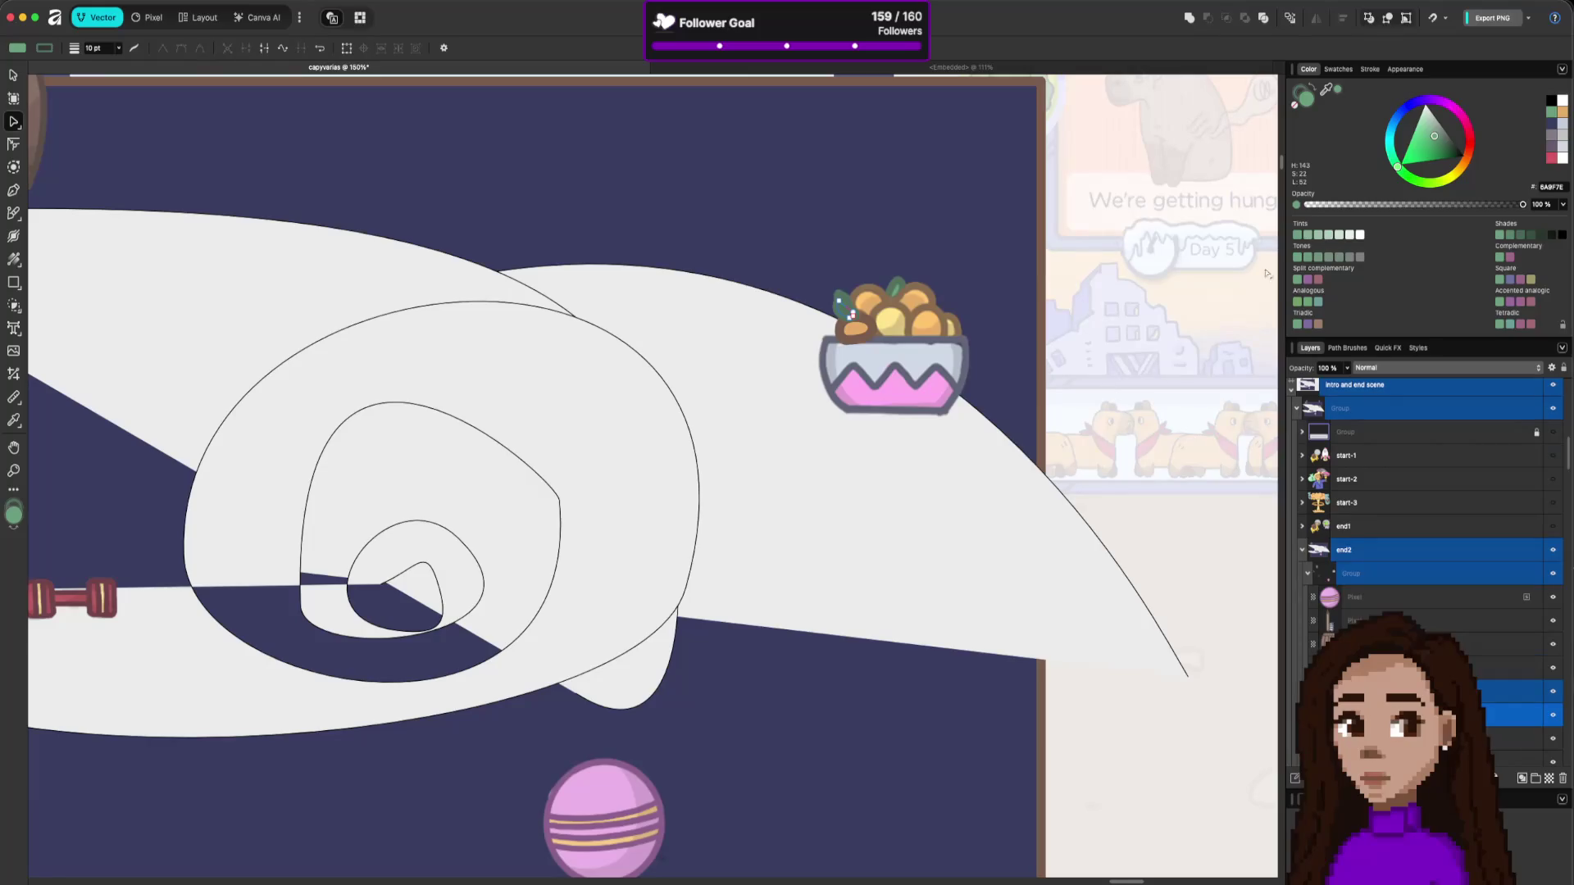
# Select the new leaf and orange fruit shapes at the bowl's top-left.
pyautogui.click(873, 331)
pyautogui.click(856, 313)
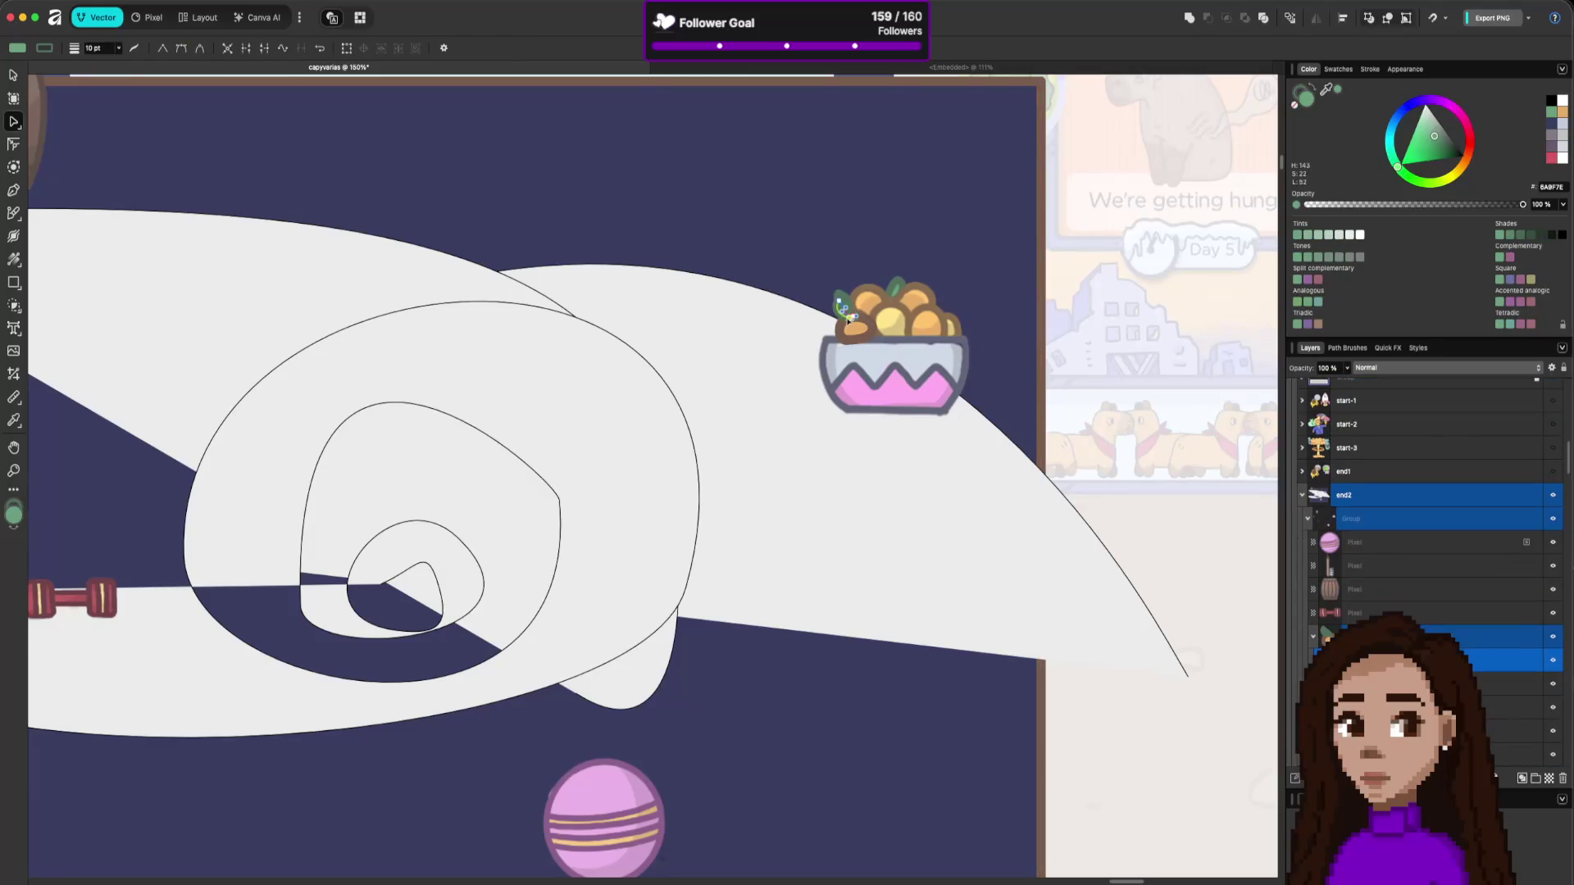
pyautogui.click(860, 317)
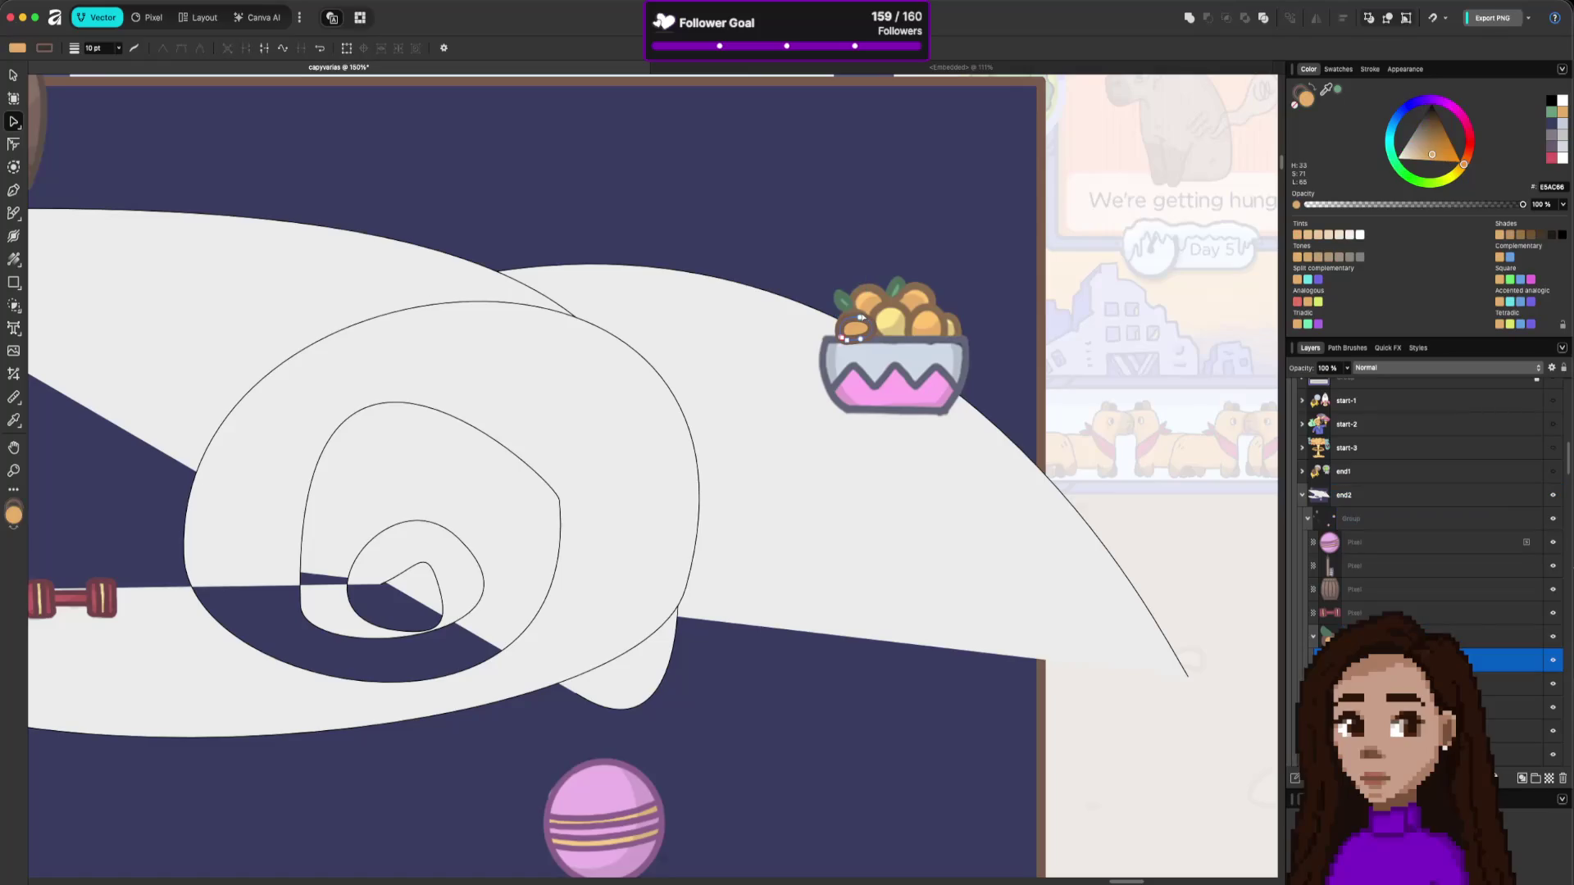
pyautogui.click(871, 332)
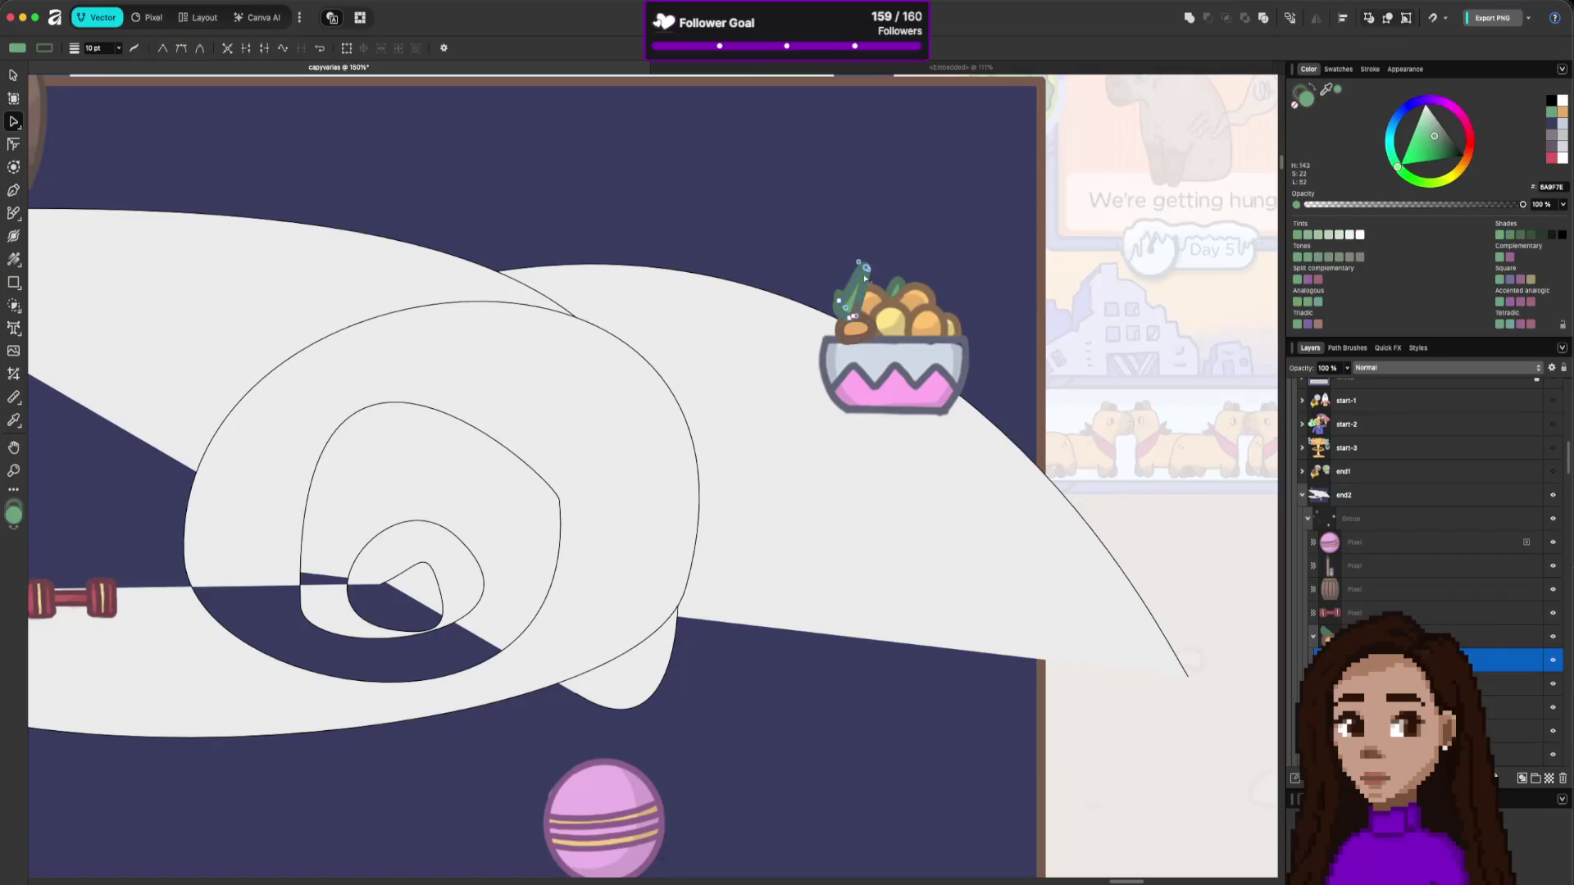
pyautogui.click(891, 340)
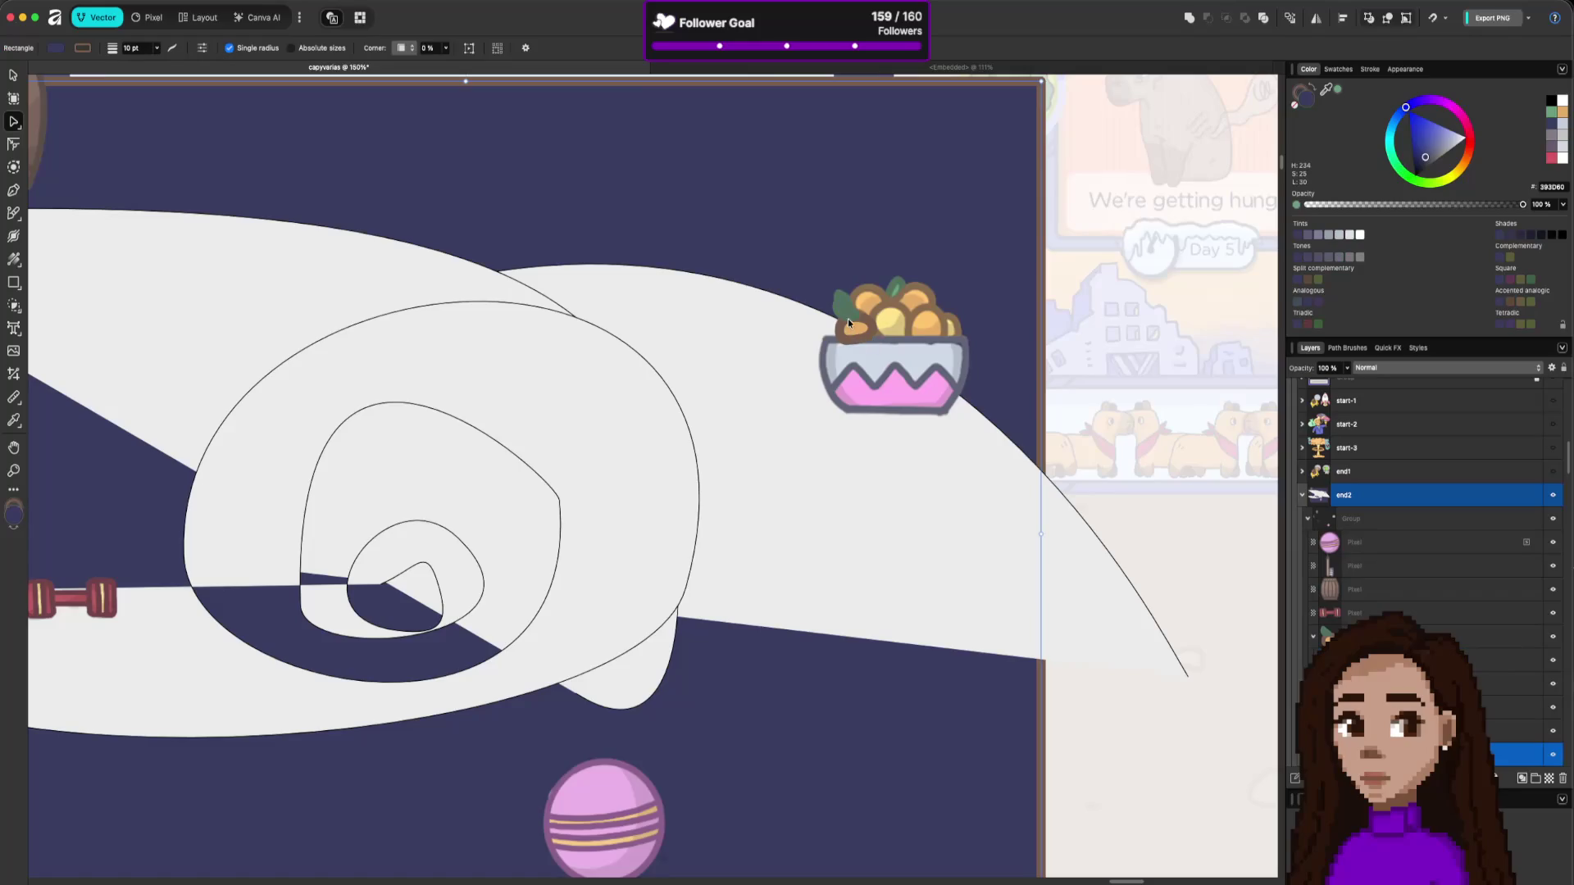
# Move the small fruit-and-leaf group left, out of the bowl.
pyautogui.hotkey('ctrl', 'z')
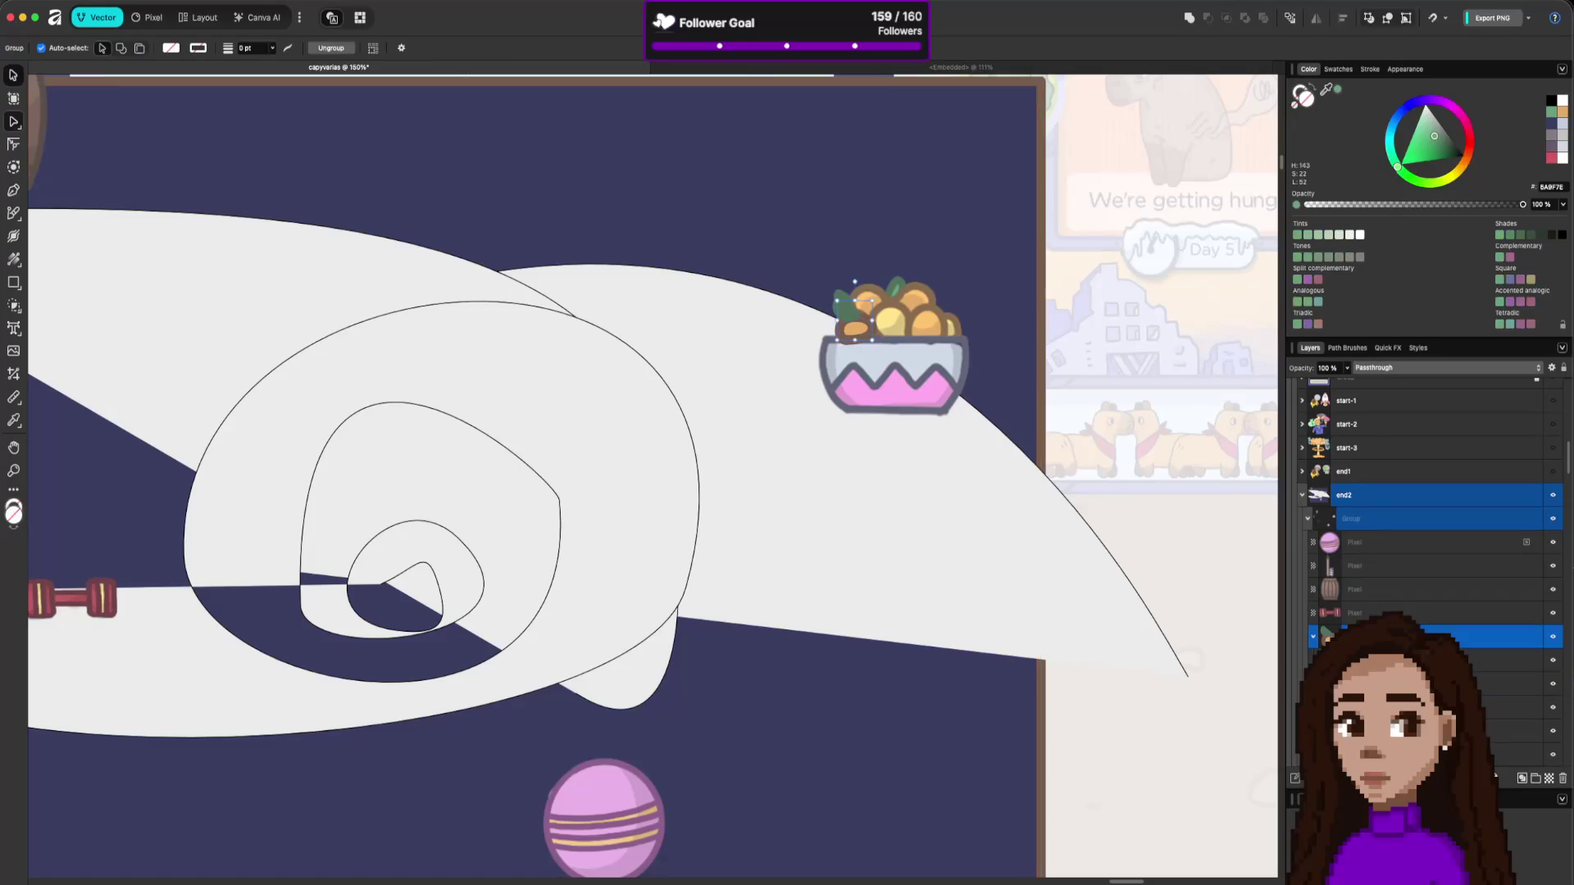
pyautogui.press('v')
pyautogui.moveTo(861, 334); pyautogui.dragTo(759, 361)
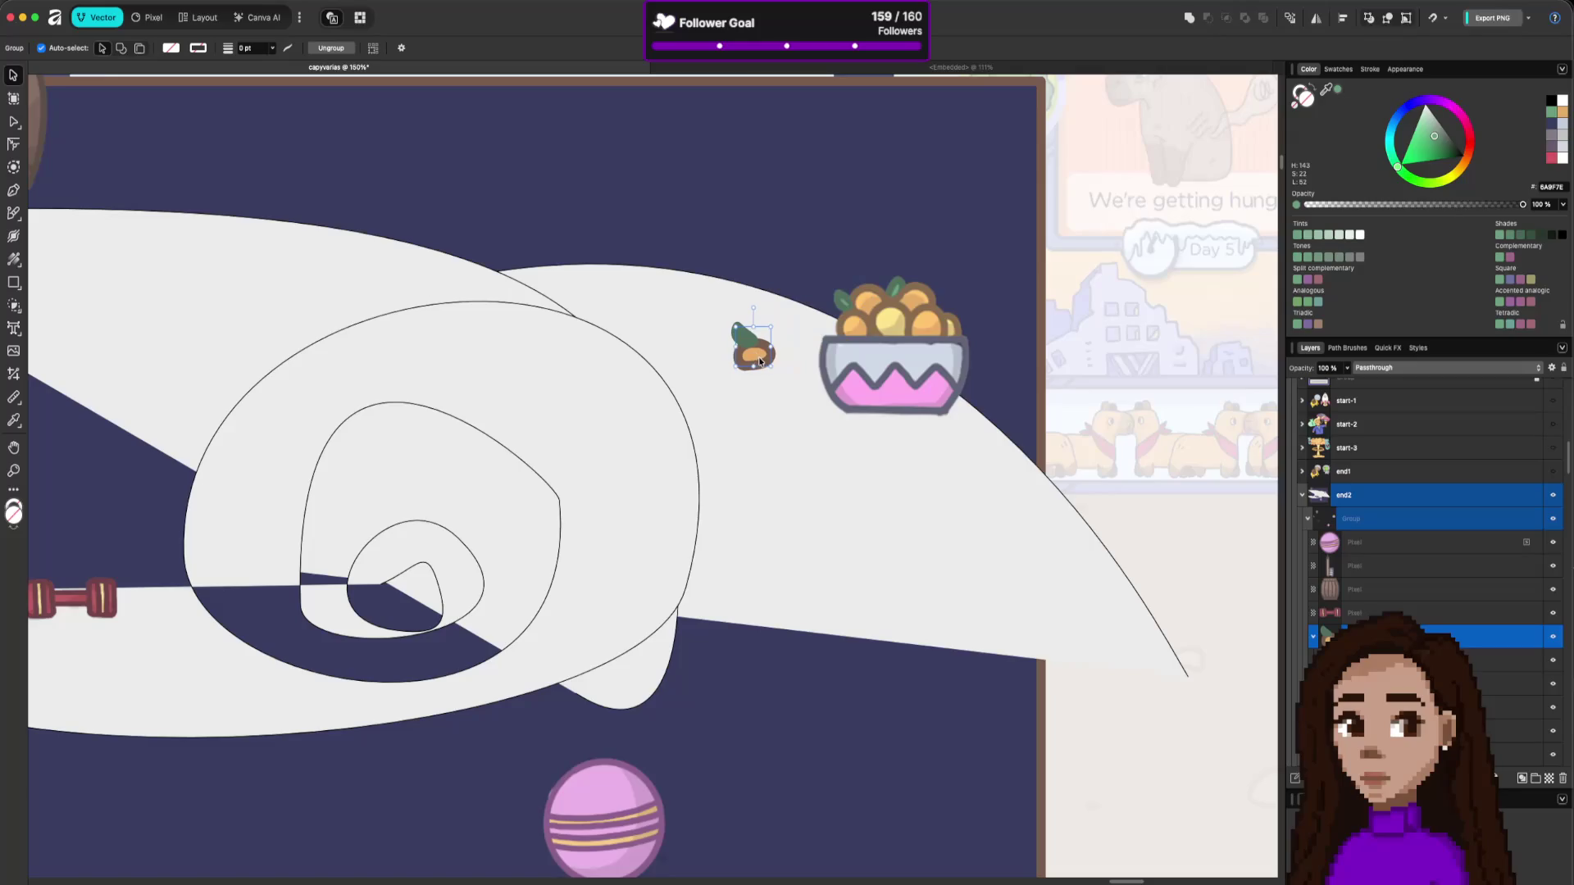
pyautogui.scroll(2, 762, 326)
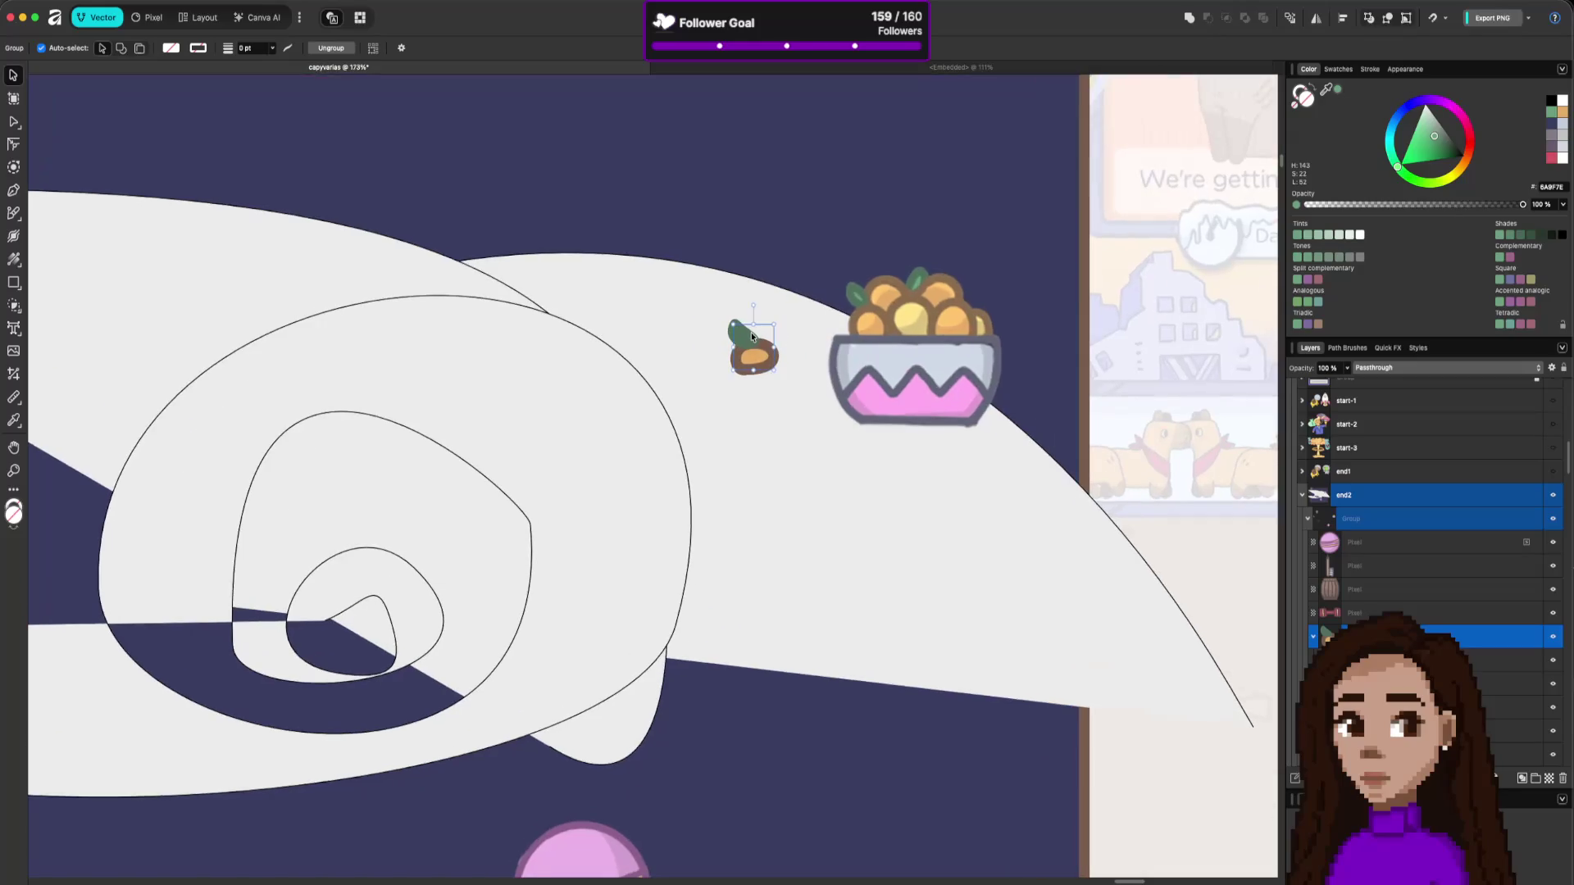
# Thin the stroke width of the fruit and leaf outlines.
pyautogui.doubleClick(743, 336)
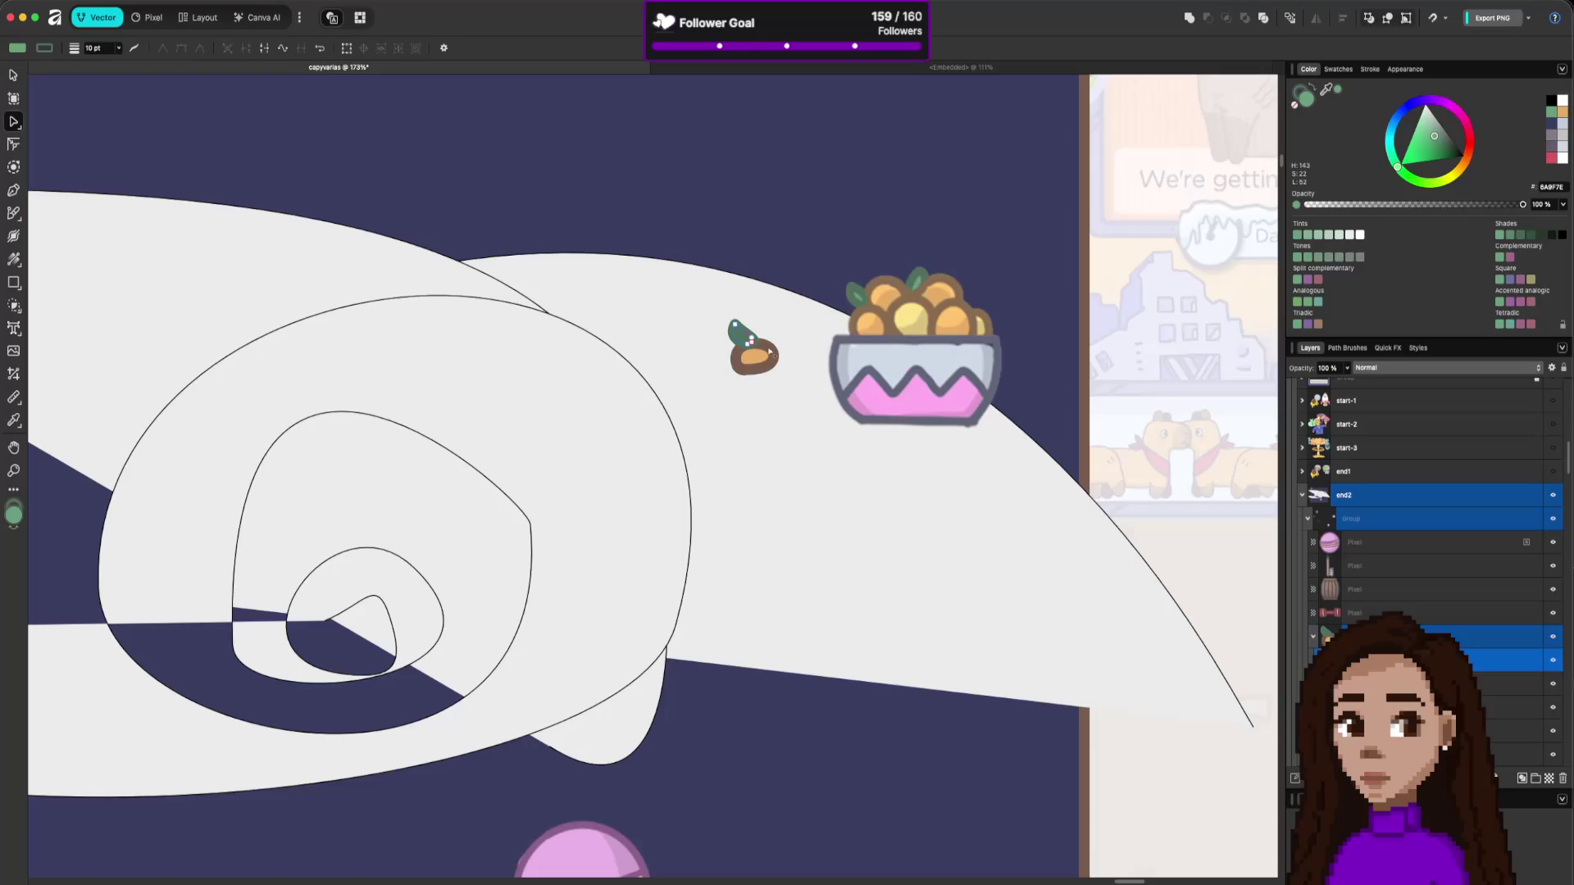
pyautogui.keyDown('shift'); pyautogui.click(769, 354); pyautogui.keyUp('shift')
pyautogui.click(1371, 70)
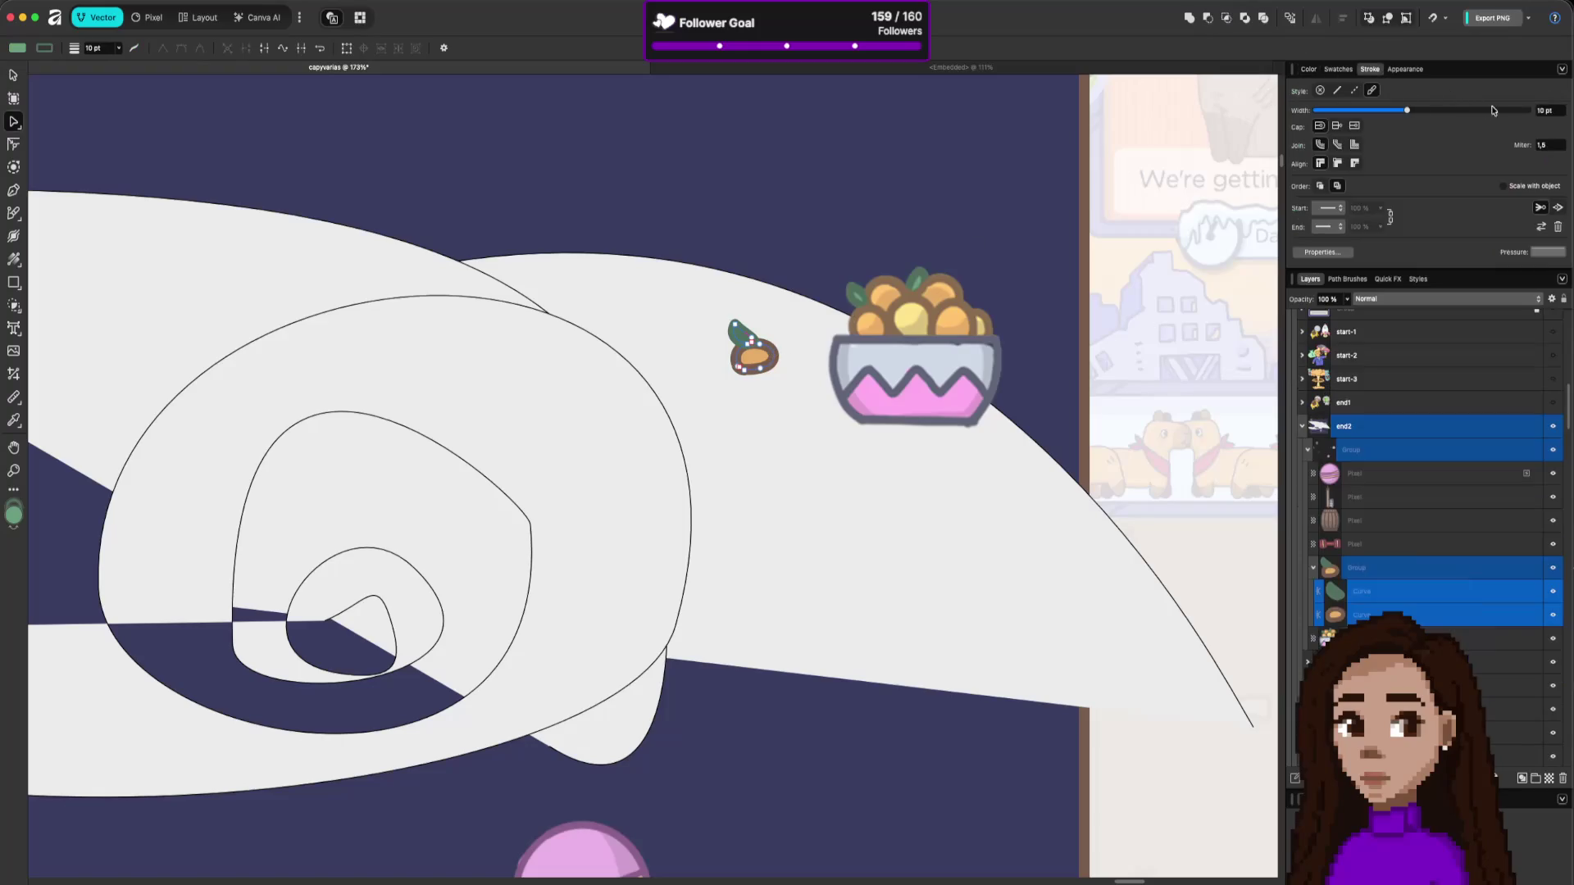
pyautogui.moveTo(1419, 113); pyautogui.dragTo(1393, 112)
# Pull the orange fruit's lower-left node down into a teardrop tail.
pyautogui.click(753, 356)
pyautogui.click(761, 370)
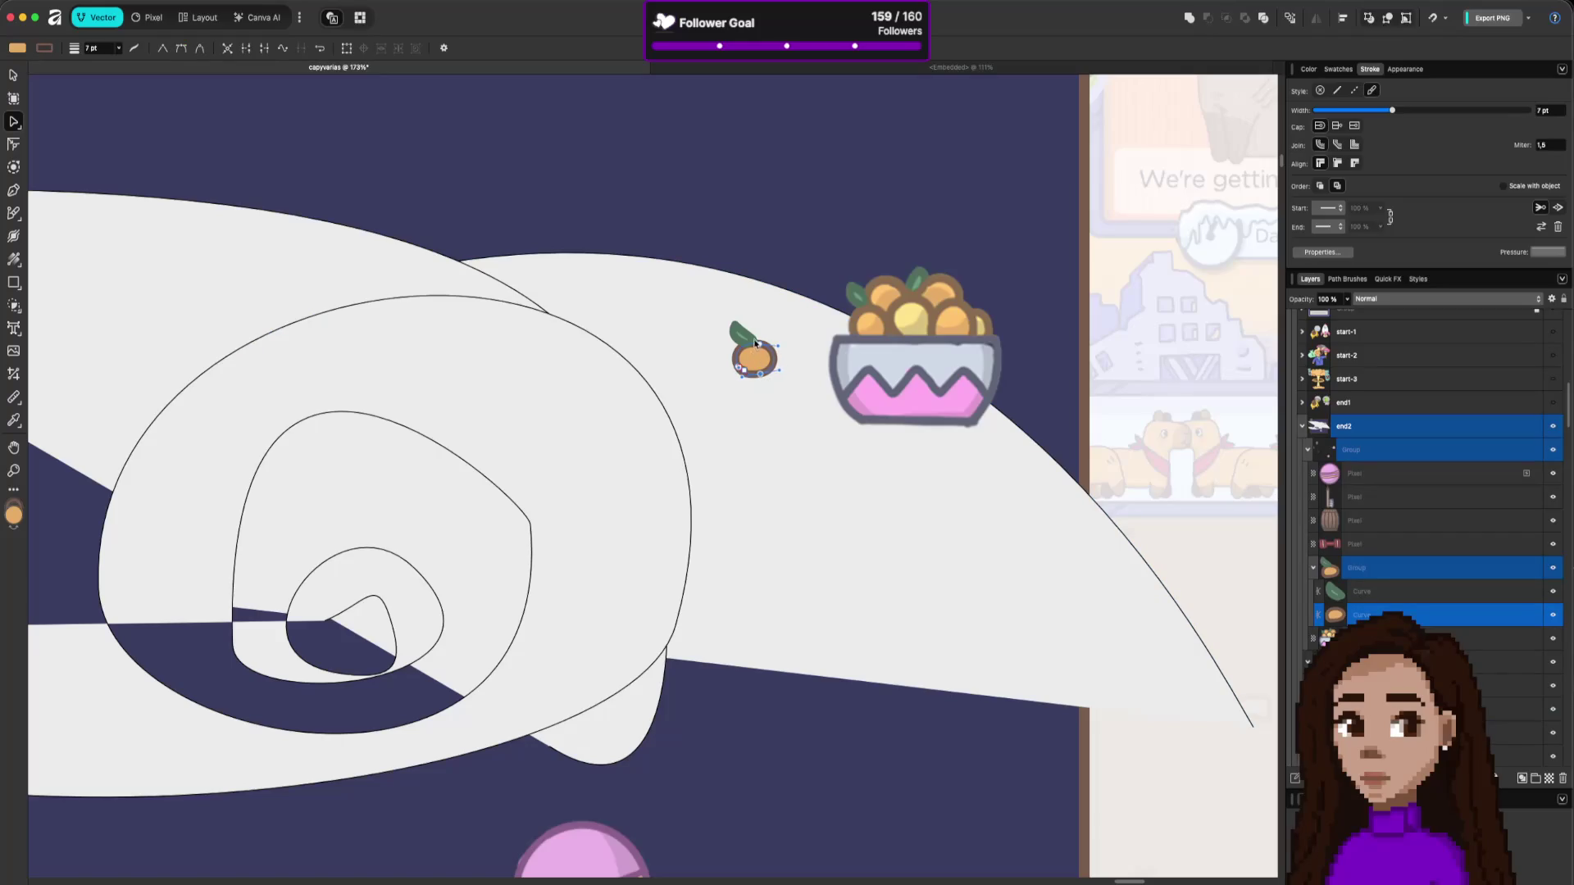
pyautogui.click(750, 339)
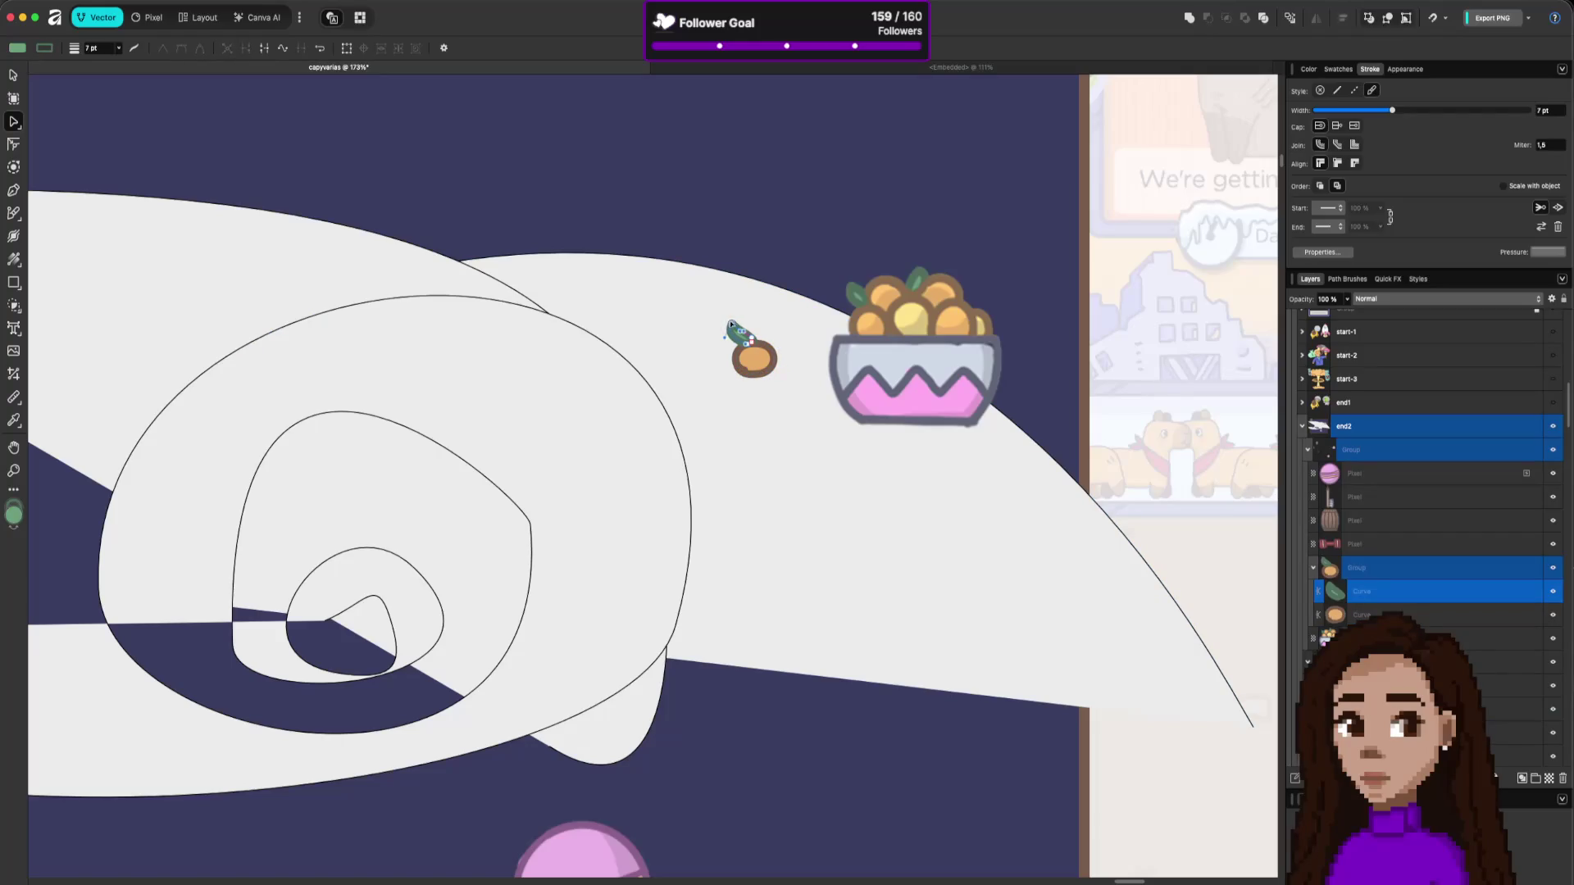
pyautogui.click(735, 322)
pyautogui.click(740, 368)
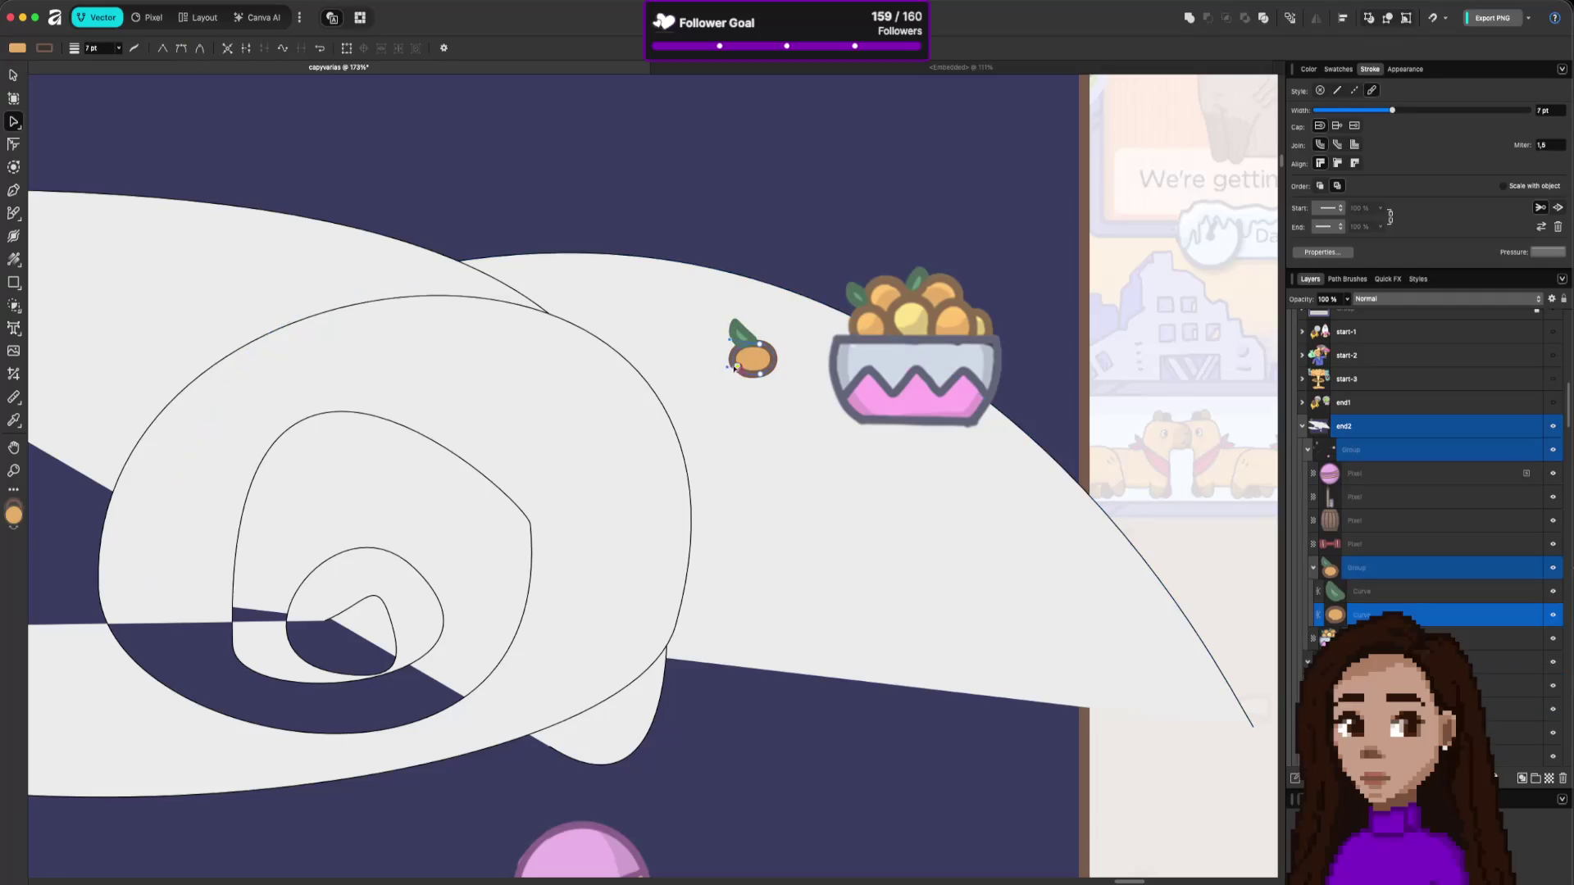
pyautogui.moveTo(737, 366); pyautogui.dragTo(738, 379)
# Move the green leaf layer behind the orange fruit.
pyautogui.press('v')
pyautogui.click(769, 405)
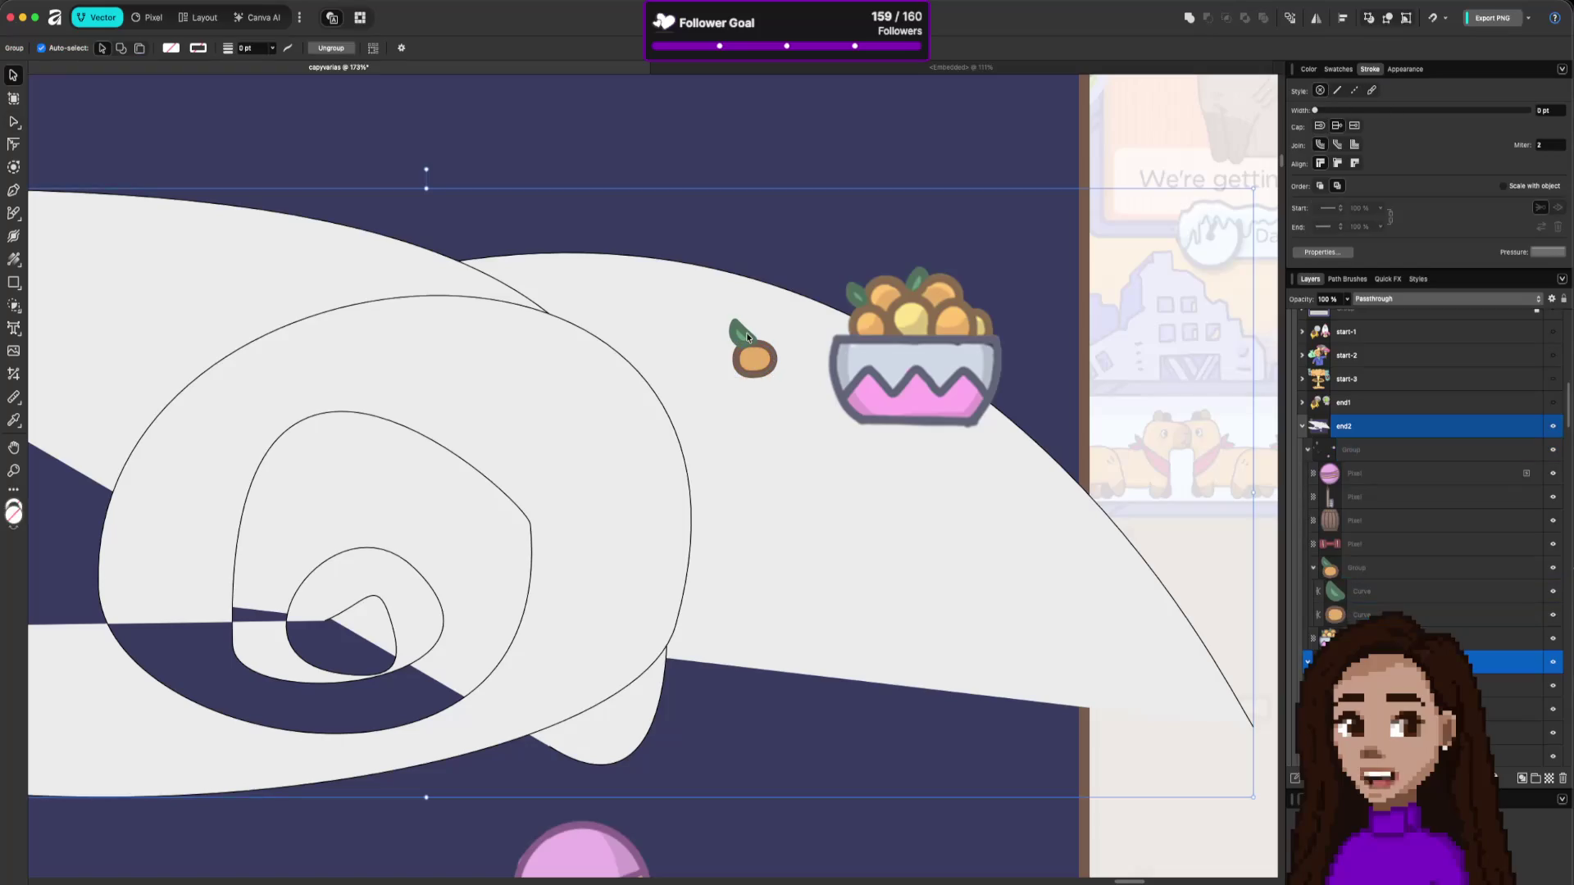
pyautogui.click(739, 356)
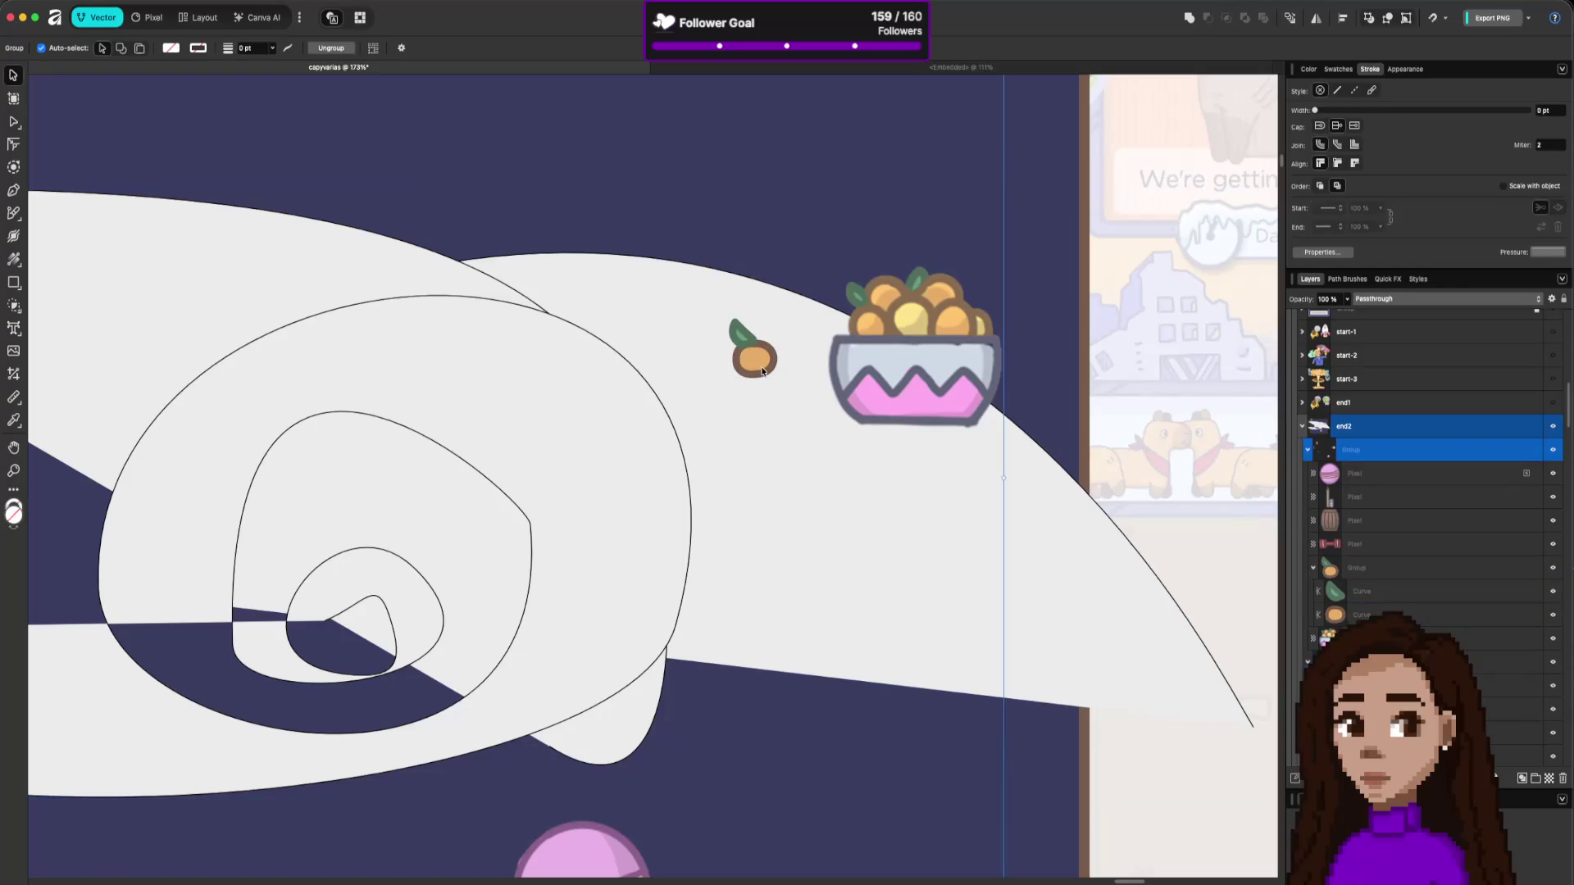
pyautogui.doubleClick(760, 370)
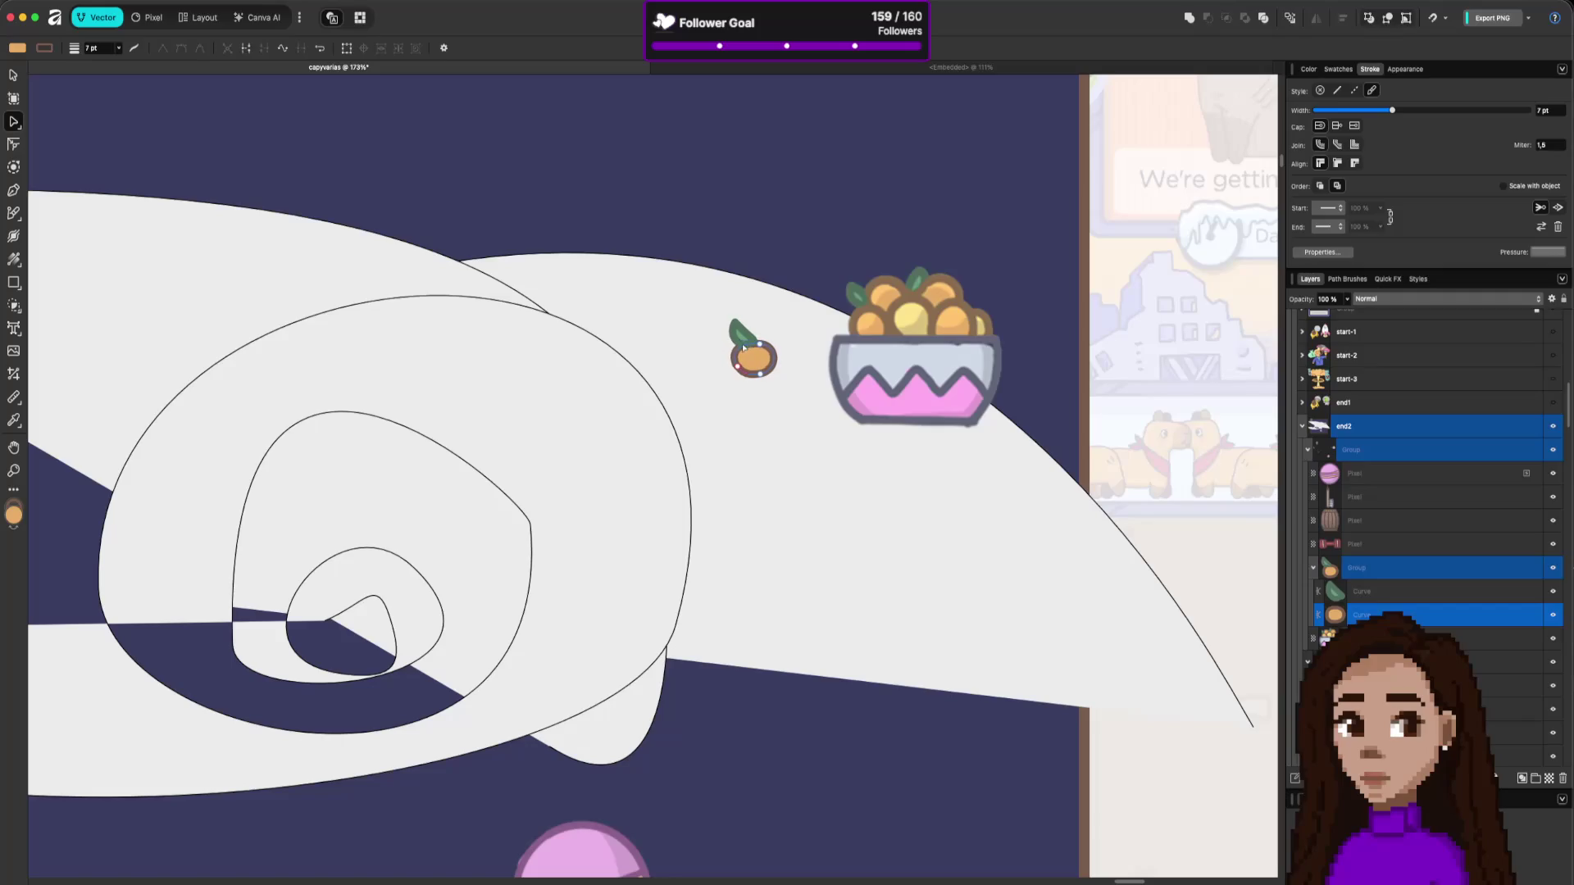
pyautogui.click(750, 341)
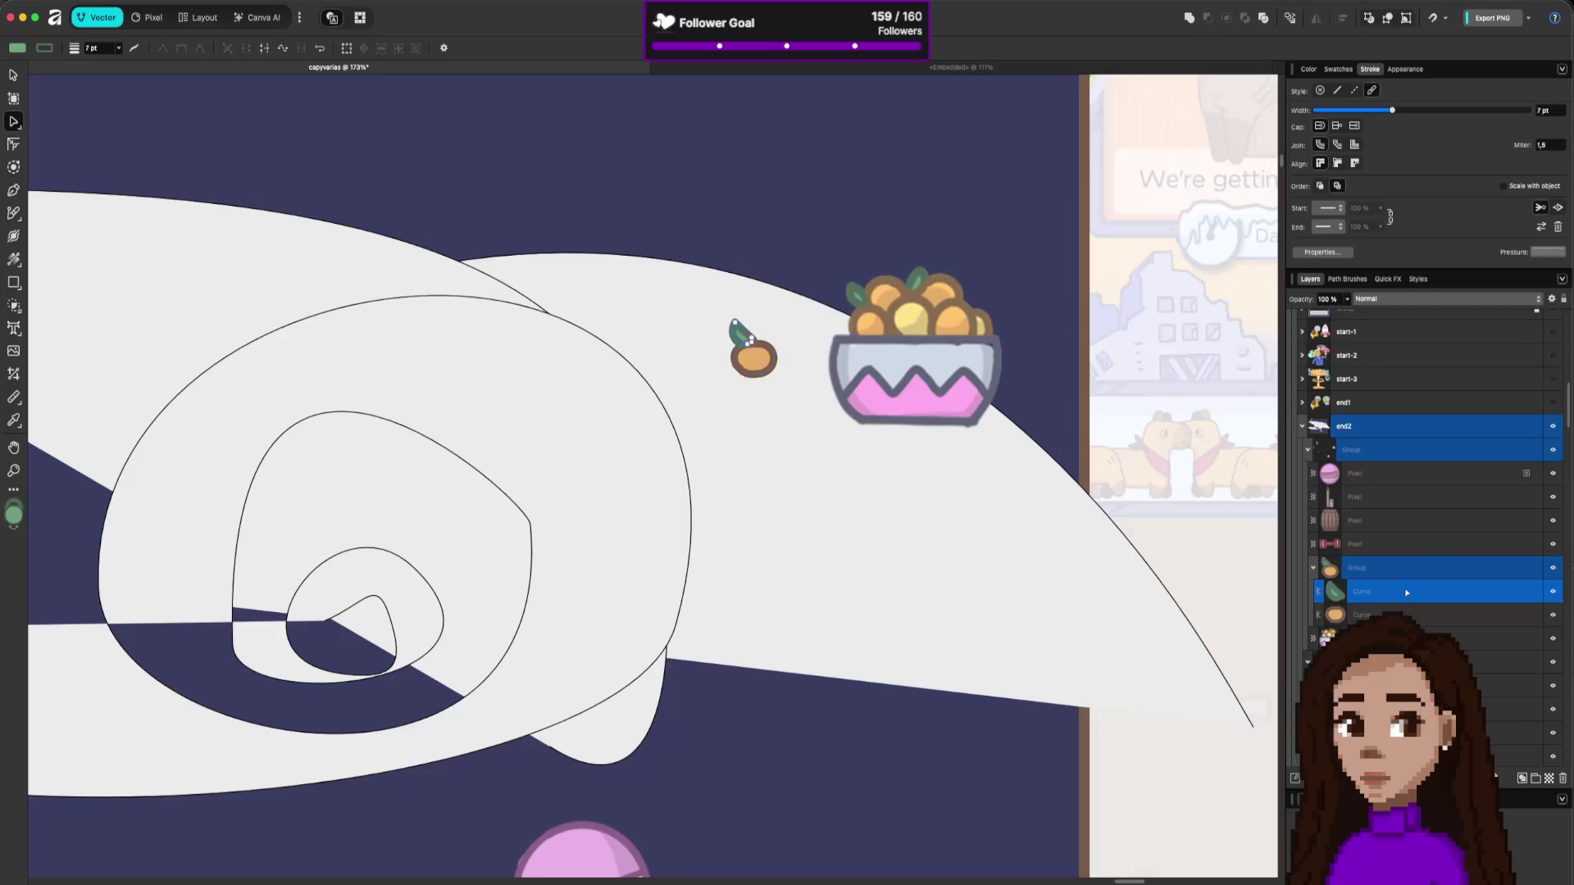
pyautogui.moveTo(1389, 592); pyautogui.dragTo(1390, 621)
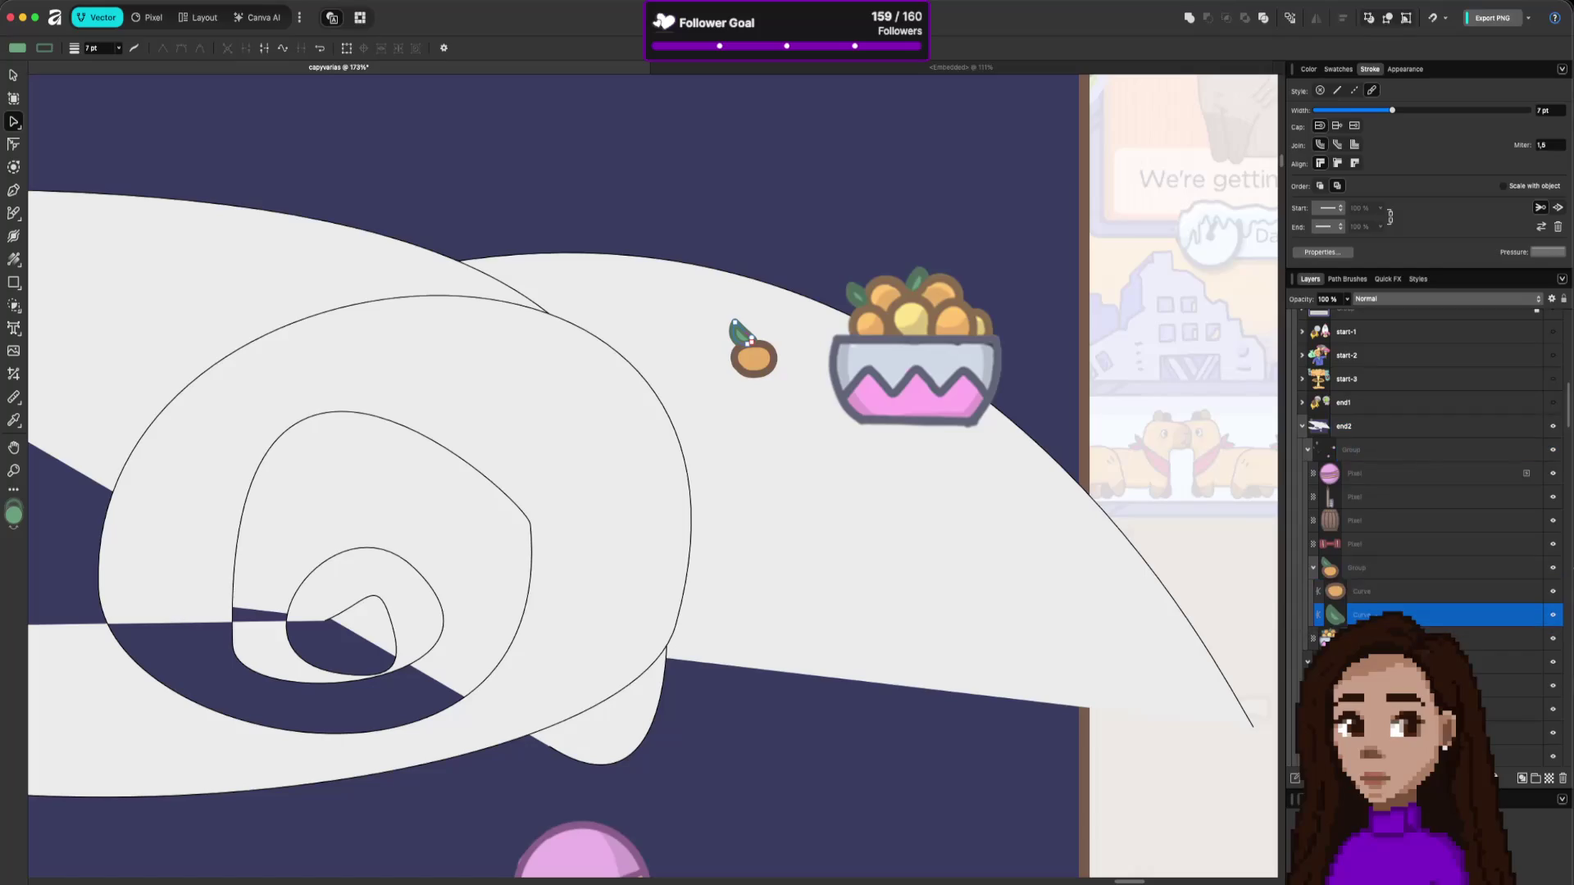
pyautogui.click(970, 520)
pyautogui.scroll(-10, 945, 486)
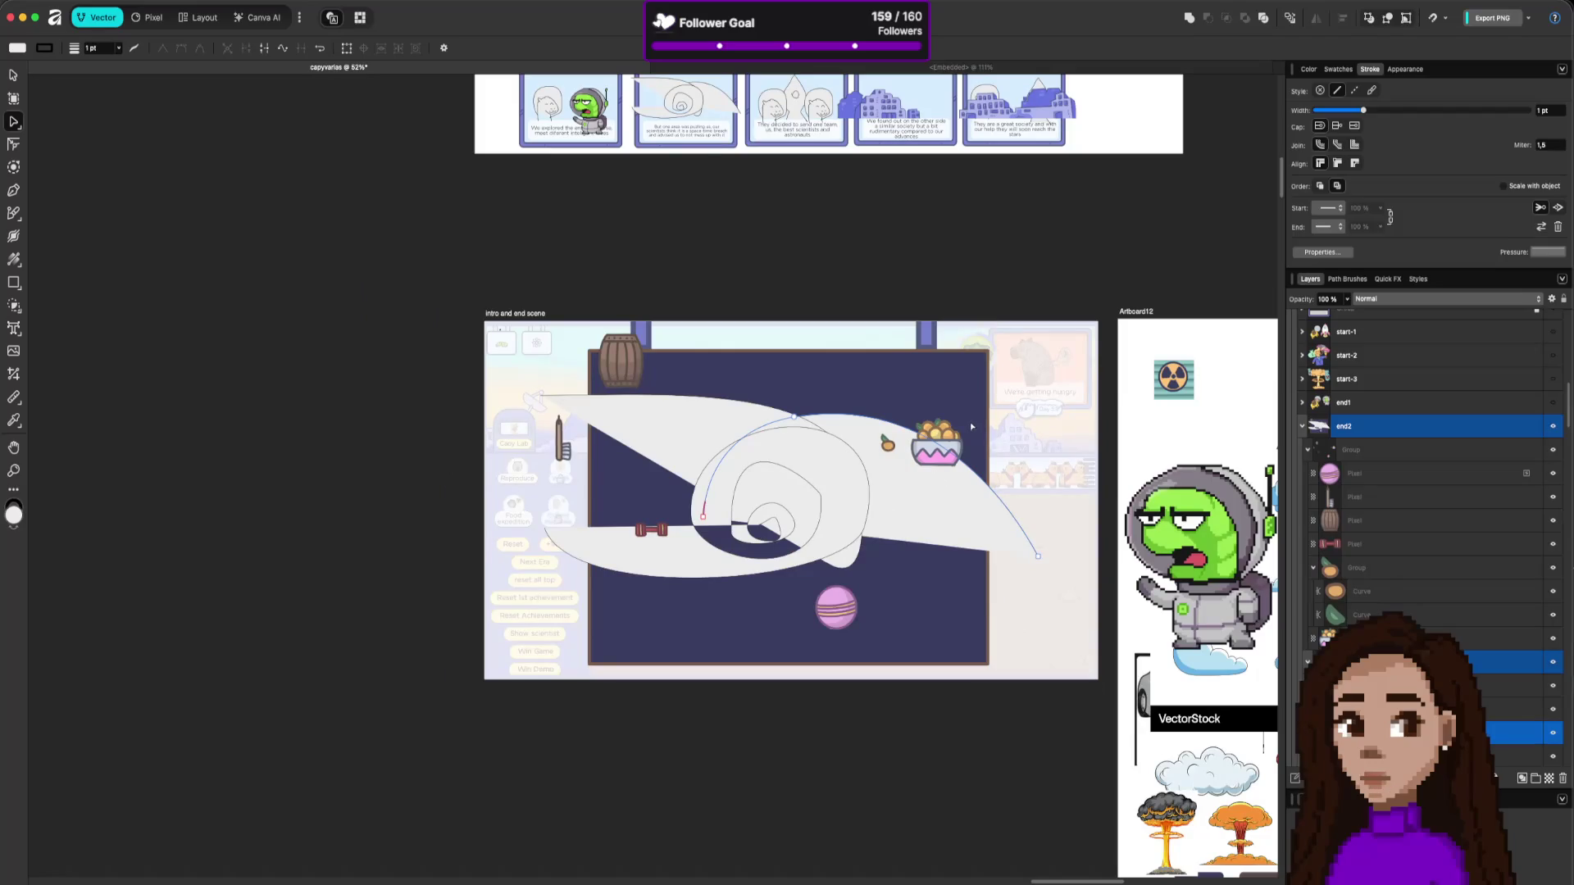
# Hide the fruit bowl and move the small fruit group to the scene's right edge.
pyautogui.click(1504, 647)
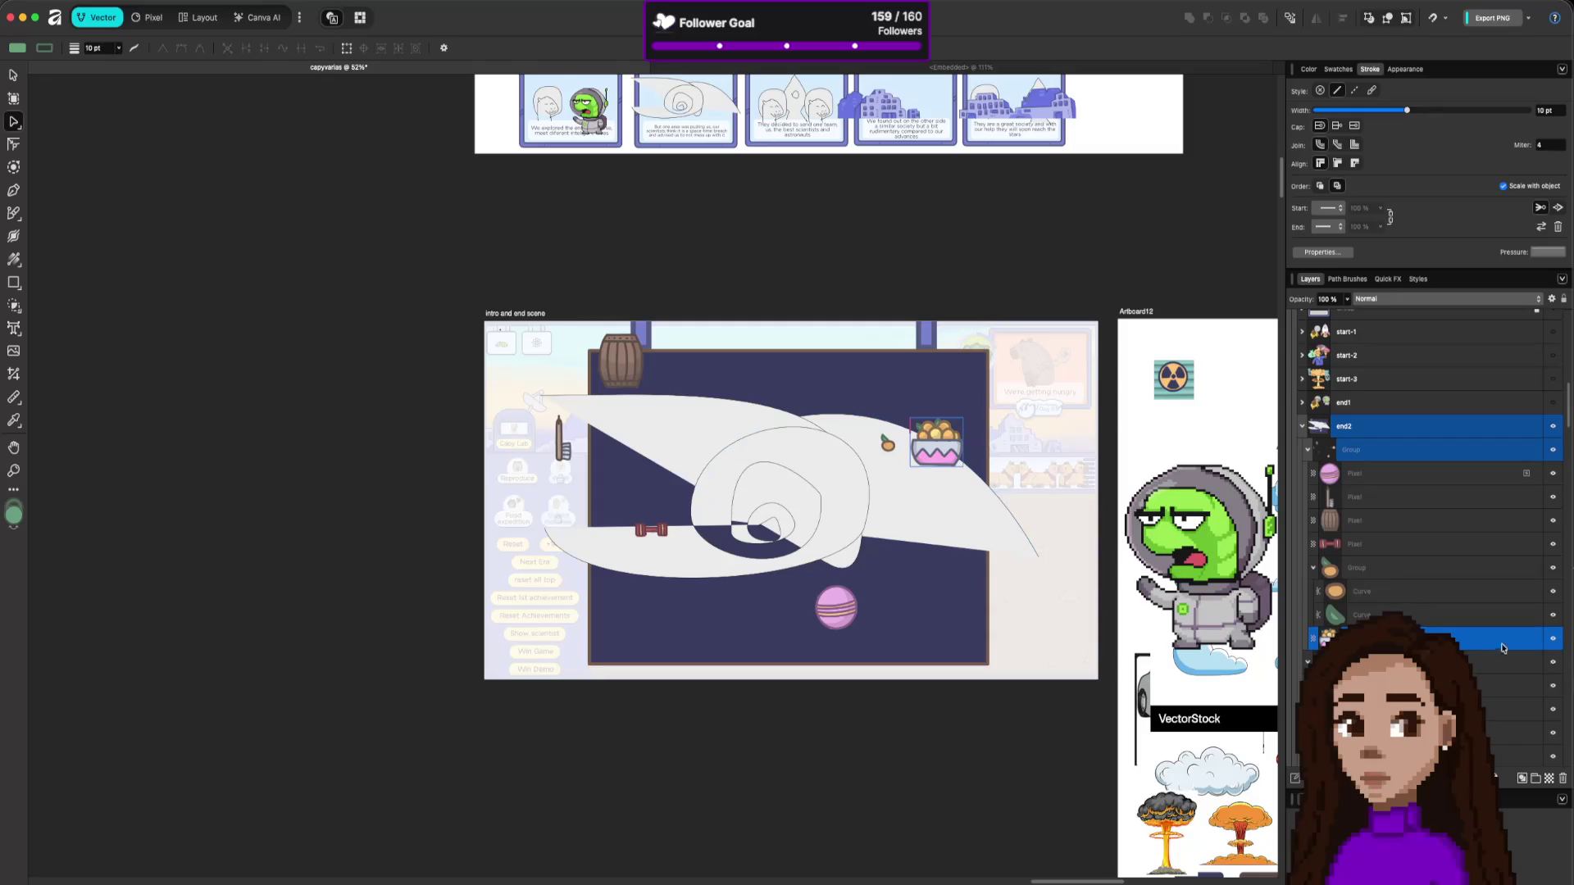
pyautogui.click(1552, 643)
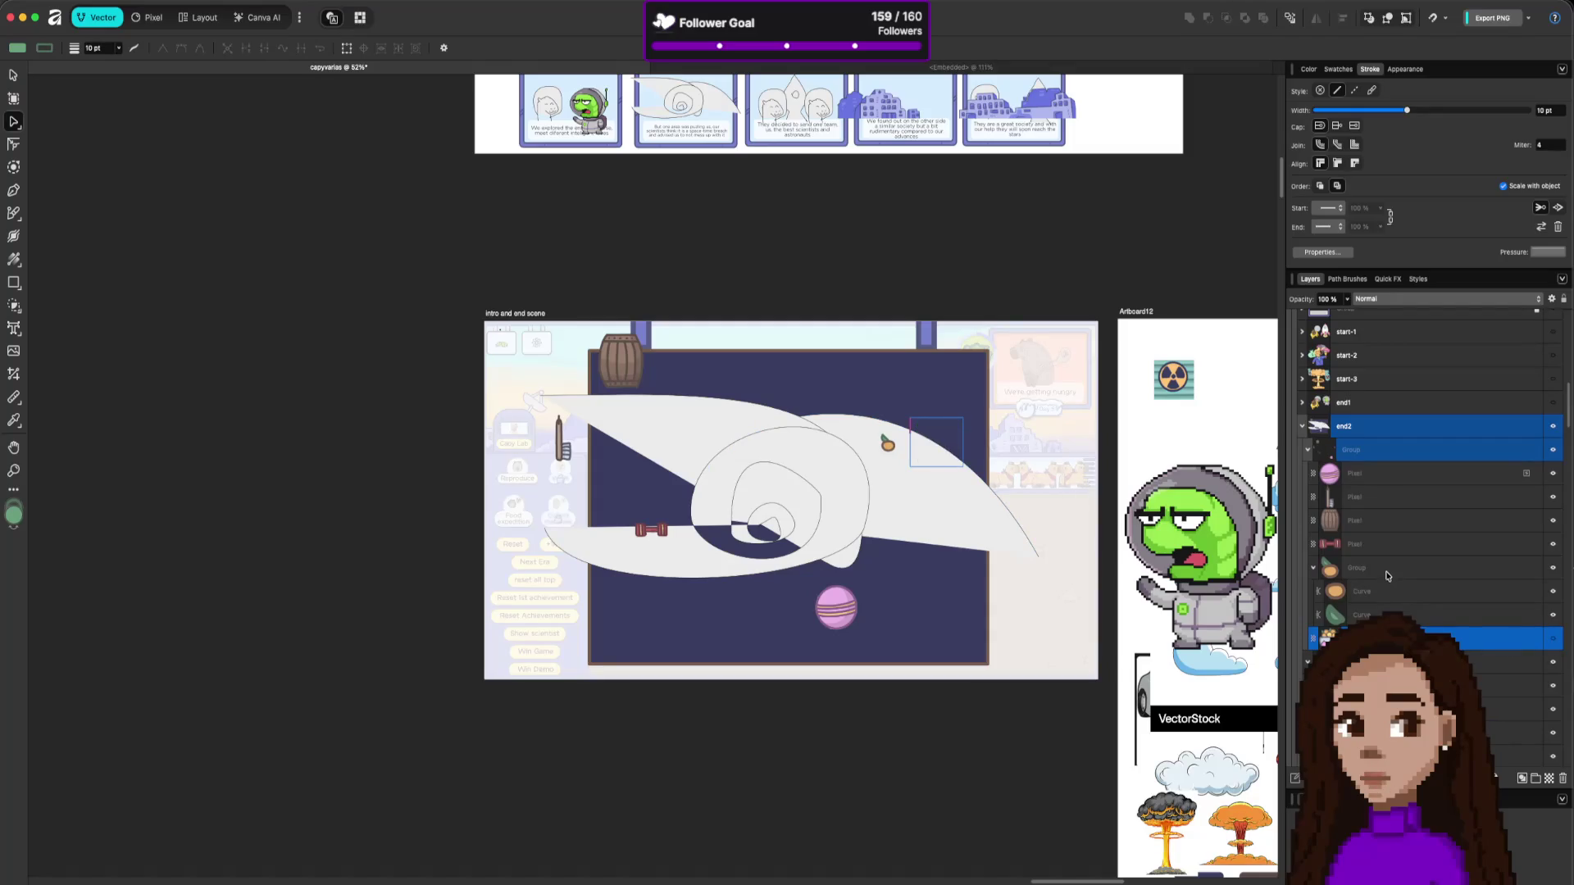
pyautogui.click(1320, 567)
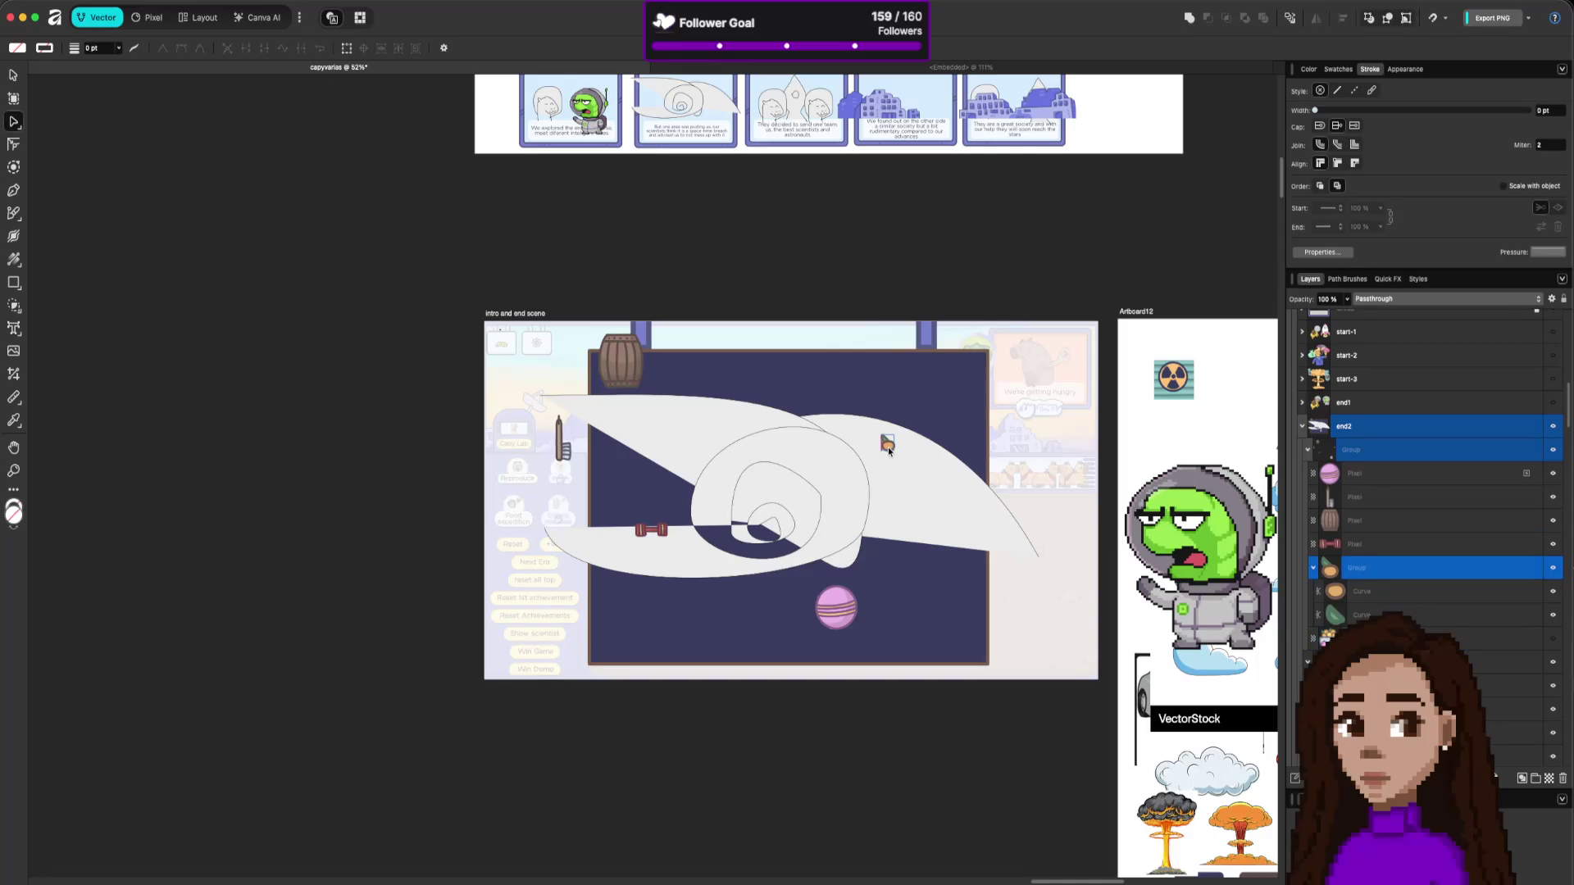
pyautogui.press('v')
pyautogui.moveTo(890, 450)
pyautogui.mouseDown()
pyautogui.moveTo(1007, 351)
pyautogui.moveTo(781, 525)
pyautogui.moveTo(860, 502)
pyautogui.moveTo(1001, 619)
pyautogui.moveTo(1011, 599)
pyautogui.mouseUp()
pyautogui.press('super+z')
pyautogui.press('super+shift+z')
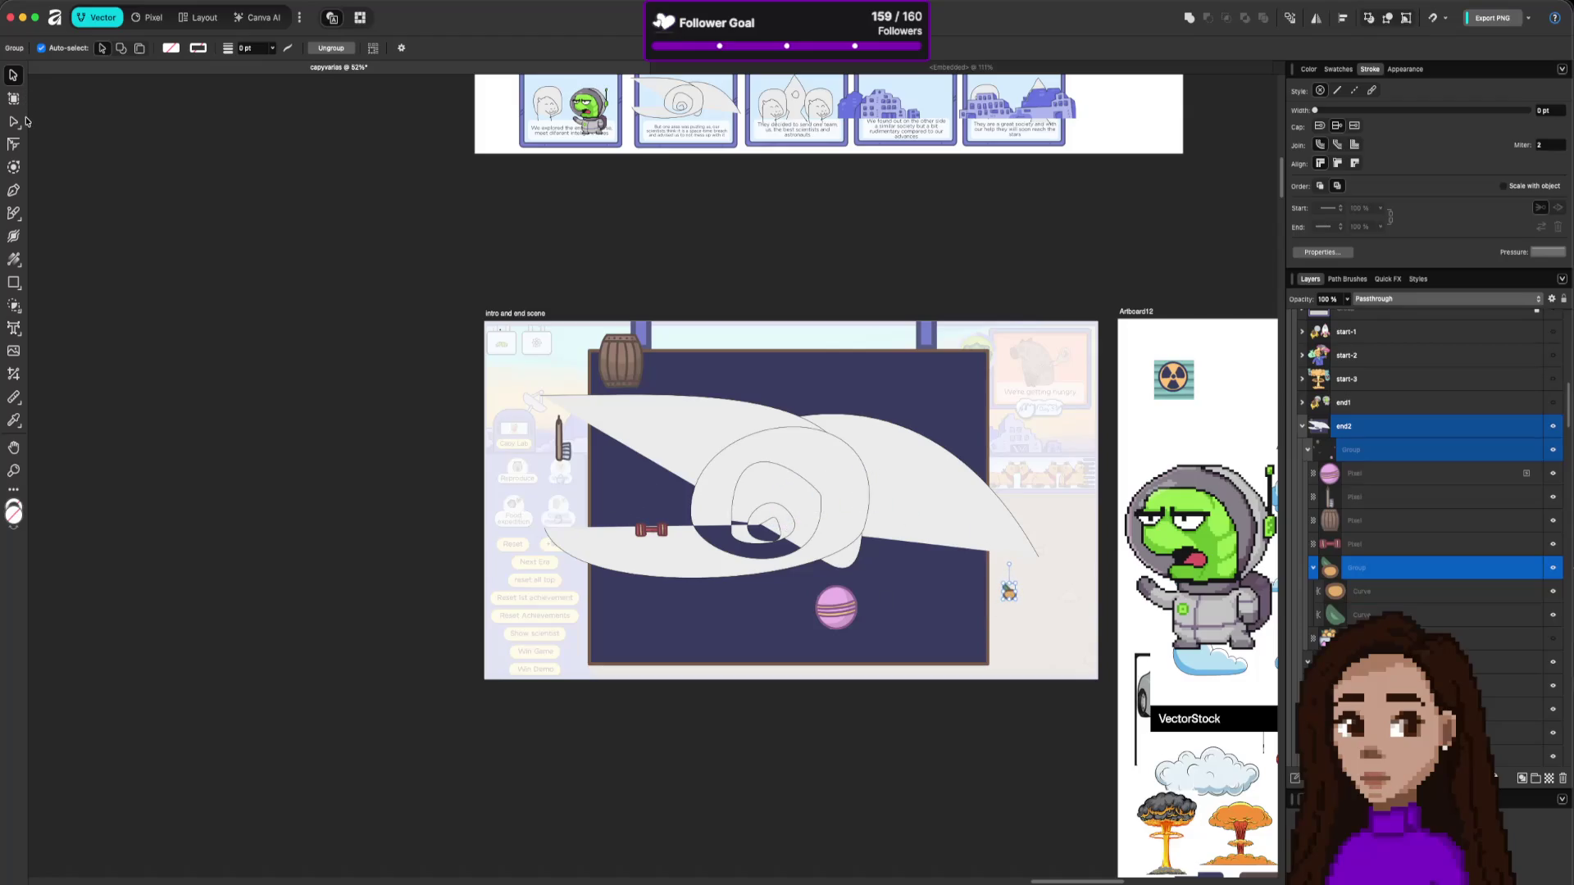
pyautogui.click(13, 189)
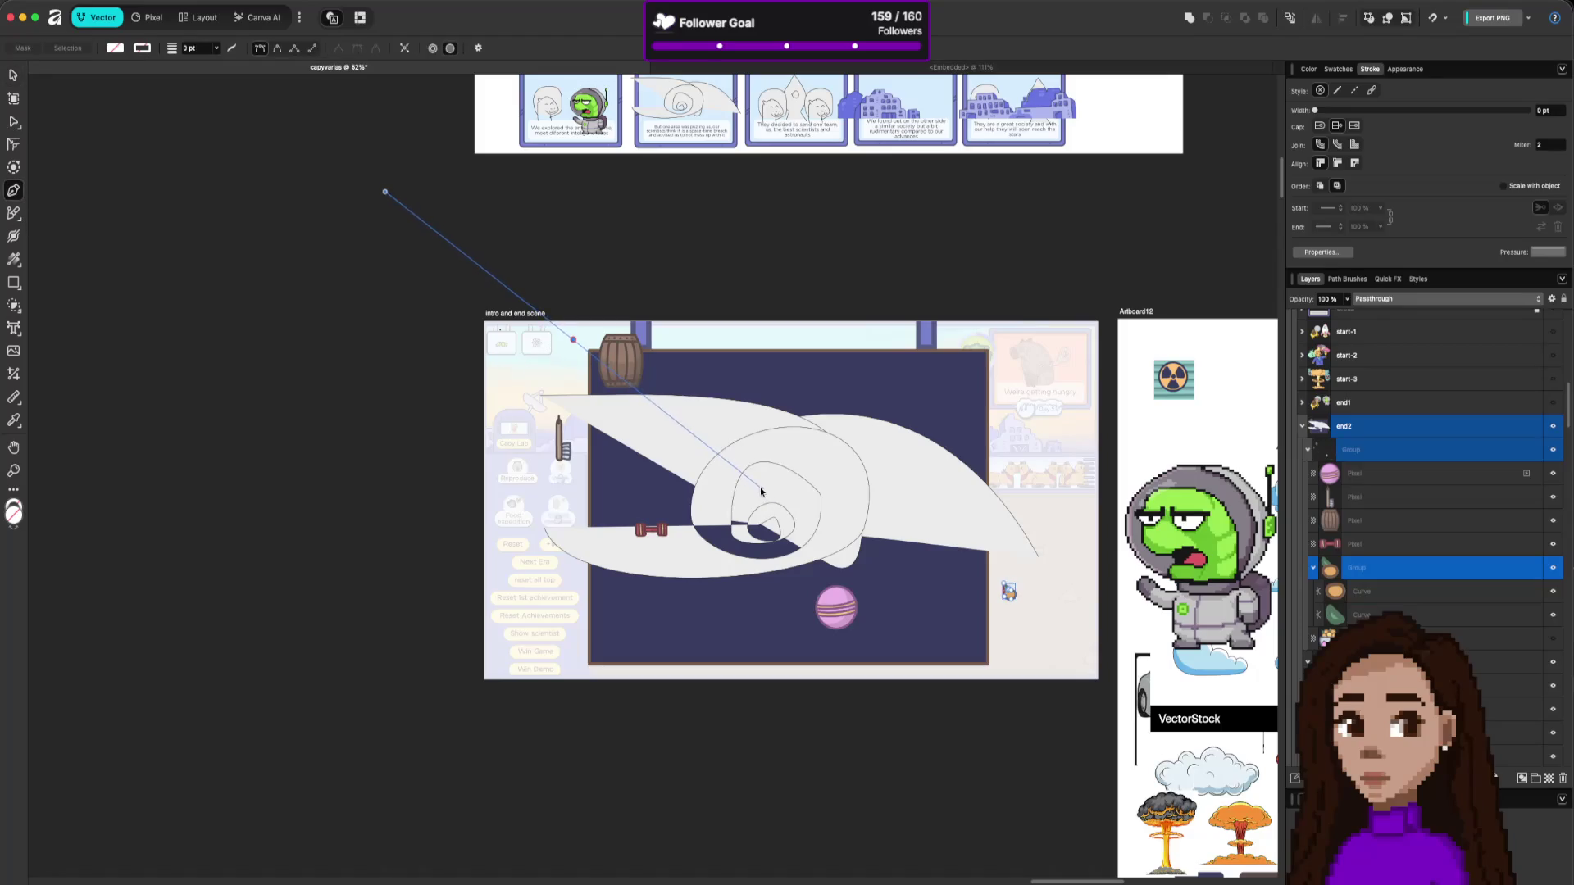
# Draw two crossing diagonal pencil lines corner to corner across the scene.
pyautogui.click(14, 213)
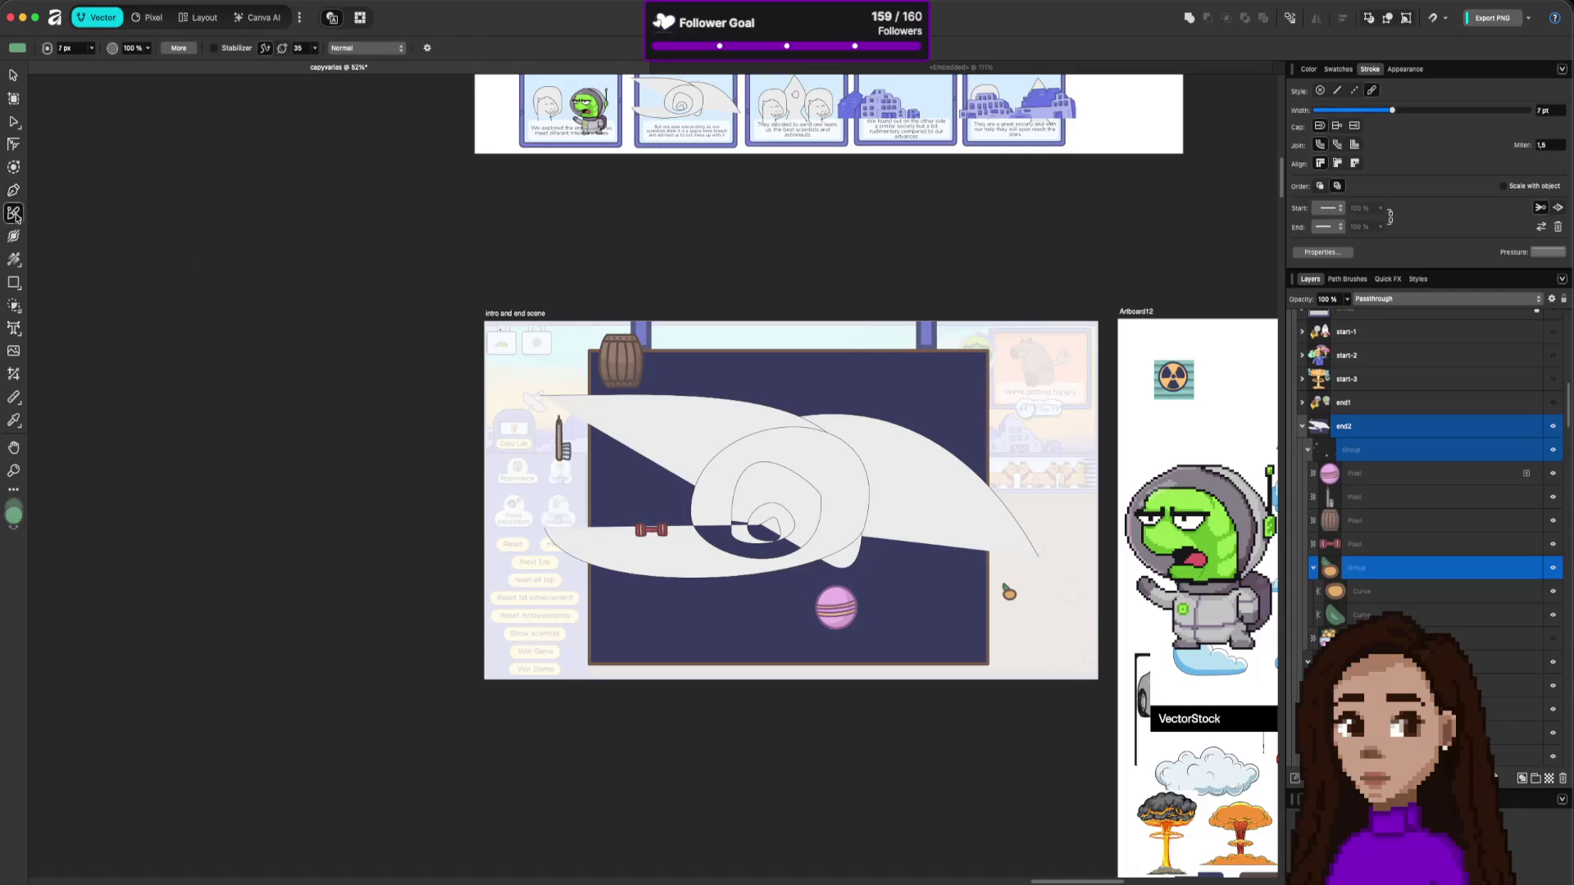
pyautogui.click(16, 216)
pyautogui.click(49, 212)
pyautogui.moveTo(578, 348); pyautogui.dragTo(976, 631)
pyautogui.moveTo(1001, 342)
pyautogui.mouseDown()
pyautogui.moveTo(821, 514)
pyautogui.moveTo(610, 658)
pyautogui.mouseUp()
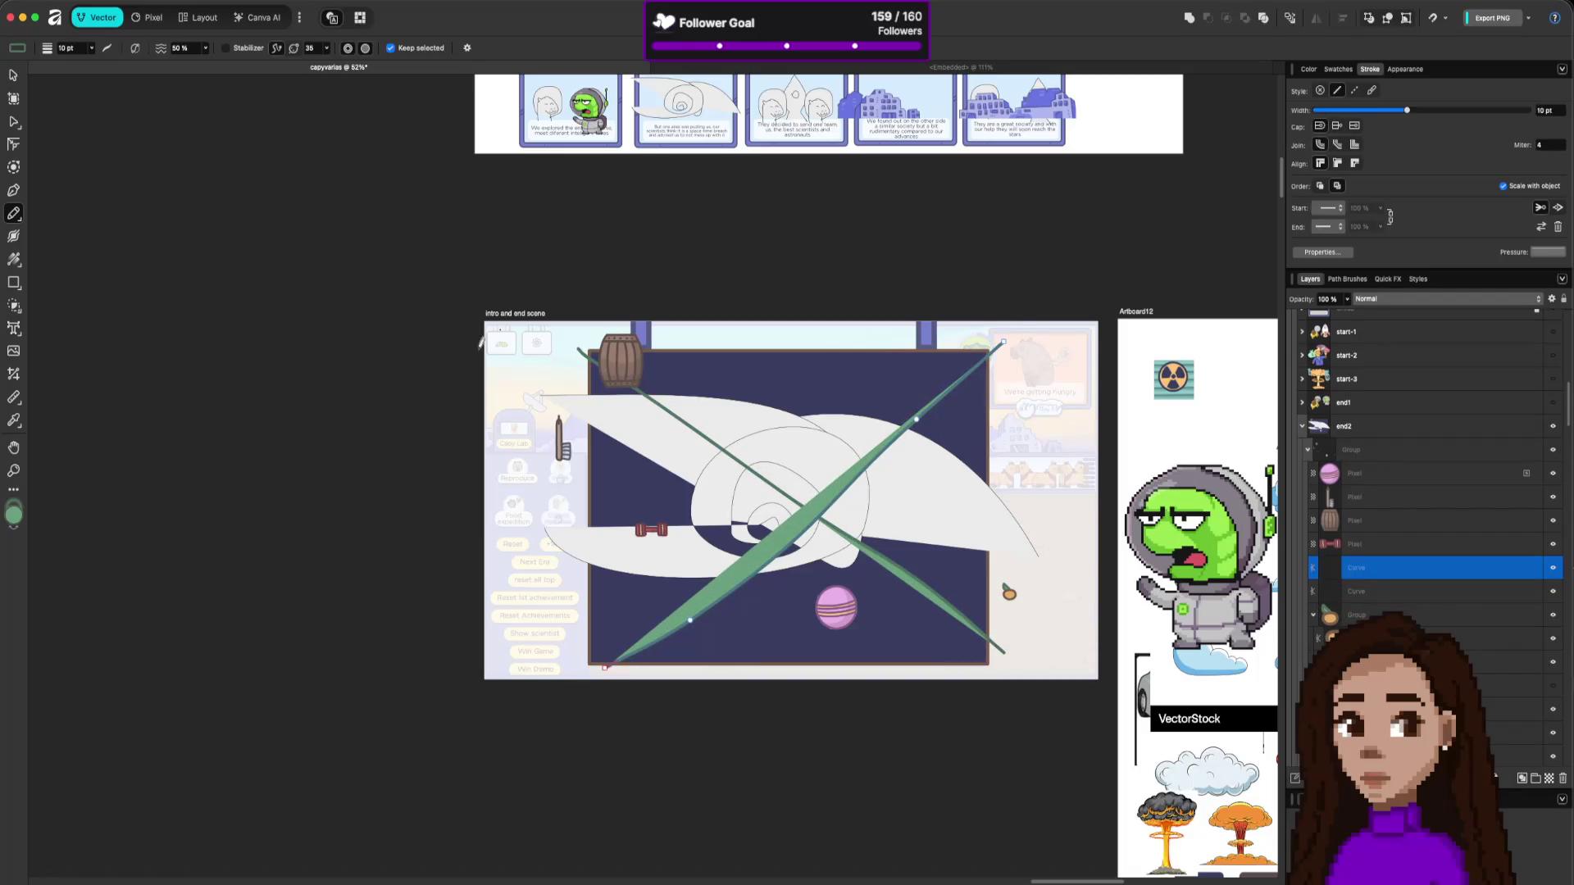
# Straighten the diagonal lines by deleting their middle nodes.
pyautogui.press('a')
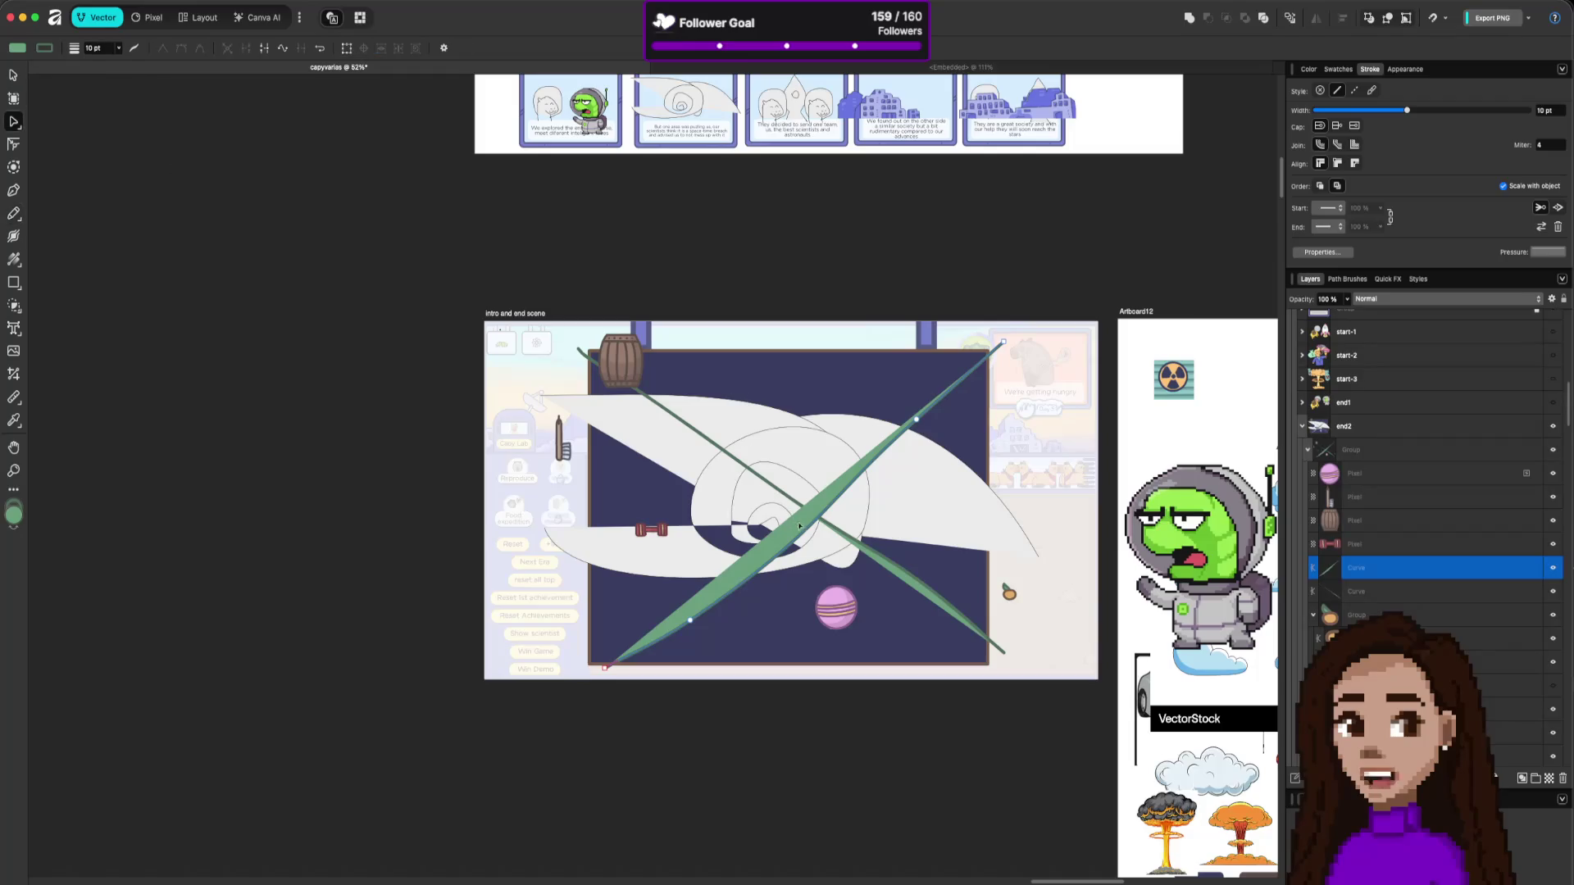
pyautogui.click(679, 614)
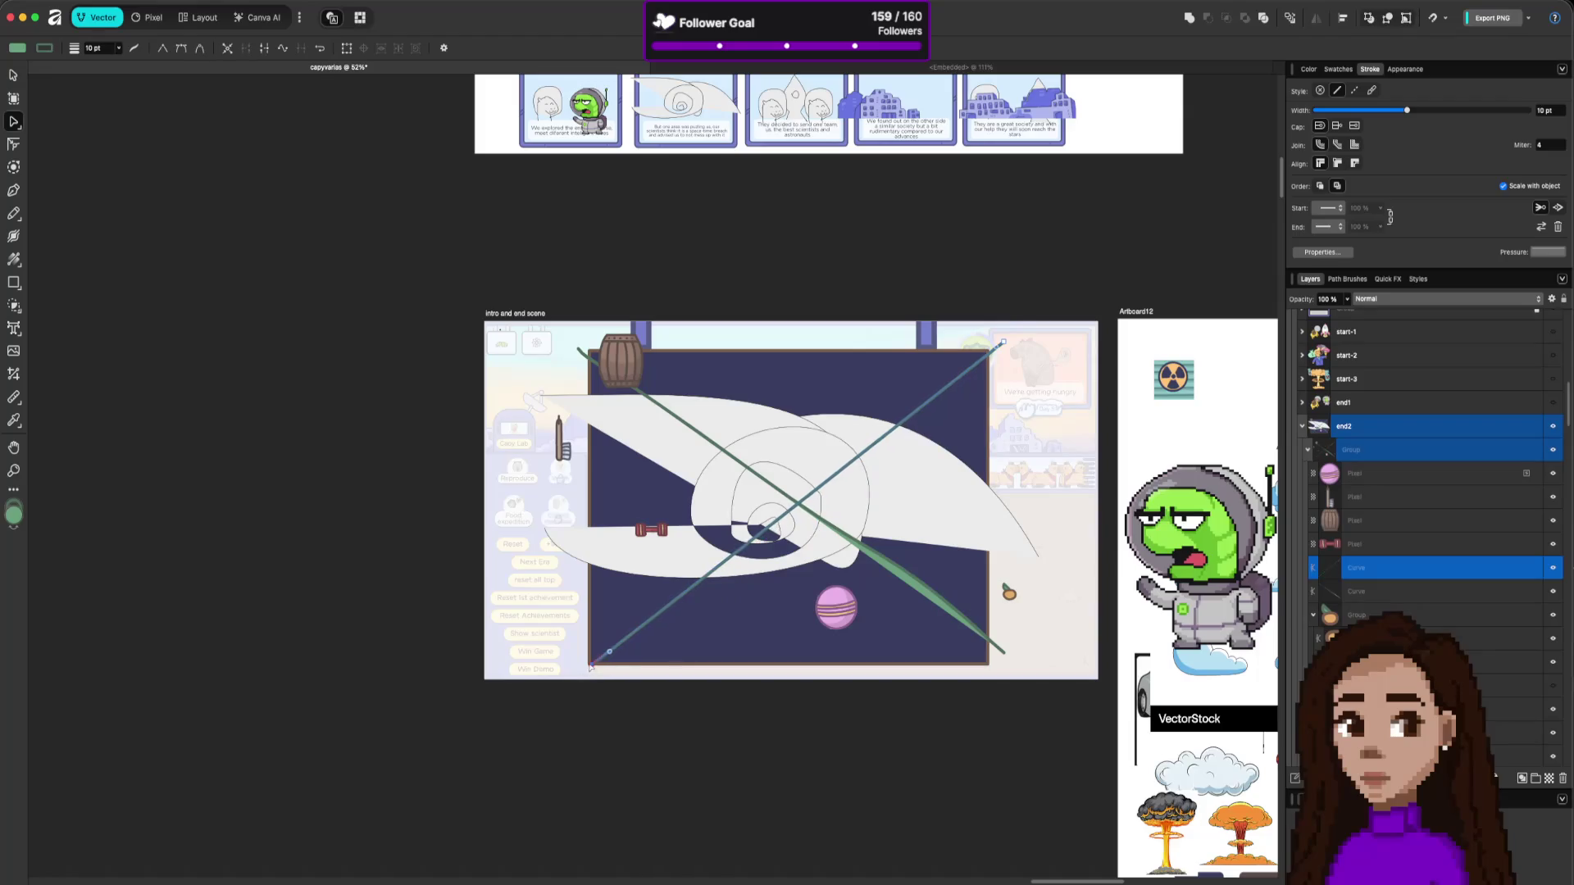
pyautogui.click(1004, 652)
pyautogui.moveTo(1003, 652); pyautogui.dragTo(965, 648)
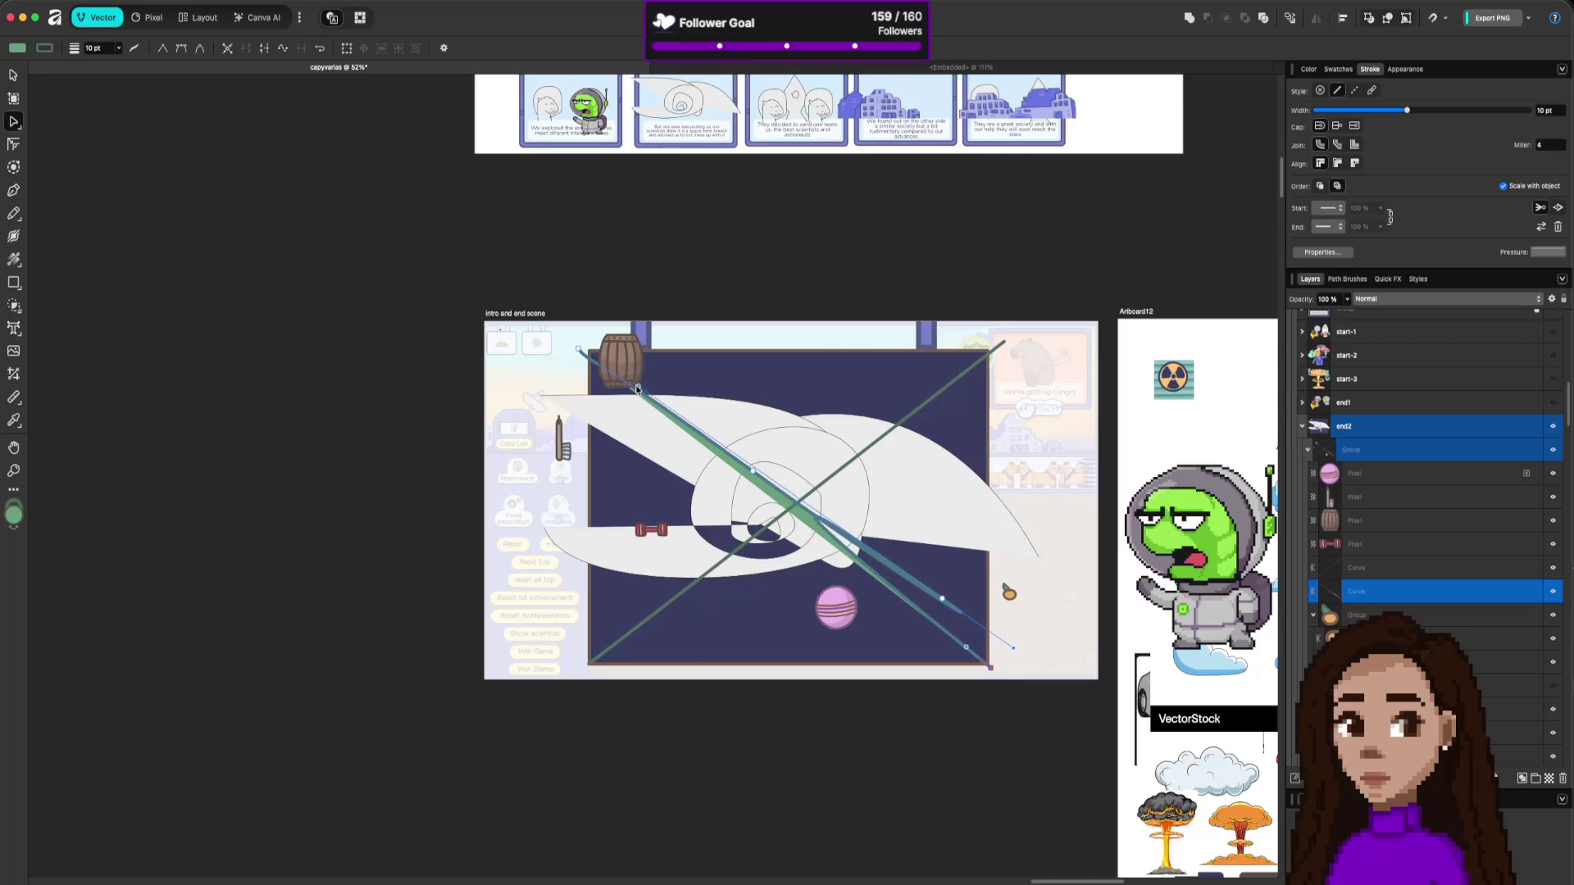
pyautogui.moveTo(980, 627); pyautogui.dragTo(663, 453)
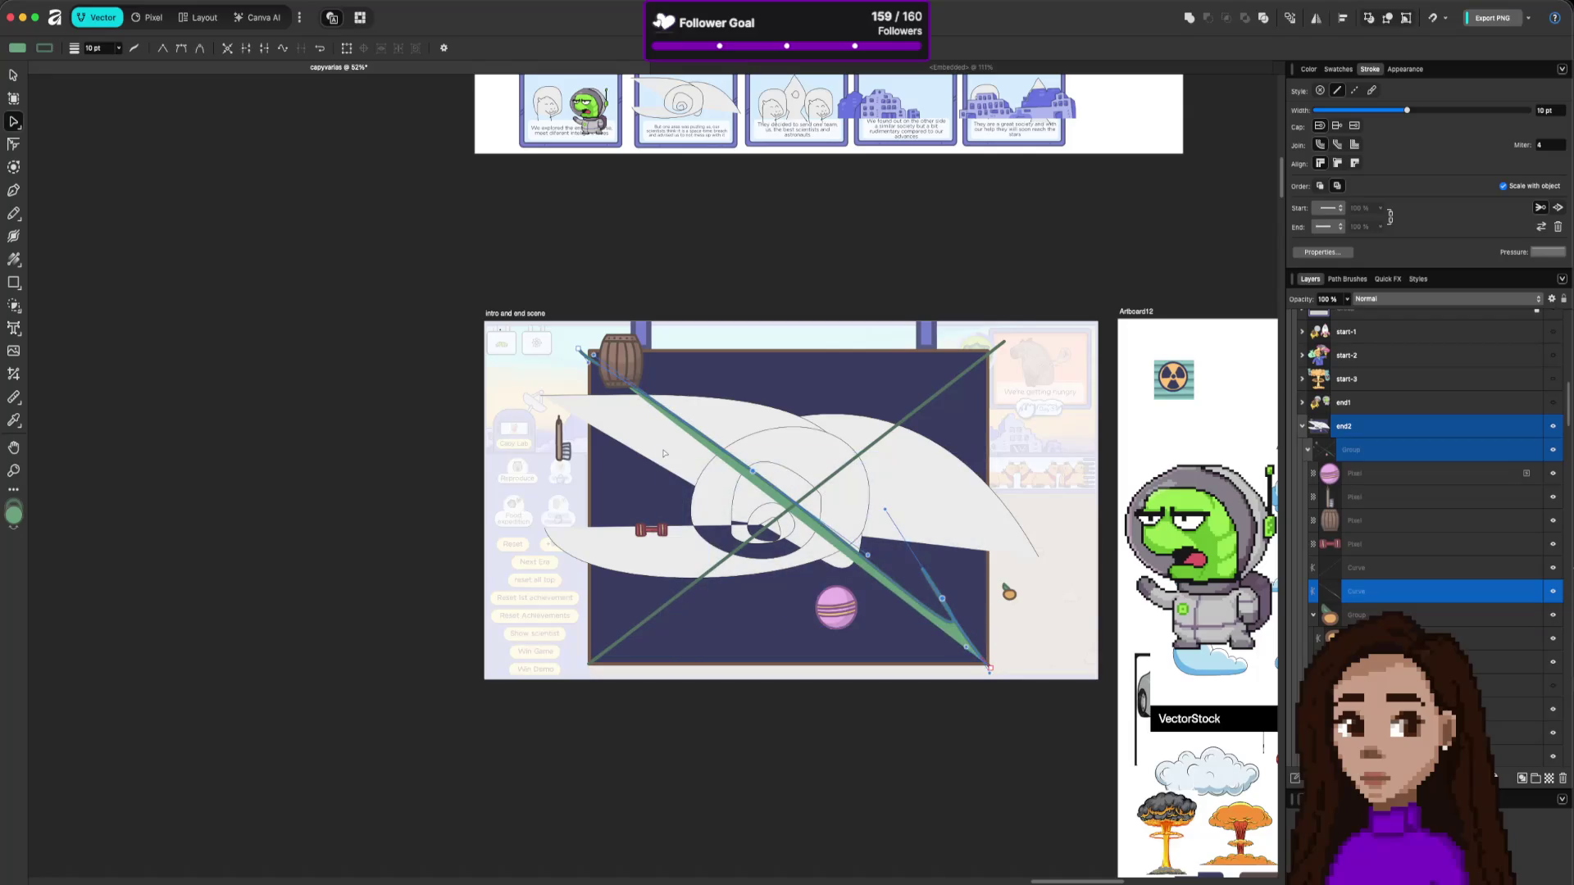
pyautogui.press('Delete')
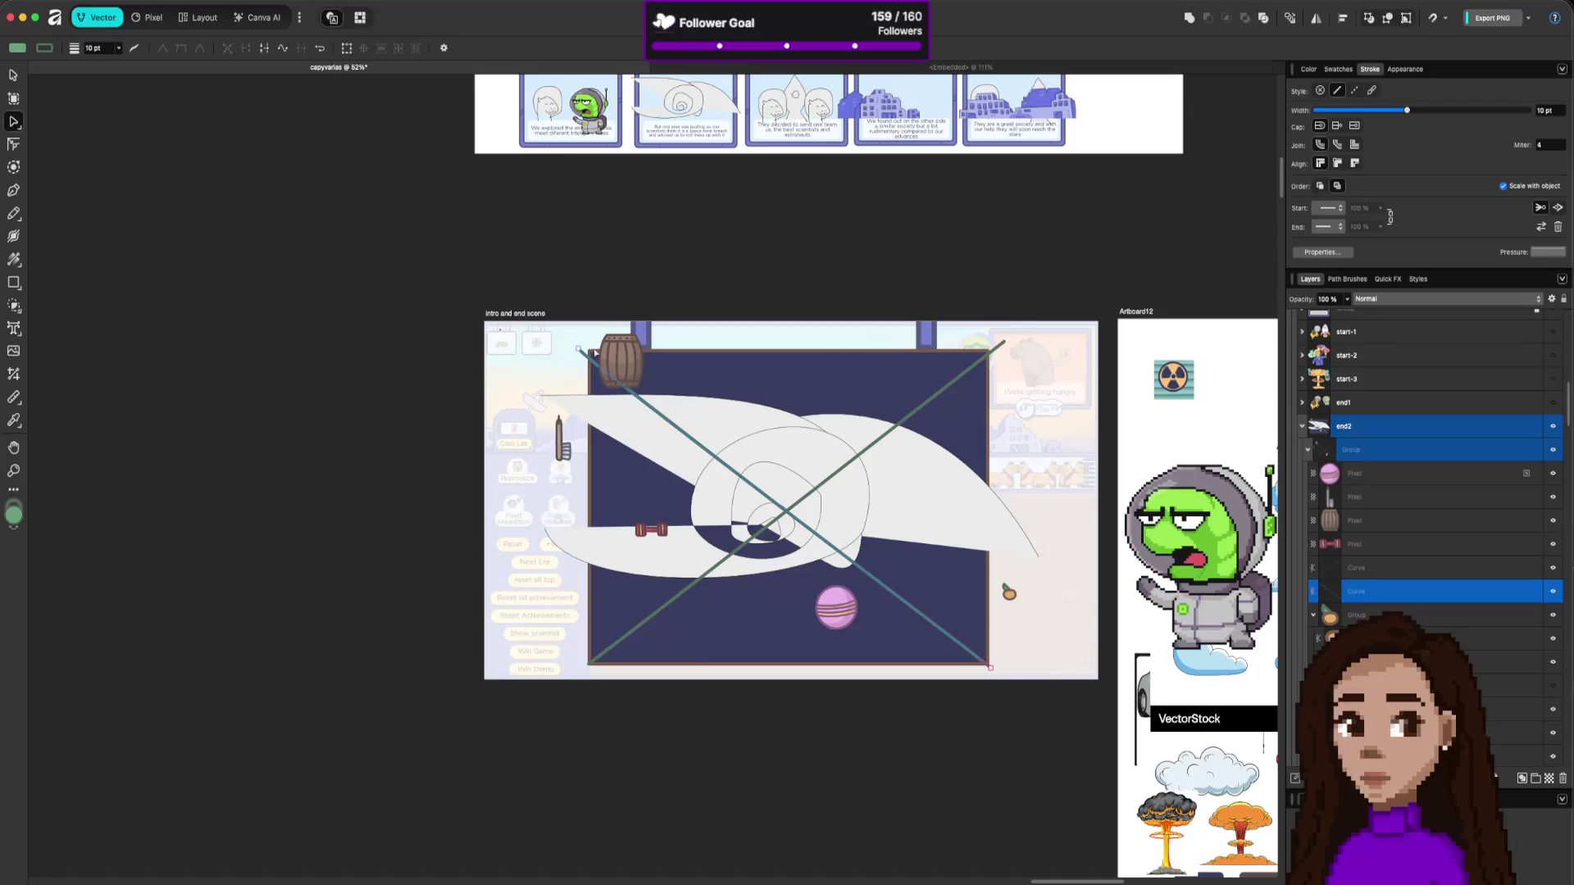
pyautogui.click(579, 350)
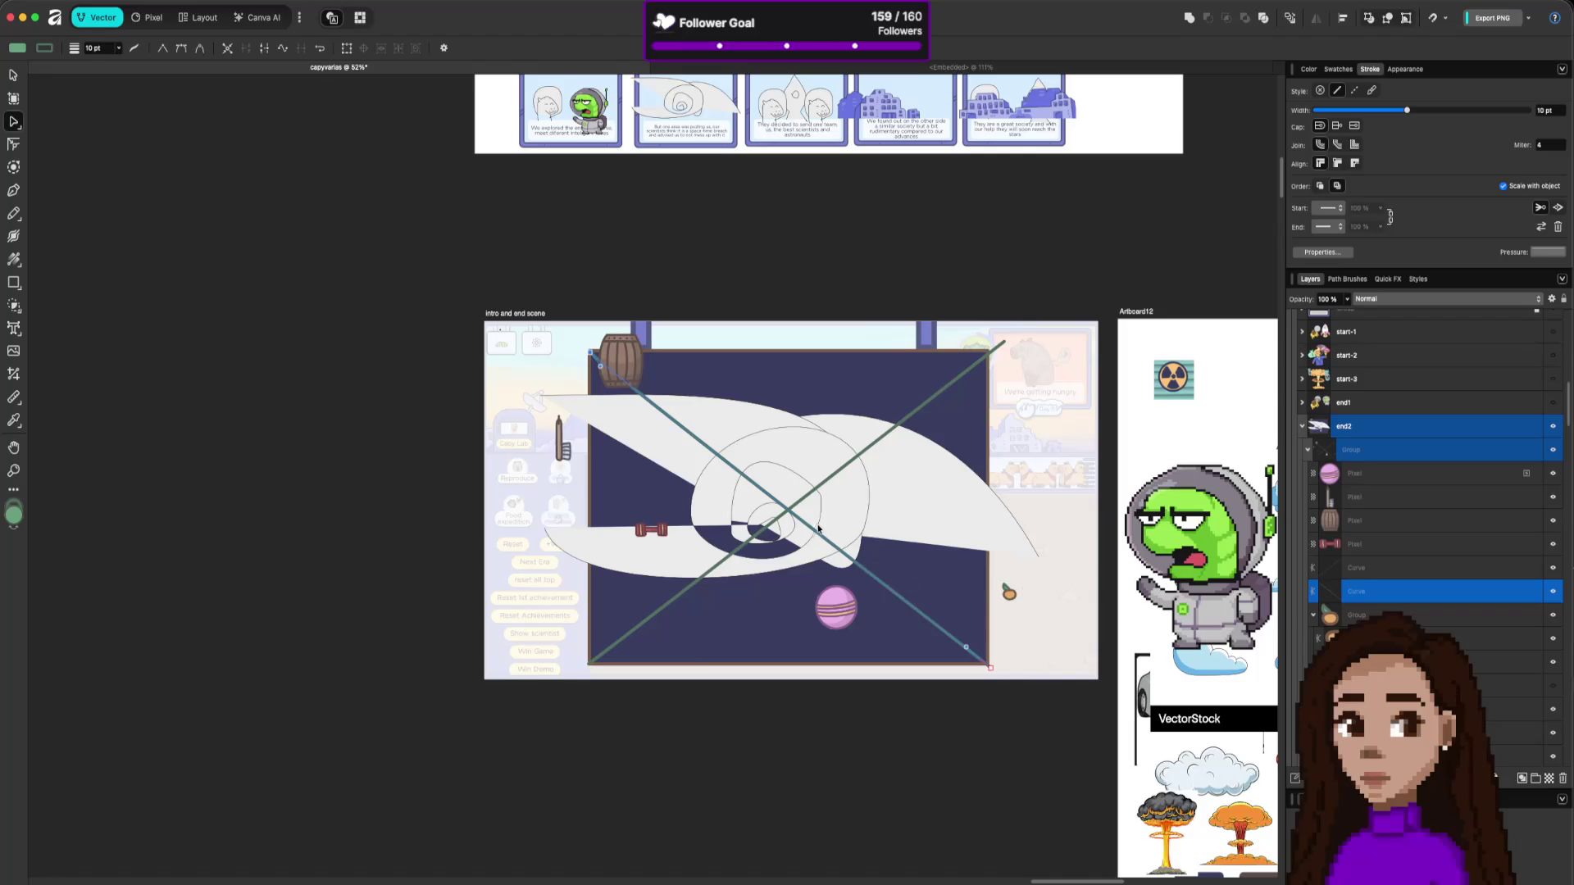
# Nudge the barrel slightly down-left.
pyautogui.click(786, 524)
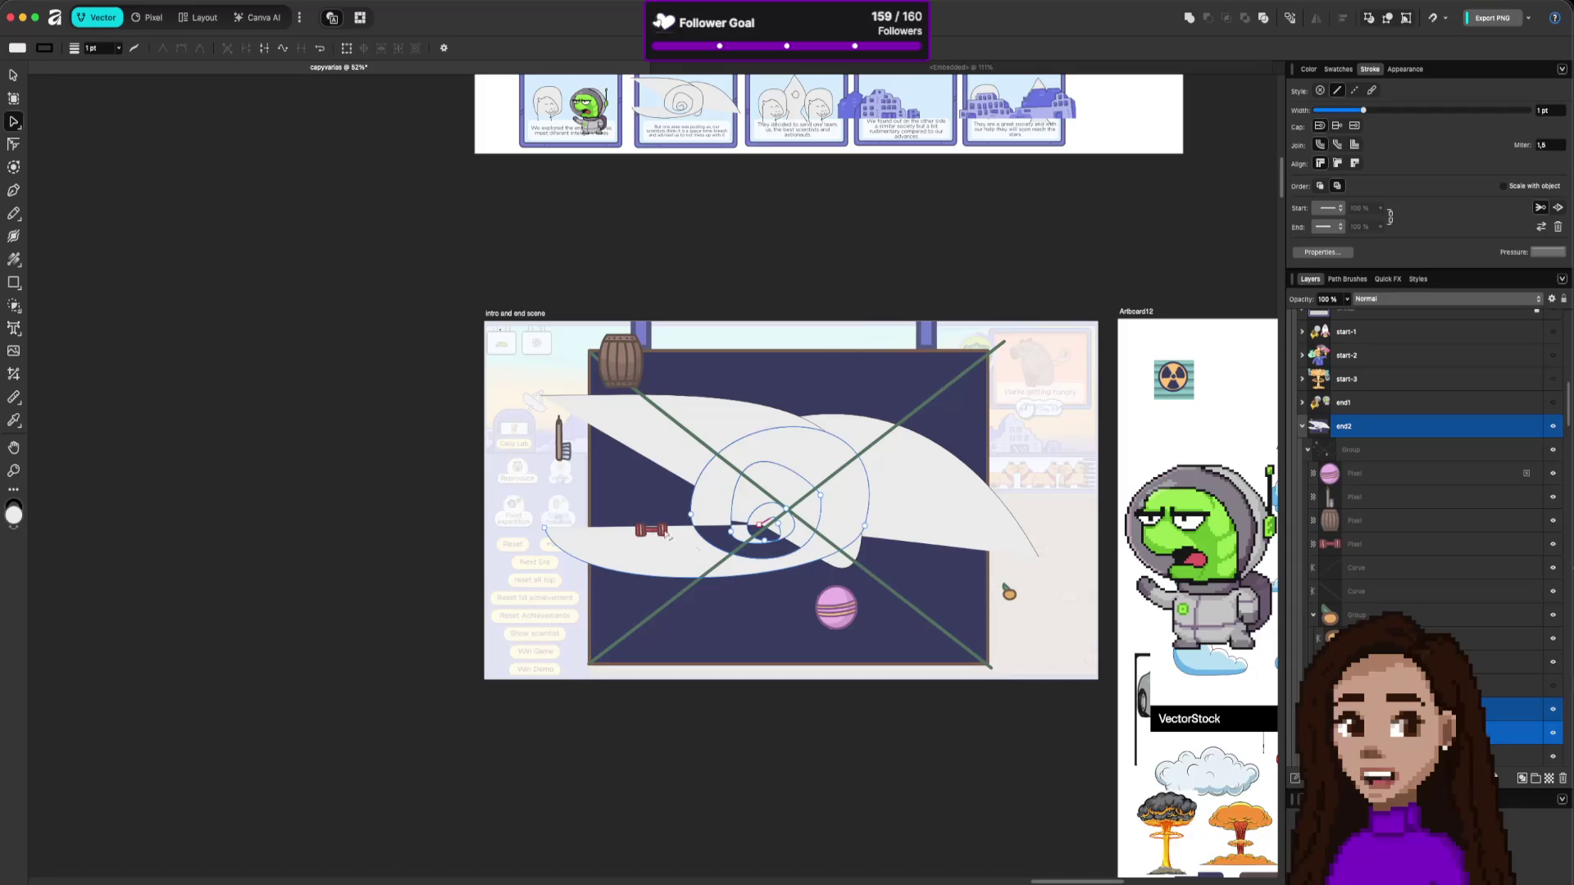
pyautogui.click(615, 365)
pyautogui.click(618, 367)
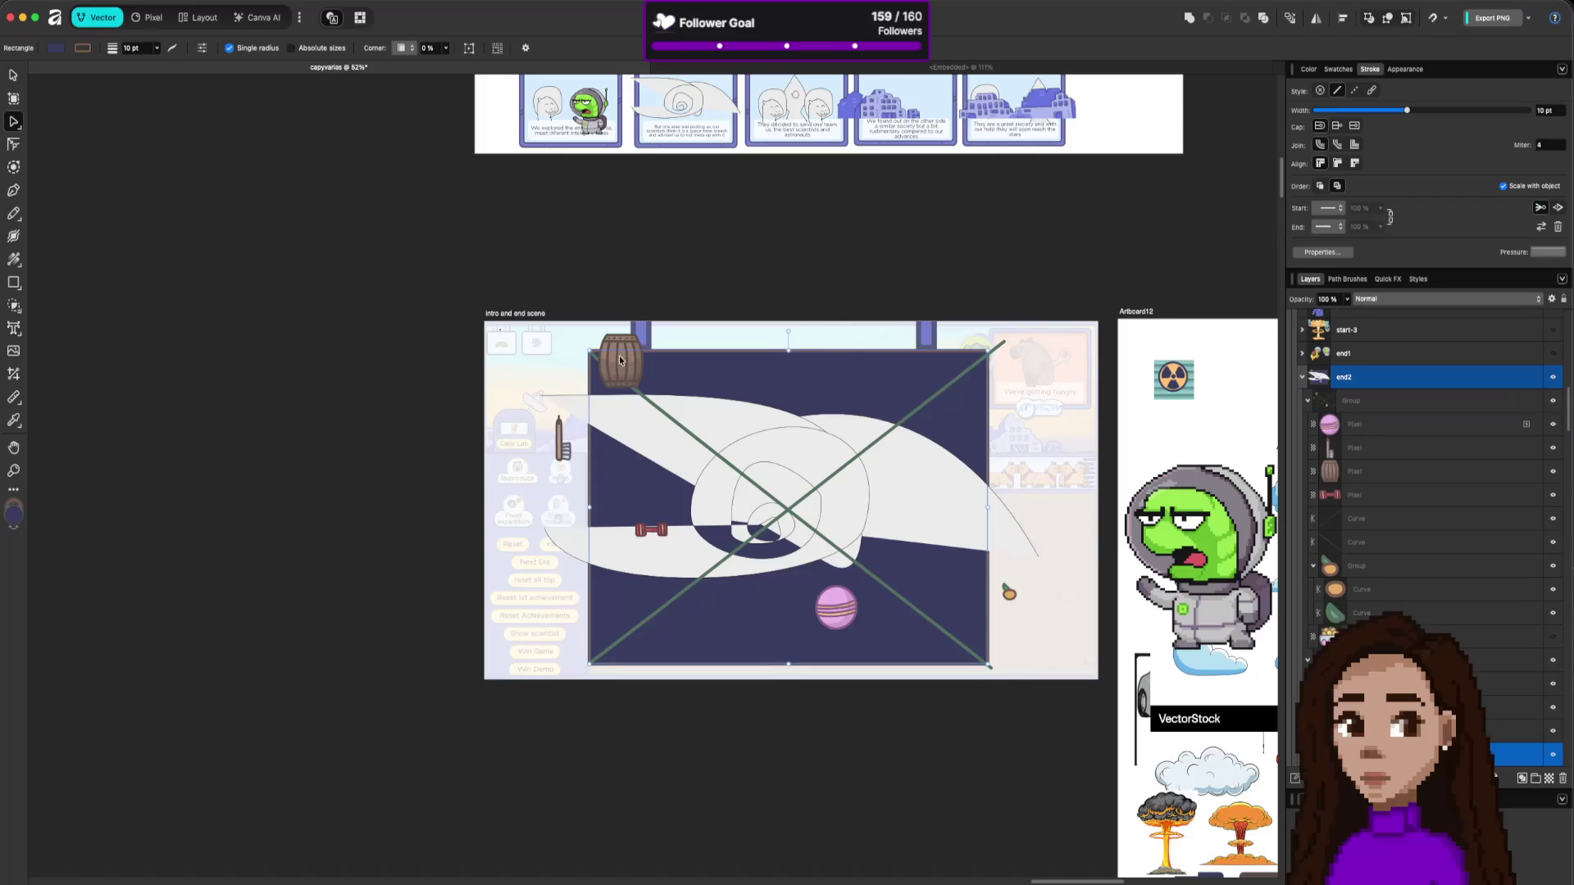
pyautogui.press('Escape')
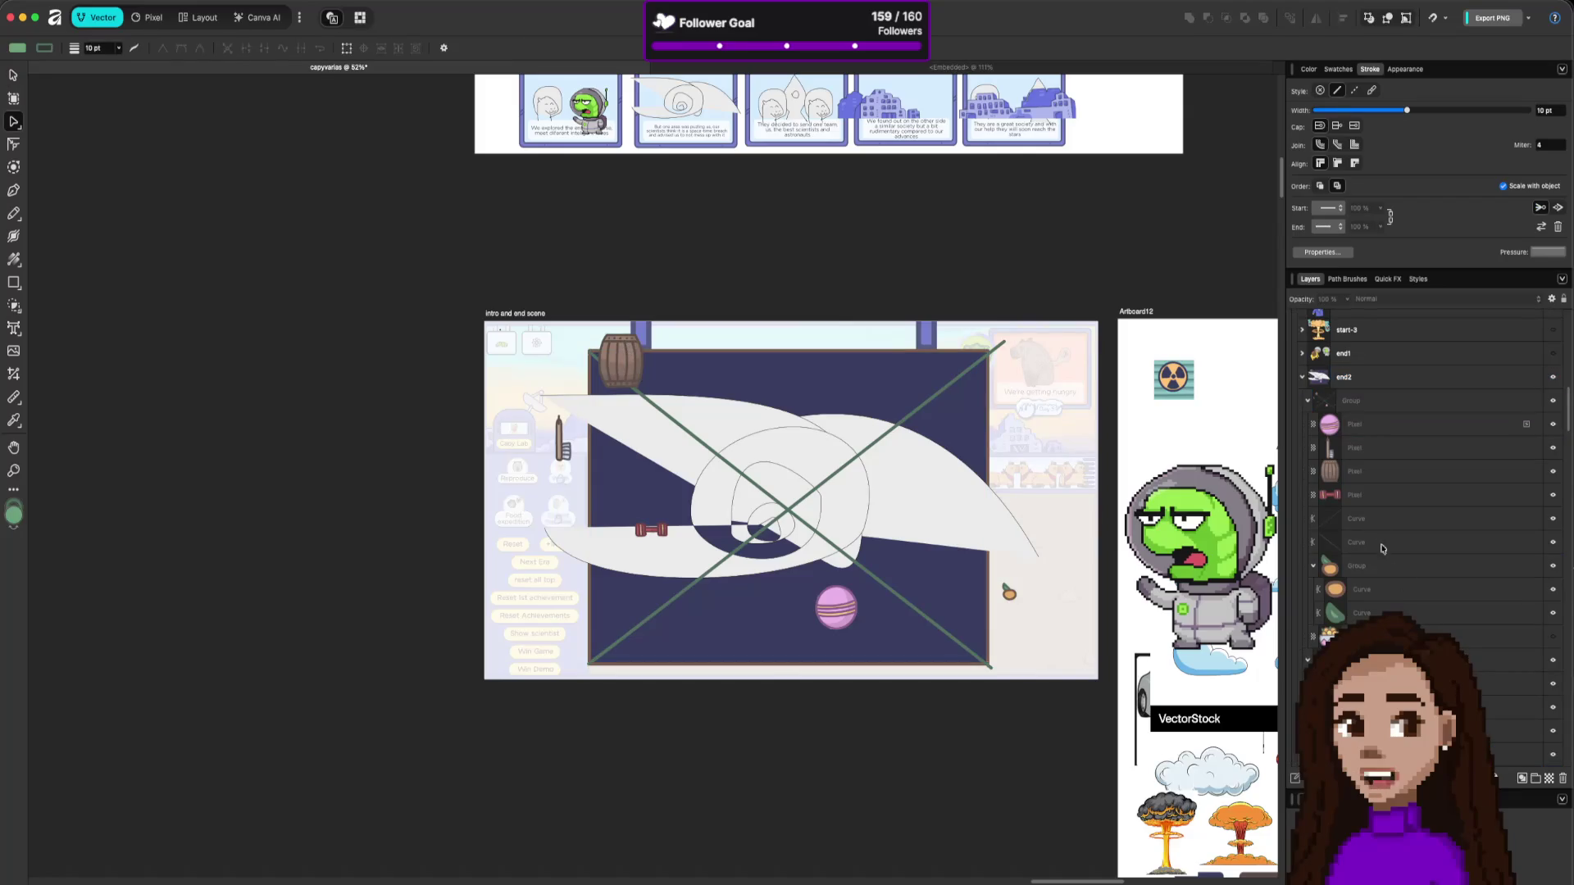
pyautogui.click(1359, 479)
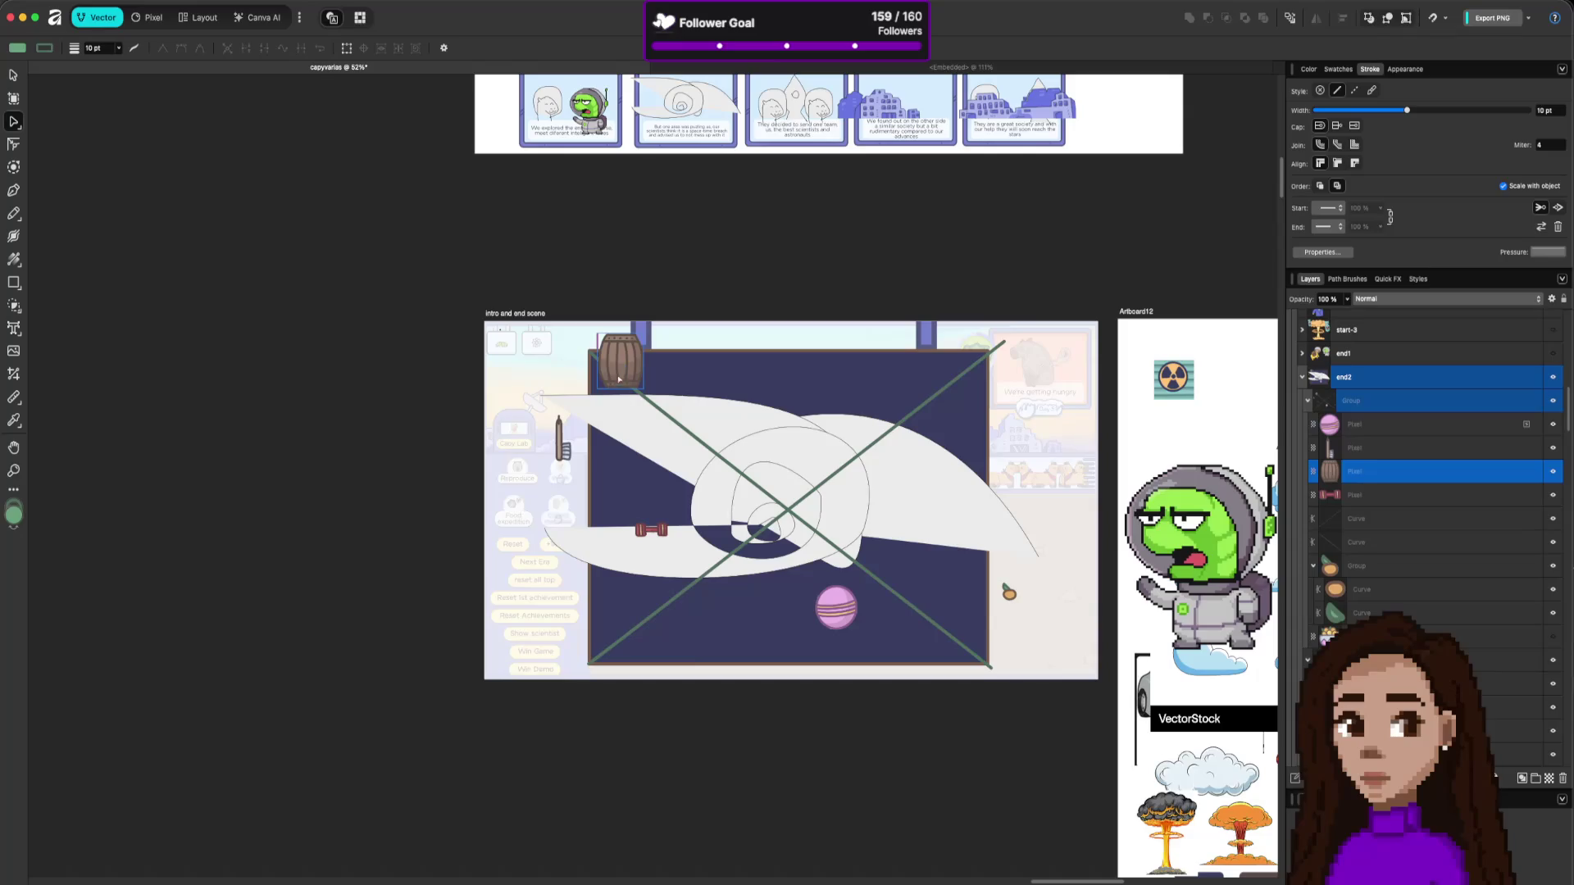
pyautogui.press('v')
pyautogui.moveTo(624, 372); pyautogui.dragTo(619, 393)
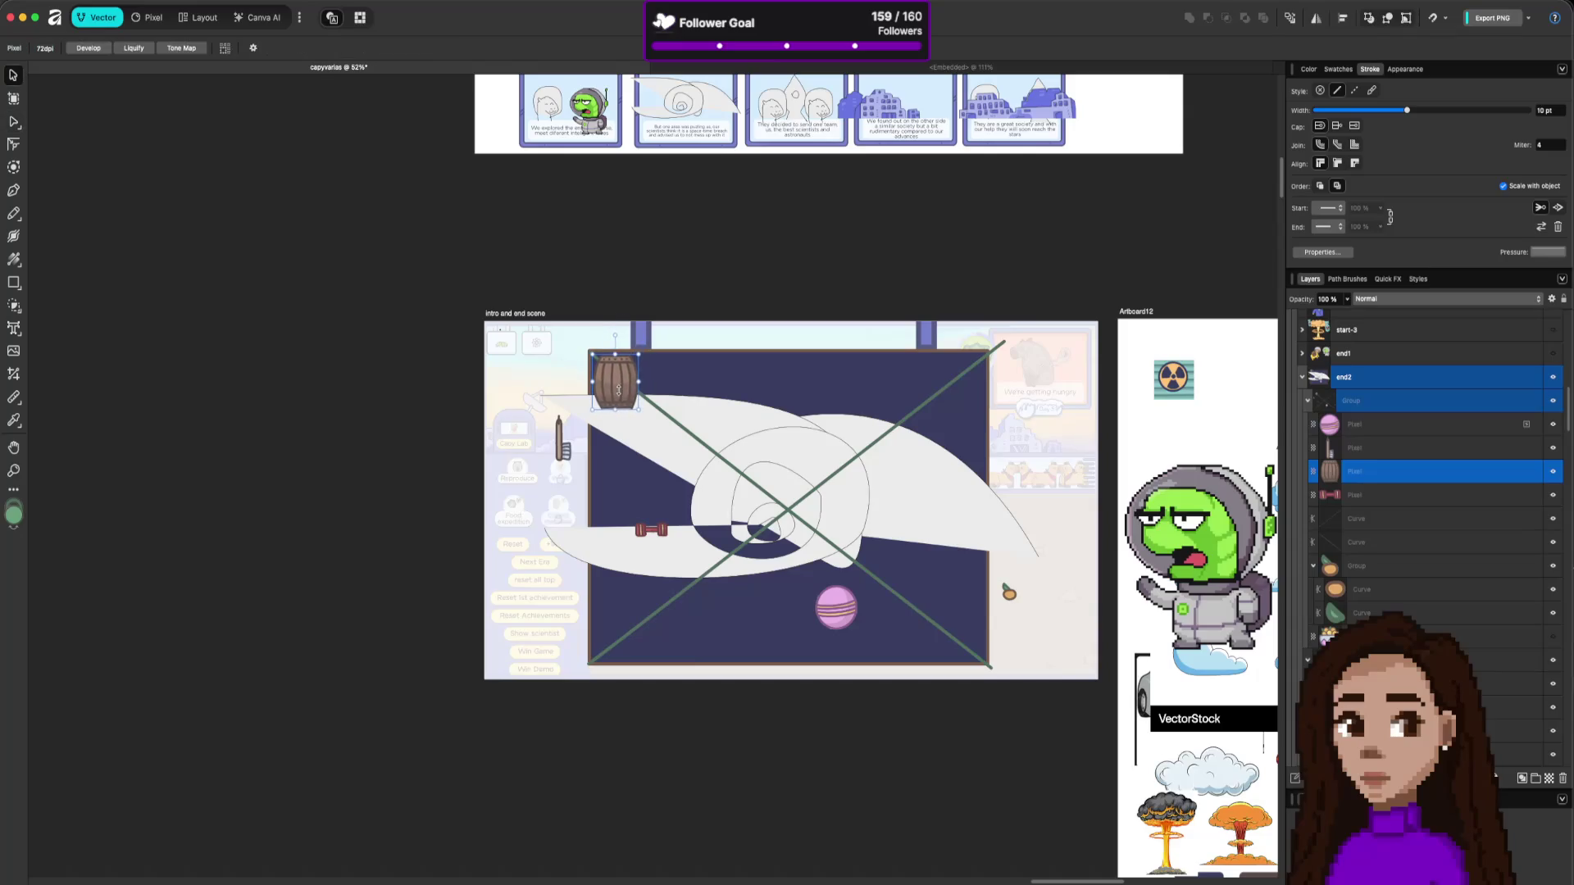
# Move the bottle to the upper right, the dumbbell slightly left, and the pink ball down-left.
pyautogui.click(558, 449)
pyautogui.moveTo(558, 449)
pyautogui.mouseDown()
pyautogui.moveTo(905, 416)
pyautogui.moveTo(924, 373)
pyautogui.moveTo(939, 395)
pyautogui.moveTo(910, 444)
pyautogui.moveTo(936, 396)
pyautogui.moveTo(970, 389)
pyautogui.mouseUp()
pyautogui.moveTo(666, 528)
pyautogui.mouseDown()
pyautogui.moveTo(625, 551)
pyautogui.moveTo(623, 522)
pyautogui.mouseUp()
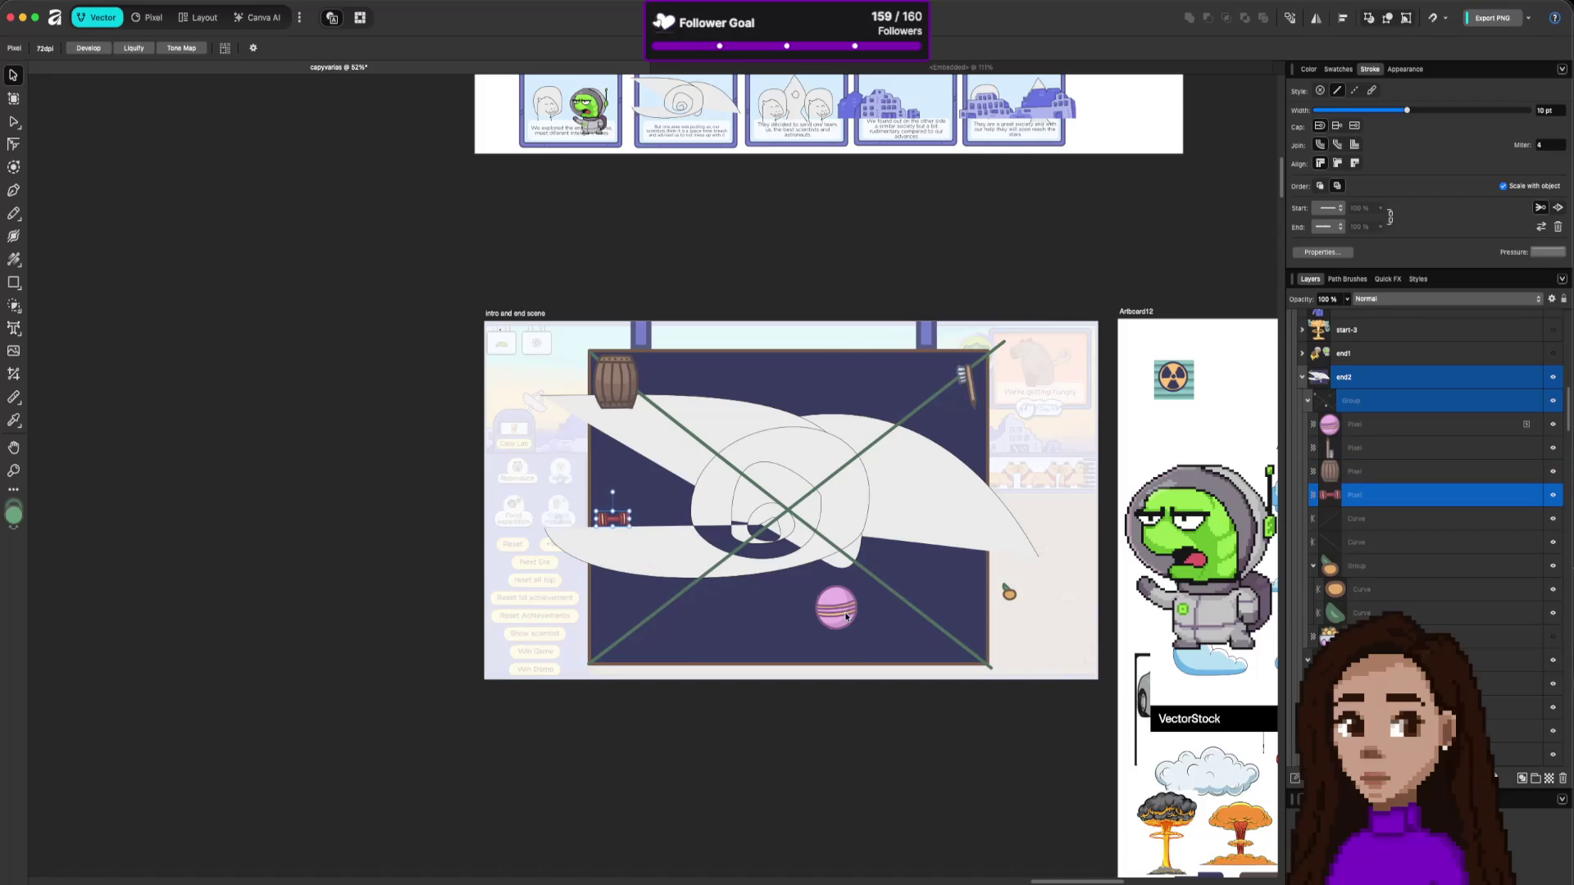
pyautogui.moveTo(847, 616); pyautogui.dragTo(762, 645)
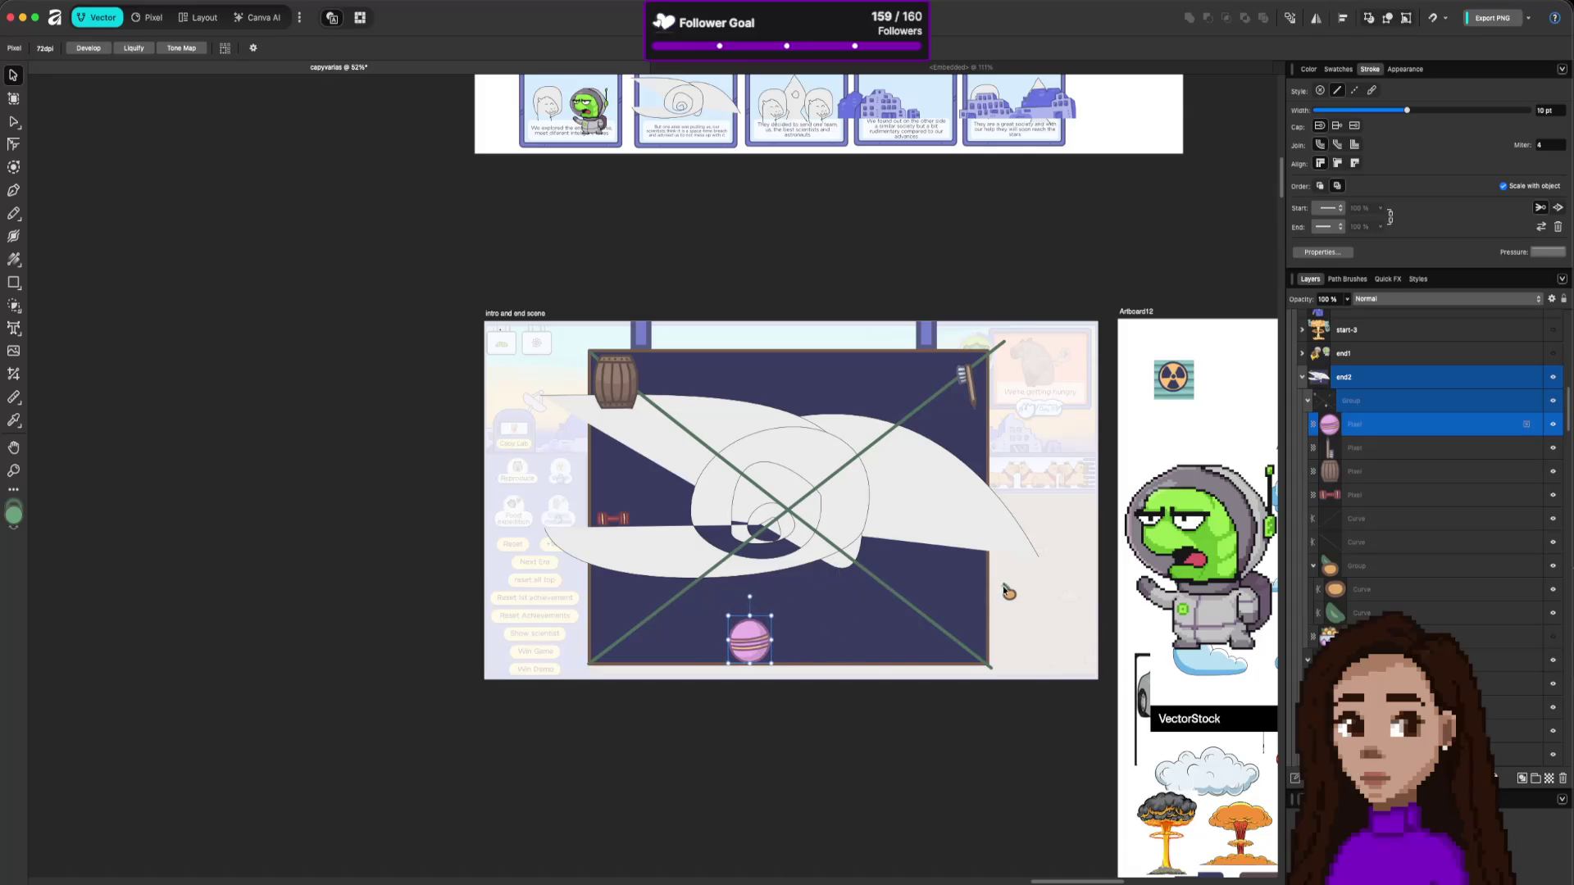
# Tuck the small orange object into the bottom-right corner of the scene.
pyautogui.click(1008, 587)
pyautogui.moveTo(1017, 597)
pyautogui.mouseDown()
pyautogui.moveTo(945, 616)
pyautogui.moveTo(952, 640)
pyautogui.mouseUp()
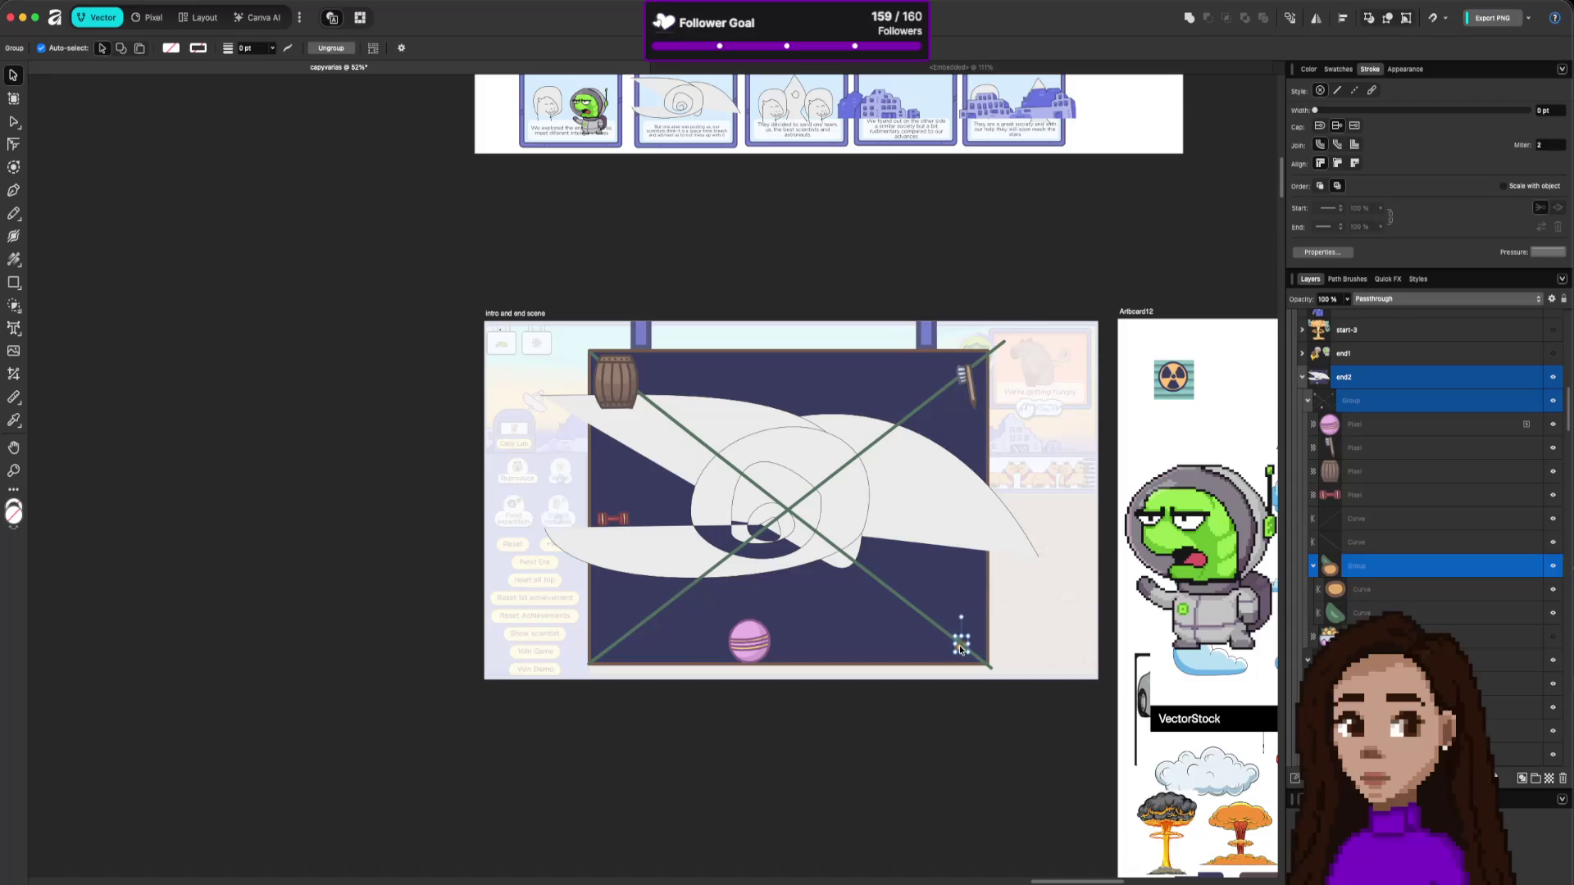
pyautogui.press('Escape')
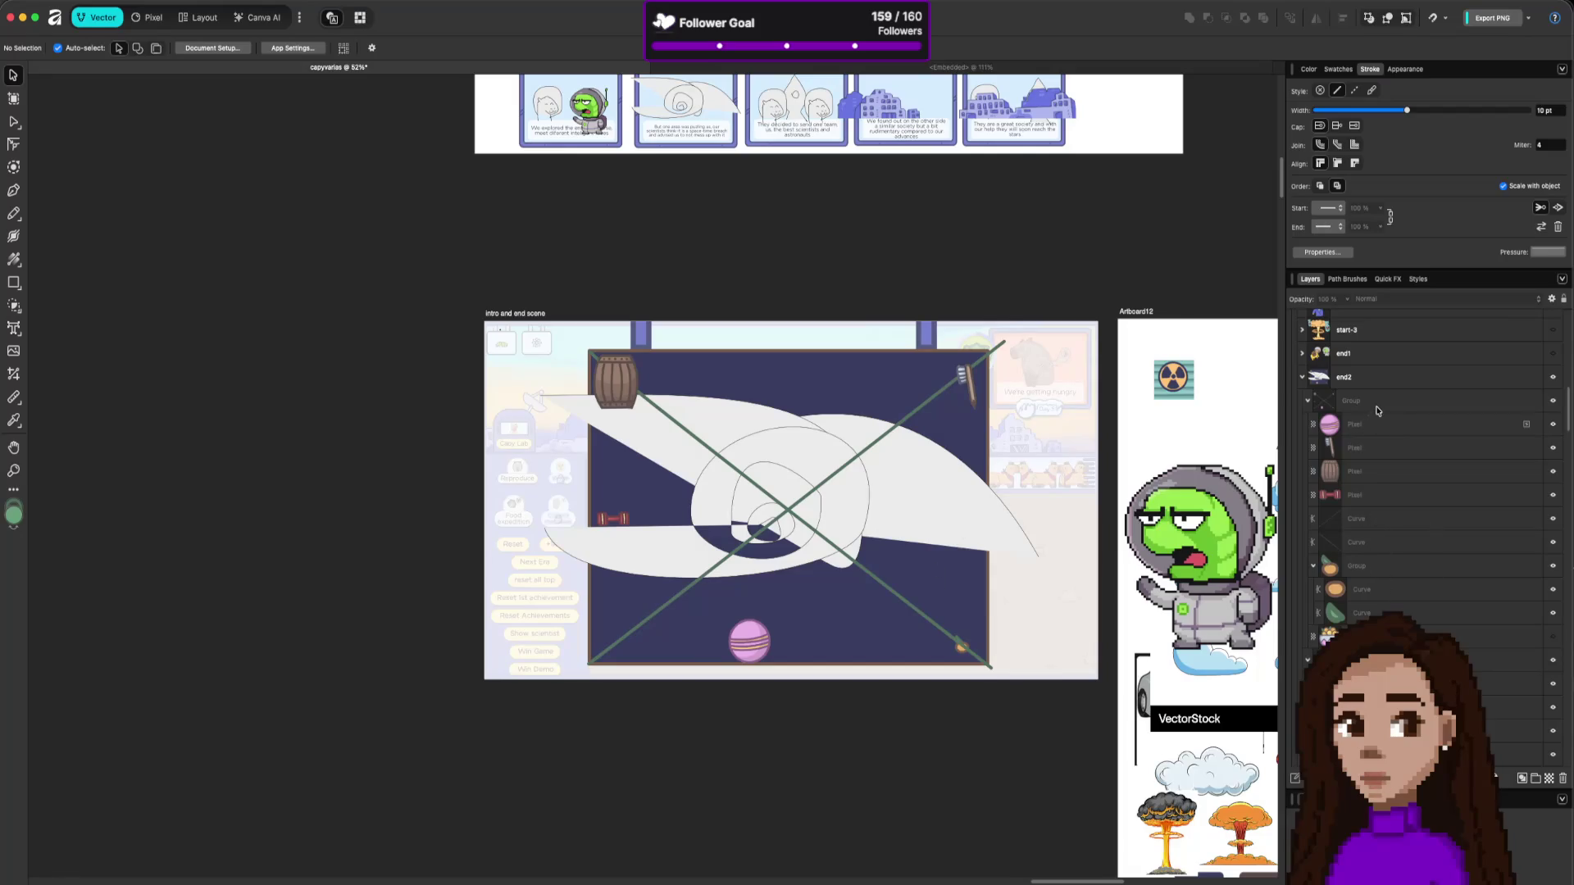
pyautogui.click(1357, 425)
# Rename the scene layers ball, brush, barrel and weigth.
pyautogui.doubleClick(1357, 424)
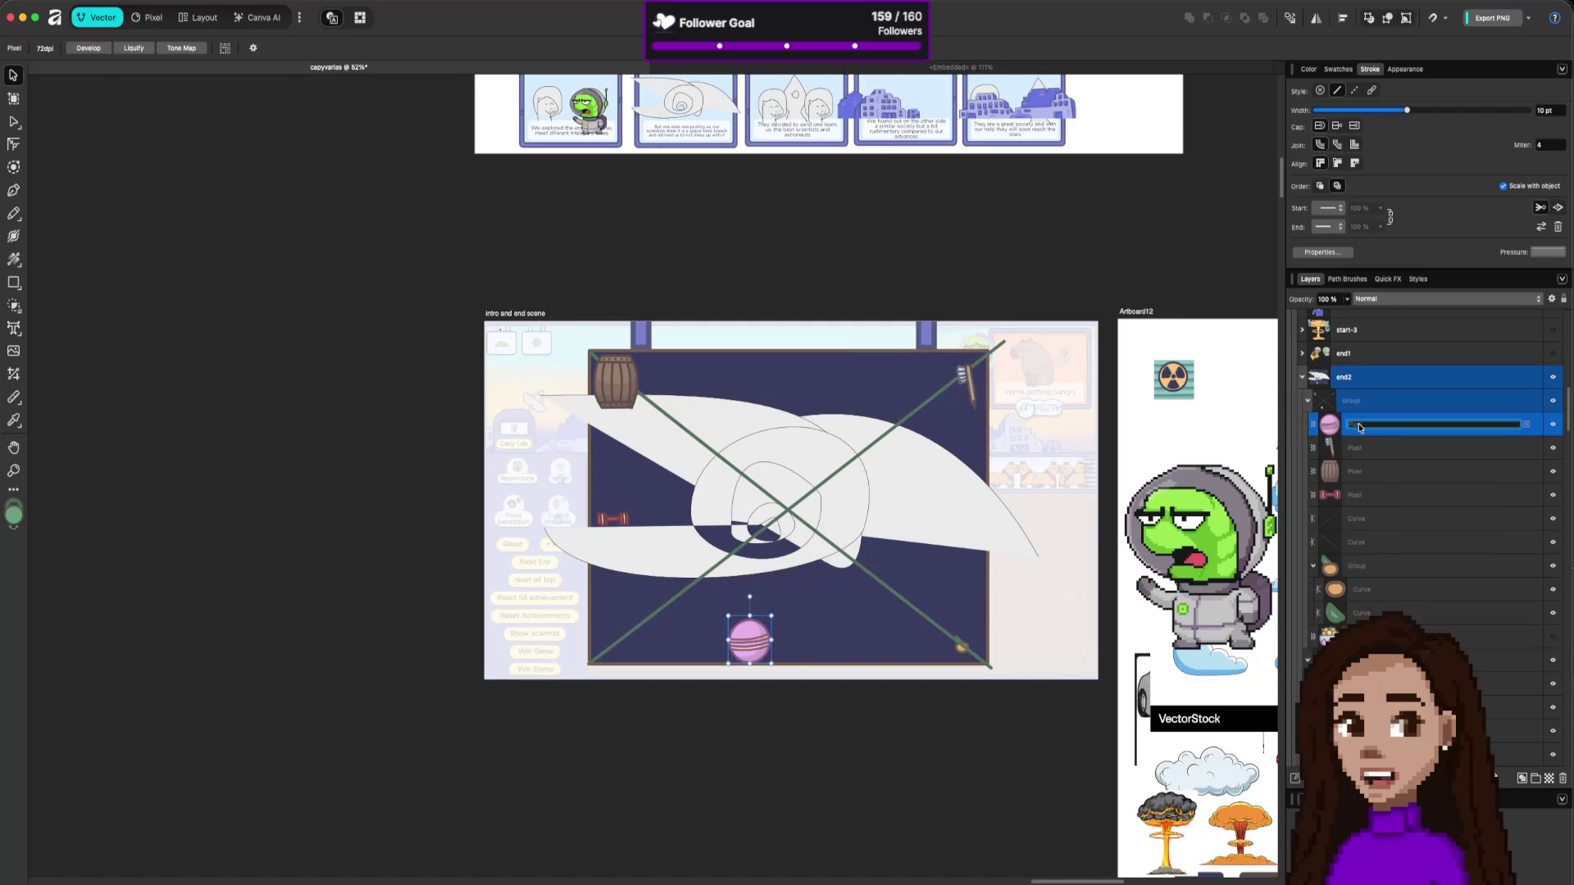
pyautogui.write('ball')
pyautogui.press('Return')
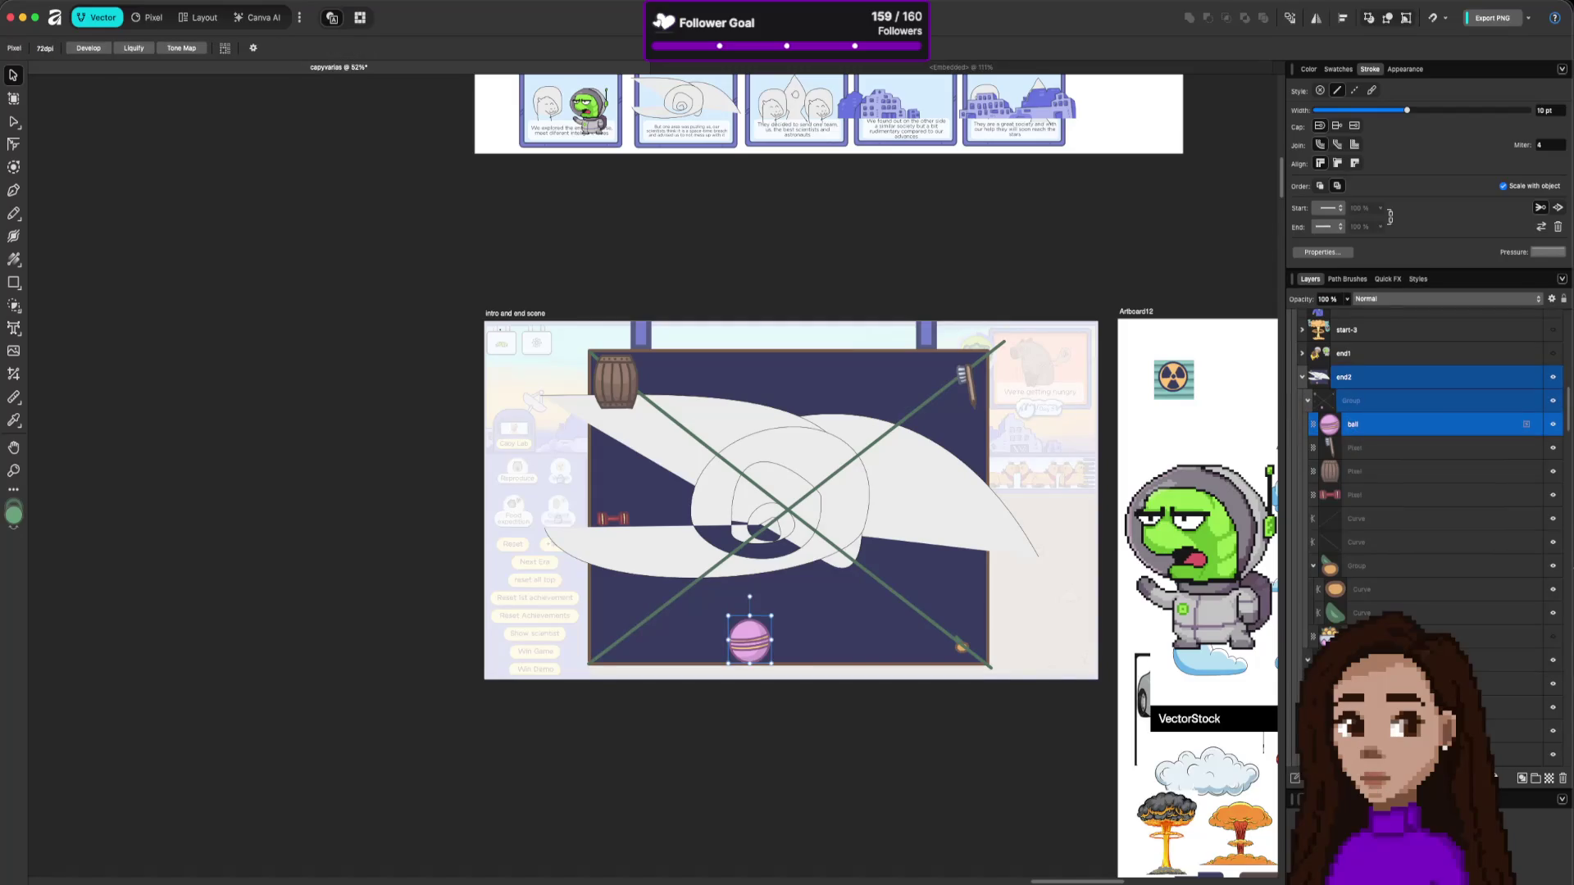
pyautogui.doubleClick(1364, 447)
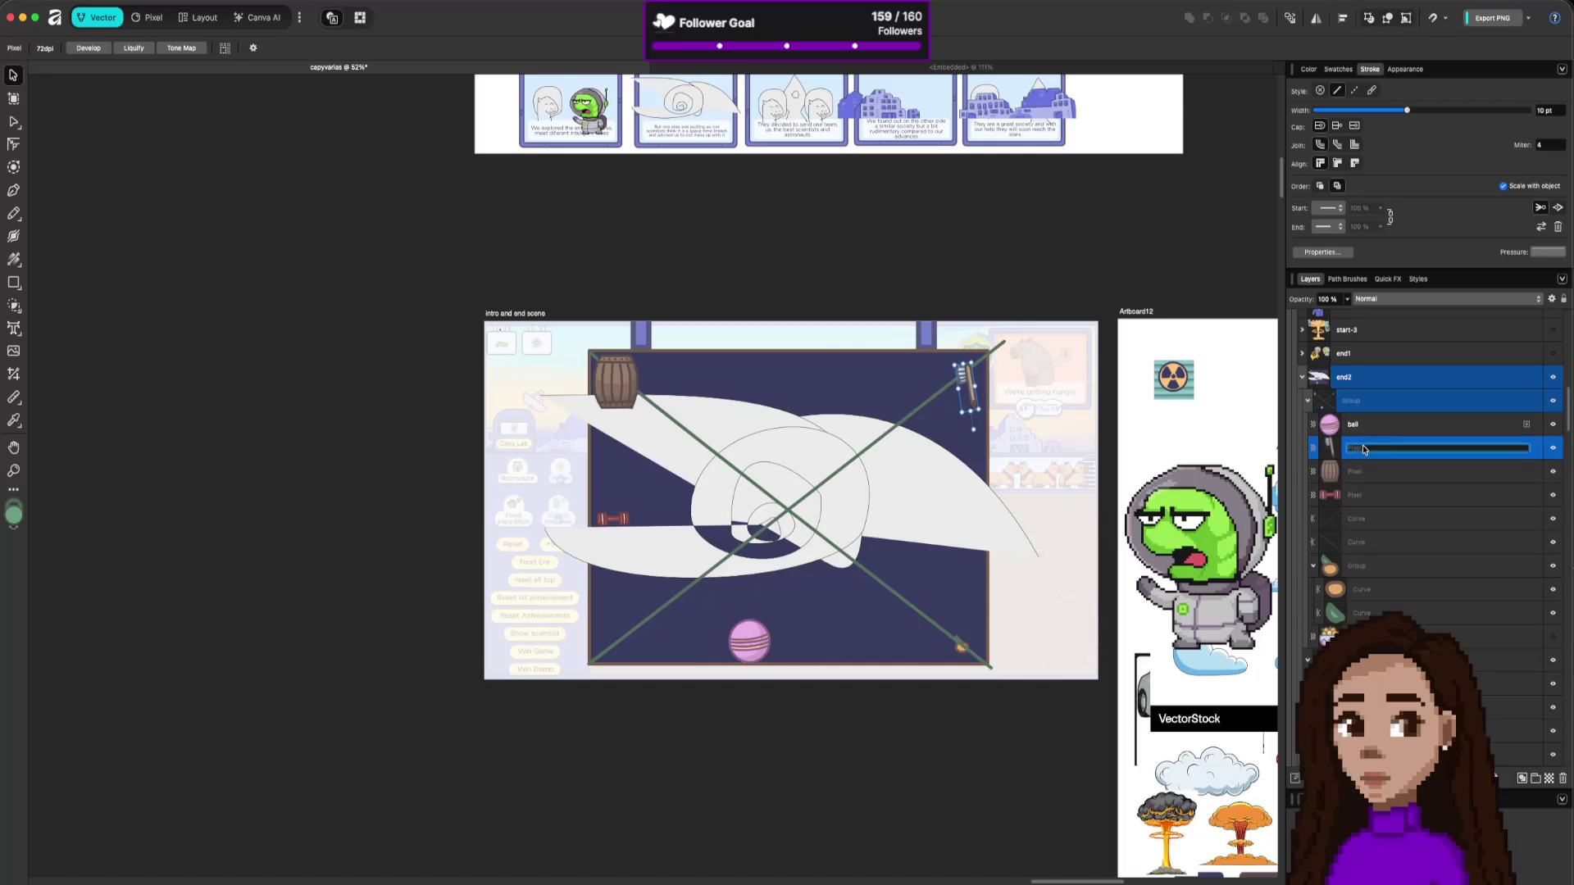
pyautogui.write('brush')
pyautogui.doubleClick(1359, 467)
pyautogui.write('barrel')
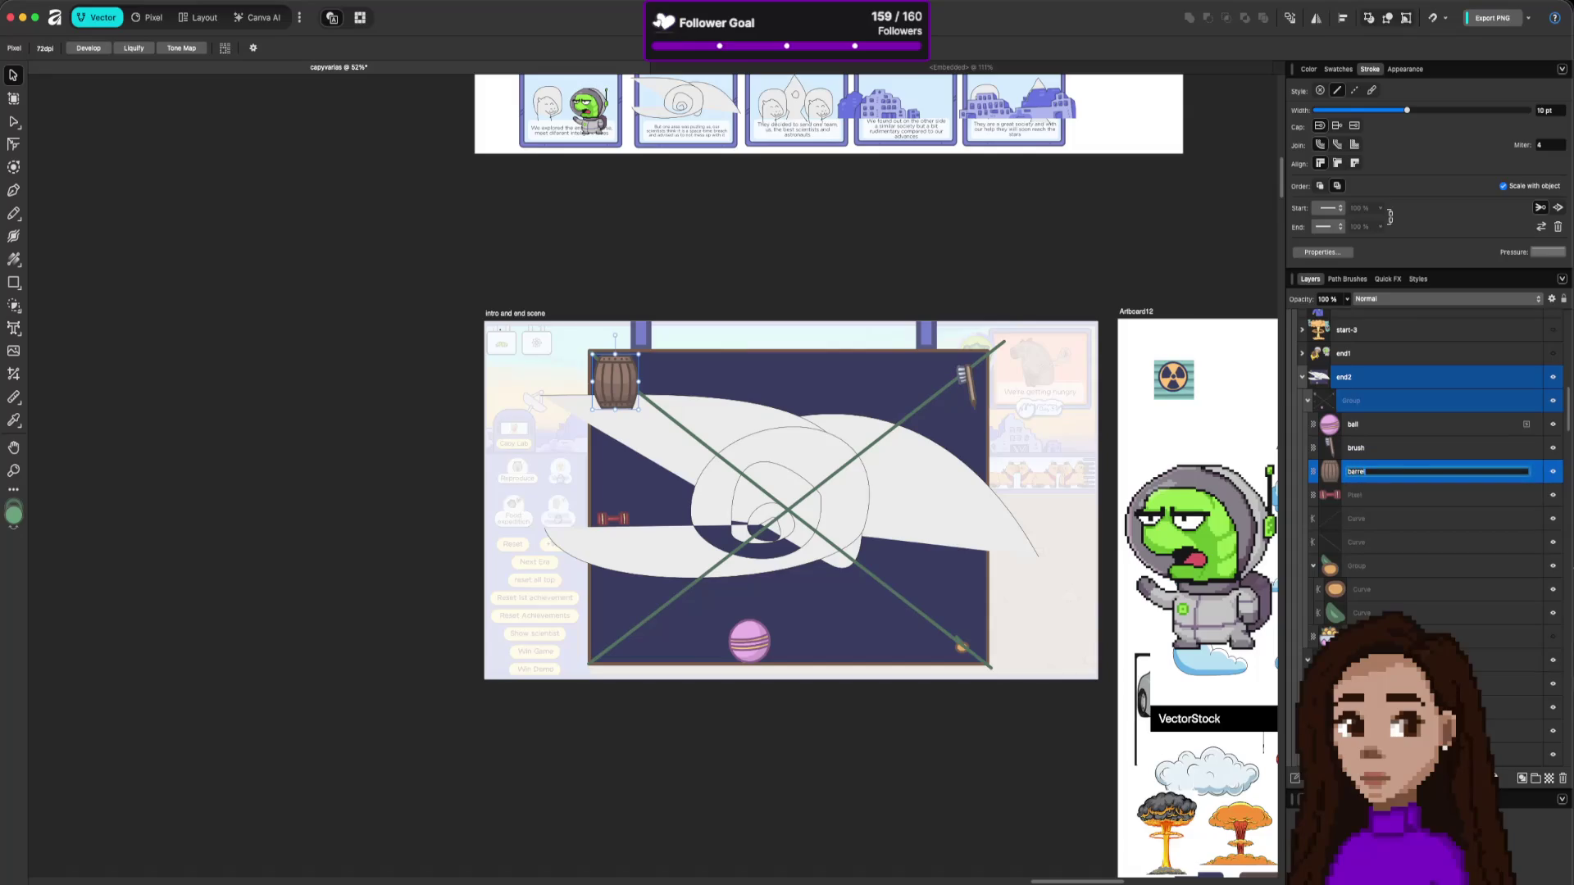
pyautogui.press('Return')
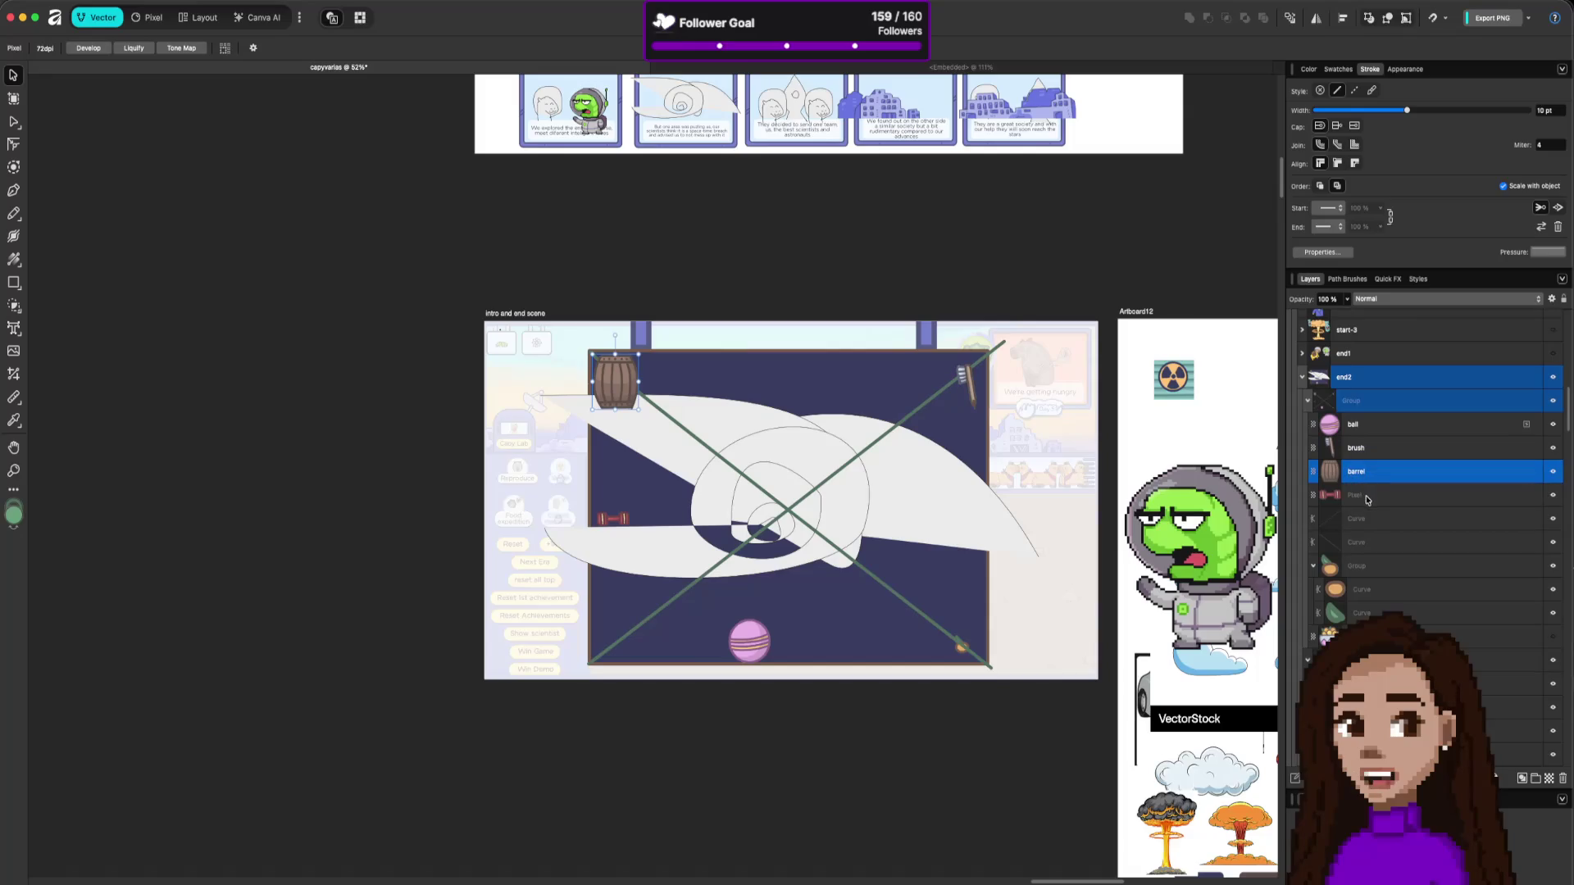
pyautogui.doubleClick(1365, 495)
pyautogui.write('weig')
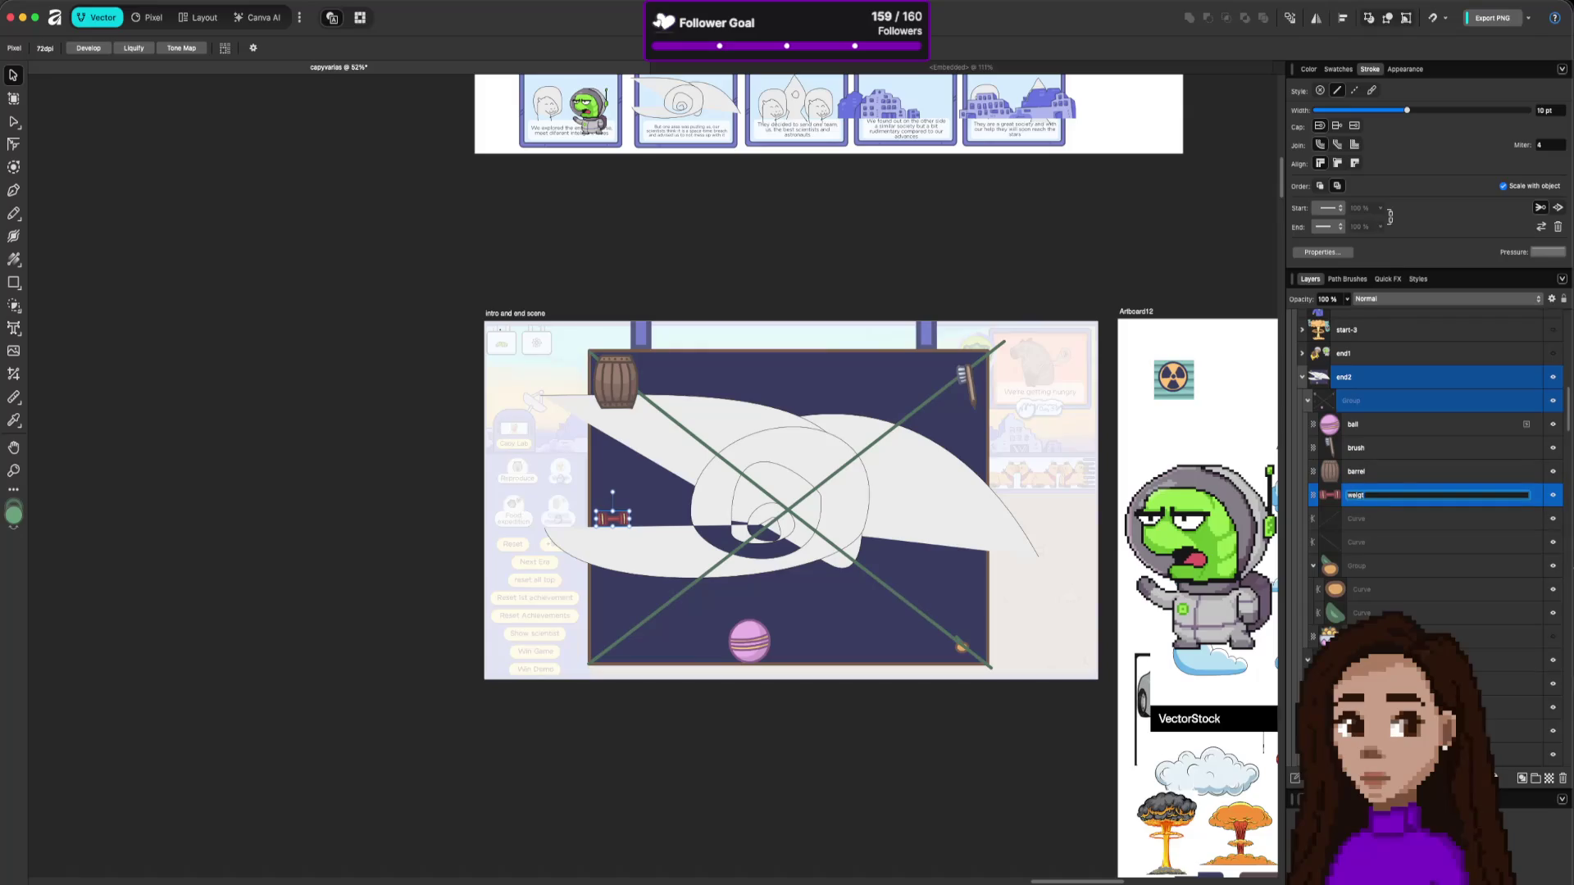
pyautogui.write('ht')
pyautogui.press('Return')
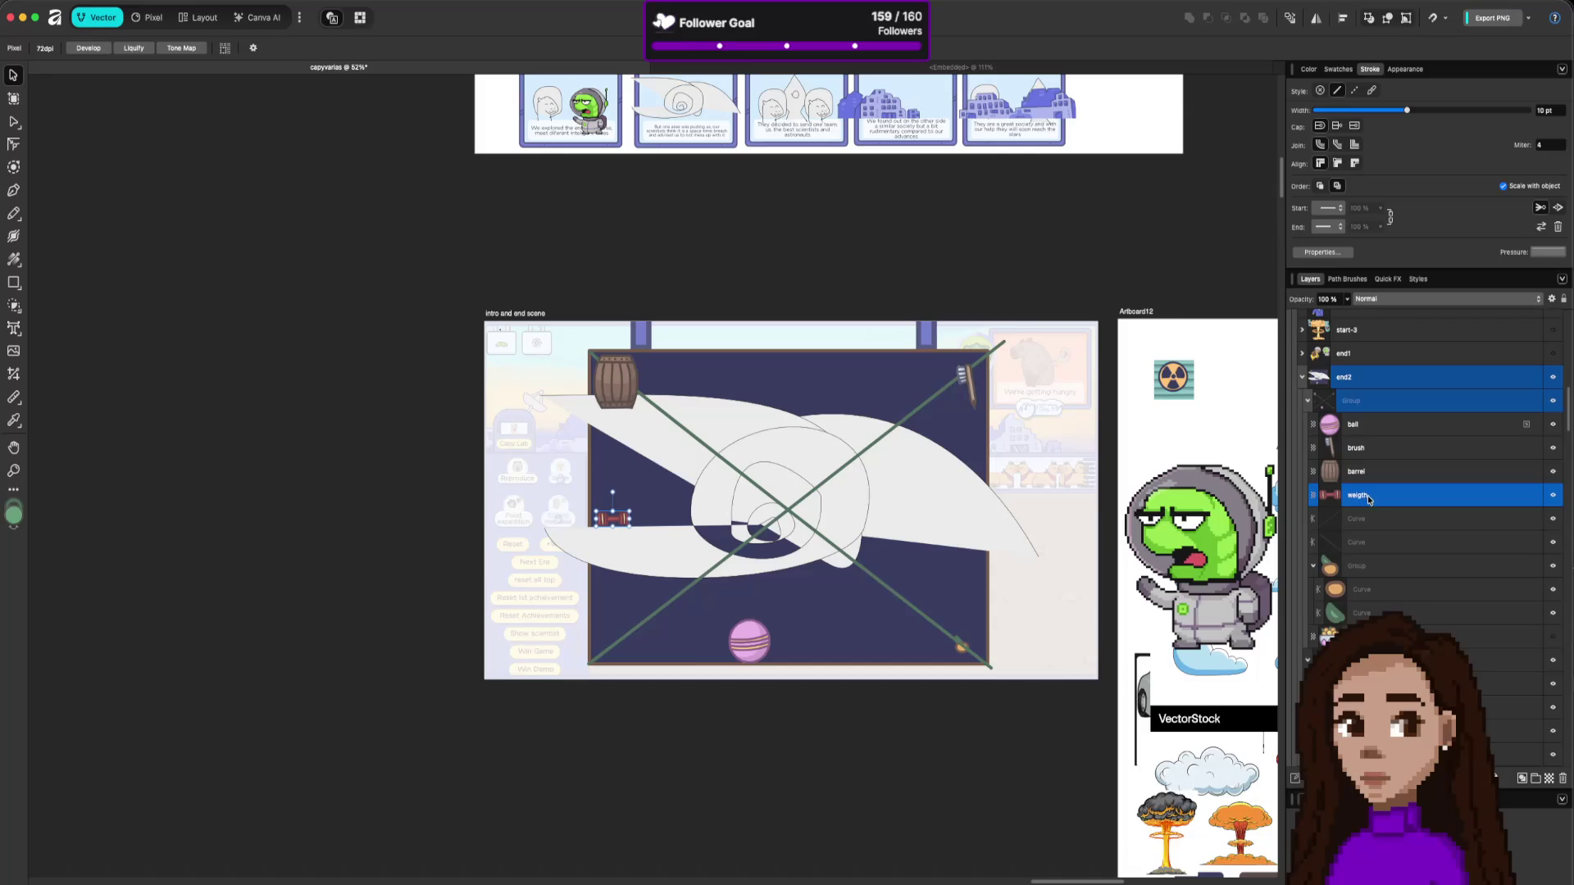
# Rename the small fruit's group layer to orange.
pyautogui.click(1361, 523)
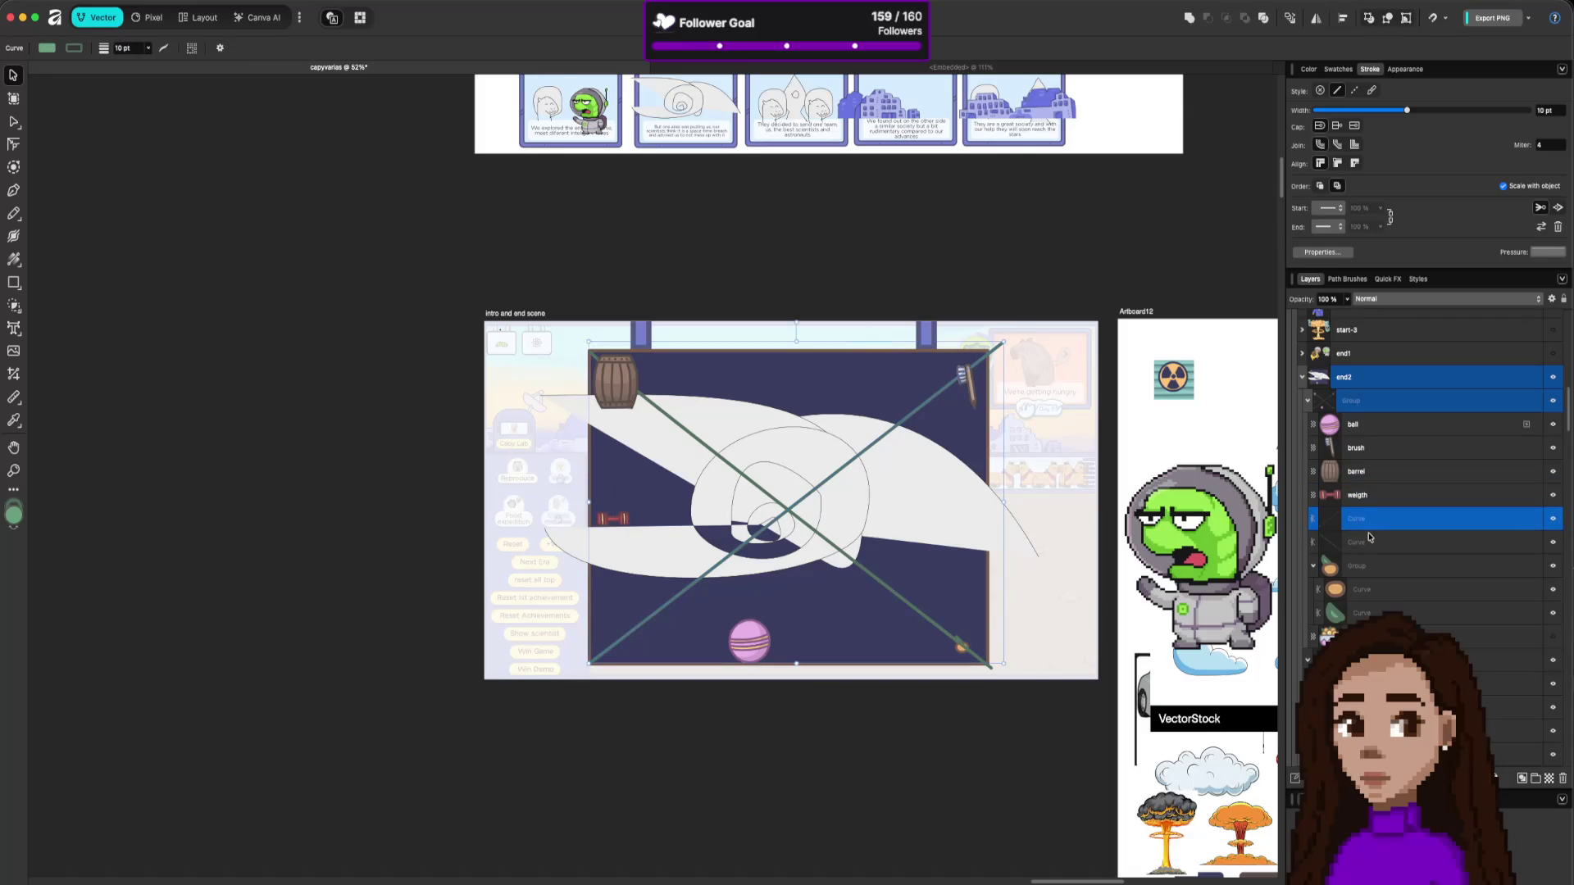
pyautogui.click(1554, 519)
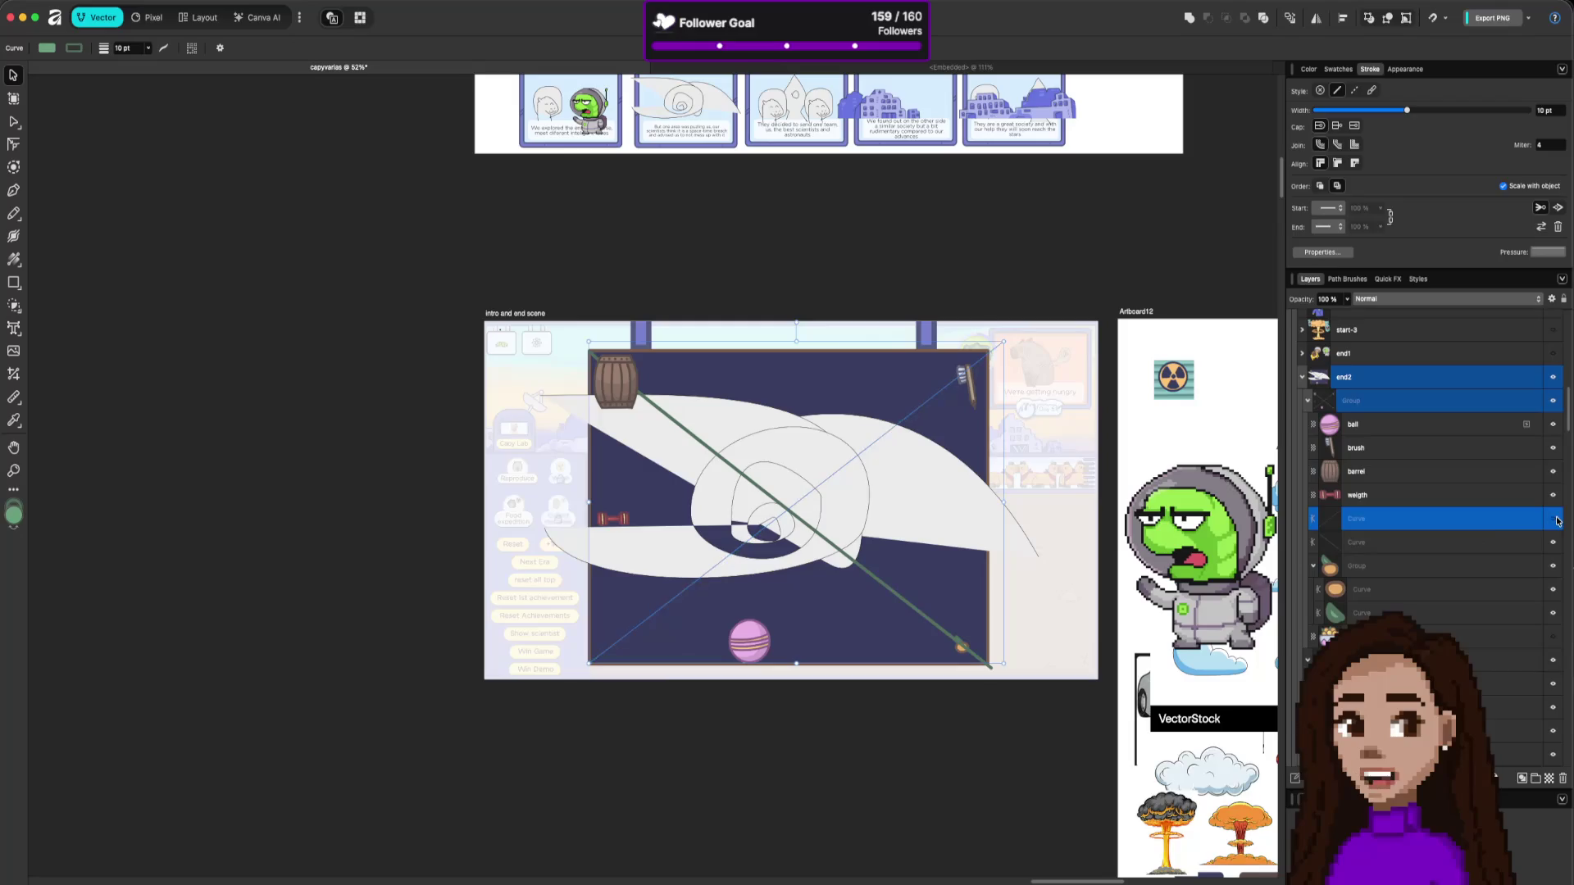
pyautogui.click(1555, 519)
pyautogui.click(1486, 568)
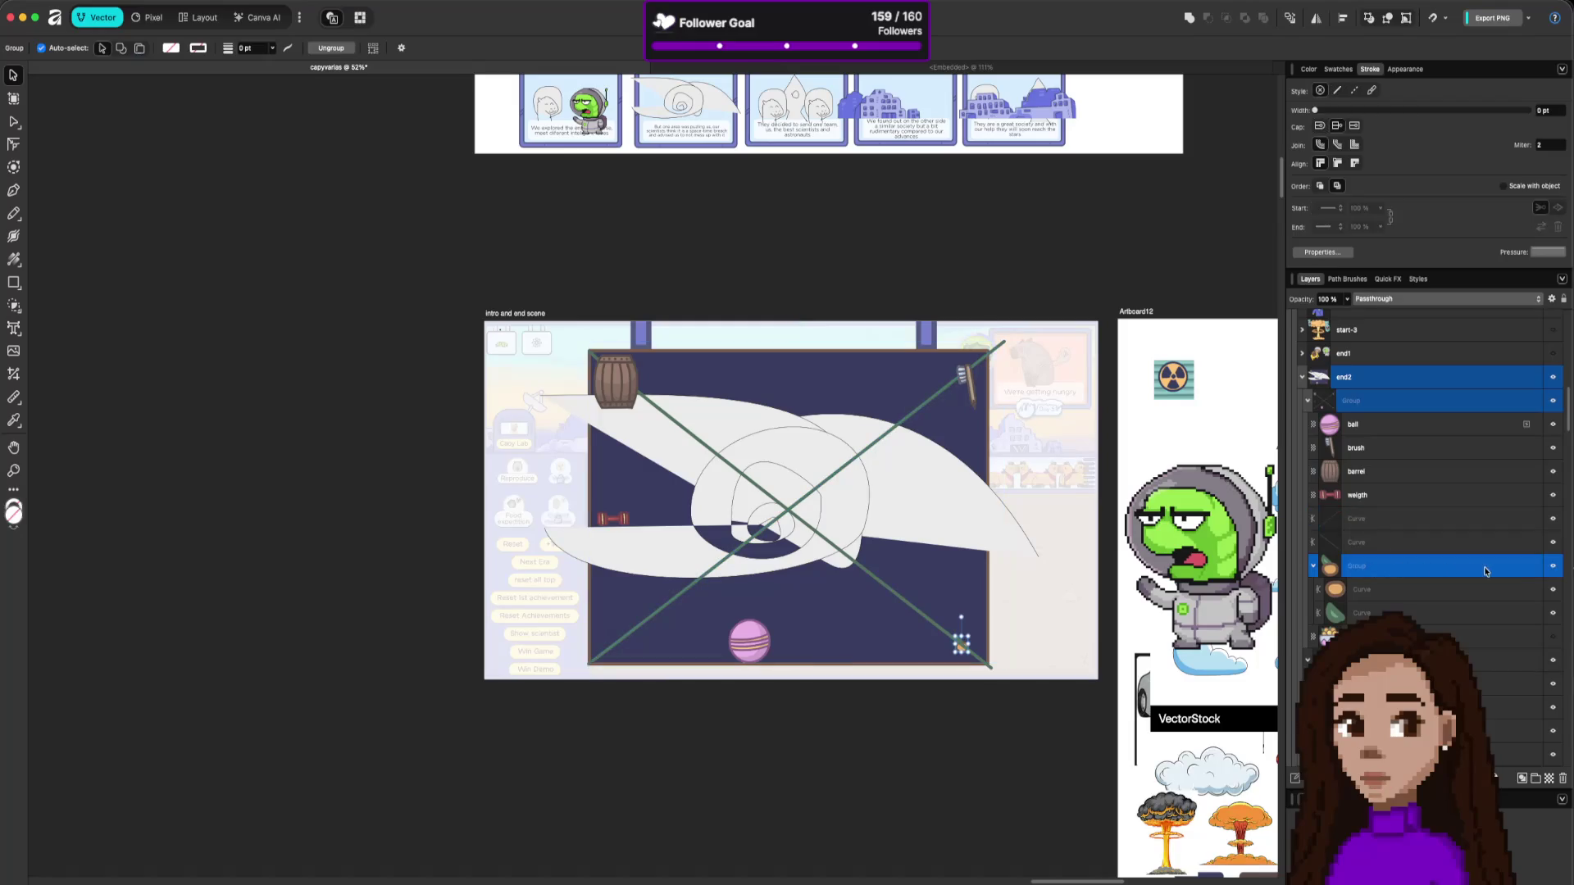
pyautogui.doubleClick(1364, 567)
pyautogui.write('oran')
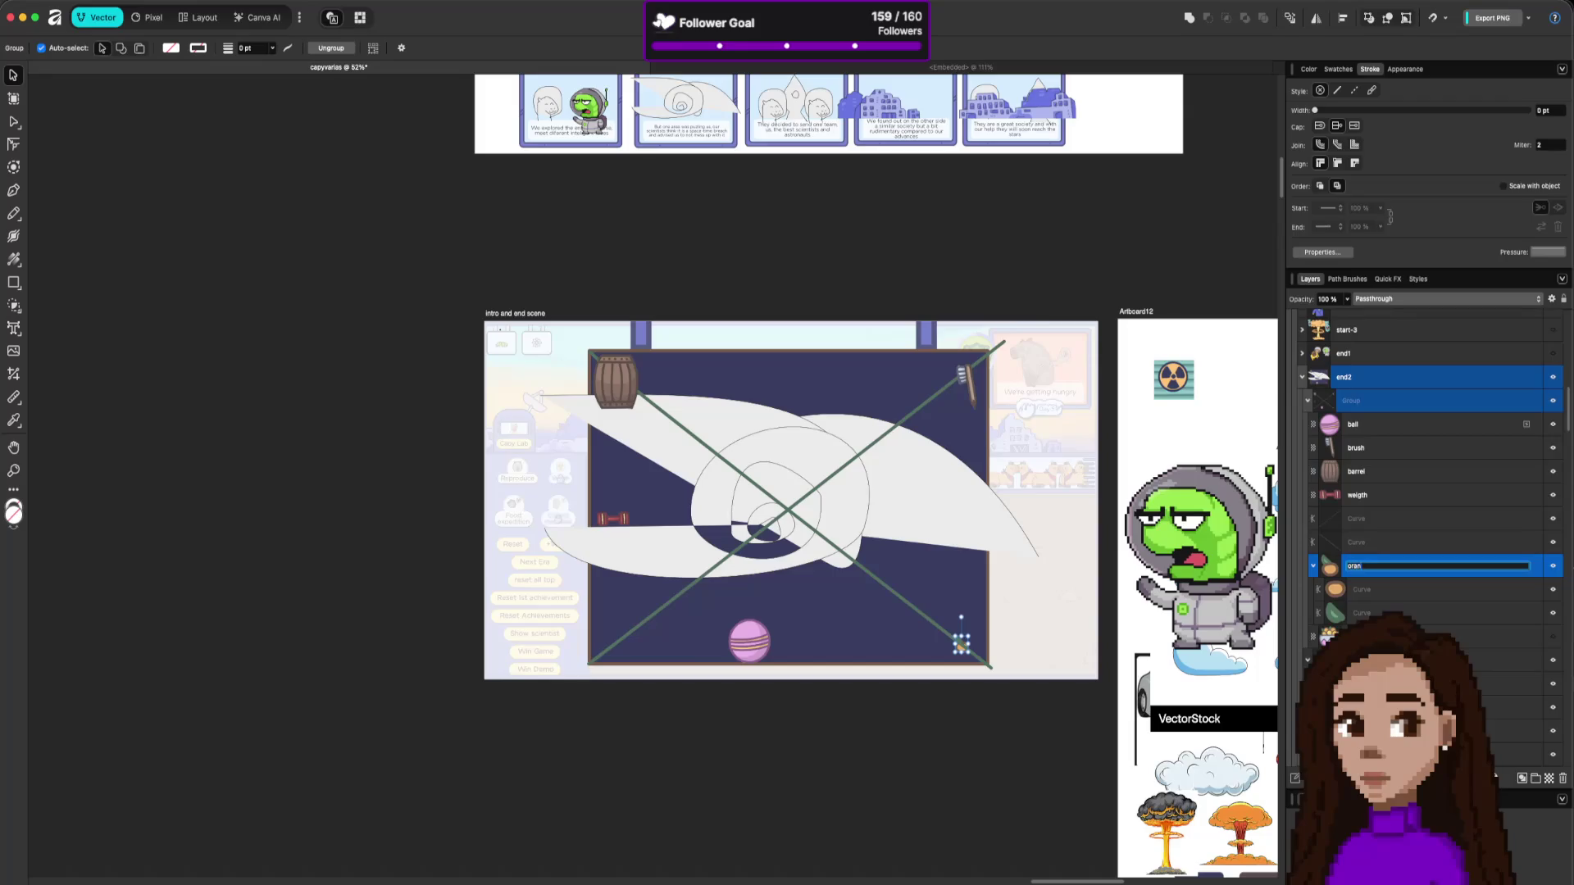
pyautogui.write('ge')
pyautogui.press('Return')
pyautogui.click(1442, 637)
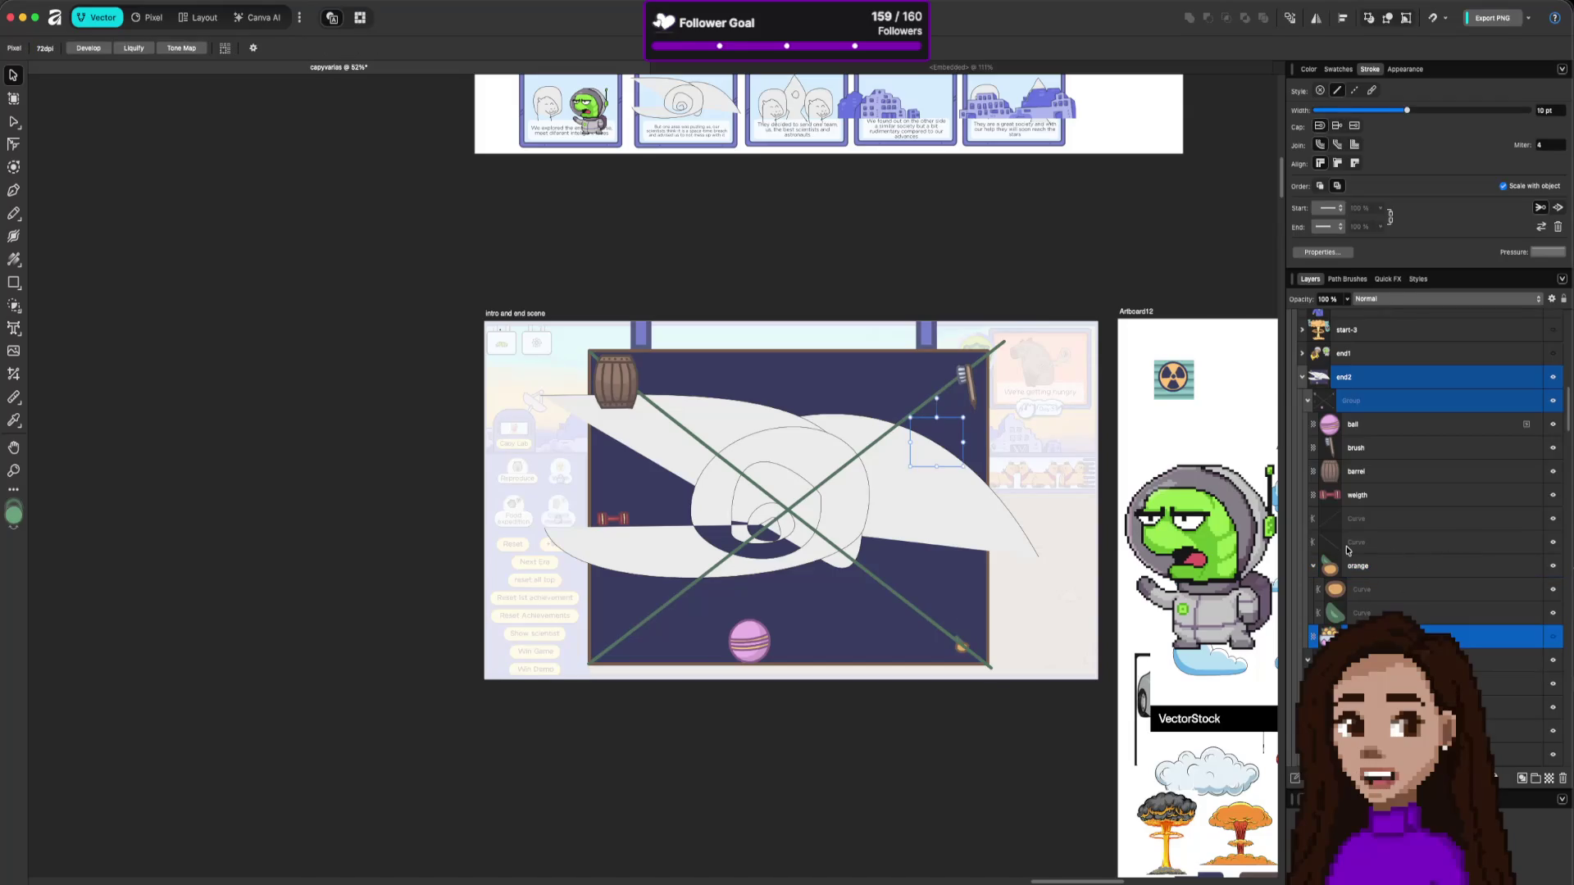
# Move the two green diagonal curve layers lower and group them.
pyautogui.click(1377, 432)
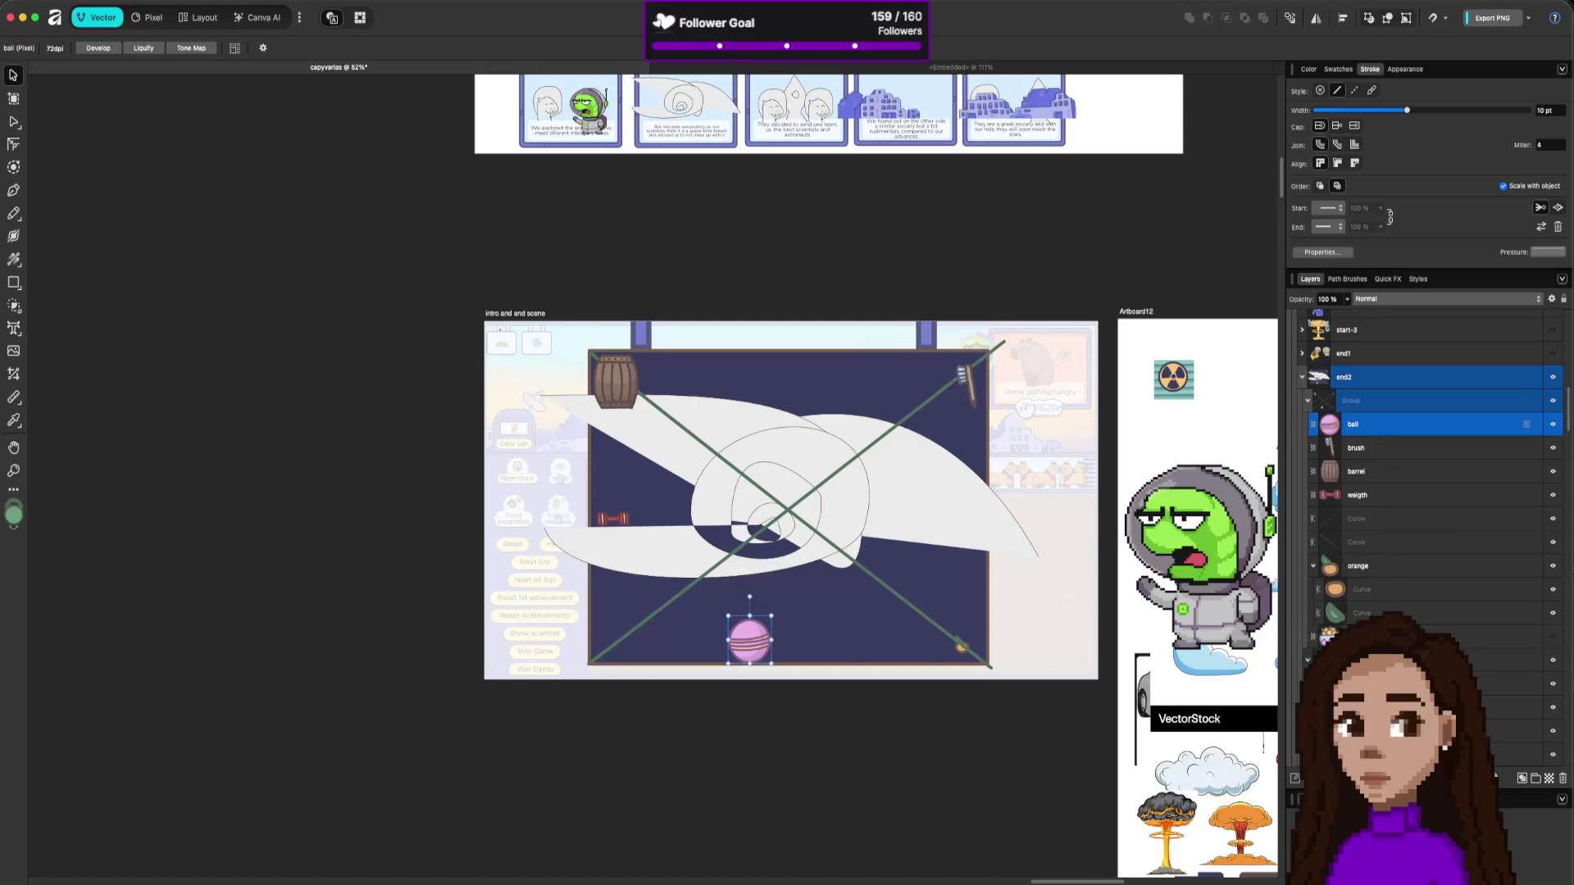
pyautogui.click(1383, 519)
pyautogui.keyDown('shift'); pyautogui.click(1381, 541); pyautogui.keyUp('shift')
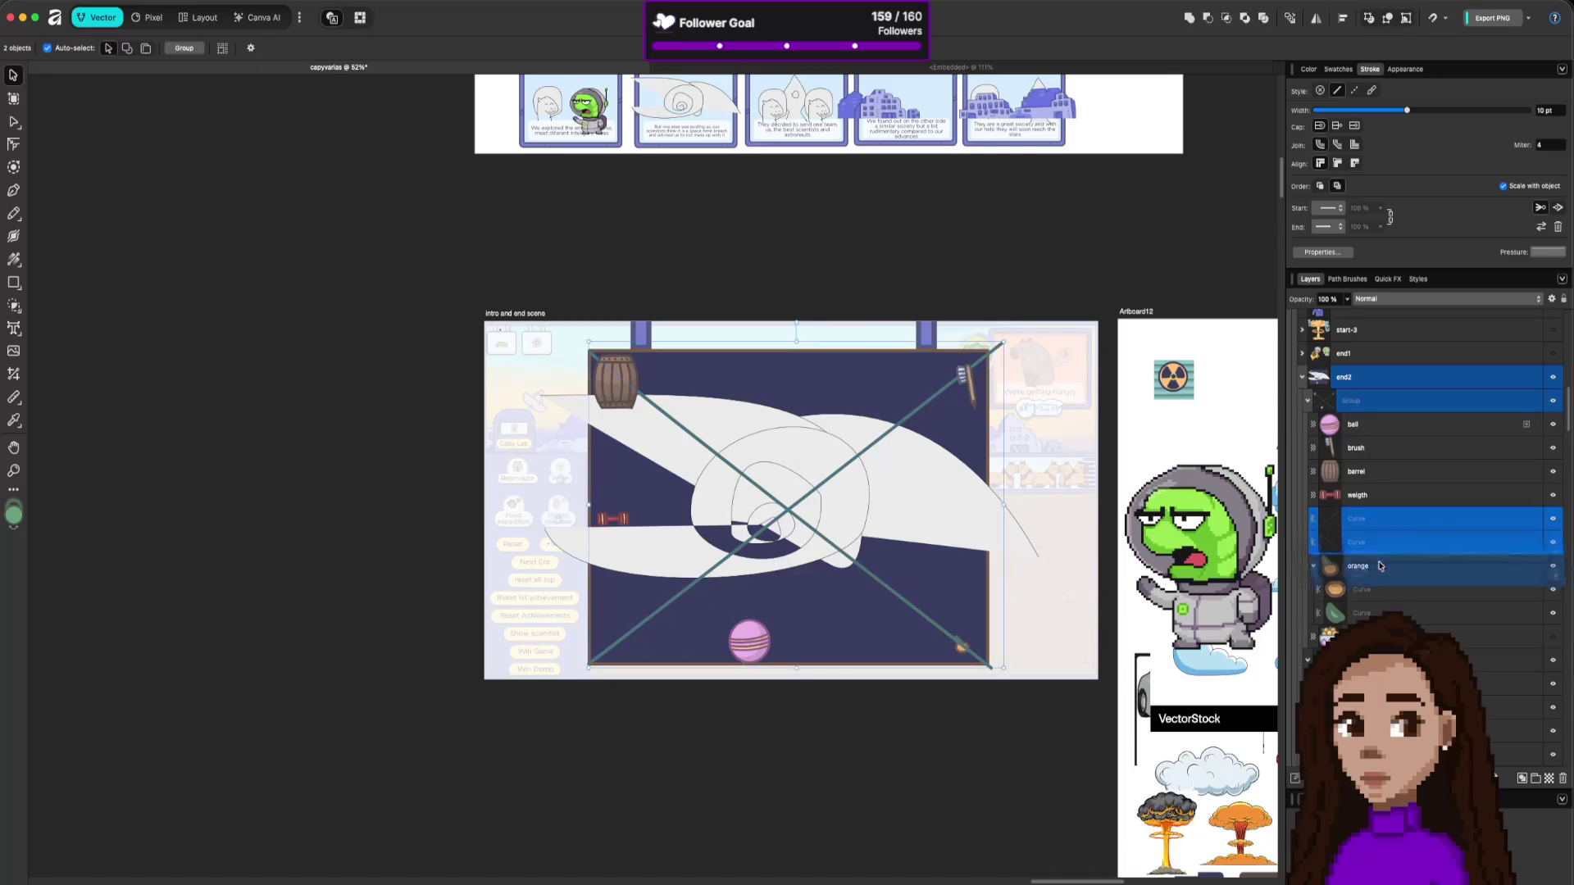
pyautogui.moveTo(1380, 566); pyautogui.dragTo(1380, 646)
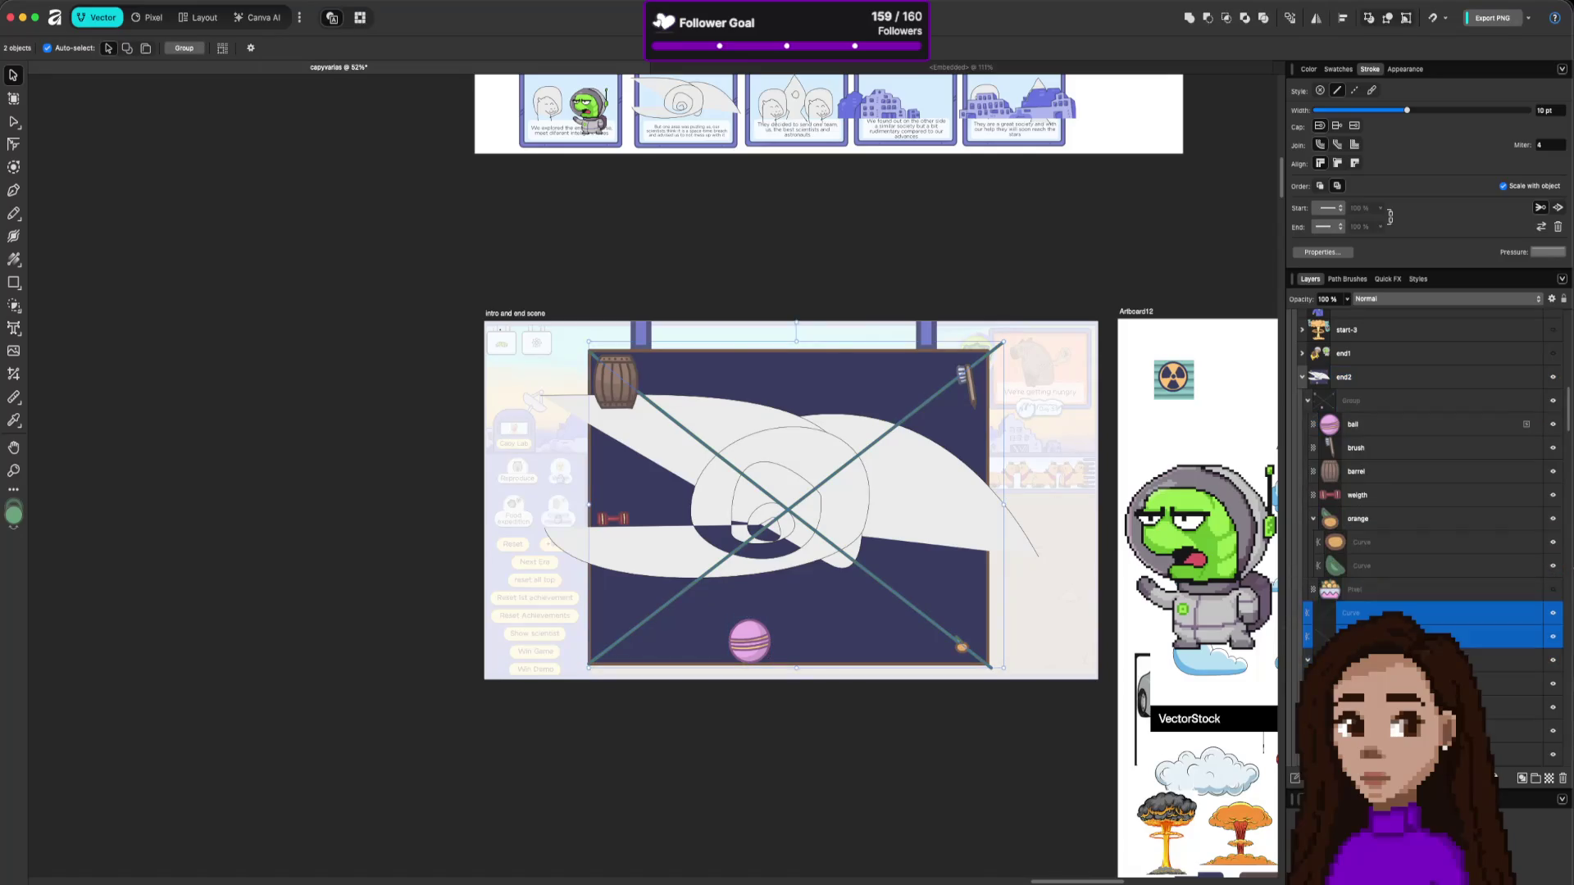
pyautogui.hotkey('ctrl', 'g')
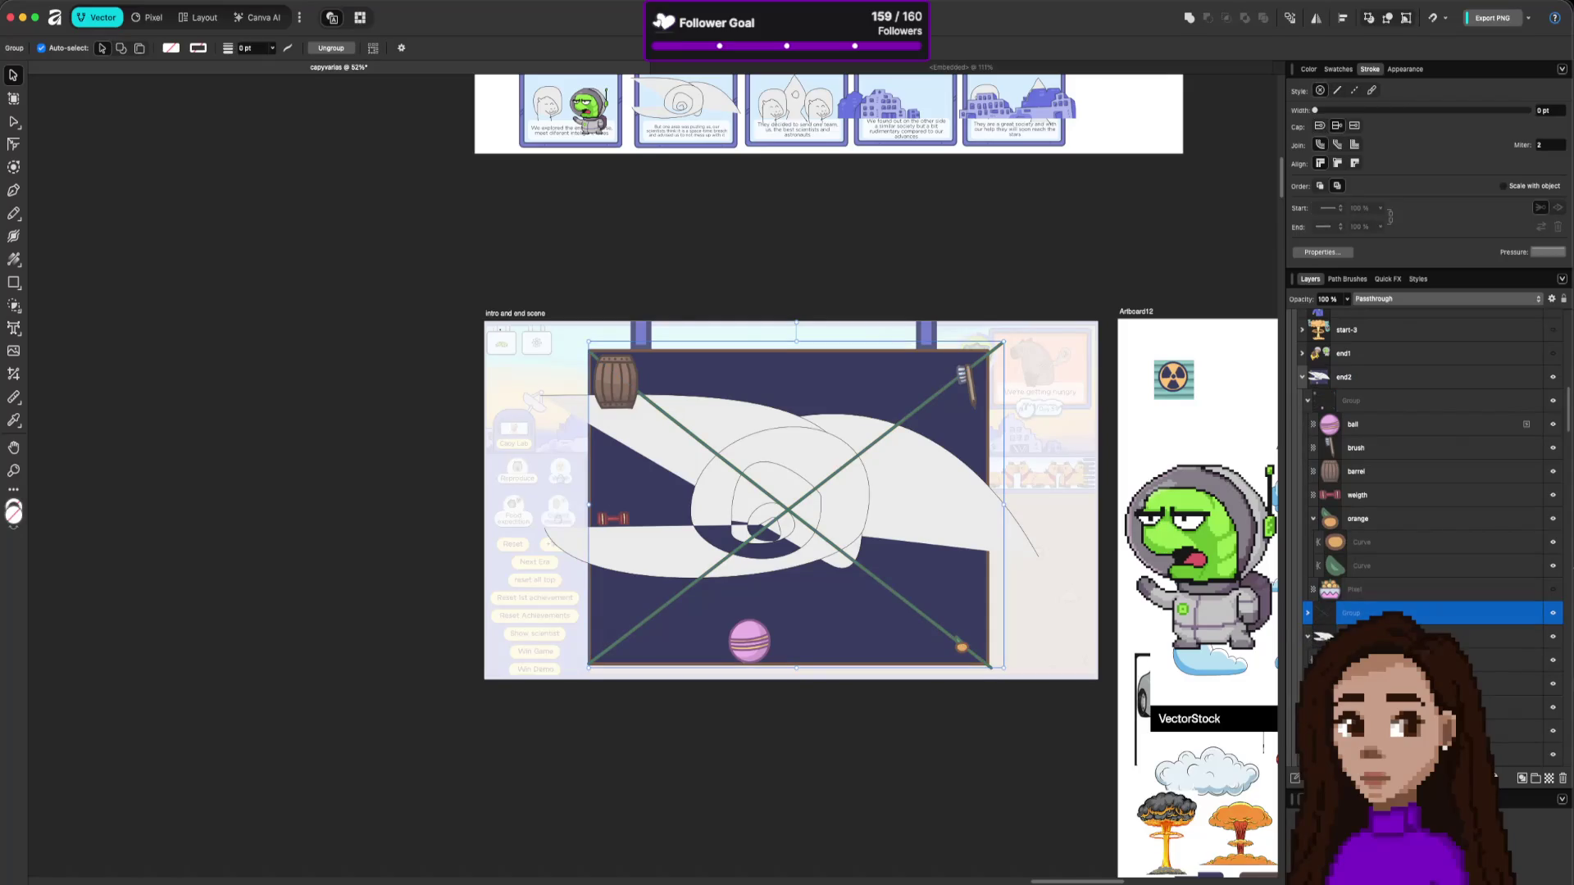
pyautogui.click(1308, 638)
# Group the curves with the neighbouring reference layer and name the group refs.
pyautogui.keyDown('shift'); pyautogui.click(1361, 637); pyautogui.keyUp('shift')
pyautogui.press('super+g')
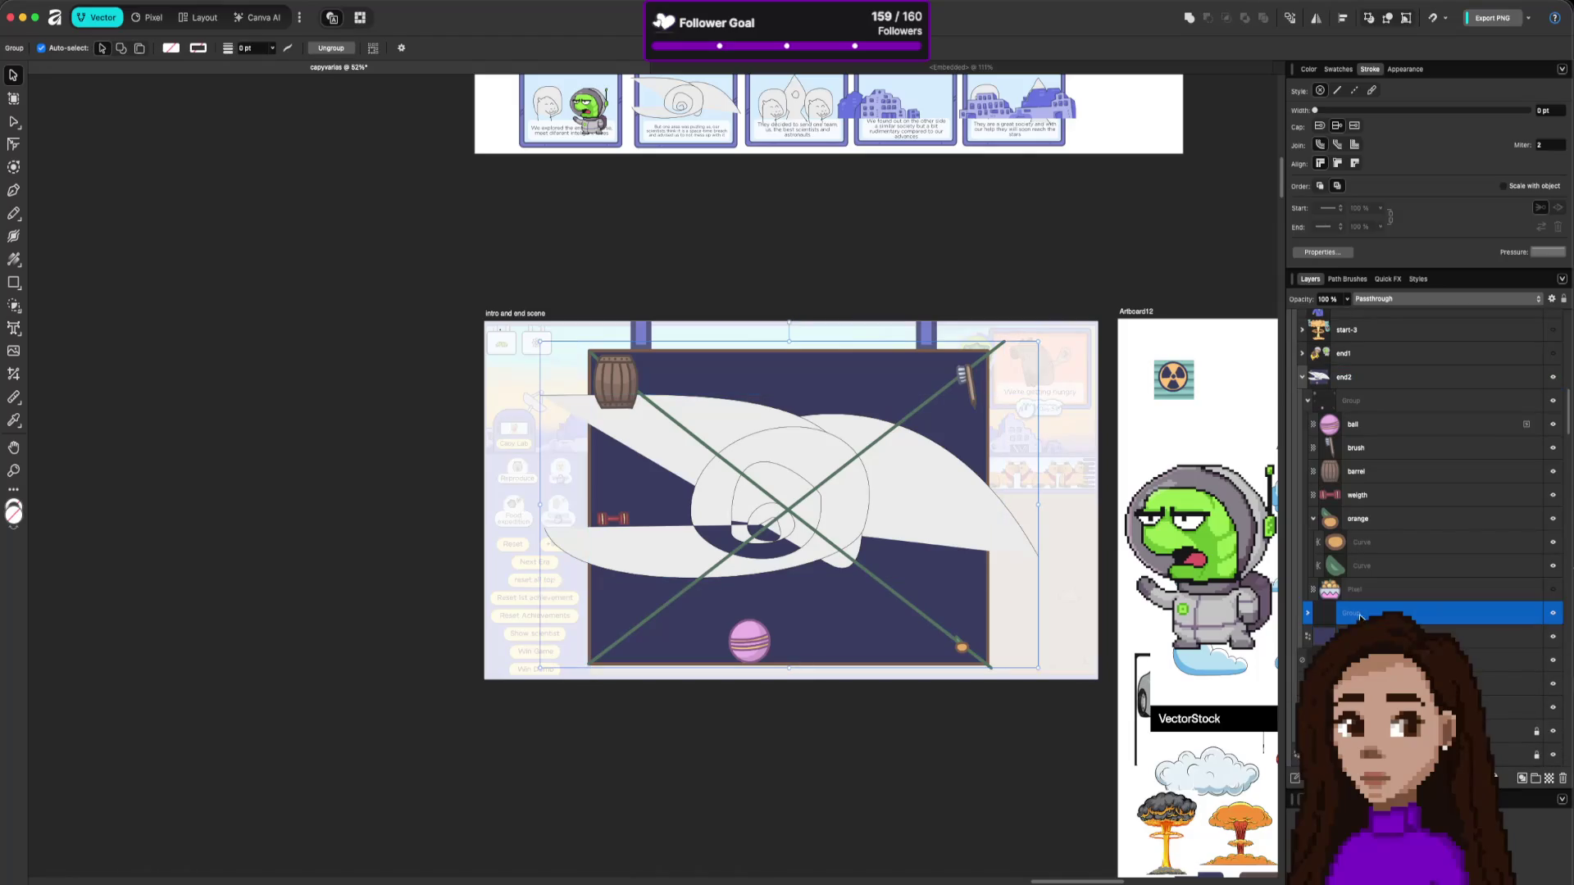
pyautogui.doubleClick(1360, 616)
pyautogui.write('refs')
pyautogui.press('Return')
# Delete the leftover pixel layer under orange.
pyautogui.click(1360, 637)
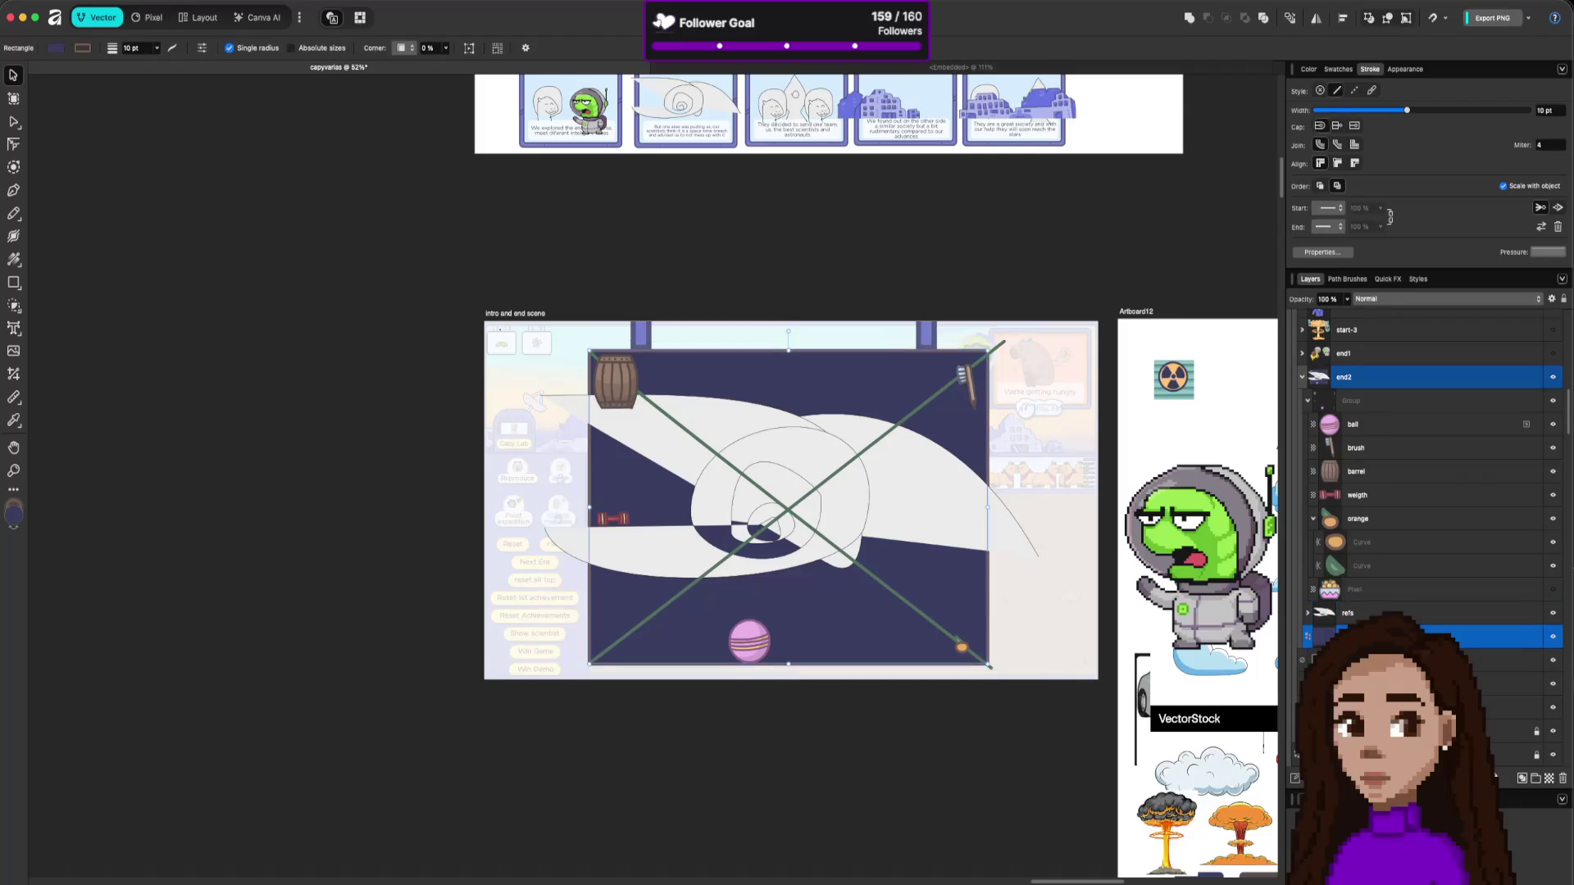
pyautogui.click(1306, 612)
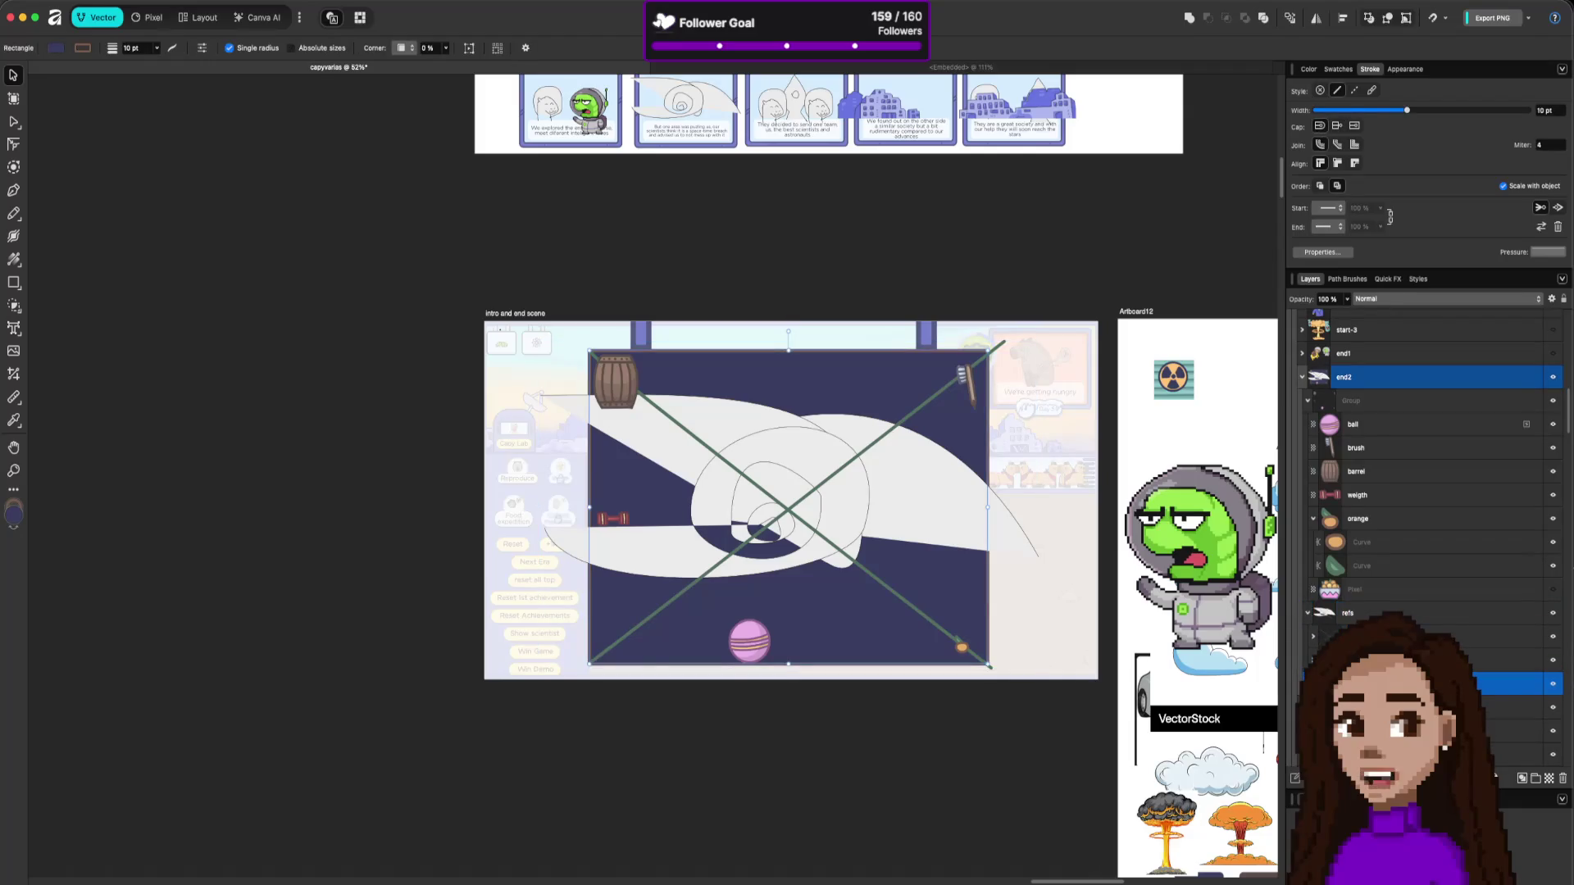
pyautogui.click(1508, 684)
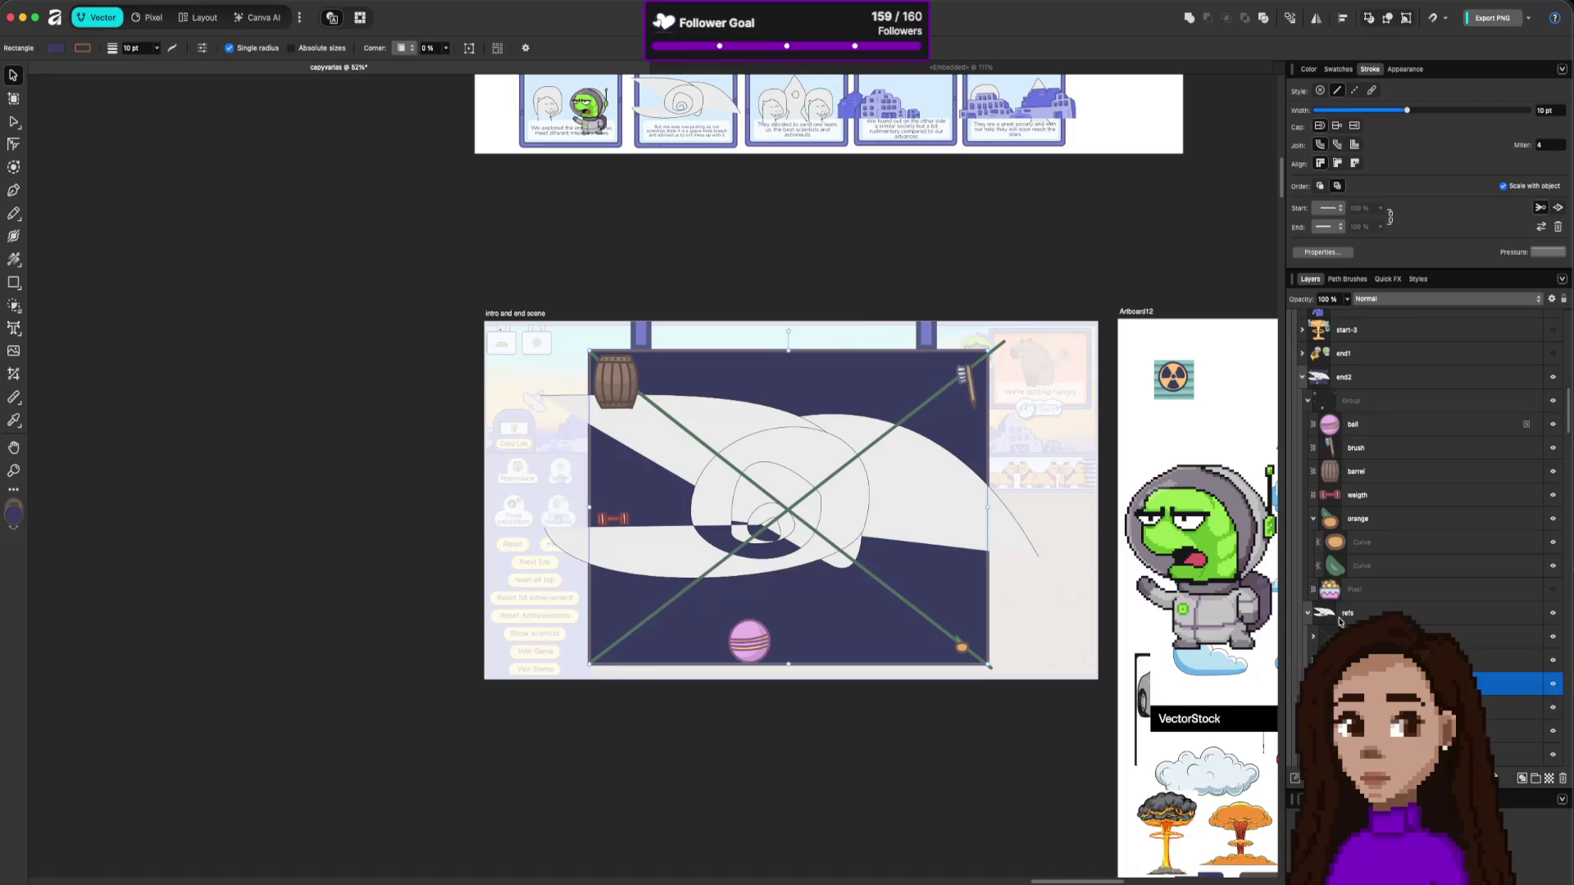
pyautogui.click(1308, 612)
pyautogui.click(1351, 596)
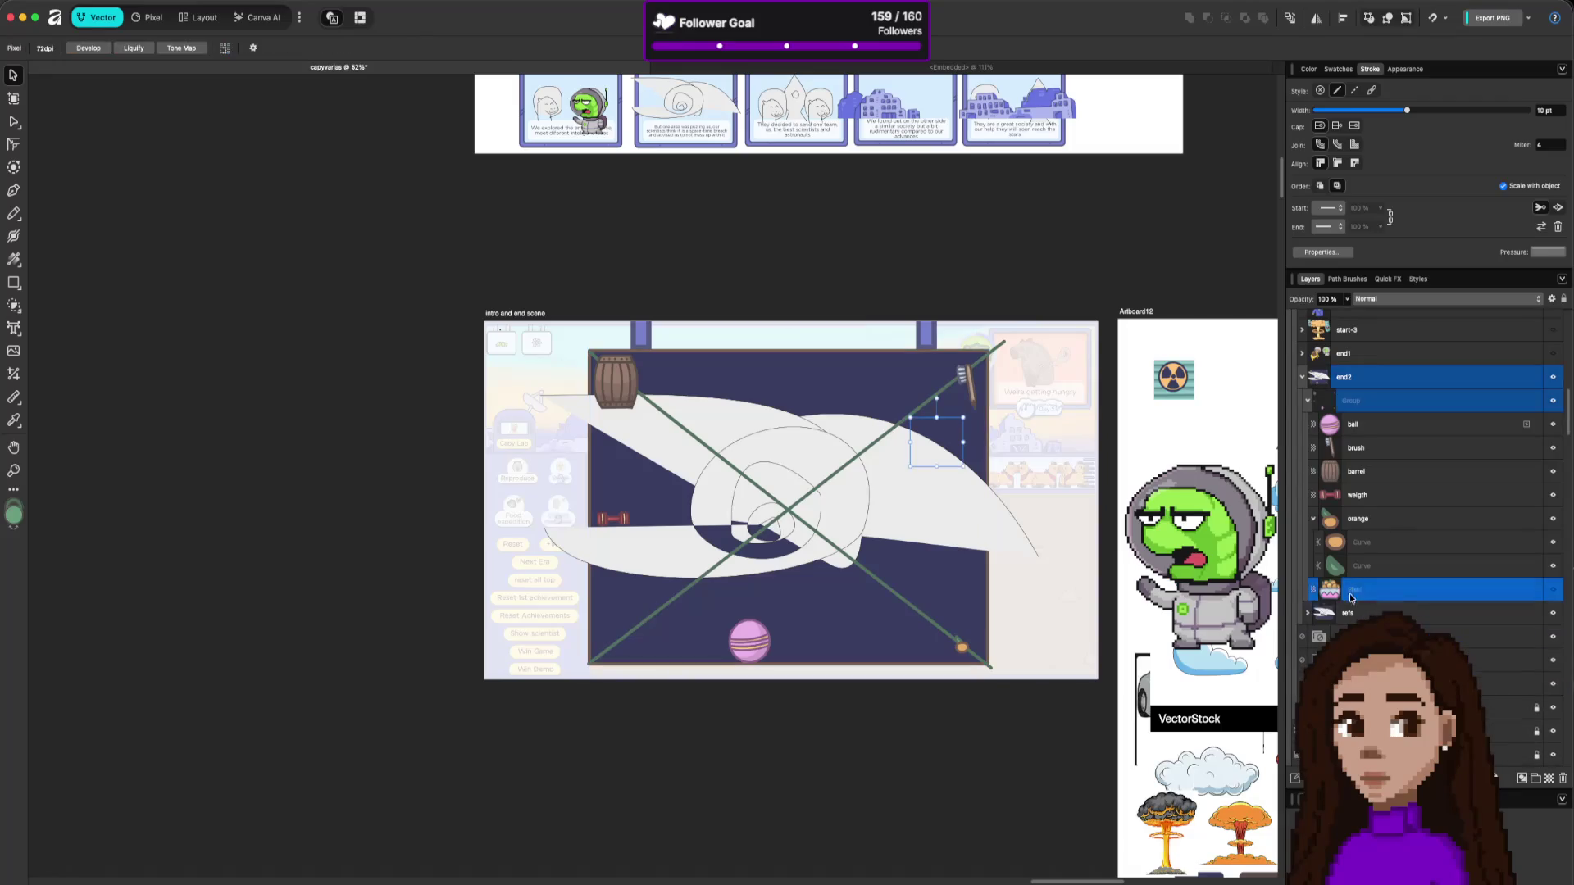
pyautogui.press('Delete')
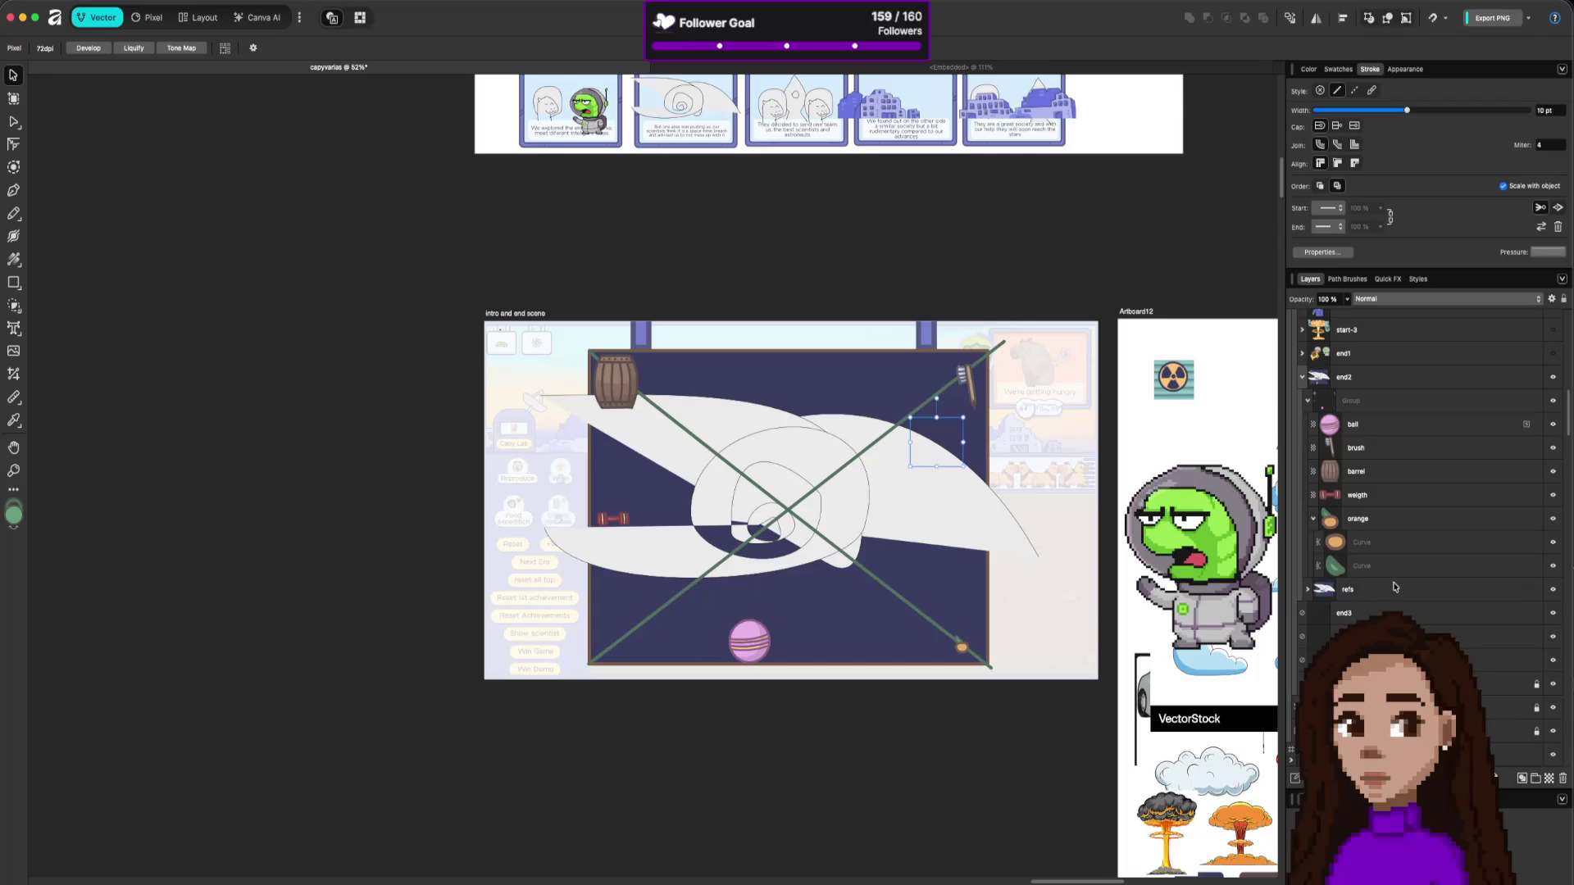
# Check the refs group contents, then select the ball through orange layers together.
pyautogui.click(1397, 589)
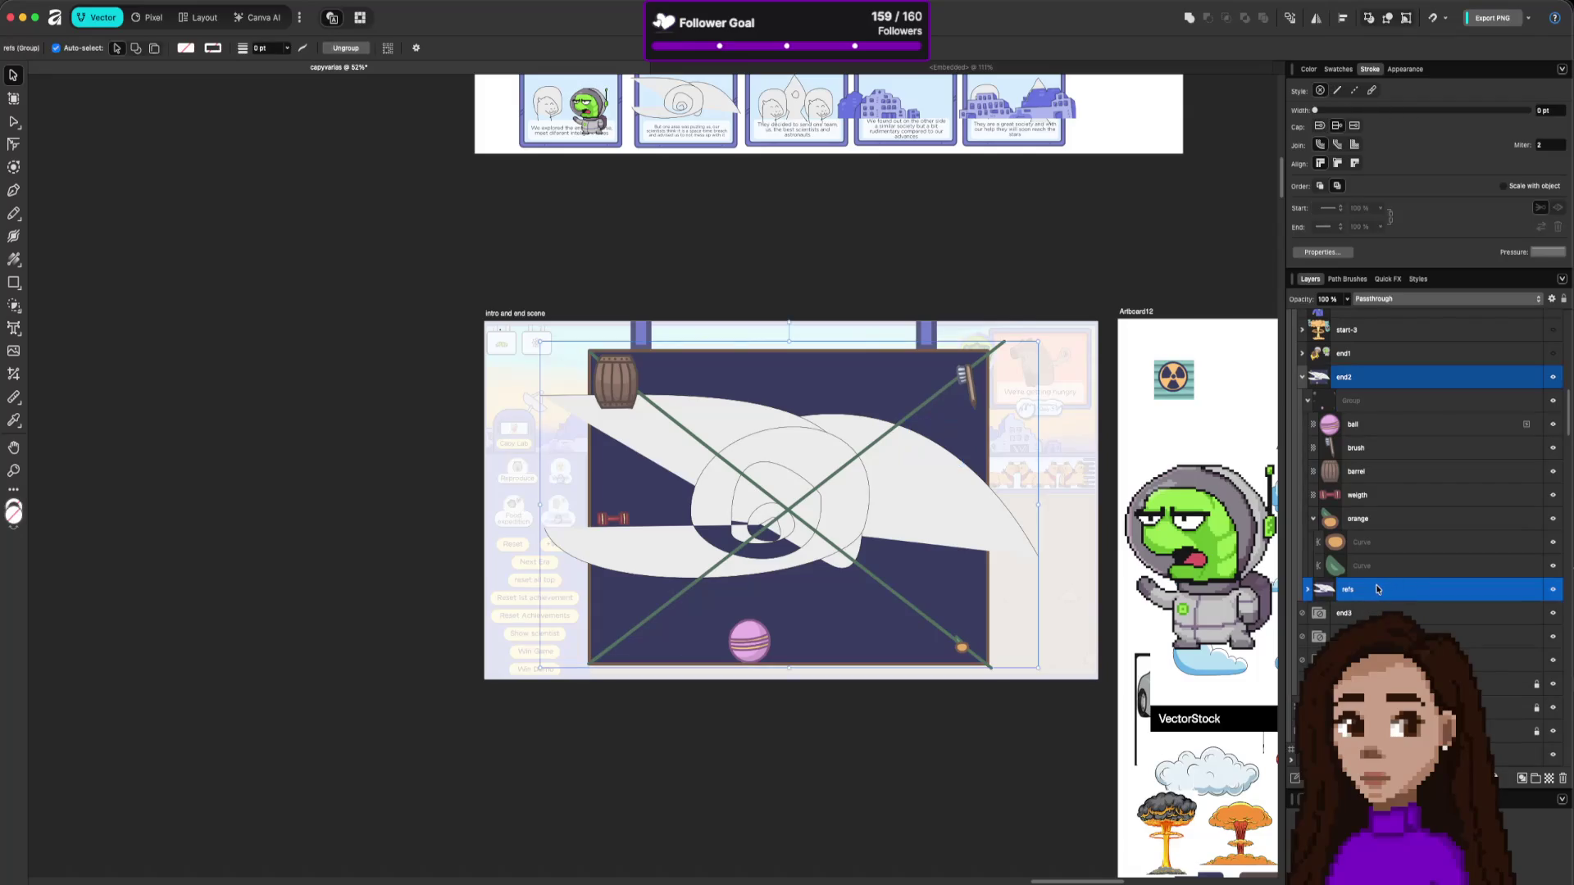
pyautogui.click(1307, 590)
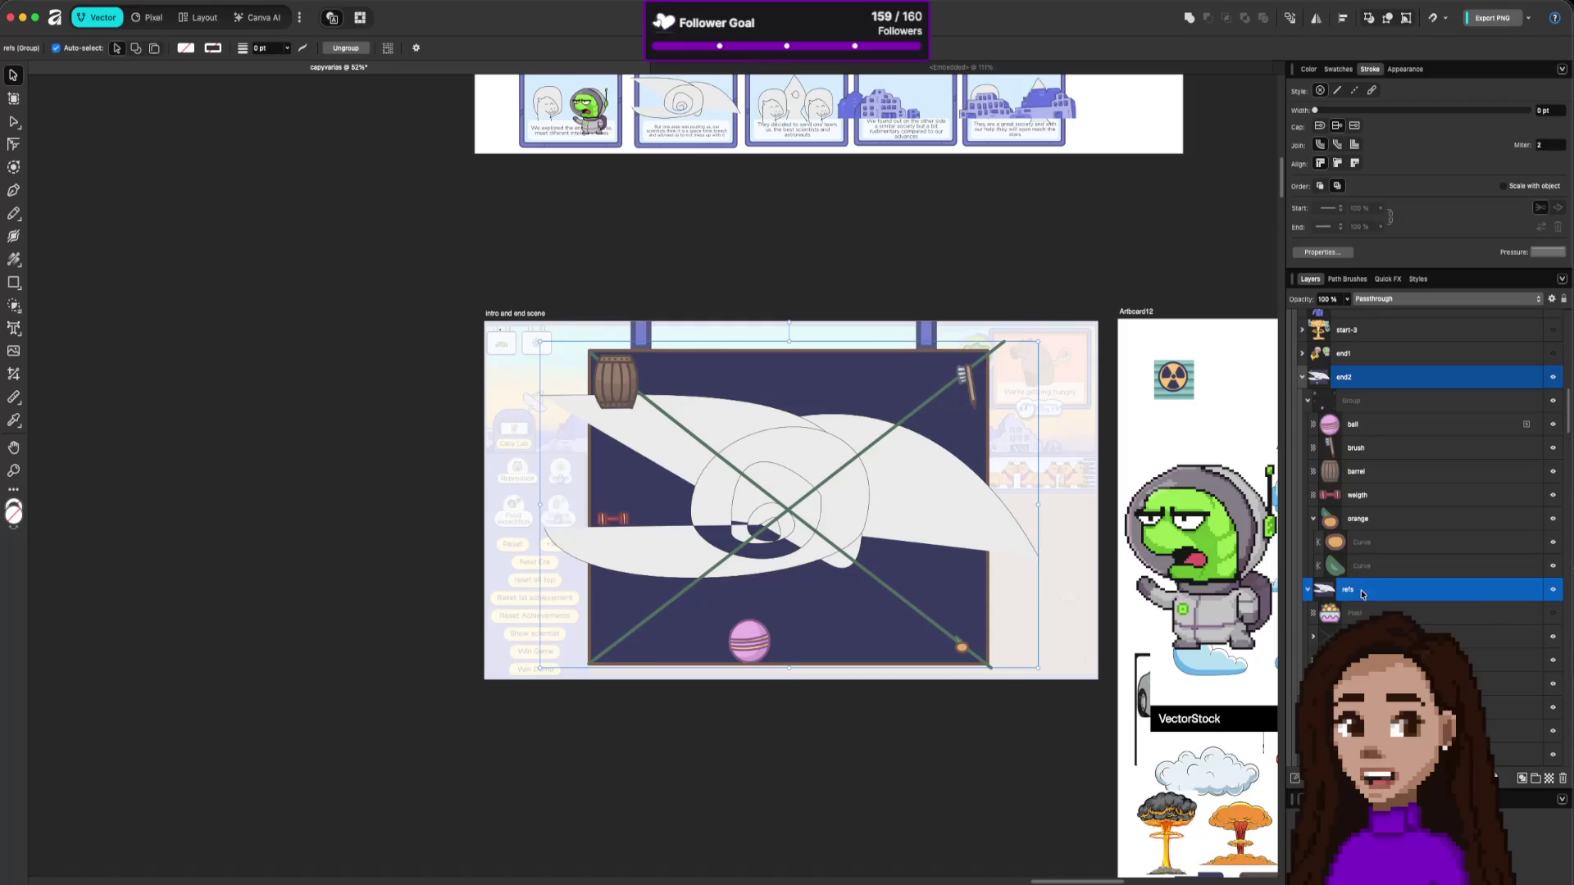
pyautogui.click(1307, 590)
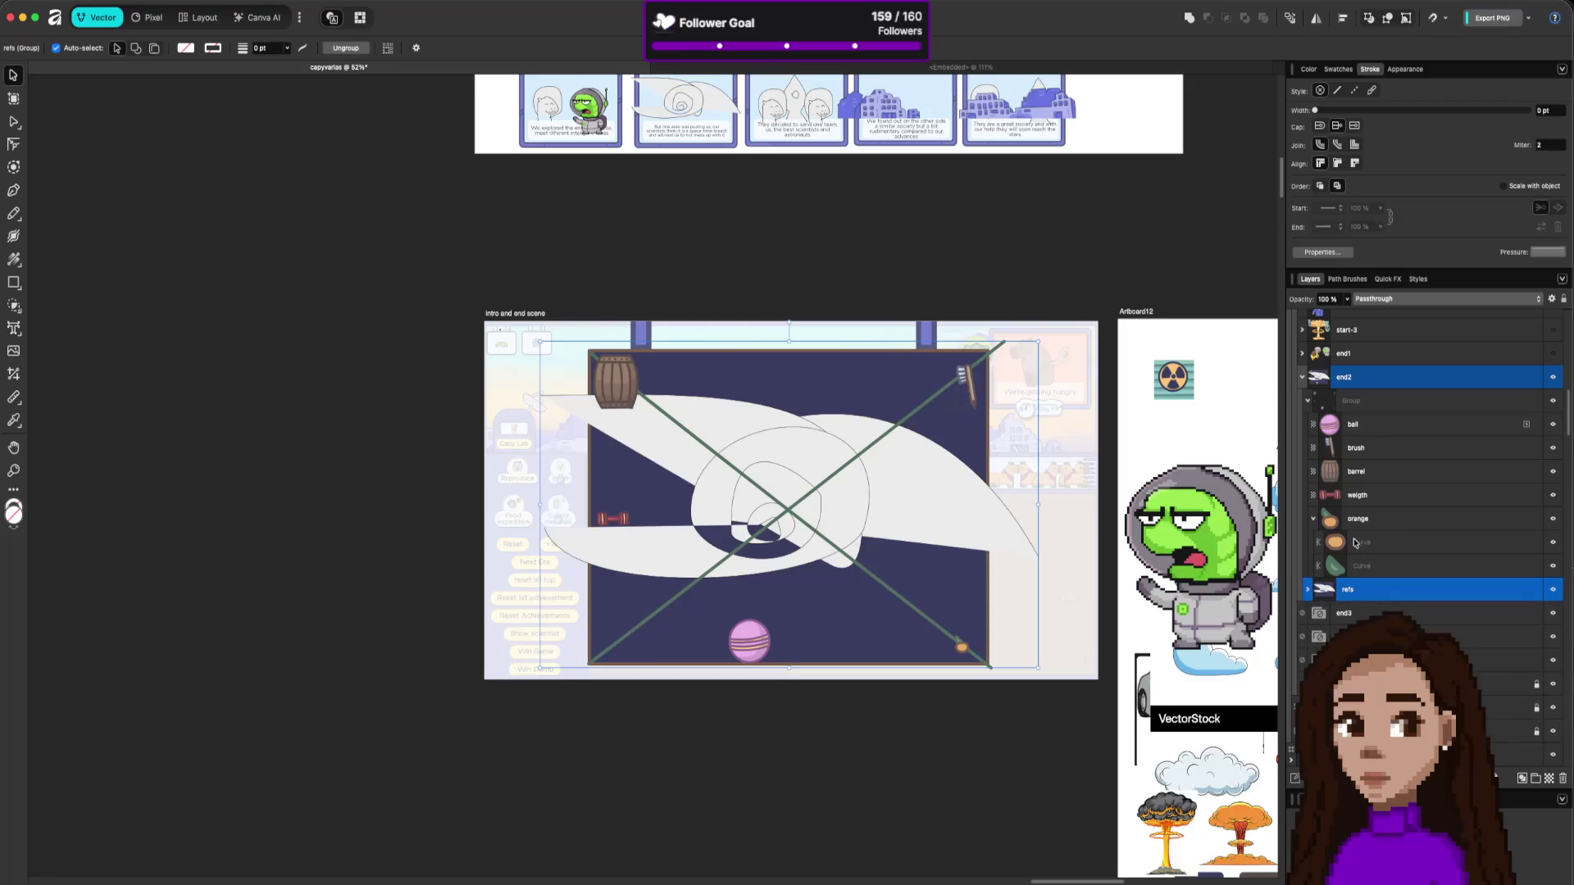
pyautogui.click(1361, 521)
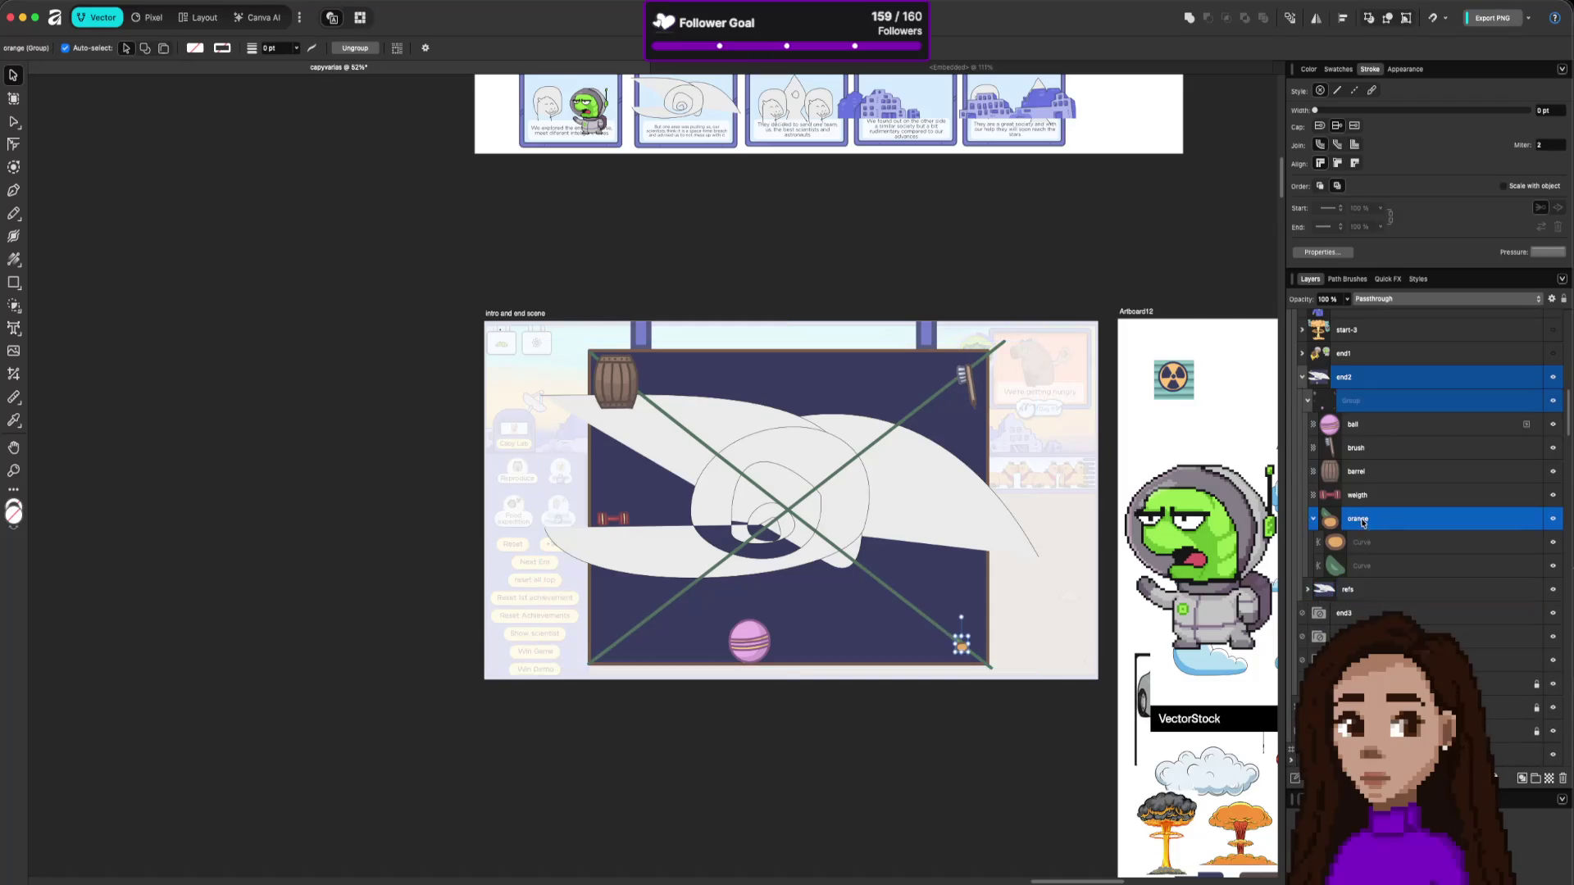
pyautogui.keyDown('shift'); pyautogui.click(1372, 422); pyautogui.keyUp('shift')
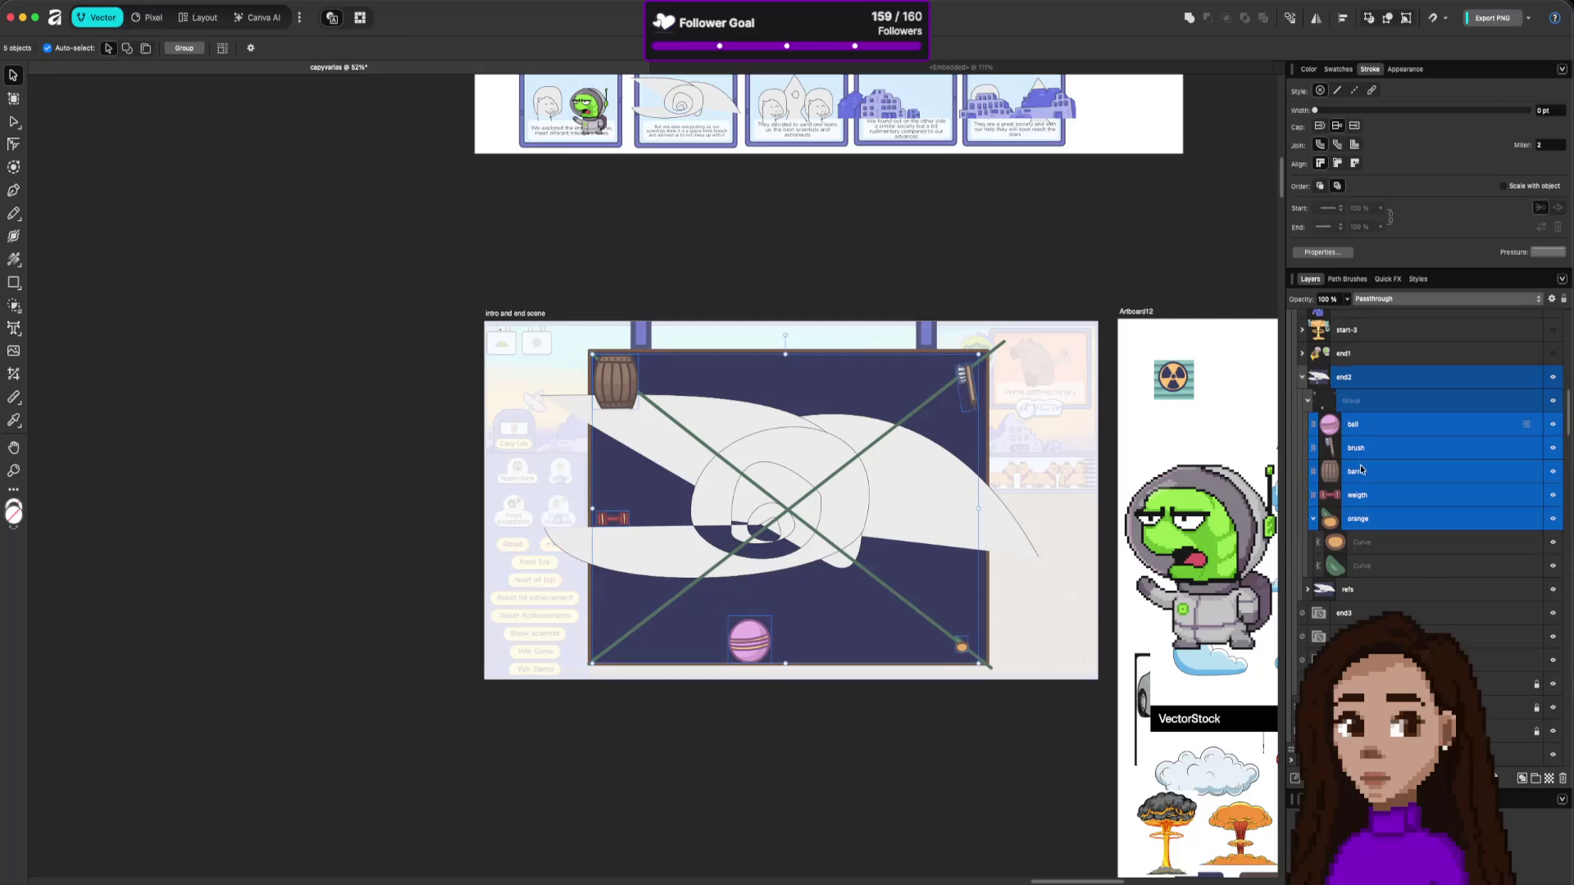
# Group the five scene item layers and name the group 'items'.
pyautogui.press('super+g')
pyautogui.doubleClick(1363, 425)
pyautogui.write('item')
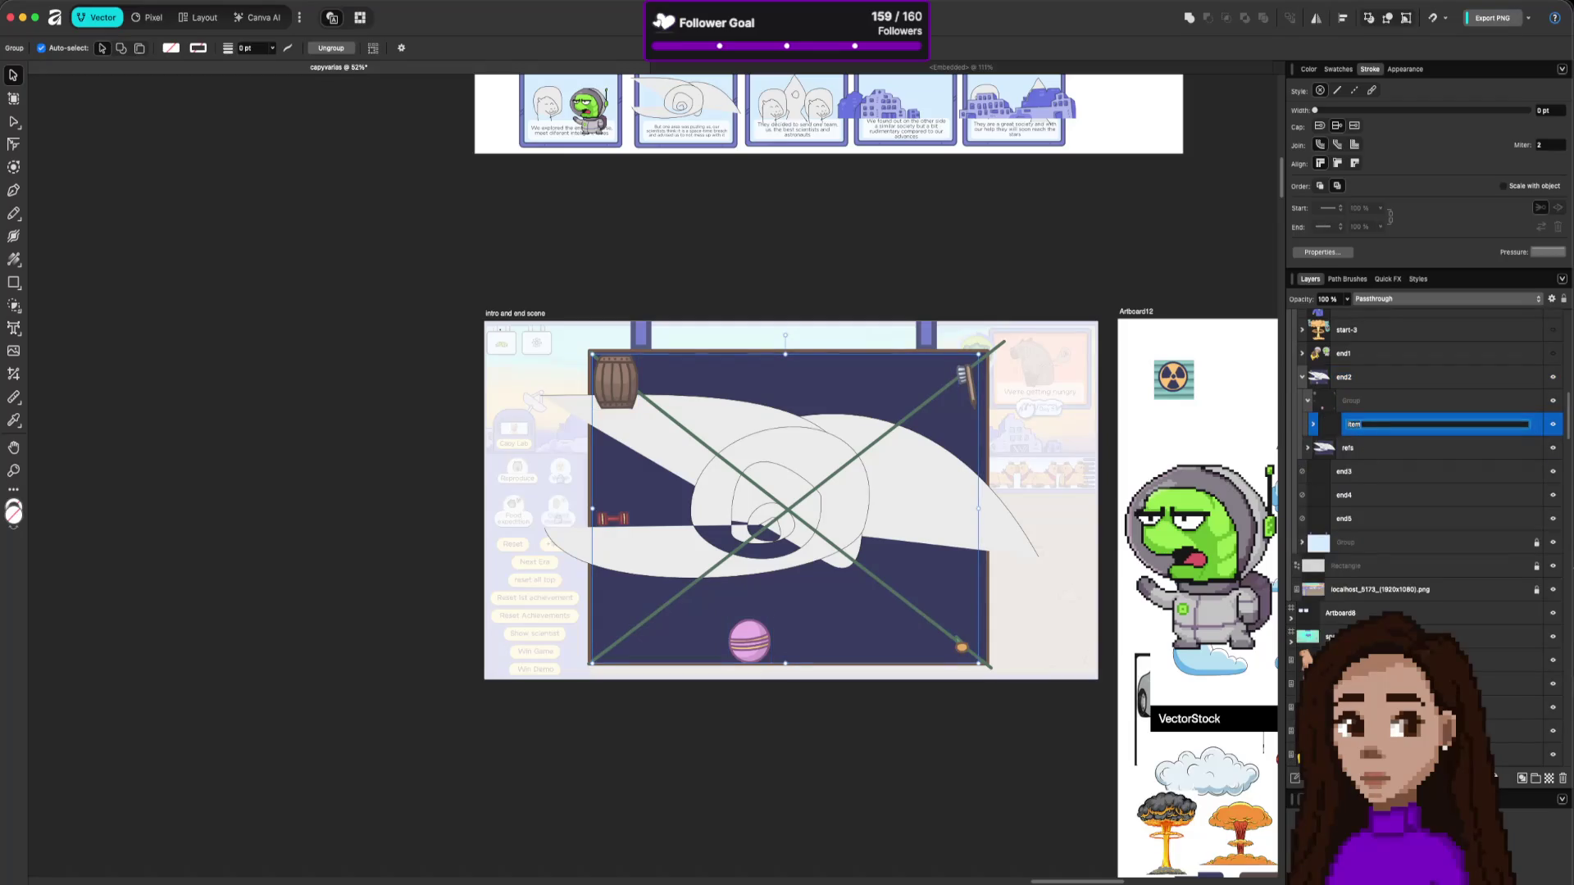
pyautogui.write('s')
pyautogui.press('Return')
pyautogui.click(1313, 424)
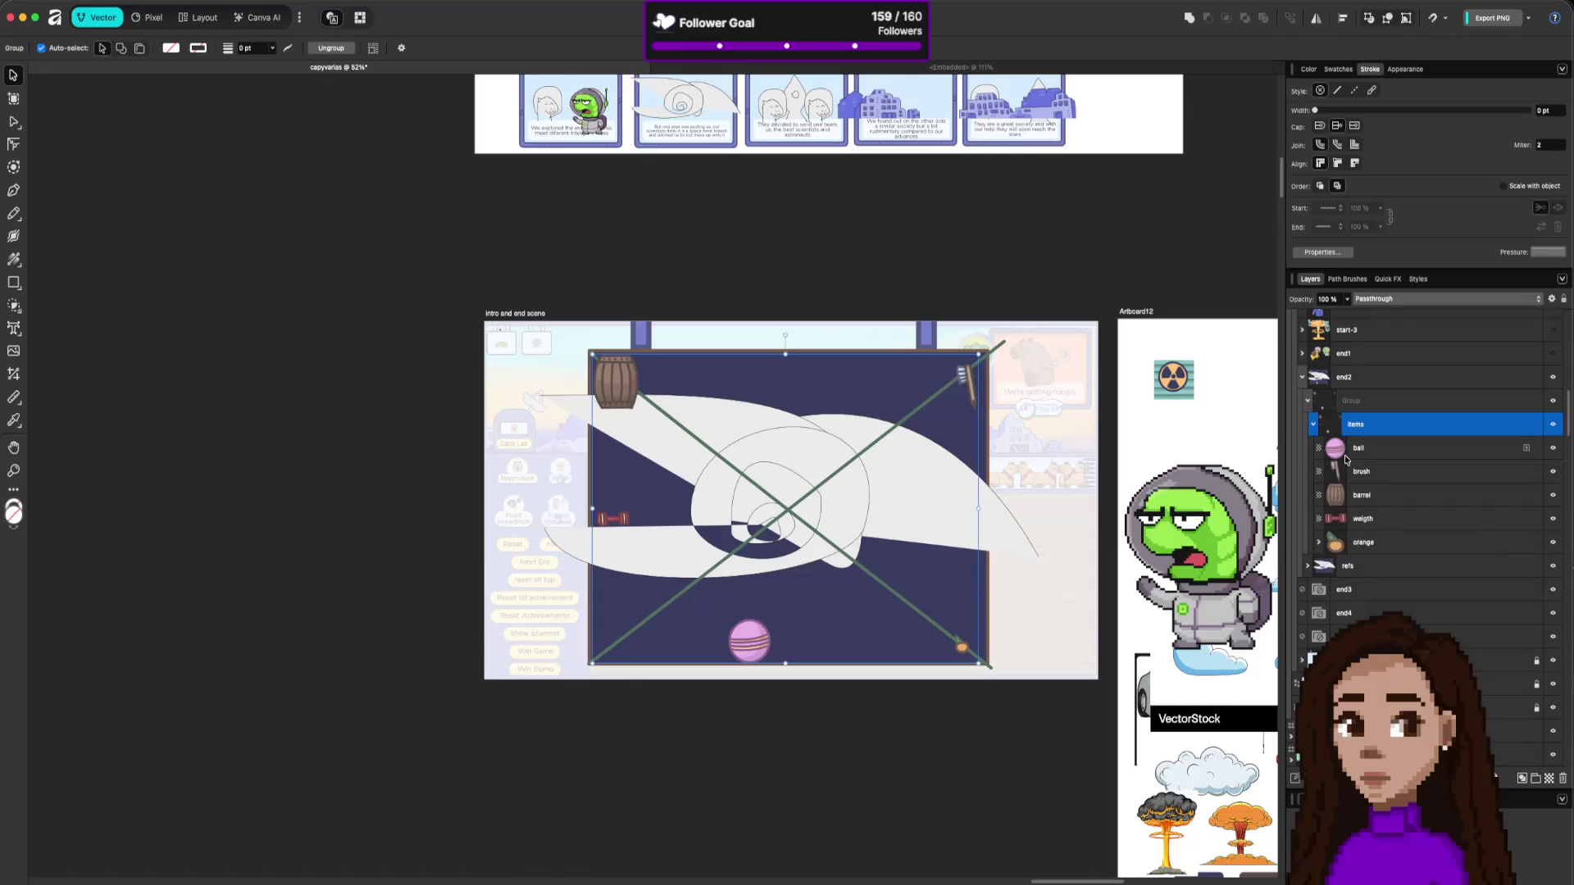
pyautogui.click(1313, 423)
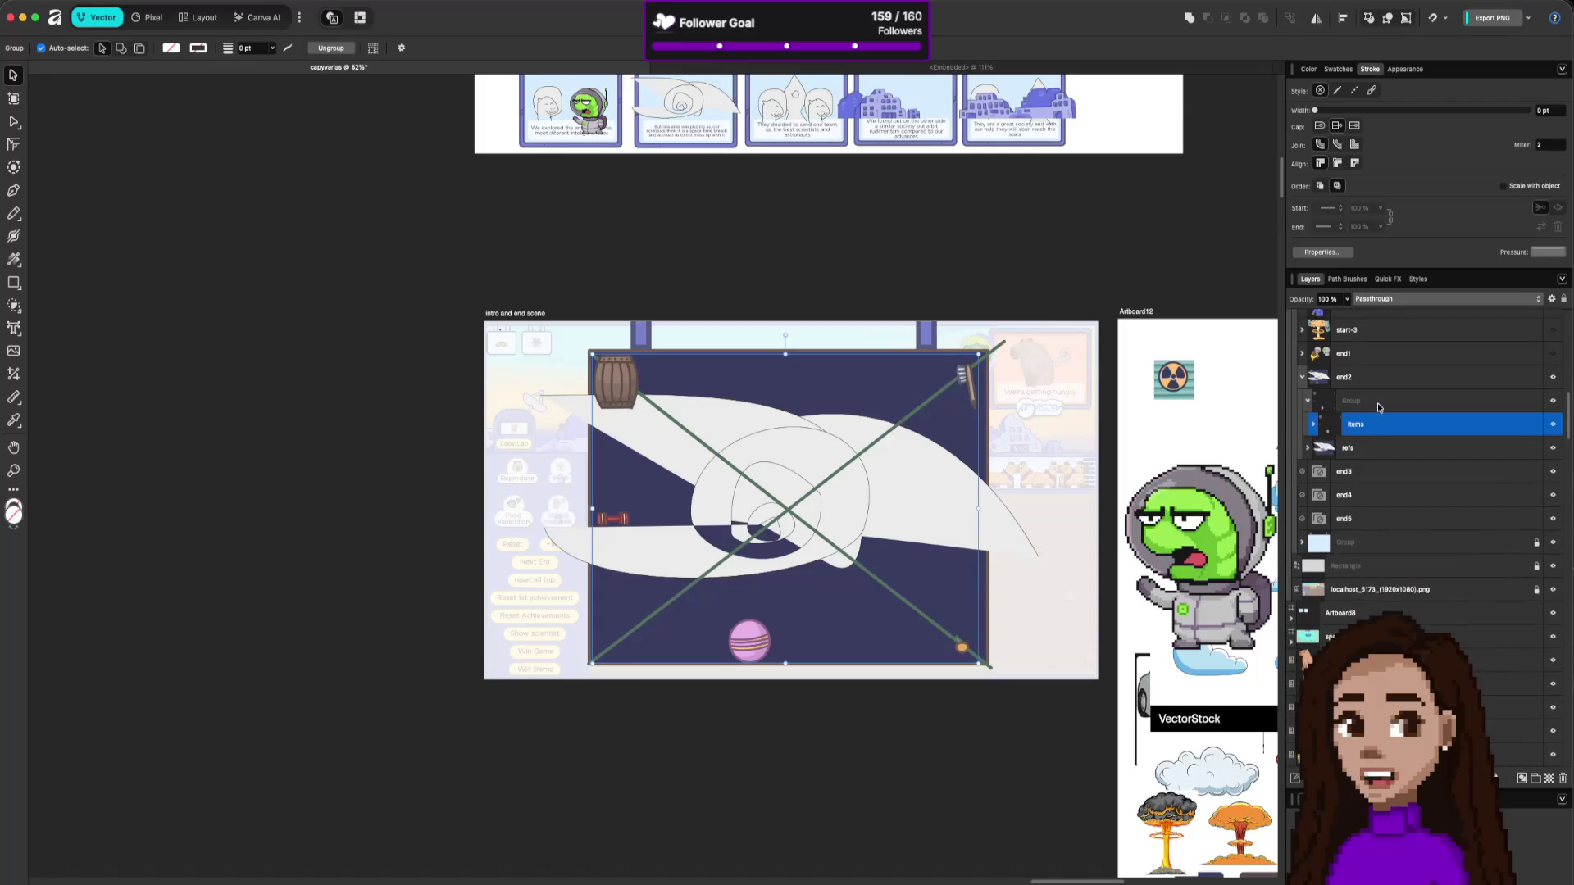
# Wrap the group holding items and refs in a new group named 'temporal-shift'.
pyautogui.click(1377, 401)
pyautogui.hotkey('ctrl', 'g')
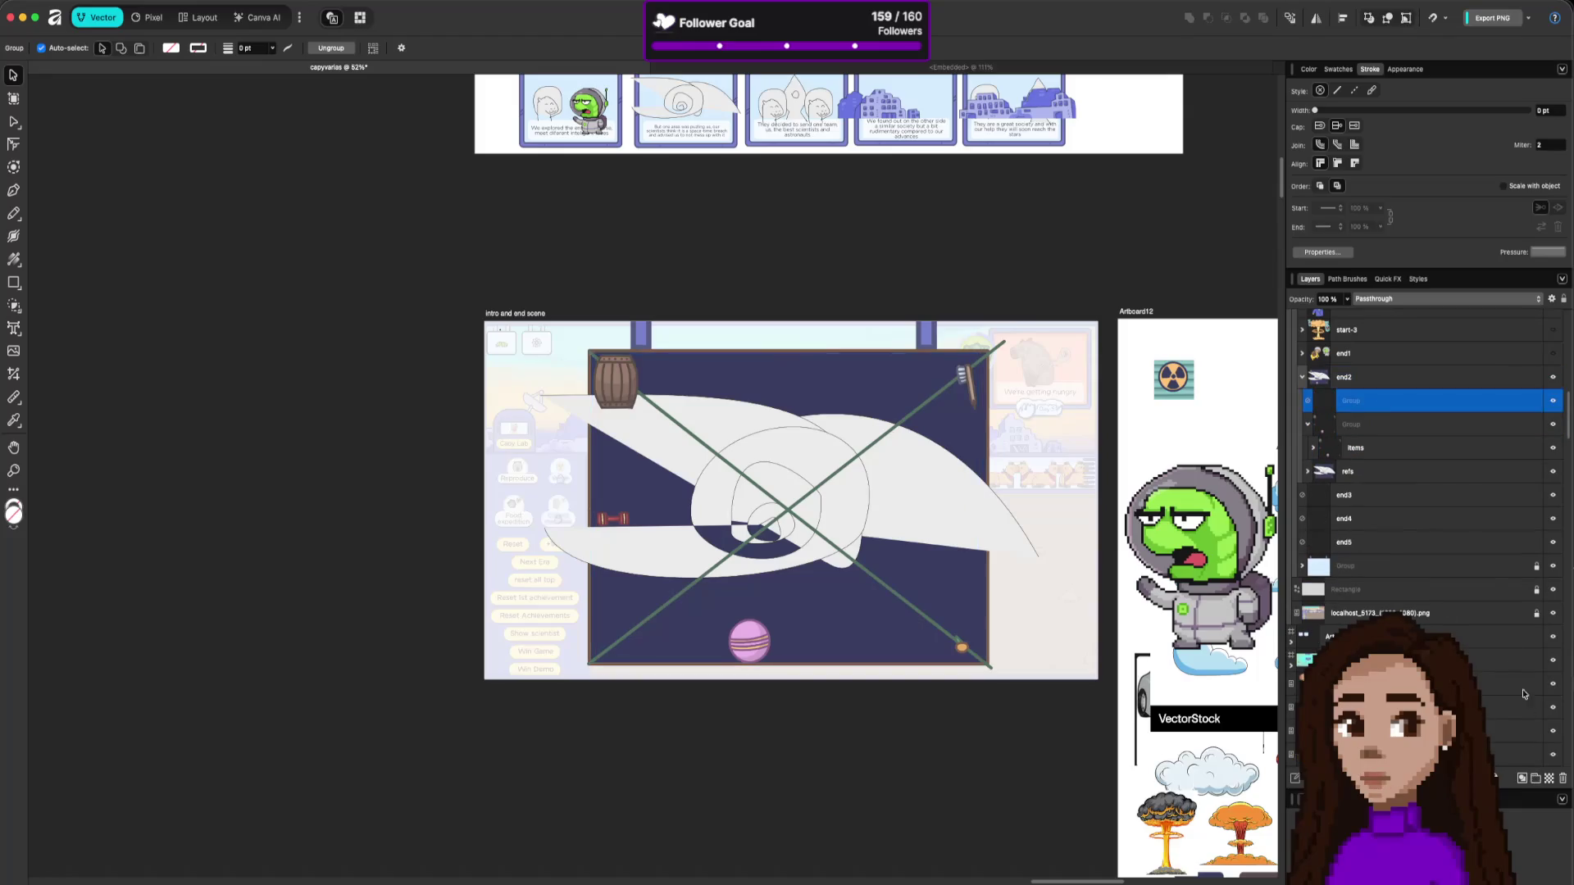
pyautogui.doubleClick(1352, 401)
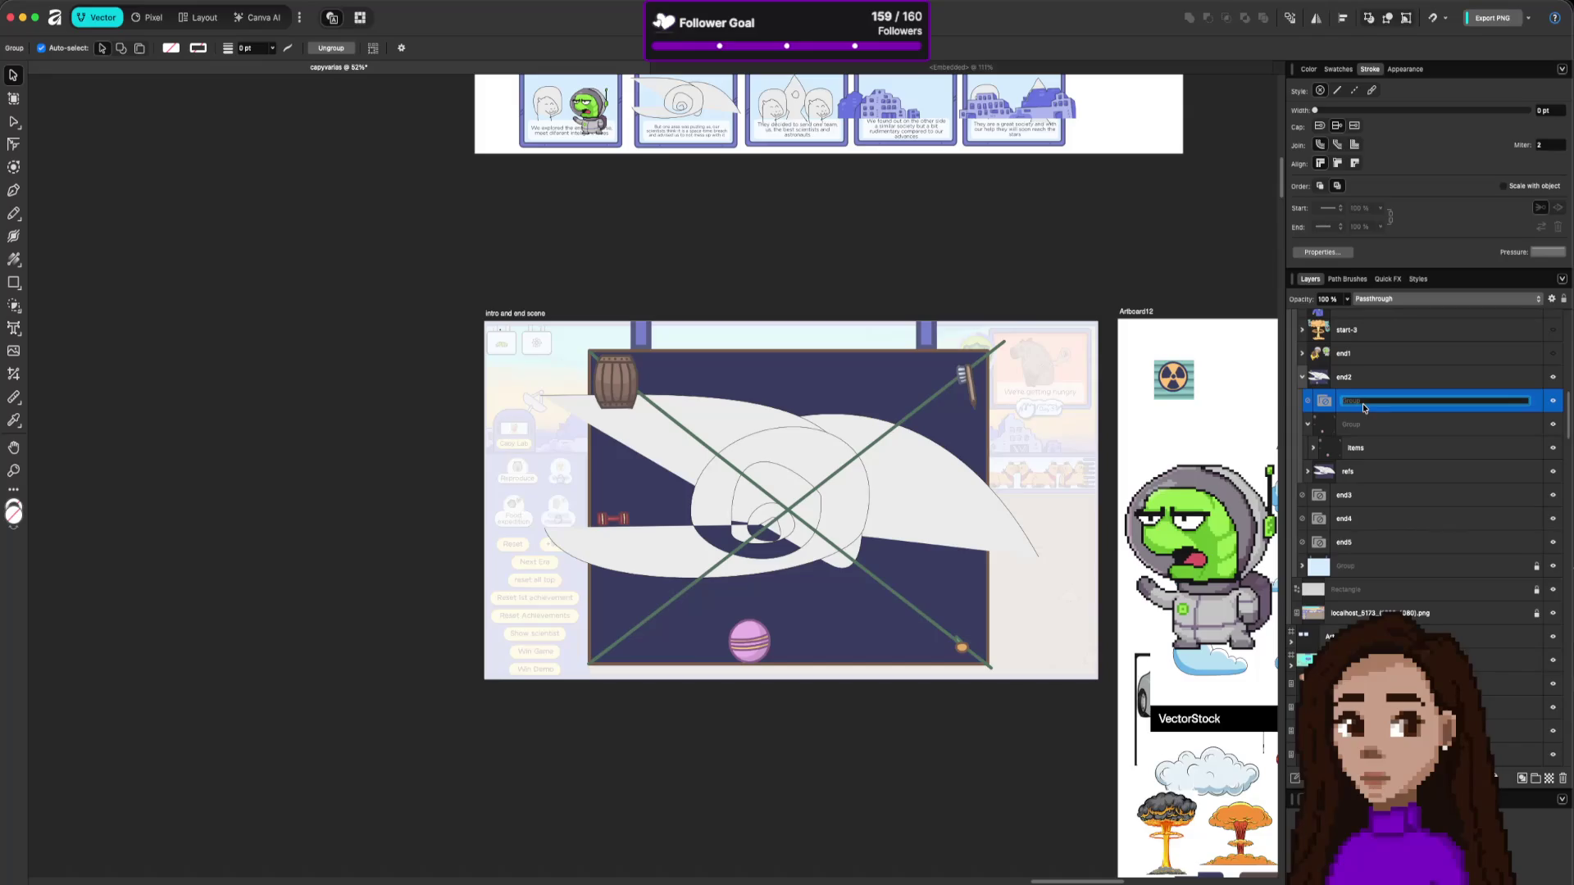
pyautogui.write('temporal-shi')
pyautogui.write('ft')
pyautogui.press('Return')
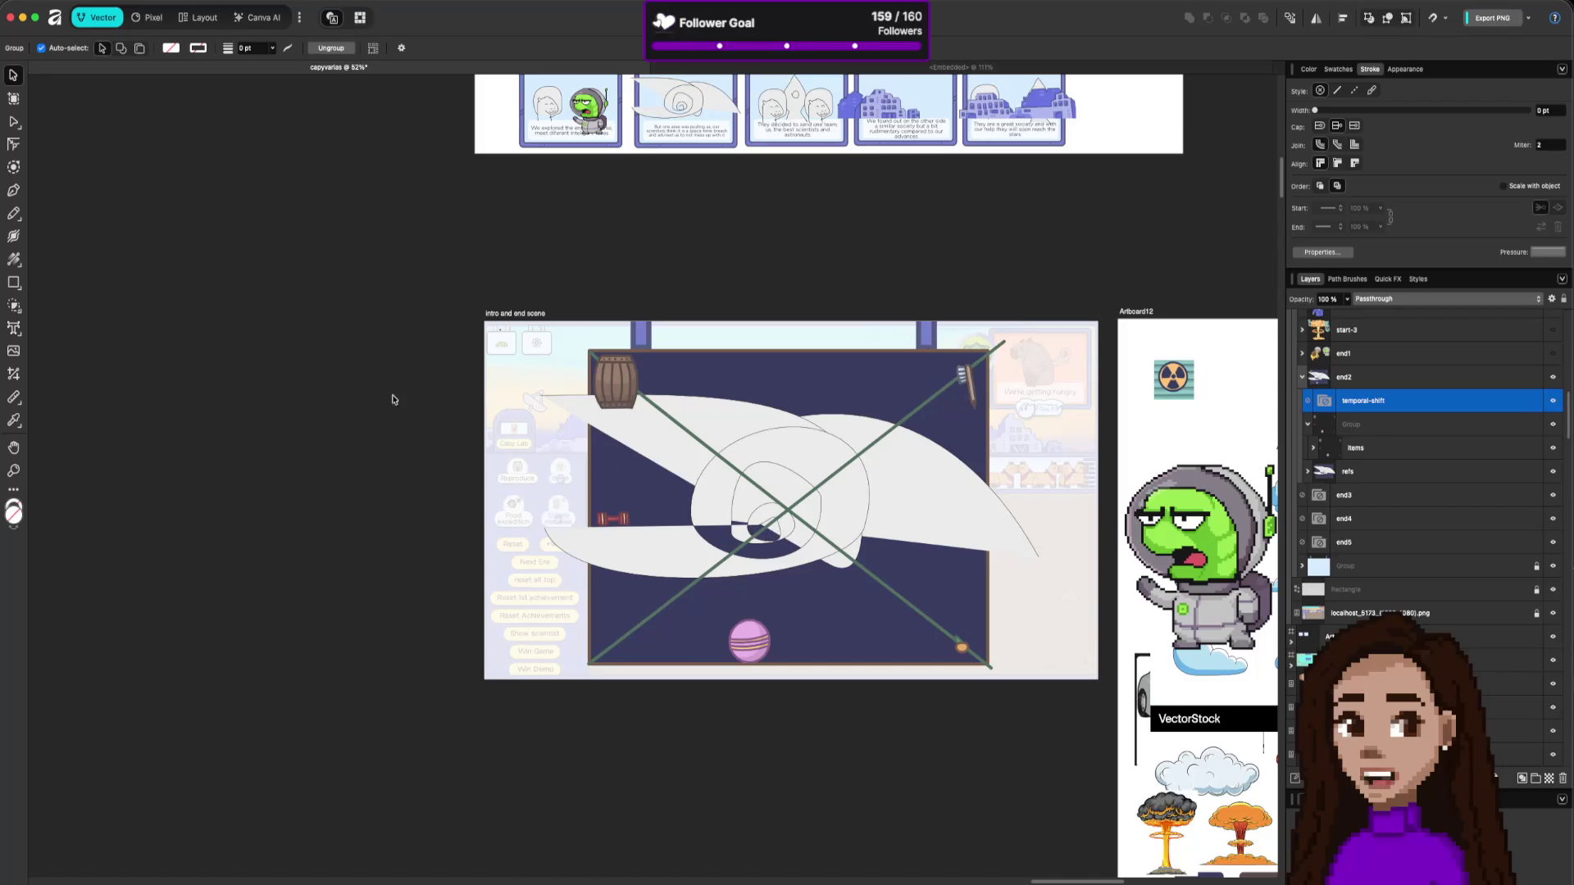
pyautogui.click(13, 213)
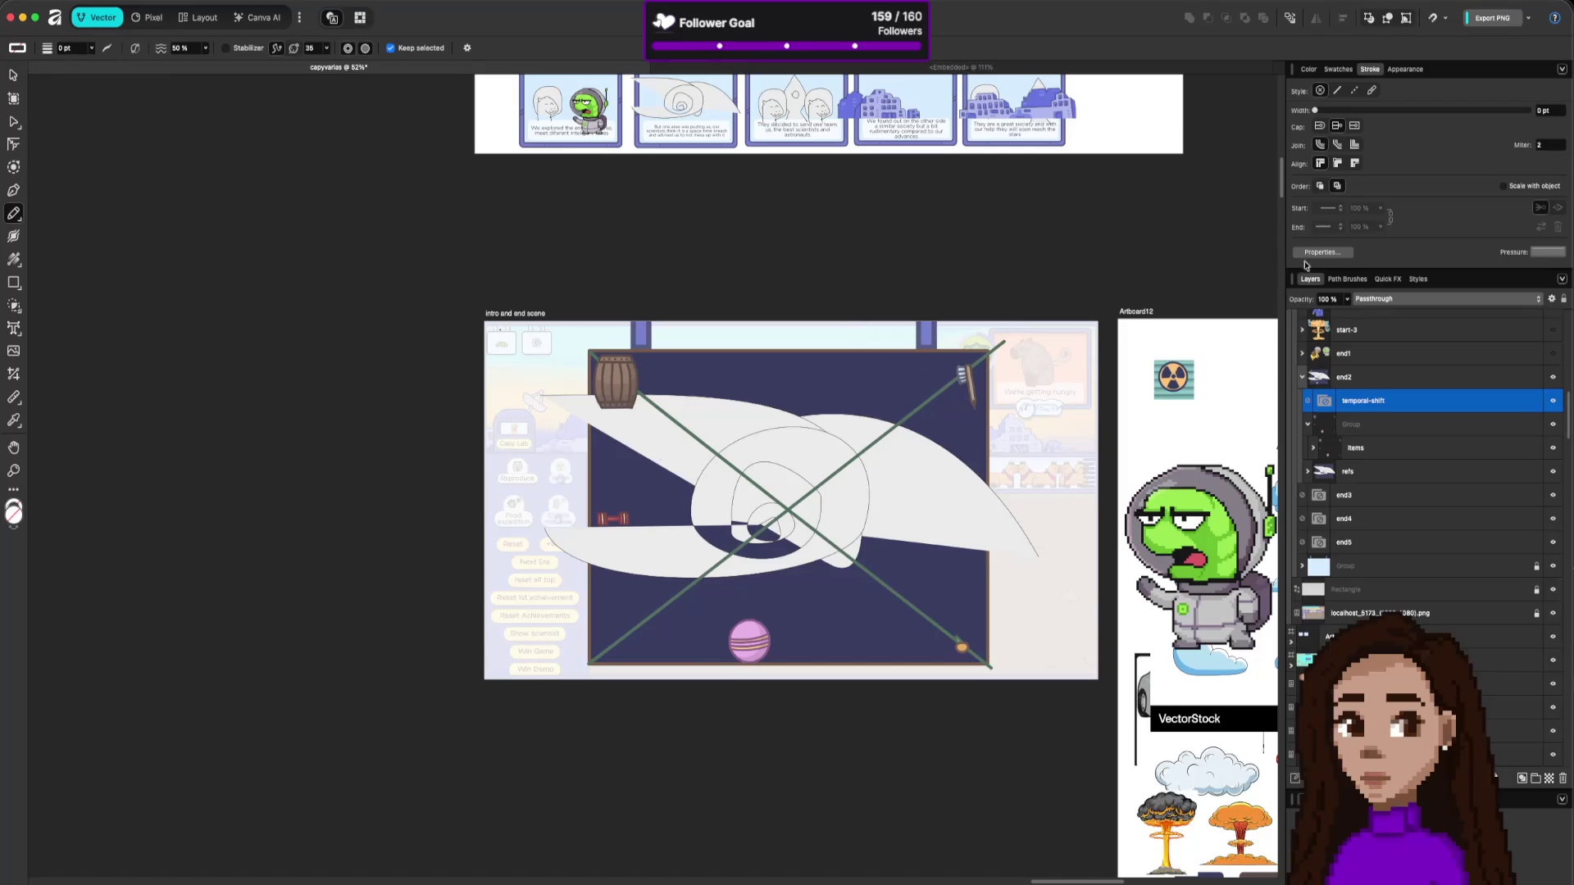
# Show the Color panel and switch to the Vector Brush for a 7 px green stroke.
pyautogui.click(1308, 69)
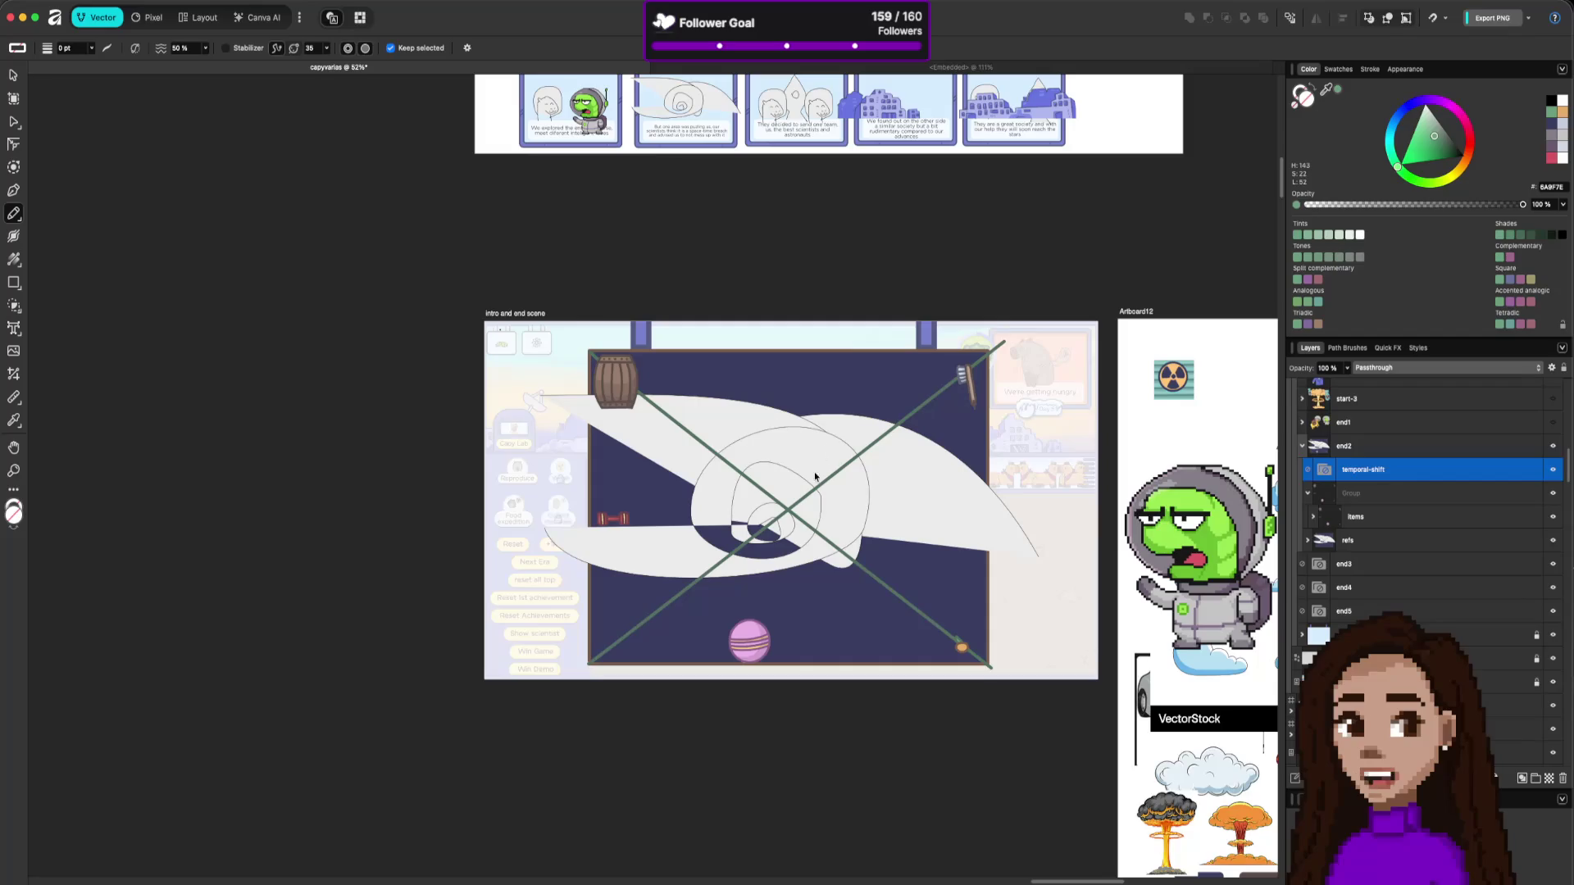
pyautogui.press('b')
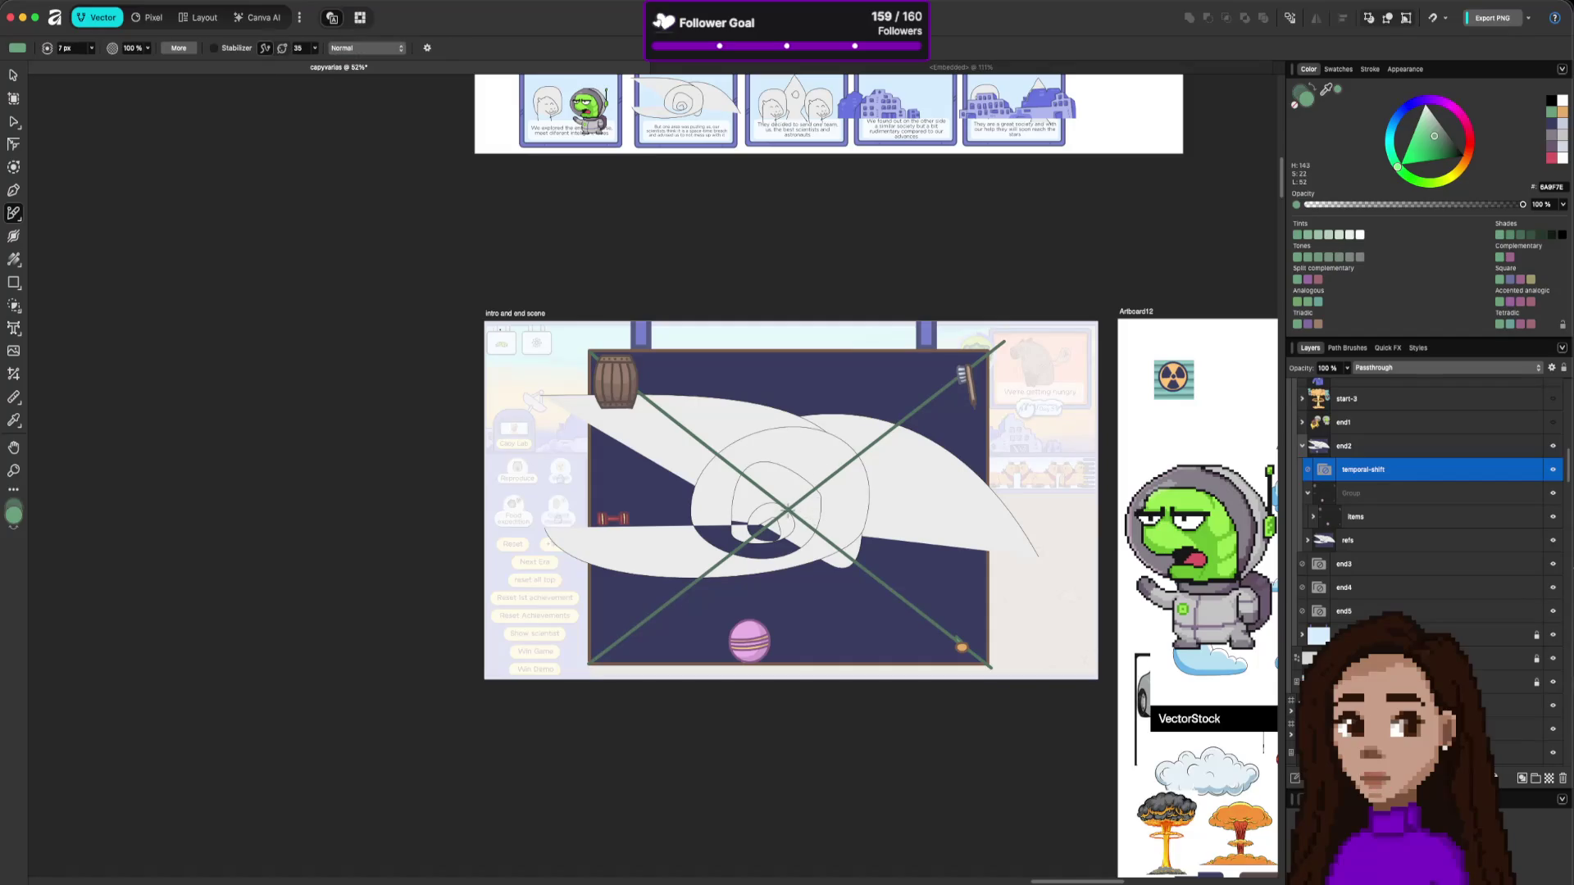
# Brush a green spiral stroke over the white reference swirl, sample the brown frame colour, and select the curve's layer.
pyautogui.moveTo(786, 511)
pyautogui.mouseDown()
pyautogui.moveTo(801, 498)
pyautogui.moveTo(810, 519)
pyautogui.moveTo(777, 526)
pyautogui.moveTo(759, 495)
pyautogui.moveTo(781, 469)
pyautogui.moveTo(830, 500)
pyautogui.moveTo(808, 551)
pyautogui.moveTo(722, 529)
pyautogui.moveTo(711, 467)
pyautogui.moveTo(783, 420)
pyautogui.moveTo(875, 478)
pyautogui.moveTo(824, 545)
pyautogui.moveTo(732, 565)
pyautogui.moveTo(524, 541)
pyautogui.moveTo(487, 522)
pyautogui.mouseUp()
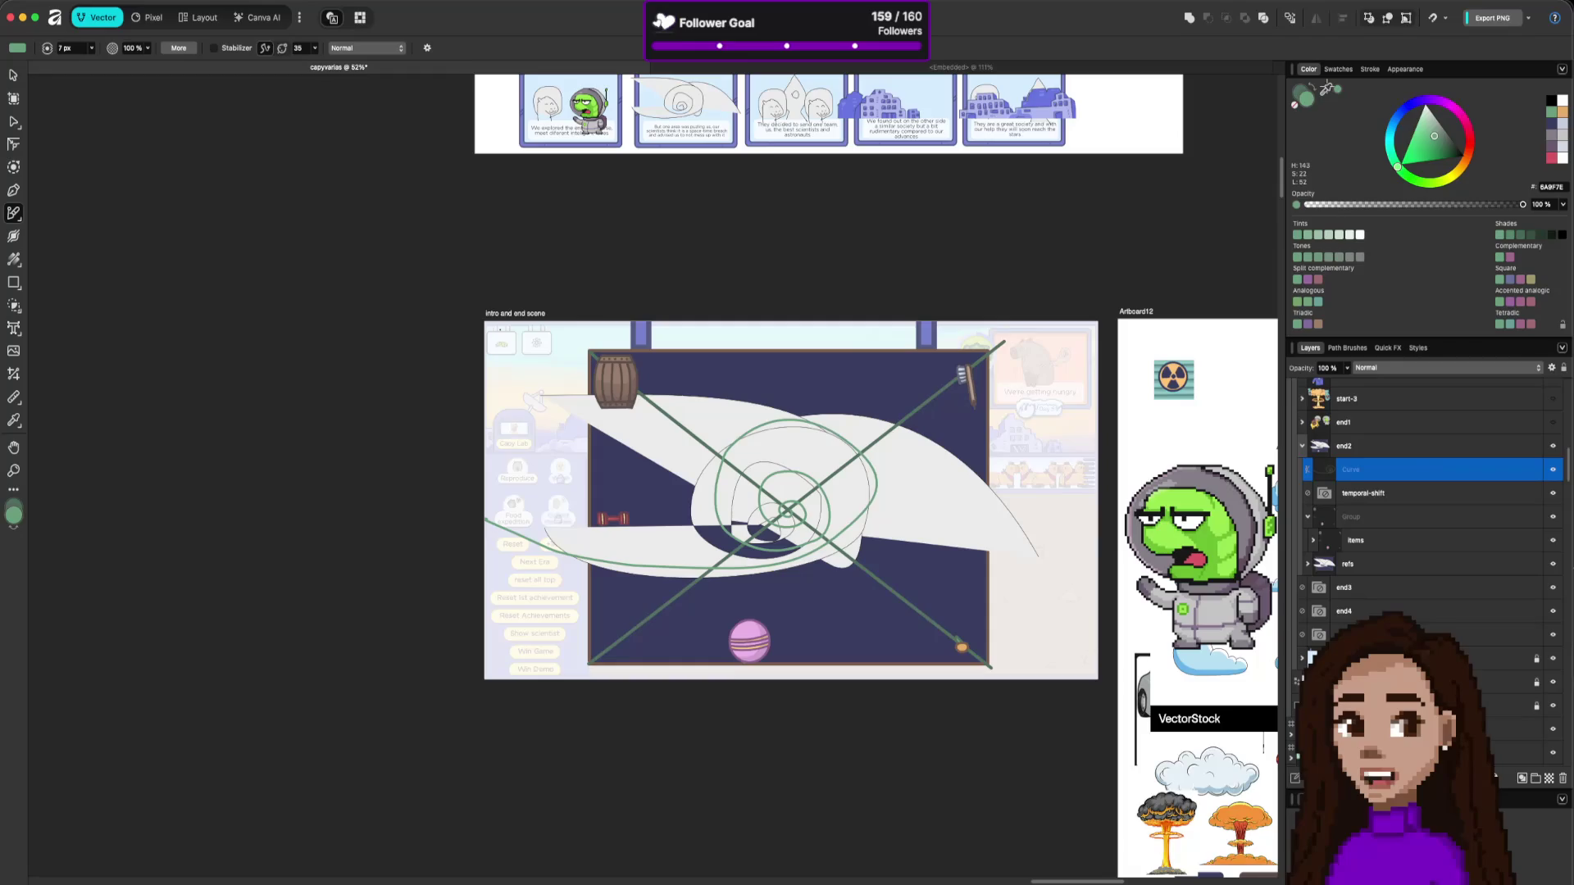
pyautogui.click(1299, 102)
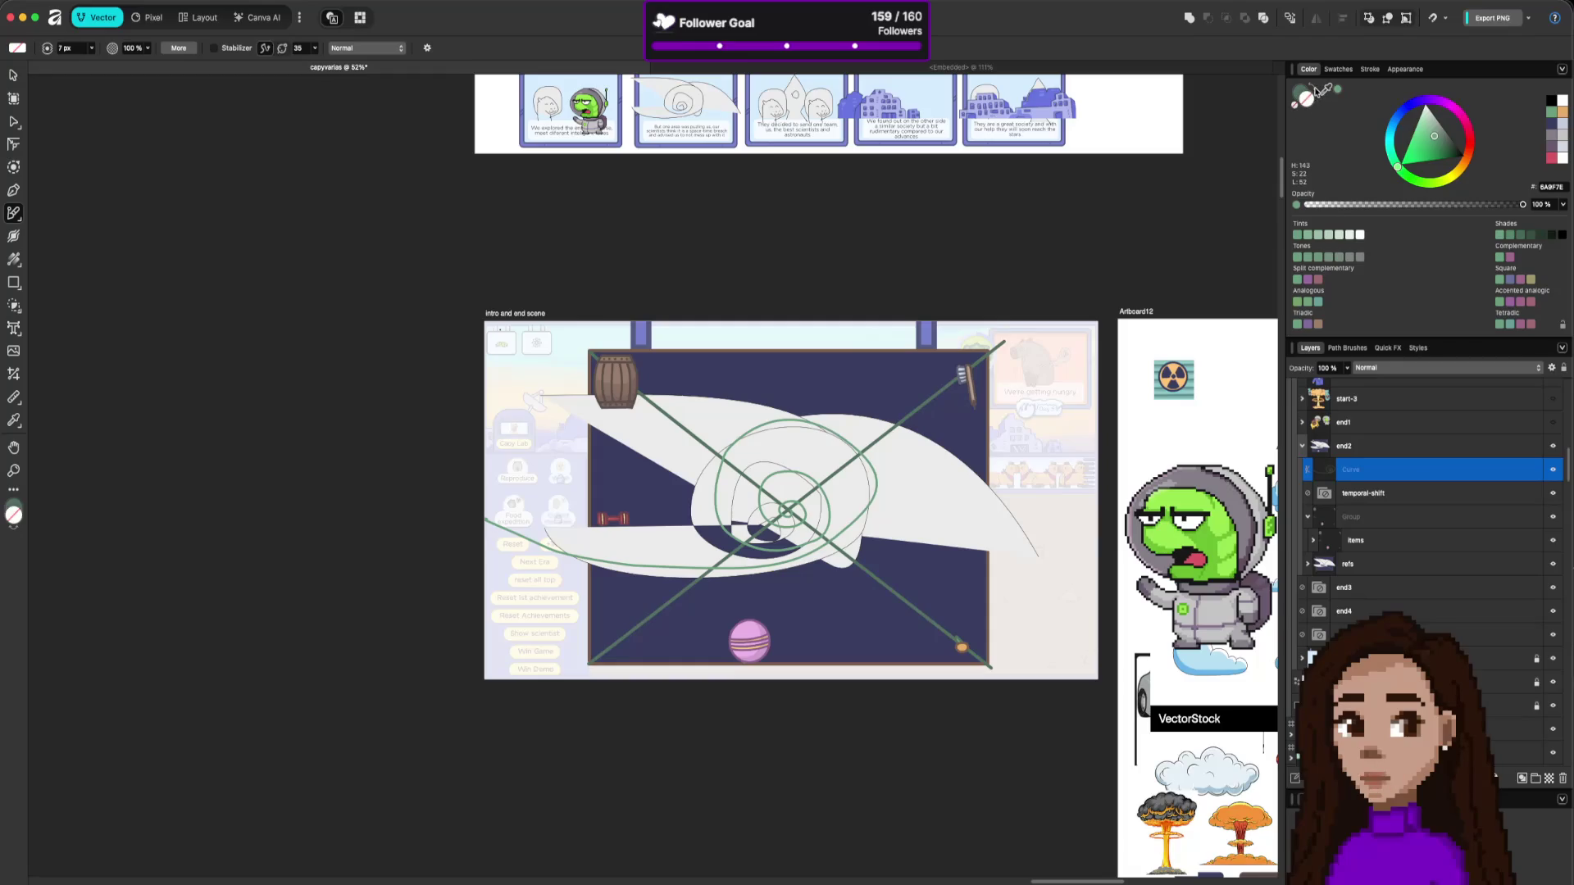
pyautogui.click(1327, 91)
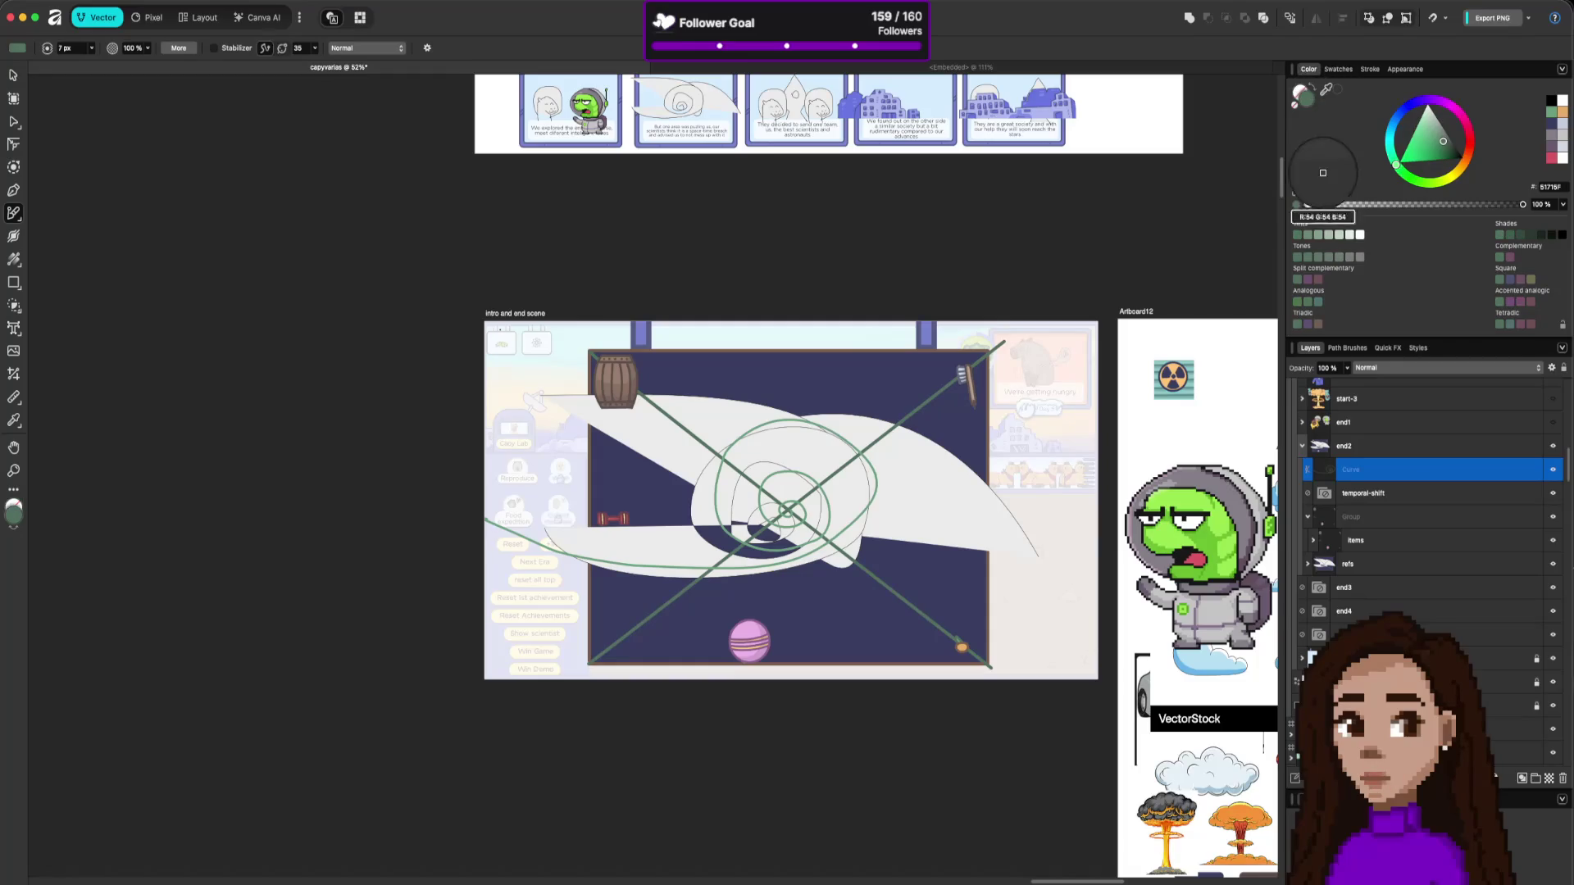
pyautogui.click(1327, 93)
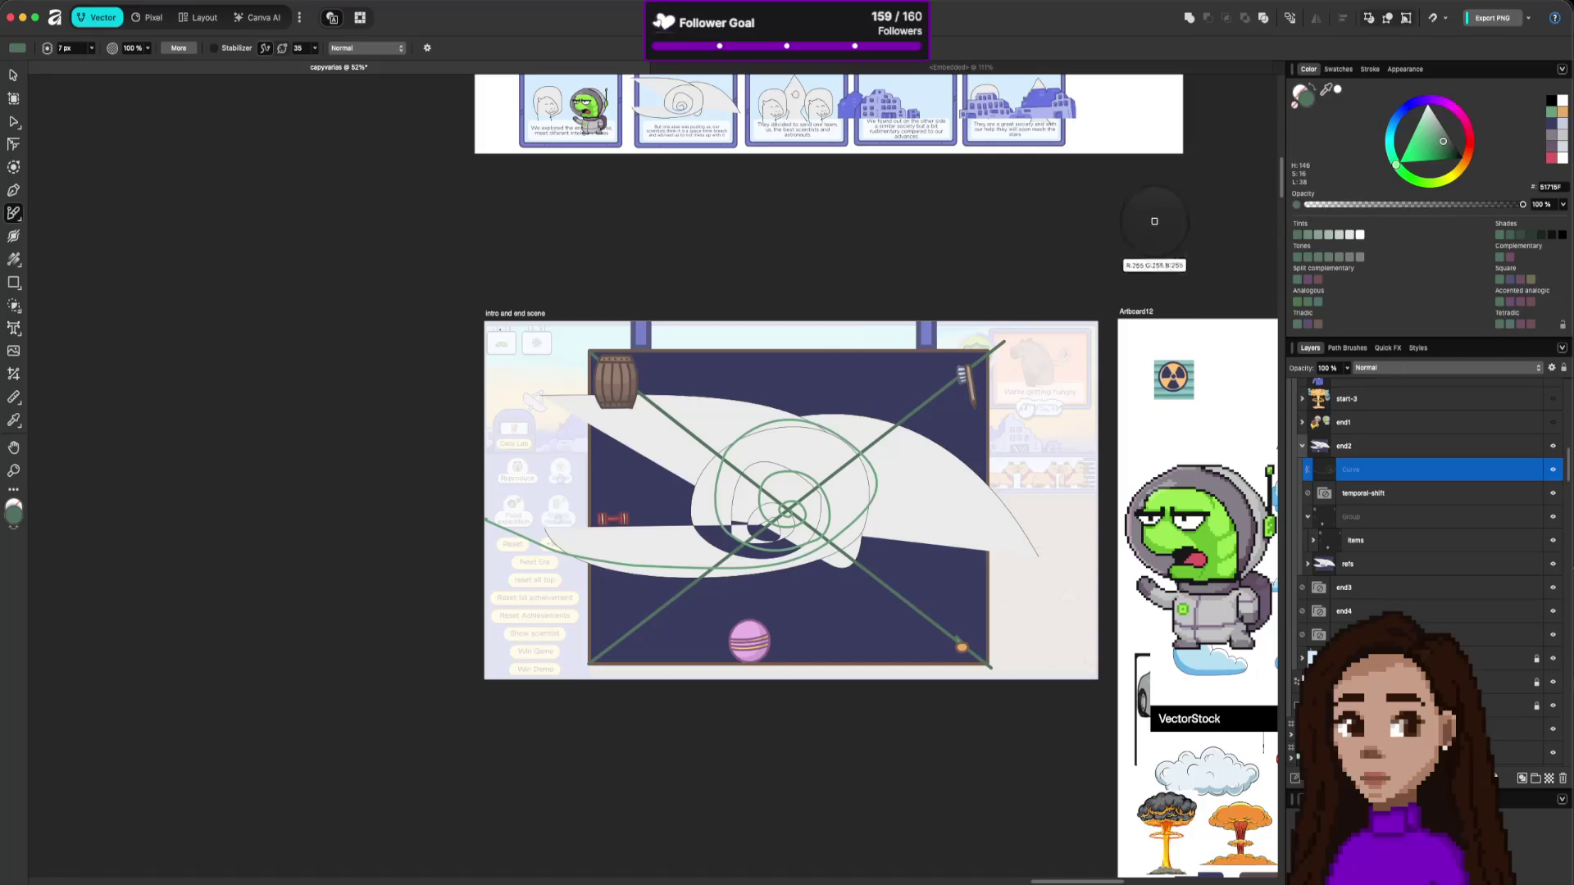
pyautogui.click(988, 368)
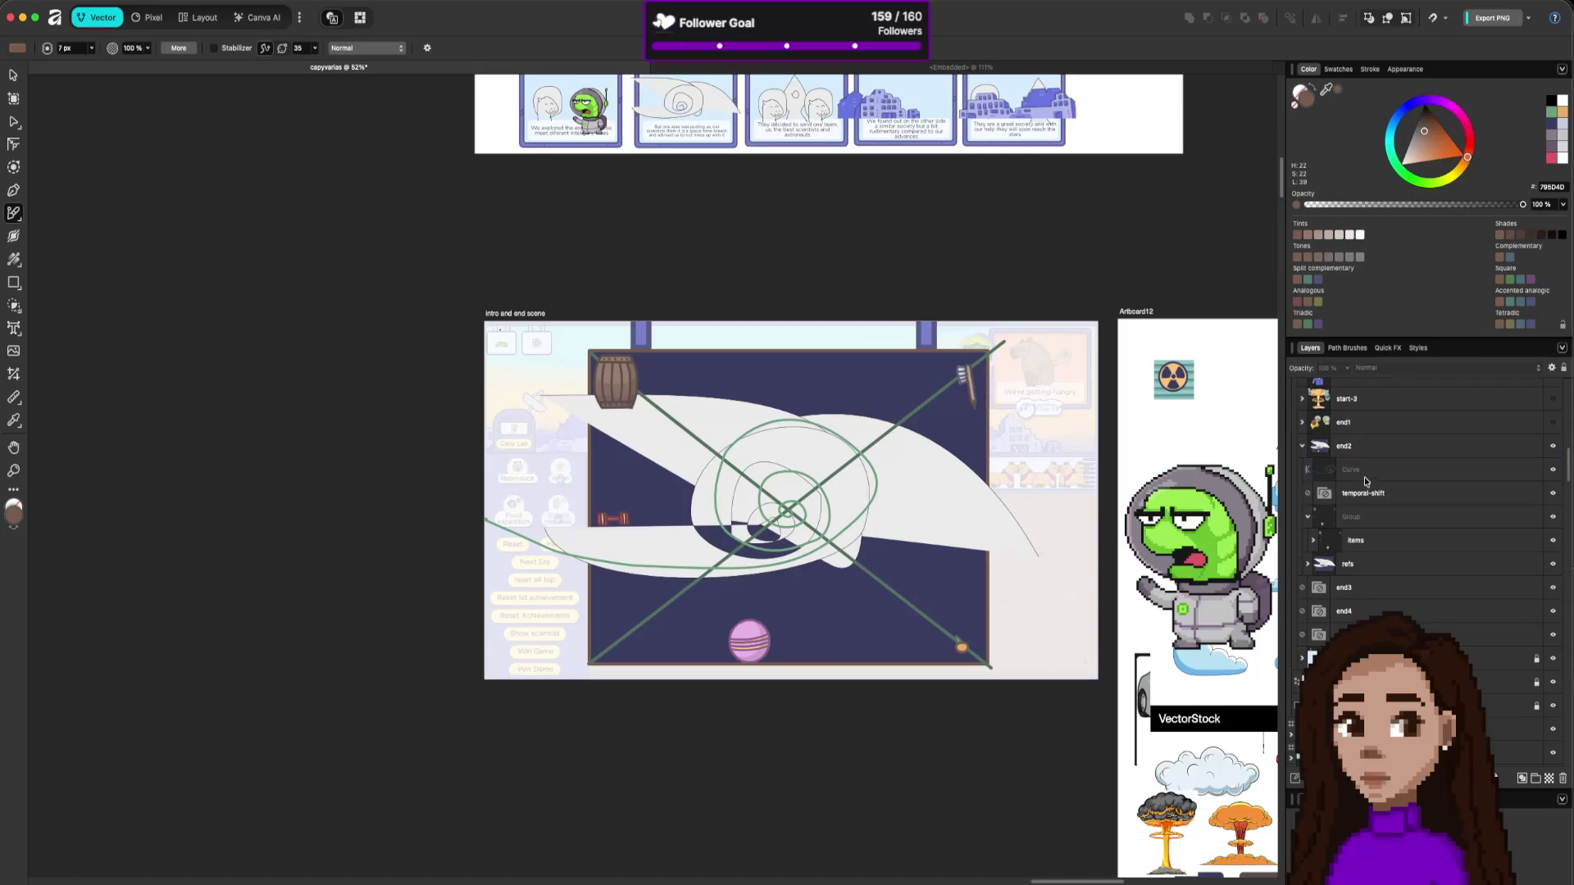
pyautogui.click(1352, 445)
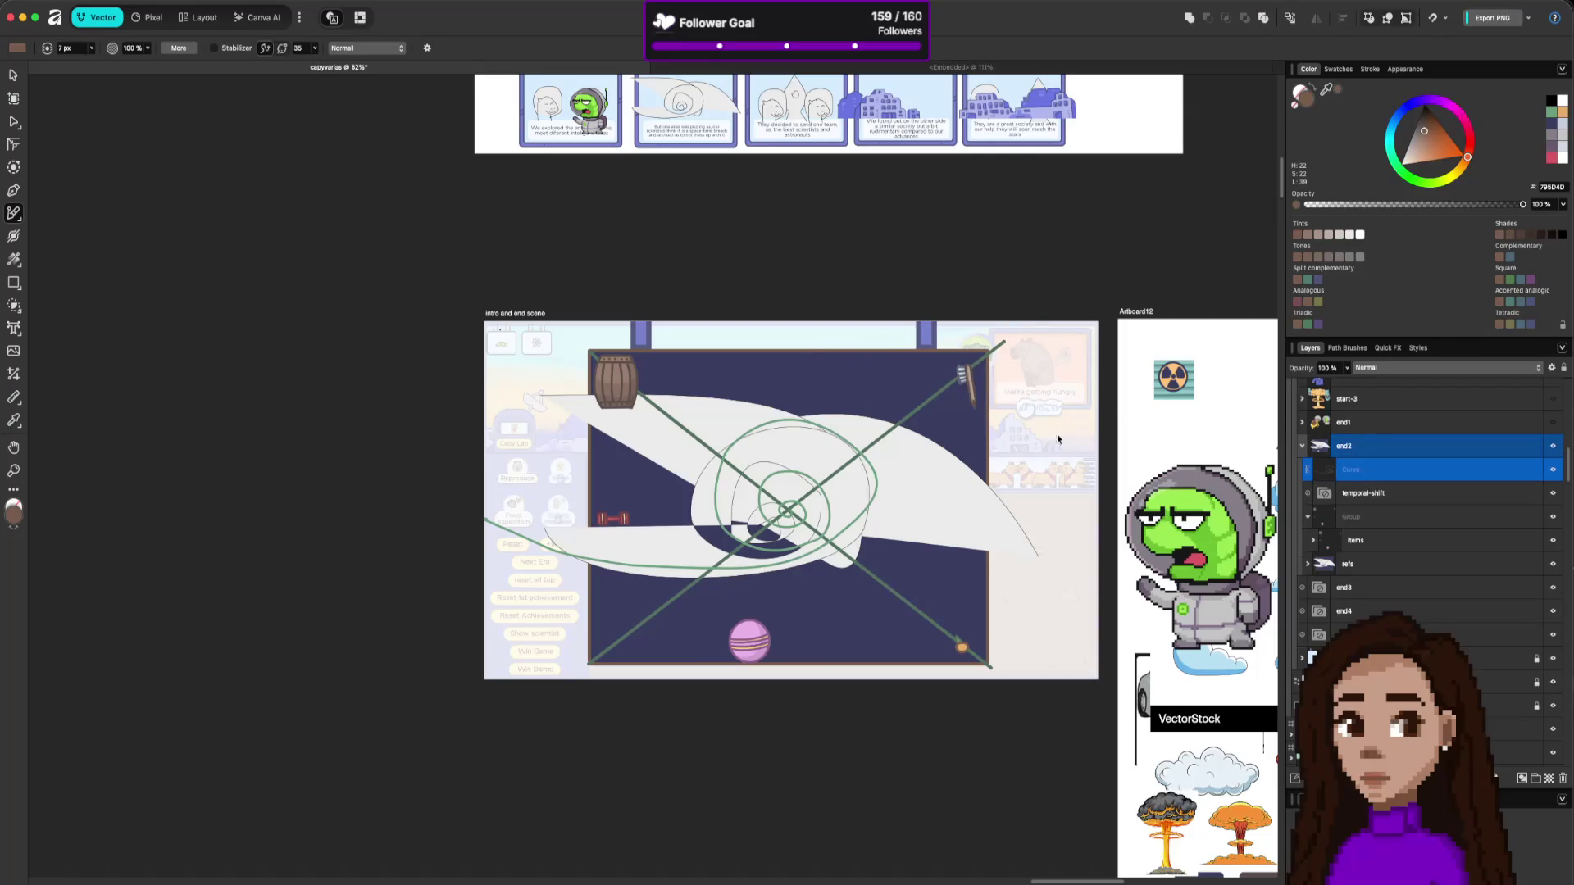
# Recolour the spiral stroke brown (795D4D) from the scene frame and set its width to 10 pt.
pyautogui.press('v')
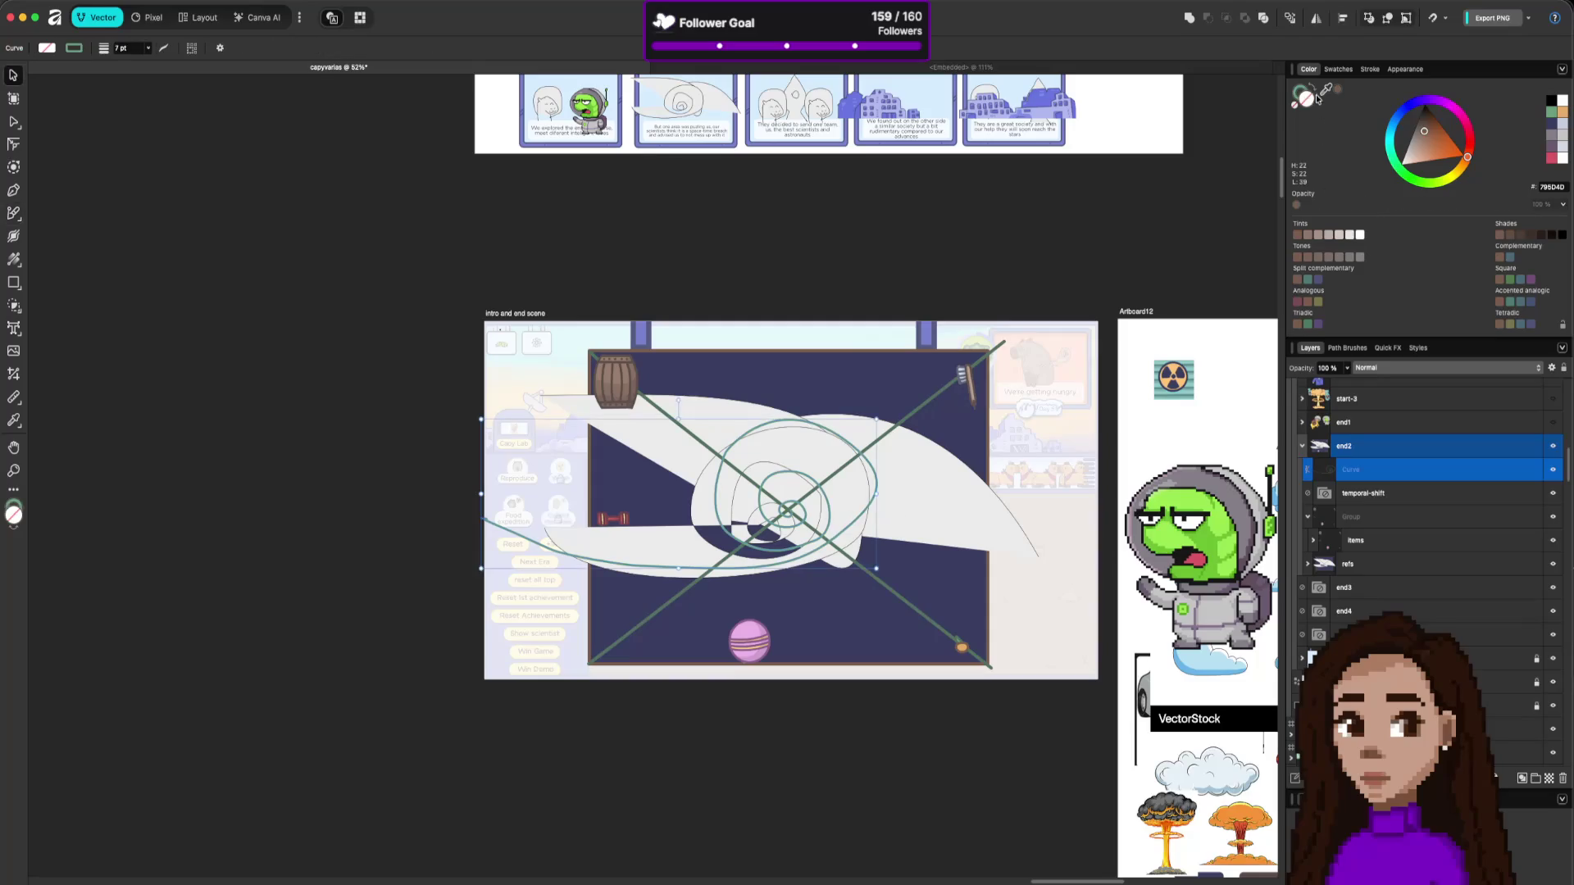
pyautogui.click(1299, 91)
pyautogui.click(1325, 89)
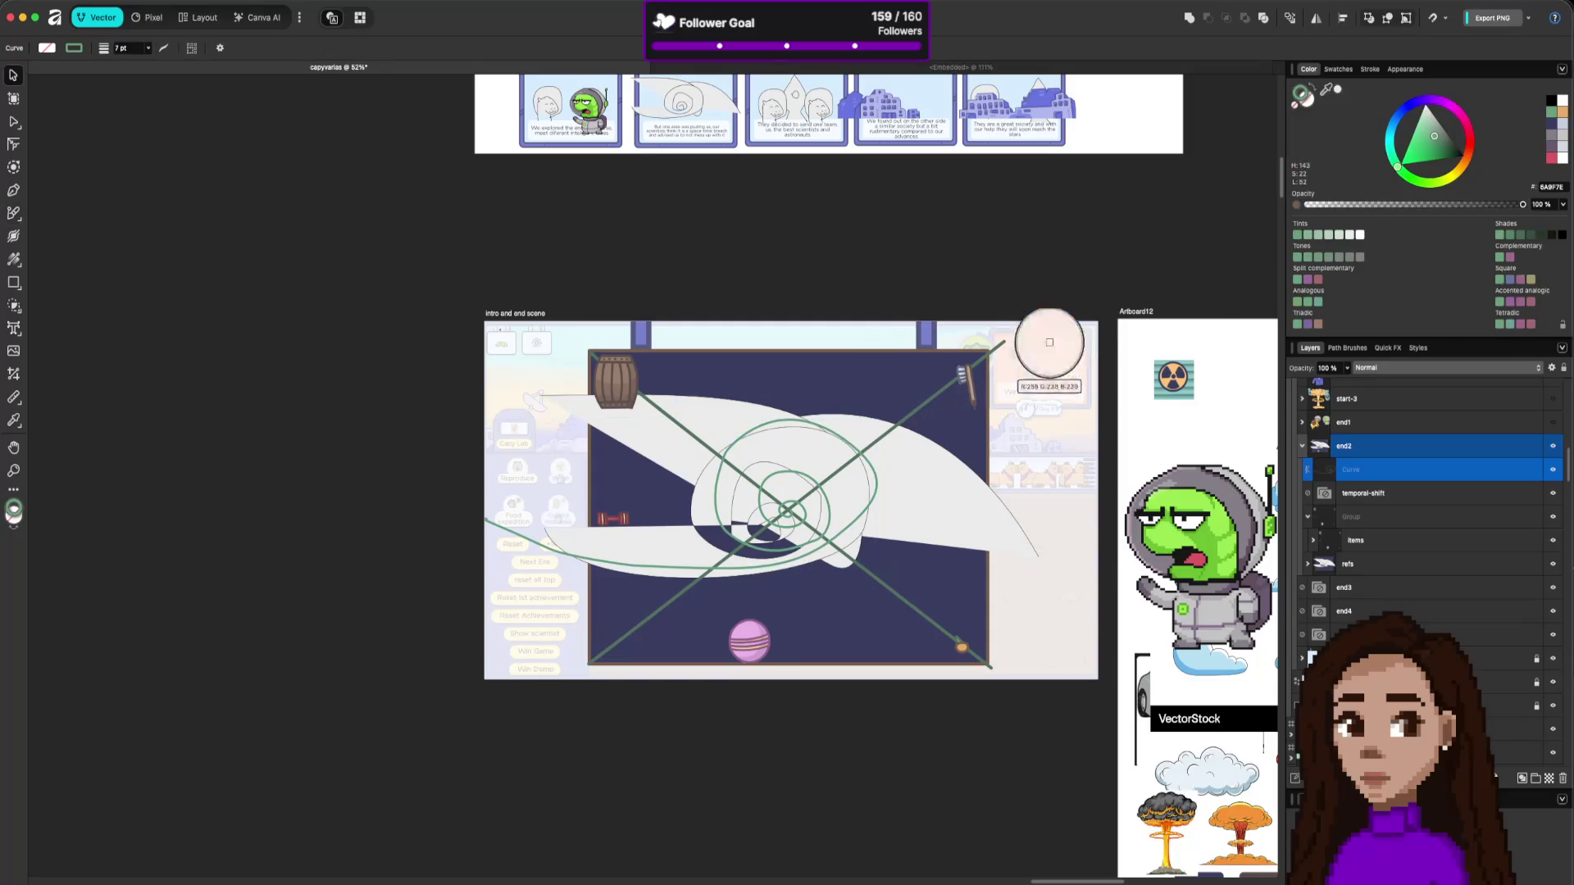
pyautogui.click(987, 373)
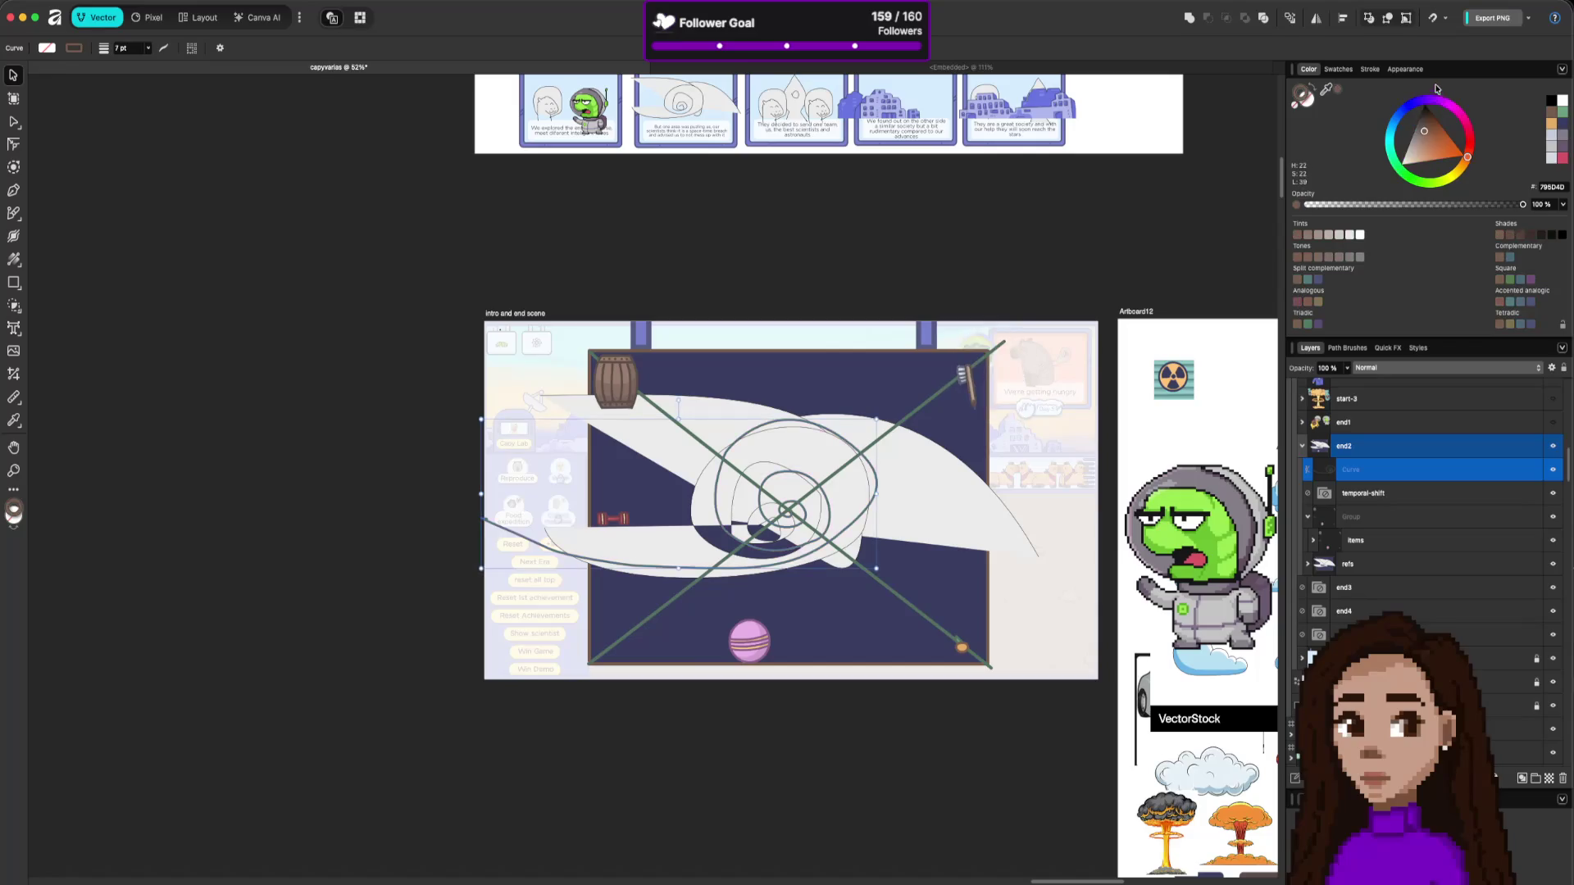
pyautogui.click(1369, 69)
pyautogui.click(1542, 111)
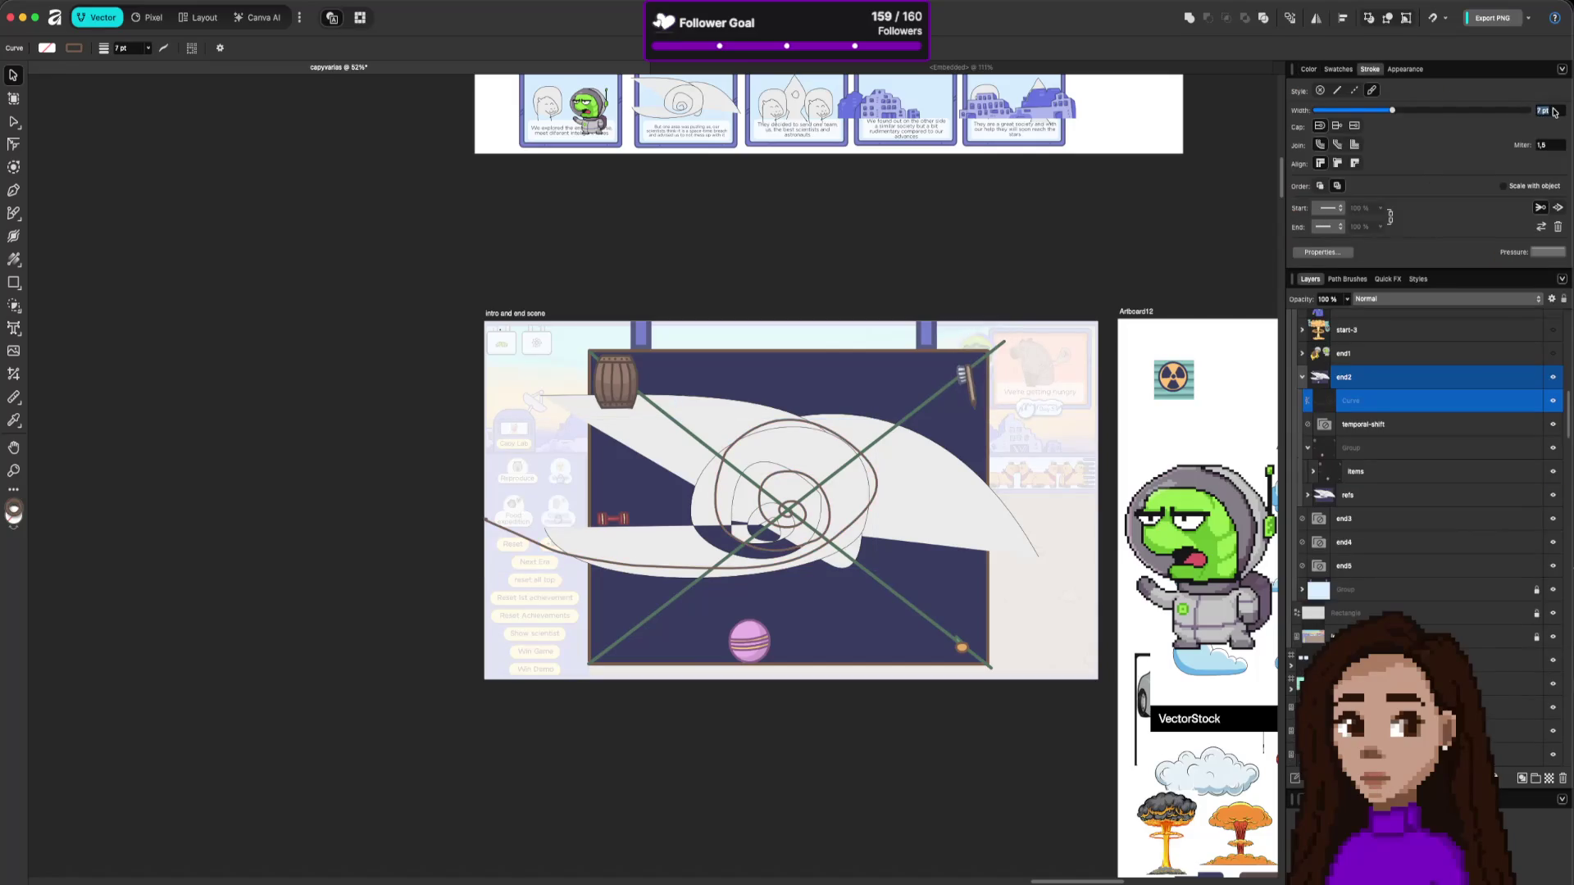
pyautogui.write('10')
pyautogui.press('Return')
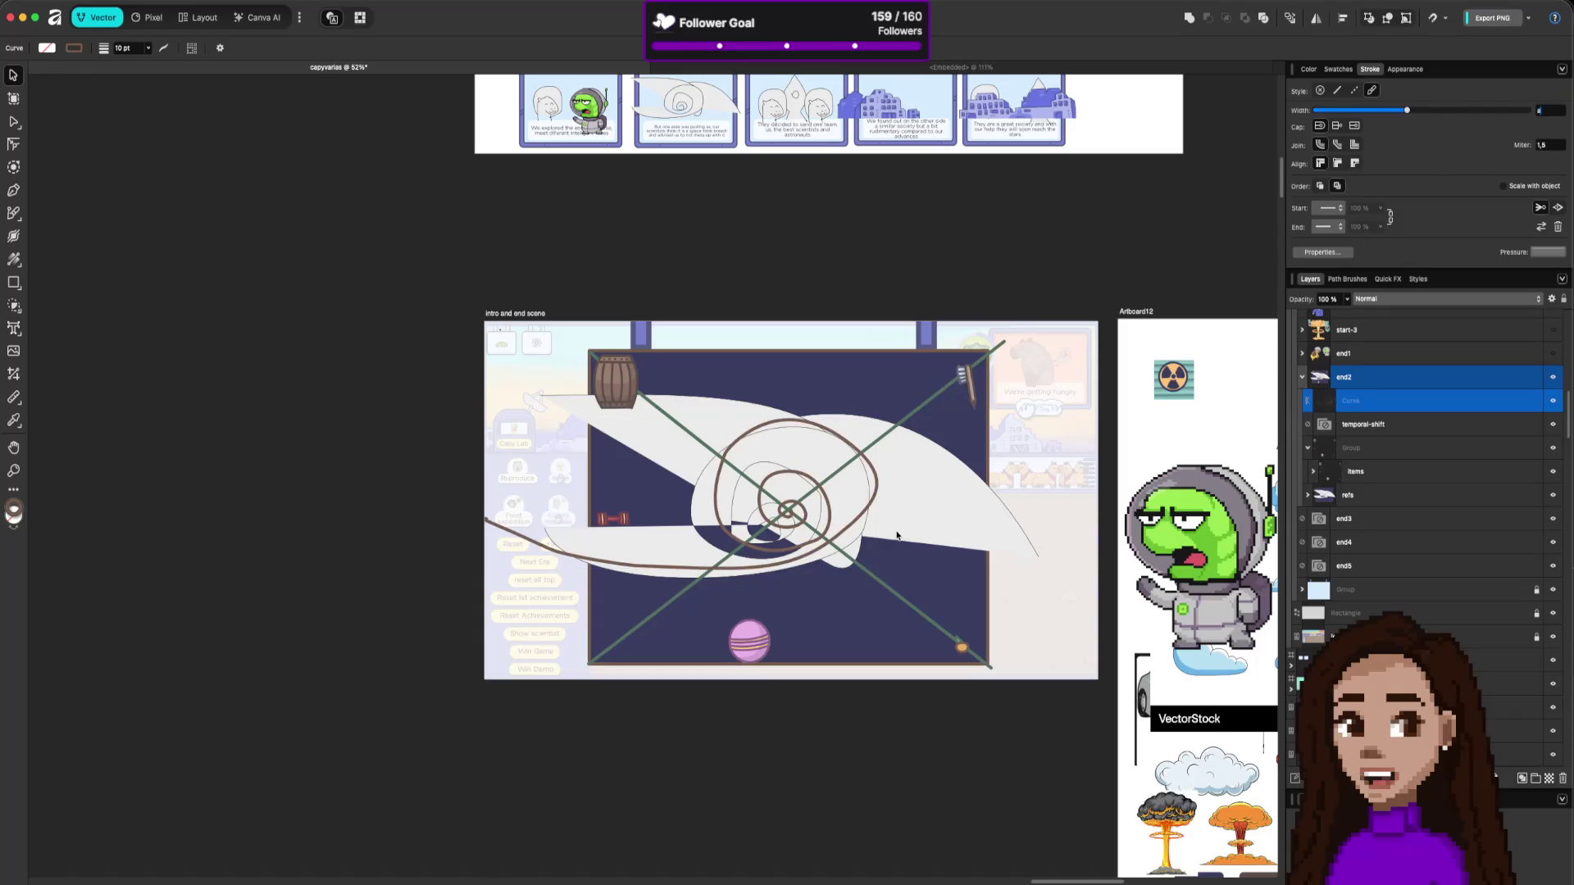
# Reshape the spiral's lower segment and sweep its tail up-left past the scene edge.
pyautogui.press('a')
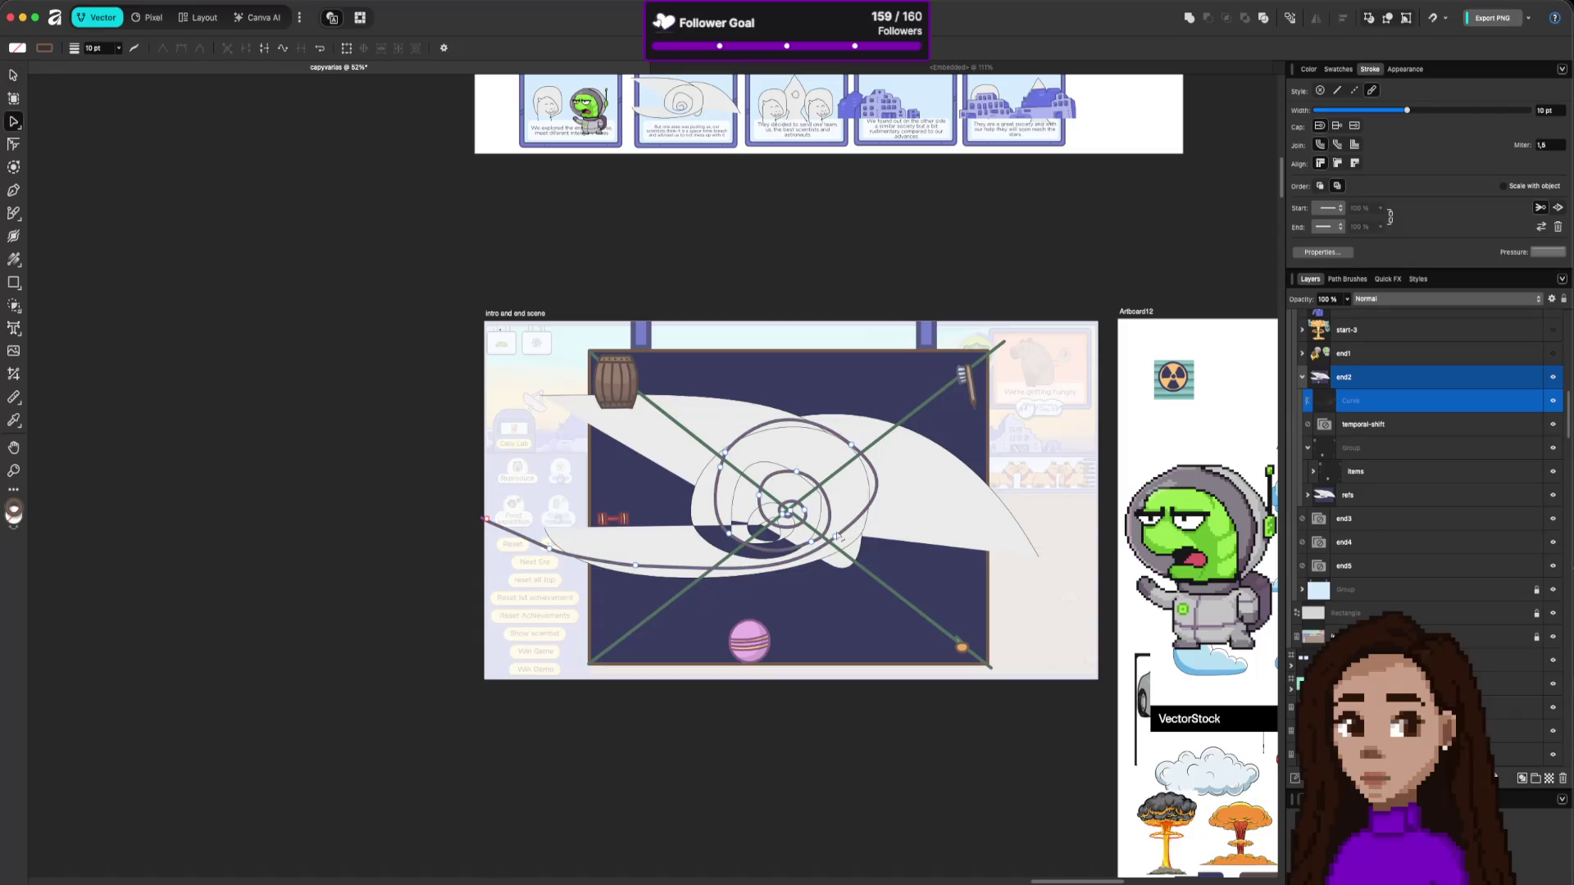
pyautogui.moveTo(837, 535)
pyautogui.mouseDown()
pyautogui.moveTo(742, 574)
pyautogui.moveTo(631, 585)
pyautogui.moveTo(669, 597)
pyautogui.mouseUp()
pyautogui.click(624, 583)
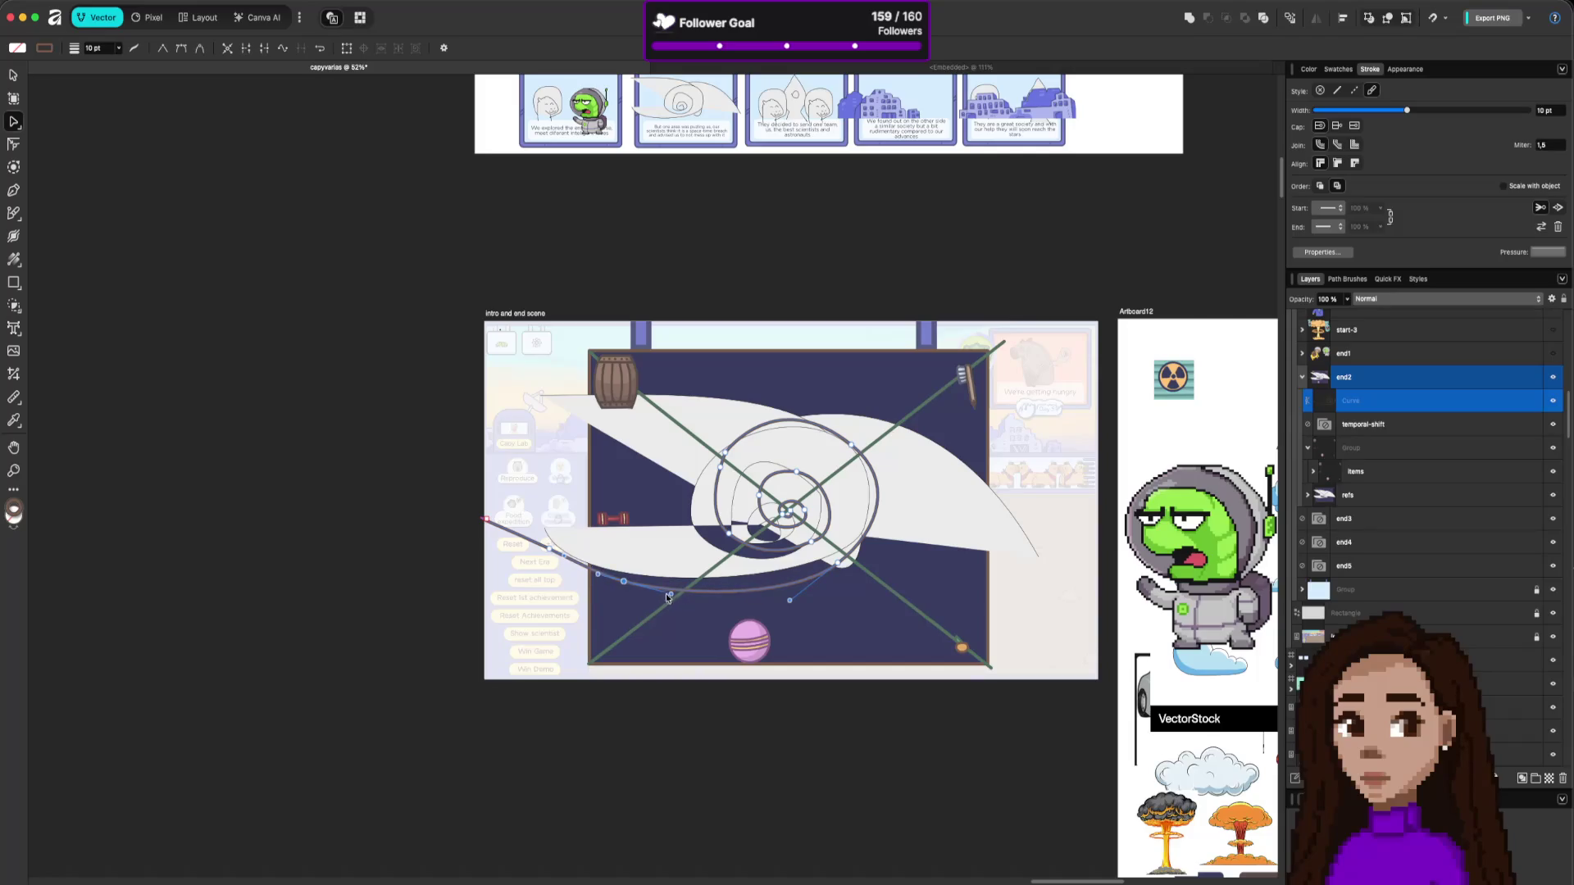
pyautogui.moveTo(492, 527)
pyautogui.mouseDown()
pyautogui.moveTo(457, 506)
pyautogui.moveTo(471, 509)
pyautogui.mouseUp()
pyautogui.moveTo(547, 551); pyautogui.dragTo(528, 543)
pyautogui.moveTo(458, 501)
pyautogui.mouseDown()
pyautogui.moveTo(481, 495)
pyautogui.moveTo(450, 496)
pyautogui.mouseUp()
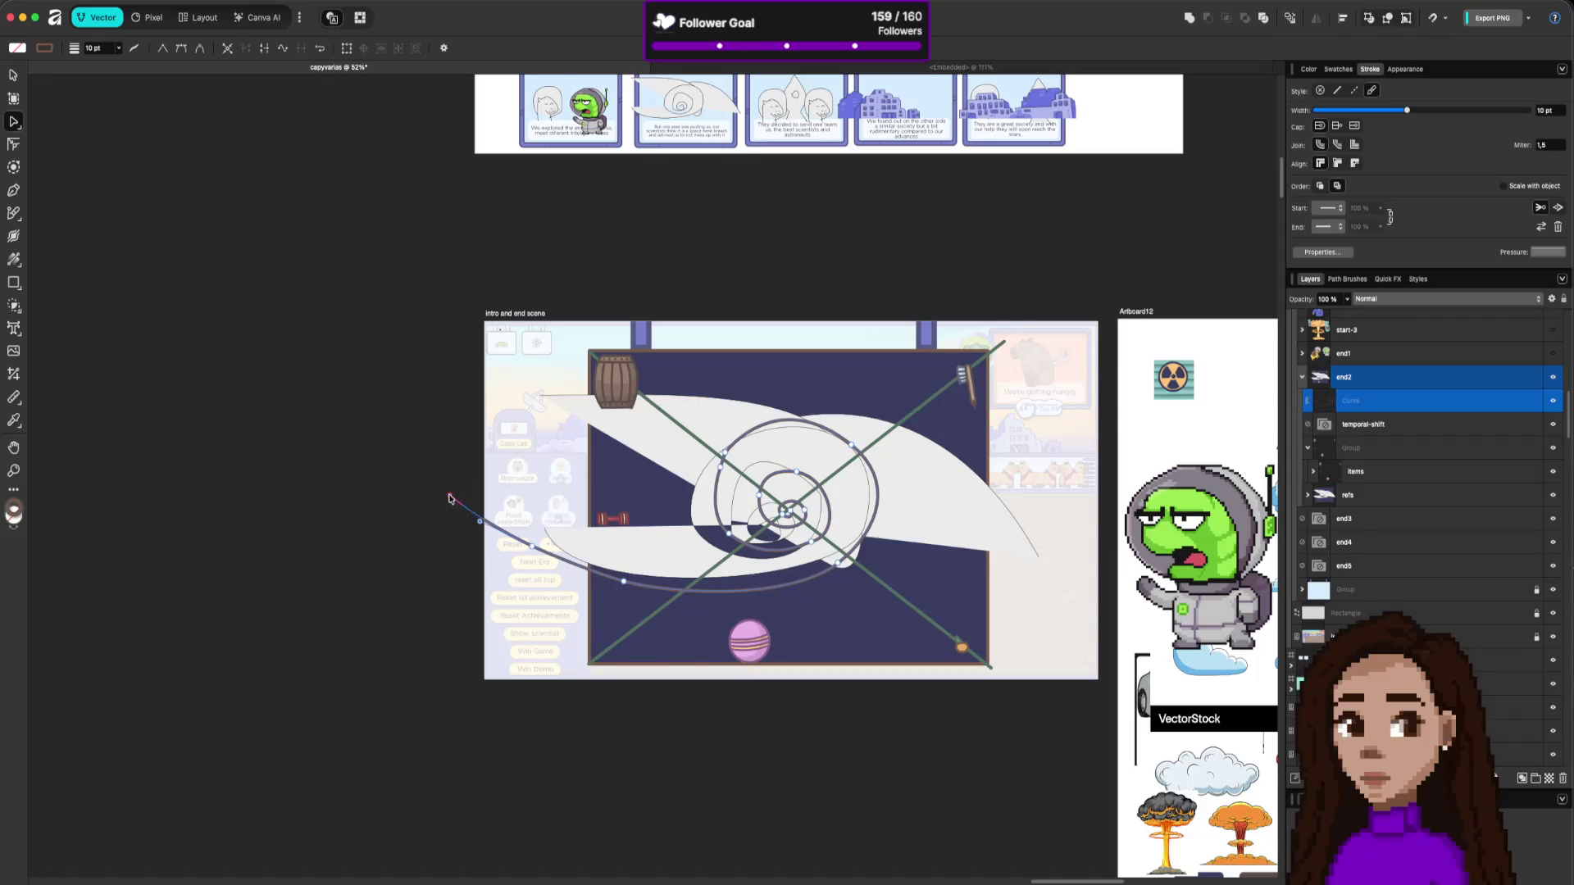
# Adjust the inner spiral nodes and segments near the centre to follow the reference.
pyautogui.click(808, 544)
pyautogui.moveTo(843, 533); pyautogui.dragTo(835, 520)
pyautogui.moveTo(803, 509)
pyautogui.mouseDown()
pyautogui.moveTo(784, 500)
pyautogui.moveTo(790, 522)
pyautogui.mouseUp()
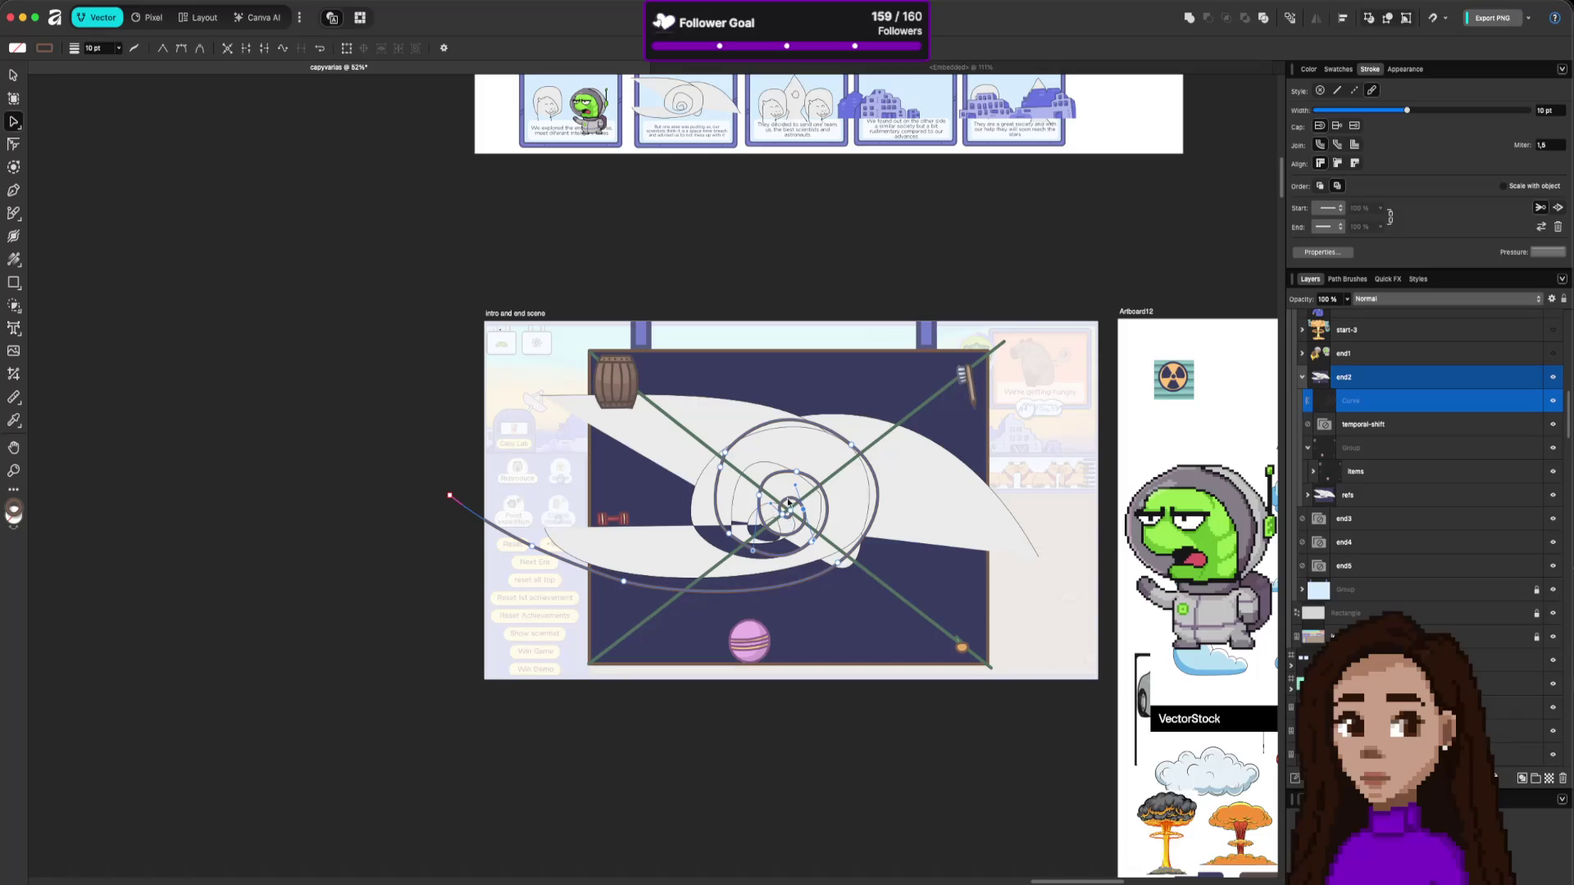
pyautogui.click(842, 472)
pyautogui.moveTo(817, 506); pyautogui.dragTo(824, 497)
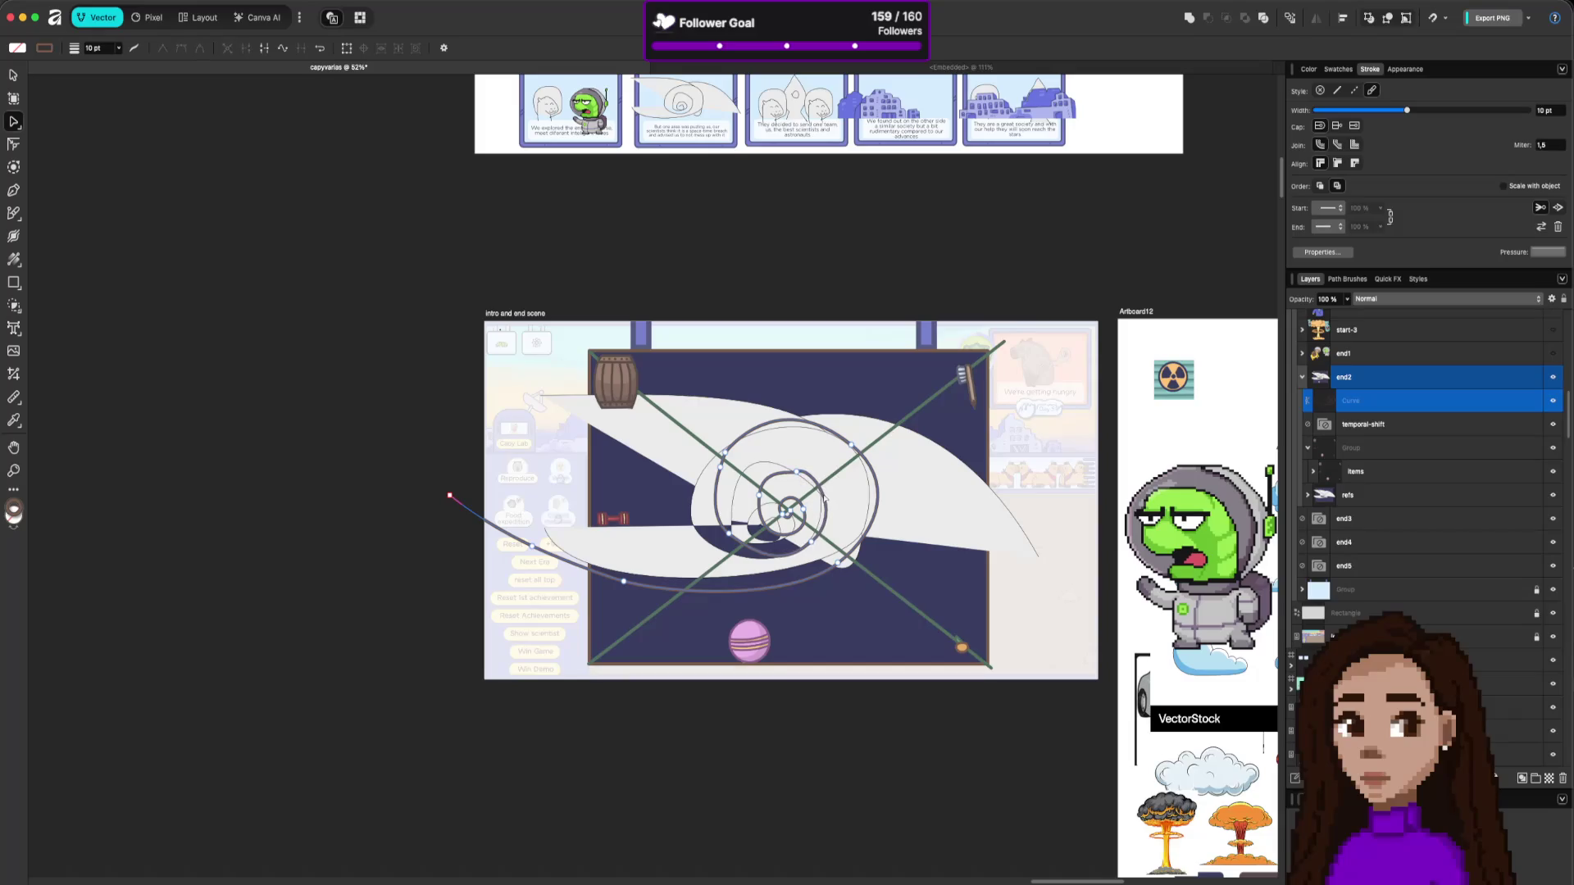
pyautogui.click(812, 543)
pyautogui.click(726, 538)
pyautogui.moveTo(765, 565); pyautogui.dragTo(747, 565)
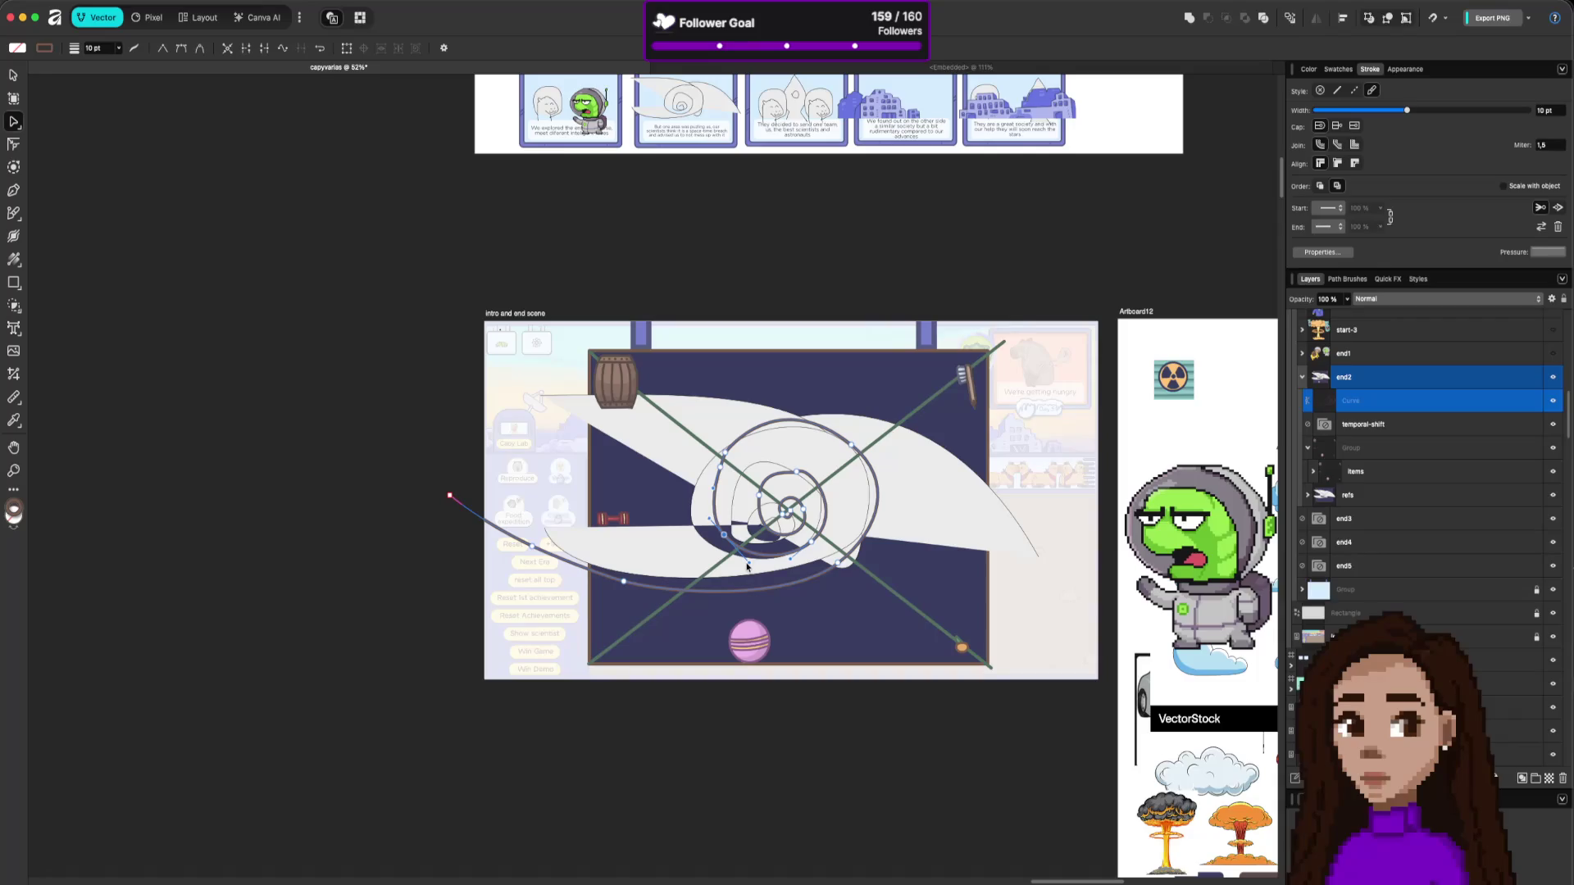
# Move the outer loop's top node, refine an inner segment, and select the reference swirl.
pyautogui.click(725, 454)
pyautogui.moveTo(725, 451); pyautogui.dragTo(735, 440)
pyautogui.click(771, 417)
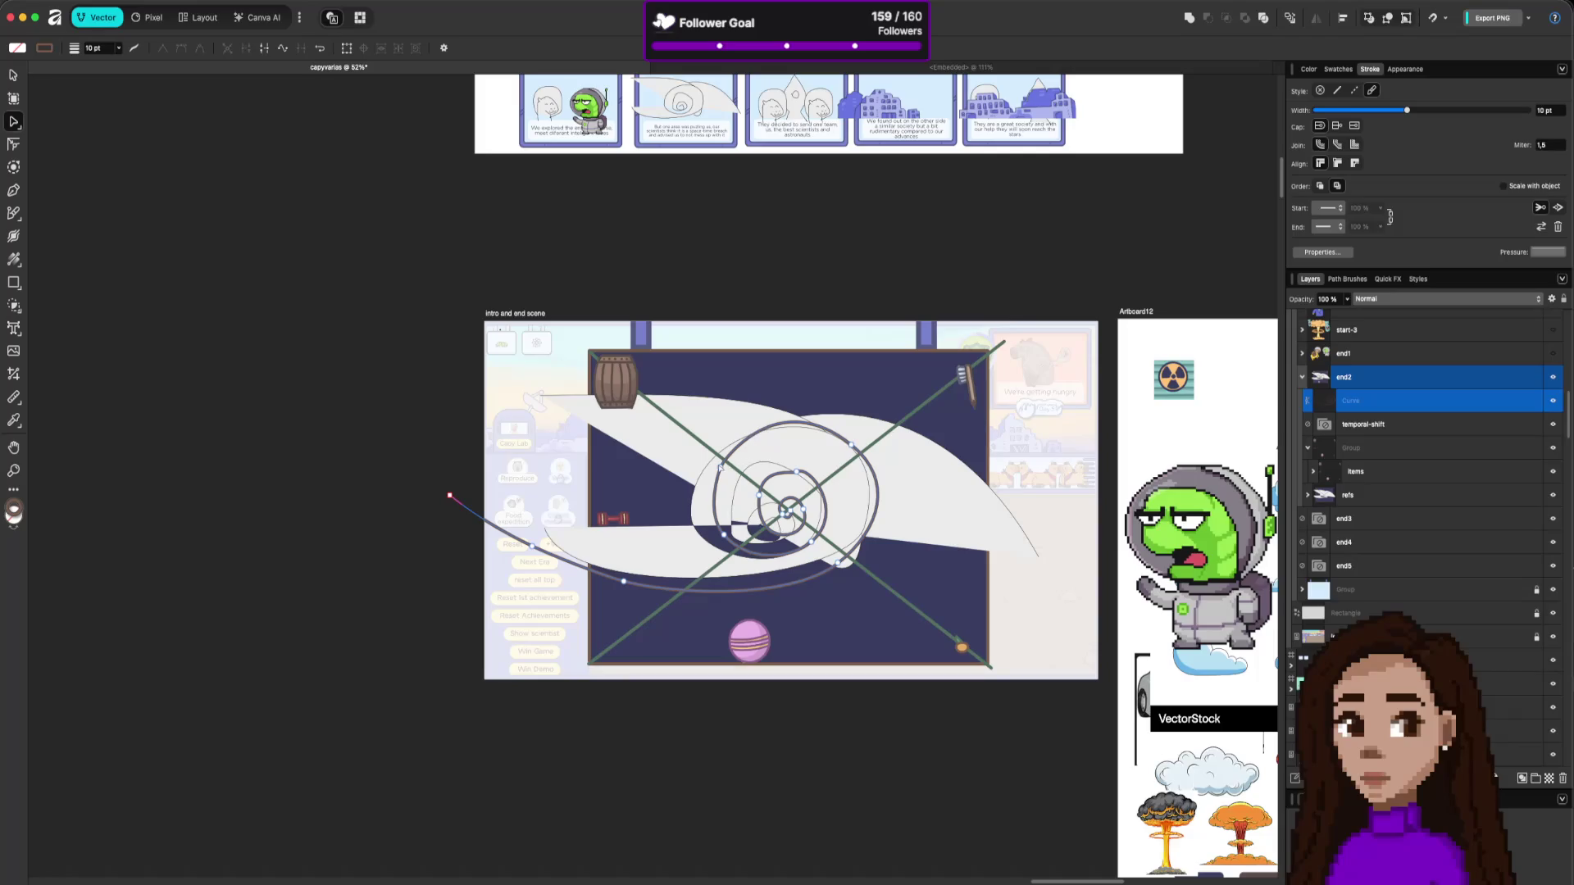
pyautogui.click(797, 473)
pyautogui.moveTo(769, 474); pyautogui.dragTo(767, 474)
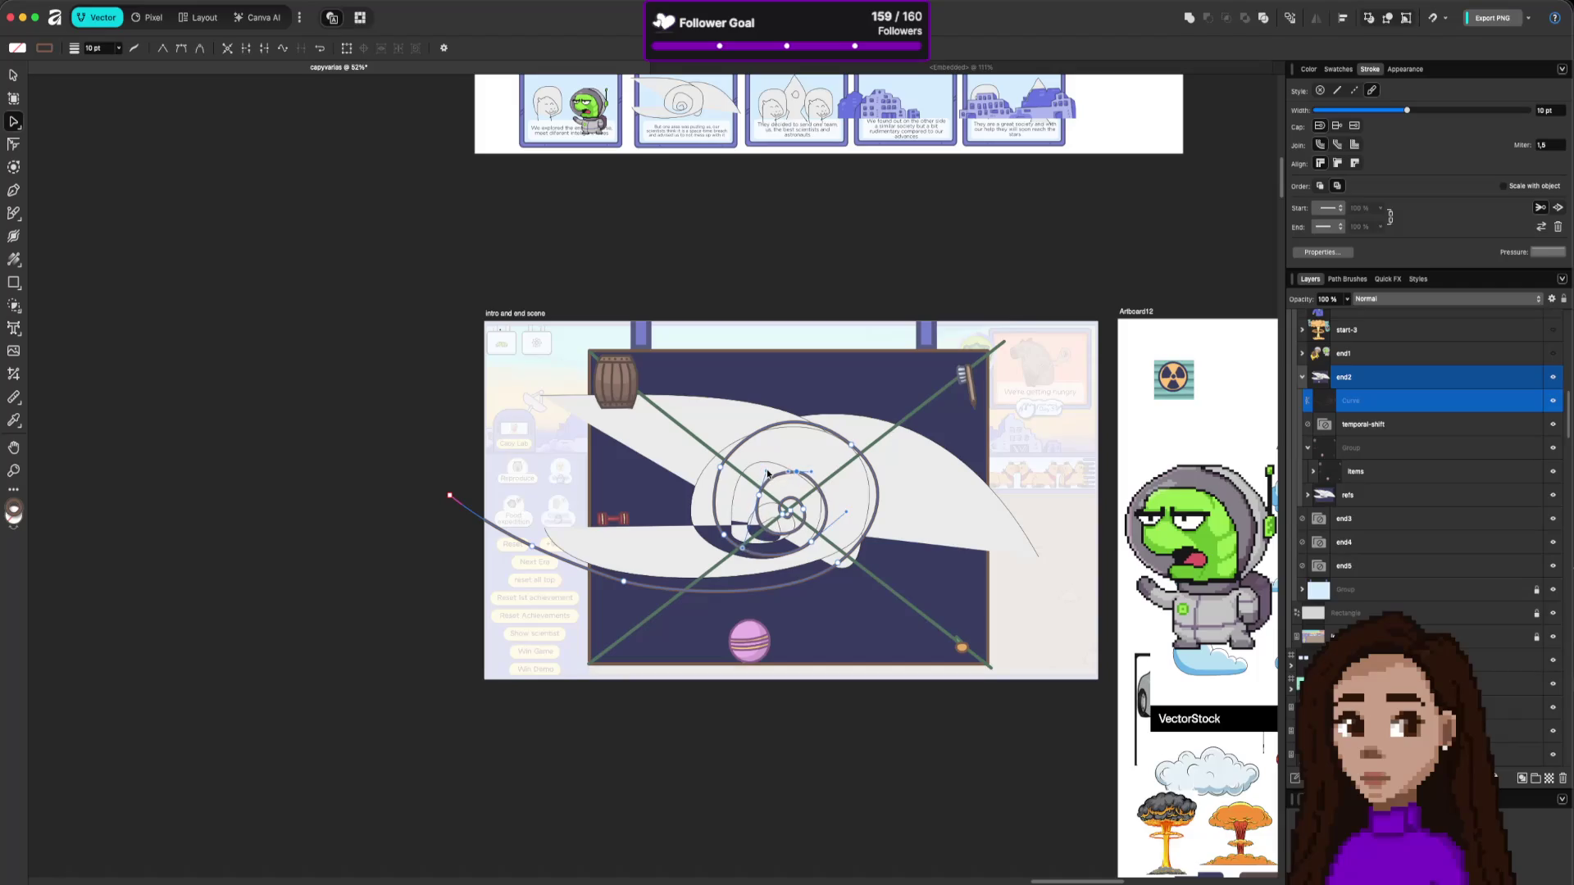
pyautogui.click(824, 494)
pyautogui.click(869, 460)
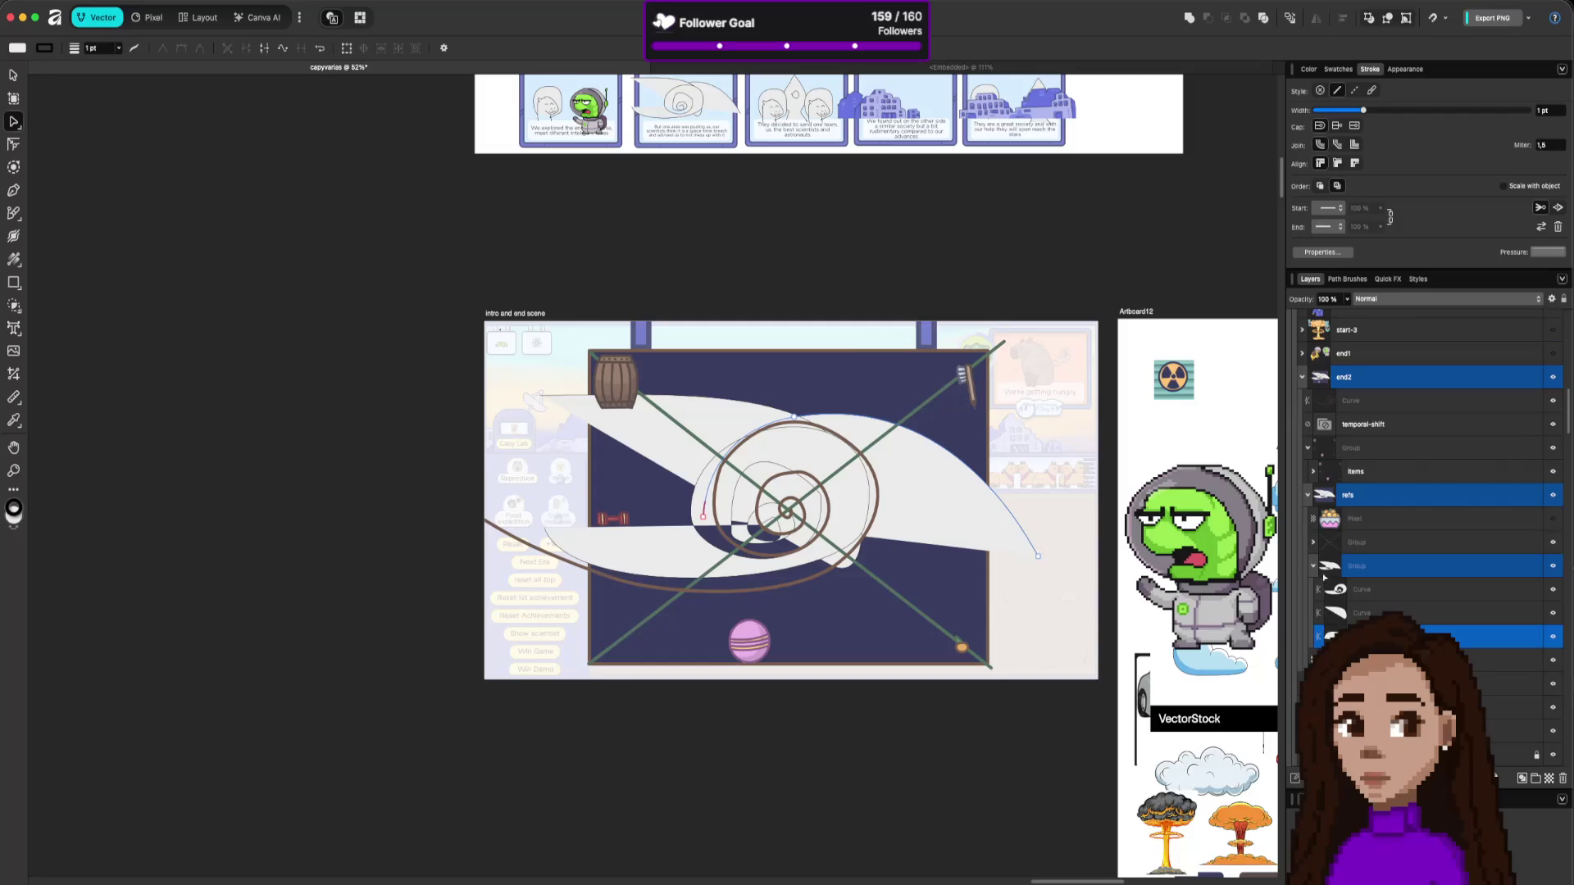
# Hide the white reference swirl and refine the spiral's outer bottom curve.
pyautogui.click(1551, 565)
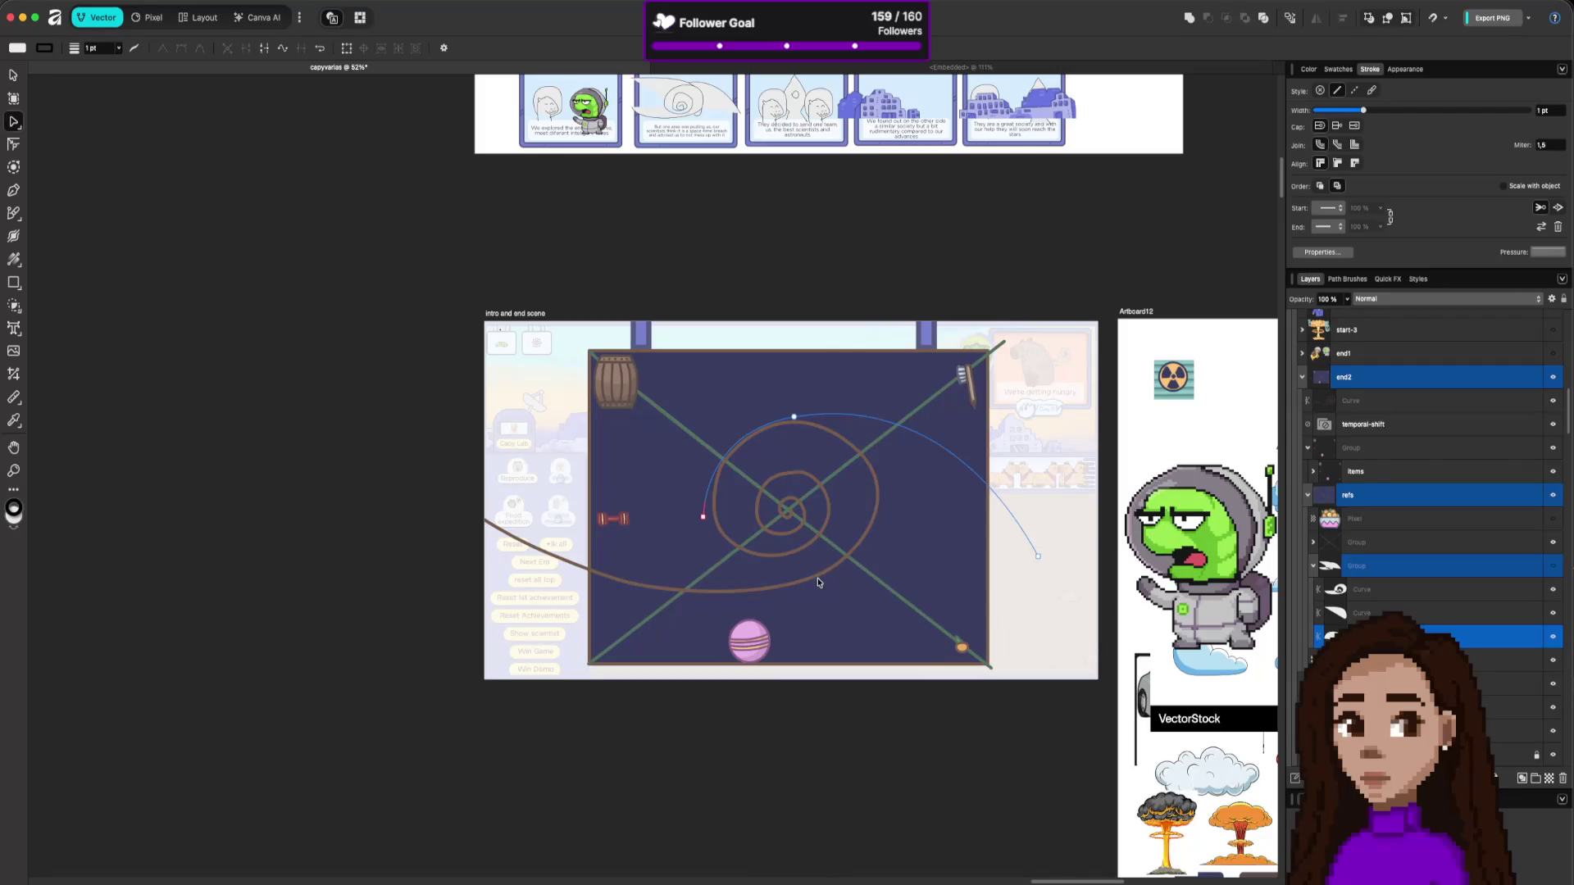
pyautogui.click(820, 583)
pyautogui.moveTo(809, 583)
pyautogui.mouseDown()
pyautogui.moveTo(846, 573)
pyautogui.moveTo(814, 551)
pyautogui.mouseUp()
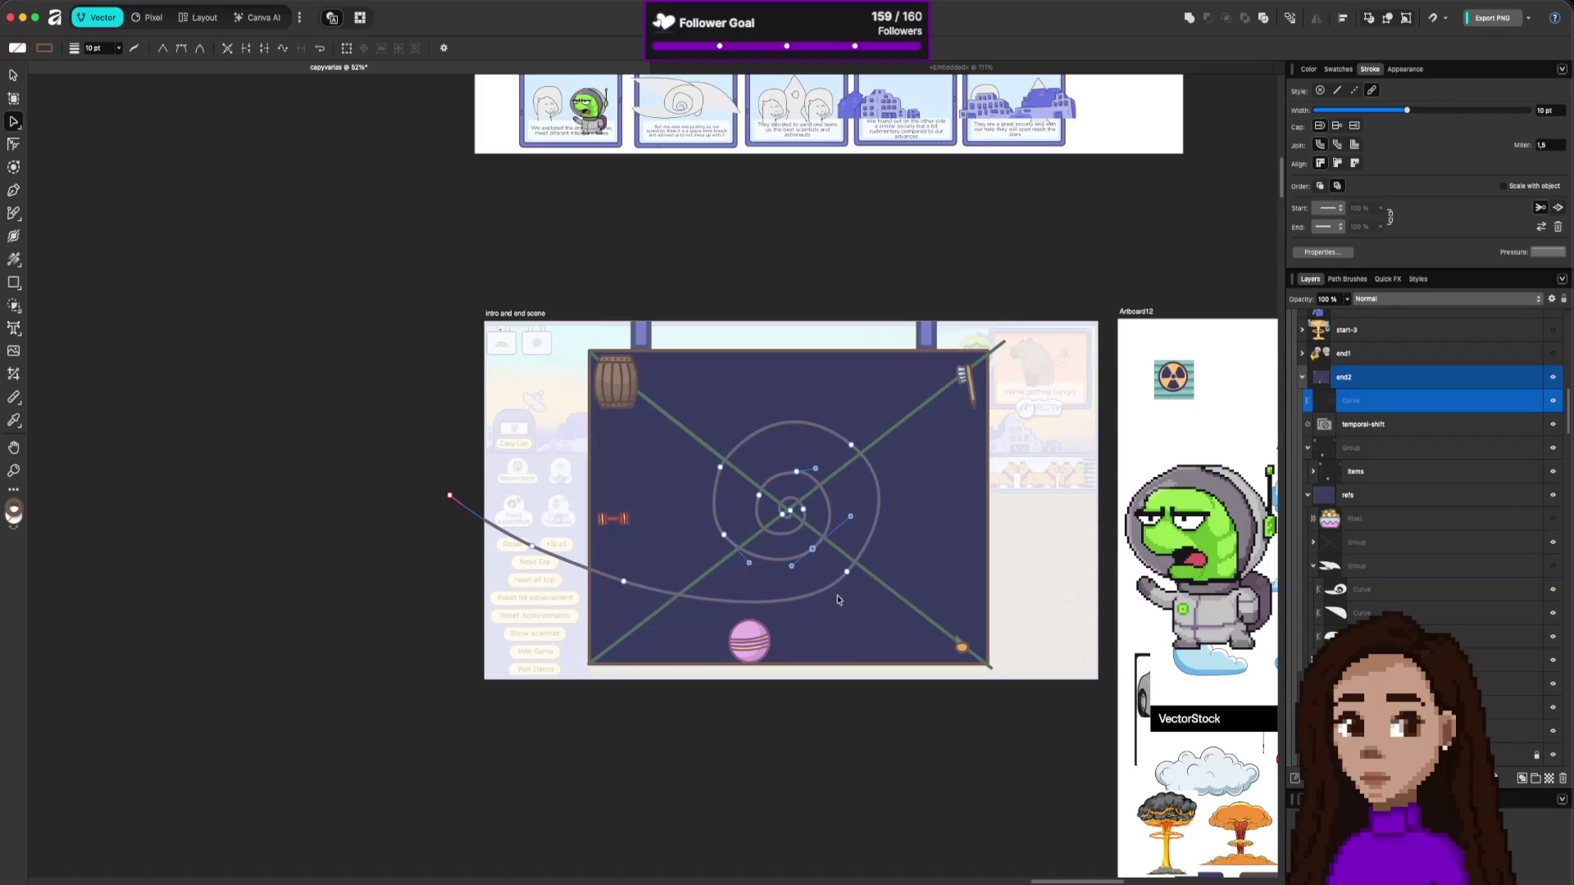
pyautogui.click(886, 714)
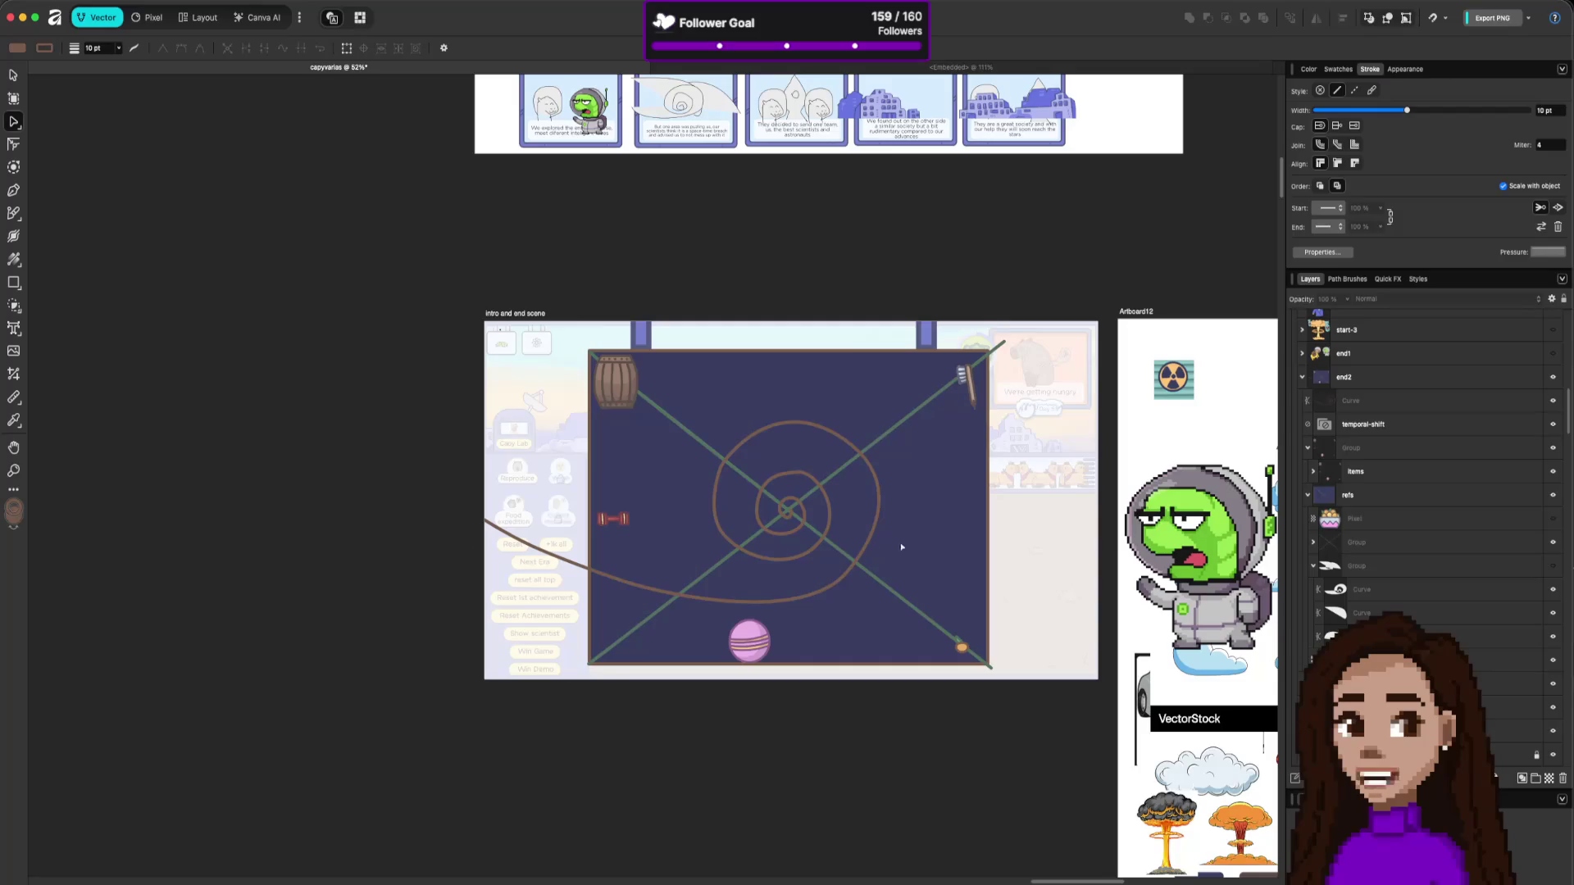
# Fill the spiral curve with white sampled from the canvas.
pyautogui.click(860, 565)
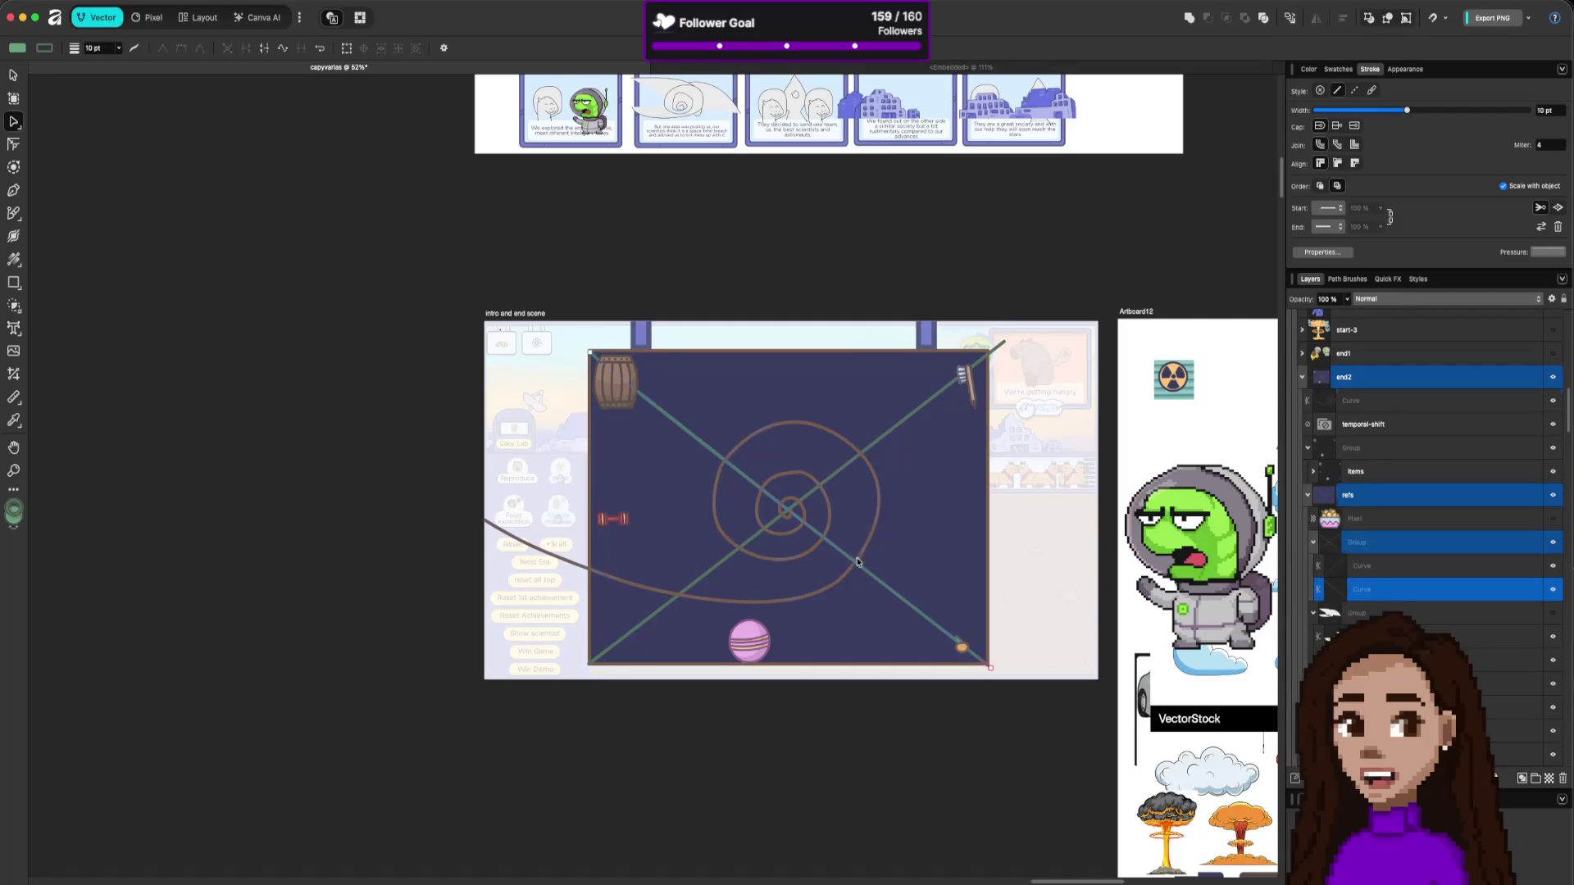
pyautogui.click(854, 566)
pyautogui.click(1309, 69)
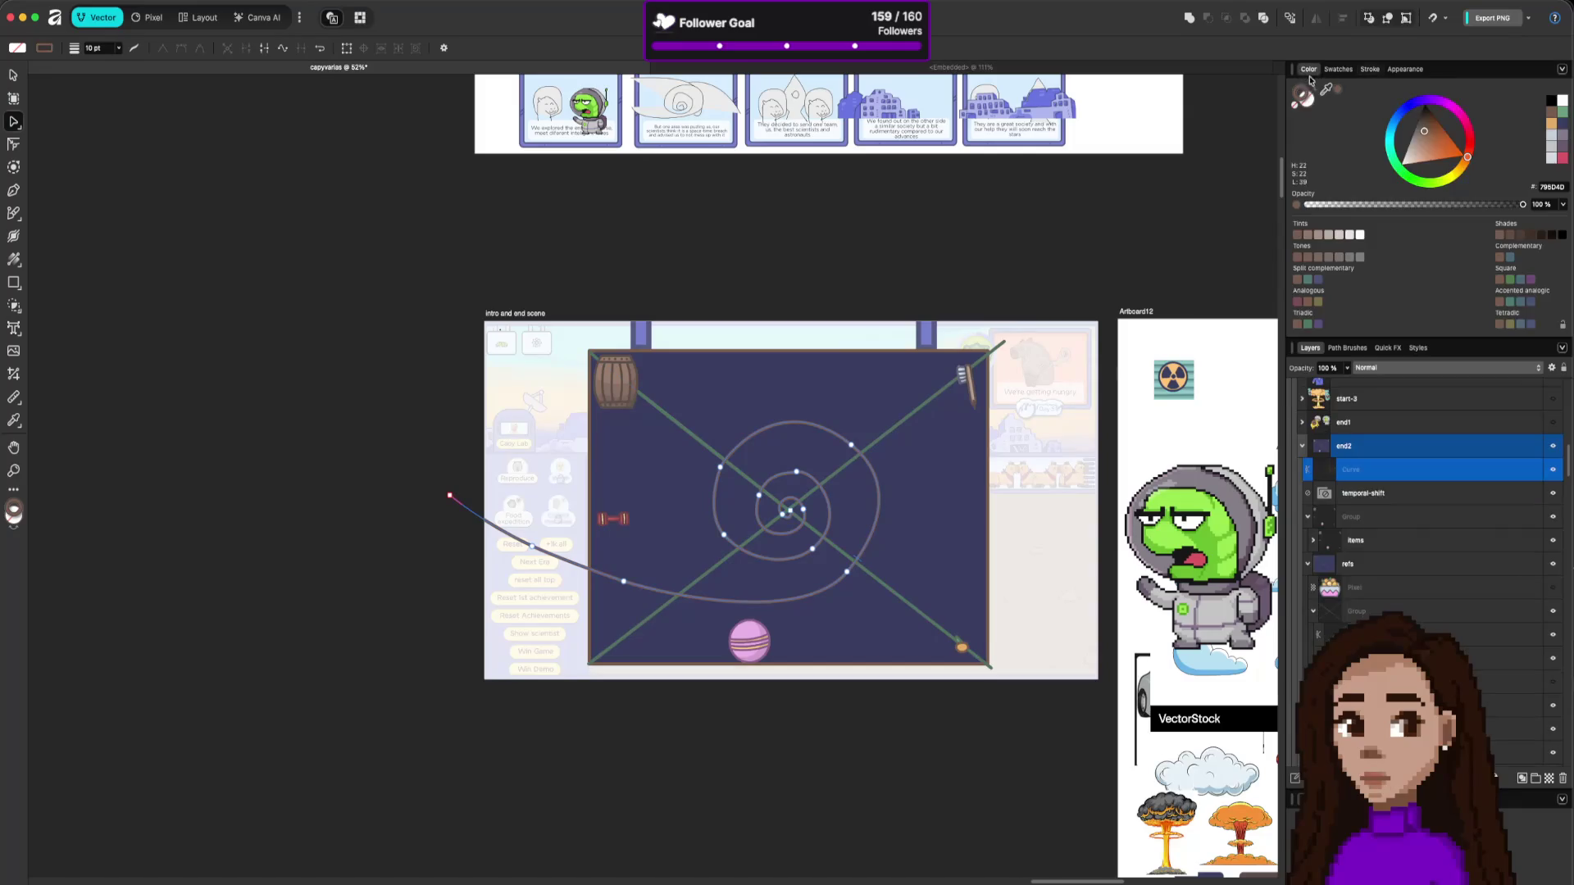
pyautogui.moveTo(1325, 89)
pyautogui.mouseDown()
pyautogui.moveTo(1070, 266)
pyautogui.moveTo(920, 411)
pyautogui.moveTo(1049, 446)
pyautogui.moveTo(1113, 551)
pyautogui.moveTo(899, 309)
pyautogui.moveTo(1098, 497)
pyautogui.moveTo(1079, 488)
pyautogui.mouseUp()
pyautogui.scroll(-5, 1079, 488)
pyautogui.hscroll(4, 1078, 488)
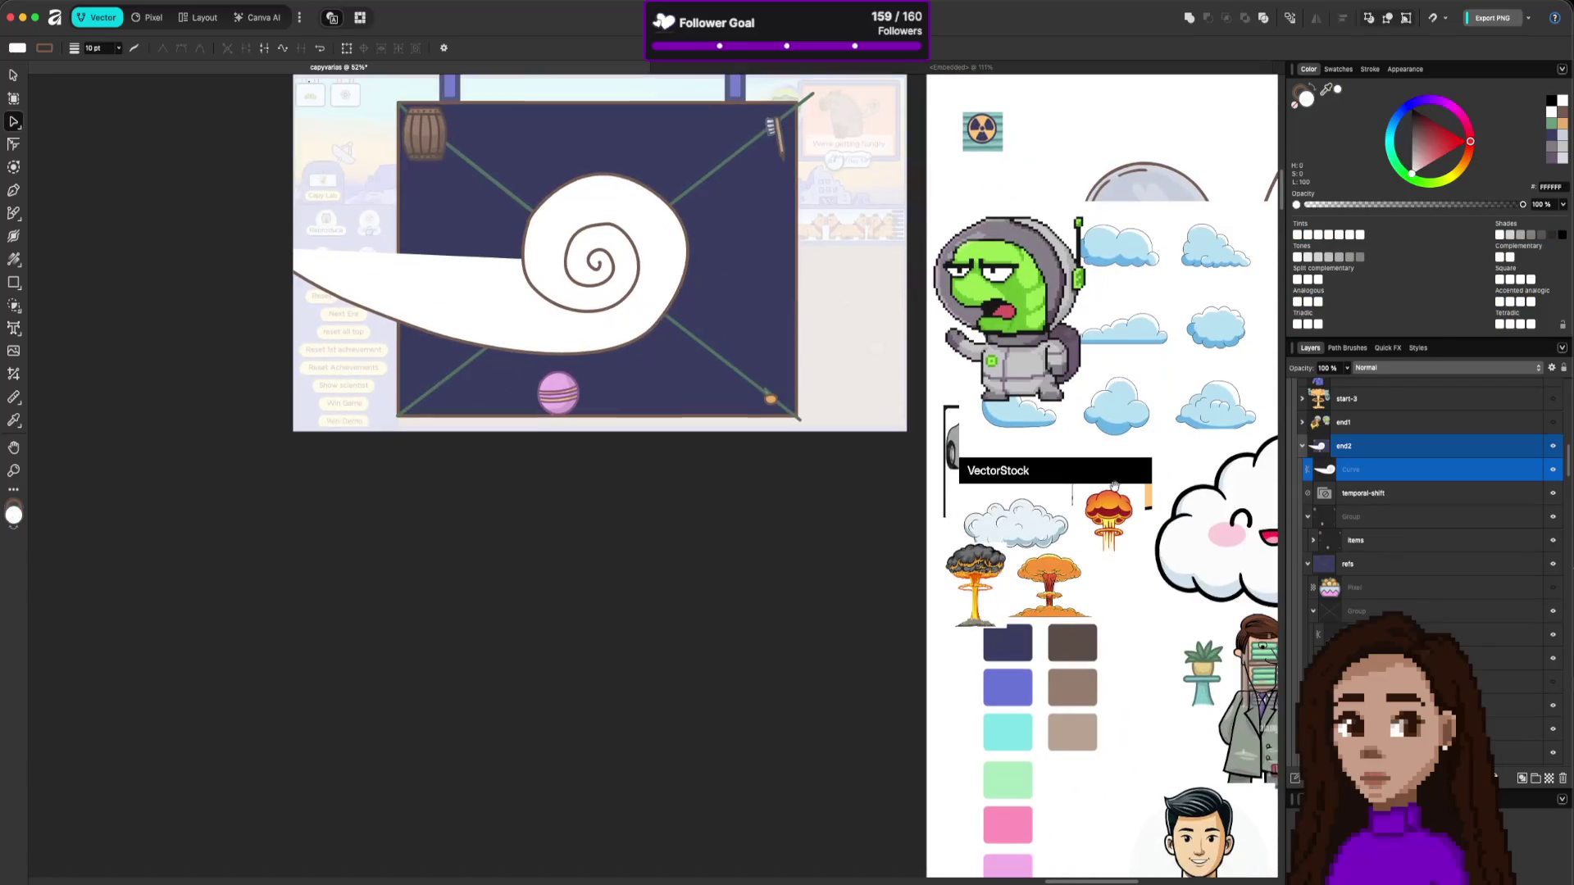
# Try tan, cyan, blue-violet and dark brown palette swatches as the spiral's fill.
pyautogui.moveTo(1325, 89); pyautogui.dragTo(1021, 668)
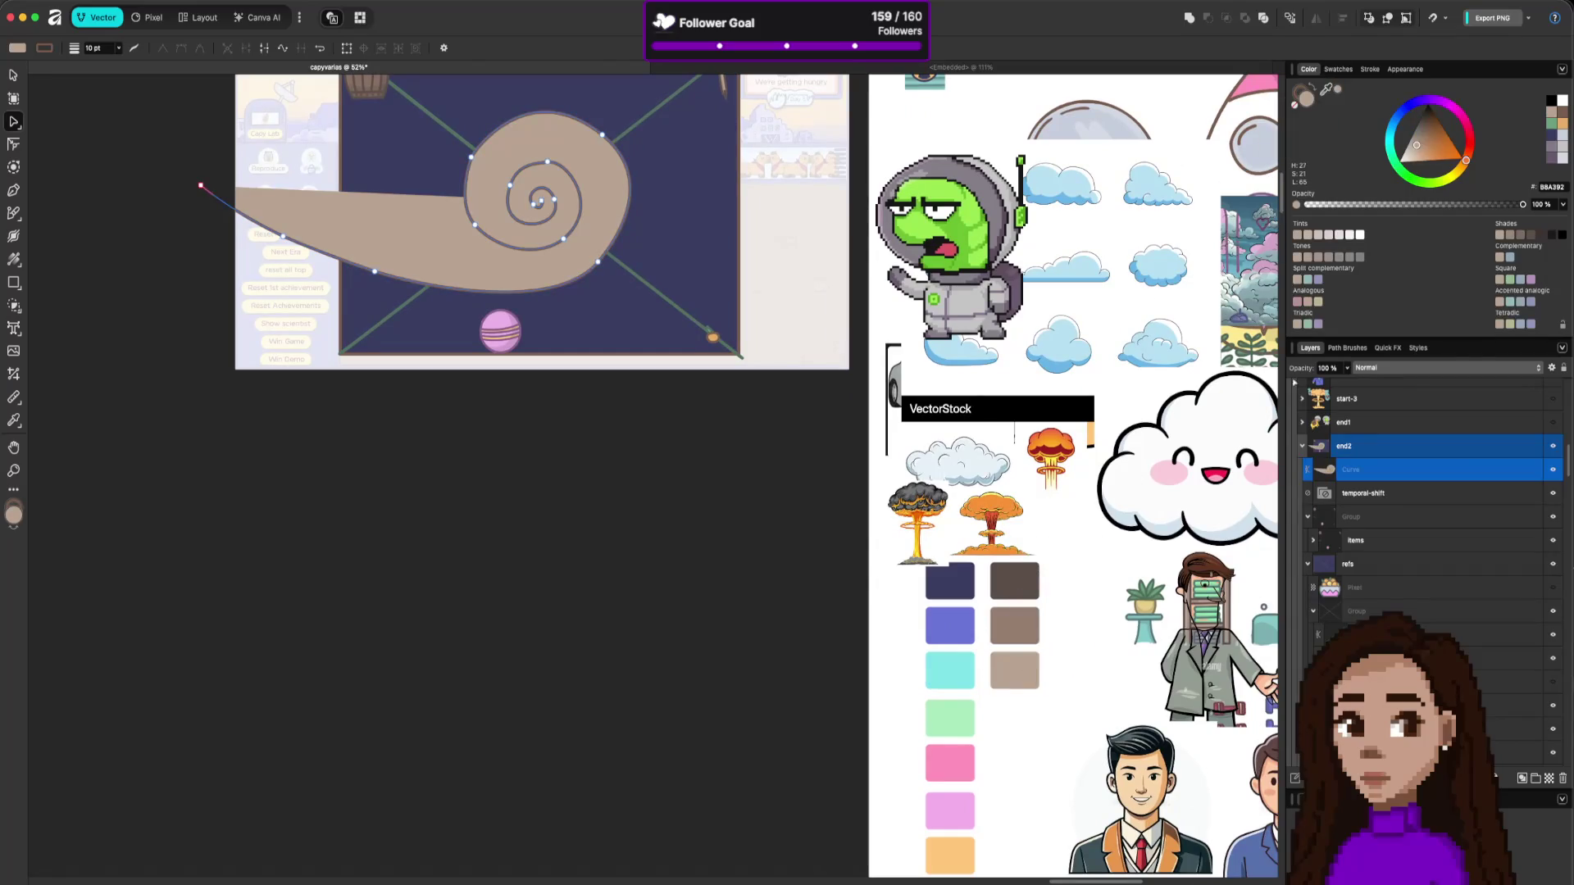
pyautogui.moveTo(1327, 91)
pyautogui.mouseDown()
pyautogui.moveTo(1027, 656)
pyautogui.moveTo(957, 684)
pyautogui.mouseUp()
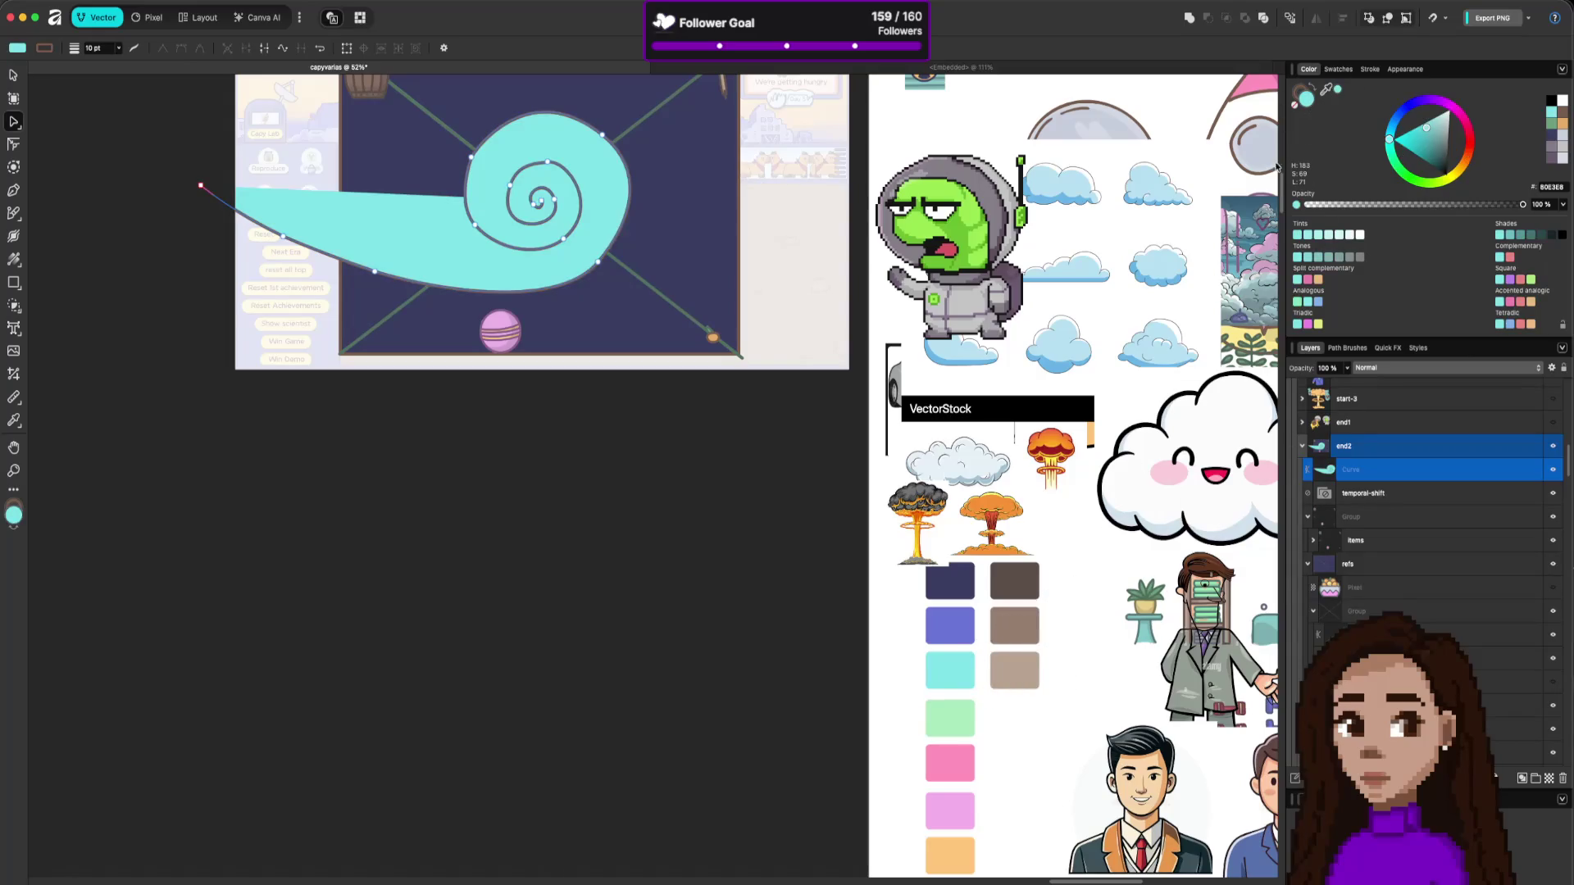
pyautogui.moveTo(1327, 90)
pyautogui.mouseDown()
pyautogui.moveTo(1057, 543)
pyautogui.moveTo(954, 627)
pyautogui.mouseUp()
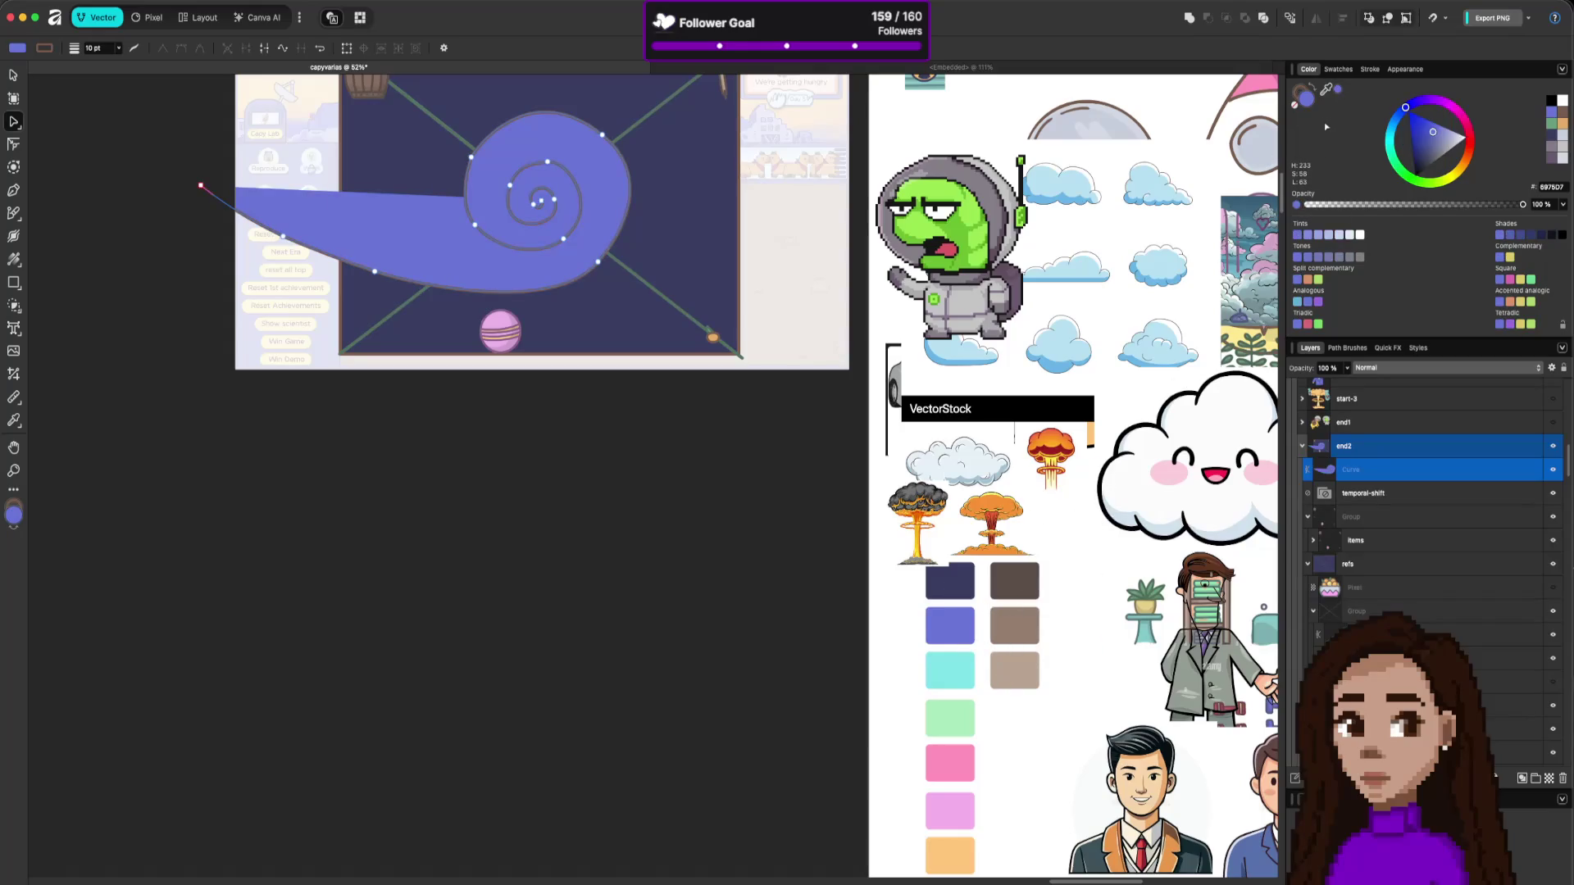
pyautogui.moveTo(1327, 90)
pyautogui.mouseDown()
pyautogui.moveTo(1013, 599)
pyautogui.moveTo(1024, 582)
pyautogui.mouseUp()
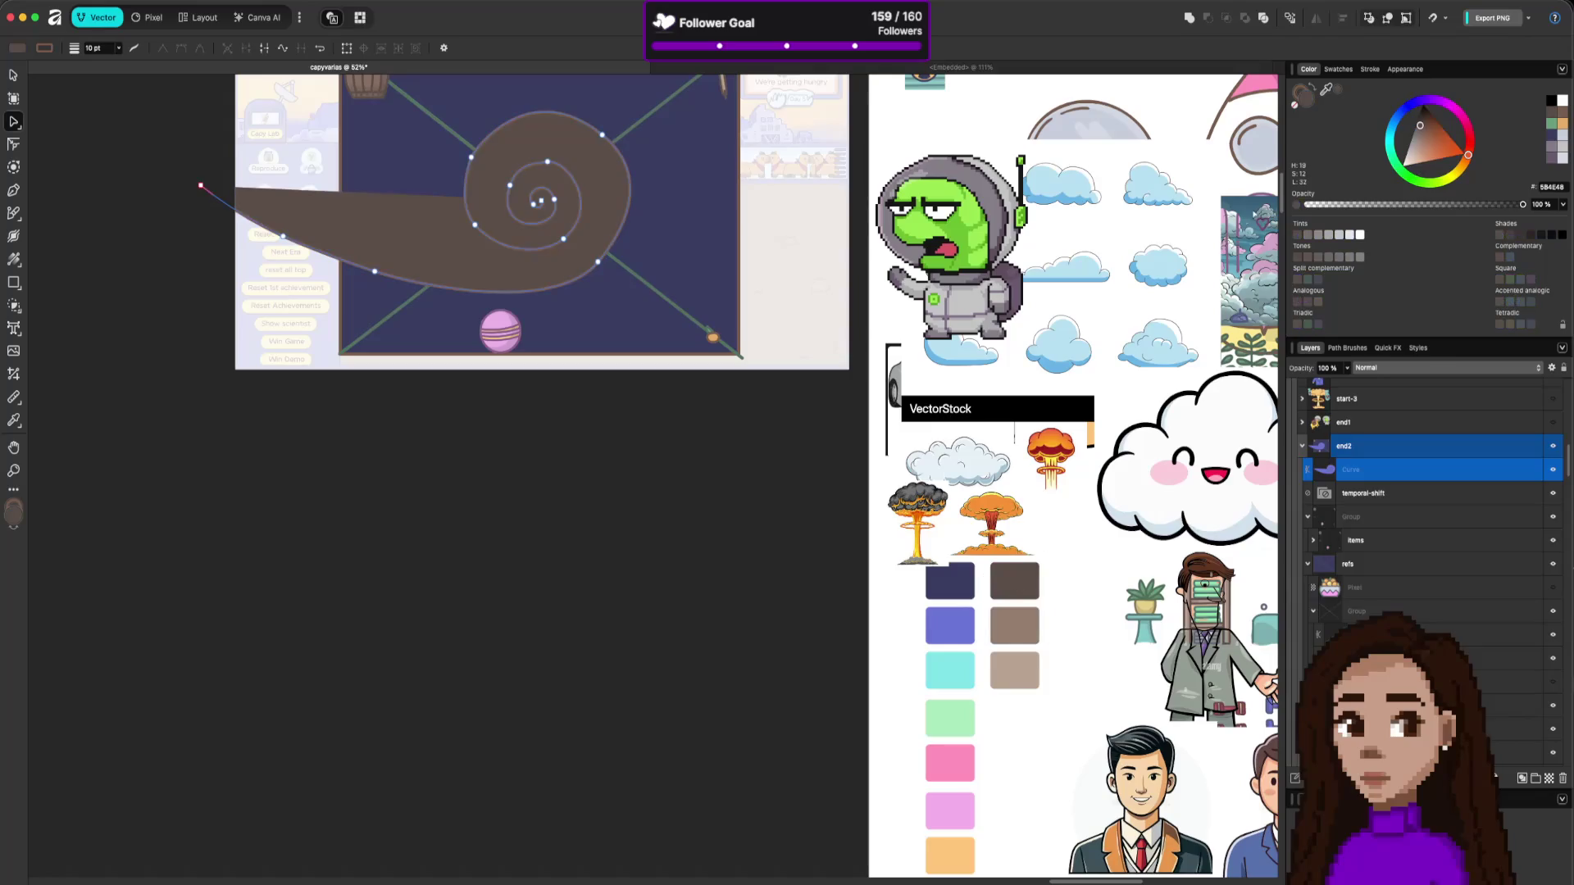
pyautogui.click(749, 435)
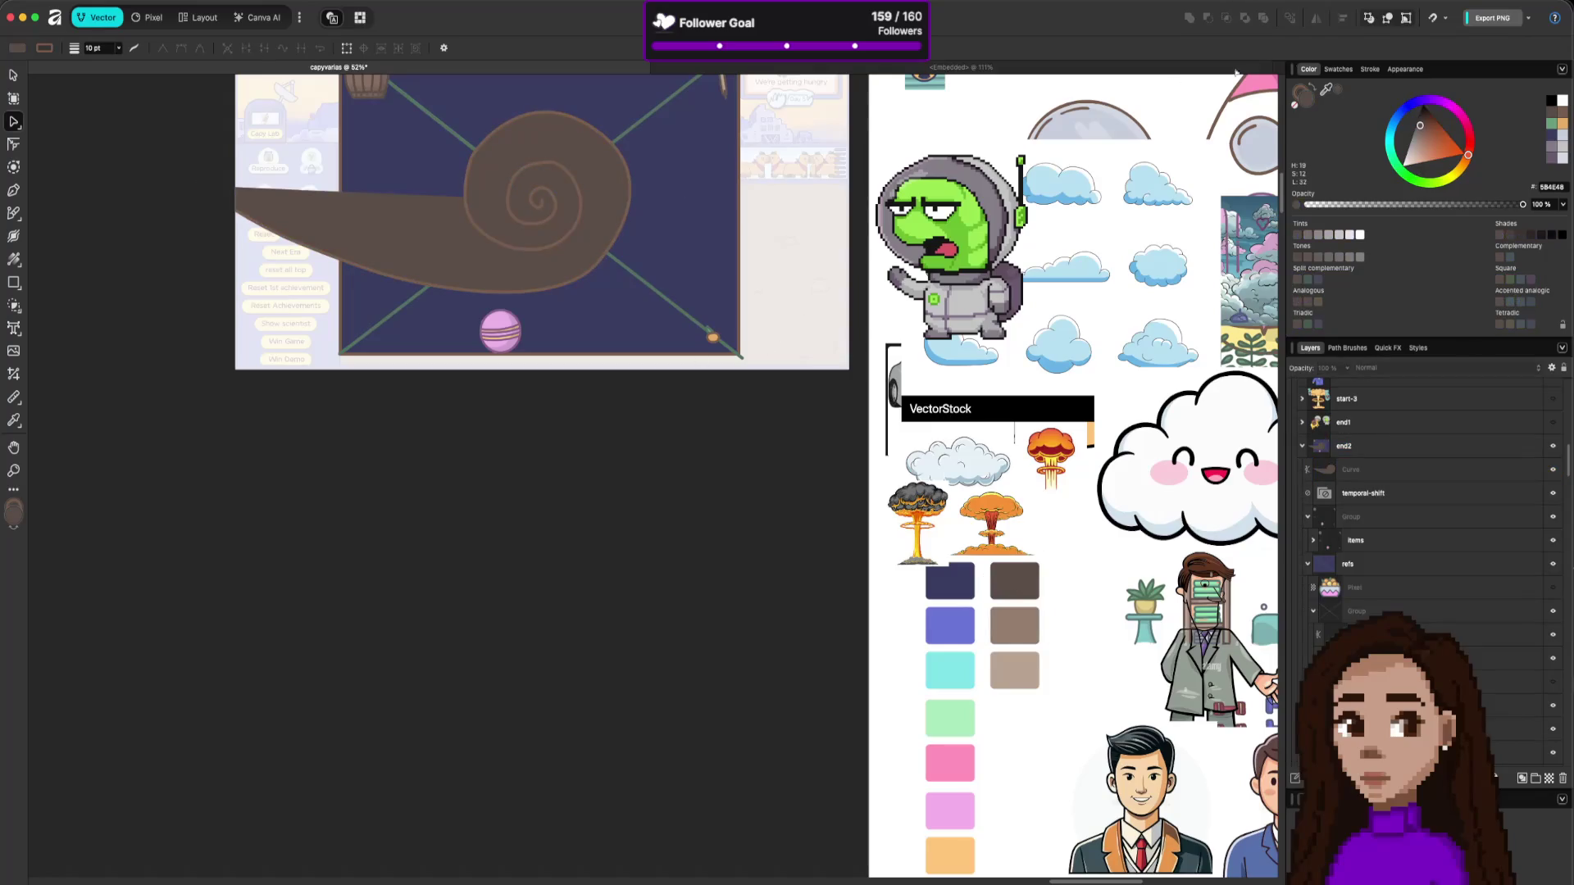
# Fill the spiral pink FF92BB, comparing it against a lighter pink swatch.
pyautogui.moveTo(1327, 90)
pyautogui.mouseDown()
pyautogui.moveTo(1268, 248)
pyautogui.moveTo(951, 811)
pyautogui.mouseUp()
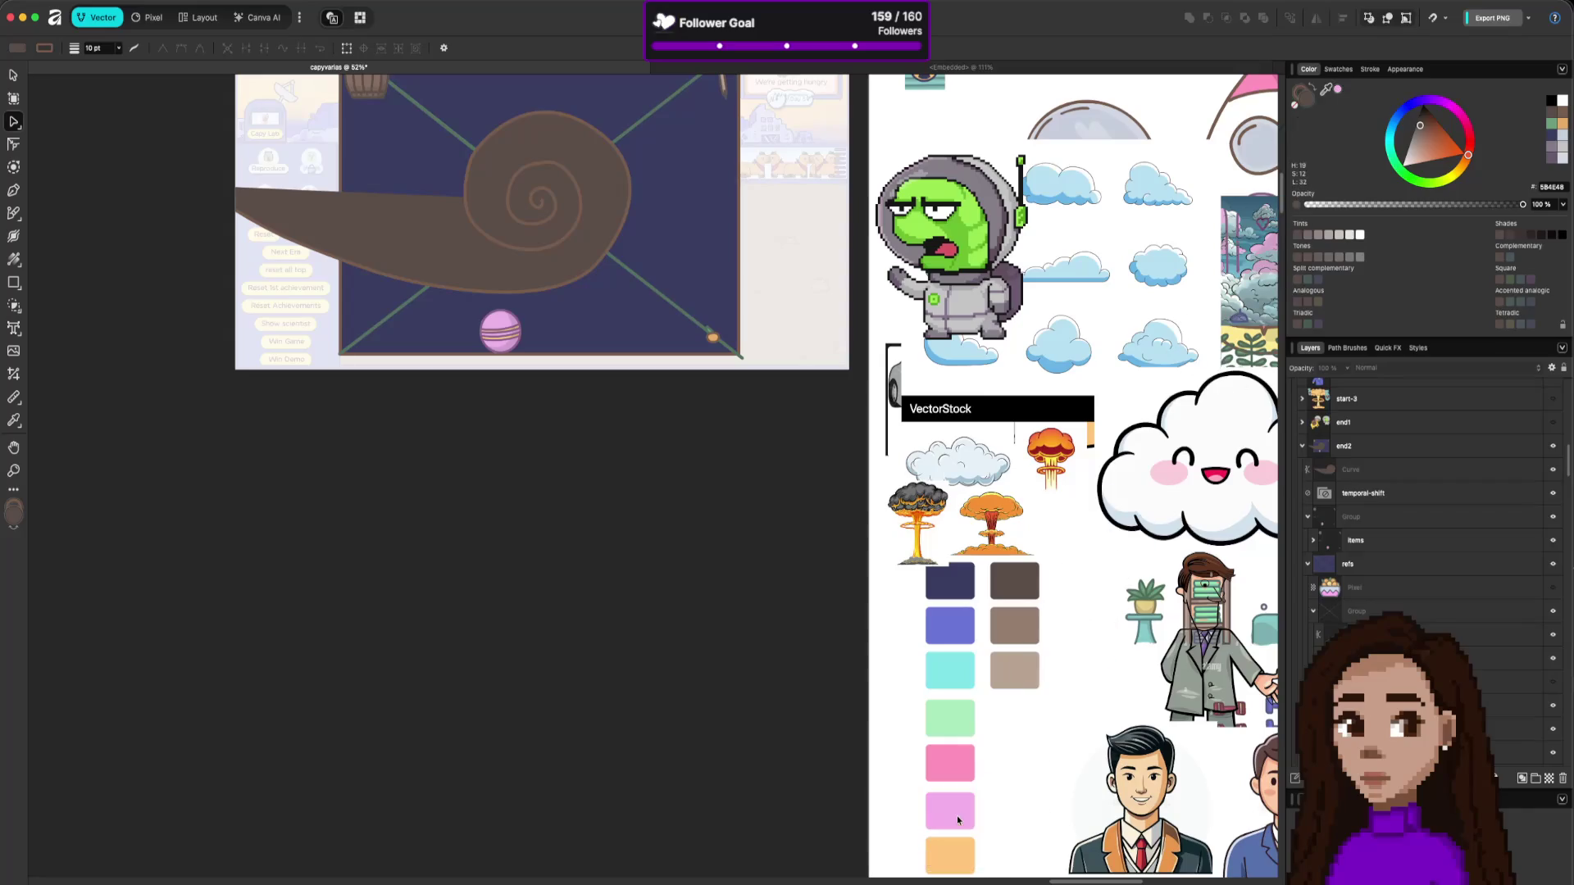
pyautogui.click(555, 203)
pyautogui.moveTo(1222, 299)
pyautogui.mouseDown()
pyautogui.moveTo(930, 705)
pyautogui.moveTo(944, 776)
pyautogui.mouseUp()
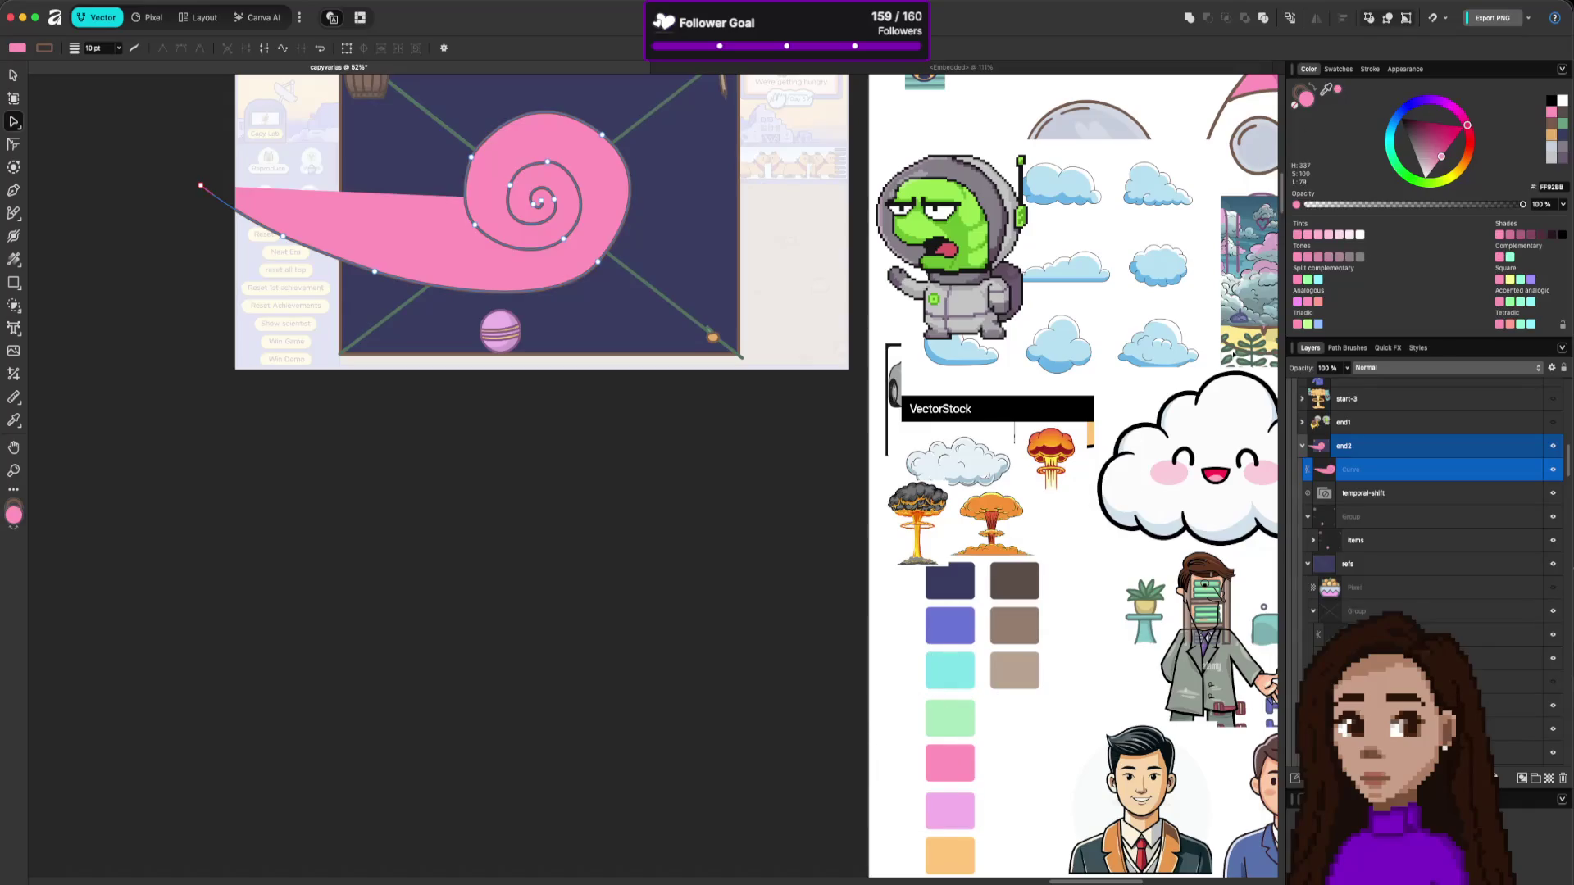
pyautogui.press('Escape')
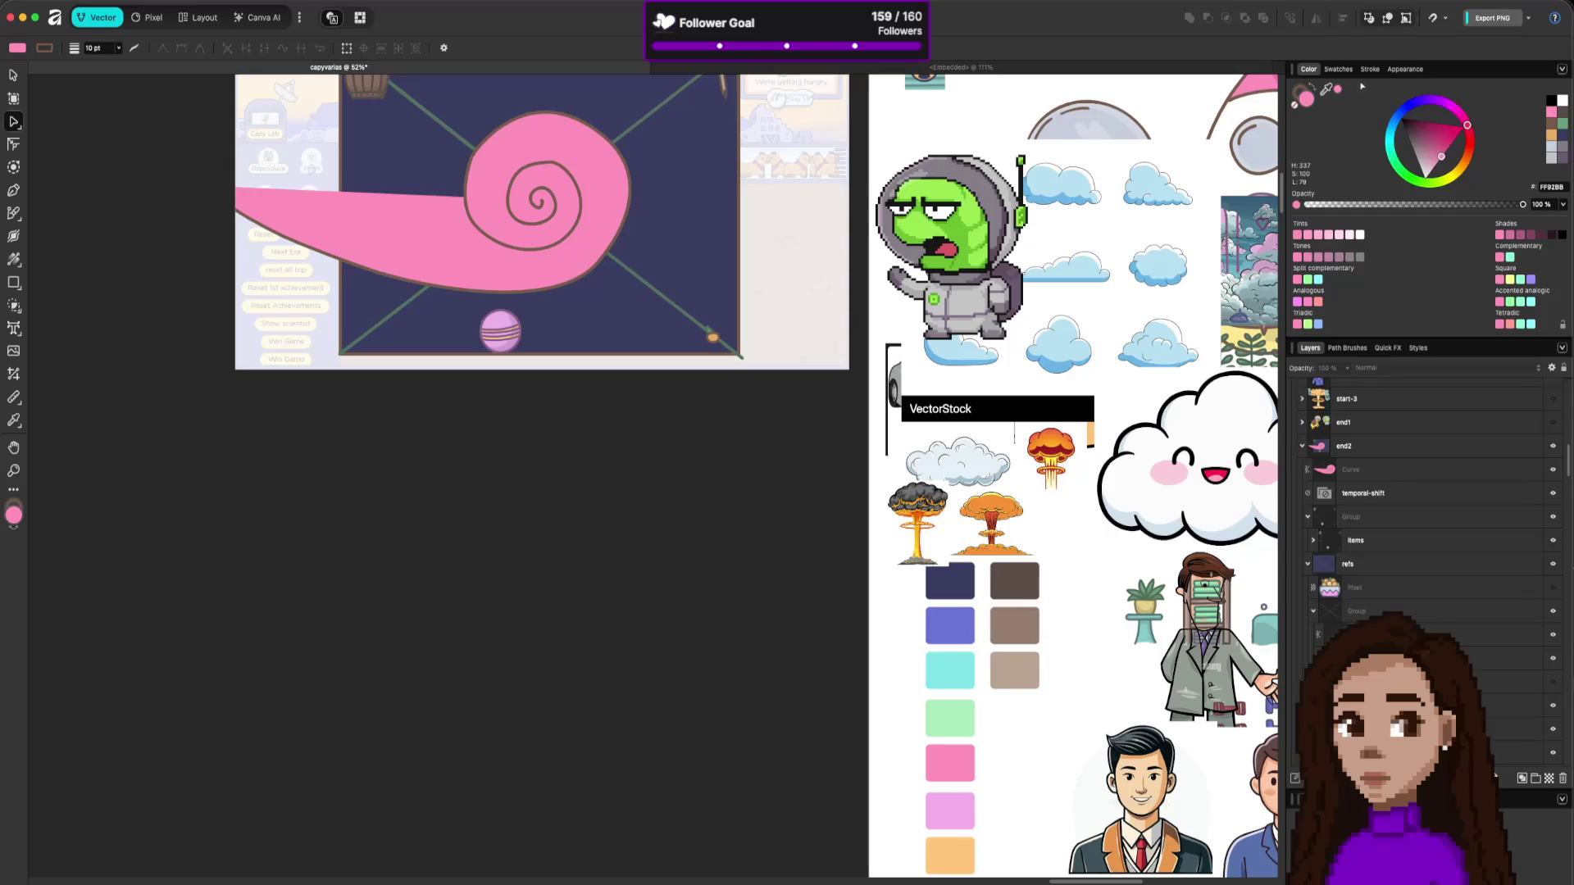
pyautogui.moveTo(1325, 88)
pyautogui.mouseDown()
pyautogui.moveTo(1151, 361)
pyautogui.moveTo(961, 817)
pyautogui.mouseUp()
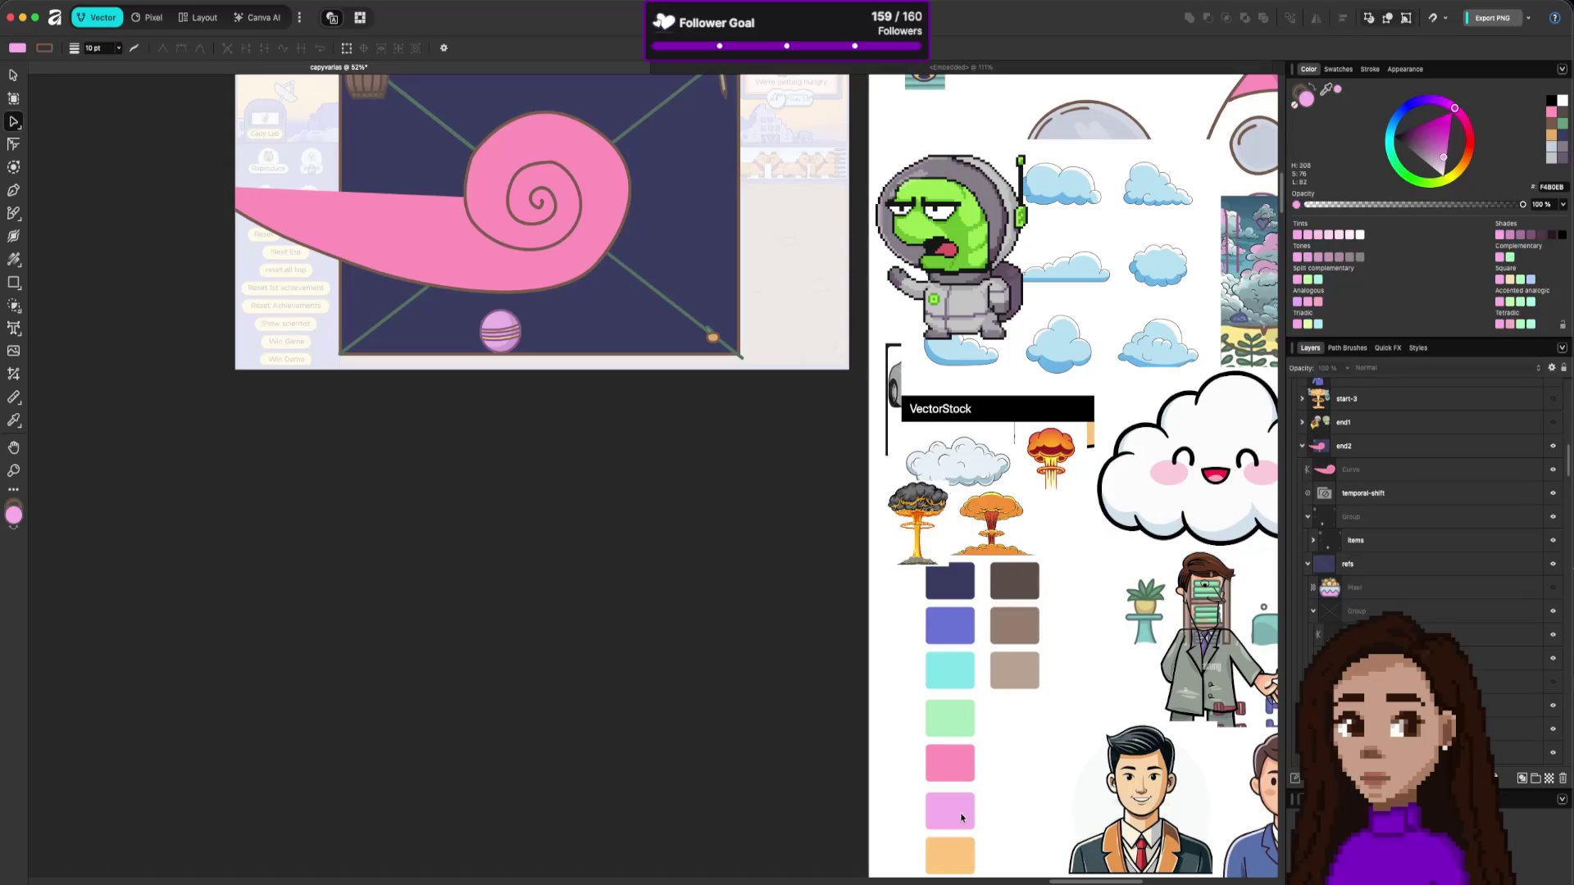
pyautogui.click(563, 192)
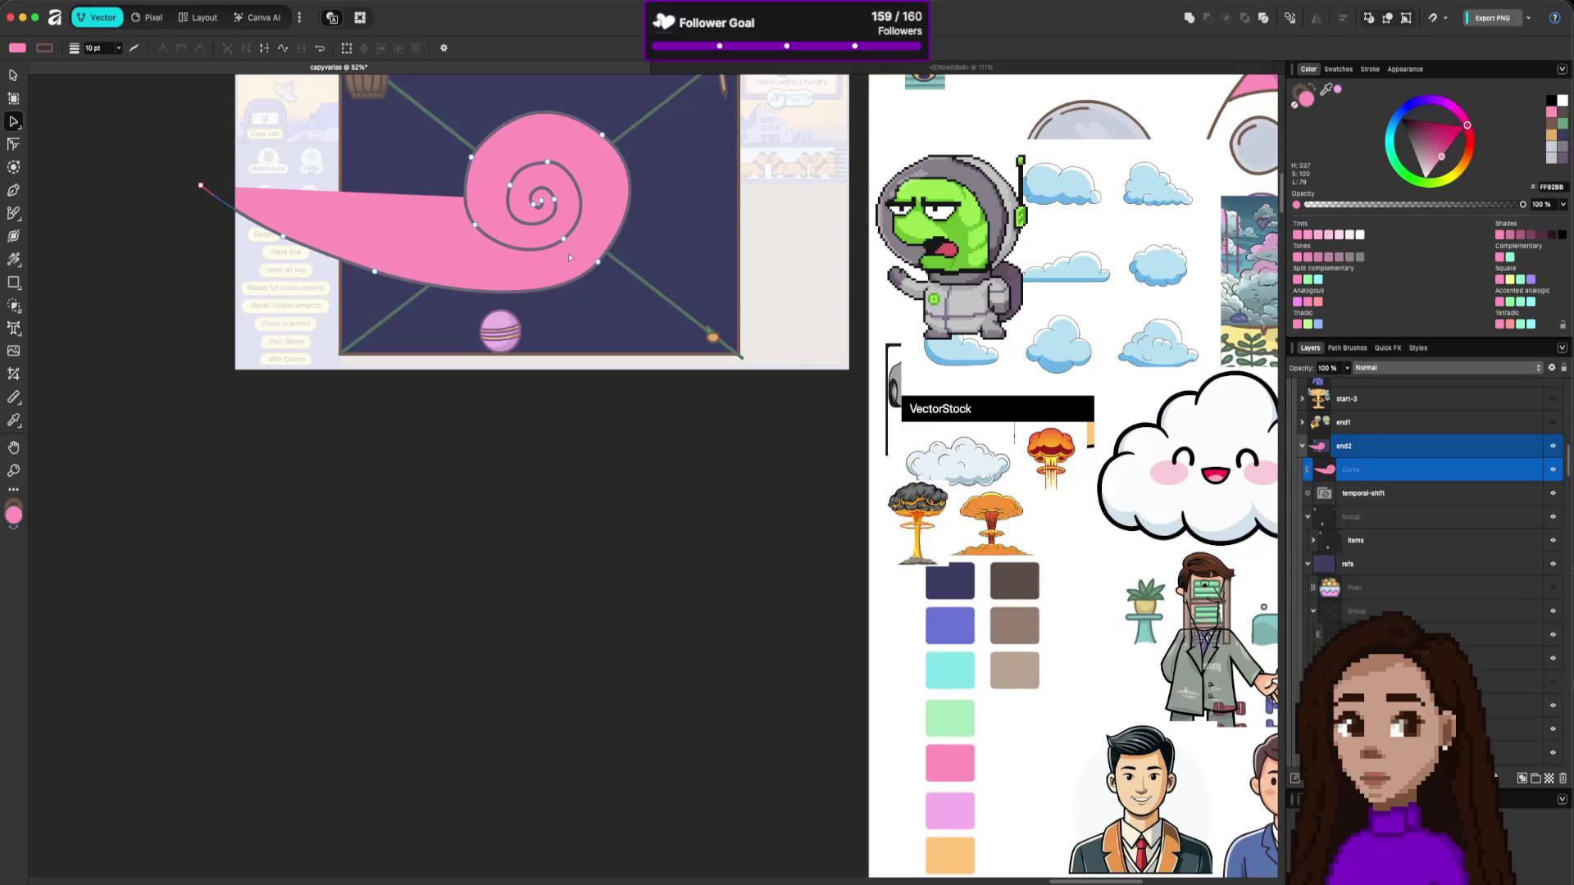
pyautogui.press('Escape')
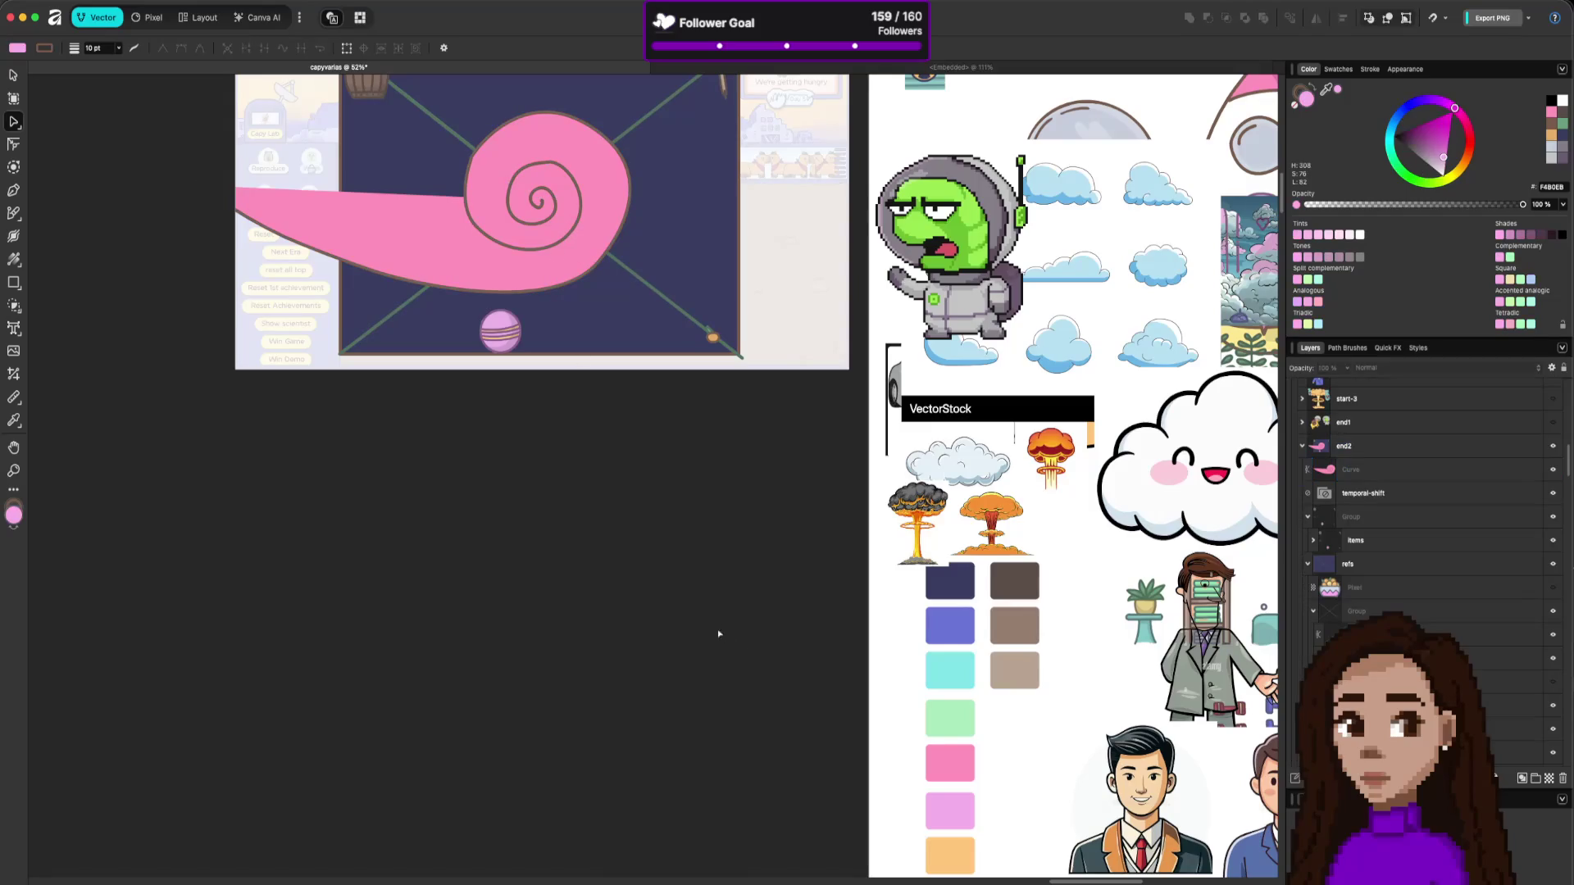
pyautogui.moveTo(678, 460); pyautogui.dragTo(759, 639)
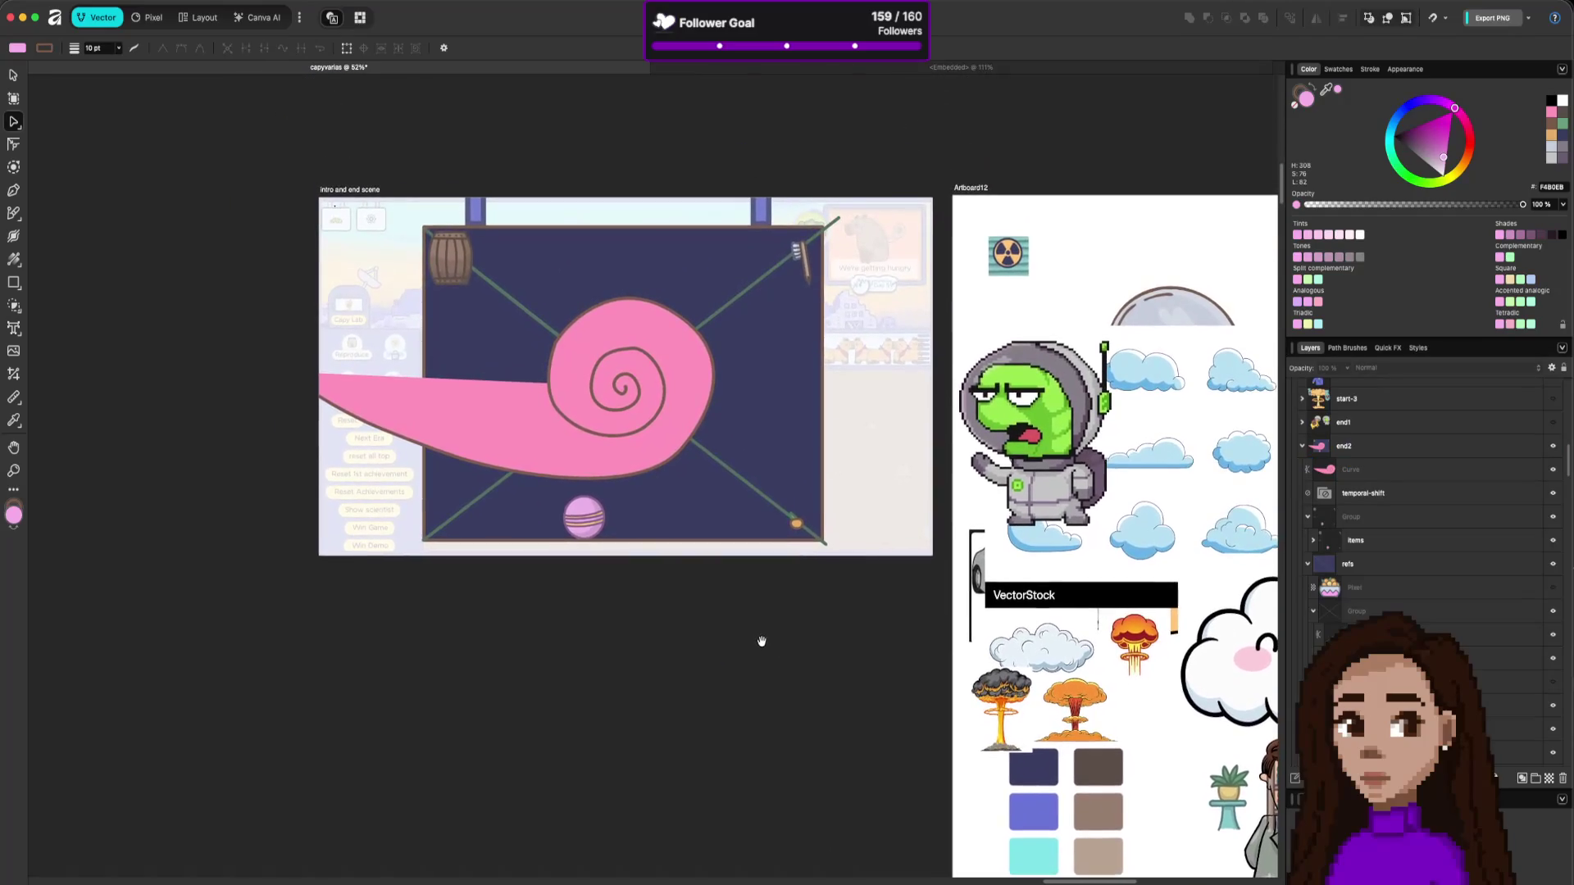
# Toggle the white reference swirl's visibility to compare it with the pink spiral.
pyautogui.hotkey('ctrl', 'z')
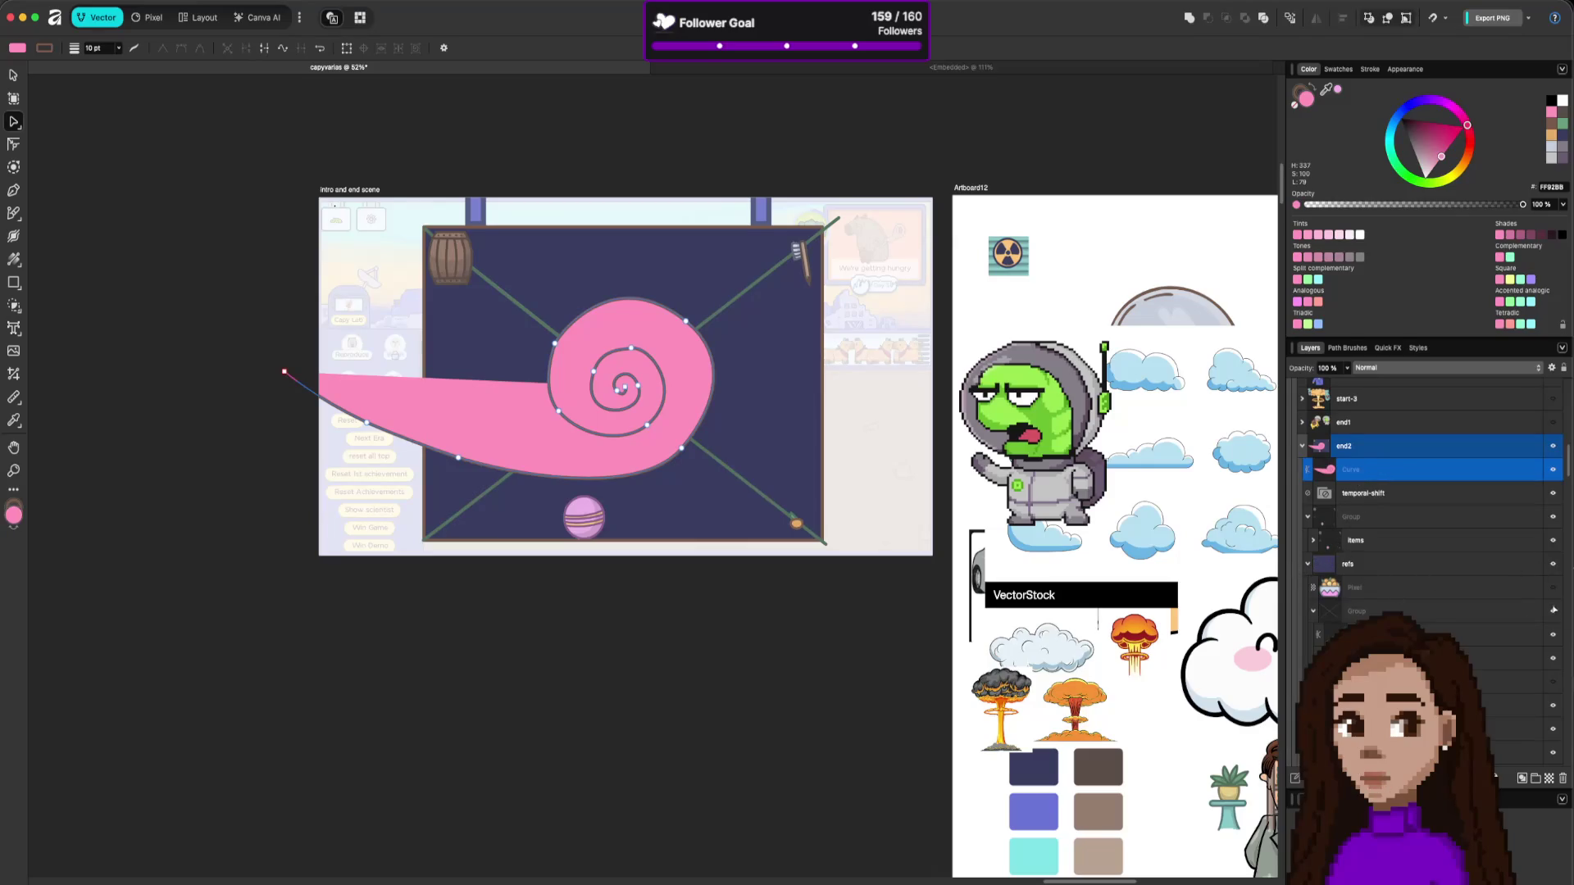
pyautogui.click(1556, 688)
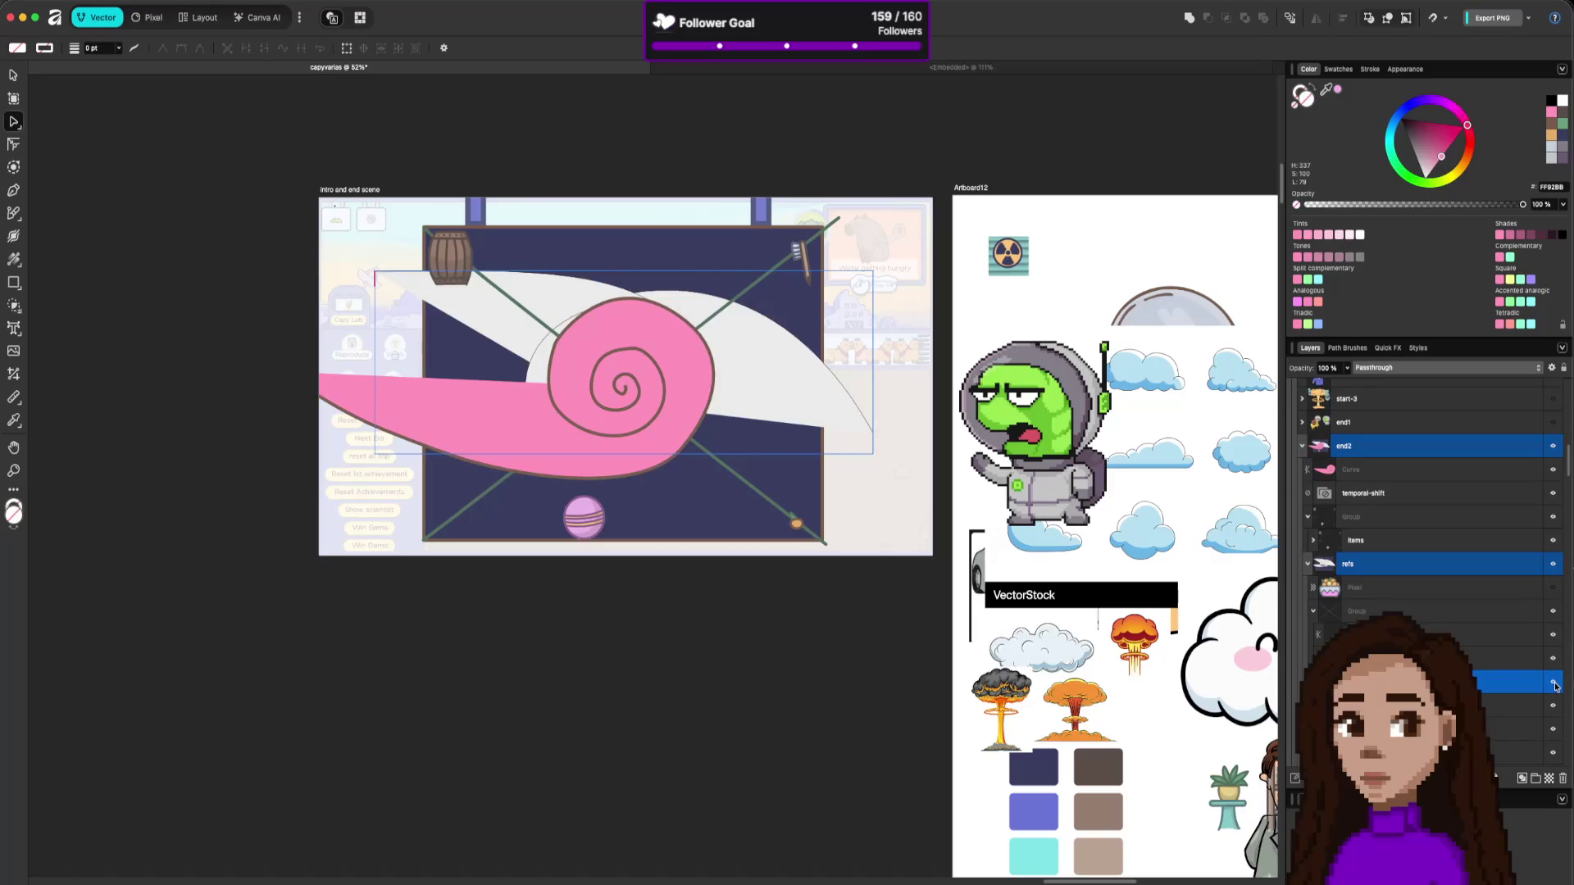
pyautogui.click(1554, 684)
pyautogui.click(1555, 686)
pyautogui.click(1555, 686)
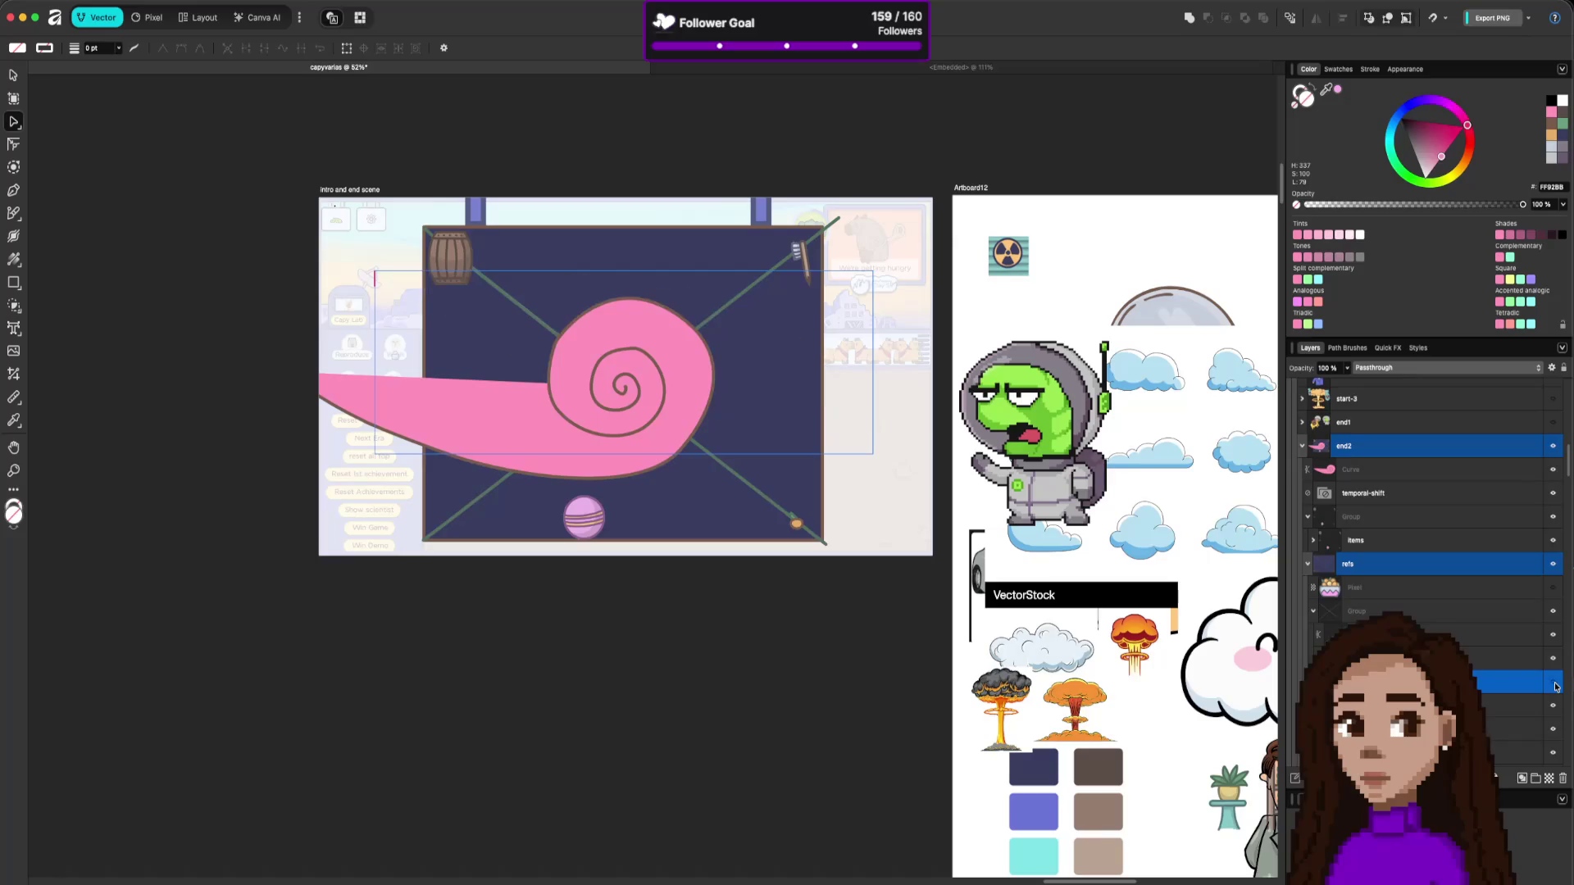
pyautogui.click(641, 632)
# Stretch the spiral's tail up beyond the artboard's top-left and show the reference again.
pyautogui.click(493, 407)
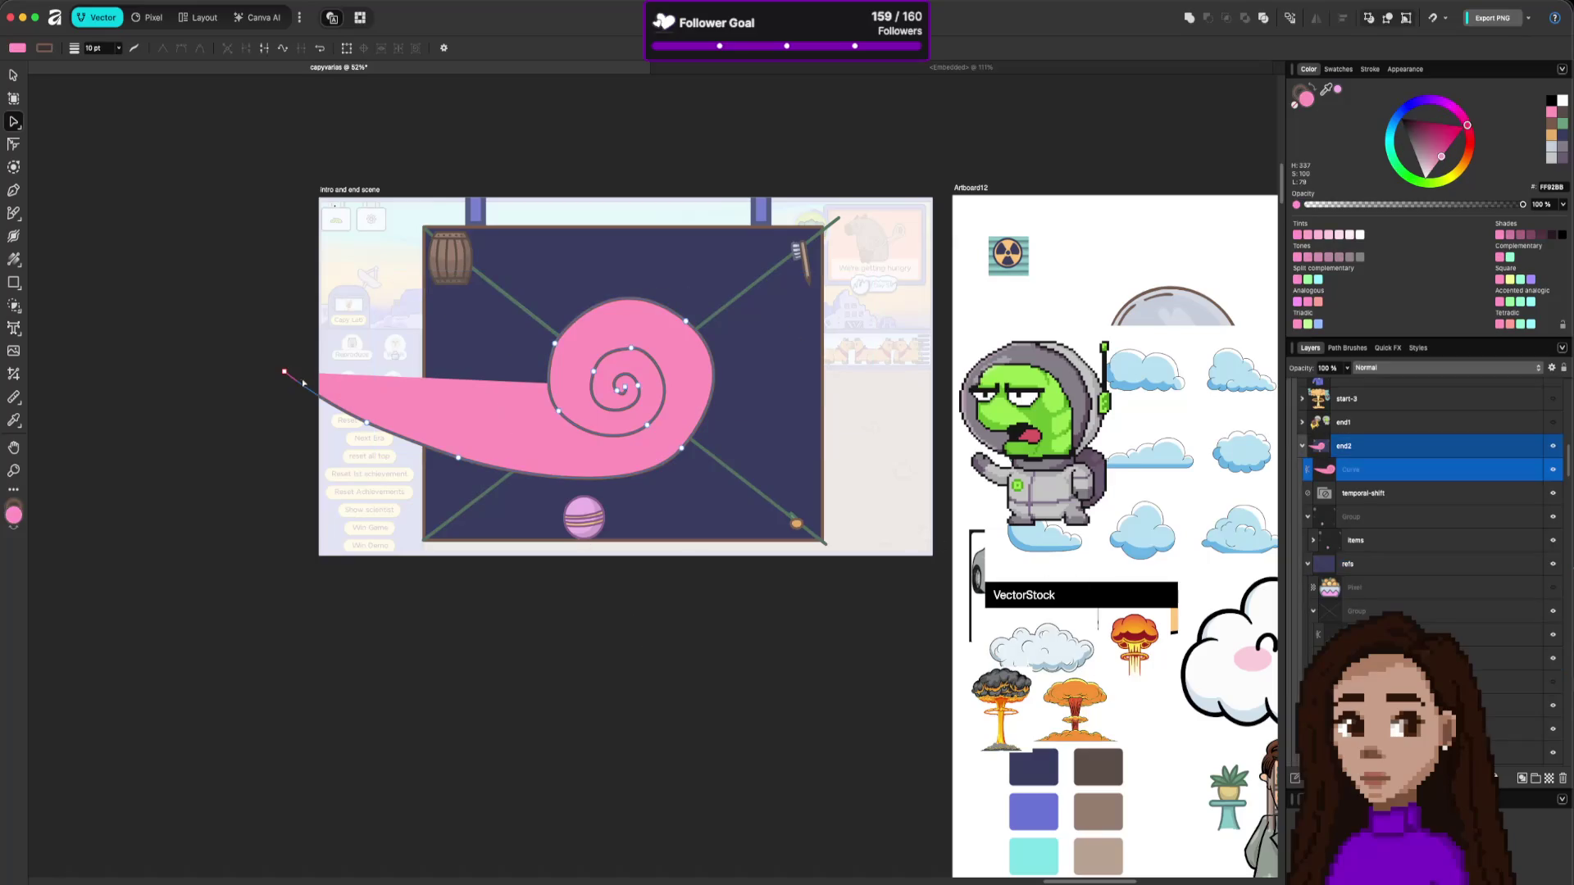
pyautogui.moveTo(286, 373)
pyautogui.mouseDown()
pyautogui.moveTo(404, 147)
pyautogui.moveTo(641, 115)
pyautogui.moveTo(302, 148)
pyautogui.moveTo(390, 123)
pyautogui.moveTo(49, 392)
pyautogui.moveTo(106, 318)
pyautogui.moveTo(732, 138)
pyautogui.moveTo(483, 123)
pyautogui.moveTo(367, 53)
pyautogui.moveTo(318, 116)
pyautogui.mouseUp()
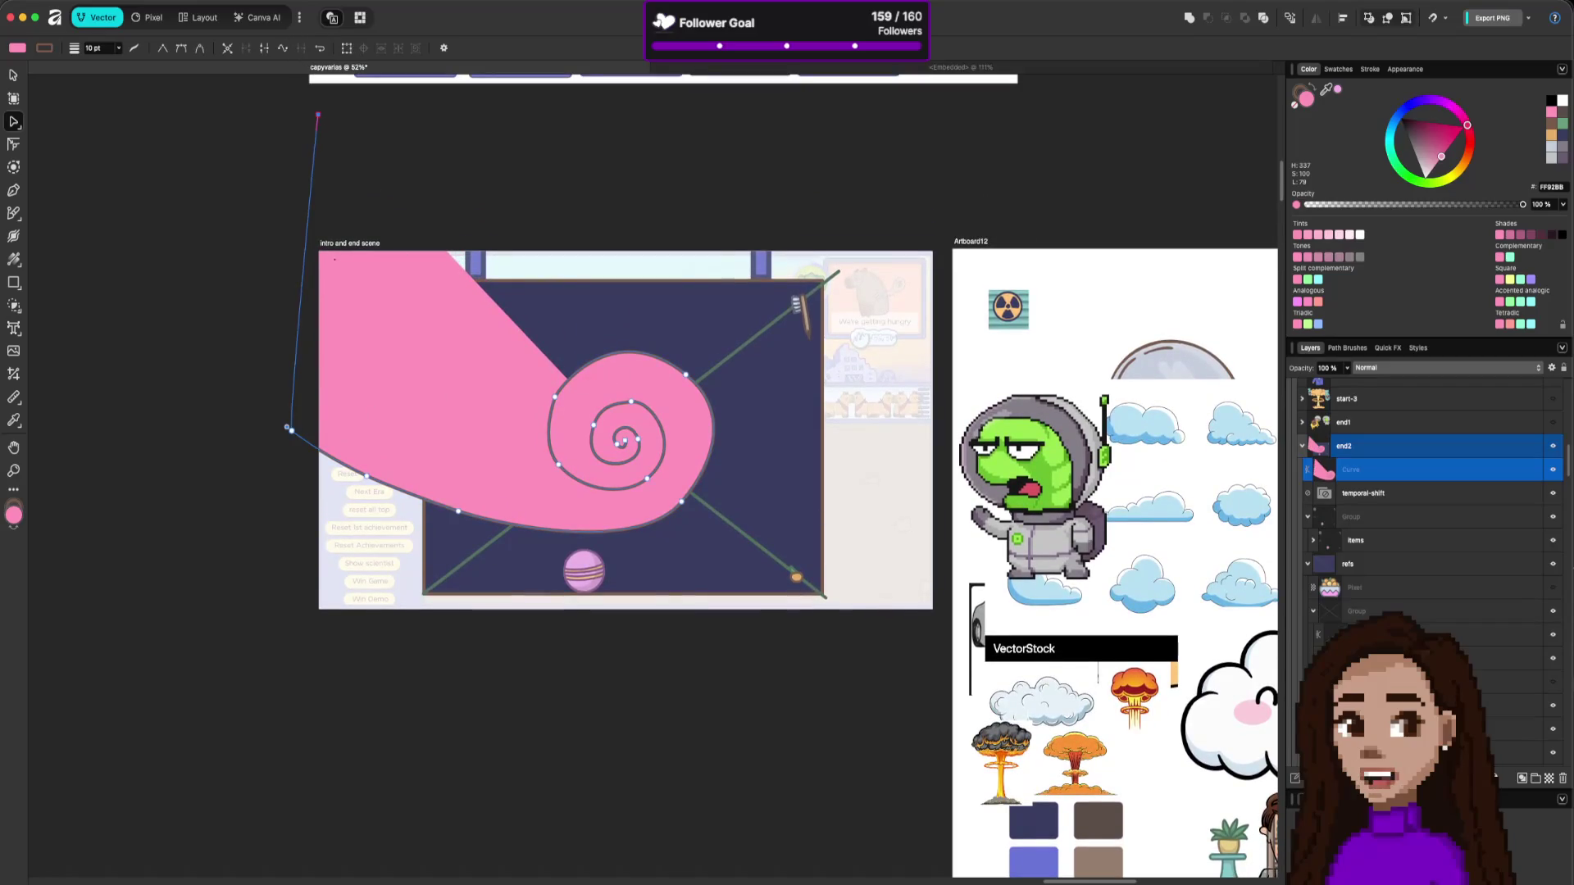
pyautogui.click(1552, 682)
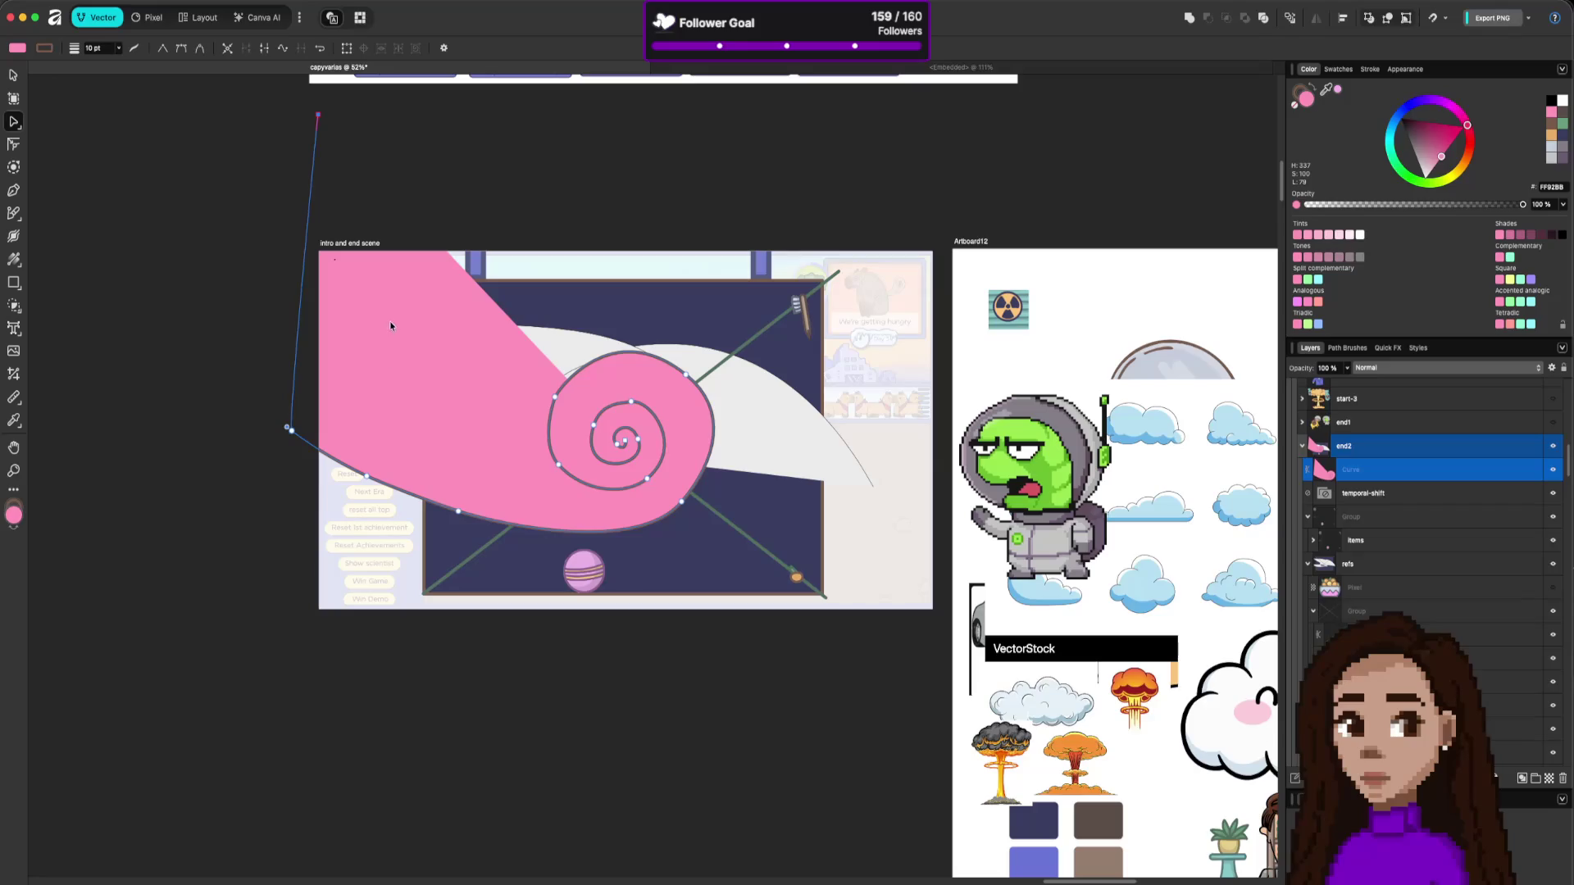
# Drag the pink spiral's outer tail down-left so it sweeps in low from the left, and add a node.
pyautogui.moveTo(318, 115)
pyautogui.mouseDown()
pyautogui.moveTo(255, 396)
pyautogui.moveTo(277, 333)
pyautogui.mouseUp()
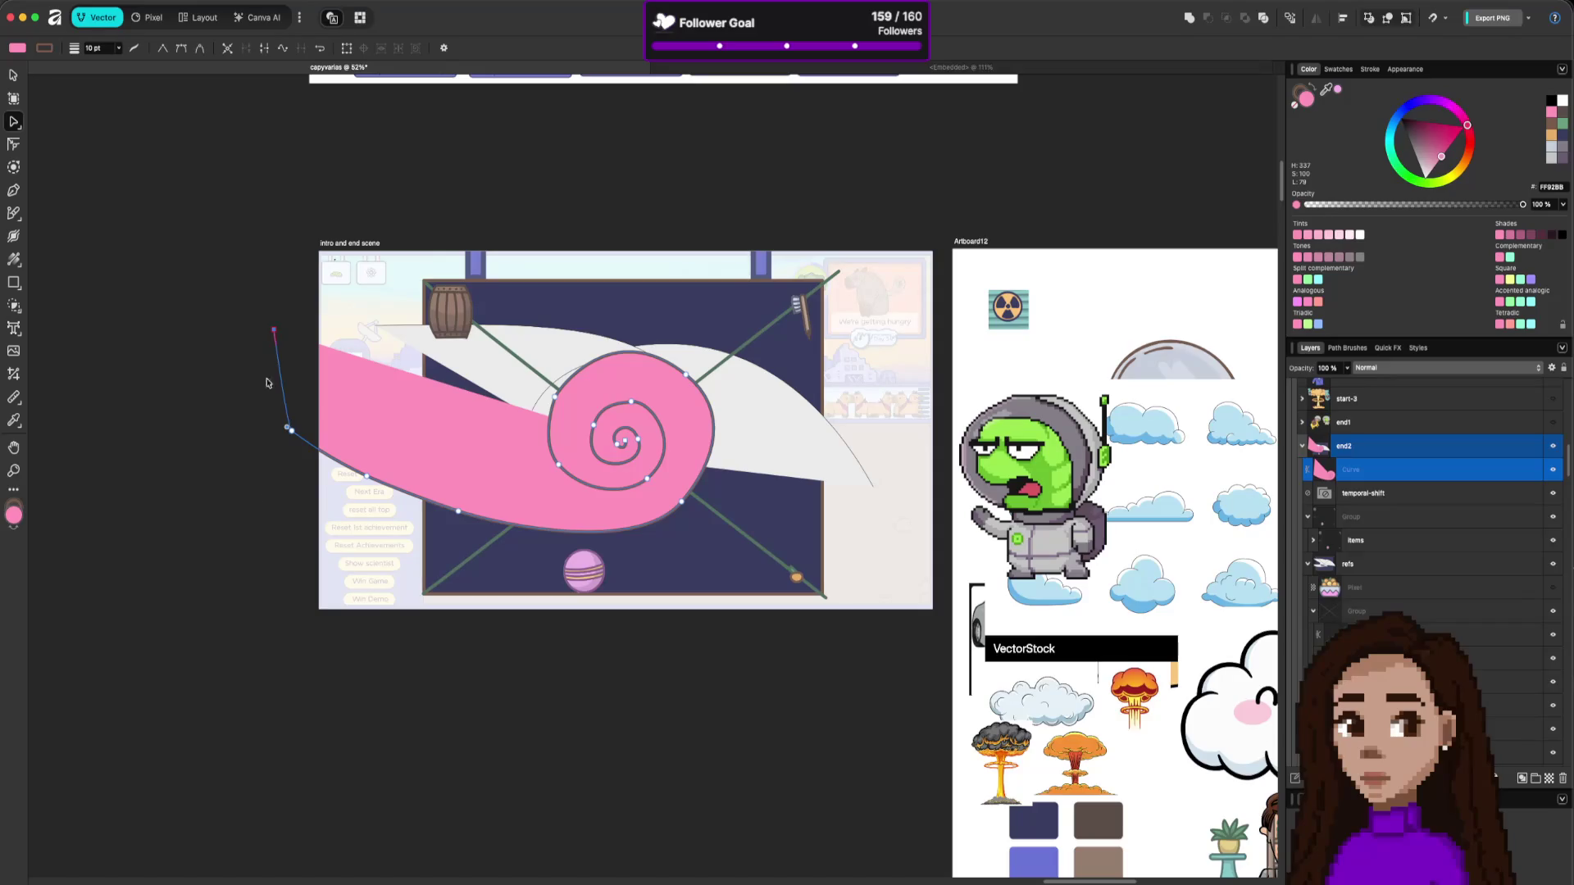
pyautogui.click(426, 727)
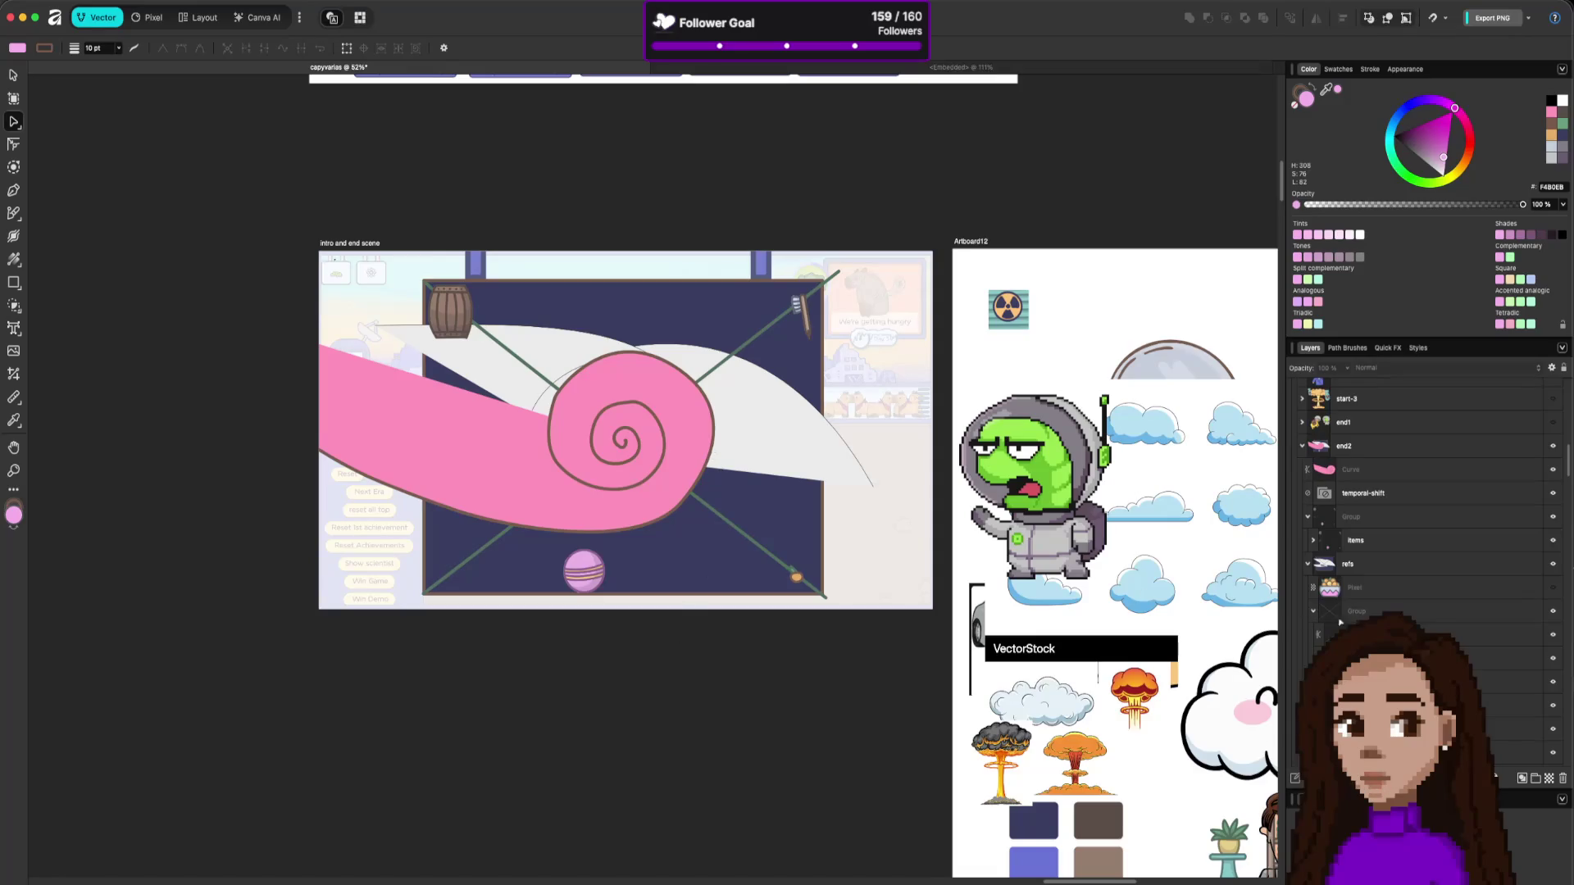
pyautogui.click(681, 453)
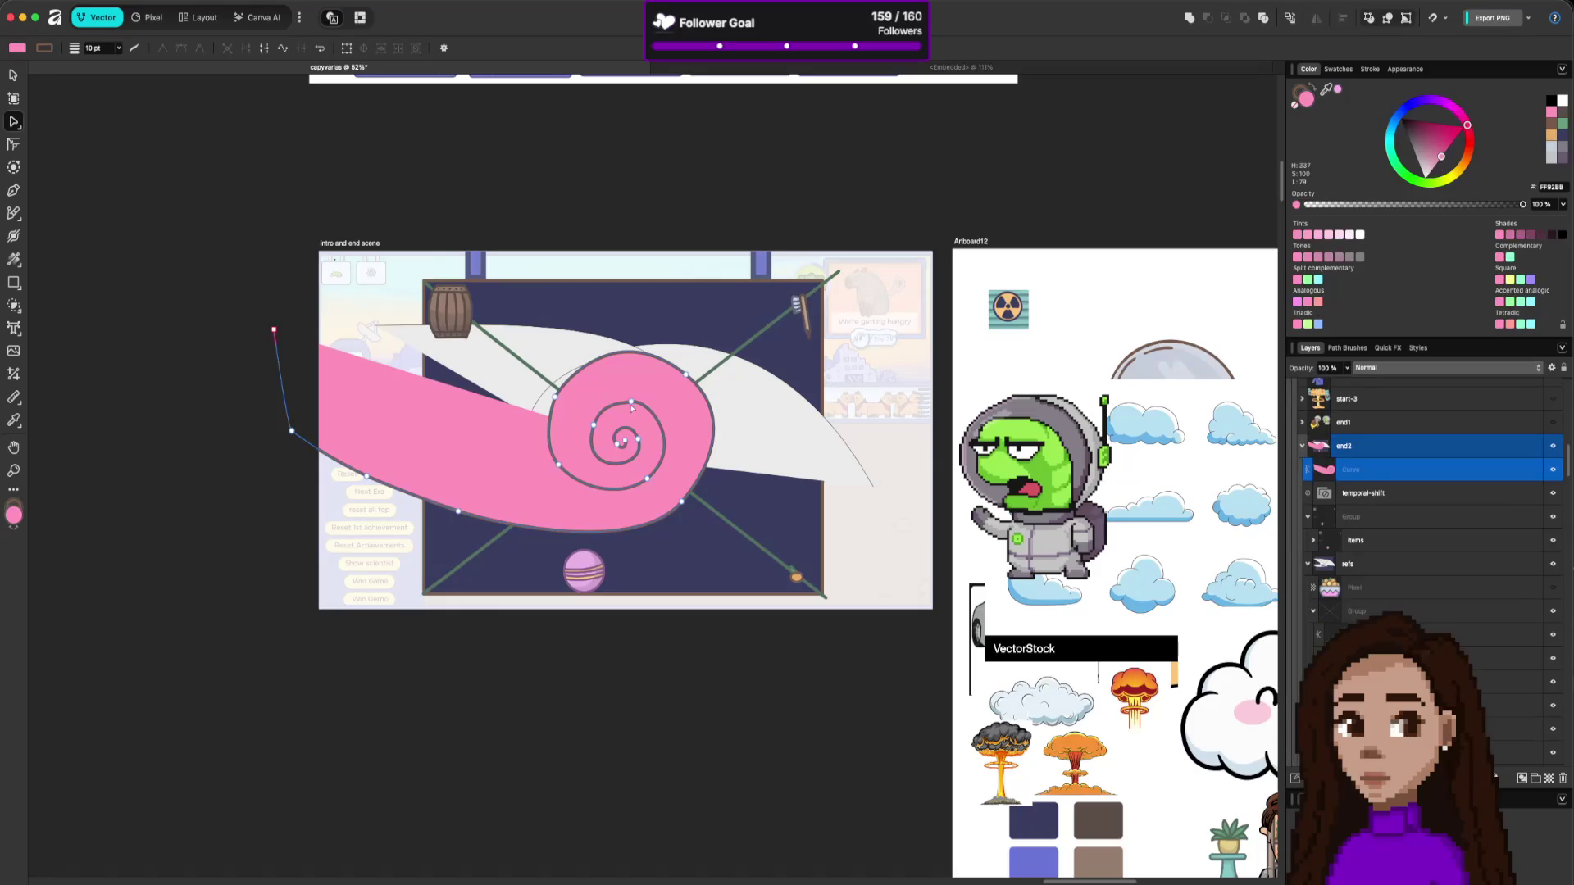
pyautogui.click(631, 403)
pyautogui.click(615, 404)
pyautogui.click(783, 588)
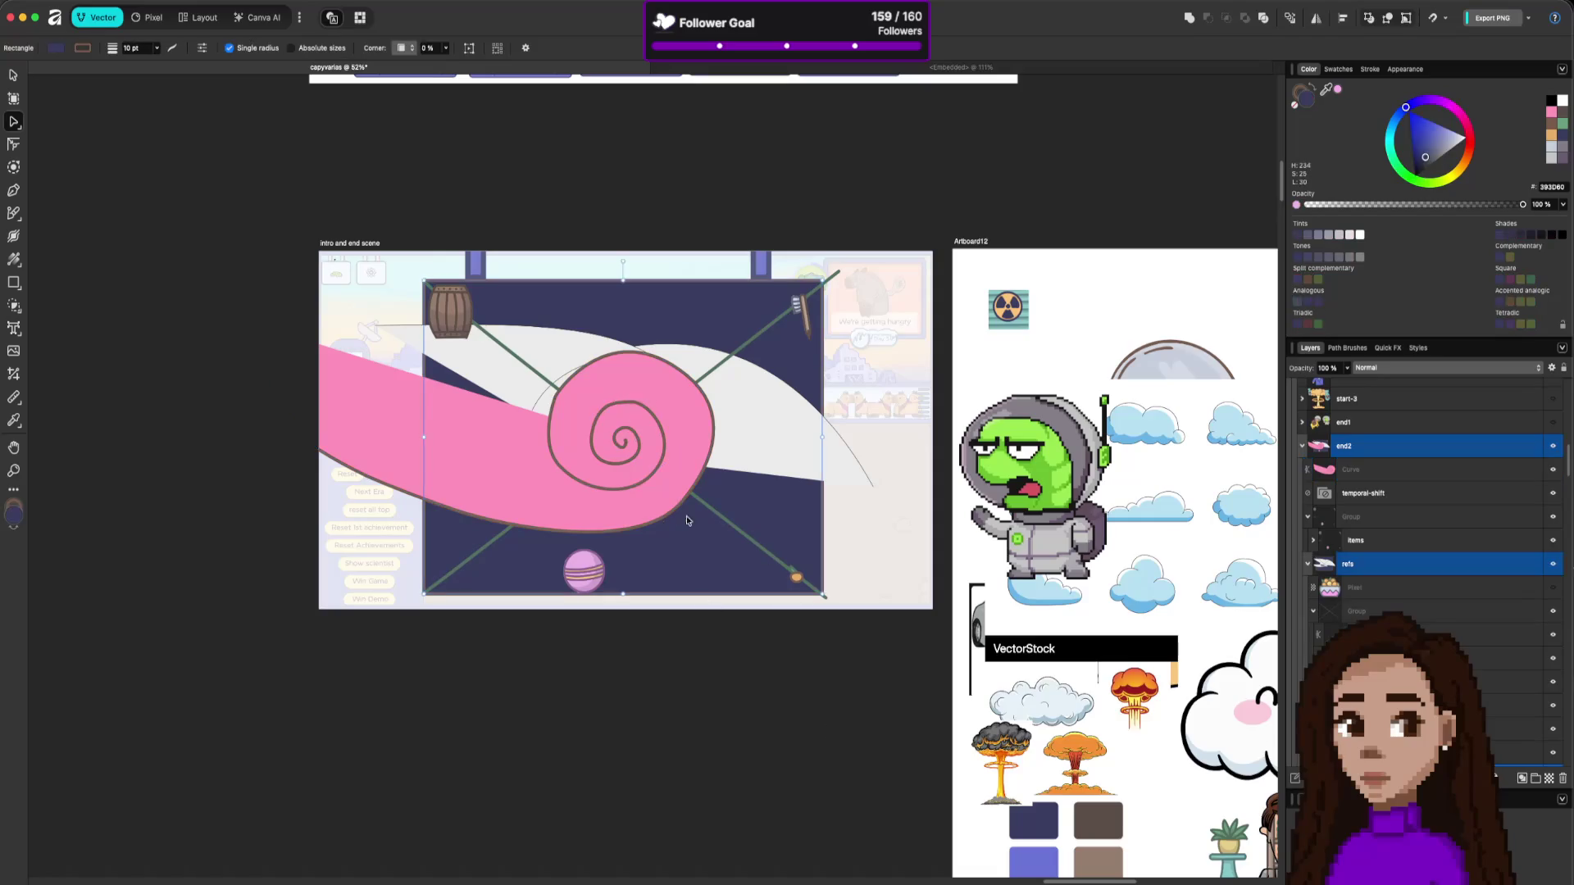
pyautogui.click(625, 443)
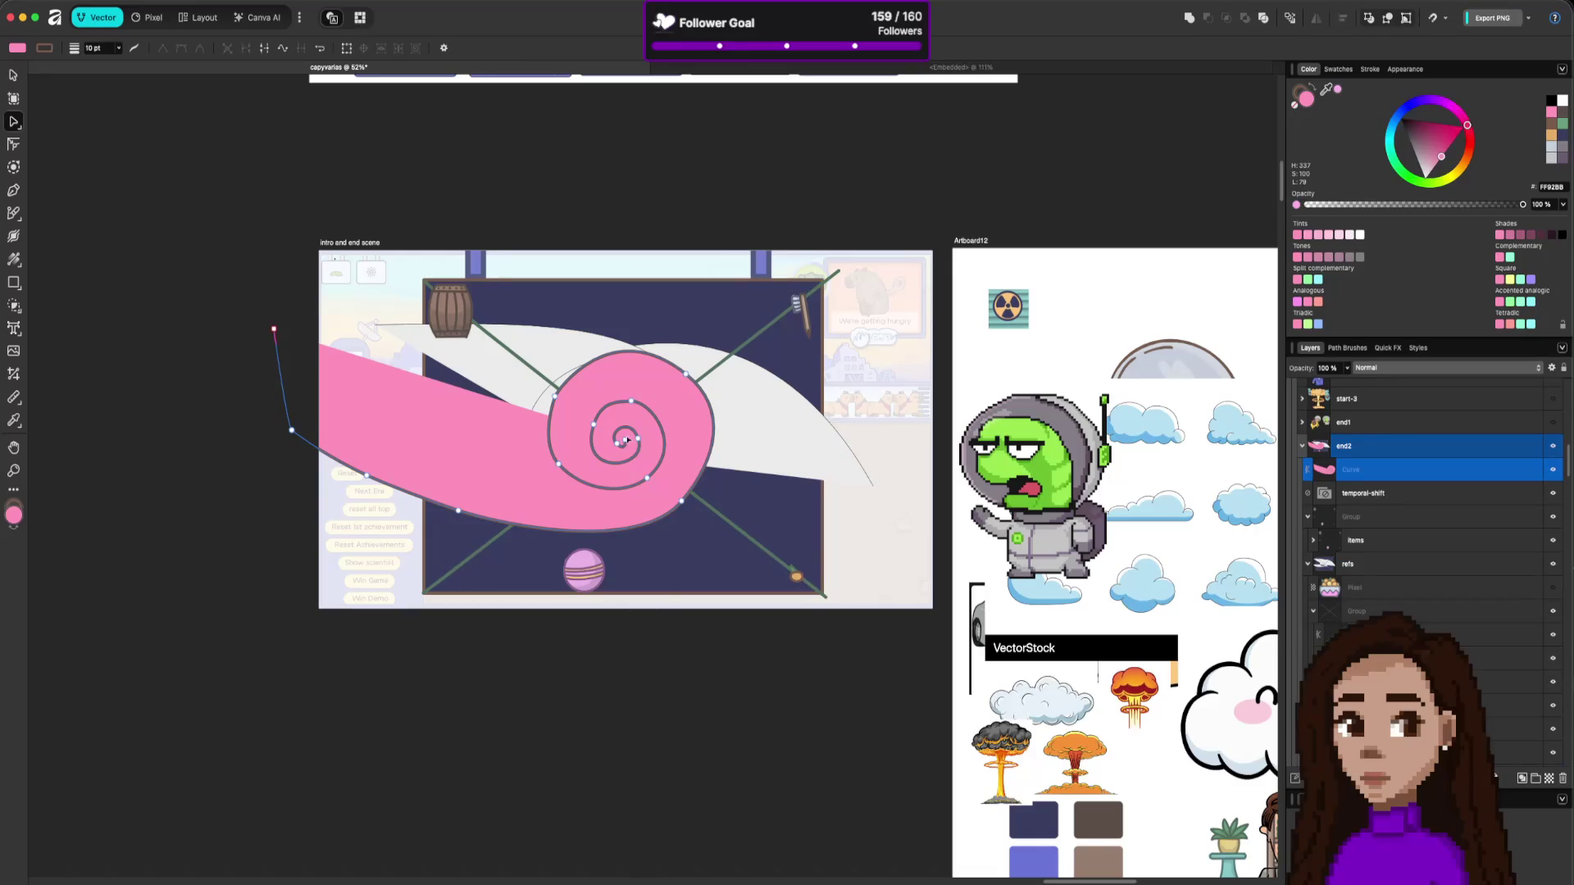
# Zoom into the spiral centre, add a node near the inner tip, and drag the end node to reshape the curl.
pyautogui.scroll(10, 628, 449)
pyautogui.scroll(-15, 631, 449)
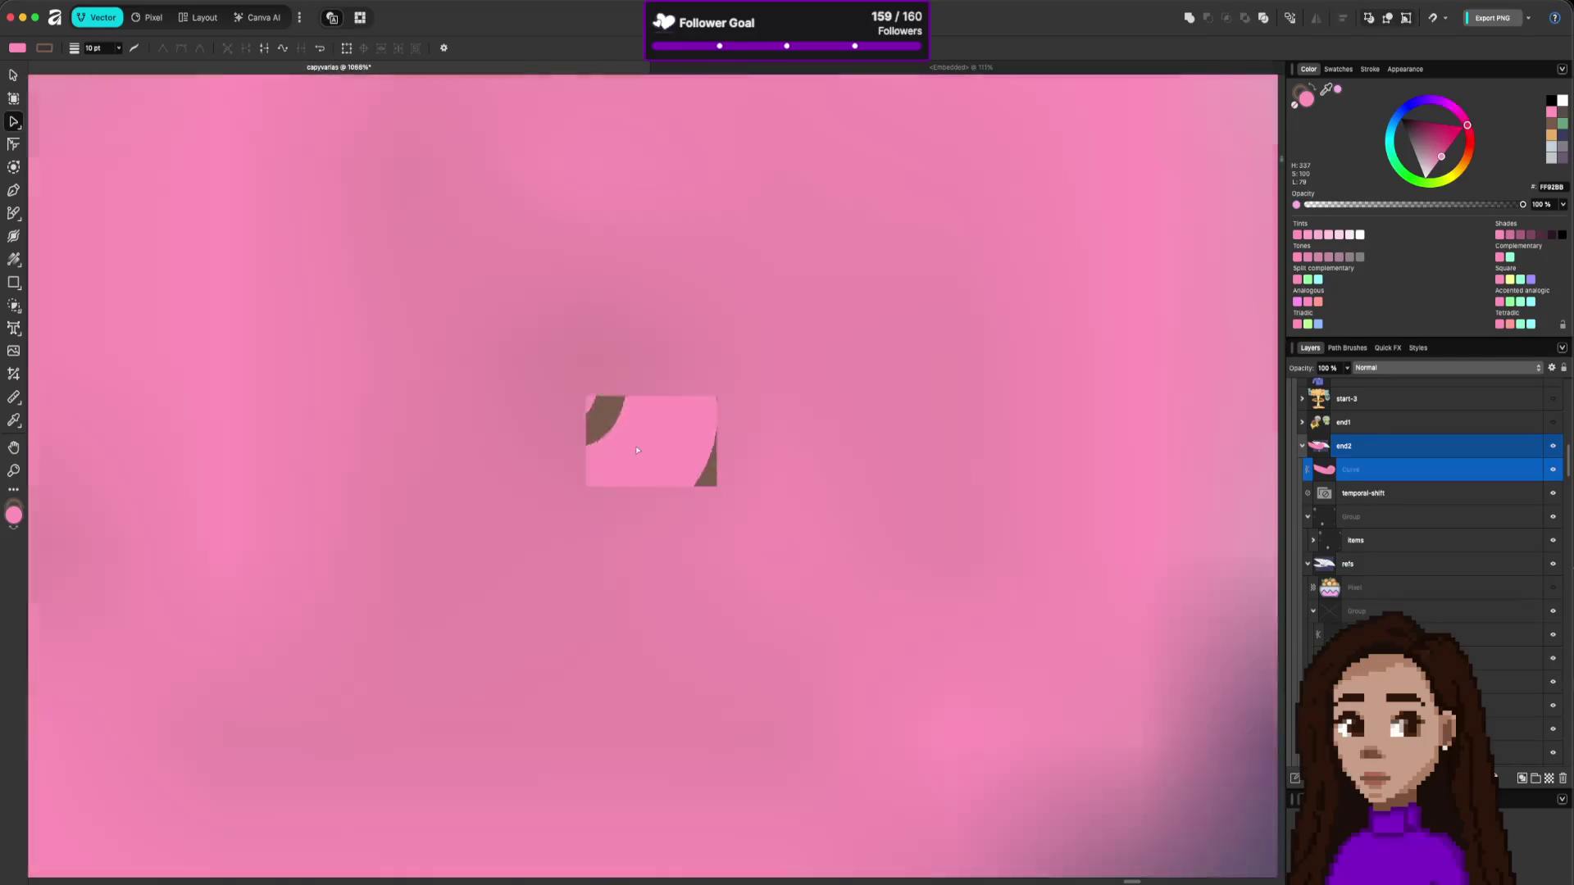
pyautogui.scroll(10, 636, 447)
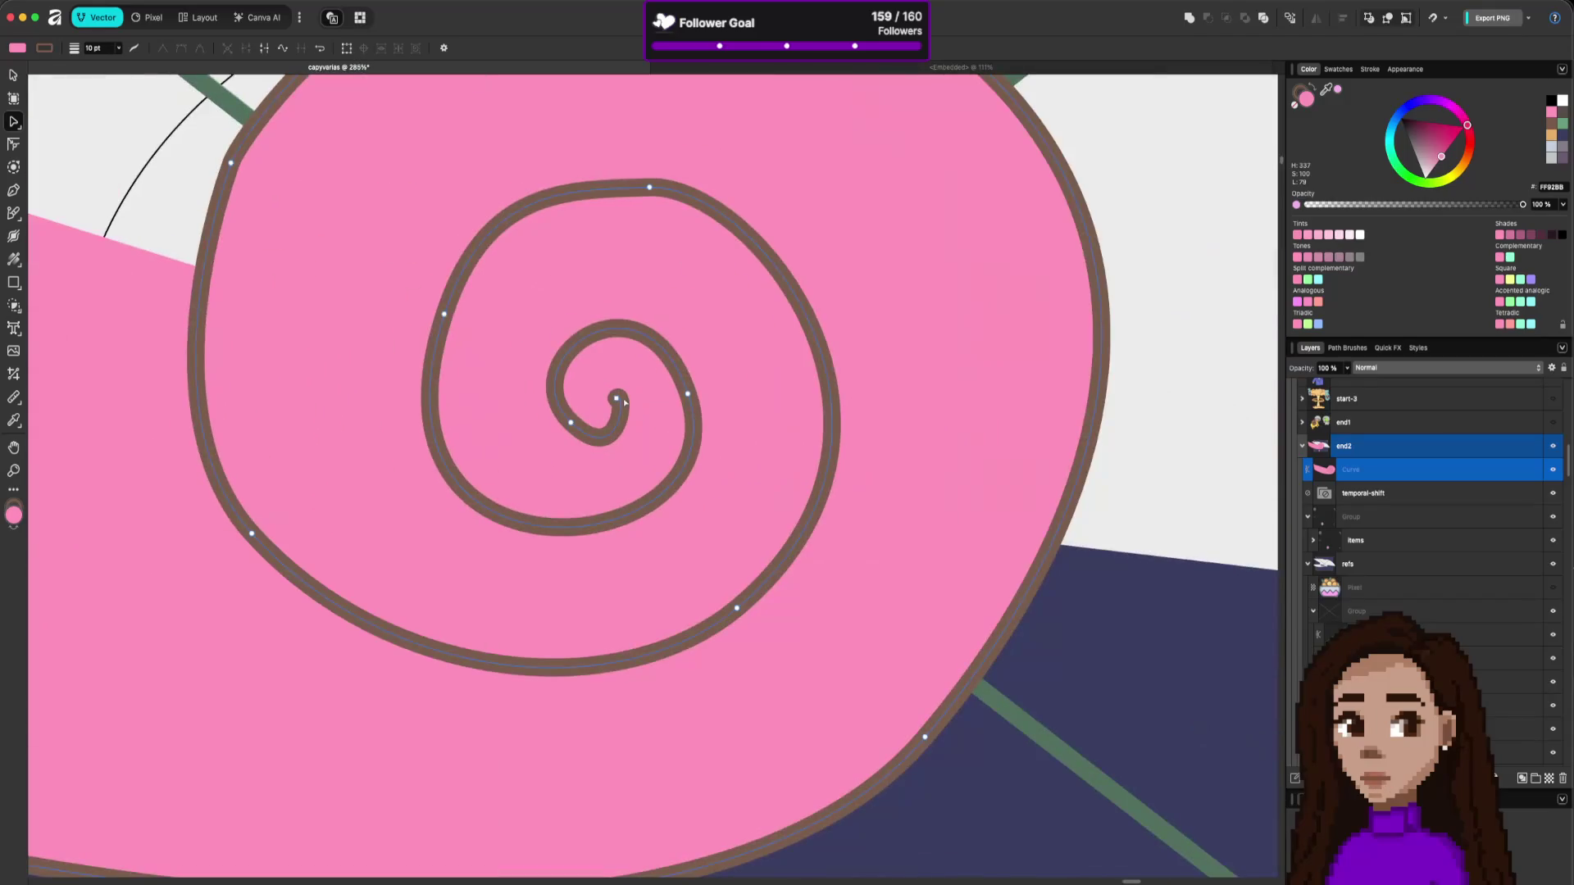
pyautogui.moveTo(616, 398)
pyautogui.mouseDown()
pyautogui.moveTo(623, 374)
pyautogui.moveTo(593, 396)
pyautogui.moveTo(607, 436)
pyautogui.mouseUp()
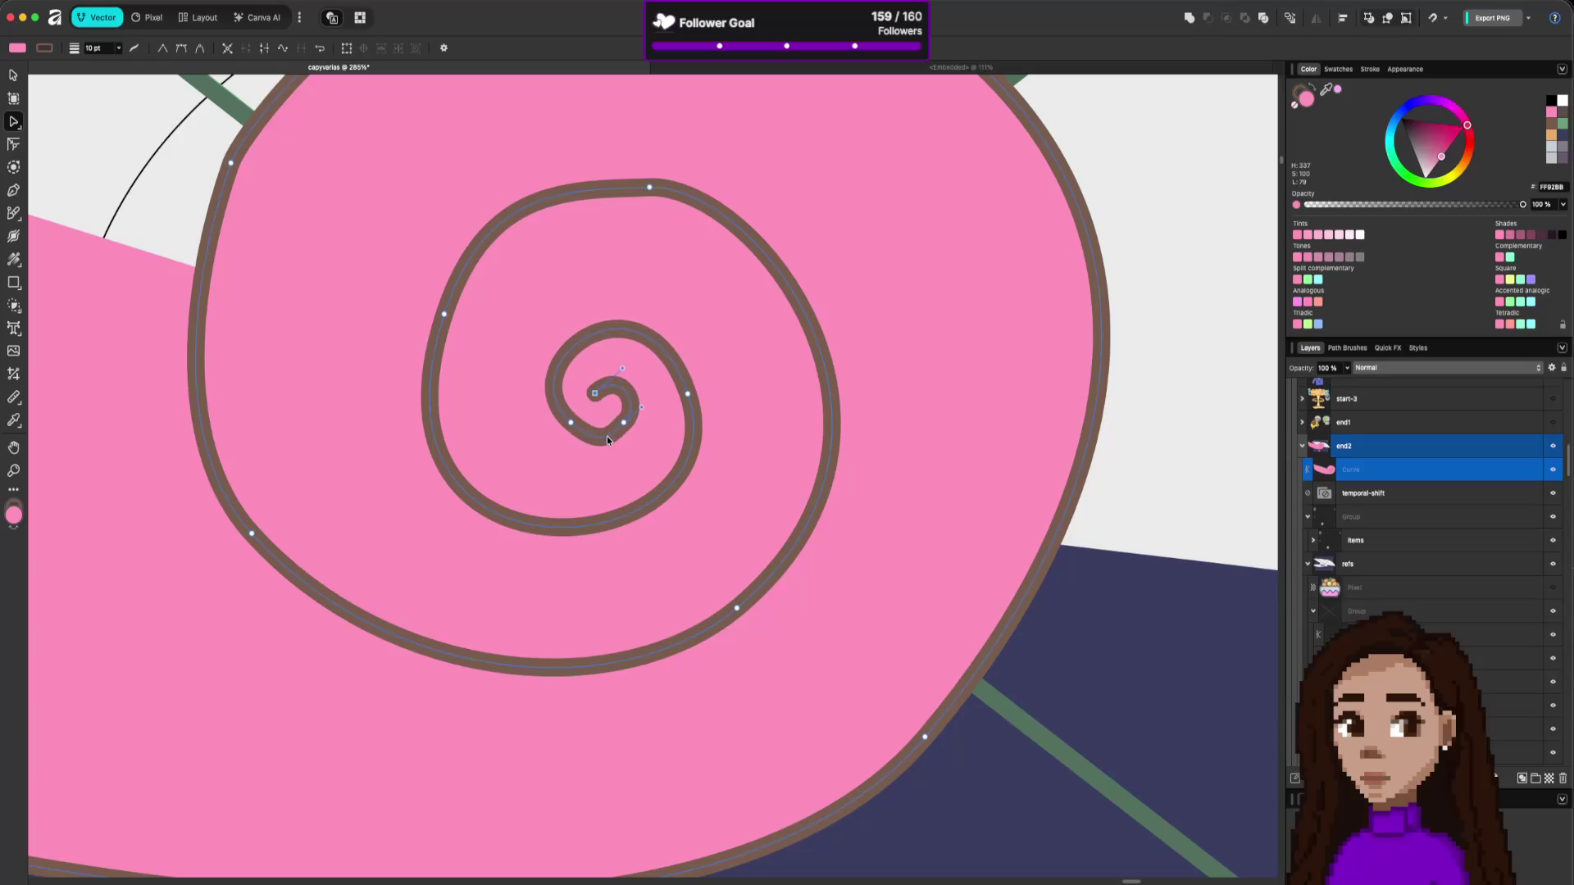
pyautogui.click(611, 385)
pyautogui.click(593, 397)
pyautogui.moveTo(591, 417)
pyautogui.mouseDown()
pyautogui.moveTo(579, 402)
pyautogui.moveTo(607, 410)
pyautogui.mouseUp()
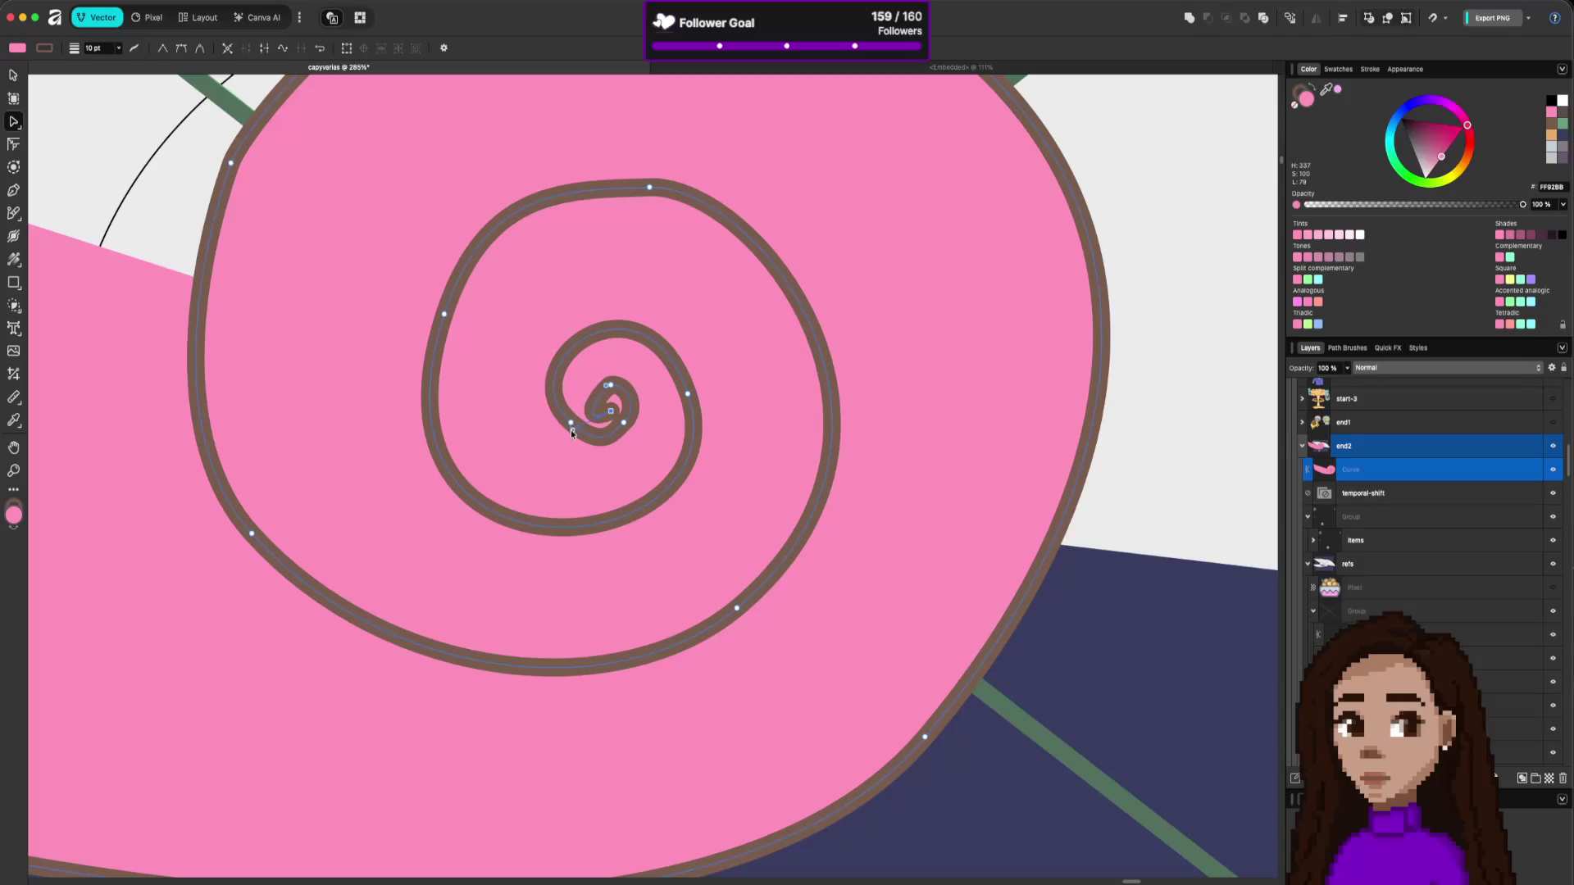
pyautogui.moveTo(611, 412); pyautogui.dragTo(581, 404)
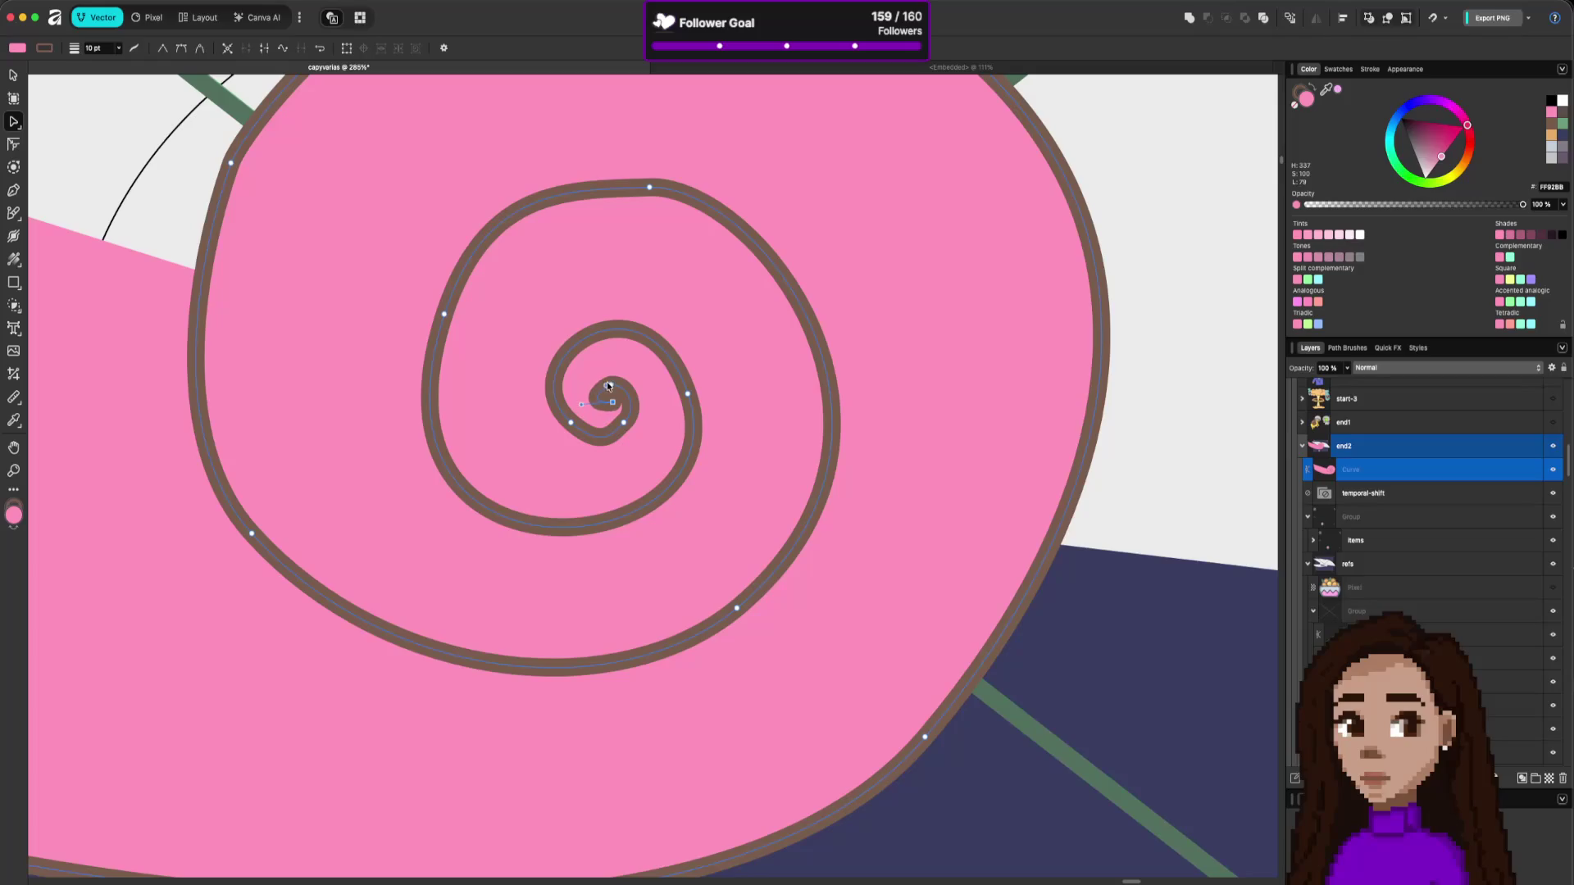
# Delete the curl's last node to shorten the inner tip, then zoom back out.
pyautogui.click(608, 385)
pyautogui.click(624, 423)
pyautogui.click(600, 447)
pyautogui.press('Delete')
pyautogui.scroll(-10, 674, 422)
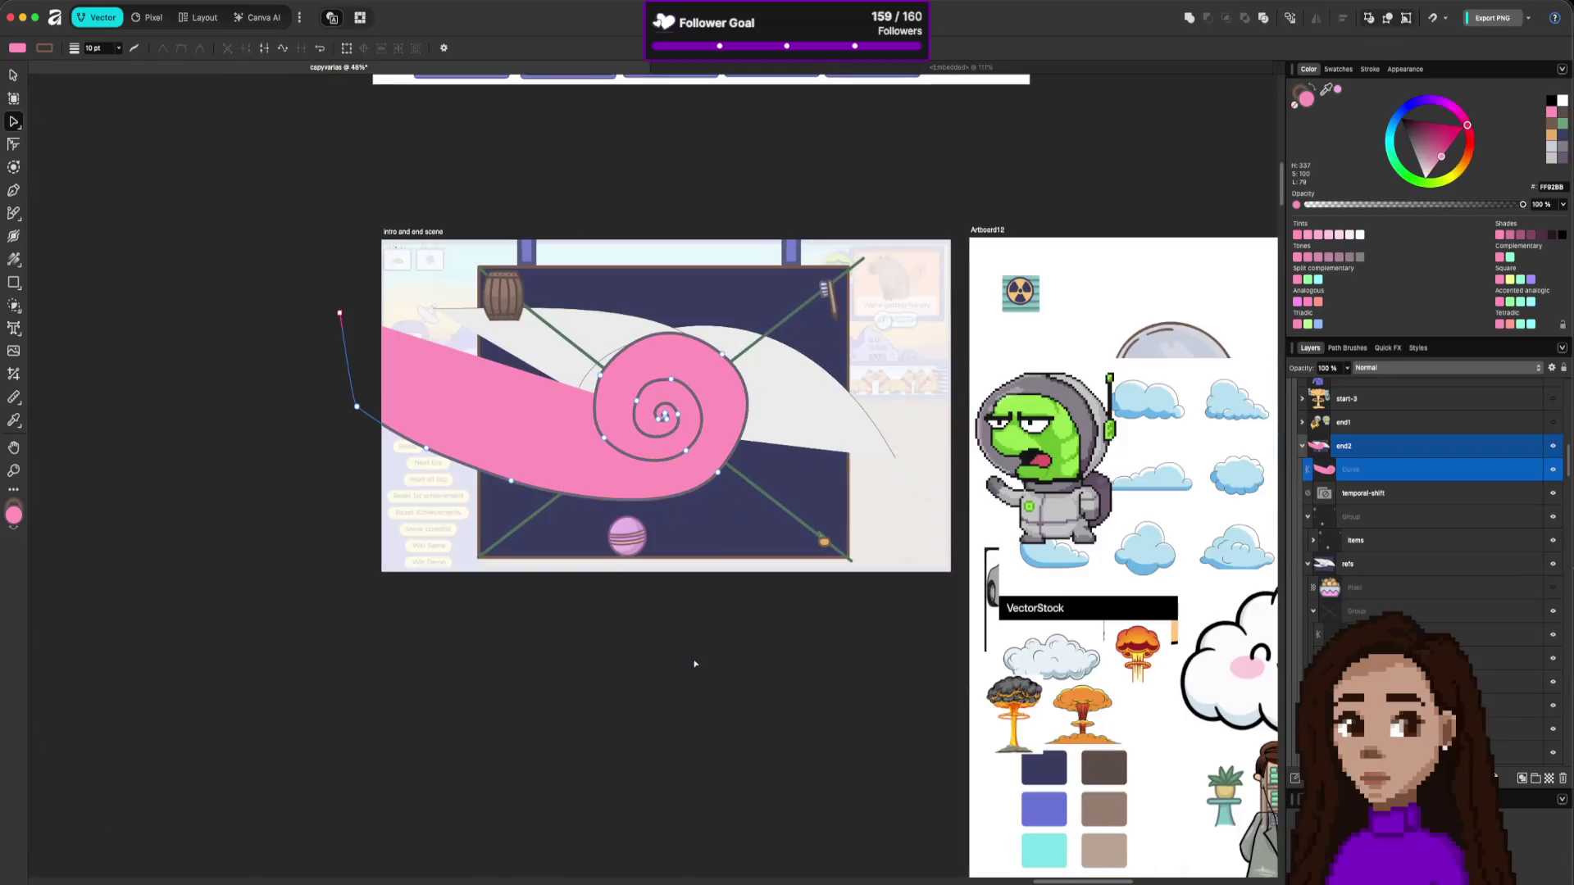
pyautogui.click(694, 665)
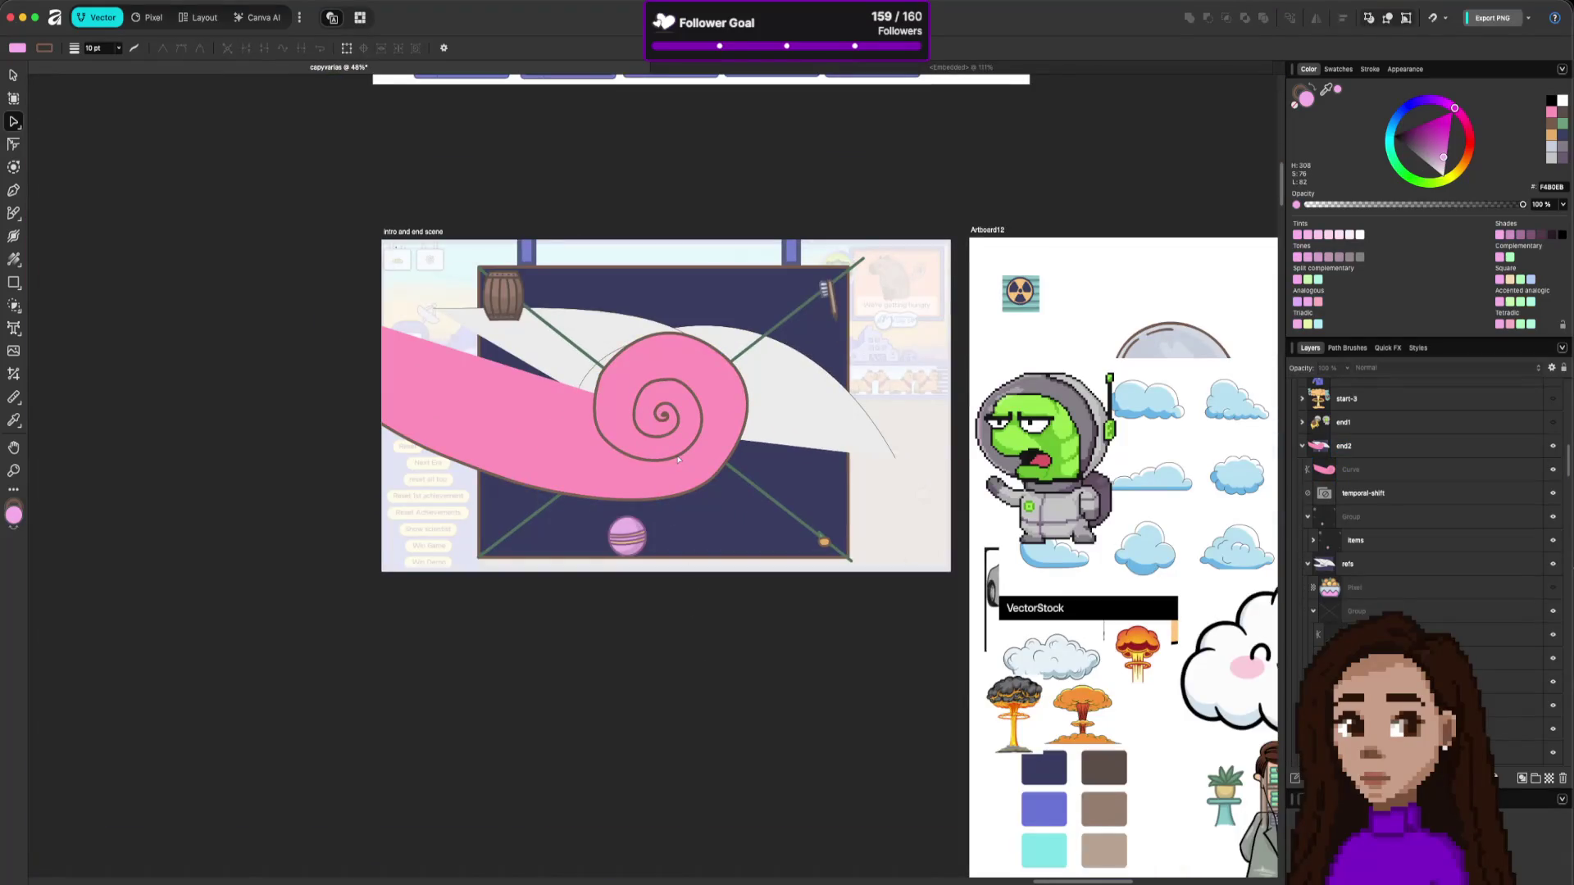
# With the Pencil tool, draw two freehand strokes looping from top-left and lower right into the spiral.
pyautogui.scroll(2, 678, 459)
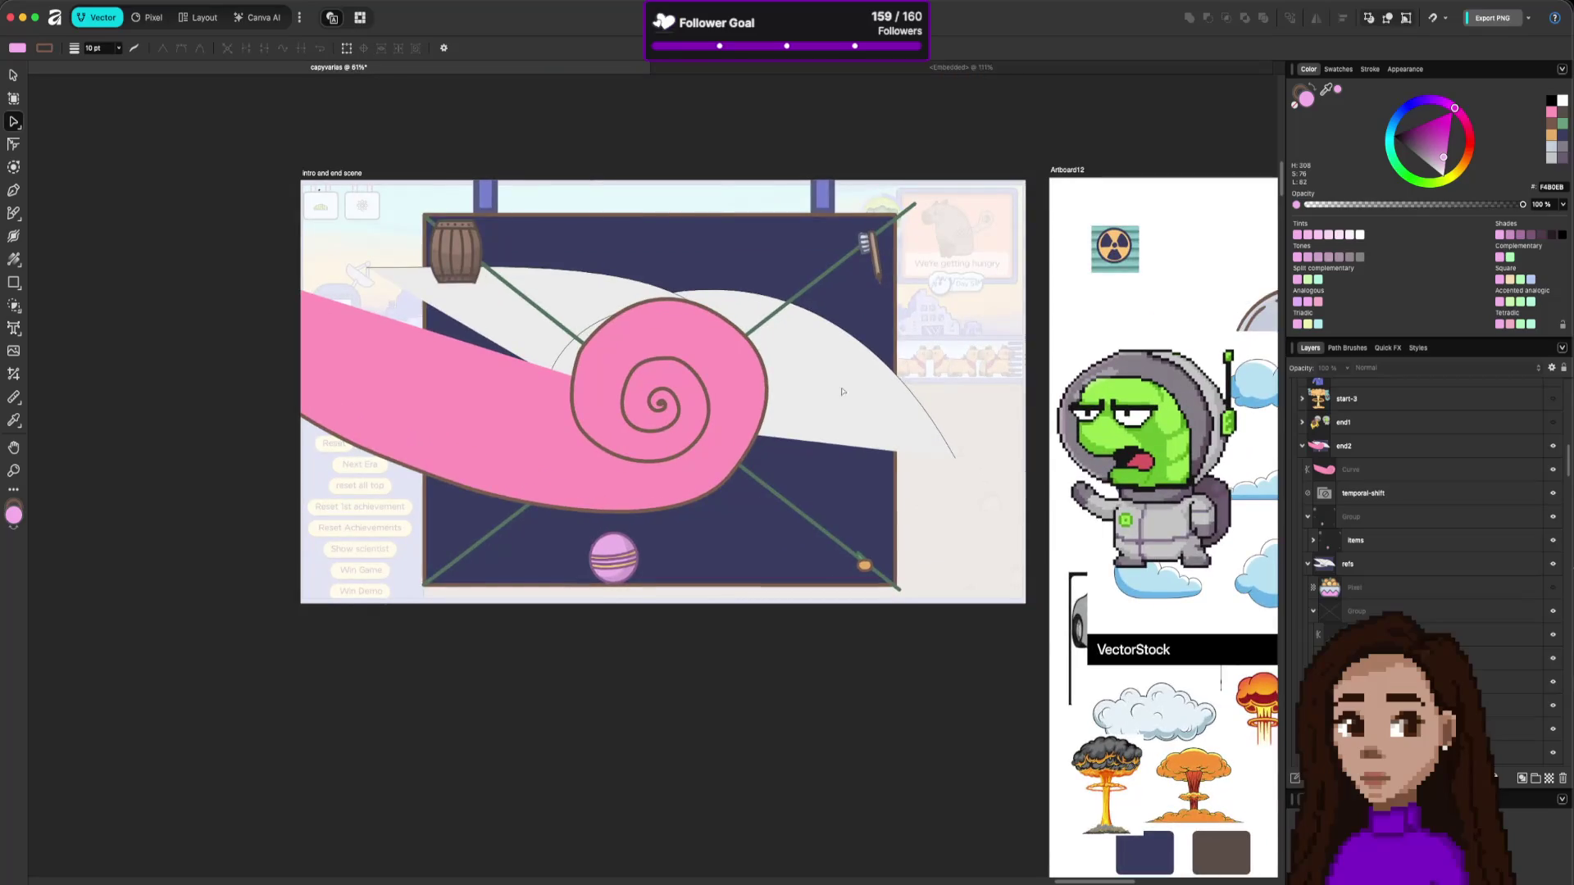
pyautogui.click(578, 412)
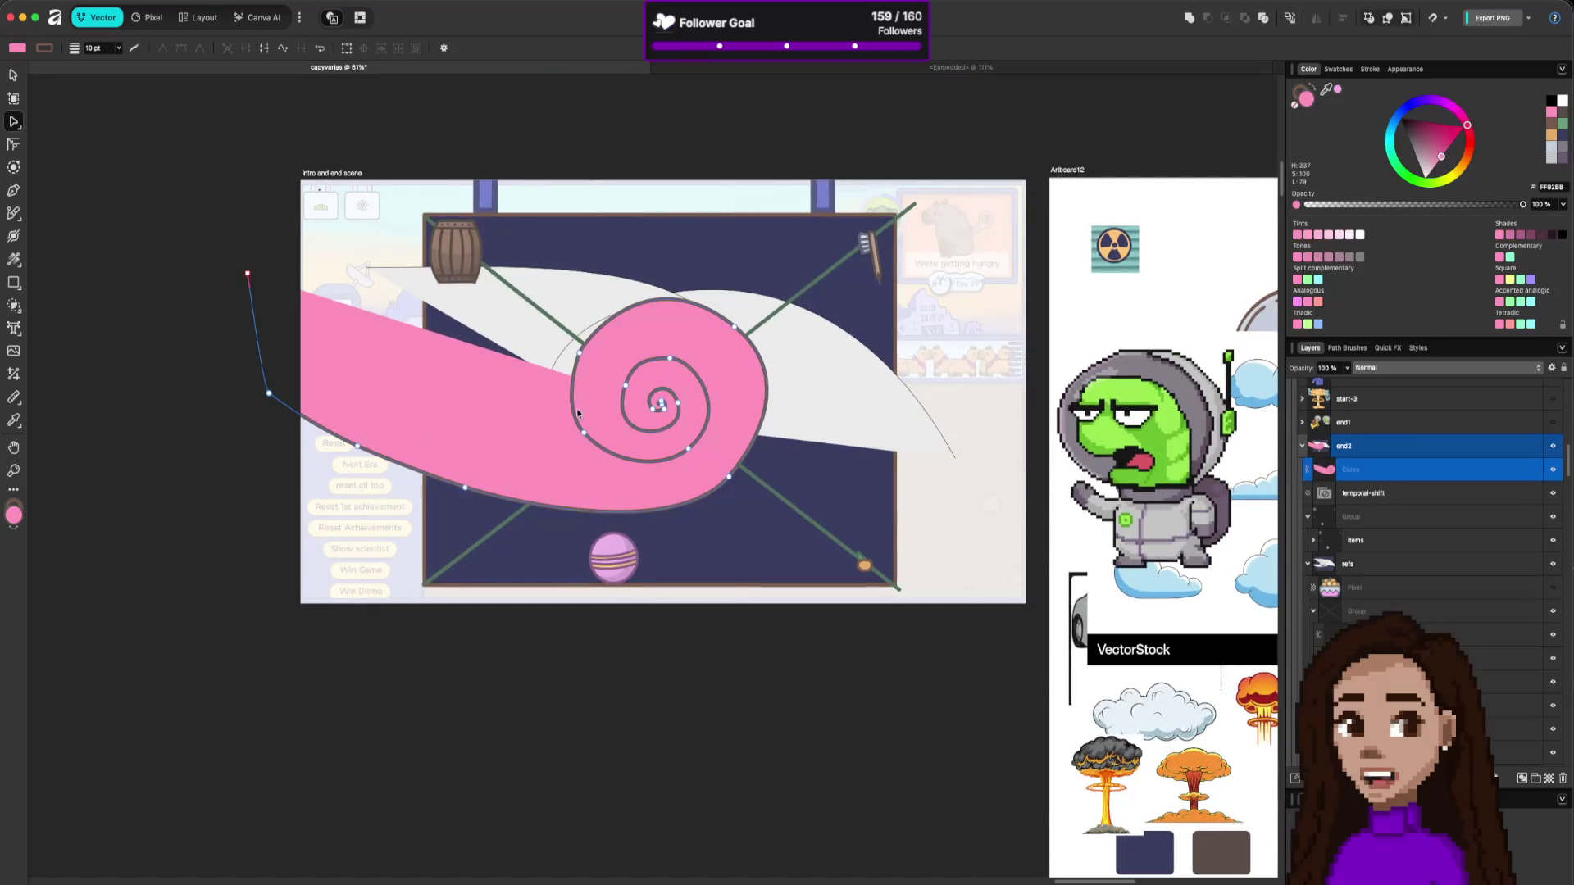
pyautogui.press('n')
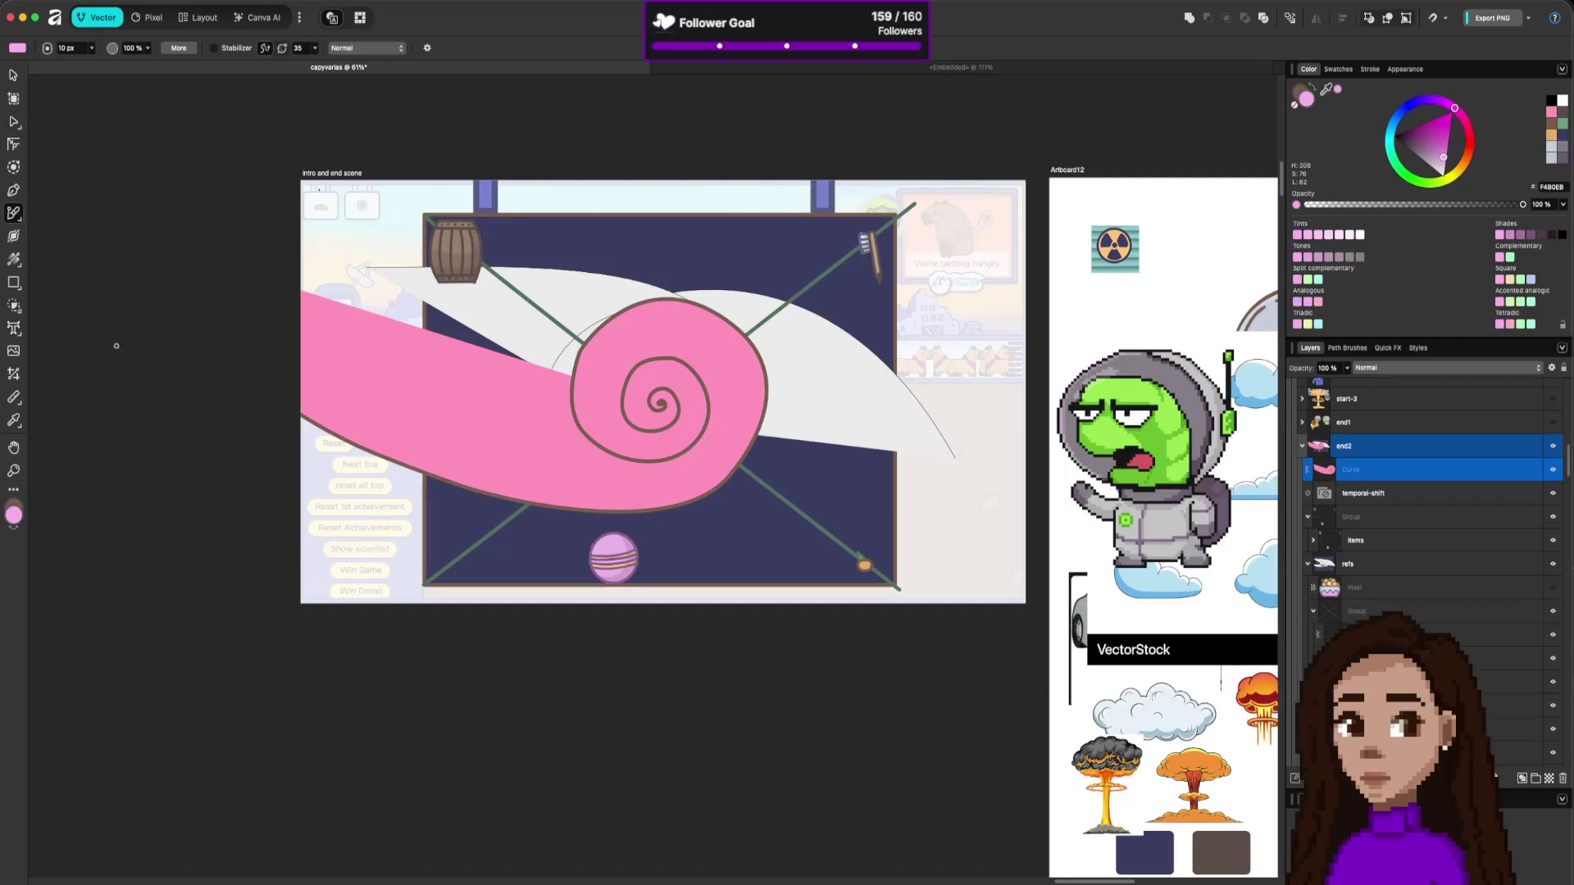
pyautogui.moveTo(245, 169)
pyautogui.mouseDown()
pyautogui.moveTo(644, 244)
pyautogui.moveTo(812, 385)
pyautogui.moveTo(583, 423)
pyautogui.moveTo(665, 332)
pyautogui.mouseUp()
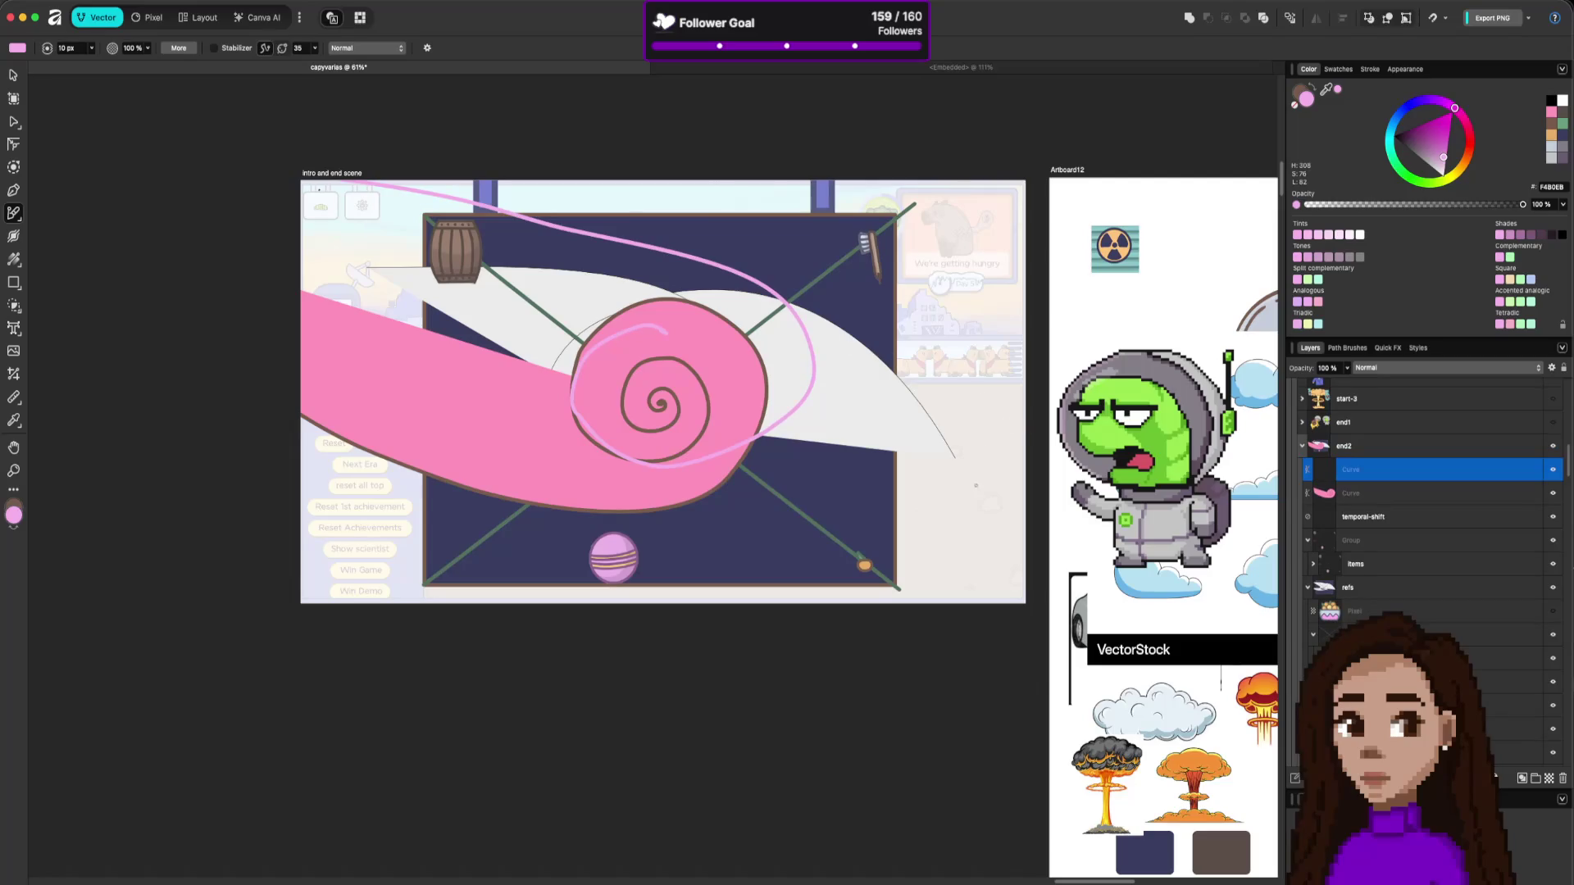
pyautogui.moveTo(986, 556)
pyautogui.mouseDown()
pyautogui.moveTo(941, 447)
pyautogui.moveTo(718, 328)
pyautogui.moveTo(666, 468)
pyautogui.moveTo(742, 381)
pyautogui.moveTo(660, 414)
pyautogui.mouseUp()
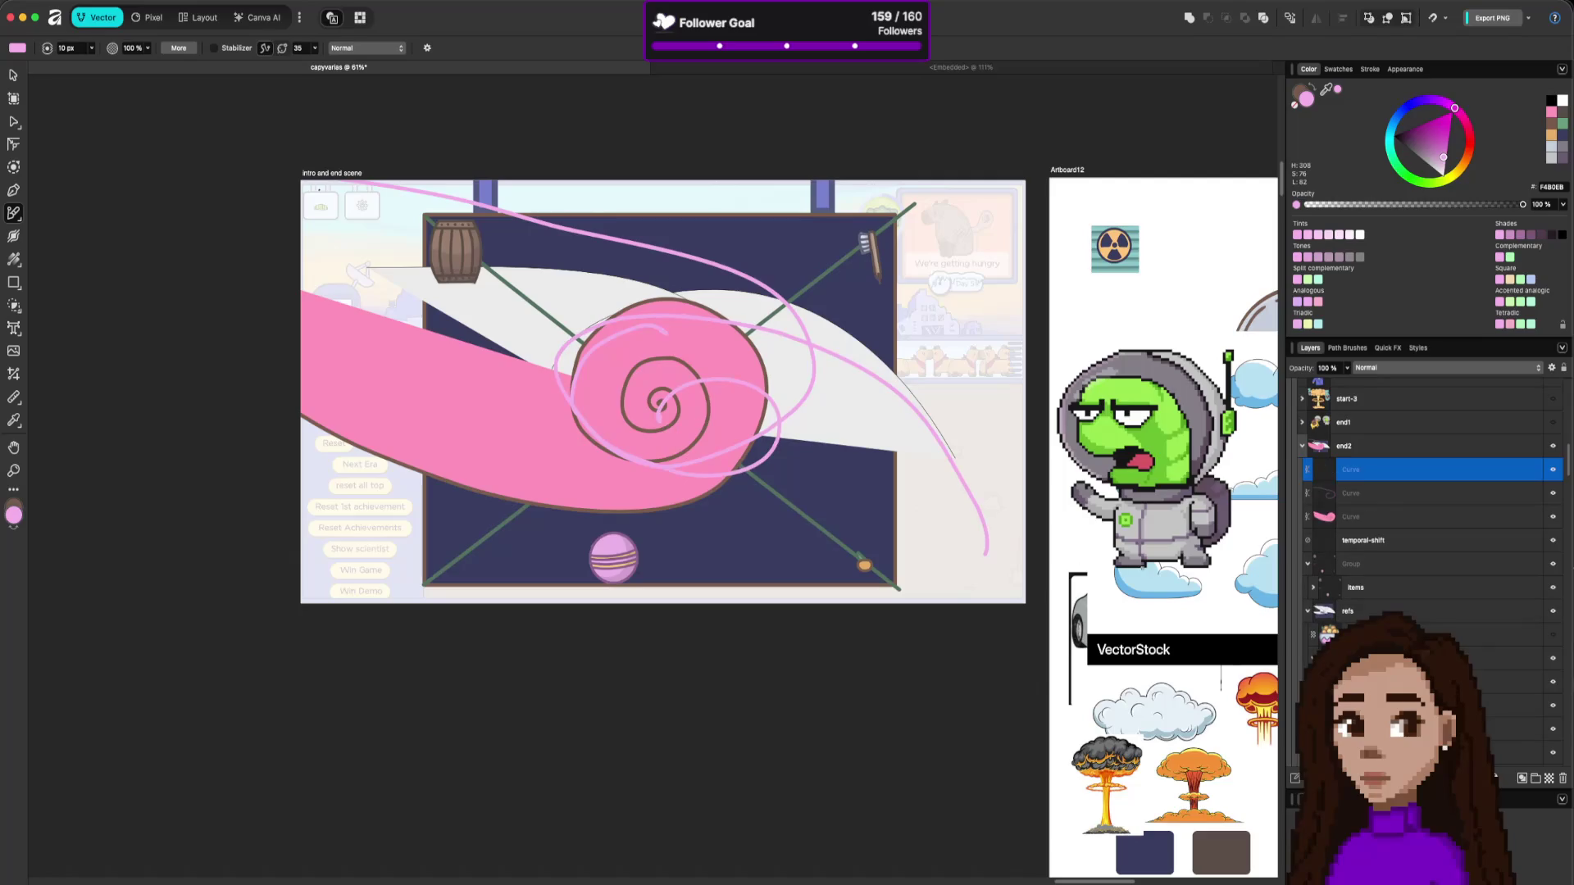
# Sample pink and light-pink colours from the canvas with the Colour panel eyedropper.
pyautogui.click(1414, 495)
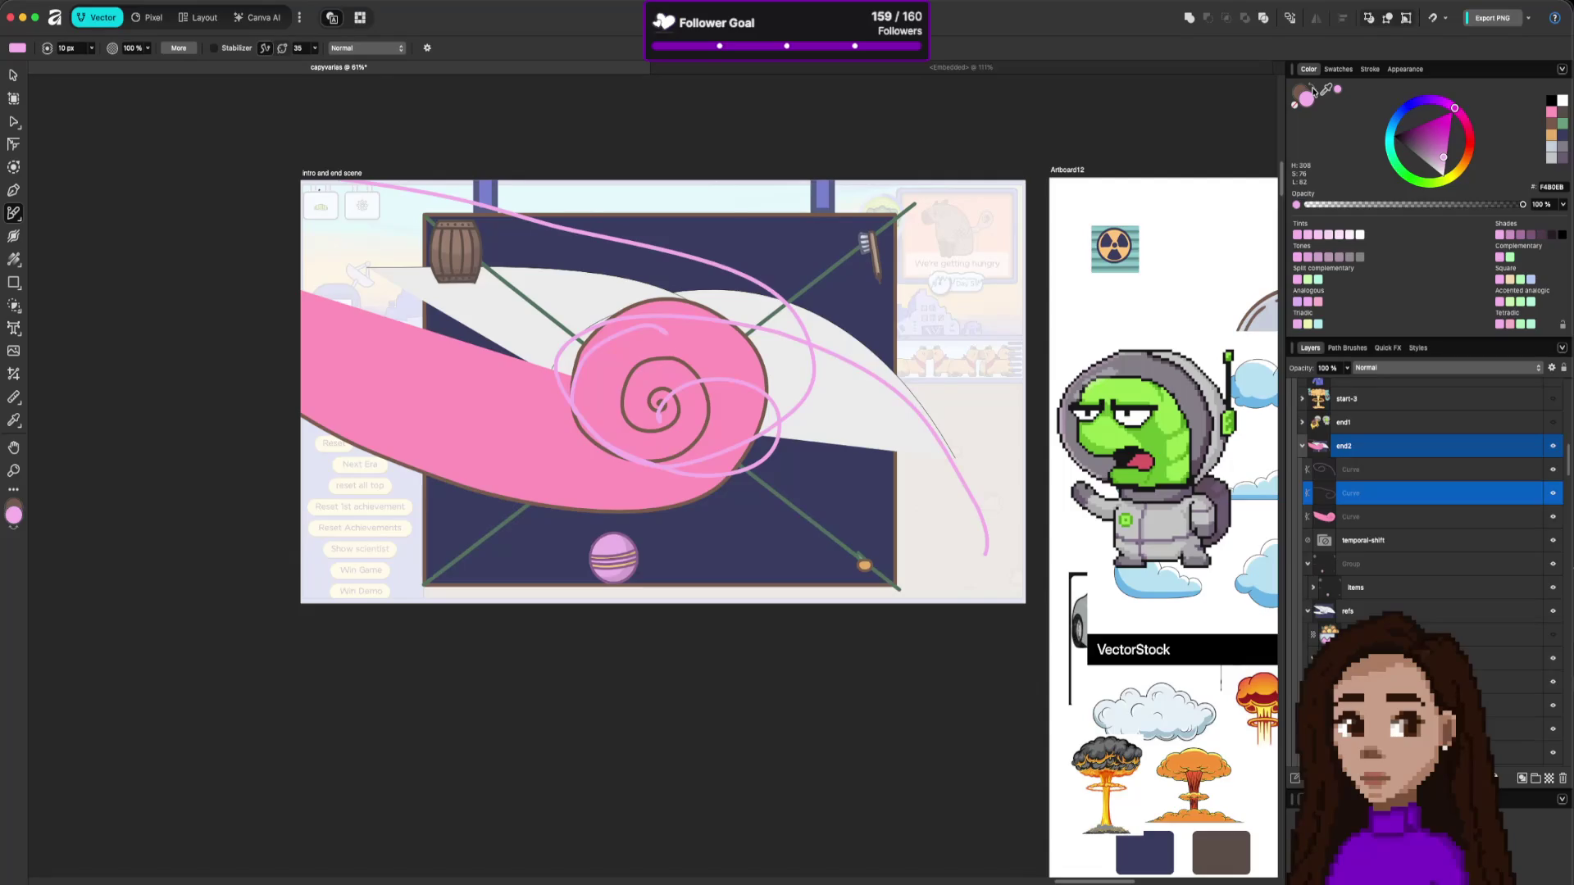
pyautogui.click(1310, 91)
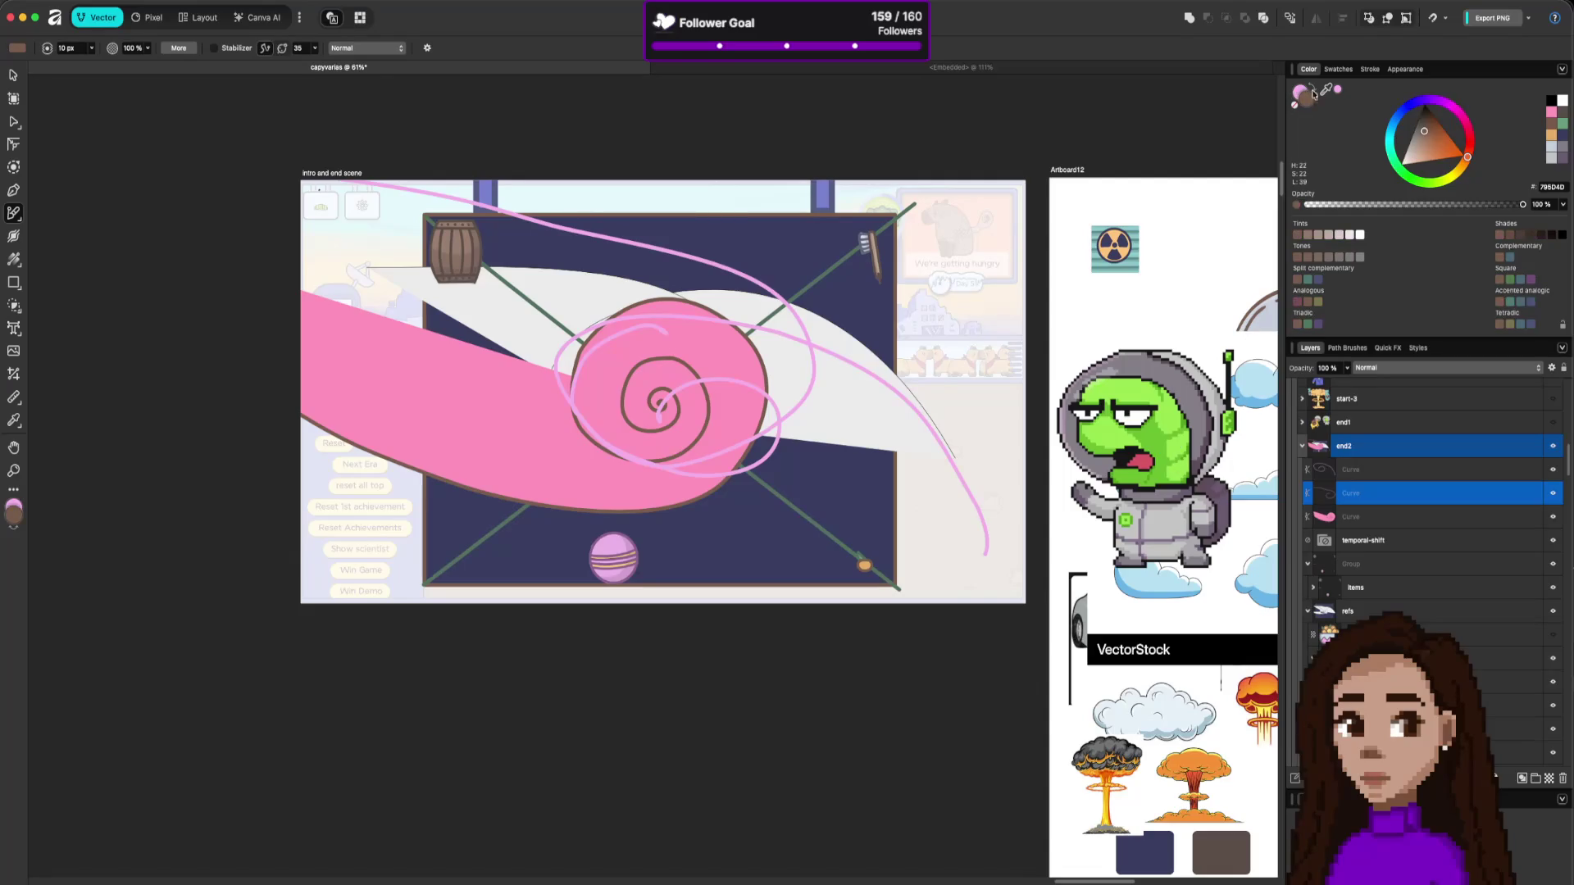
pyautogui.moveTo(1325, 90); pyautogui.dragTo(694, 349)
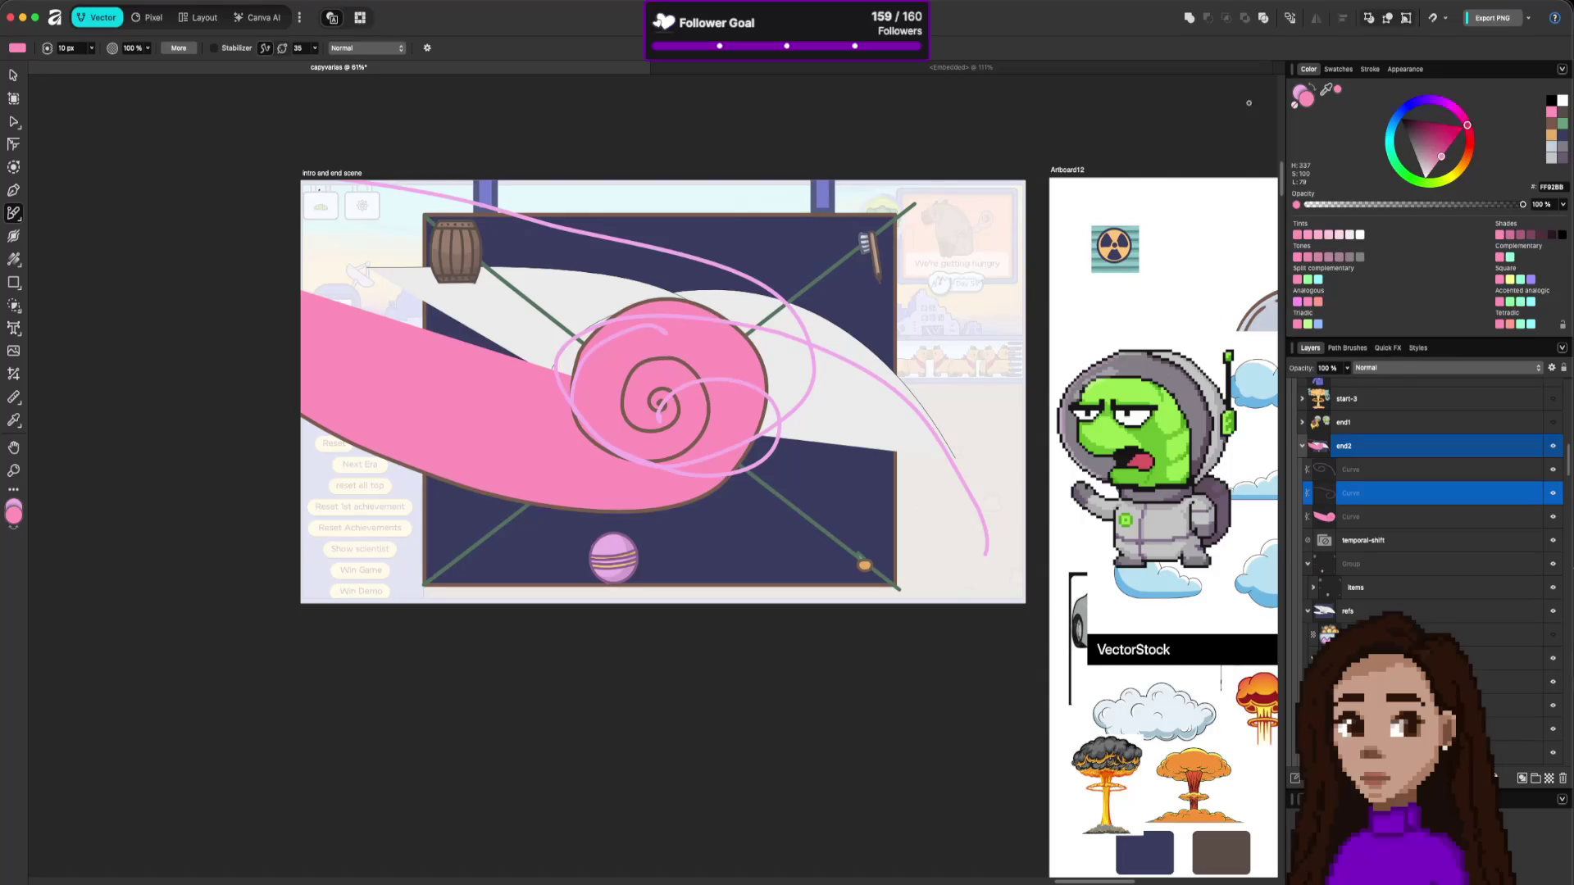
pyautogui.click(1311, 91)
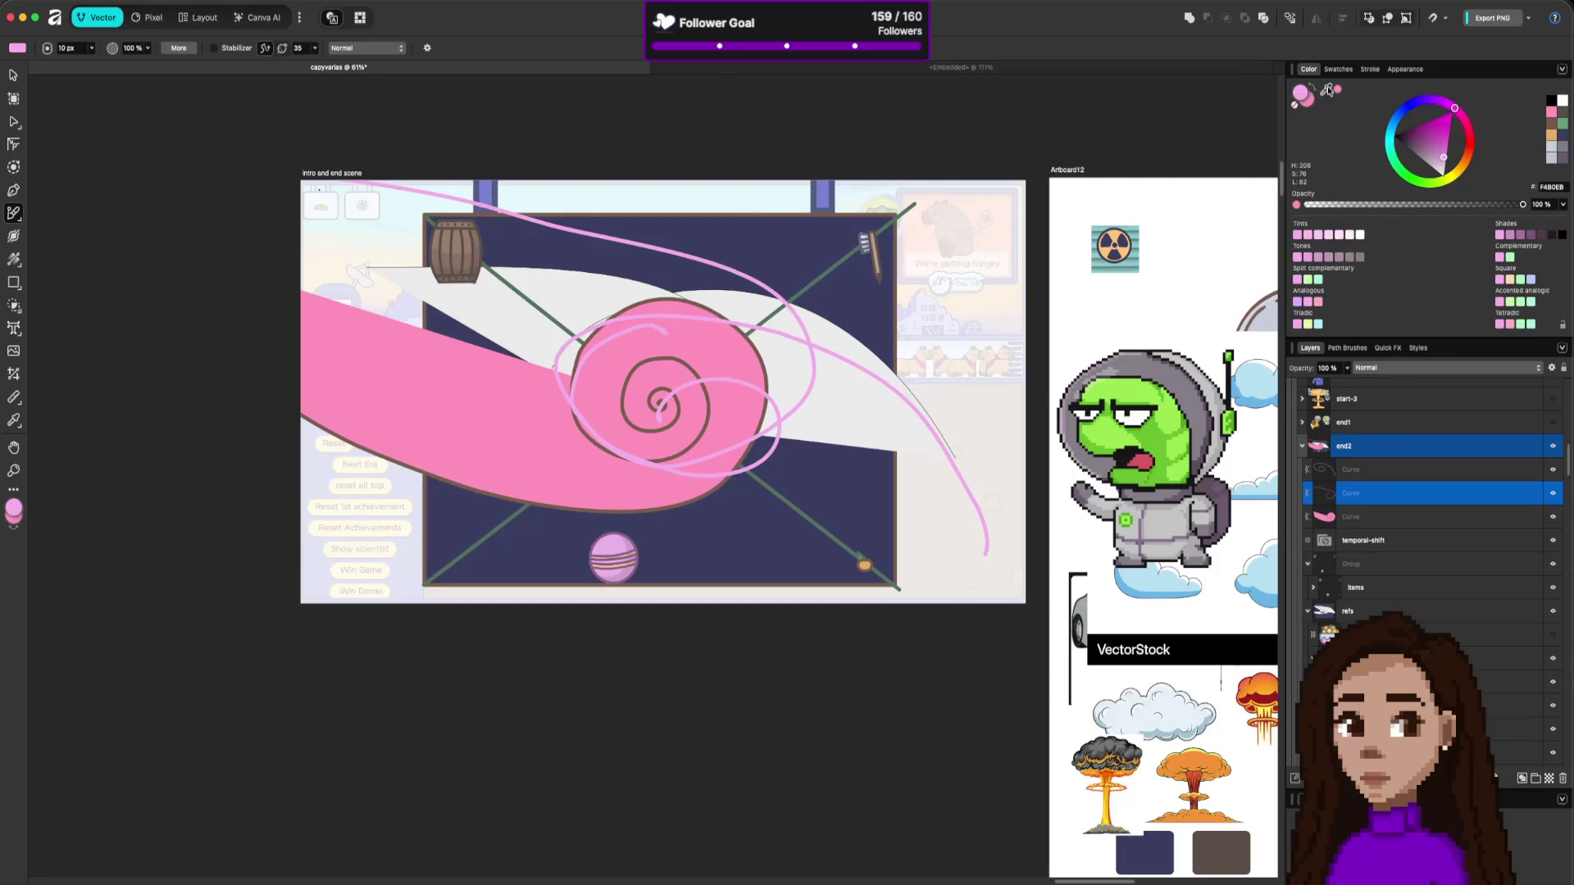
pyautogui.moveTo(1329, 90)
pyautogui.mouseDown()
pyautogui.moveTo(899, 332)
pyautogui.moveTo(896, 281)
pyautogui.mouseUp()
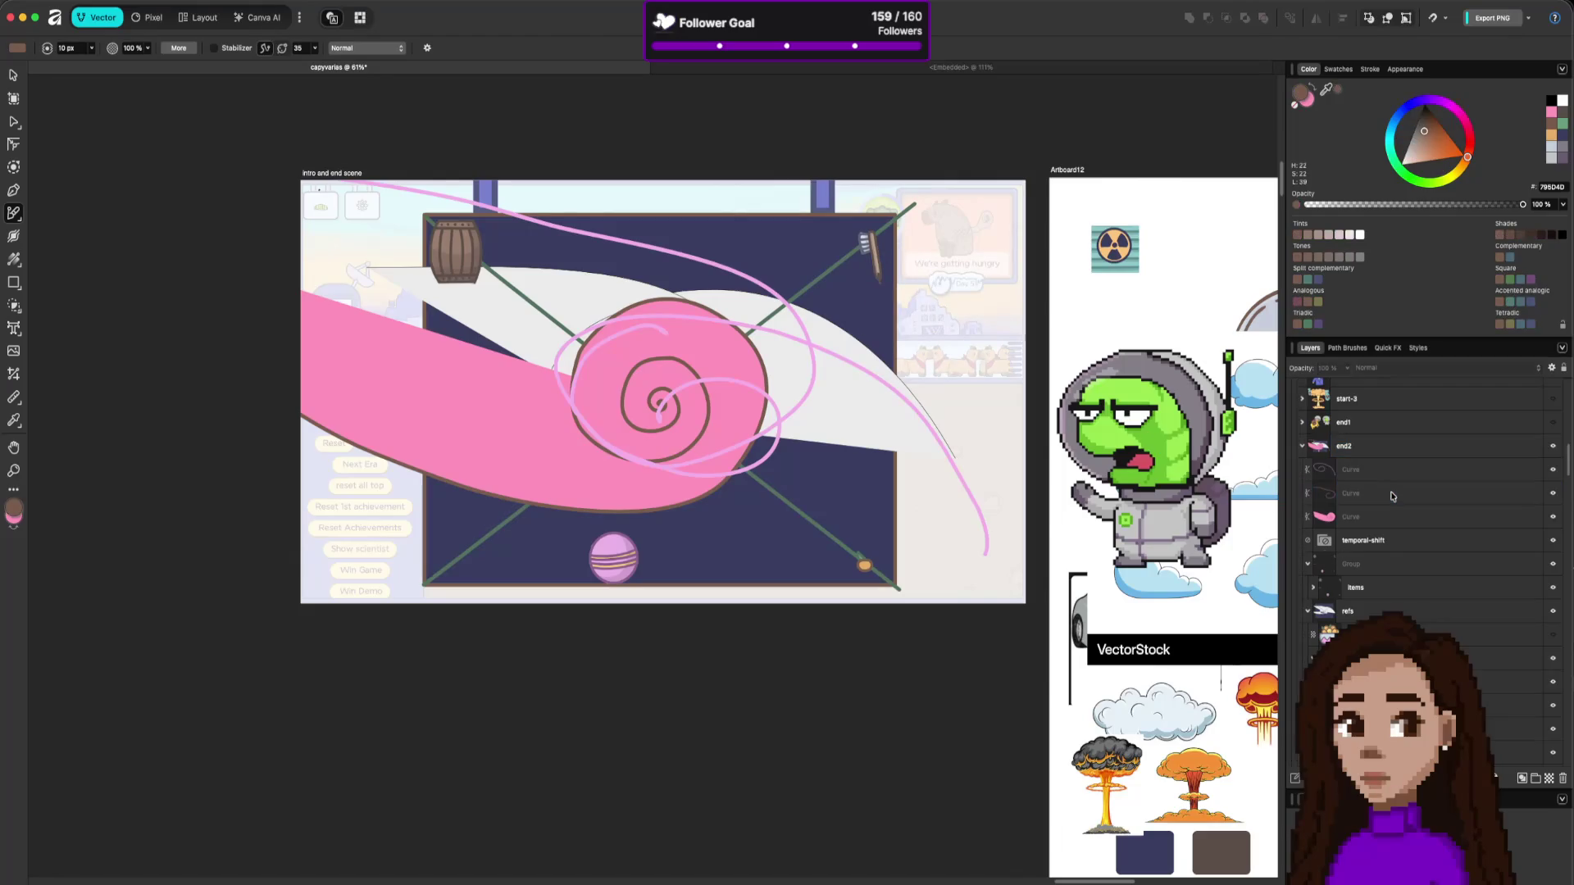
# Fill a freehand curve with sampled light pink, then delete that filled loop.
pyautogui.press('a')
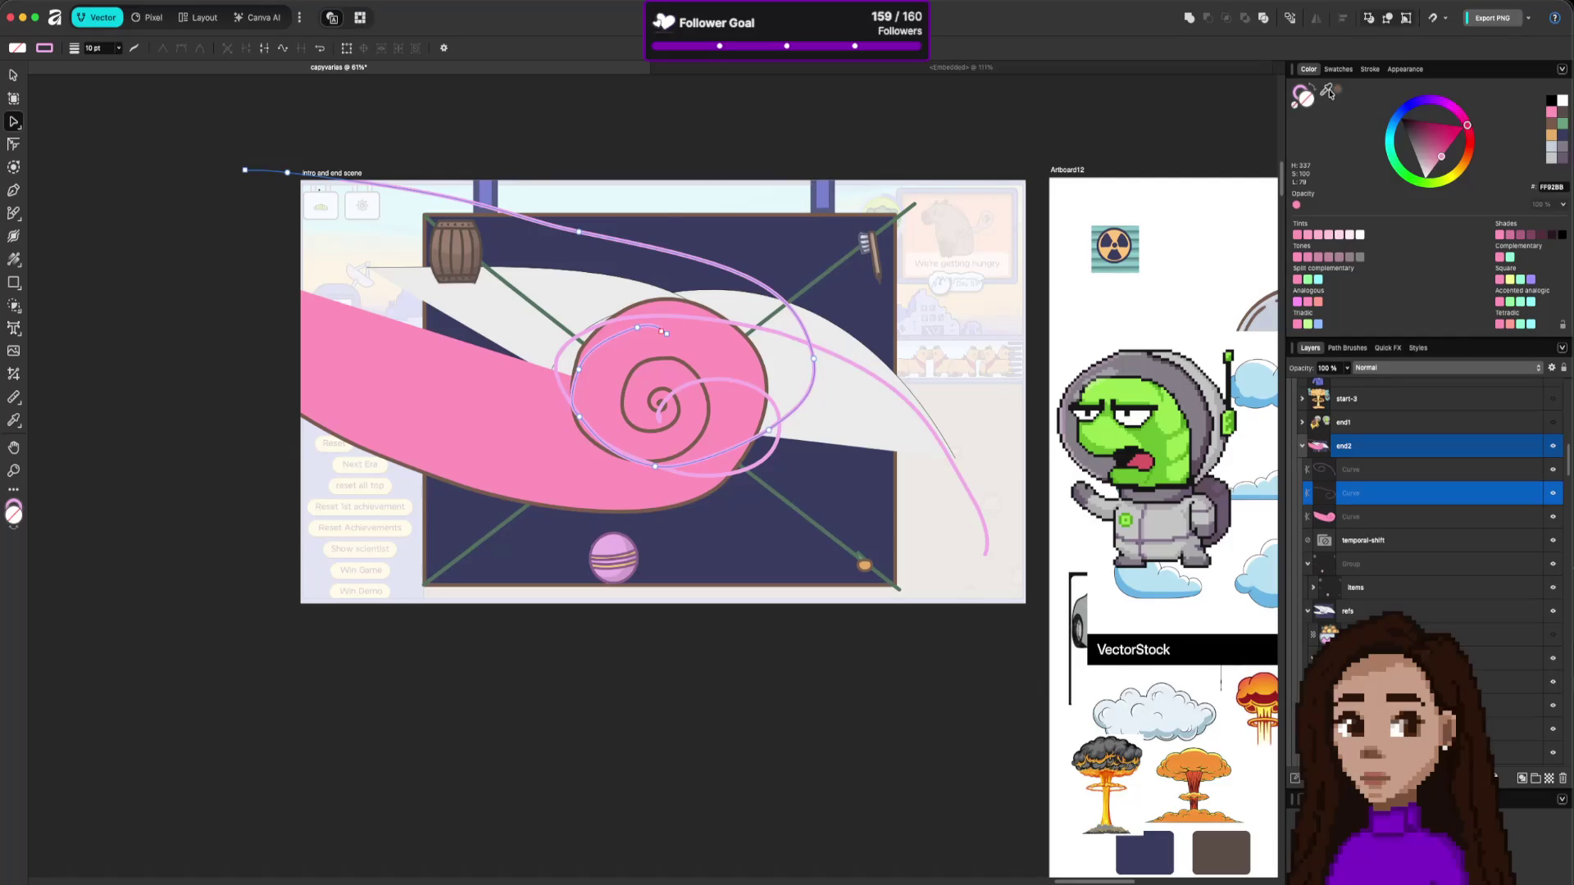
pyautogui.click(1334, 90)
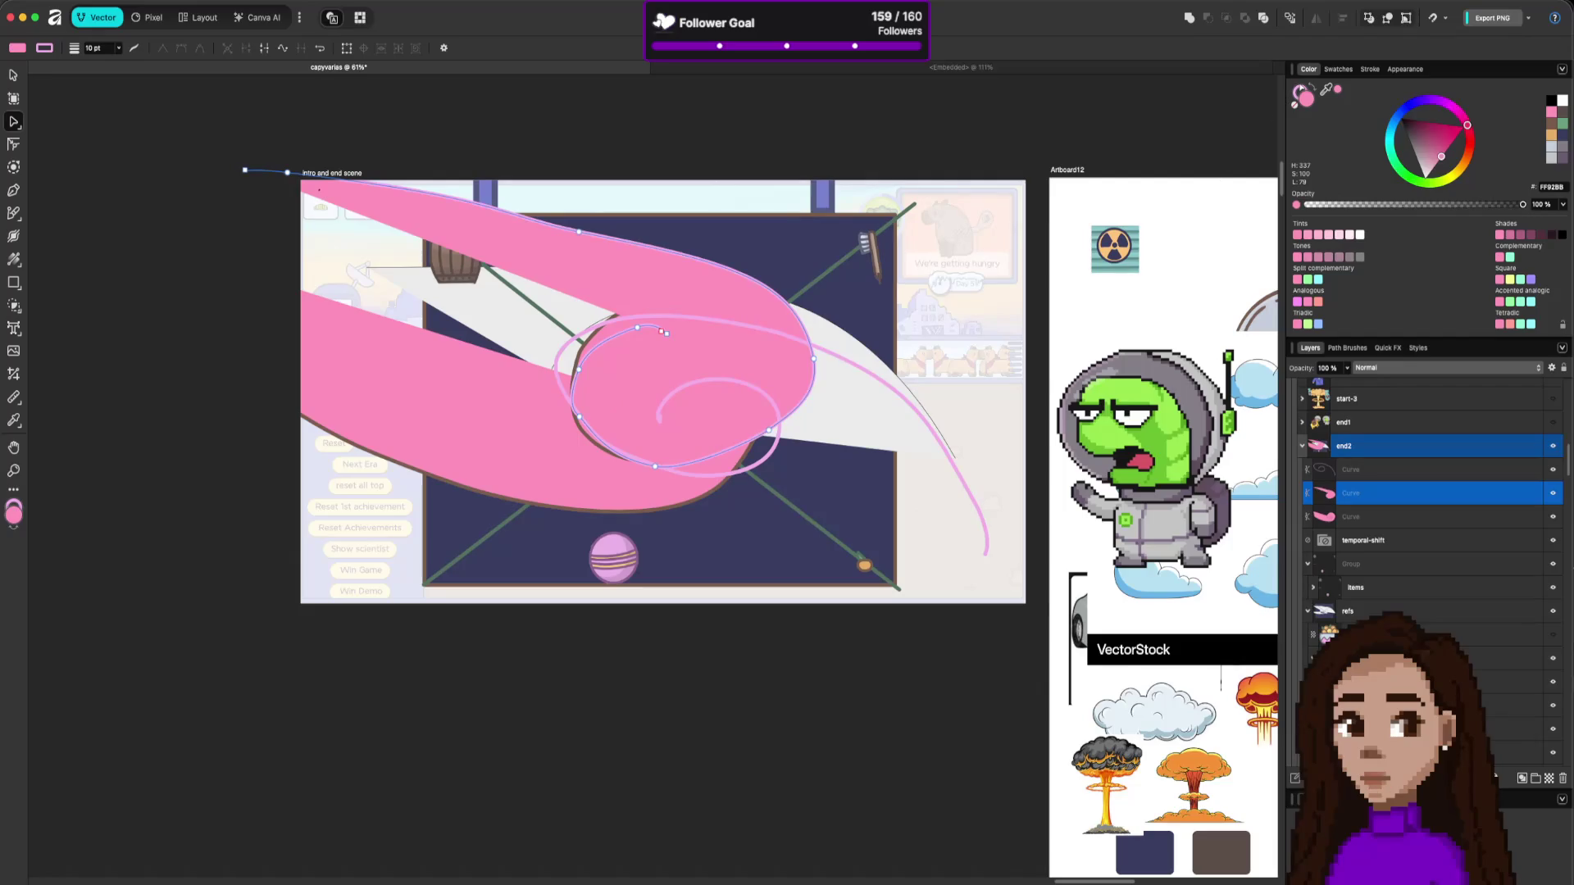
pyautogui.moveTo(1325, 88); pyautogui.dragTo(894, 302)
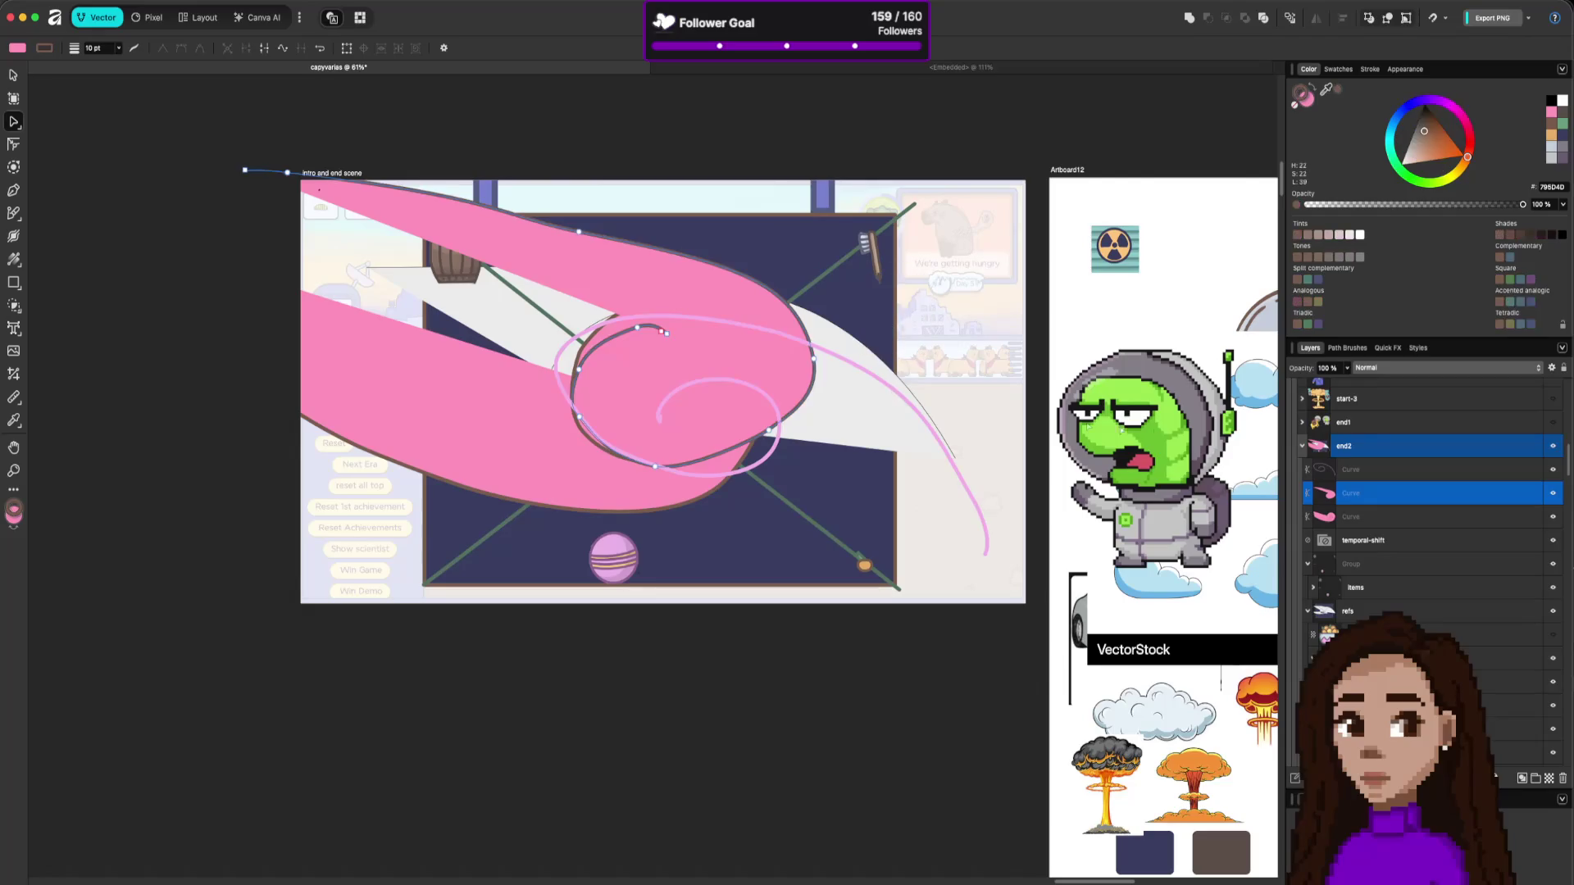
pyautogui.press('Delete')
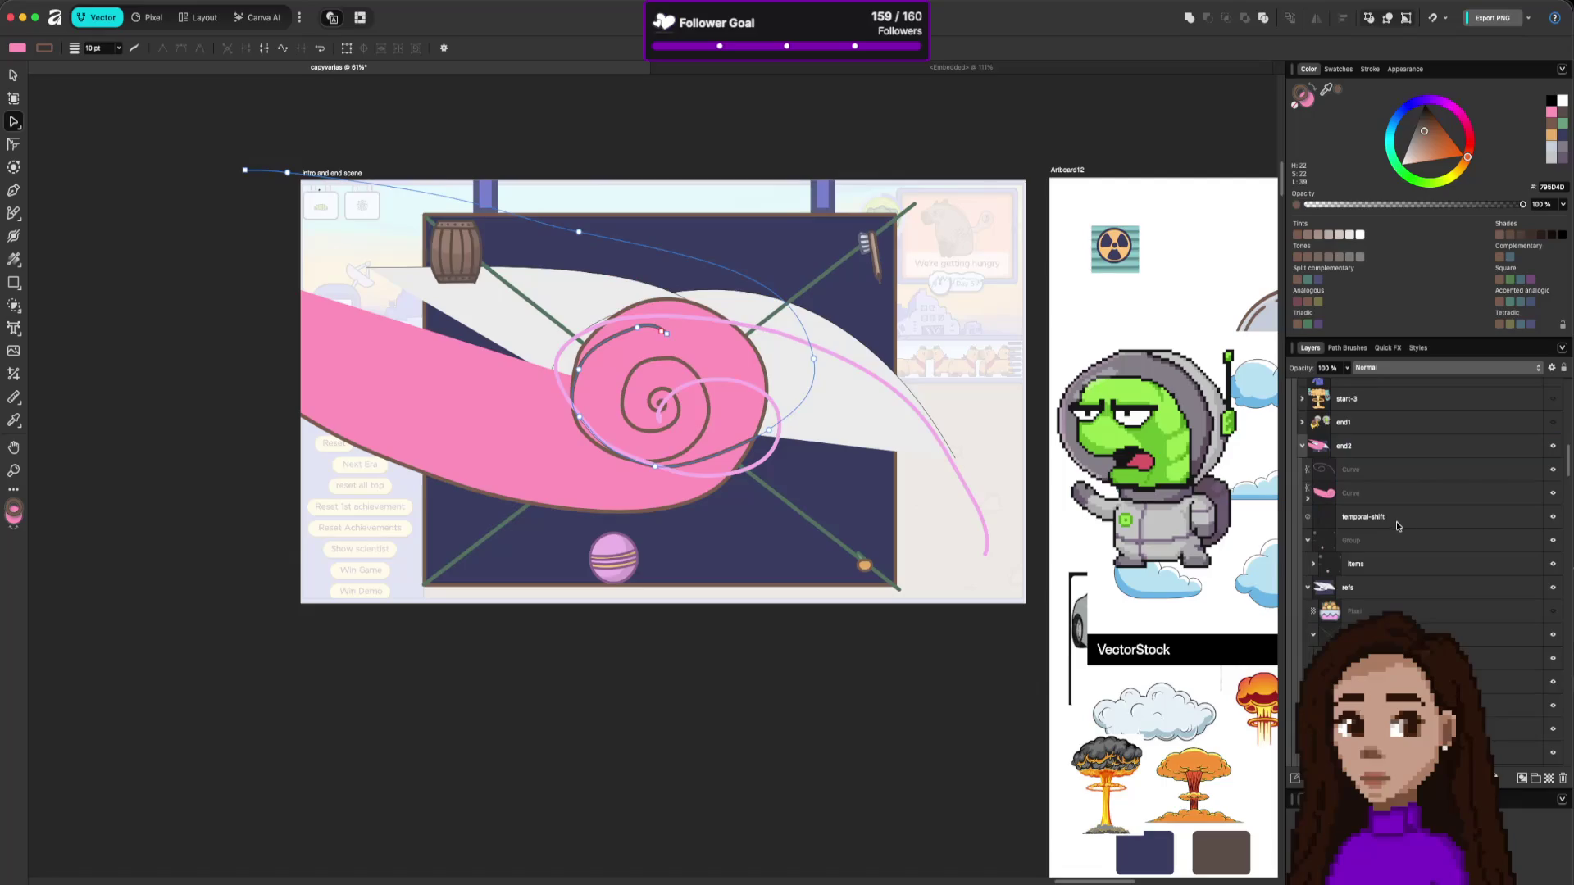
# Duplicate the other freehand curve and move the nested Curve layer out into the end2 group.
pyautogui.click(1365, 496)
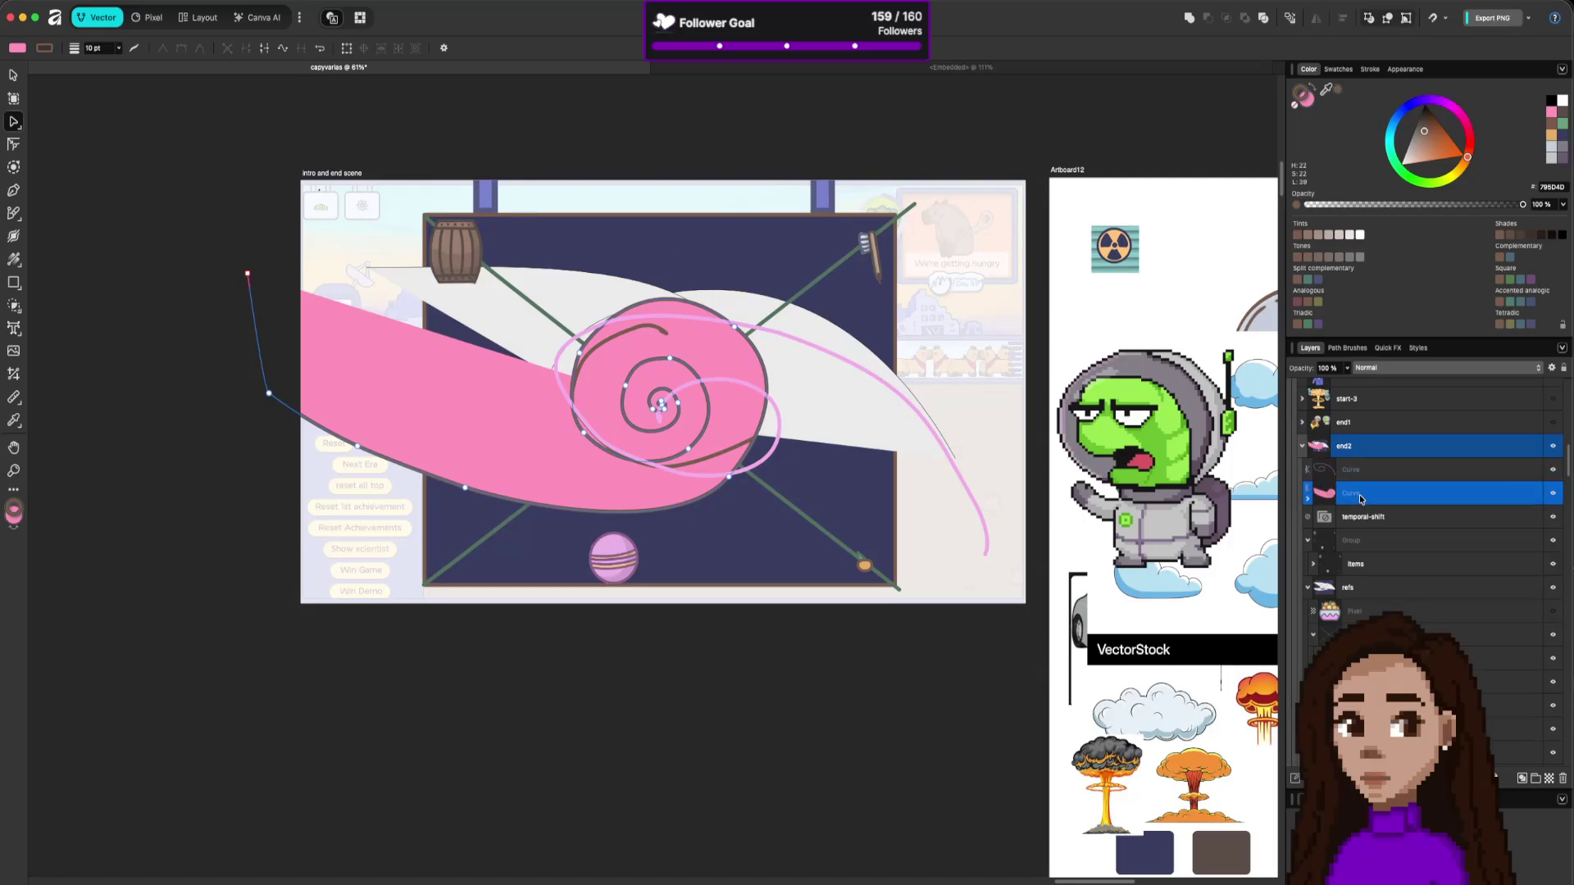
pyautogui.press('super+v')
pyautogui.press('super+z')
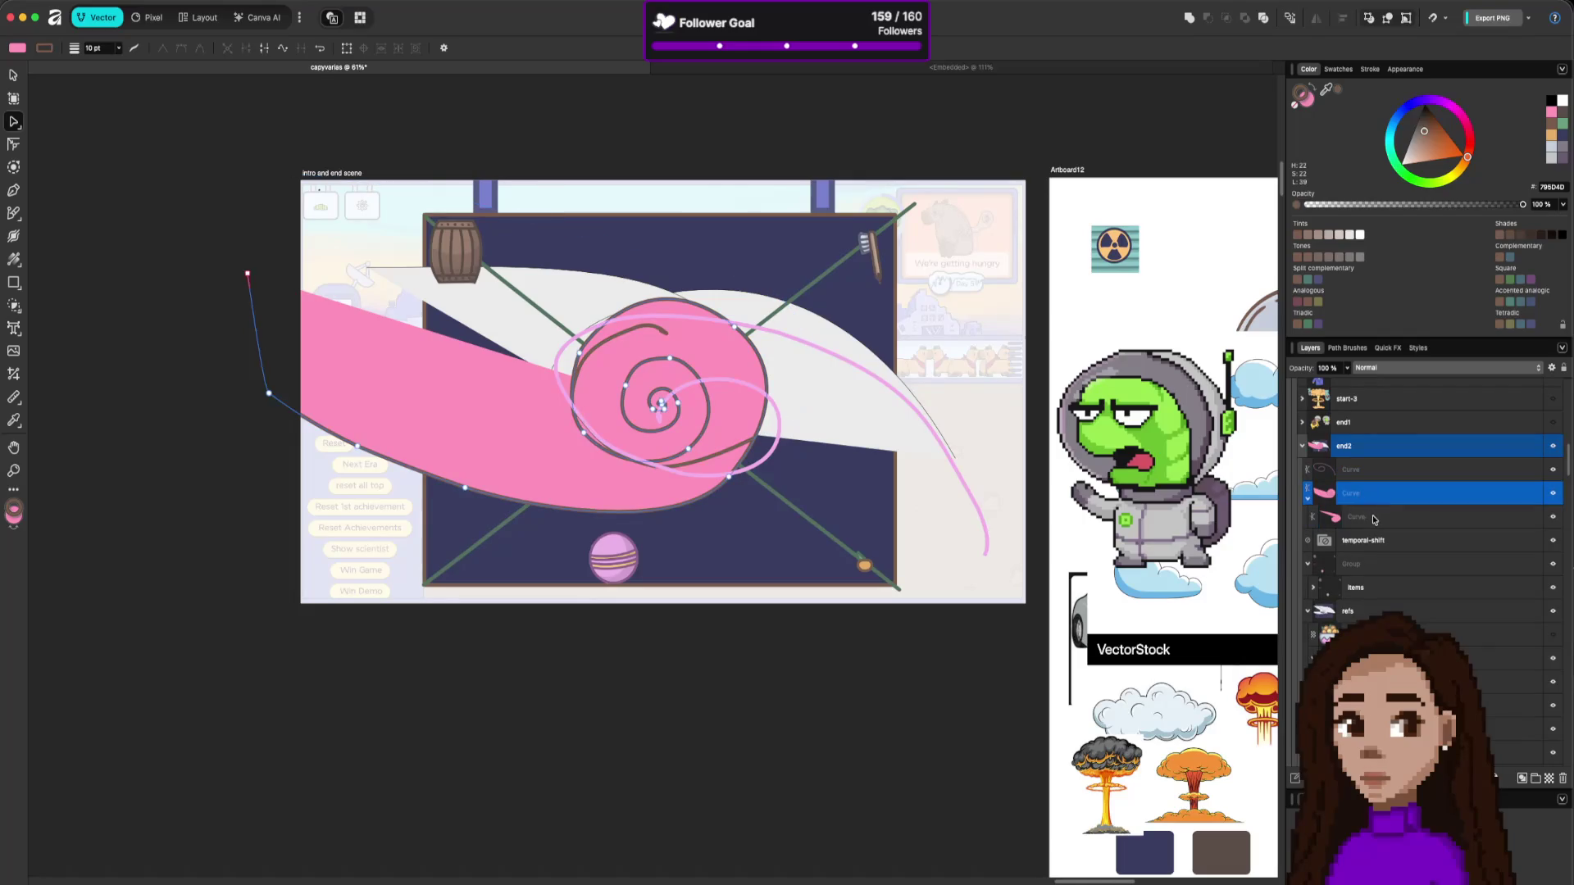
pyautogui.press('super+shift+z')
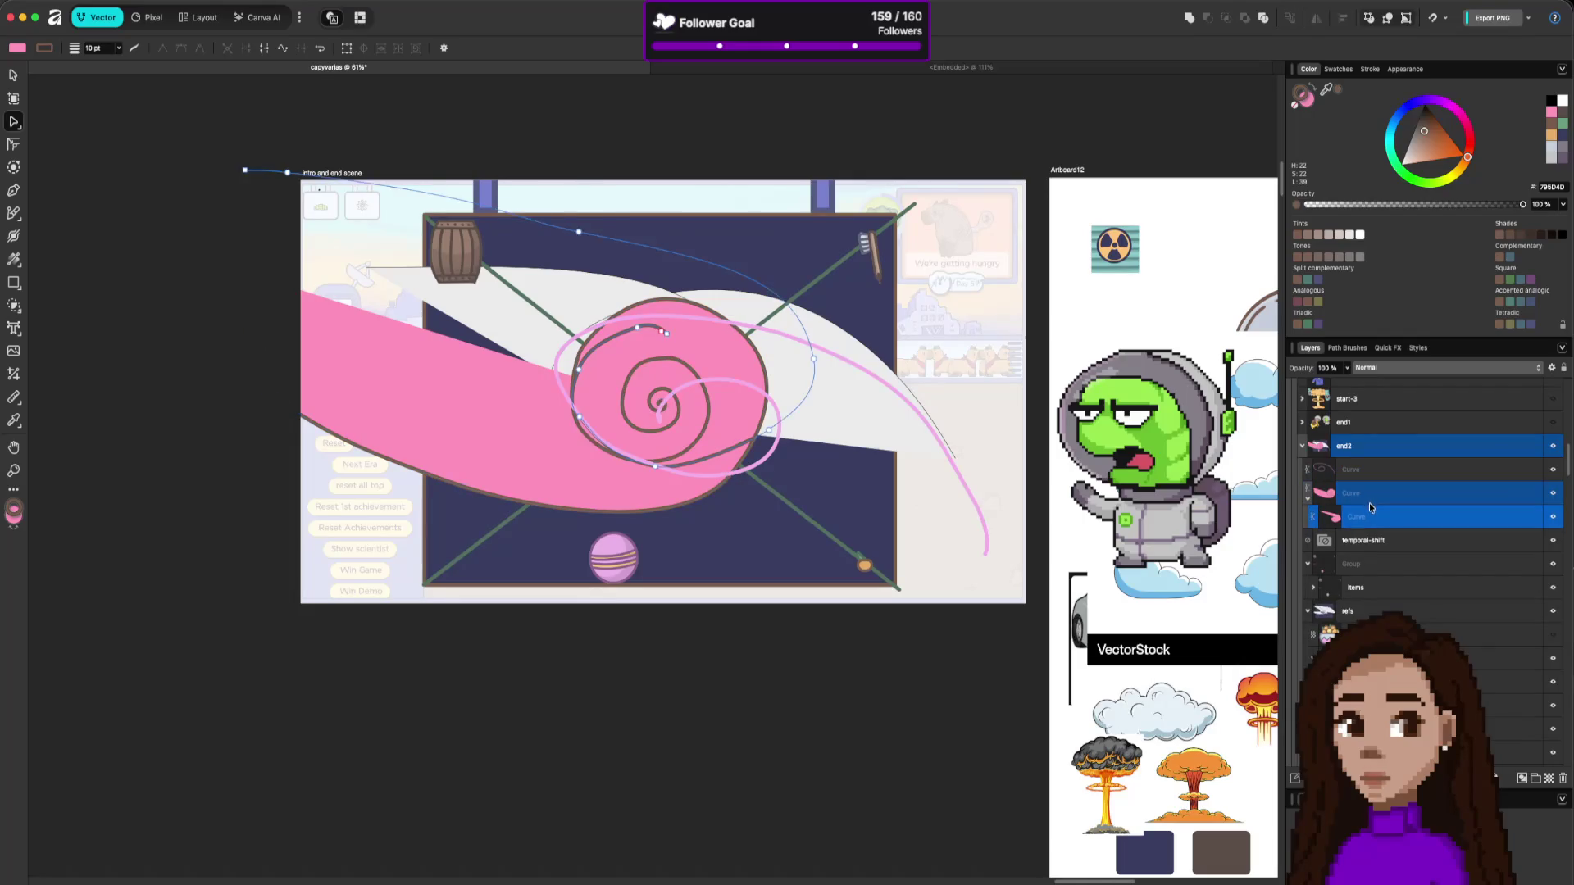
pyautogui.click(1368, 500)
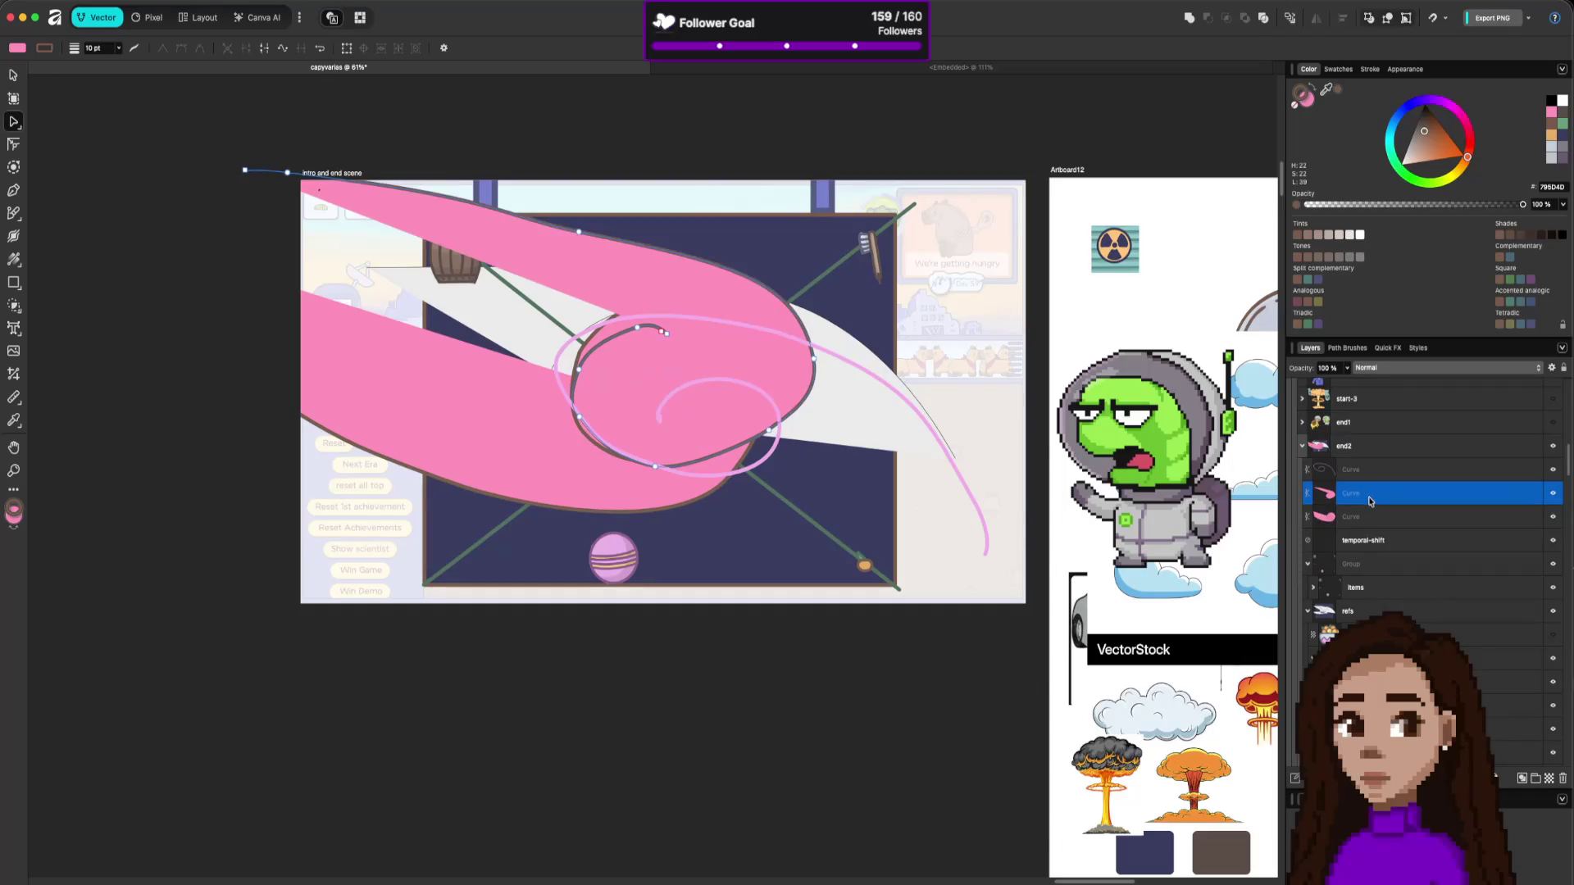
pyautogui.moveTo(1354, 516); pyautogui.dragTo(1348, 532)
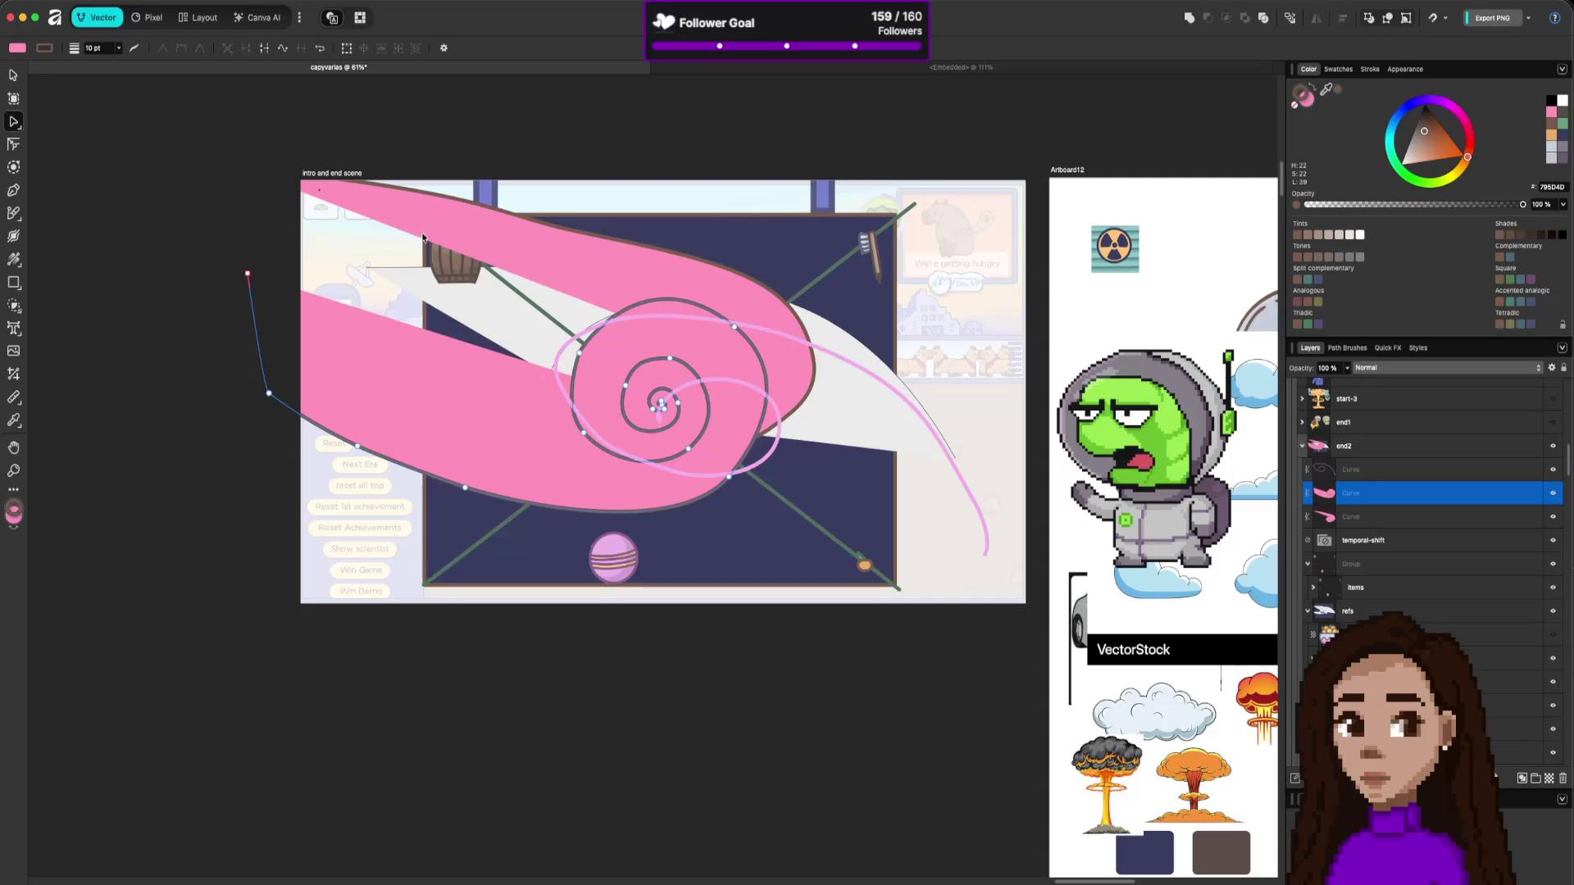
# Fill the upper pink band with a darker pink shade, pull its end node down-left, and close the curve.
pyautogui.click(546, 255)
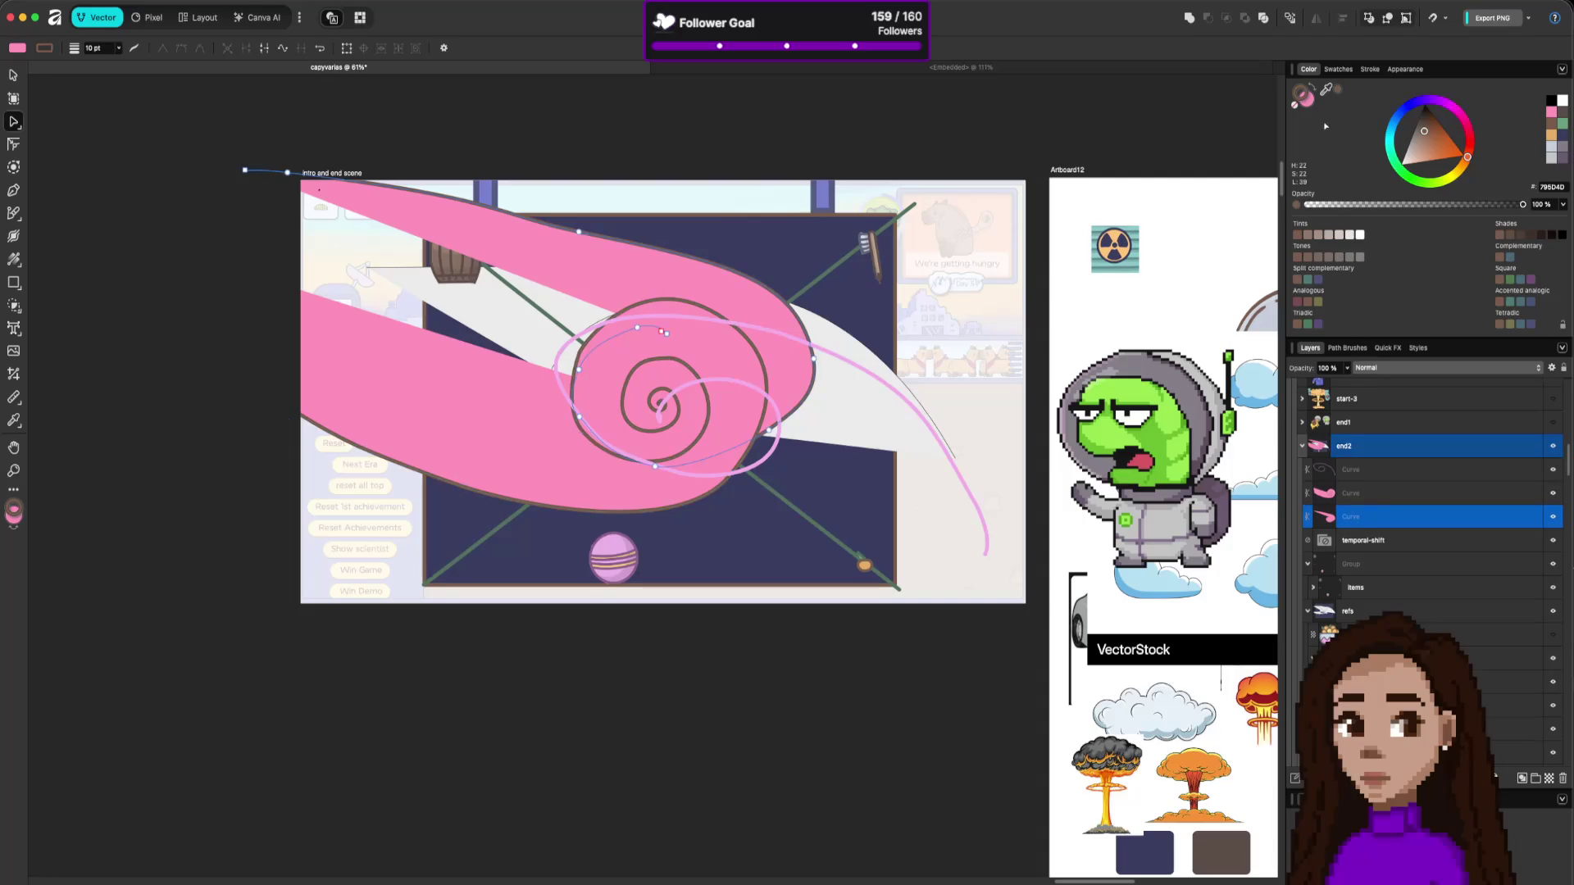
pyautogui.click(1313, 99)
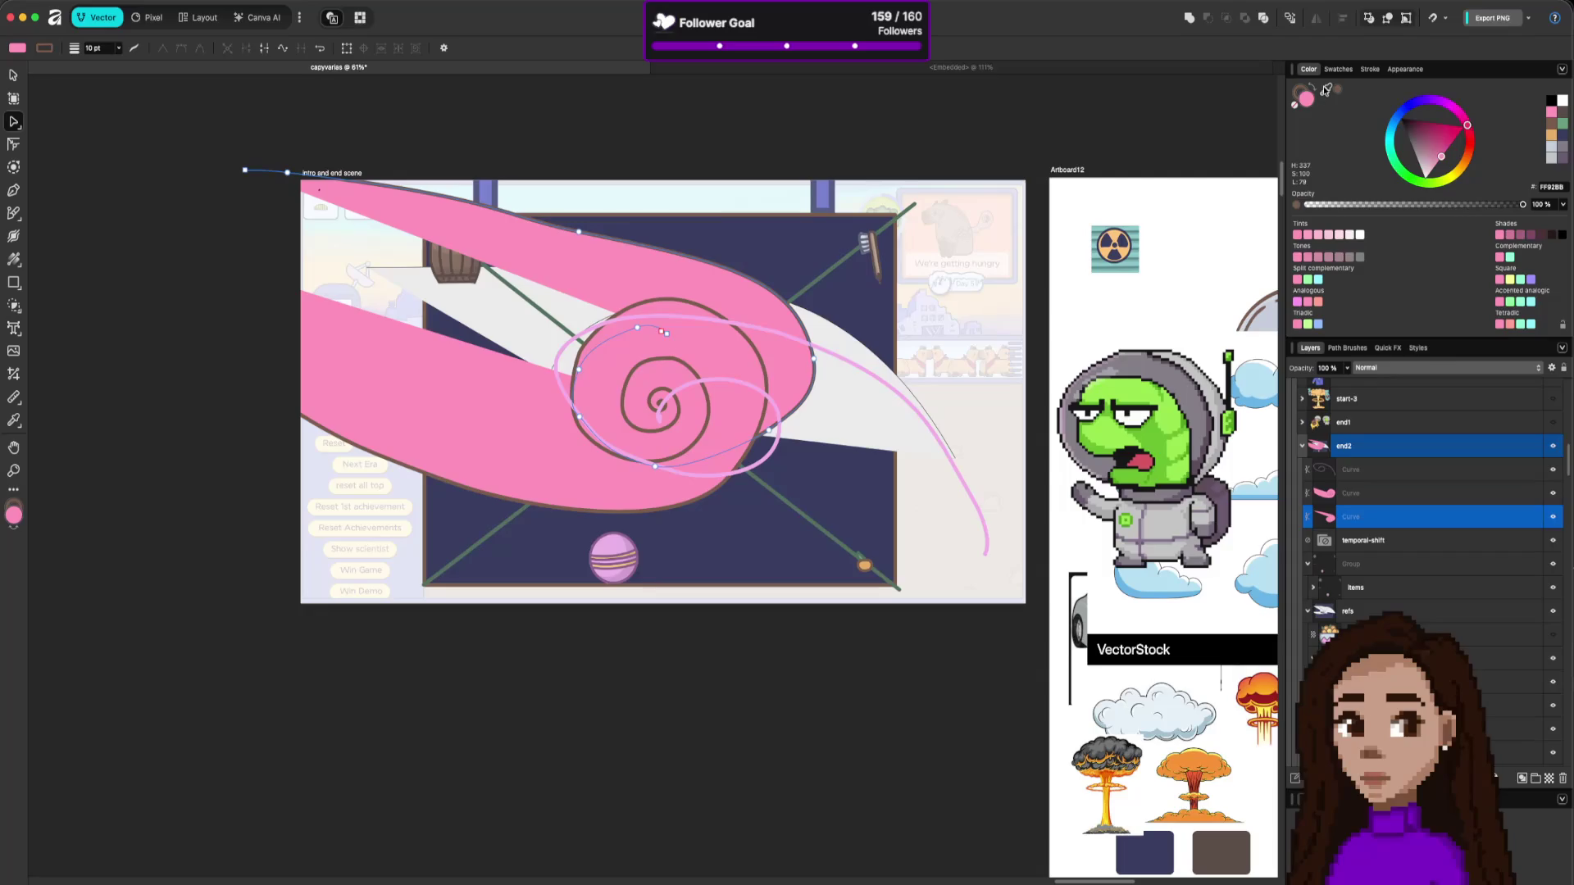
pyautogui.click(1510, 236)
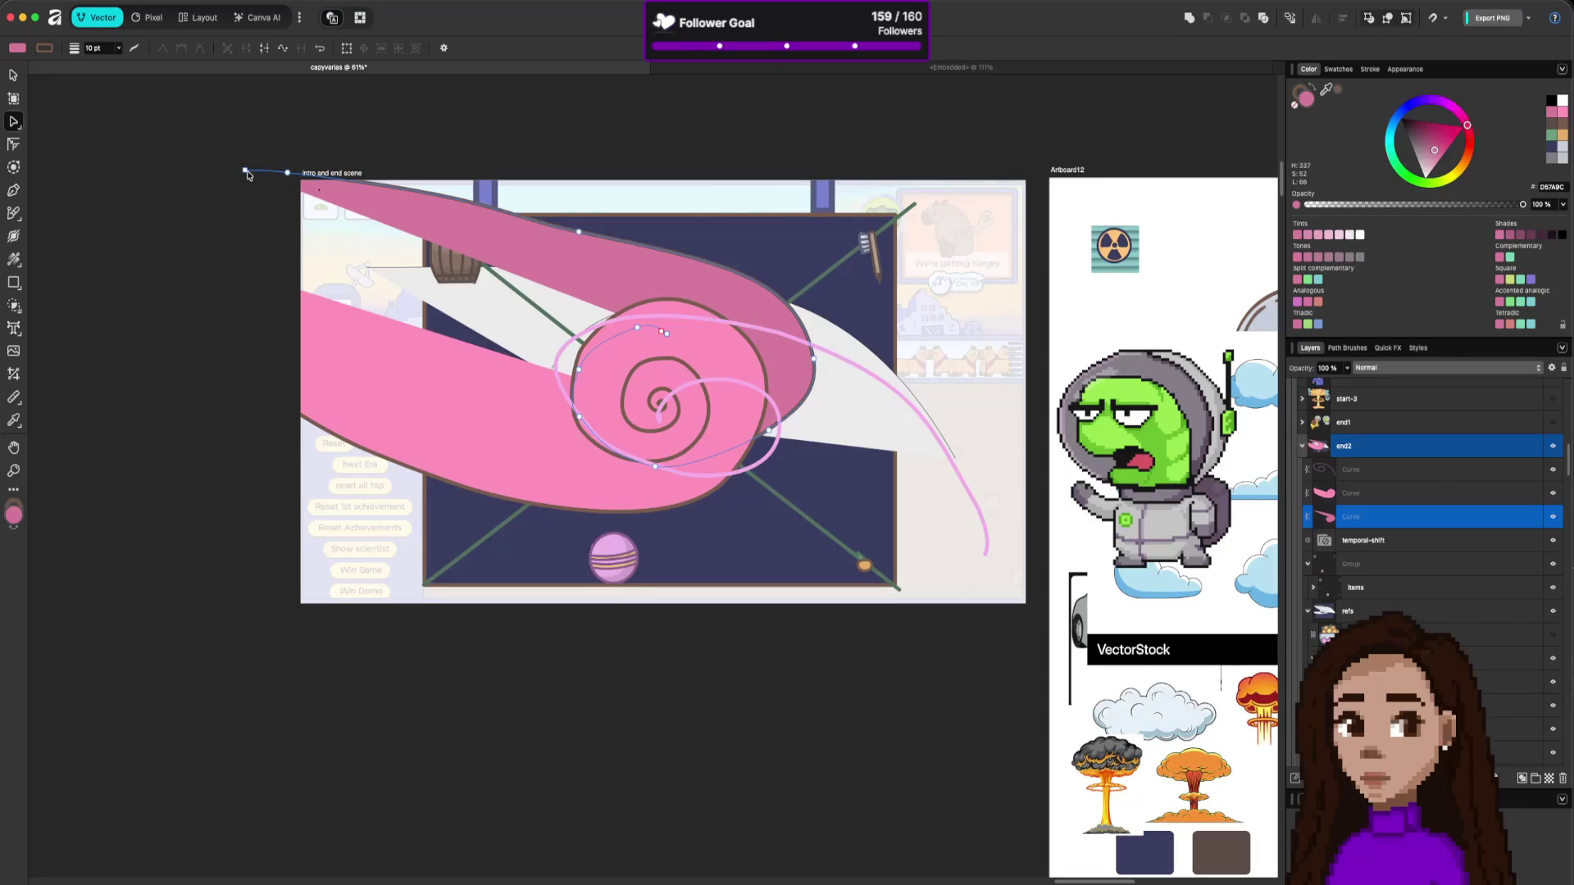
pyautogui.moveTo(245, 170); pyautogui.dragTo(121, 274)
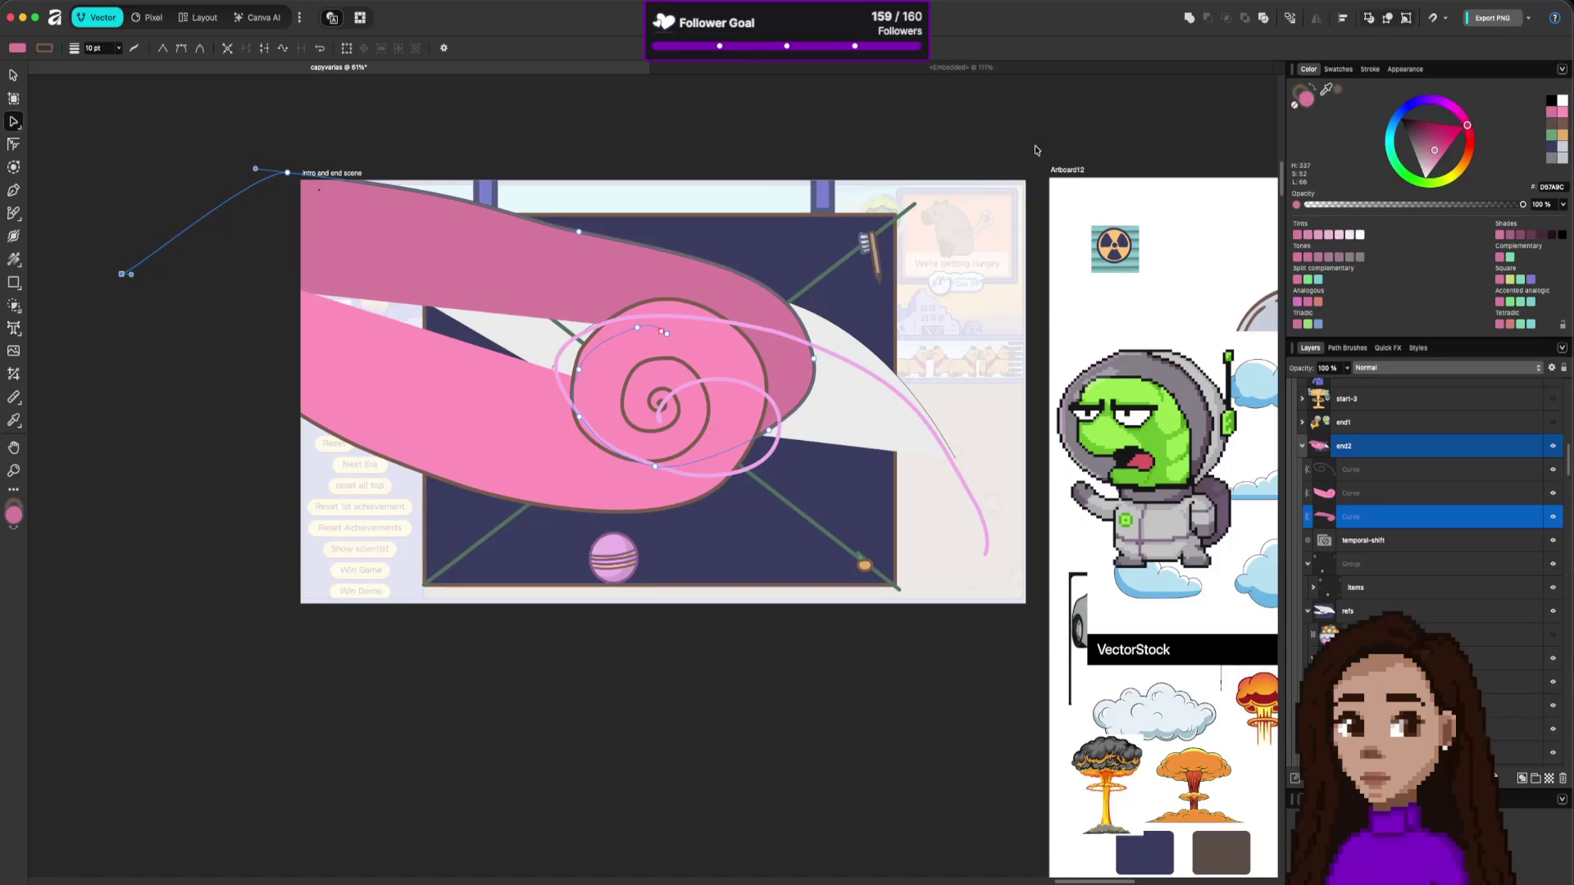
pyautogui.click(264, 47)
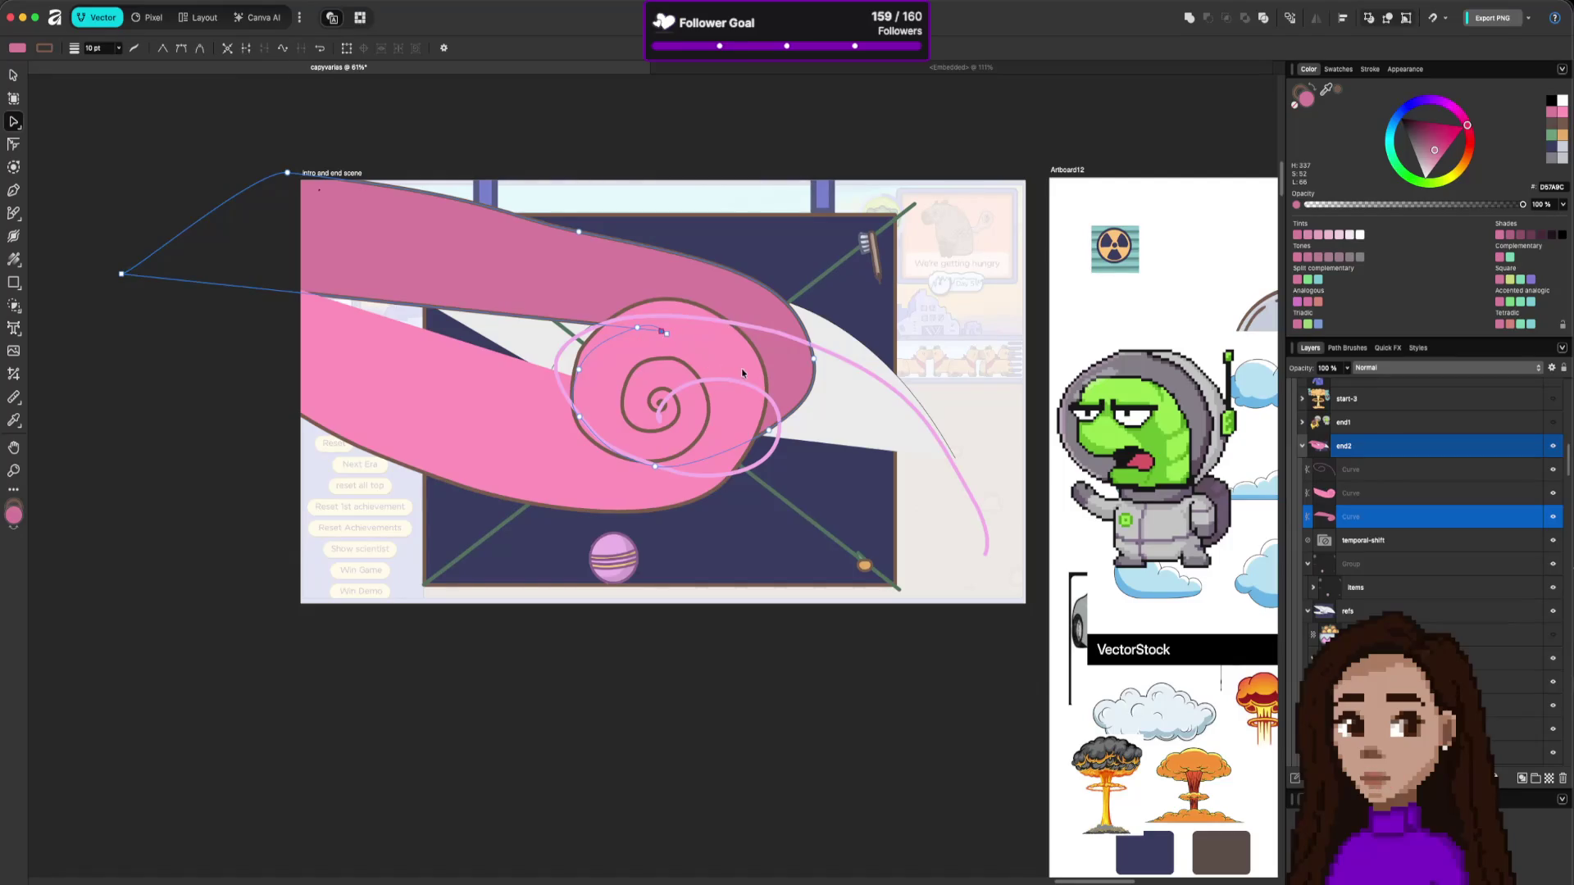
# Adjust the band's nodes and handles so it sweeps from the top-left into the spiral.
pyautogui.moveTo(768, 426); pyautogui.dragTo(760, 457)
pyautogui.moveTo(814, 360); pyautogui.dragTo(809, 351)
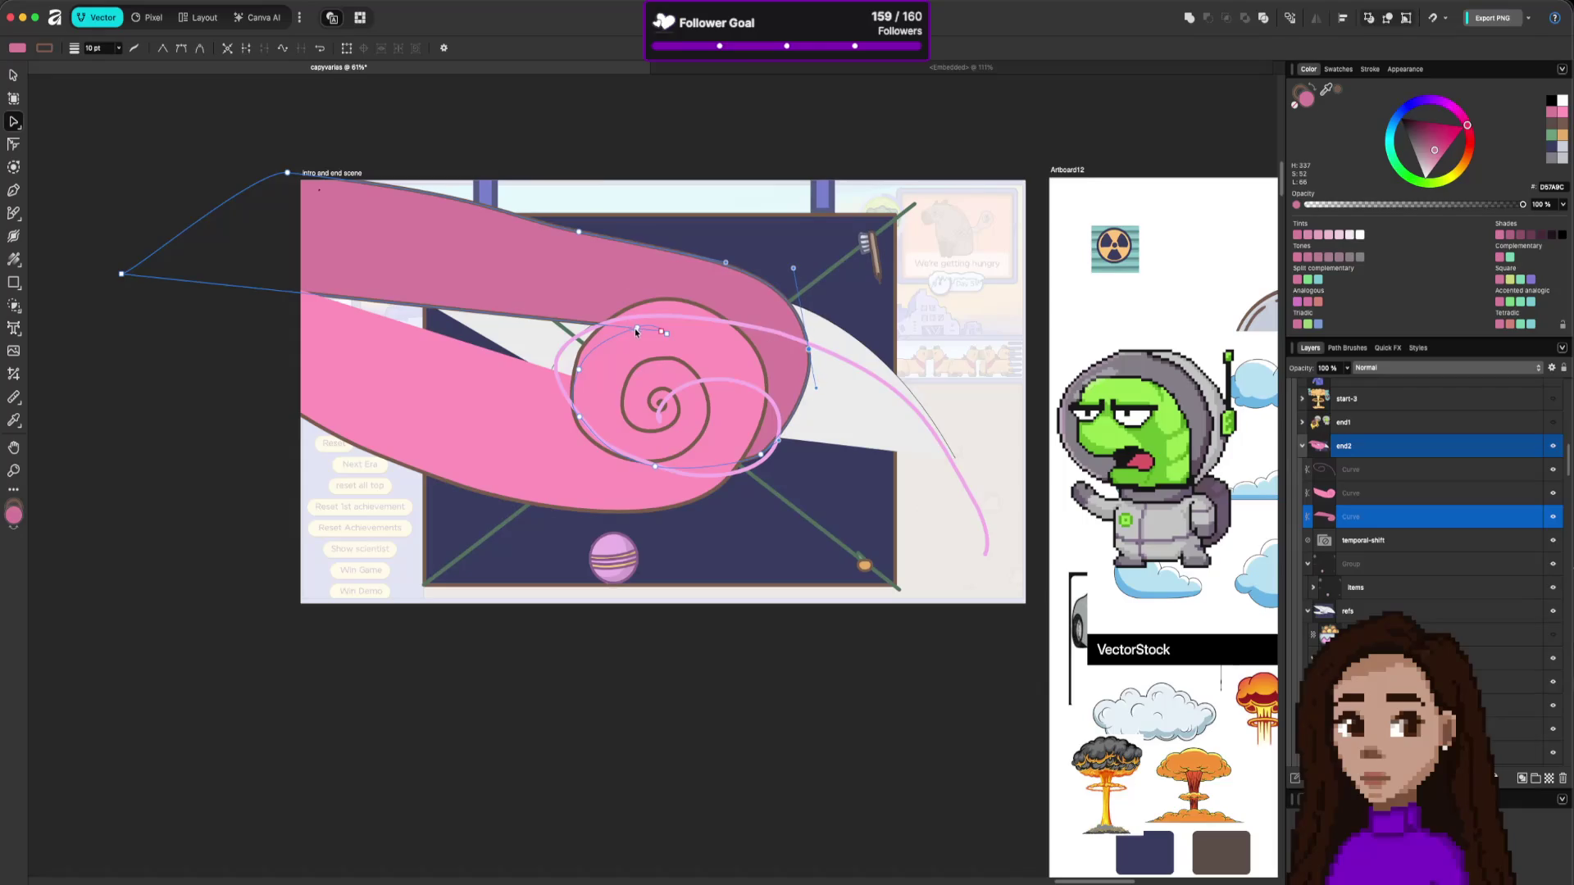
pyautogui.moveTo(634, 327)
pyautogui.mouseDown()
pyautogui.moveTo(597, 385)
pyautogui.moveTo(632, 339)
pyautogui.moveTo(623, 377)
pyautogui.moveTo(568, 374)
pyautogui.mouseUp()
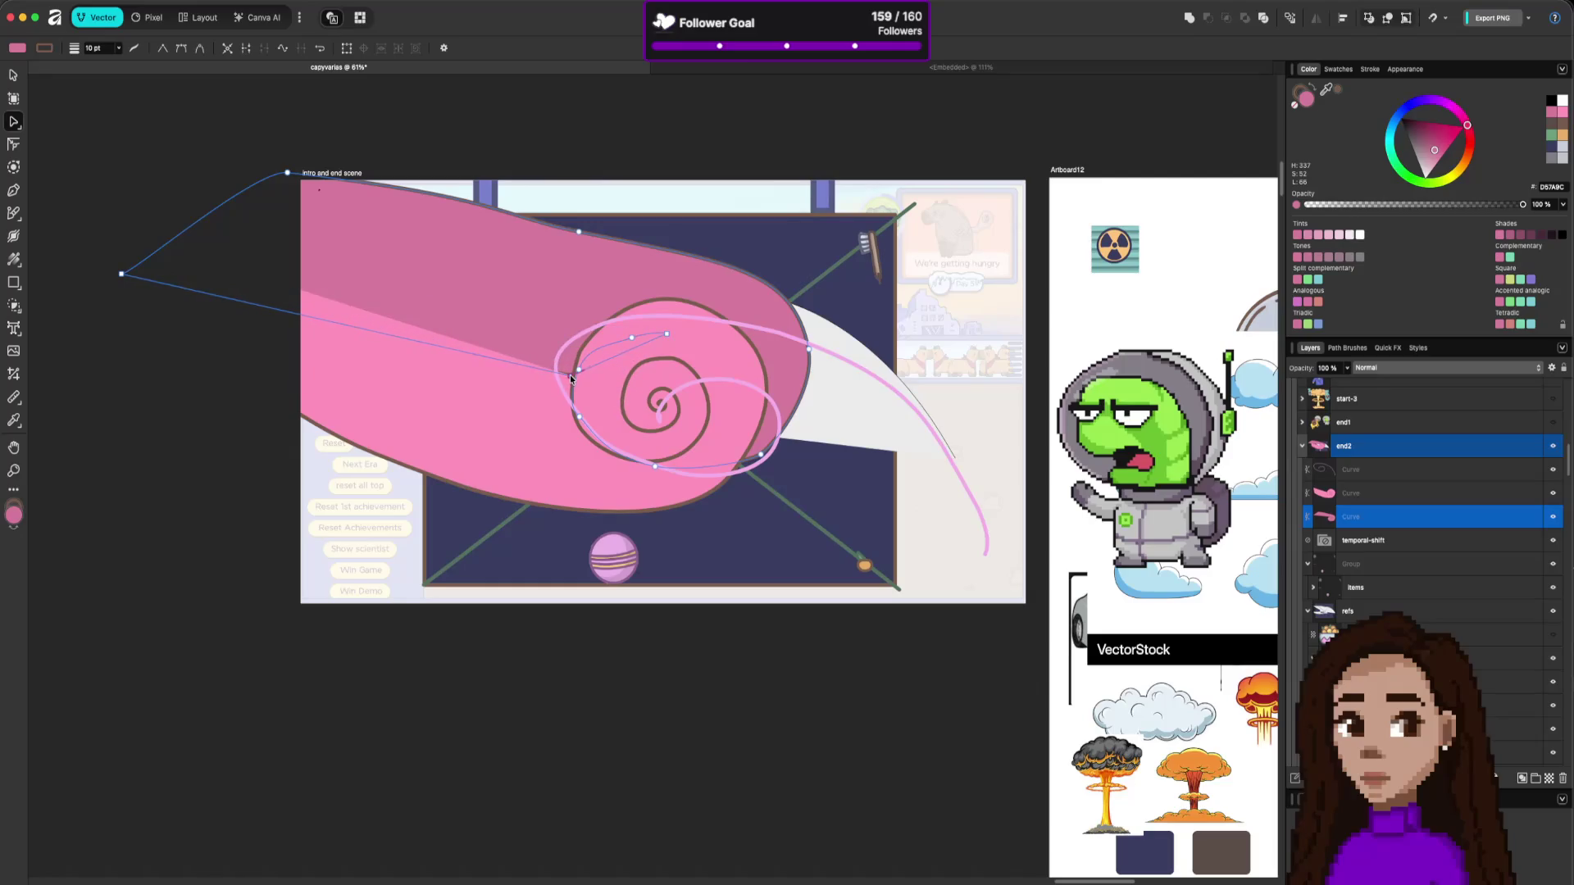
pyautogui.moveTo(122, 273); pyautogui.dragTo(168, 248)
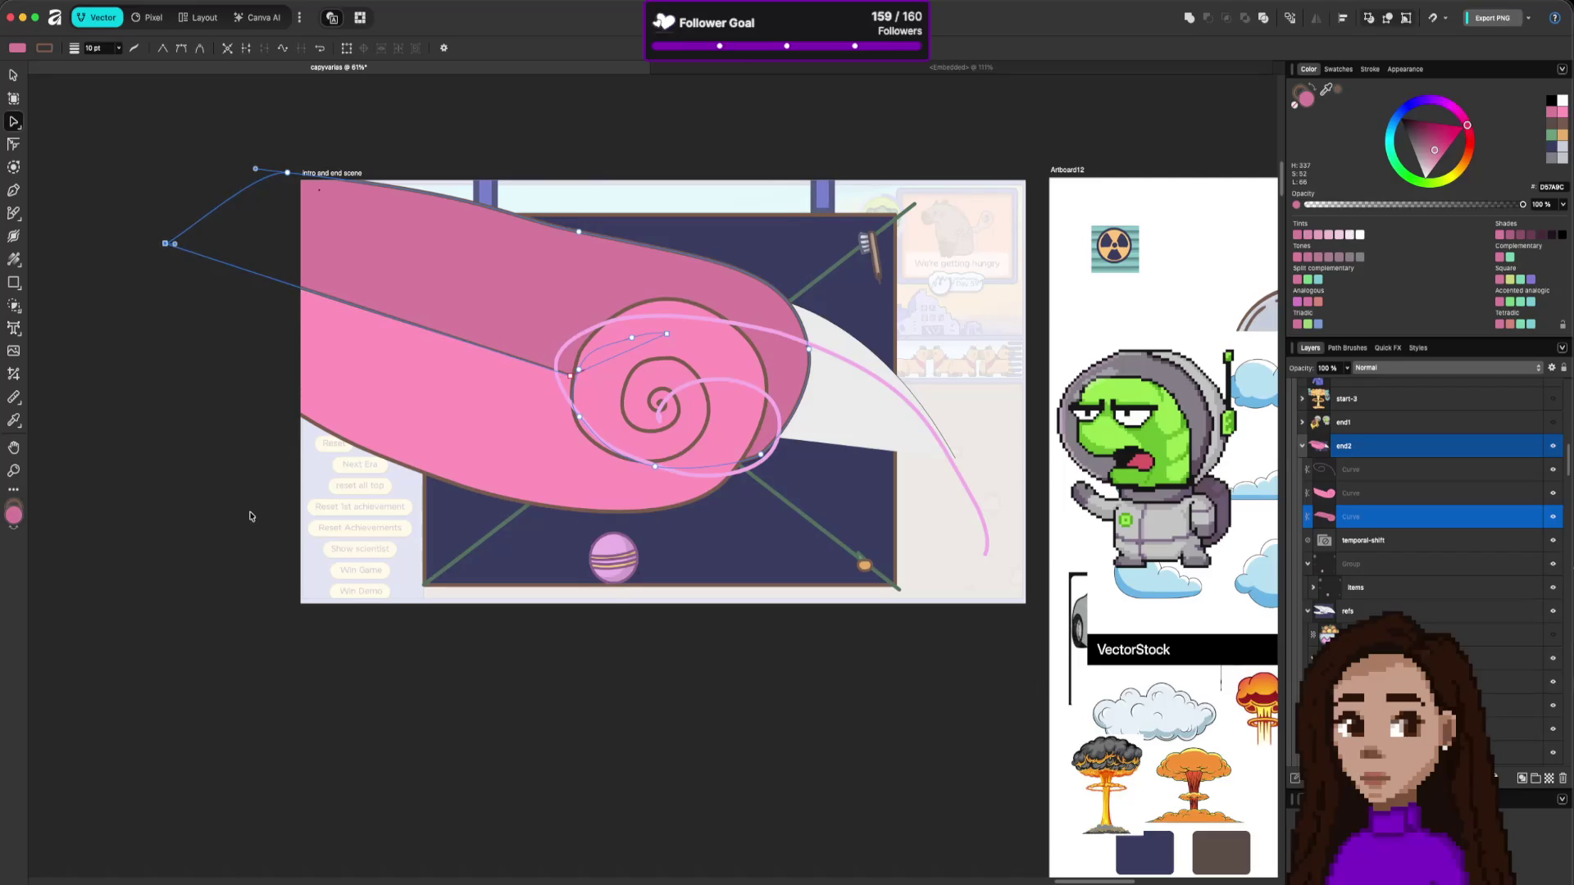
pyautogui.press('Escape')
pyautogui.click(576, 361)
pyautogui.click(573, 378)
# Move the light-pink curve's top endpoint down along the left edge.
pyautogui.click(271, 312)
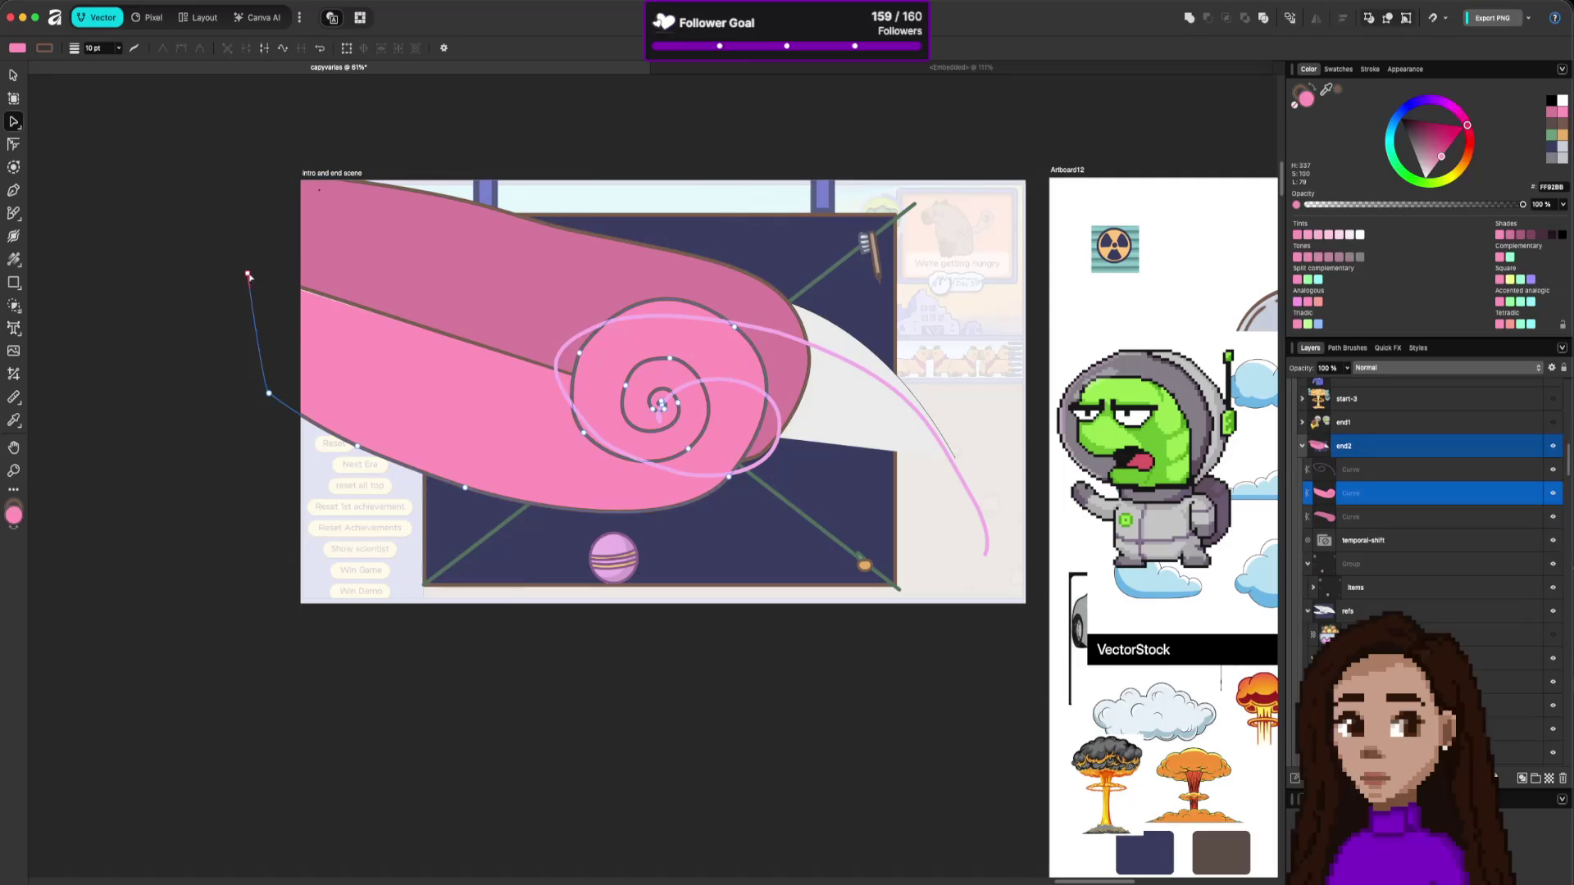
pyautogui.click(247, 272)
pyautogui.click(394, 741)
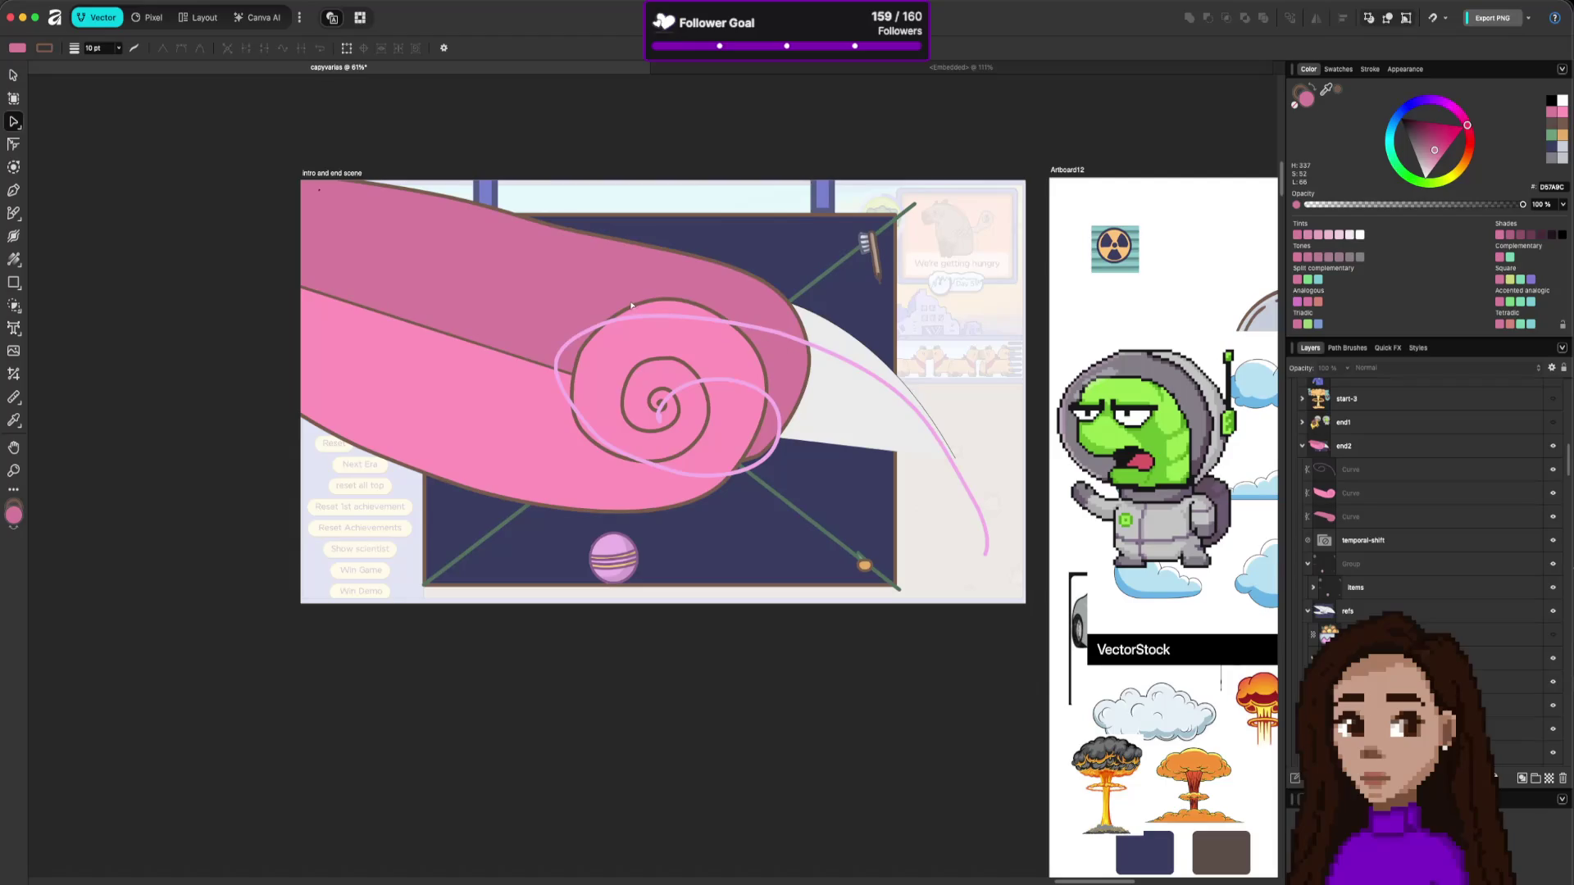
pyautogui.click(363, 350)
pyautogui.moveTo(247, 273)
pyautogui.mouseDown()
pyautogui.moveTo(292, 150)
pyautogui.moveTo(246, 281)
pyautogui.moveTo(282, 222)
pyautogui.moveTo(254, 387)
pyautogui.moveTo(414, 624)
pyautogui.moveTo(352, 475)
pyautogui.moveTo(274, 381)
pyautogui.moveTo(227, 393)
pyautogui.mouseUp()
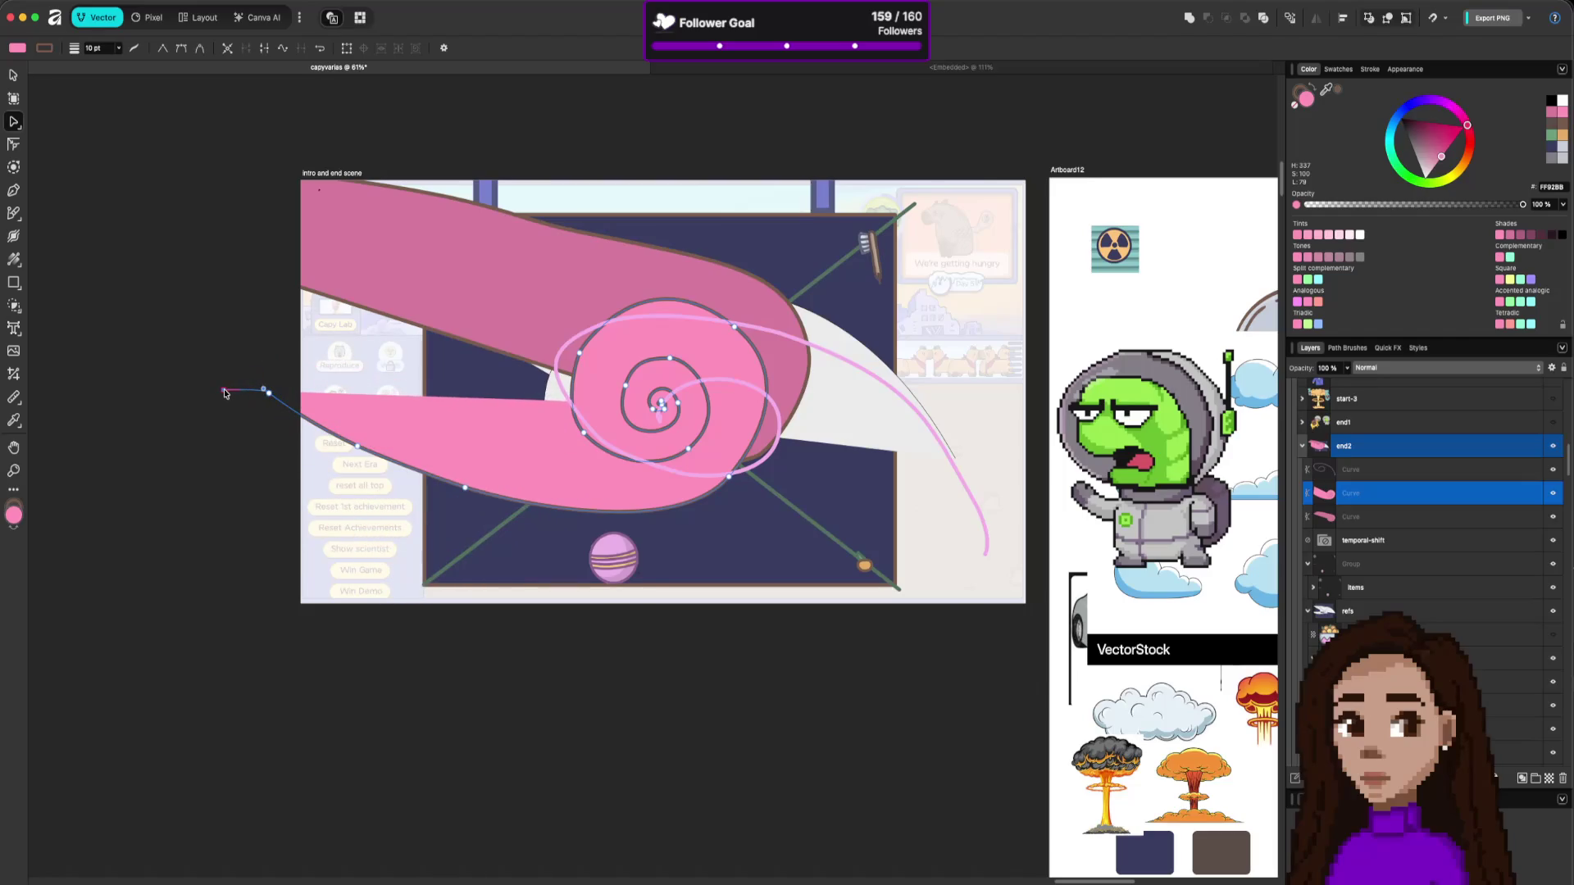
# On the third curve, pull the left node down and bend the lower edge near the spiral to flatten the bottom.
pyautogui.click(296, 280)
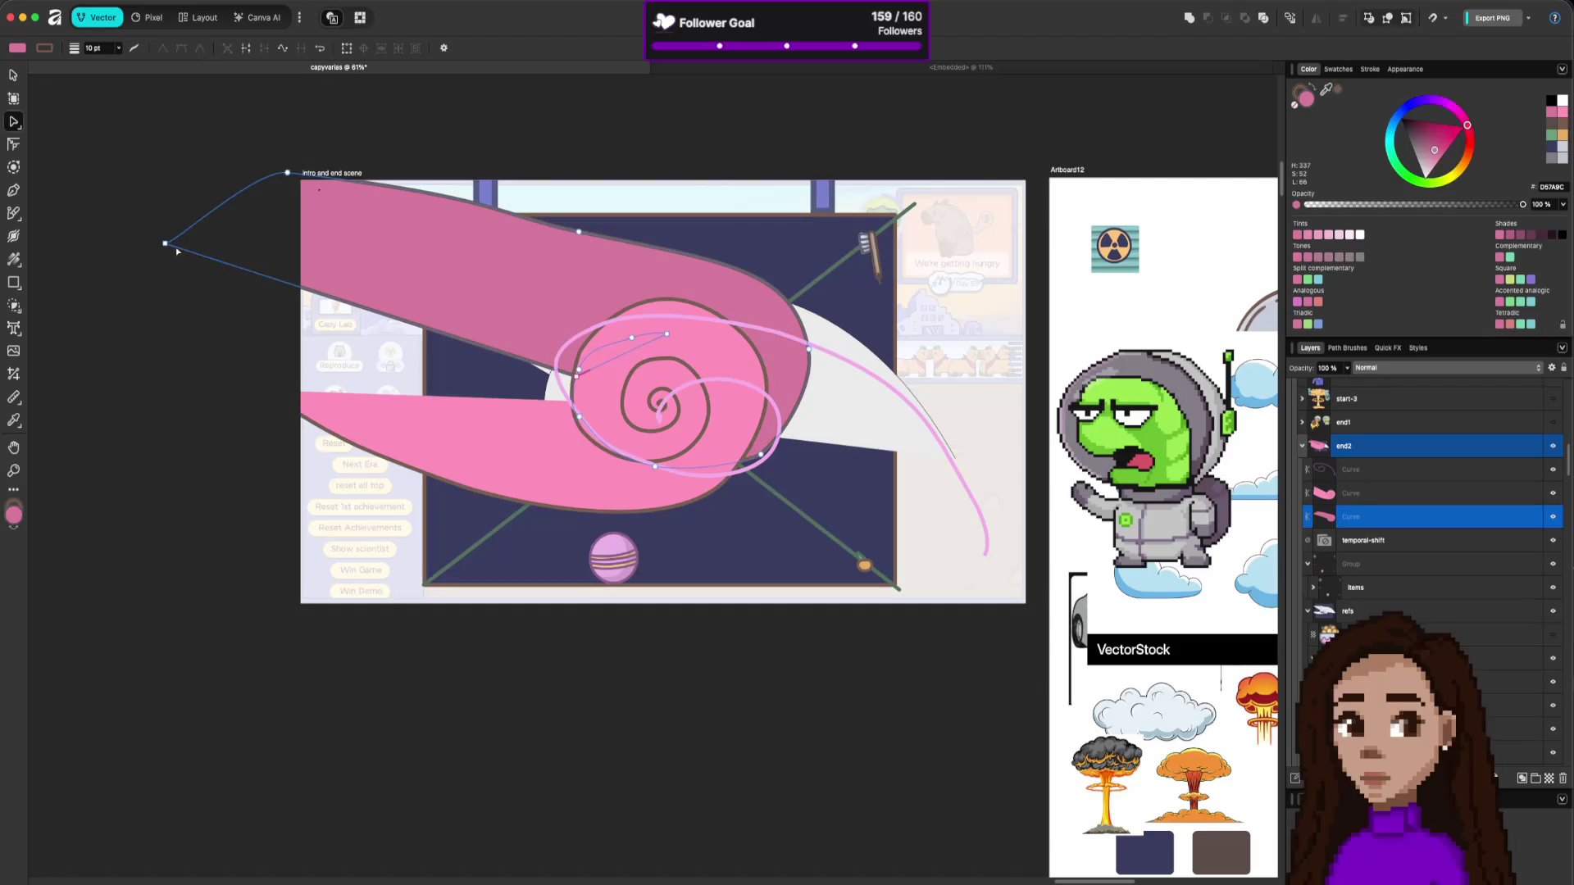
pyautogui.moveTo(165, 244)
pyautogui.mouseDown()
pyautogui.moveTo(141, 407)
pyautogui.moveTo(149, 396)
pyautogui.mouseUp()
pyautogui.moveTo(577, 377); pyautogui.dragTo(587, 402)
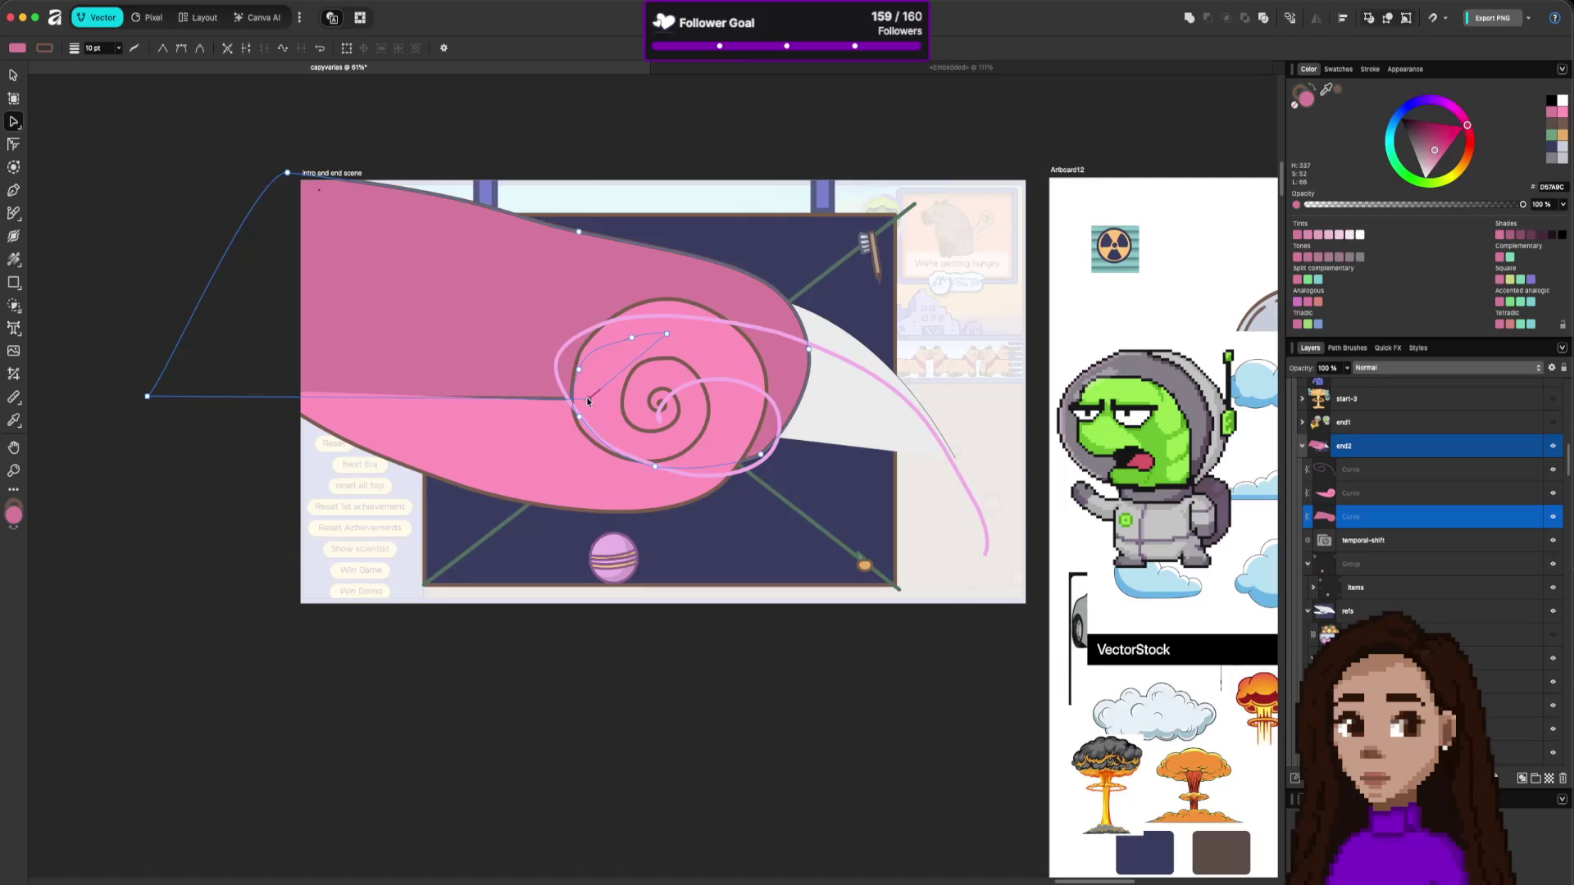
pyautogui.moveTo(149, 397); pyautogui.dragTo(150, 391)
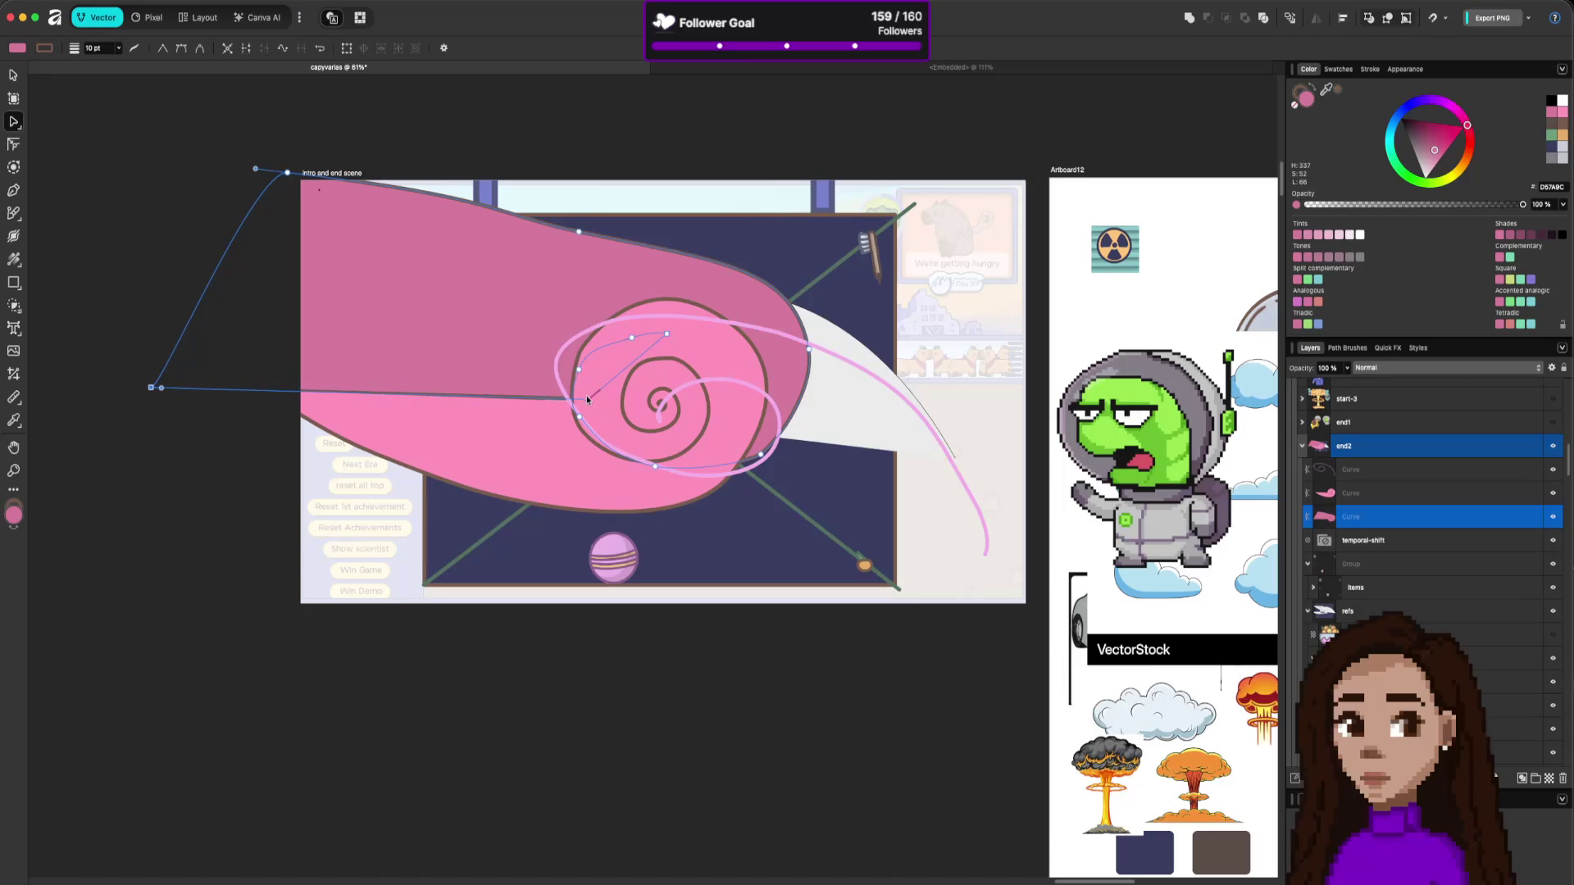
pyautogui.moveTo(587, 399); pyautogui.dragTo(594, 402)
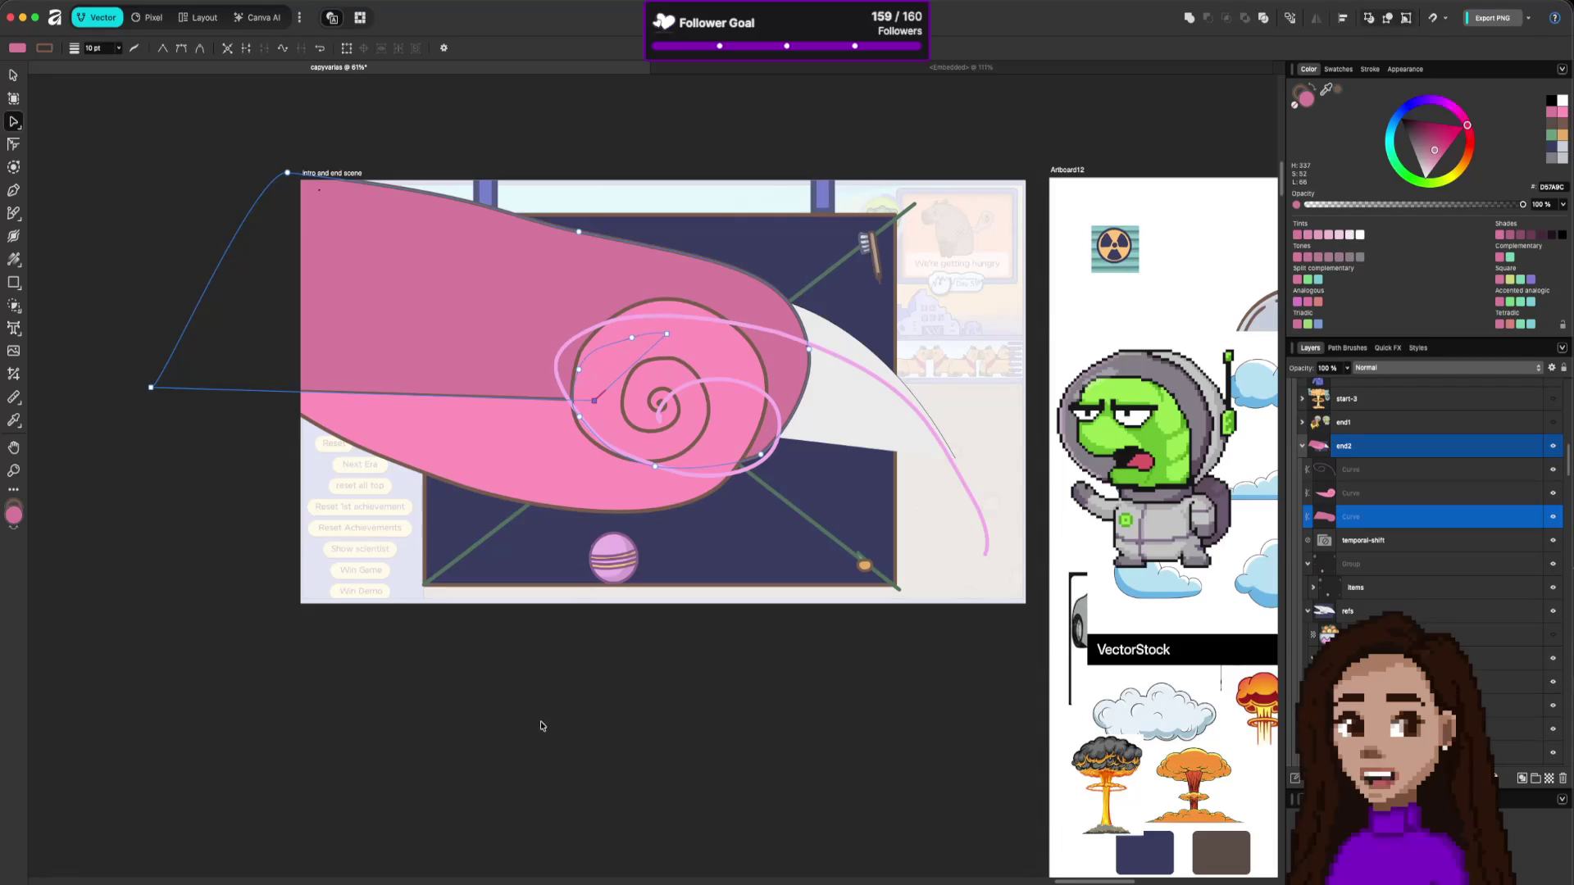
pyautogui.click(733, 664)
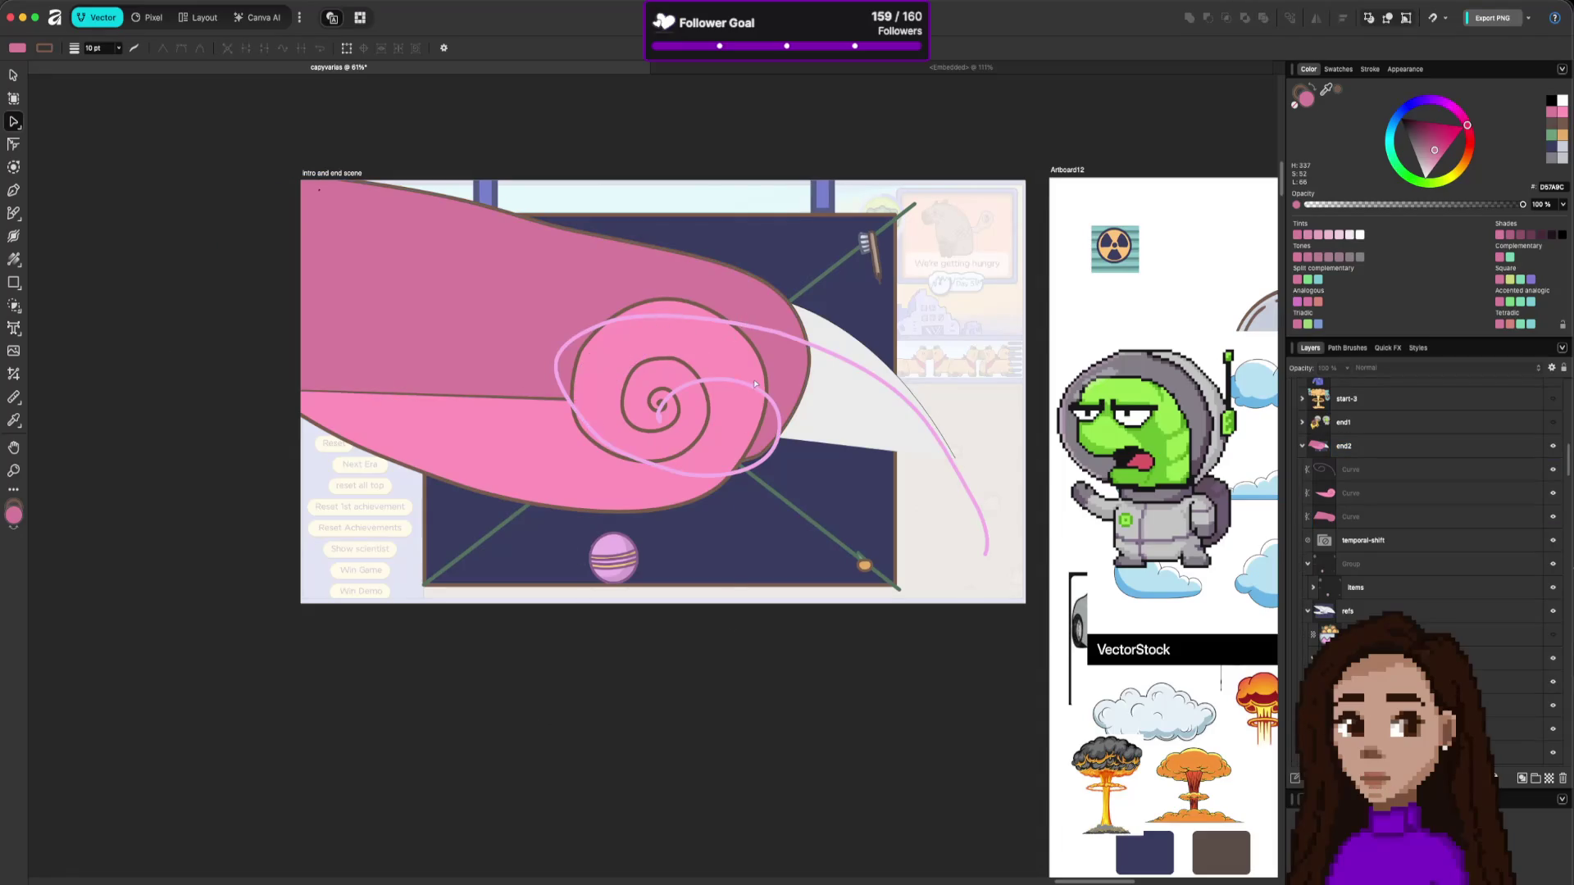
# Delete a top-edge node on the pink shape and reshape its right tip and top edge.
pyautogui.click(590, 271)
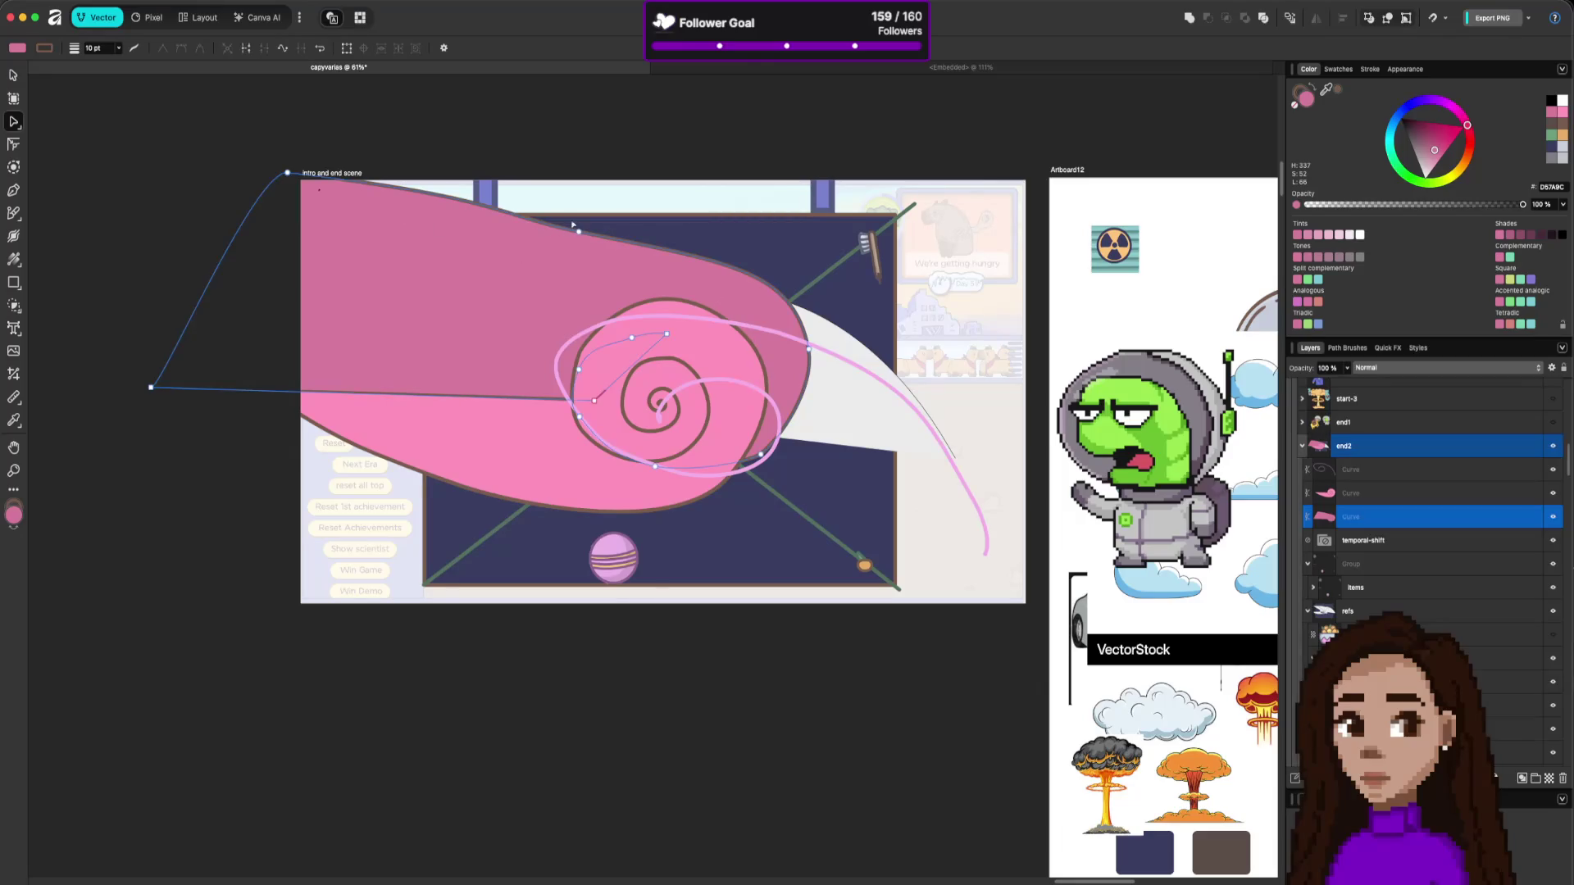
pyautogui.press('Delete')
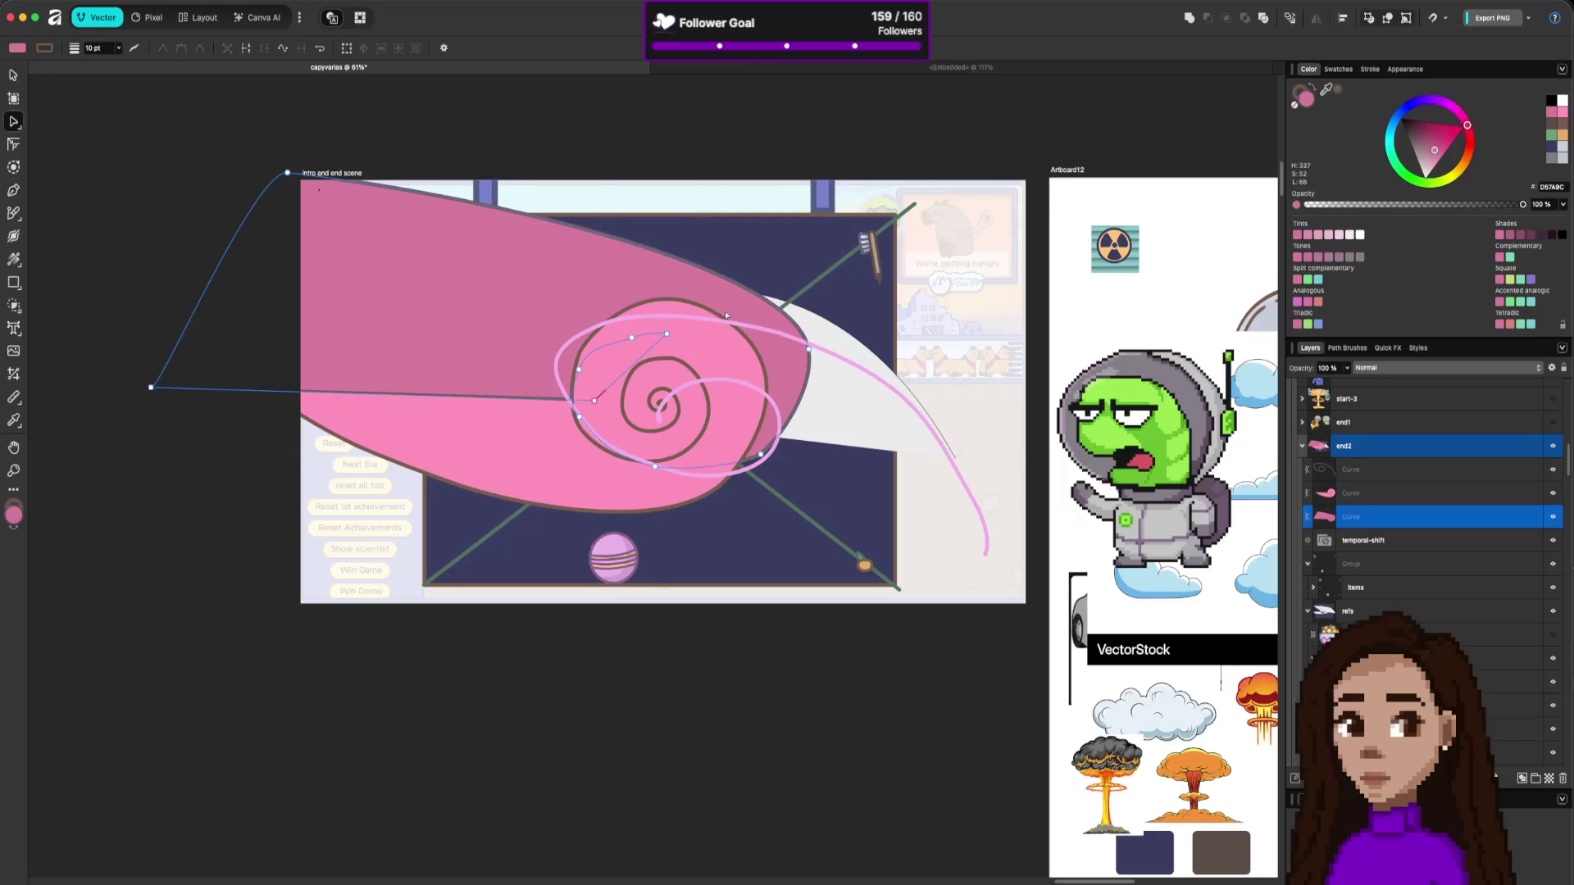
pyautogui.click(809, 350)
pyautogui.moveTo(793, 271); pyautogui.dragTo(751, 213)
pyautogui.moveTo(810, 360); pyautogui.dragTo(802, 346)
pyautogui.moveTo(289, 179)
pyautogui.mouseDown()
pyautogui.moveTo(277, 160)
pyautogui.moveTo(238, 169)
pyautogui.mouseUp()
pyautogui.click(699, 169)
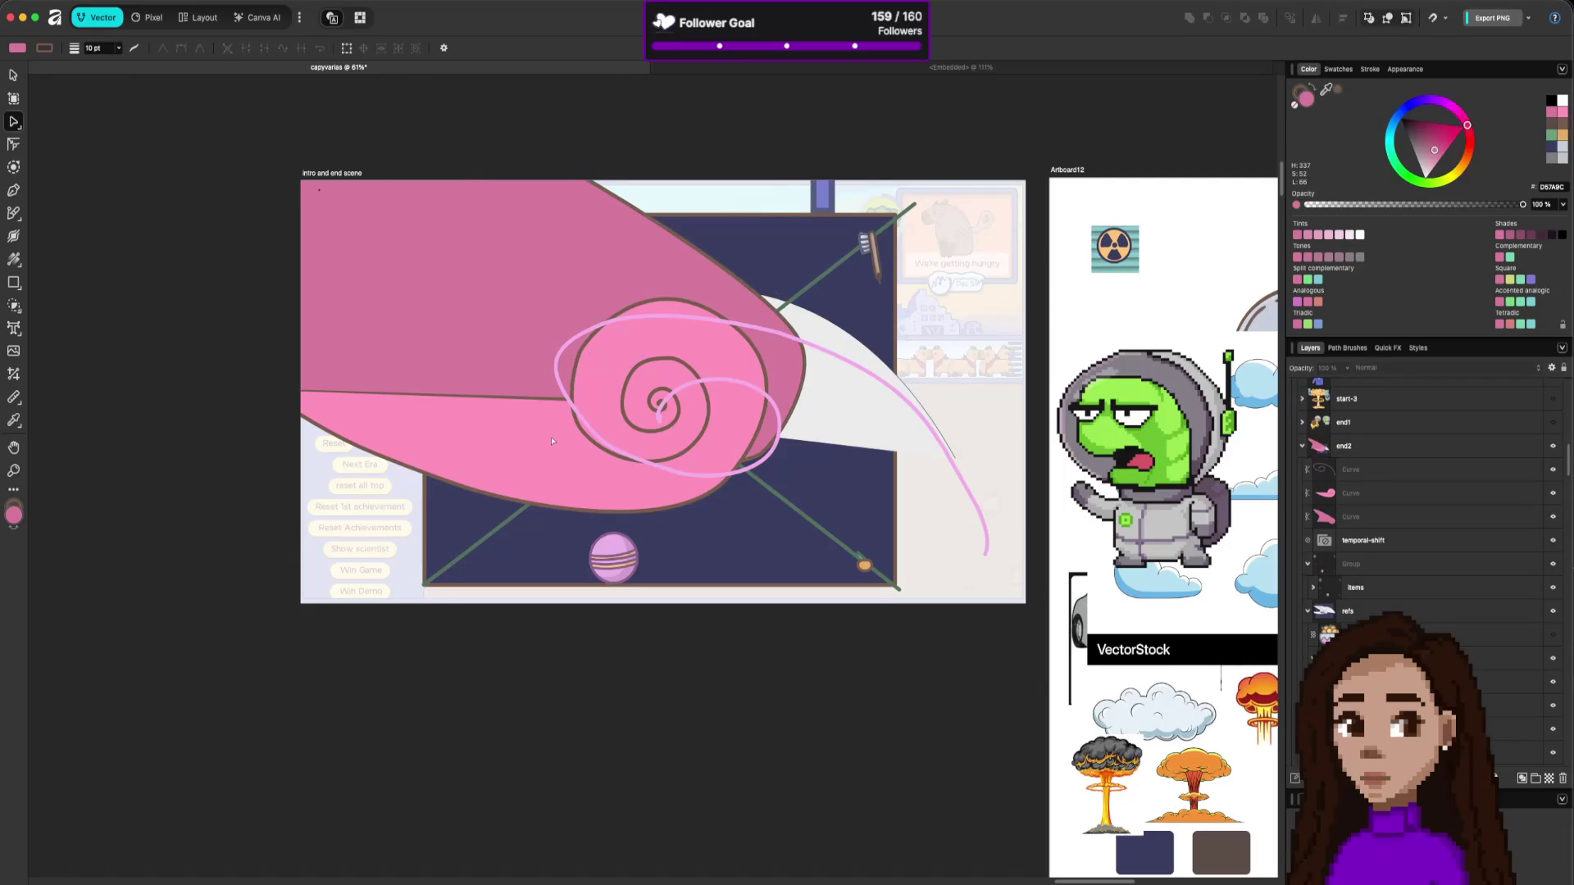
# Pull the pink curve's left end upward into a tall wedge with an outward loop at the top-left.
pyautogui.click(509, 411)
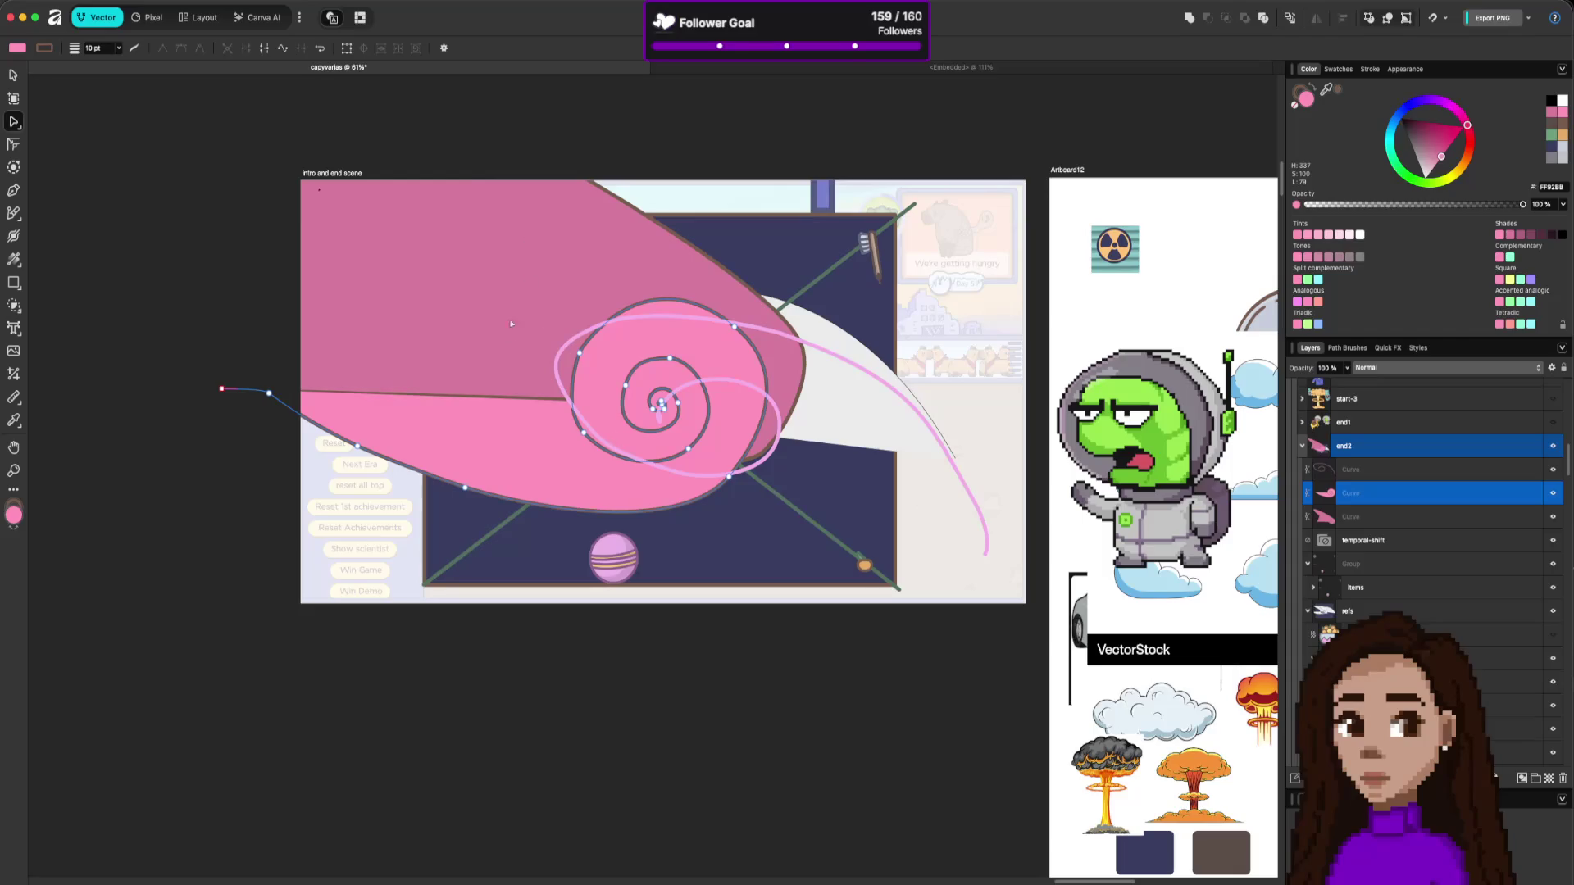
pyautogui.moveTo(509, 404); pyautogui.dragTo(497, 399)
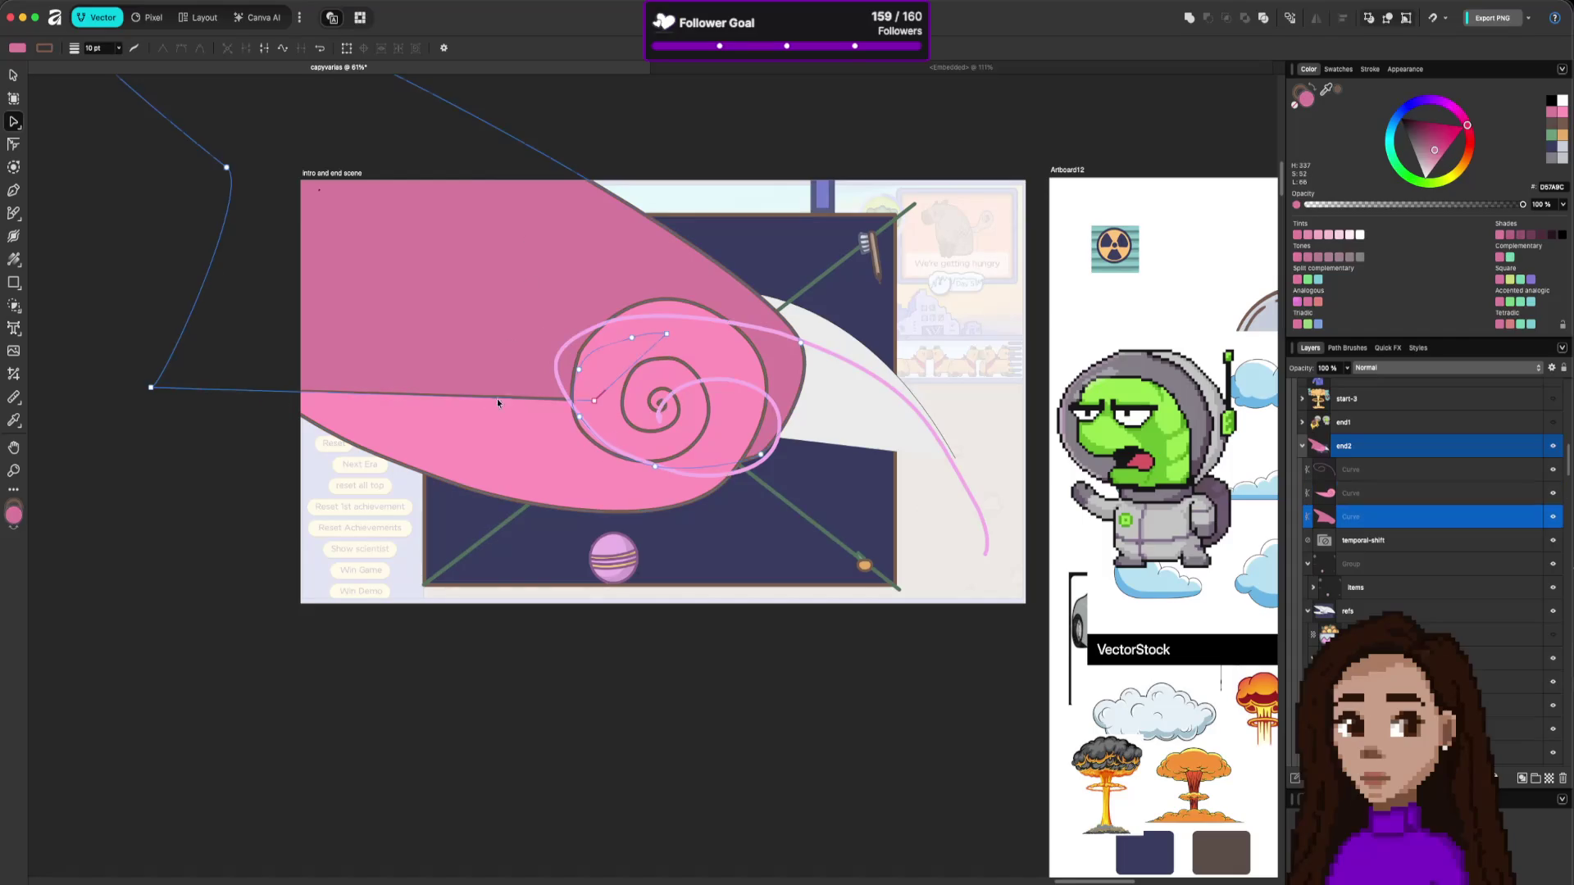
pyautogui.hotkey('ctrl', 'z')
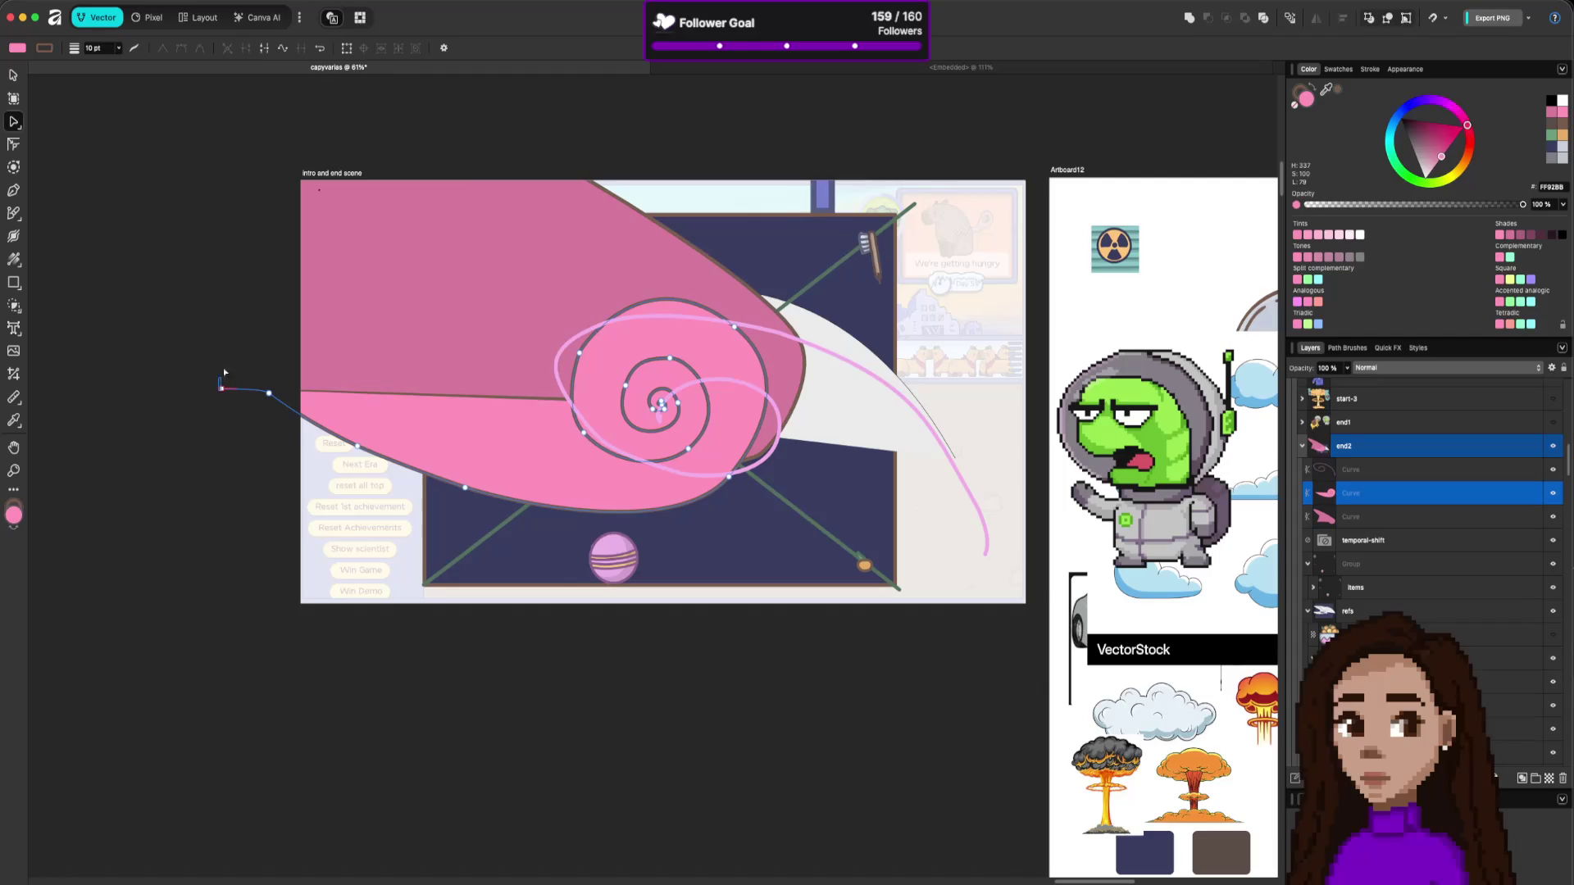
pyautogui.moveTo(219, 392); pyautogui.dragTo(520, 312)
pyautogui.moveTo(221, 382)
pyautogui.mouseDown()
pyautogui.moveTo(342, 299)
pyautogui.moveTo(569, 365)
pyautogui.moveTo(572, 420)
pyautogui.mouseUp()
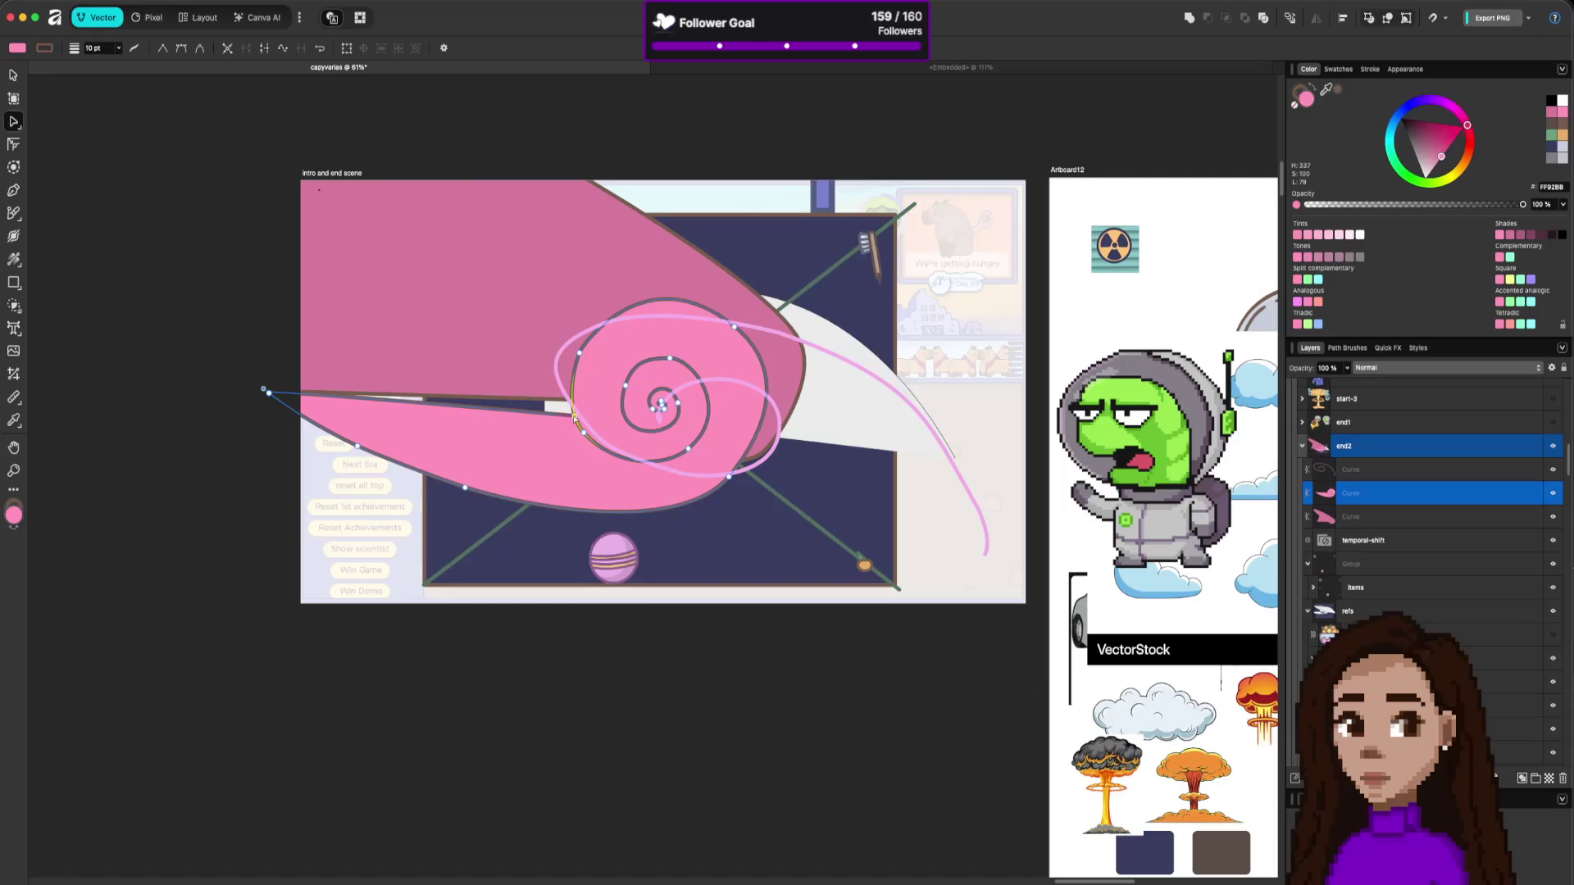
pyautogui.click(281, 394)
pyautogui.moveTo(282, 395)
pyautogui.mouseDown()
pyautogui.moveTo(439, 158)
pyautogui.moveTo(440, 97)
pyautogui.mouseUp()
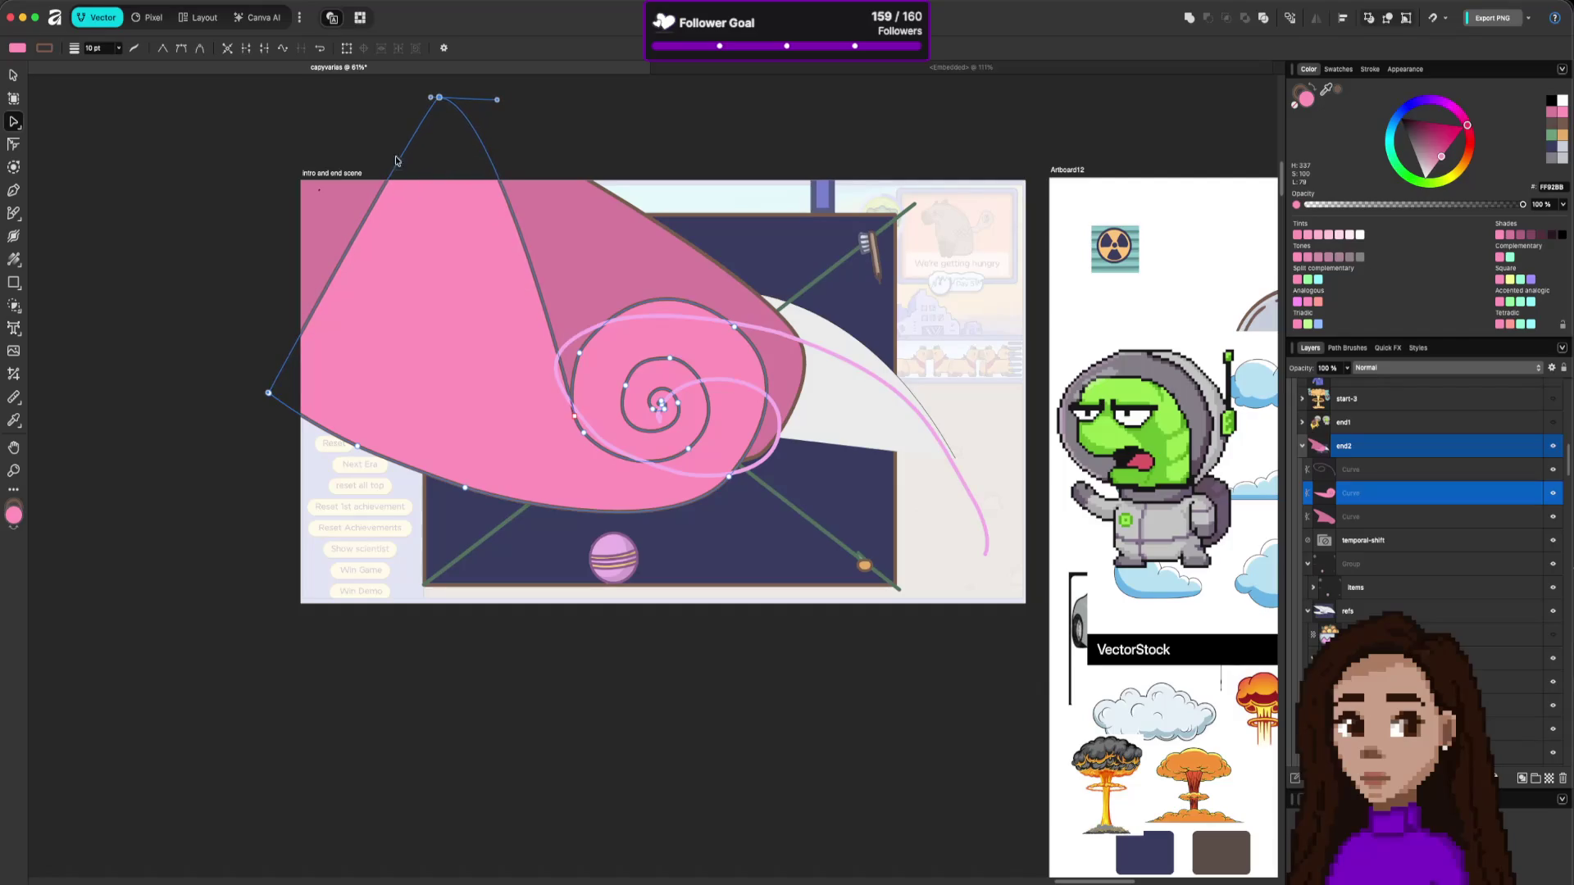
pyautogui.moveTo(351, 165); pyautogui.dragTo(274, 110)
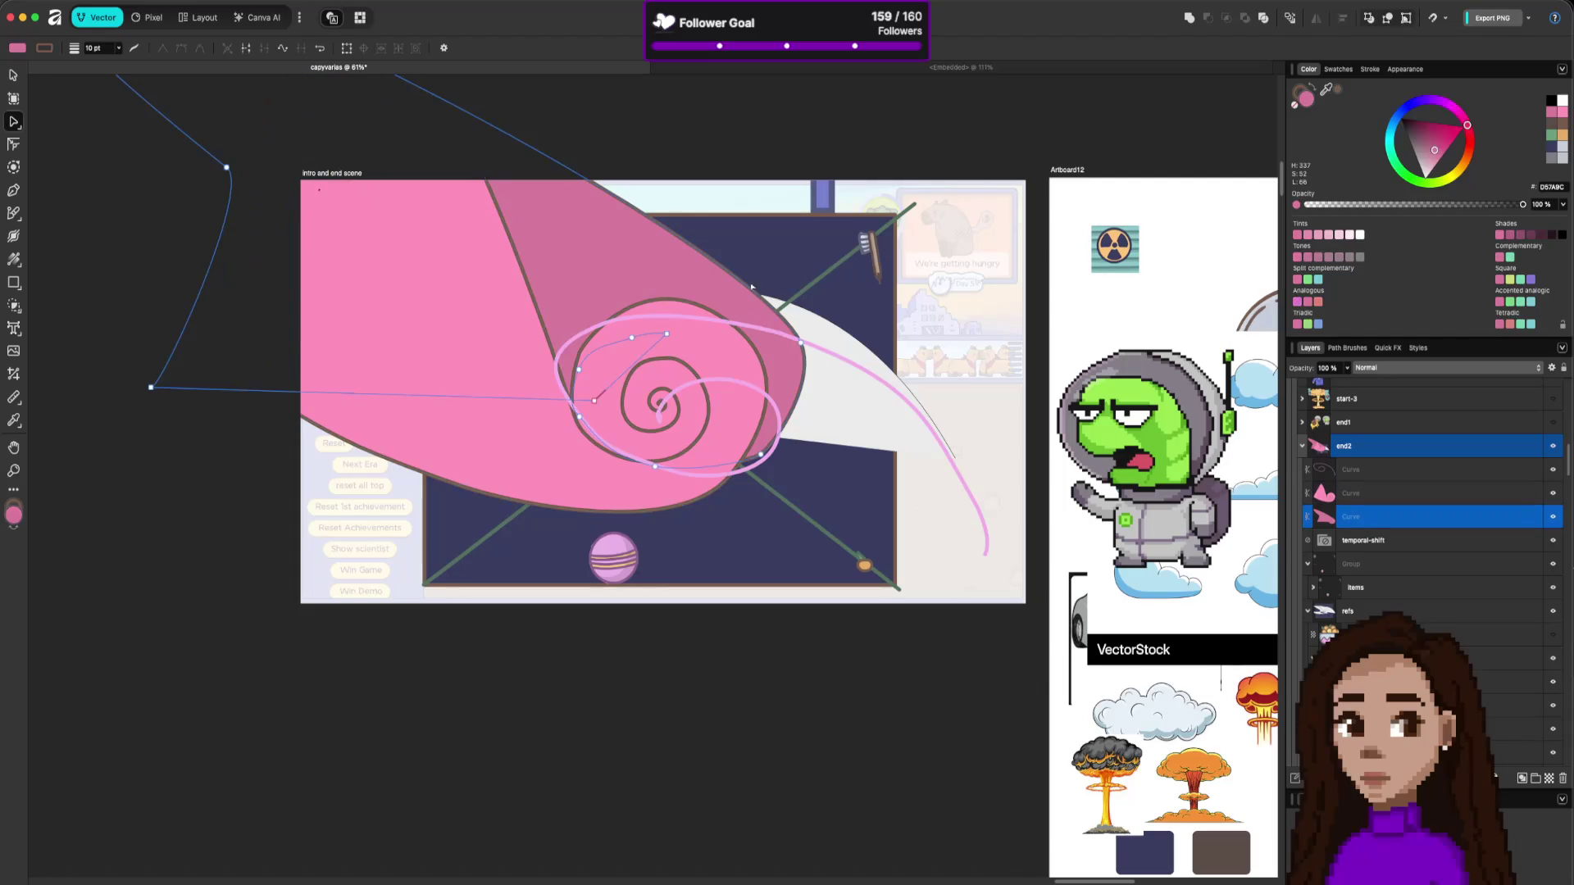
pyautogui.click(857, 121)
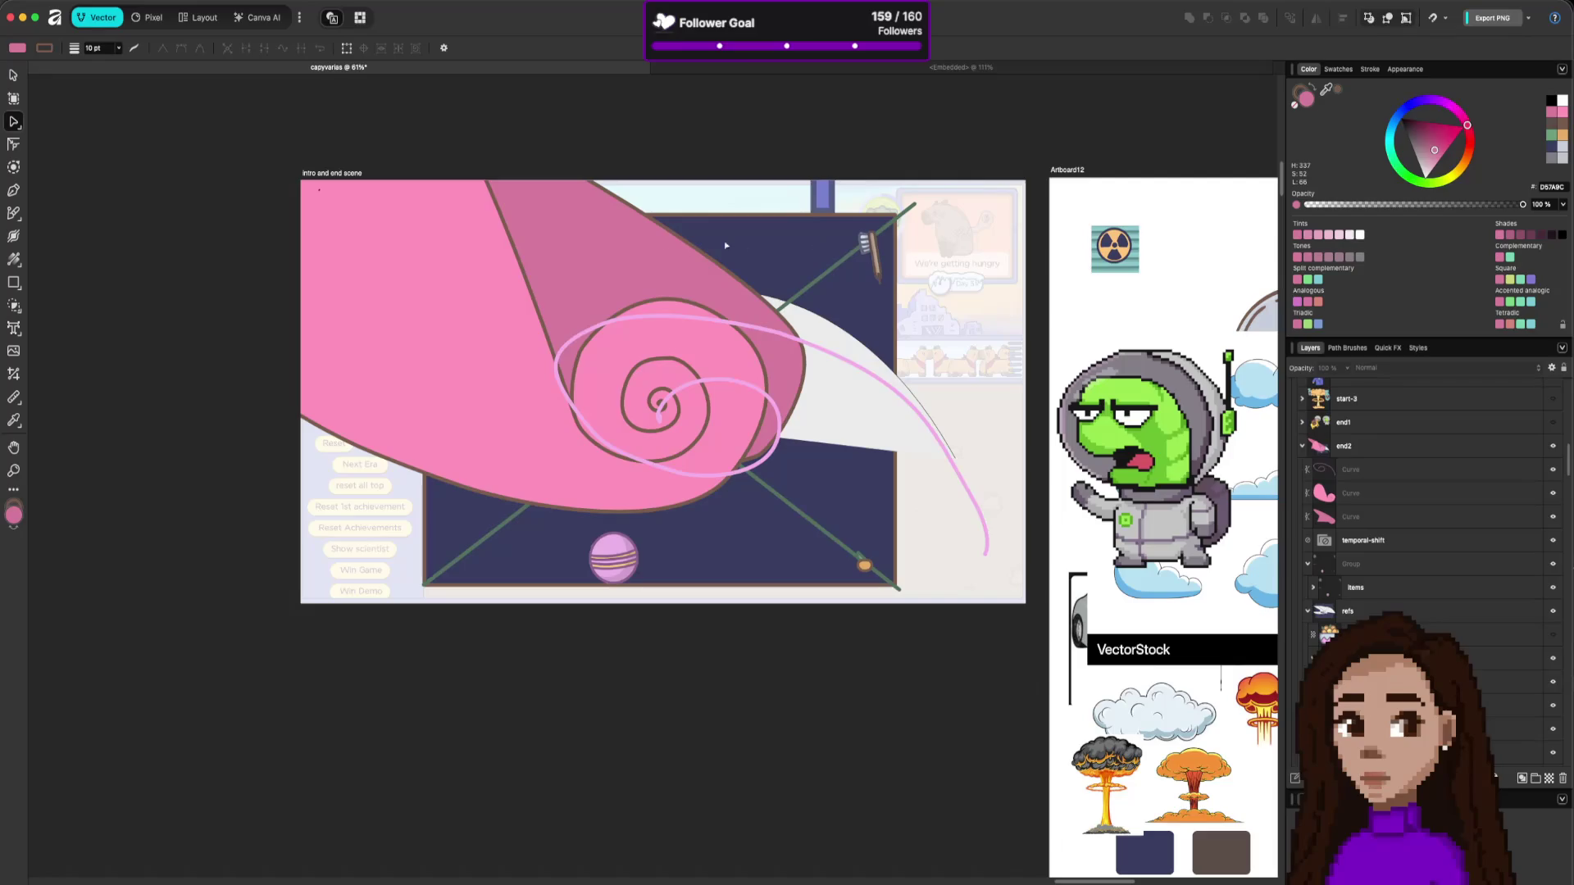
# Pull the pink shape's upper node up-left and bow the edge near the spiral outward.
pyautogui.click(435, 239)
pyautogui.moveTo(450, 97); pyautogui.dragTo(303, 133)
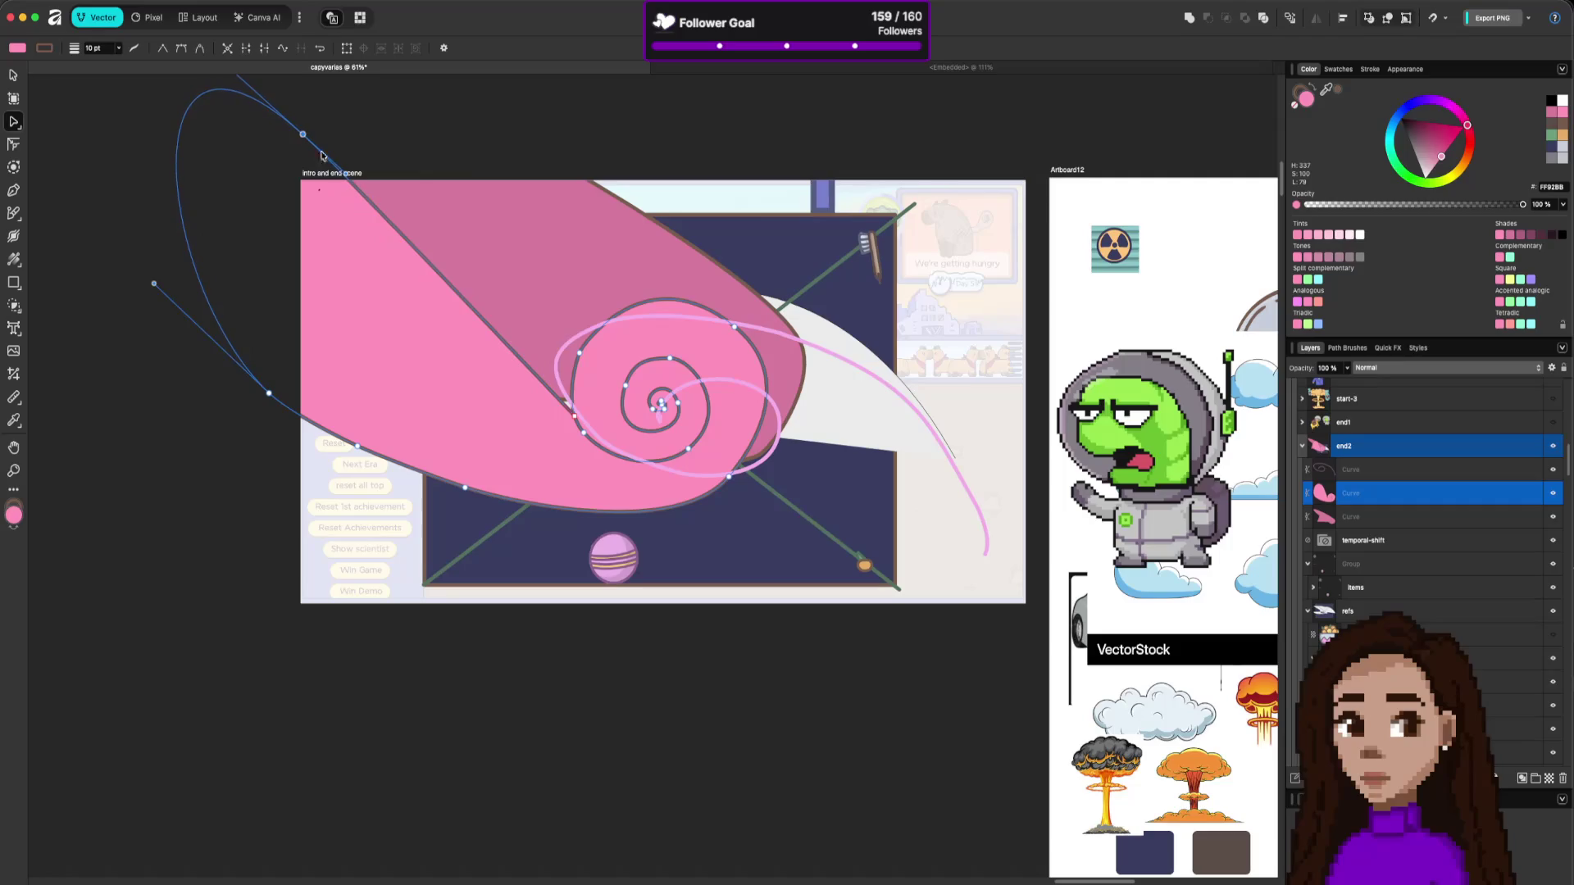
pyautogui.click(527, 379)
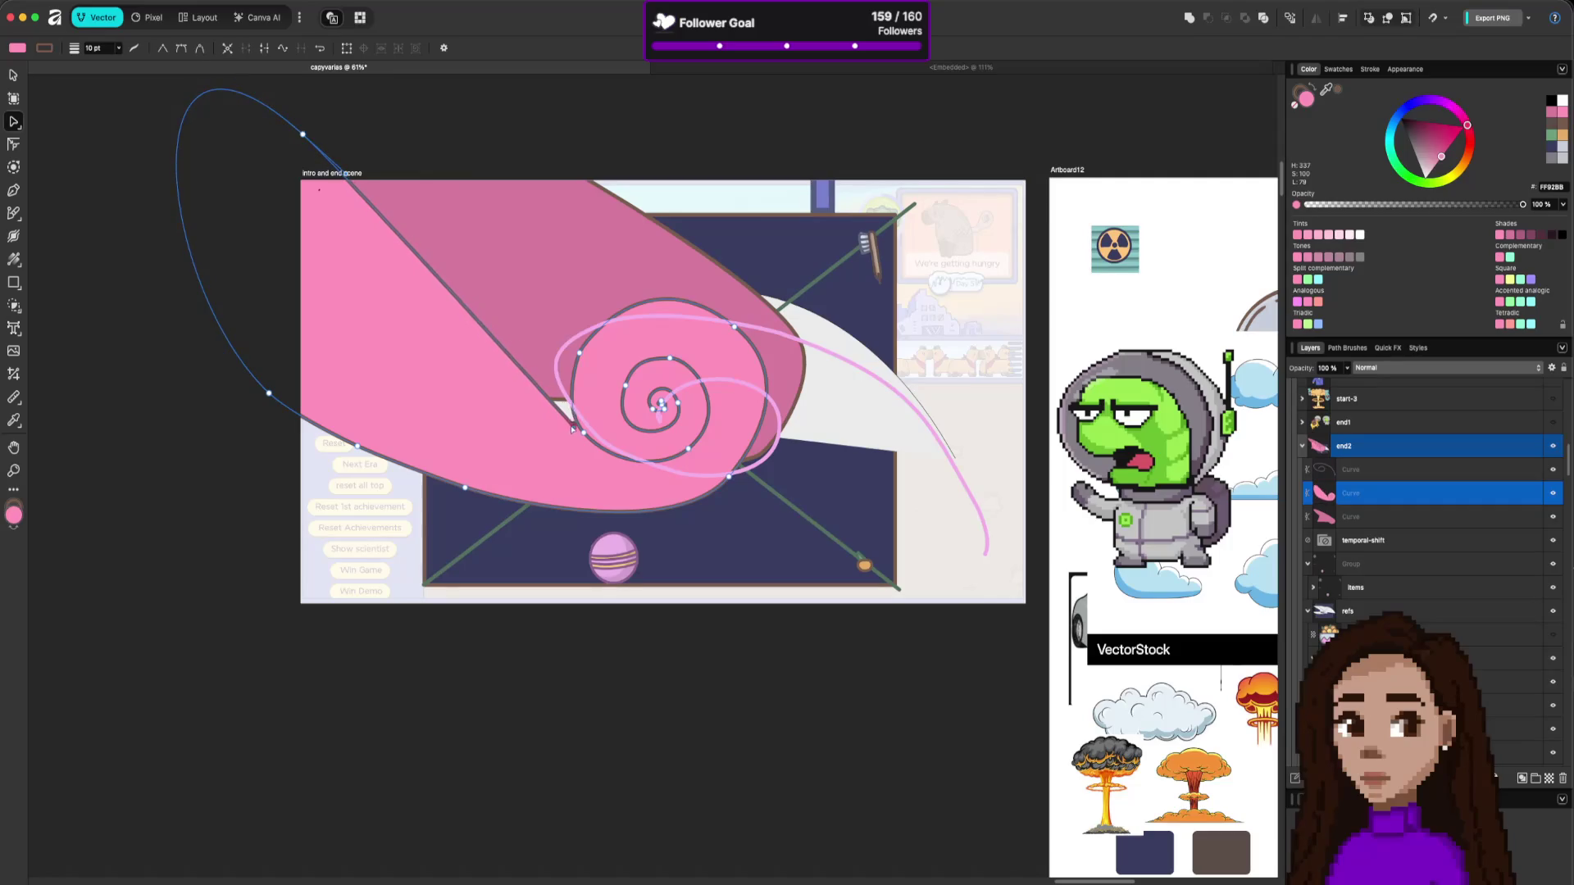
pyautogui.click(580, 434)
pyautogui.moveTo(581, 437); pyautogui.dragTo(488, 368)
# Move the third curve's node near the spiral down-right and bulge the pink shape's top edge outward.
pyautogui.click(542, 389)
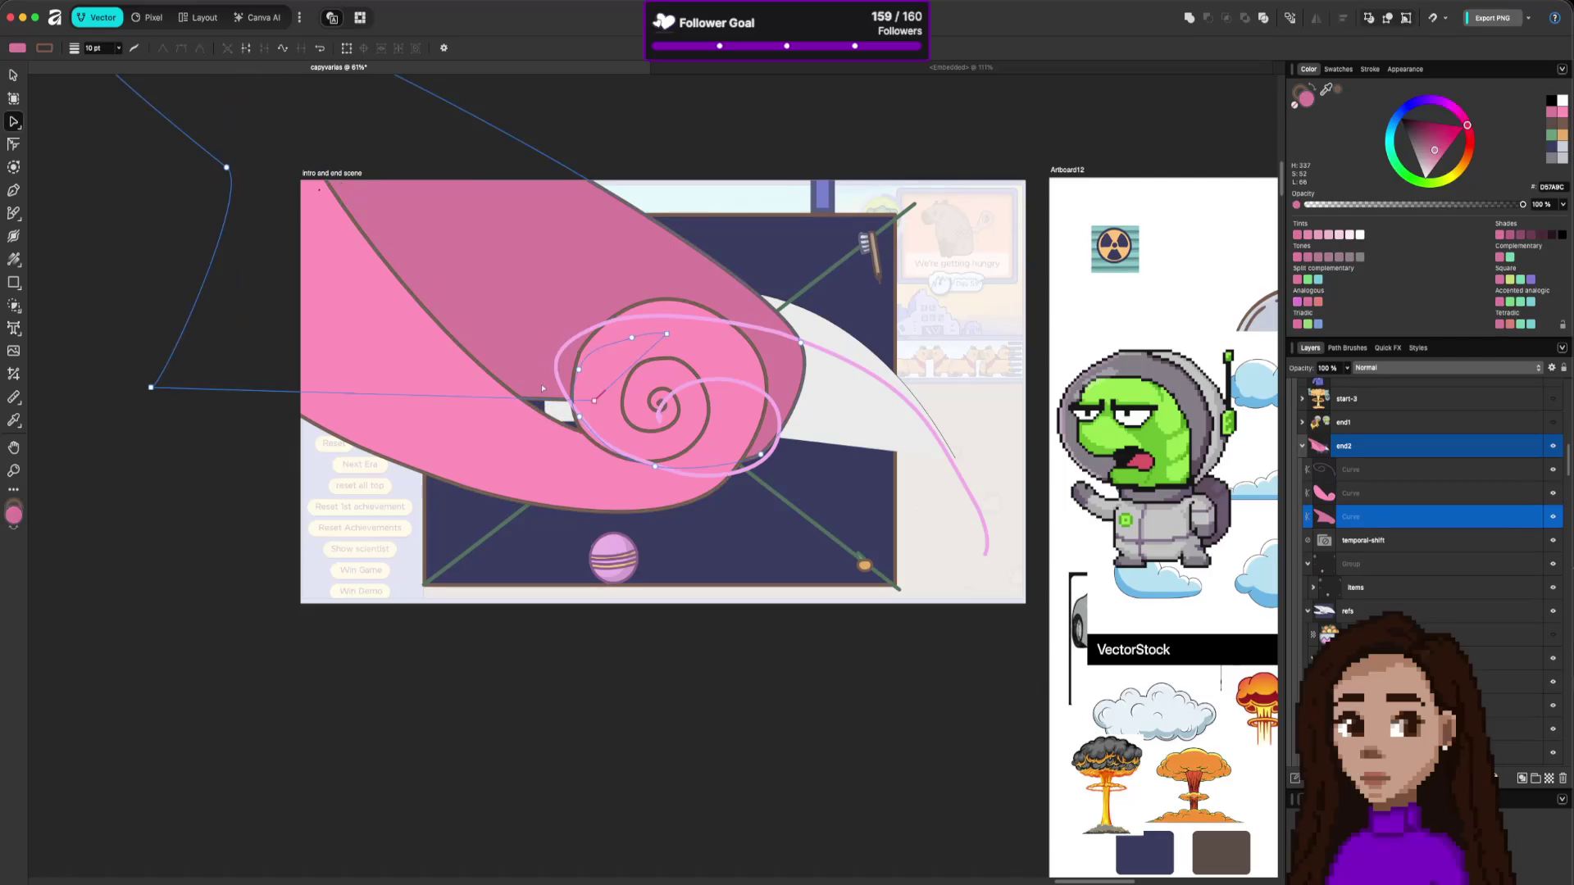
pyautogui.moveTo(594, 402); pyautogui.dragTo(659, 480)
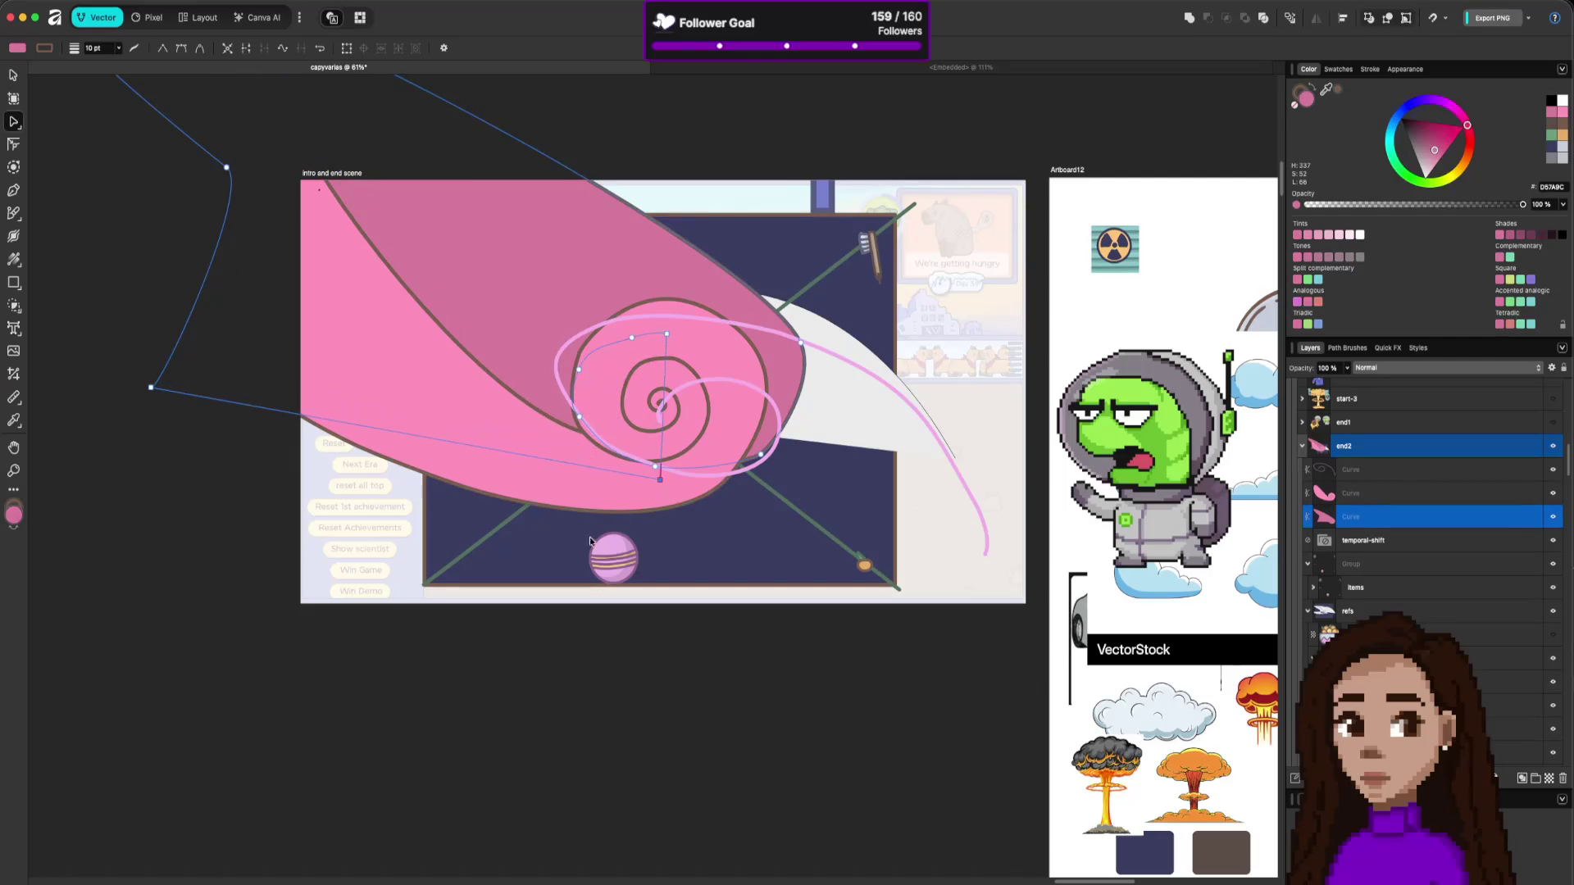
pyautogui.click(227, 697)
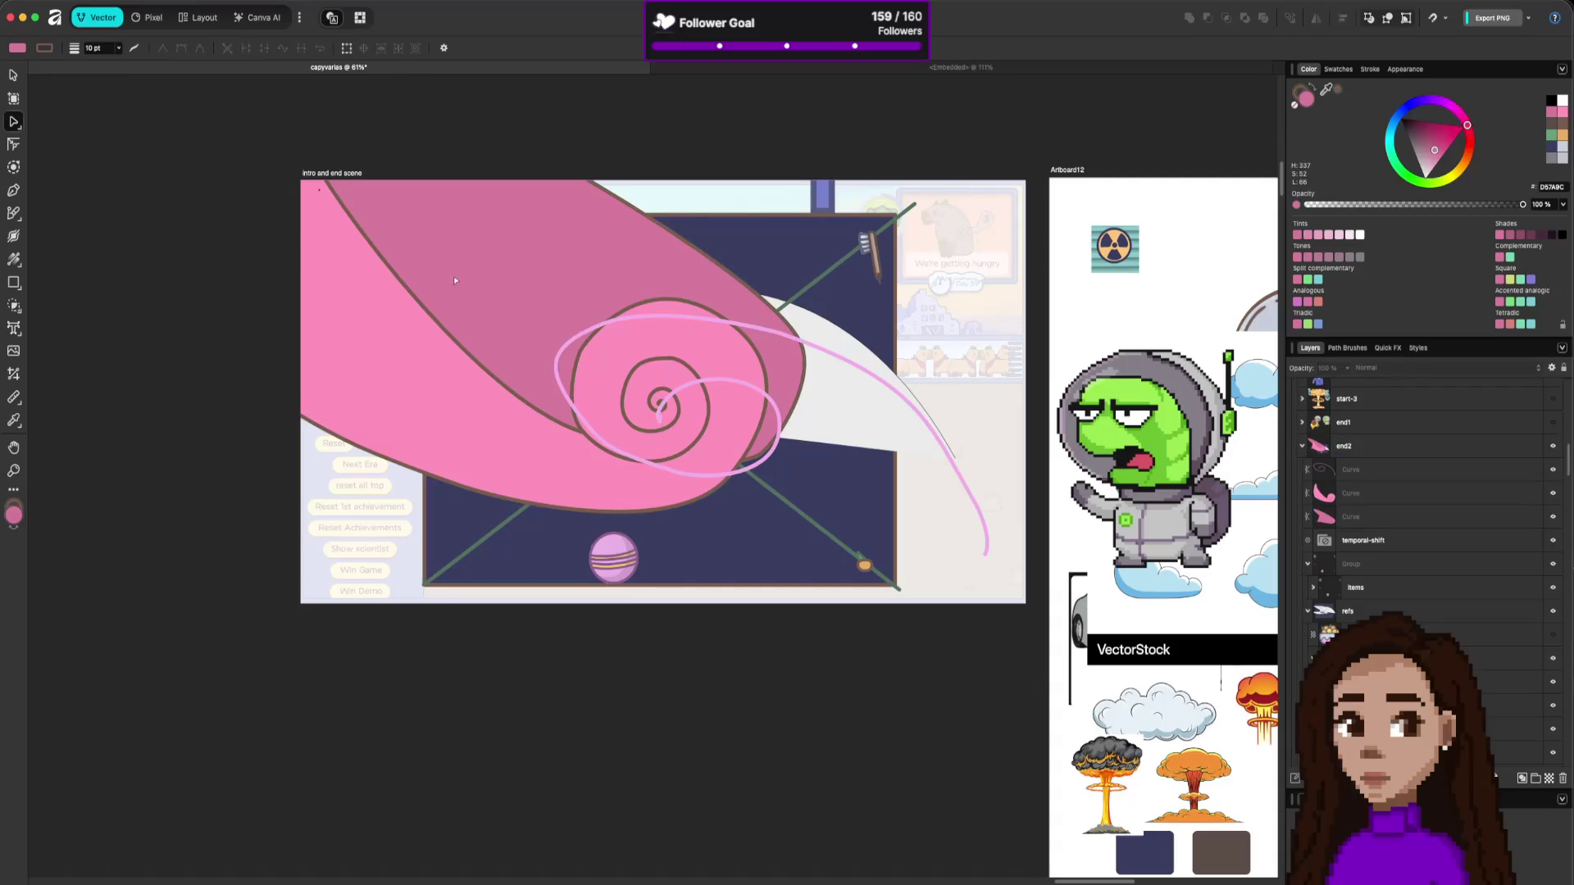
pyautogui.click(692, 268)
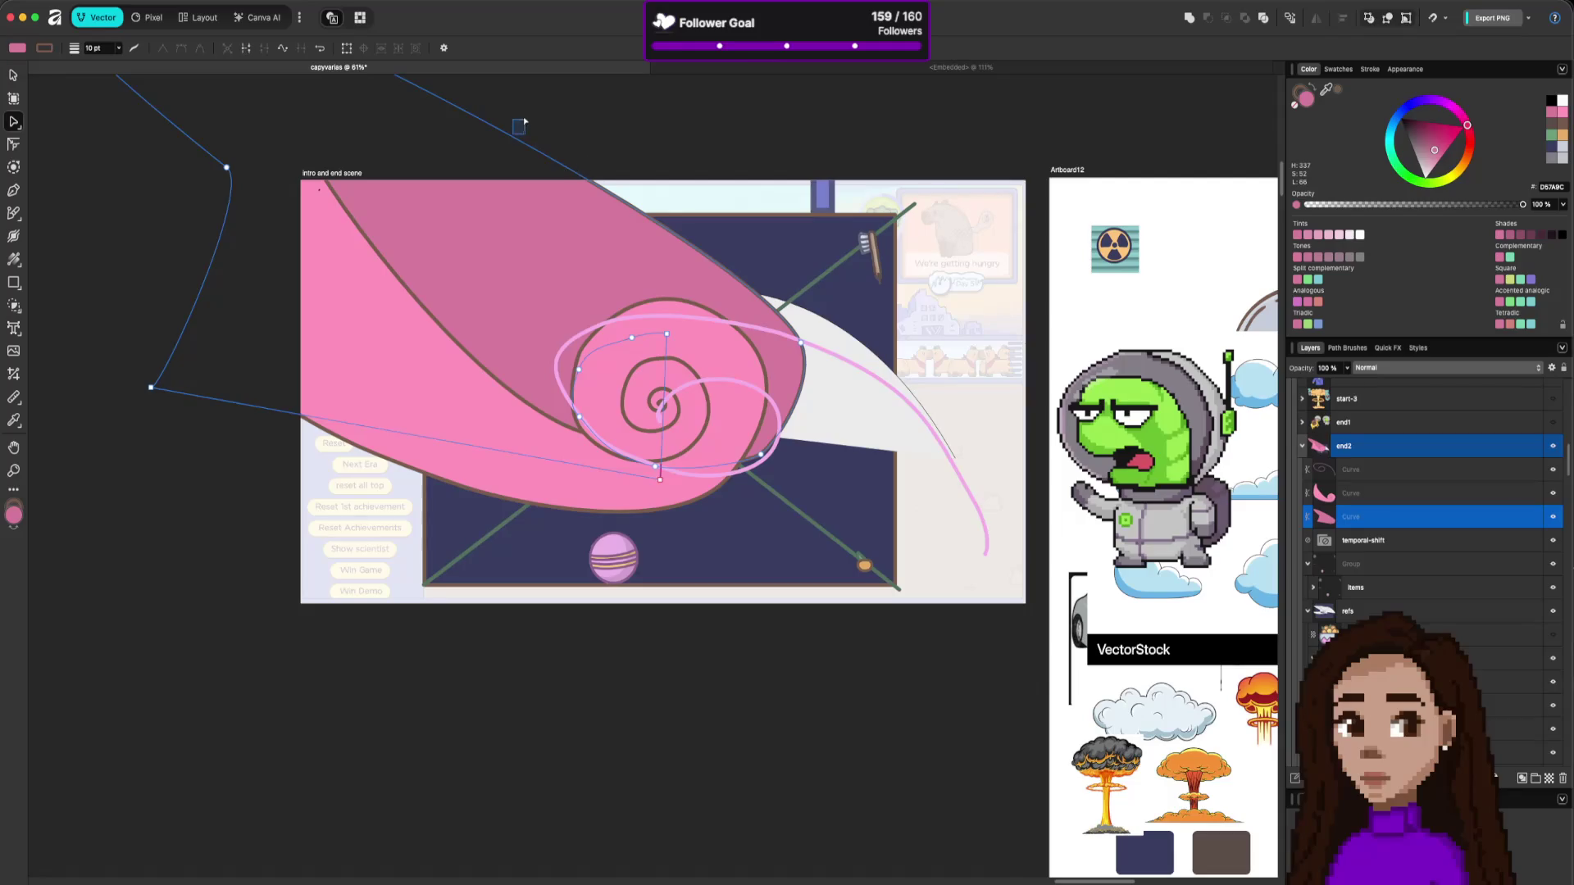
pyautogui.moveTo(522, 138); pyautogui.dragTo(544, 125)
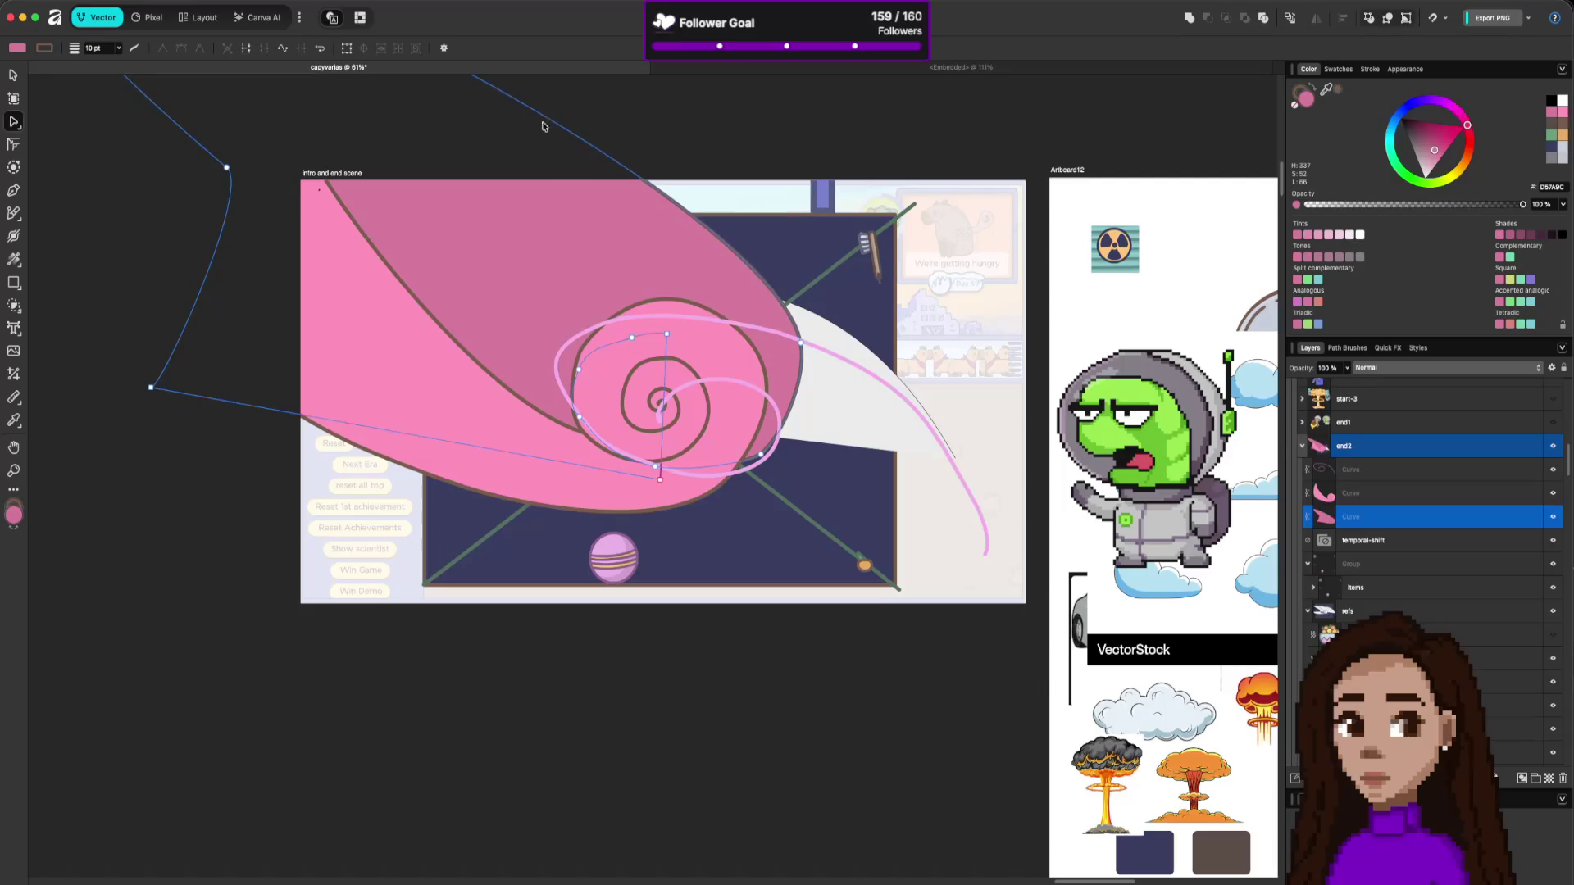
pyautogui.click(881, 711)
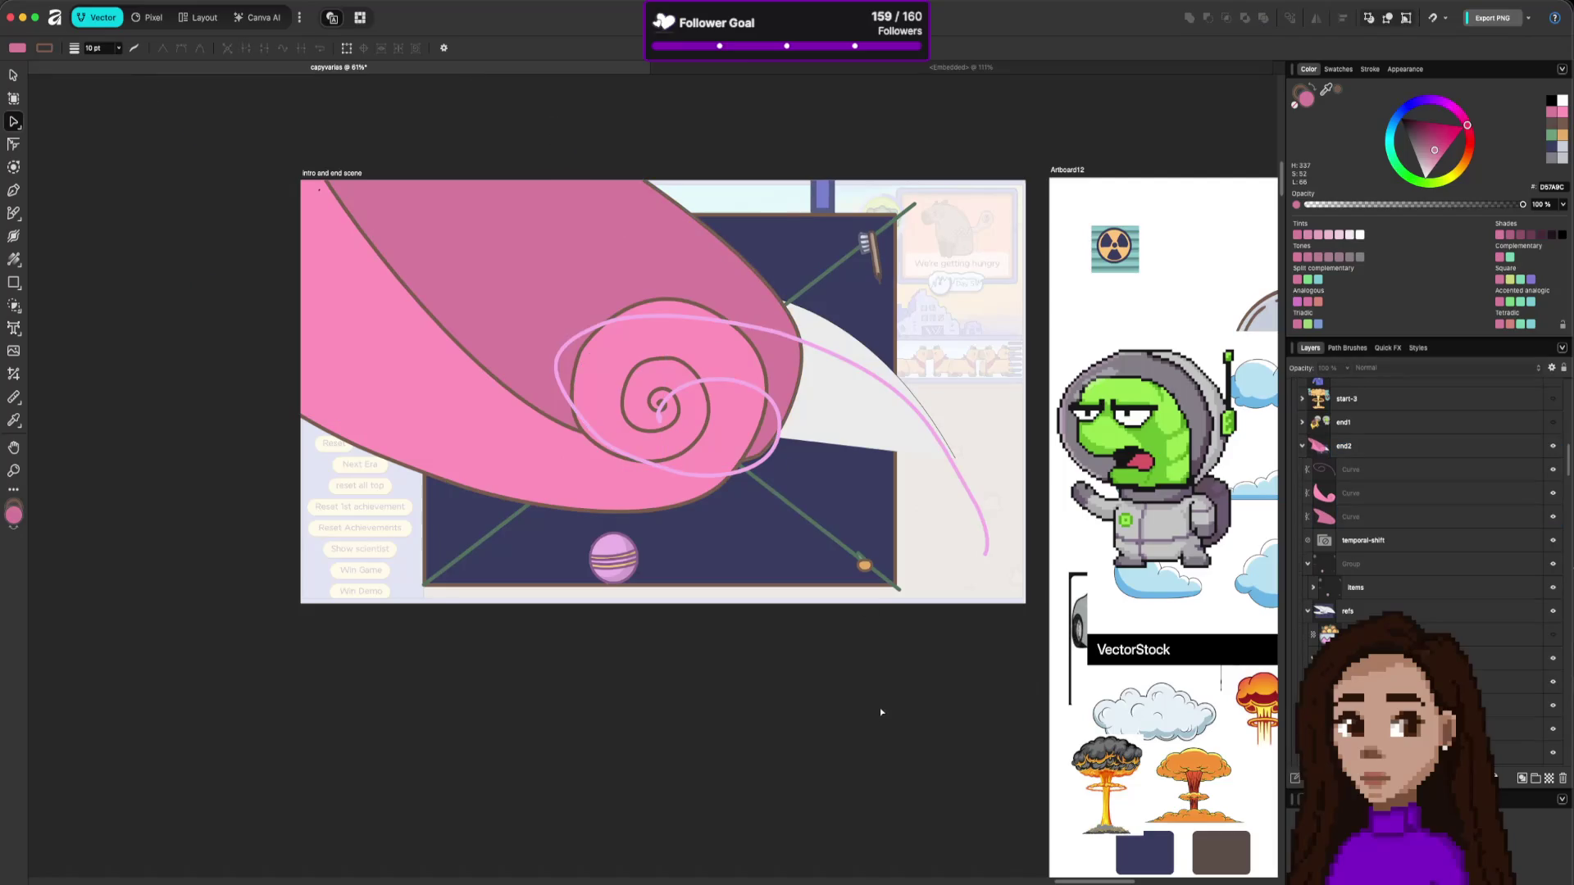
# Drag the light pink spiral's segments to reshape its outer loop.
pyautogui.click(890, 400)
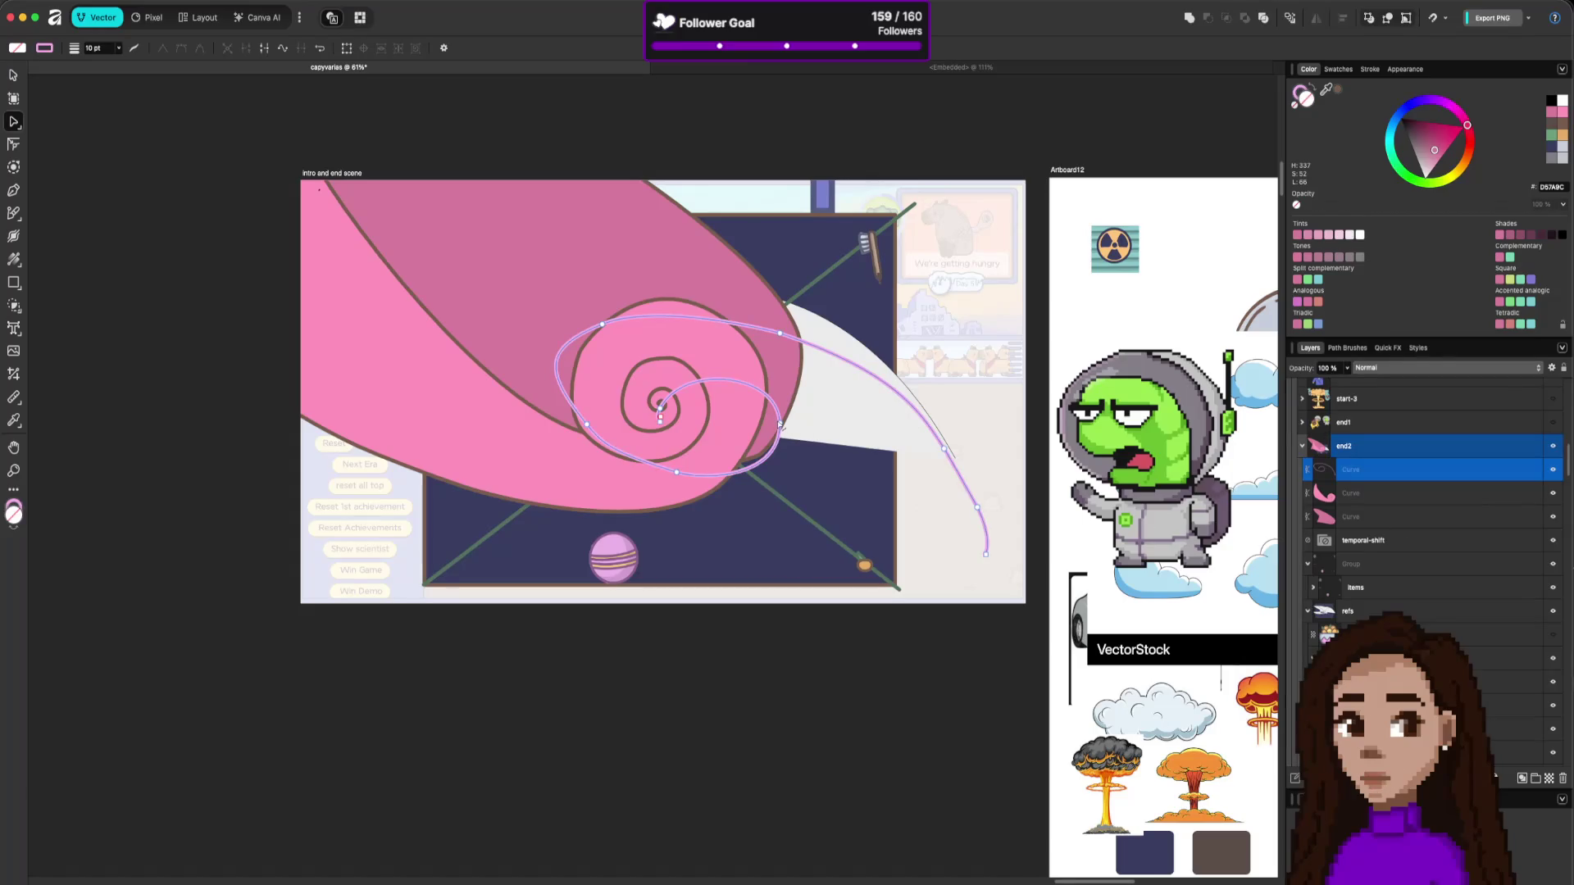
pyautogui.moveTo(584, 322); pyautogui.dragTo(606, 292)
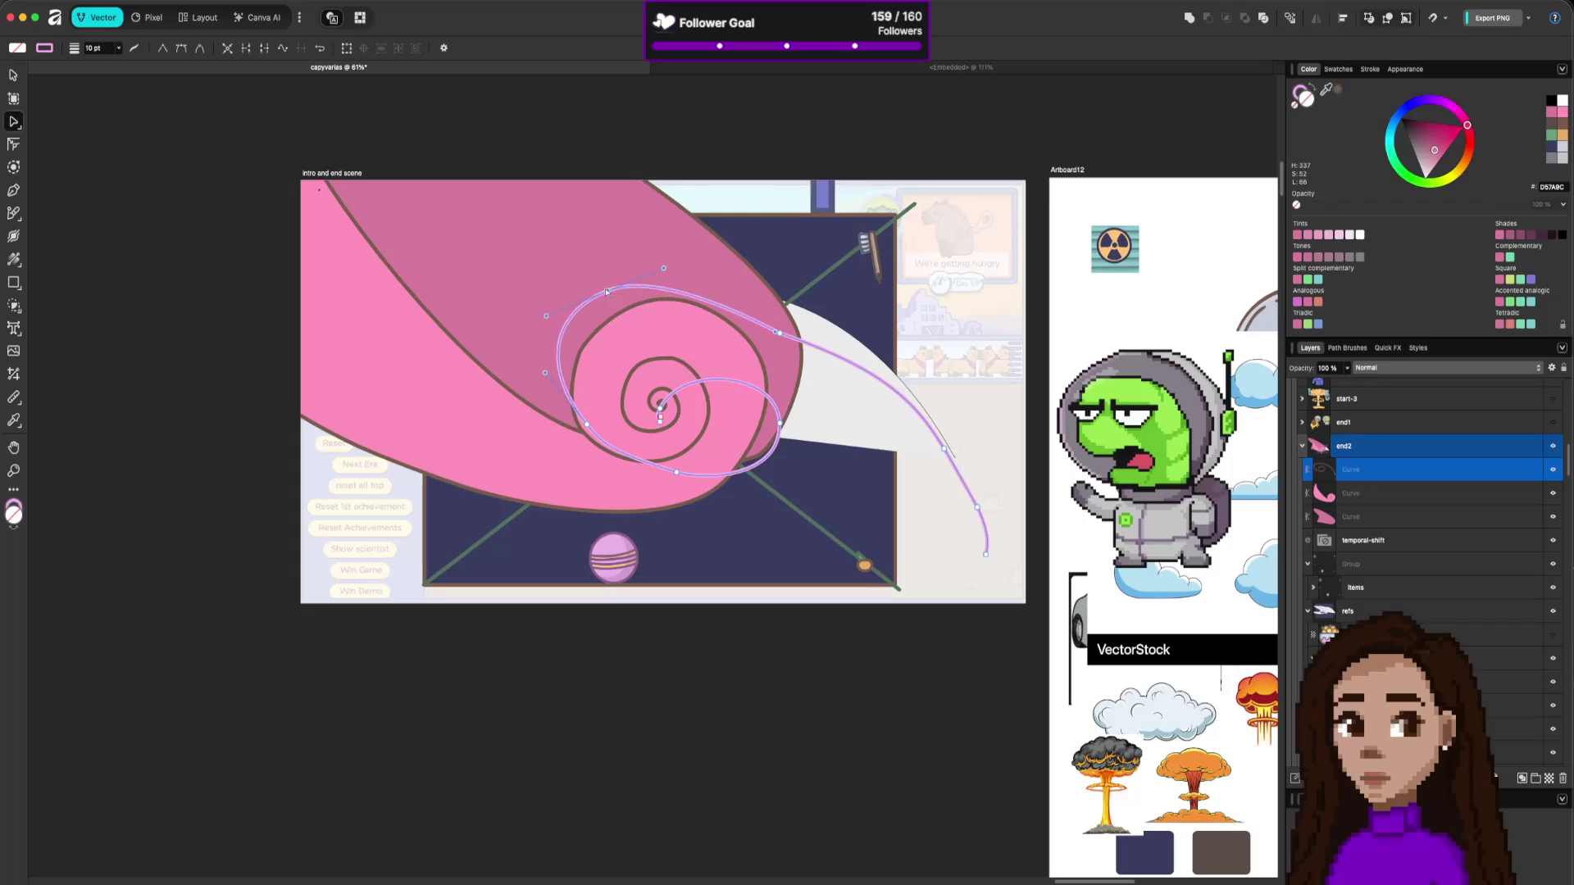
pyautogui.moveTo(574, 423); pyautogui.dragTo(579, 439)
pyautogui.moveTo(676, 479); pyautogui.dragTo(755, 459)
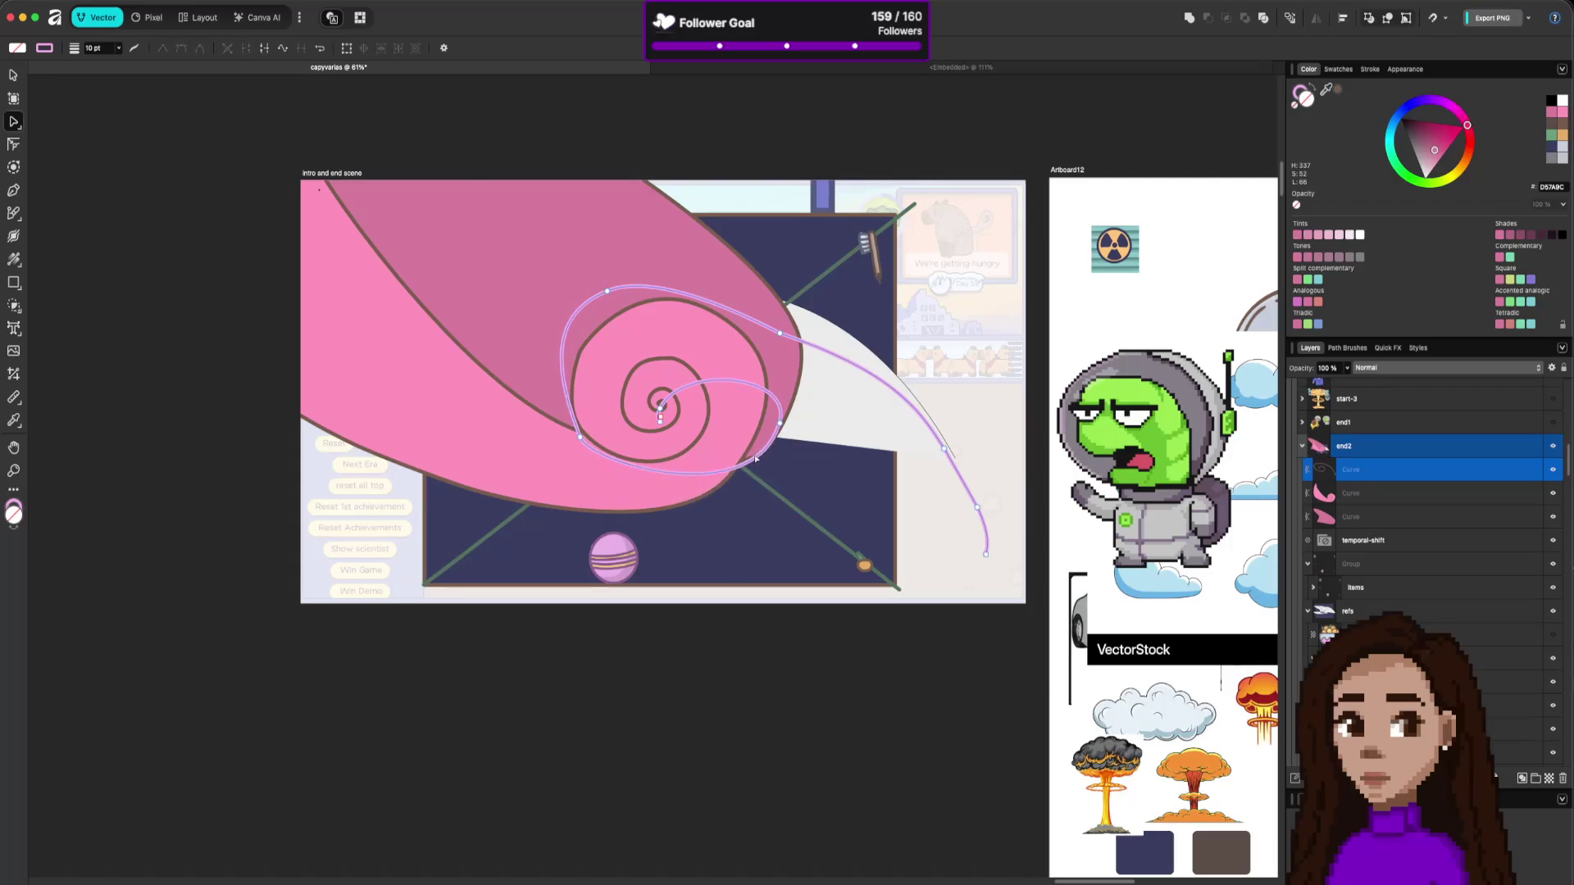
pyautogui.moveTo(574, 436); pyautogui.dragTo(593, 455)
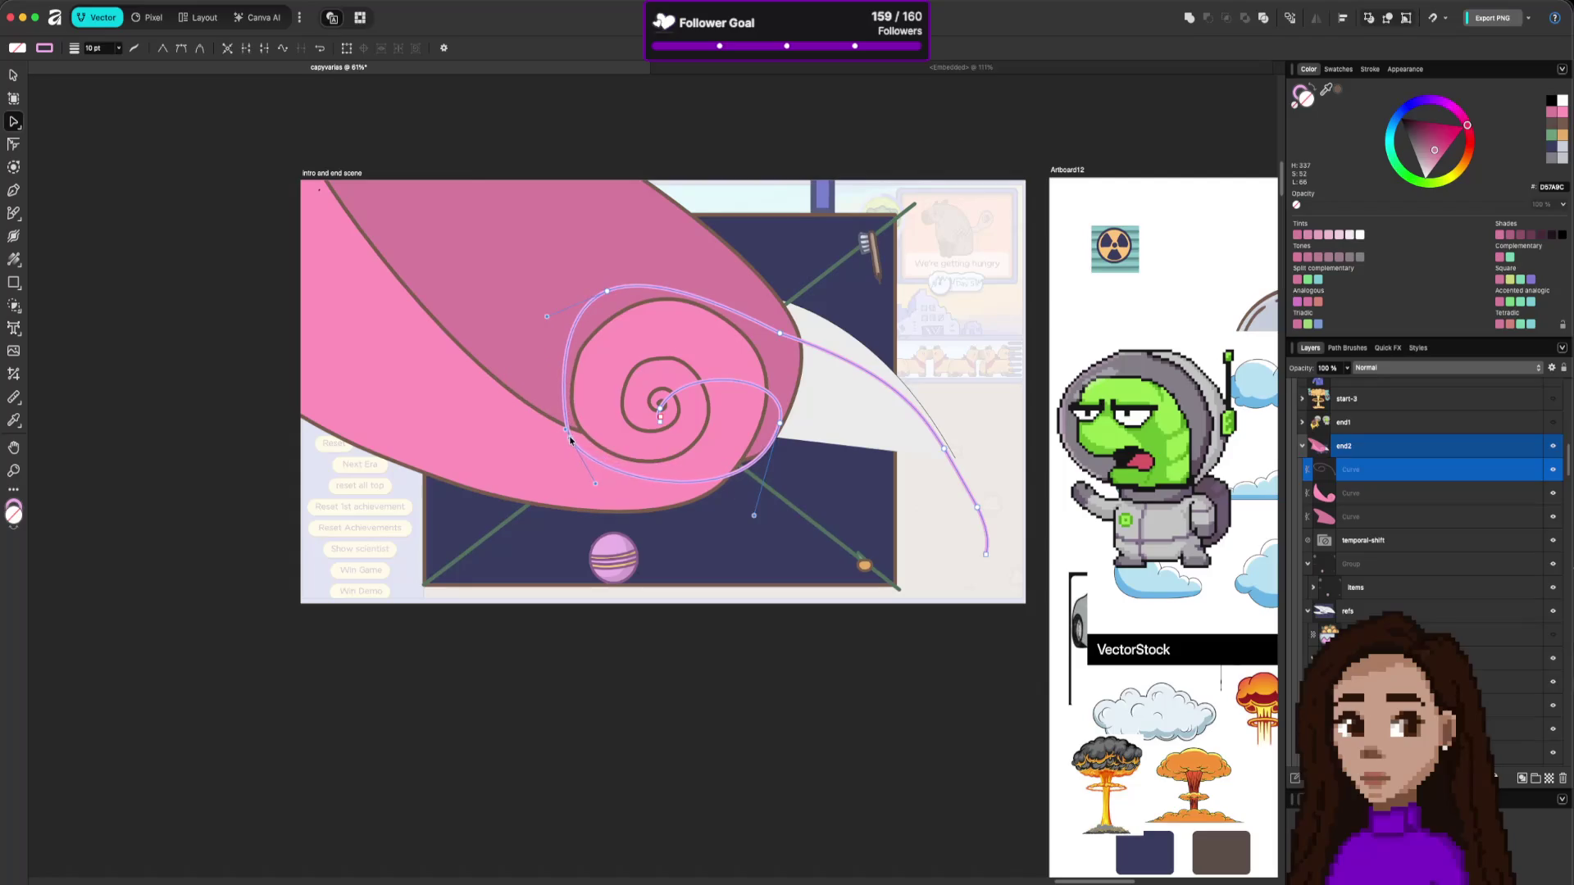
pyautogui.click(579, 427)
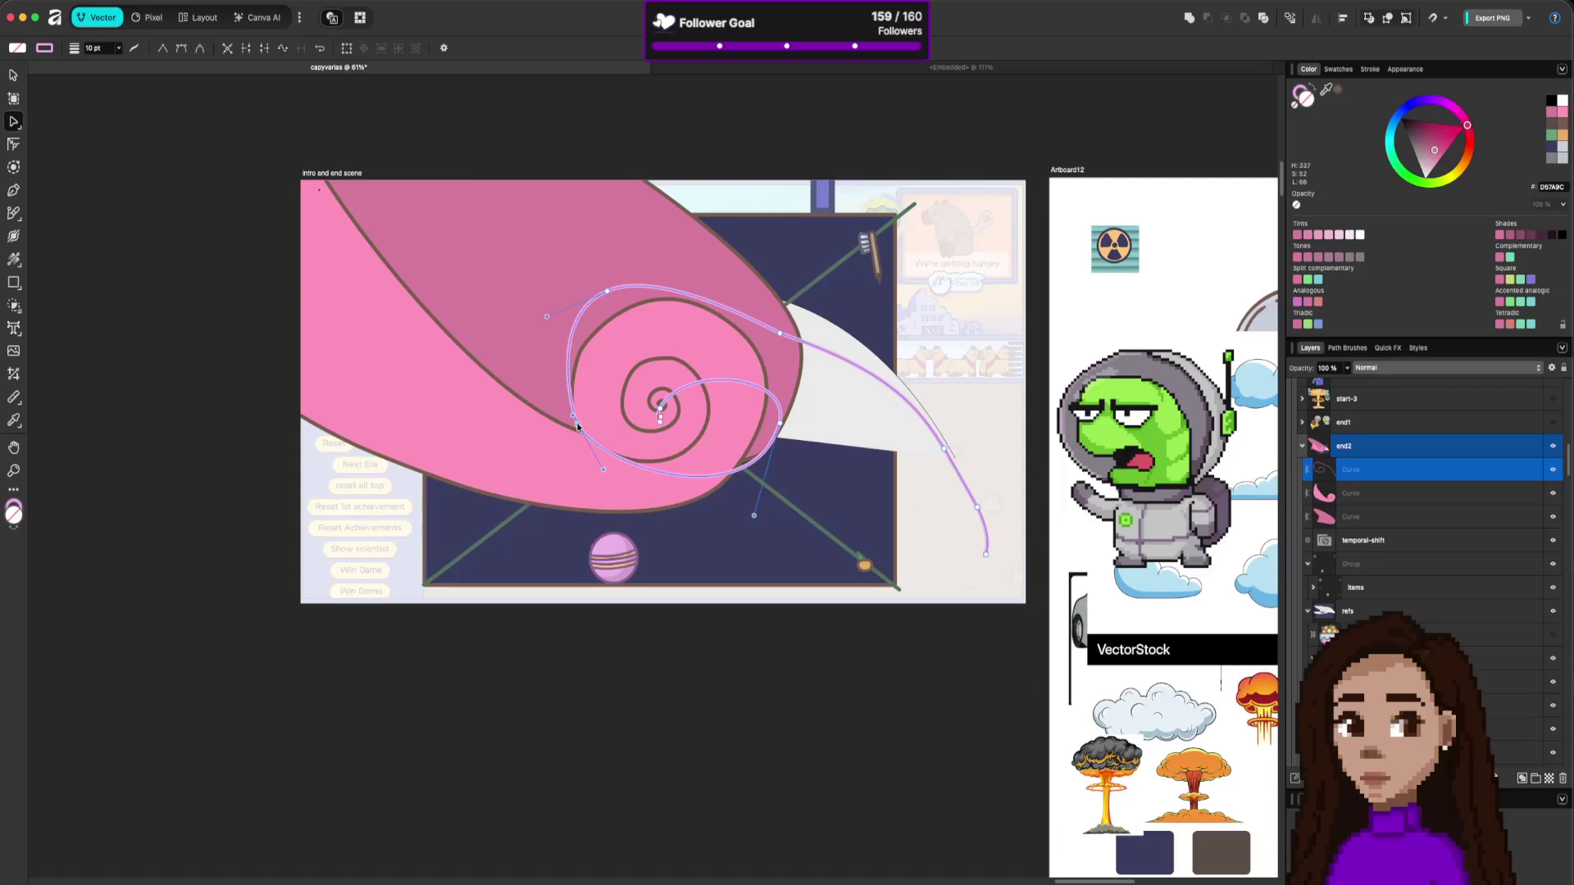
pyautogui.moveTo(776, 404); pyautogui.dragTo(780, 412)
# Extend the spiral's tail below the artboard, remove extra nodes, and widen it into one arc.
pyautogui.moveTo(780, 335); pyautogui.dragTo(762, 281)
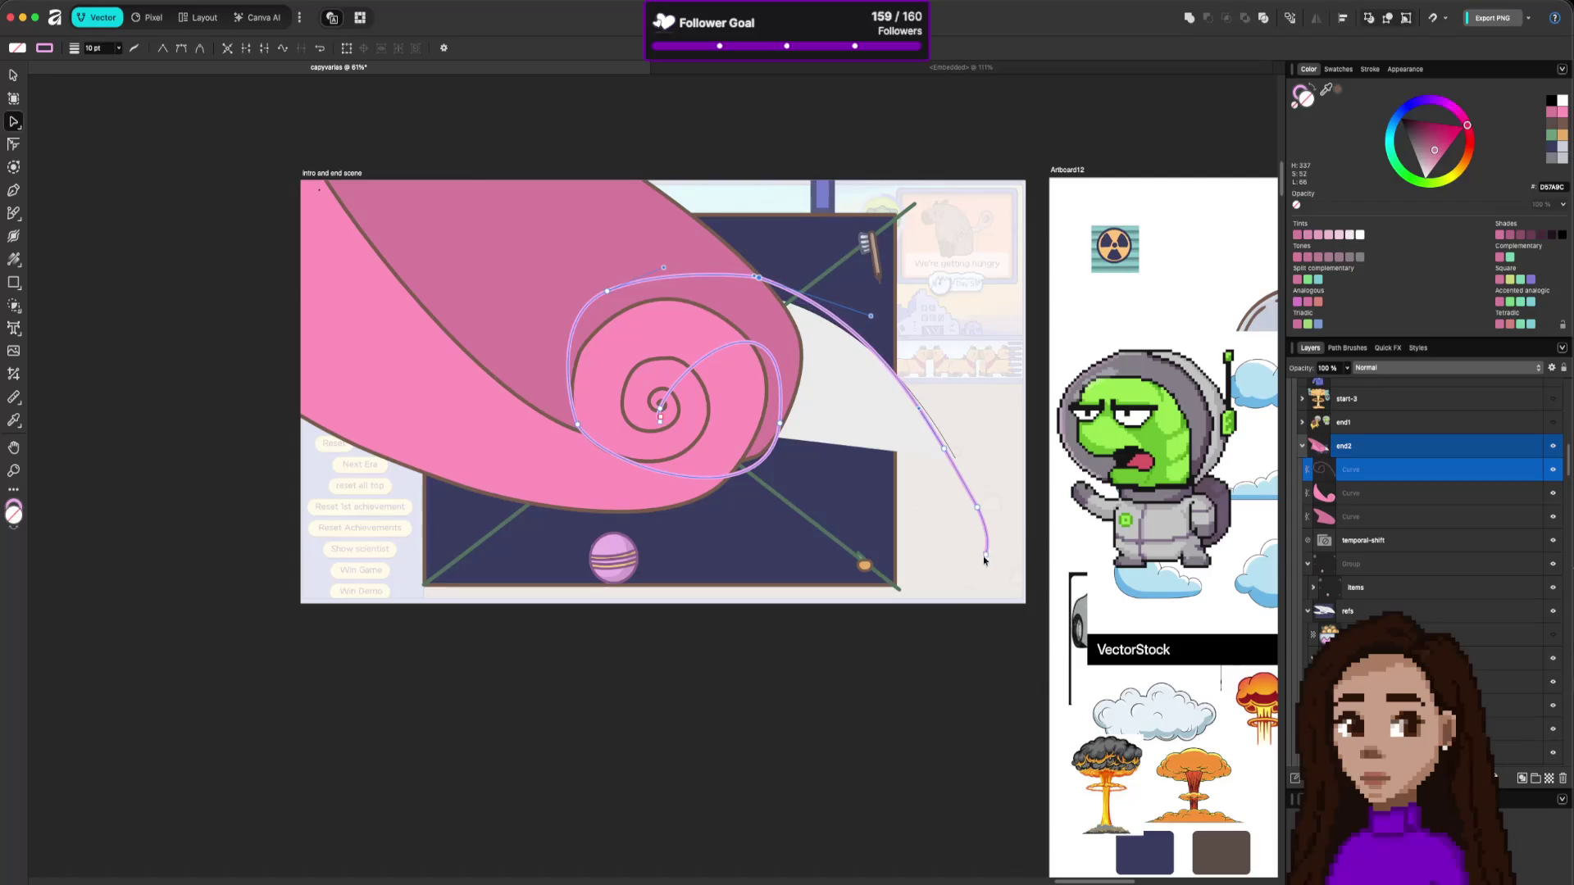
pyautogui.moveTo(985, 559)
pyautogui.mouseDown()
pyautogui.moveTo(1002, 605)
pyautogui.moveTo(980, 732)
pyautogui.moveTo(1008, 739)
pyautogui.mouseUp()
pyautogui.press('Delete')
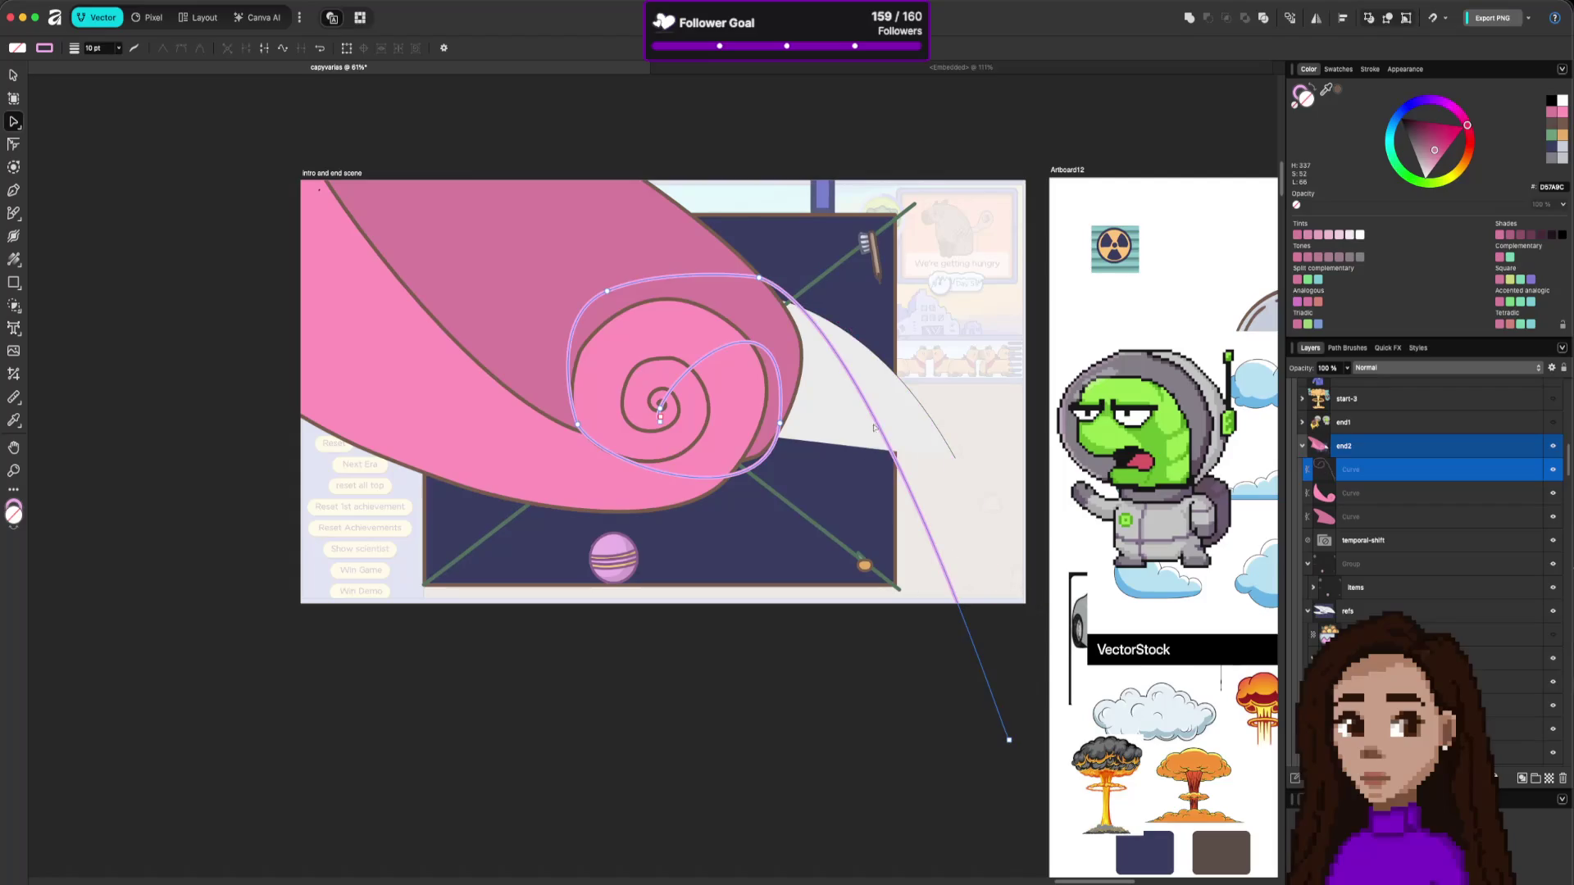
pyautogui.moveTo(879, 423); pyautogui.dragTo(848, 332)
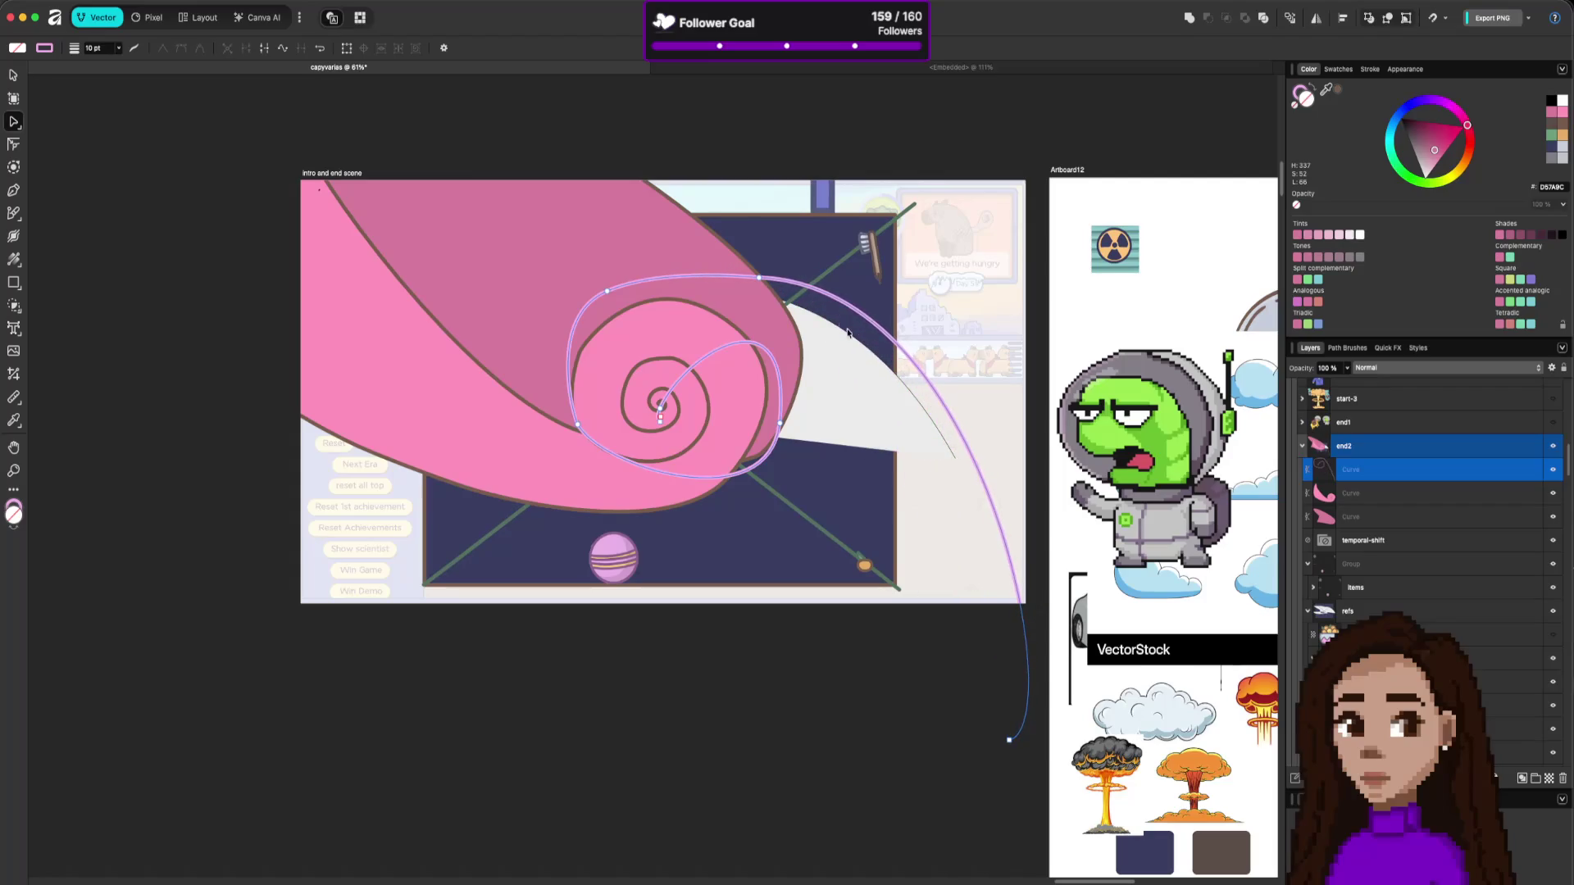
pyautogui.moveTo(757, 277); pyautogui.dragTo(729, 277)
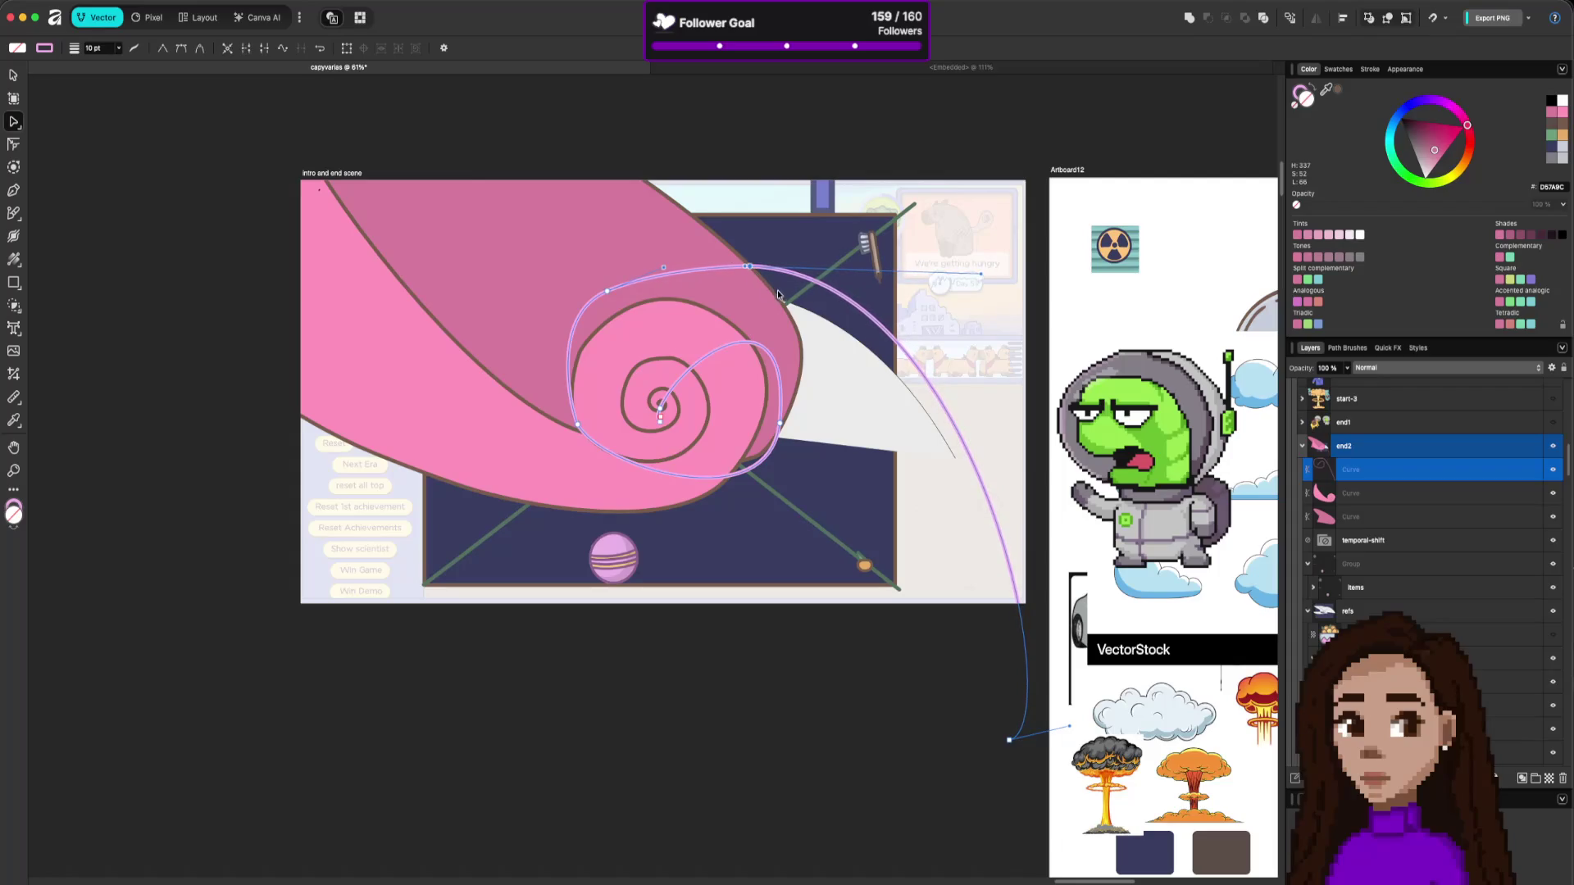
pyautogui.click(962, 436)
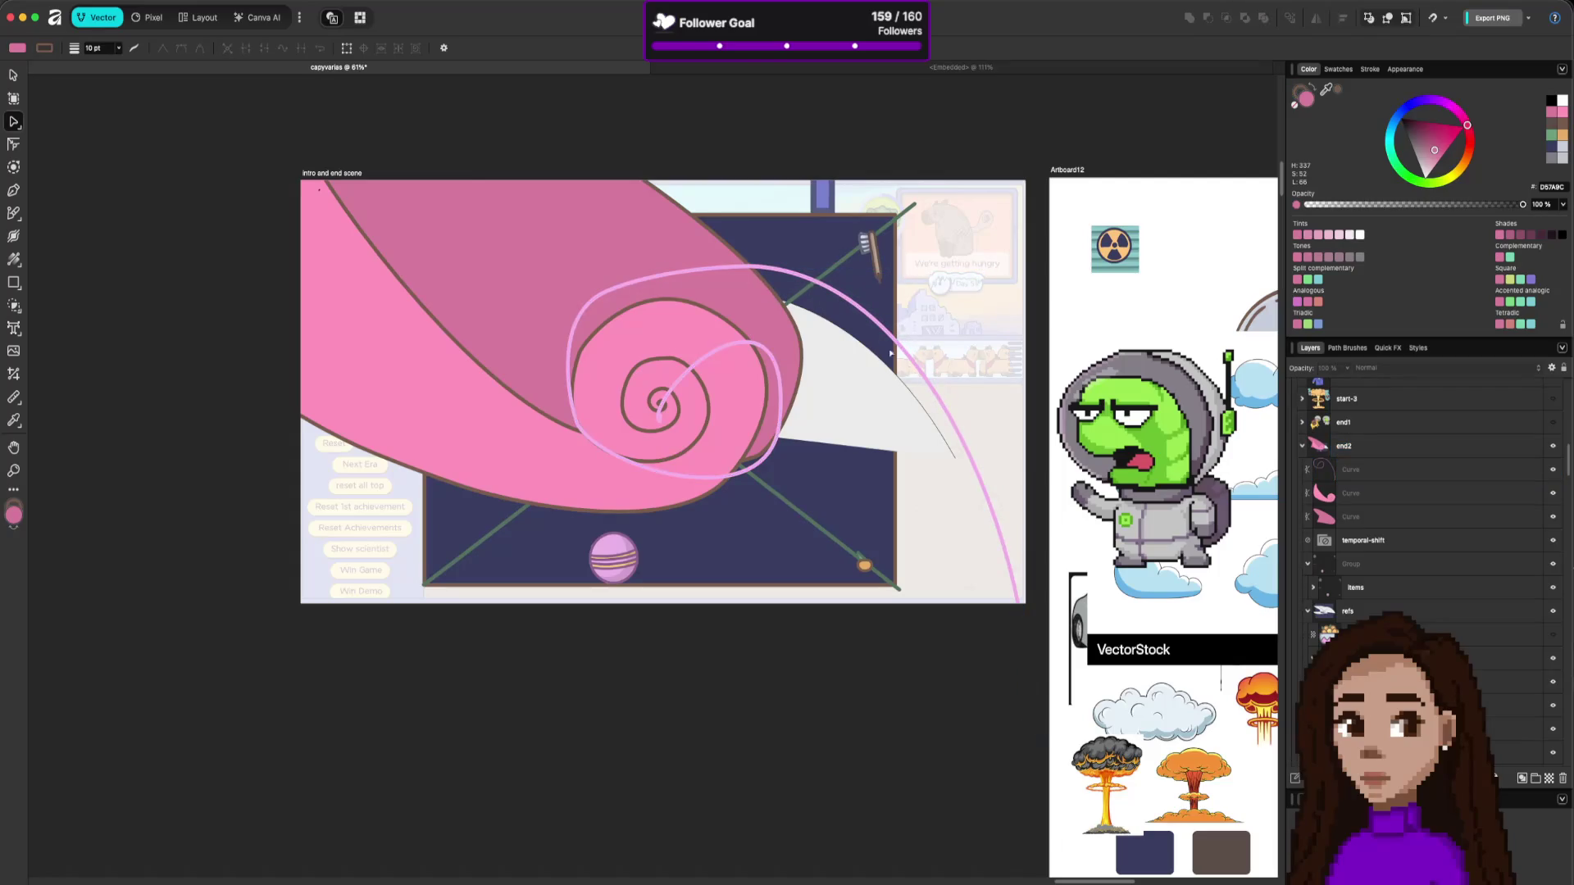
# Lower the spiral's upper-left node, bulge the tail rightward, and sample a fill colour from the canvas.
pyautogui.click(691, 273)
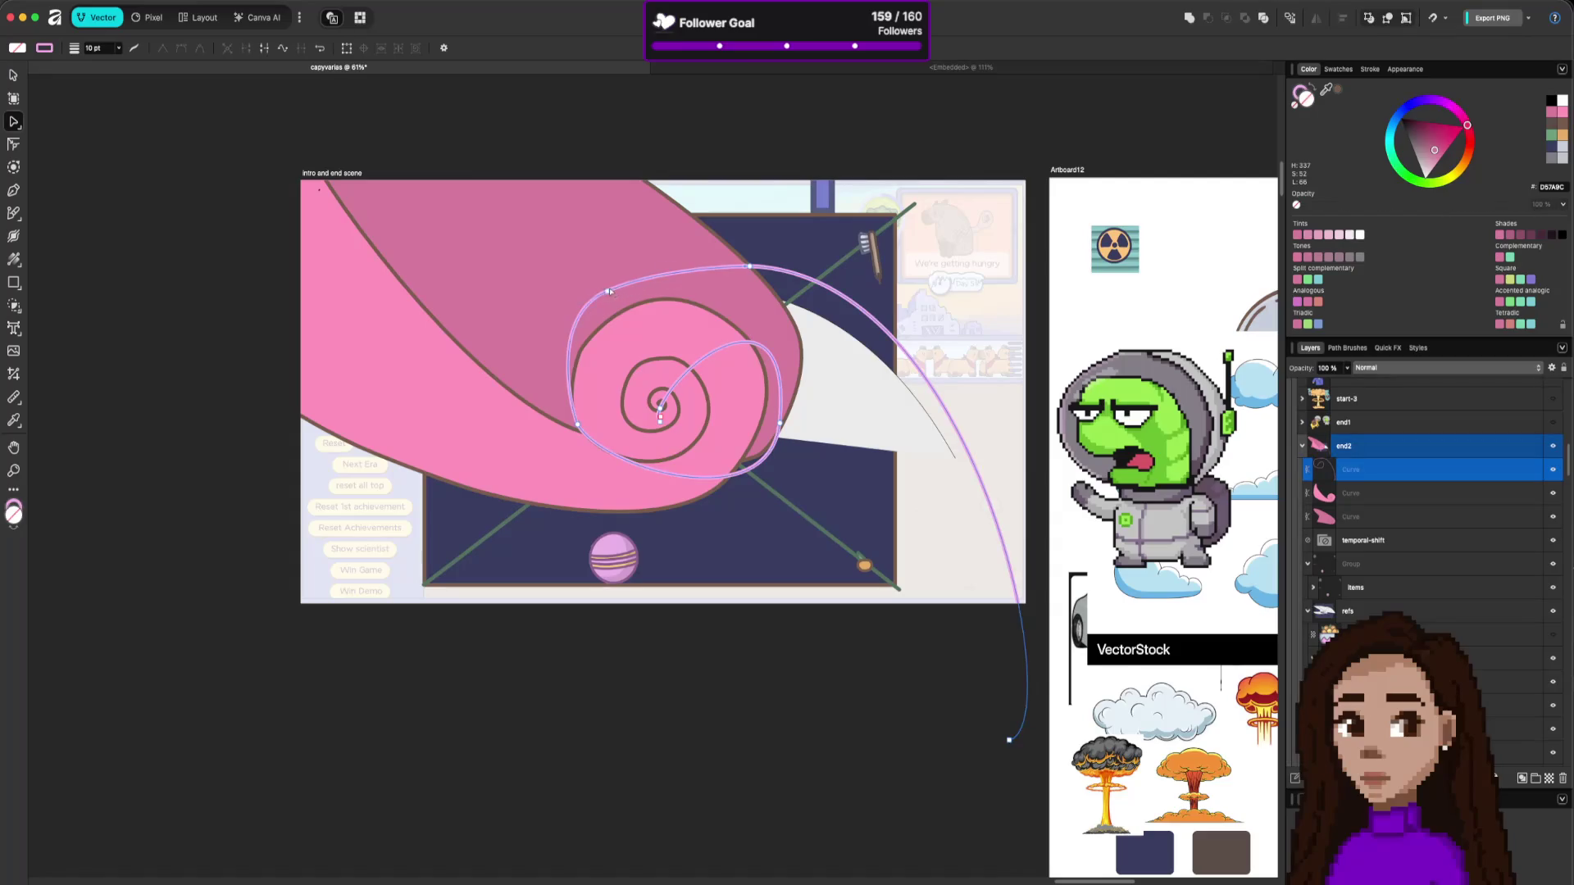
pyautogui.moveTo(609, 291)
pyautogui.mouseDown()
pyautogui.moveTo(652, 268)
pyautogui.moveTo(670, 278)
pyautogui.mouseUp()
pyautogui.moveTo(776, 314); pyautogui.dragTo(804, 295)
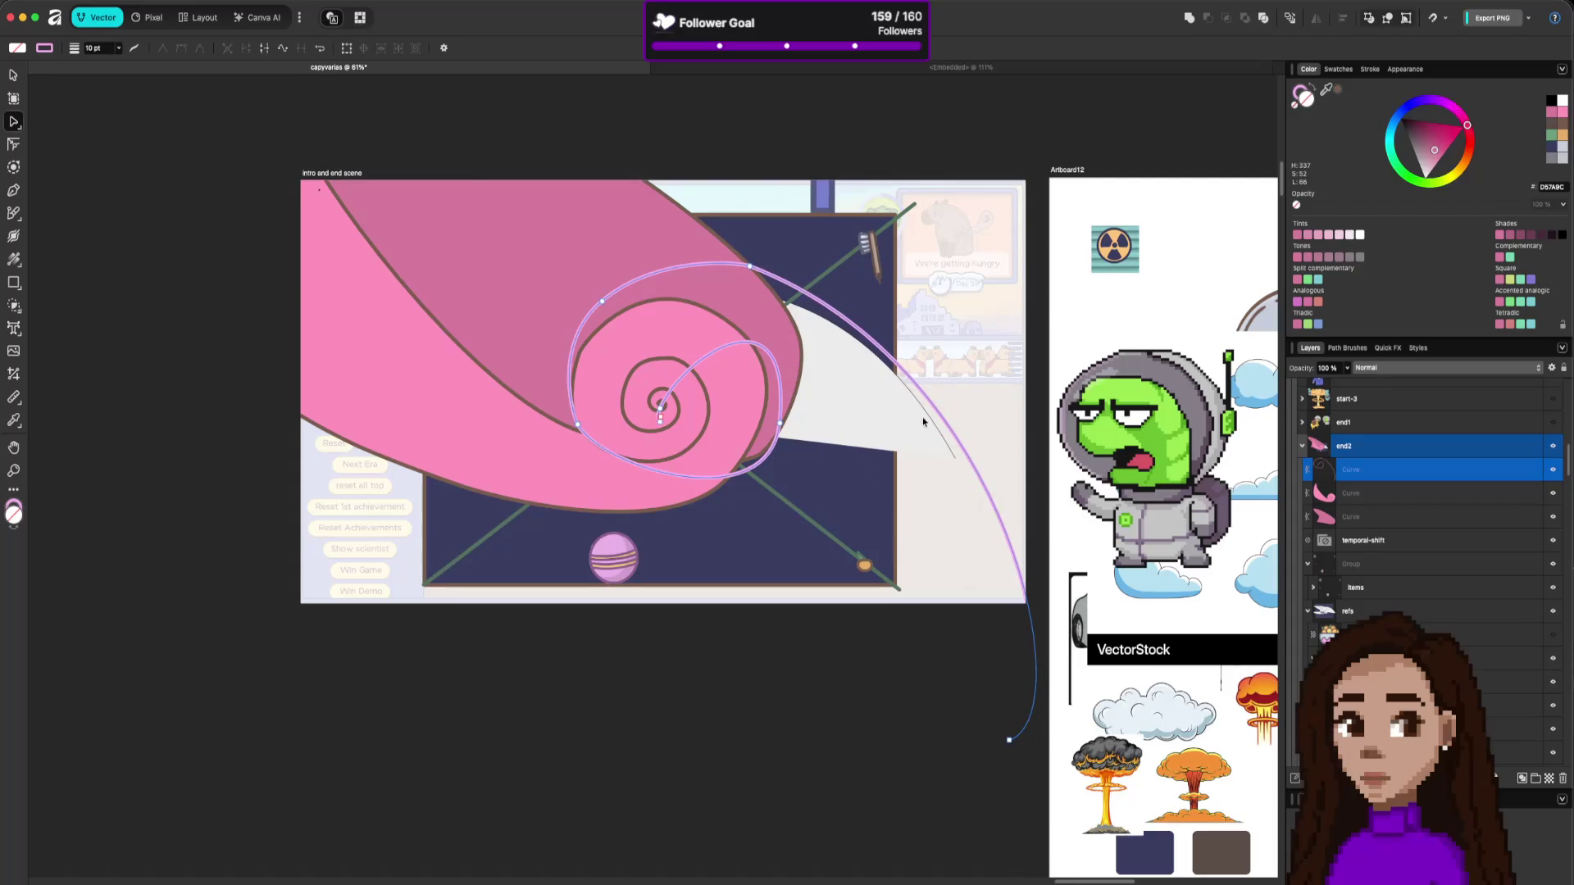
pyautogui.moveTo(1326, 89); pyautogui.dragTo(877, 258)
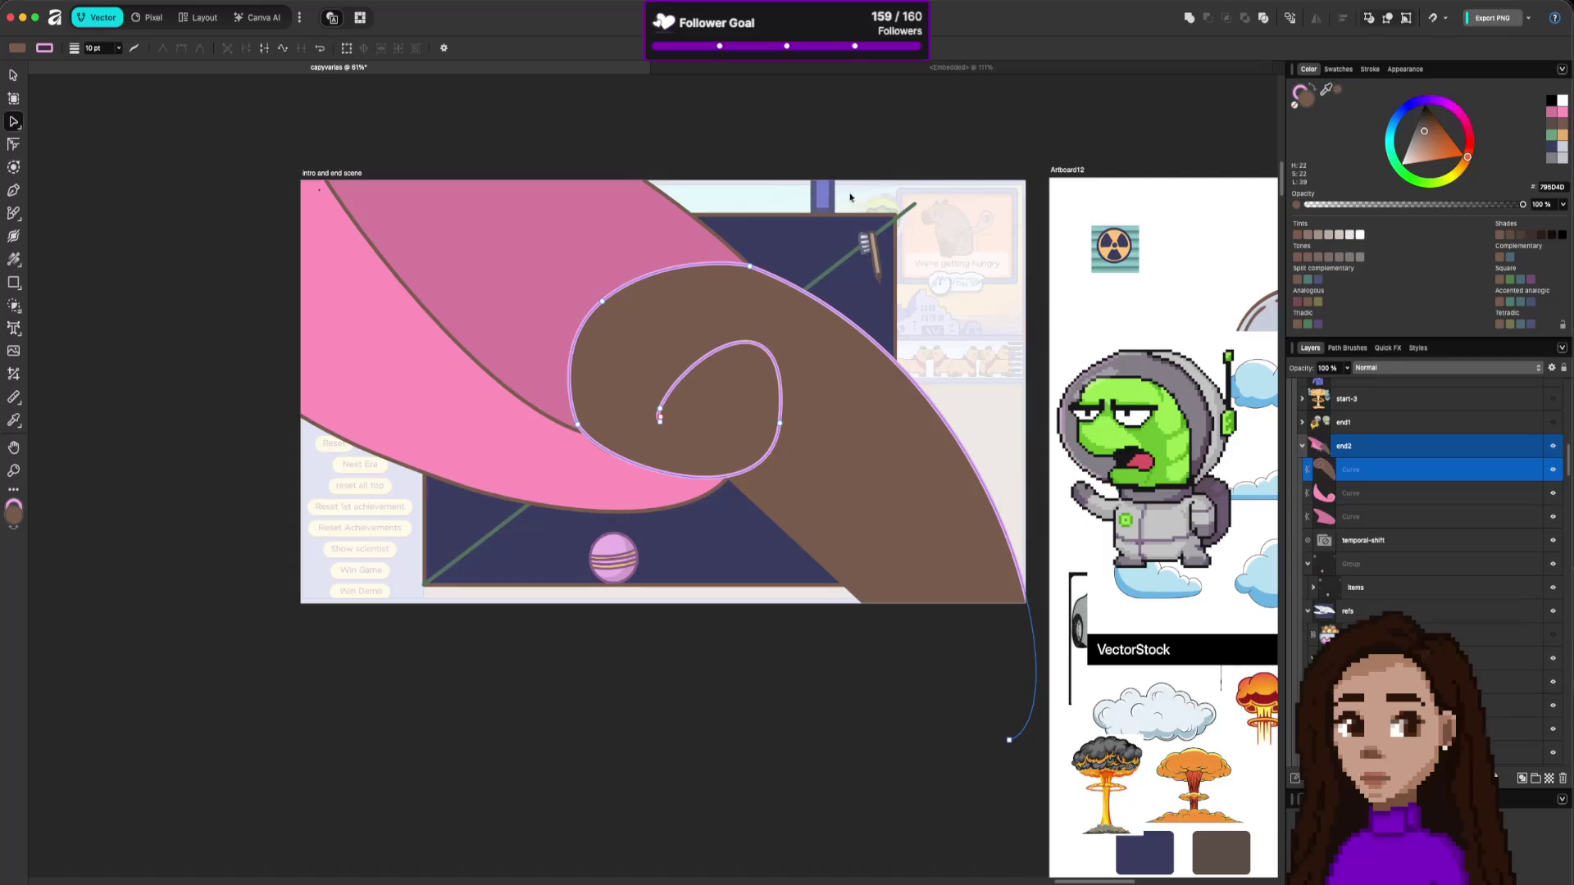
# Fill the spiral with a deeper pink shade and give its outline a light pink.
pyautogui.moveTo(1327, 89); pyautogui.dragTo(593, 221)
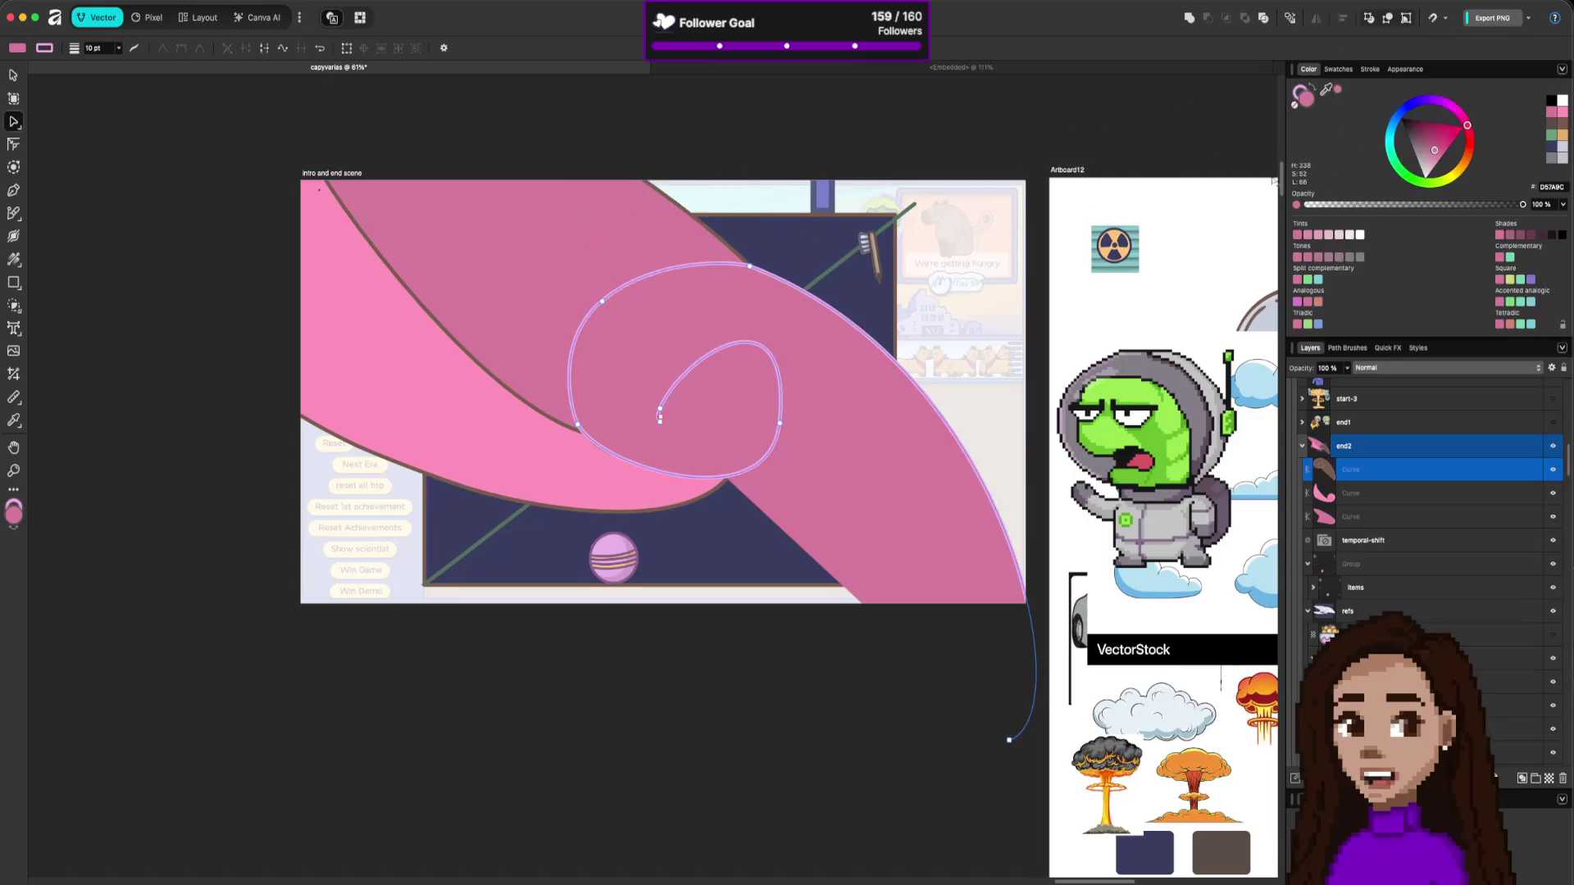
pyautogui.click(1512, 236)
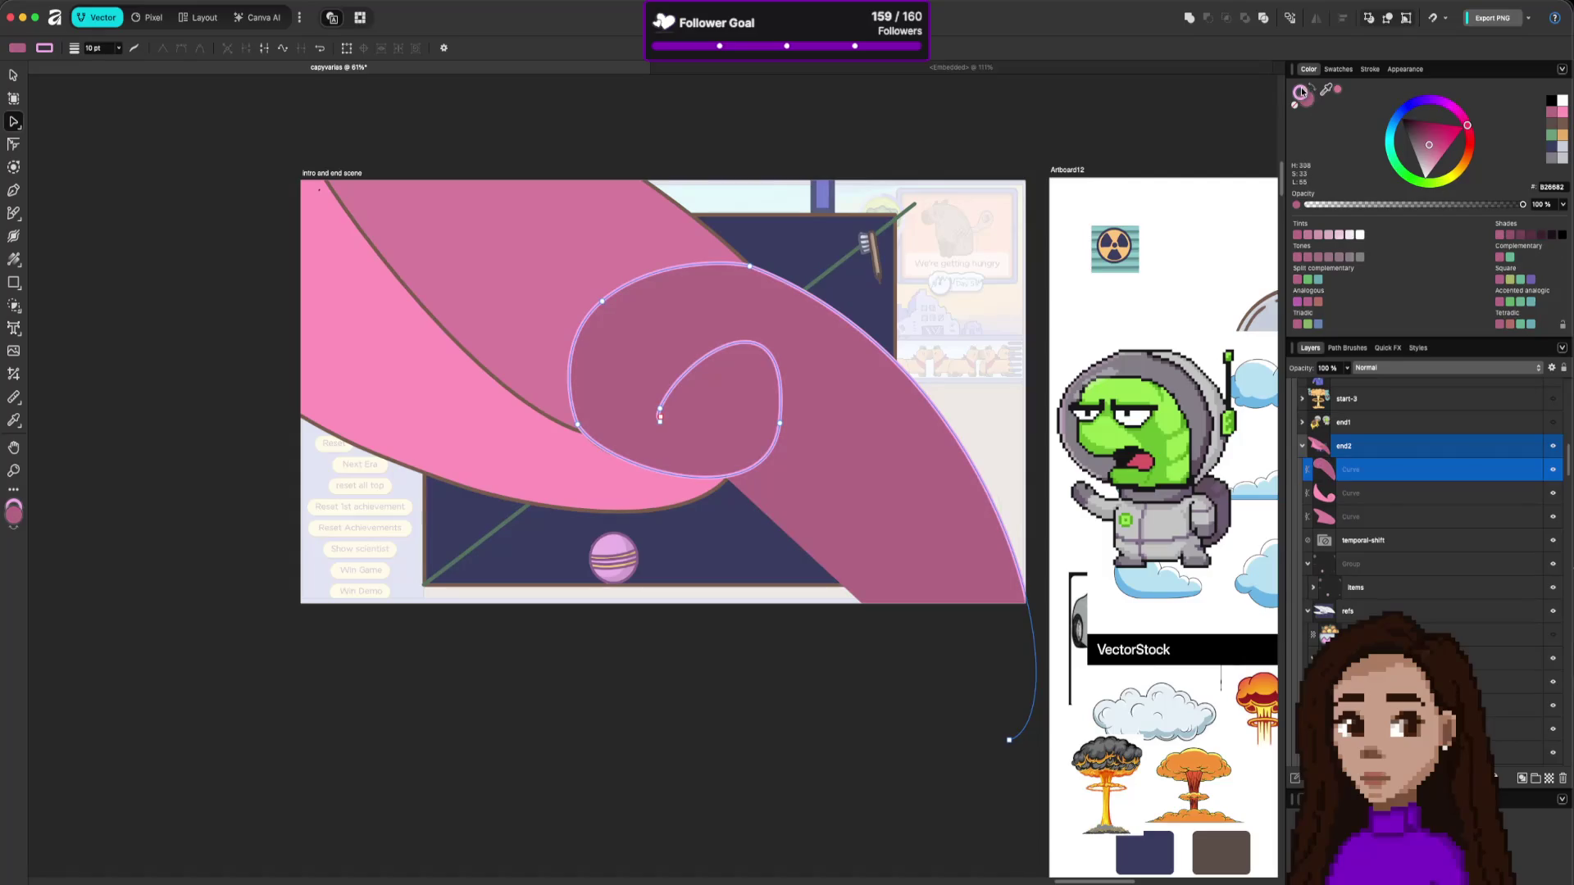
pyautogui.click(1308, 88)
pyautogui.moveTo(1326, 90)
pyautogui.mouseDown()
pyautogui.moveTo(880, 288)
pyautogui.moveTo(894, 292)
pyautogui.mouseUp()
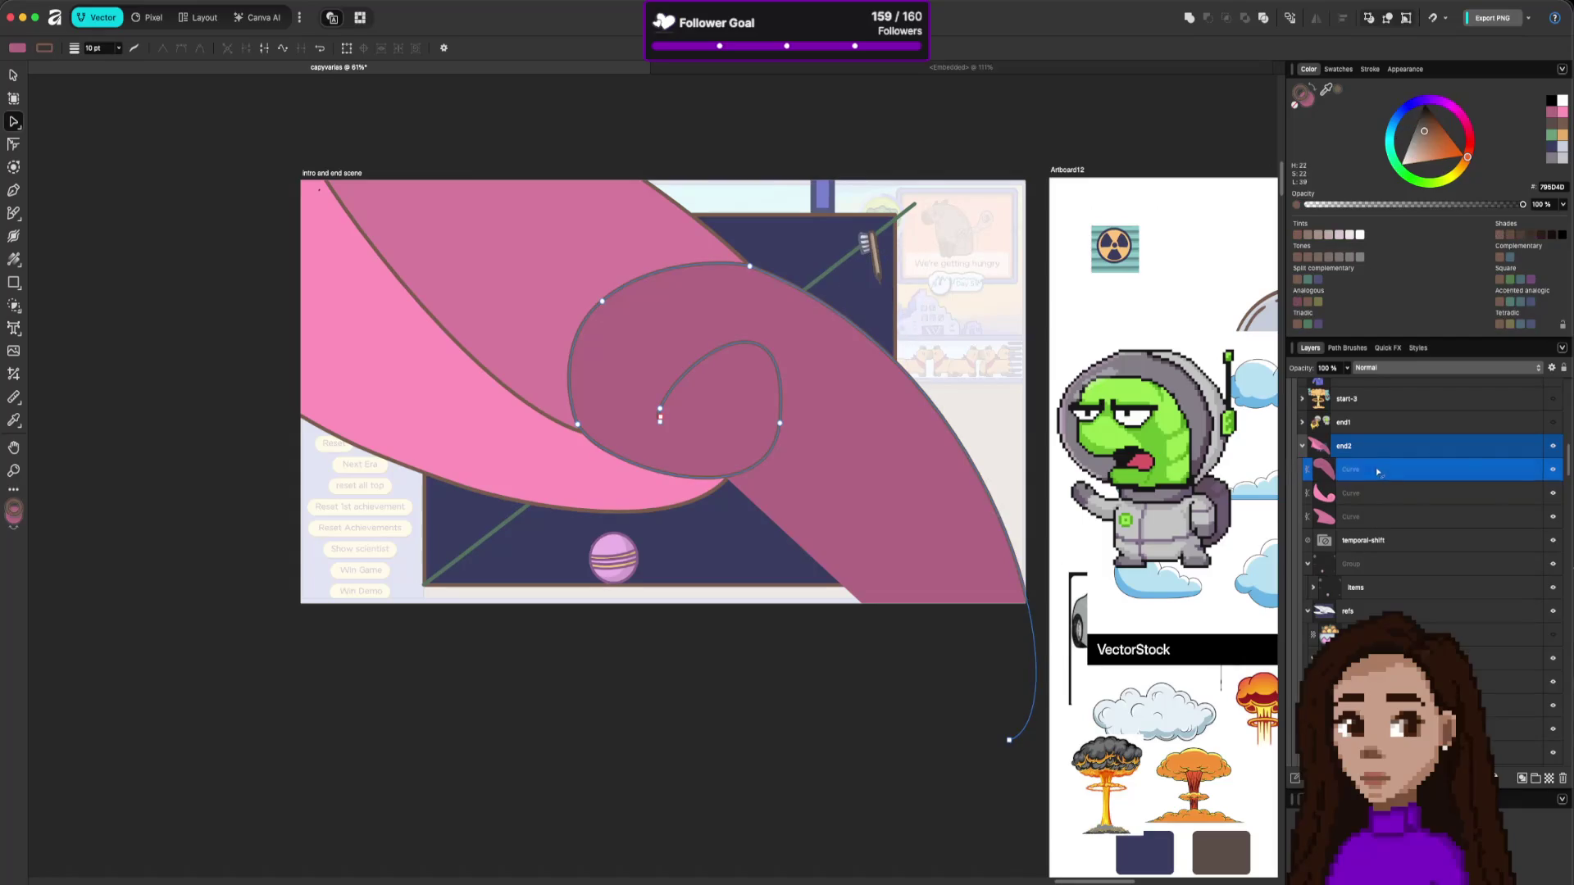
# Reorder the curves within the end2 group, moving the spiral to third place.
pyautogui.moveTo(1378, 472); pyautogui.dragTo(1377, 523)
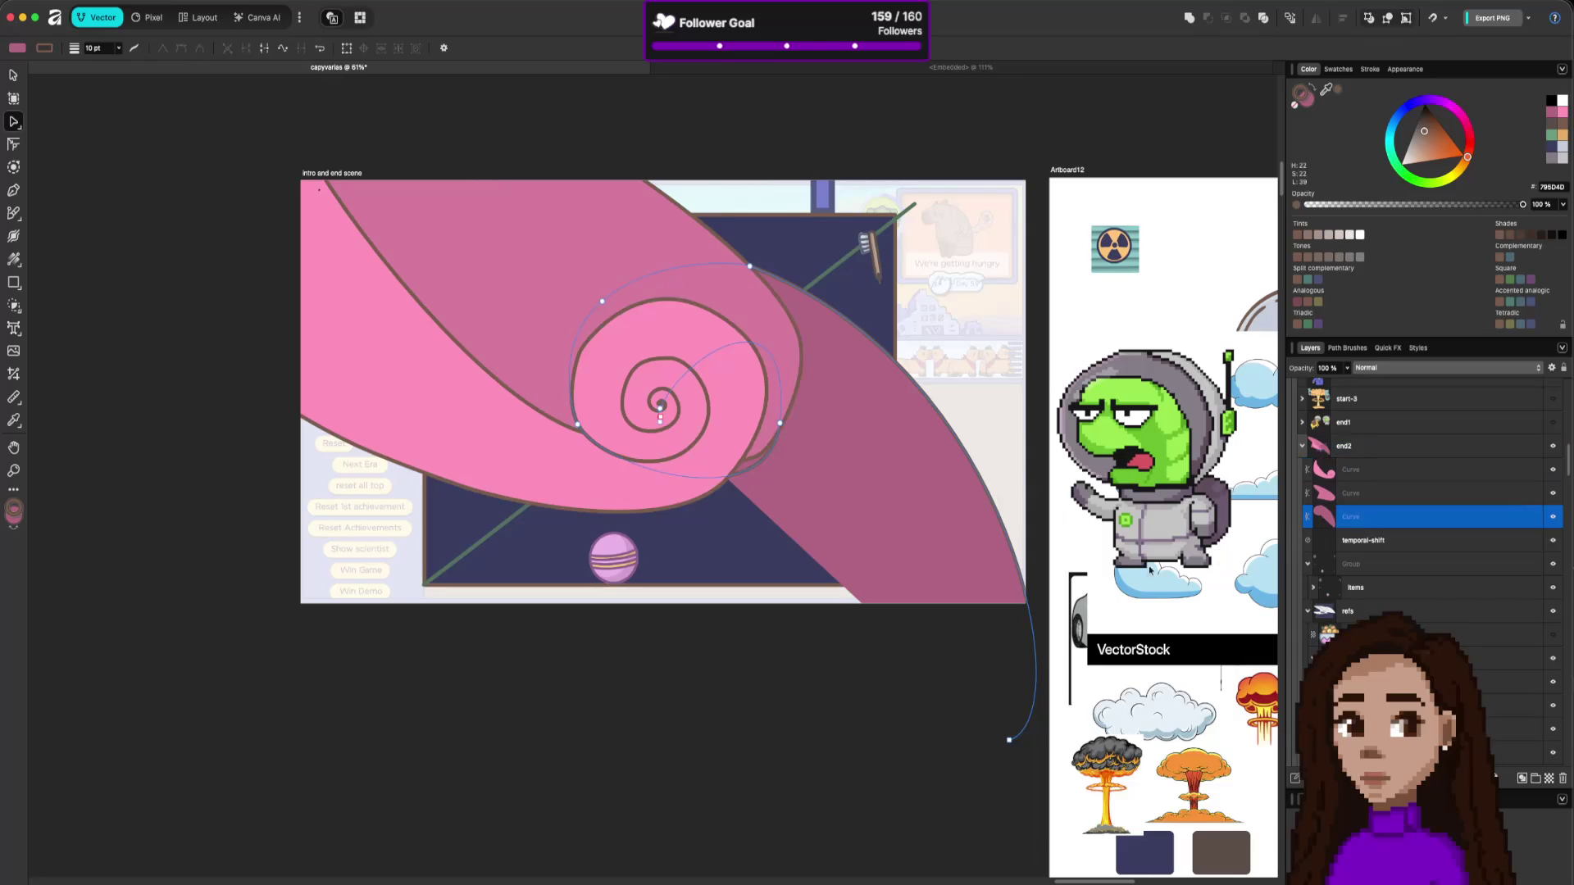
pyautogui.click(935, 728)
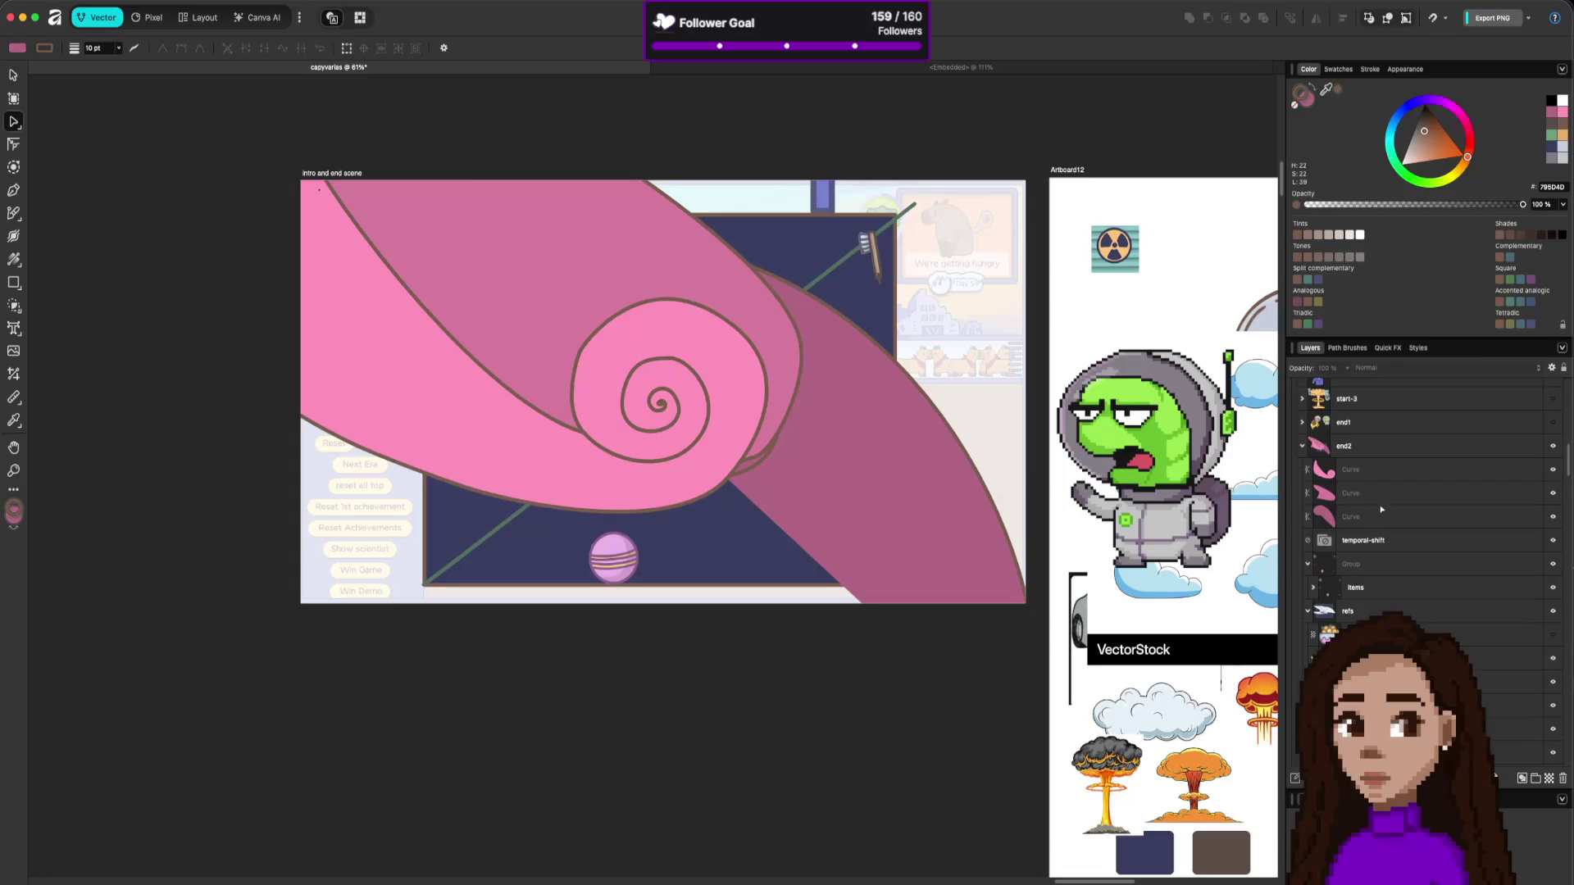
pyautogui.moveTo(1381, 509)
pyautogui.mouseDown()
pyautogui.moveTo(1380, 485)
pyautogui.moveTo(1373, 521)
pyautogui.mouseUp()
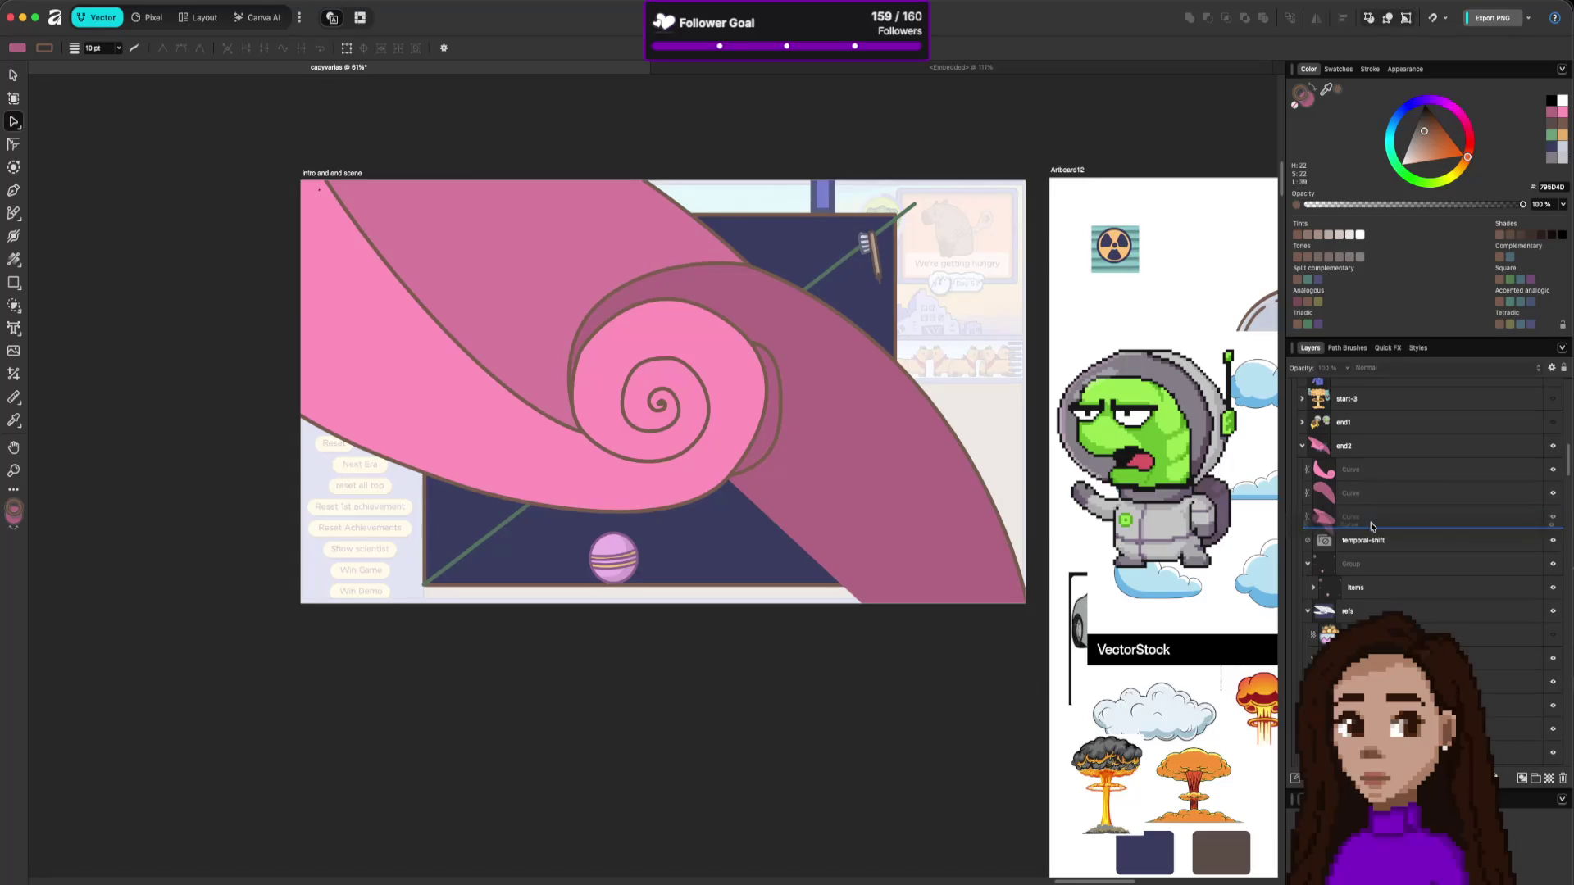
# Select the large pink curve and lower its opacity to about 84%.
pyautogui.click(936, 547)
pyautogui.click(1434, 205)
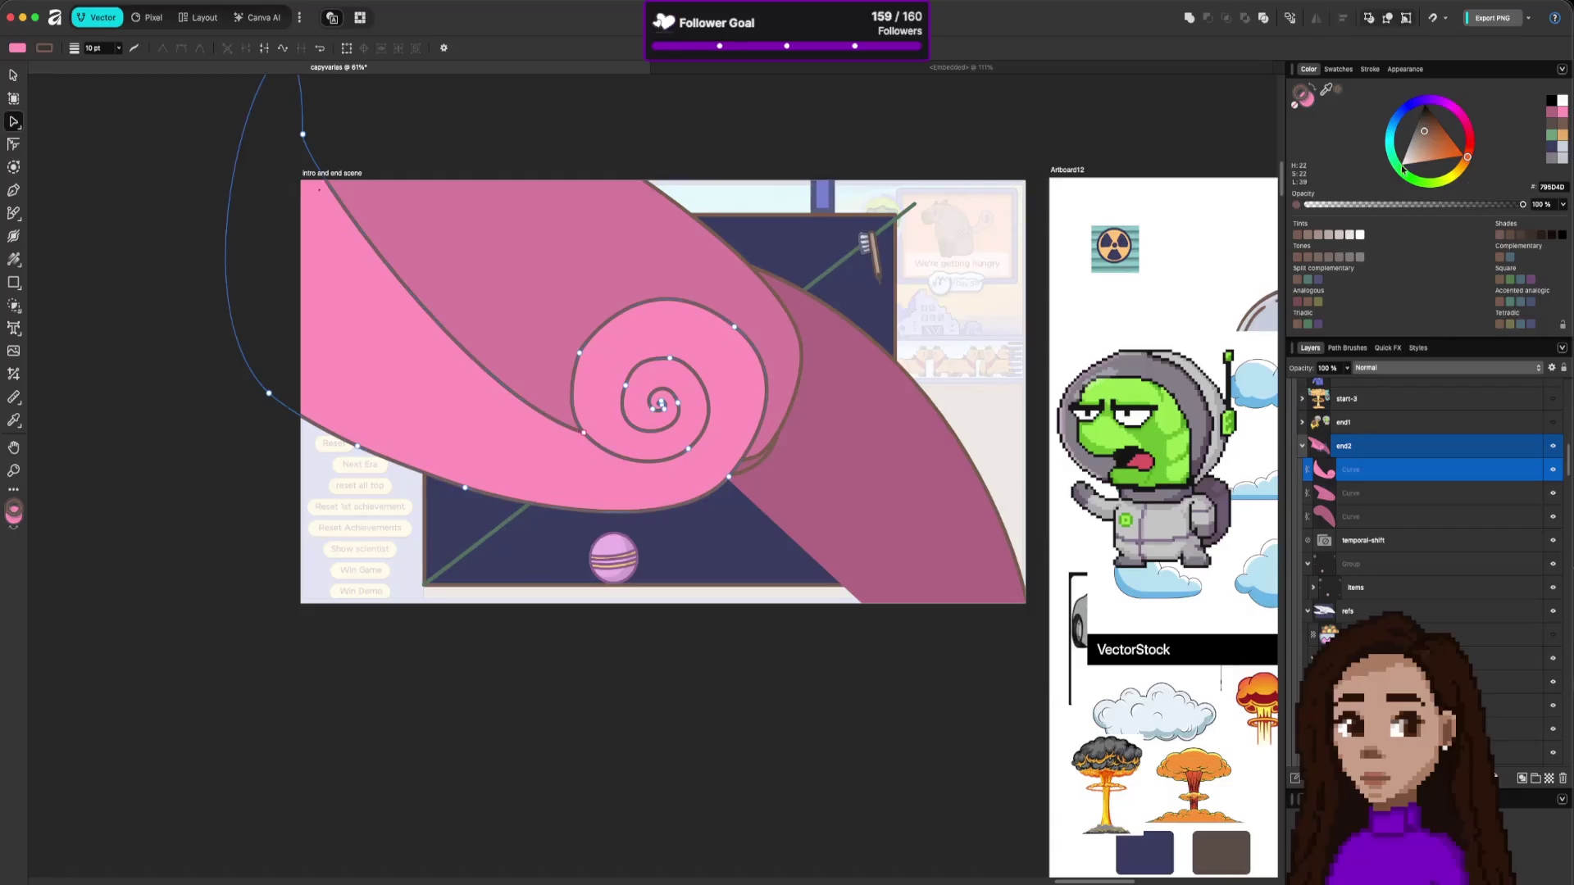
pyautogui.press('x')
pyautogui.moveTo(1498, 205)
pyautogui.mouseDown()
pyautogui.moveTo(1516, 210)
pyautogui.moveTo(1504, 210)
pyautogui.mouseUp()
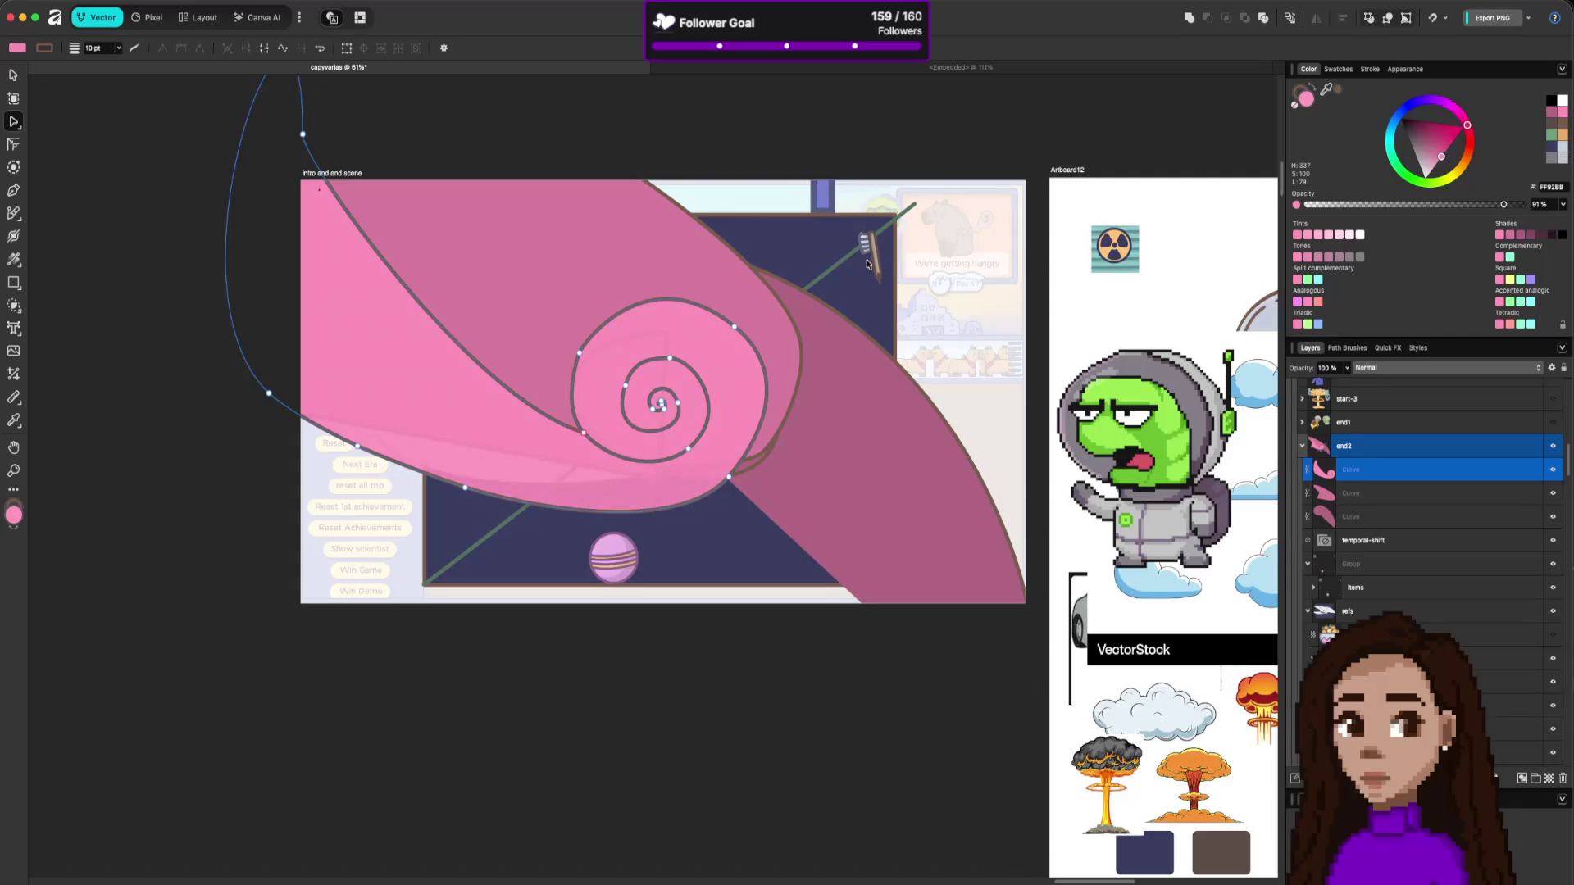
# Make the second pink curve semi-transparent and lower the third curve's opacity to 71%.
pyautogui.click(733, 272)
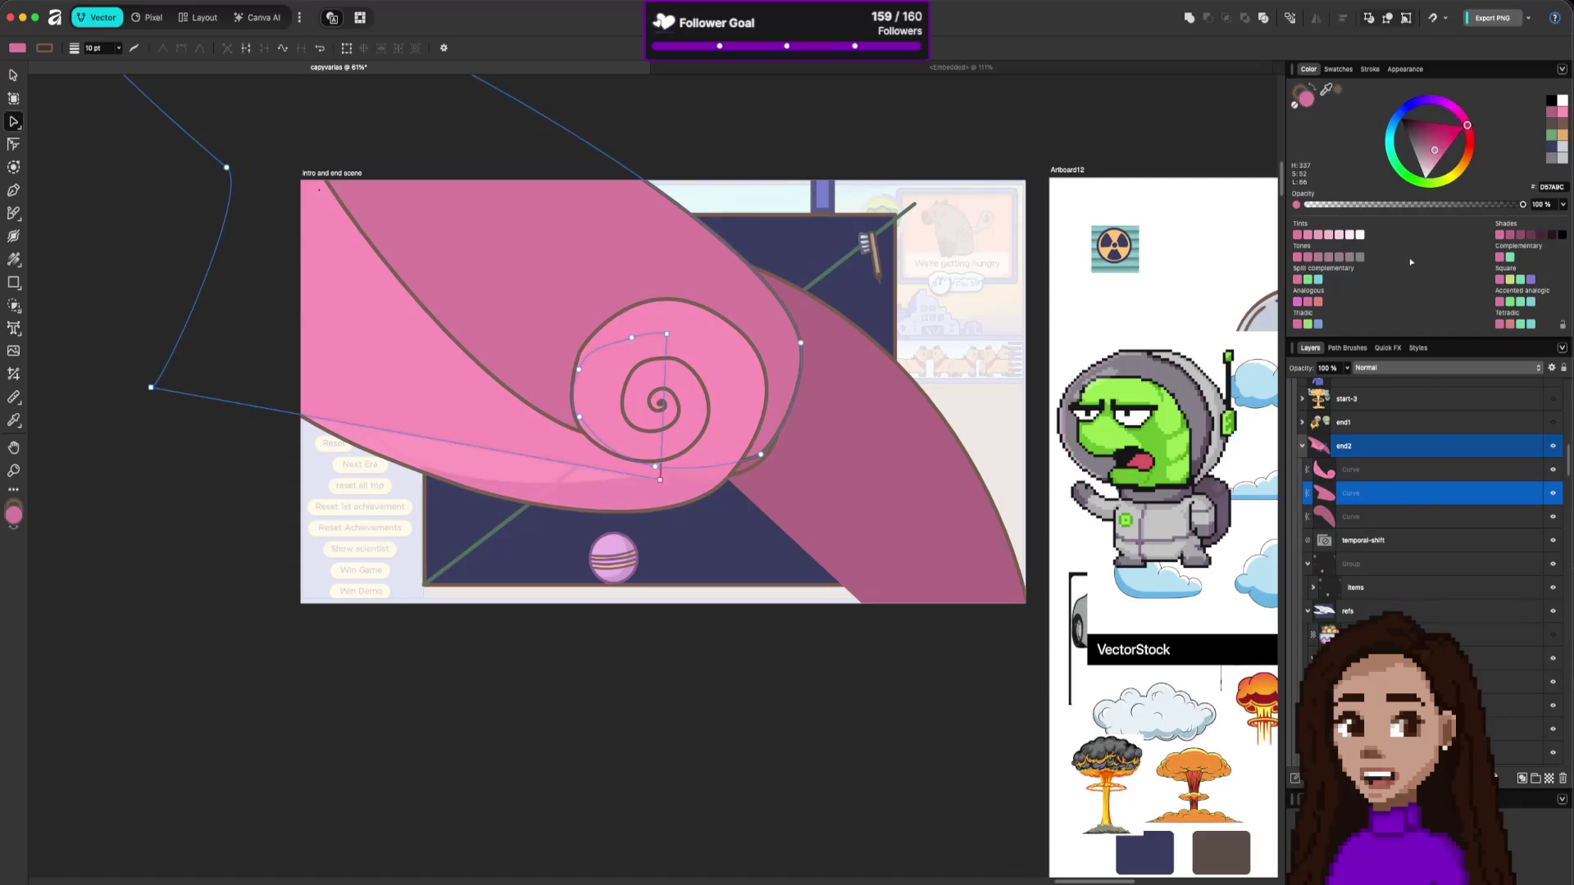
pyautogui.moveTo(1461, 207); pyautogui.dragTo(1496, 213)
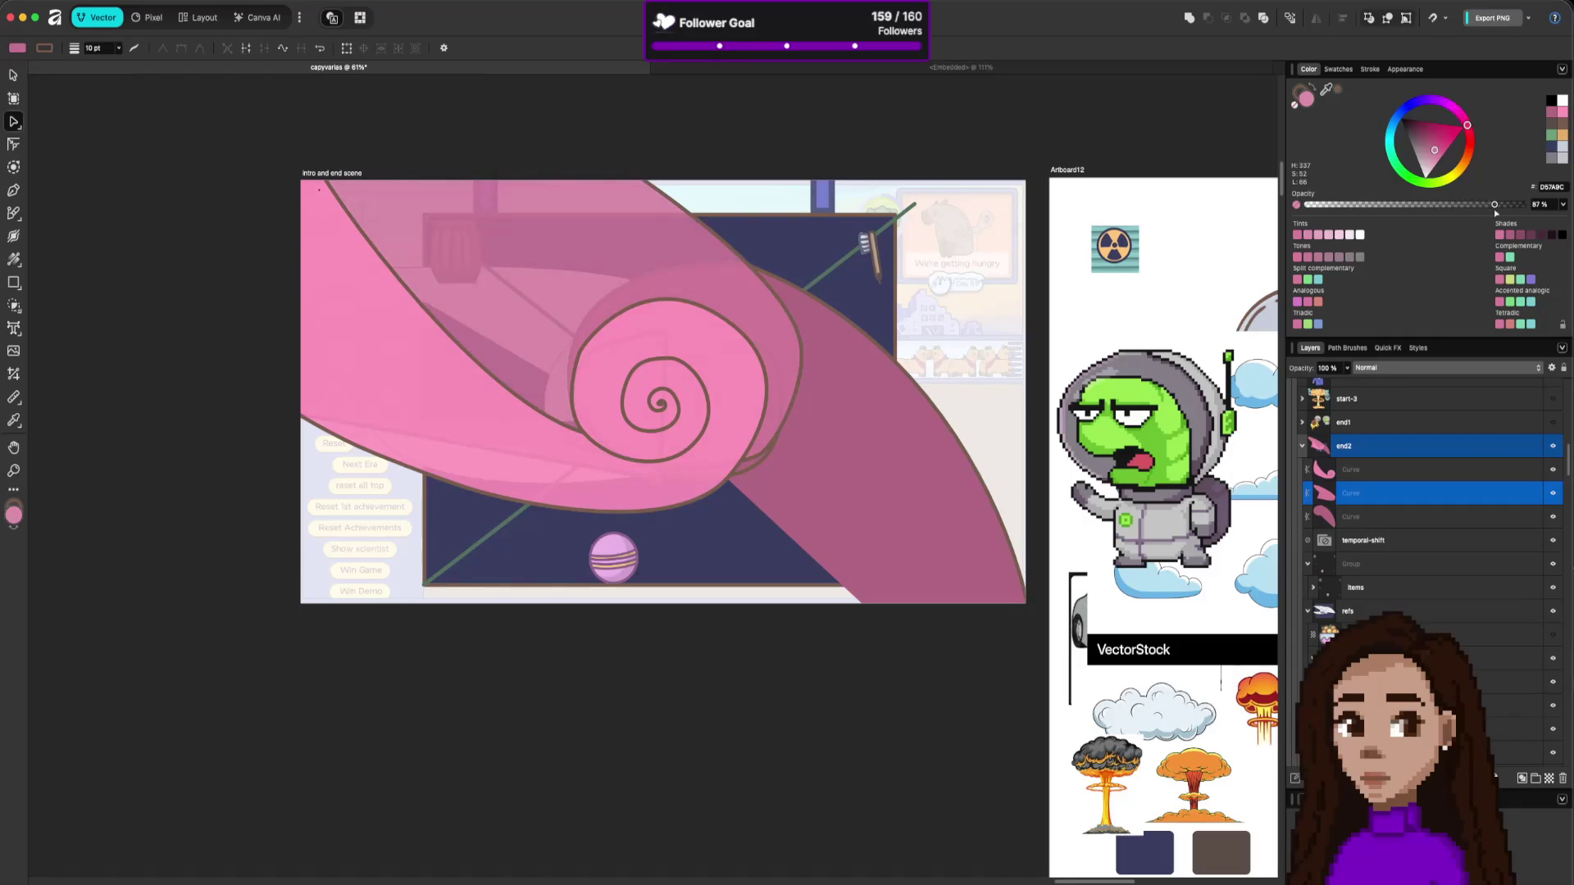
pyautogui.click(965, 484)
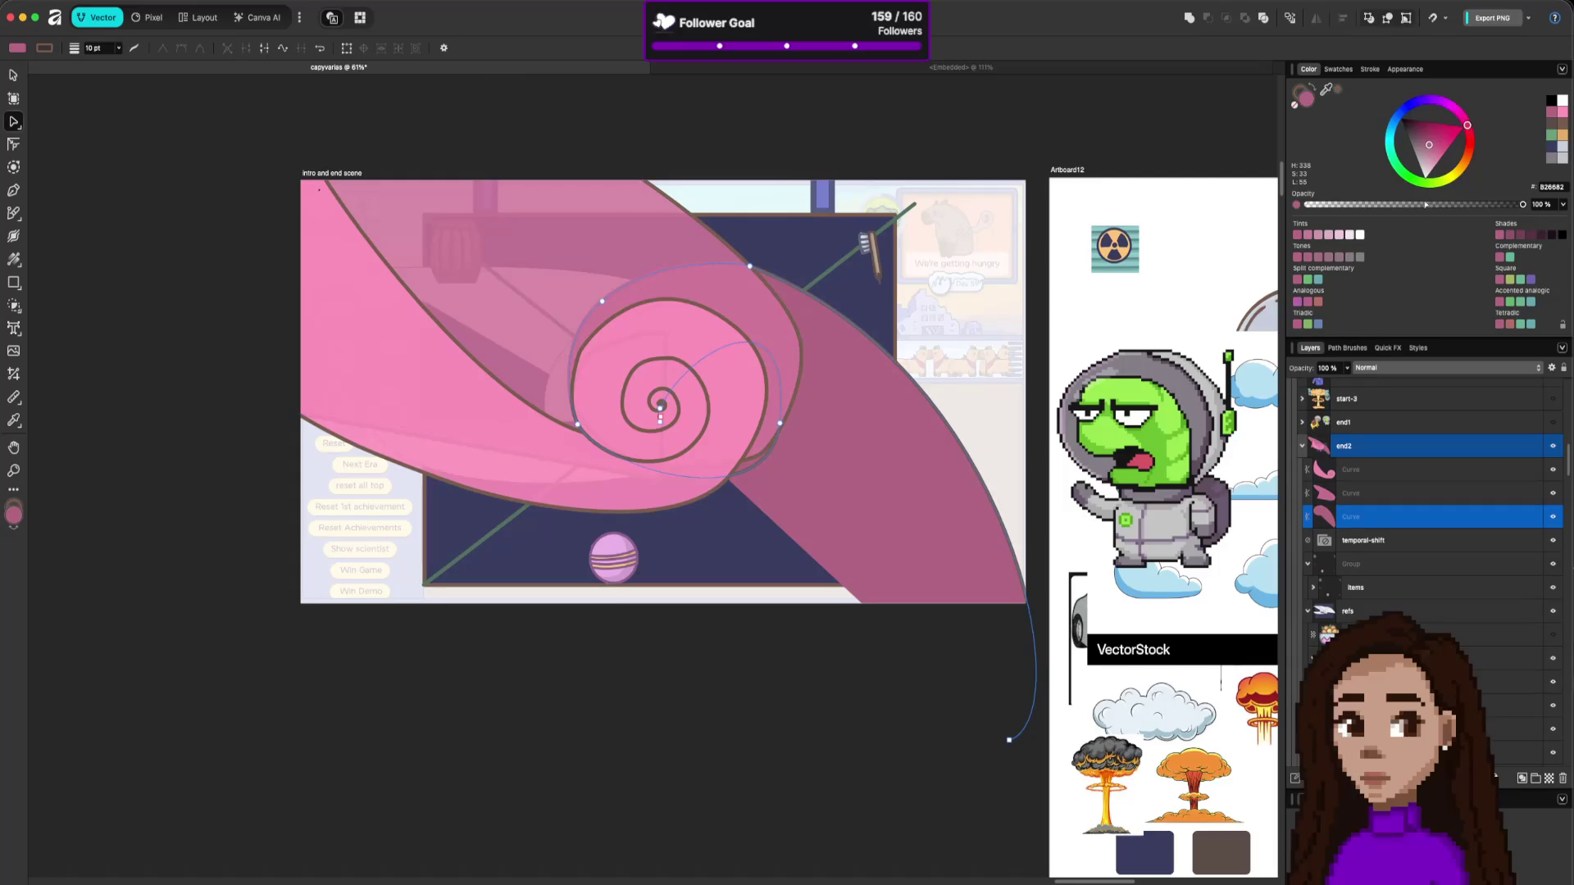
pyautogui.press('7')
pyautogui.press('1')
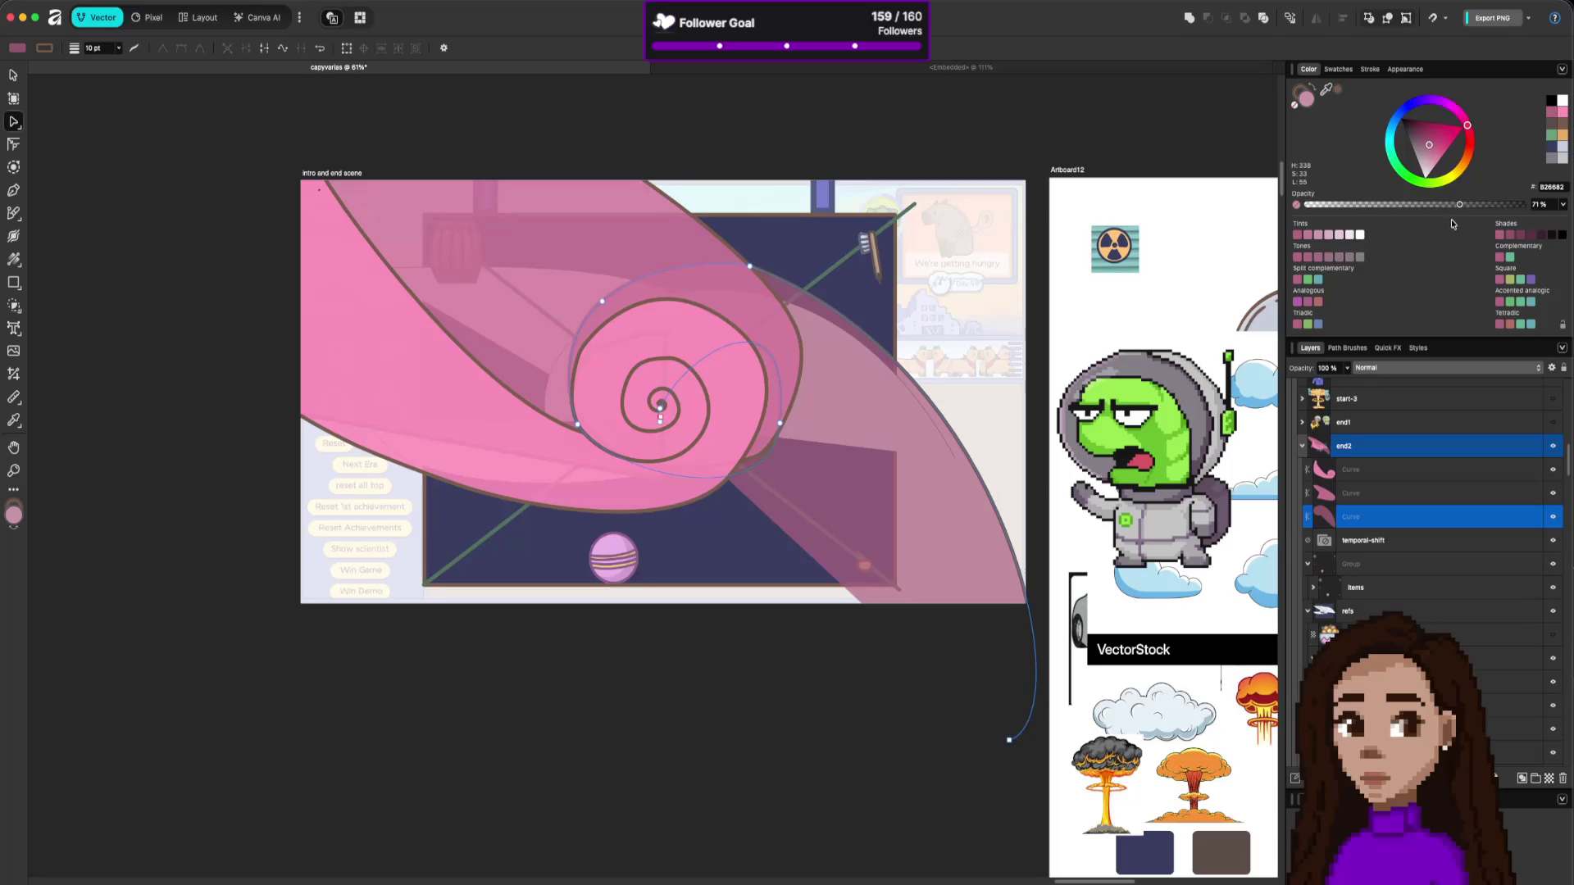
# Fill the third curve with sampled swatches, trying light green and pink before settling on orange.
pyautogui.moveTo(1326, 90)
pyautogui.mouseDown()
pyautogui.moveTo(1330, 140)
pyautogui.moveTo(1180, 649)
pyautogui.moveTo(1136, 406)
pyautogui.mouseUp()
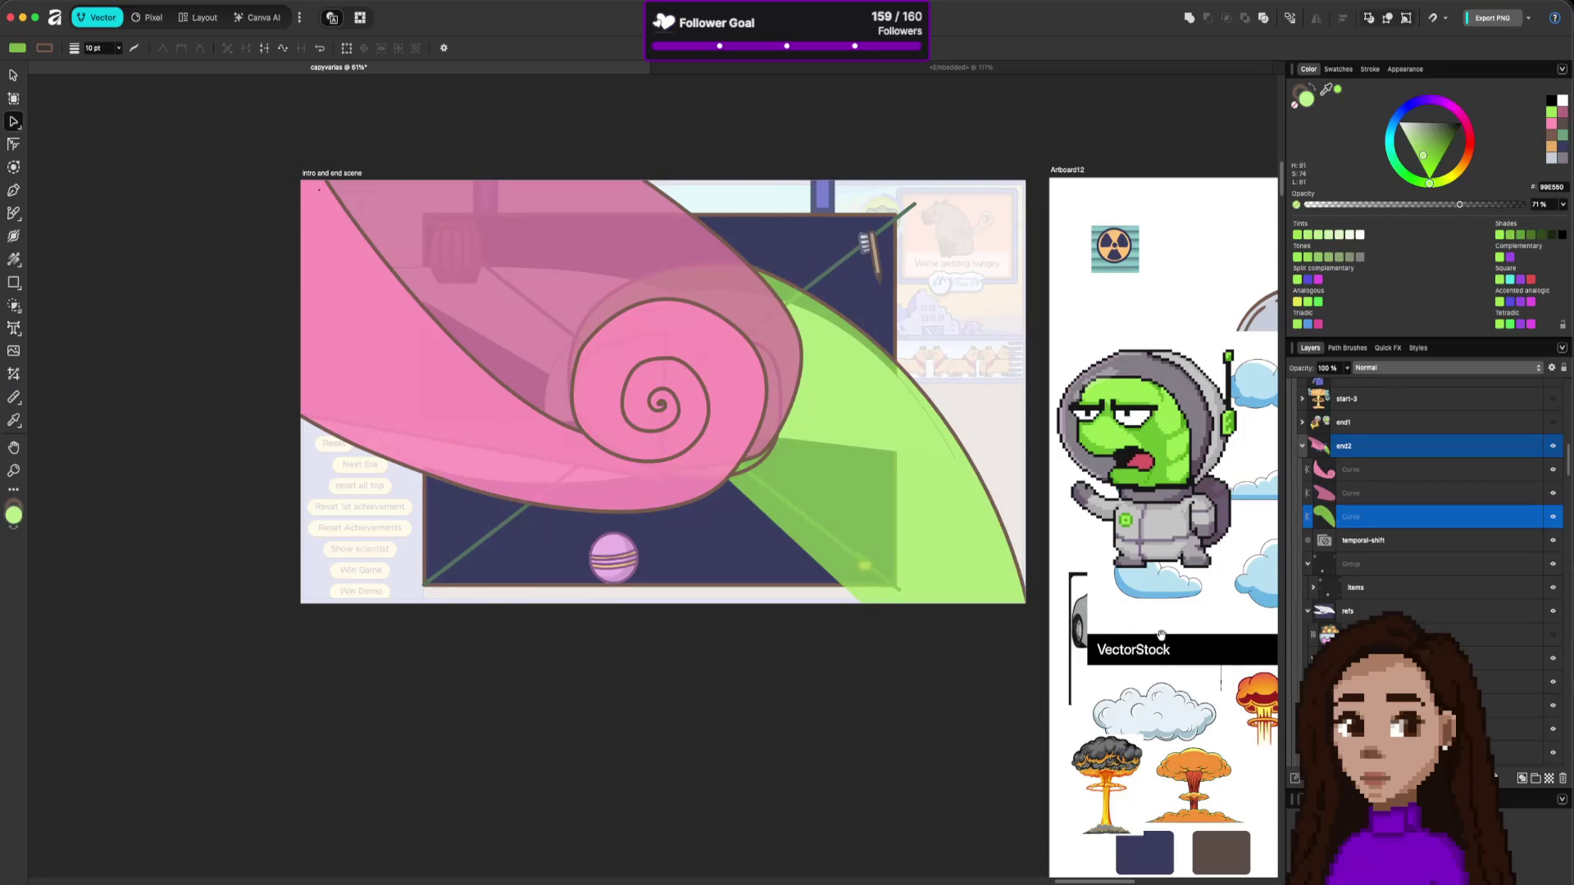
pyautogui.scroll(-8, 1160, 633)
pyautogui.hscroll(3, 1161, 634)
pyautogui.scroll(3, 1160, 634)
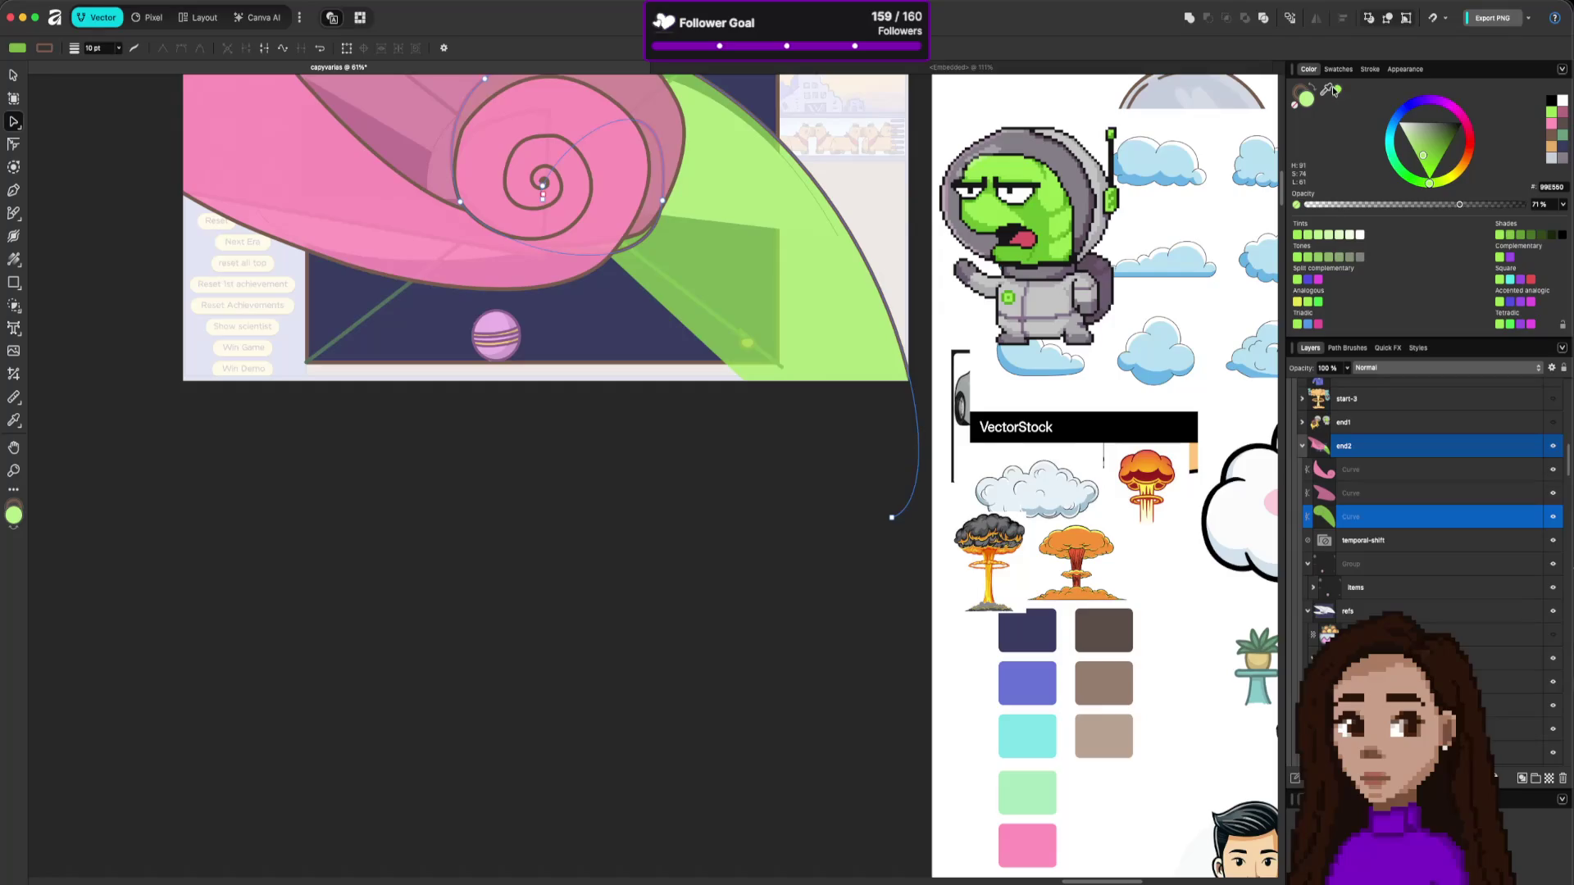
pyautogui.moveTo(1329, 88)
pyautogui.mouseDown()
pyautogui.moveTo(1065, 750)
pyautogui.moveTo(1027, 791)
pyautogui.mouseUp()
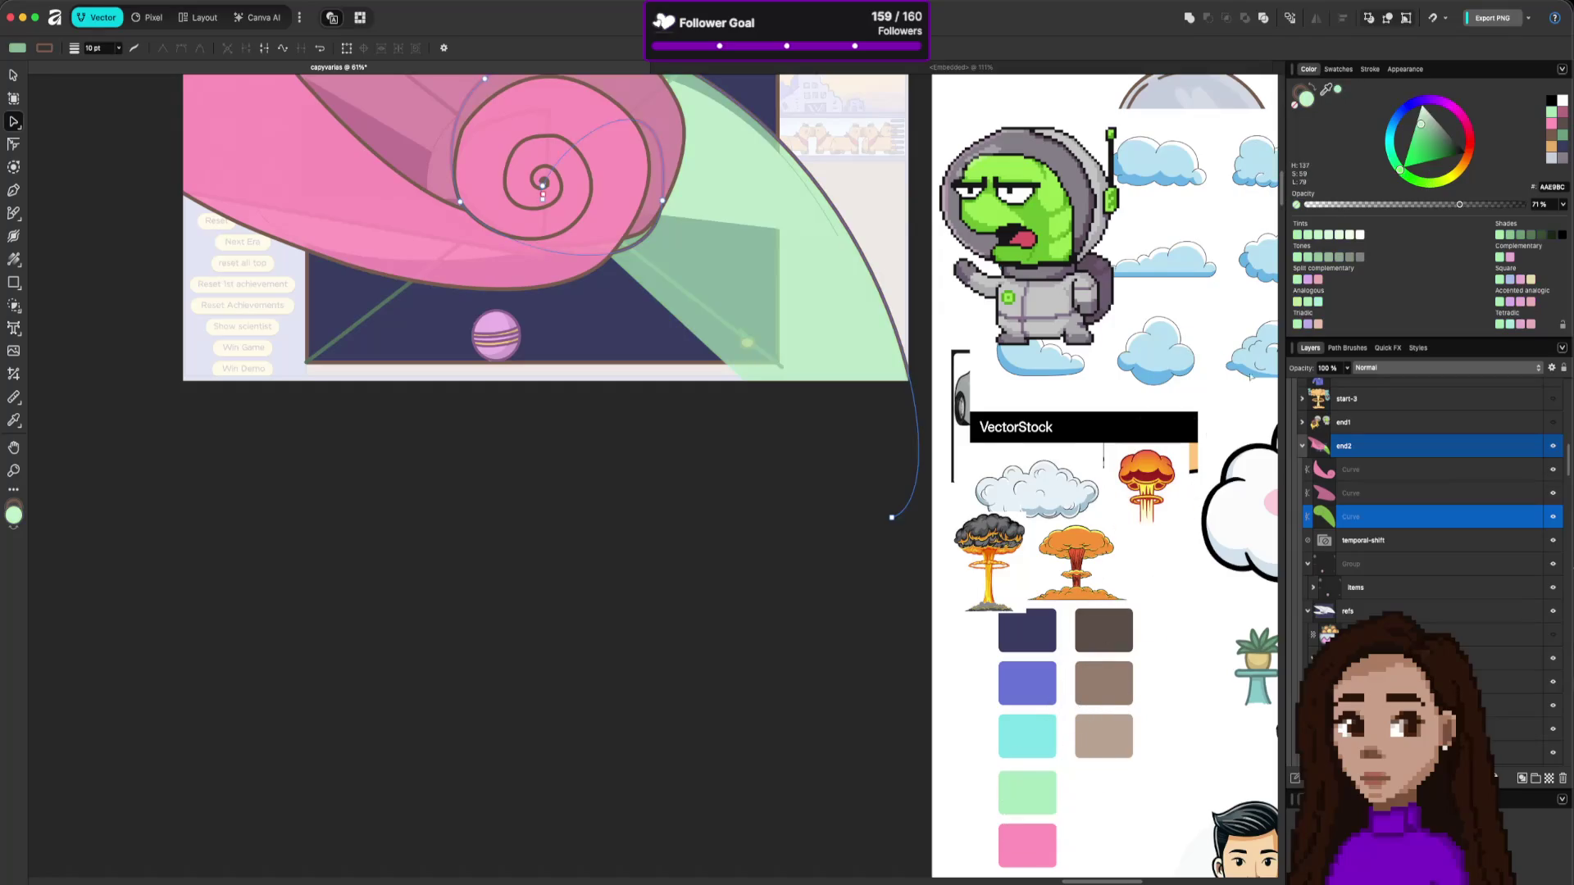
pyautogui.moveTo(1327, 88); pyautogui.dragTo(1027, 844)
pyautogui.scroll(-5, 1054, 779)
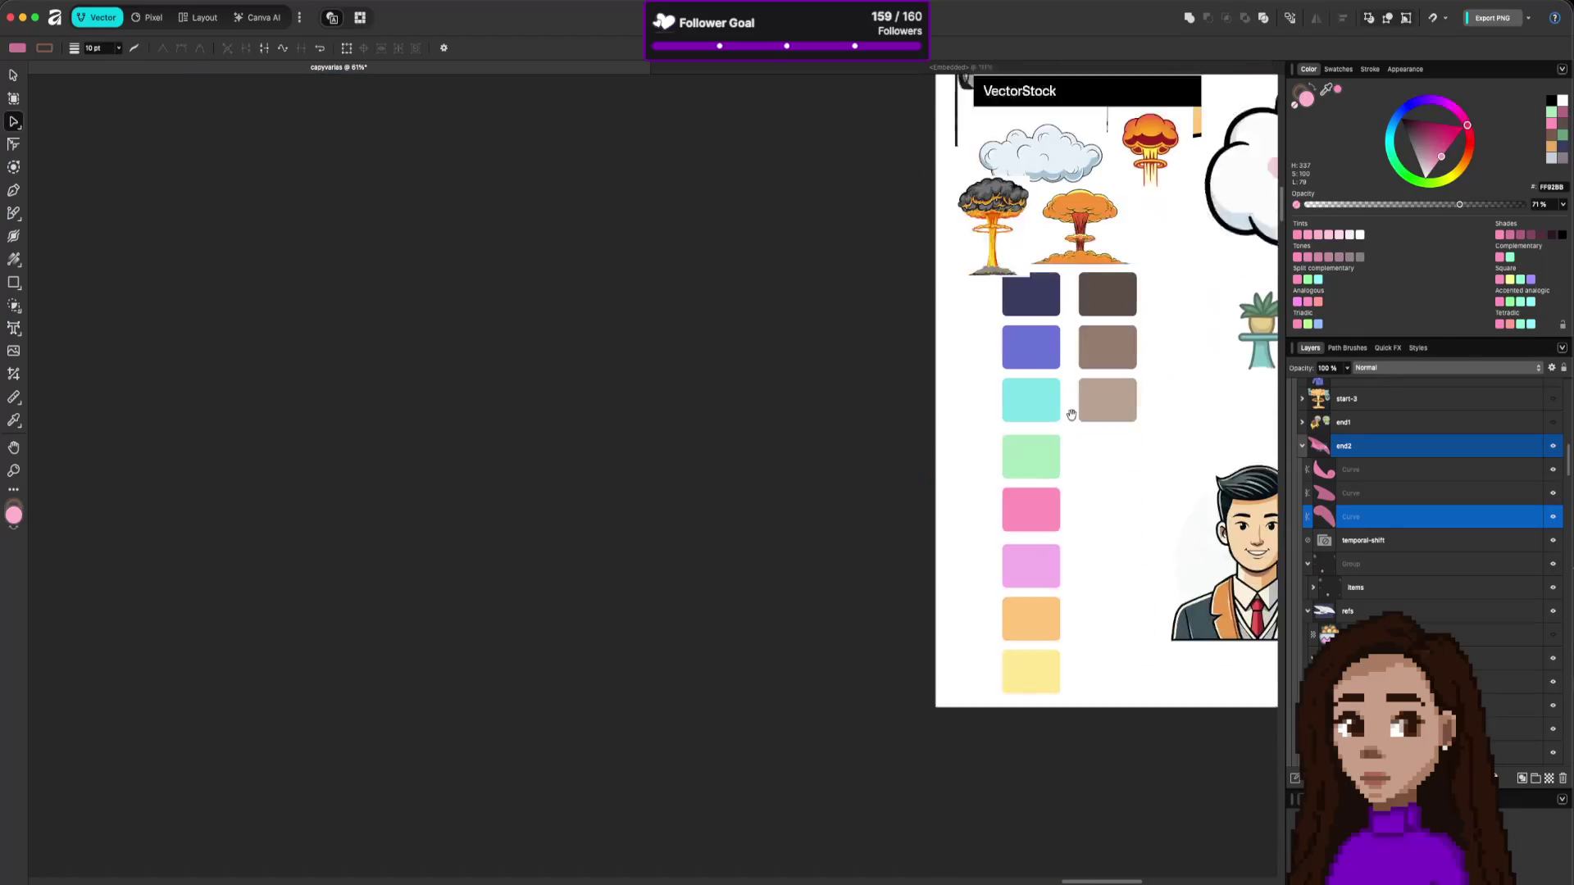
pyautogui.moveTo(1326, 91)
pyautogui.mouseDown()
pyautogui.moveTo(1240, 451)
pyautogui.moveTo(1026, 836)
pyautogui.mouseUp()
pyautogui.scroll(8, 863, 430)
pyautogui.hscroll(-2, 863, 430)
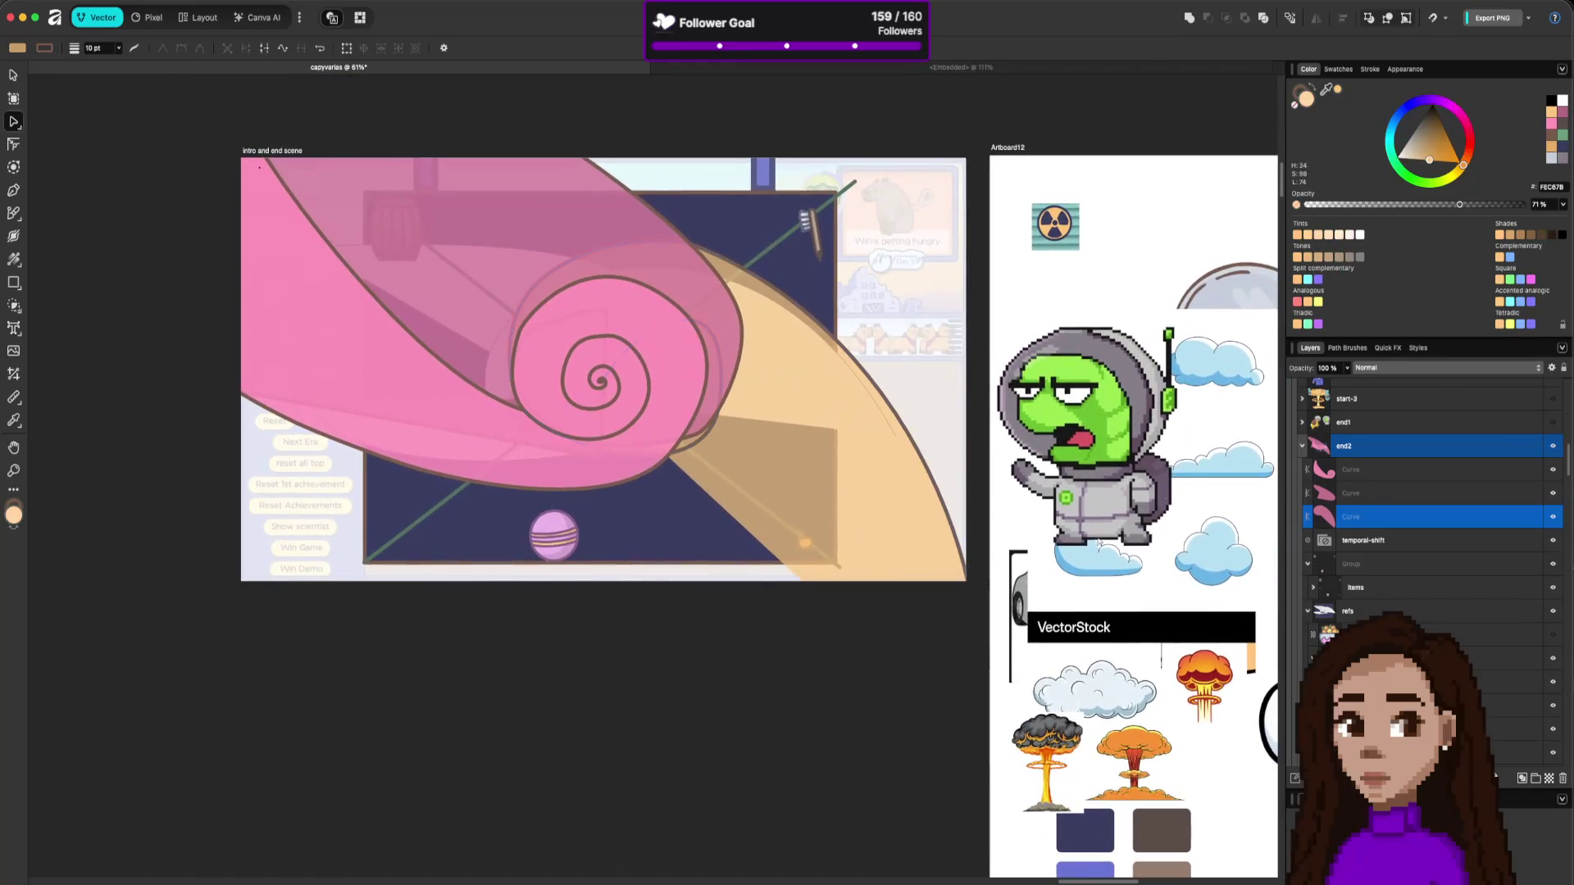
# Recolour the second curve by sampling the cyan swatch, then reselect the peach curve.
pyautogui.click(1354, 495)
pyautogui.scroll(-10, 984, 492)
pyautogui.hscroll(3, 984, 492)
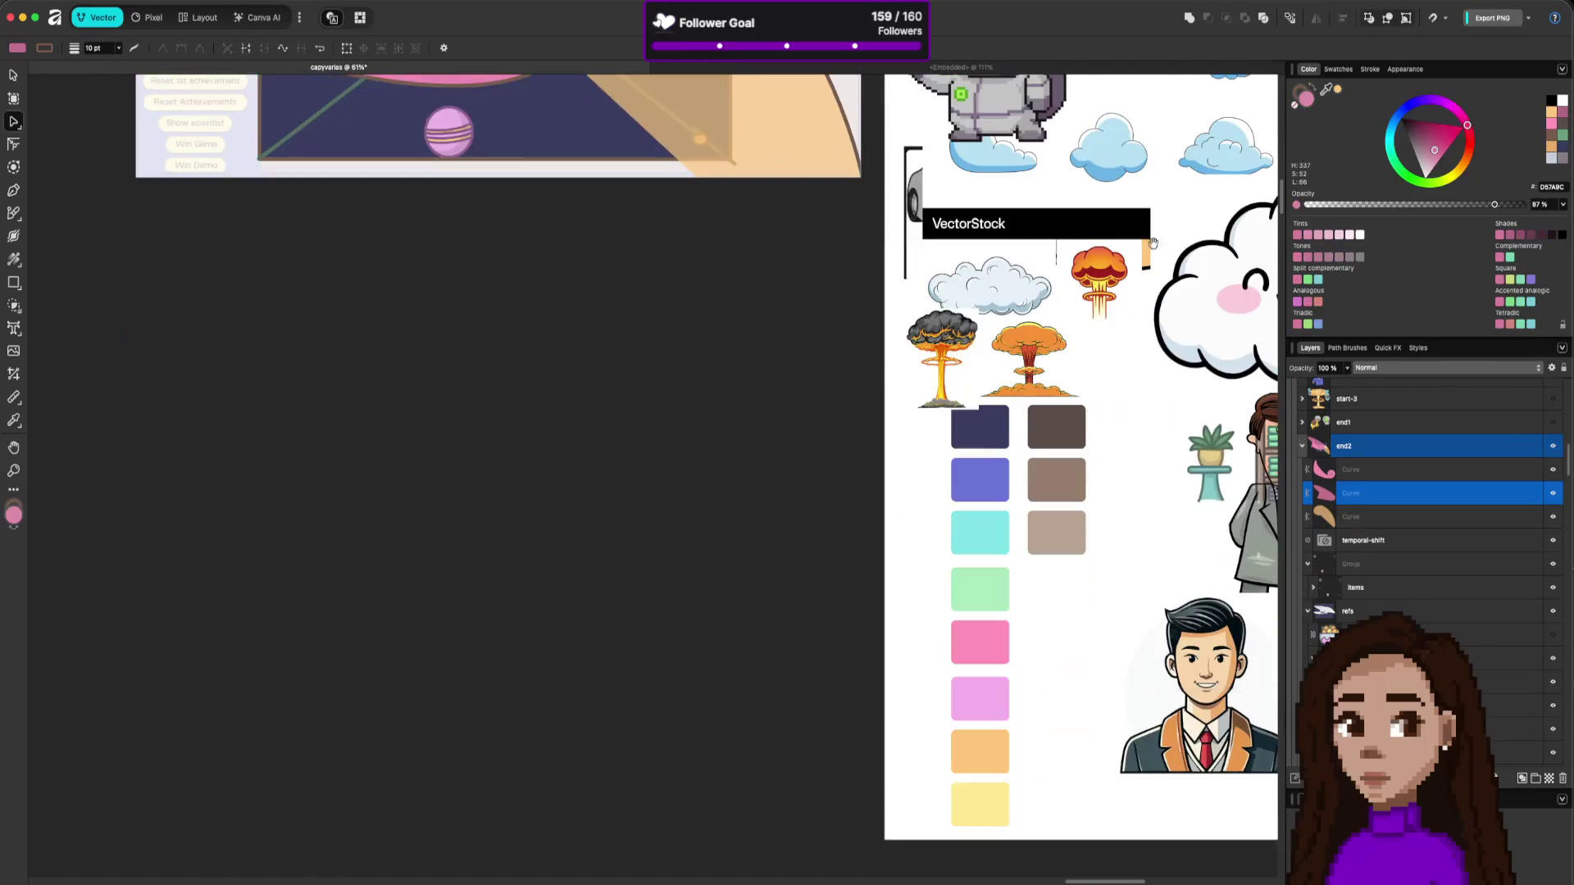
pyautogui.moveTo(1326, 90)
pyautogui.mouseDown()
pyautogui.moveTo(991, 639)
pyautogui.moveTo(967, 632)
pyautogui.moveTo(977, 535)
pyautogui.mouseUp()
pyautogui.scroll(10, 780, 460)
pyautogui.hscroll(-2, 779, 460)
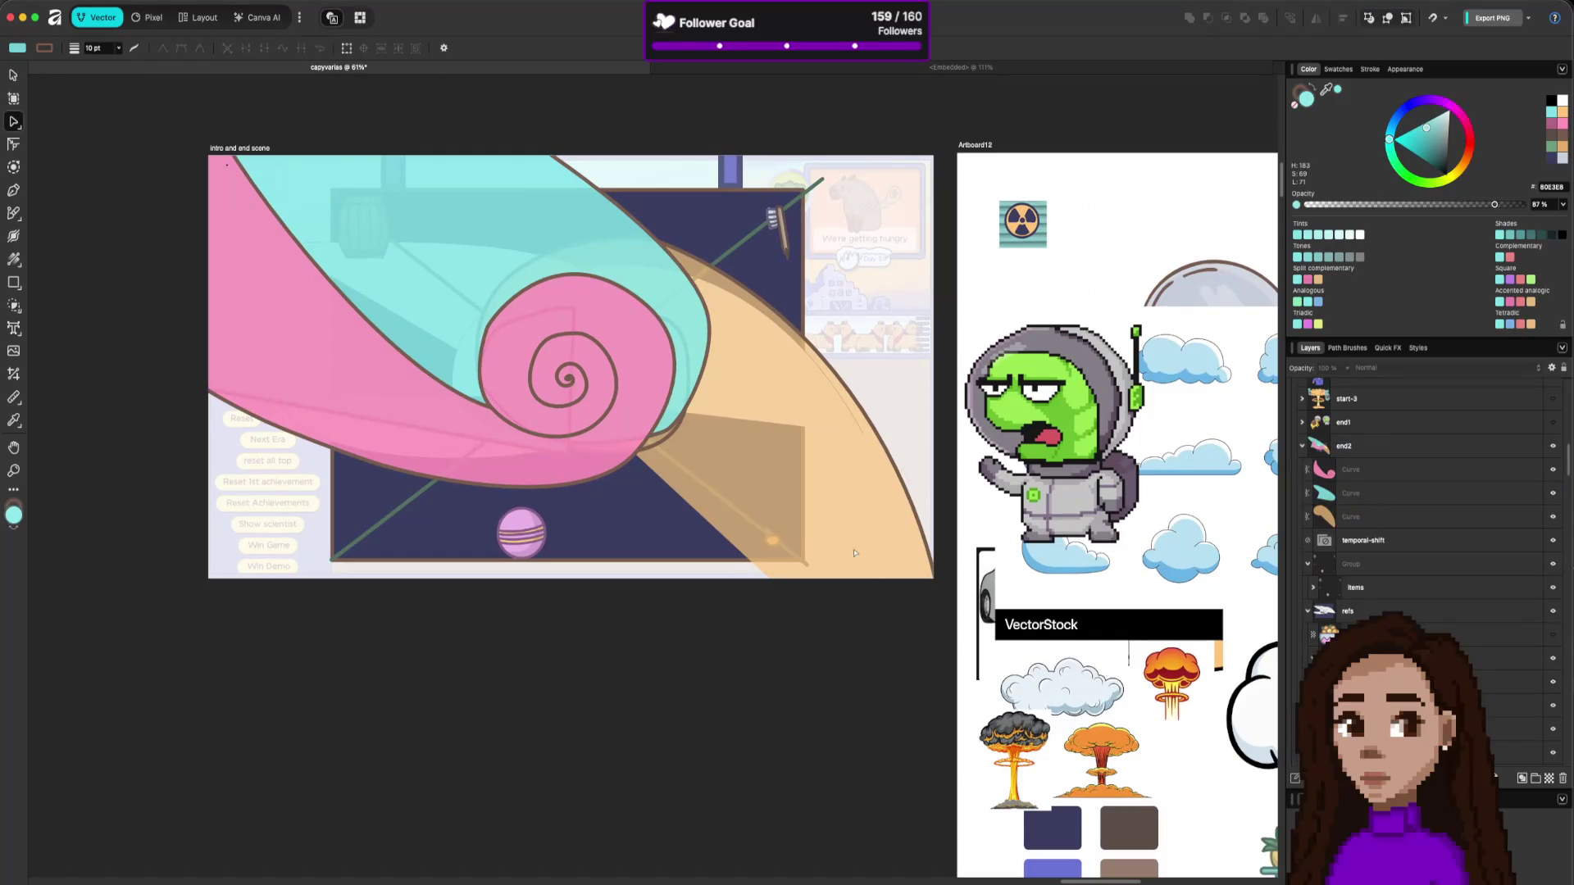
pyautogui.click(744, 525)
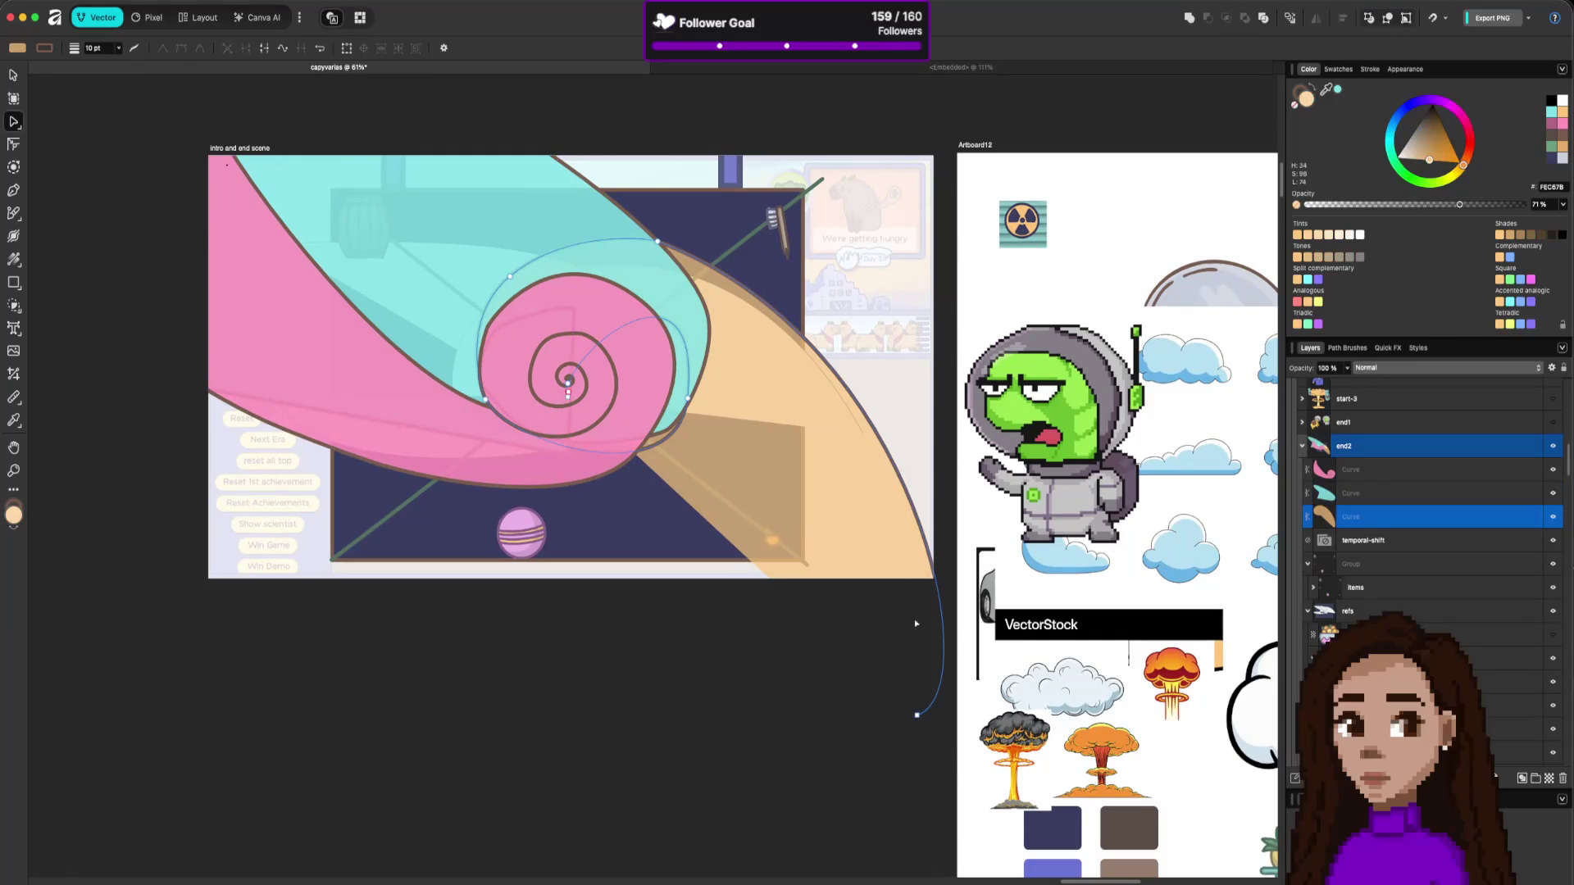
pyautogui.click(926, 714)
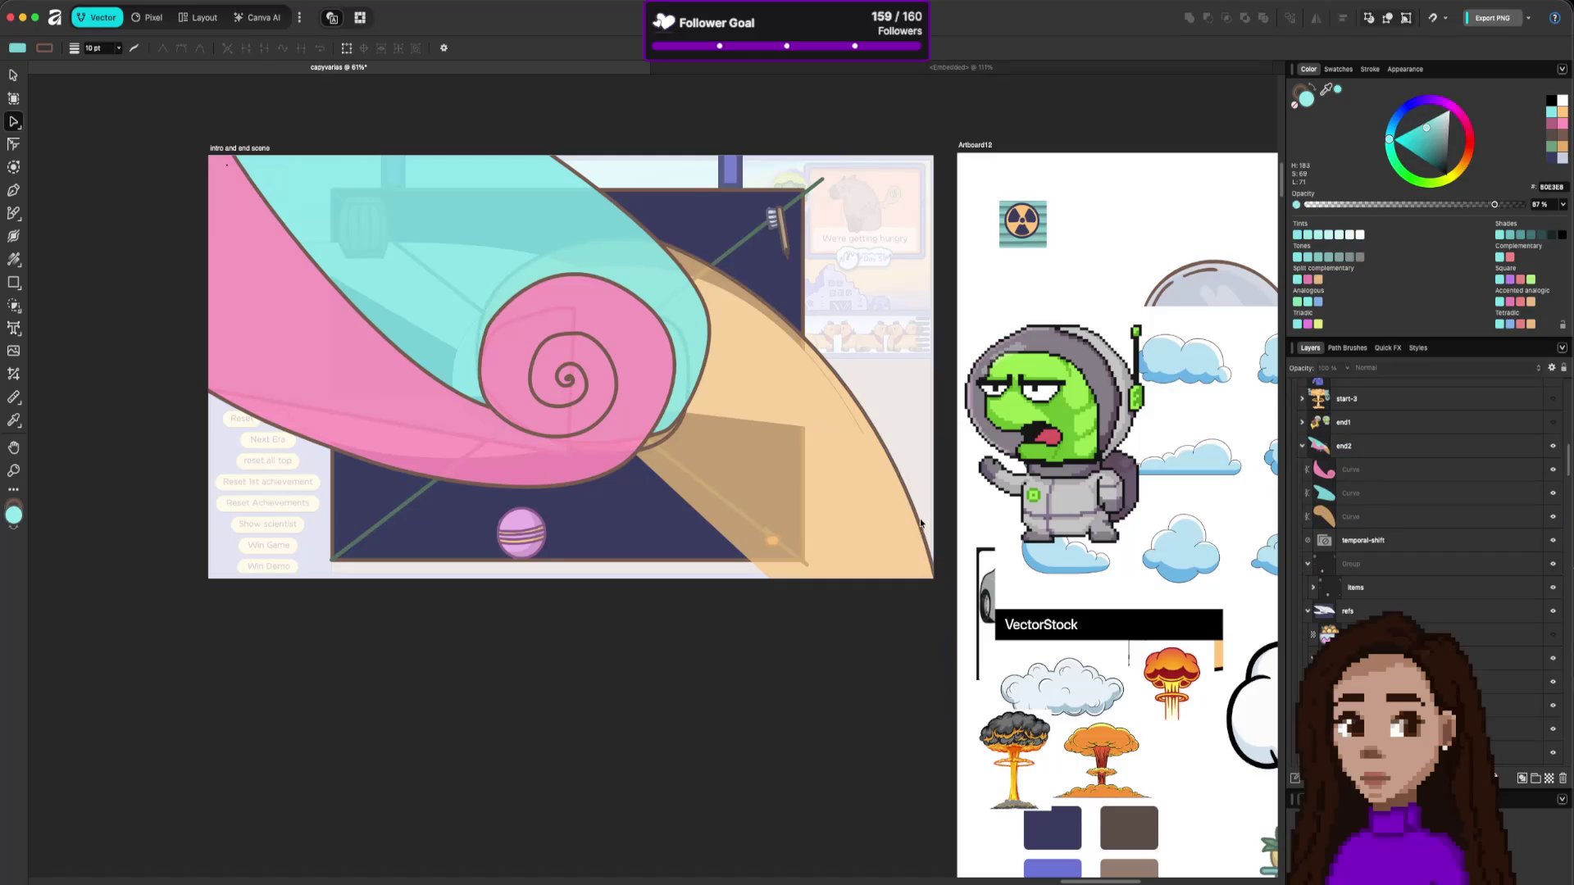
pyautogui.click(917, 565)
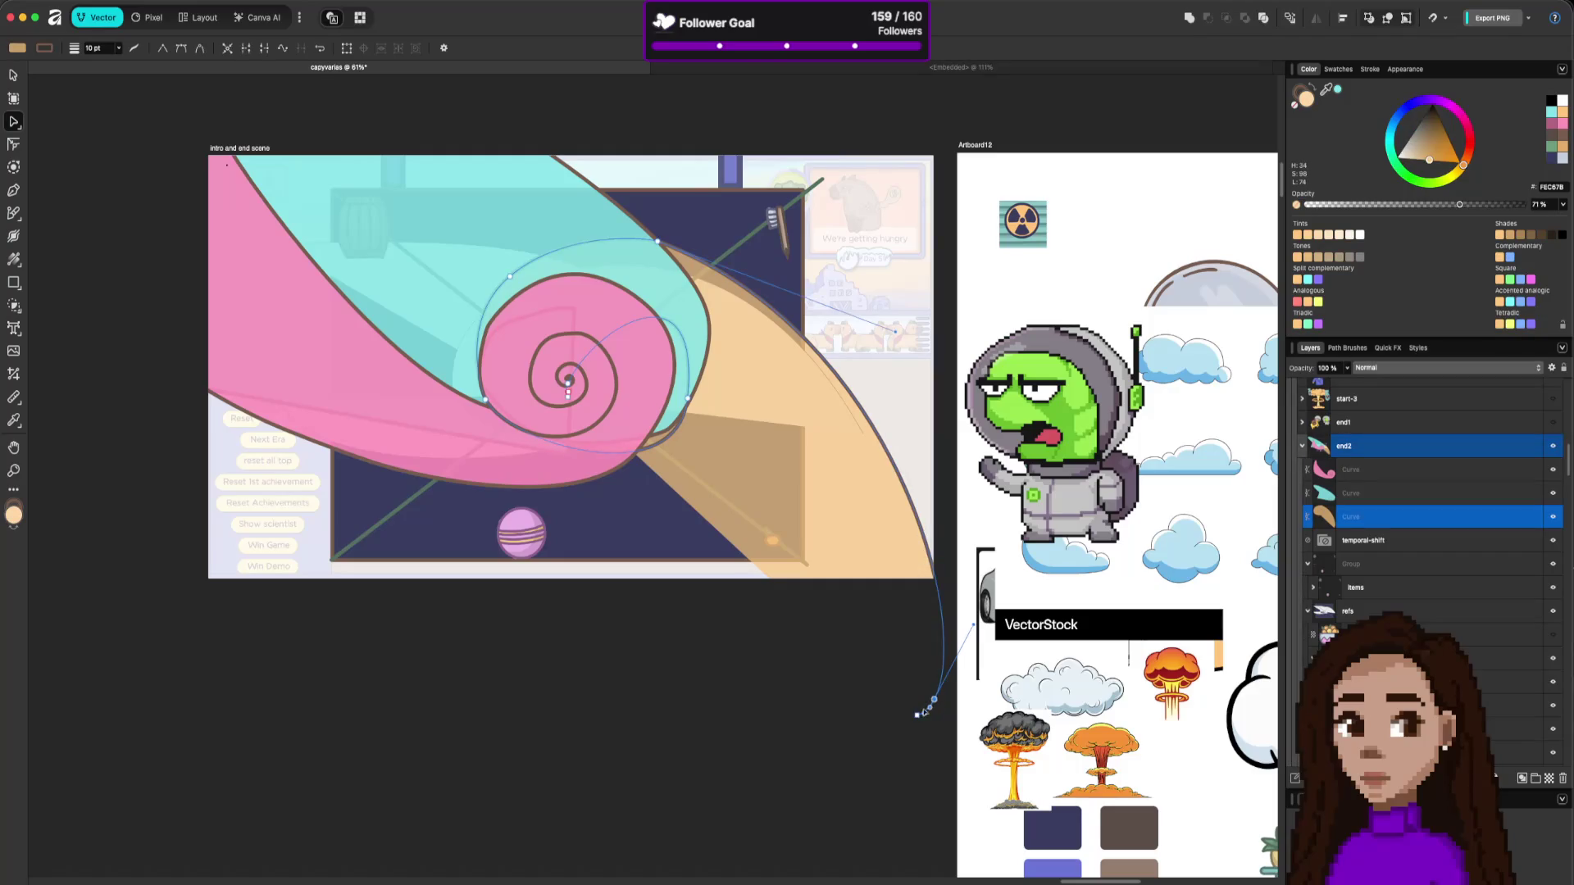
# Extend the peach curve's end, move its corner node up-left, and bend a deep downward arc.
pyautogui.moveTo(916, 715); pyautogui.dragTo(931, 701)
pyautogui.moveTo(615, 474); pyautogui.dragTo(605, 443)
pyautogui.moveTo(665, 490); pyautogui.dragTo(693, 731)
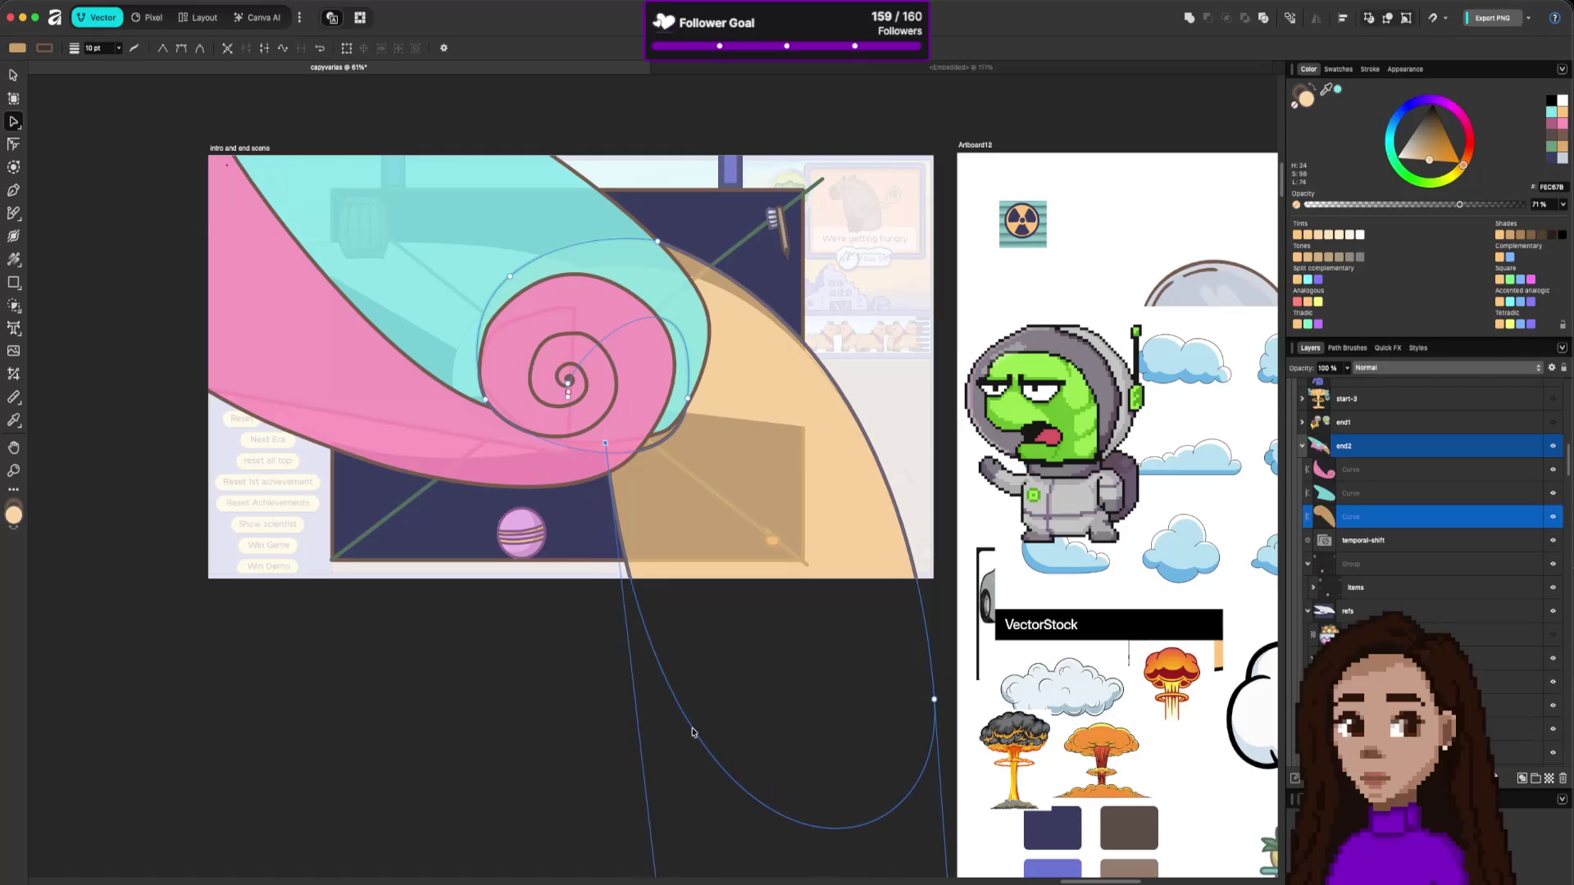
pyautogui.scroll(-1, 641, 721)
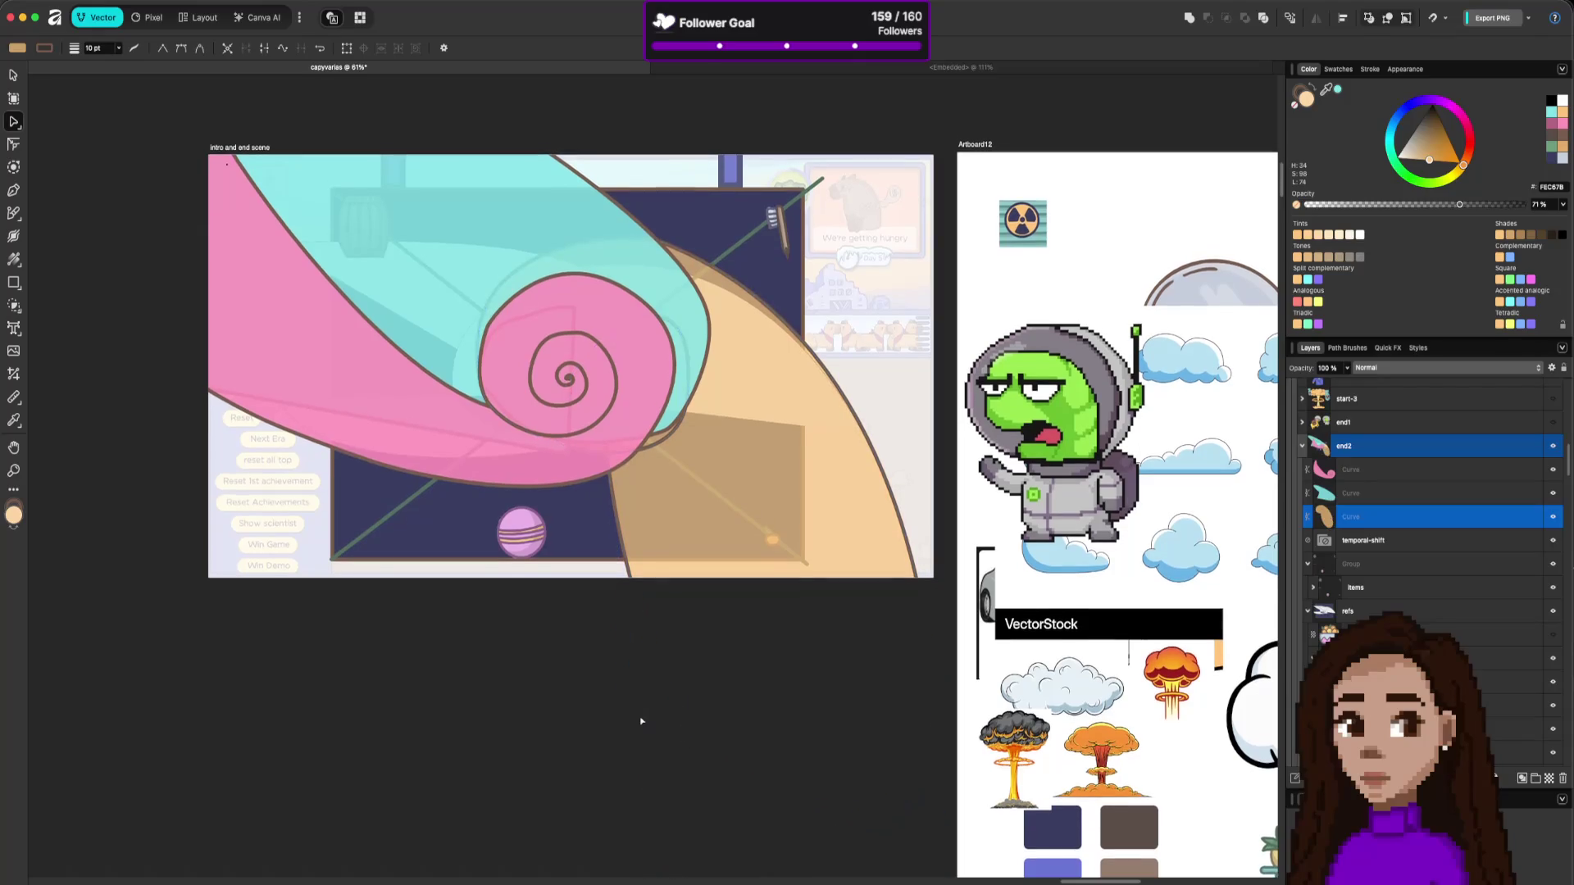
pyautogui.click(796, 823)
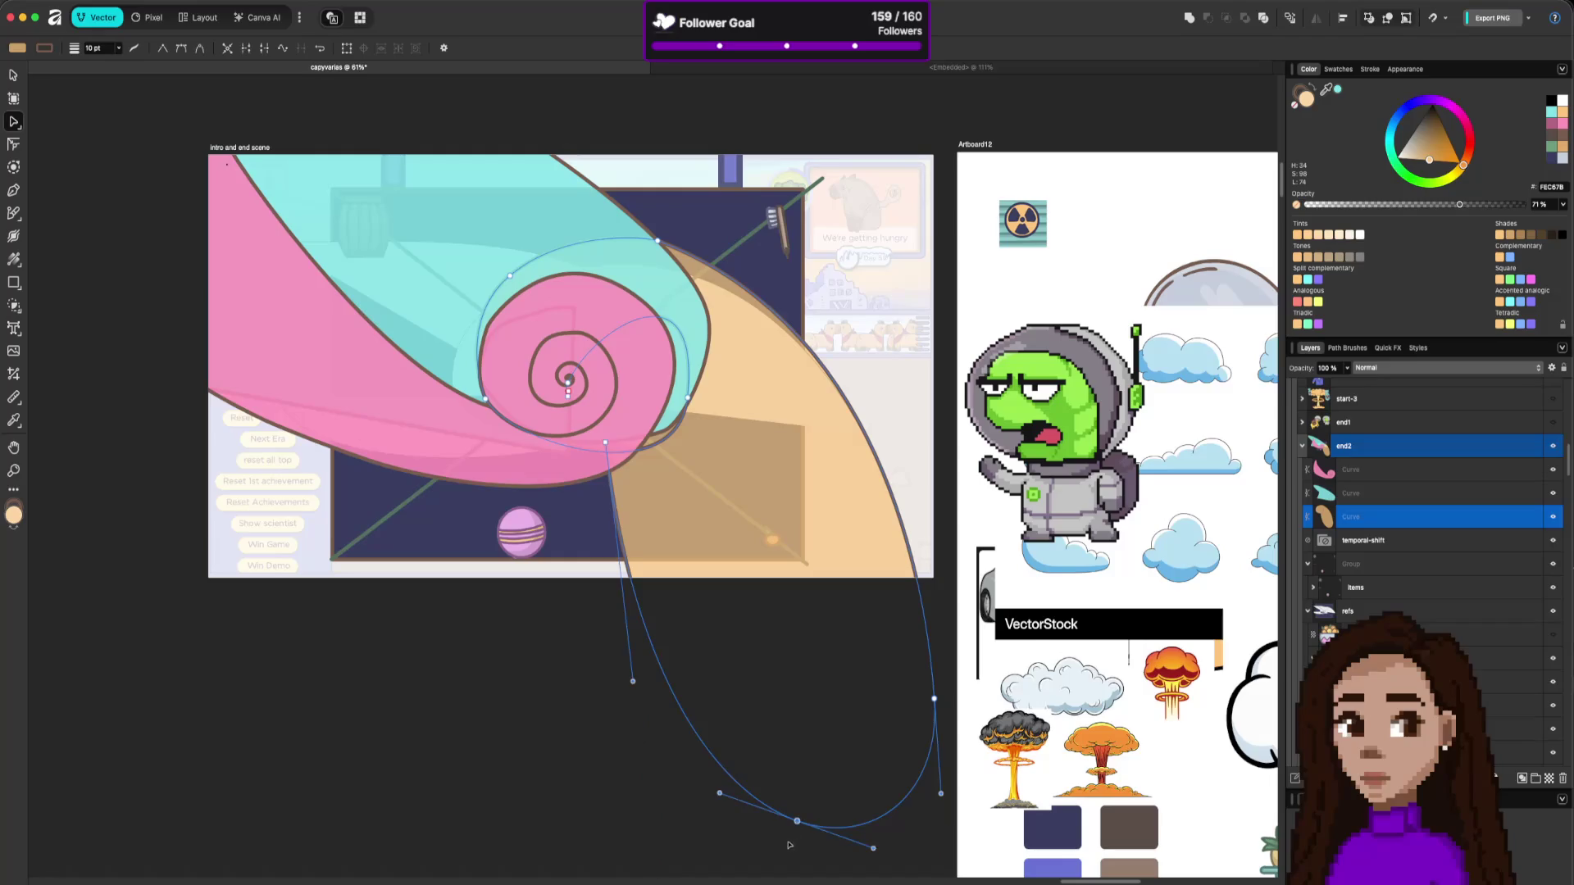
pyautogui.moveTo(632, 686); pyautogui.dragTo(768, 562)
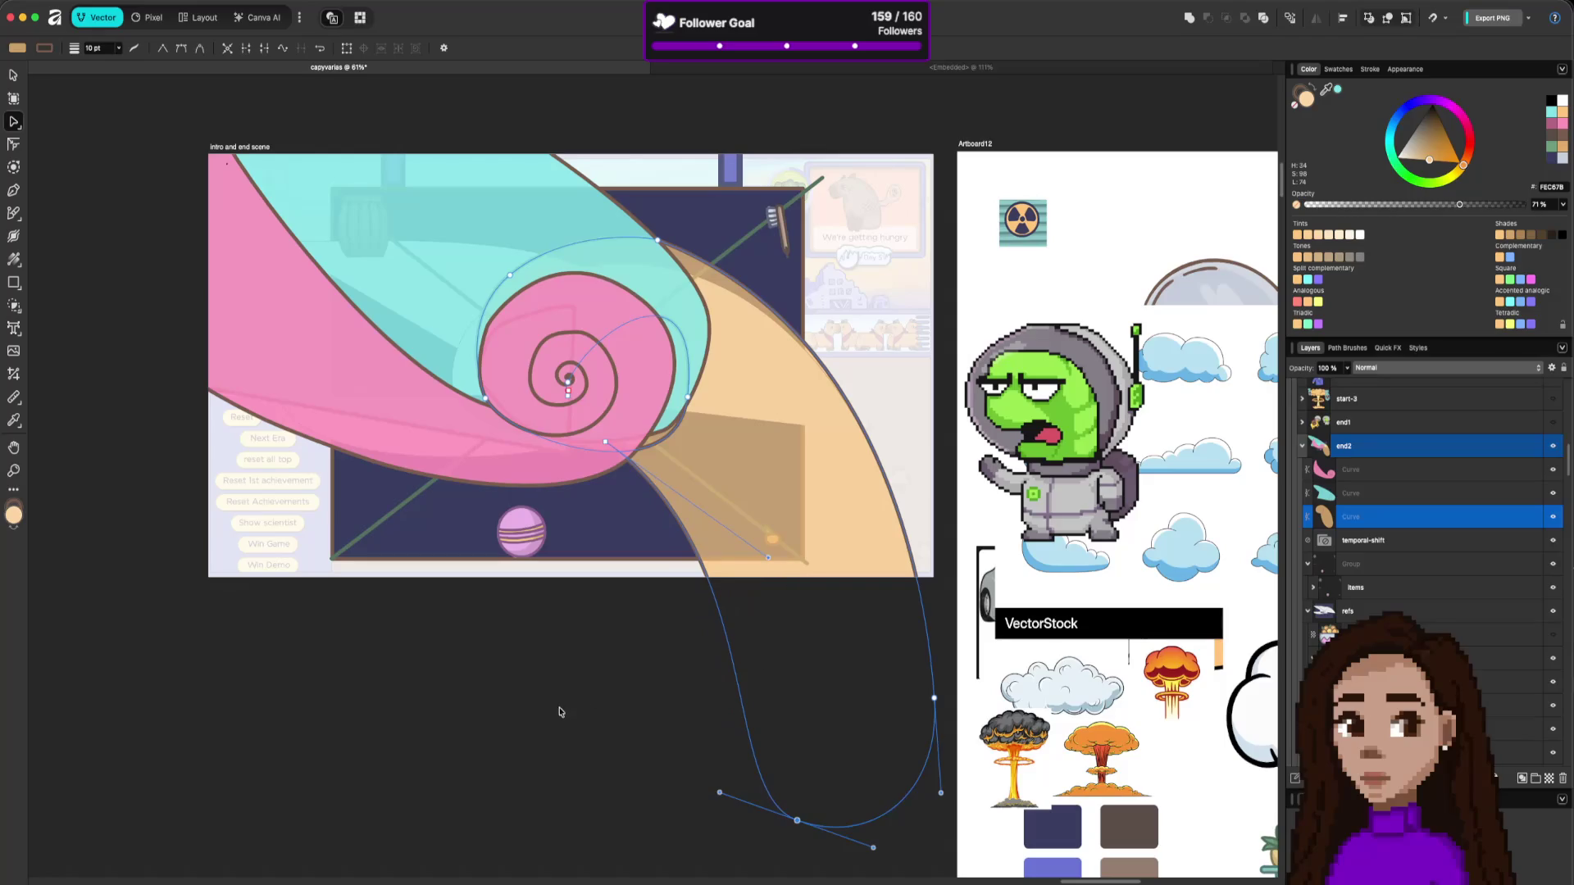
pyautogui.click(560, 712)
# Shift the peach curve's bottom node left and pull its lower-right node up and right.
pyautogui.click(868, 578)
pyautogui.moveTo(792, 821); pyautogui.dragTo(696, 820)
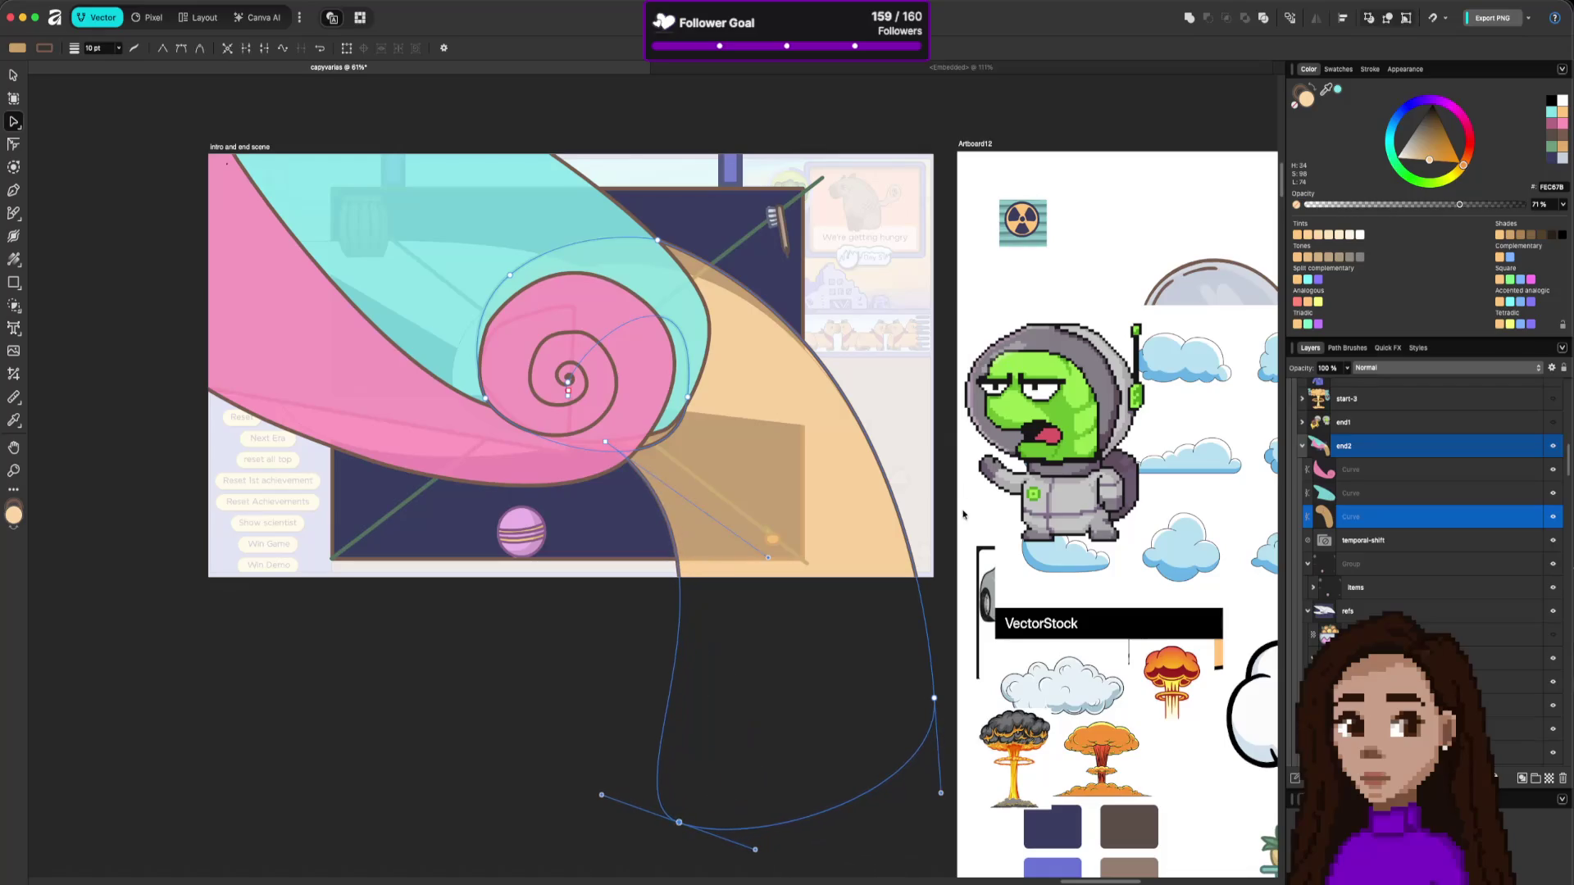
pyautogui.click(867, 771)
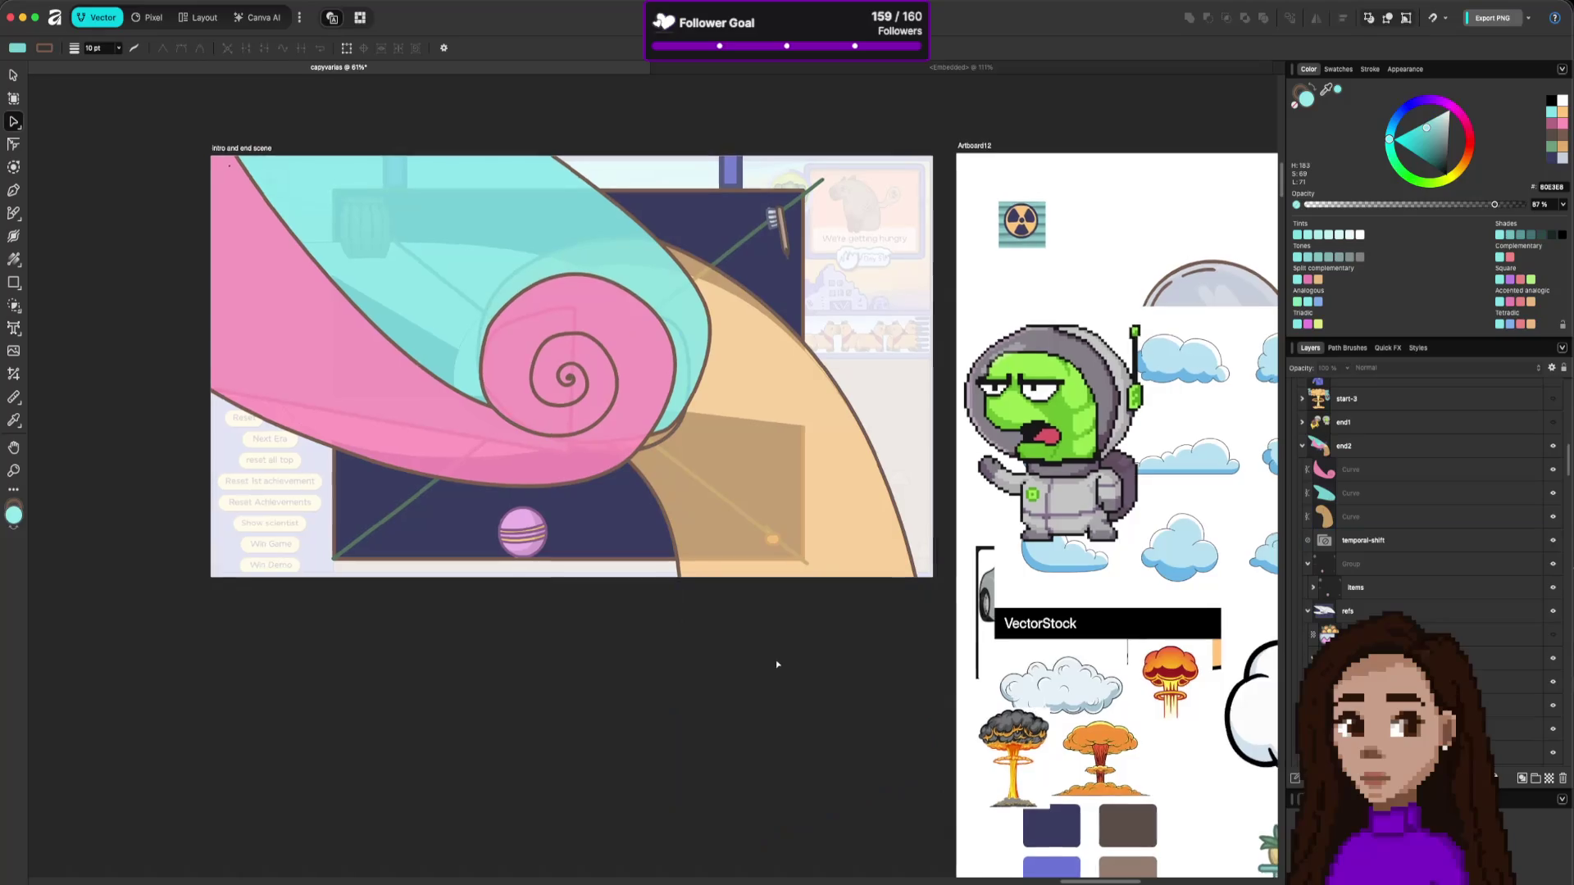
pyautogui.scroll(-3, 779, 660)
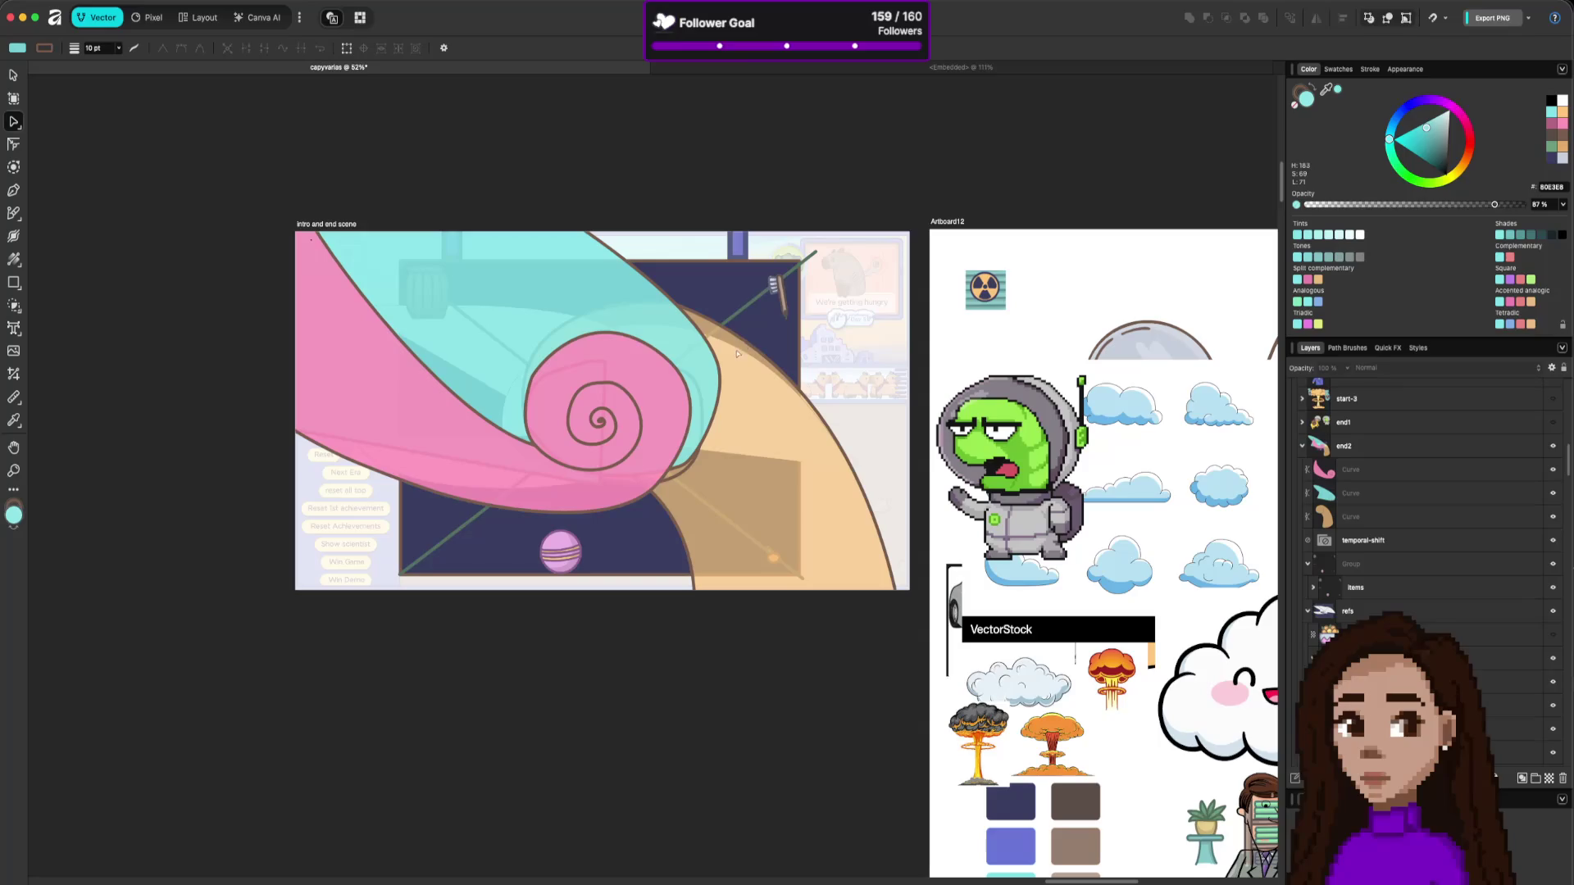
pyautogui.click(746, 374)
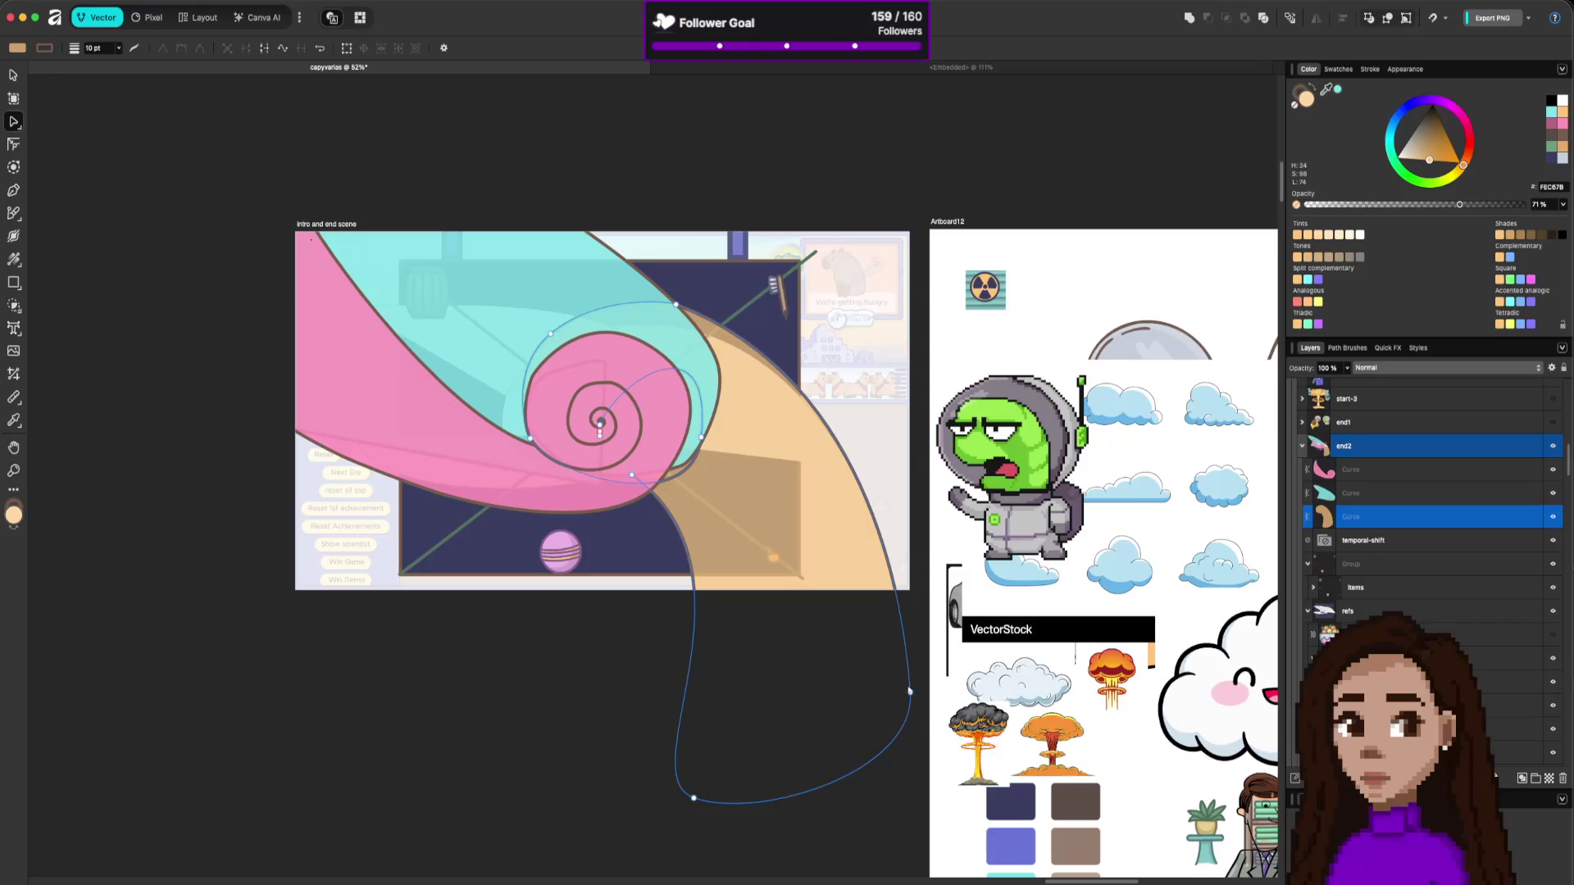
pyautogui.moveTo(910, 691)
pyautogui.mouseDown()
pyautogui.moveTo(963, 722)
pyautogui.moveTo(983, 452)
pyautogui.moveTo(973, 564)
pyautogui.mouseUp()
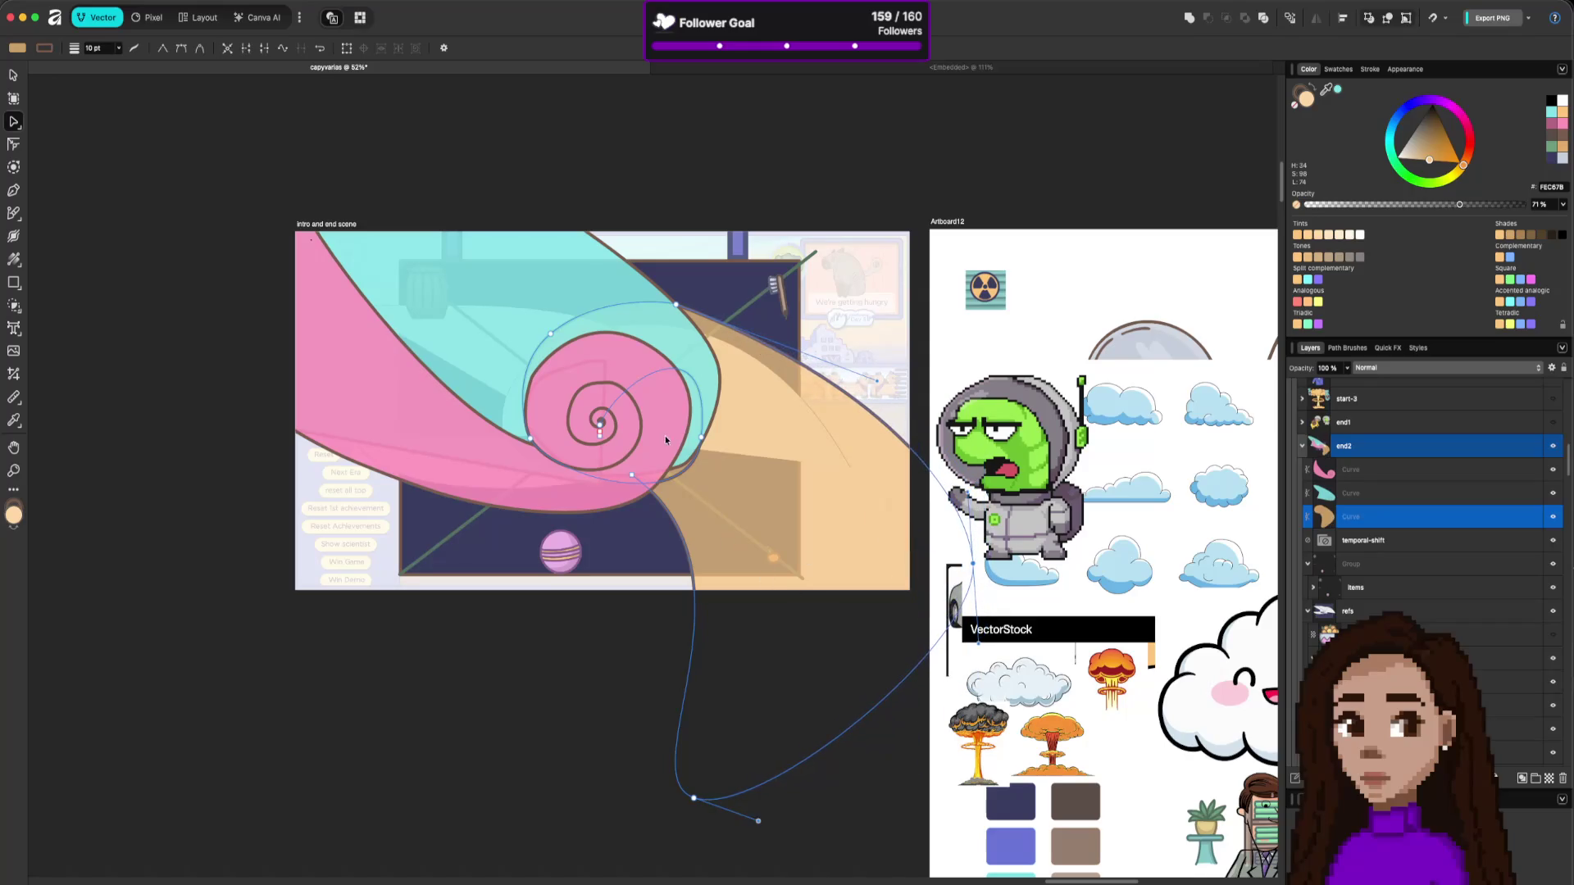
pyautogui.click(673, 346)
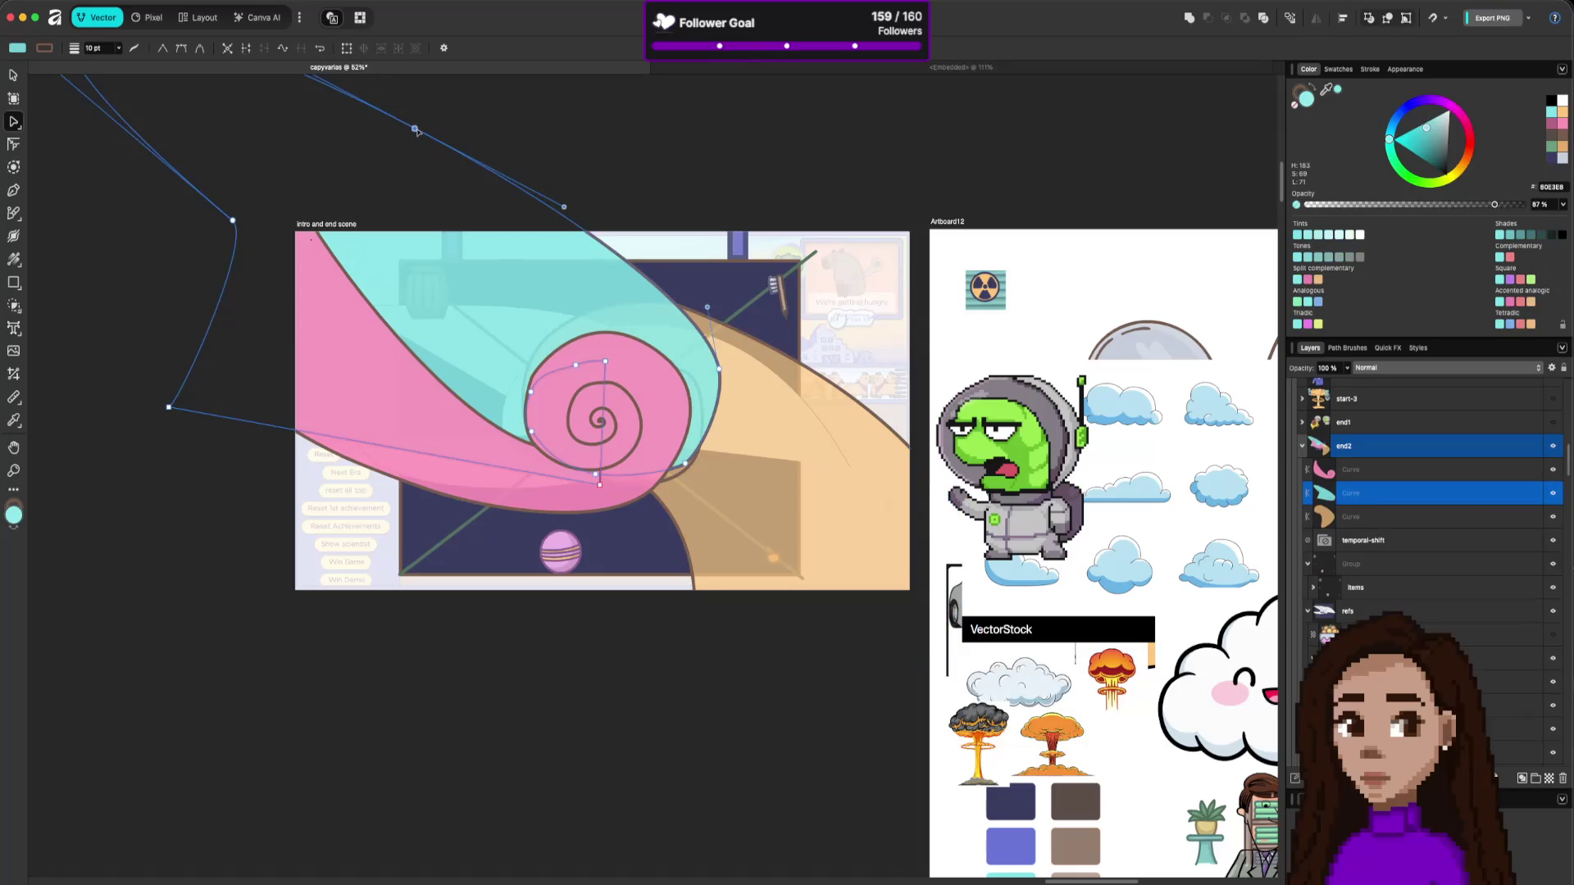
# Reshape the teal curve's top node so its top segment bows further right.
pyautogui.moveTo(415, 131)
pyautogui.mouseDown()
pyautogui.moveTo(578, 123)
pyautogui.moveTo(533, 164)
pyautogui.moveTo(478, 93)
pyautogui.mouseUp()
pyautogui.click(461, 85)
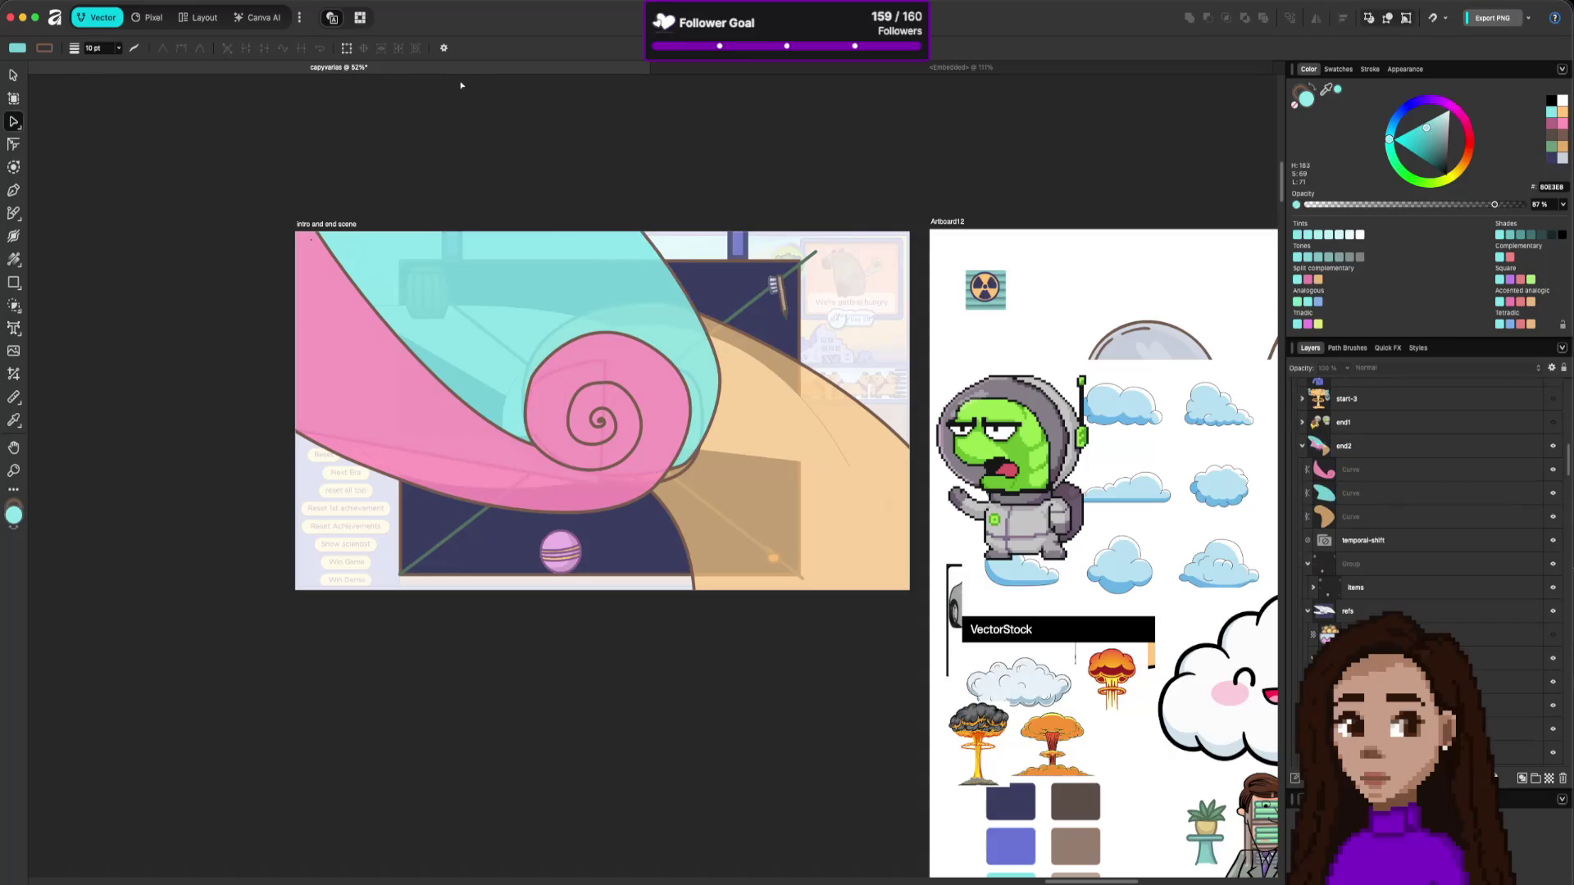
pyautogui.click(514, 342)
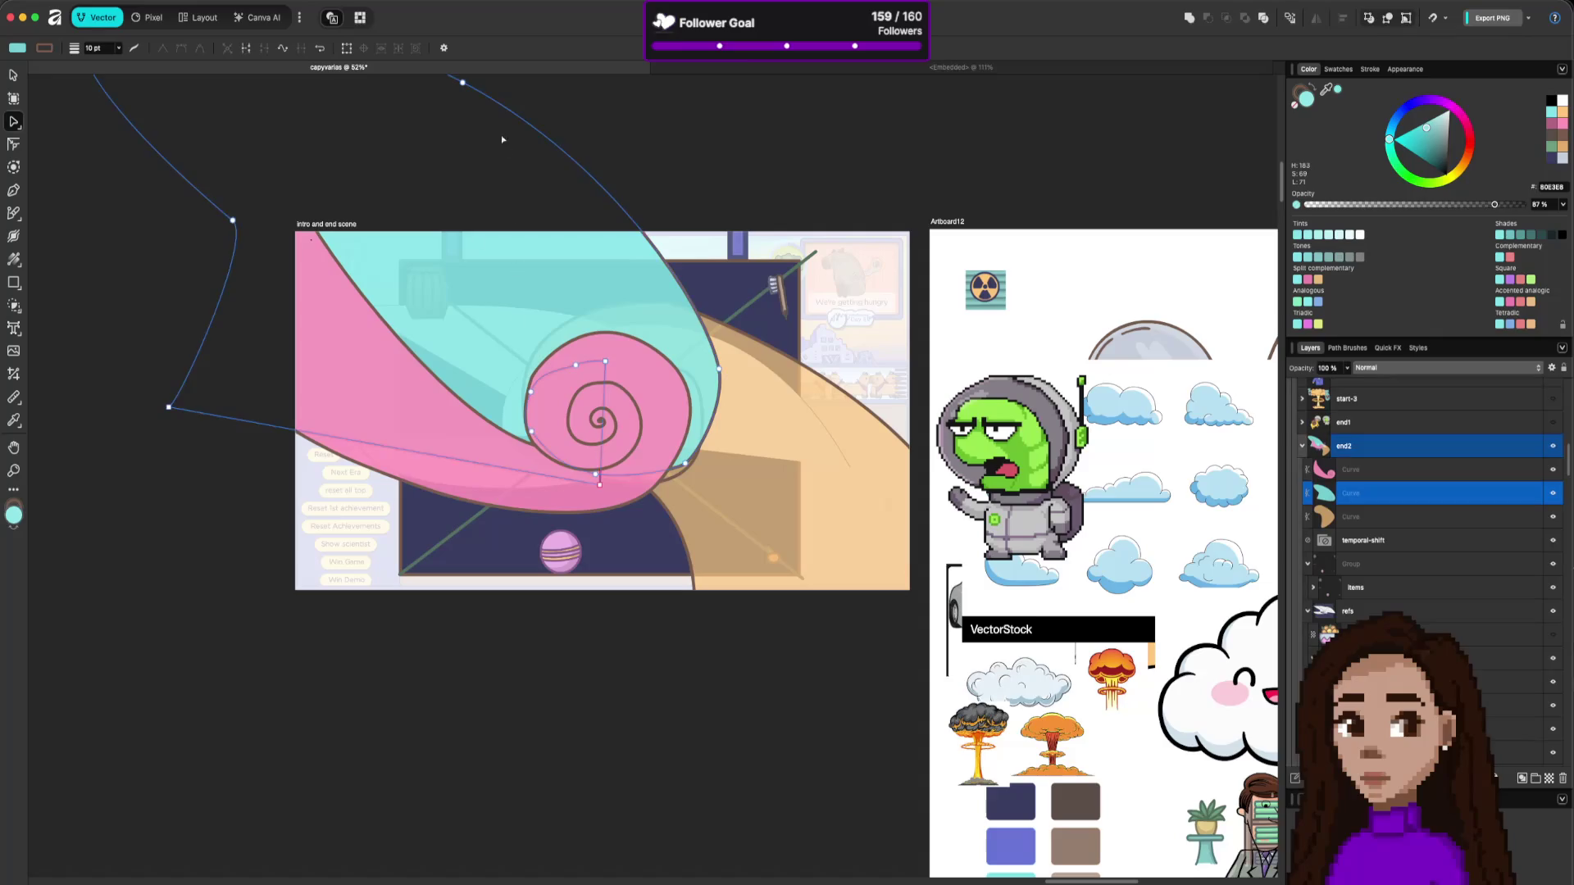
pyautogui.click(462, 84)
pyautogui.moveTo(611, 162); pyautogui.dragTo(470, 175)
pyautogui.moveTo(462, 83)
pyautogui.mouseDown()
pyautogui.moveTo(494, 68)
pyautogui.moveTo(525, 113)
pyautogui.mouseUp()
pyautogui.click(567, 664)
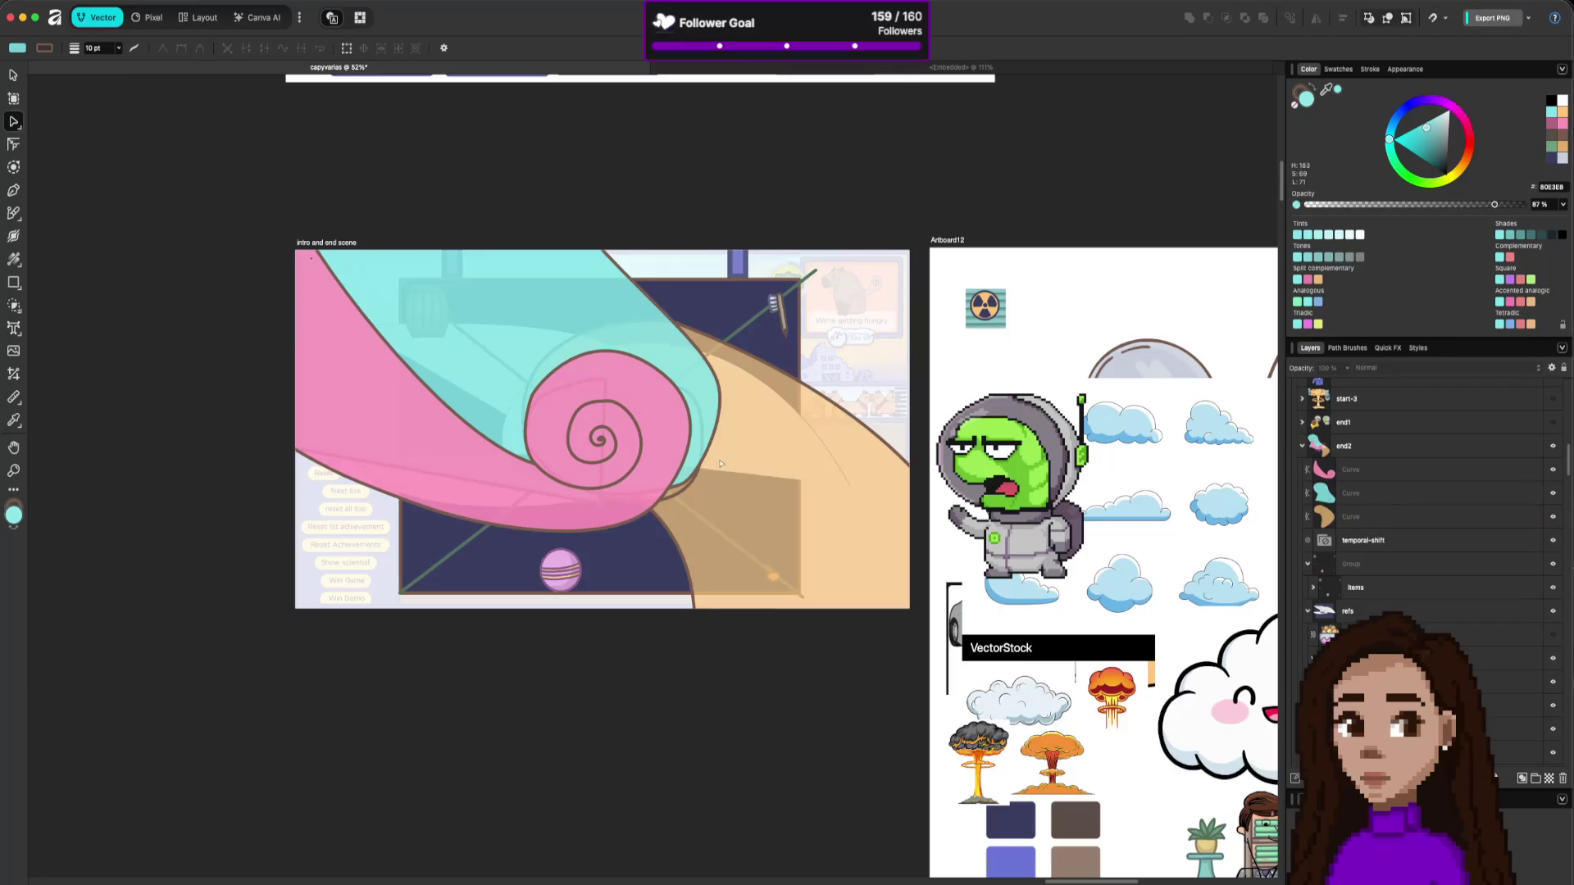
# Delete the teal curve's spiral nodes and smooth its bottom edge beneath the pink spiral.
pyautogui.click(1361, 501)
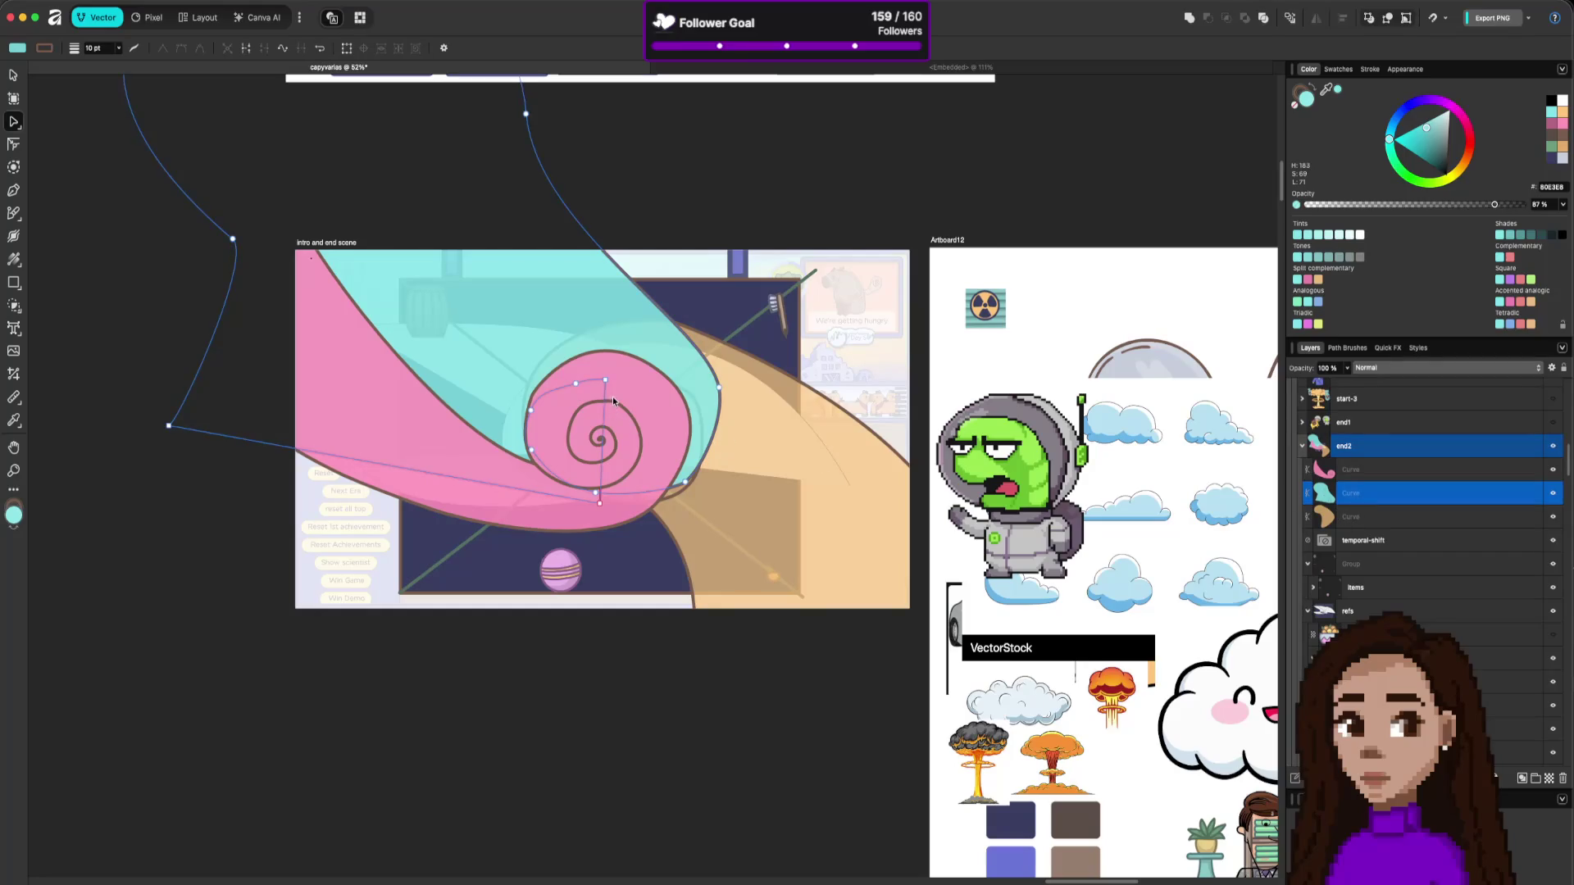
pyautogui.moveTo(613, 373); pyautogui.dragTo(518, 459)
pyautogui.press('Delete')
pyautogui.click(595, 492)
pyautogui.click(594, 492)
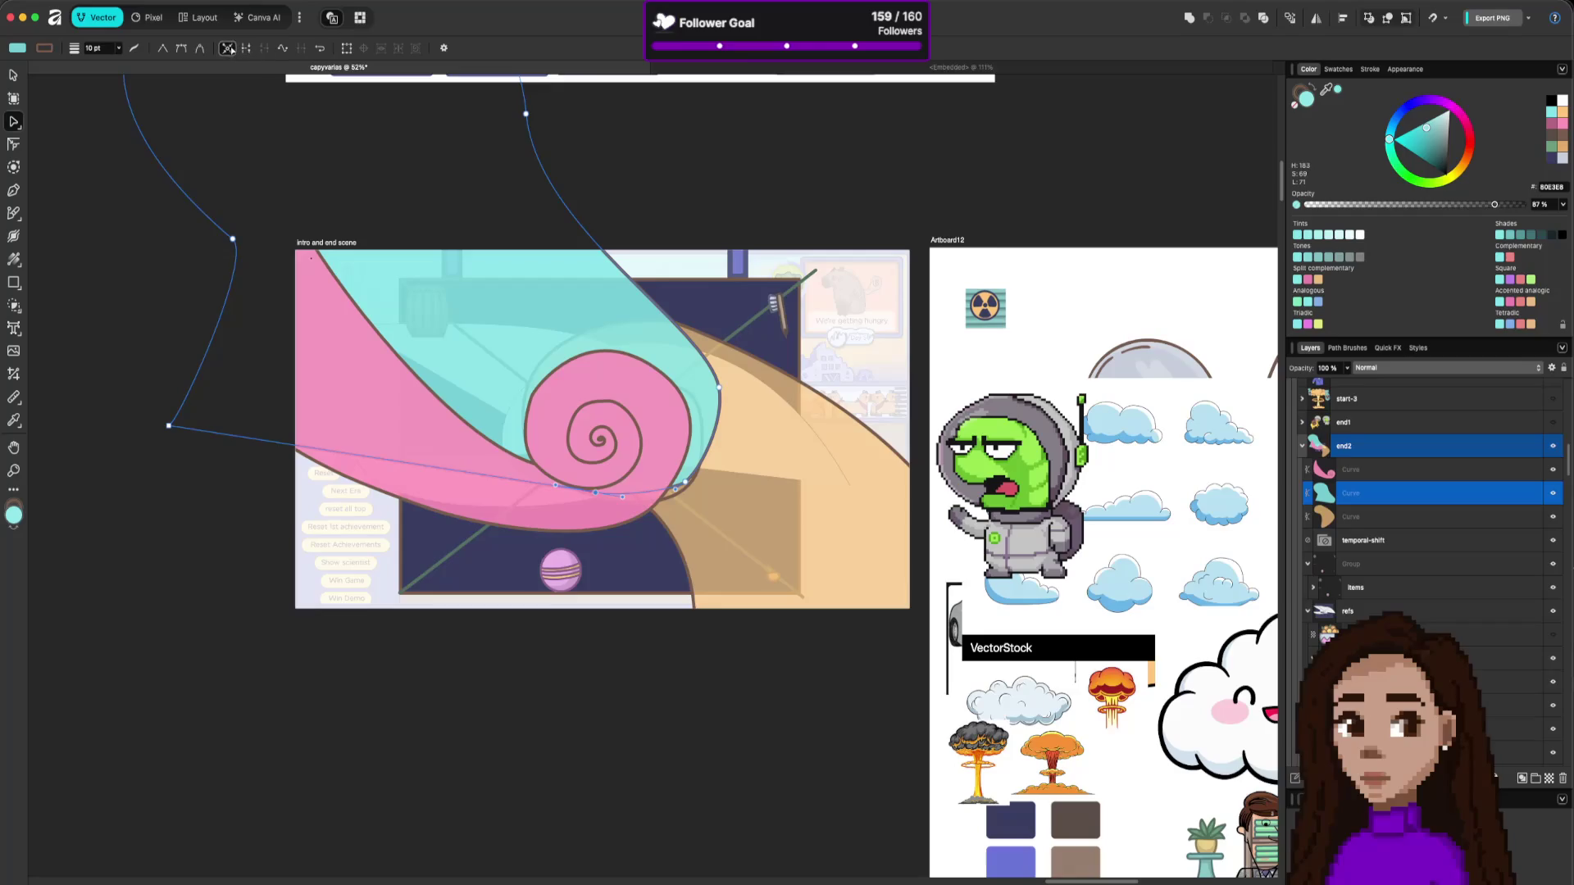
pyautogui.click(228, 48)
pyautogui.moveTo(601, 490)
pyautogui.mouseDown()
pyautogui.moveTo(586, 511)
pyautogui.moveTo(572, 502)
pyautogui.mouseUp()
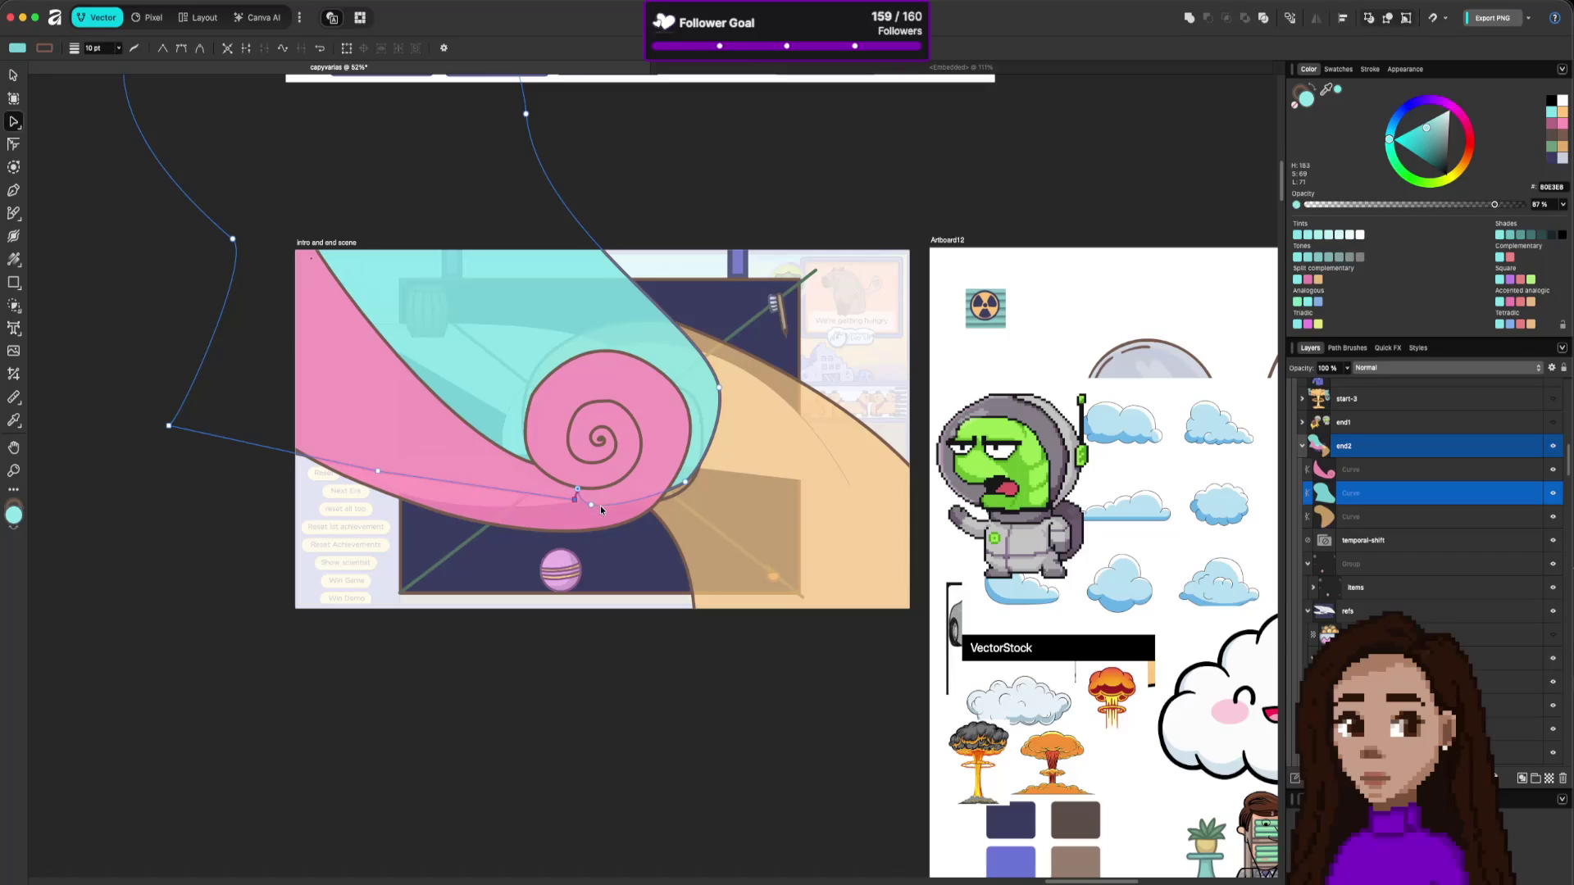
pyautogui.moveTo(582, 497); pyautogui.dragTo(593, 501)
pyautogui.click(594, 502)
pyautogui.click(643, 578)
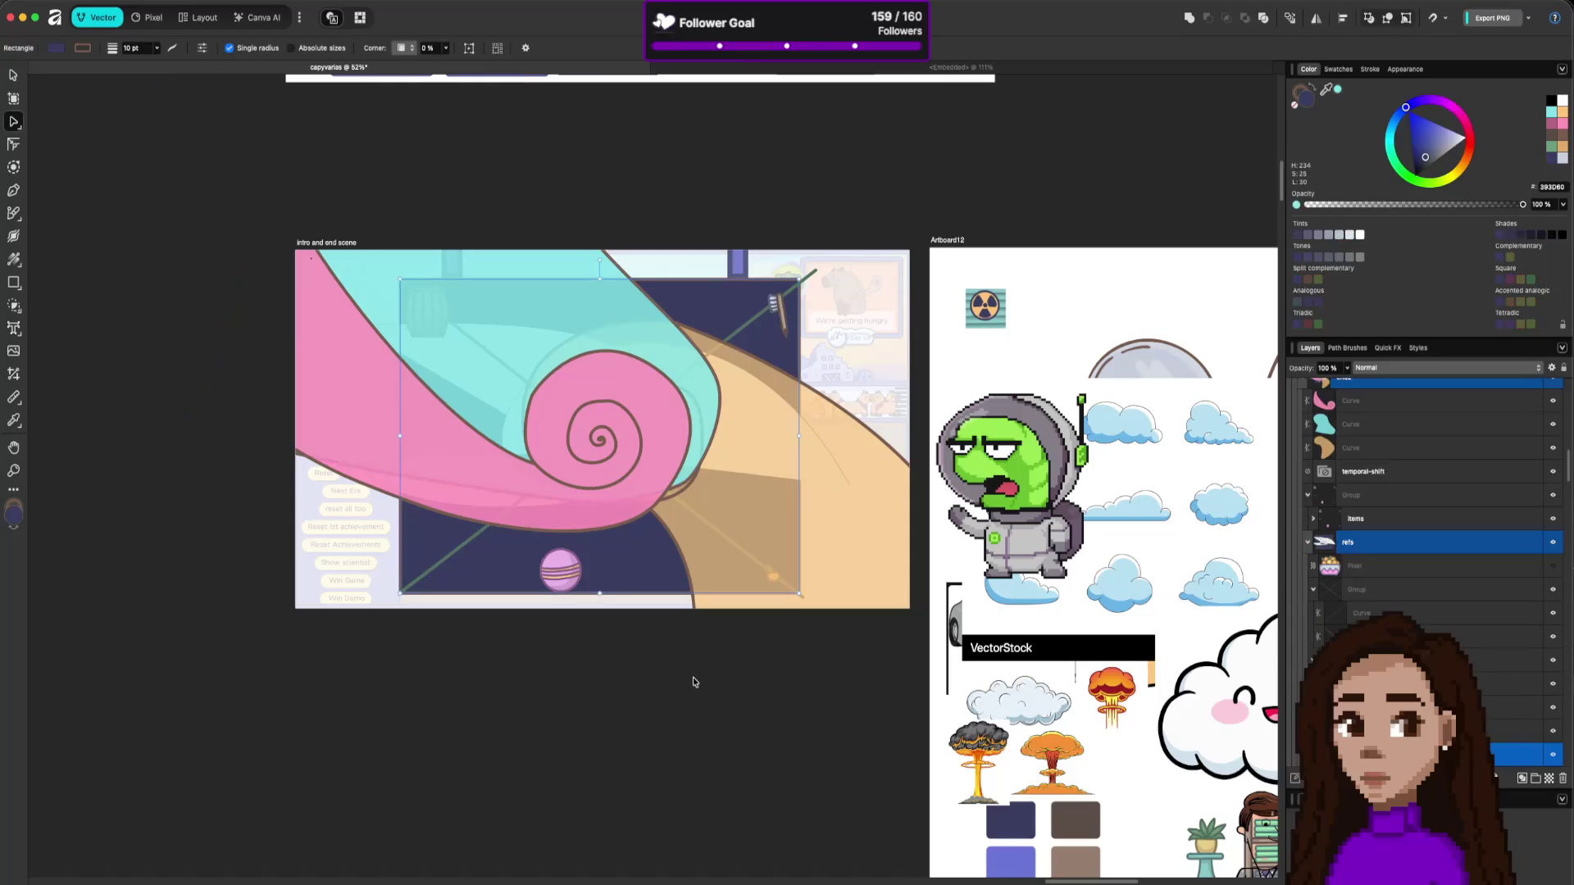
# Remove the peach curve's inner spiral section and reshape its lower loop.
pyautogui.click(733, 361)
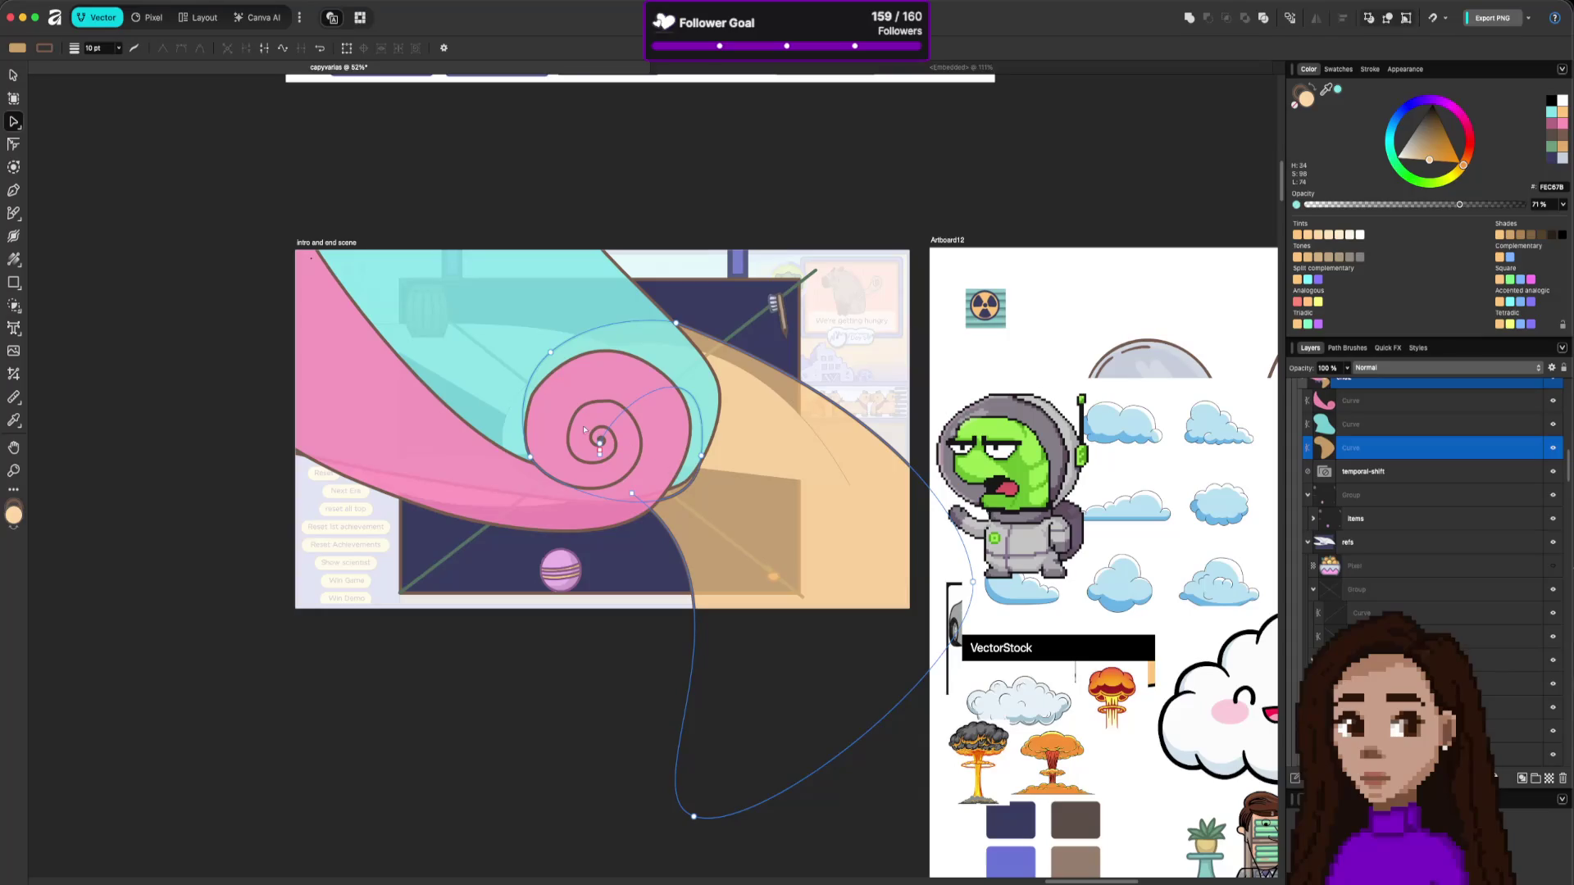
pyautogui.moveTo(600, 443)
pyautogui.mouseDown()
pyautogui.moveTo(662, 495)
pyautogui.moveTo(590, 518)
pyautogui.moveTo(528, 461)
pyautogui.mouseUp()
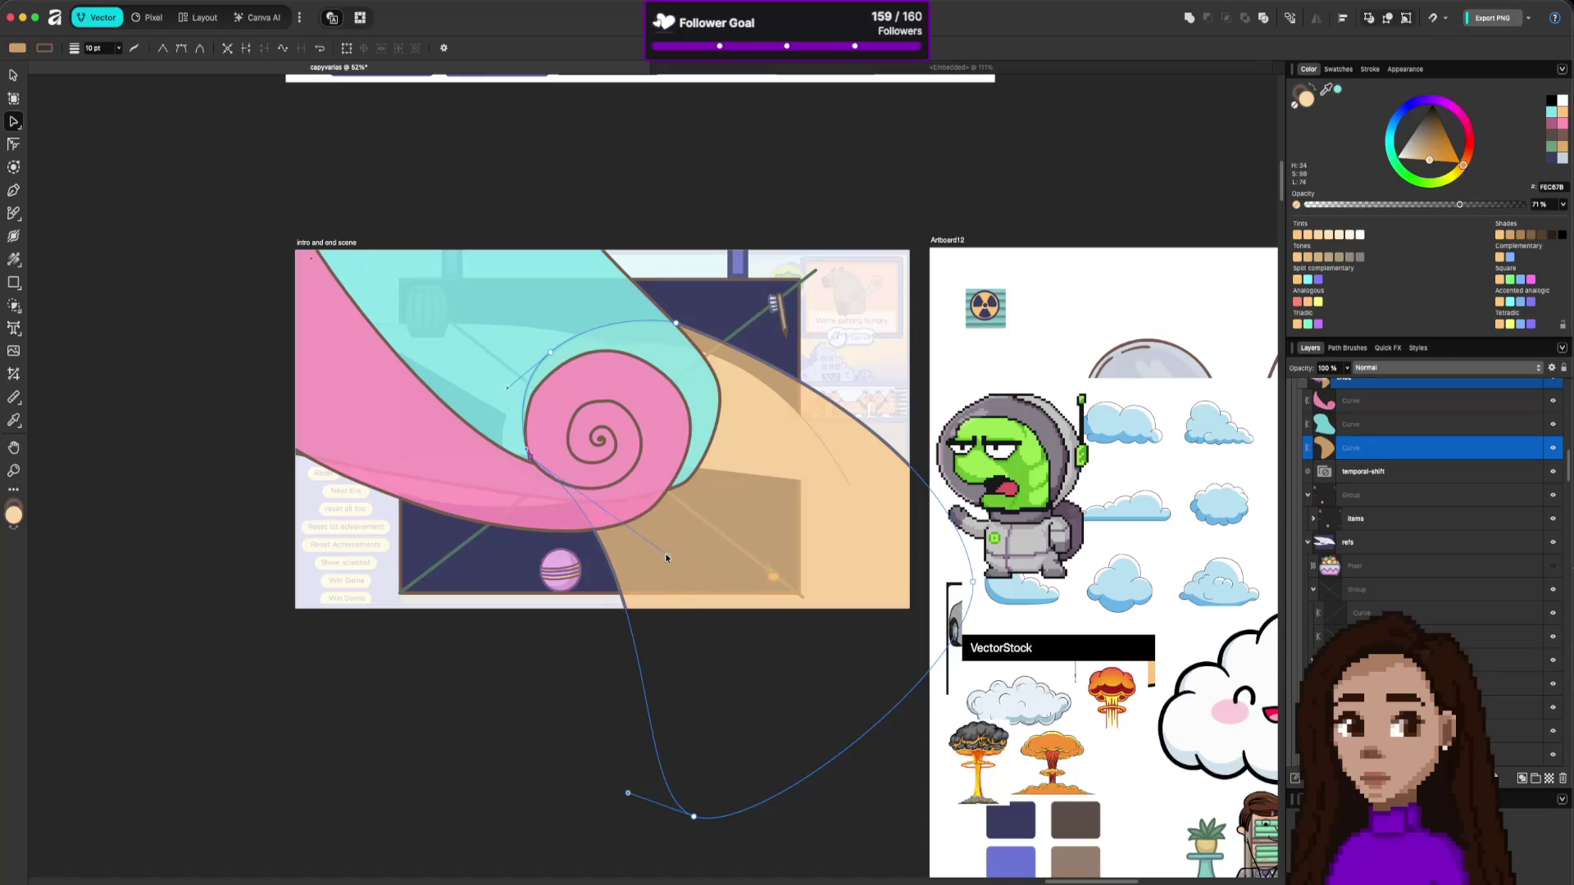
pyautogui.moveTo(666, 558)
pyautogui.mouseDown()
pyautogui.moveTo(770, 527)
pyautogui.moveTo(908, 585)
pyautogui.moveTo(869, 672)
pyautogui.moveTo(800, 728)
pyautogui.mouseUp()
pyautogui.click(857, 740)
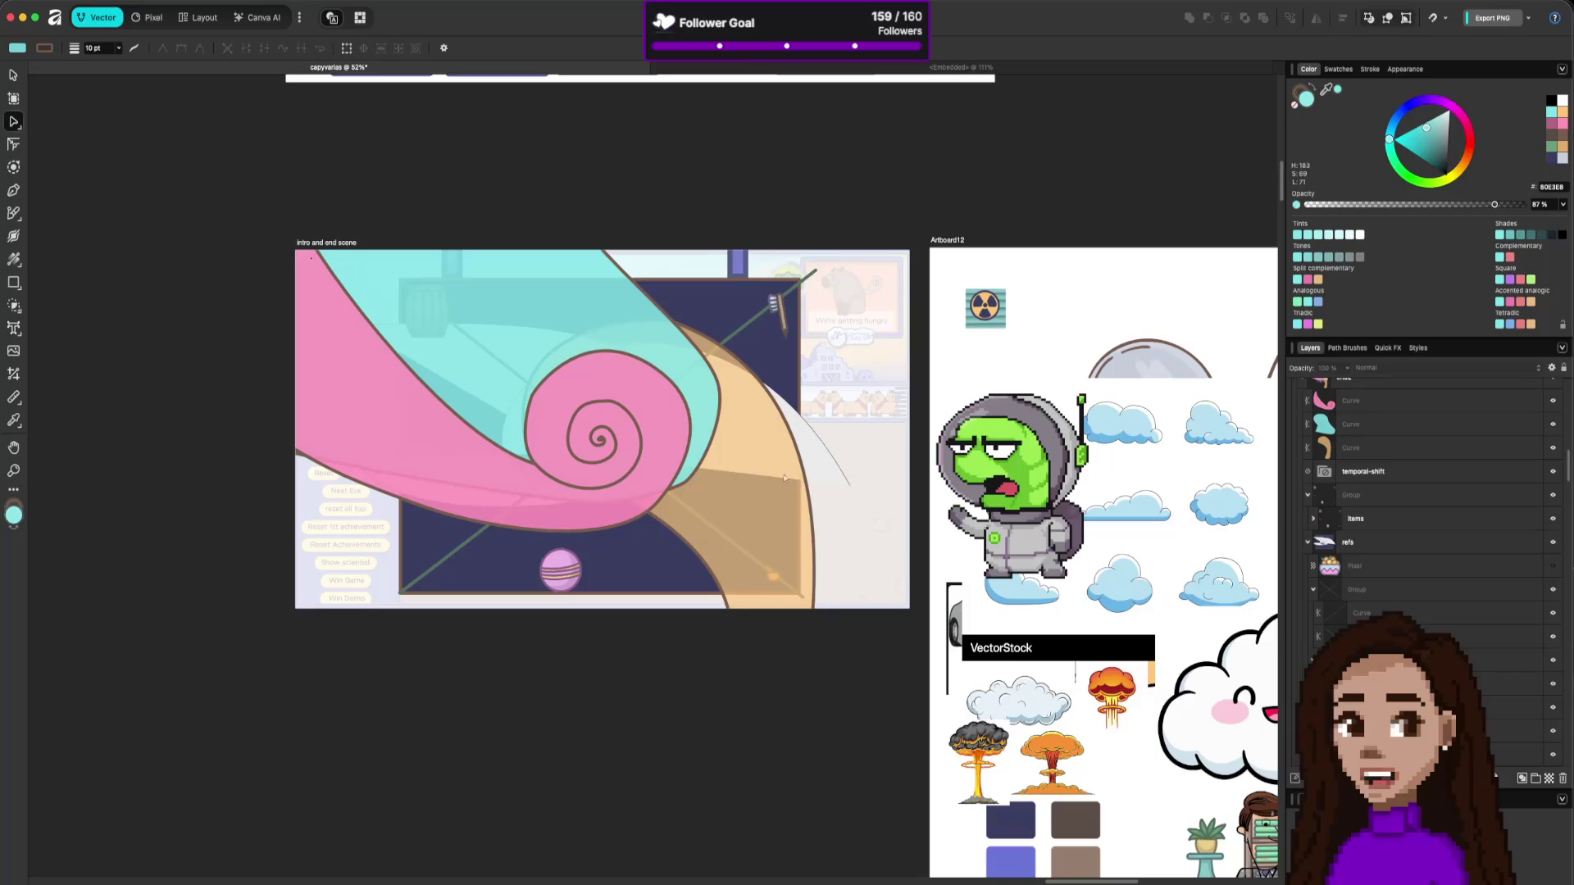
# Pull the teal curve's bottom edge slightly downward.
pyautogui.click(697, 450)
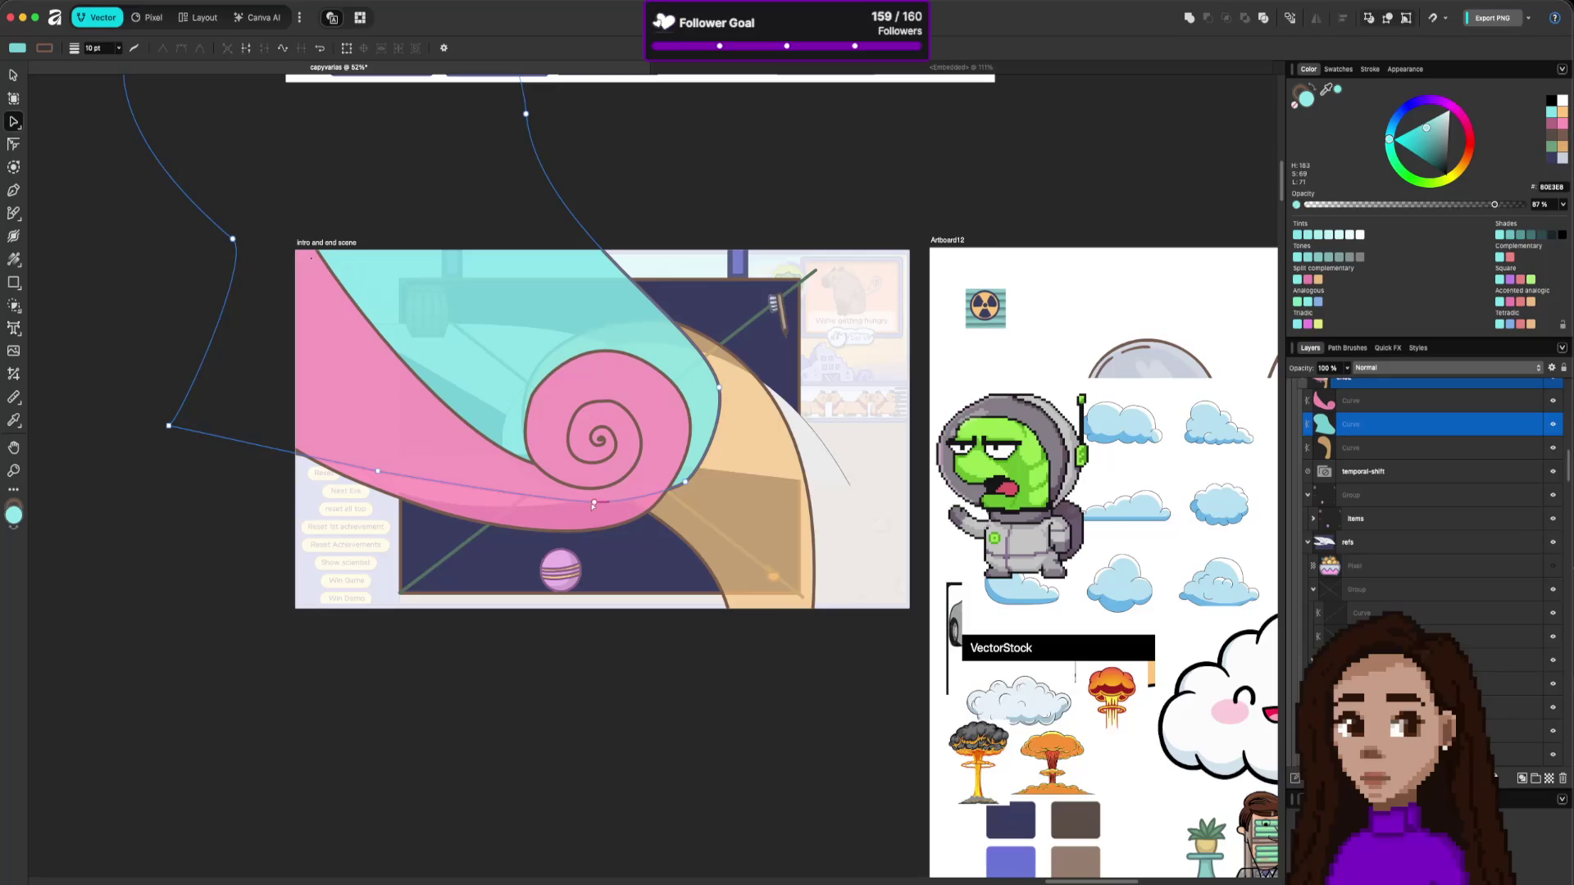
pyautogui.moveTo(612, 501); pyautogui.dragTo(589, 525)
pyautogui.click(686, 763)
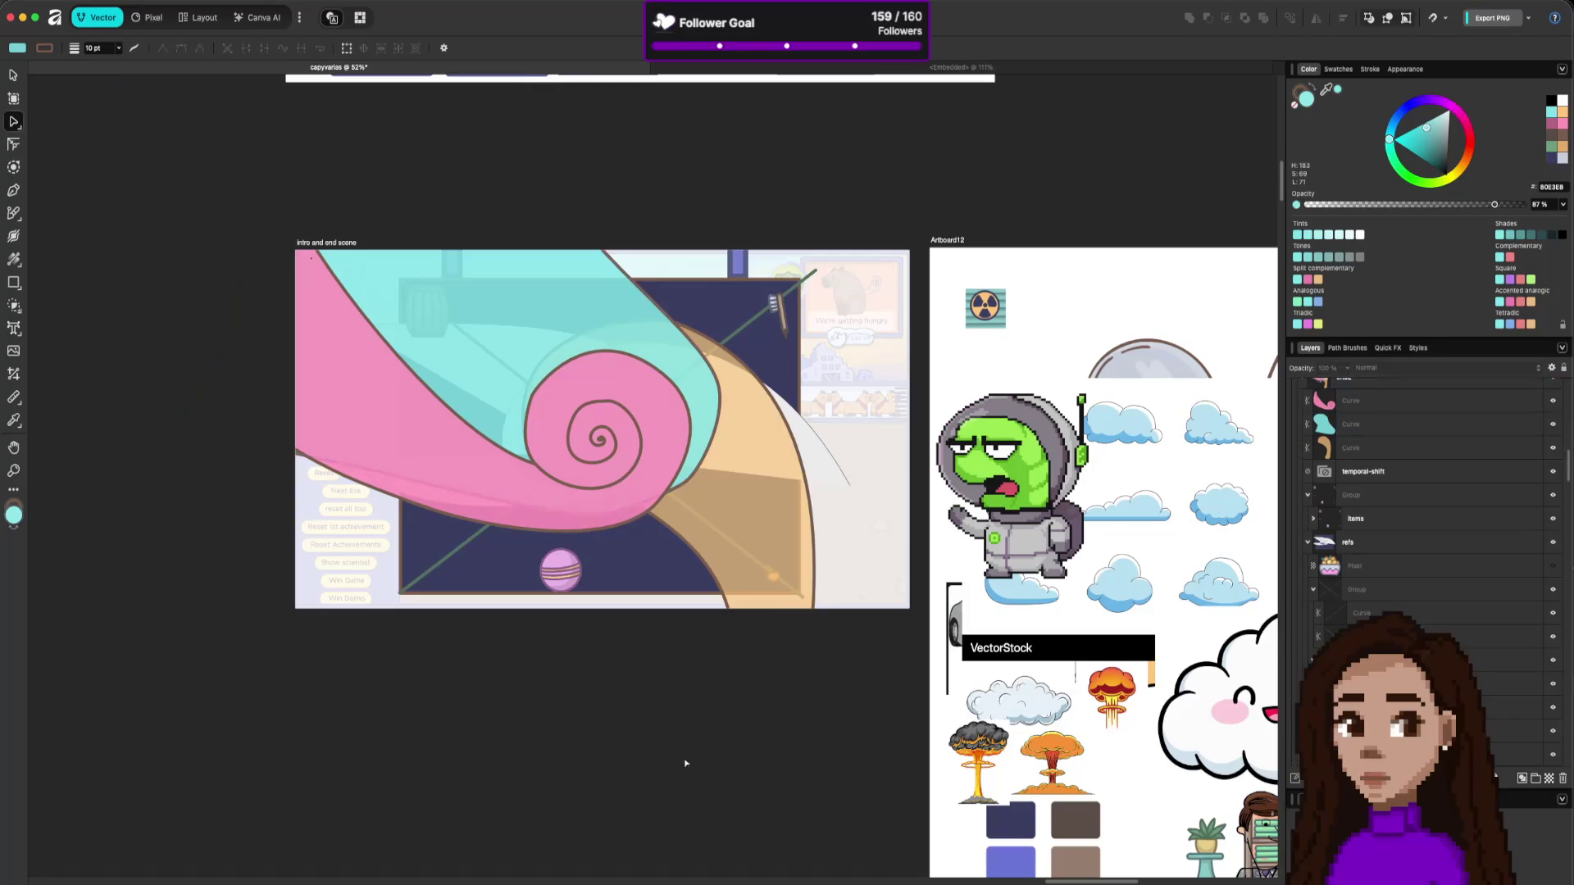
pyautogui.click(457, 439)
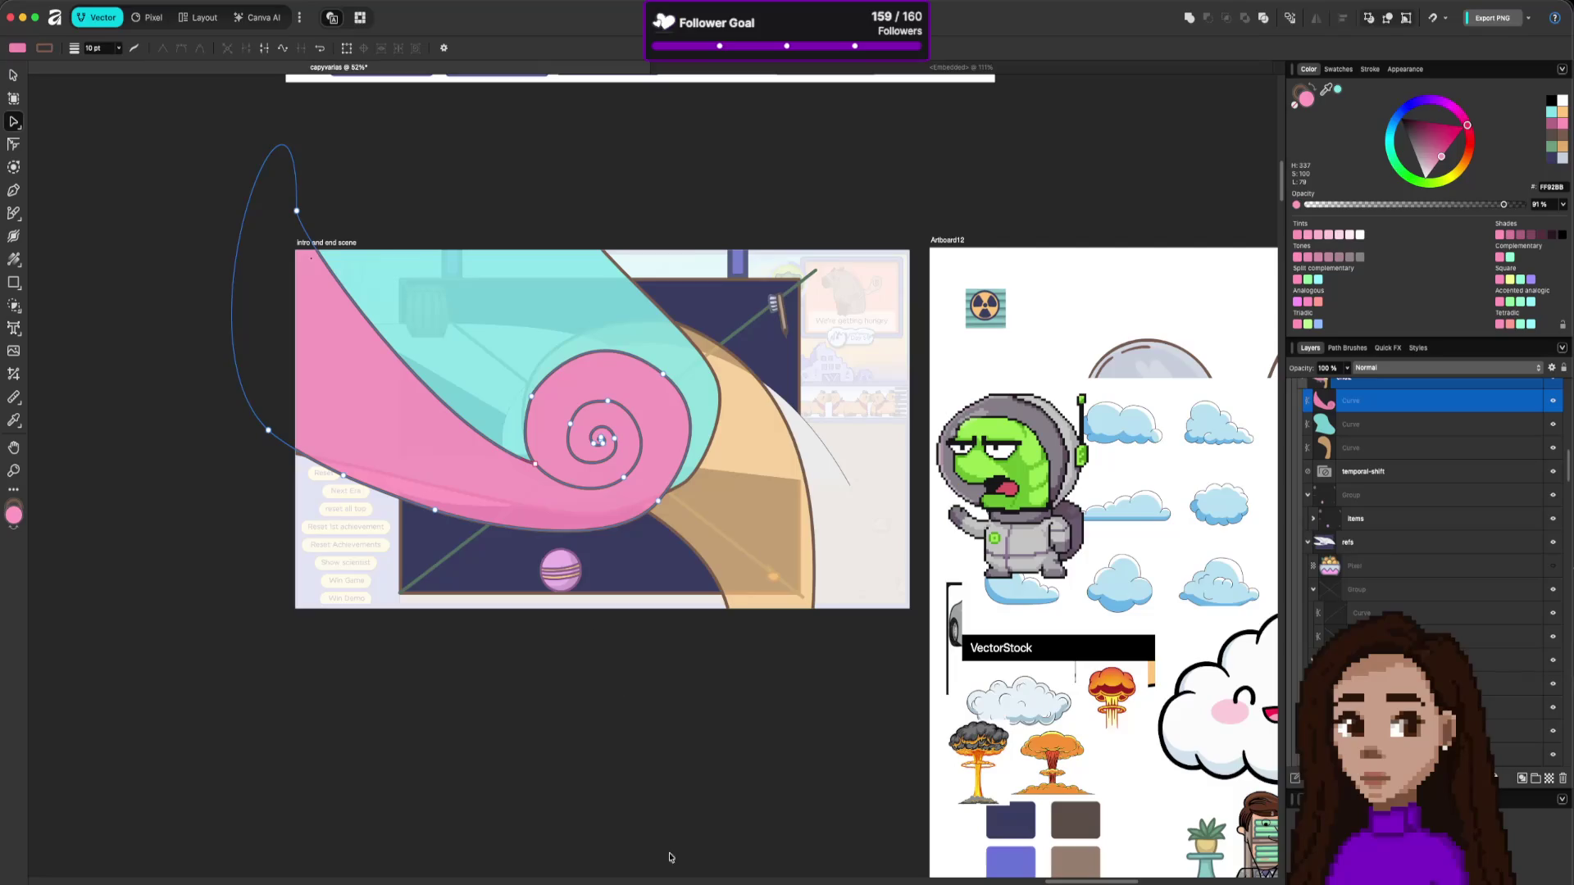
pyautogui.click(783, 736)
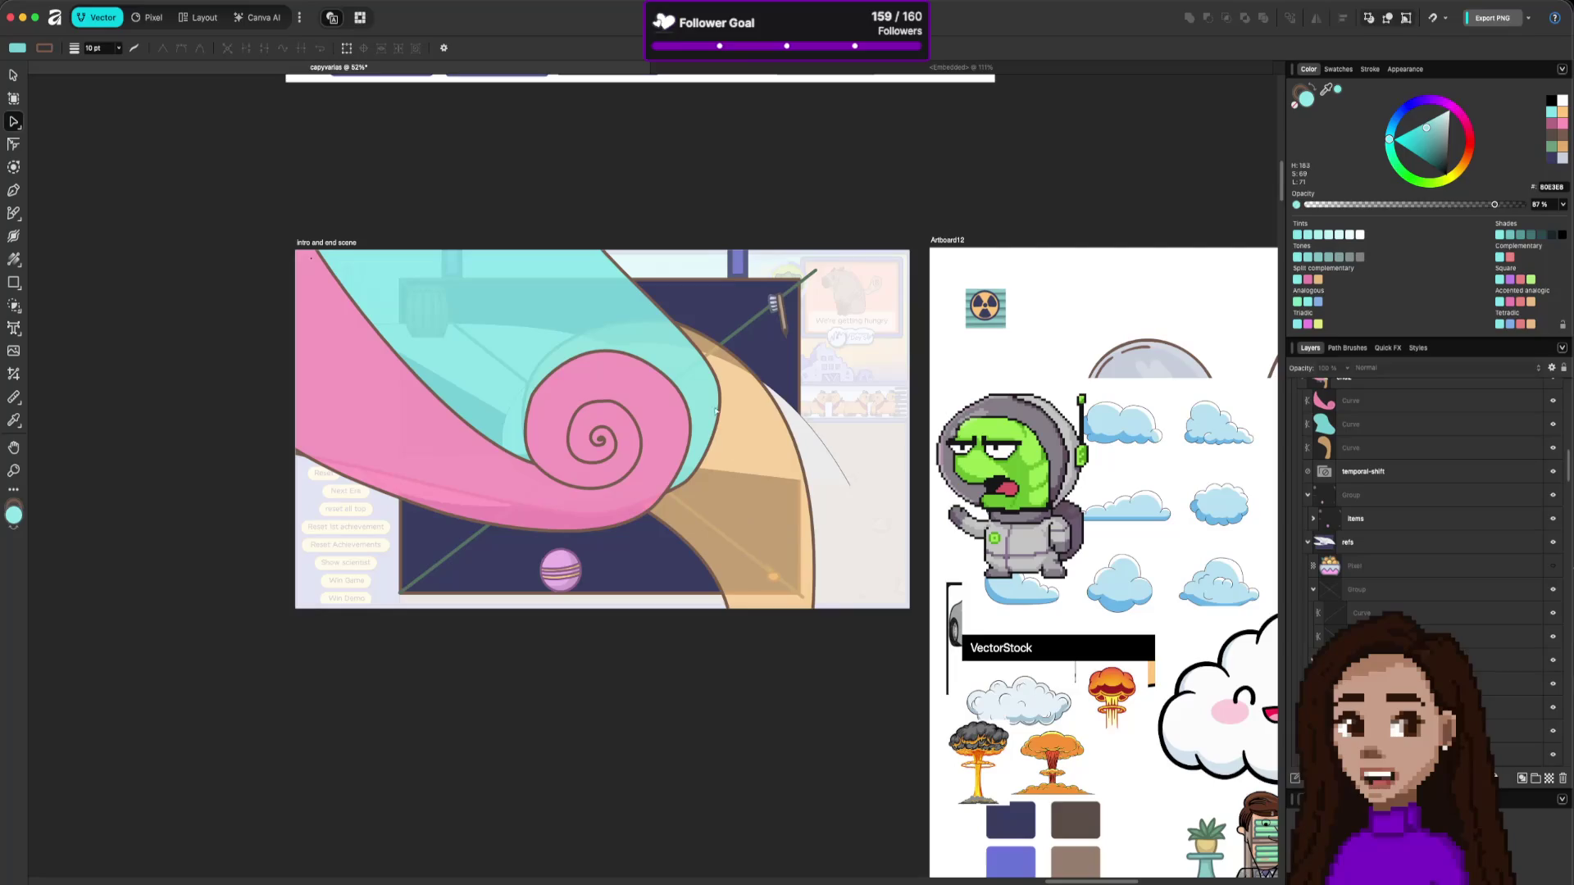
# Select the three curve layers under the end2 group in the Layers panel.
pyautogui.click(791, 549)
pyautogui.click(851, 650)
pyautogui.scroll(-2, 1337, 514)
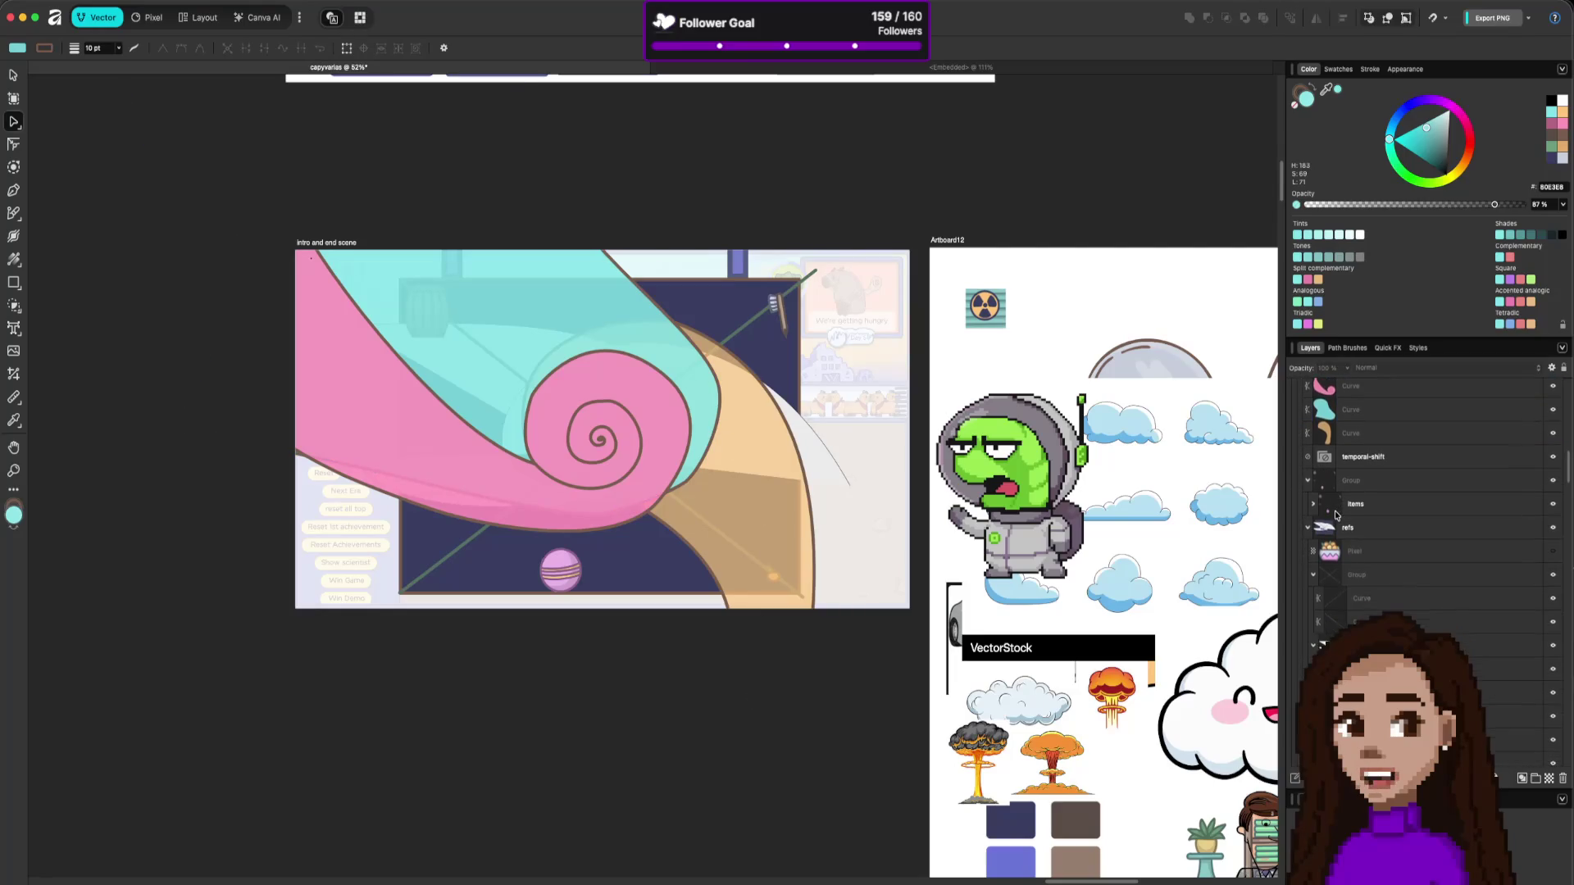
pyautogui.scroll(5, 1337, 514)
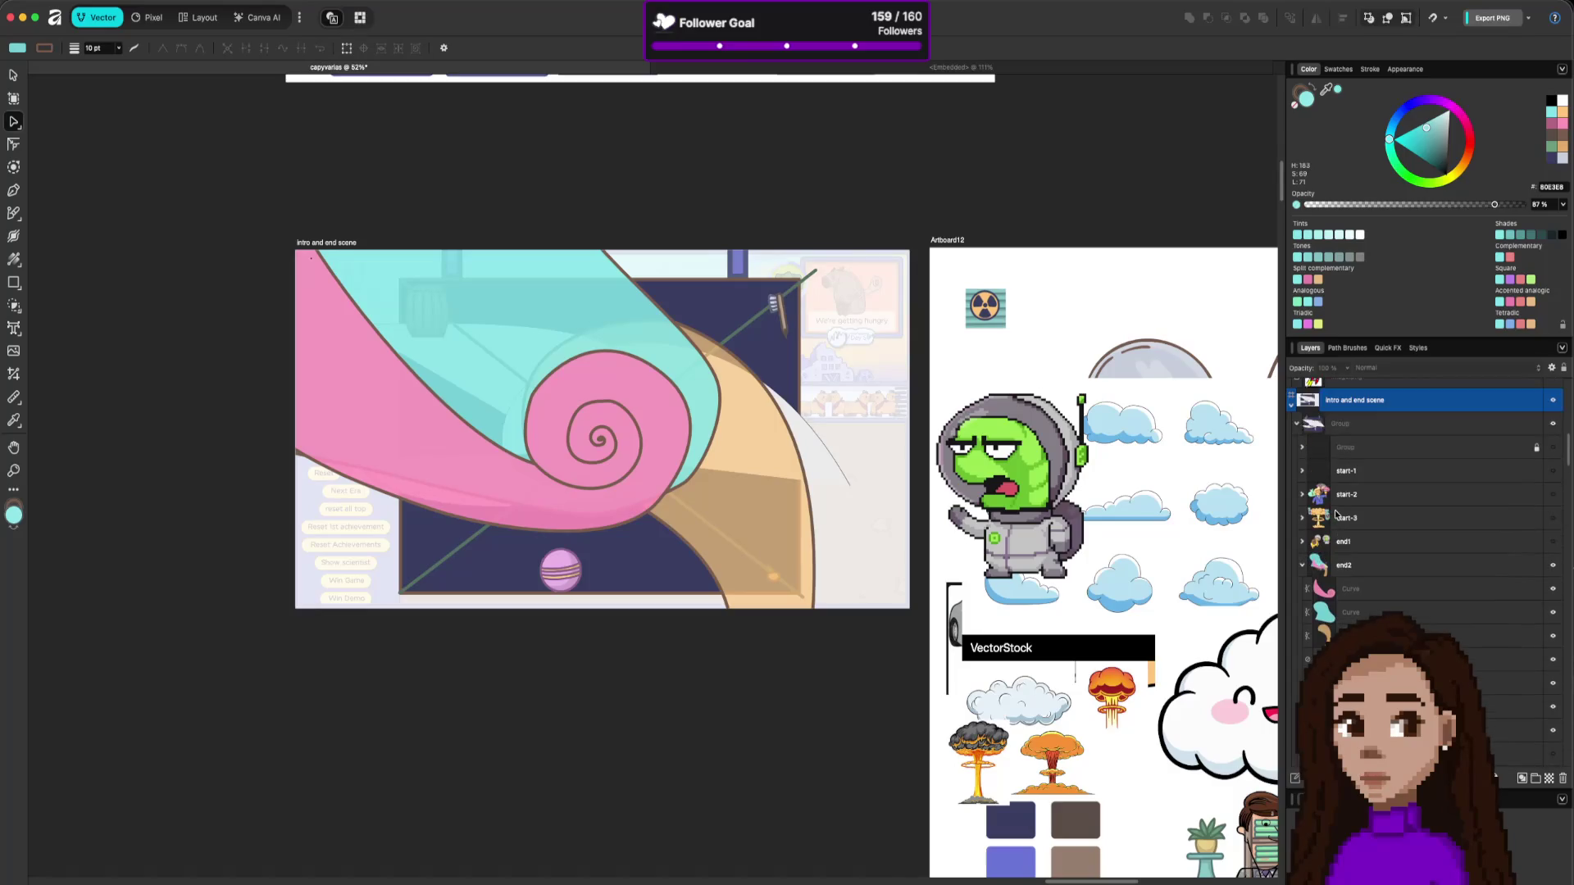
pyautogui.click(1369, 590)
pyautogui.click(1373, 636)
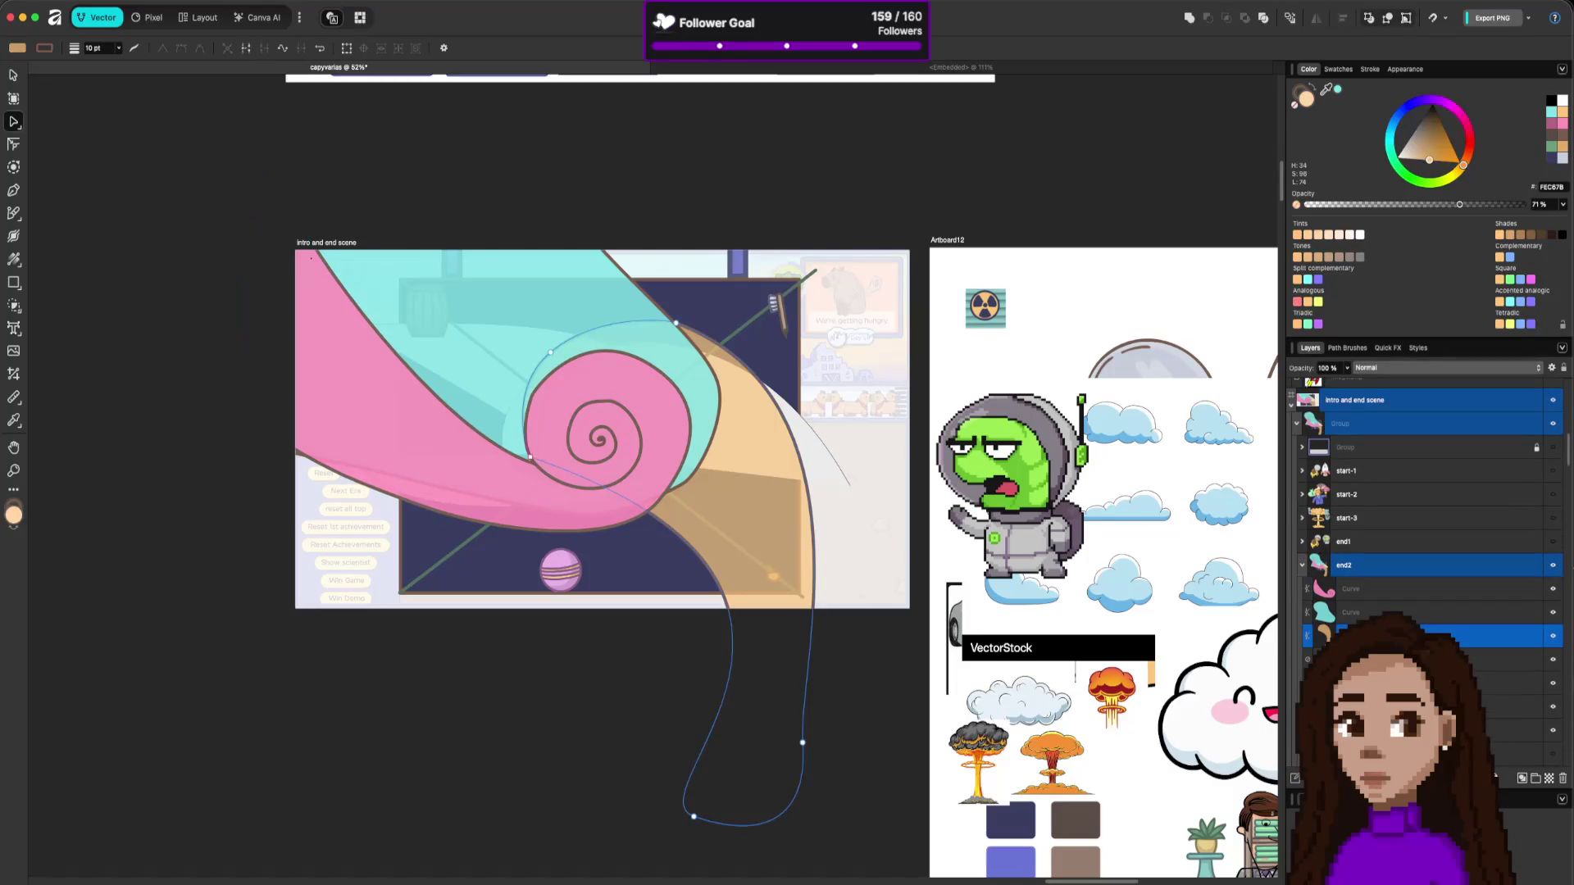
pyautogui.keyDown('shift'); pyautogui.click(1373, 594); pyautogui.keyUp('shift')
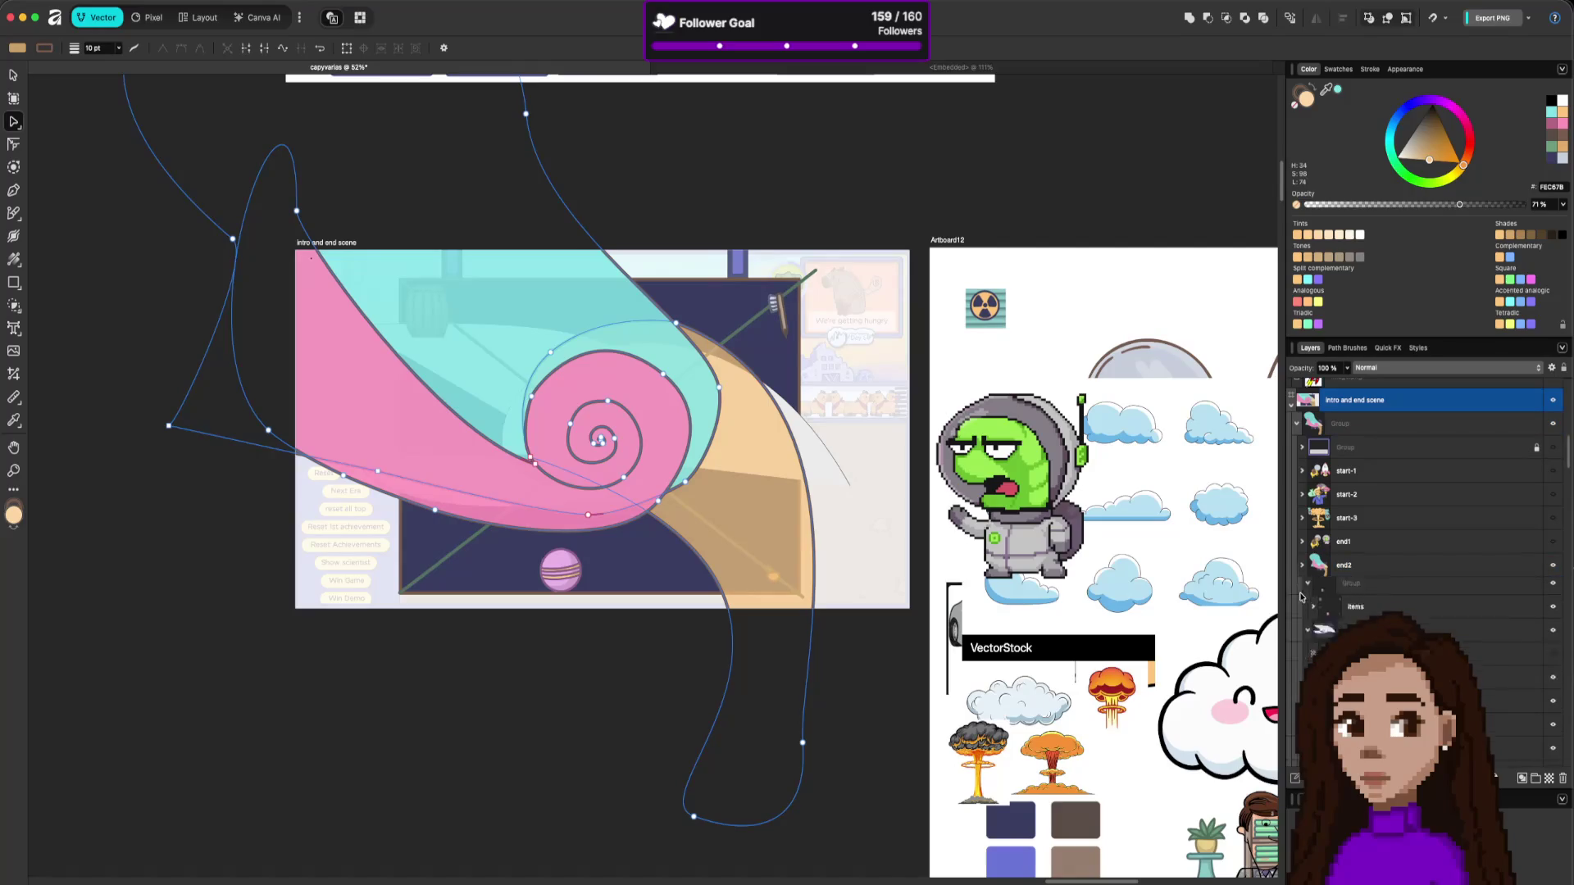
pyautogui.click(1302, 566)
pyautogui.click(1301, 565)
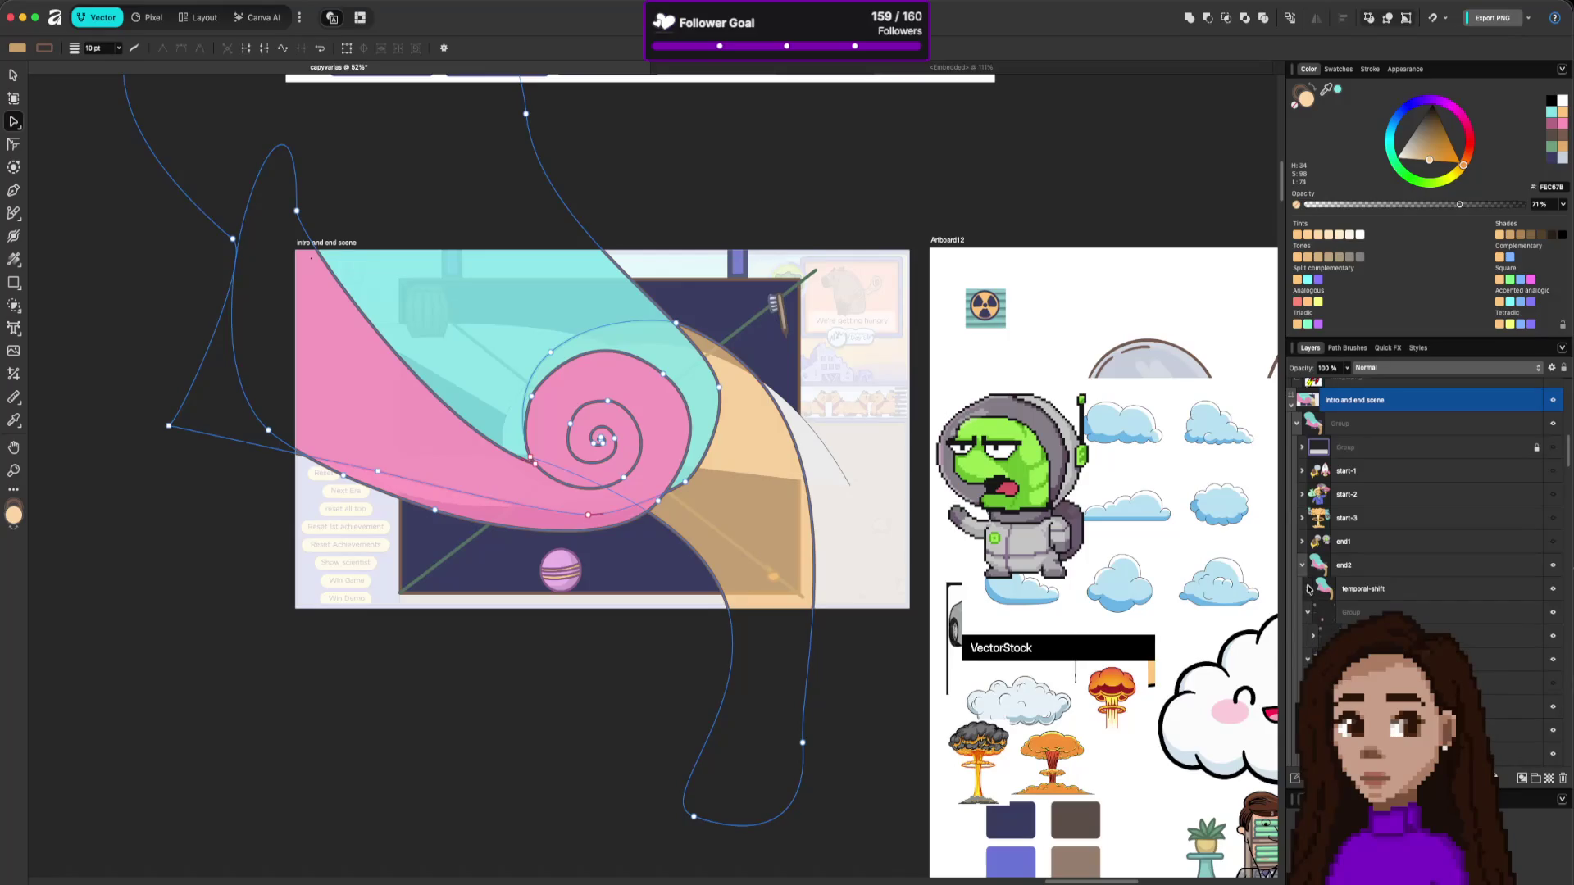
# Rename the Curve layer inside temporal-shift to shift1.
pyautogui.click(1308, 589)
pyautogui.click(1360, 613)
pyautogui.doubleClick(1363, 614)
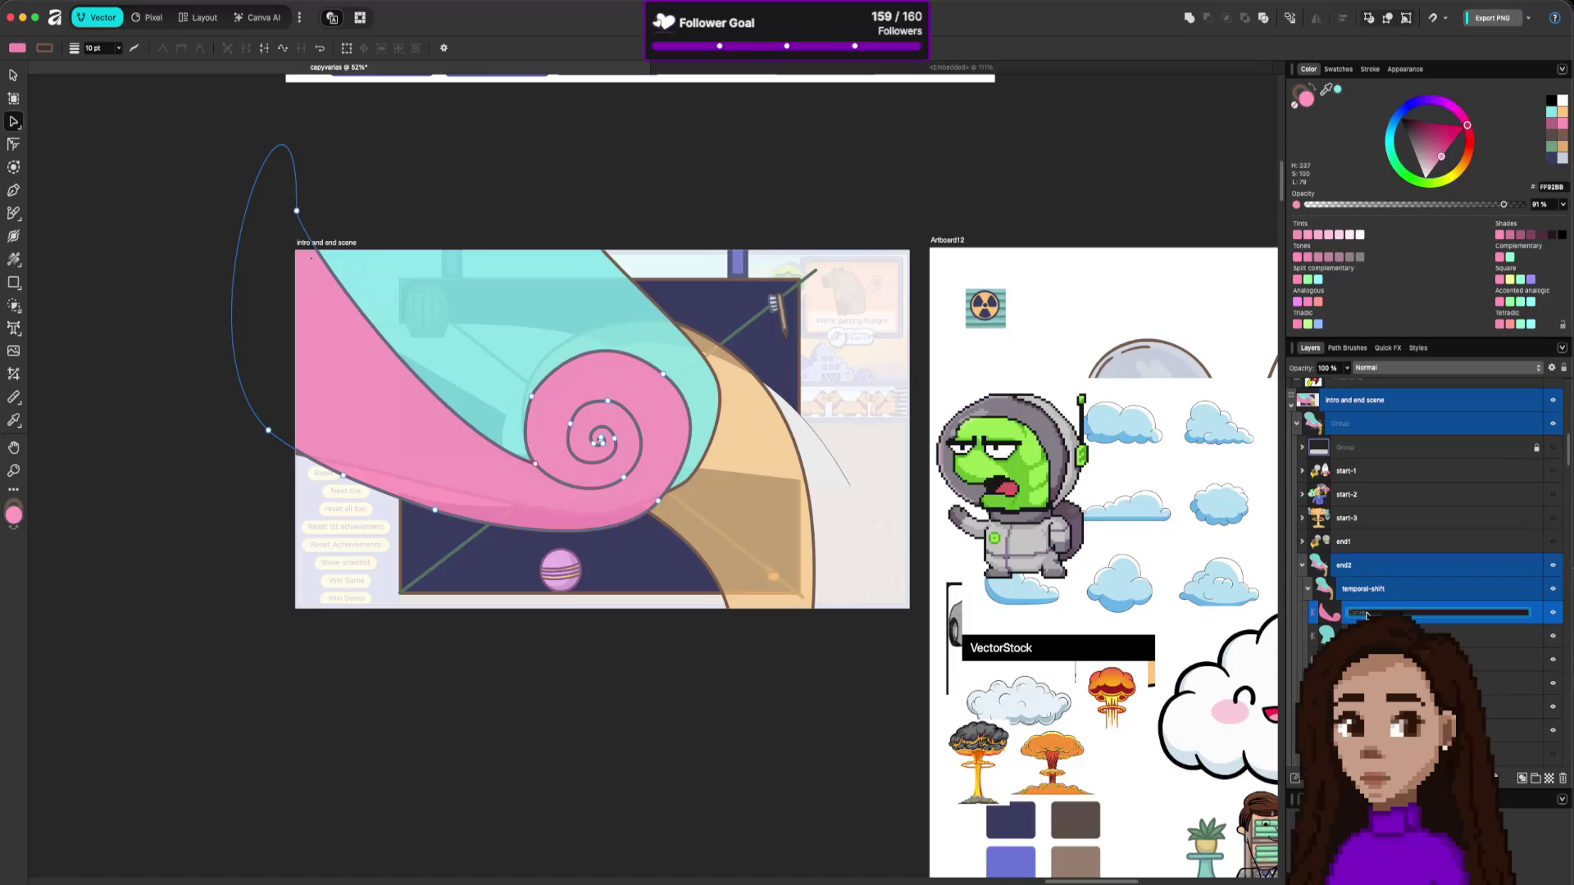
pyautogui.write('shift1')
pyautogui.press('Return')
pyautogui.press('Tab')
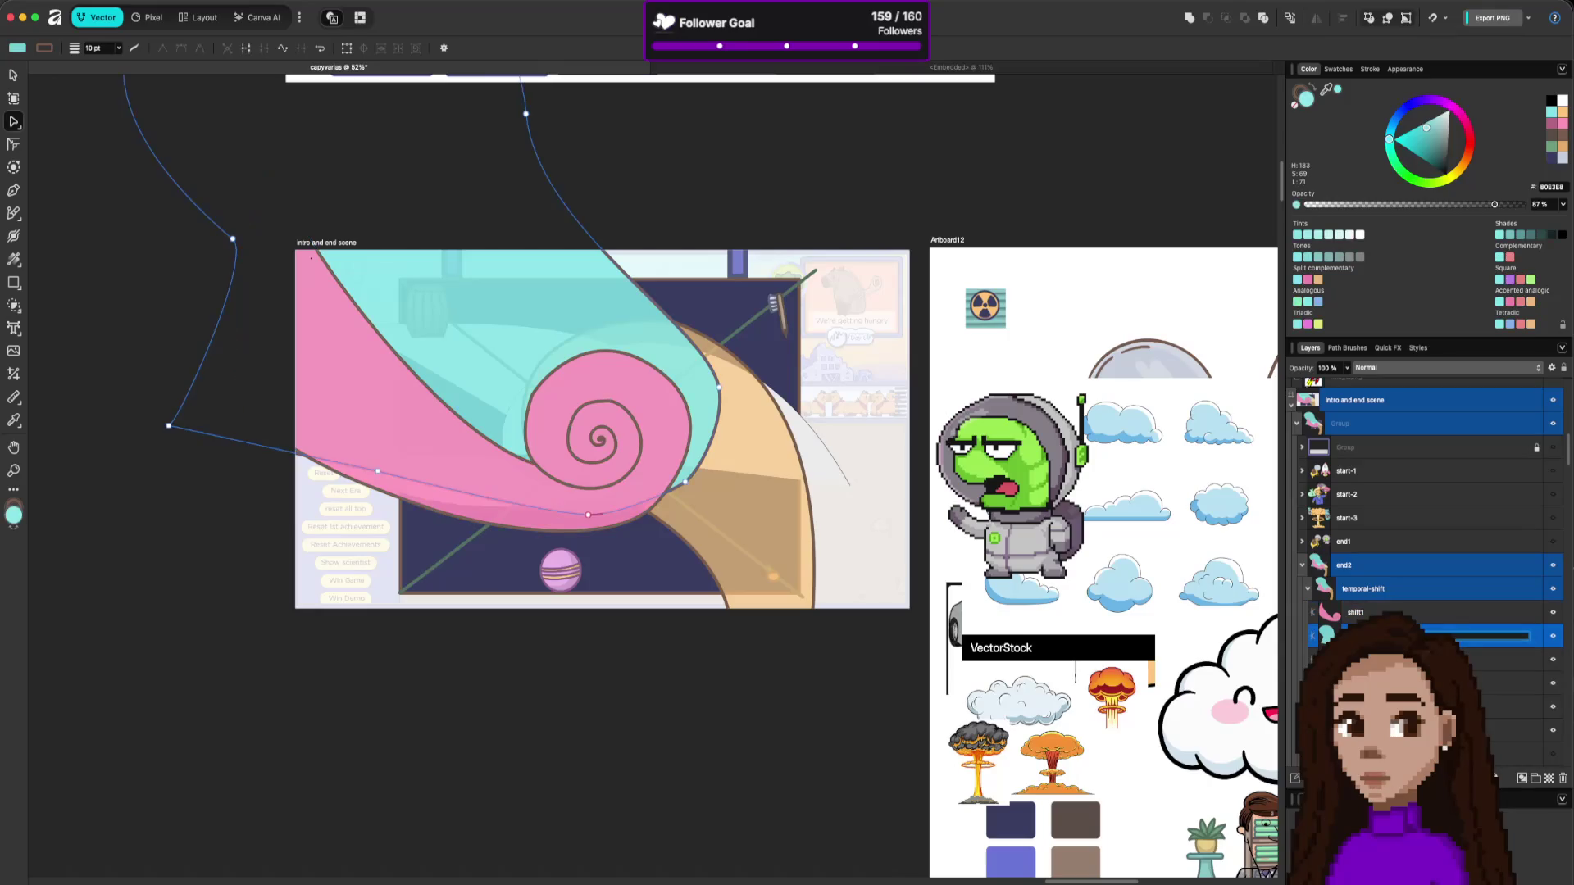
pyautogui.press('Return')
pyautogui.press('Tab')
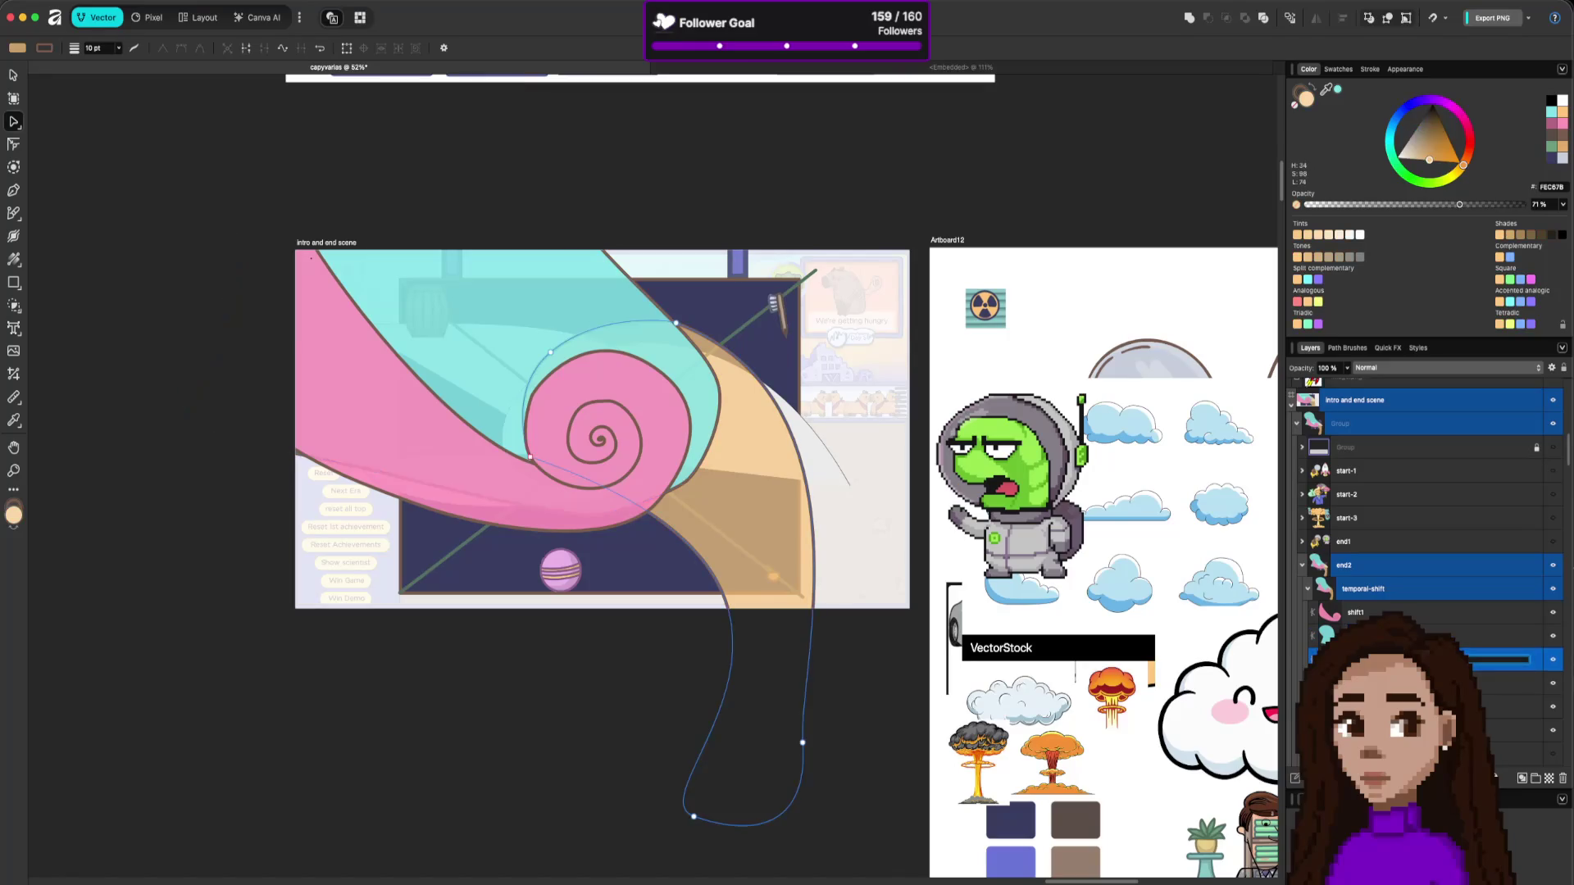
pyautogui.press('Return')
# Test the pink spiral at 58% and 23% opacity, then restore it to 91%.
pyautogui.click(676, 452)
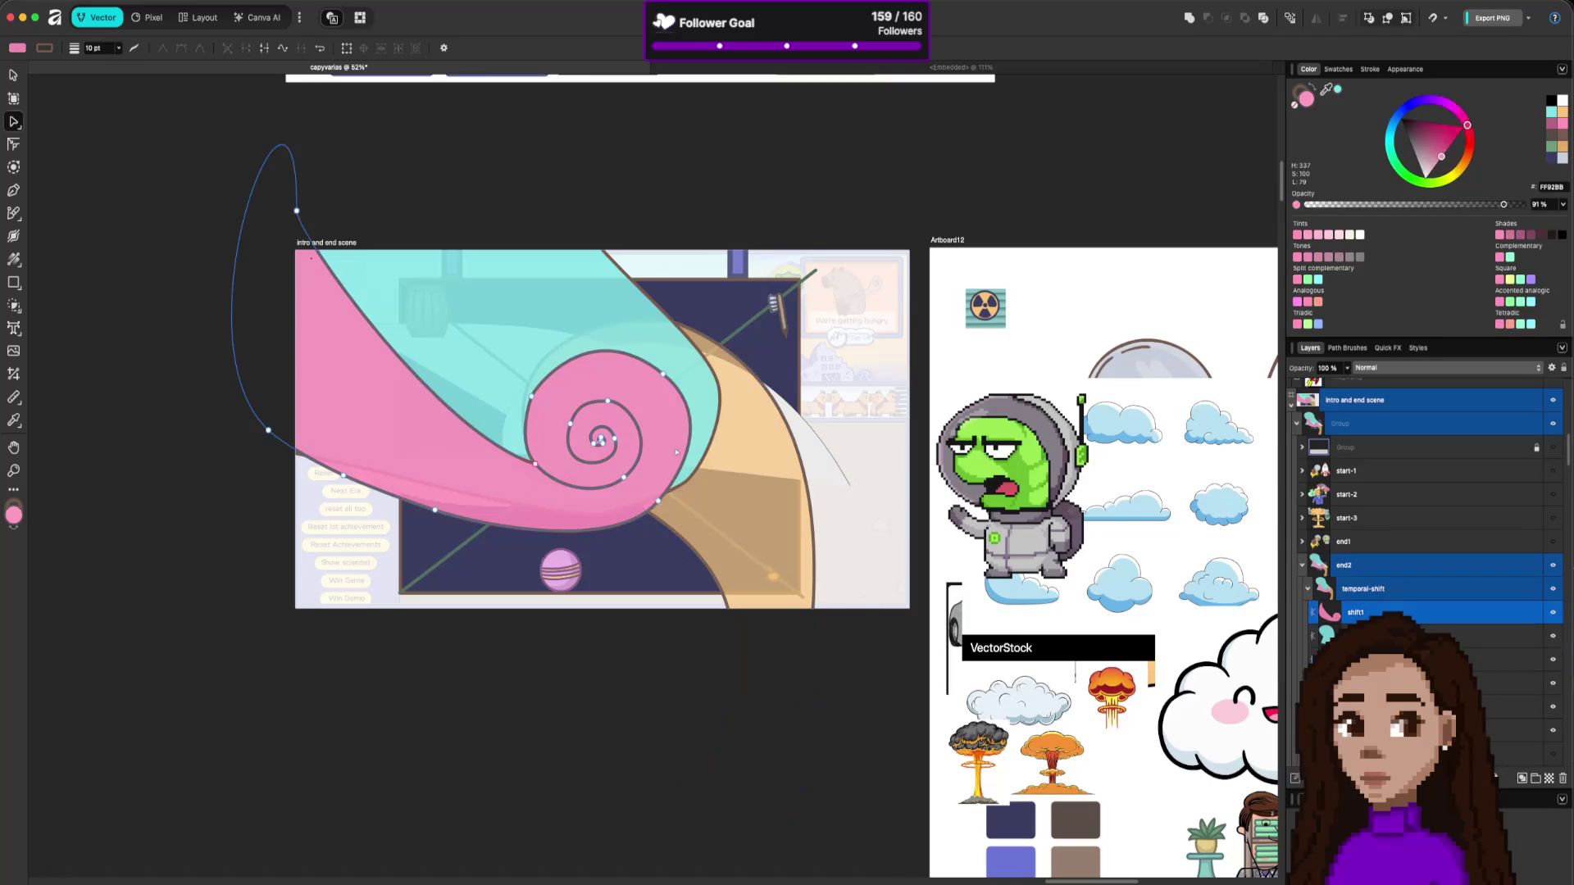
pyautogui.moveTo(1357, 205); pyautogui.dragTo(1449, 204)
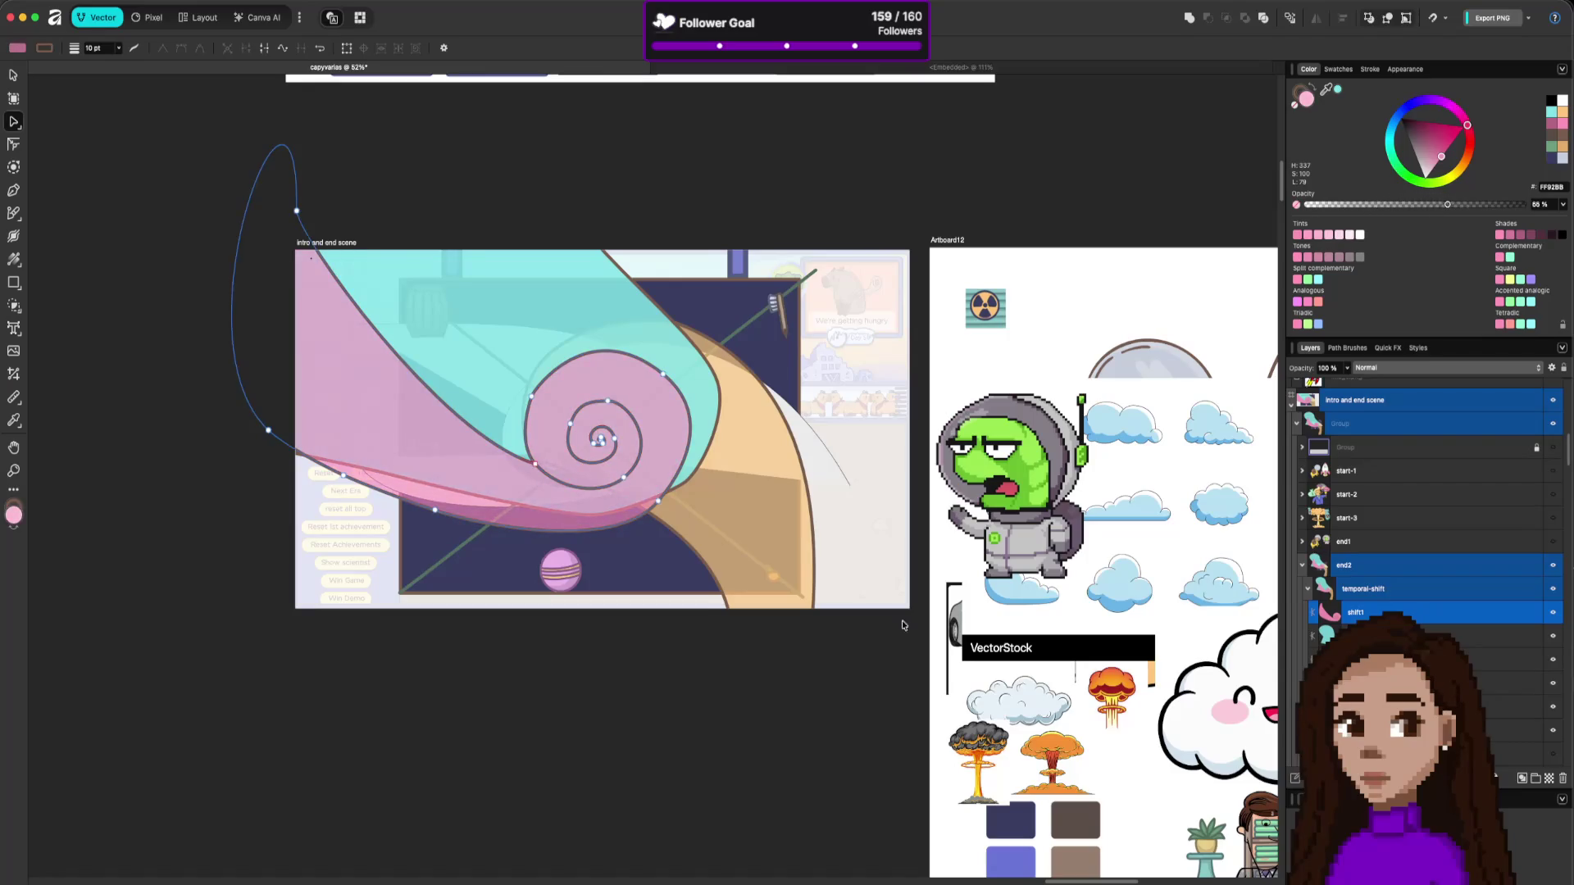
pyautogui.press('2')
pyautogui.press('3')
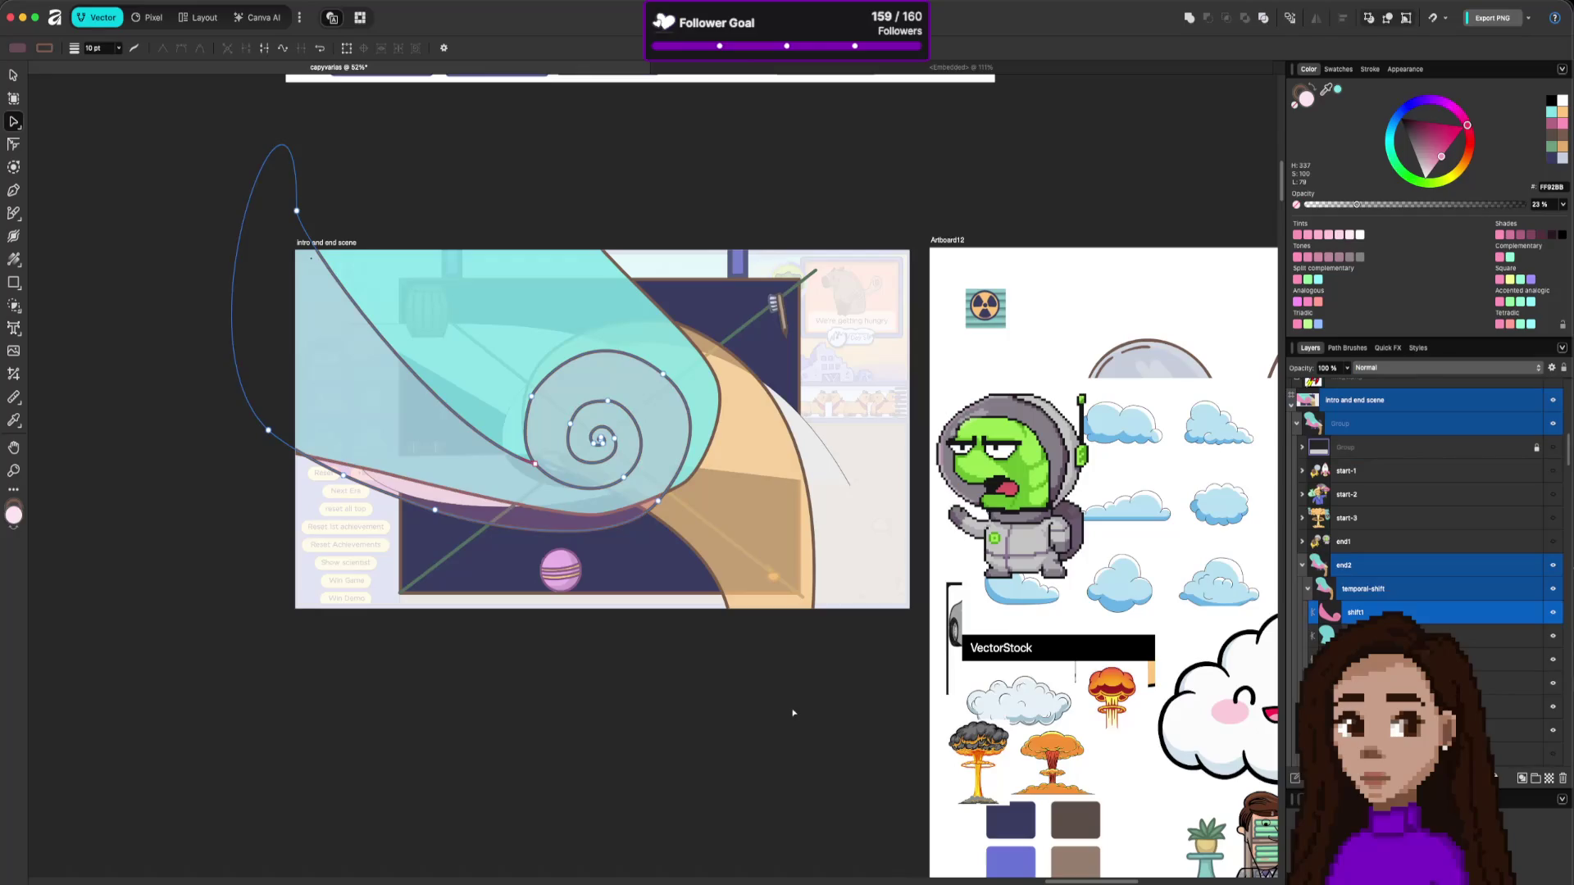
pyautogui.press('9')
pyautogui.press('1')
pyautogui.click(820, 762)
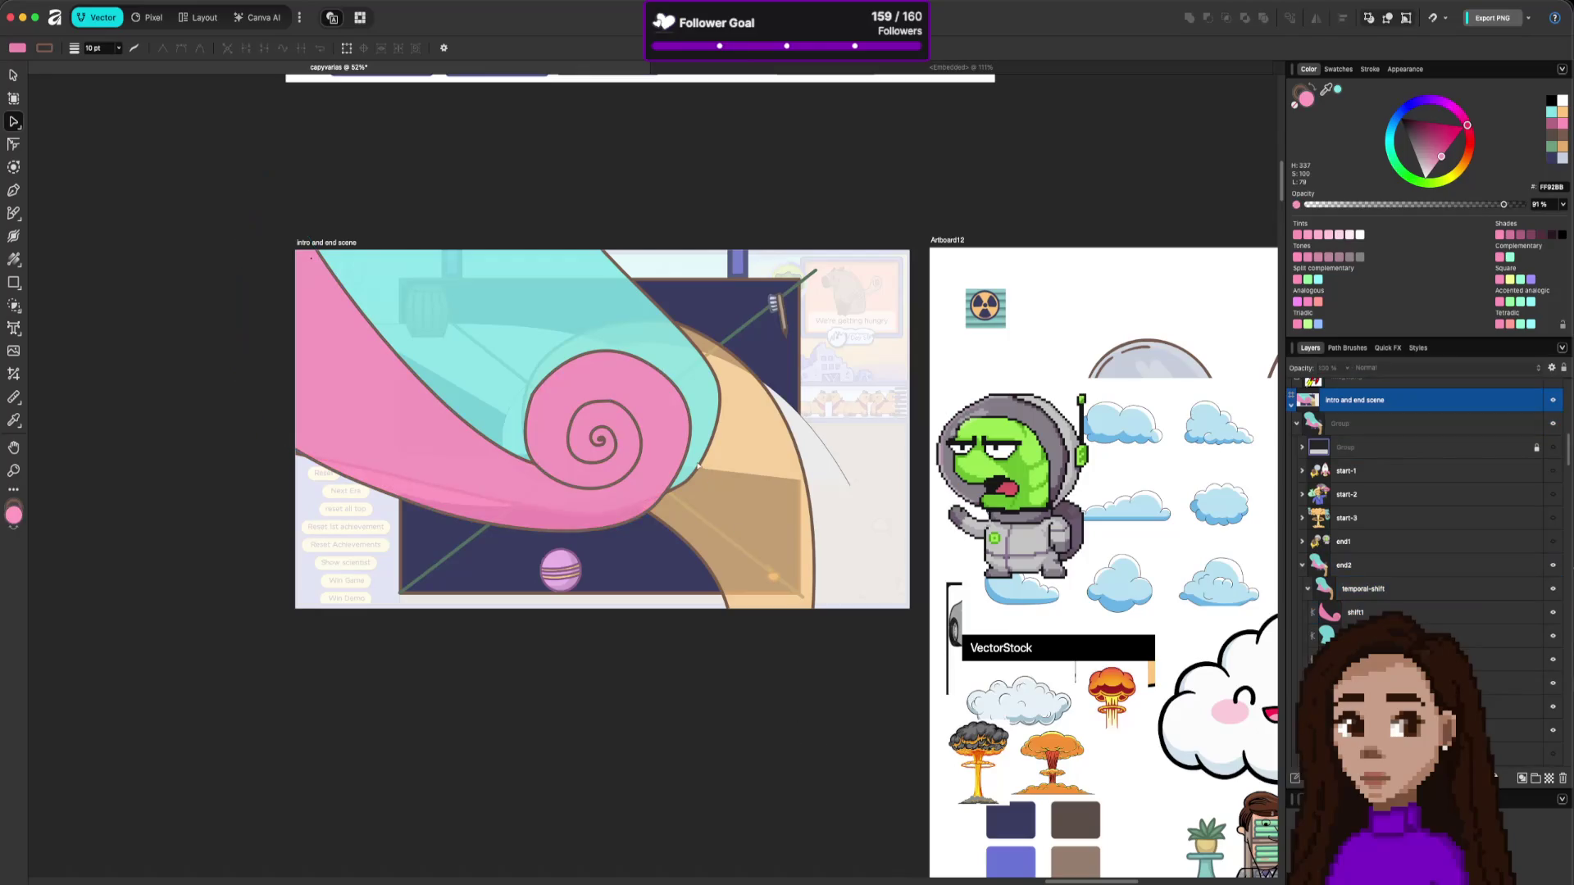